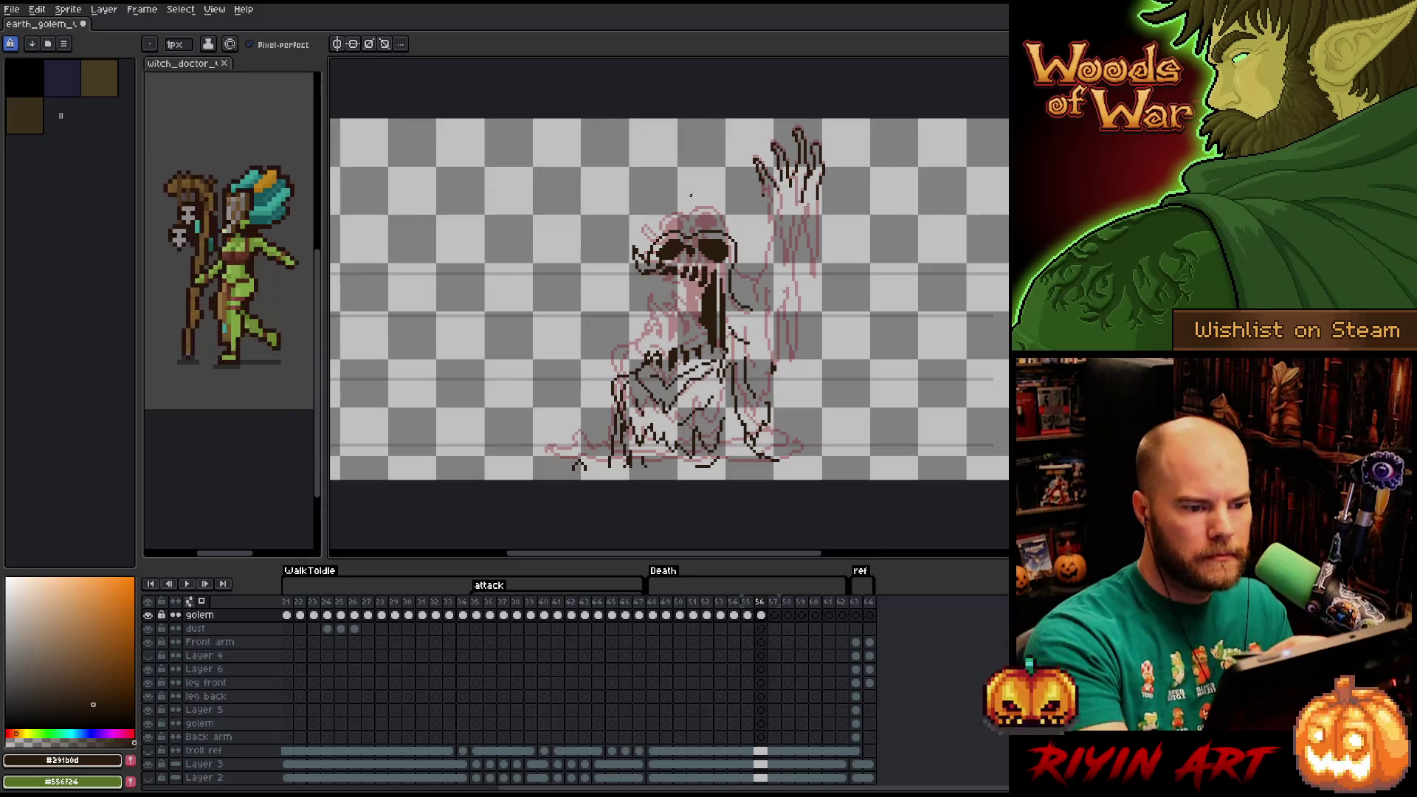
Ink dark lines along the skull's jaw and mouth, comparing with the previous frame.
drag(654, 284, 627, 278)
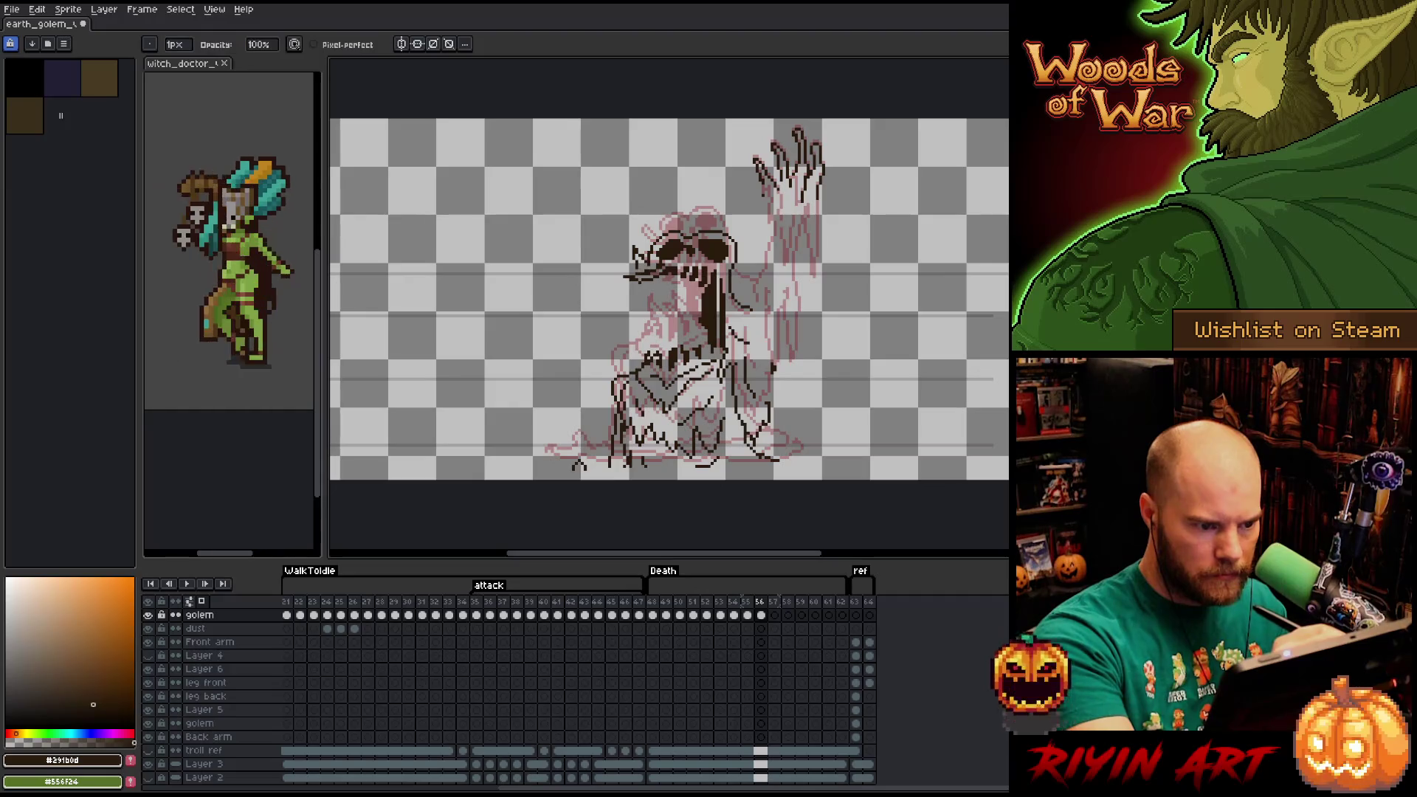
key(e)
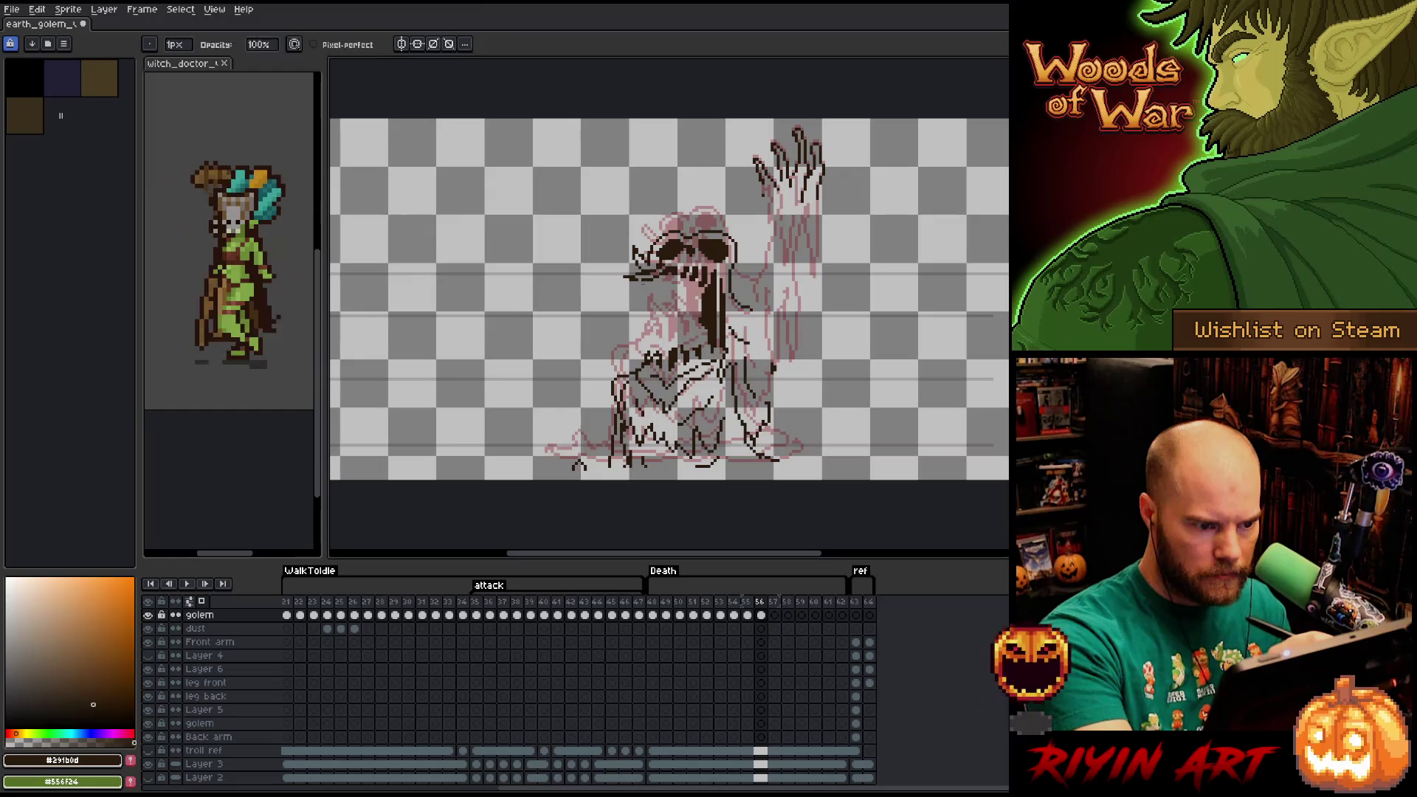
key(b)
mouse_move(674, 275)
mouse_down()
mouse_move(629, 294)
mouse_move(681, 278)
mouse_up()
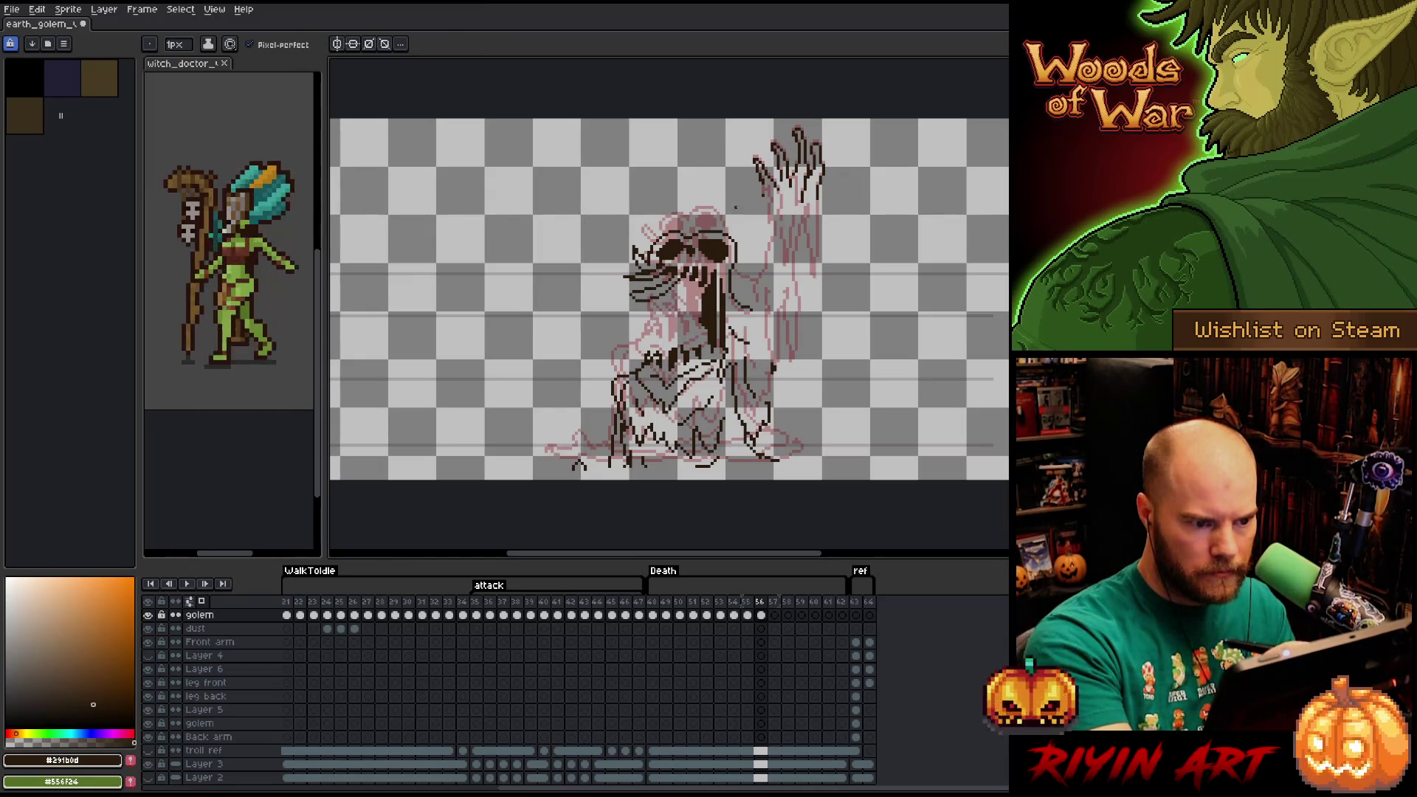
key(Left)
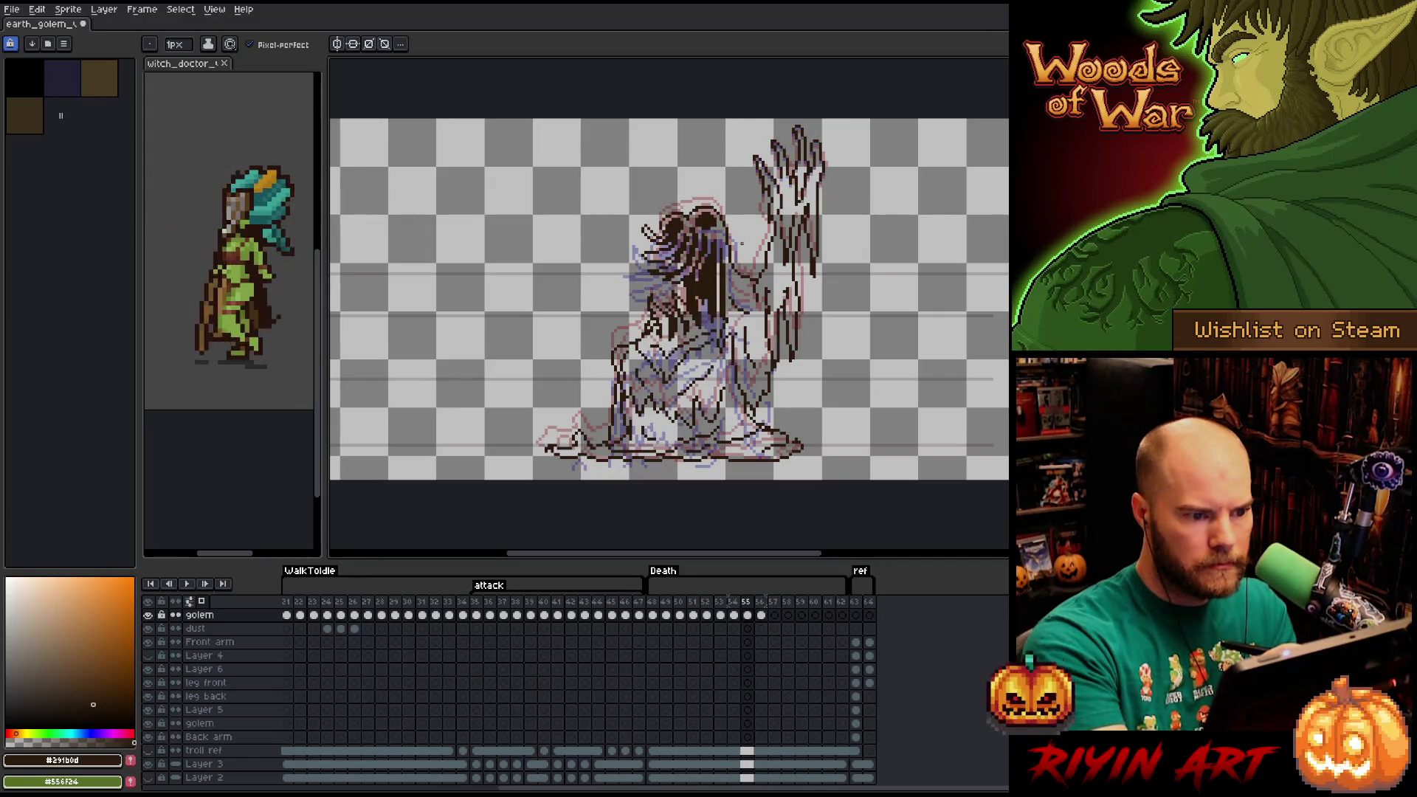
key(Right)
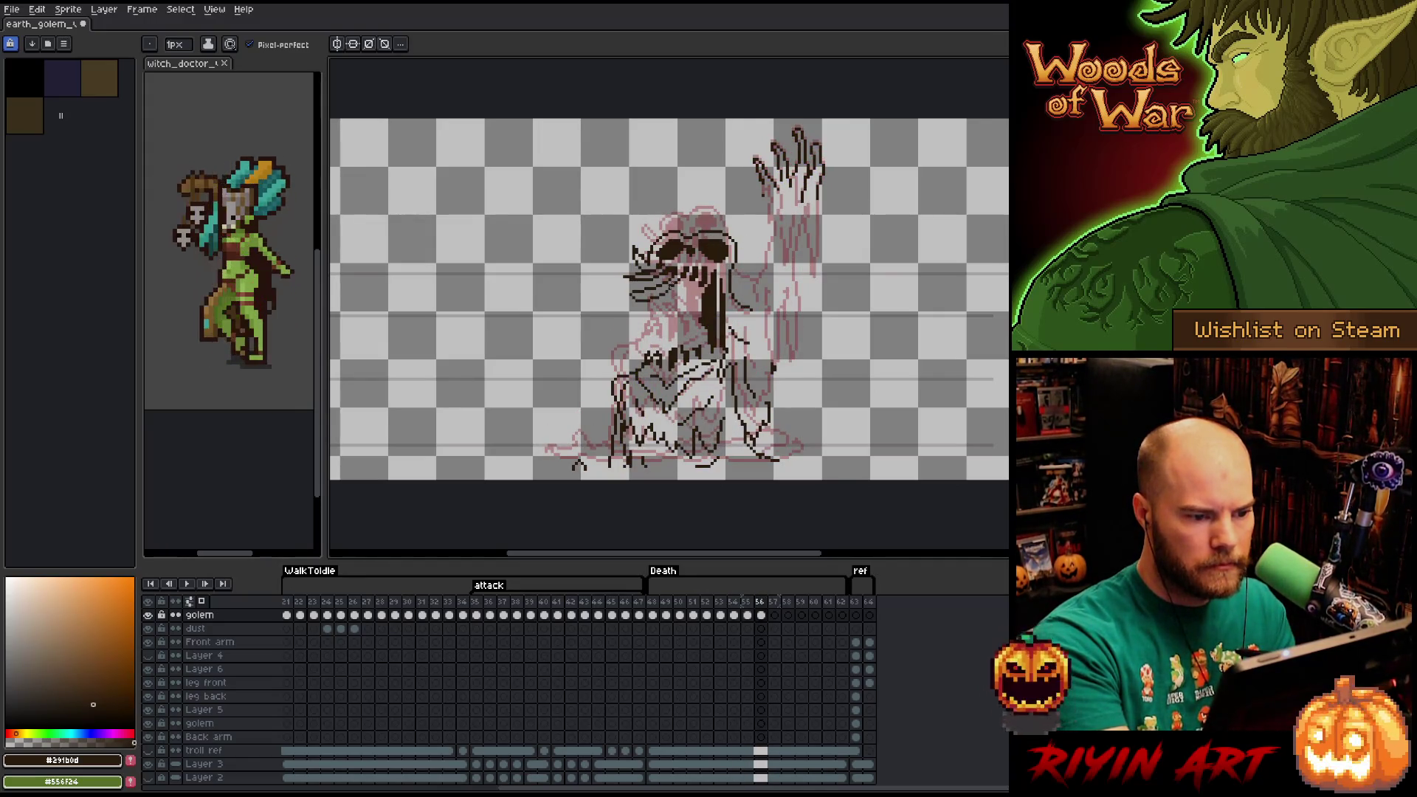
Add more dark strokes around the mouth, erasing to fix mistakes.
key(e)
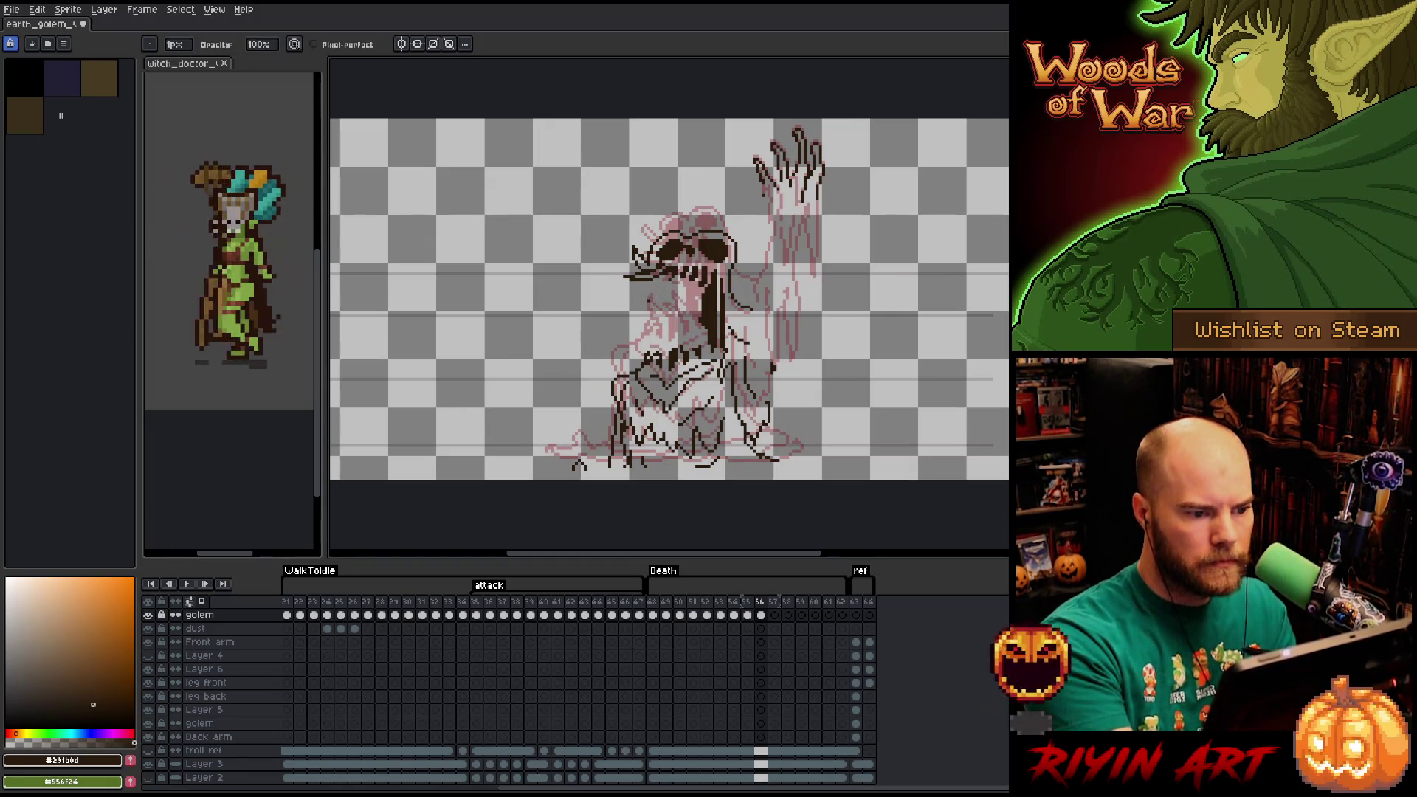
key(b)
mouse_move(664, 277)
mouse_down()
mouse_move(633, 286)
mouse_move(673, 285)
mouse_up()
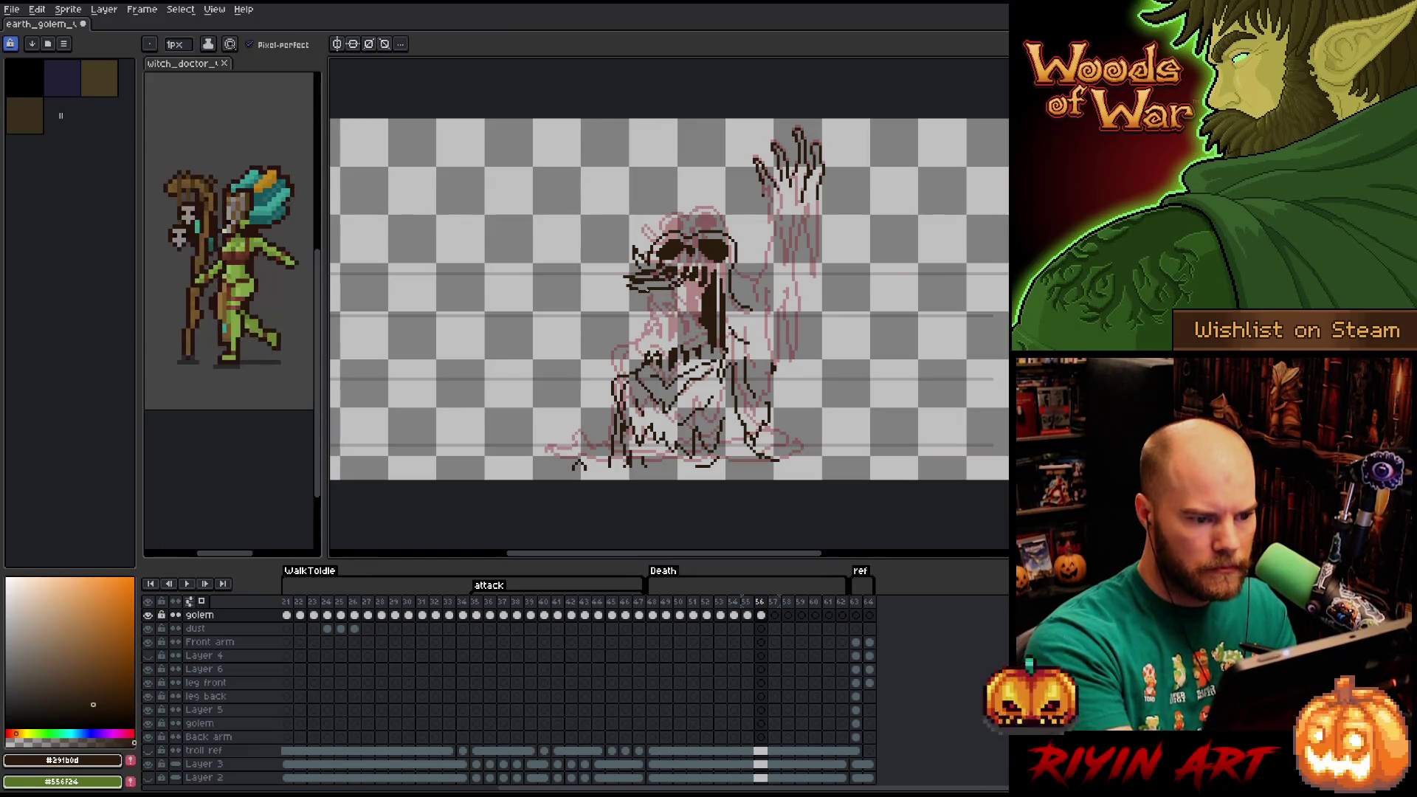
key(e)
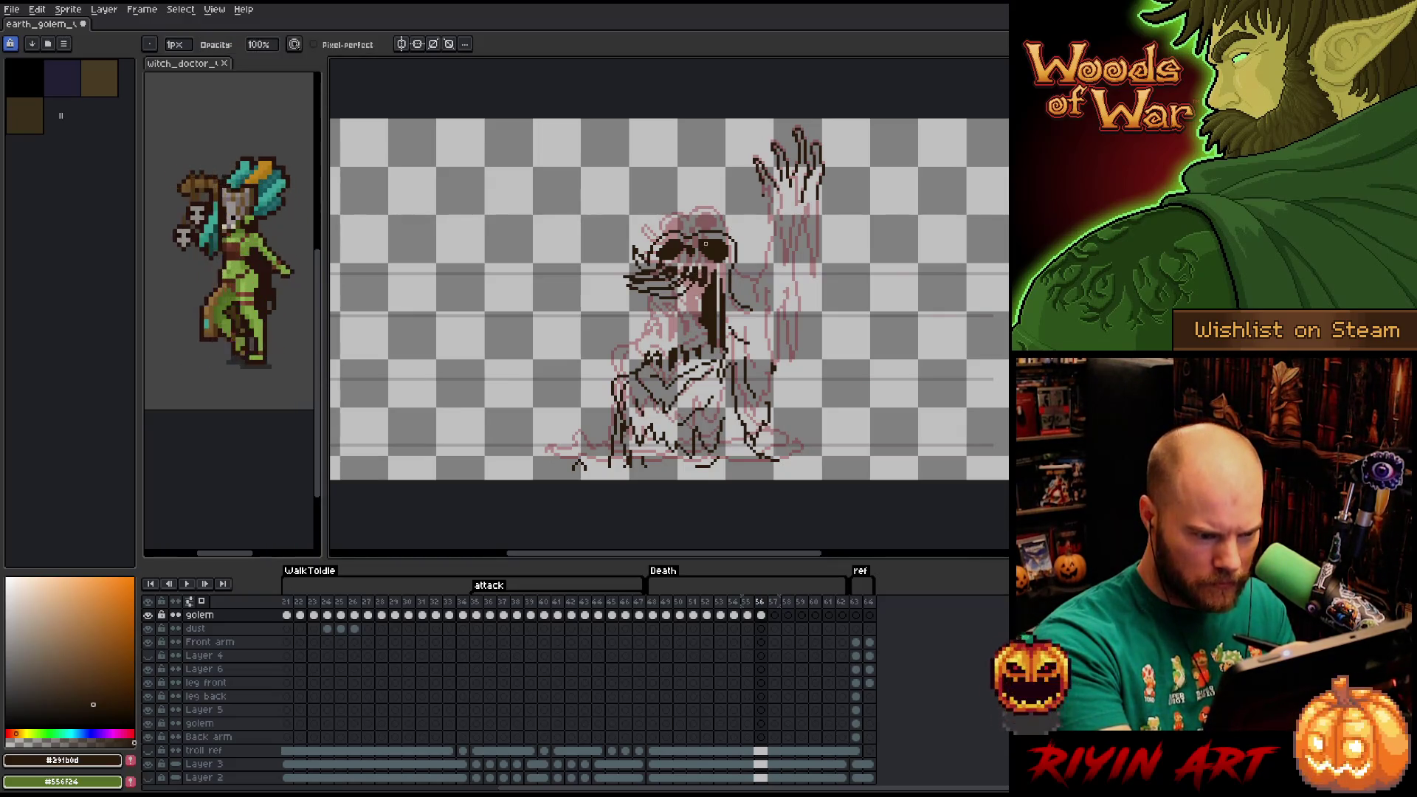
key(b)
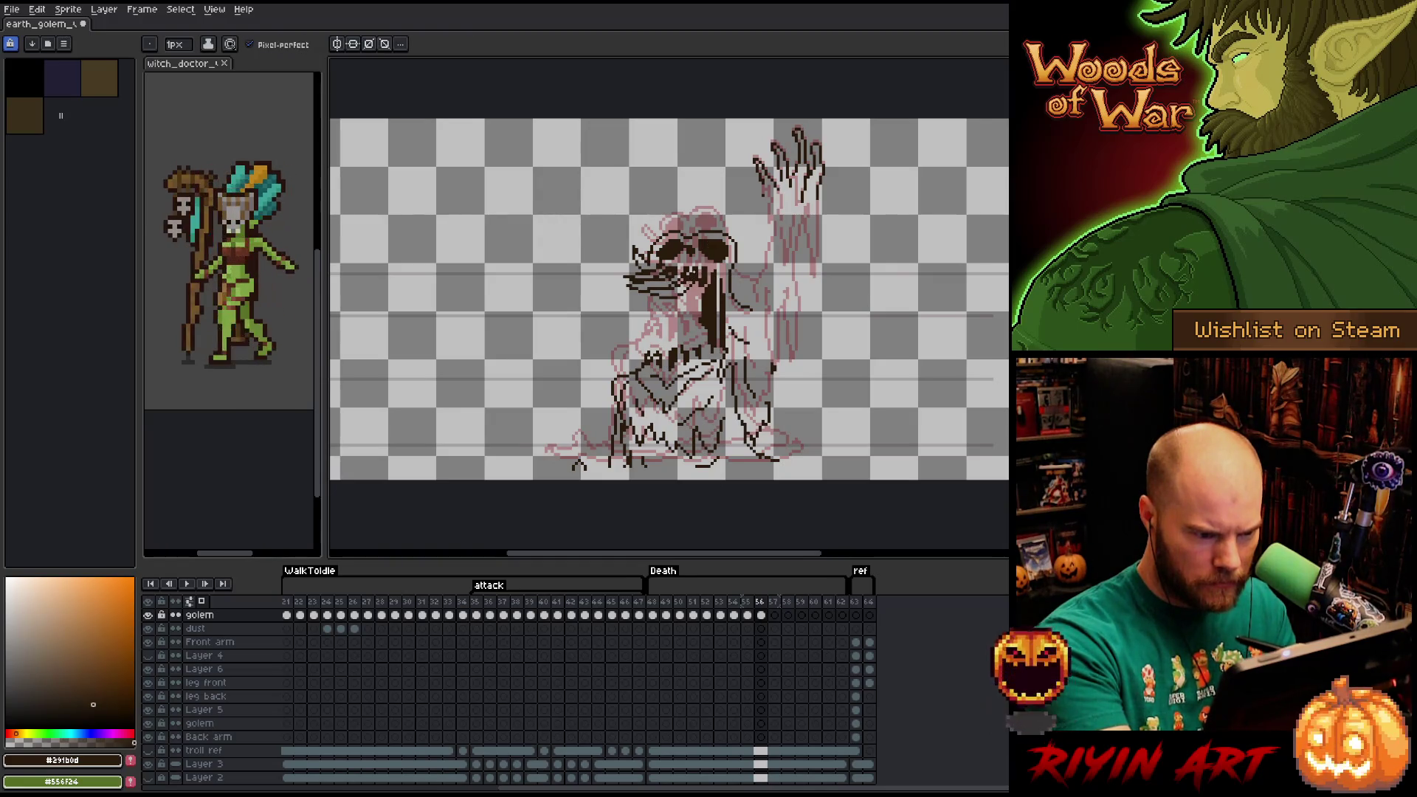
key(e)
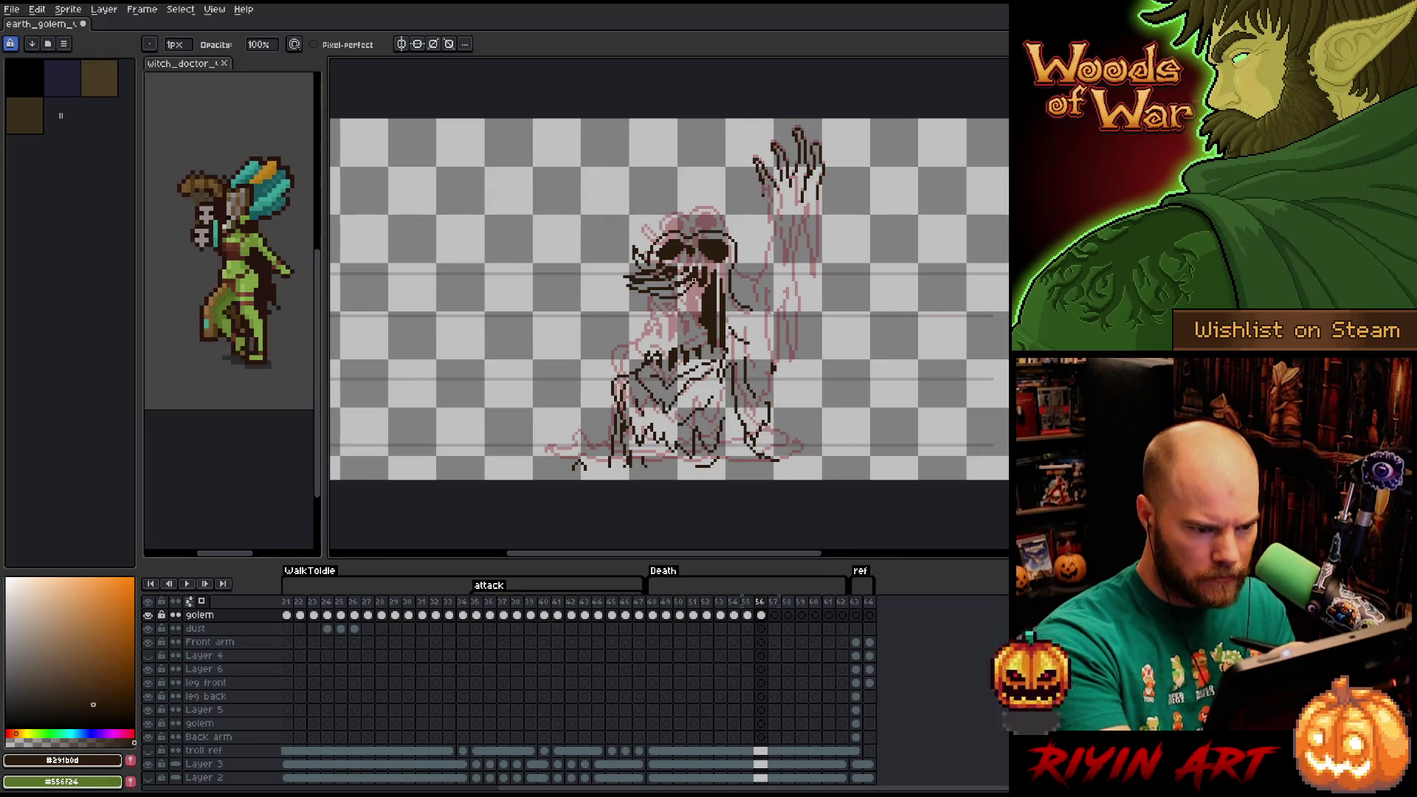
key(b)
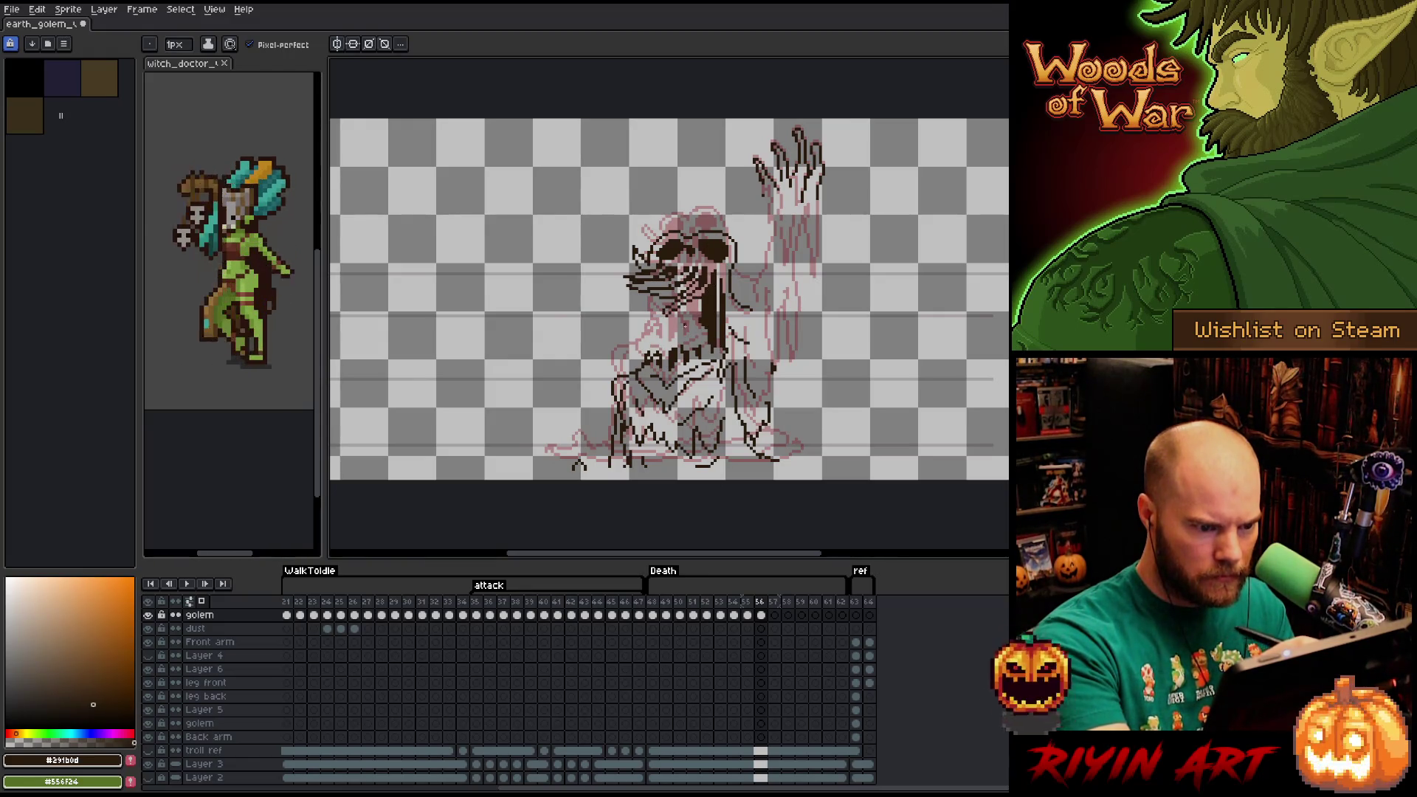
Add short lines on the golem's chest and detail below the head.
mouse_move(641, 355)
mouse_down()
mouse_move(668, 356)
mouse_move(676, 330)
mouse_move(648, 315)
mouse_up()
mouse_move(647, 315)
mouse_down()
mouse_move(682, 345)
mouse_move(679, 315)
mouse_move(693, 347)
mouse_move(710, 290)
mouse_up()
key(e)
Add a small stroke on the golem's face, erasing a stray mark.
key(b)
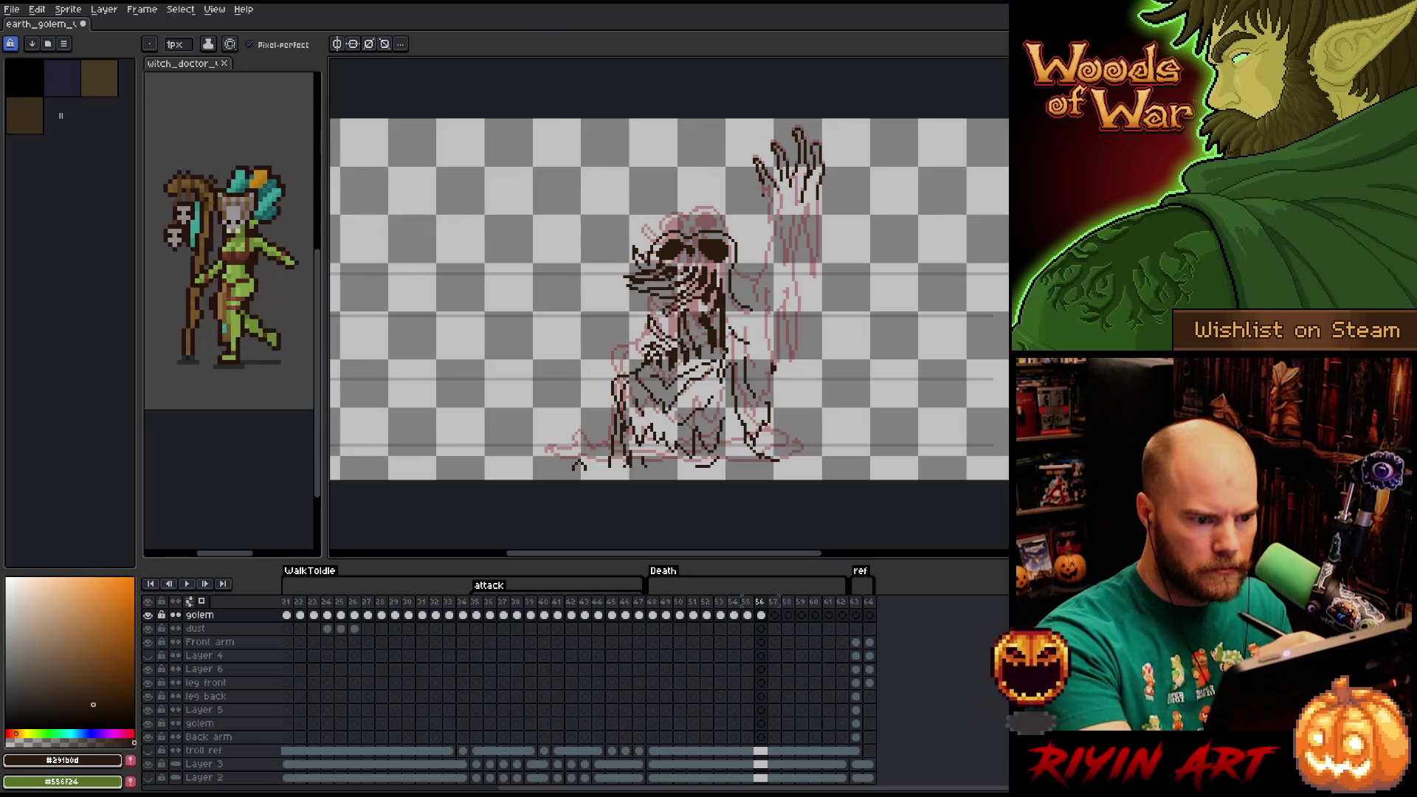
key(e)
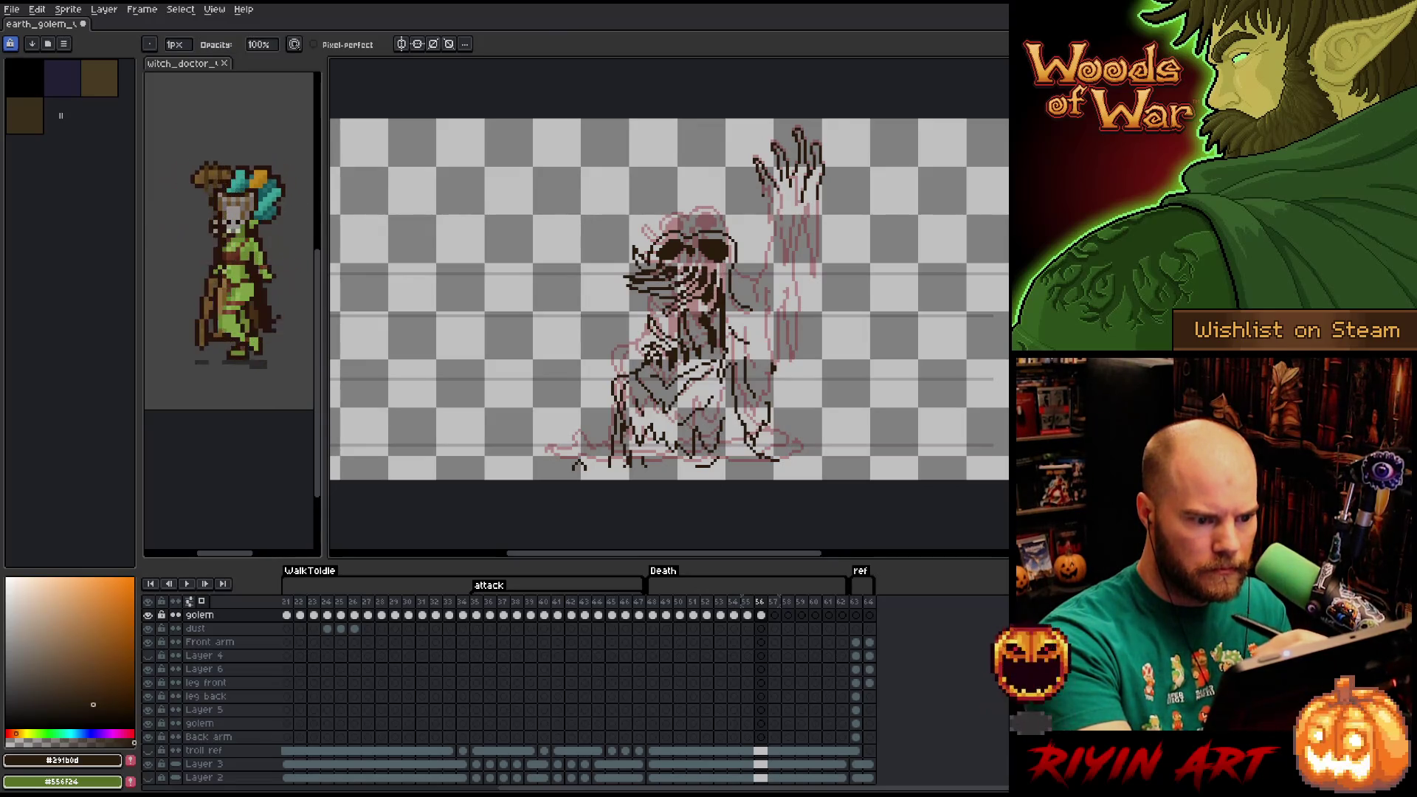
key(b)
drag(710, 313, 706, 297)
key(e)
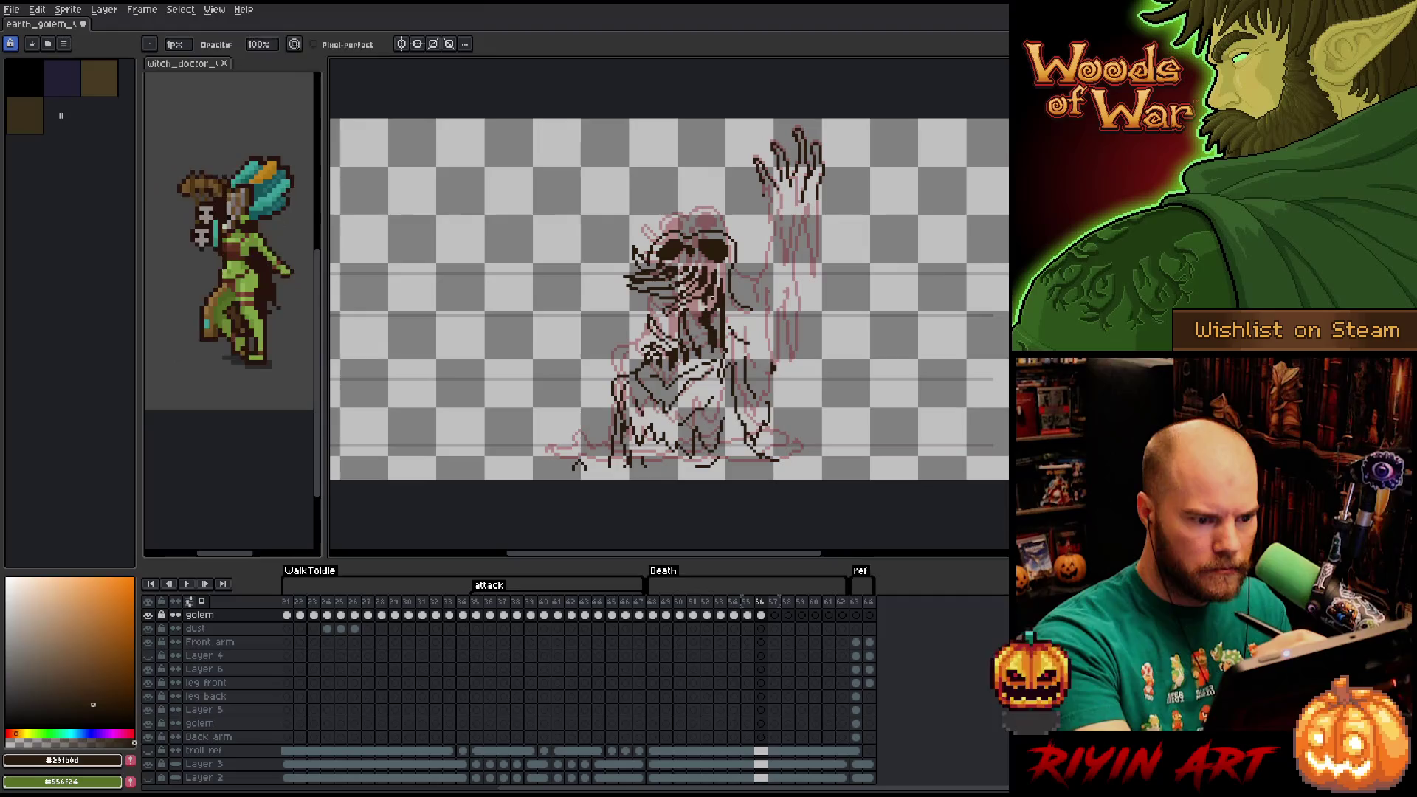
key(b)
key(e)
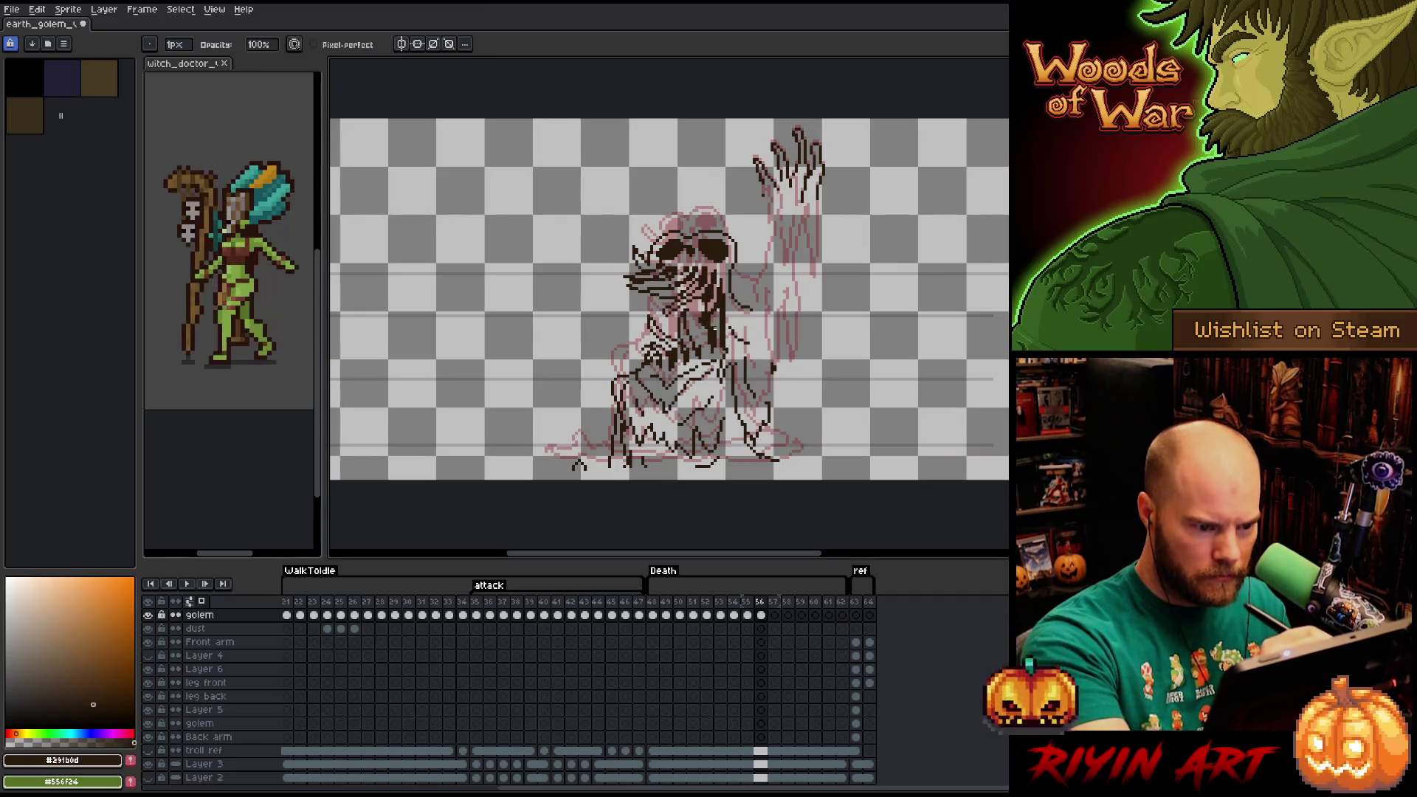
key(b)
Add more small dark strokes on the face and details on the chest.
drag(709, 314, 718, 320)
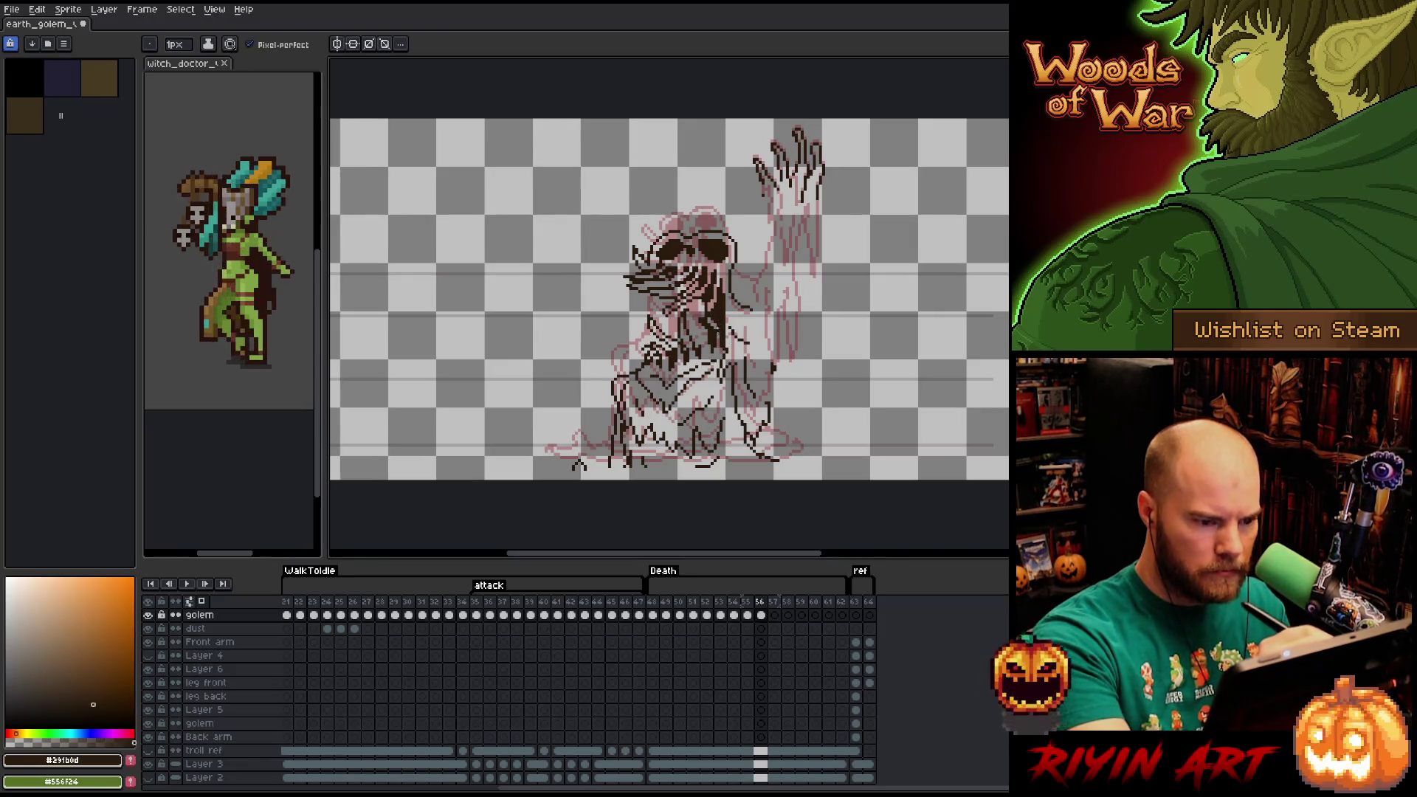
key(e)
key(b)
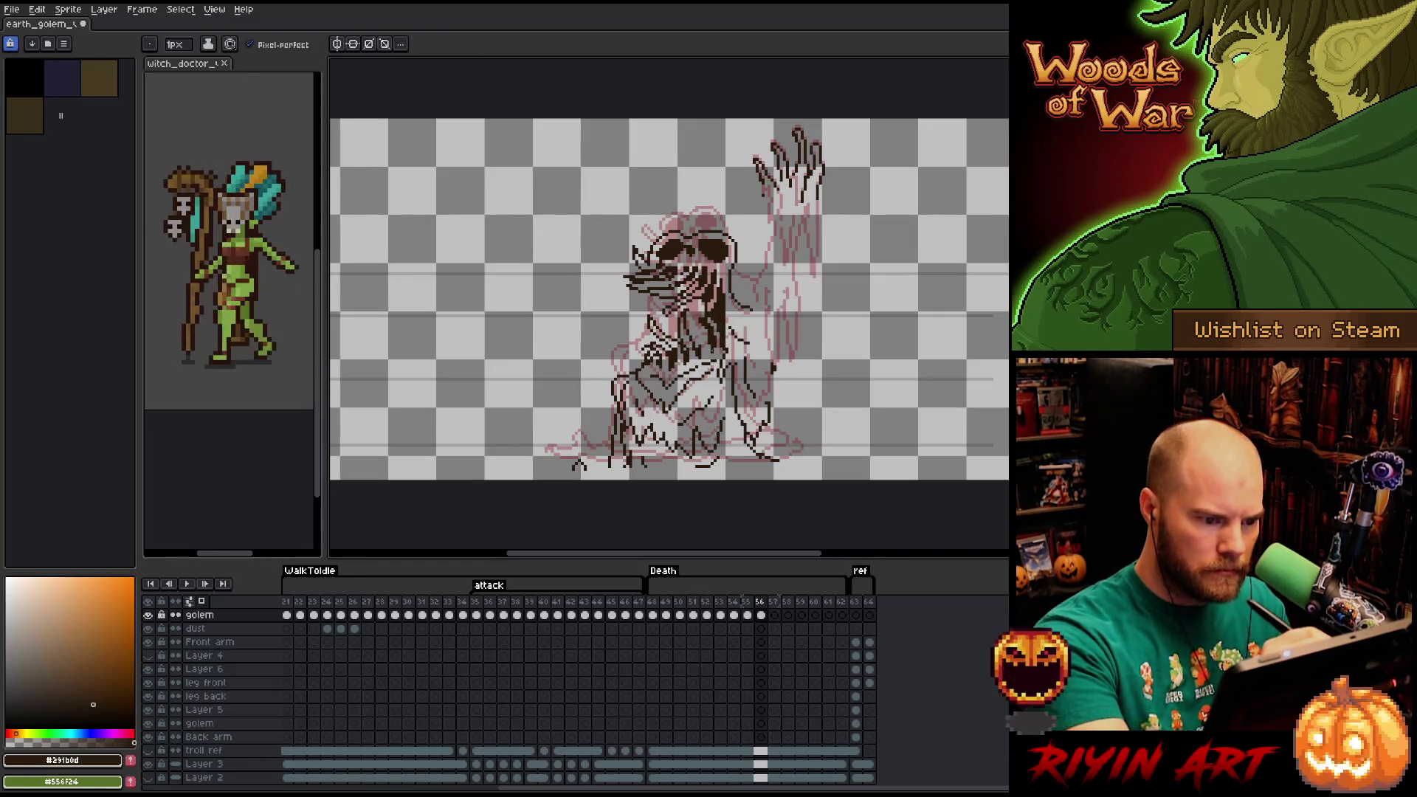
drag(707, 346, 694, 304)
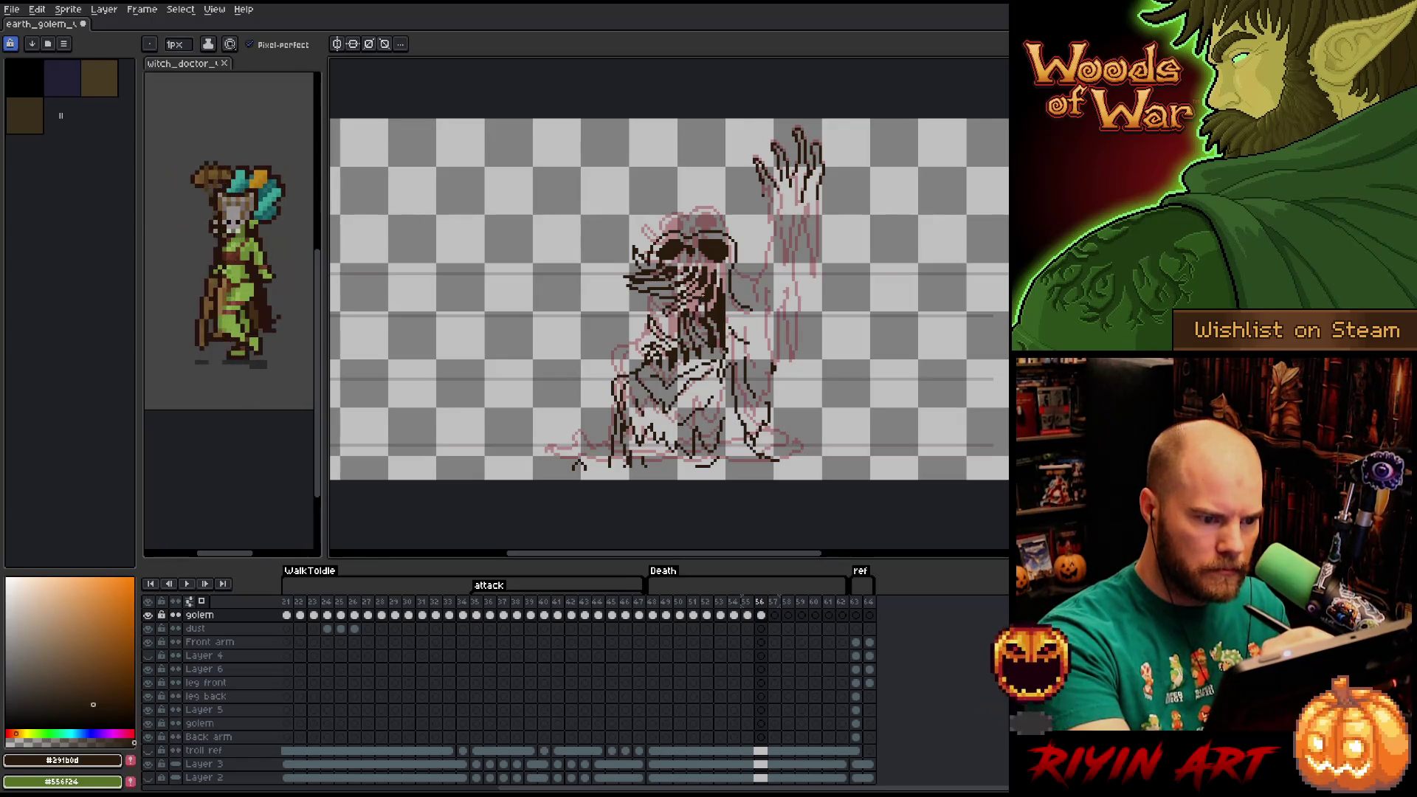
key(e)
key(b)
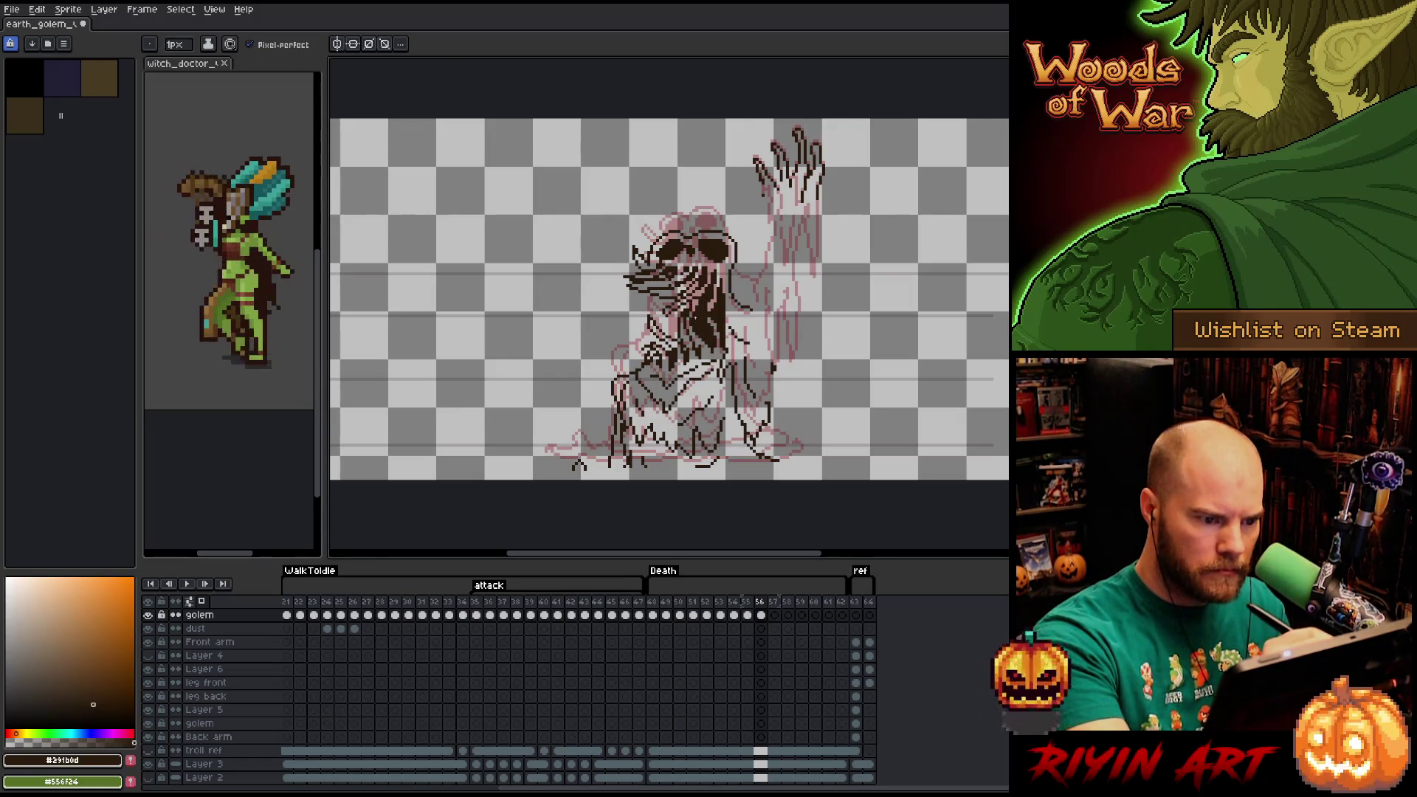
Briefly try the Paint Bucket, then draw the first outline strokes on the raised hand and arm.
key(g)
key(b)
key(g)
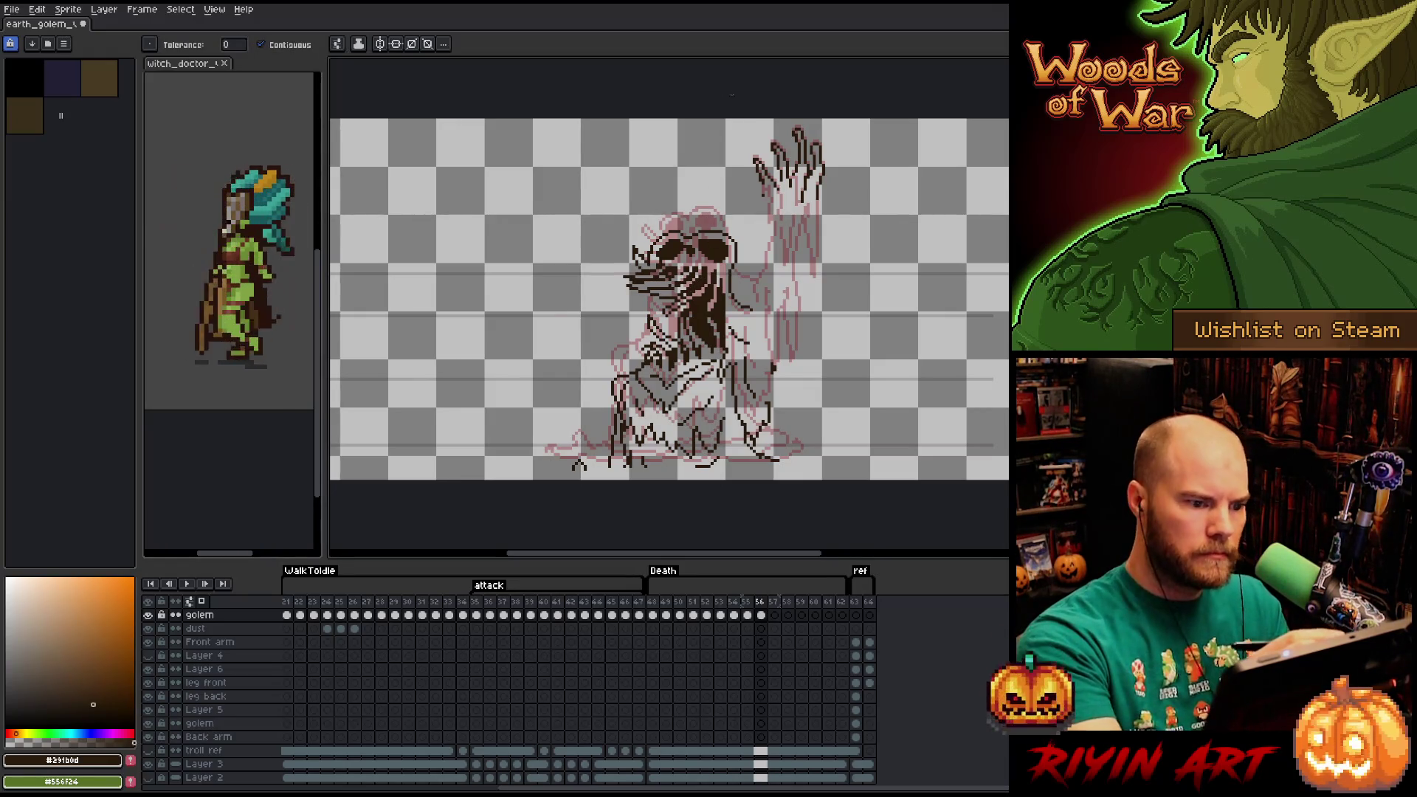
key(b)
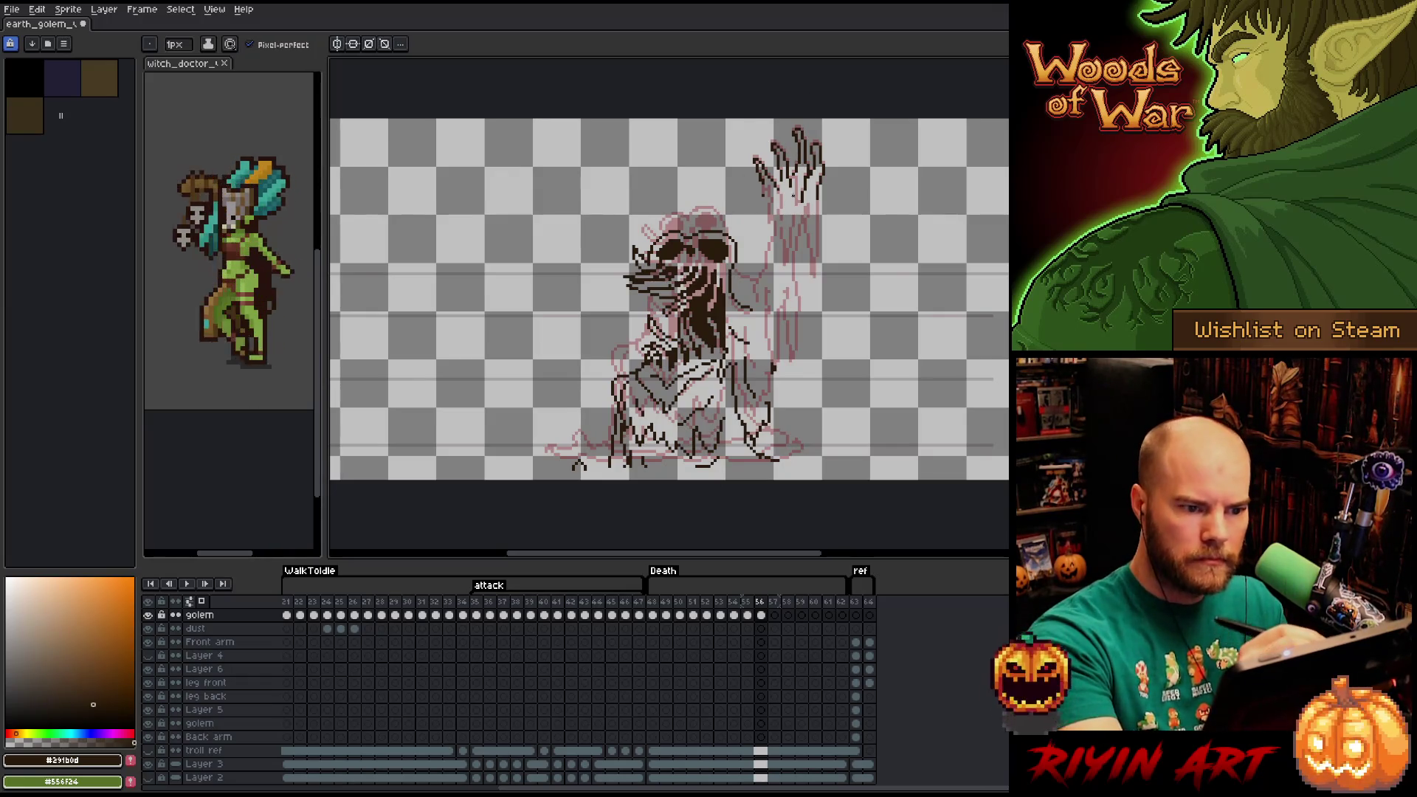
drag(763, 178, 771, 205)
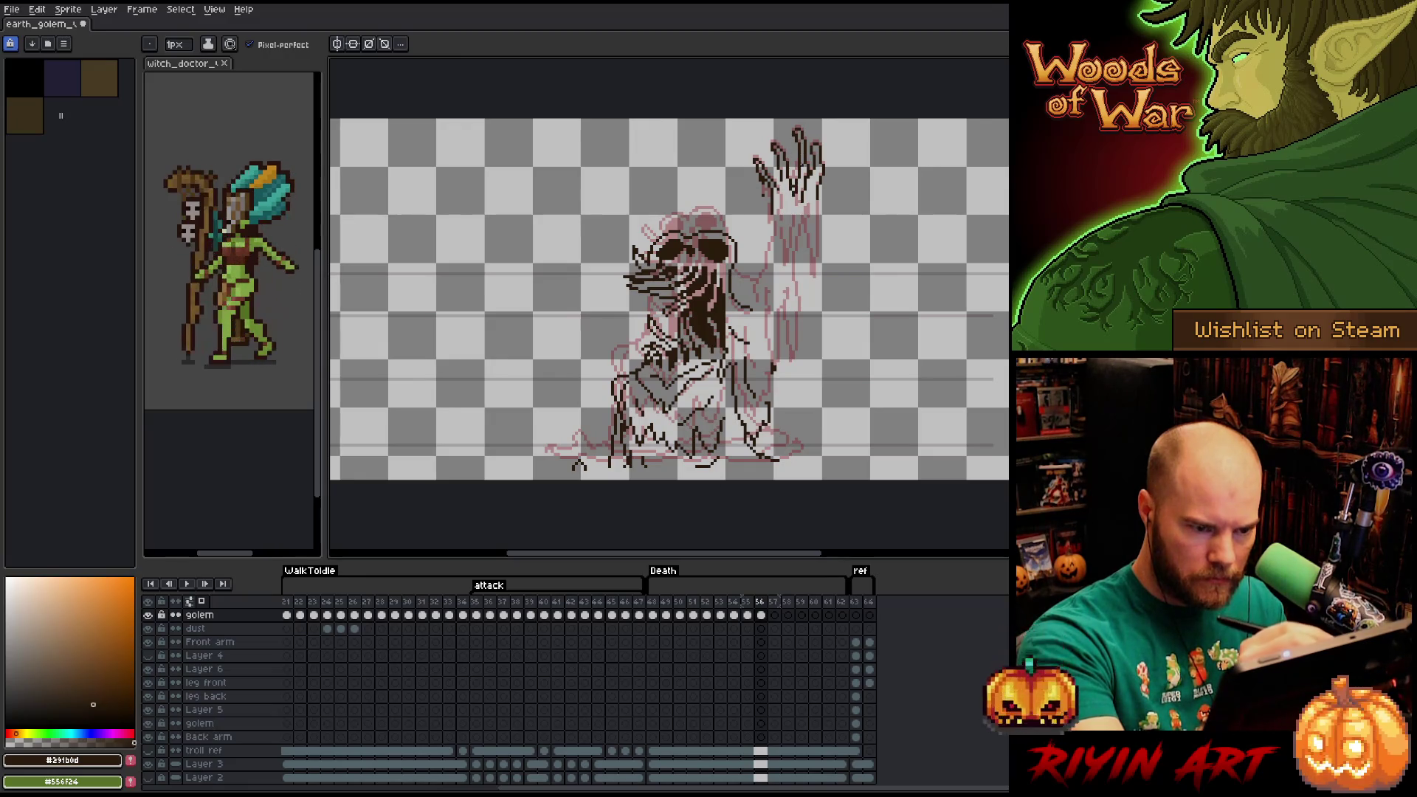
drag(784, 181, 781, 206)
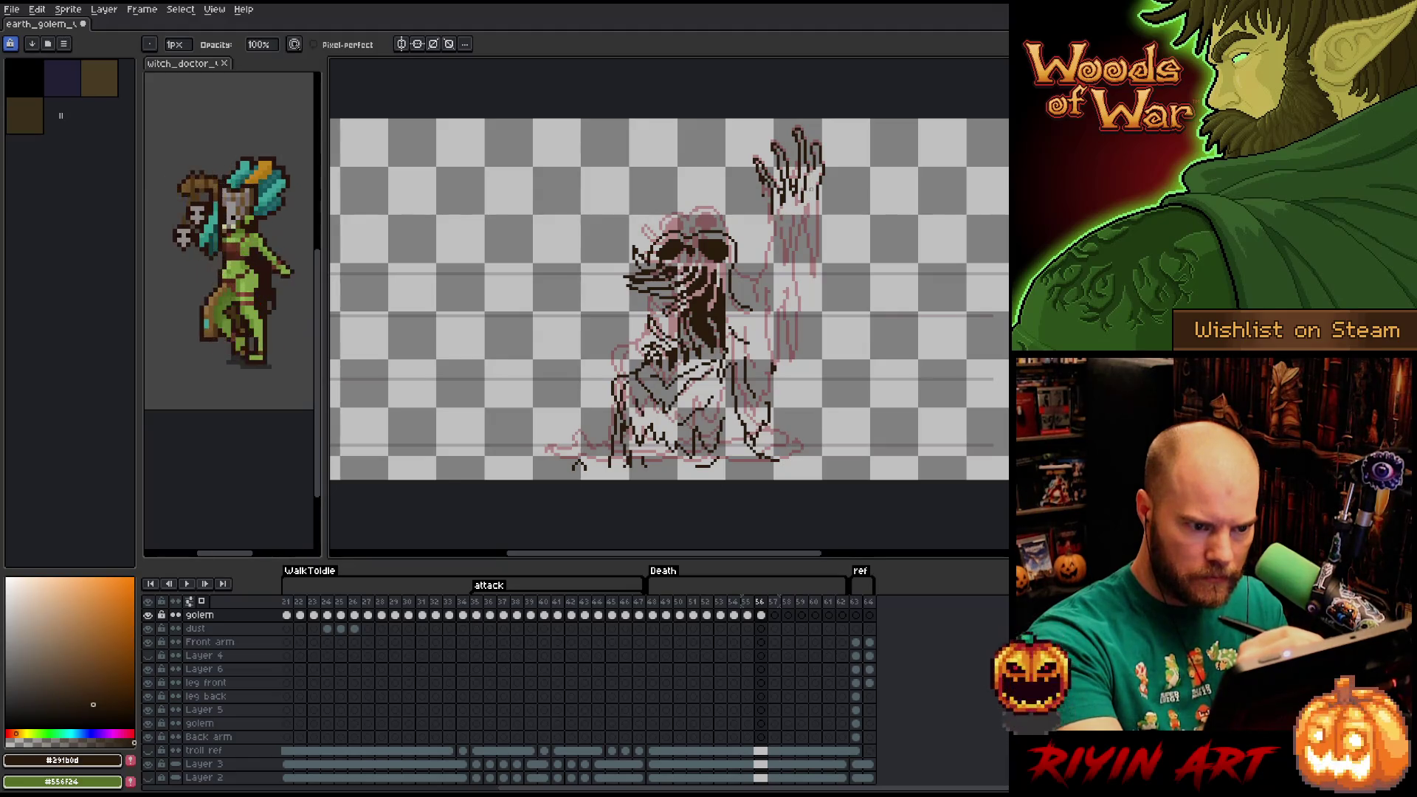
mouse_move(812, 171)
mouse_down()
mouse_move(812, 303)
mouse_move(807, 208)
mouse_up()
drag(817, 319, 816, 362)
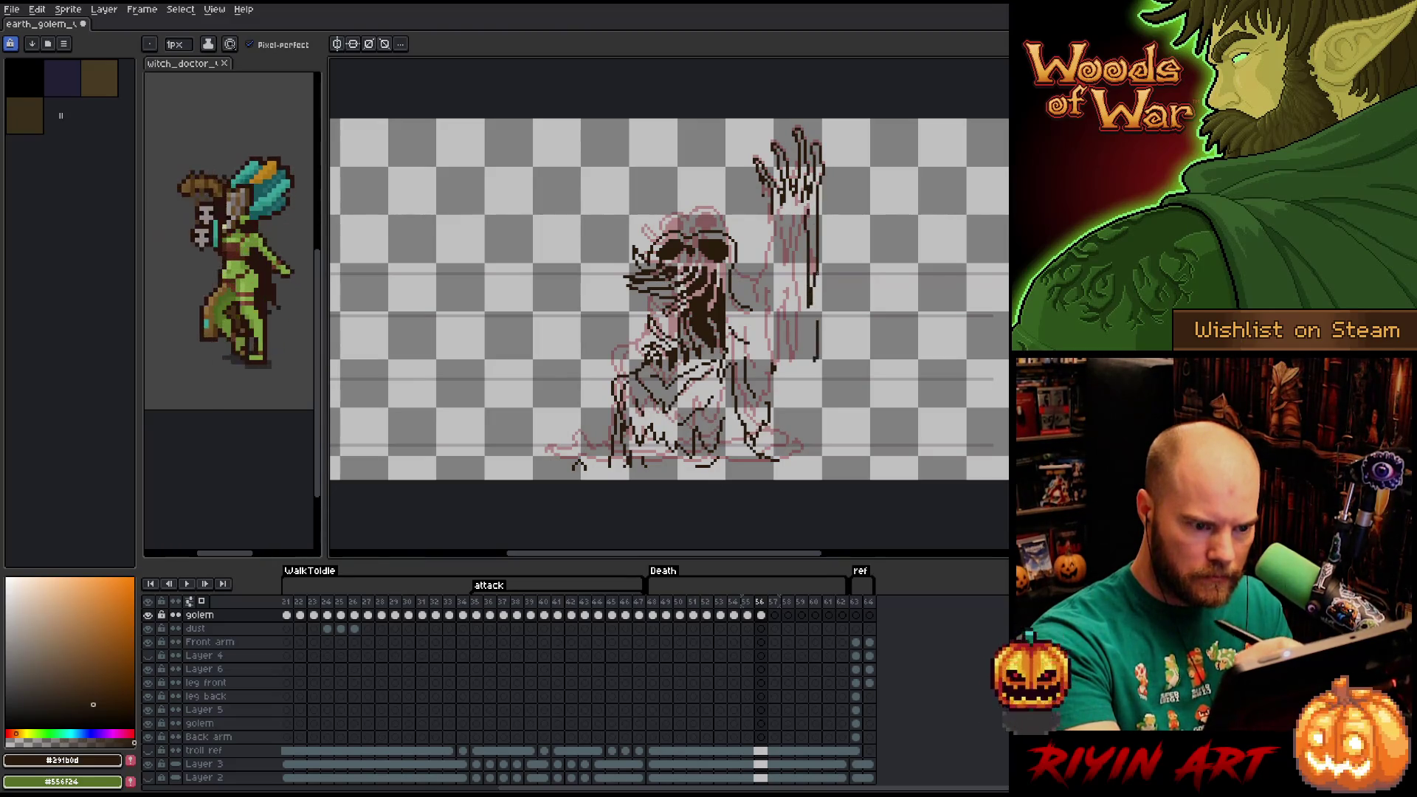
Erase the misplaced line and redraw the vertical outline along the raised arm.
drag(806, 262, 820, 369)
key(b)
key(ctrl+z)
drag(815, 361, 816, 268)
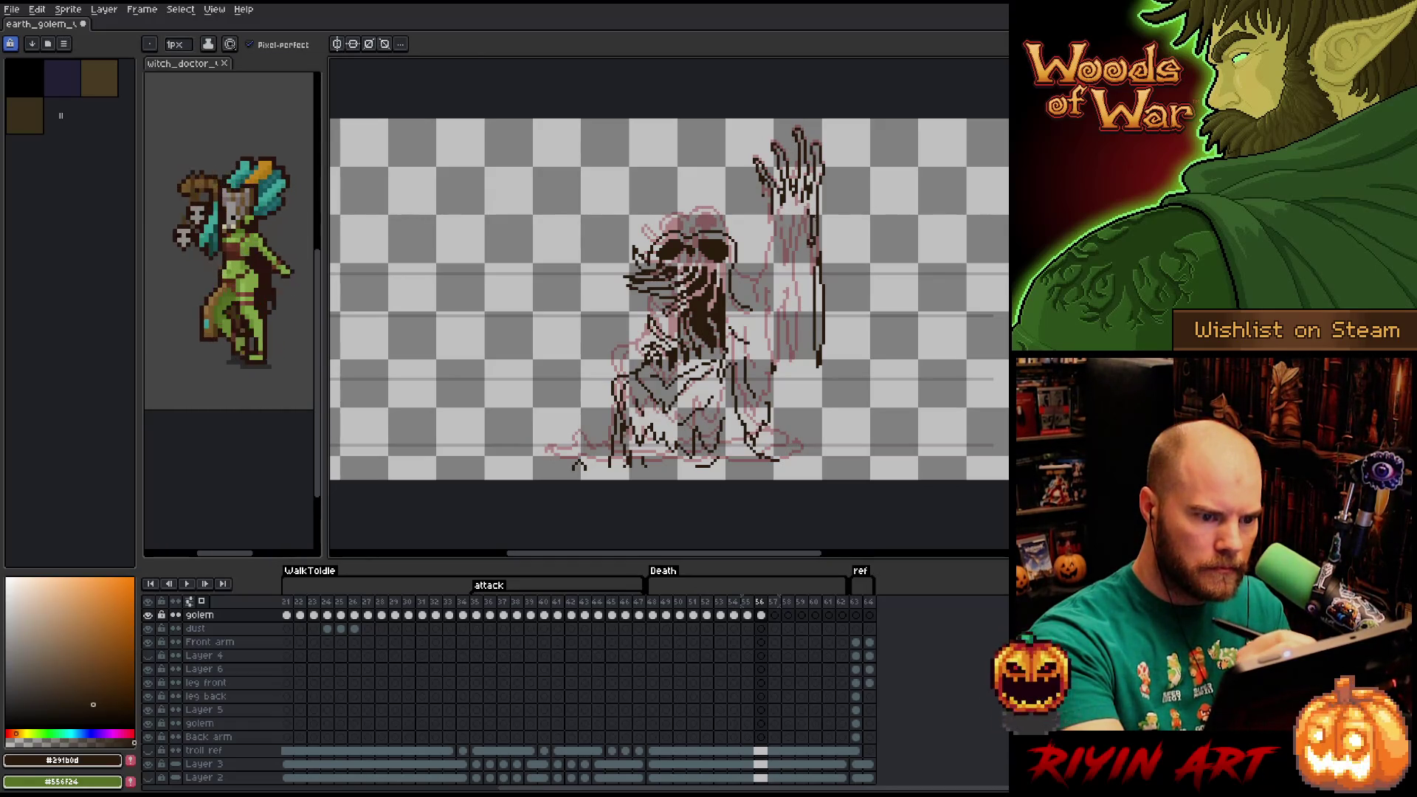
Draw a second contour down the inner forearm with short strokes along the arm.
key(e)
key(b)
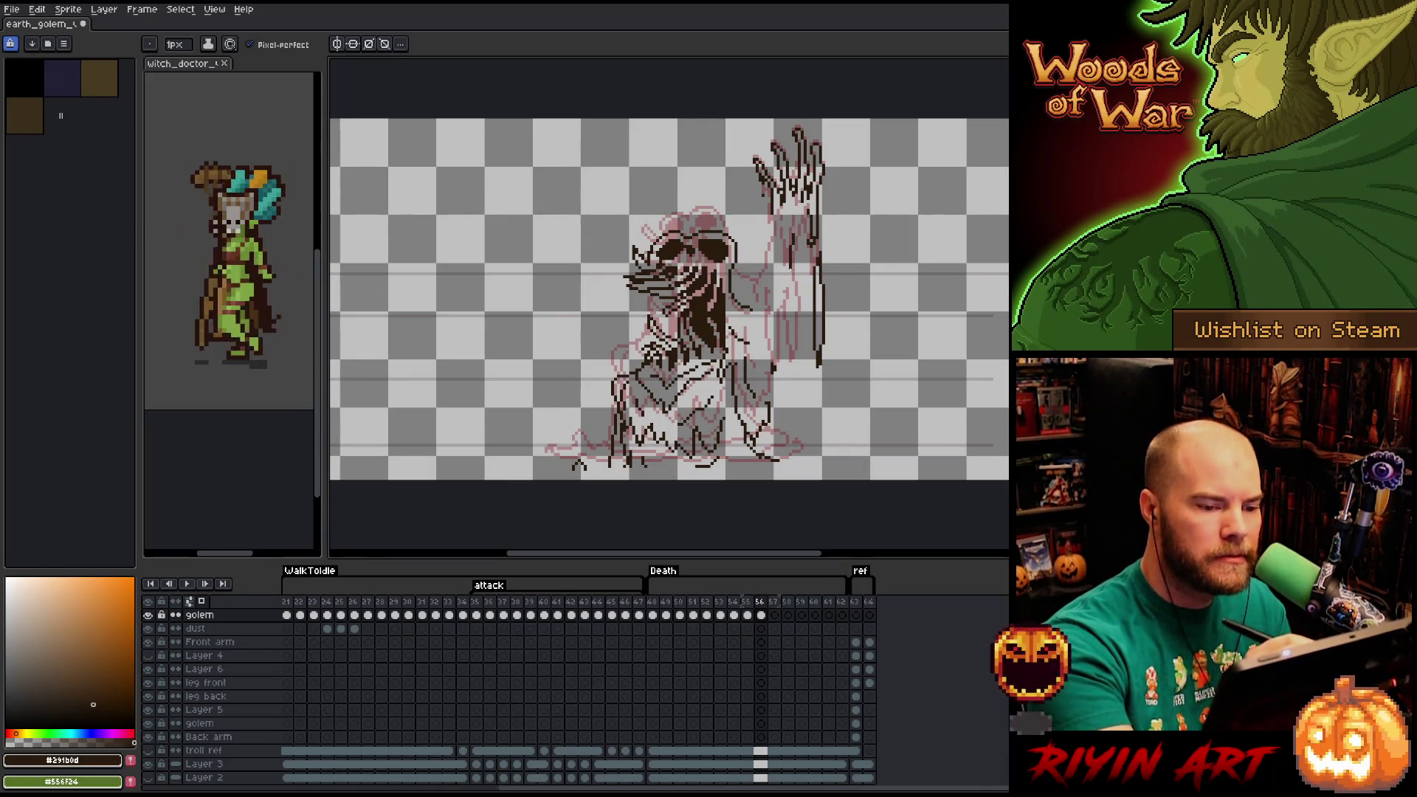
mouse_move(794, 233)
mouse_down()
mouse_move(791, 283)
mouse_move(784, 215)
mouse_move(797, 221)
mouse_move(801, 206)
mouse_move(787, 330)
mouse_up()
mouse_move(790, 293)
mouse_down()
mouse_move(782, 312)
mouse_move(767, 308)
mouse_up()
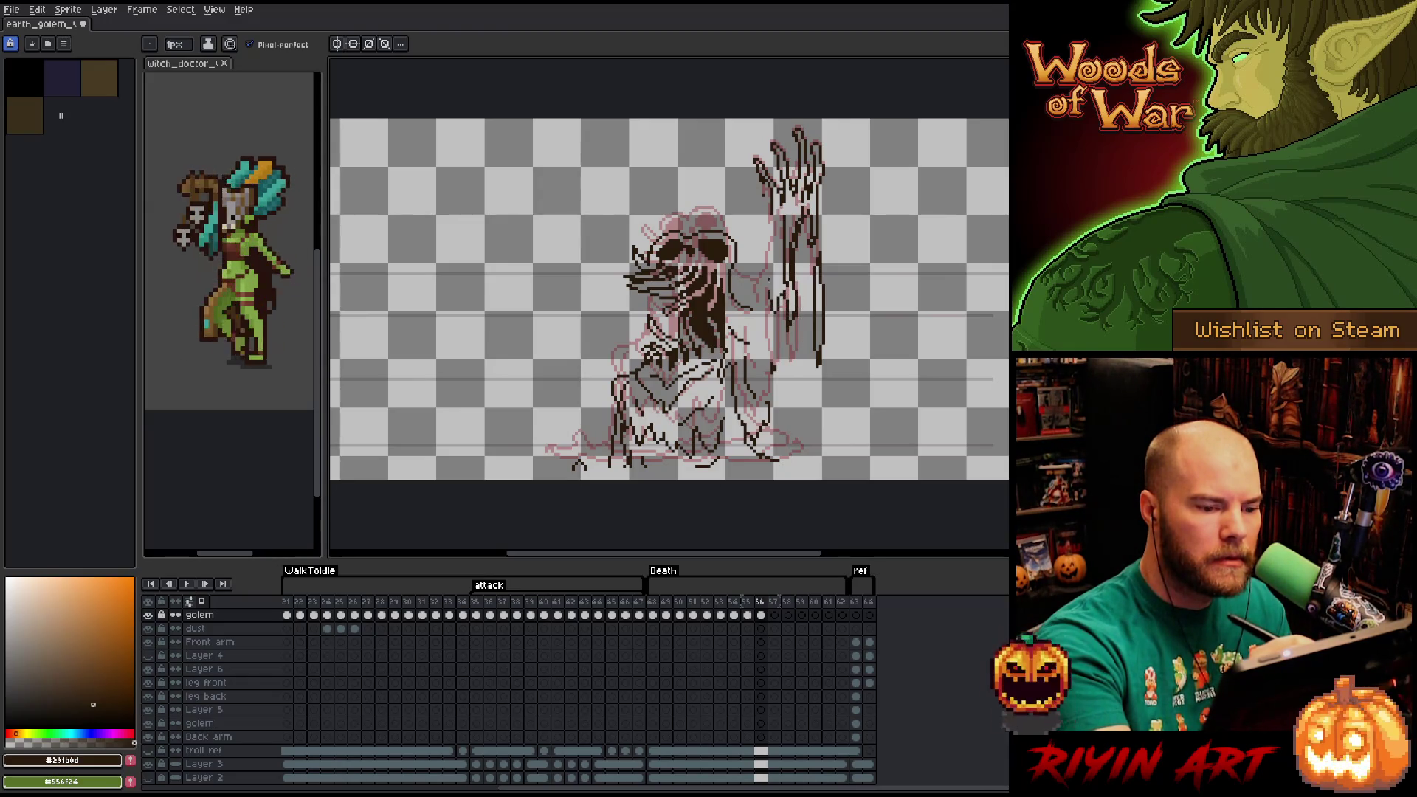
Draw the lower arm's outline down toward the body with short vertical strokes.
drag(779, 358, 772, 402)
key(e)
key(b)
mouse_move(770, 327)
mouse_down()
mouse_move(769, 370)
mouse_move(793, 431)
mouse_up()
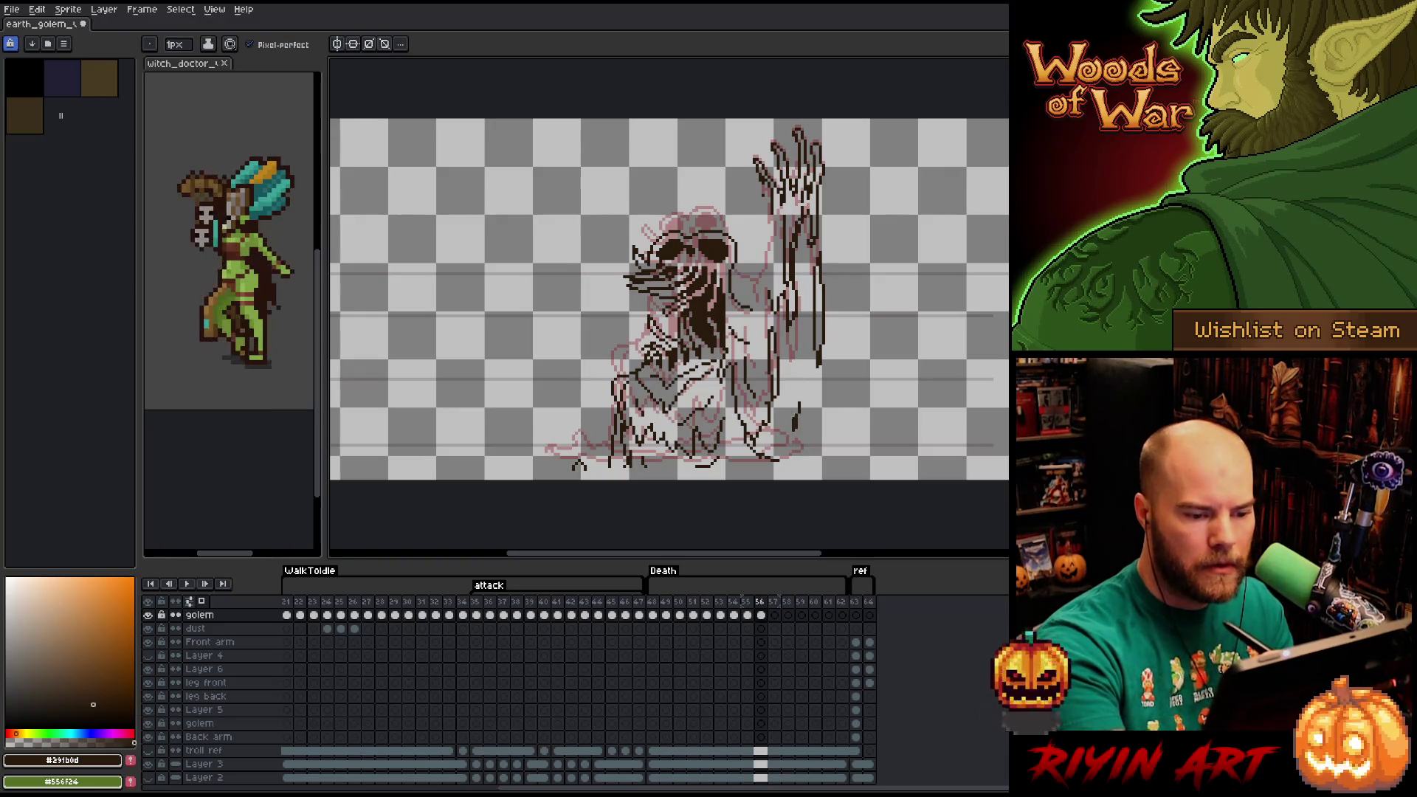
drag(790, 369, 794, 418)
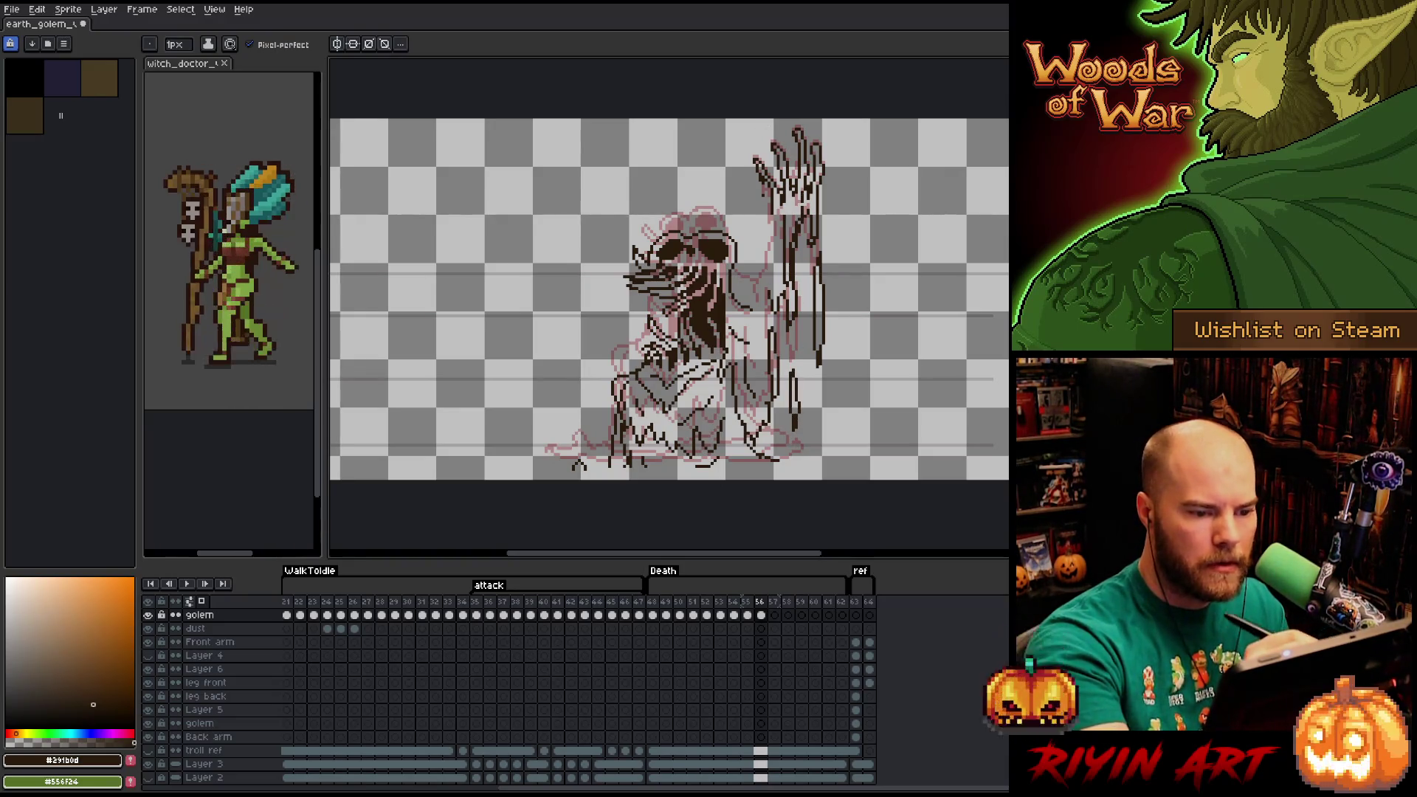
Extend the right-side outline over the lower body and touch up pixels near the foot.
drag(778, 229, 755, 301)
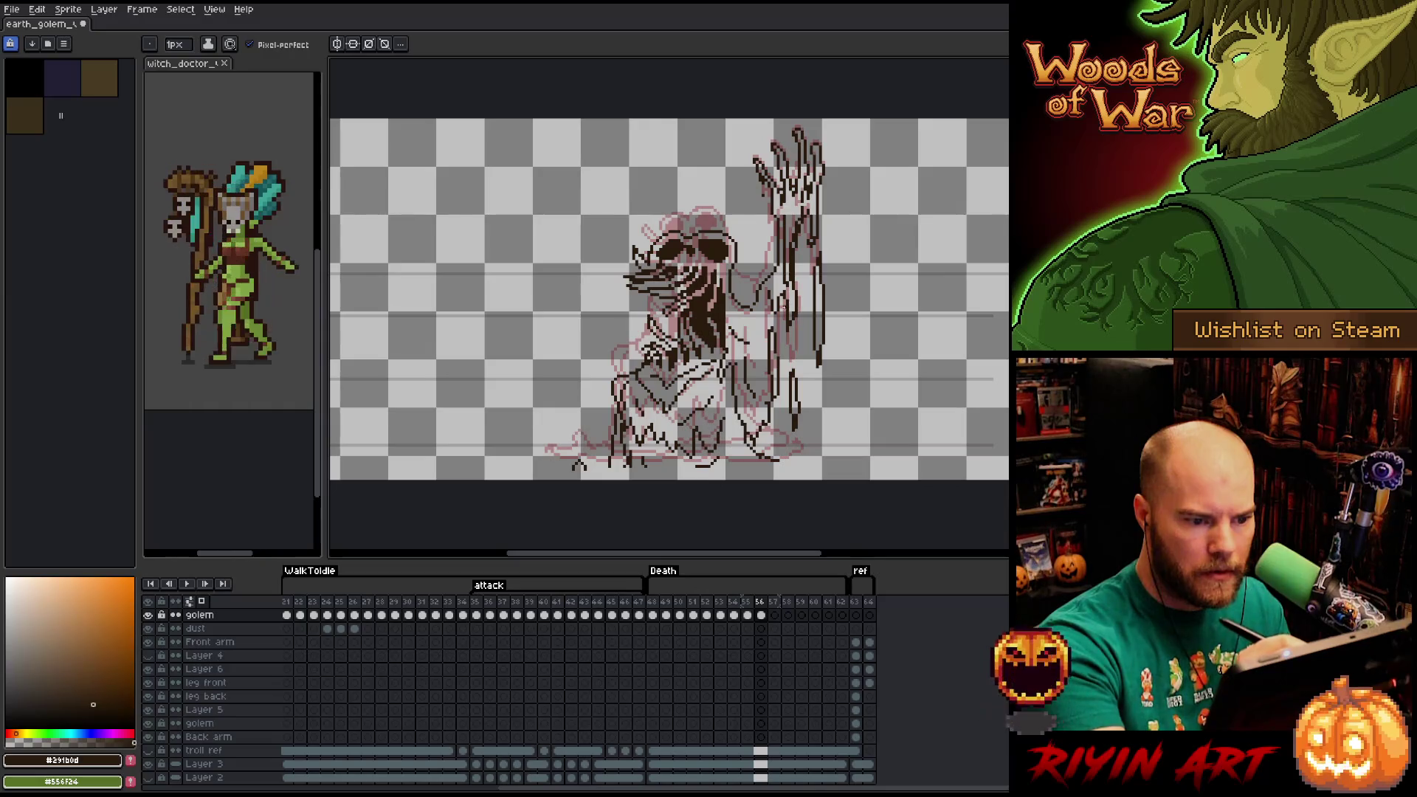
drag(782, 313, 759, 311)
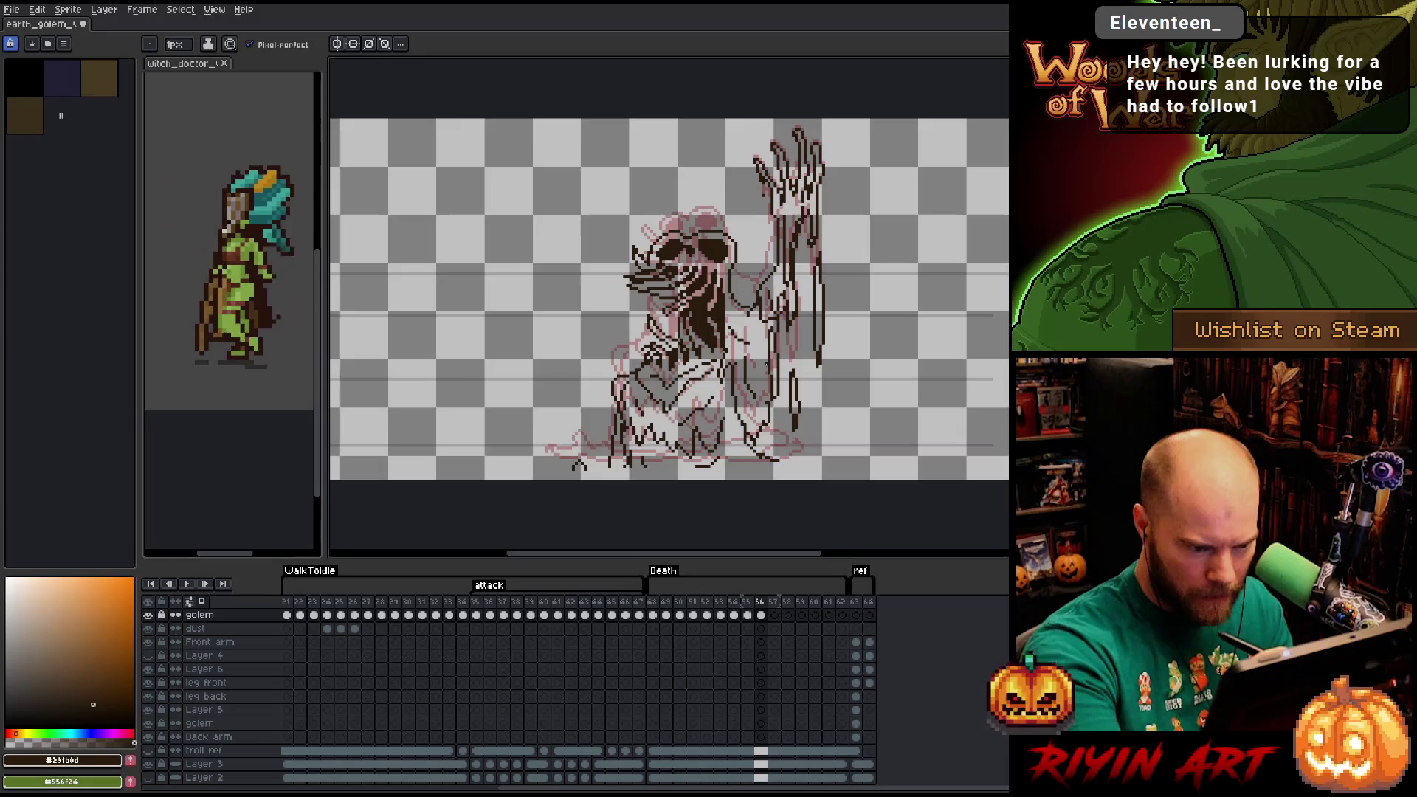
drag(766, 361, 760, 426)
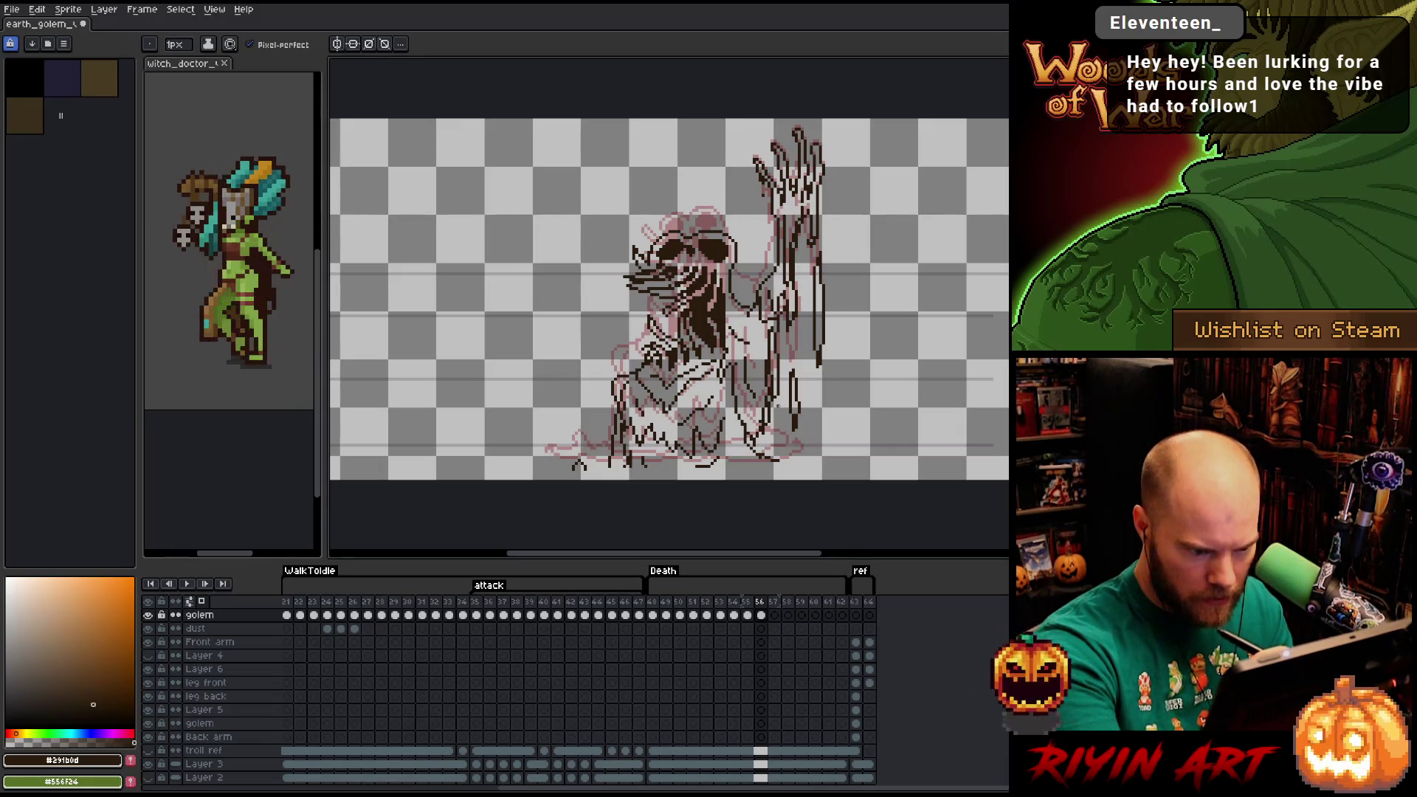
key(ctrl+z)
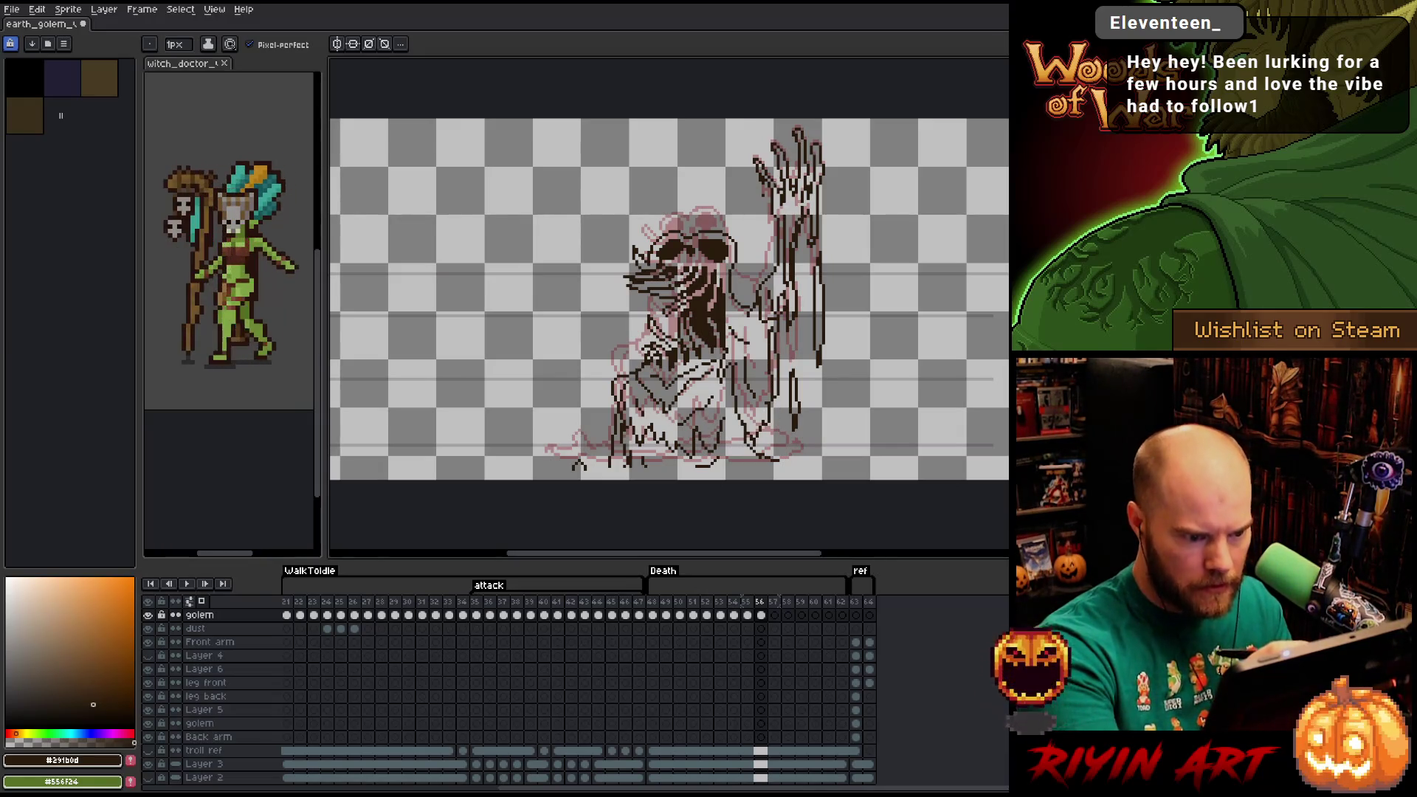
drag(767, 390, 762, 430)
key(e)
key(e)
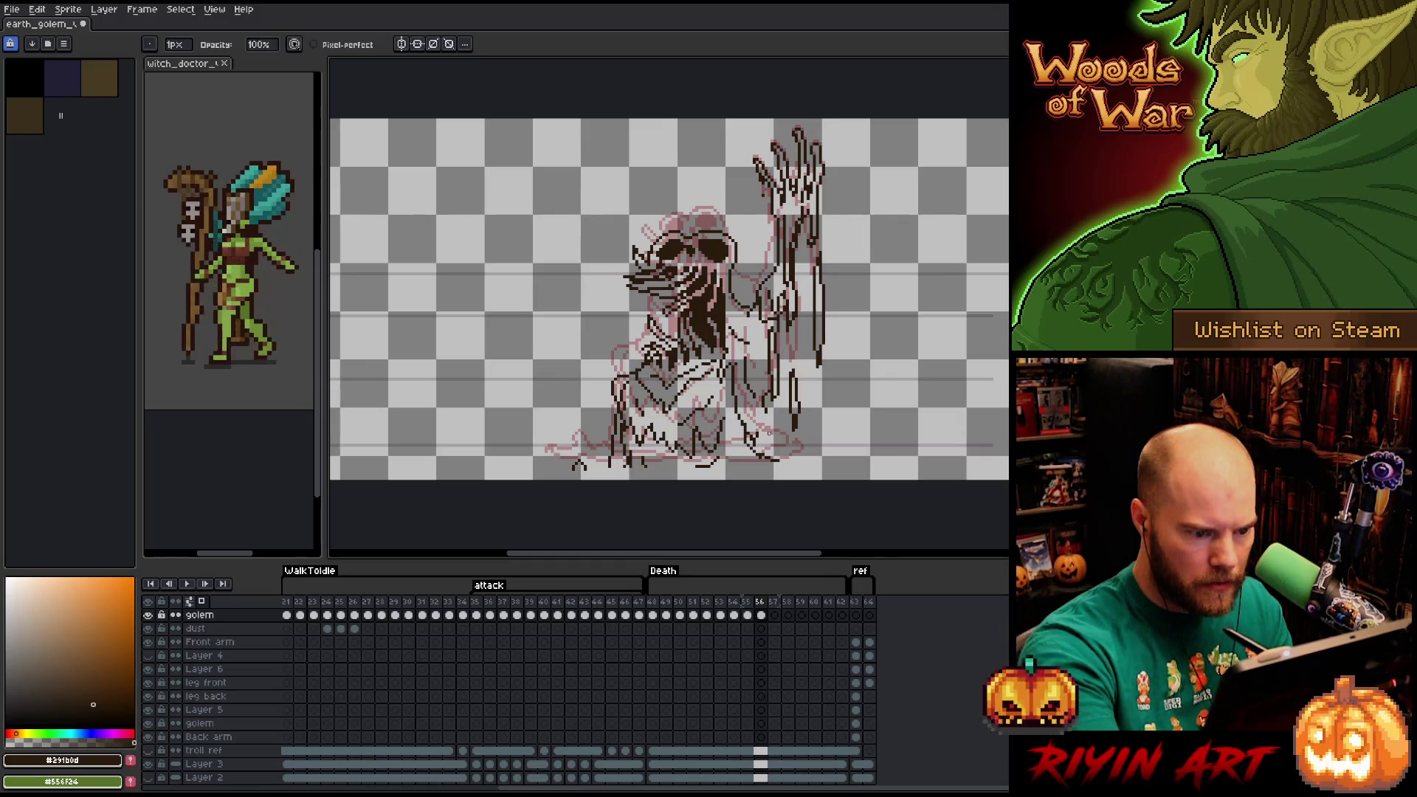
mouse_move(768, 418)
mouse_down()
mouse_move(783, 434)
mouse_move(759, 445)
mouse_move(795, 437)
mouse_move(799, 452)
mouse_move(772, 459)
mouse_move(807, 455)
mouse_move(729, 462)
mouse_up()
key(e)
key(b)
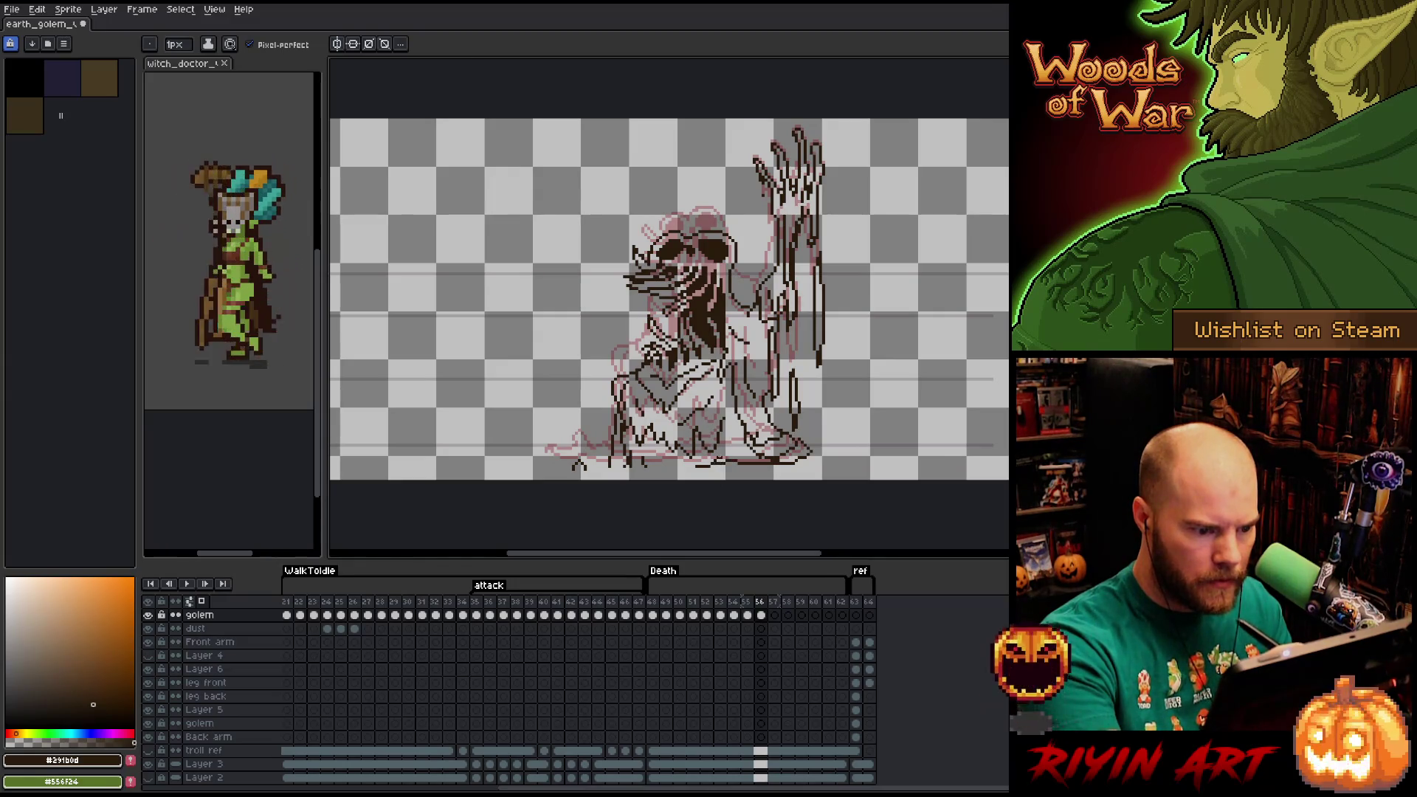
Lasso the lower-left body area and deselect, then ink the lower body and left side.
key(m)
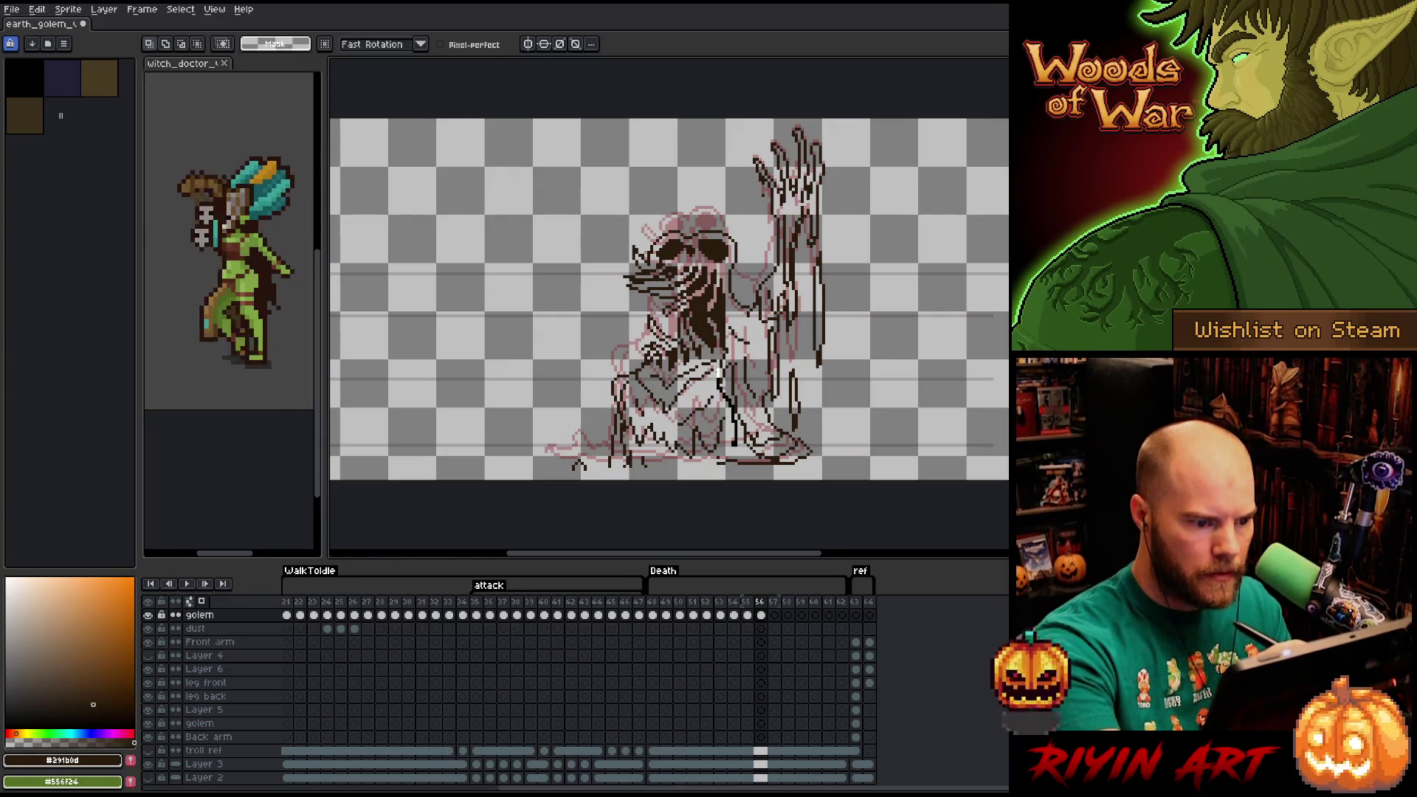
mouse_move(720, 369)
mouse_down()
mouse_move(594, 369)
mouse_move(602, 476)
mouse_move(736, 467)
mouse_up()
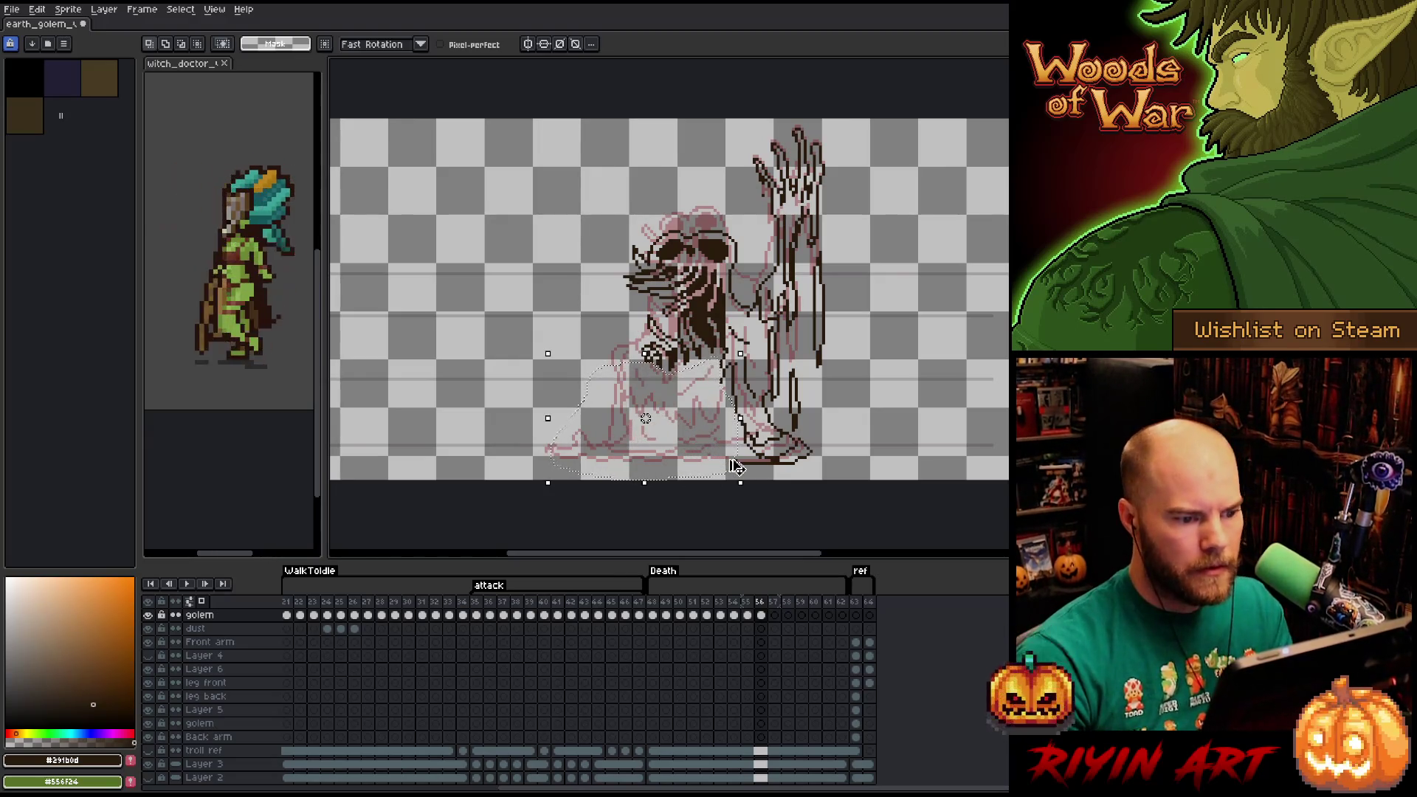
key(ctrl+d)
key(b)
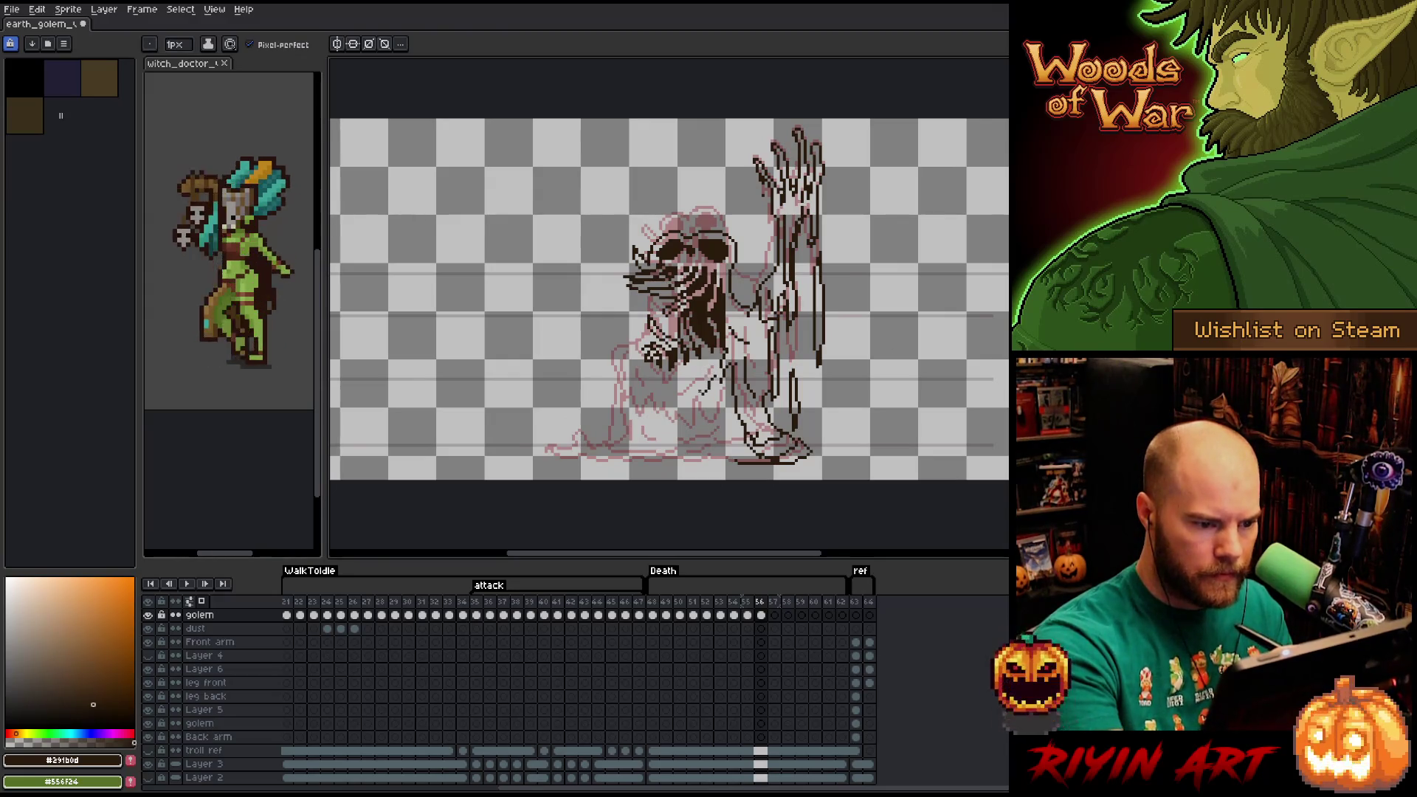
mouse_move(700, 385)
mouse_down()
mouse_move(679, 413)
mouse_move(725, 428)
mouse_move(712, 441)
mouse_move(730, 427)
mouse_move(685, 443)
mouse_move(625, 427)
mouse_move(619, 391)
mouse_up()
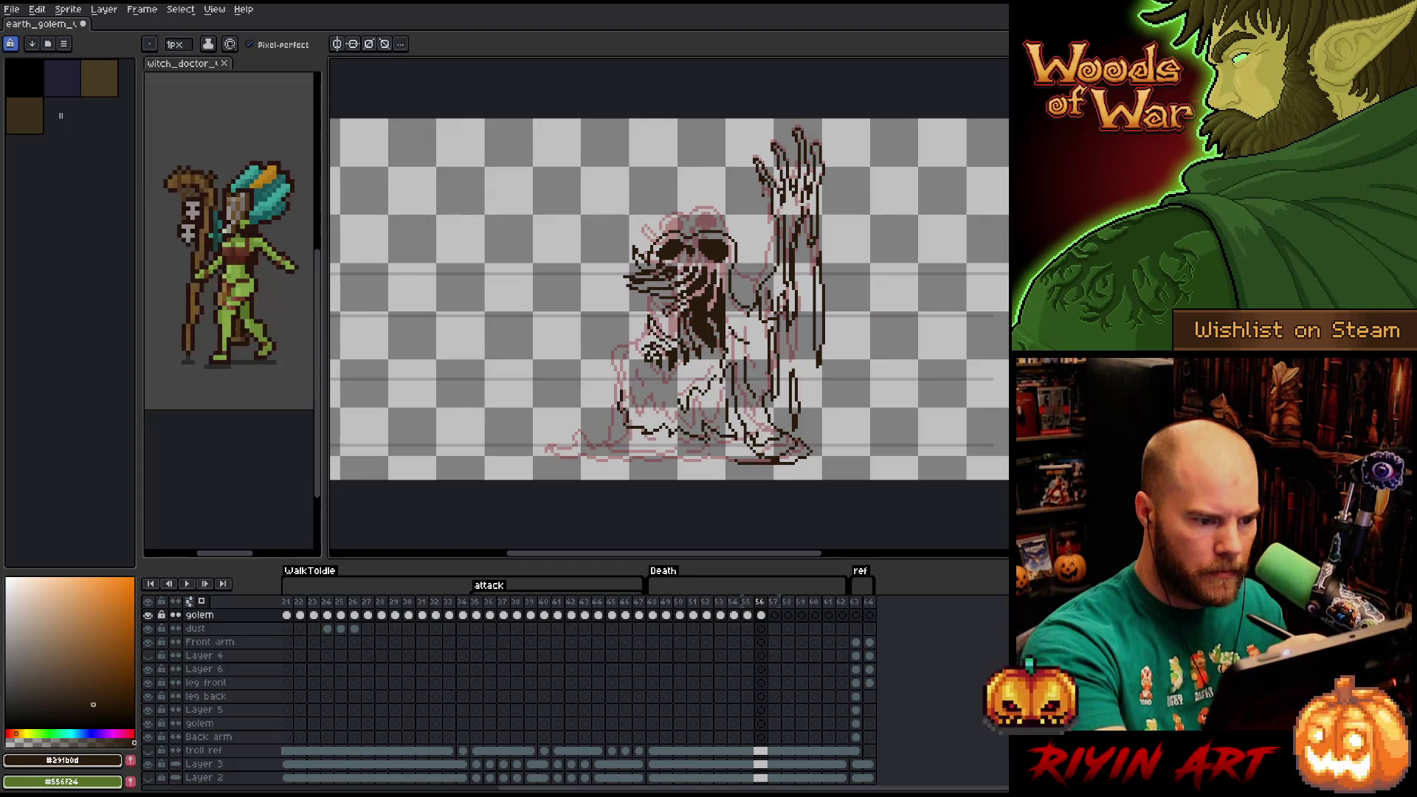
mouse_move(646, 334)
mouse_down()
mouse_move(609, 402)
mouse_move(611, 437)
mouse_up()
Draw the bottom-left line and crumbled base, then advance to frame 57.
key(e)
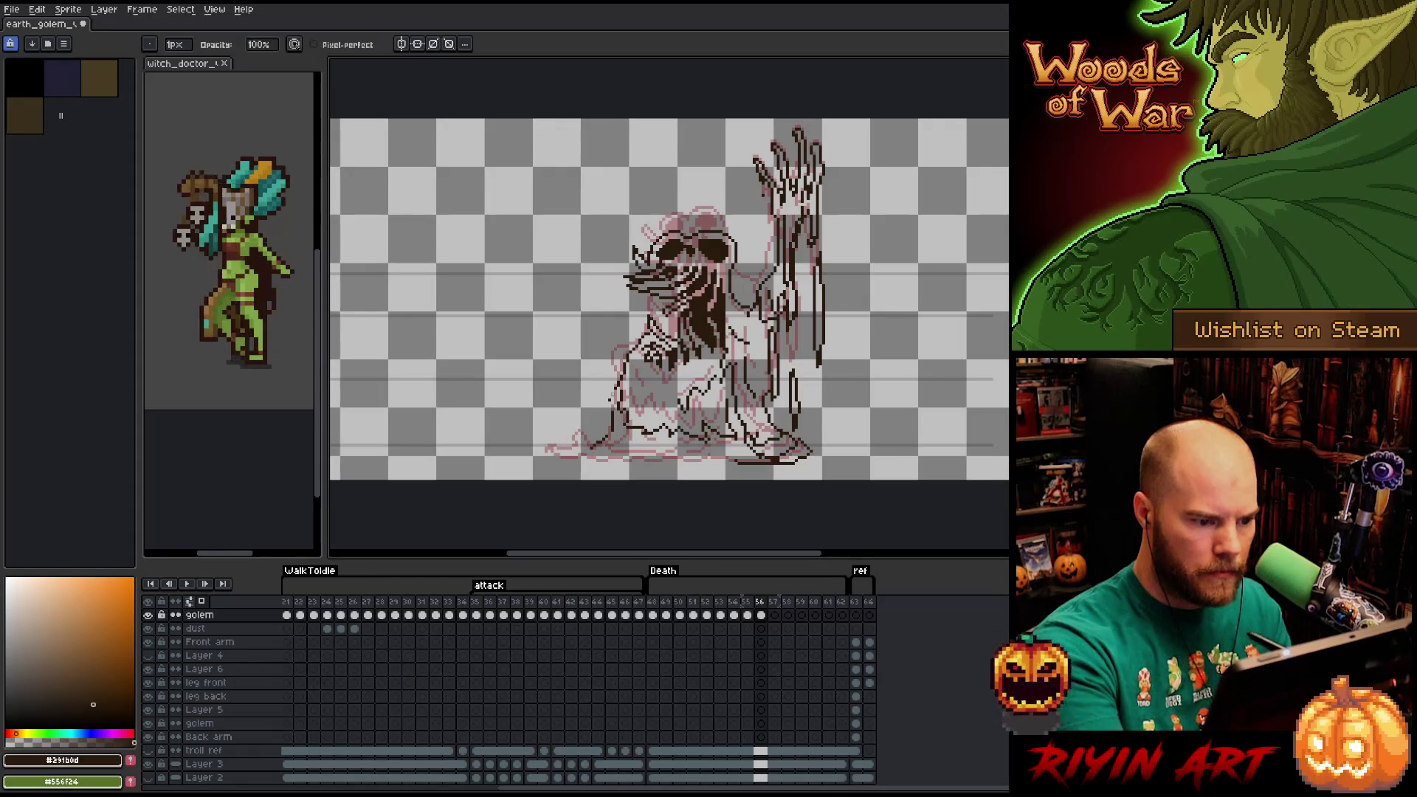
key(b)
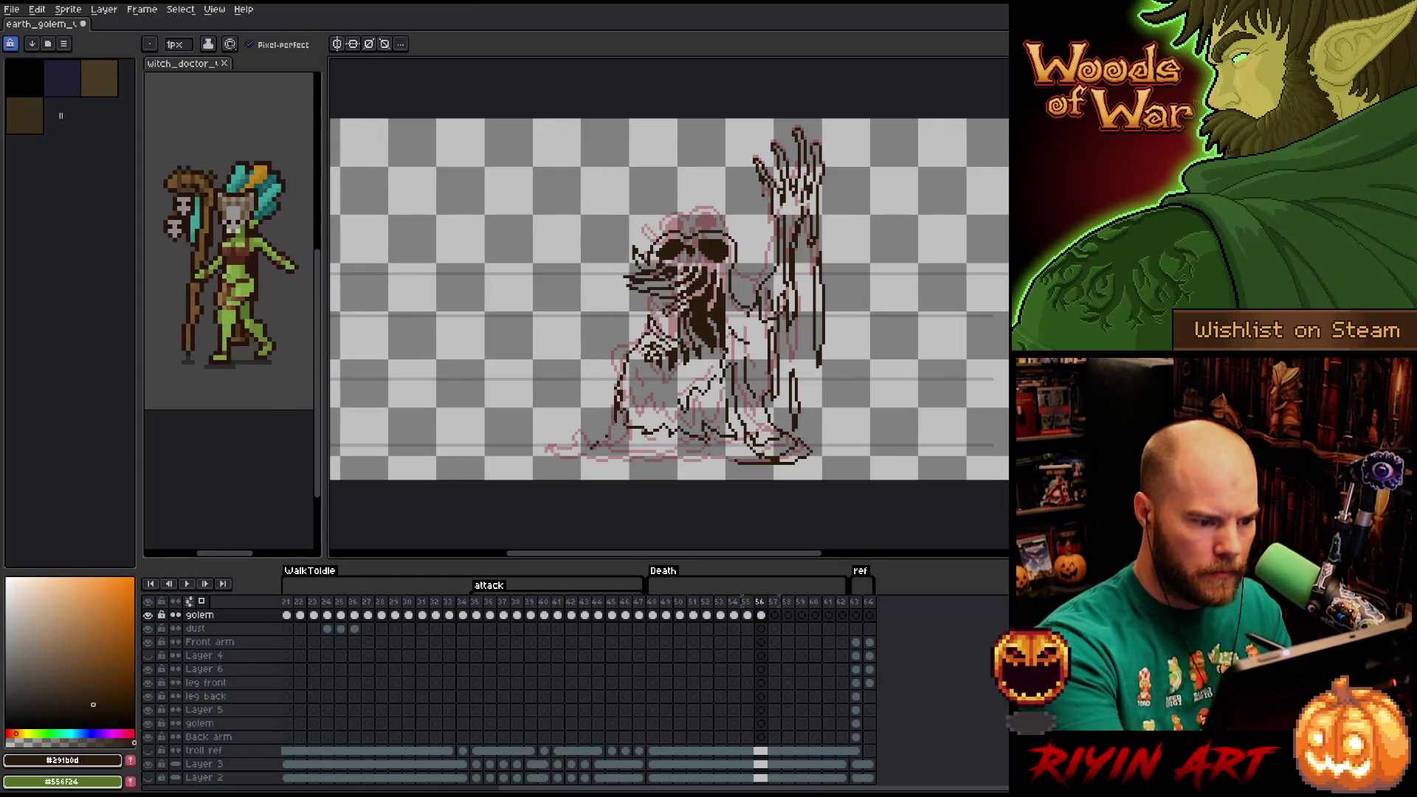
mouse_move(593, 444)
mouse_down()
mouse_move(554, 453)
mouse_move(587, 461)
mouse_up()
key(e)
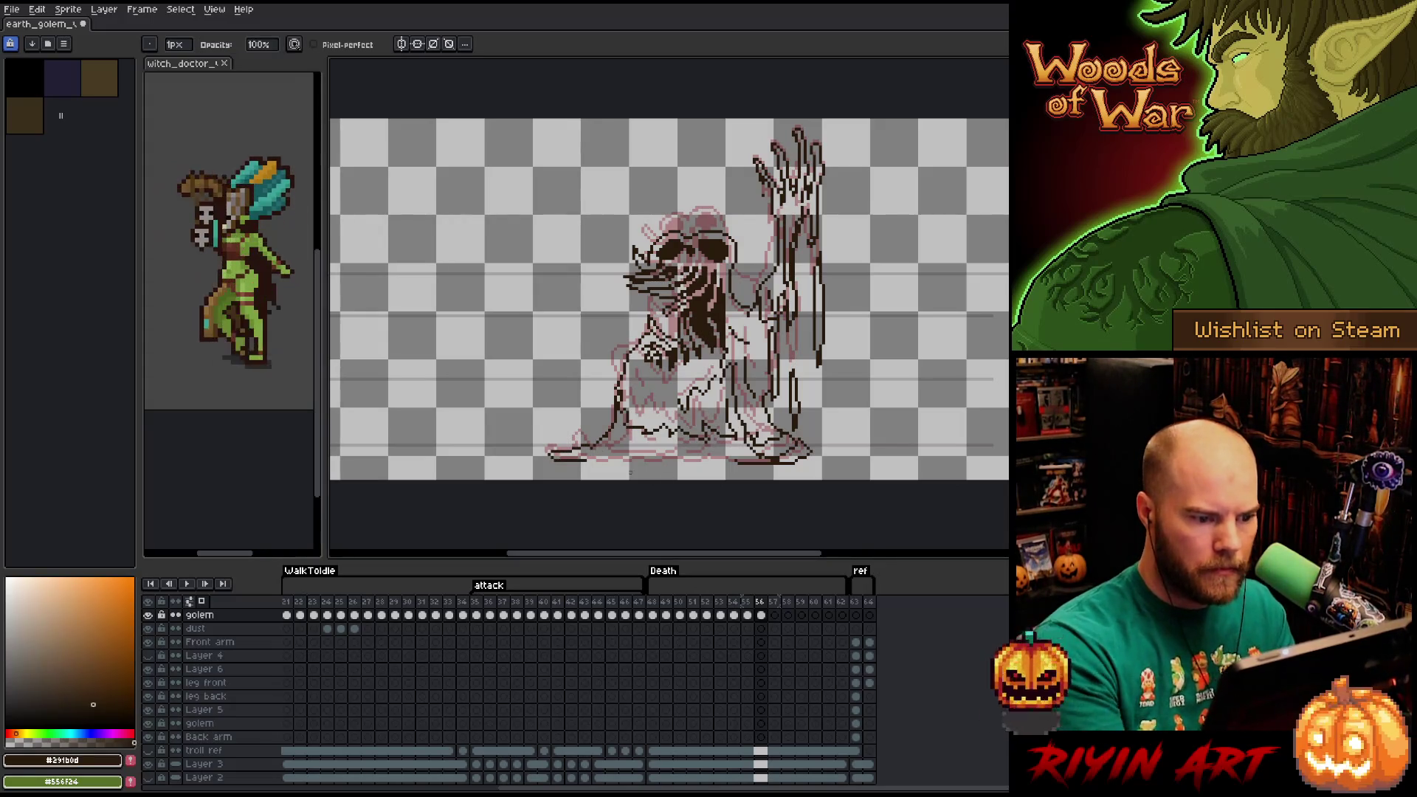
key(b)
key(e)
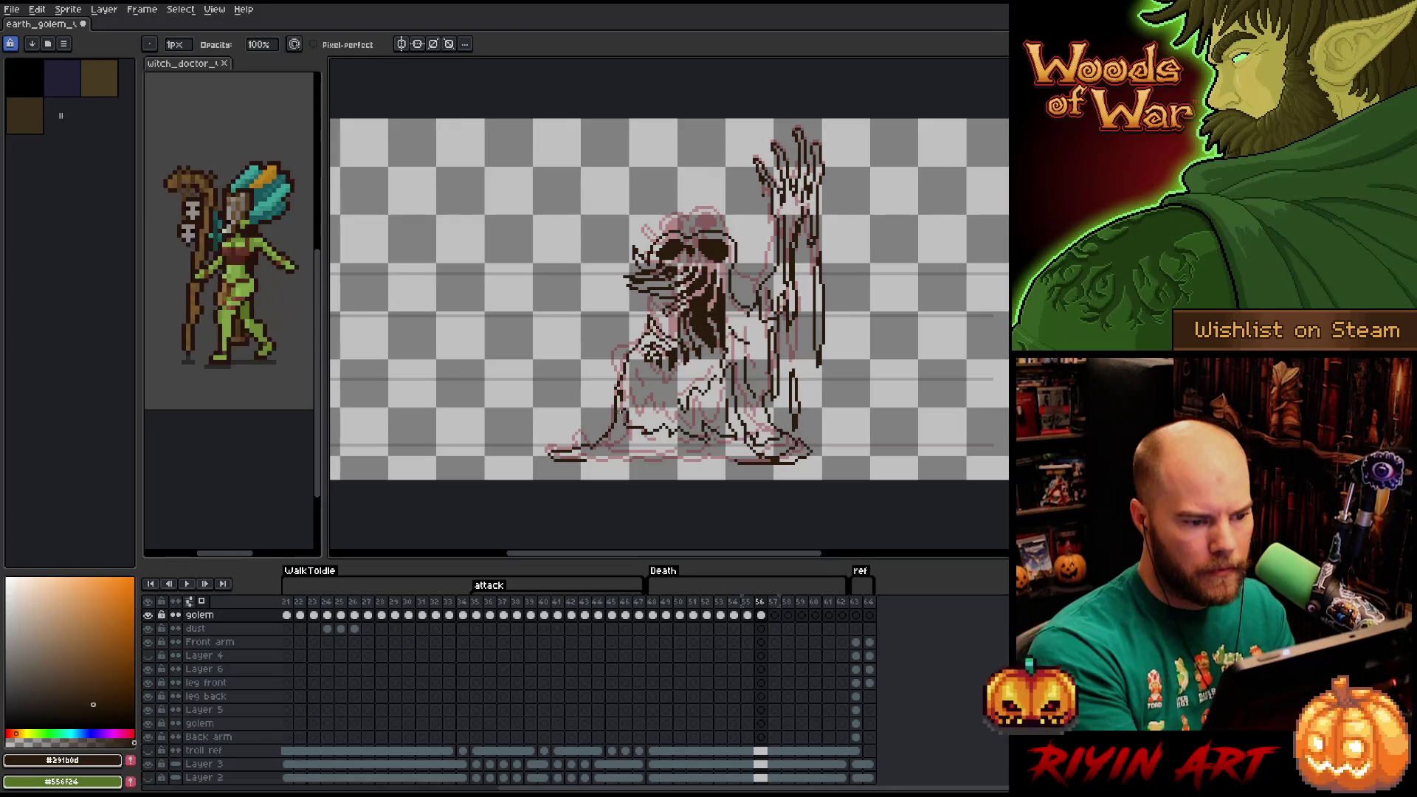
key(b)
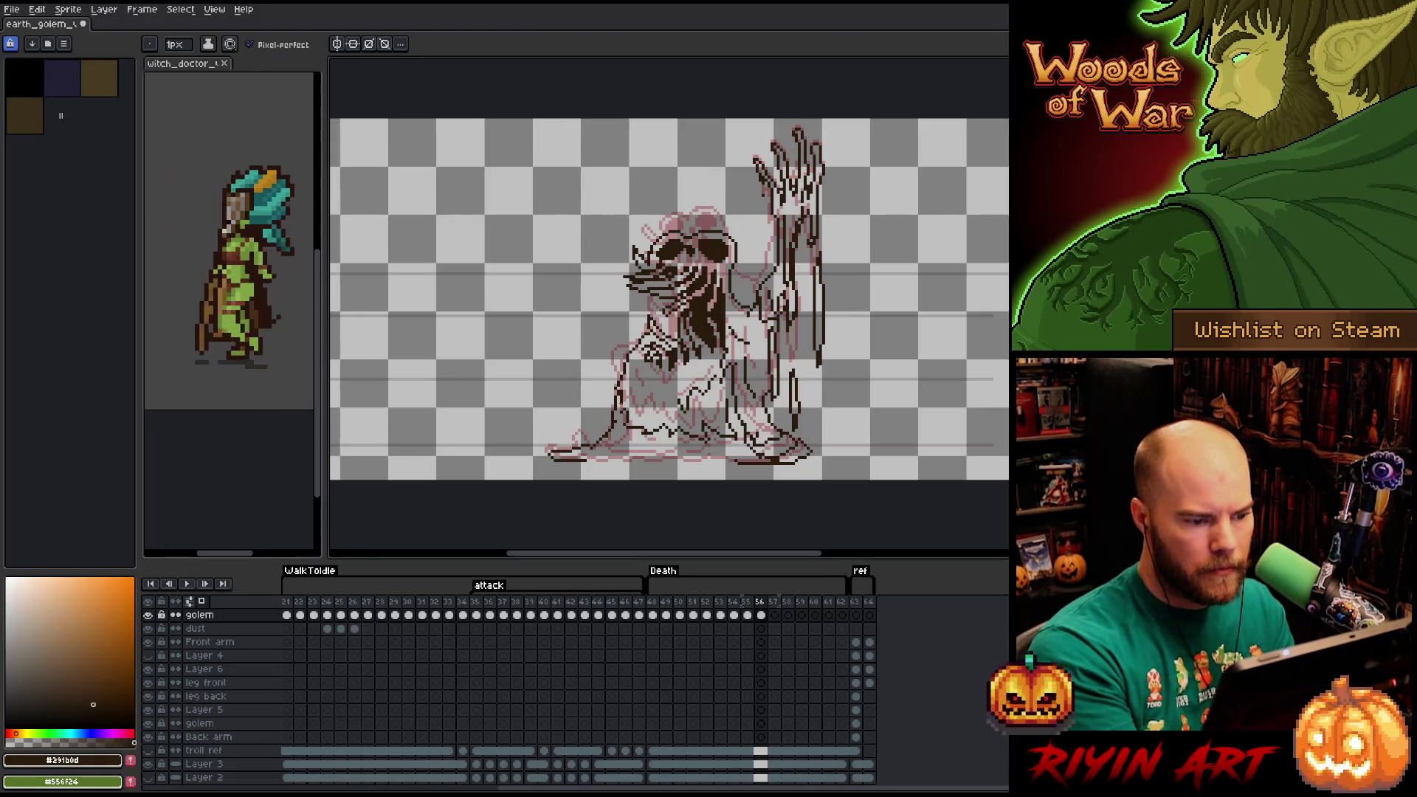
key(e)
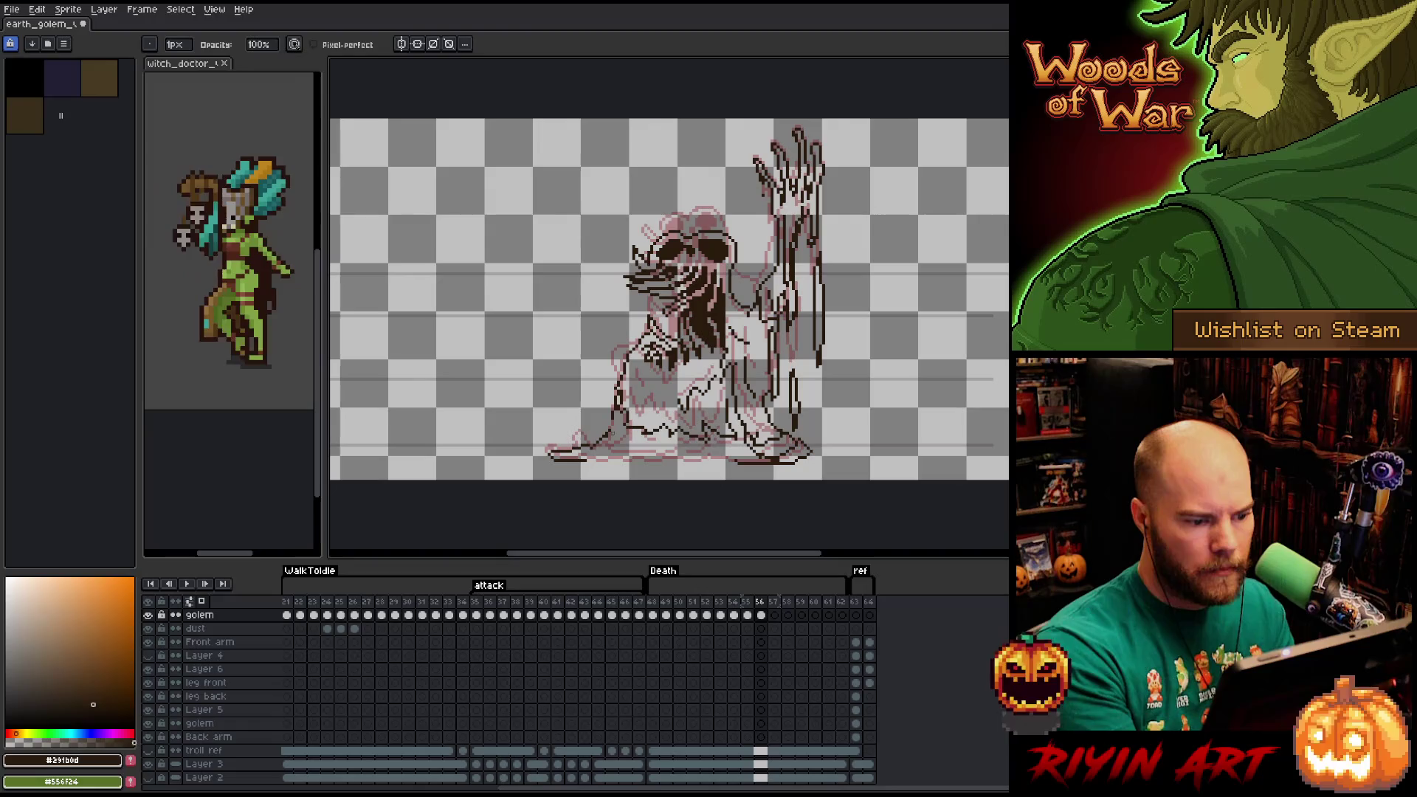
key(b)
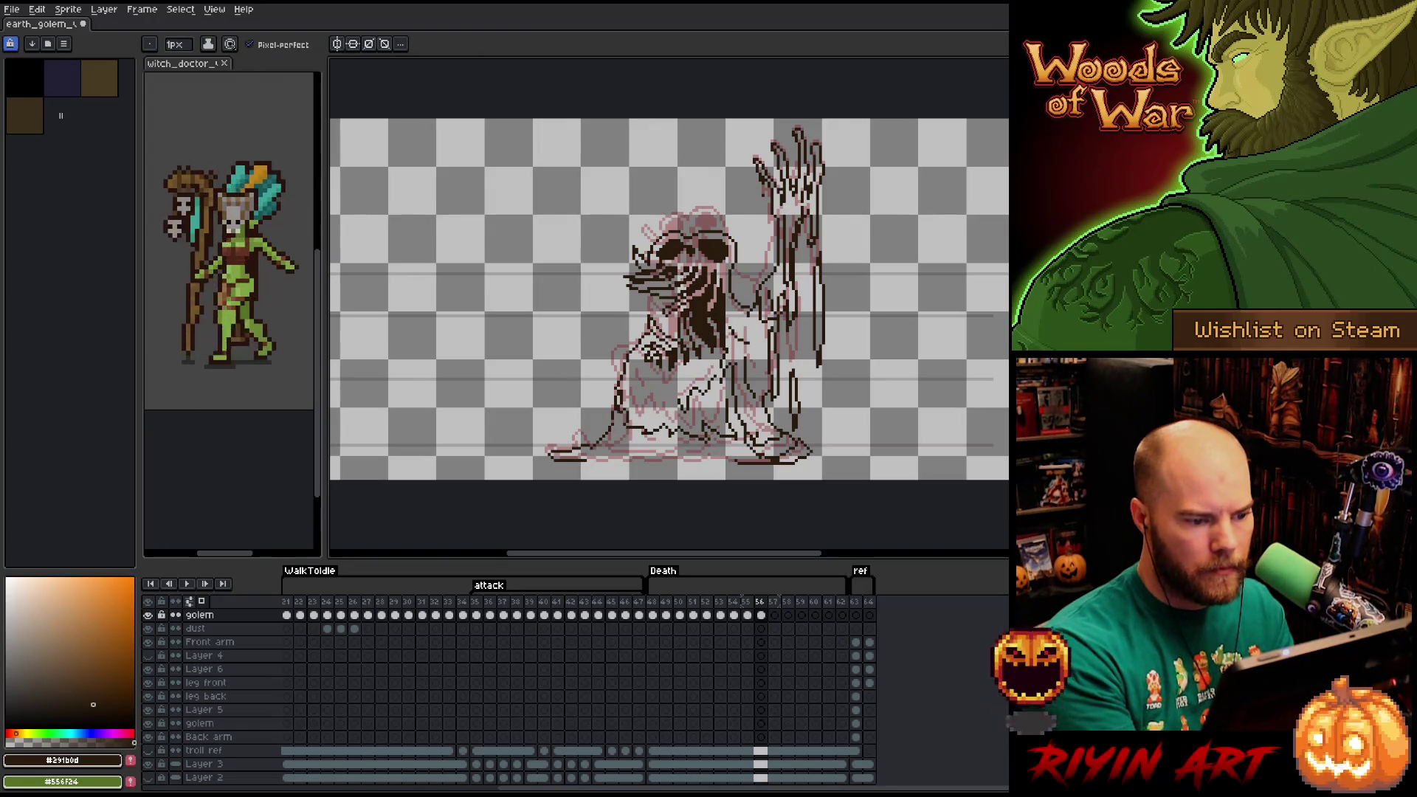
mouse_move(587, 462)
mouse_down()
mouse_move(733, 463)
mouse_move(597, 456)
mouse_up()
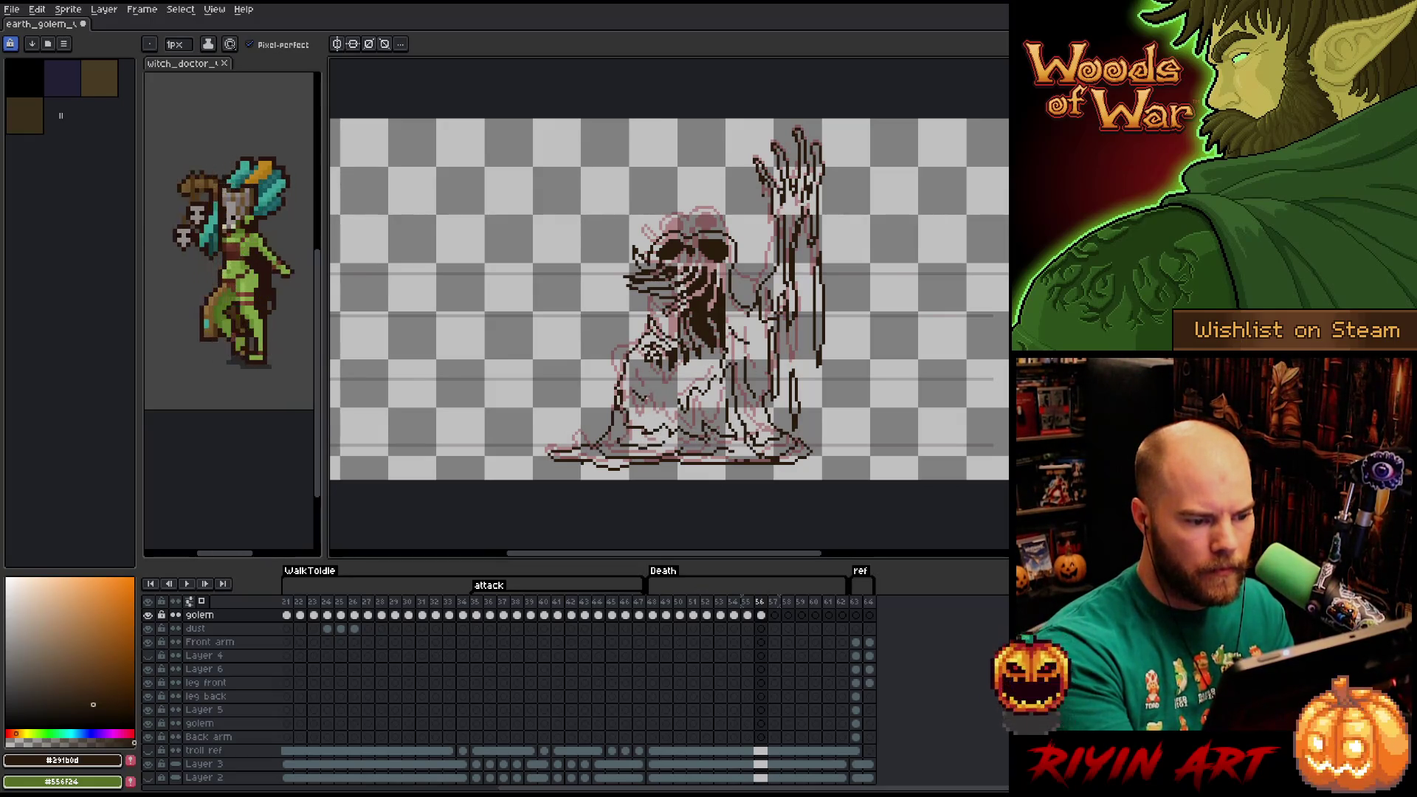
key(ctrl+z)
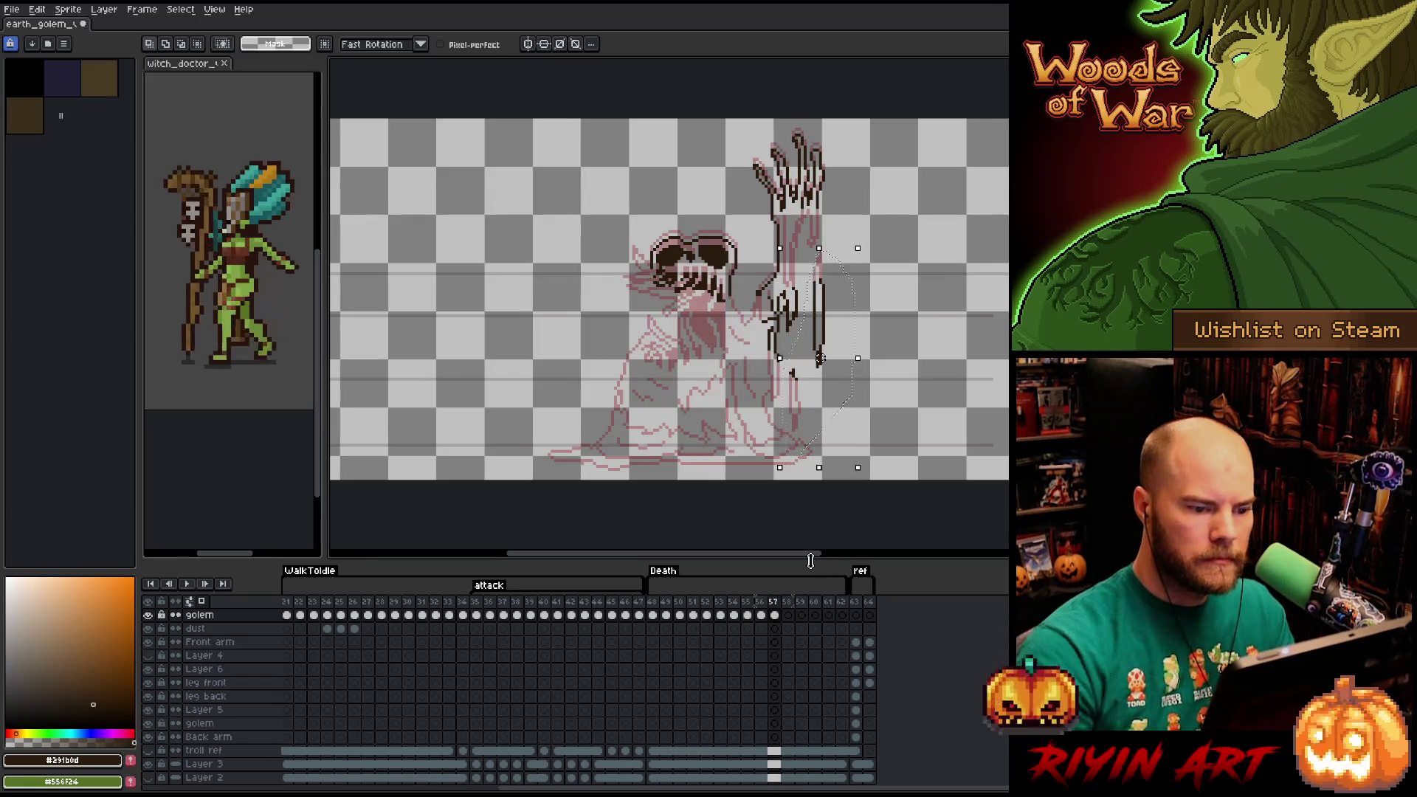
Shrink the raised arm and pull it closer to the body.
key(ctrl+z)
key(ctrl+z)
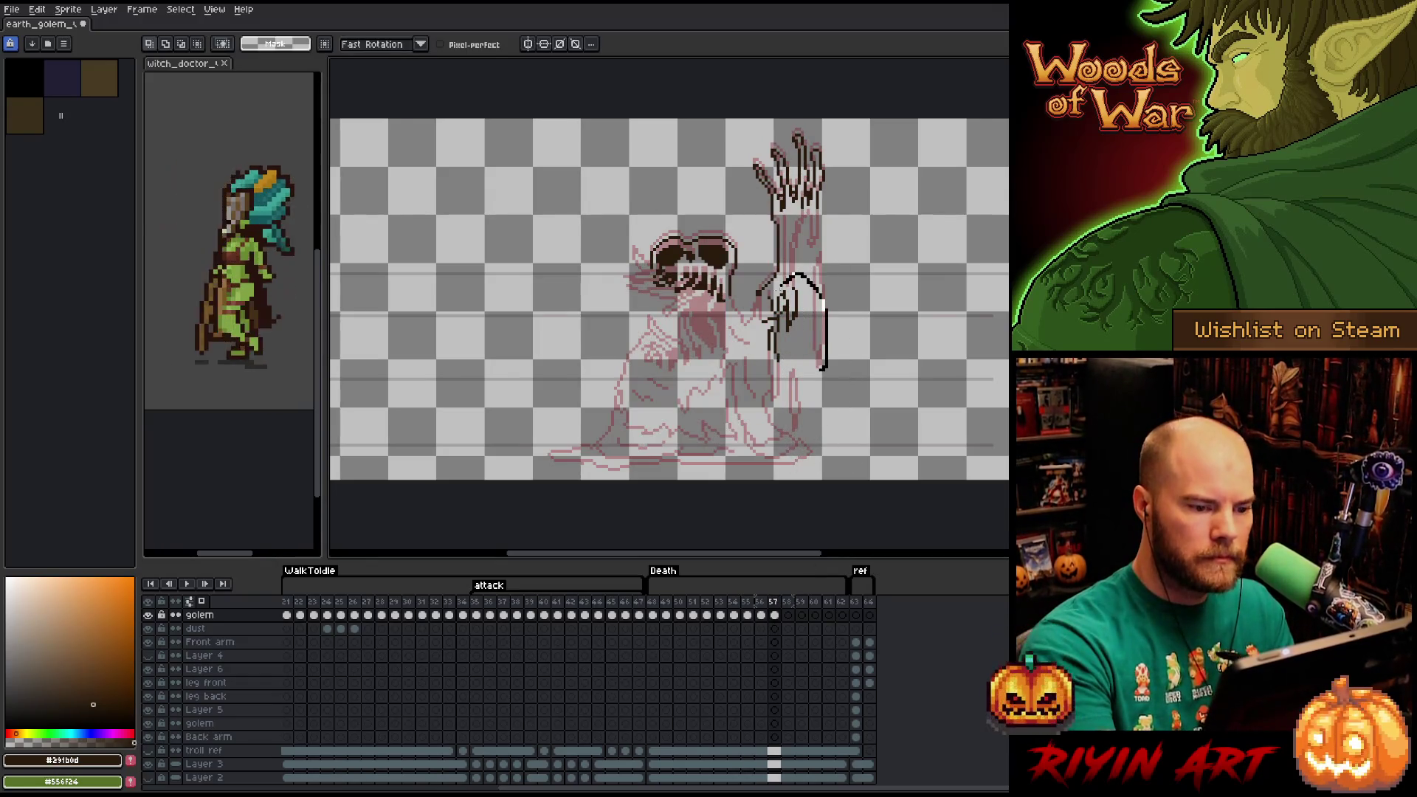
key(Return)
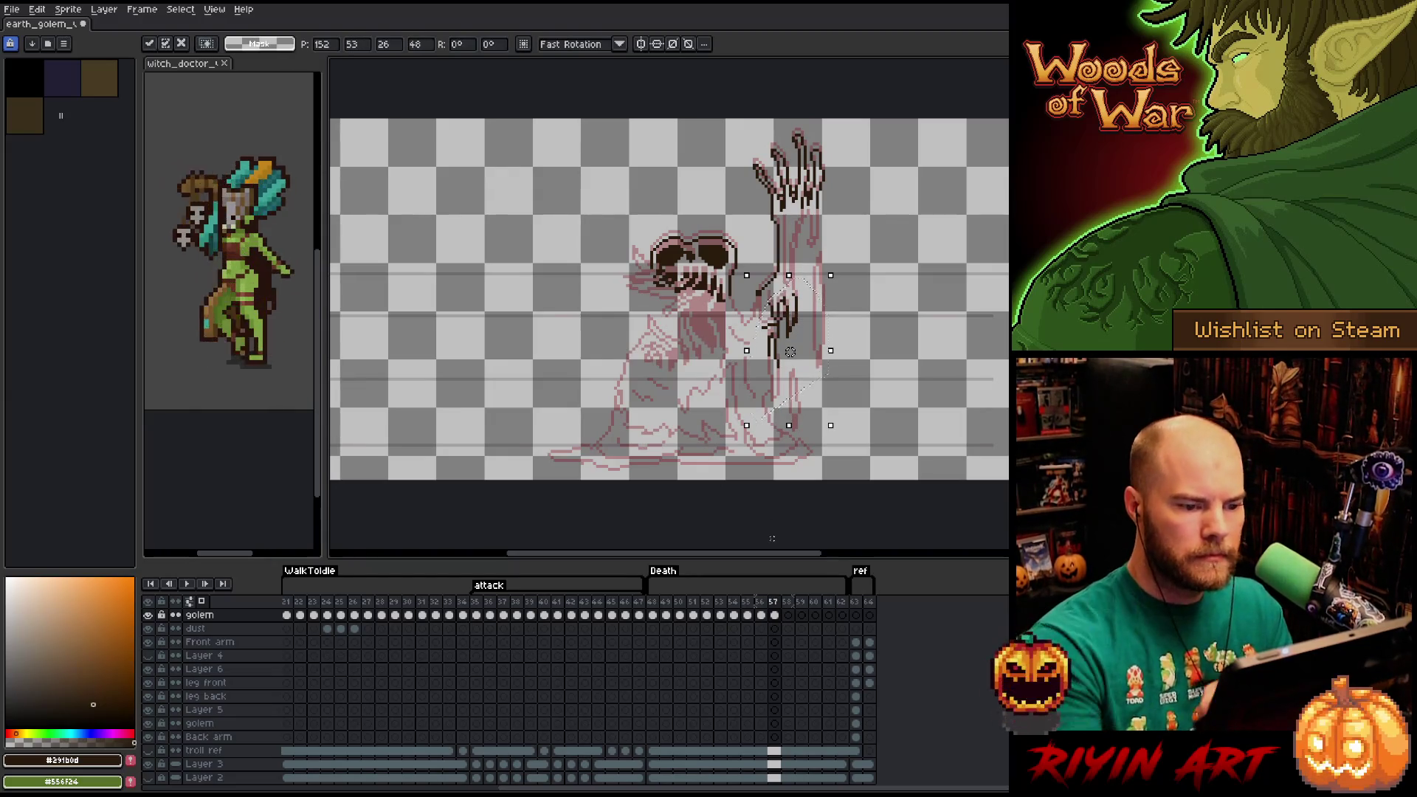
mouse_move(865, 297)
mouse_down()
mouse_move(779, 332)
mouse_move(764, 440)
mouse_up()
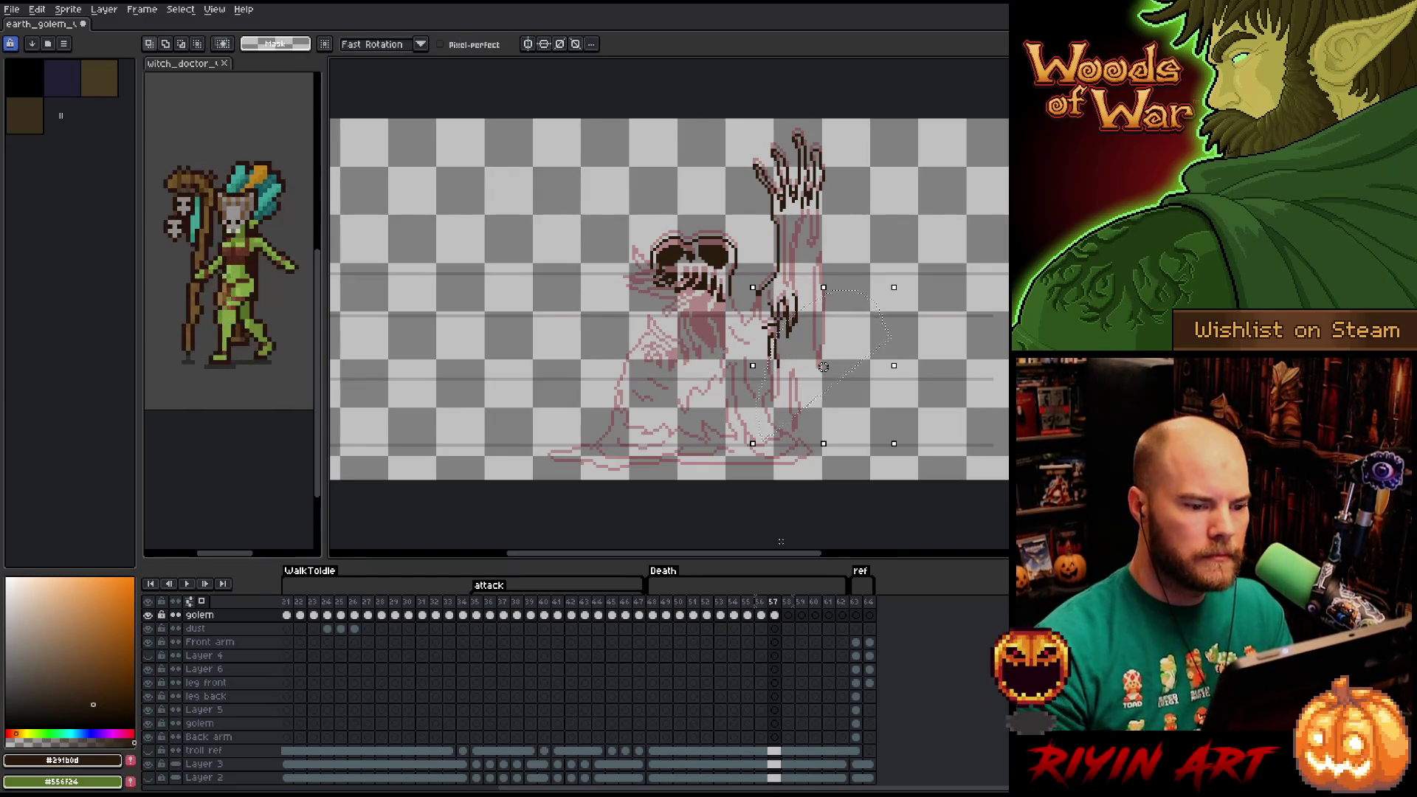
Select the whole golem, nudge it down two steps, and deselect.
mouse_move(889, 329)
mouse_down()
mouse_move(830, 119)
mouse_move(768, 478)
mouse_move(893, 487)
mouse_up()
key(Down)
key(Down)
key(Down)
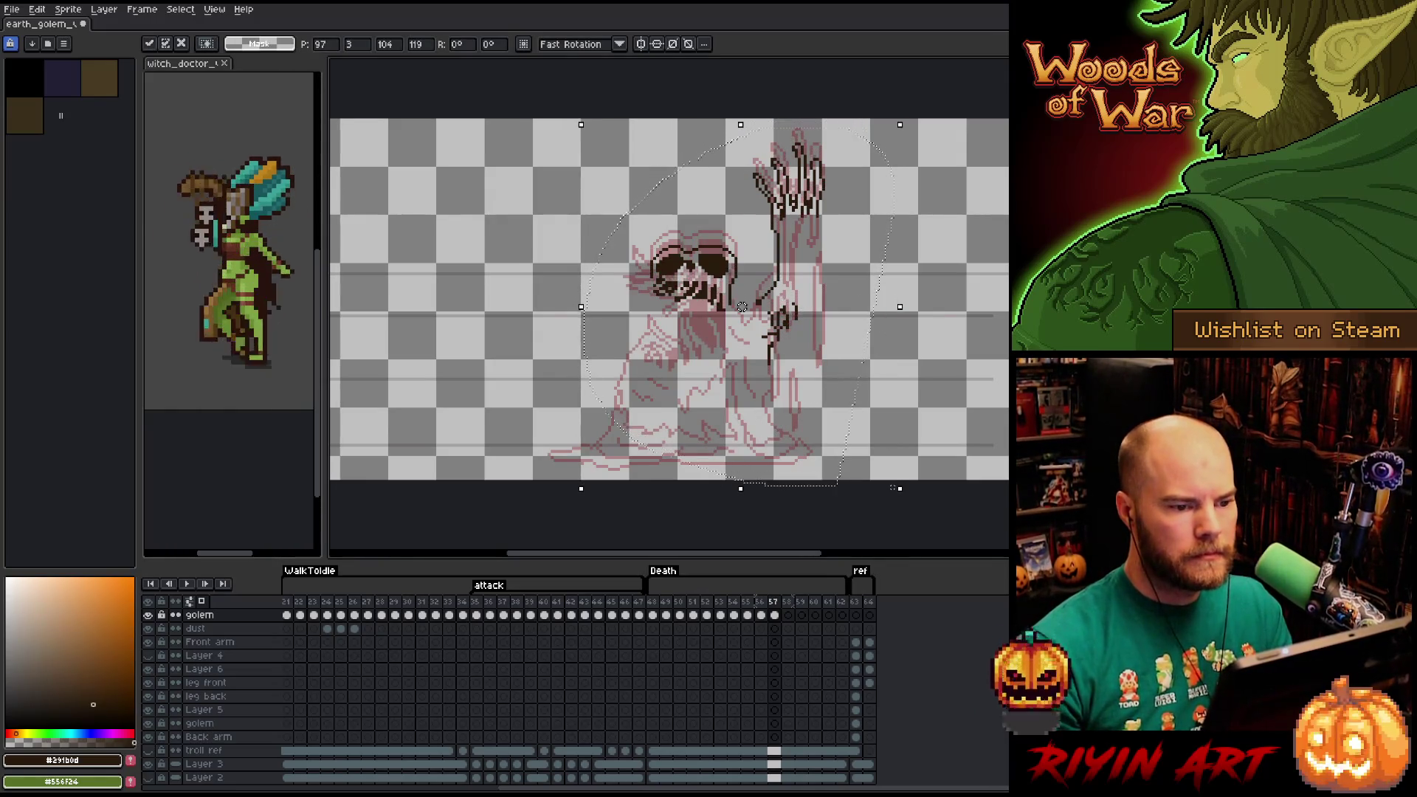
key(Down)
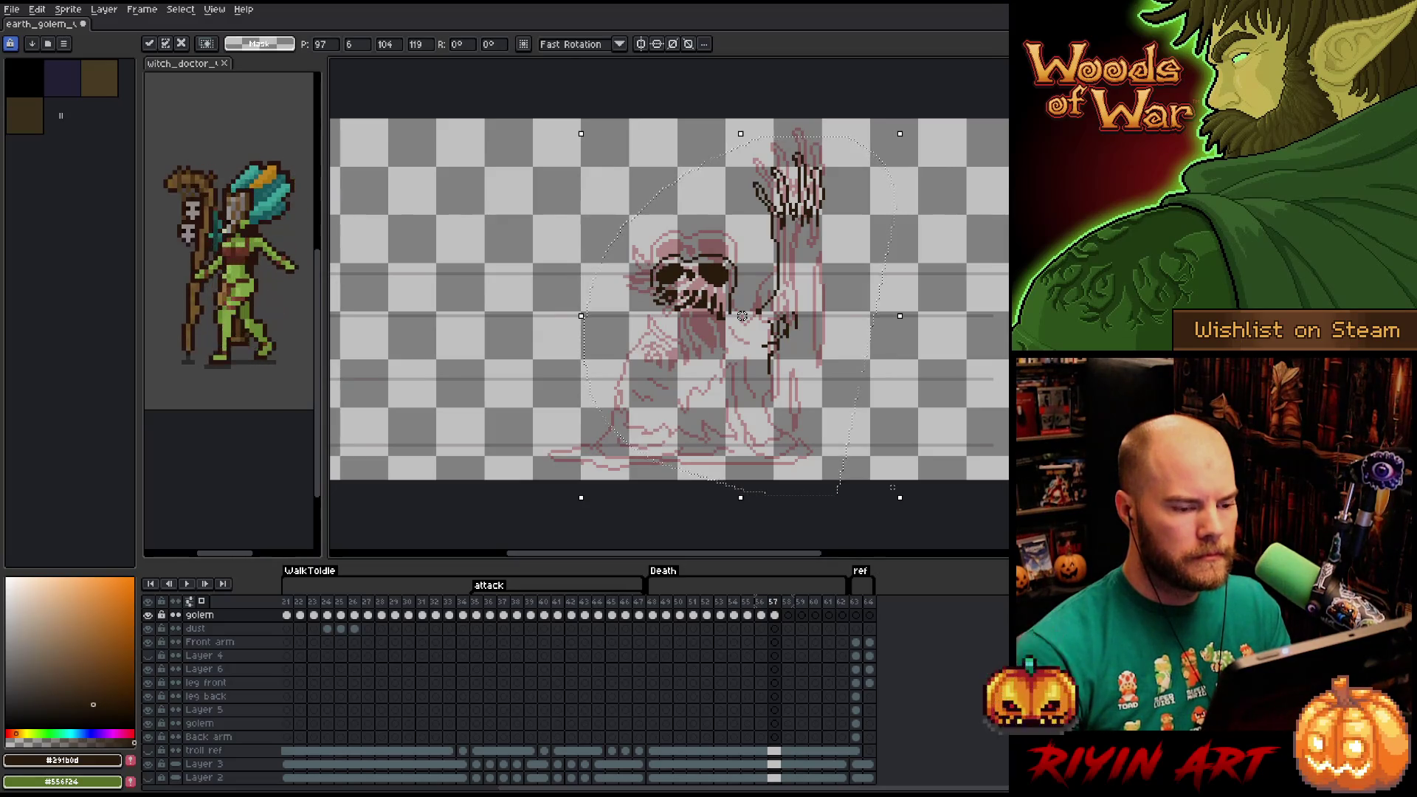
key(ctrl+d)
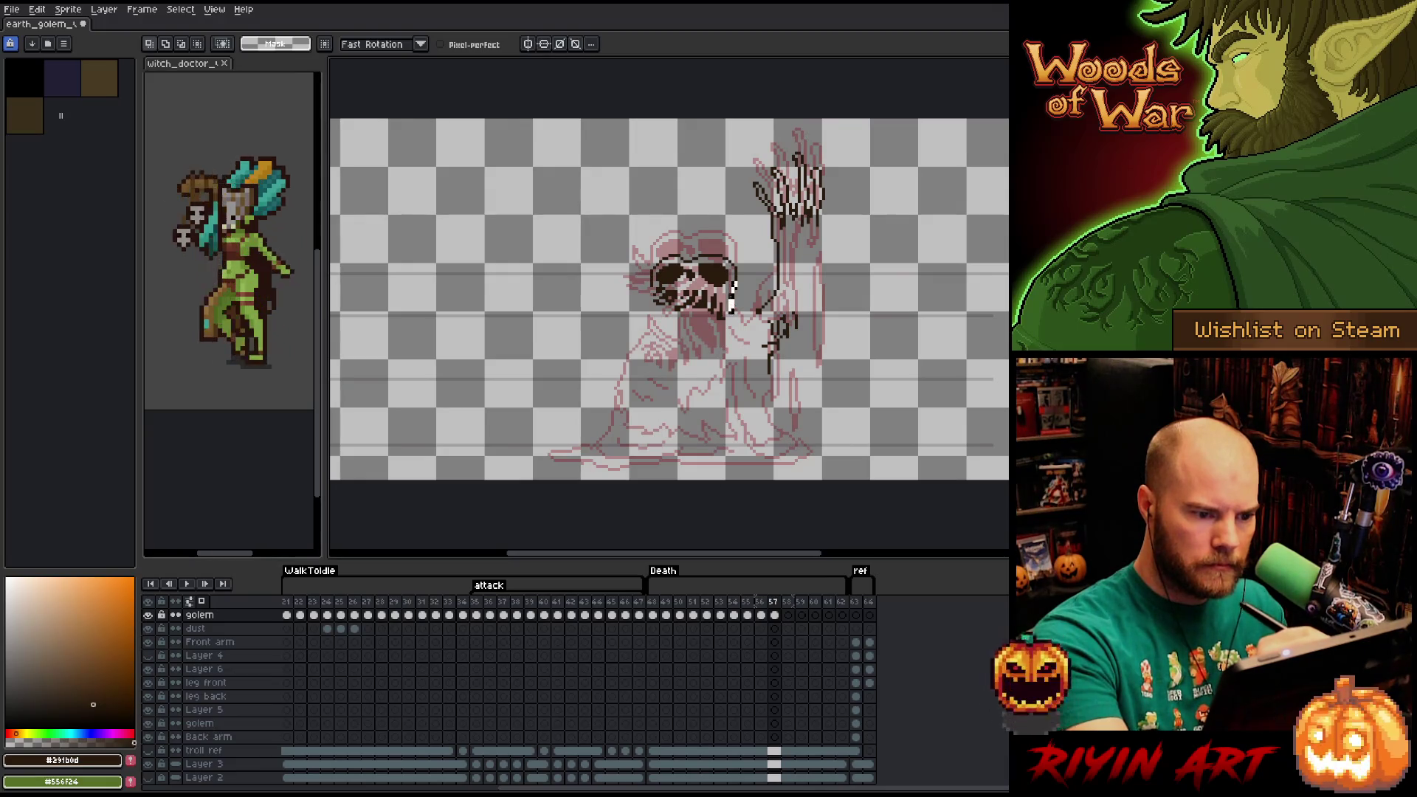
Undo the strokes on the skull's right edge and make eraser corrections.
key(b)
key(ctrl+z)
key(ctrl+z)
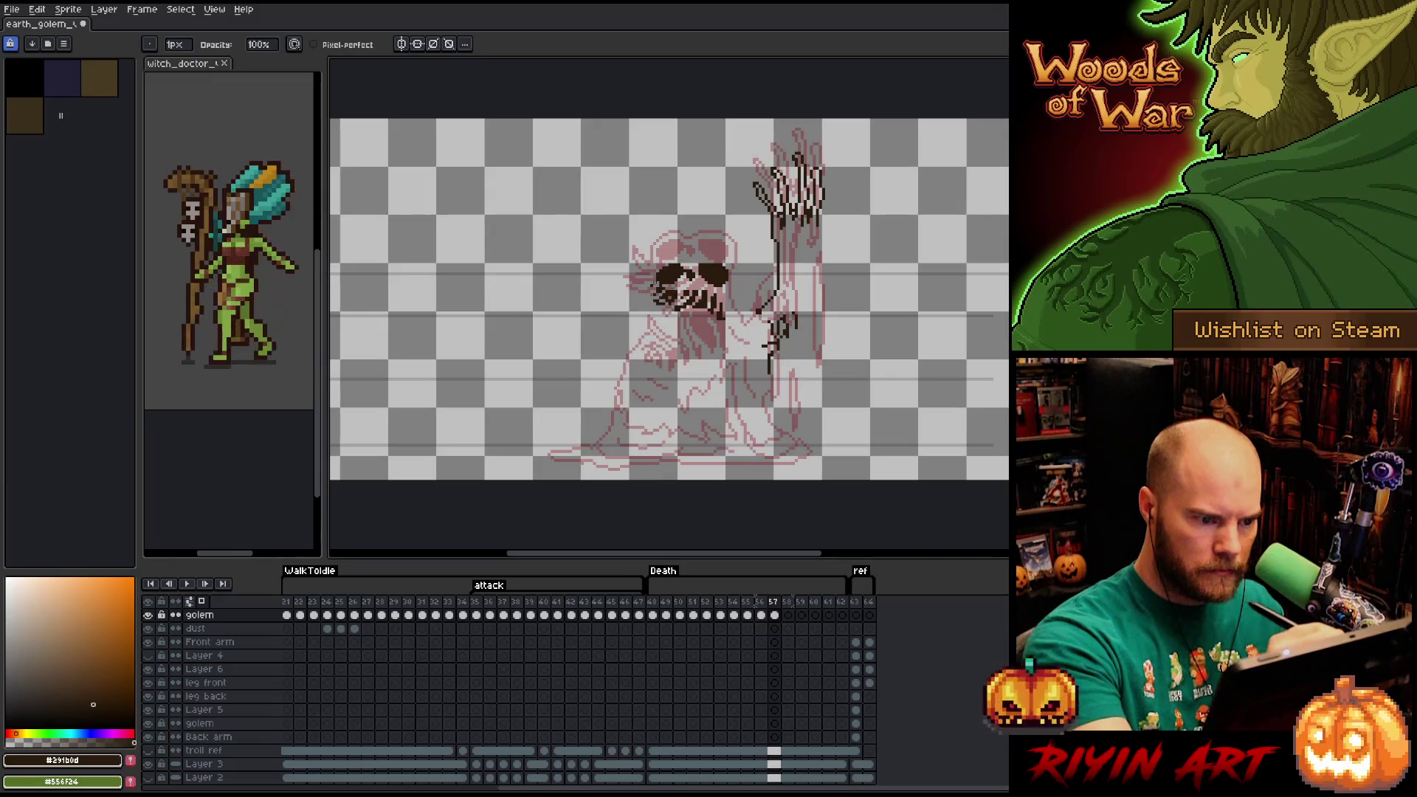
key(e)
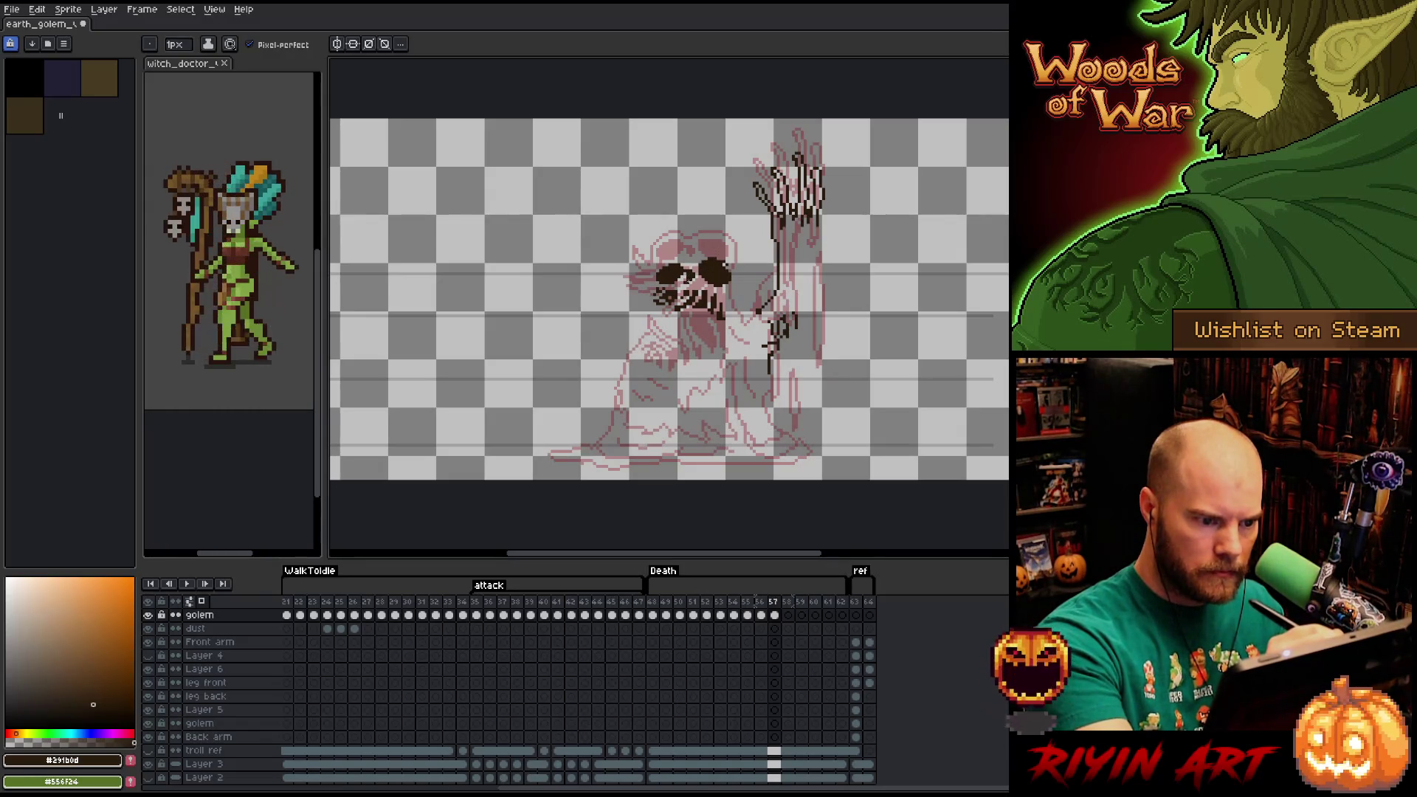
key(b)
key(e)
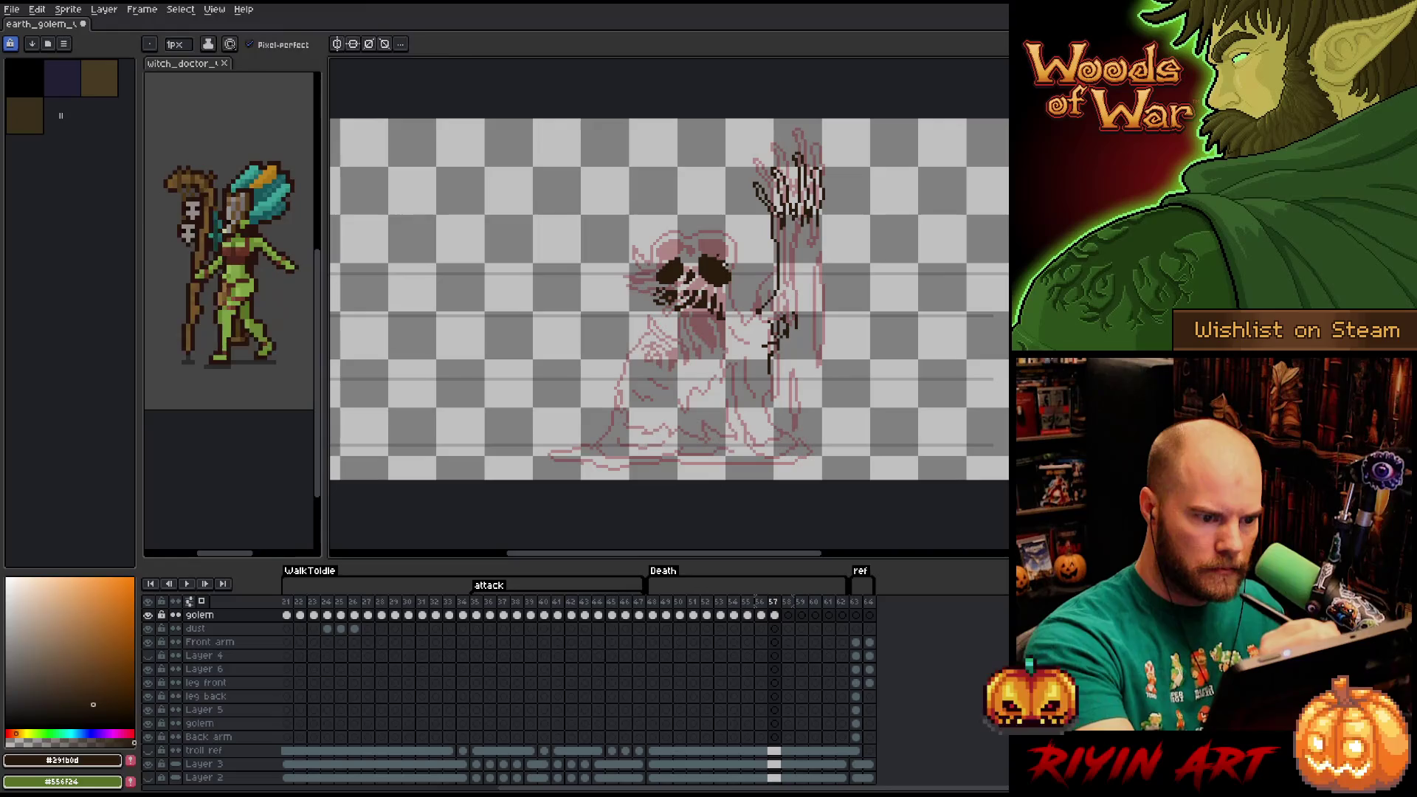
key(b)
key(e)
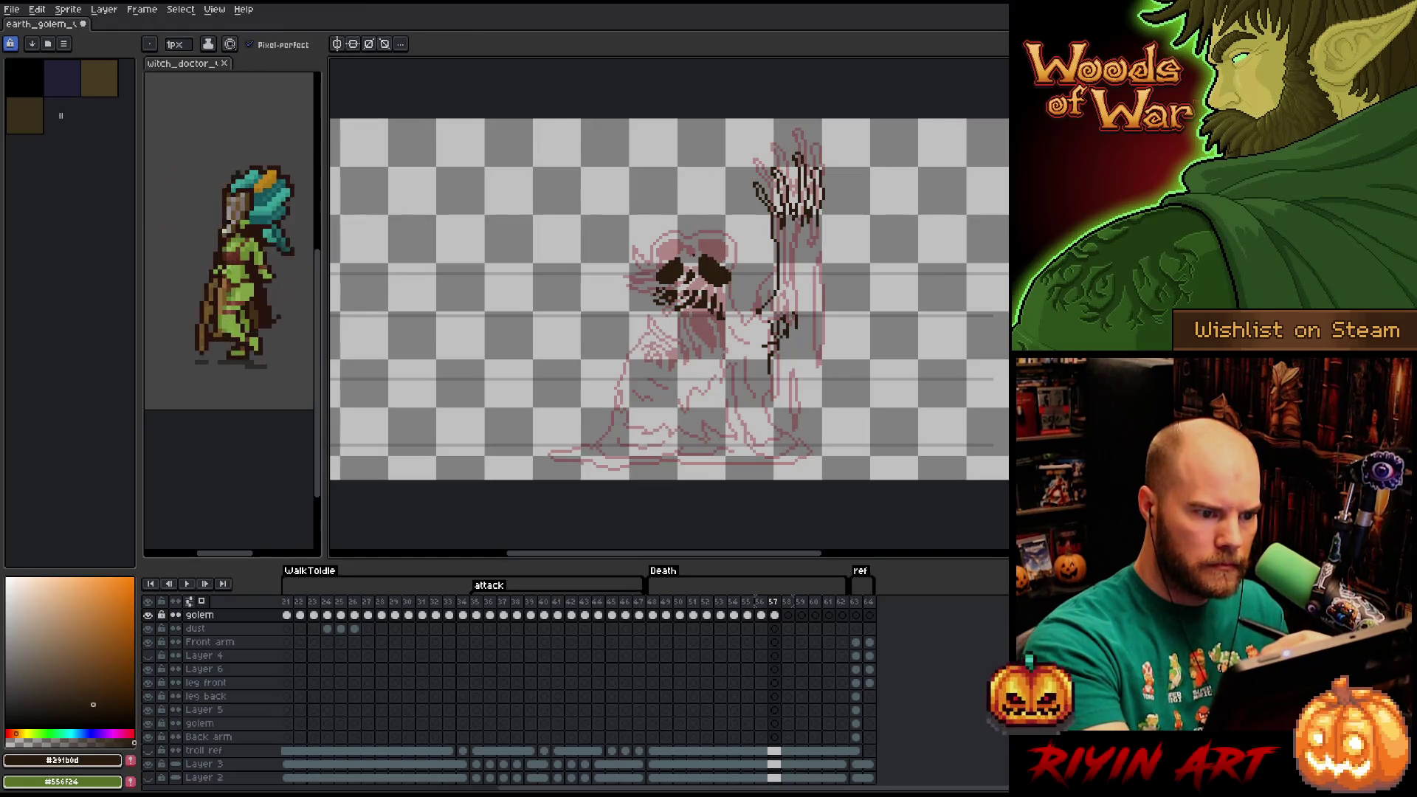
Trace the skull's upper left edge and a dark line from the skull toward the arm.
drag(678, 249, 649, 285)
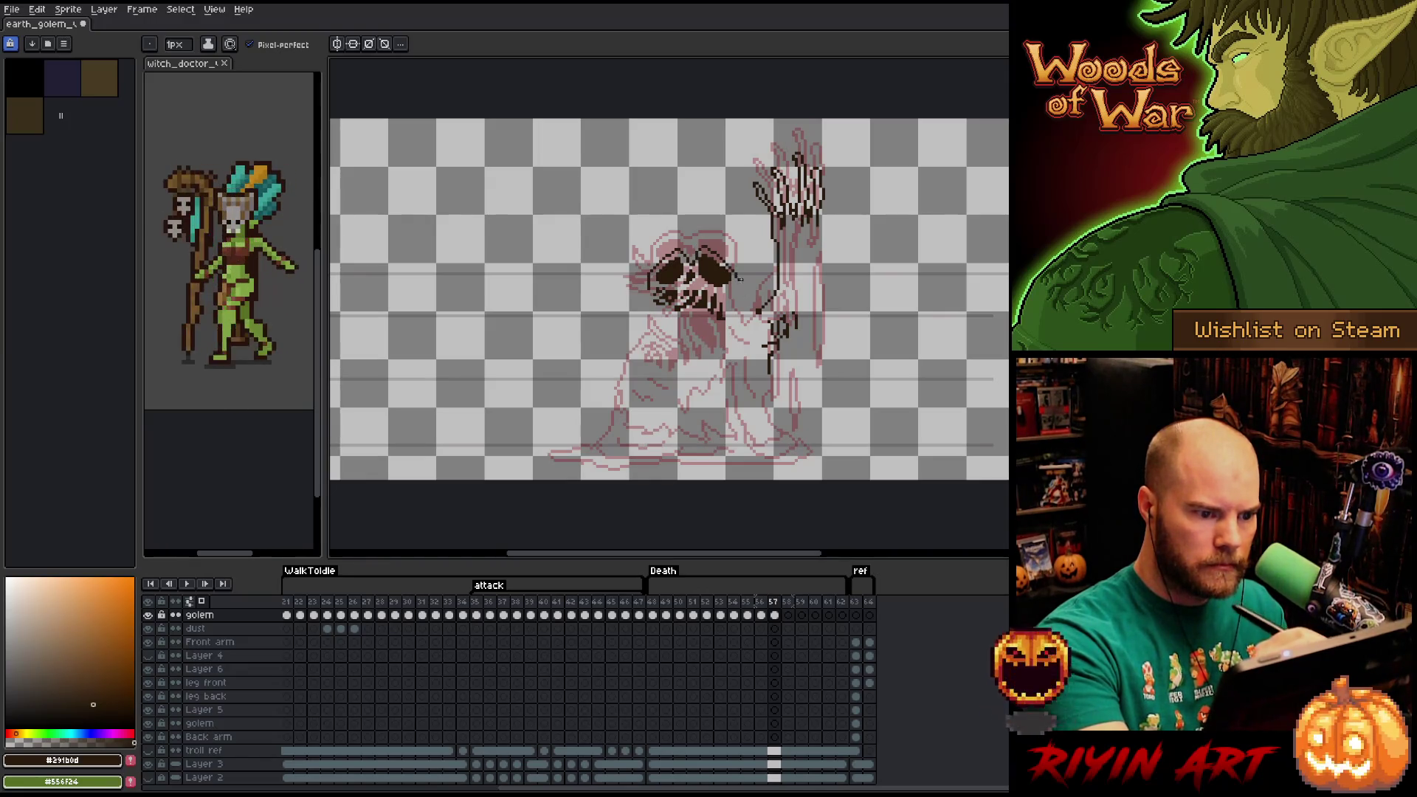
mouse_move(736, 282)
mouse_down()
mouse_move(749, 344)
mouse_move(757, 324)
mouse_up()
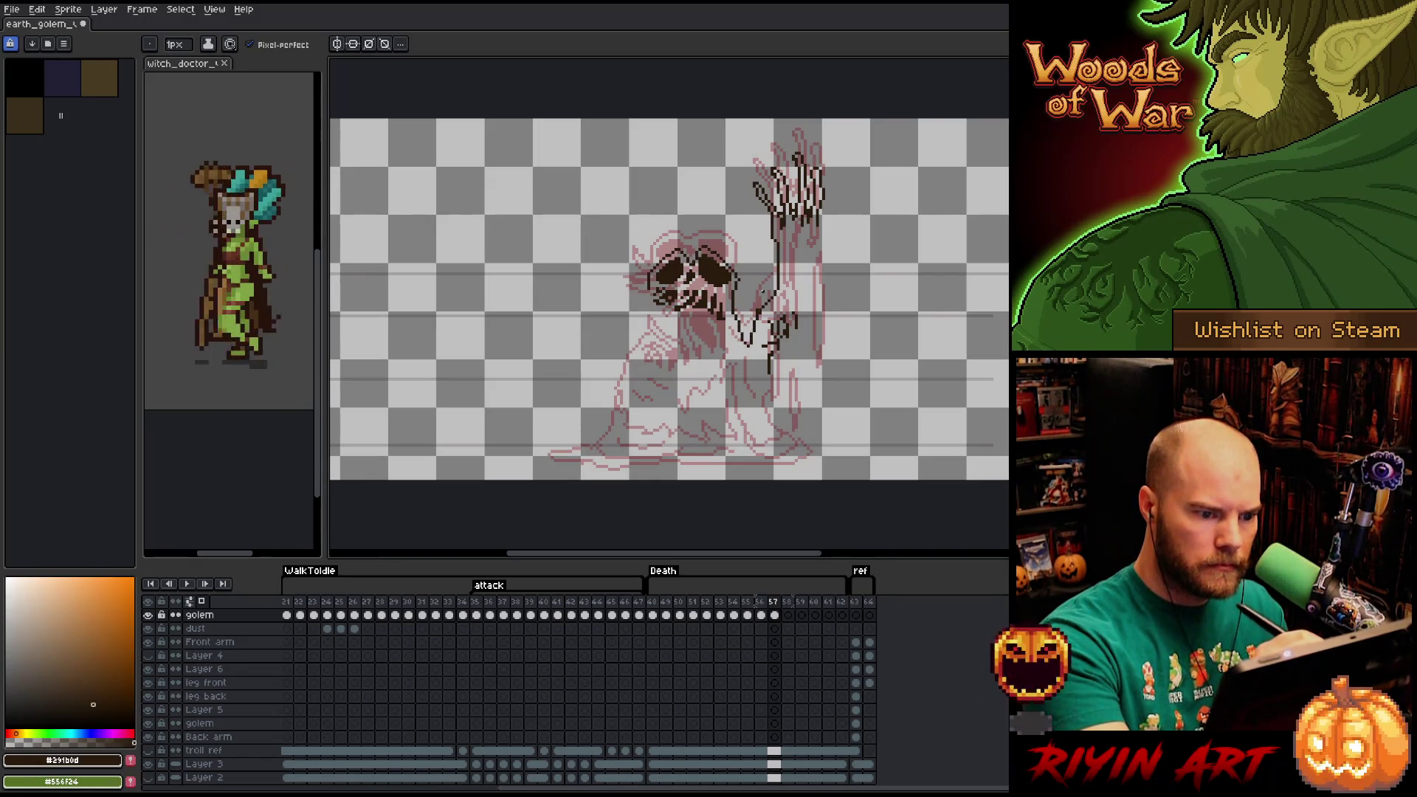
key(b)
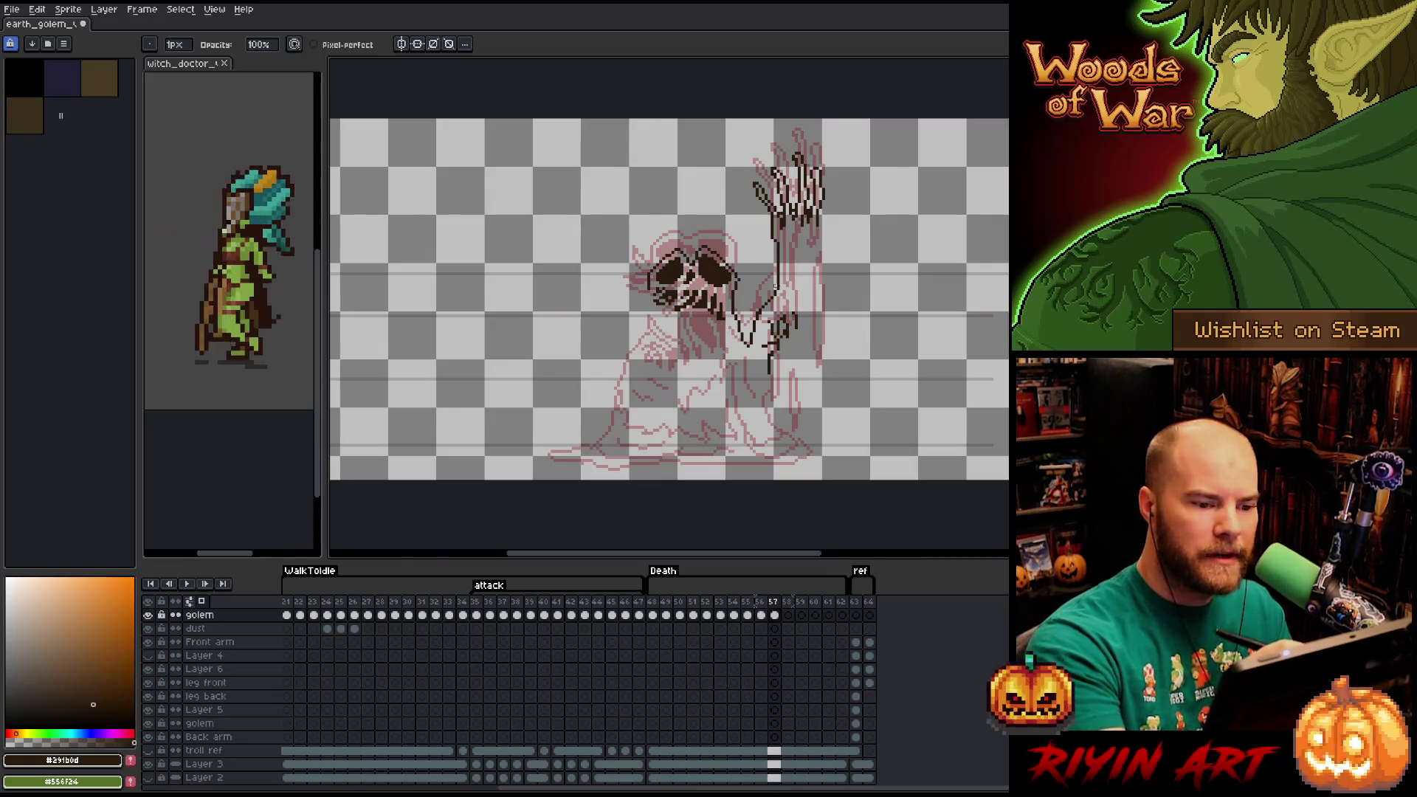
Draw a vertical line down the golem's right side, undoing a misplaced stroke.
key(b)
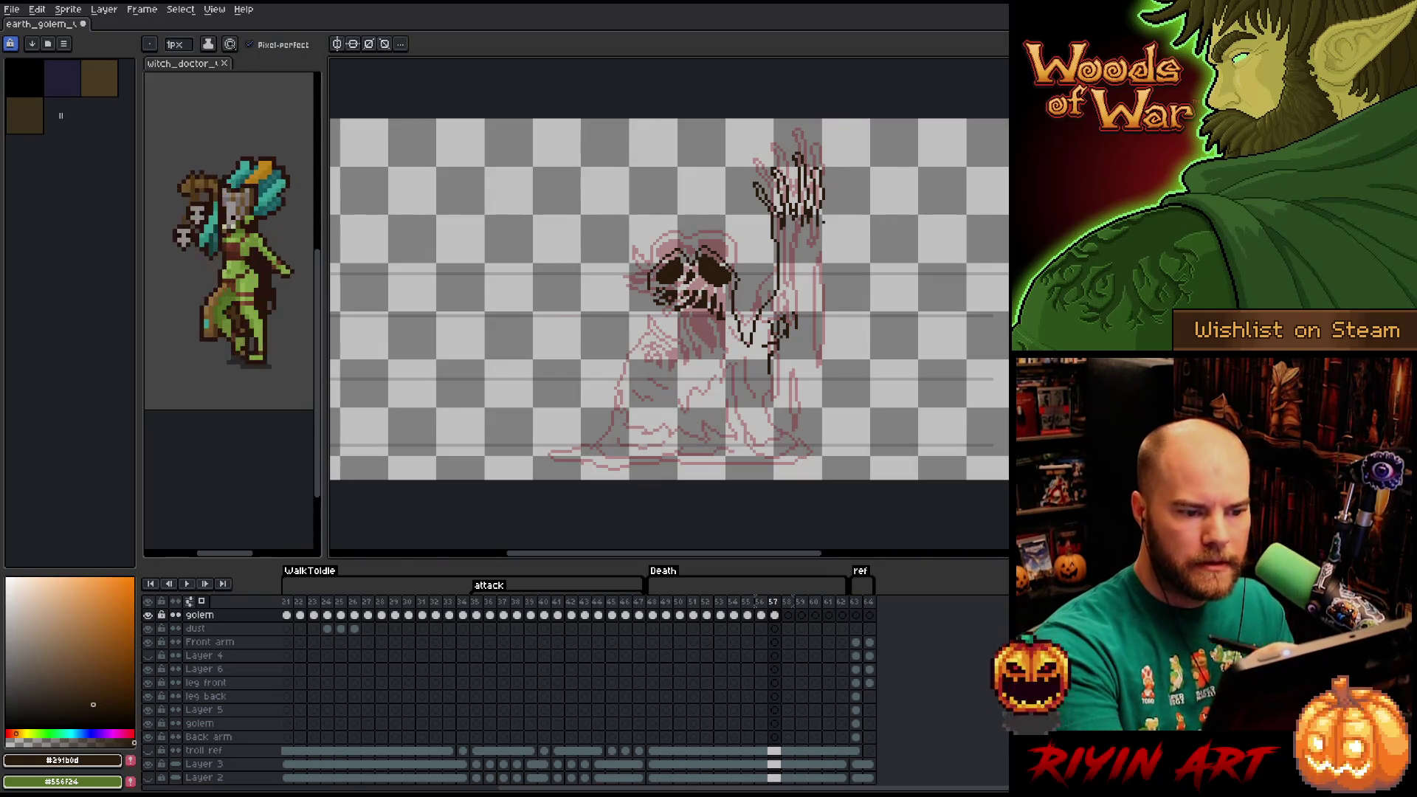
mouse_move(817, 222)
mouse_down()
mouse_move(810, 262)
mouse_move(832, 233)
mouse_up()
key(ctrl+z)
drag(823, 383, 819, 418)
drag(816, 341, 824, 397)
Erase and rework the hooked bottom end of the right-side line.
key(e)
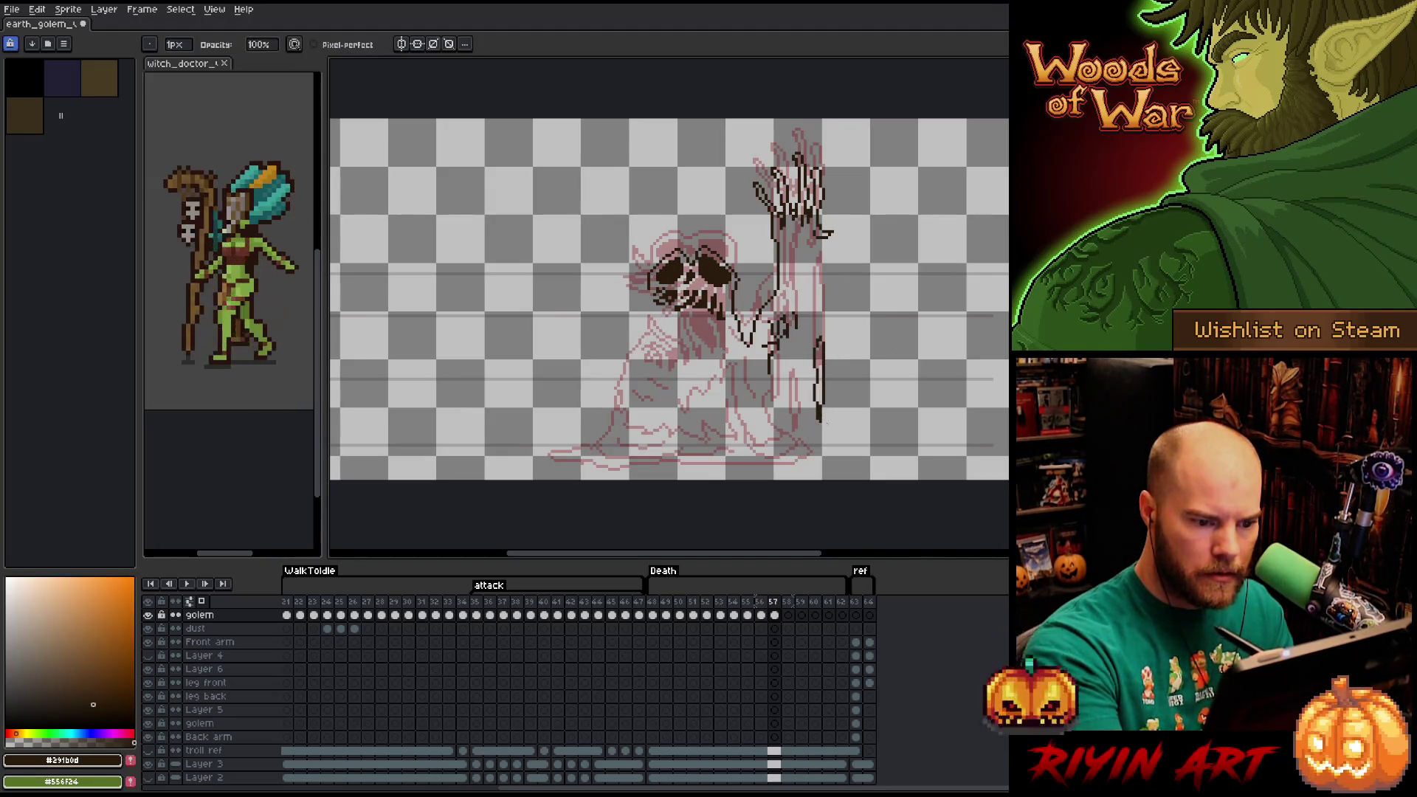
mouse_move(821, 439)
mouse_down()
mouse_move(821, 404)
mouse_move(818, 434)
mouse_move(834, 446)
mouse_move(806, 439)
mouse_up()
key(b)
key(e)
key(b)
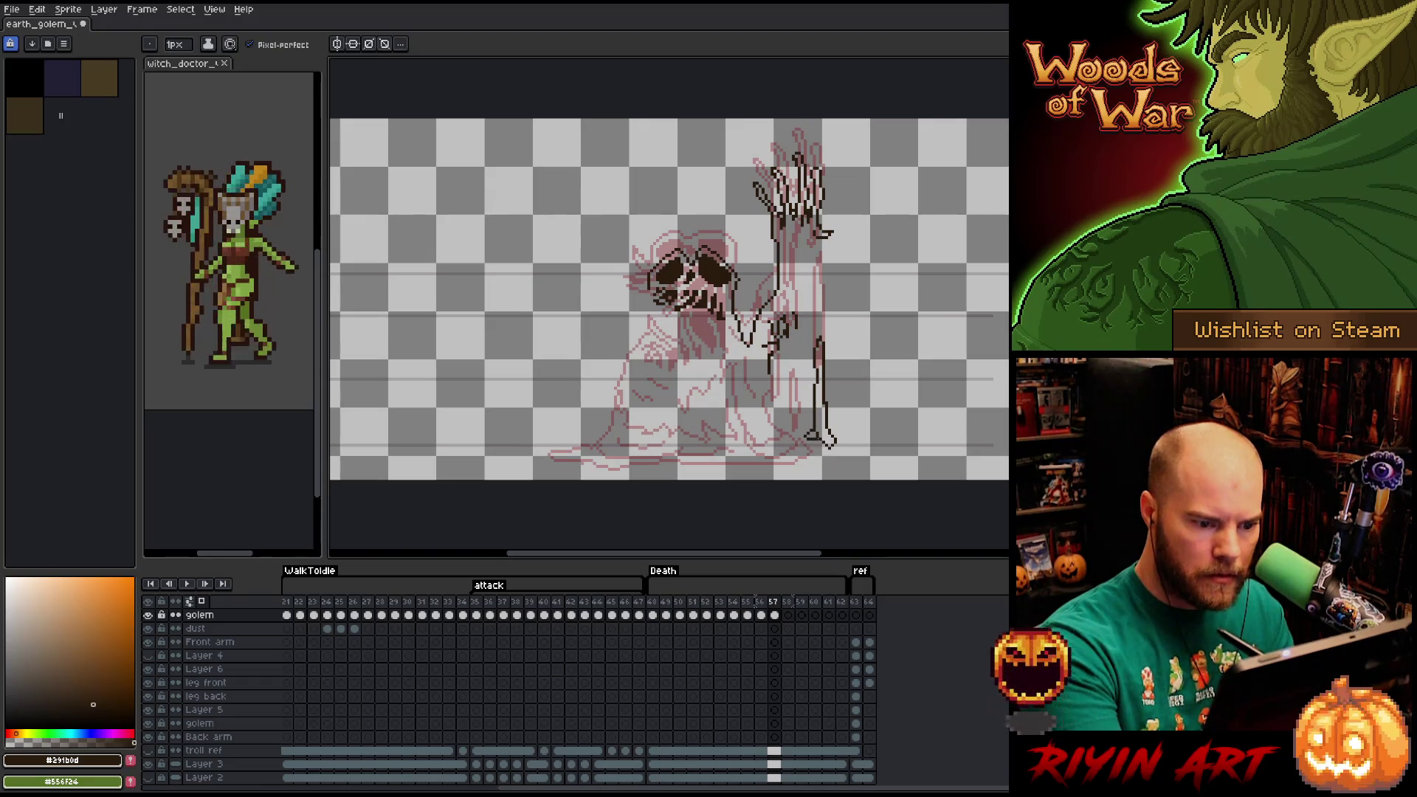
key(e)
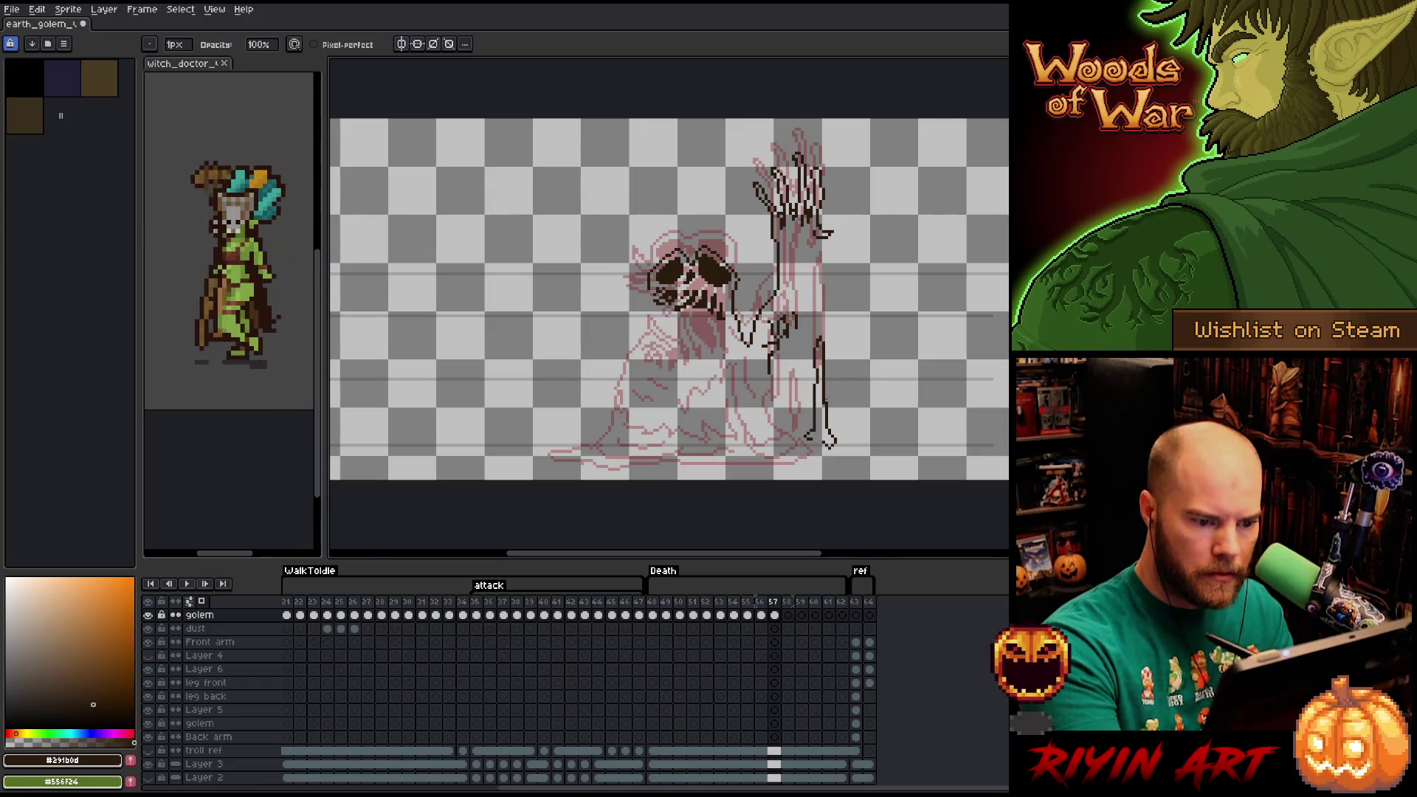
mouse_move(810, 430)
mouse_down()
mouse_move(809, 442)
mouse_move(830, 427)
mouse_move(815, 445)
mouse_move(788, 428)
mouse_move(800, 431)
mouse_up()
key(b)
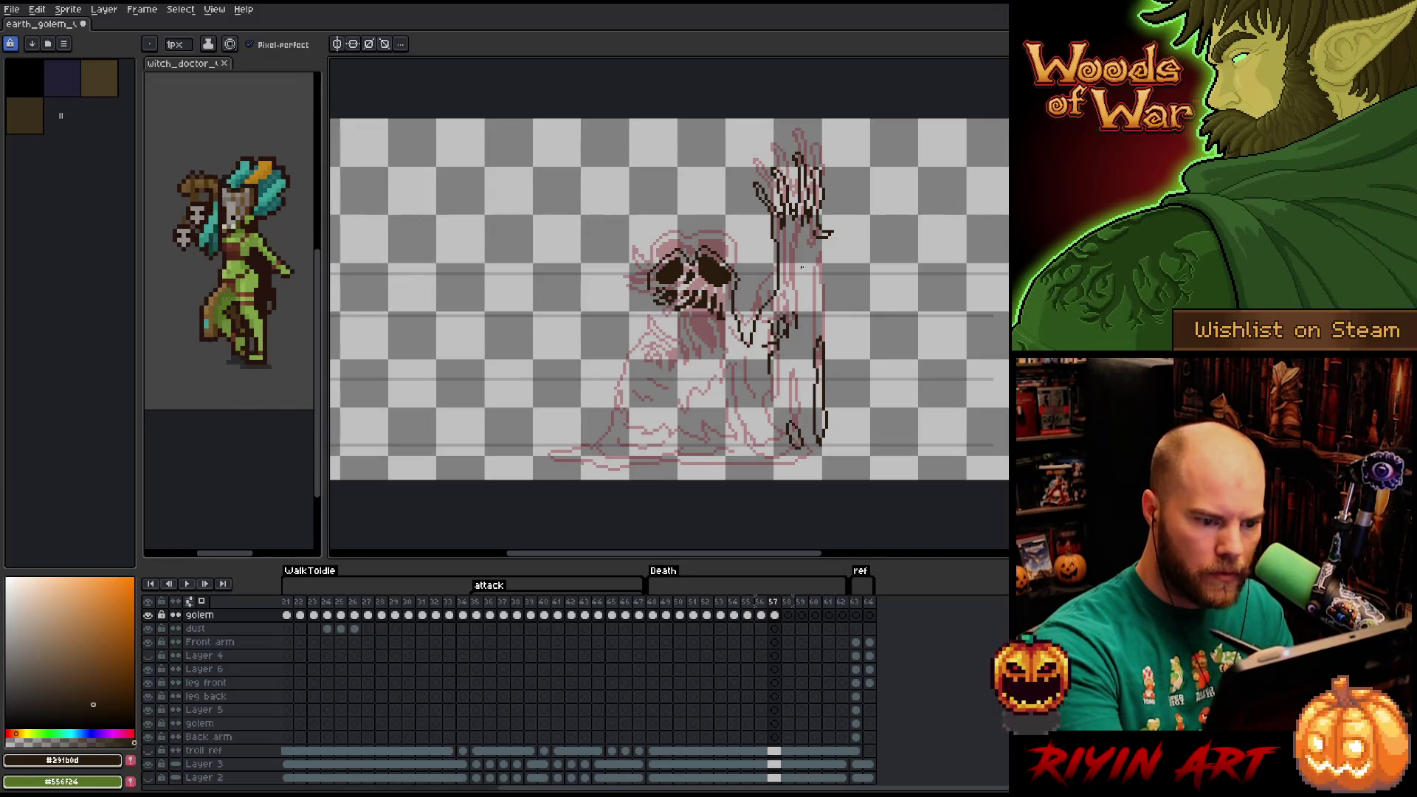
Erase stray pixels beside the arm and outline the raised arm's inner edge.
key(e)
mouse_move(786, 316)
mouse_down()
mouse_move(787, 337)
mouse_move(779, 325)
mouse_move(796, 329)
mouse_up()
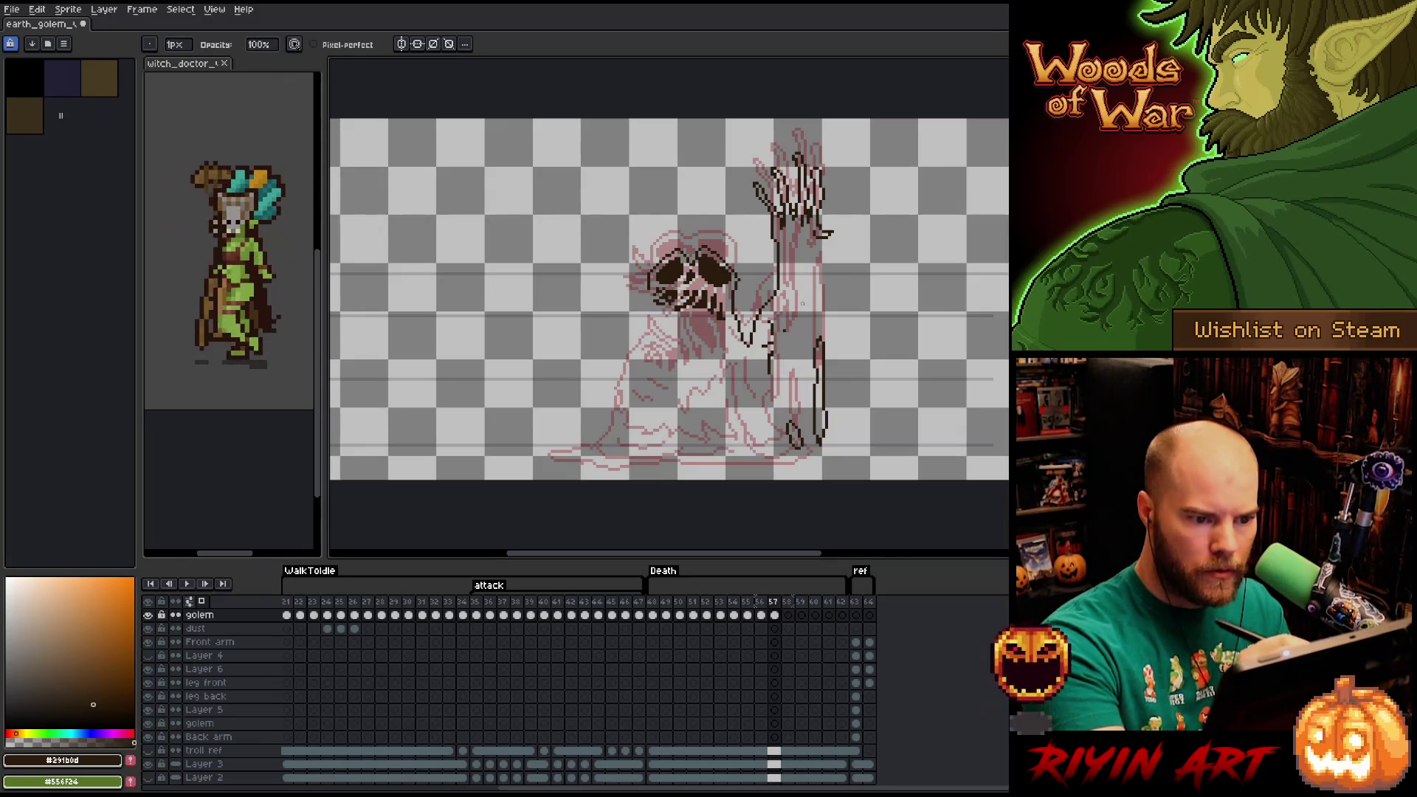
key(b)
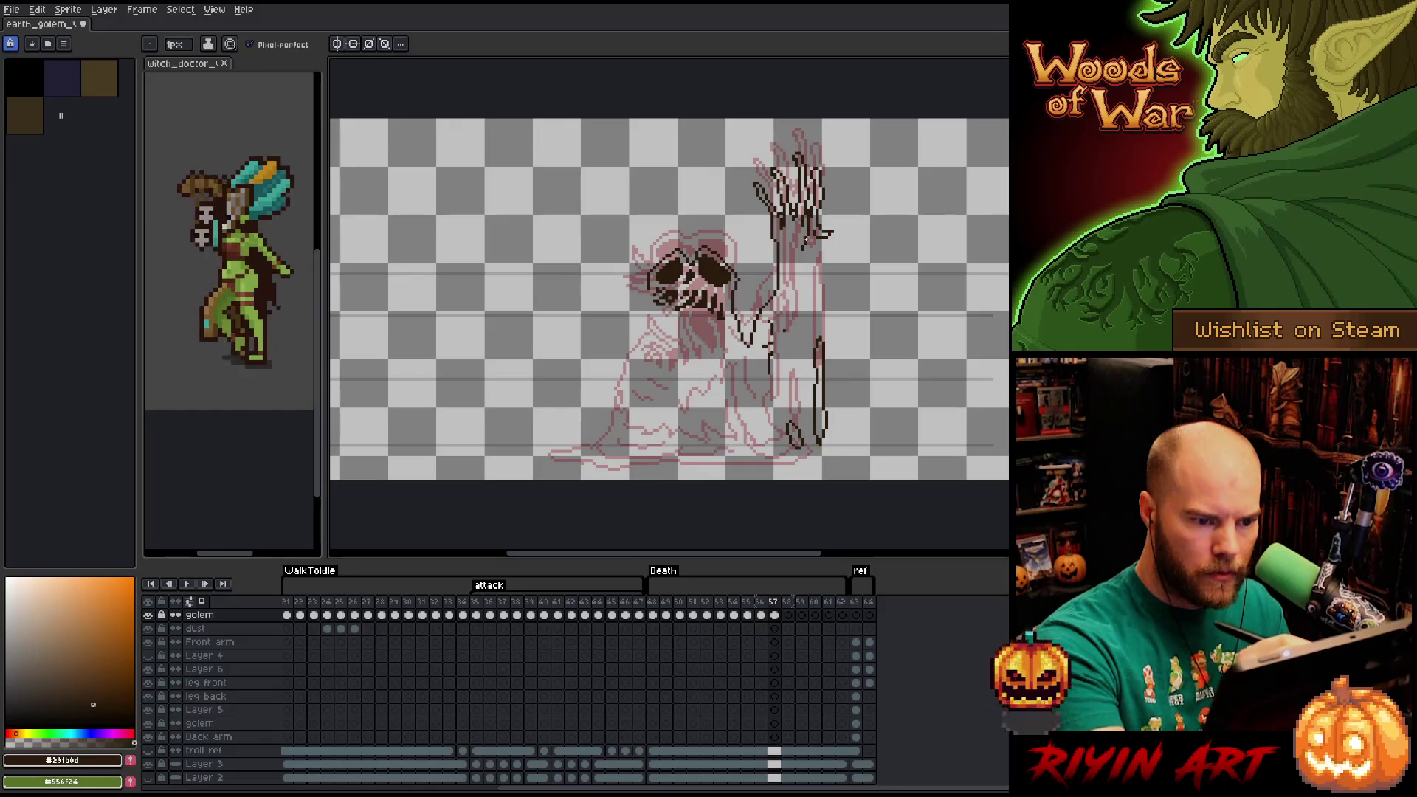
mouse_move(805, 222)
mouse_down()
mouse_move(790, 360)
mouse_move(781, 311)
mouse_move(778, 338)
mouse_up()
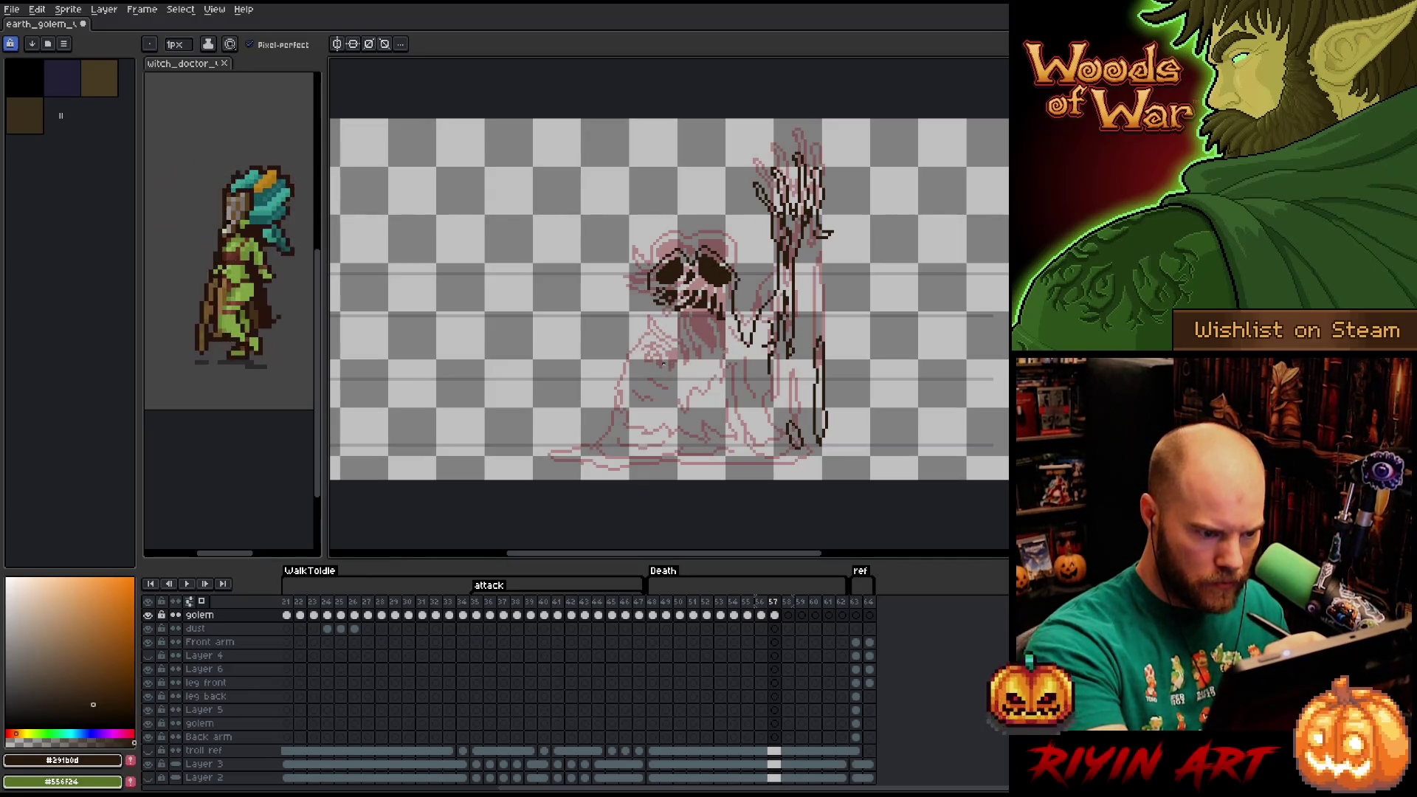
Draw the clawed hand on the chest below the skull, redoing a too-thick stroke.
mouse_move(659, 362)
mouse_down()
mouse_move(639, 340)
mouse_move(661, 356)
mouse_move(644, 343)
mouse_move(653, 323)
mouse_move(684, 360)
mouse_move(681, 342)
mouse_move(644, 347)
mouse_up()
key(ctrl+z)
key(ctrl+z)
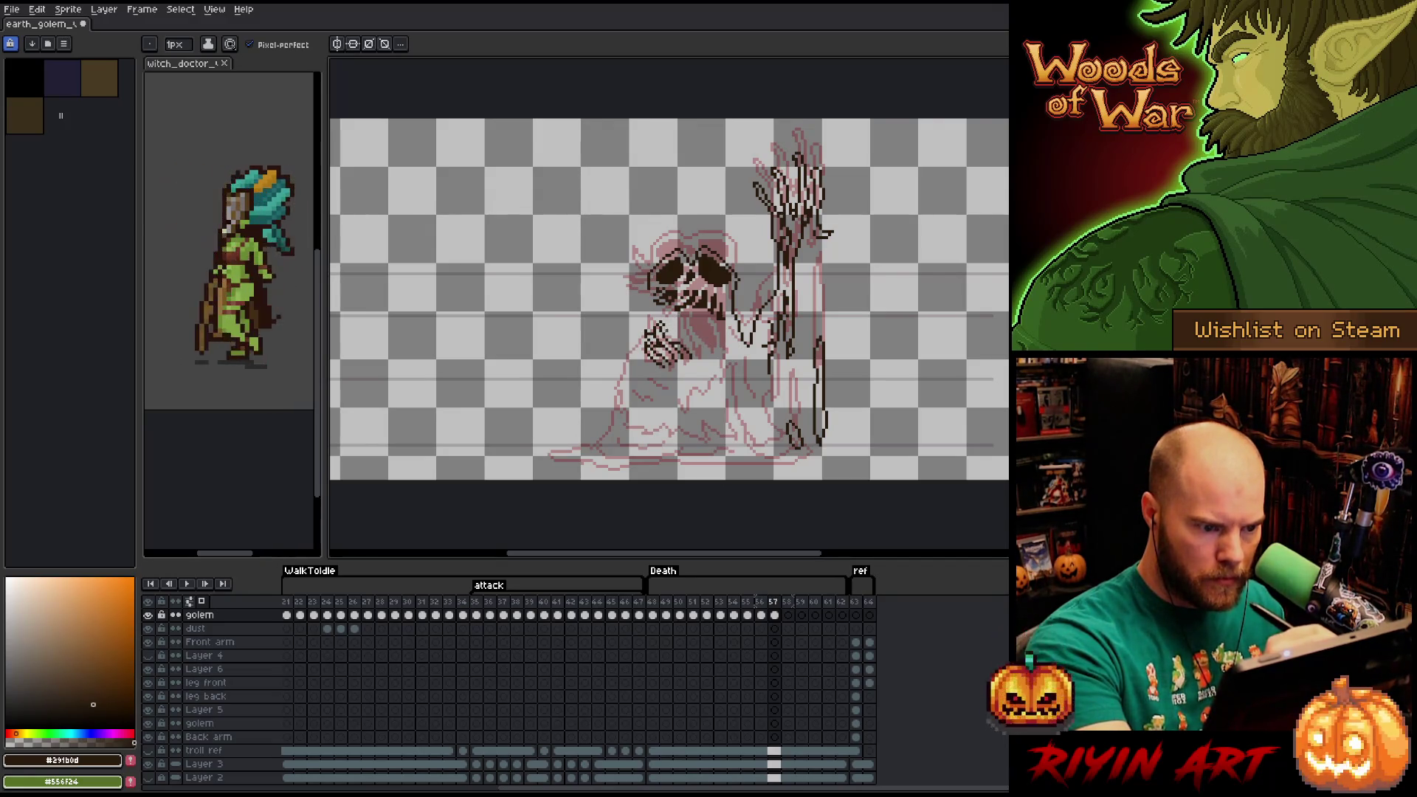
drag(668, 333, 701, 354)
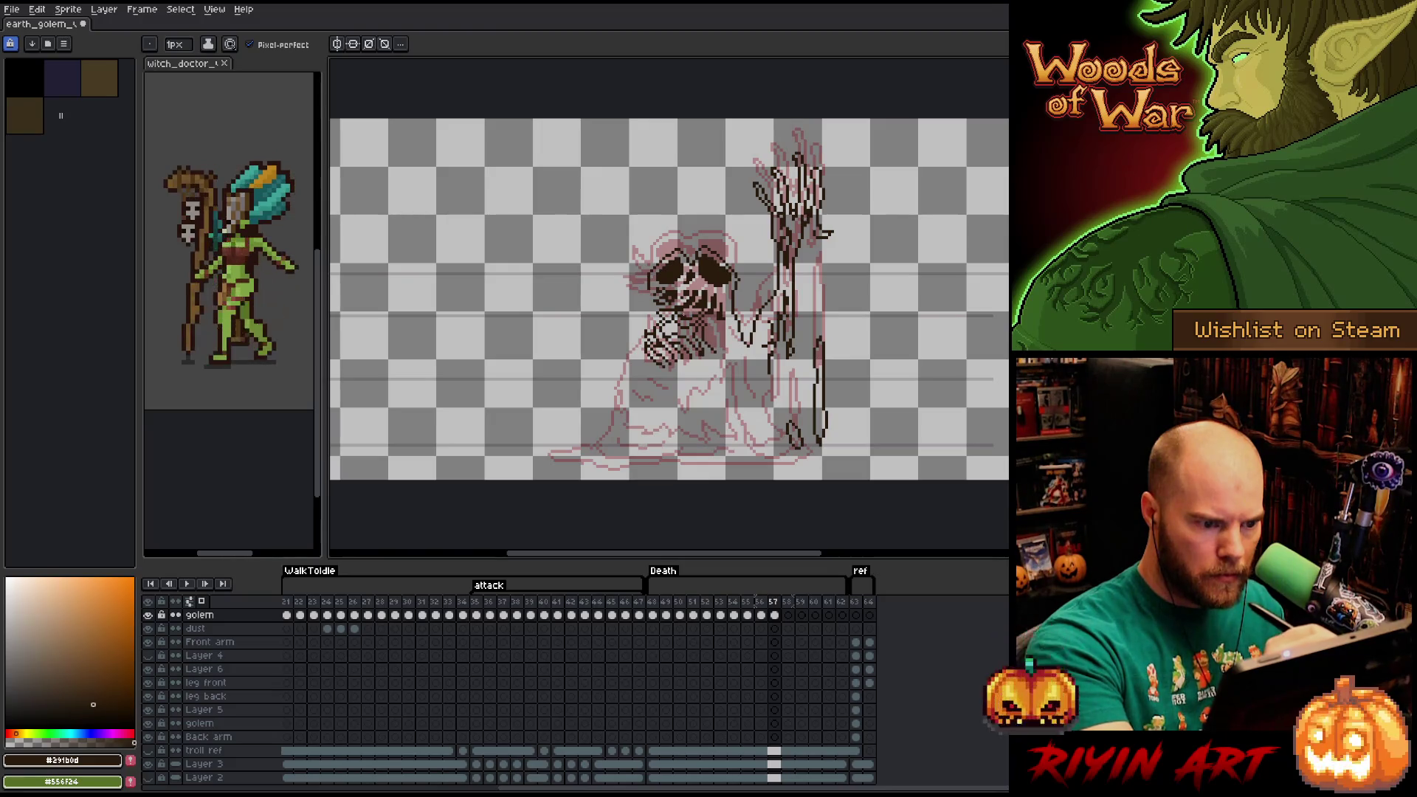
Outline the left edge of the skull.
key(e)
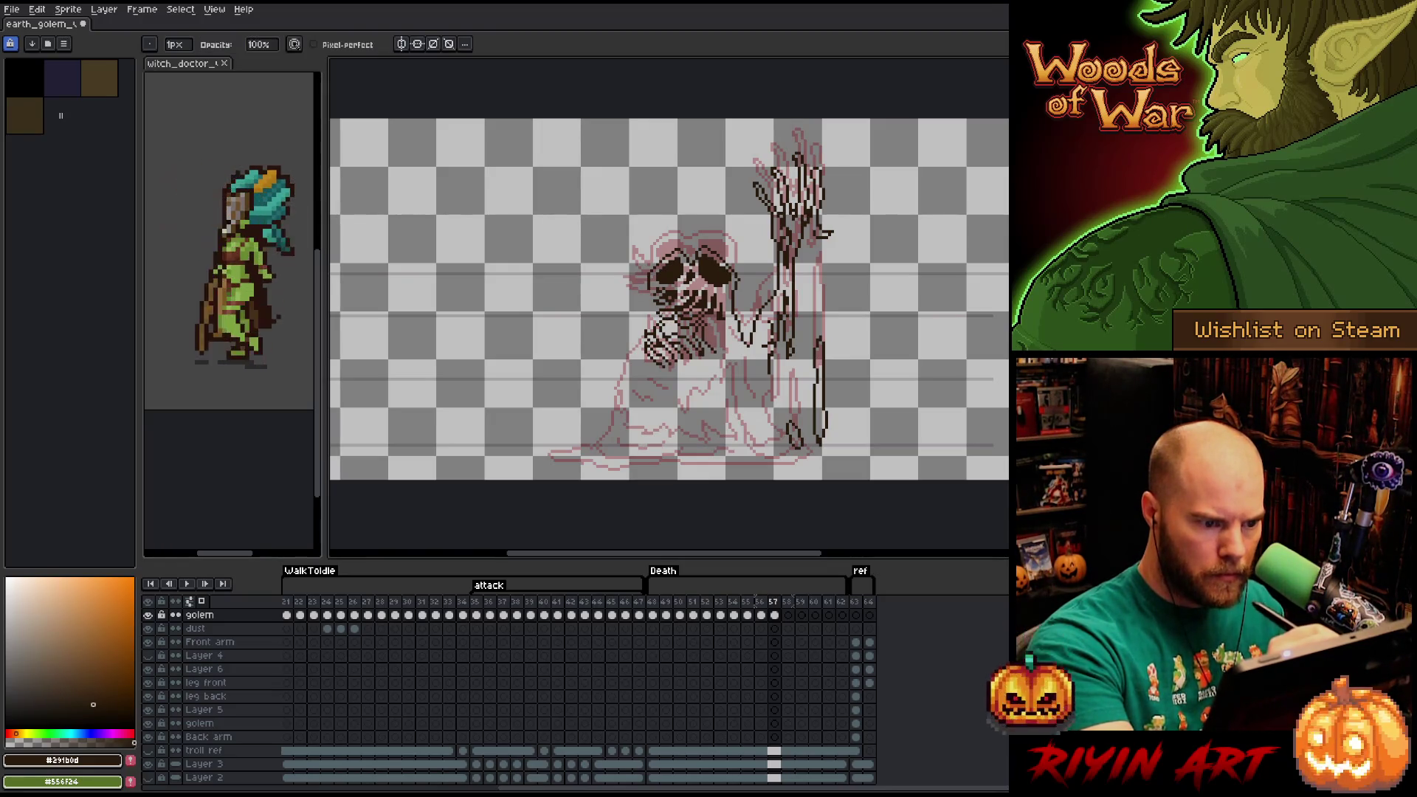
key(b)
mouse_move(642, 273)
mouse_down()
mouse_move(634, 296)
mouse_move(731, 343)
mouse_move(731, 373)
mouse_move(715, 354)
mouse_up()
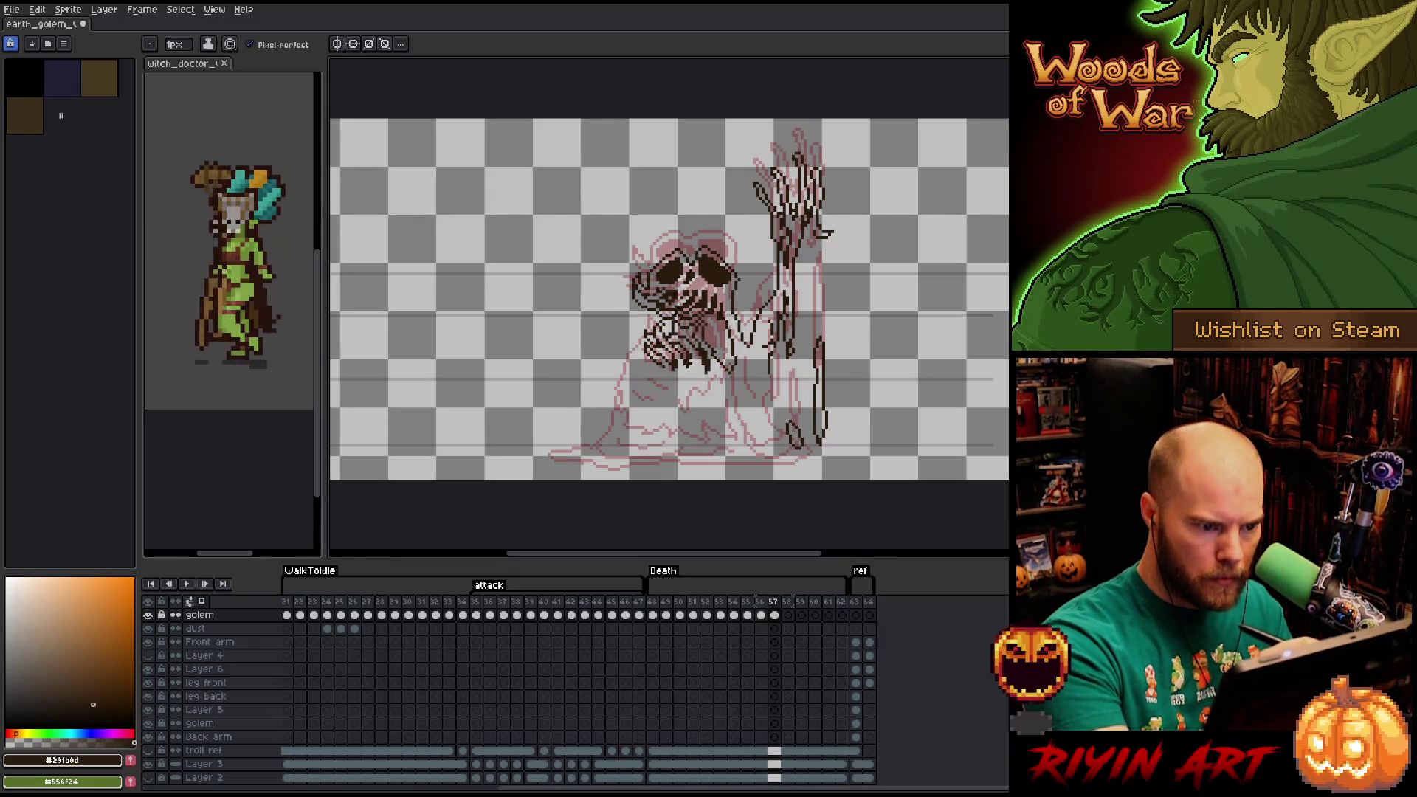
Undo an accidental dark paint-bucket fill of the canvas.
key(g)
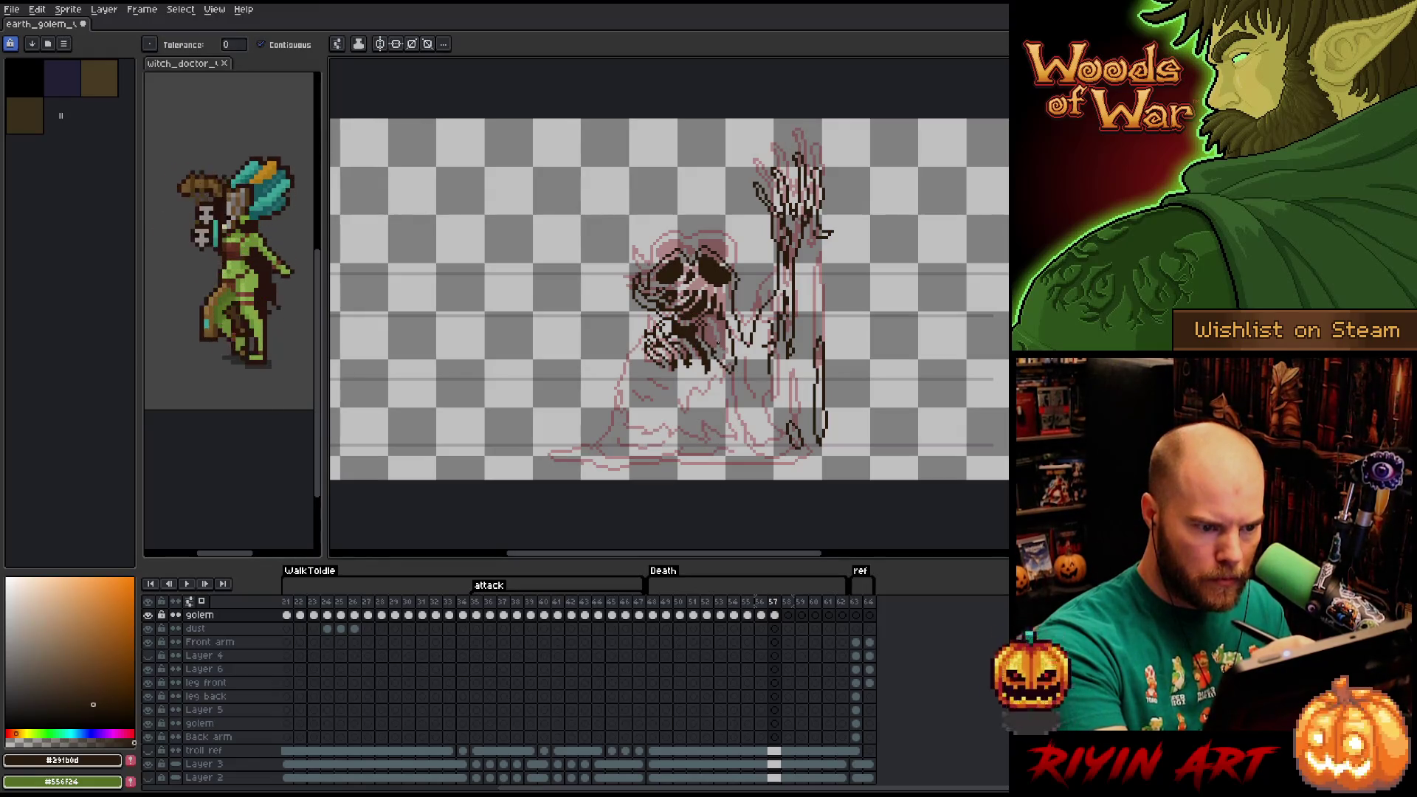
key(f)
key(ctrl+z)
key(b)
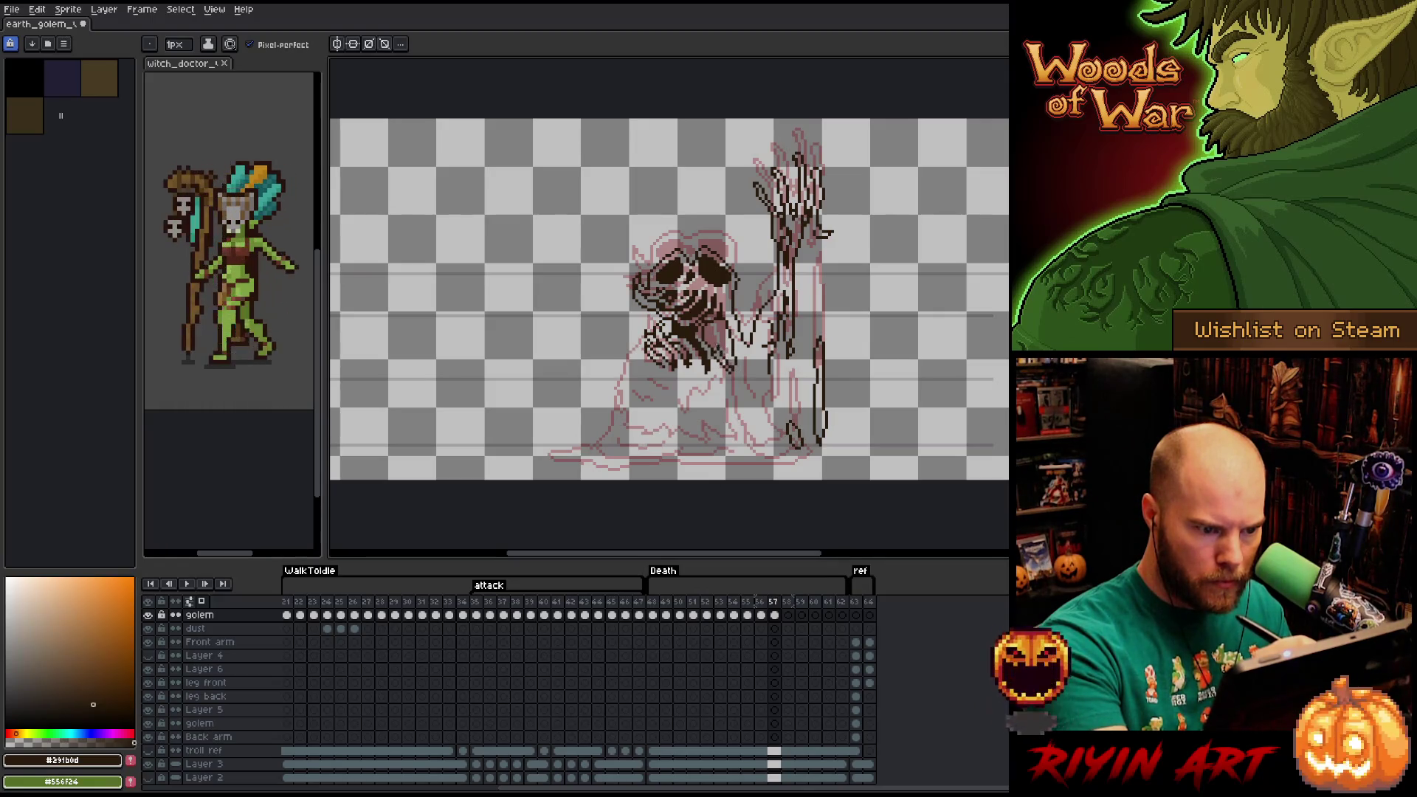
Draw a line slanting down-left from the chest-clutching hand, undoing the short attempt.
key(e)
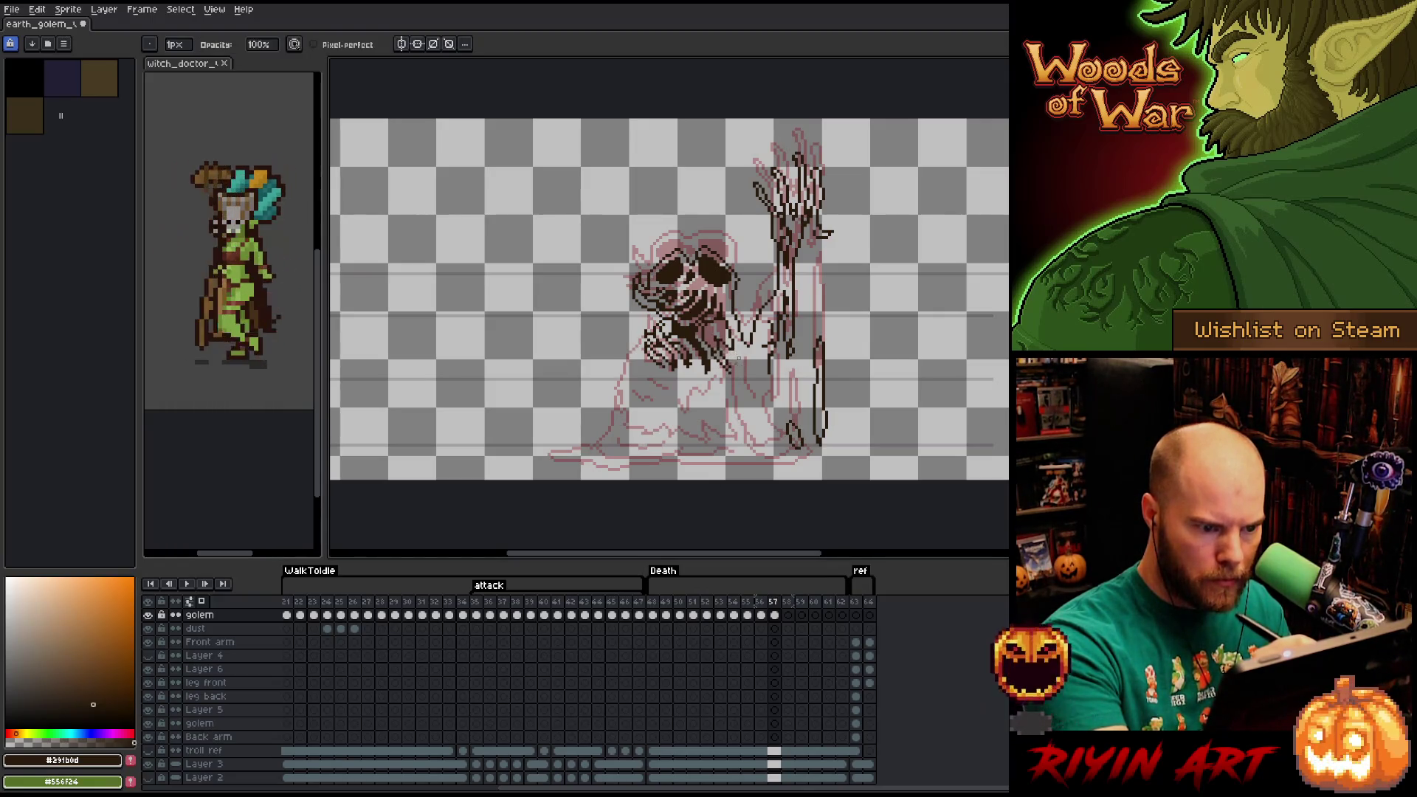
key(g)
key(b)
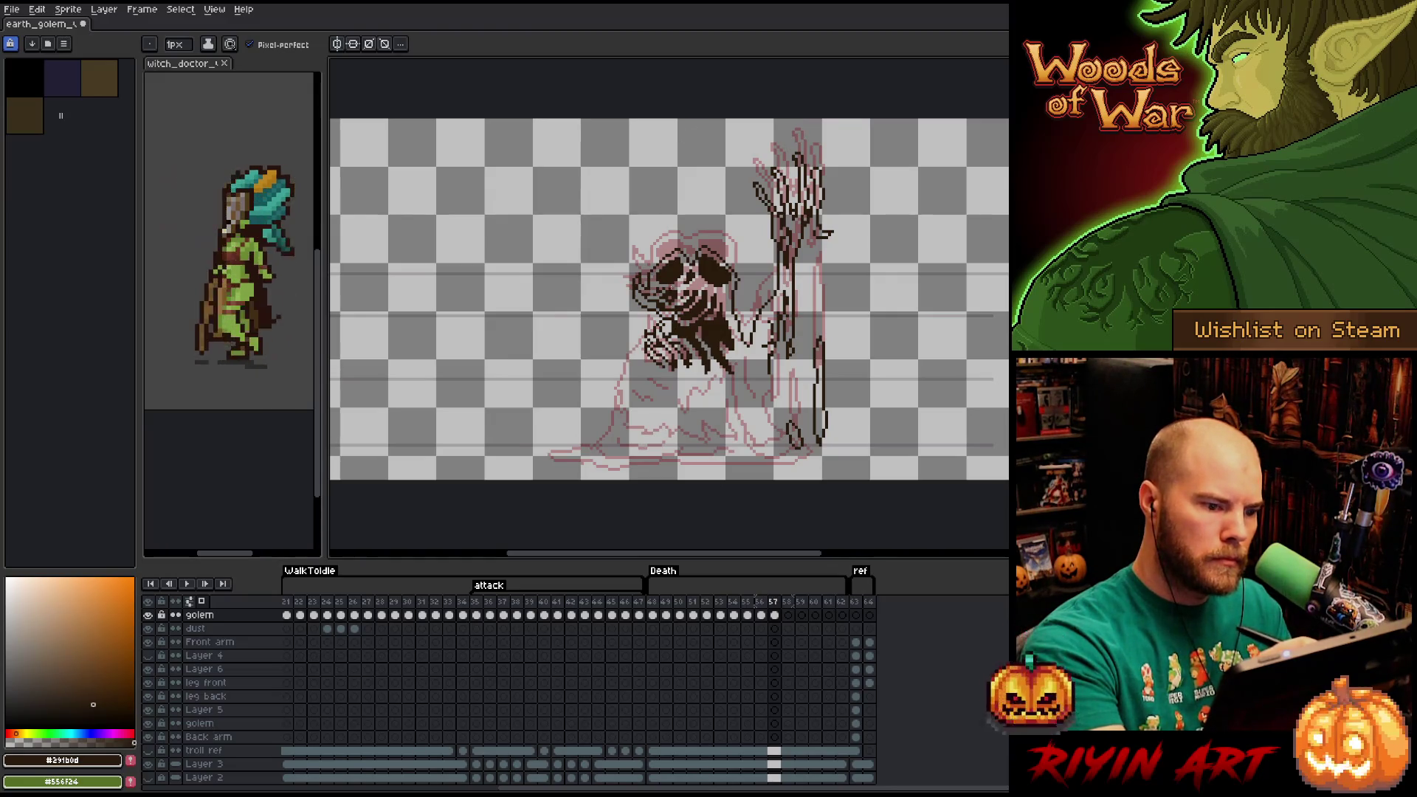
key(e)
key(b)
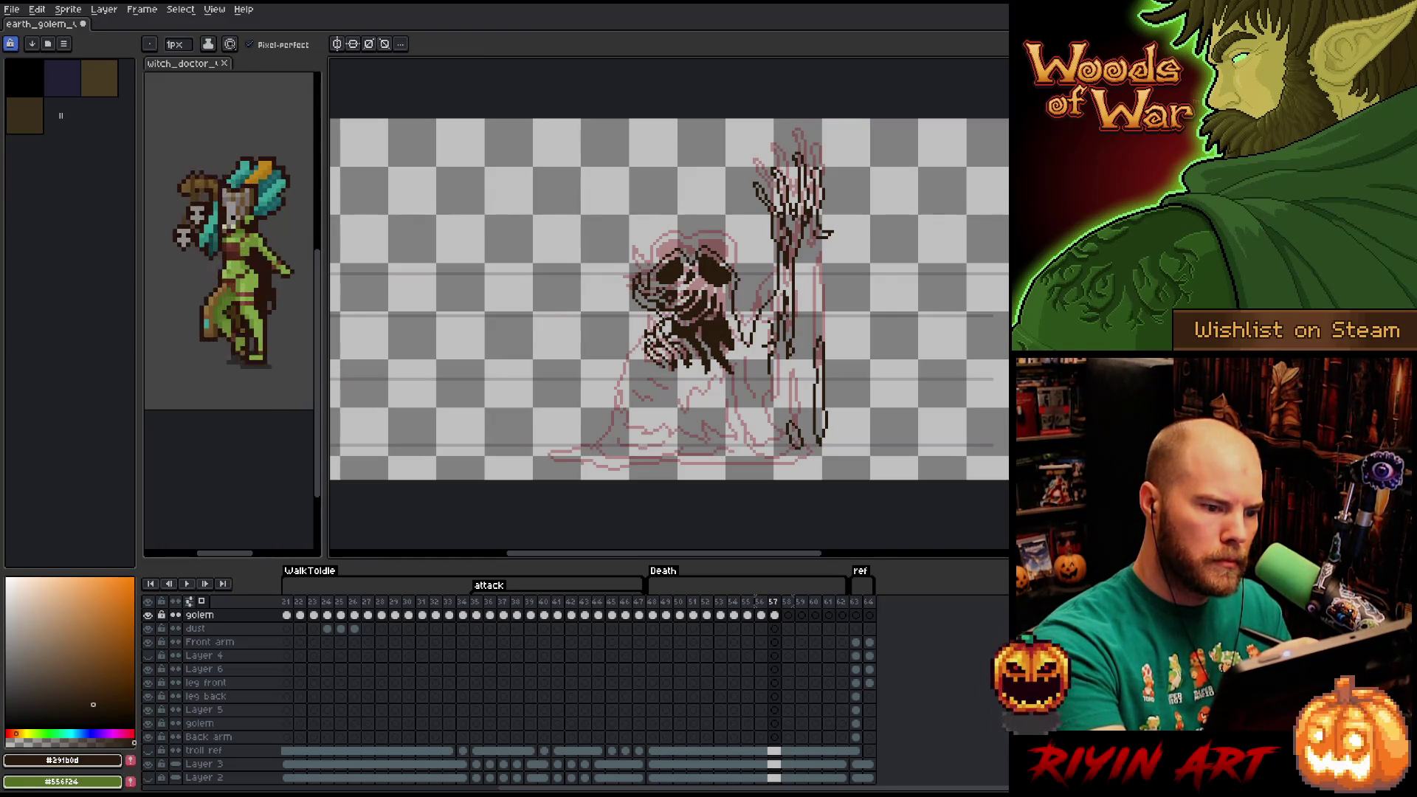
mouse_move(645, 351)
mouse_down()
mouse_move(611, 421)
mouse_move(639, 444)
mouse_move(764, 453)
mouse_up()
key(ctrl+z)
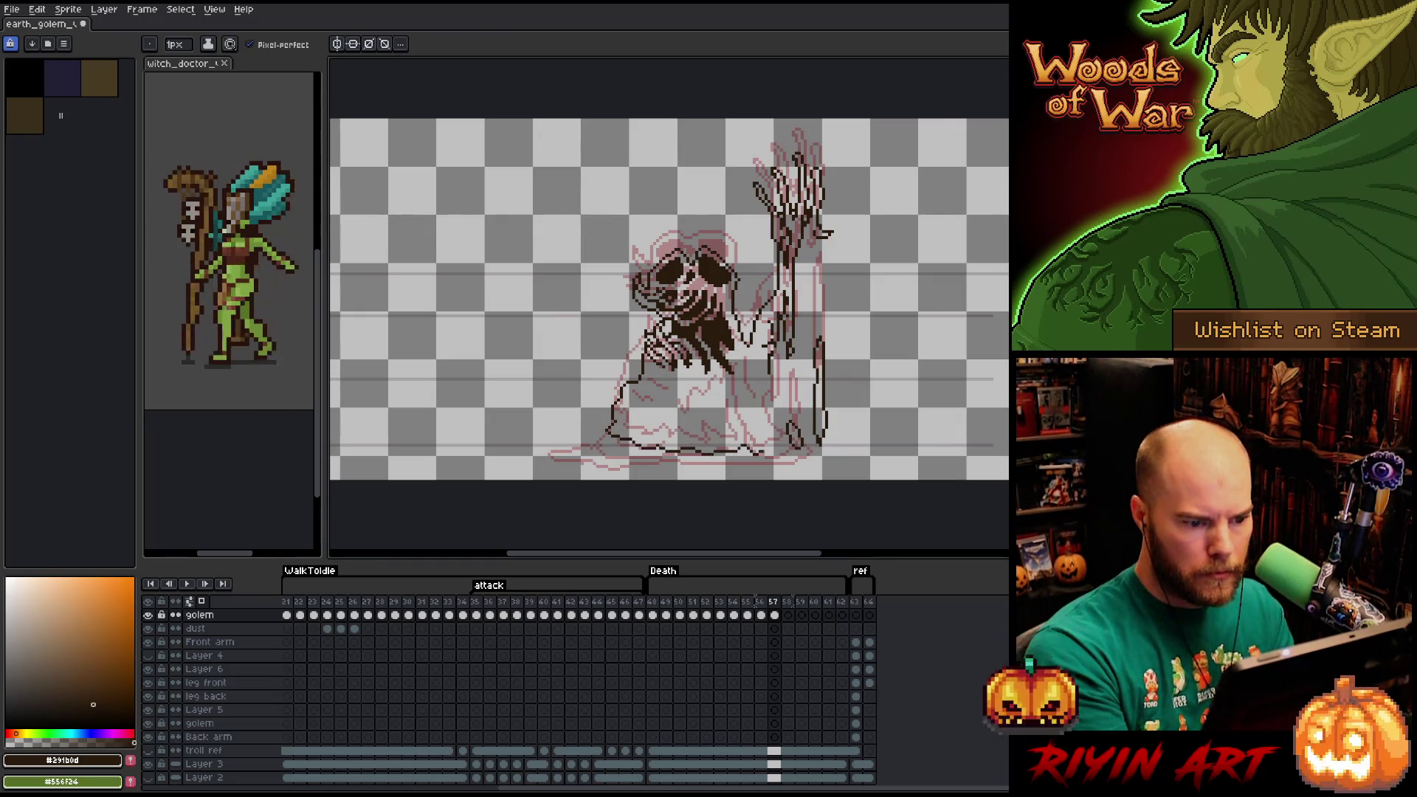
Draw the diagonal body line and the base line along the mound's bottom, with eraser touch-ups.
drag(719, 390, 786, 432)
mouse_move(812, 443)
mouse_down()
mouse_move(817, 457)
mouse_move(734, 468)
mouse_move(598, 467)
mouse_move(553, 452)
mouse_up()
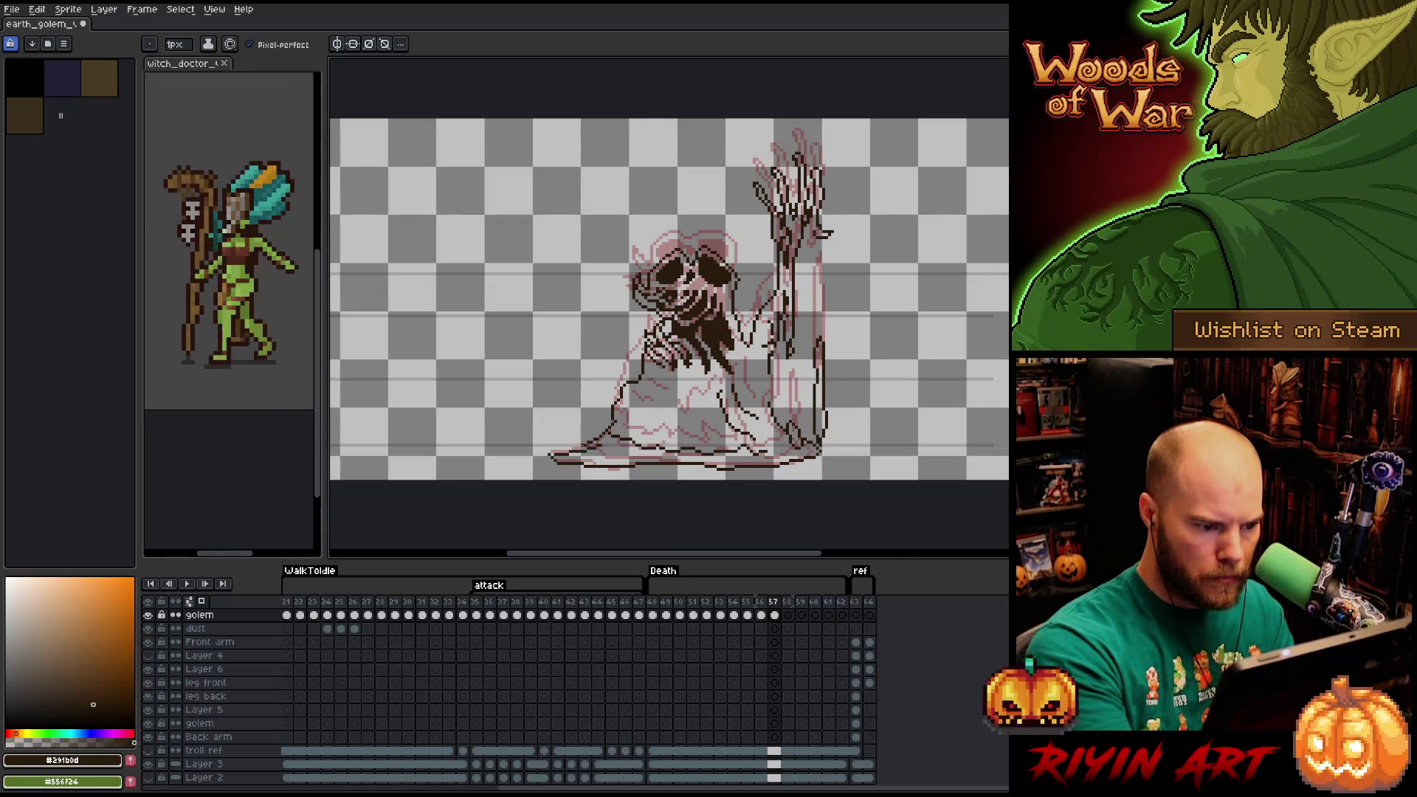
key(e)
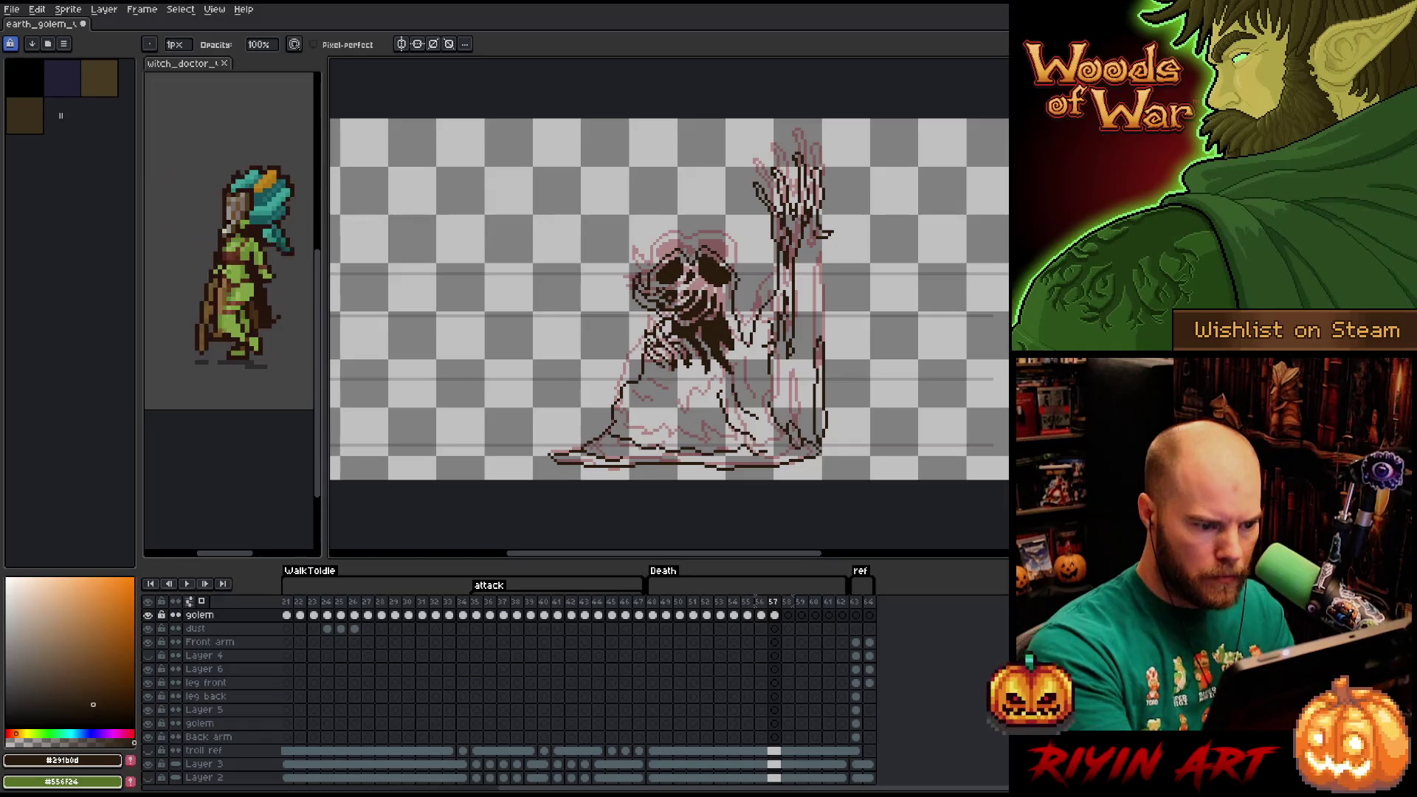
key(b)
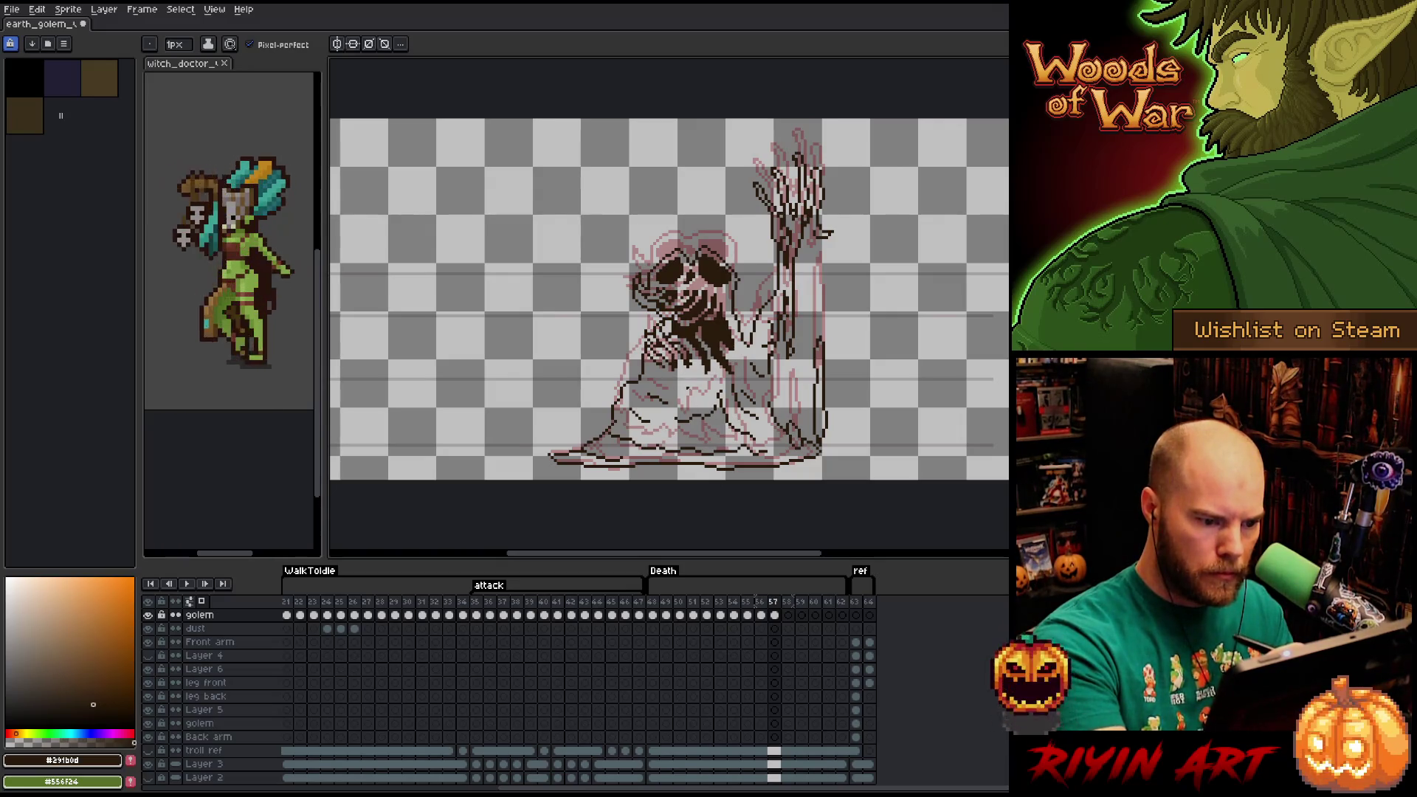
key(e)
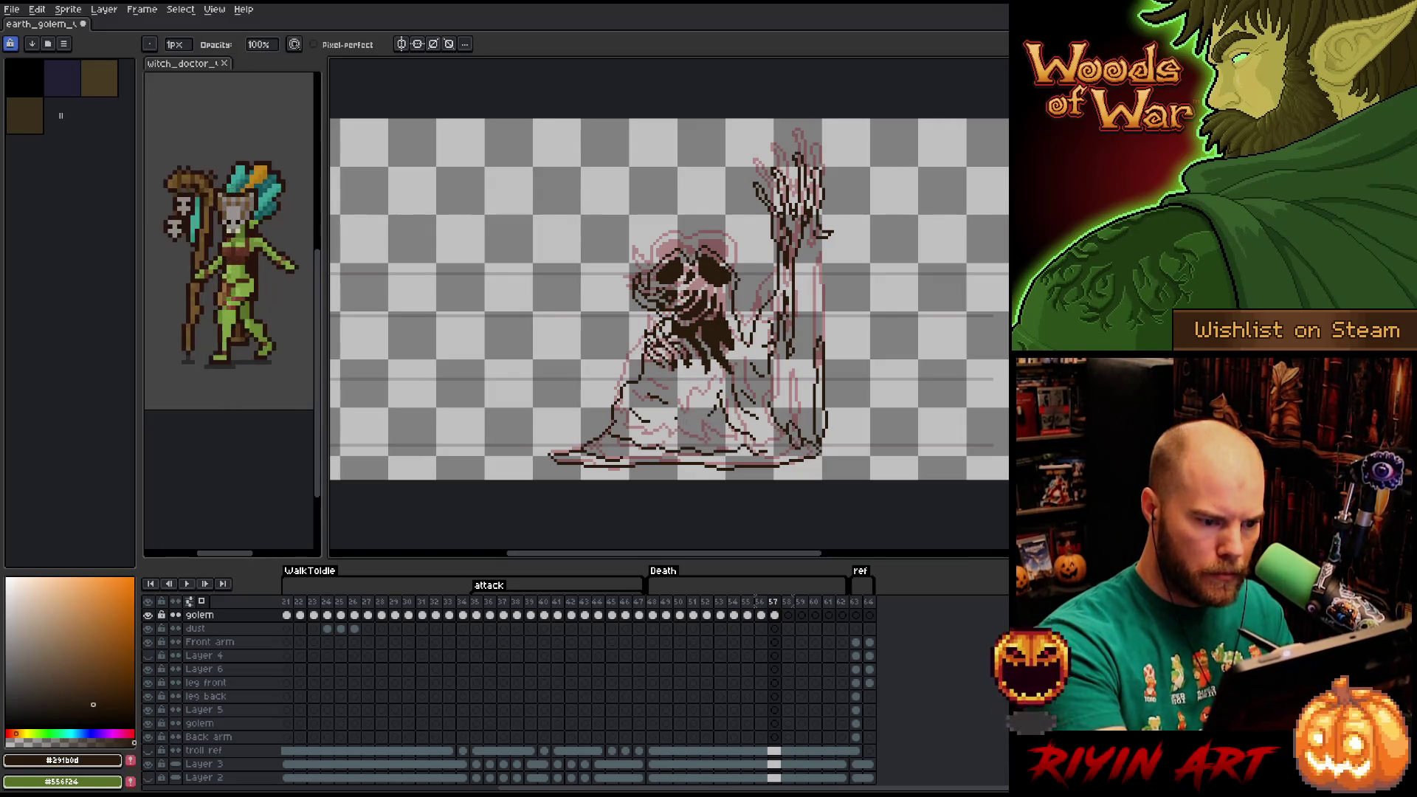
key(b)
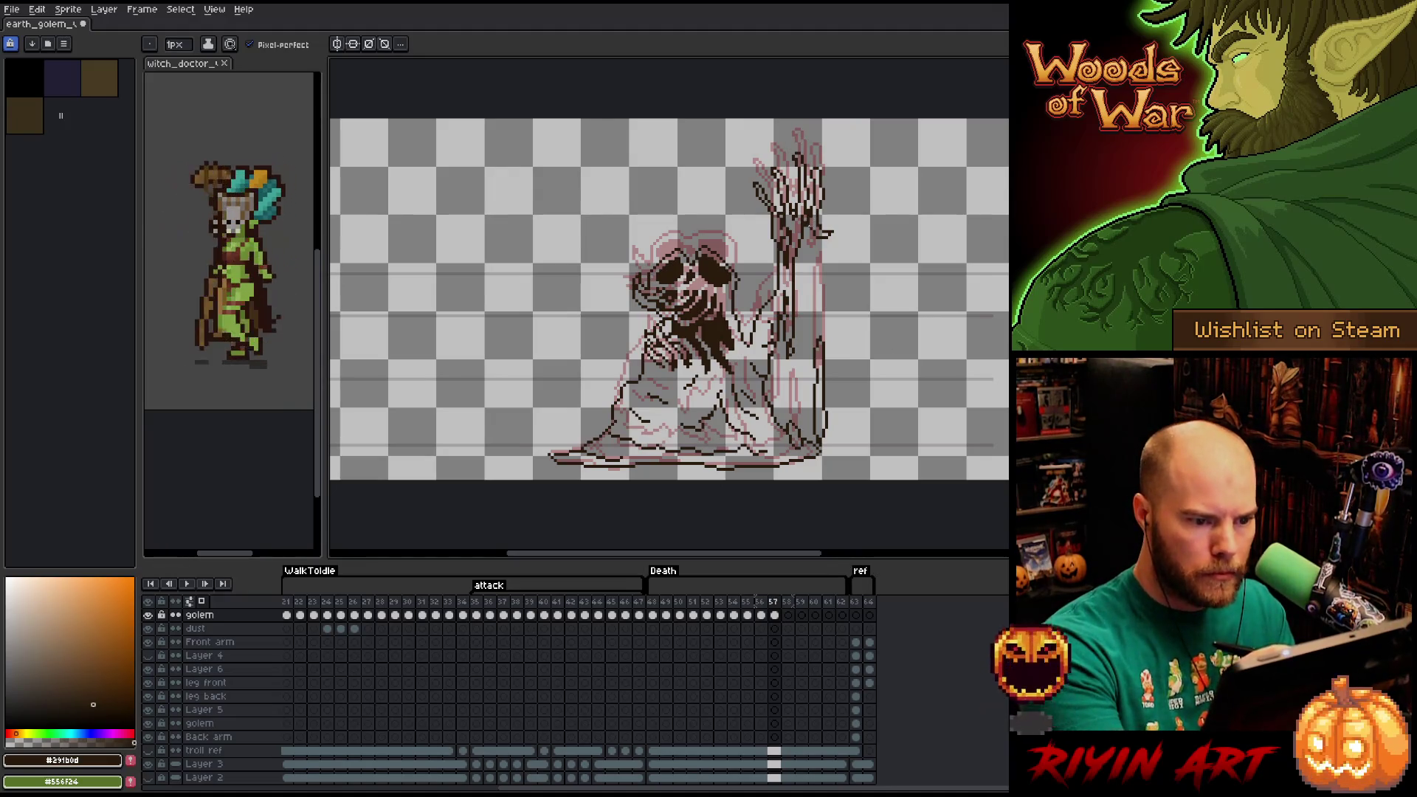
Save the golem file, glance at the witch_doctor sprite, and return to the golem.
key(ctrl+s)
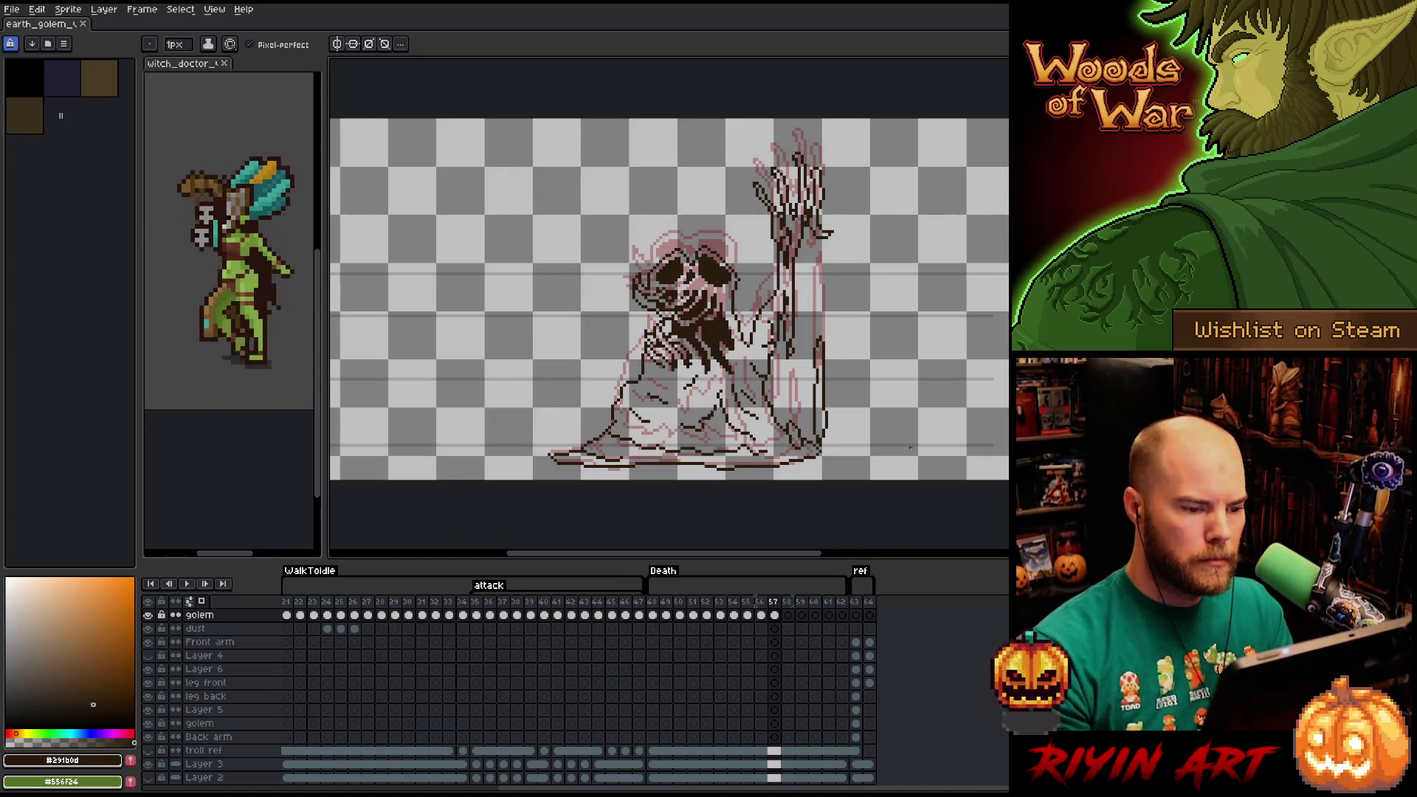
click(229, 266)
click(738, 369)
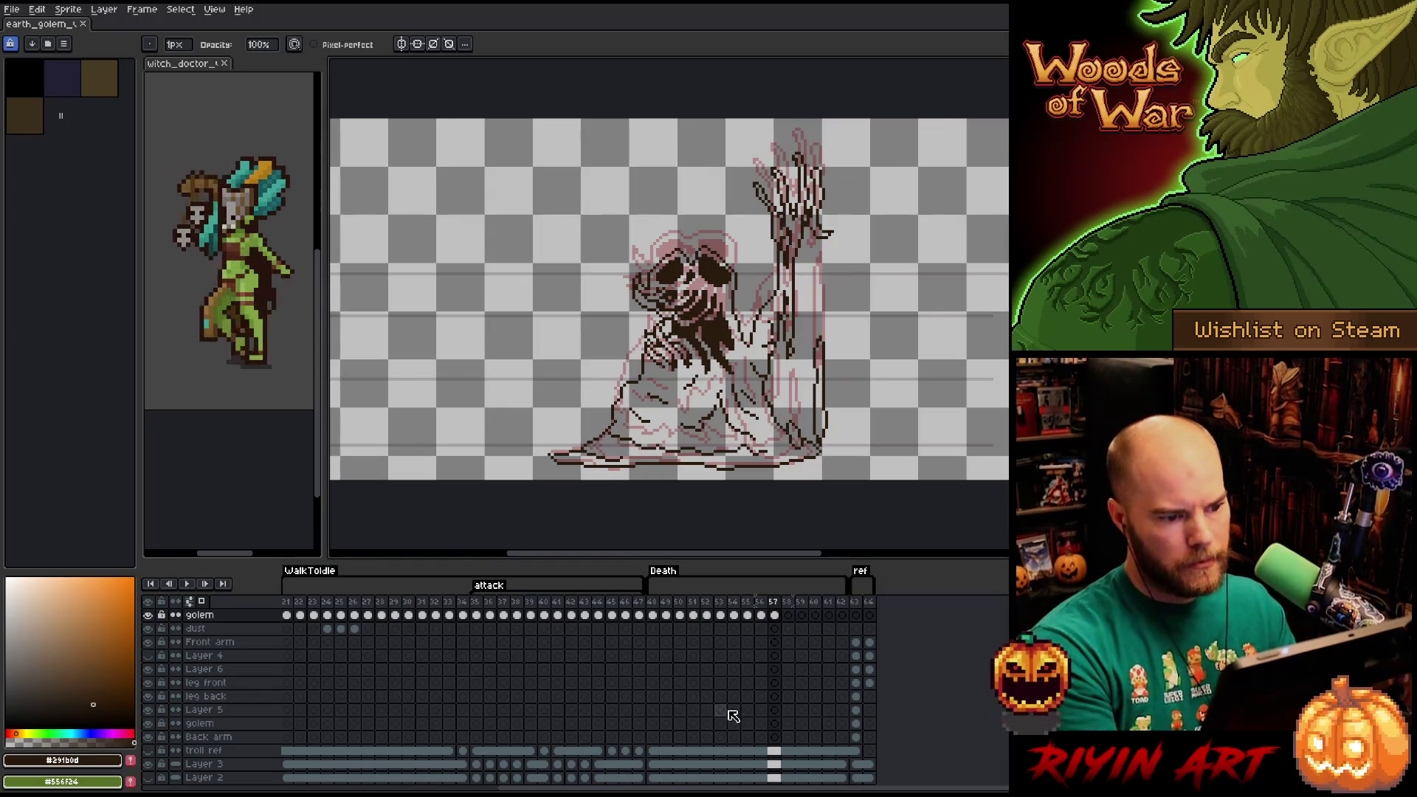
Paste frame 57's golem lineart into frame 58.
click(777, 619)
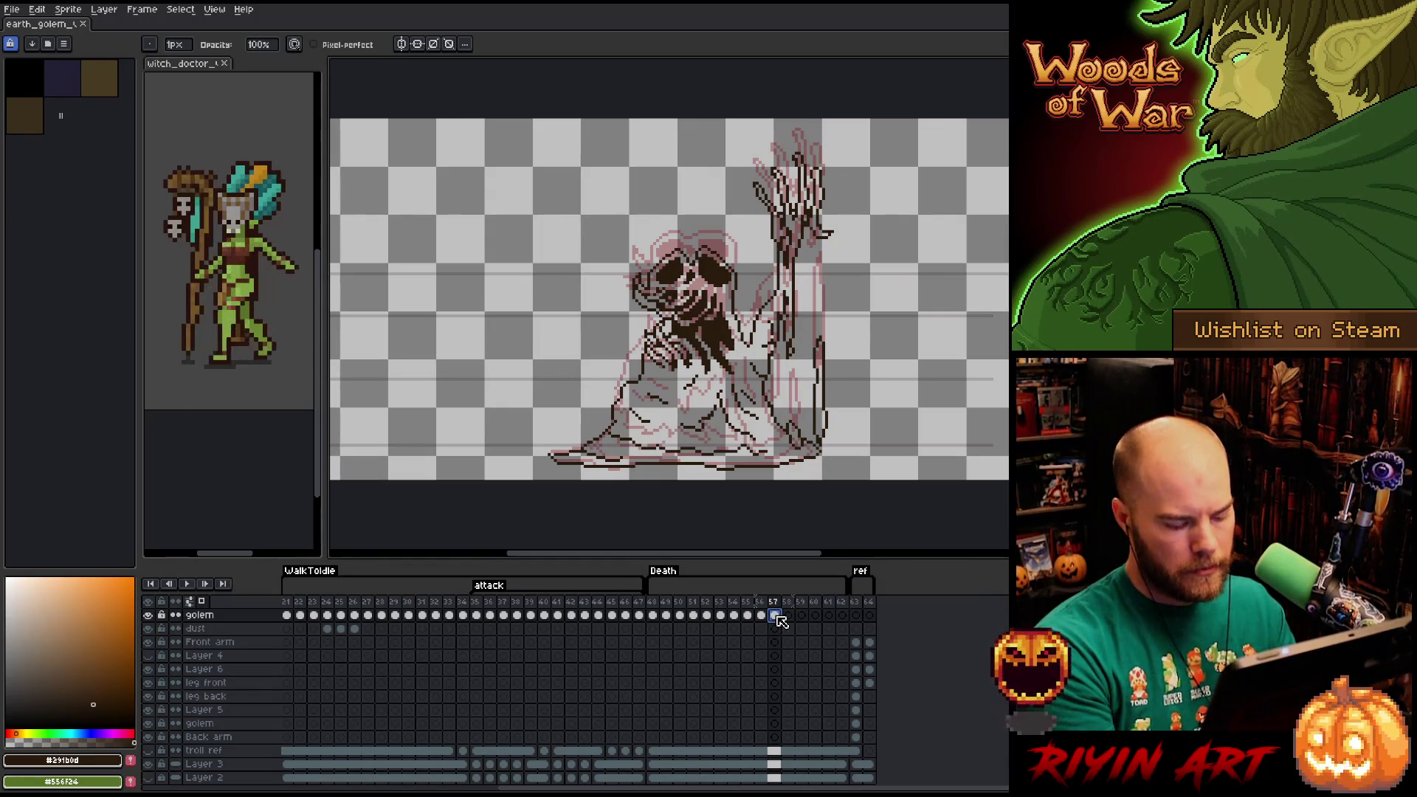
click(787, 617)
key(ctrl+v)
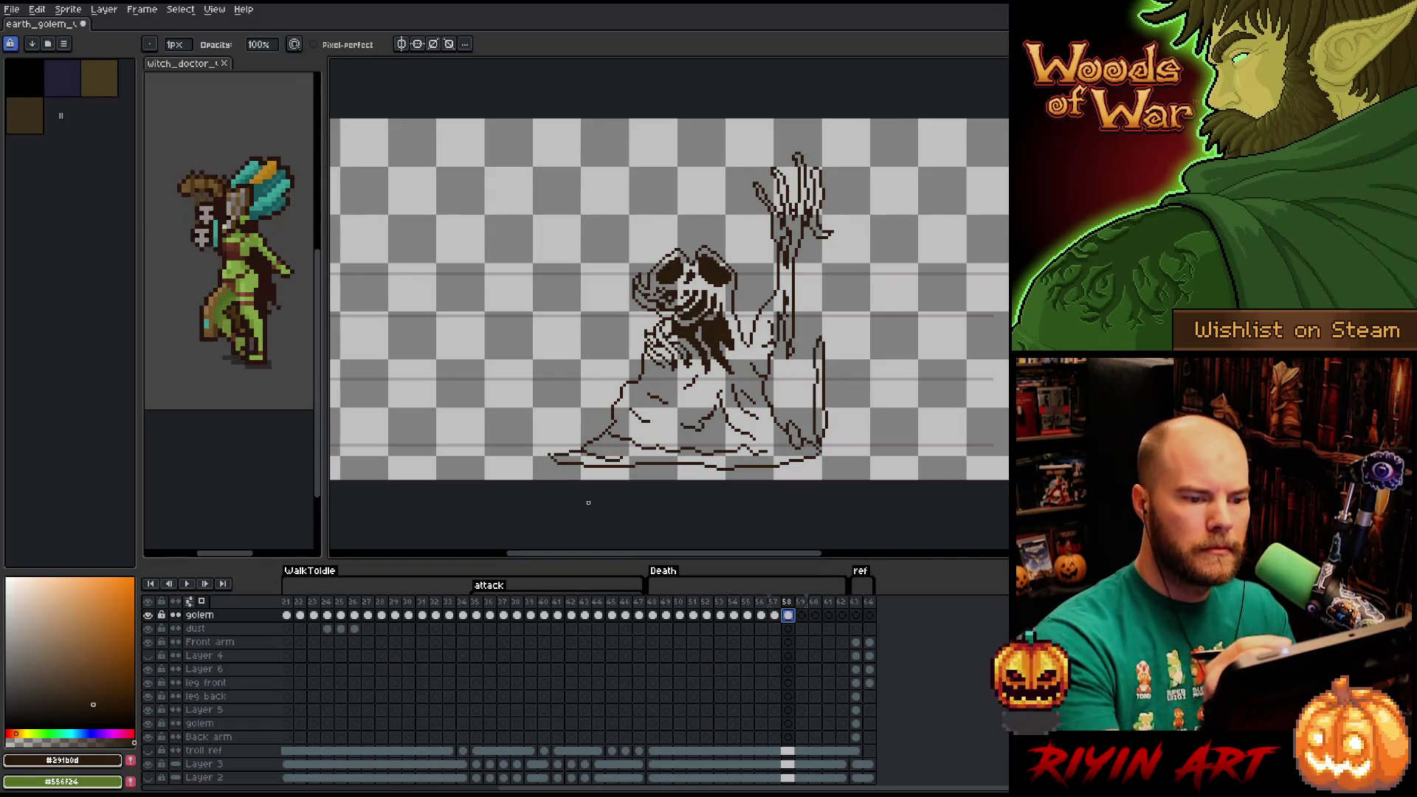
Lasso the pasted golem lineart and move it down onto the collapsing pink sketch.
key(m)
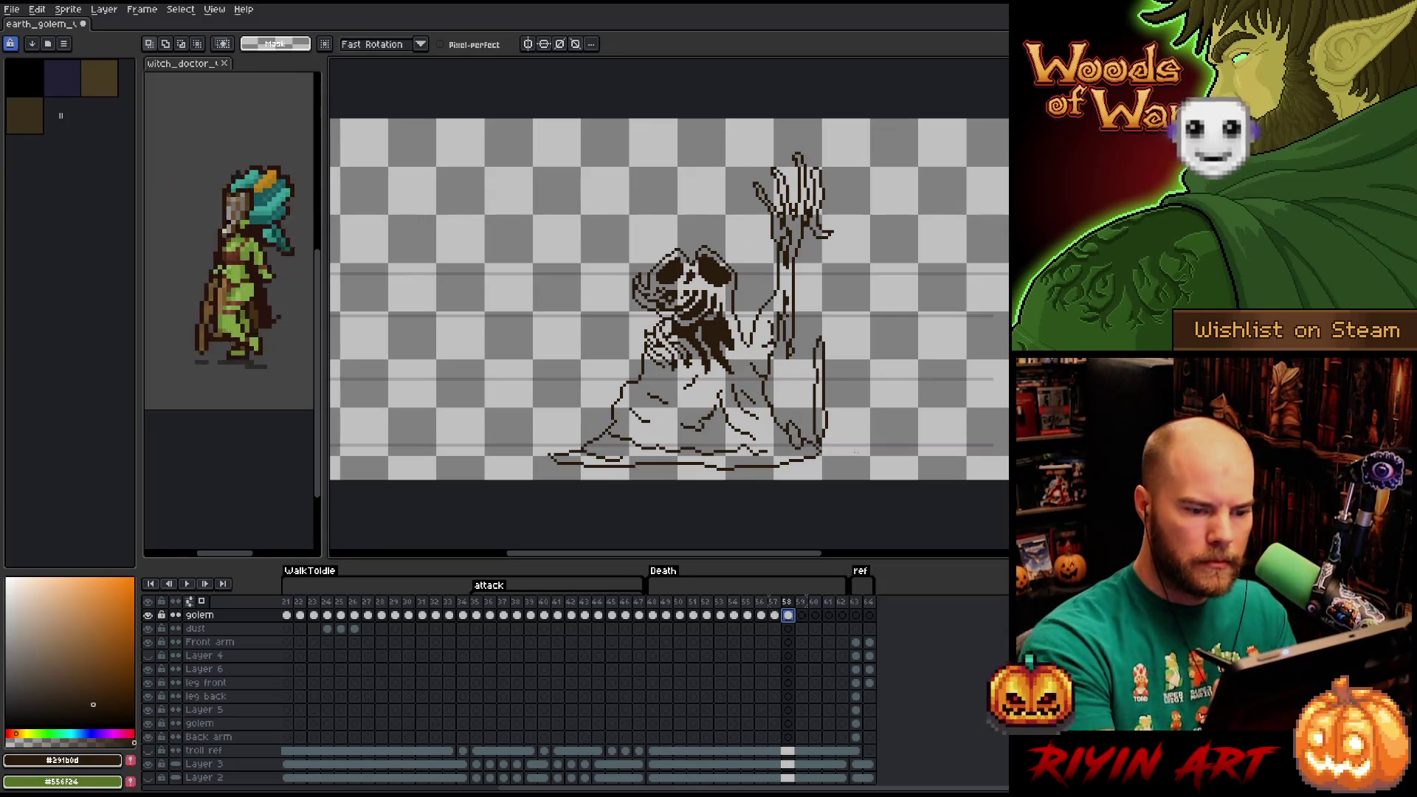
drag(837, 343, 858, 448)
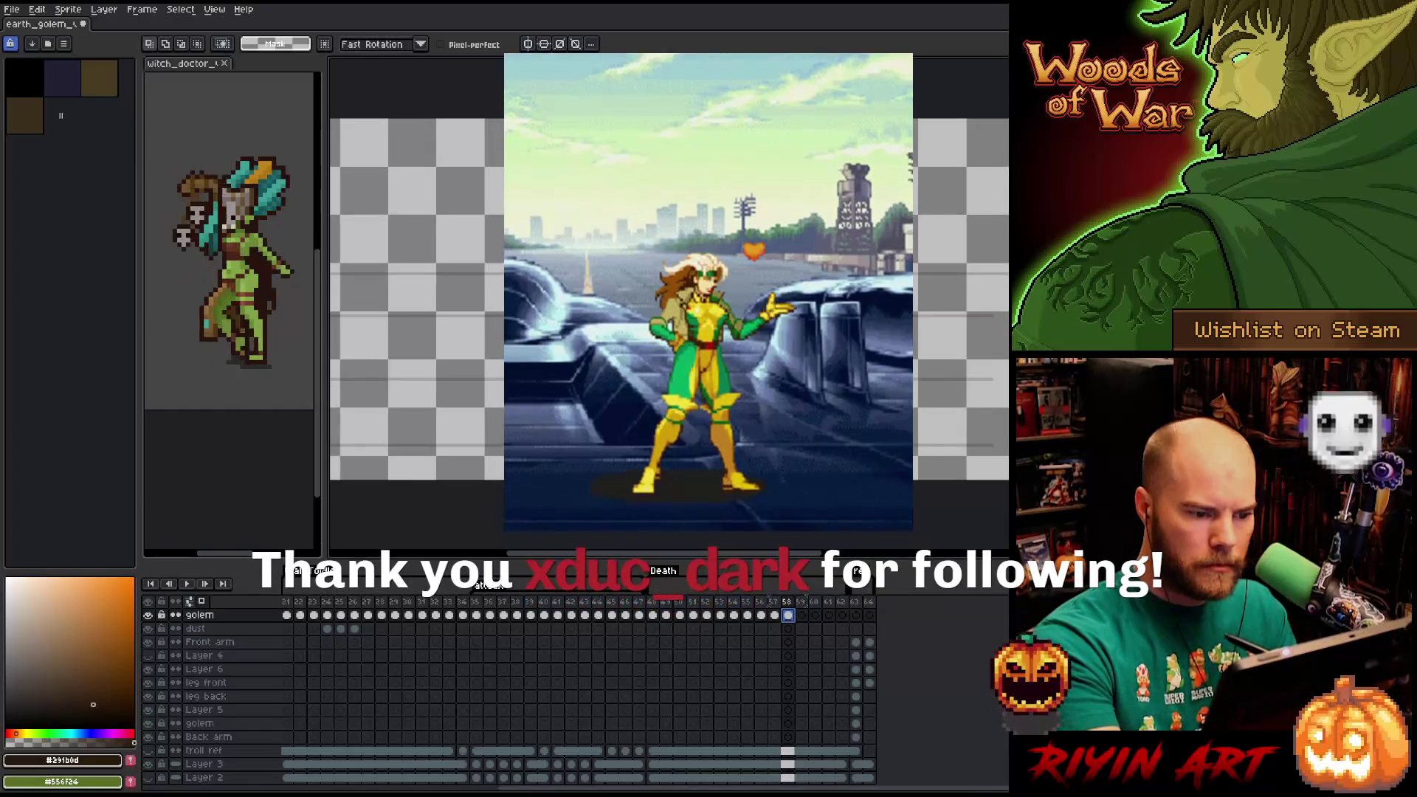
drag(871, 310, 481, 482)
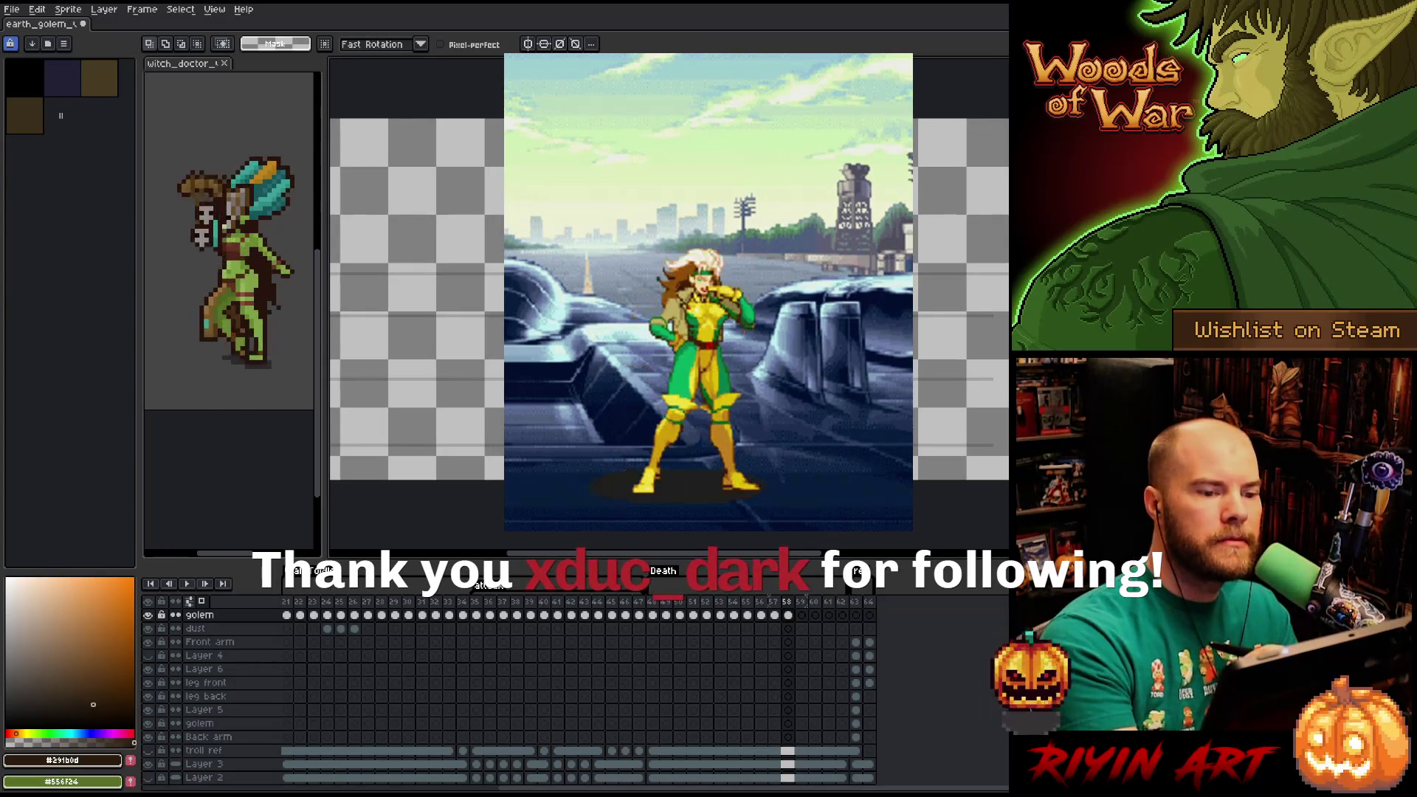
mouse_move(613, 428)
mouse_down()
mouse_move(849, 288)
mouse_move(868, 465)
mouse_up()
key(Down)
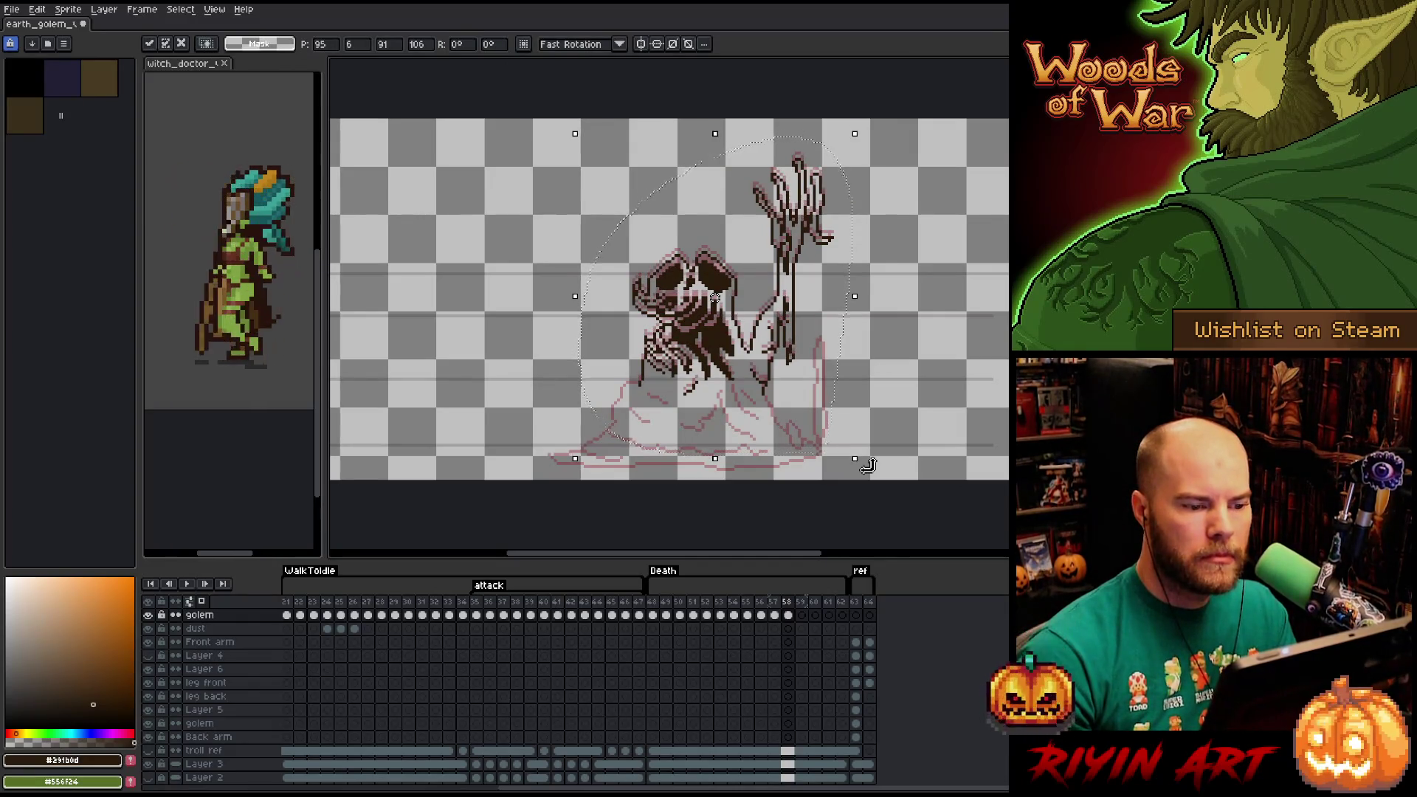
key(ctrl+d)
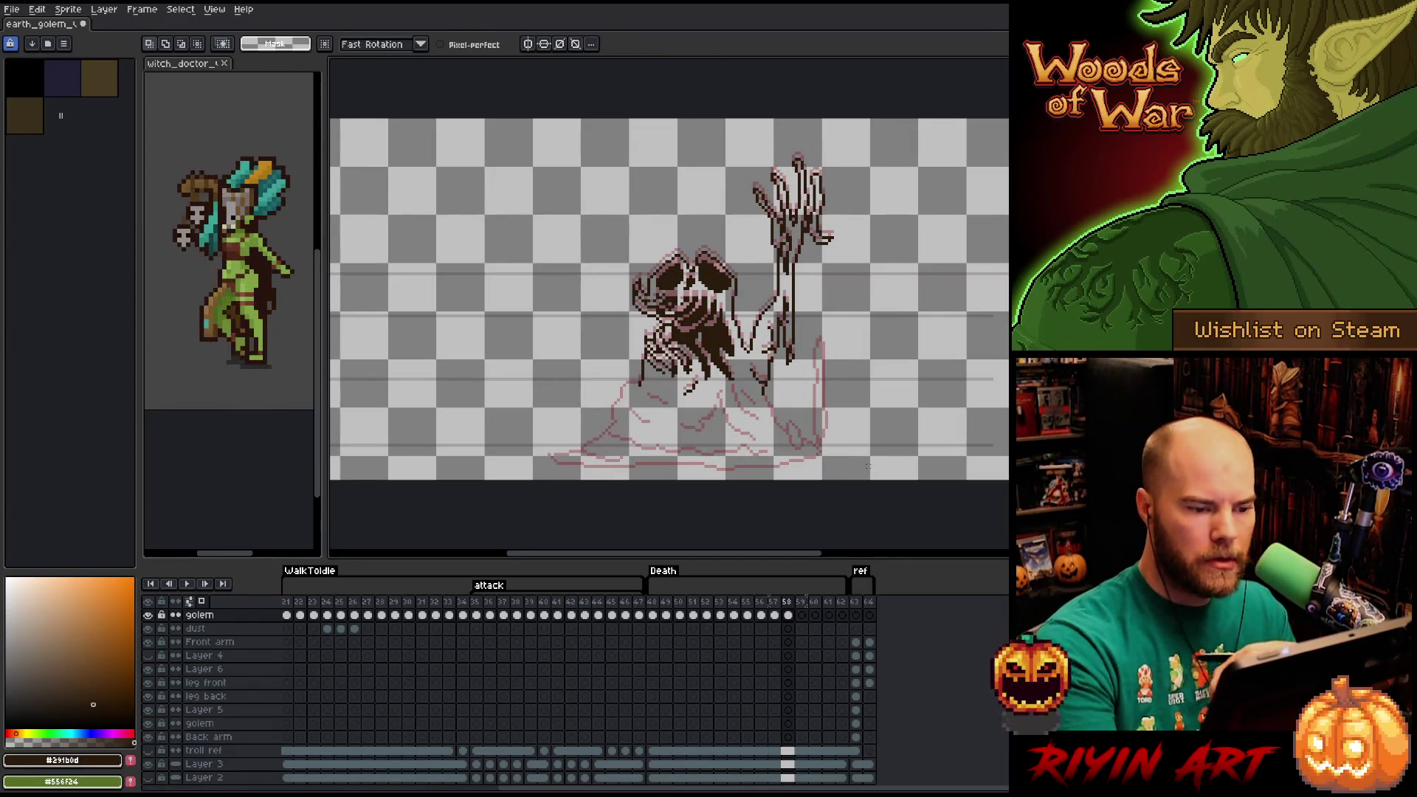
drag(873, 376, 829, 502)
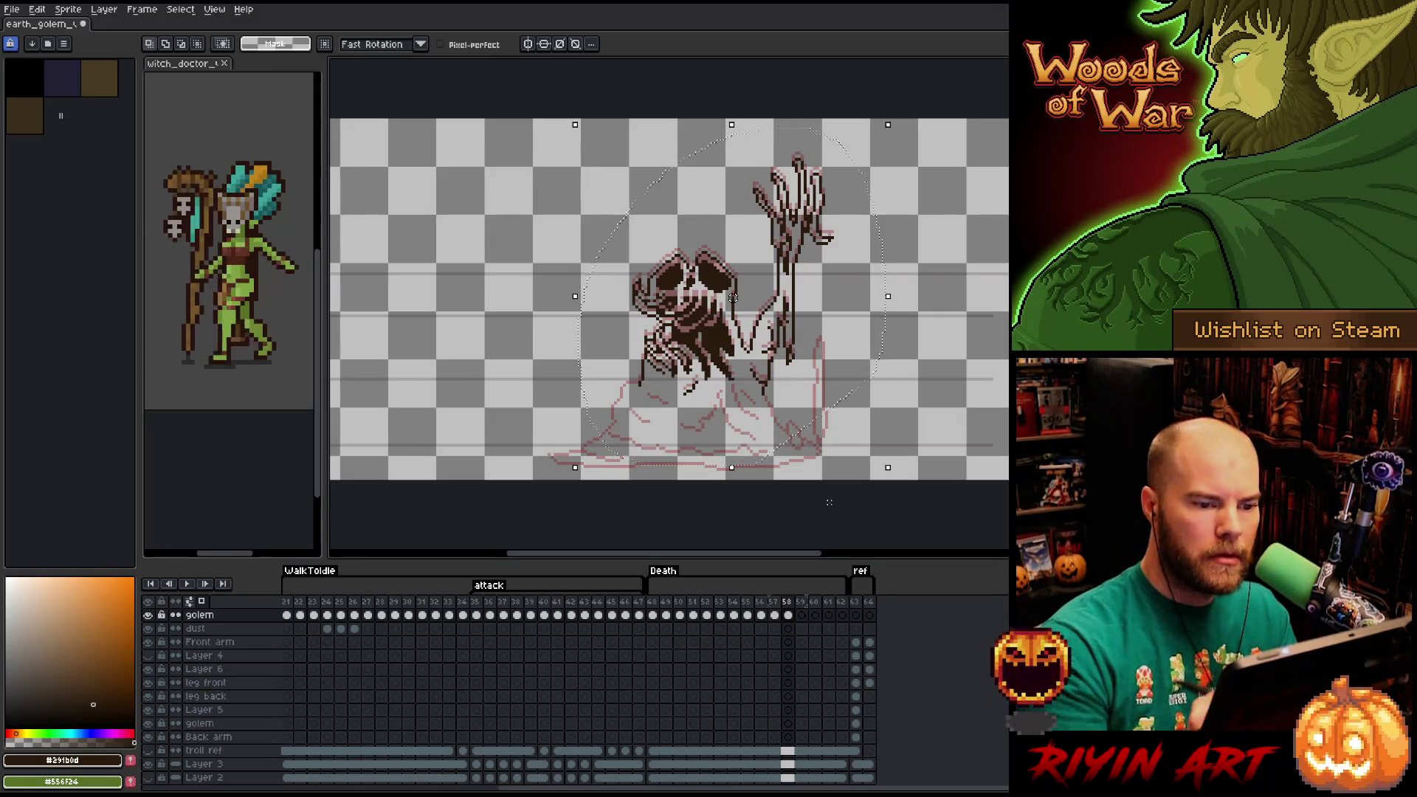
drag(733, 297, 733, 313)
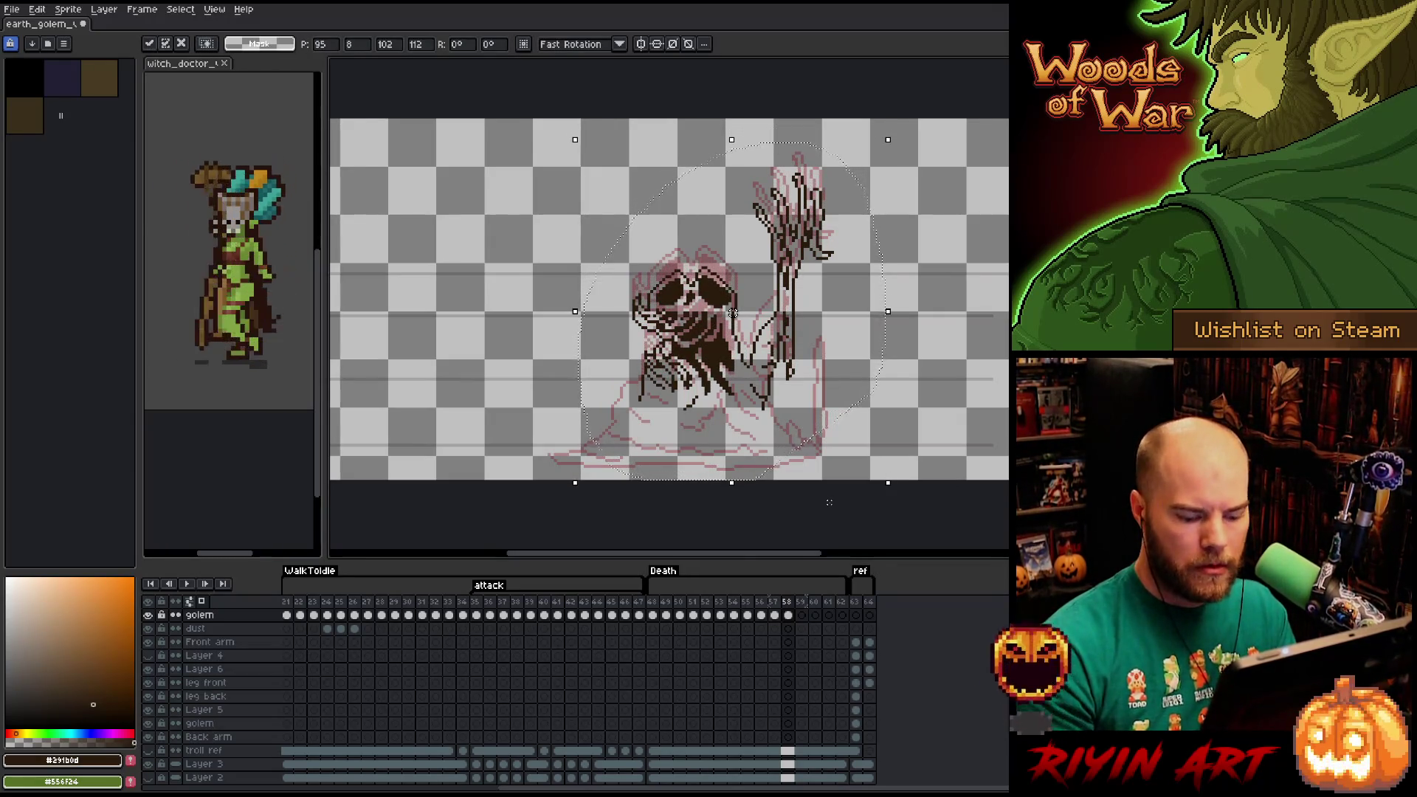
key(Return)
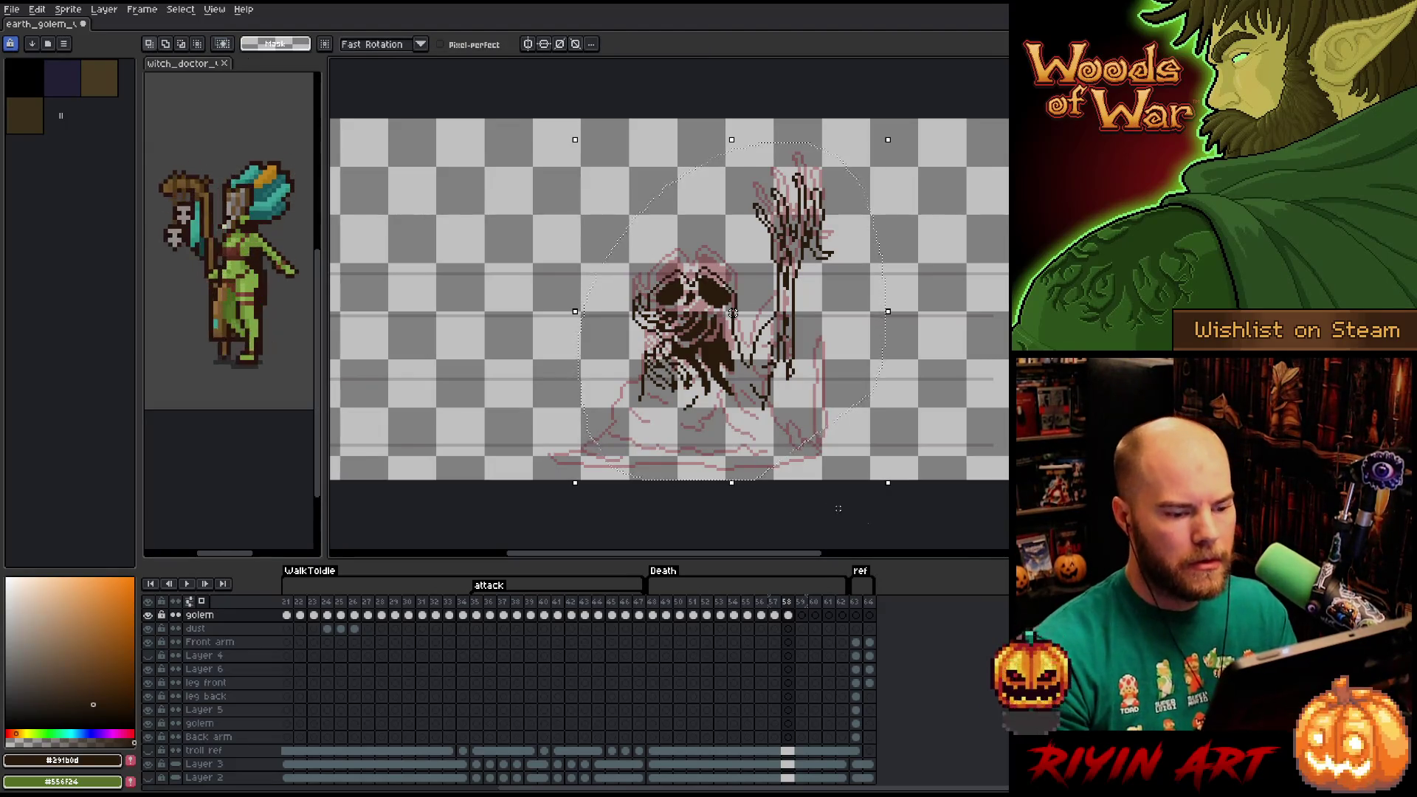
Play the death animation from the earlier frames to check motion, then return to frame 58.
click(654, 615)
key(Return)
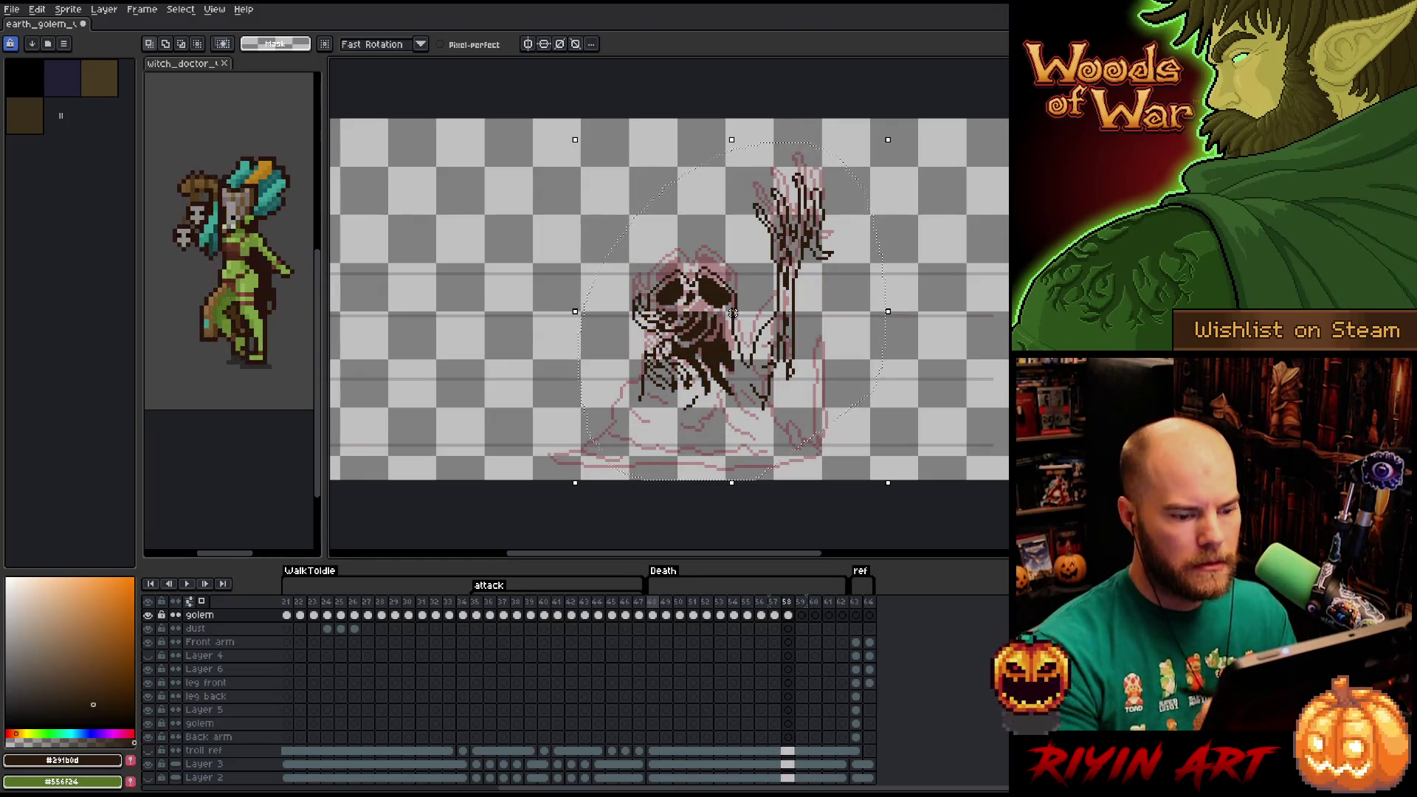
click(787, 615)
key(b)
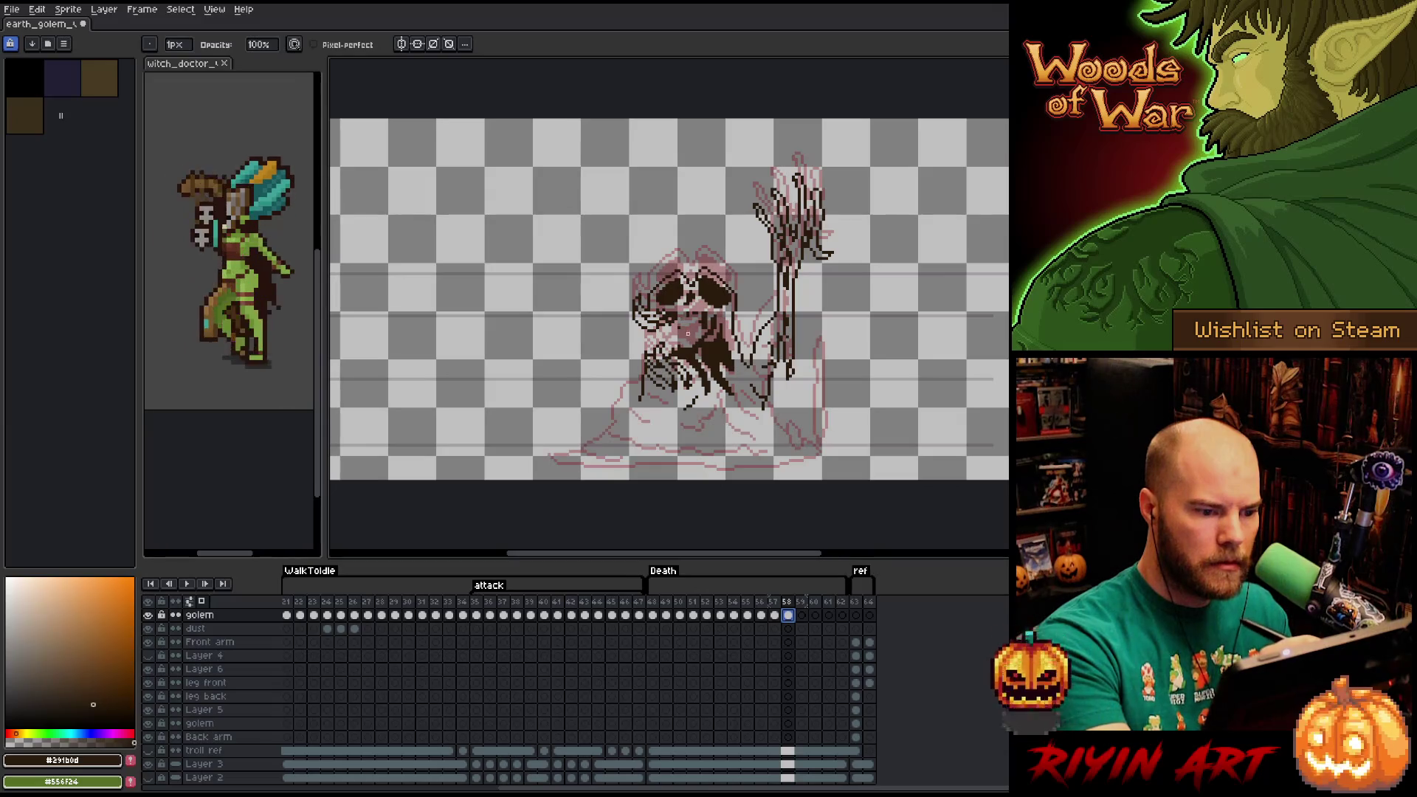
Erase some lines and reposition the golem's lower body with a rectangular selection.
key(e)
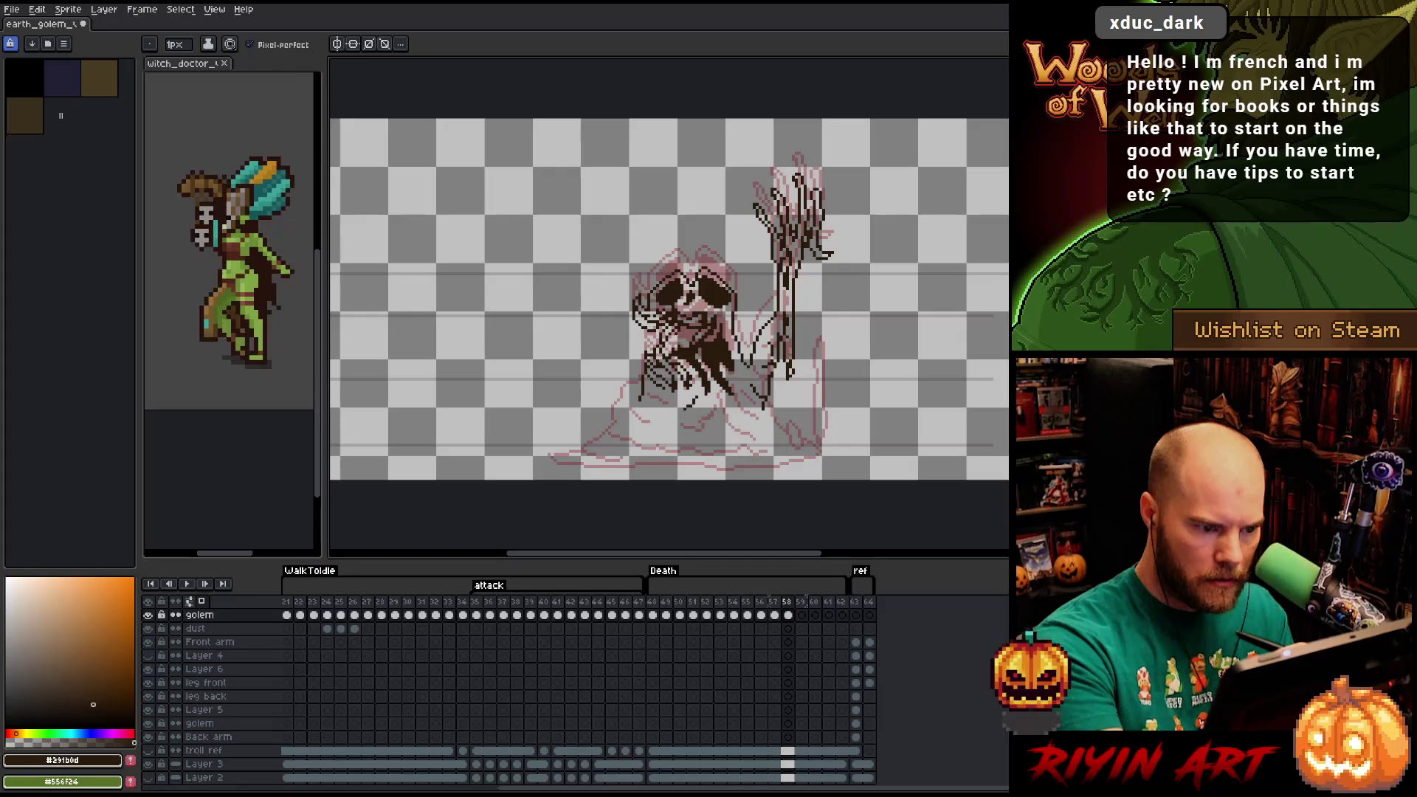
key(g)
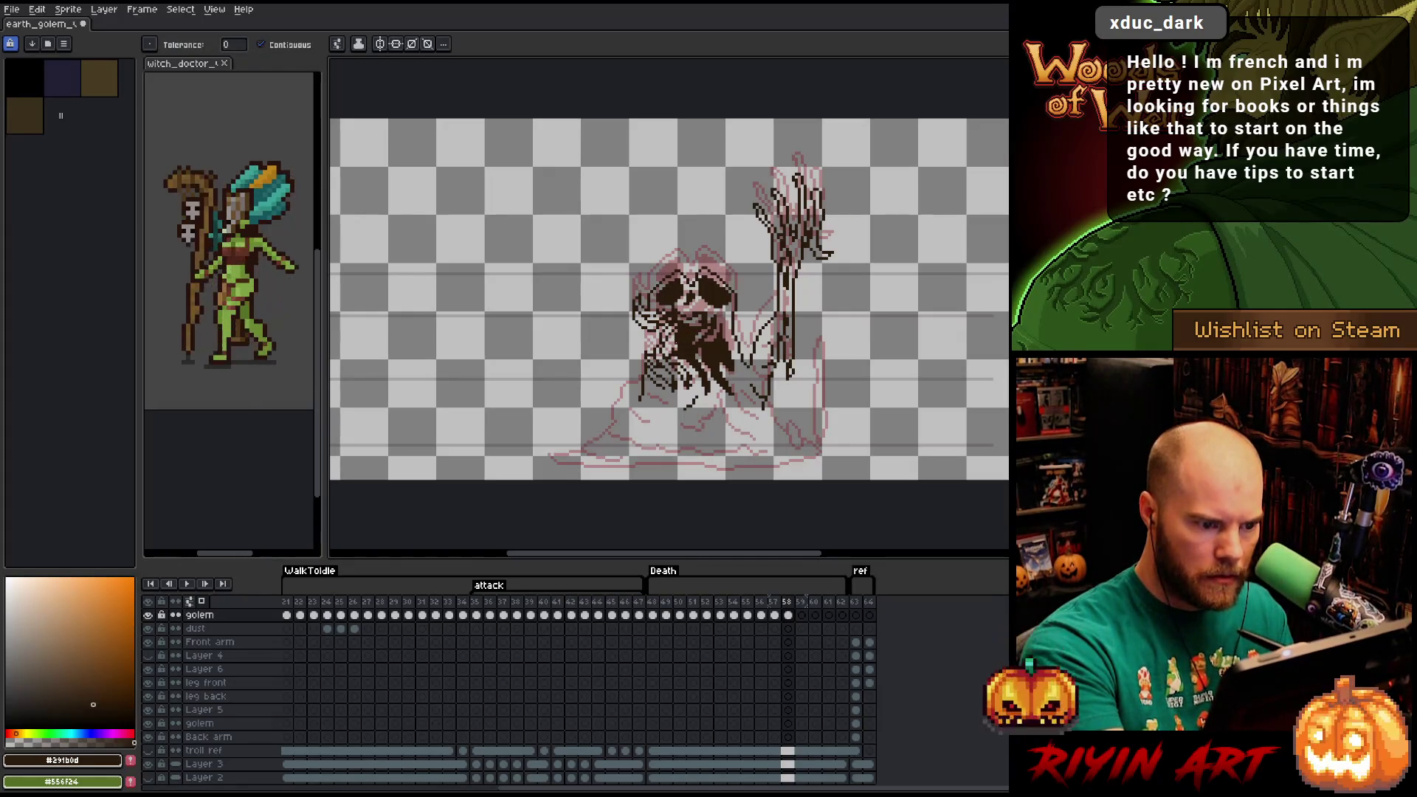
key(b)
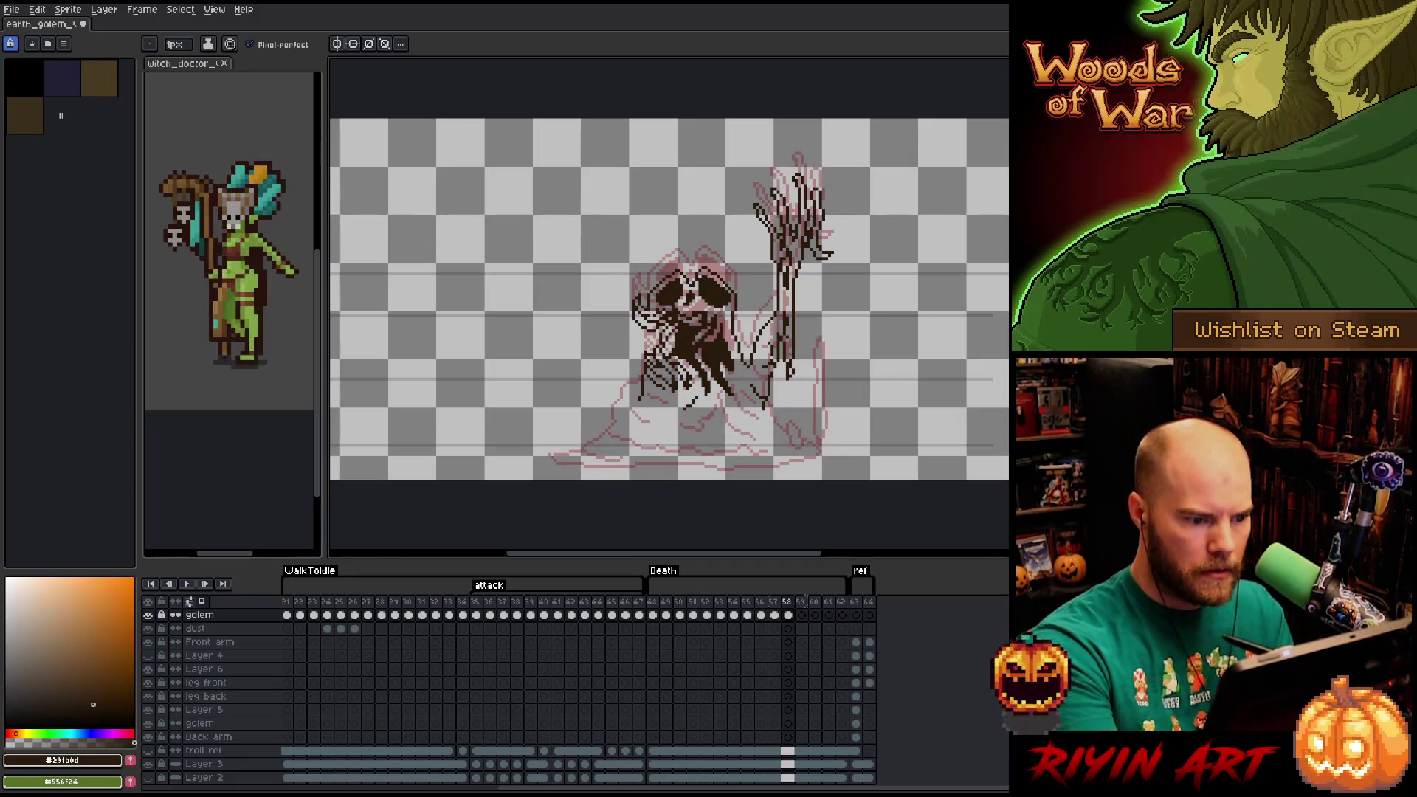
key(m)
drag(638, 336, 720, 380)
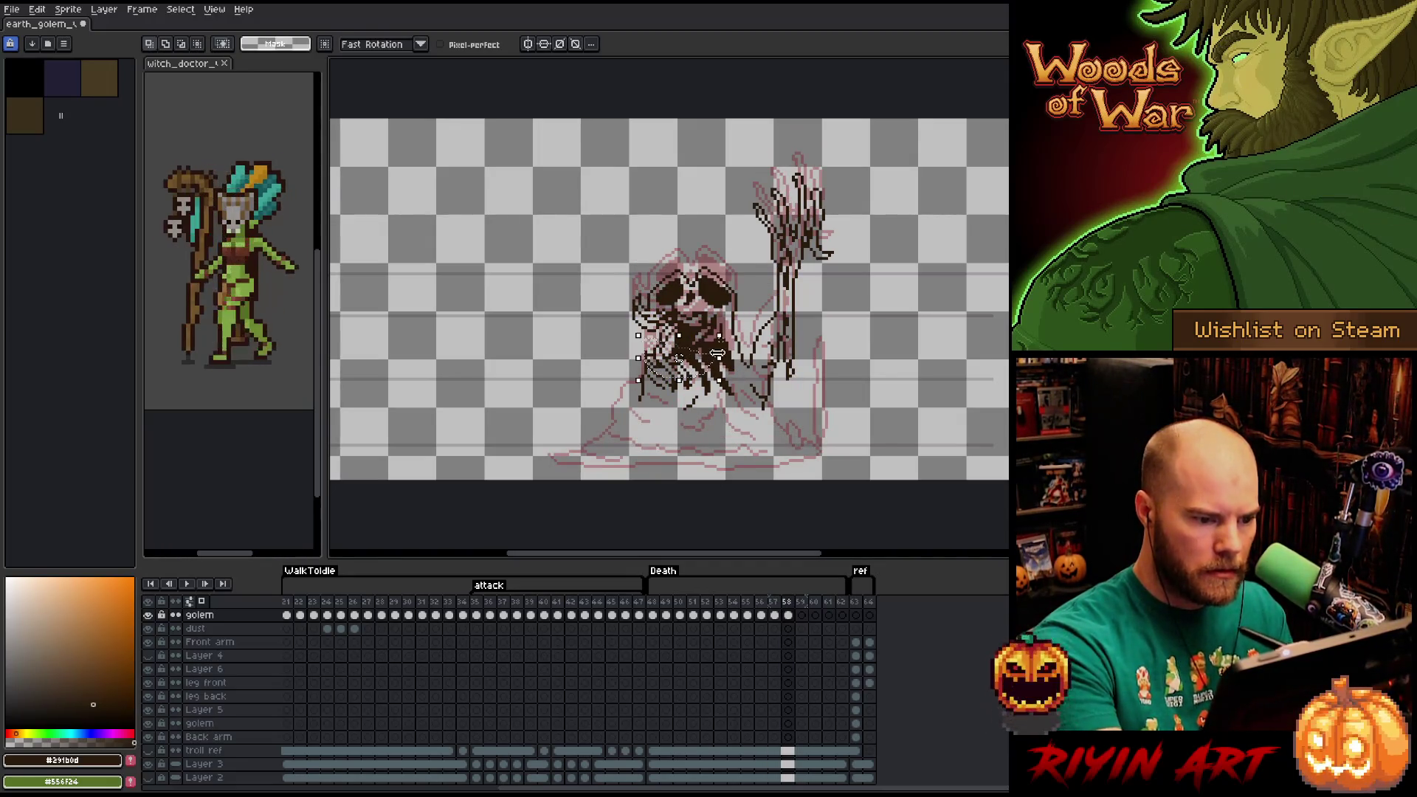
key(b)
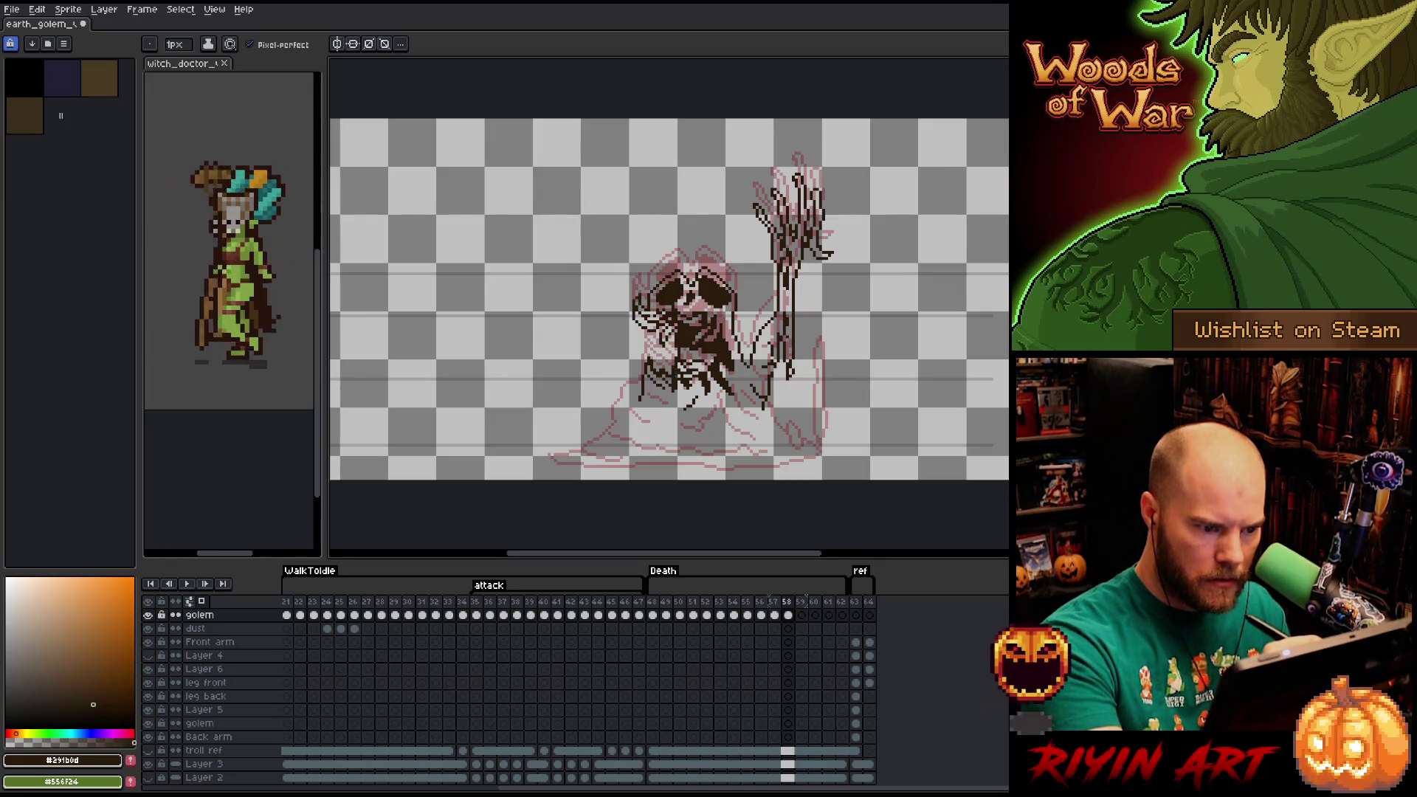
Fill a small face area dark and refine the lines with pencil and eraser.
key(g)
click(698, 356)
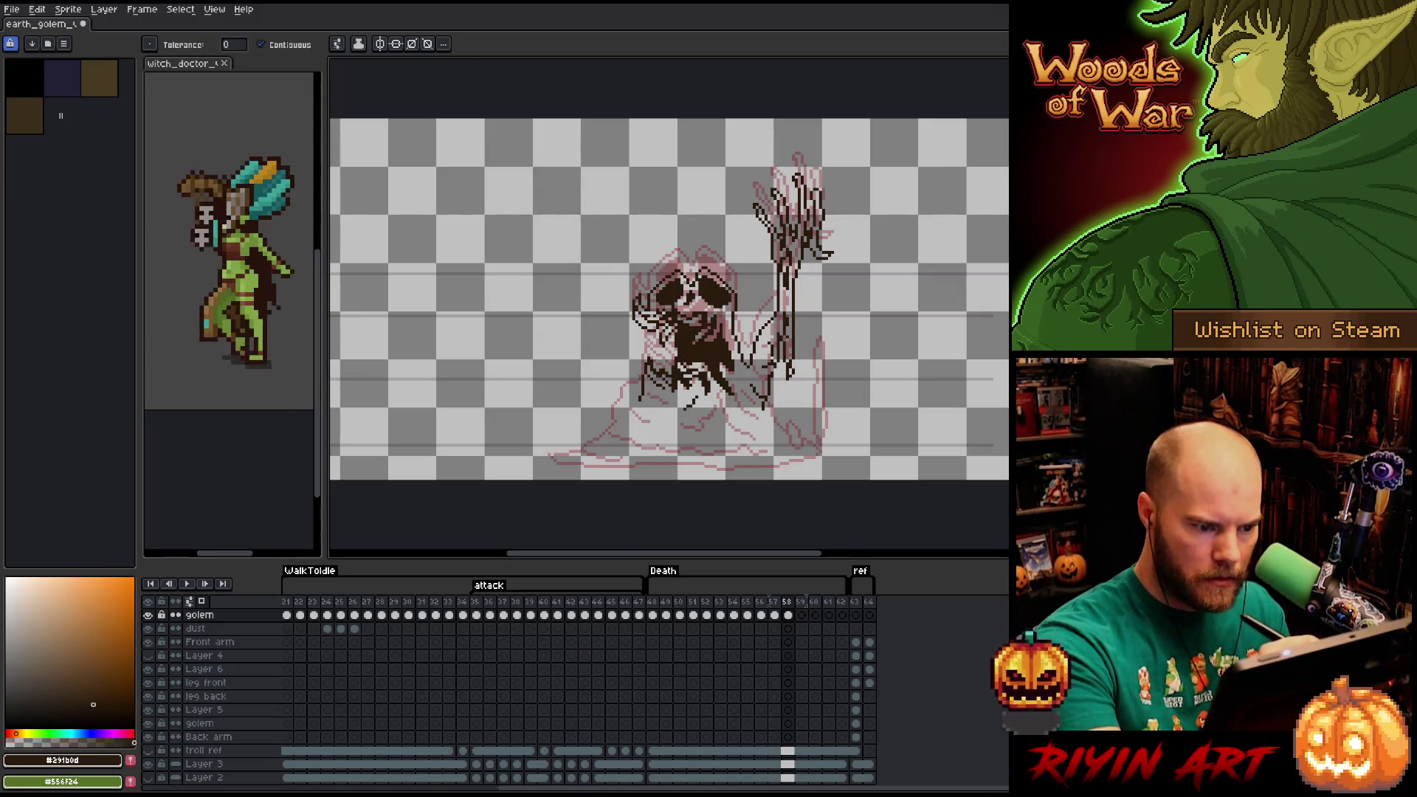
key(b)
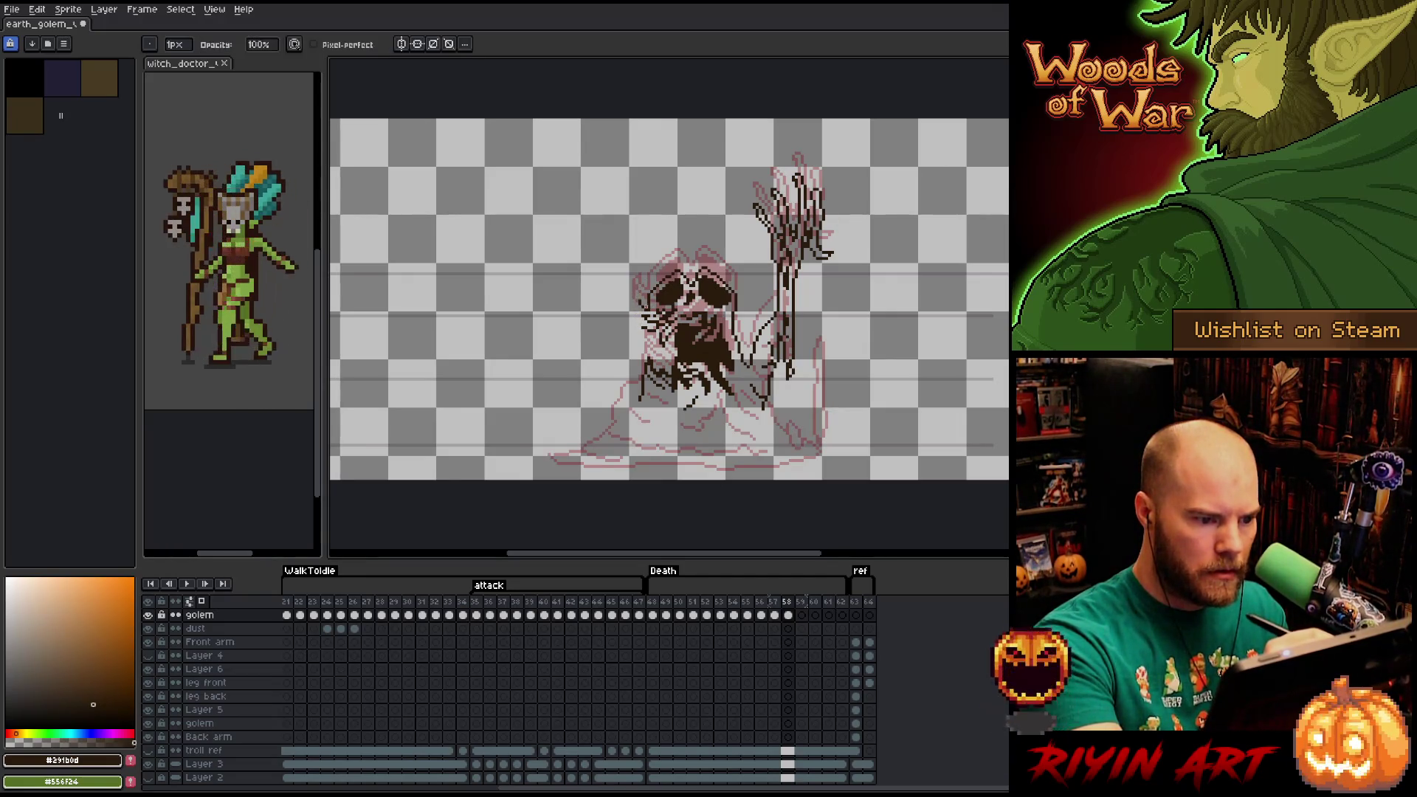
key(e)
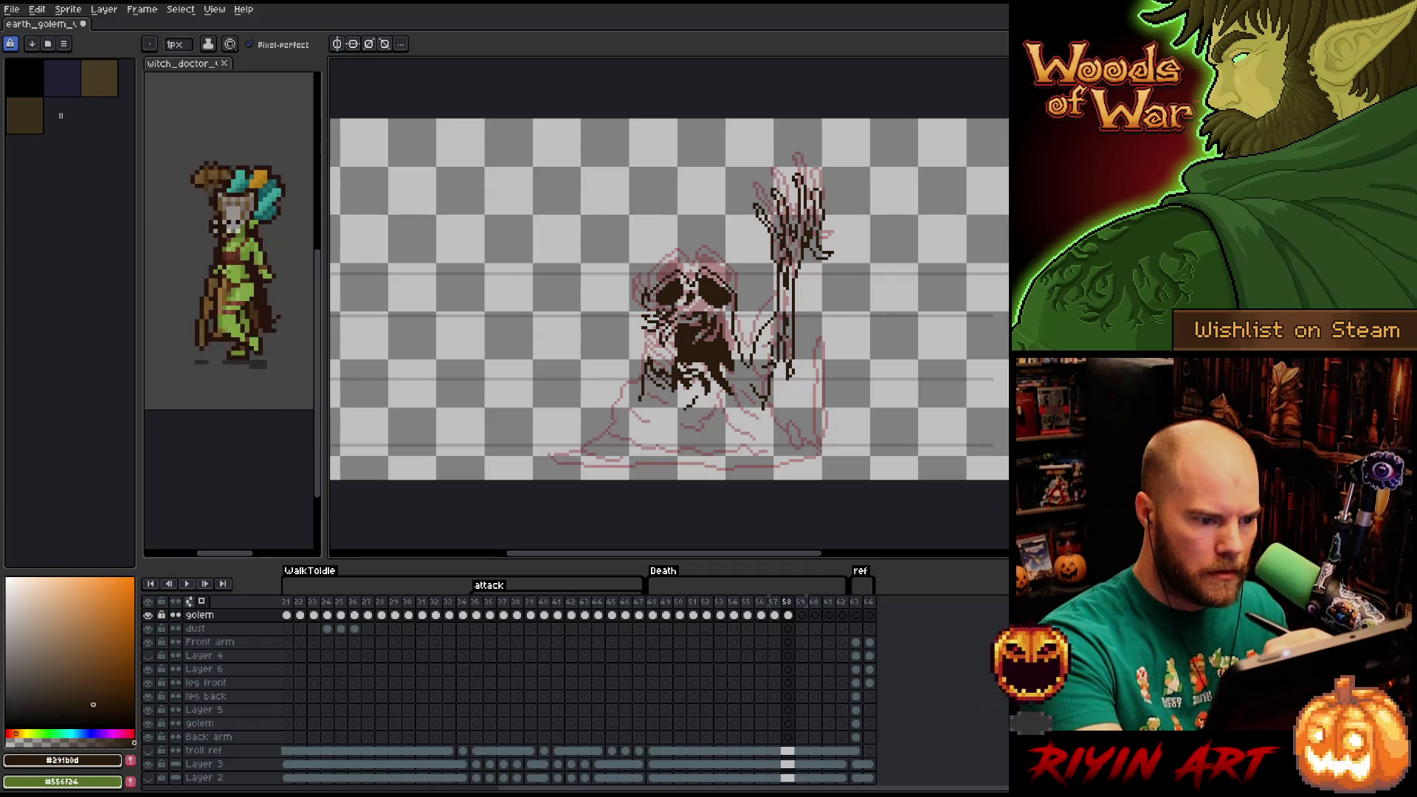
key(b)
key(e)
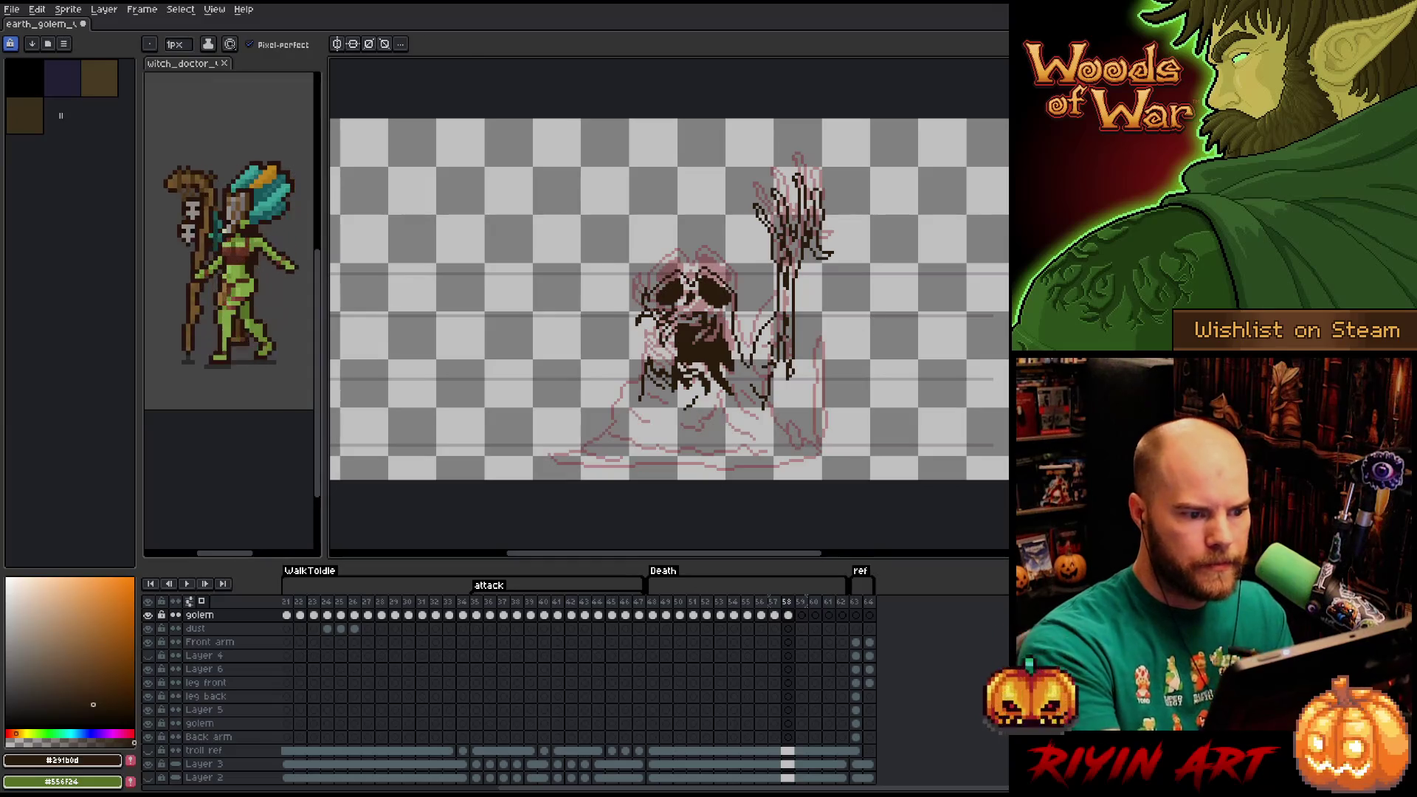
key(b)
key(e)
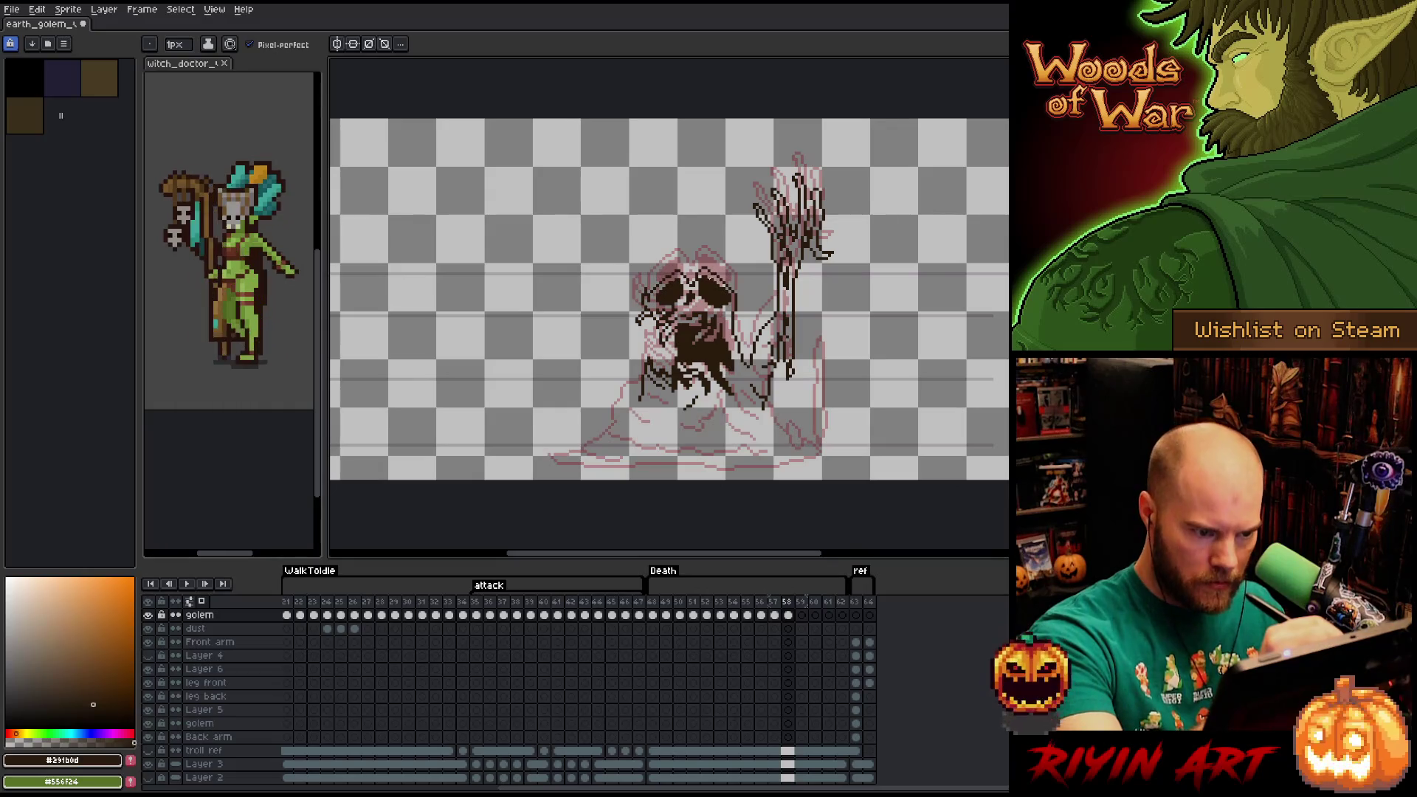
Nudge the top section of the golem's head up one pixel.
key(m)
drag(710, 269, 761, 320)
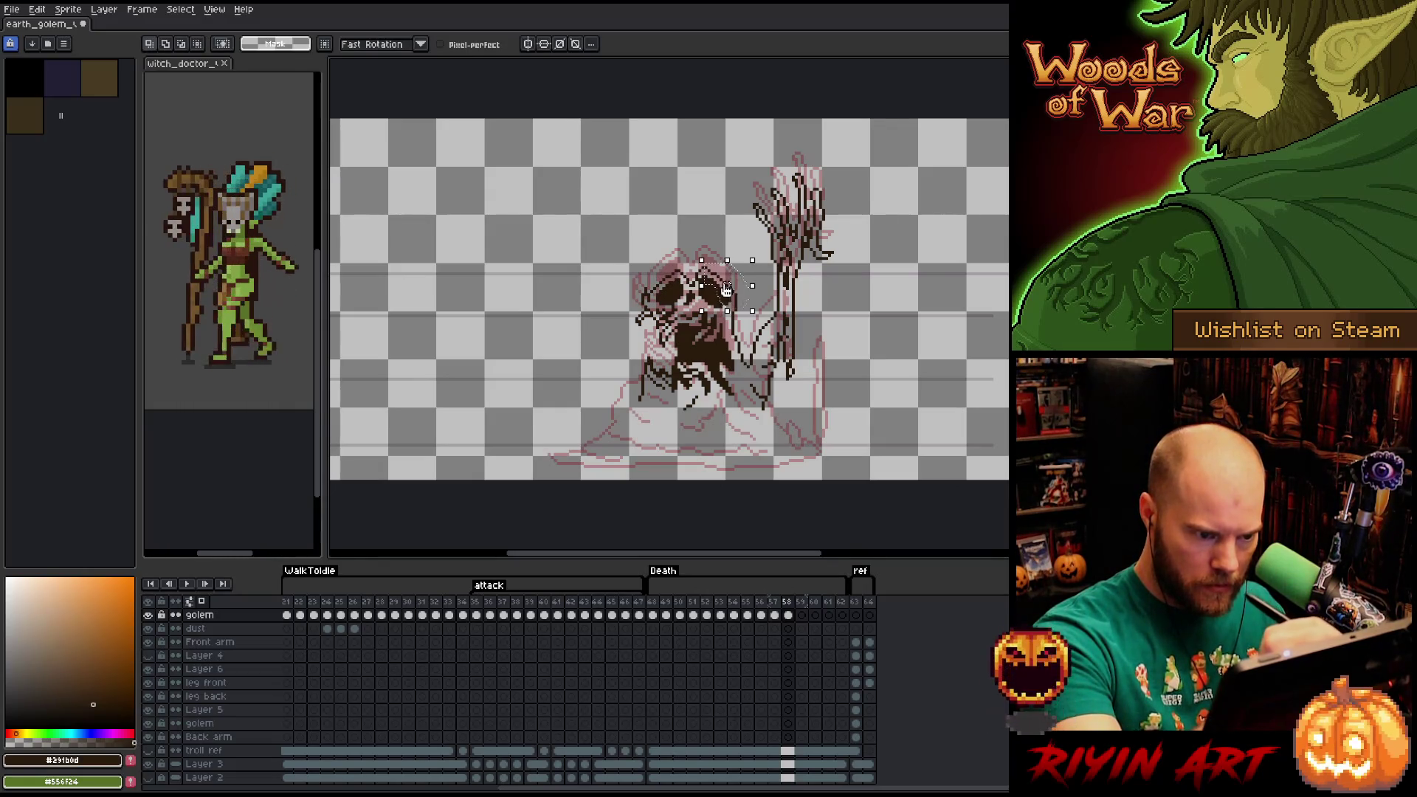
click(738, 303)
key(Up)
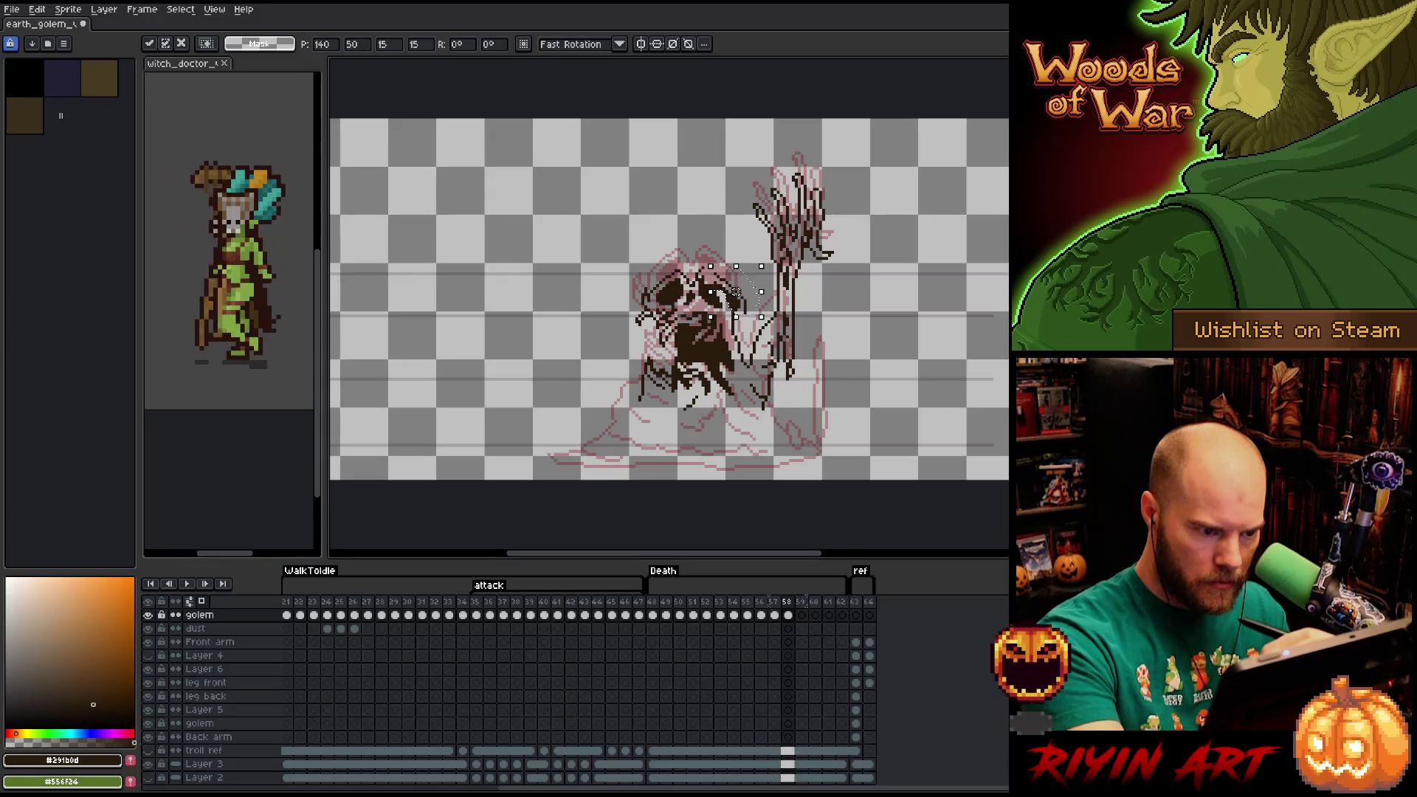
key(Return)
Shift the left part of the head slightly left and touch up stray pixels.
mouse_move(617, 332)
mouse_down()
mouse_move(683, 257)
mouse_move(656, 303)
mouse_up()
click(662, 301)
key(Return)
key(b)
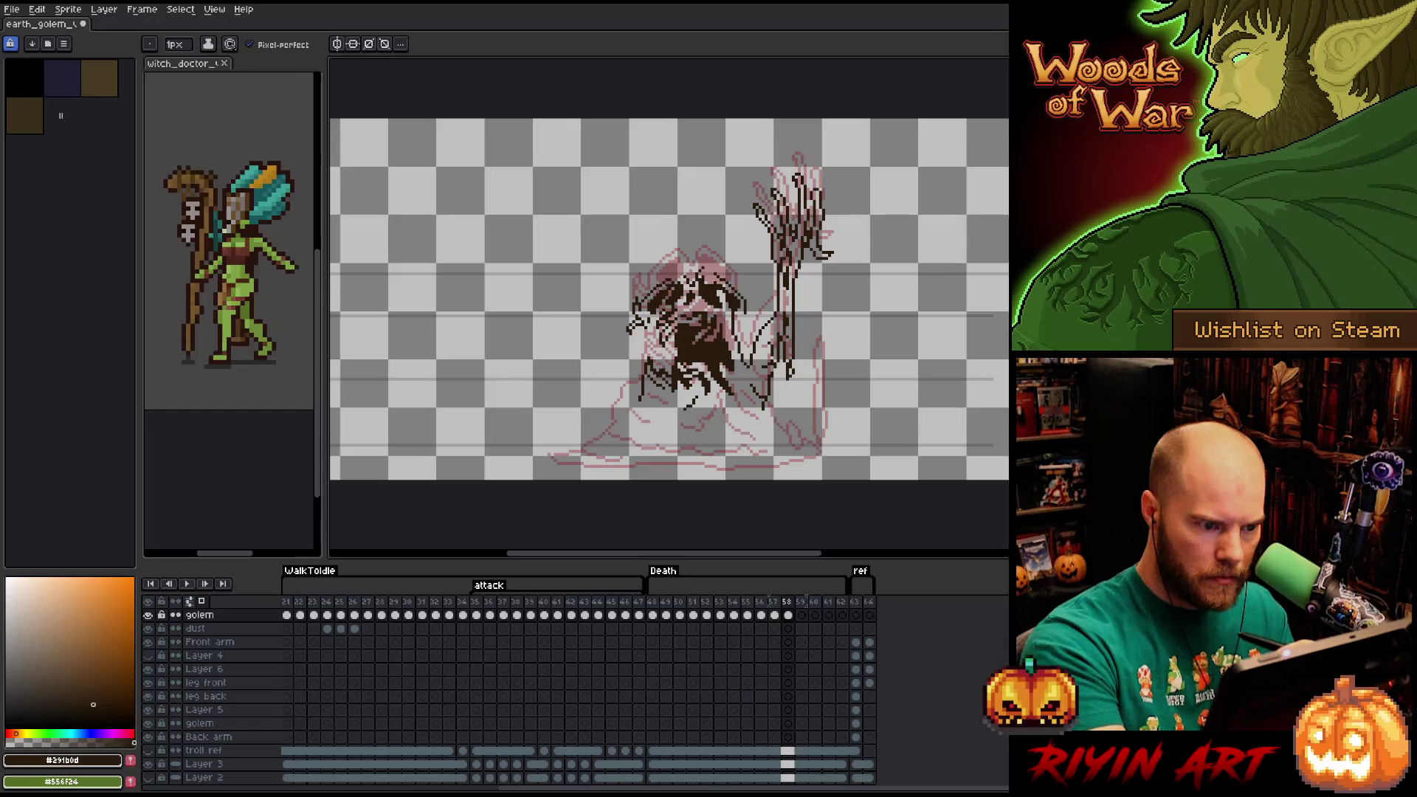
key(e)
key(b)
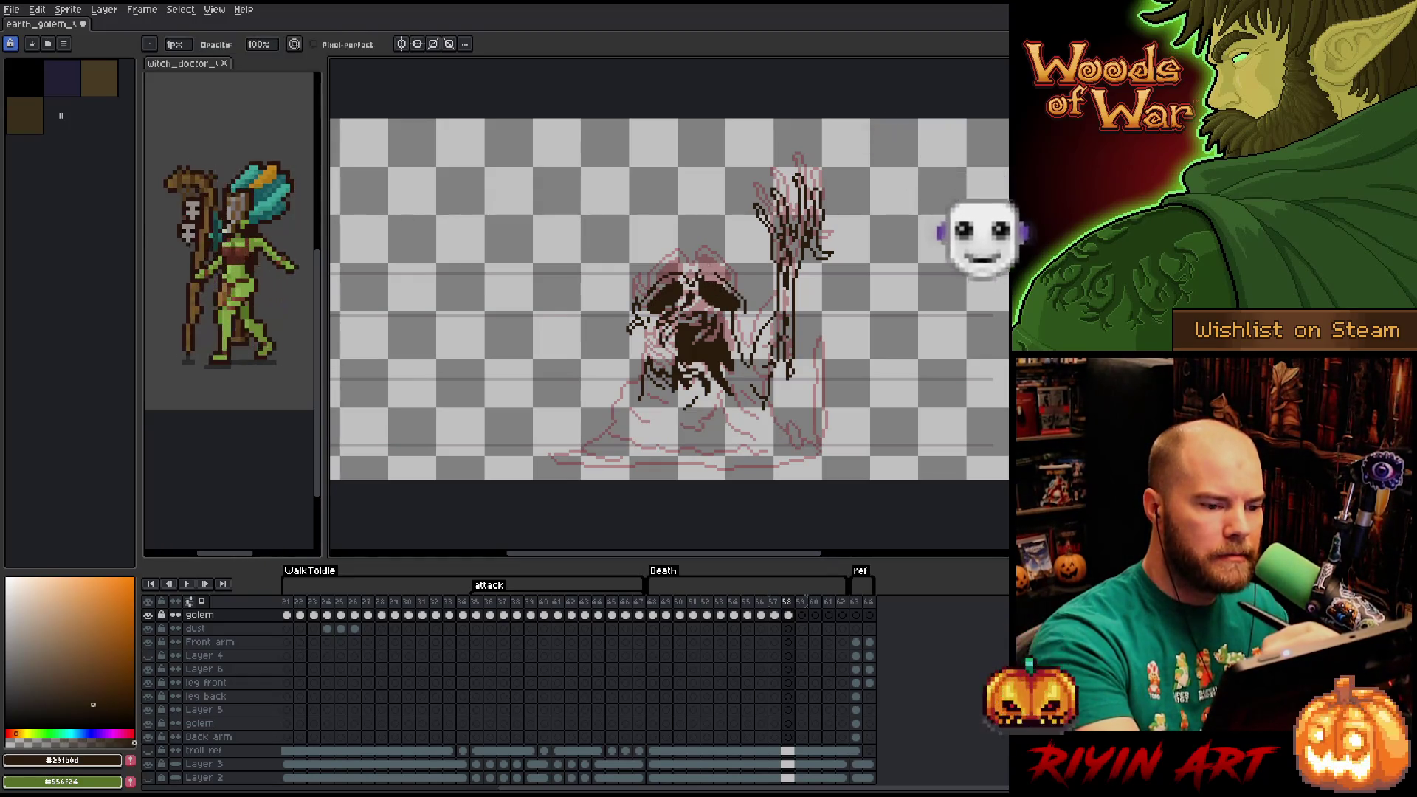
key(b)
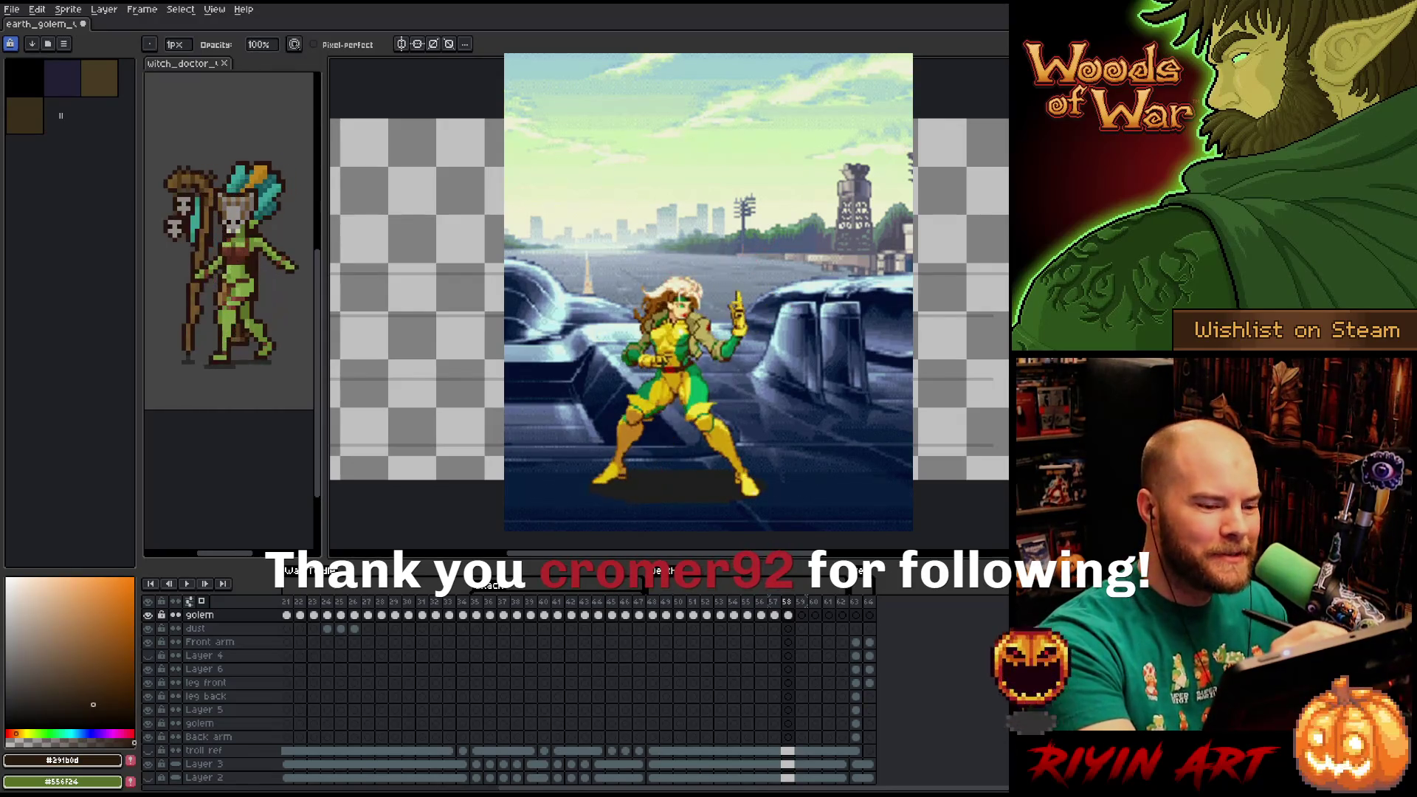
Touch up frame 58's lineart, erasing stray dark pixels on the golem's lower body.
key(e)
key(b)
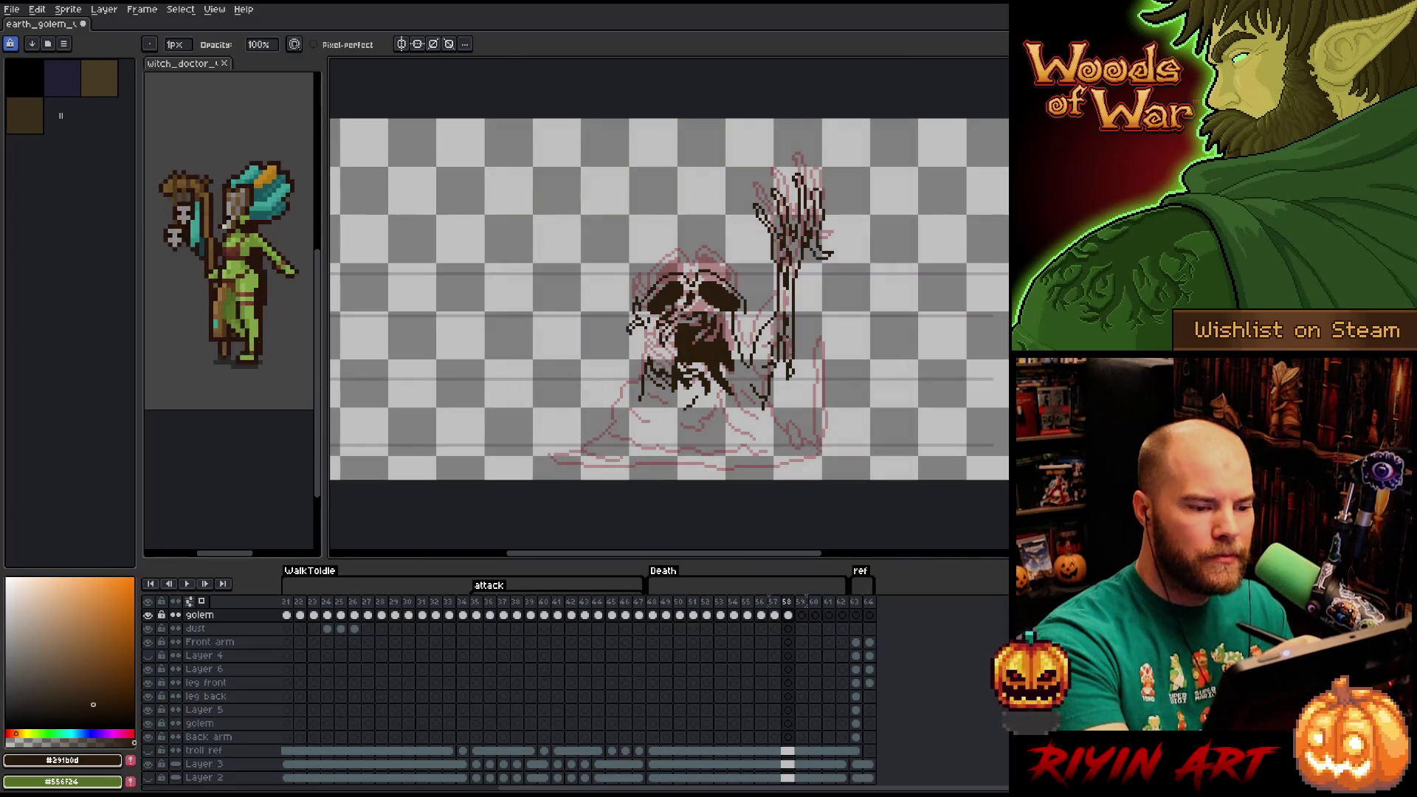
key(e)
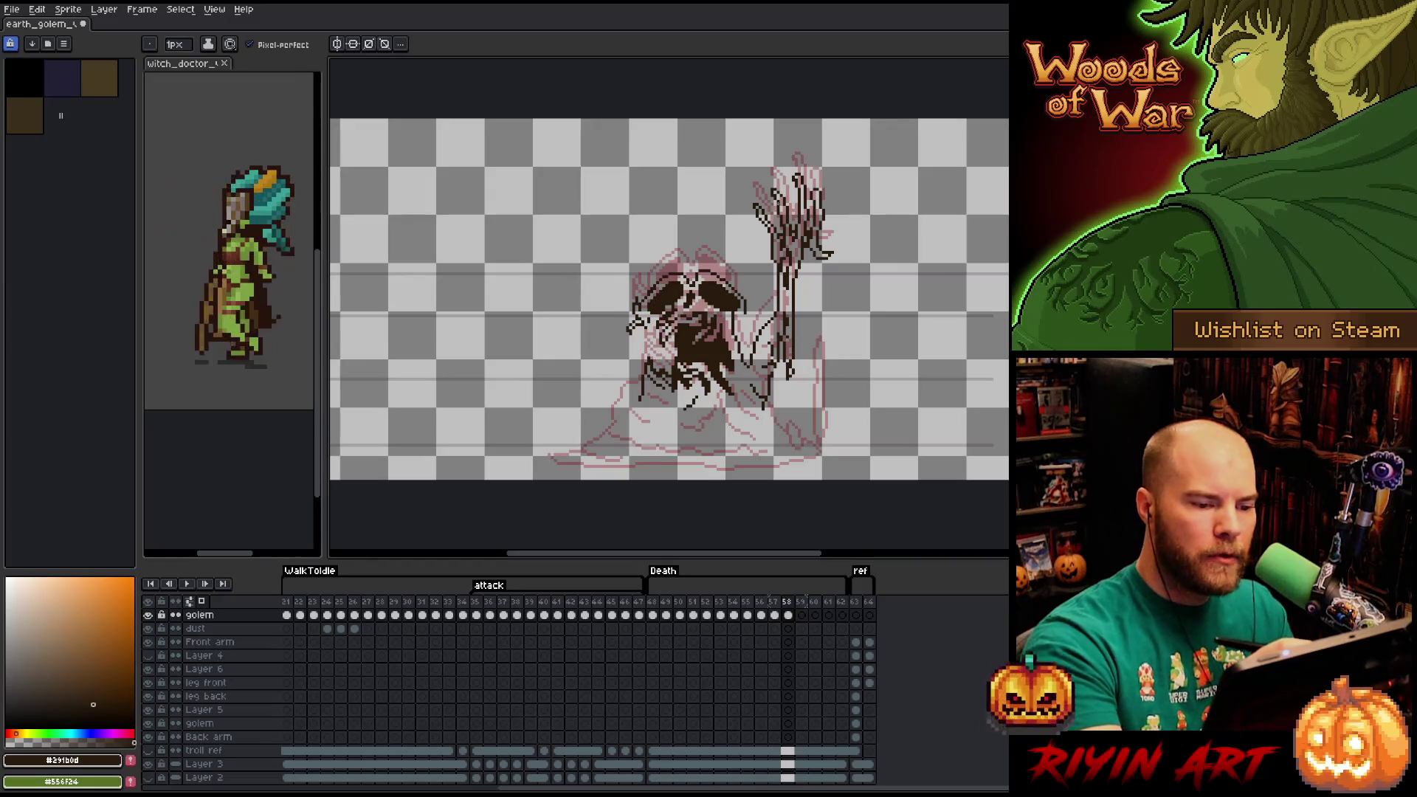
key(e)
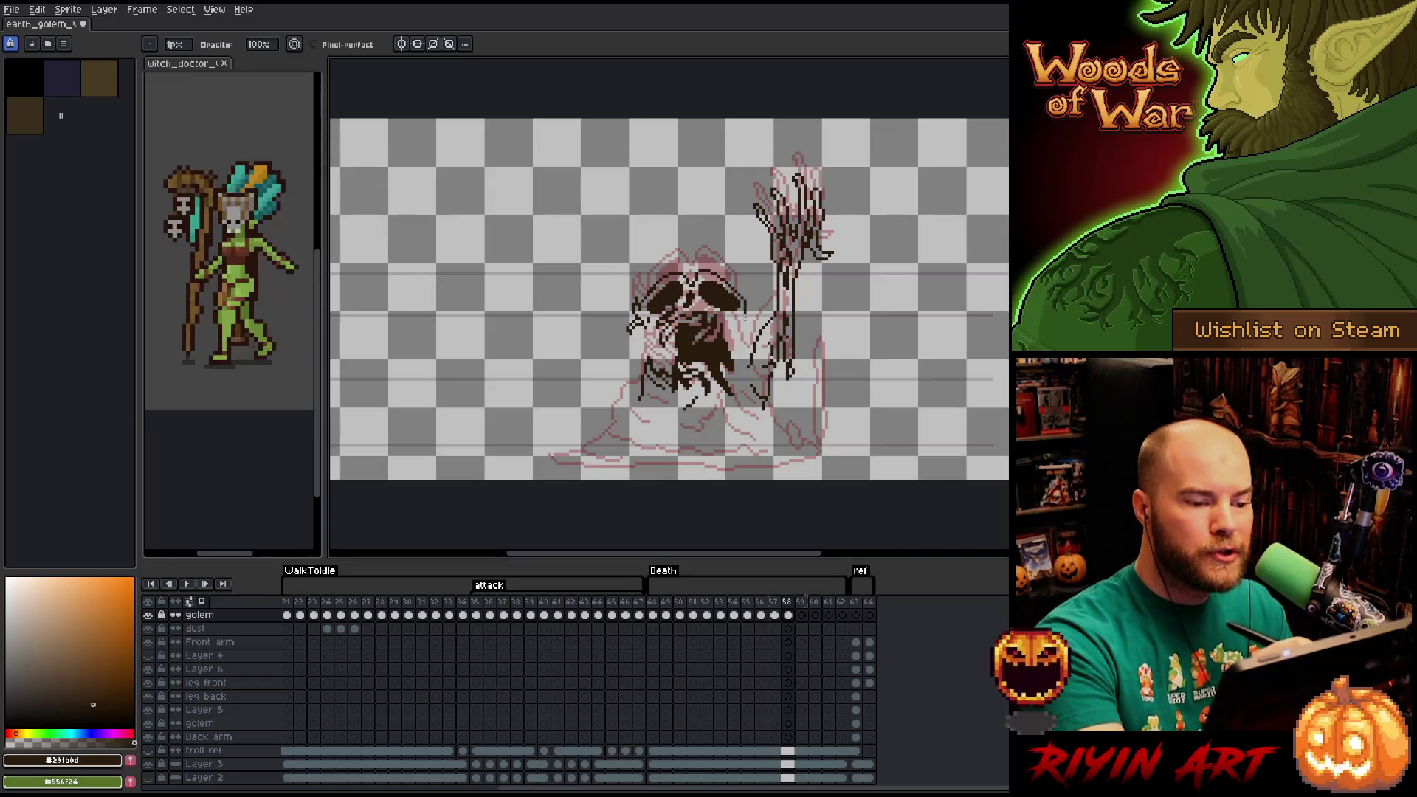
key(b)
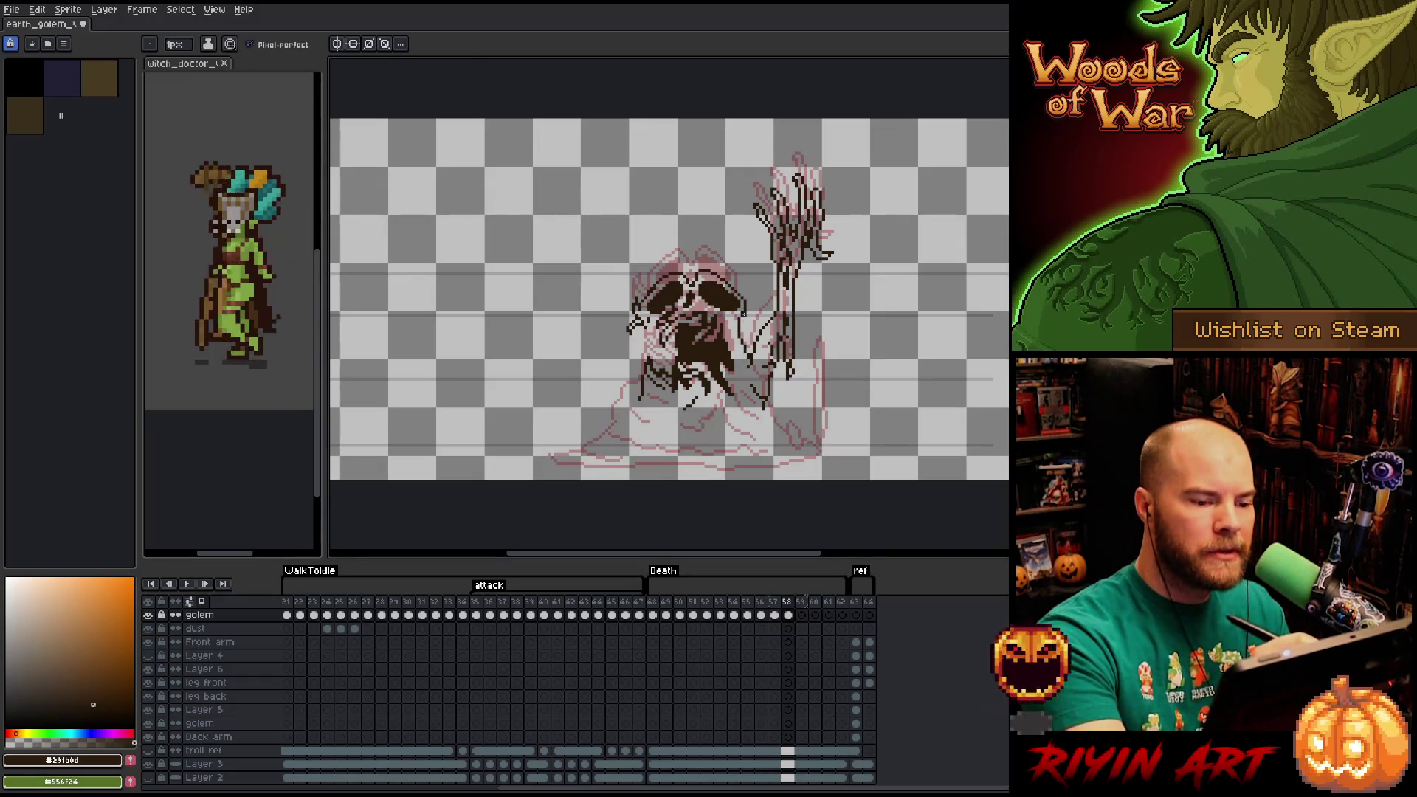
key(e)
key(b)
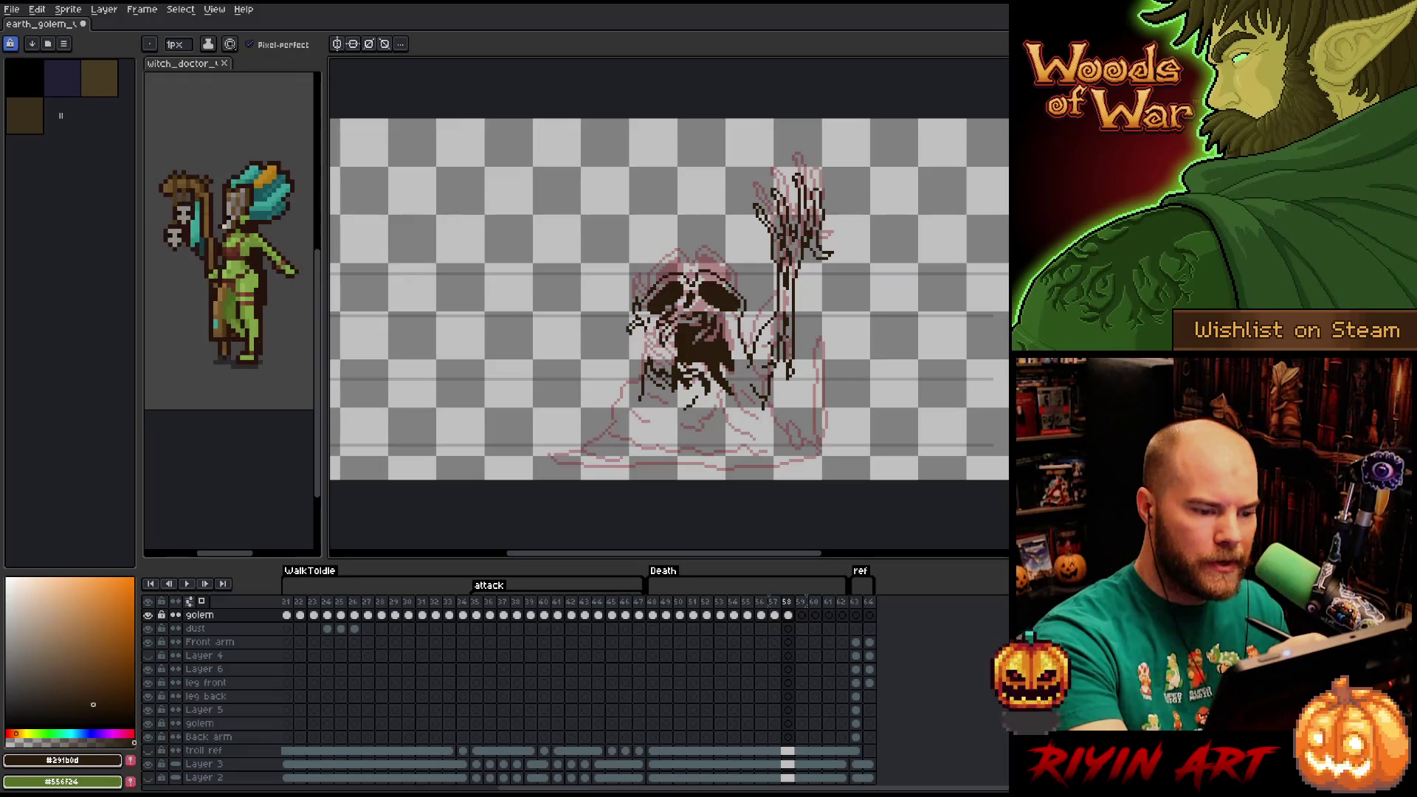
key(e)
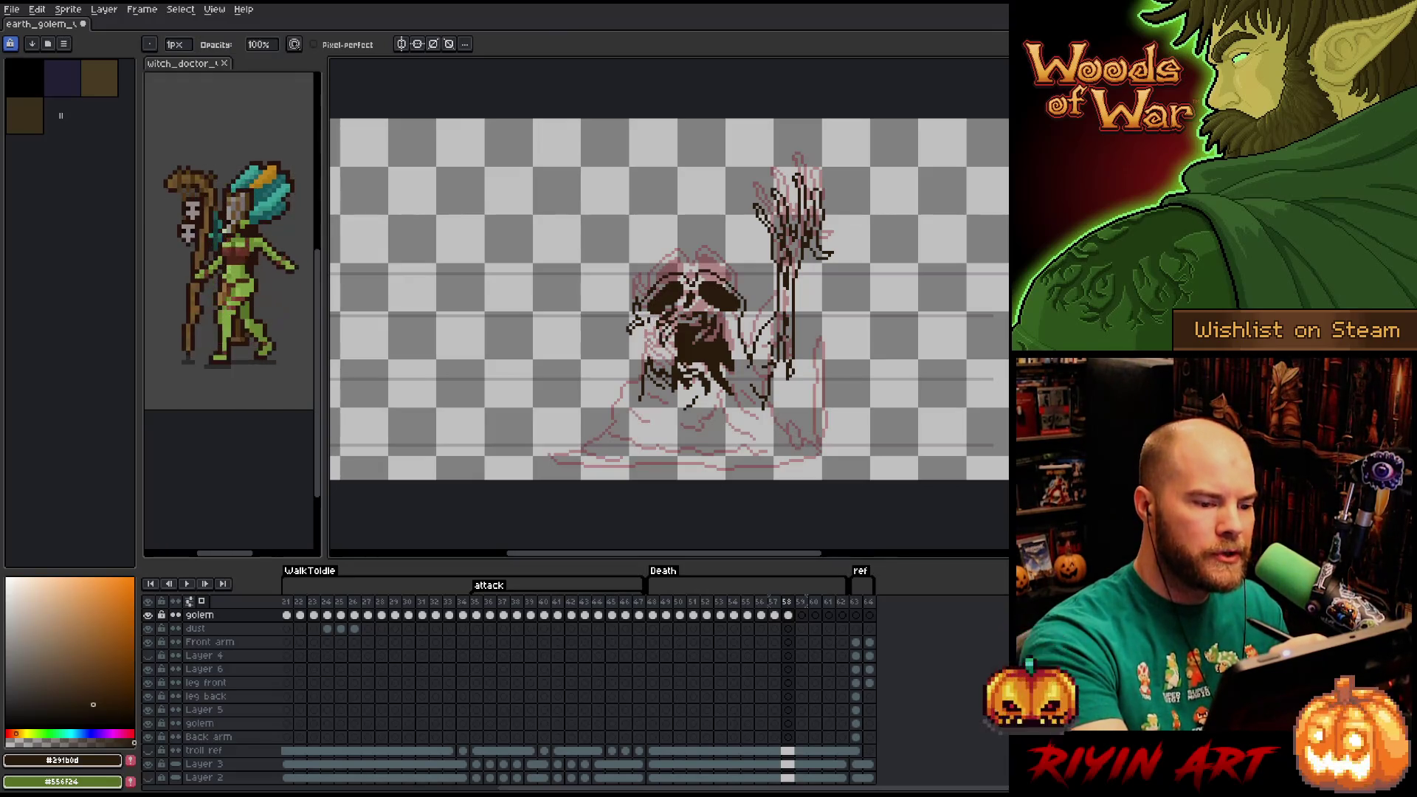
key(b)
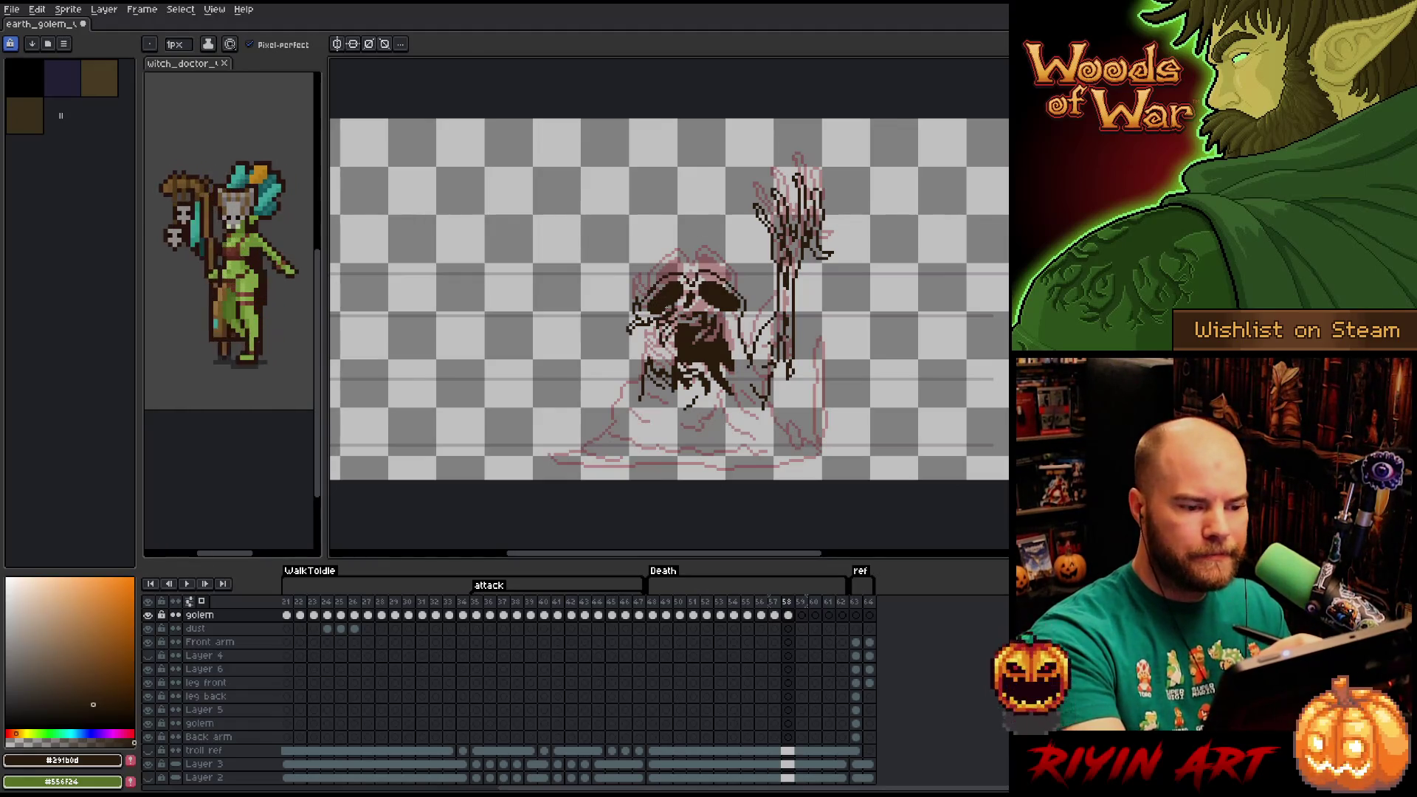
key(e)
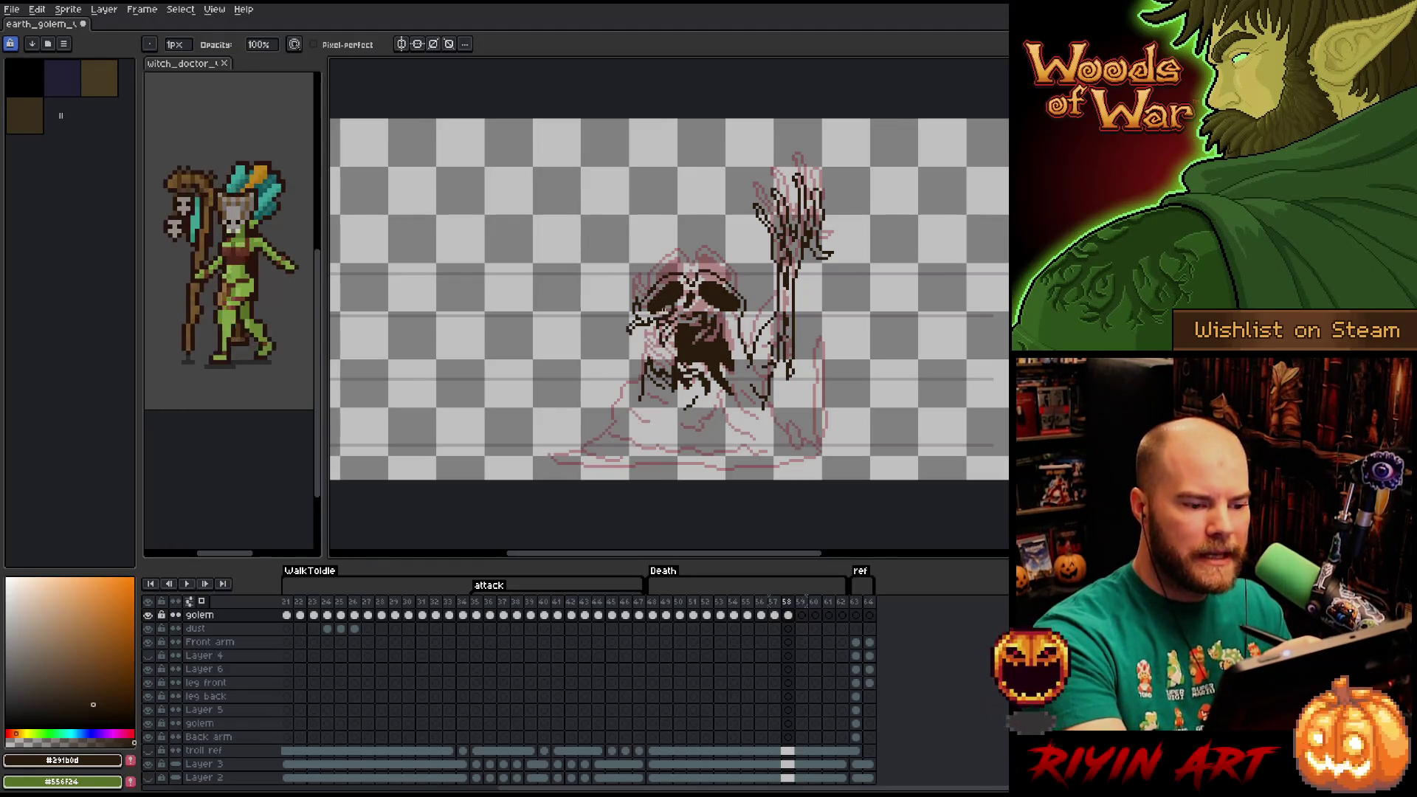
key(b)
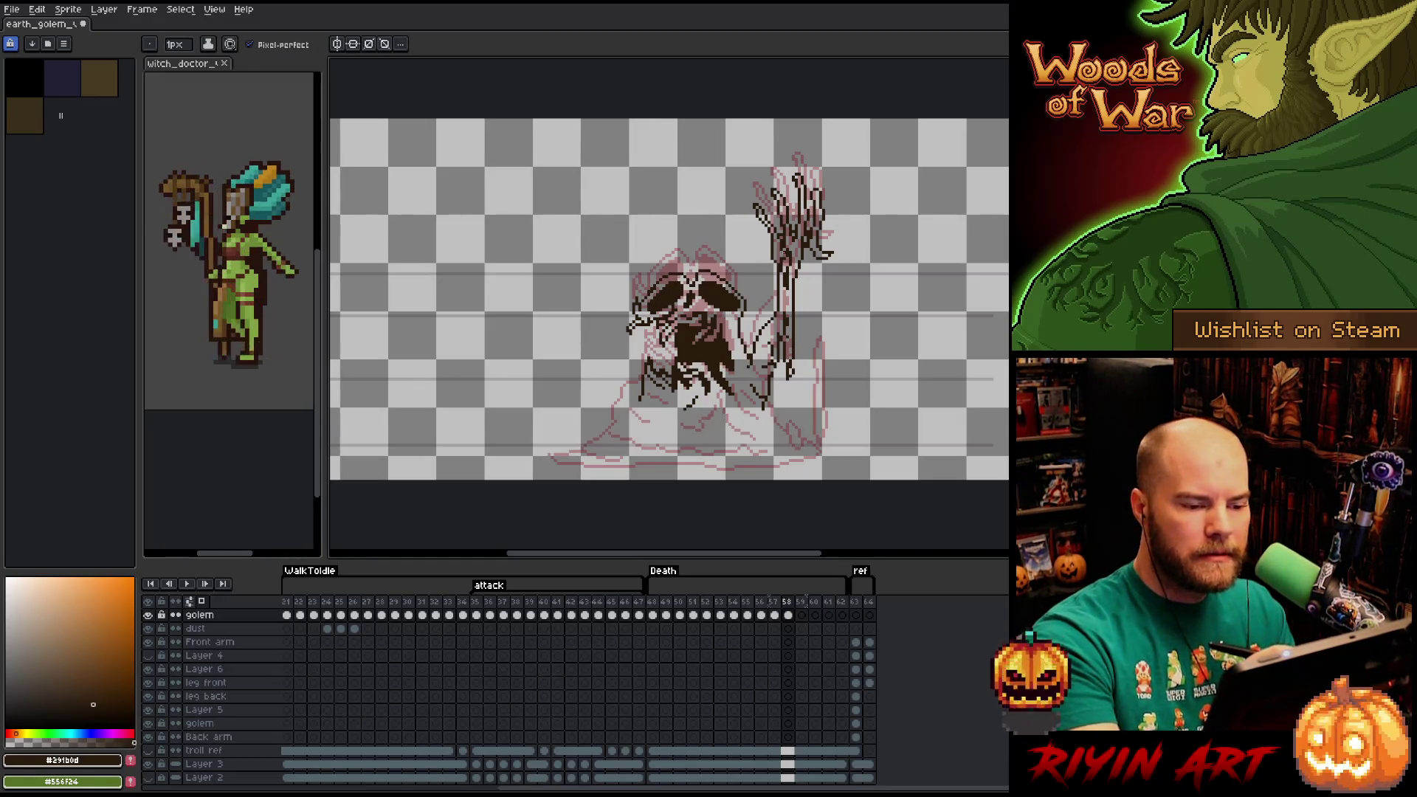
key(e)
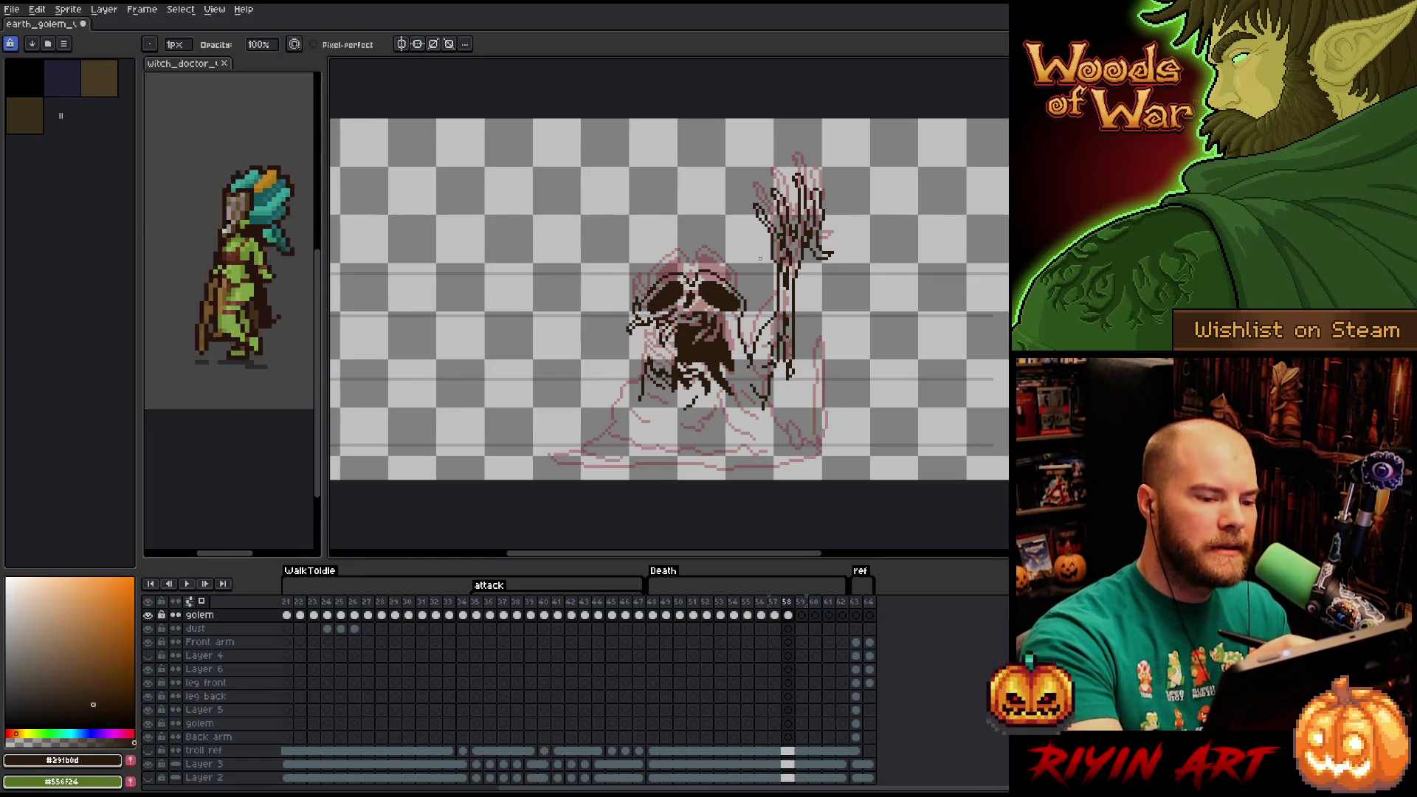
key(b)
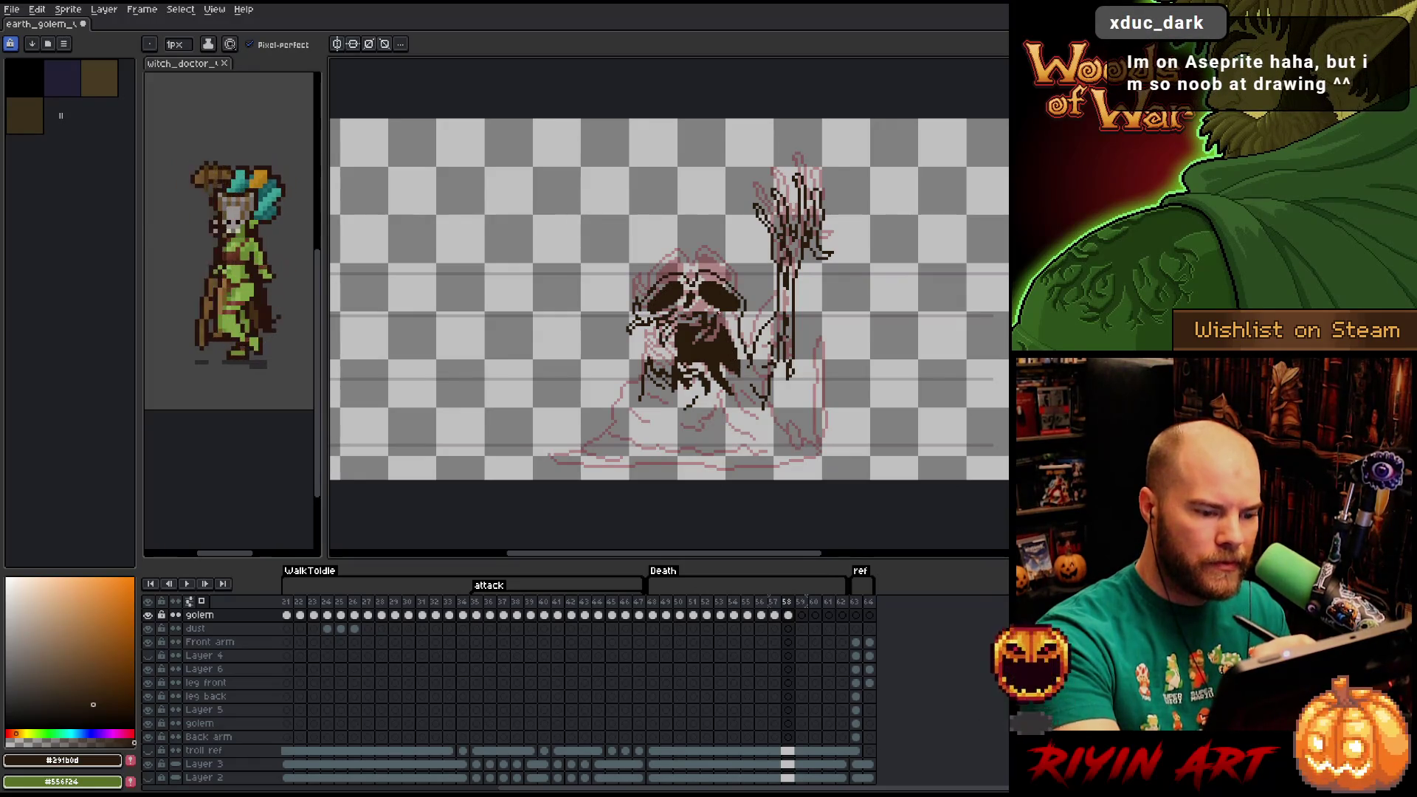
key(e)
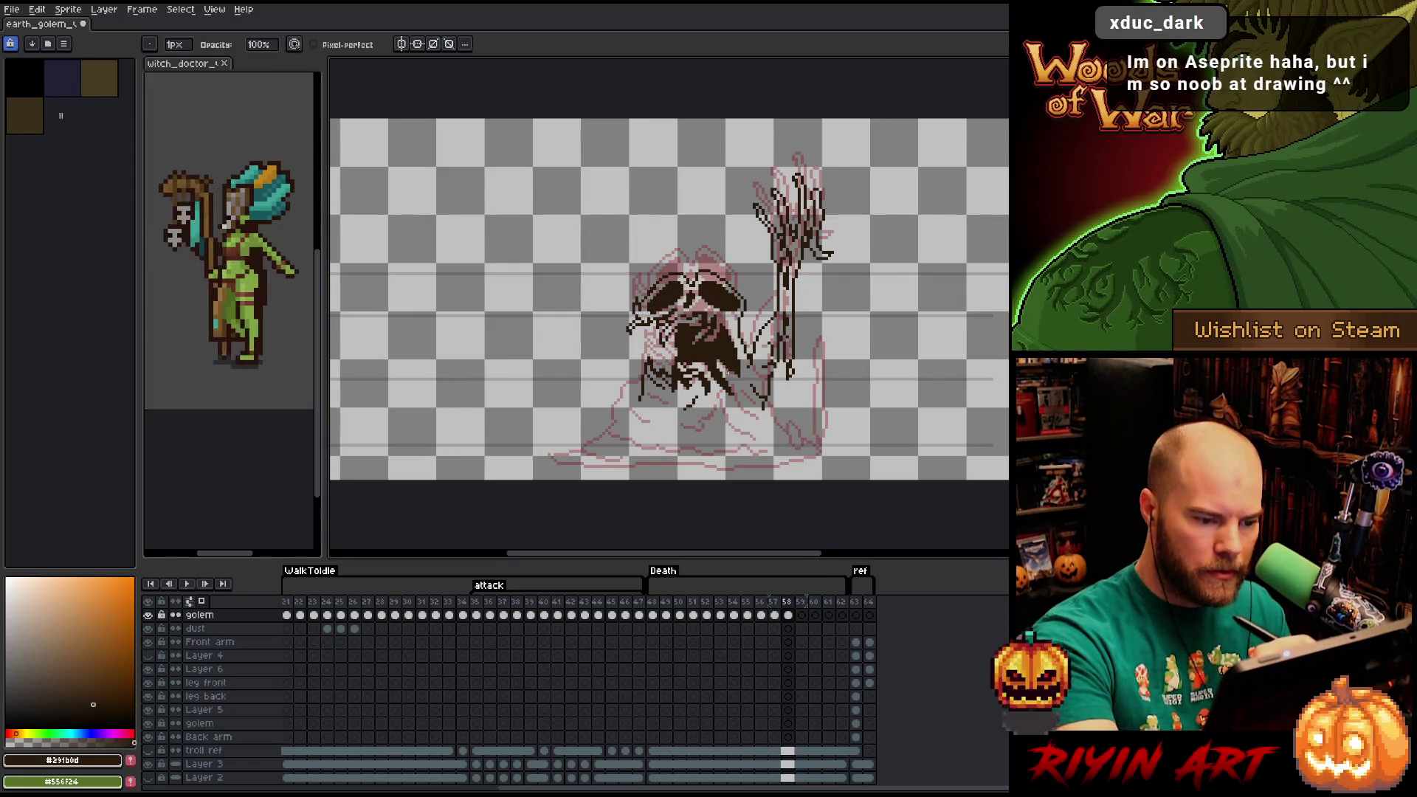
key(b)
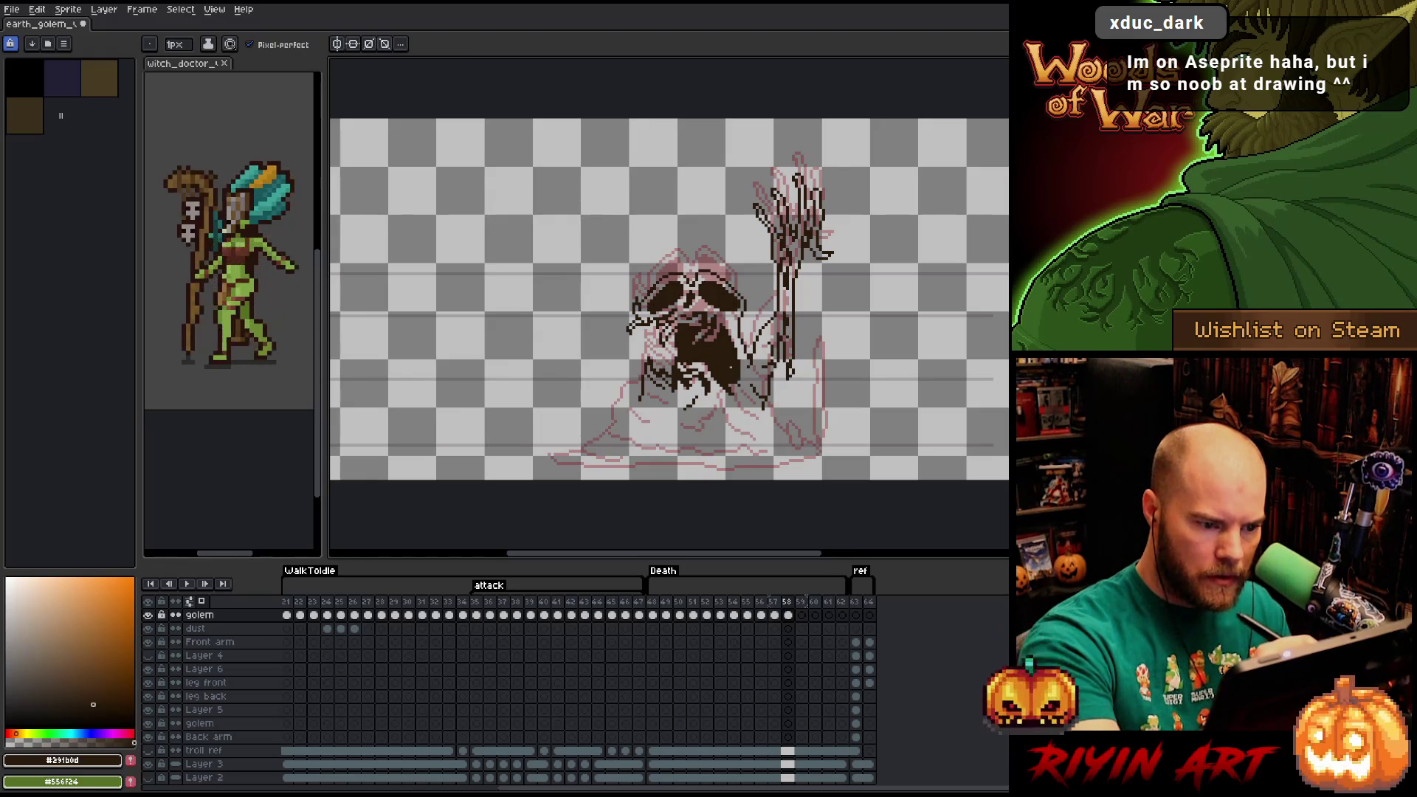
key(e)
drag(737, 382, 727, 369)
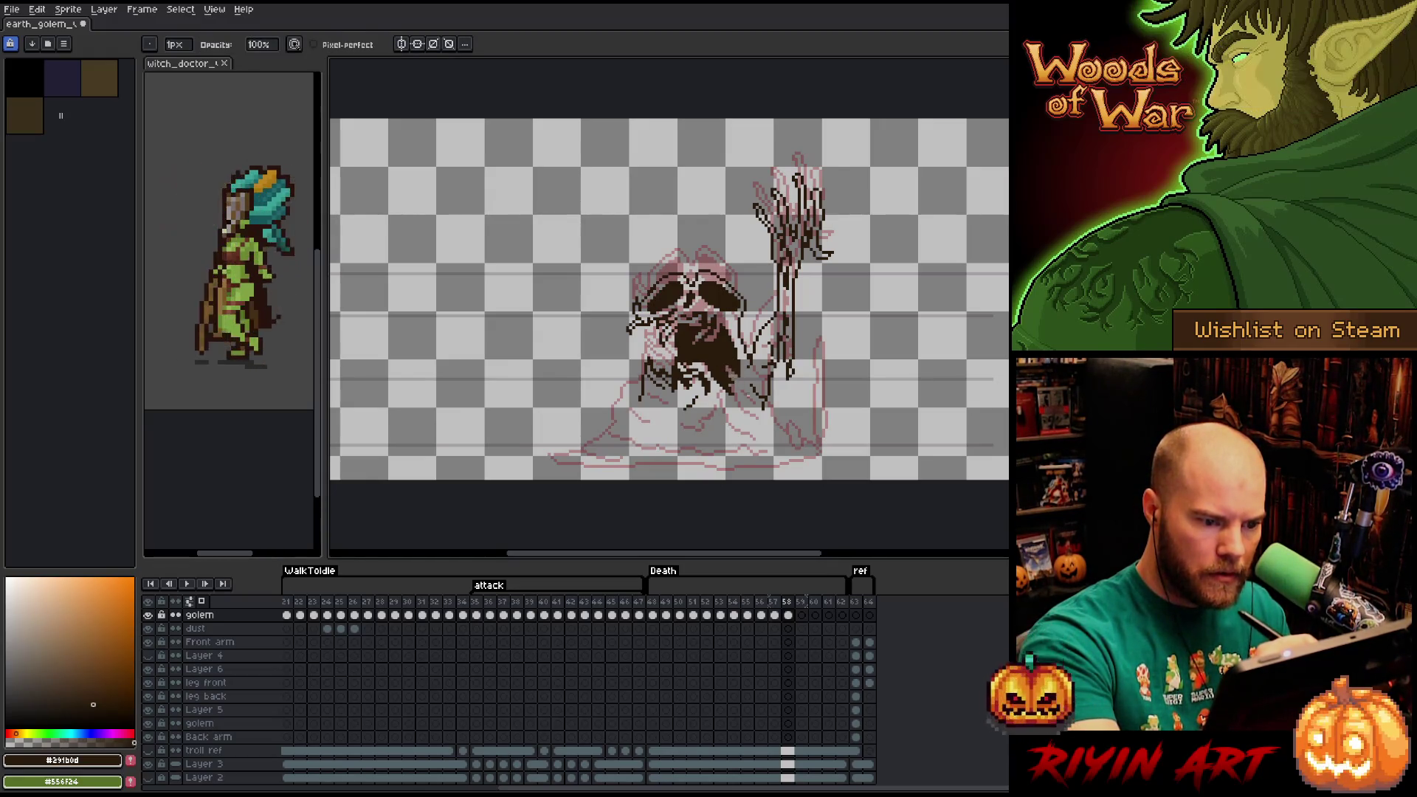
key(b)
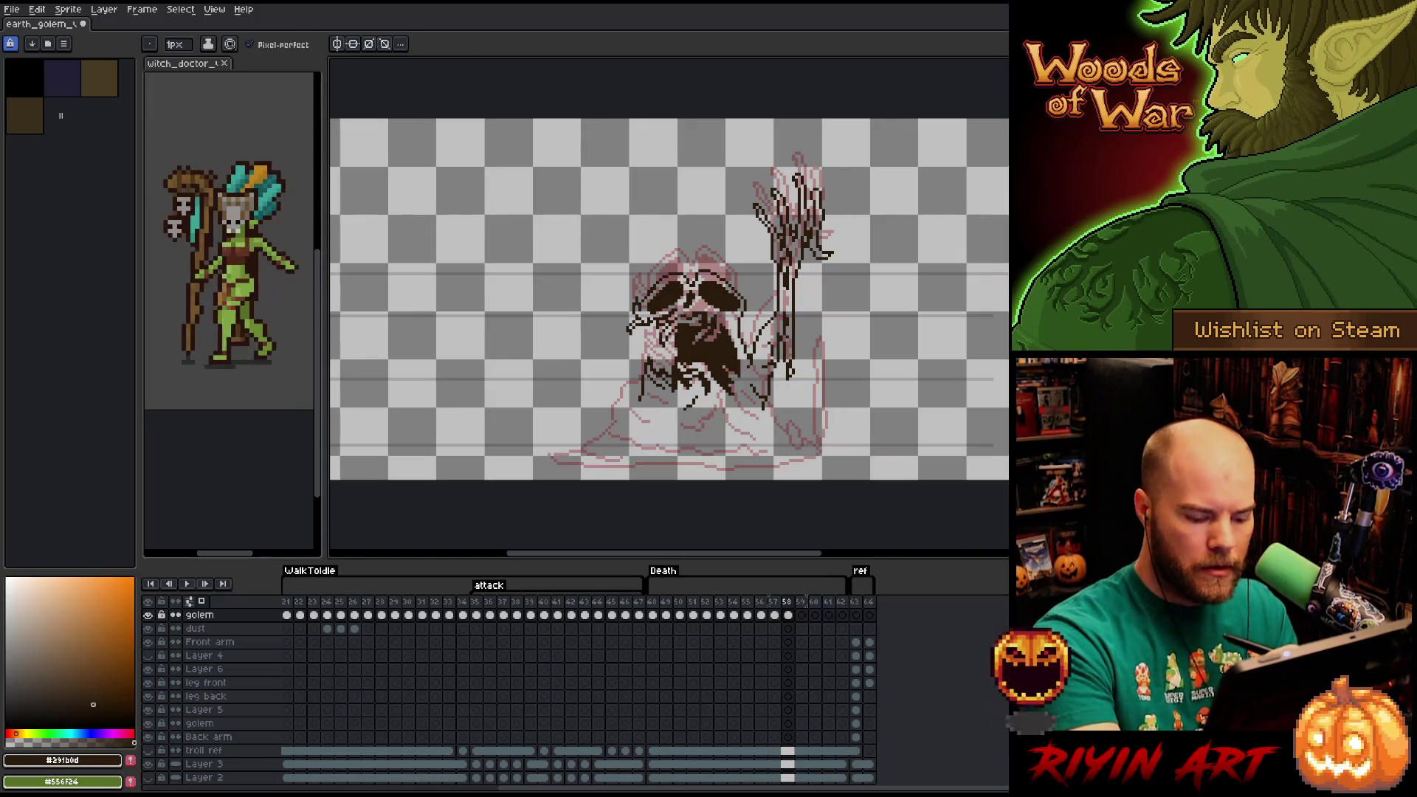
Flip between frames 57 and 58 to compare the lineart.
key(Left)
key(Right)
key(Left)
key(Right)
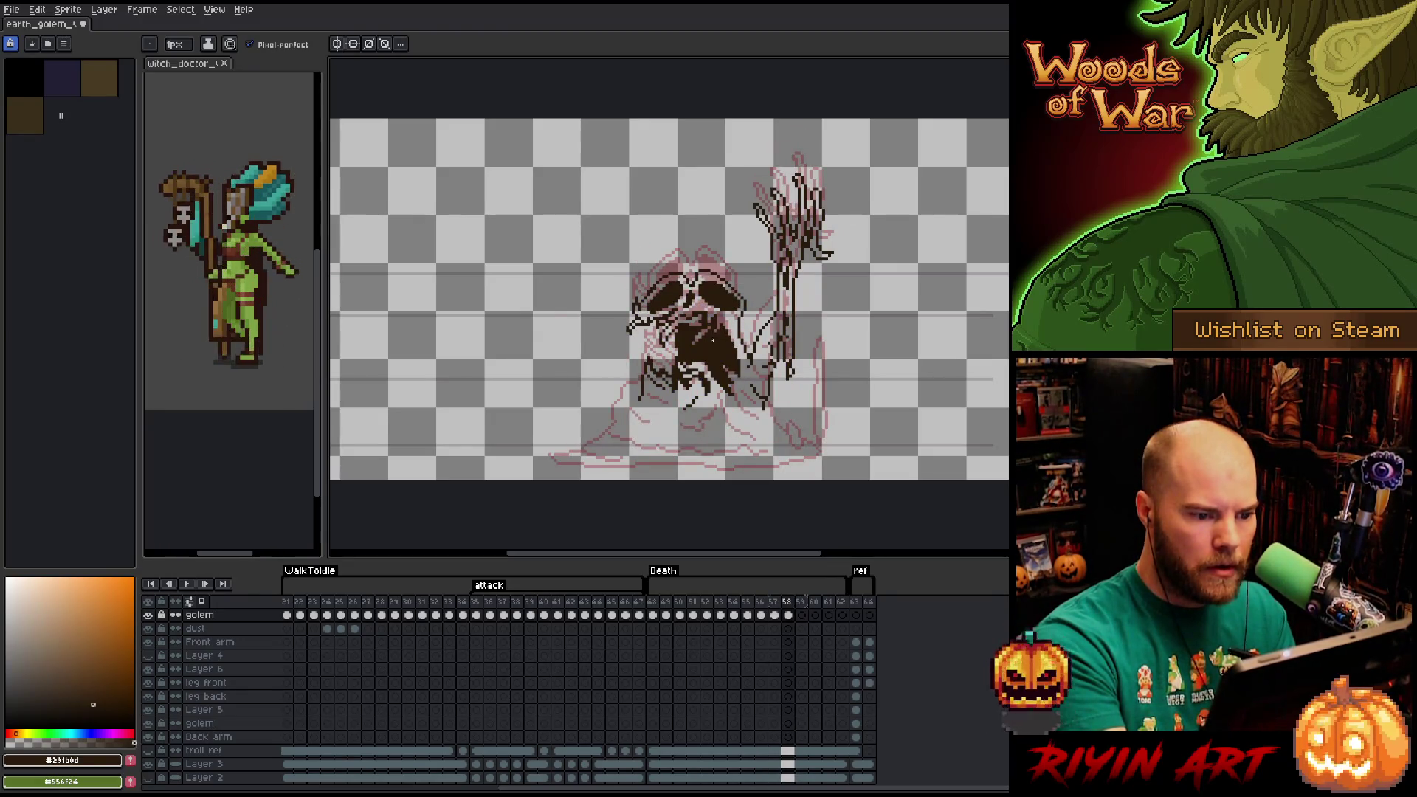
key(e)
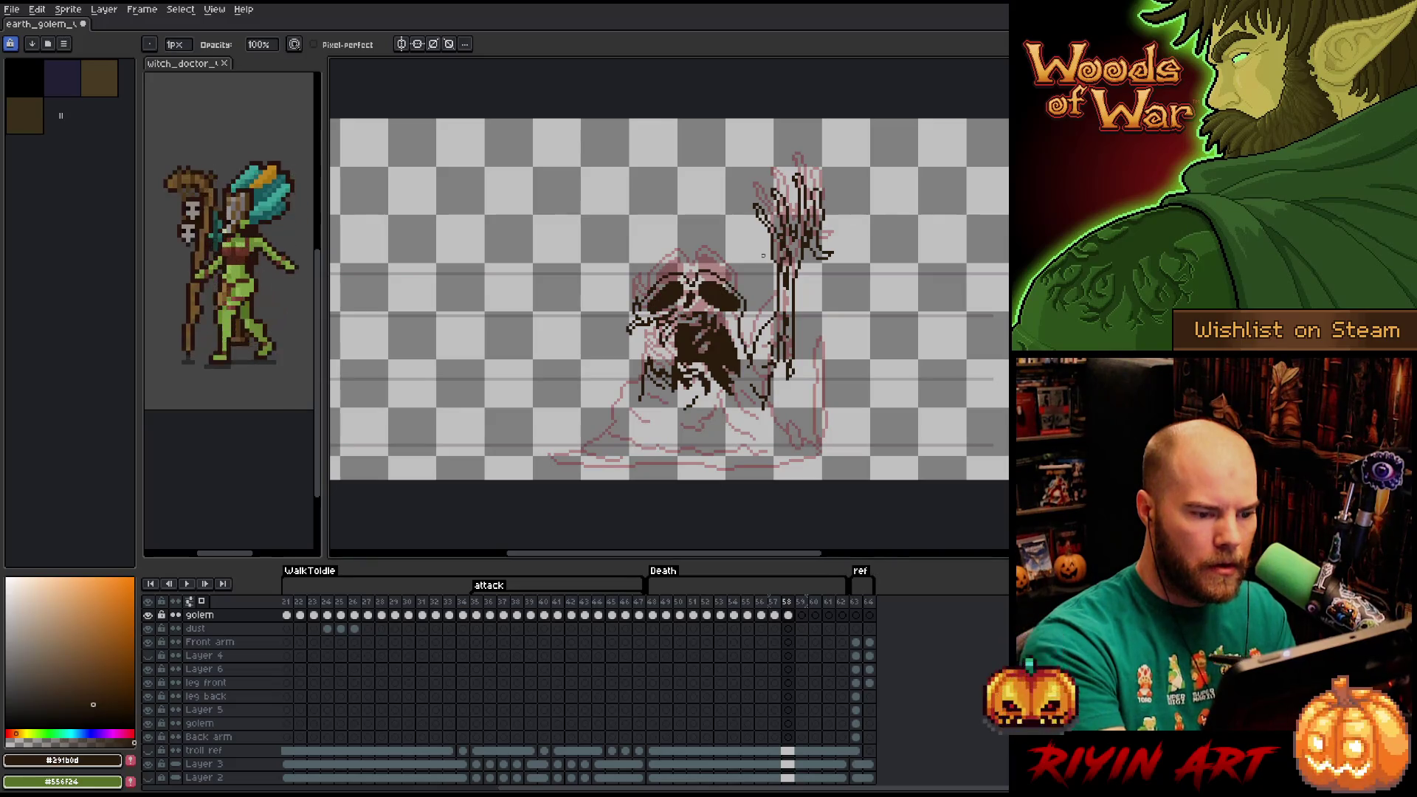
key(Left)
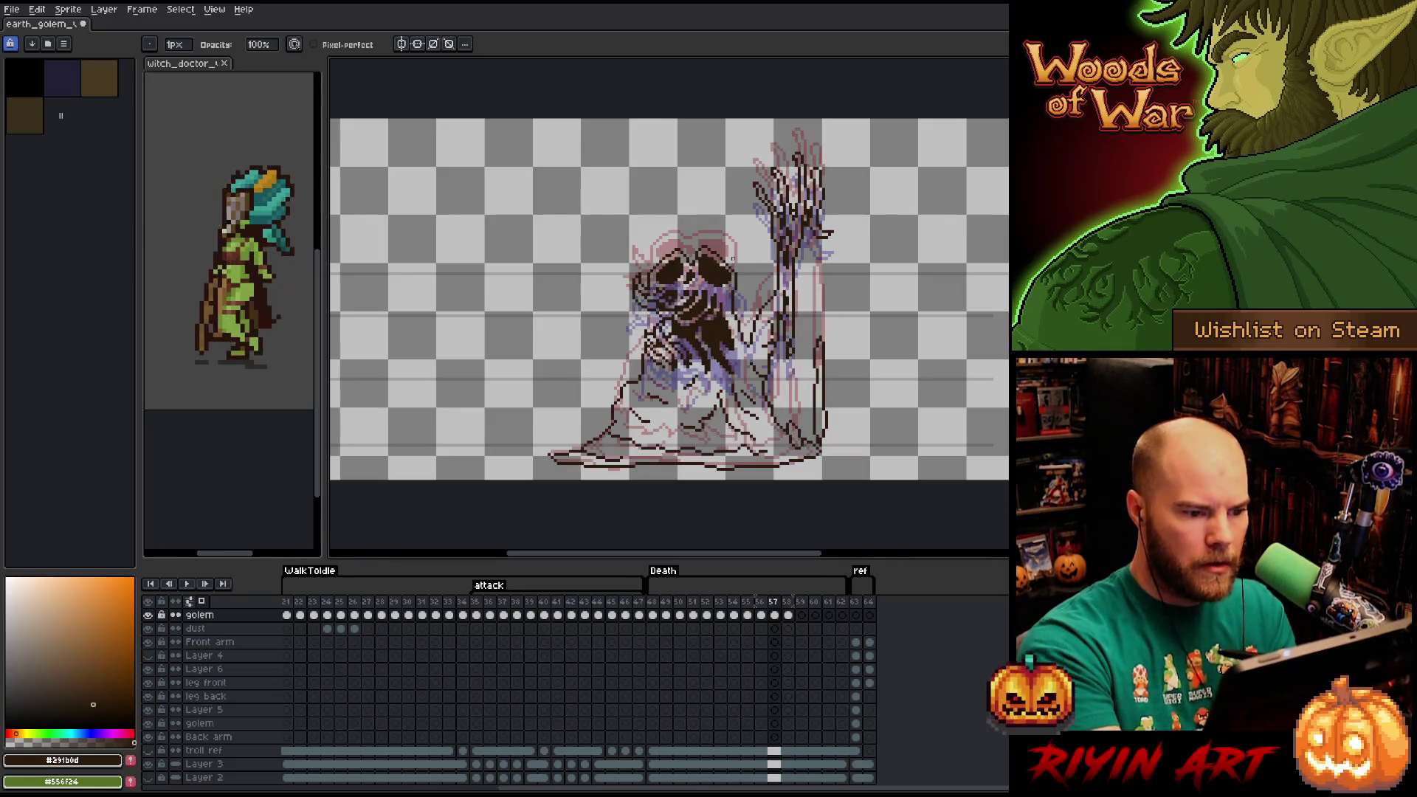
key(Right)
key(b)
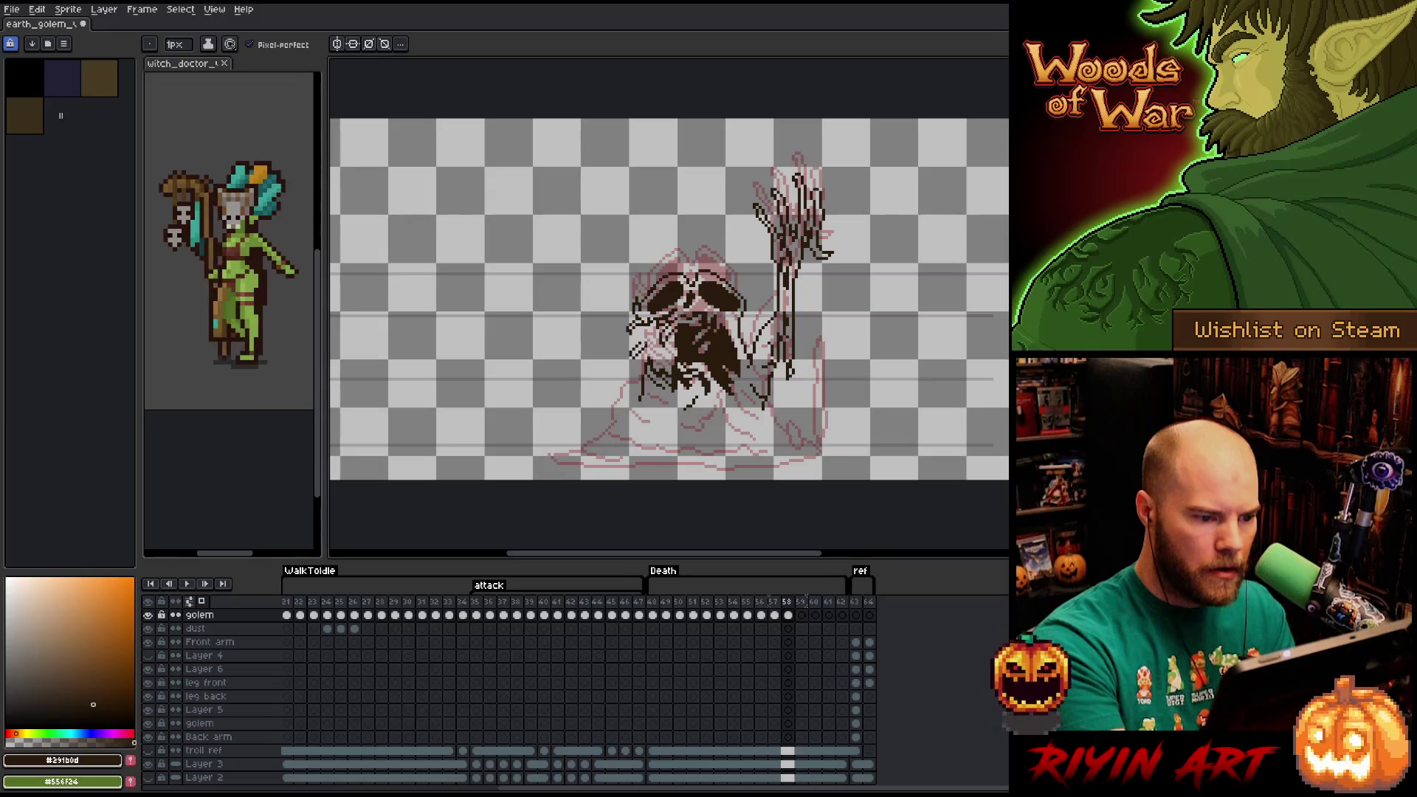
key(Left)
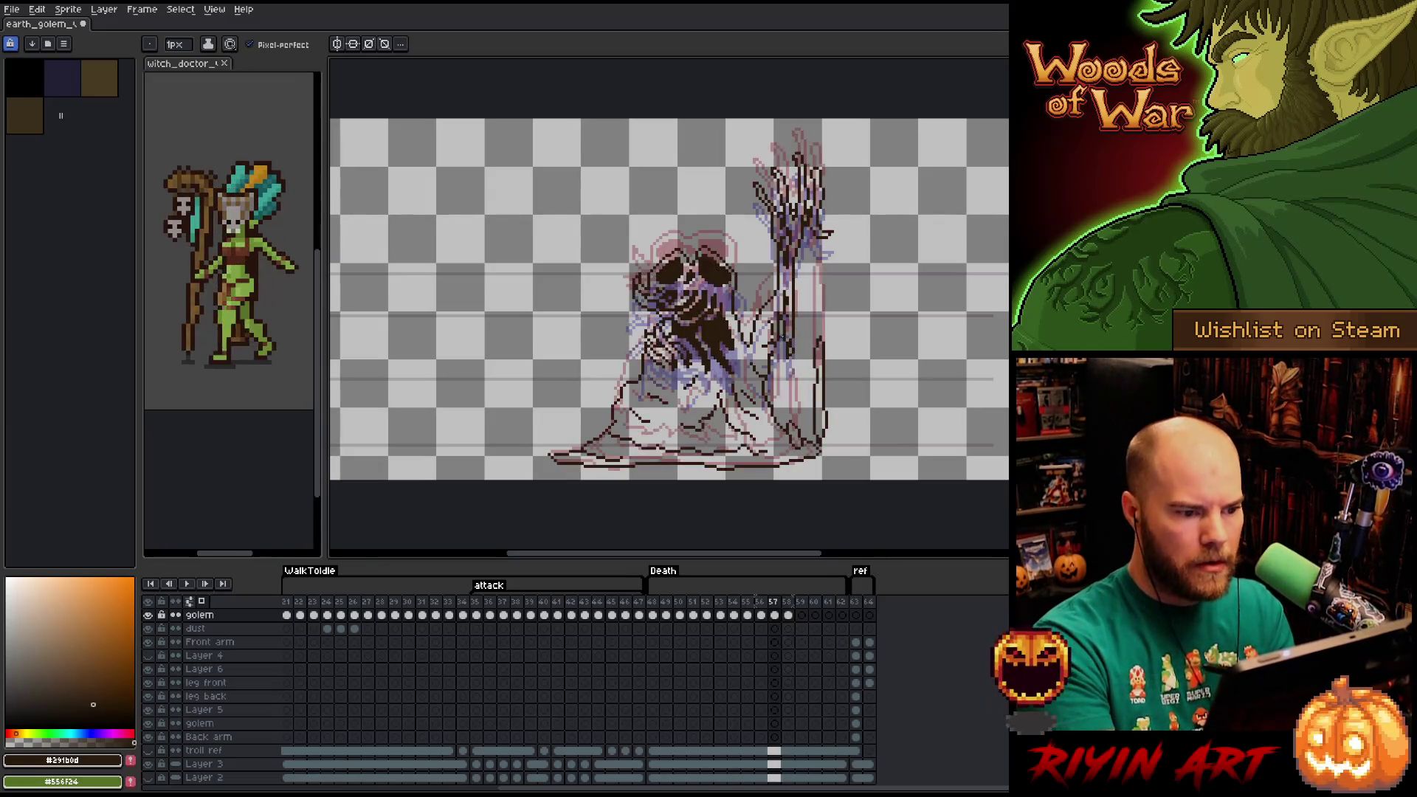
key(e)
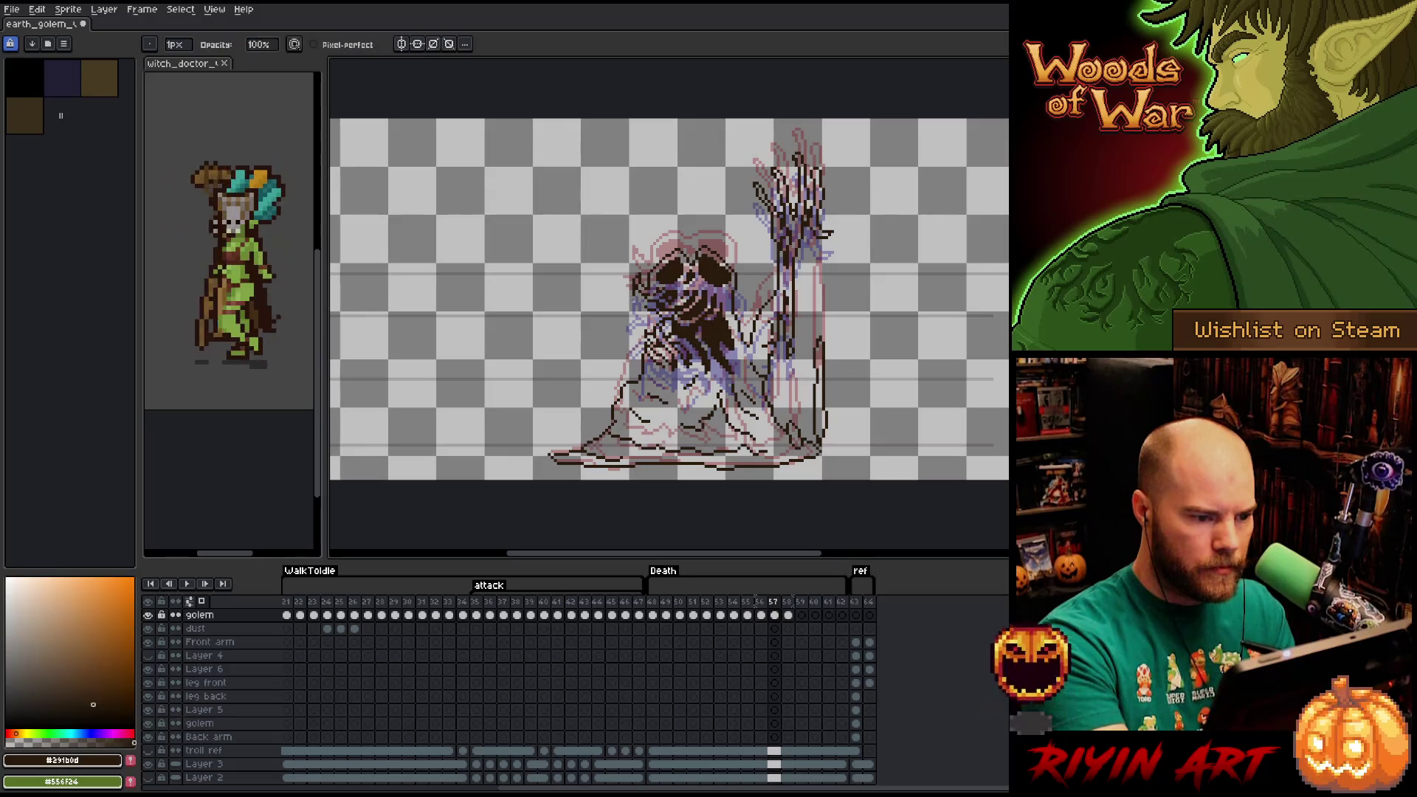
key(b)
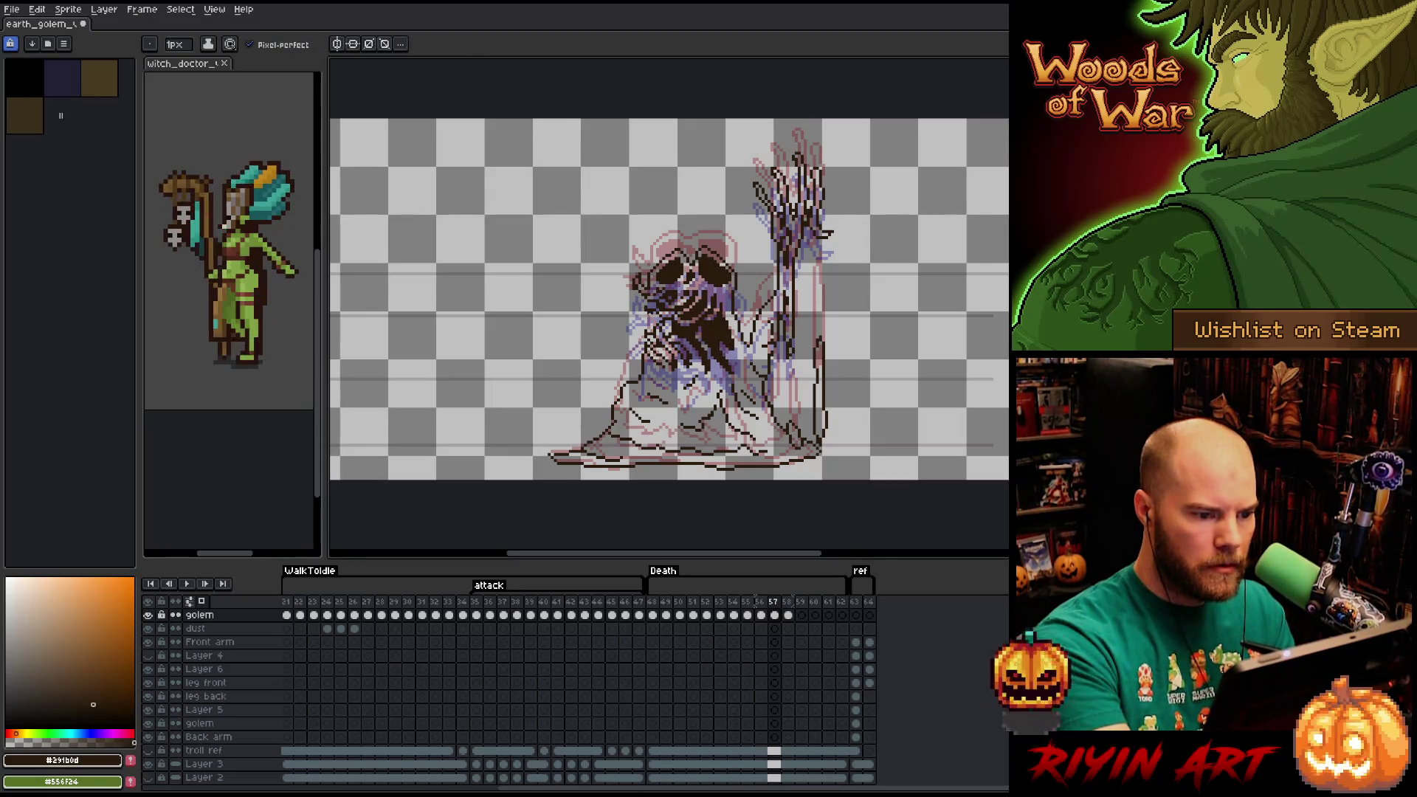
key(e)
key(b)
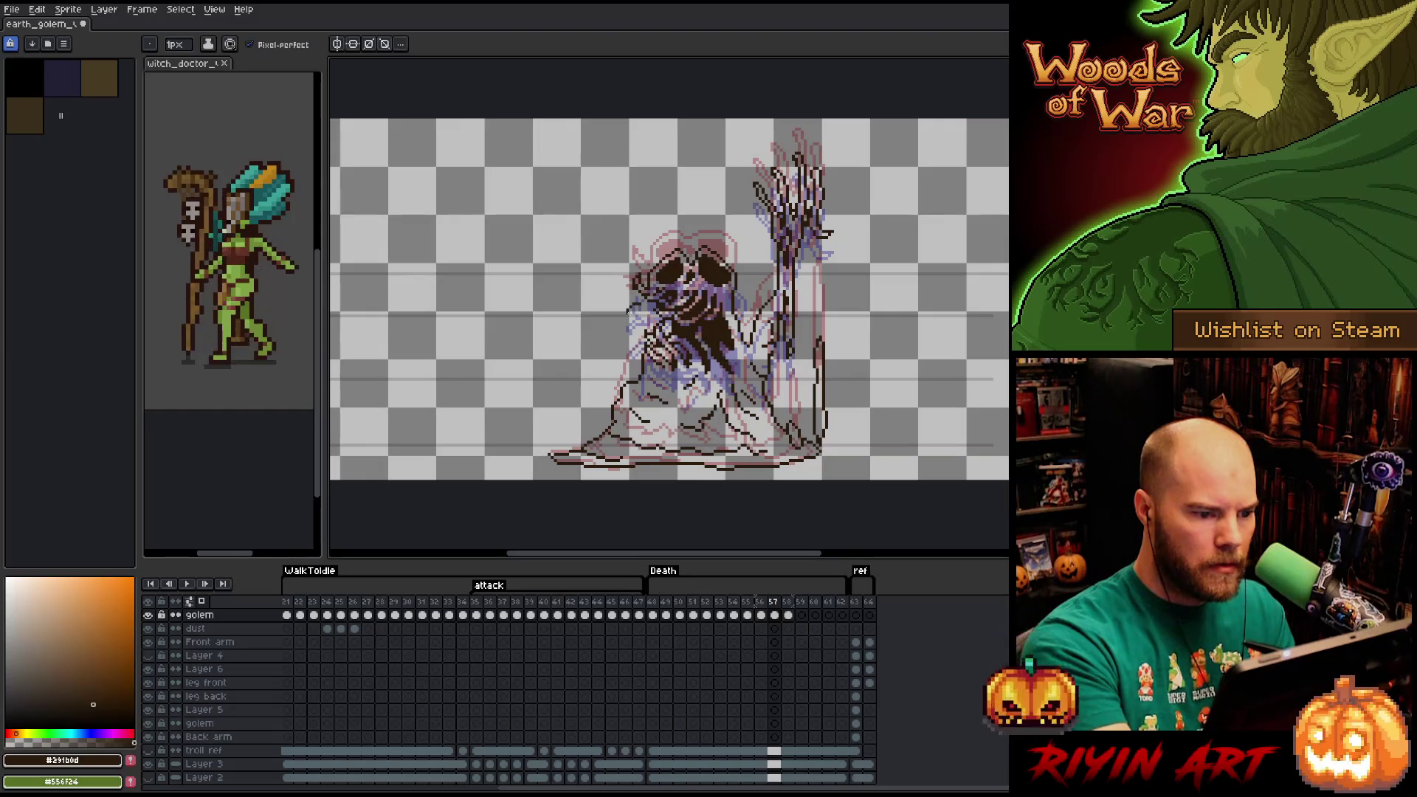
key(period)
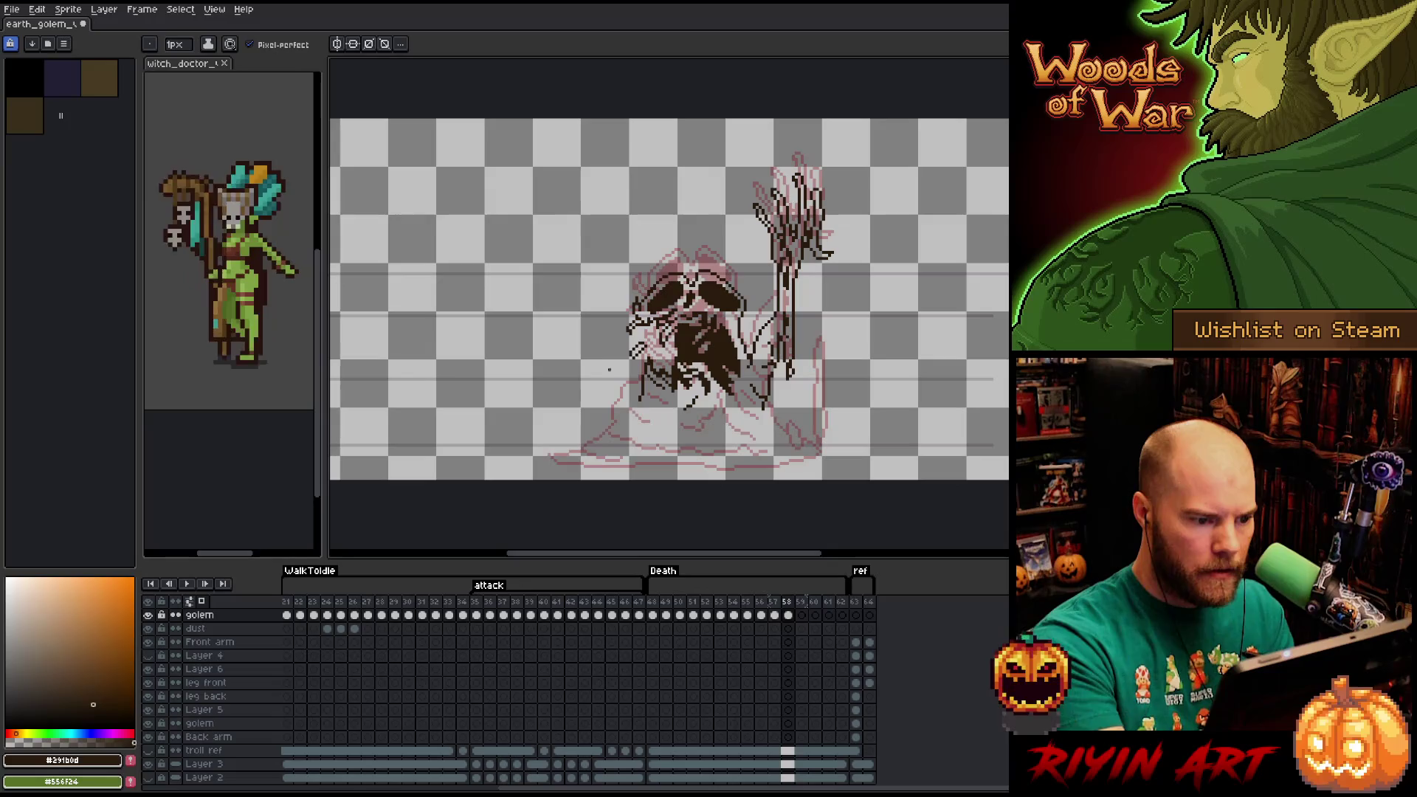
Add a small chunk left of the golem, extend the mound's right side, and draw a falling rock by the arm.
mouse_move(610, 369)
mouse_down()
mouse_move(617, 396)
mouse_move(575, 453)
mouse_move(555, 452)
mouse_move(565, 463)
mouse_move(773, 464)
mouse_move(841, 448)
mouse_move(803, 445)
mouse_move(825, 427)
mouse_up()
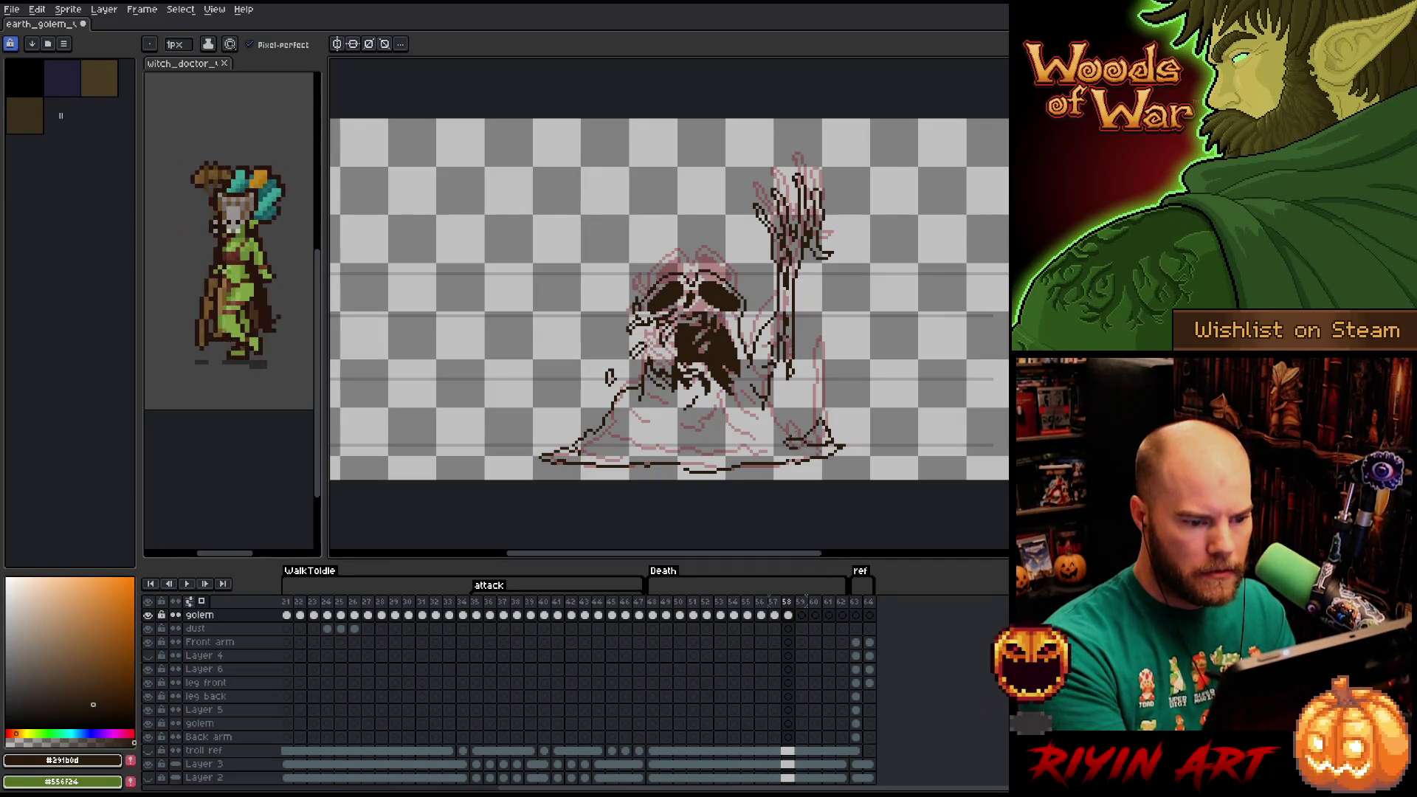
drag(795, 428, 761, 411)
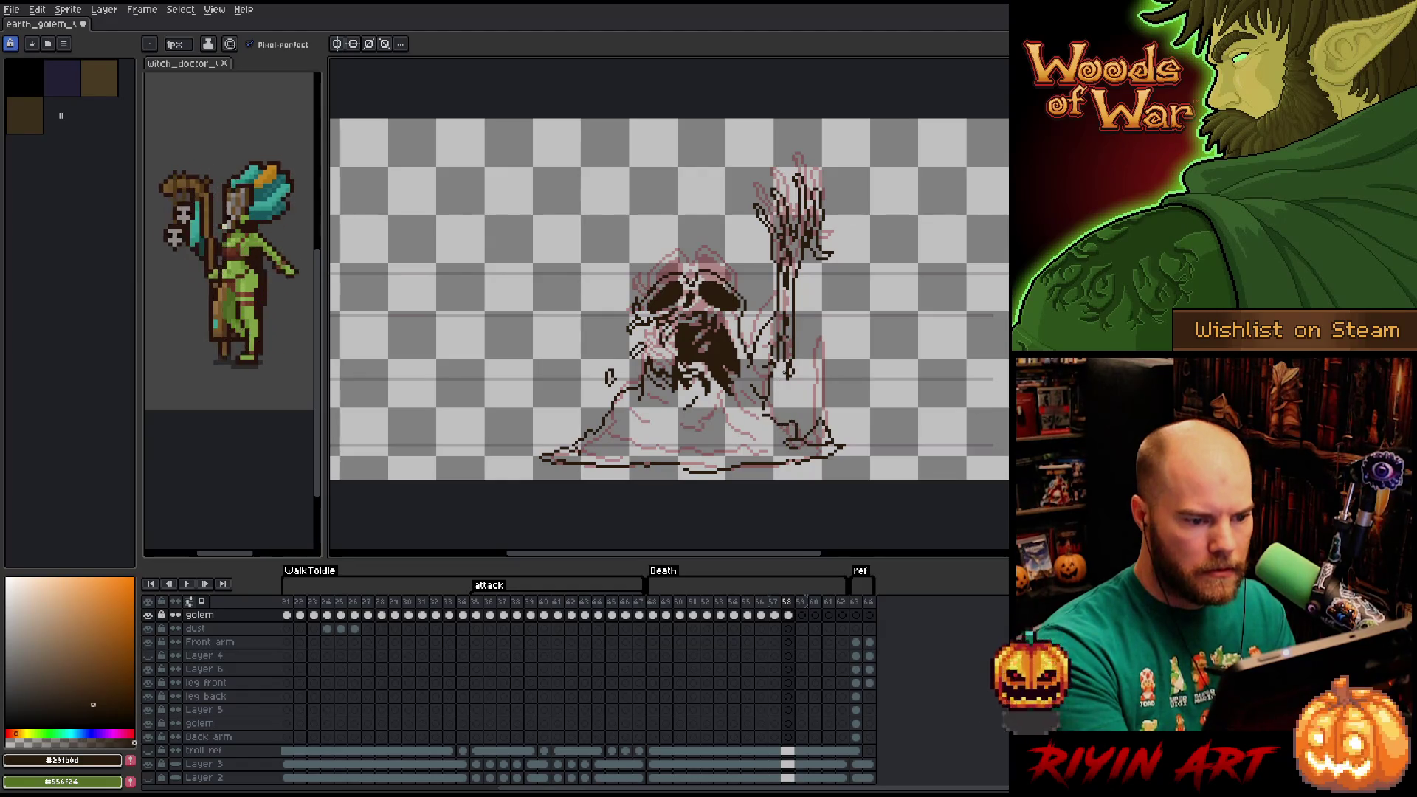
mouse_move(802, 306)
mouse_down()
mouse_move(793, 328)
mouse_move(793, 297)
mouse_move(790, 412)
mouse_move(784, 402)
mouse_up()
key(e)
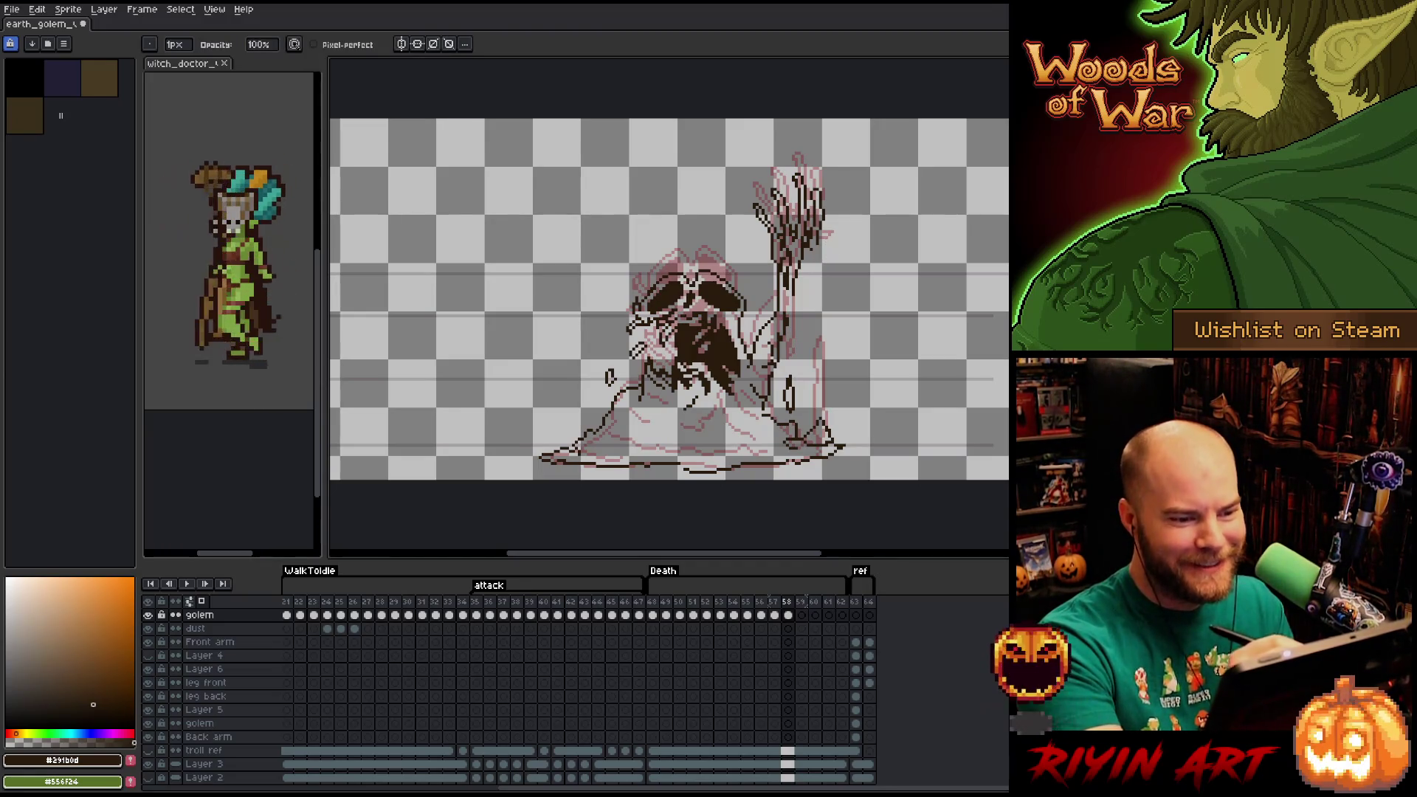
key(b)
mouse_move(831, 313)
mouse_down()
mouse_move(842, 326)
mouse_move(831, 317)
mouse_up()
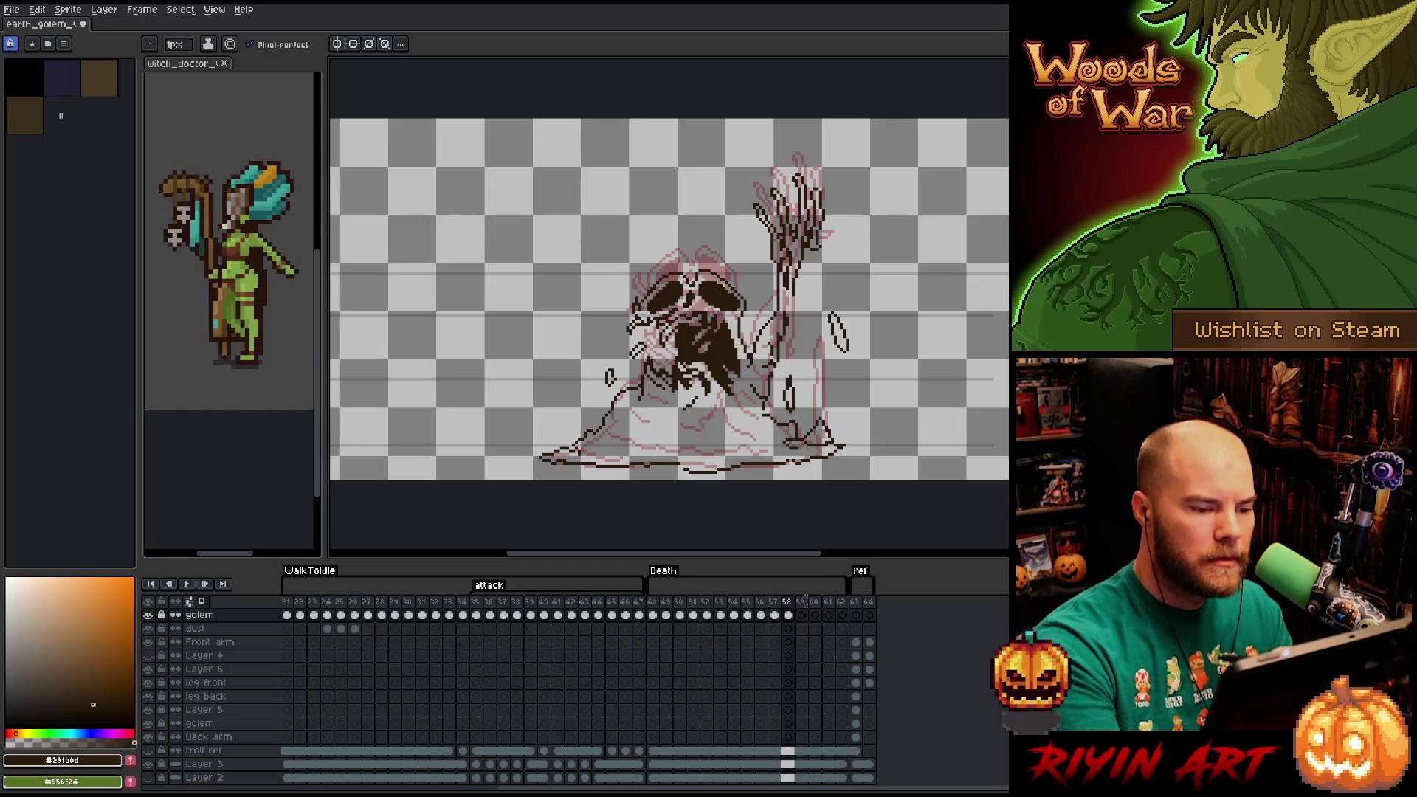
key(l)
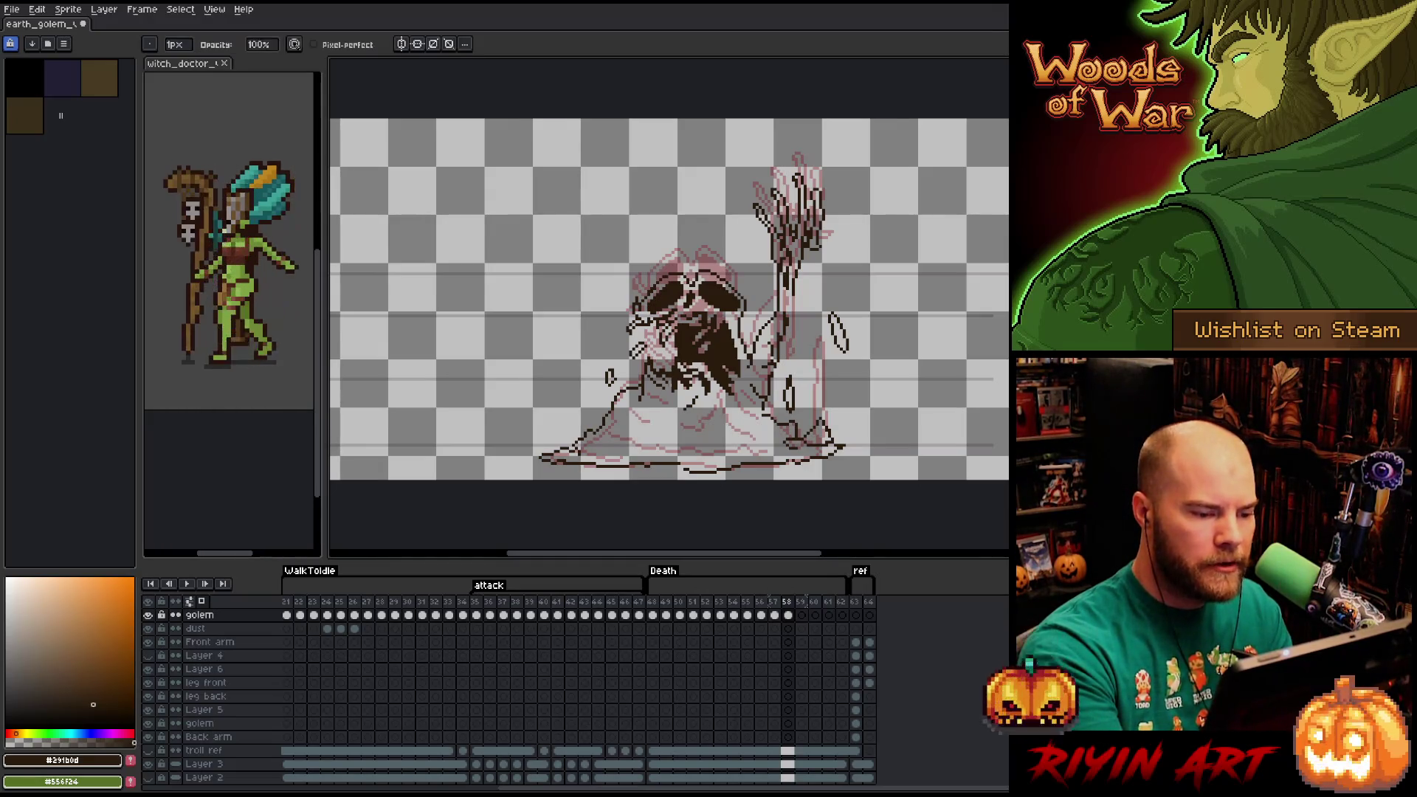
key(b)
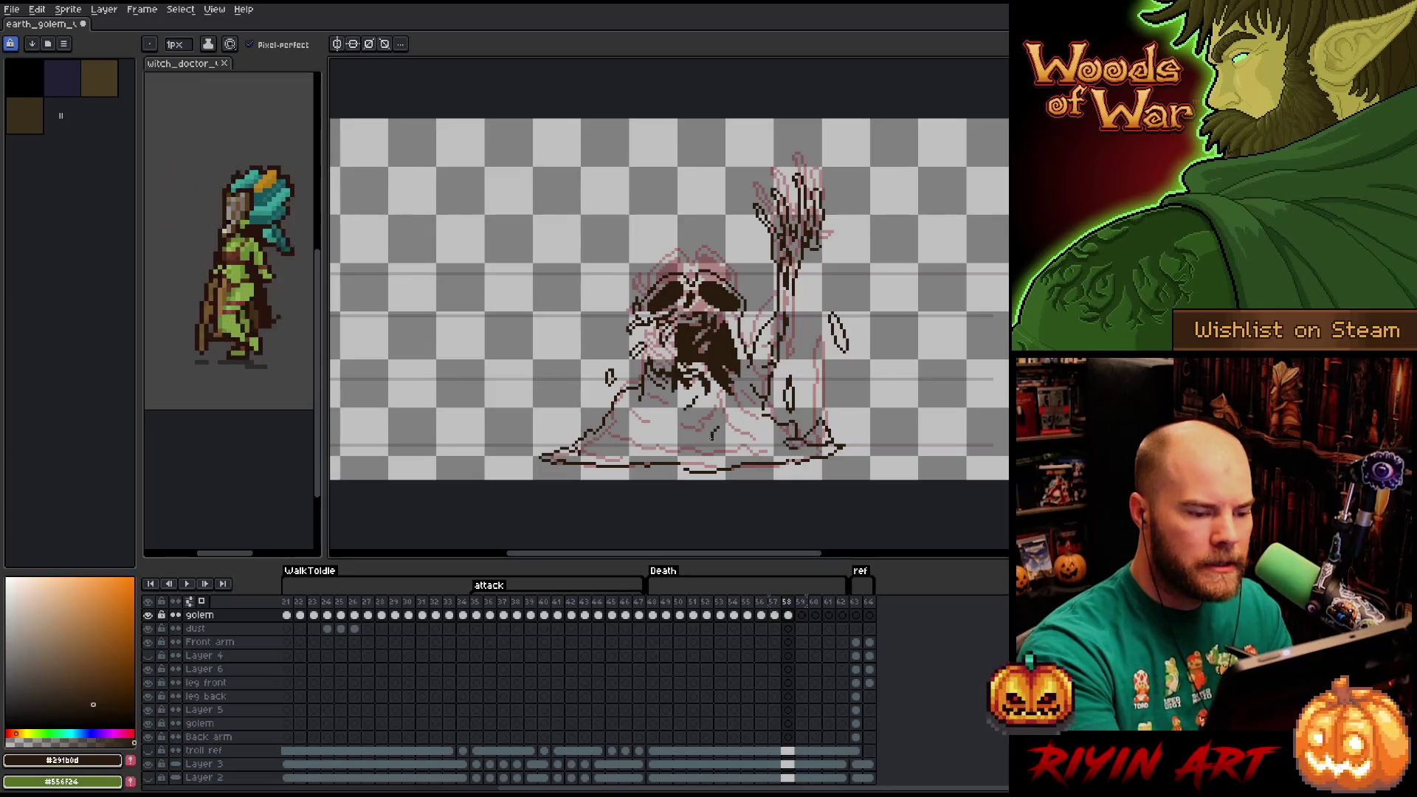
Redraw short strokes at the mound's base and extend the dark ground line, comparing with frame 57.
drag(693, 439, 731, 430)
key(ctrl+z)
key(ctrl+z)
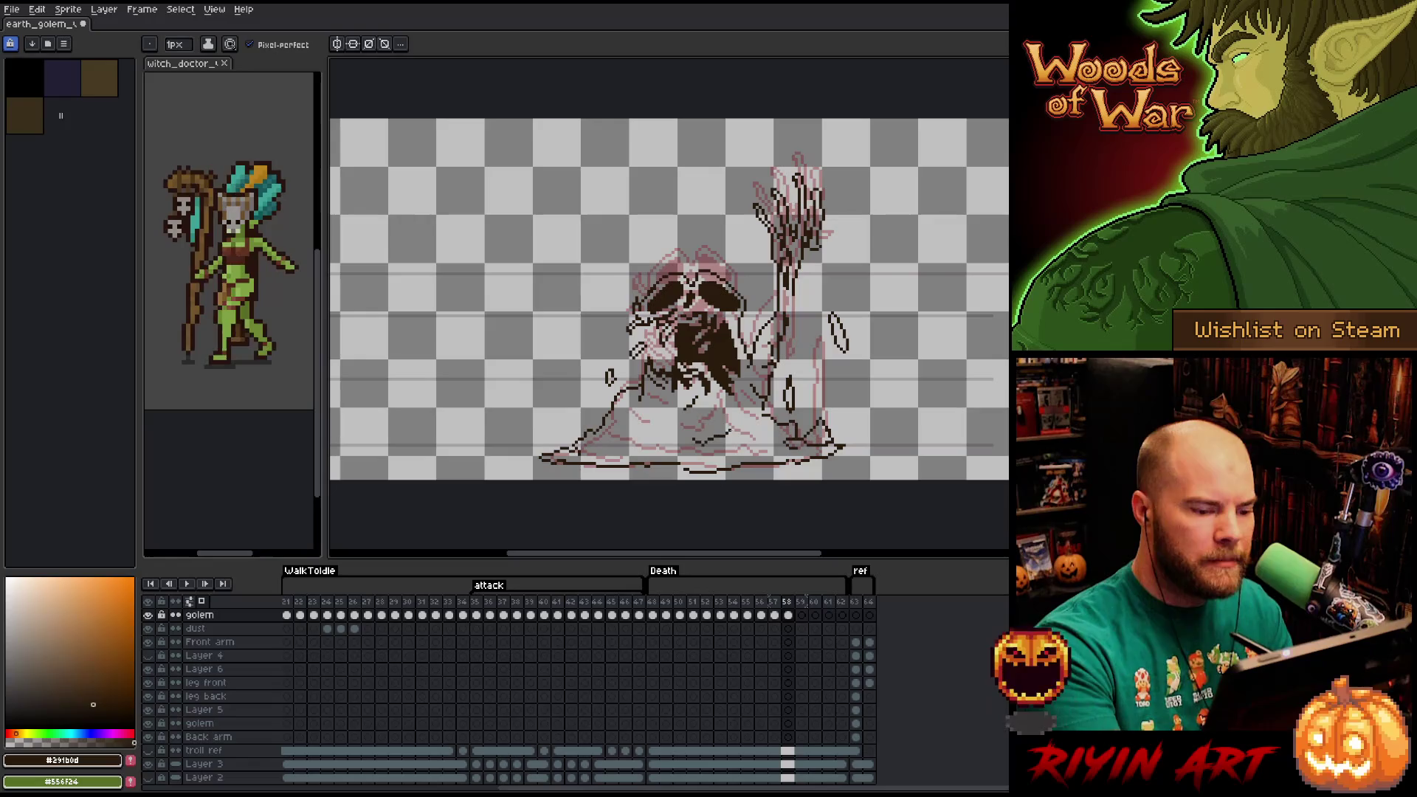
drag(646, 434, 633, 431)
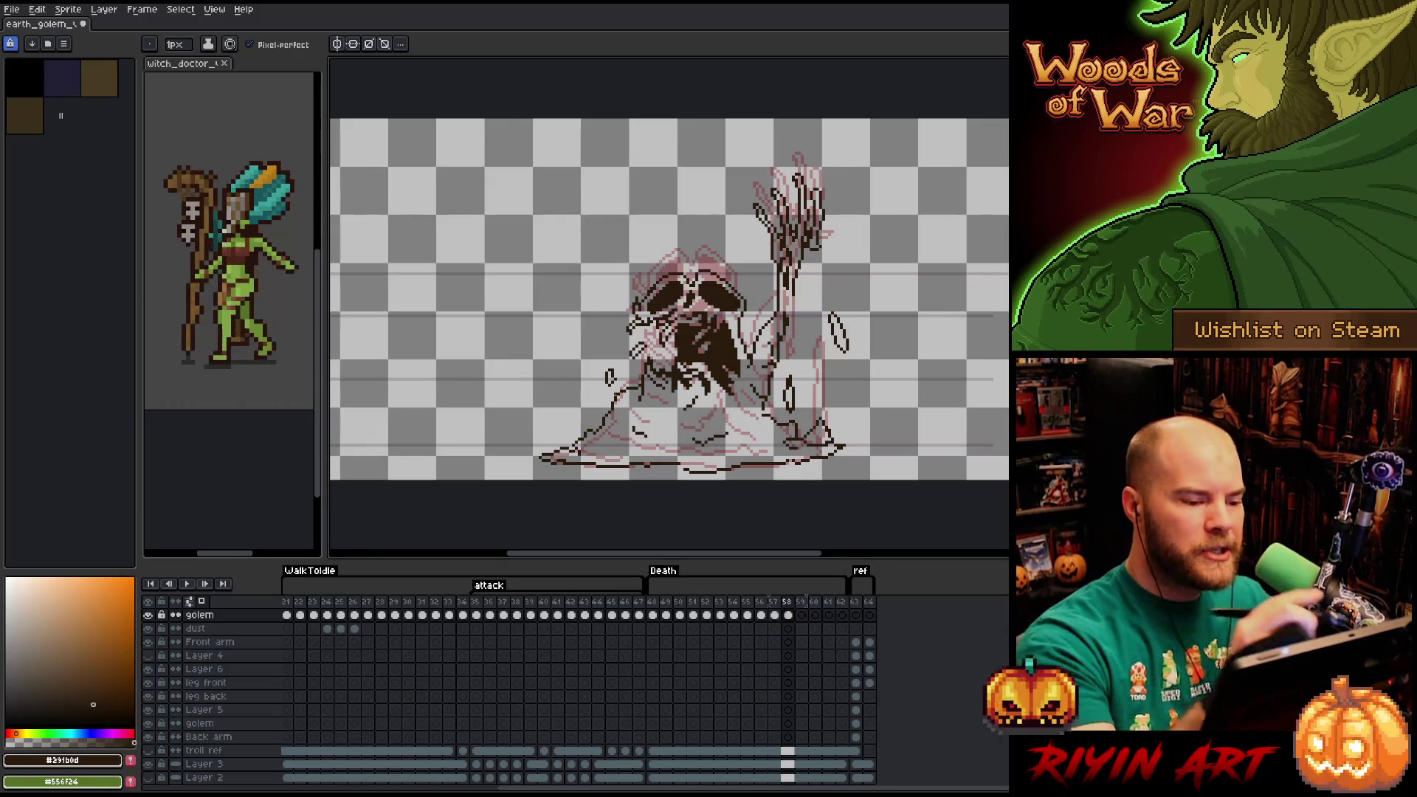
drag(633, 442, 610, 446)
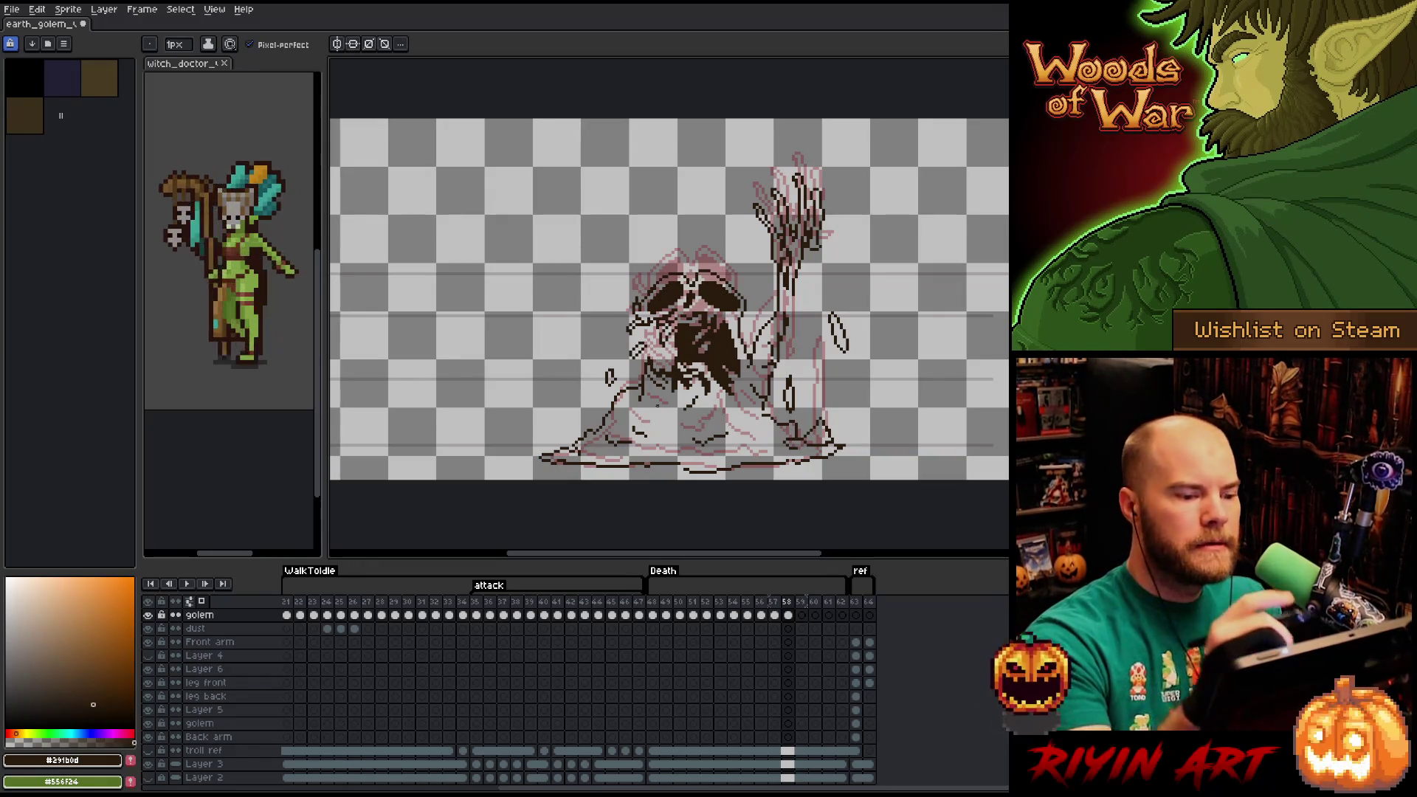
key(ctrl+z)
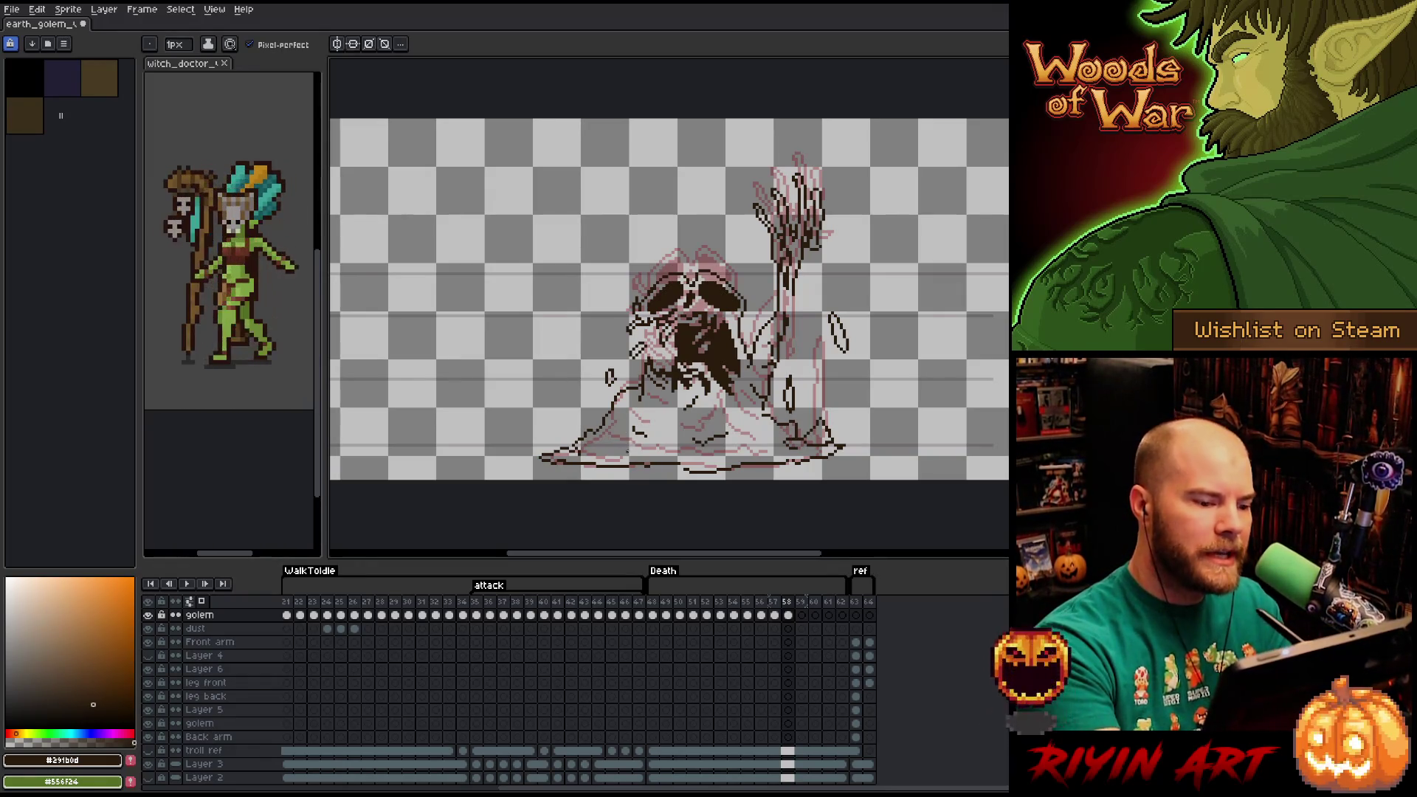
drag(634, 452, 603, 439)
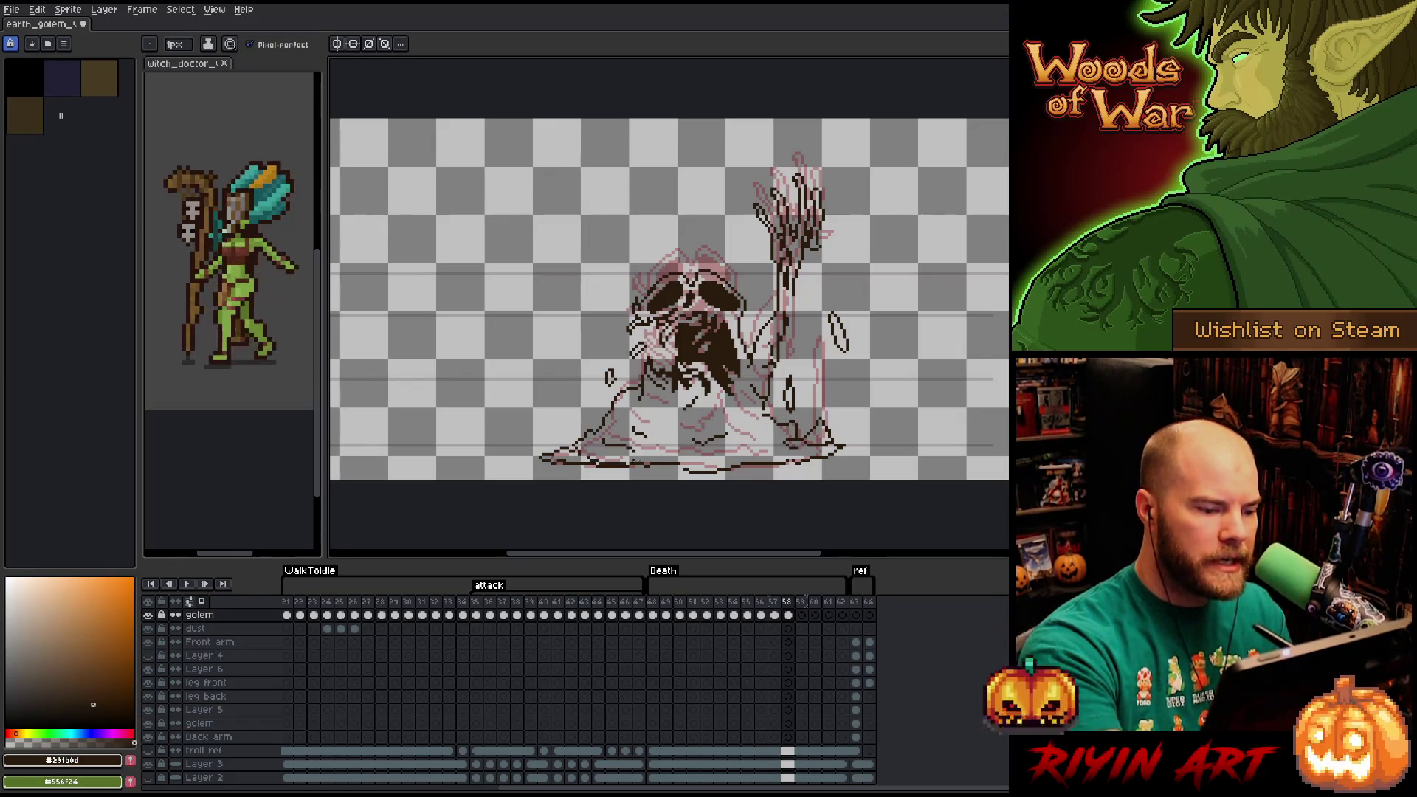
drag(584, 457, 770, 458)
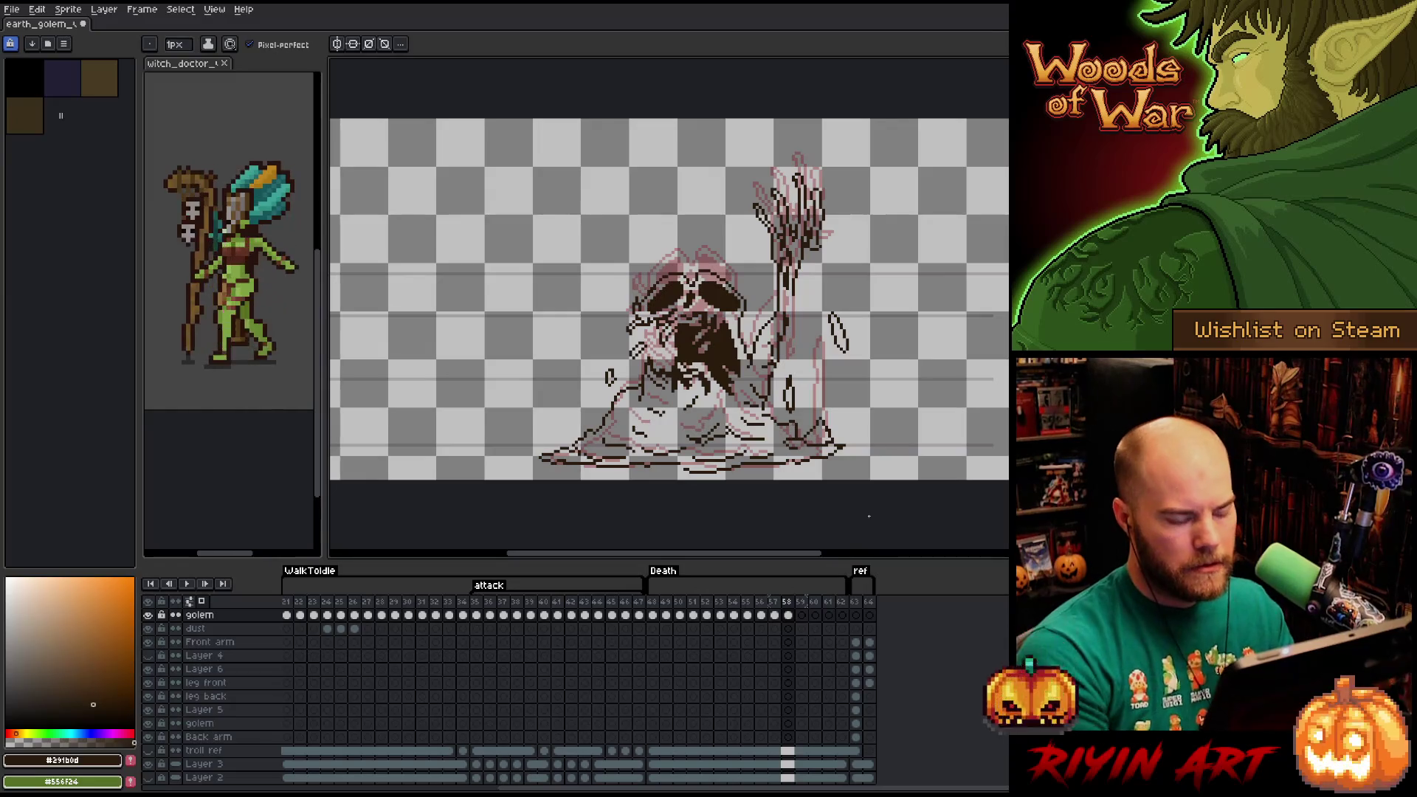
key(Left)
key(Right)
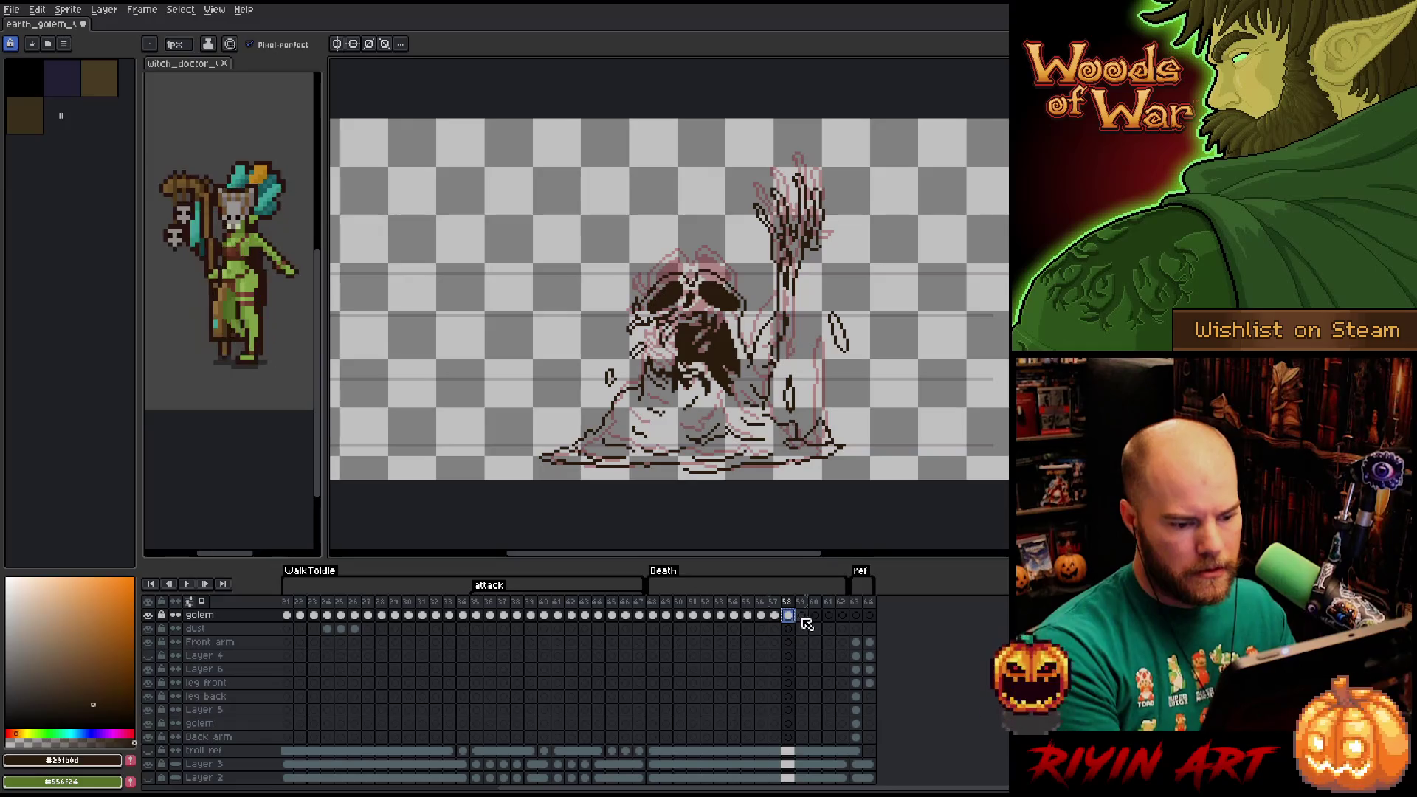
Paste frame 58's lineart into empty frame 59 and check it against frame 58.
click(803, 618)
key(ctrl+v)
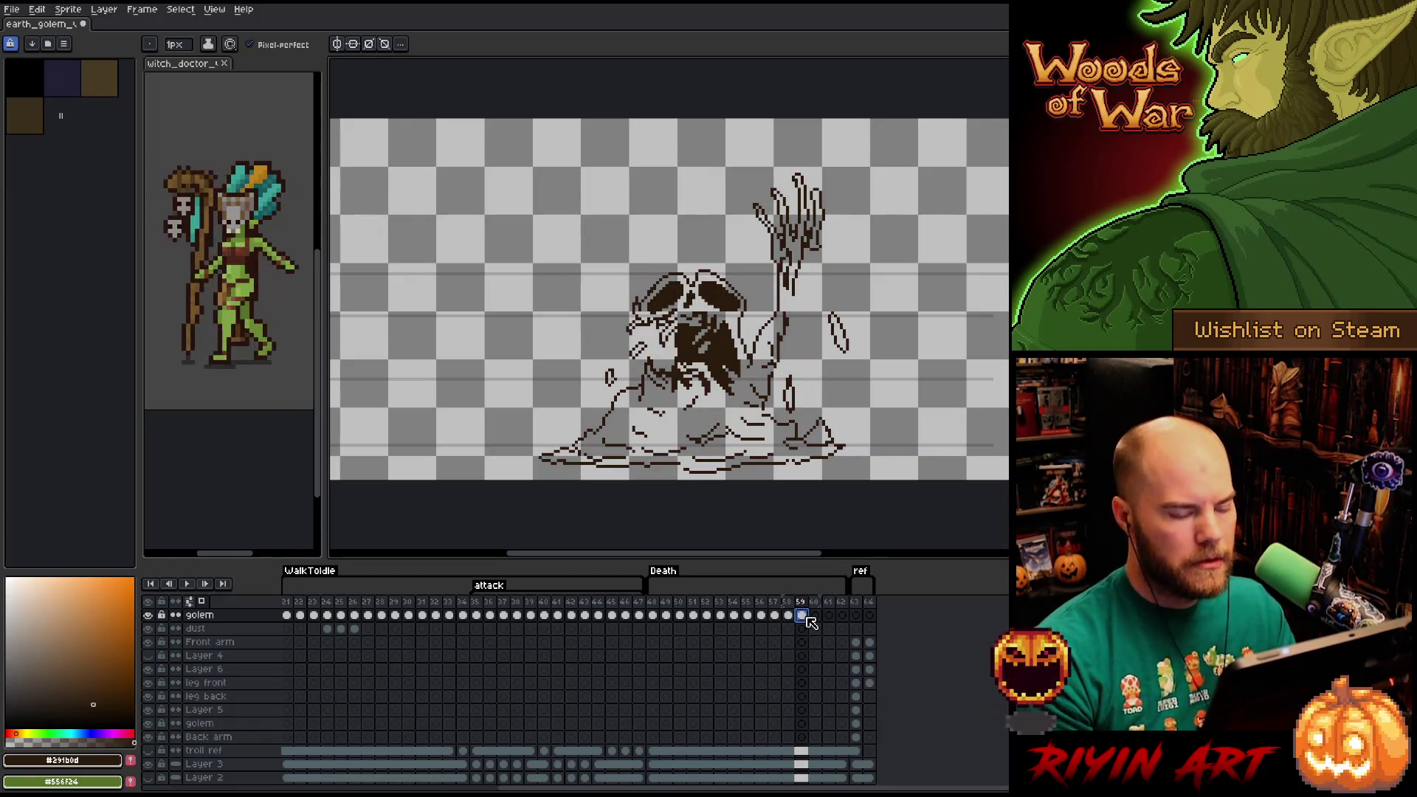
click(789, 620)
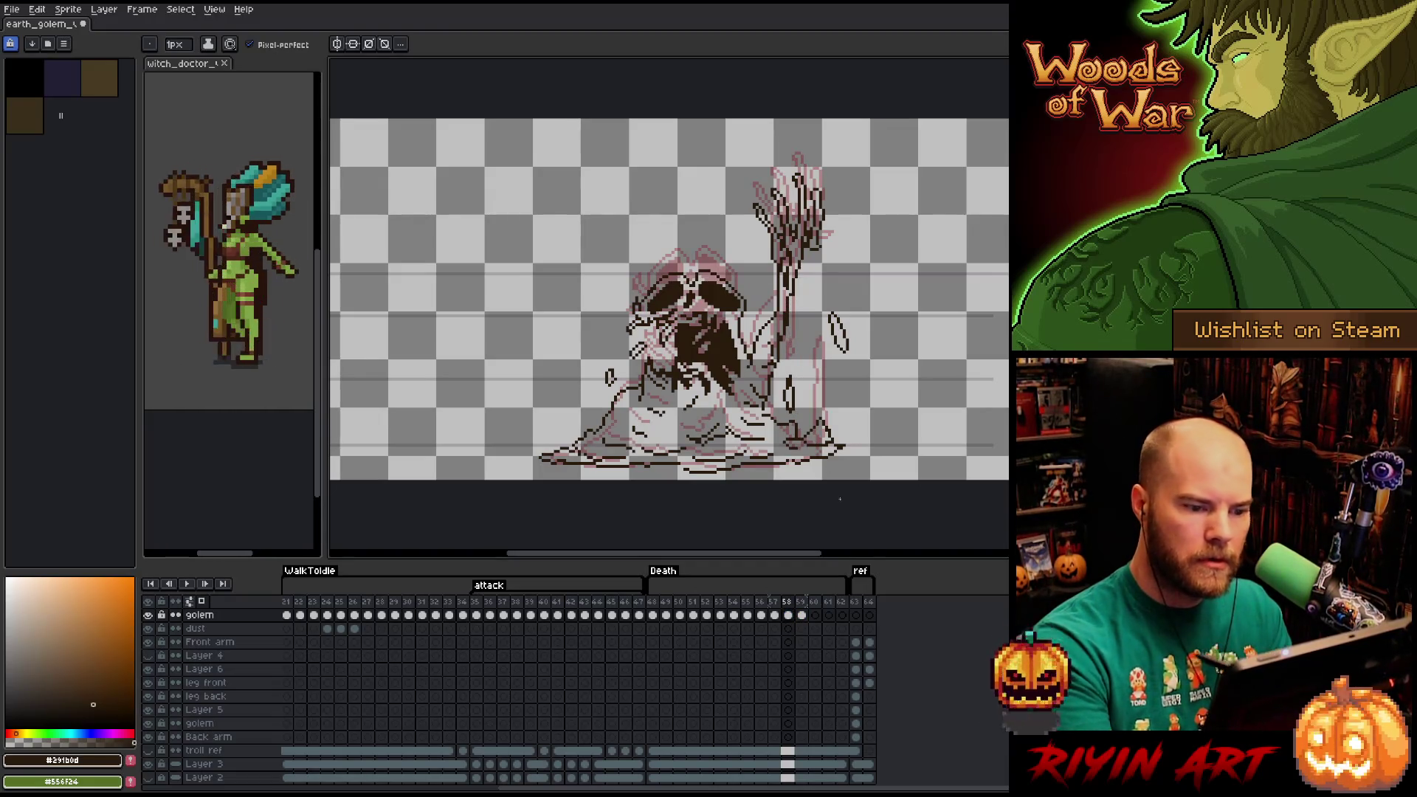
click(803, 618)
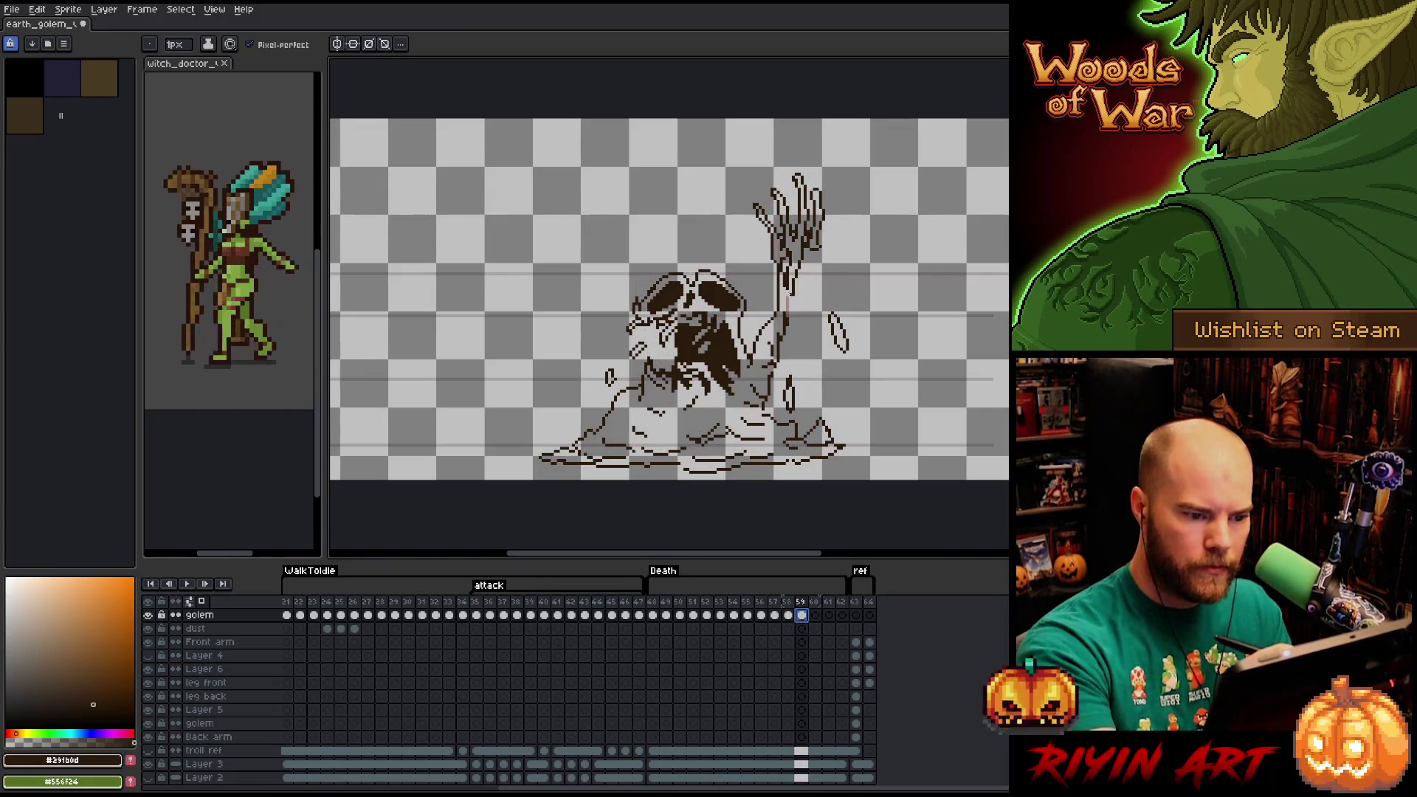
Sketch a small falling chunk beside the mound and delete the floating oval chunk near the arm.
key(m)
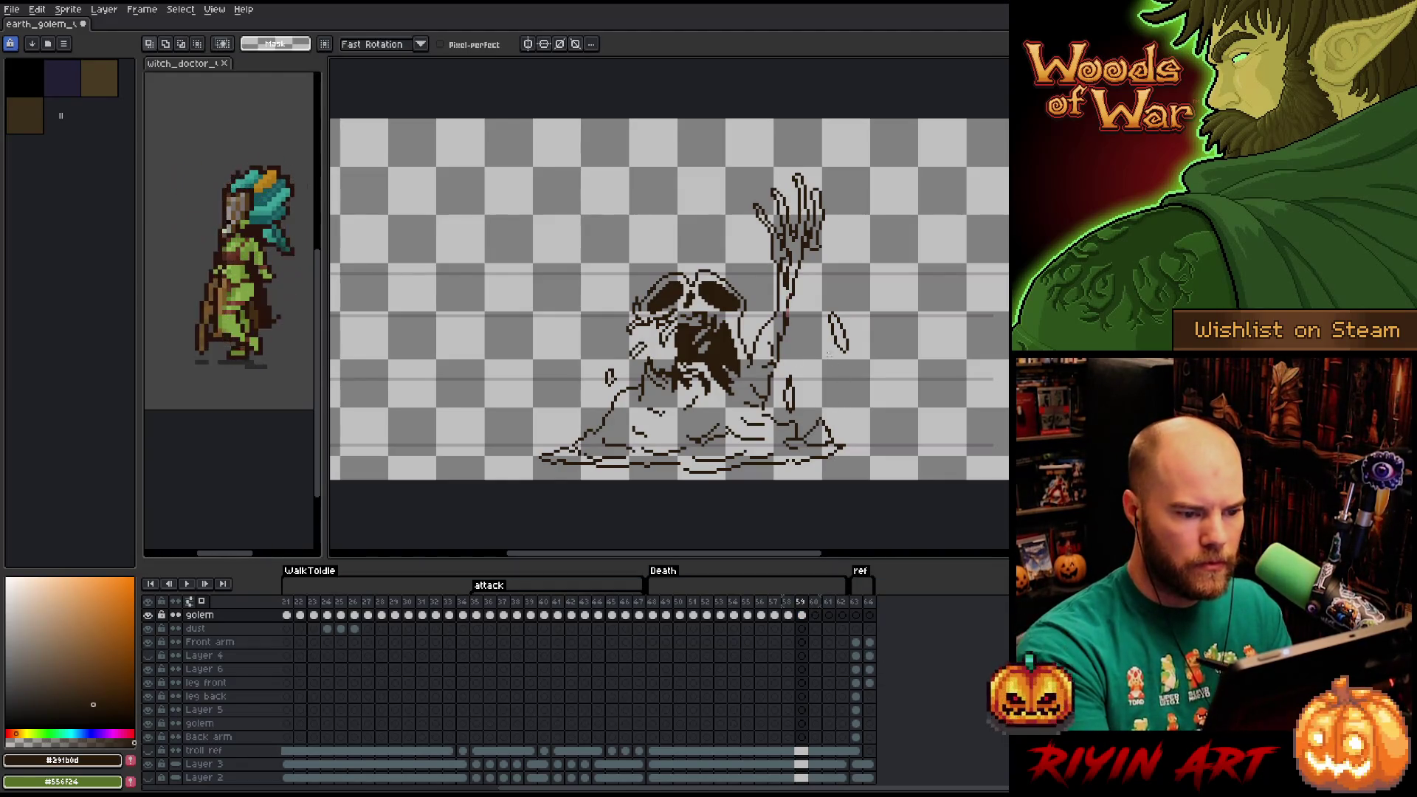
key(b)
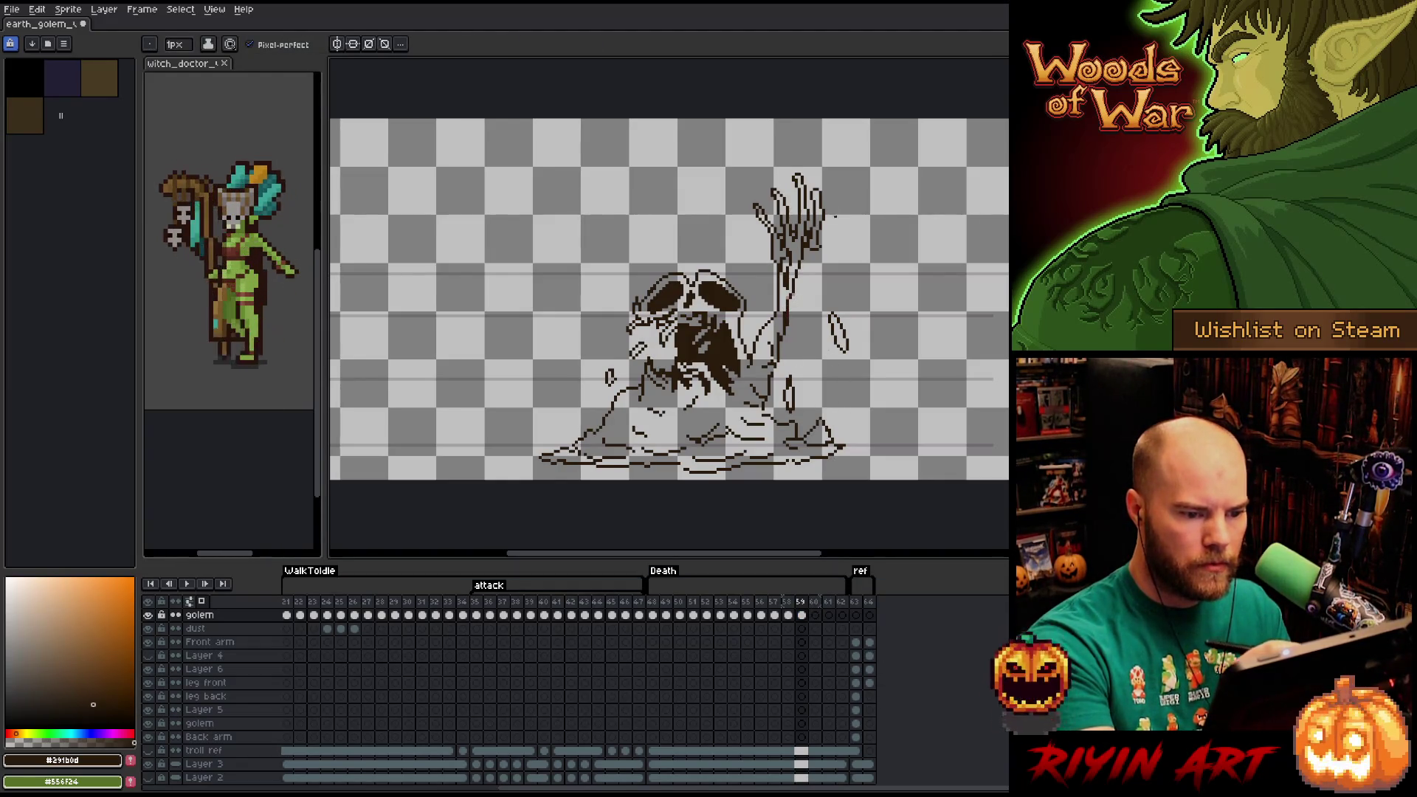
key(m)
key(b)
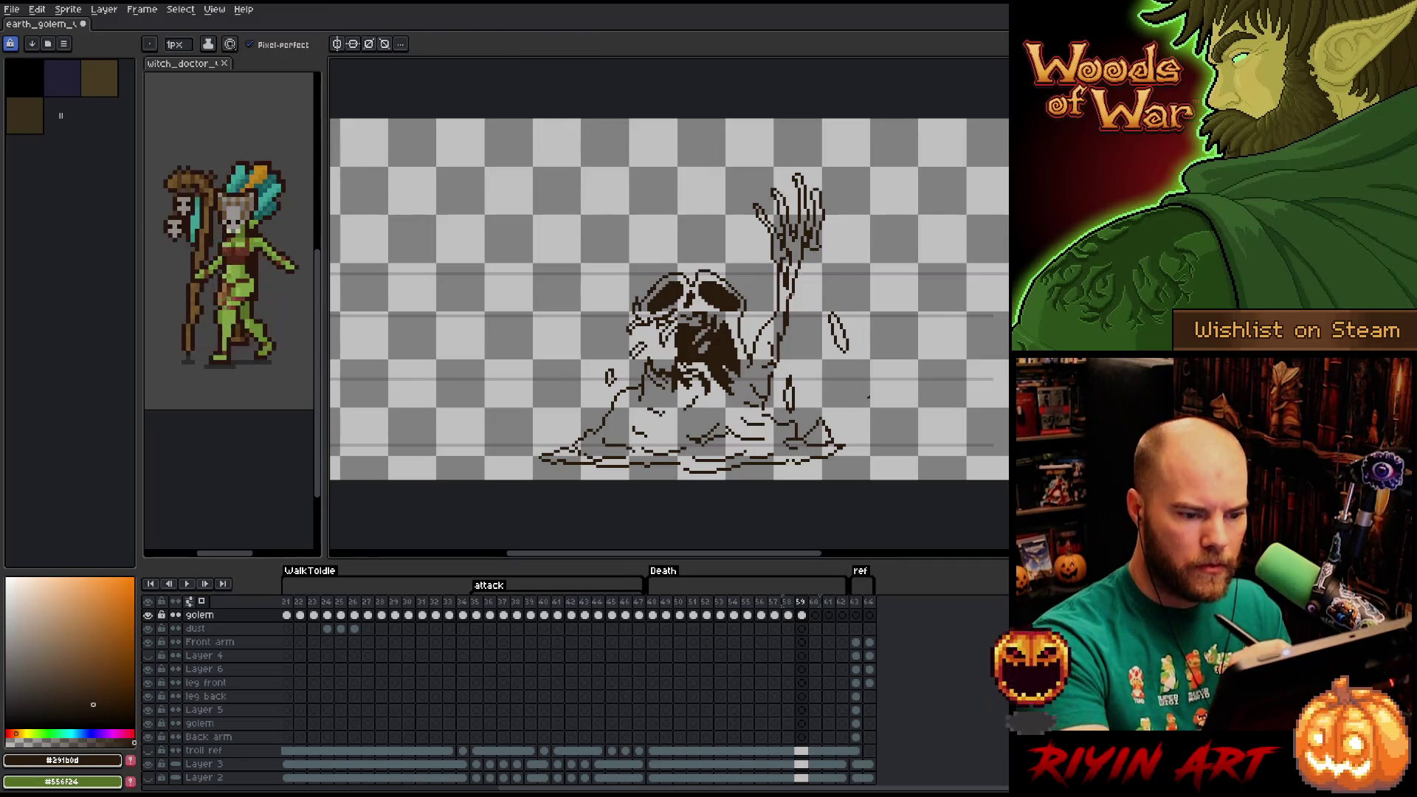
drag(868, 396, 884, 404)
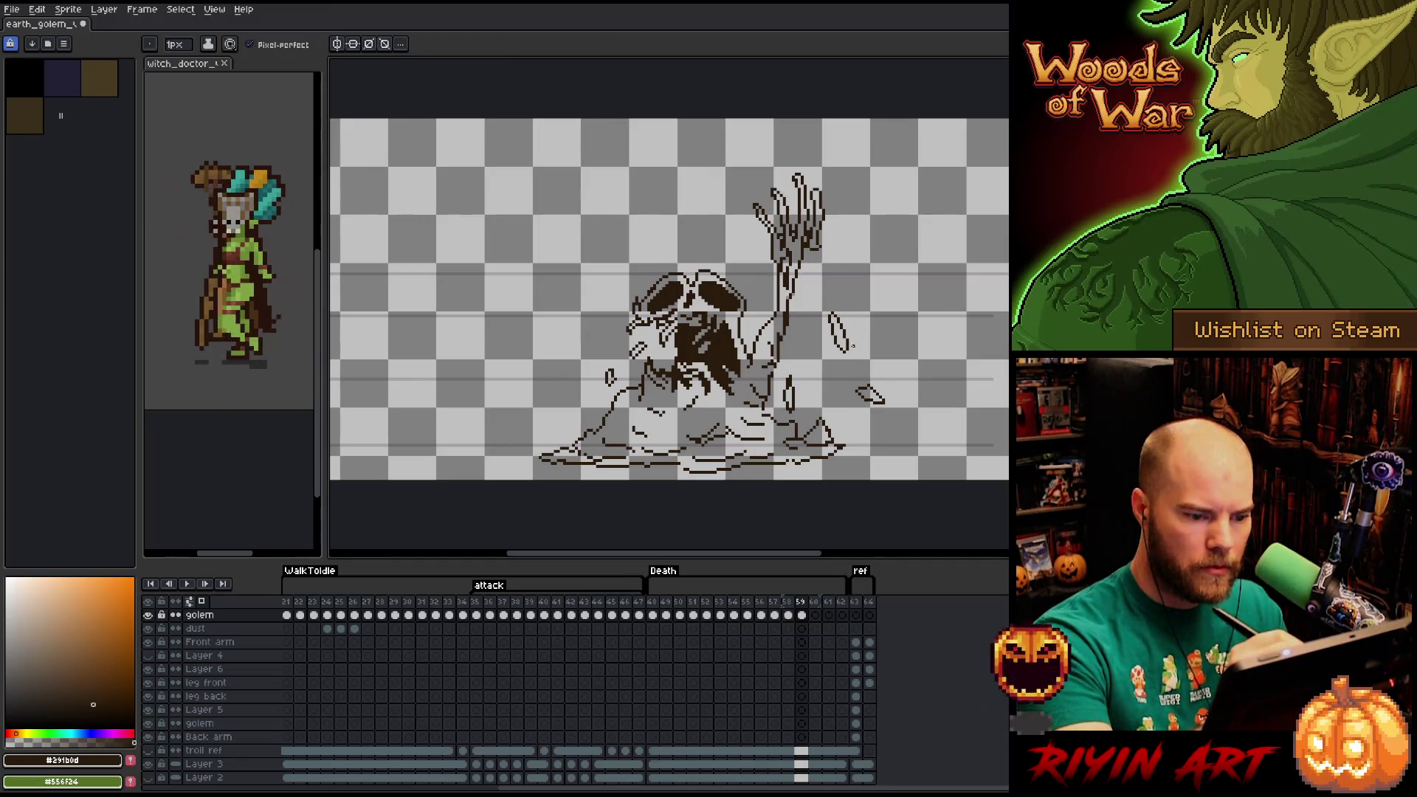
key(e)
key(m)
drag(821, 296, 868, 362)
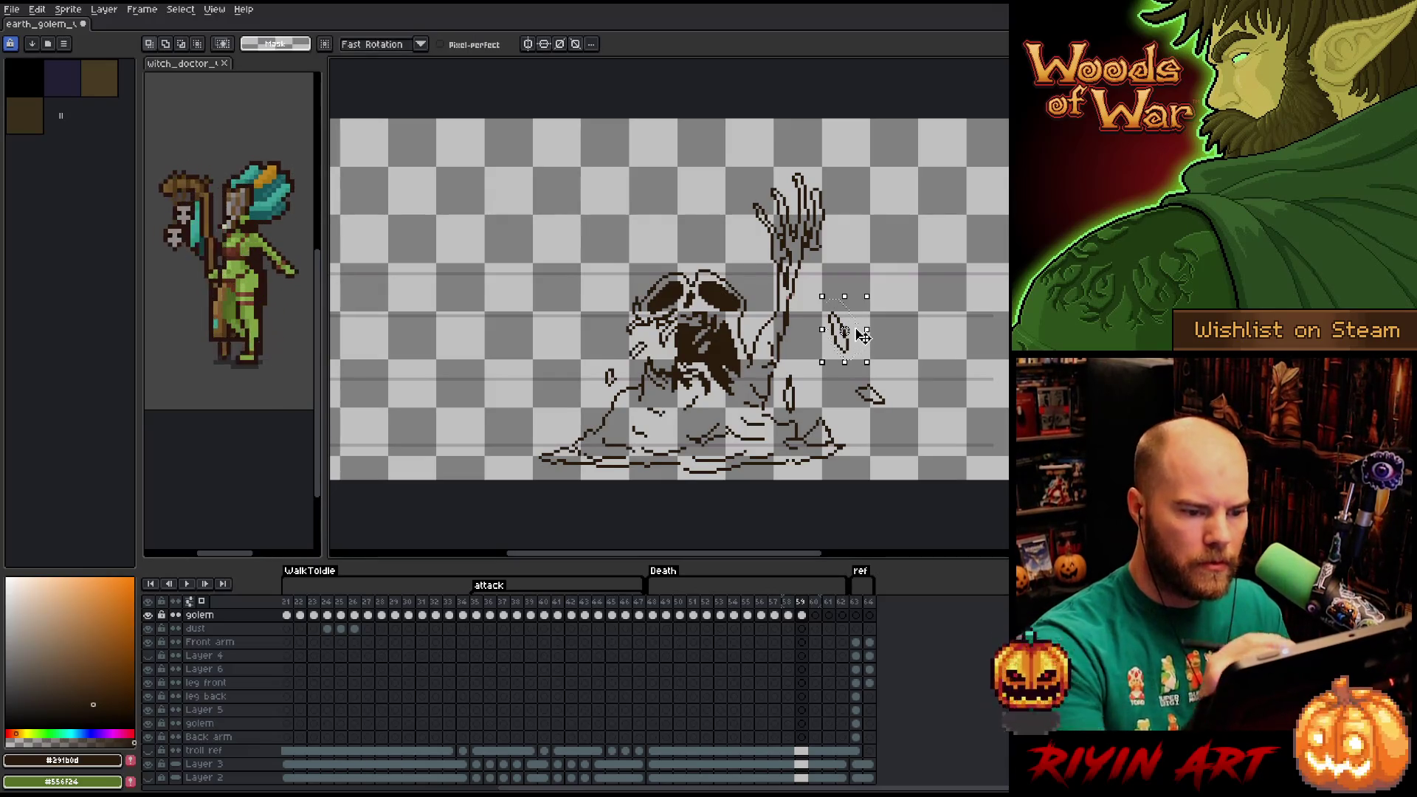
key(Delete)
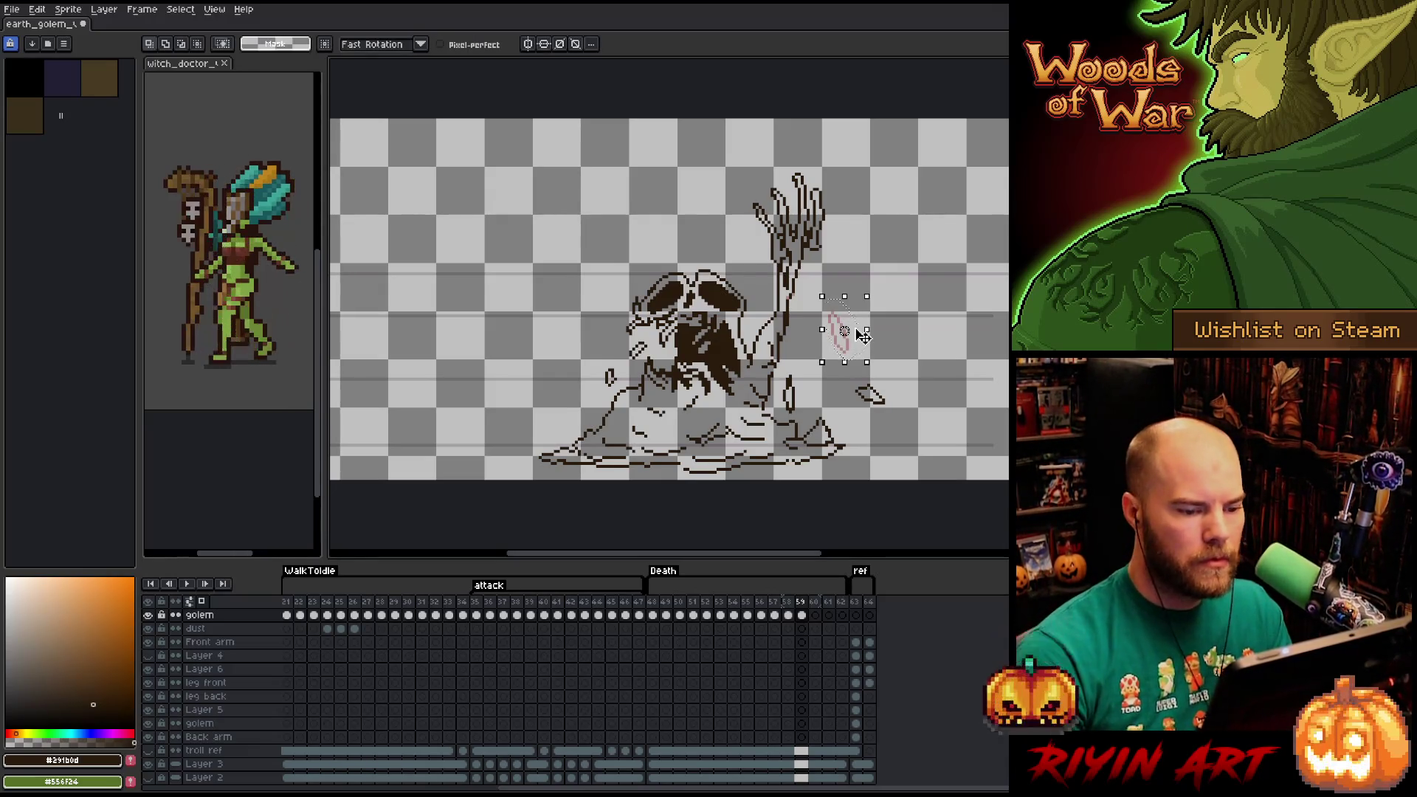
Draw a curved arm line down to the mound and lasso the golem's body and mound.
mouse_move(863, 461)
mouse_down()
mouse_move(810, 378)
mouse_move(782, 371)
mouse_up()
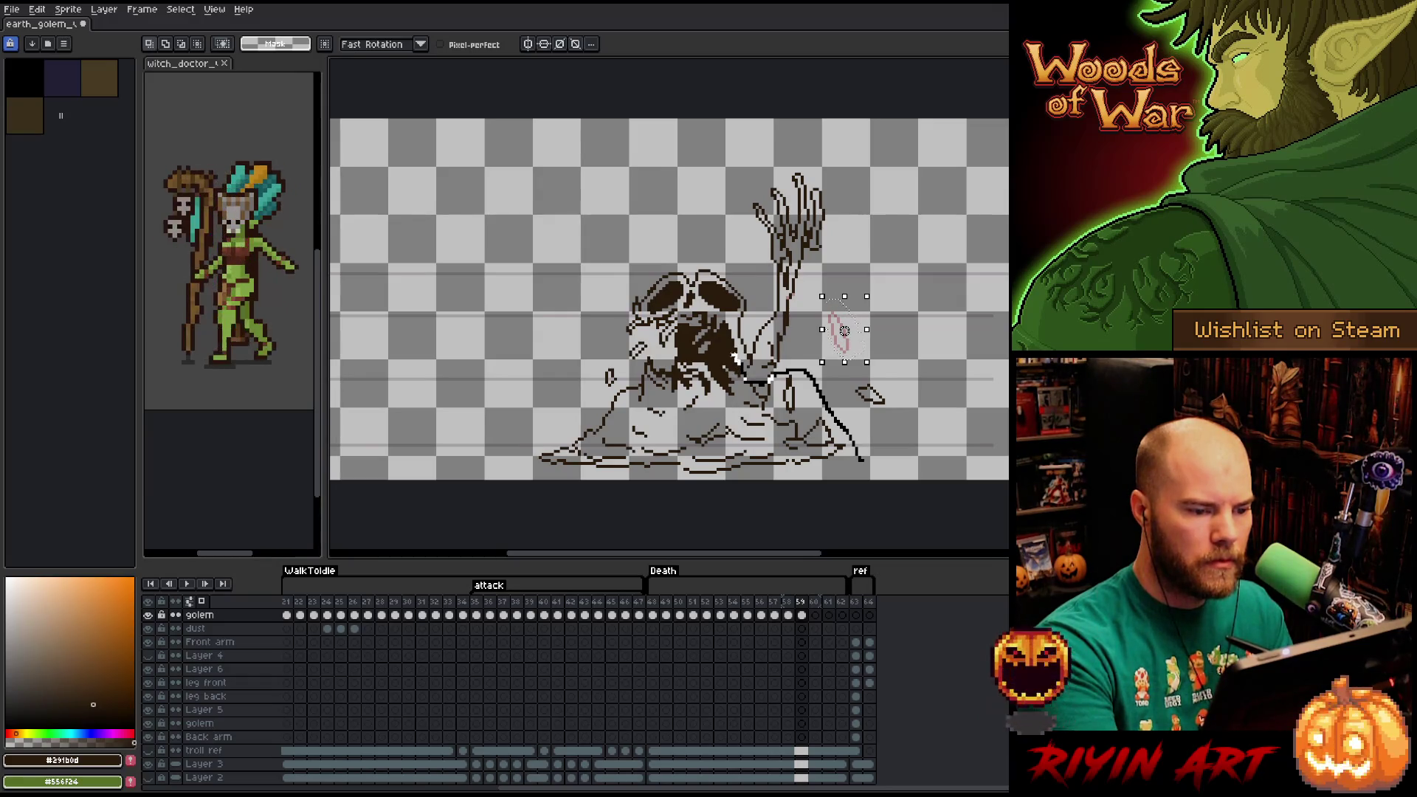
click(722, 321)
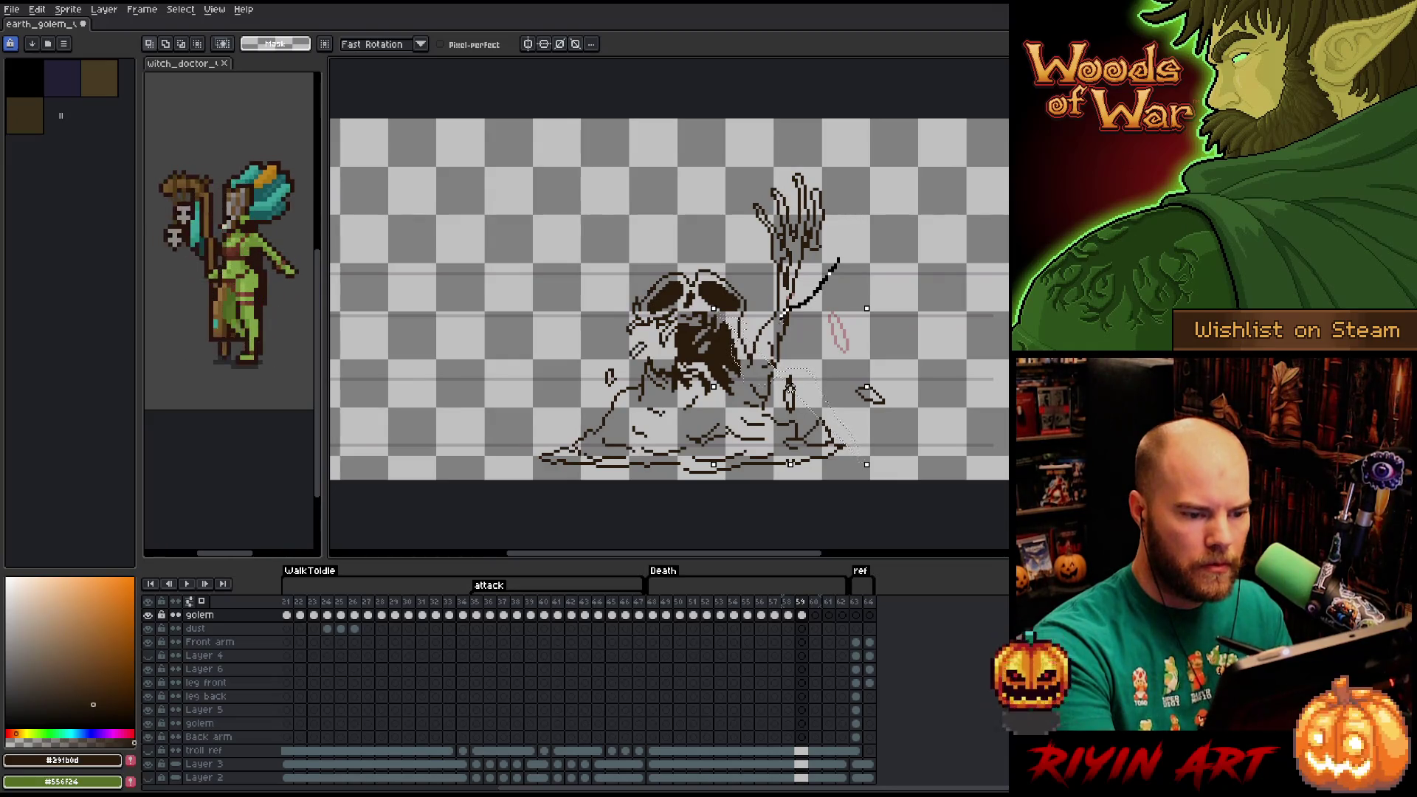
mouse_move(773, 324)
mouse_down()
mouse_move(766, 299)
mouse_move(644, 242)
mouse_move(447, 458)
mouse_move(879, 481)
mouse_move(841, 262)
mouse_up()
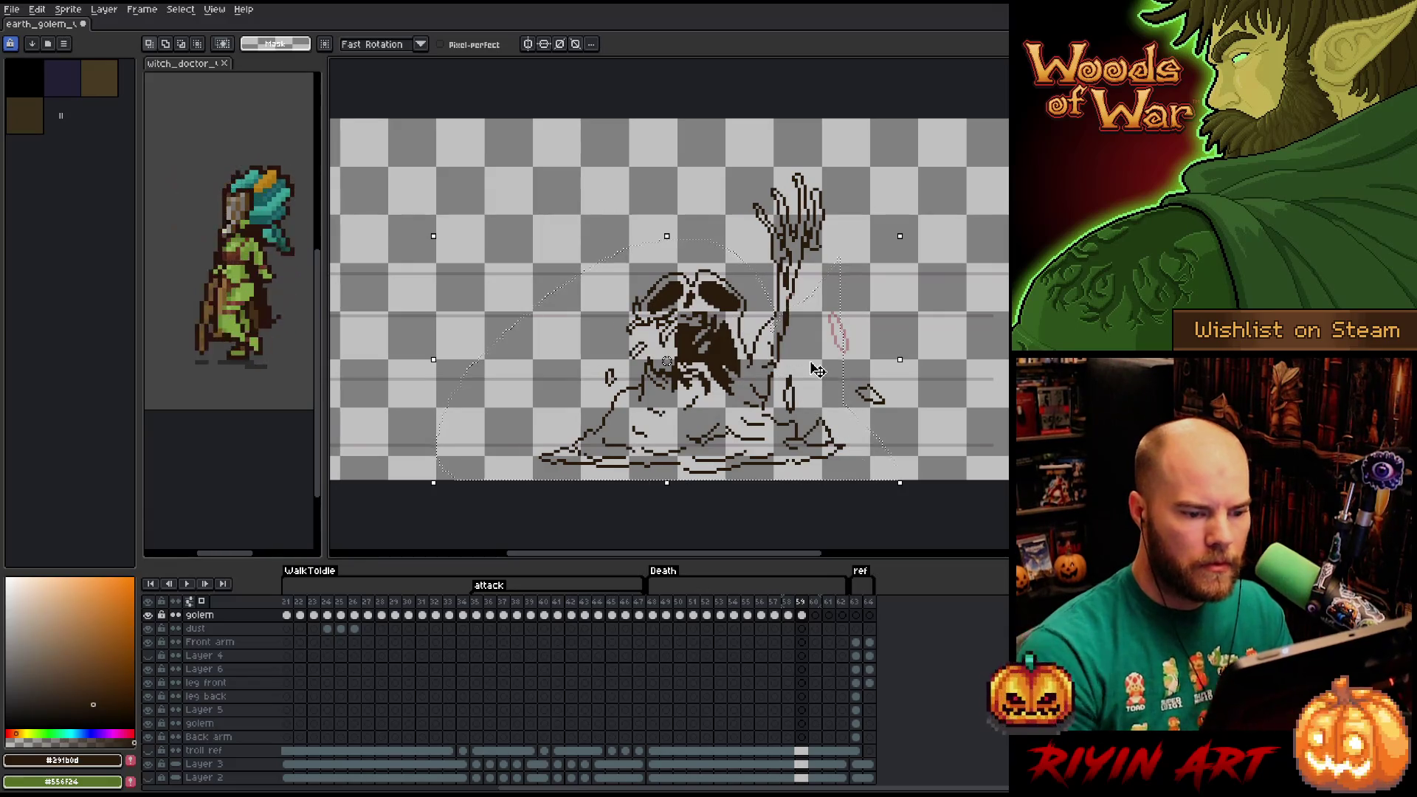
Delete the selected body, lower the clawed hand toward the mound, and start a diagonal head line.
key(Delete)
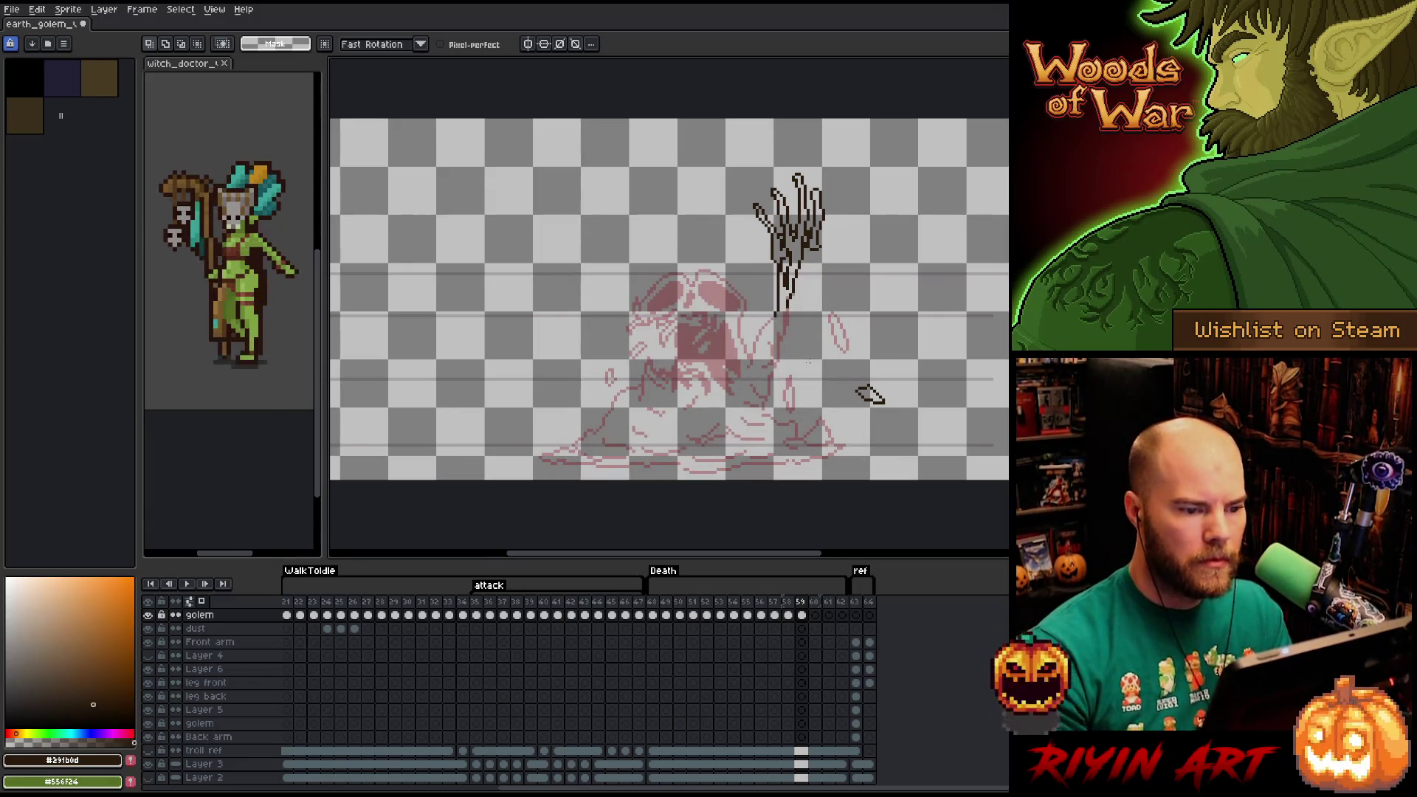
mouse_move(755, 310)
mouse_down()
mouse_move(812, 148)
mouse_move(842, 340)
mouse_up()
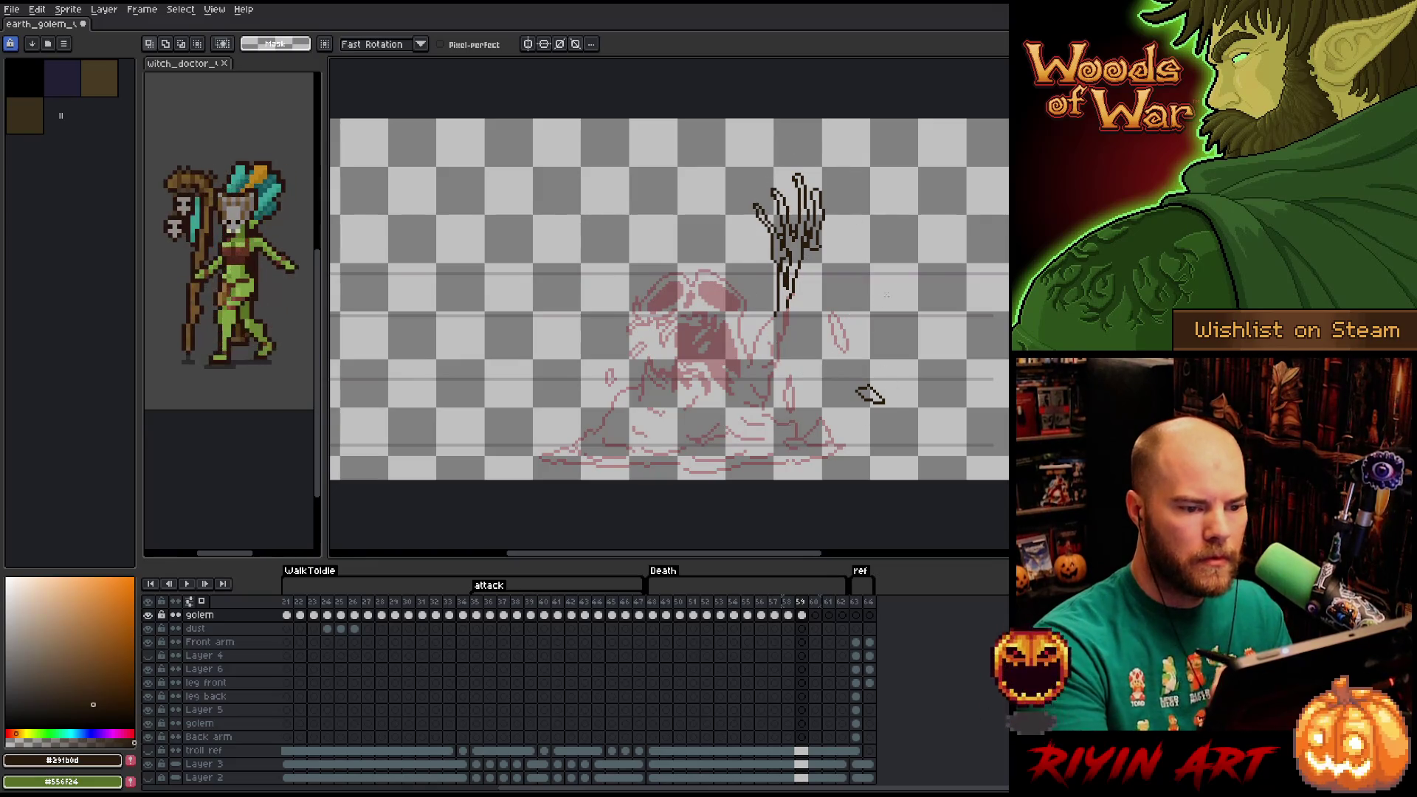
mouse_move(890, 270)
mouse_down()
mouse_move(741, 171)
mouse_move(734, 185)
mouse_up()
click(812, 252)
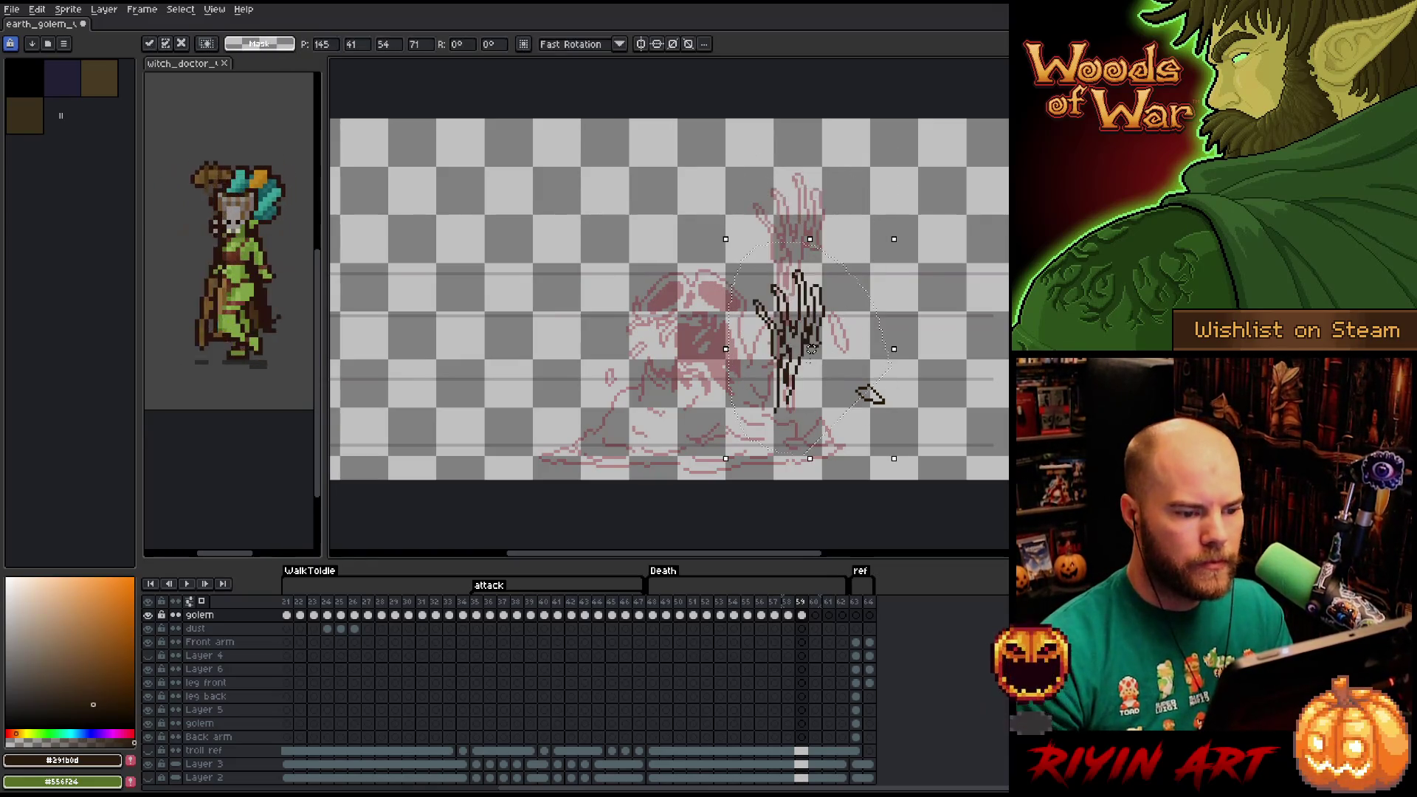
drag(811, 252, 811, 301)
key(Up)
key(Up)
key(Up)
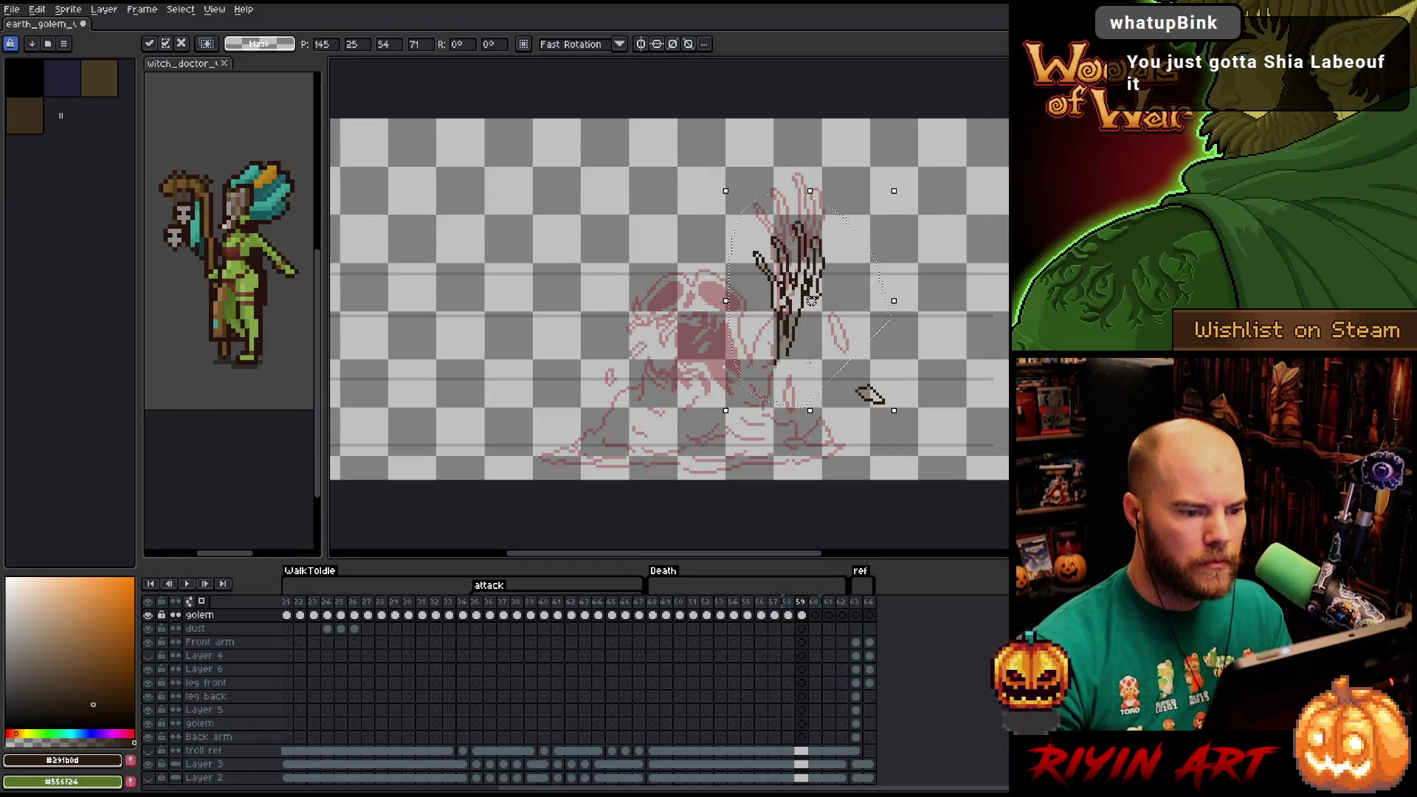
key(Return)
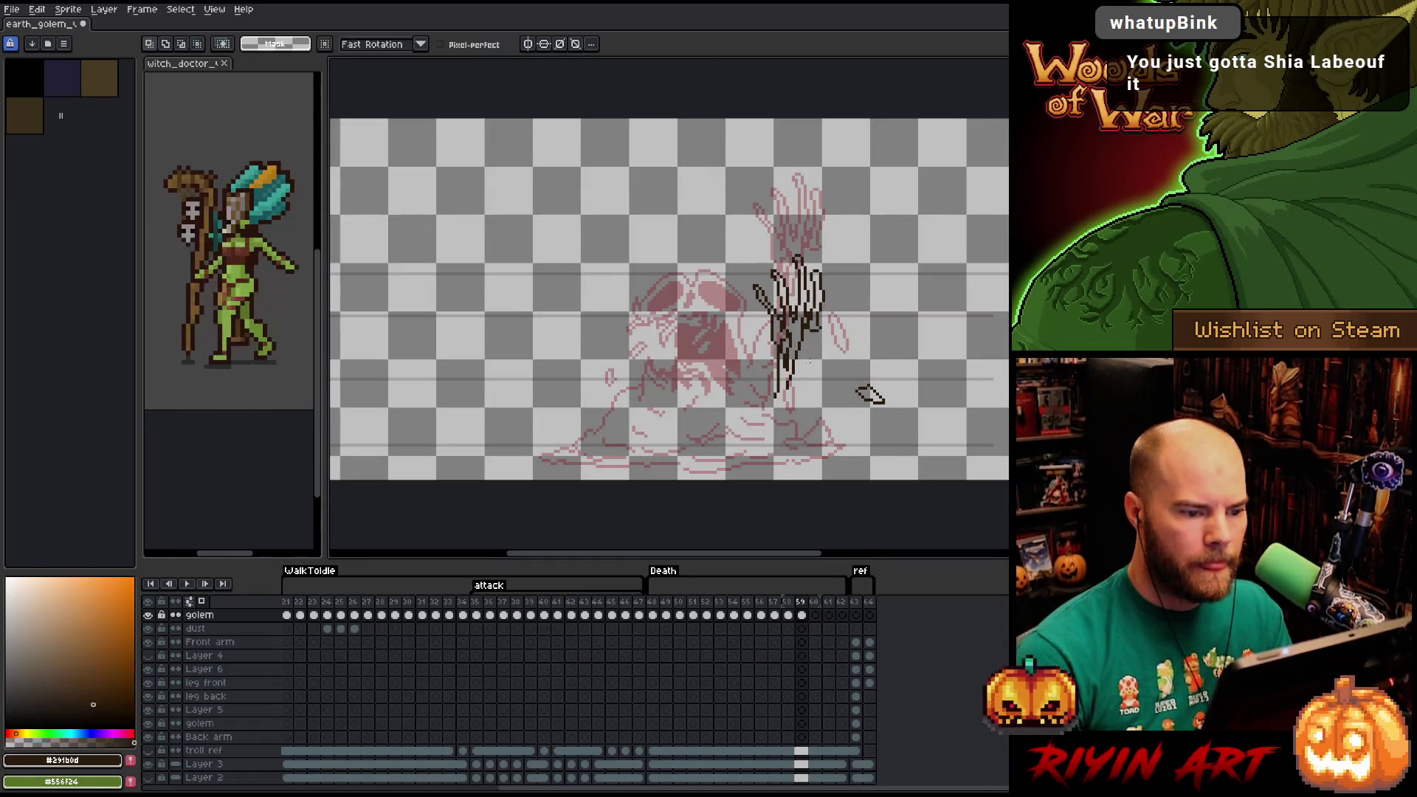
key(b)
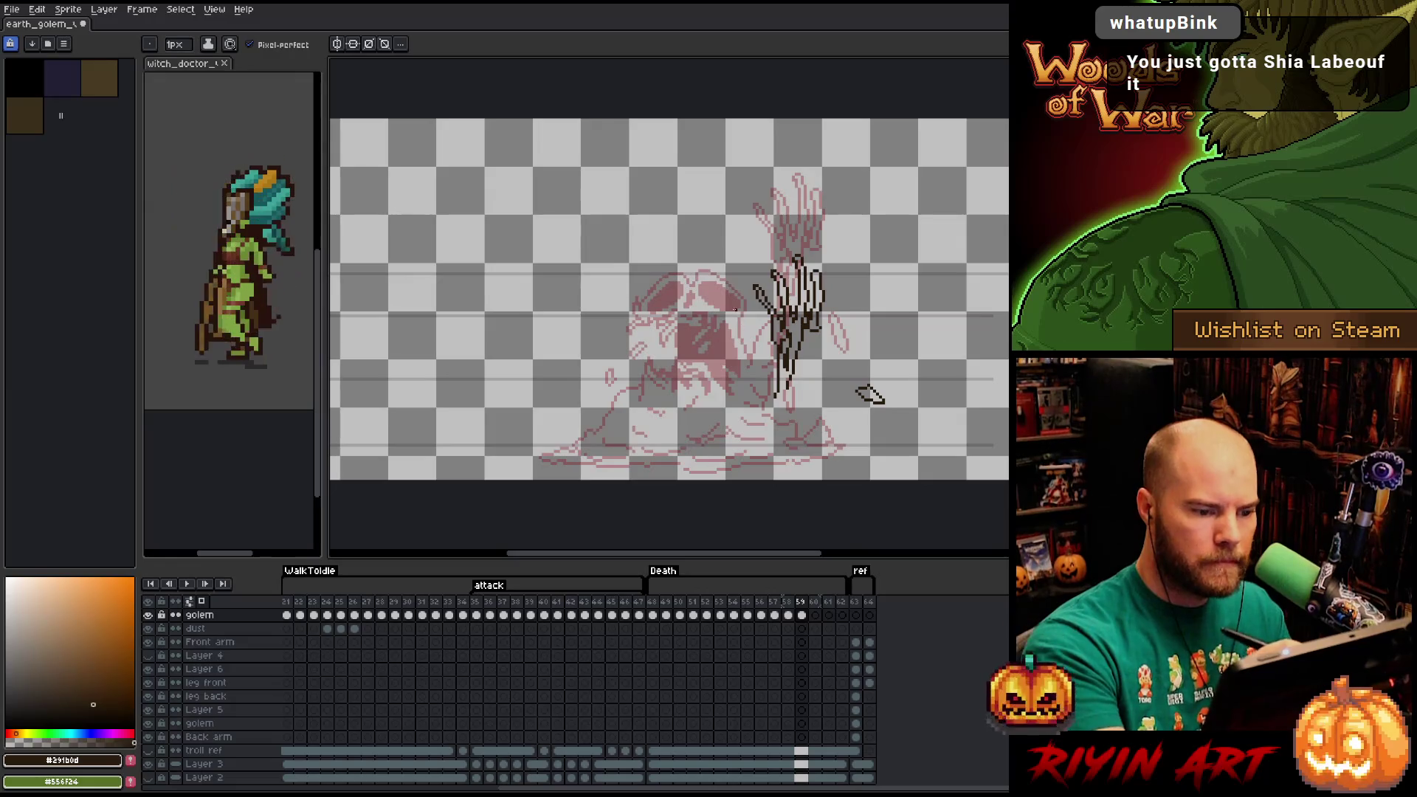
mouse_move(695, 313)
mouse_down()
mouse_move(757, 343)
mouse_move(715, 340)
mouse_move(700, 316)
mouse_move(646, 357)
mouse_move(679, 303)
mouse_up()
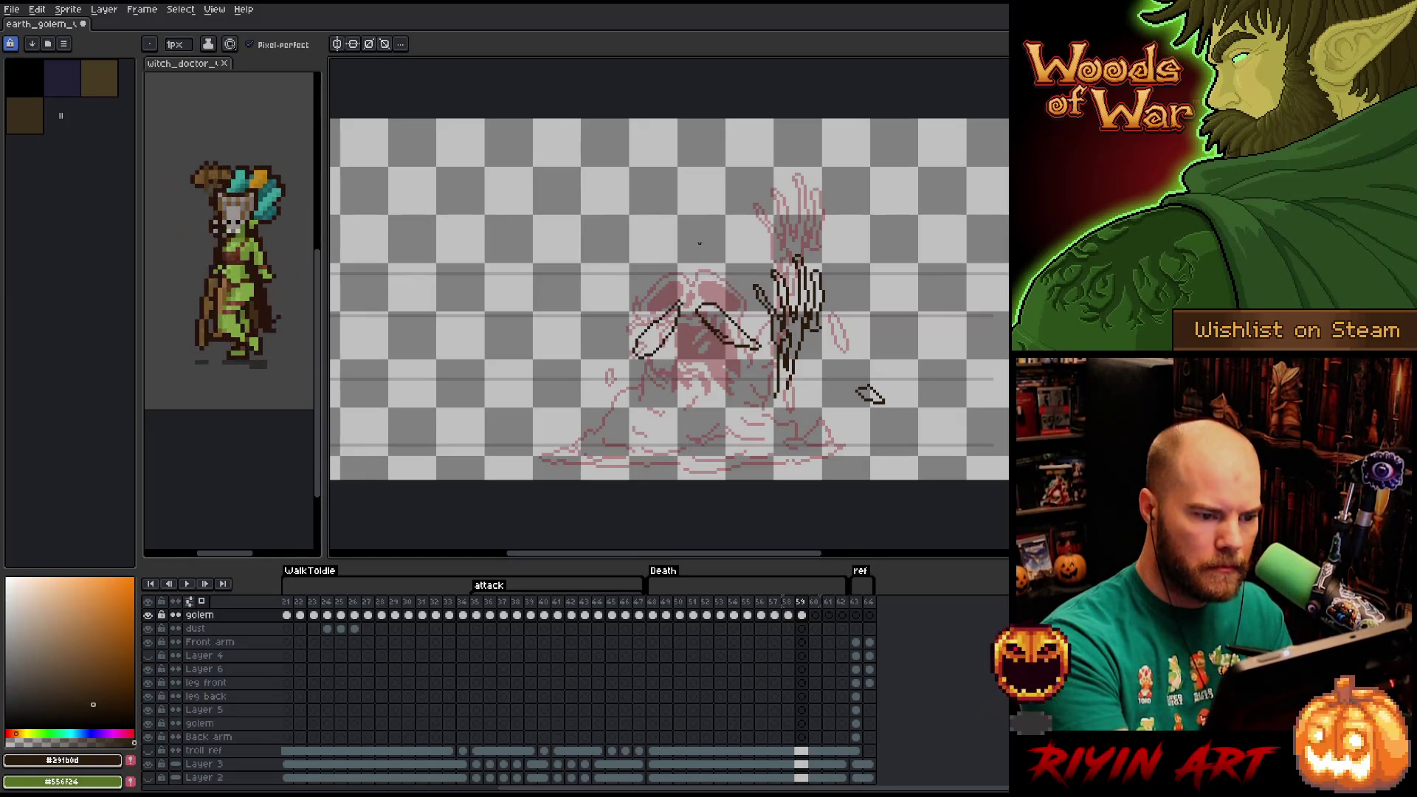
Fill both claw shapes solid dark with the paint bucket.
key(e)
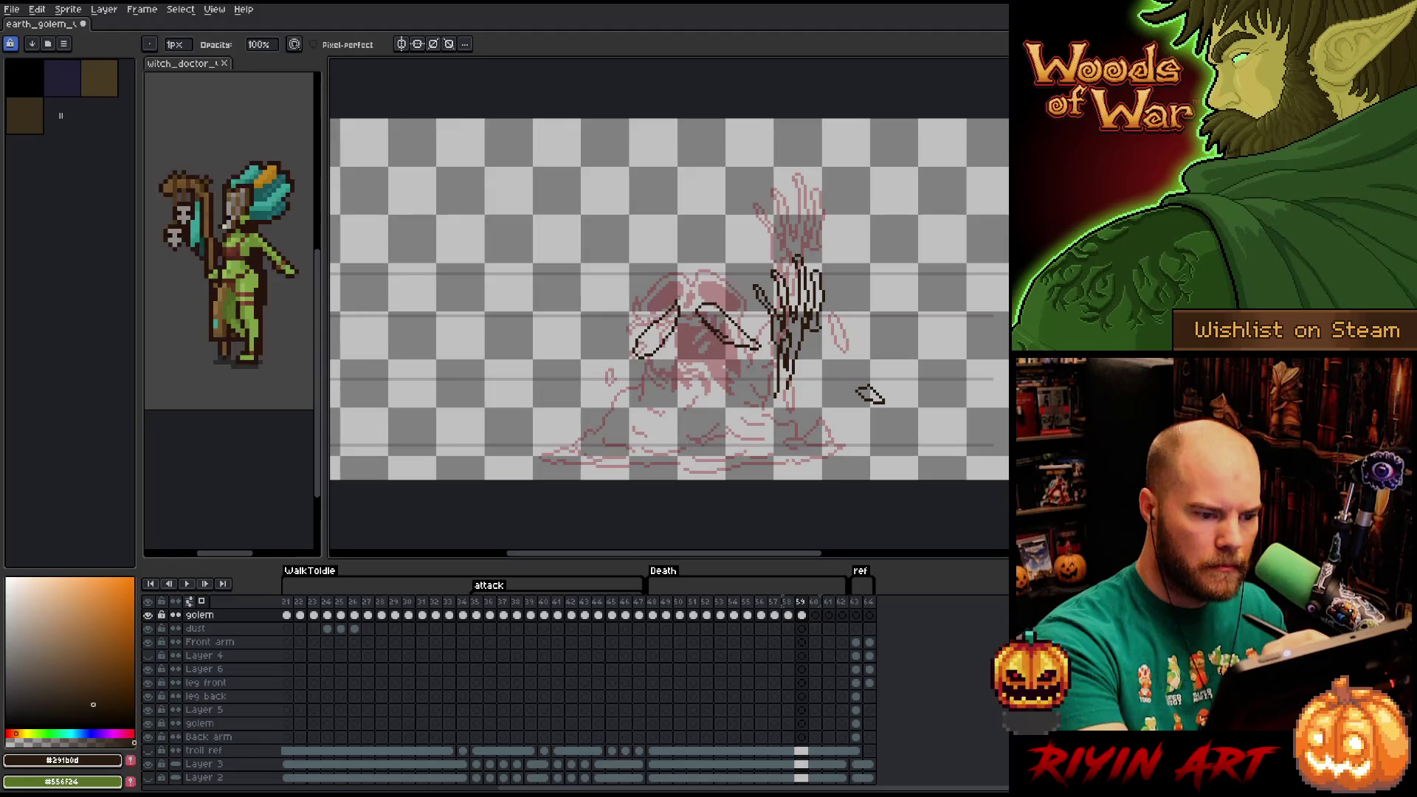
key(b)
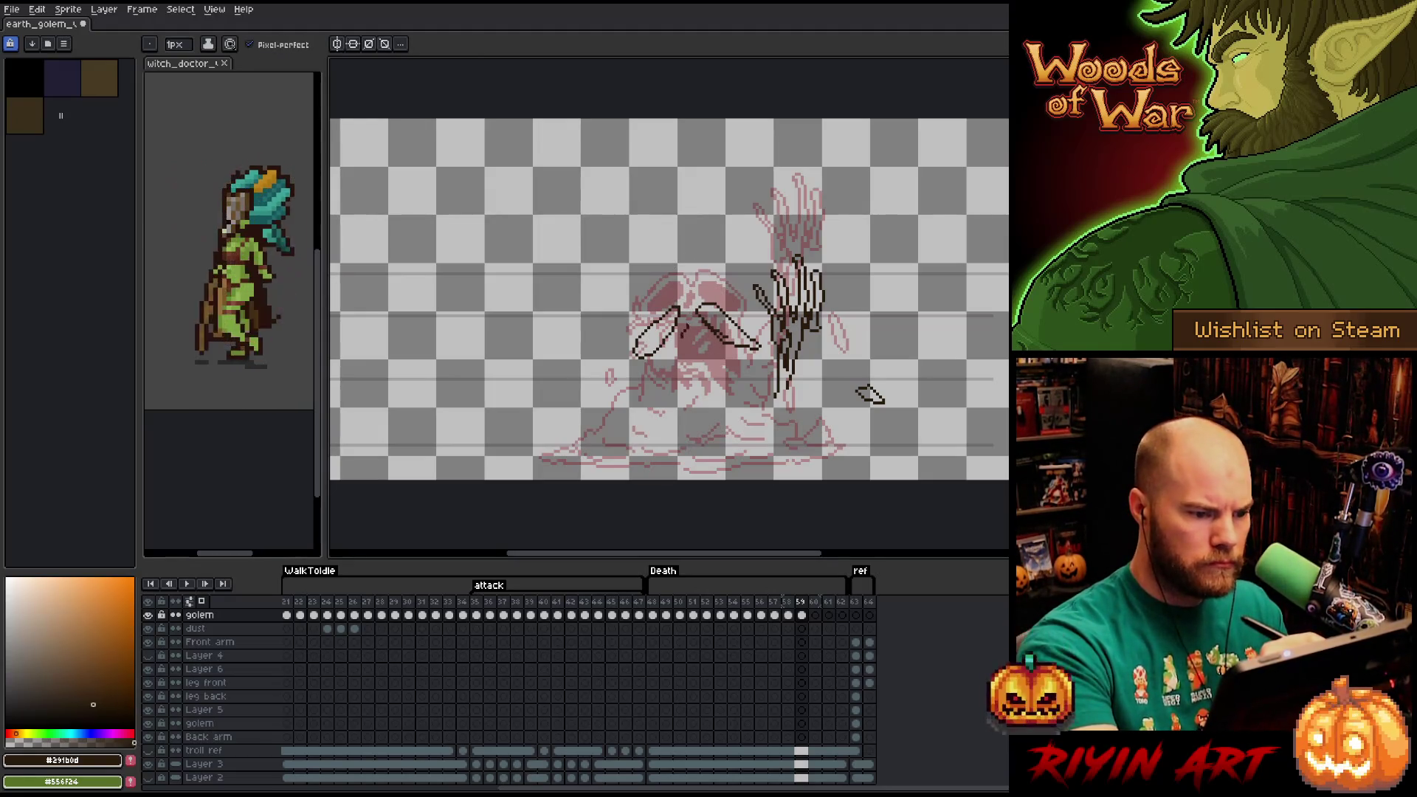
key(g)
click(729, 331)
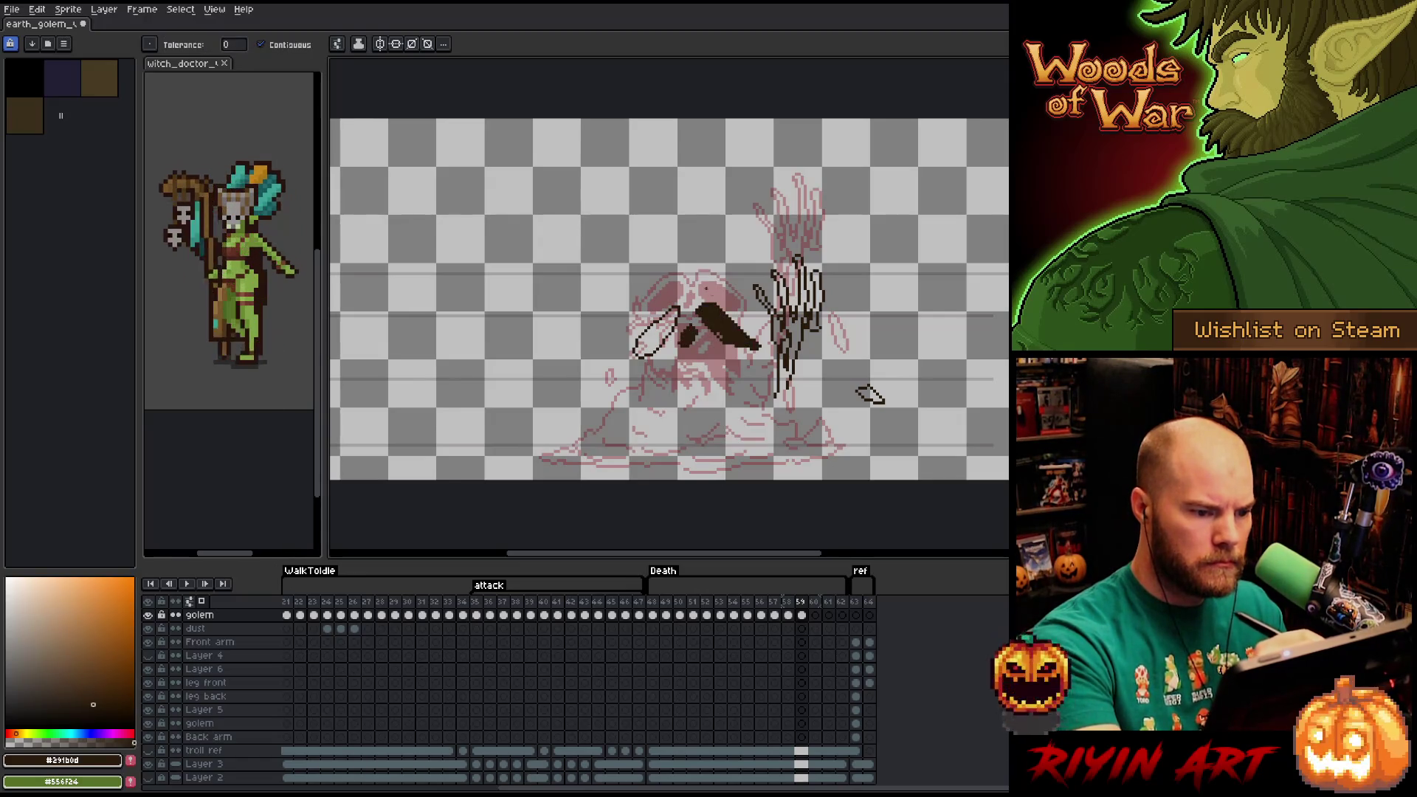
click(654, 338)
key(b)
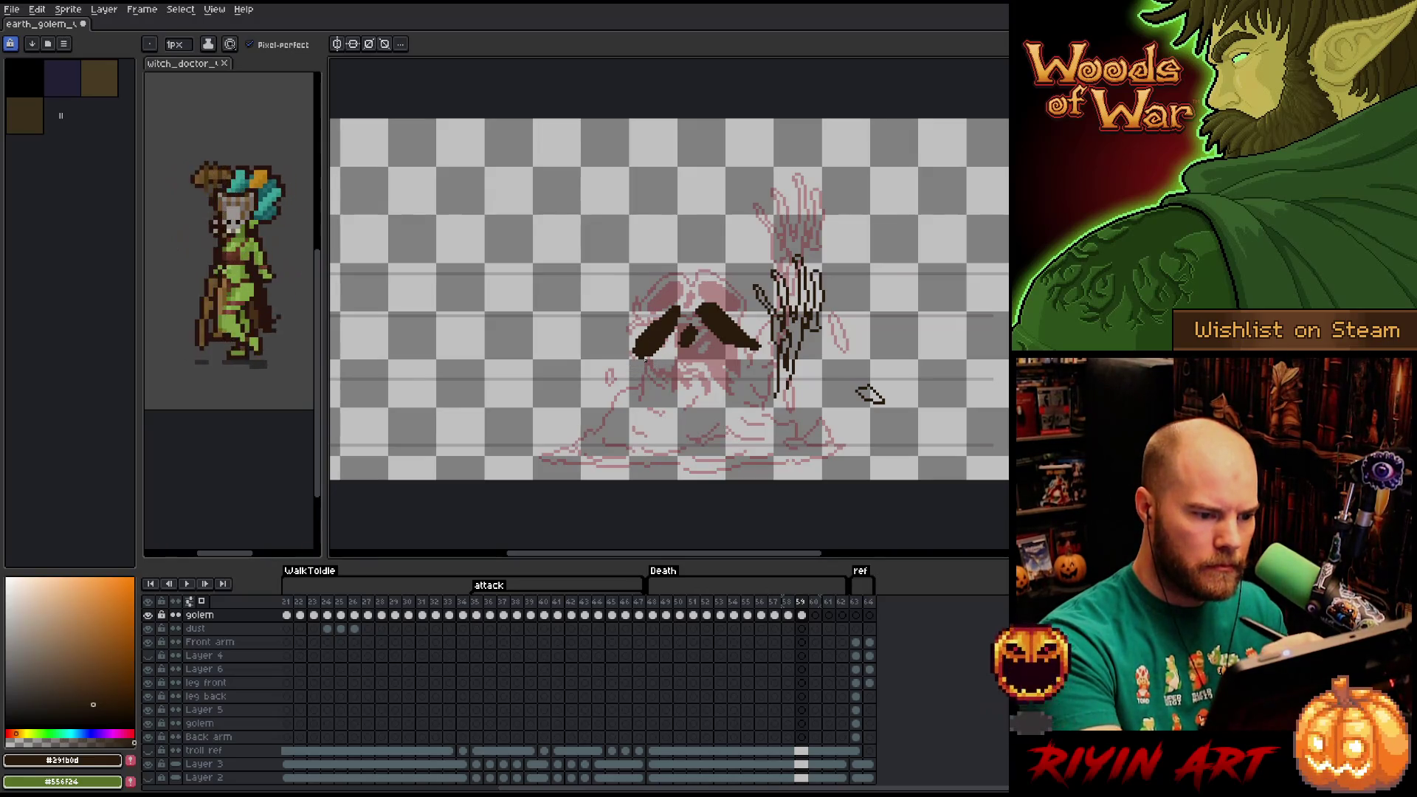
Draw jagged dark strokes below the left claw and across the golem's lower body.
mouse_move(607, 342)
mouse_down()
mouse_move(625, 371)
mouse_move(652, 373)
mouse_move(670, 353)
mouse_move(680, 369)
mouse_move(685, 345)
mouse_up()
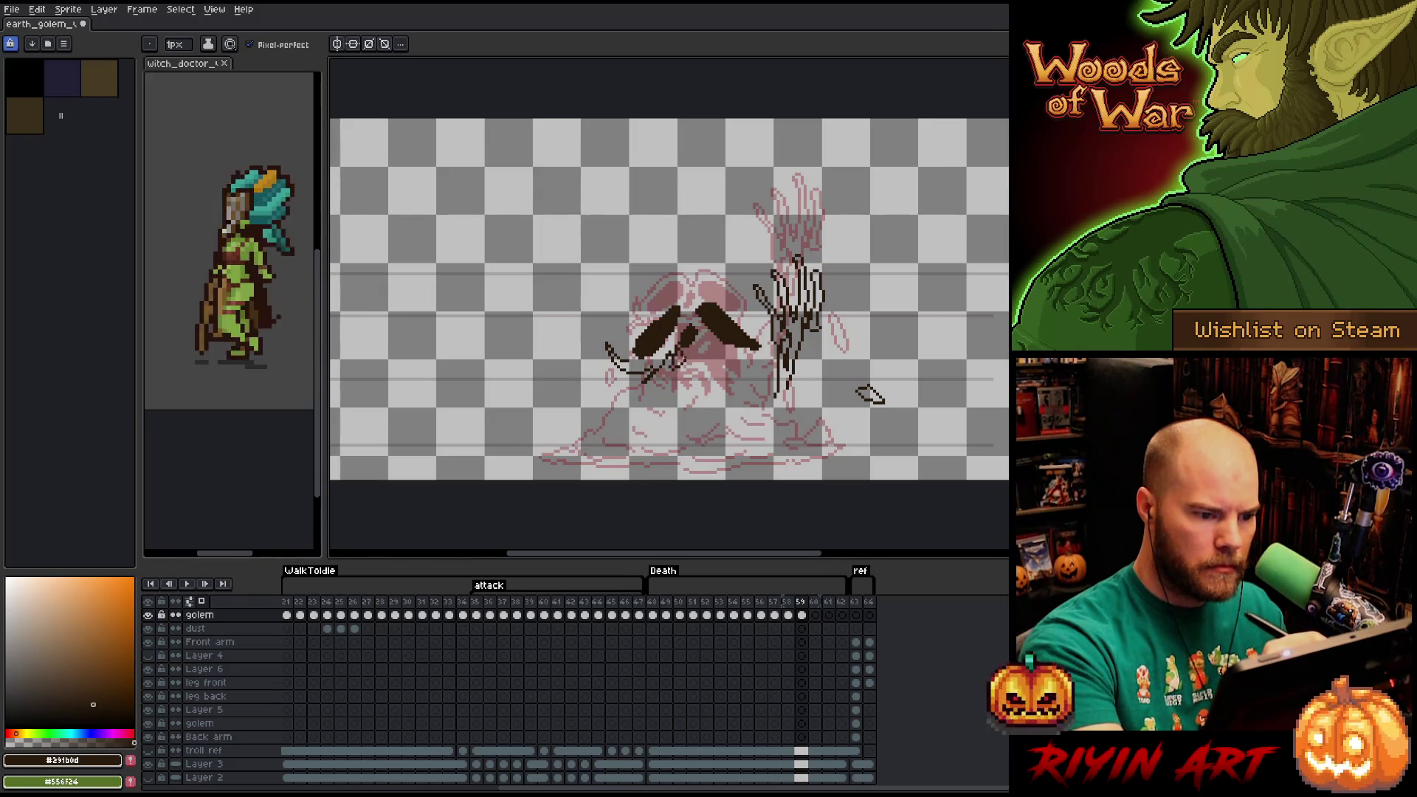
key(e)
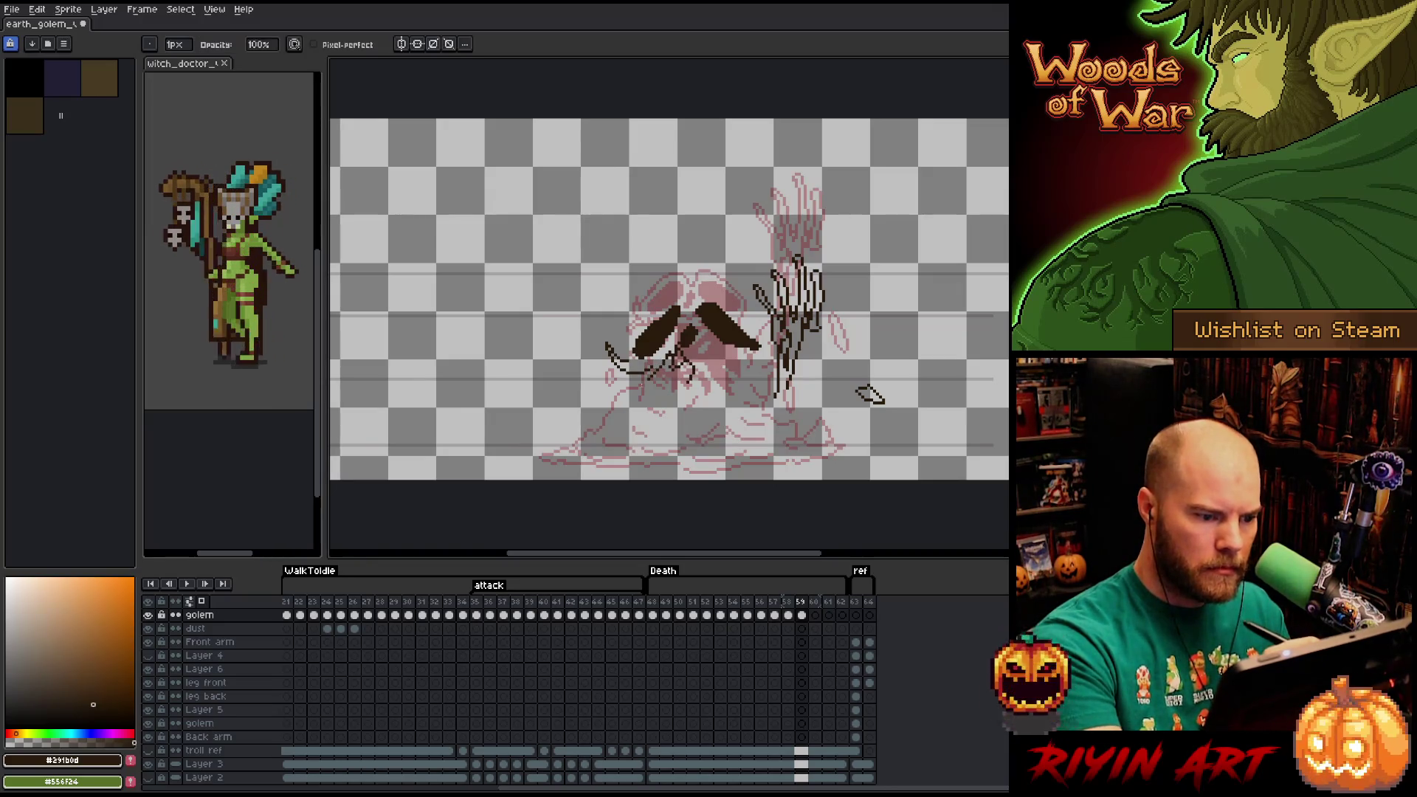
key(b)
mouse_move(664, 371)
mouse_down()
mouse_move(653, 384)
mouse_move(711, 350)
mouse_move(741, 420)
mouse_move(712, 411)
mouse_move(702, 437)
mouse_move(633, 434)
mouse_move(631, 412)
mouse_move(616, 435)
mouse_move(594, 434)
mouse_up()
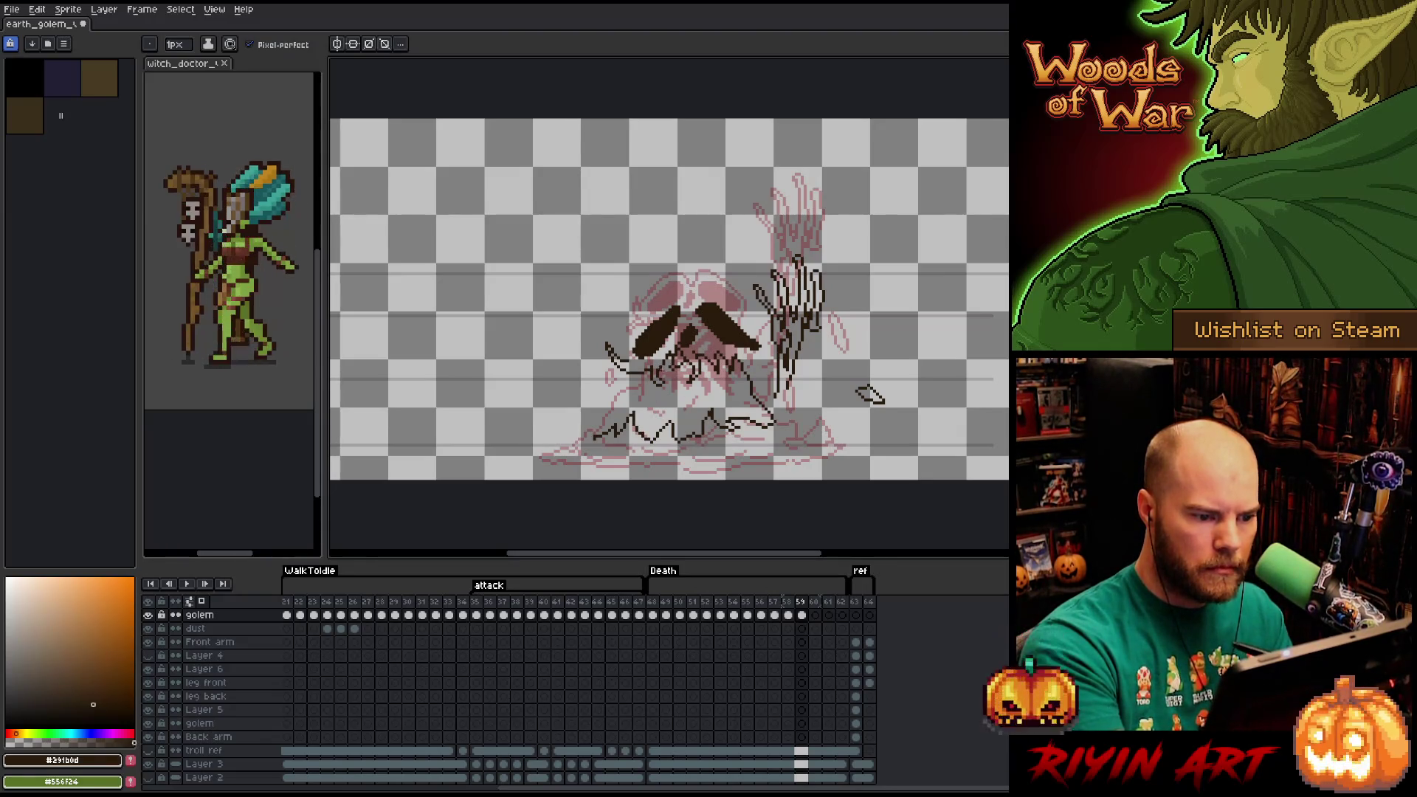
mouse_move(659, 369)
mouse_down()
mouse_move(672, 409)
mouse_move(620, 414)
mouse_move(527, 463)
mouse_move(808, 464)
mouse_move(658, 445)
mouse_move(578, 481)
mouse_move(856, 452)
mouse_up()
Drop the base selection and draw a long base line along the golem's bottom, thickened toward the left.
key(m)
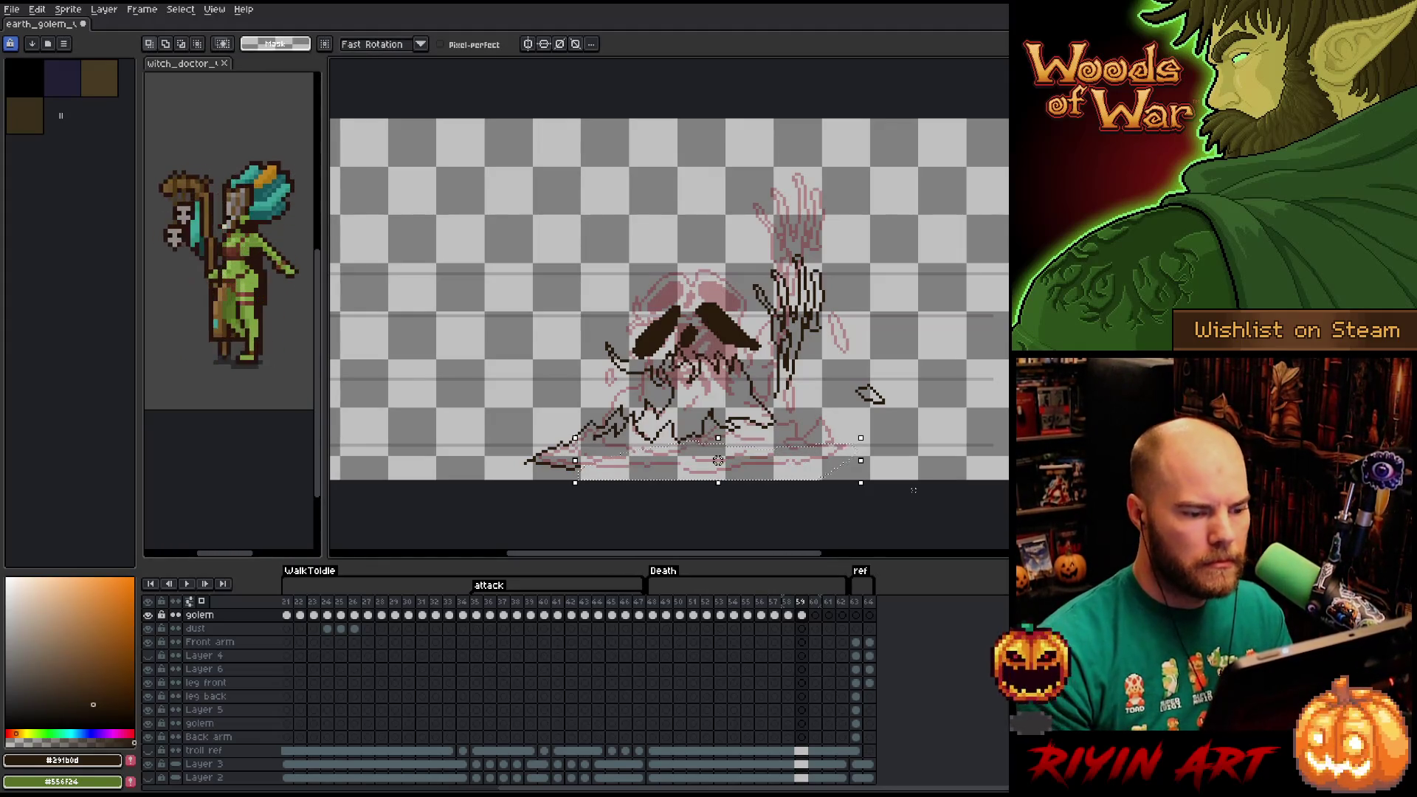
key(ctrl+d)
key(b)
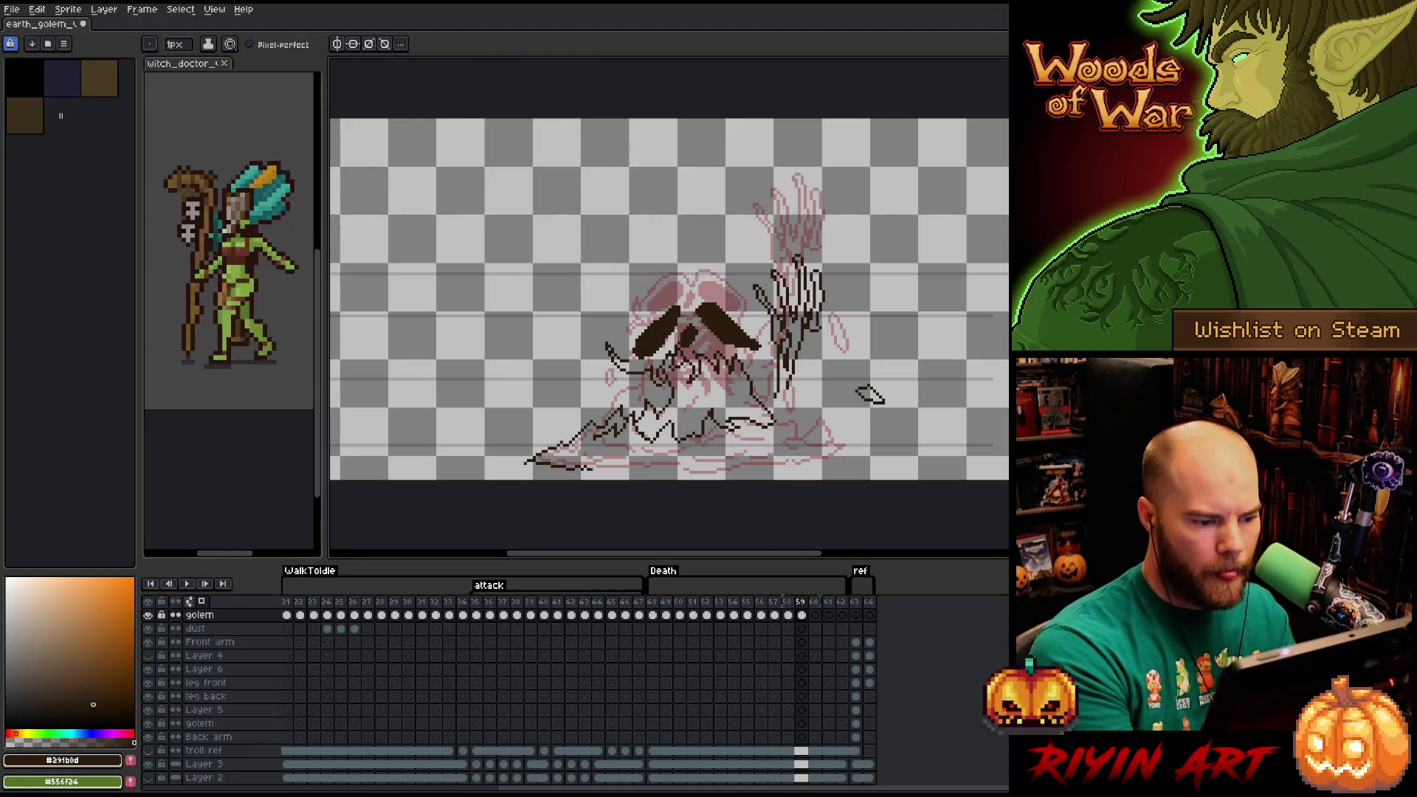
mouse_move(591, 468)
mouse_down()
mouse_move(846, 457)
mouse_move(803, 438)
mouse_up()
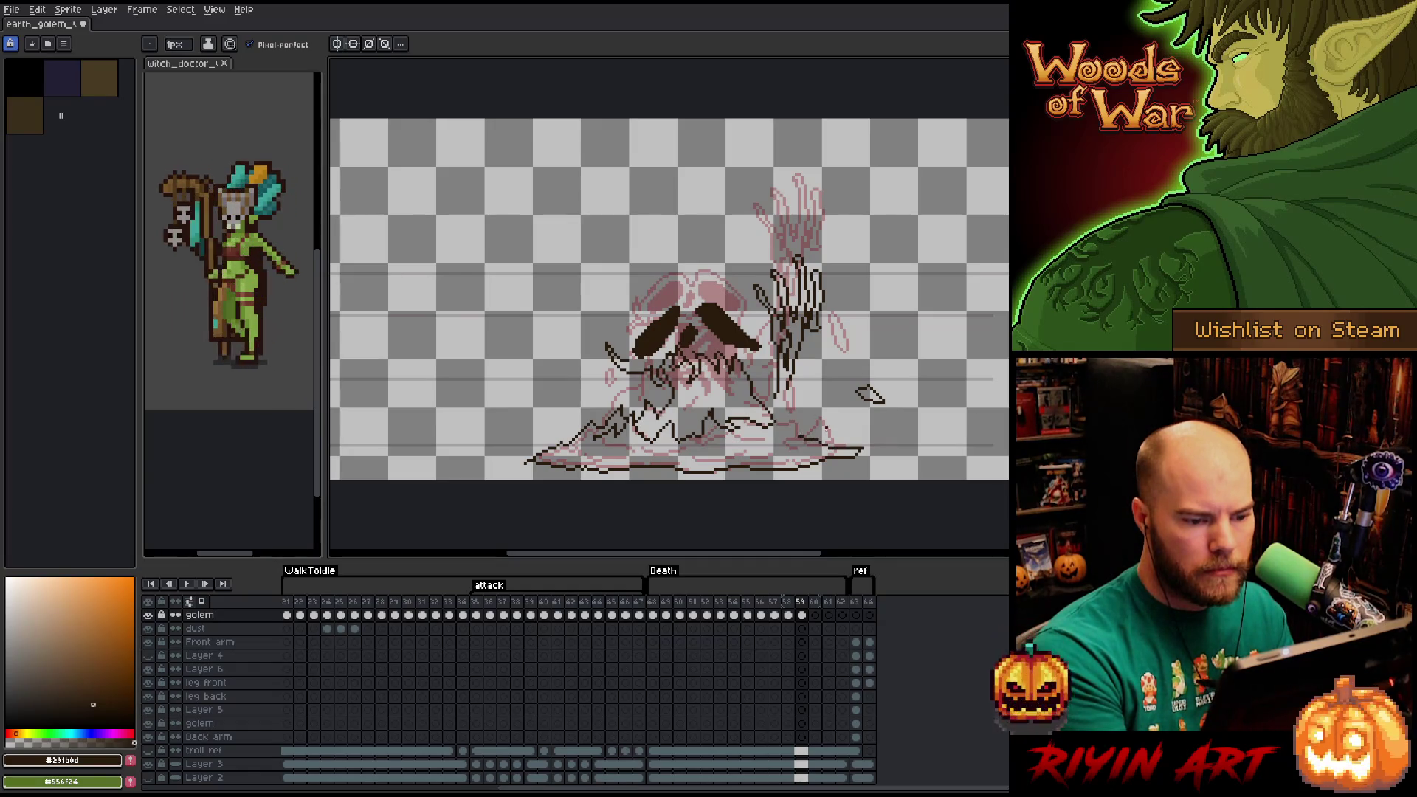
key(e)
key(b)
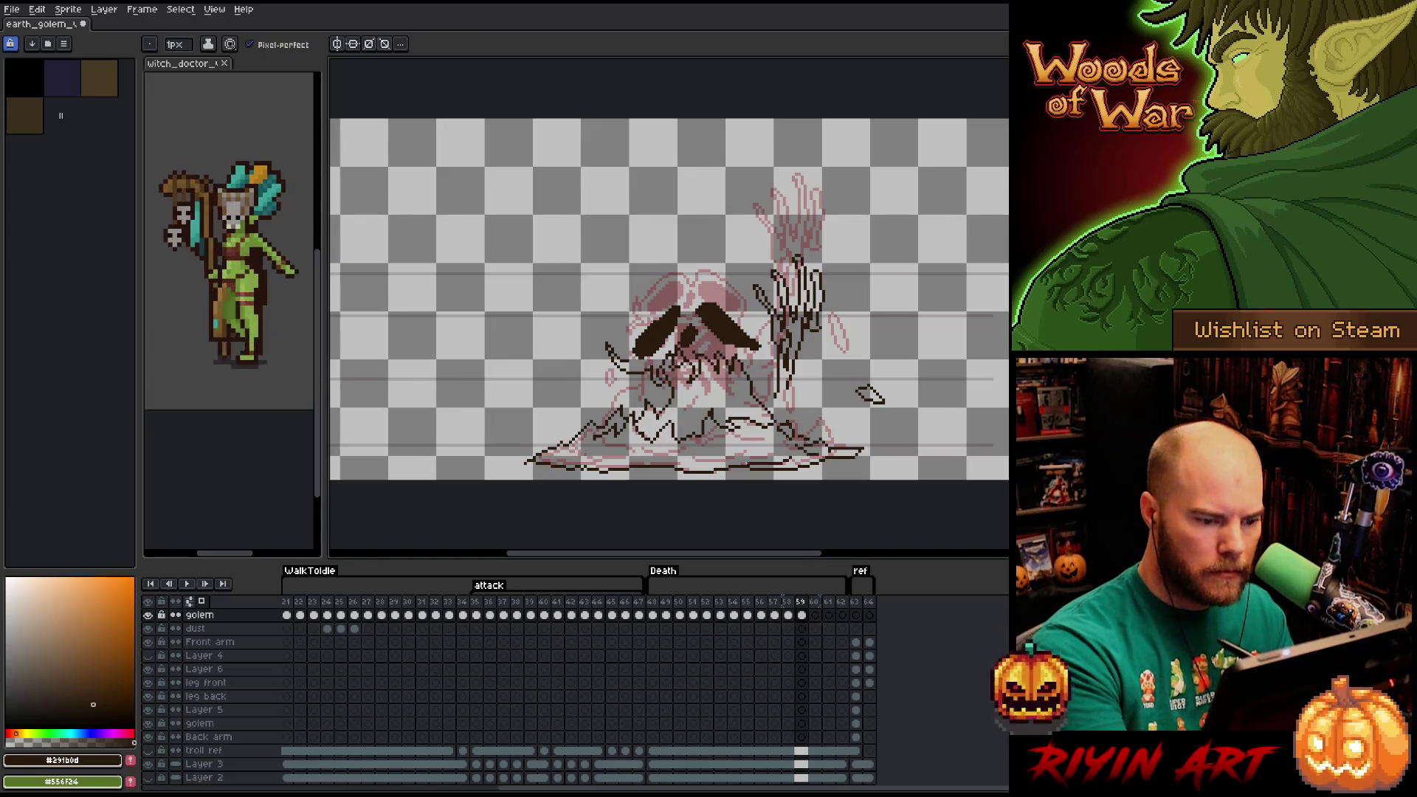
drag(741, 461, 695, 464)
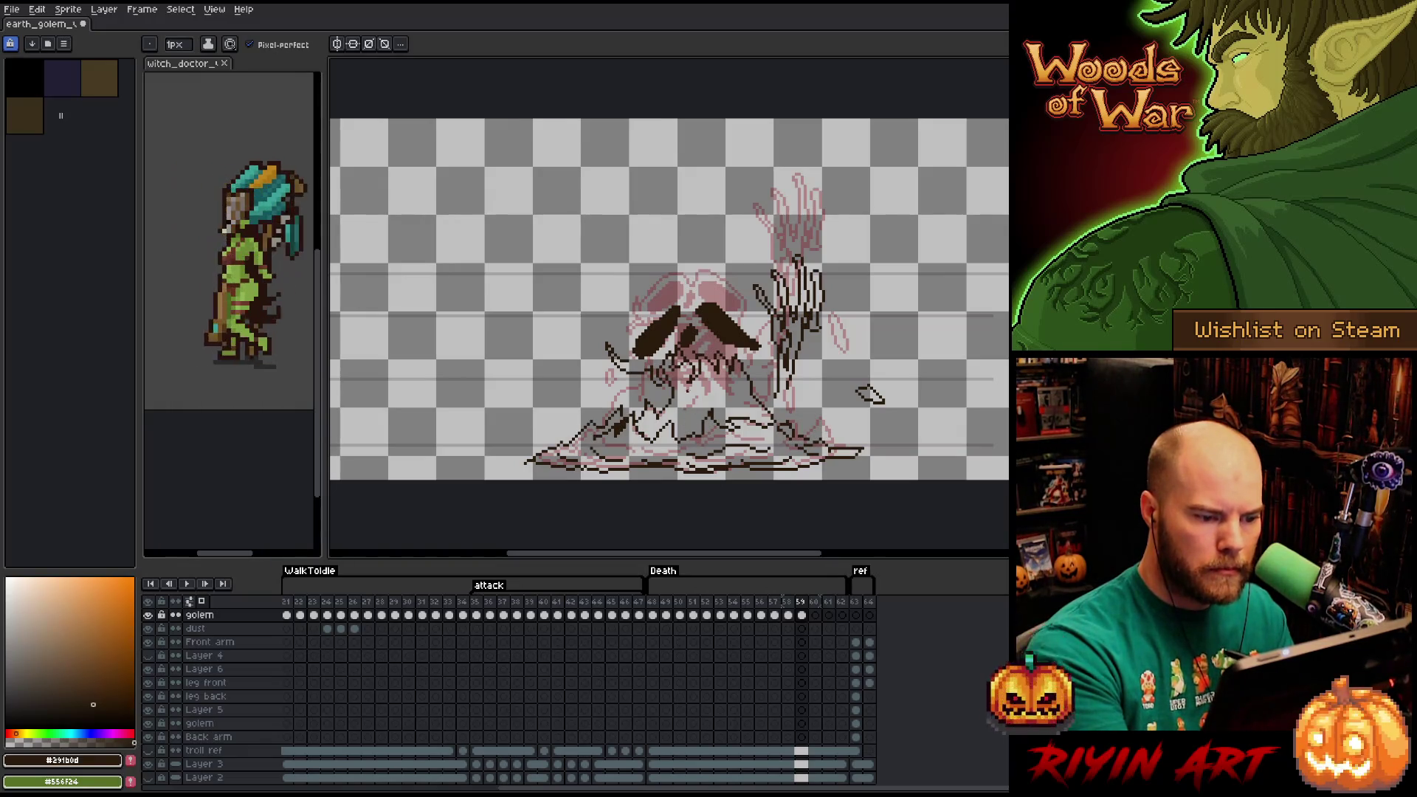
Bucket-fill the golem's body dark brown and pencil outlines along the head's left and top-right edges.
key(g)
click(694, 398)
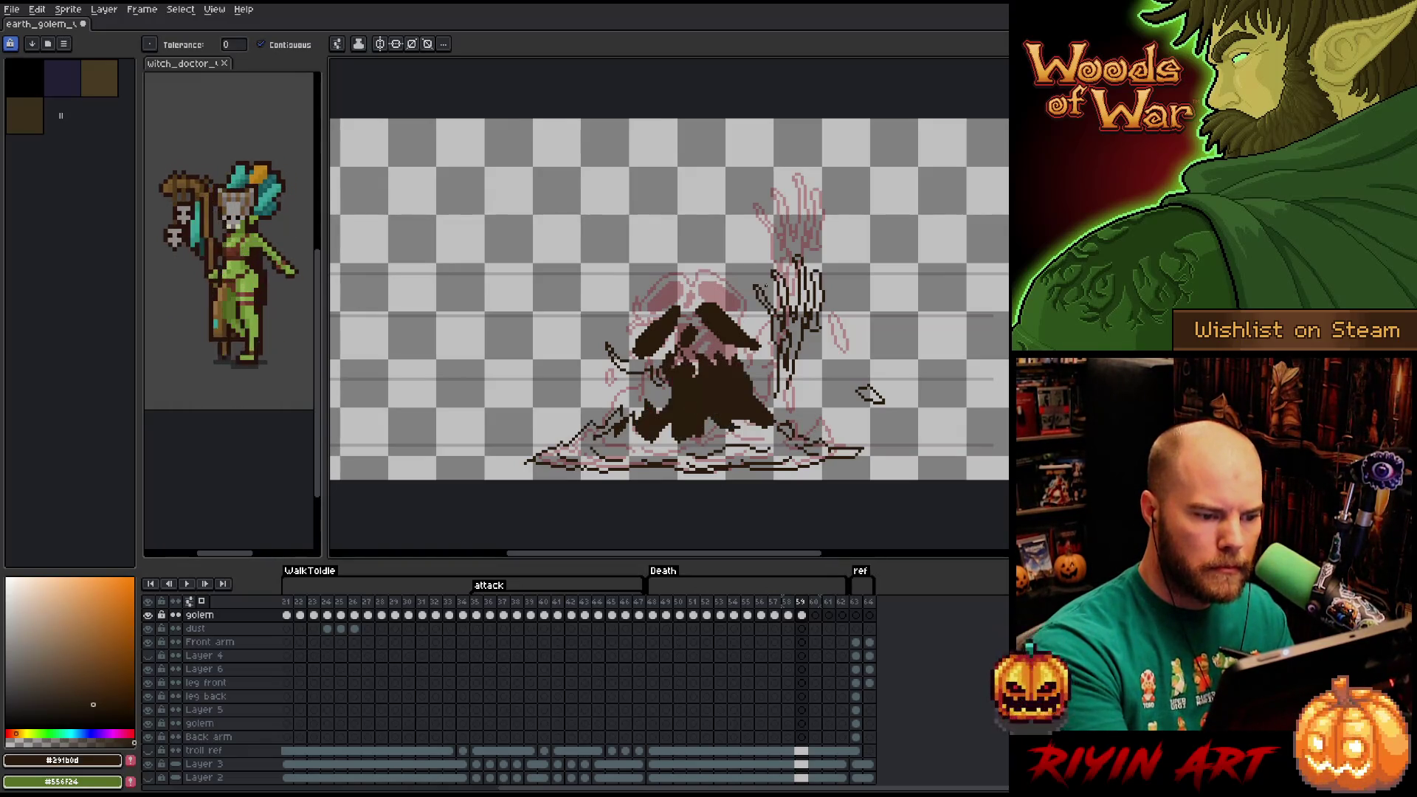
key(b)
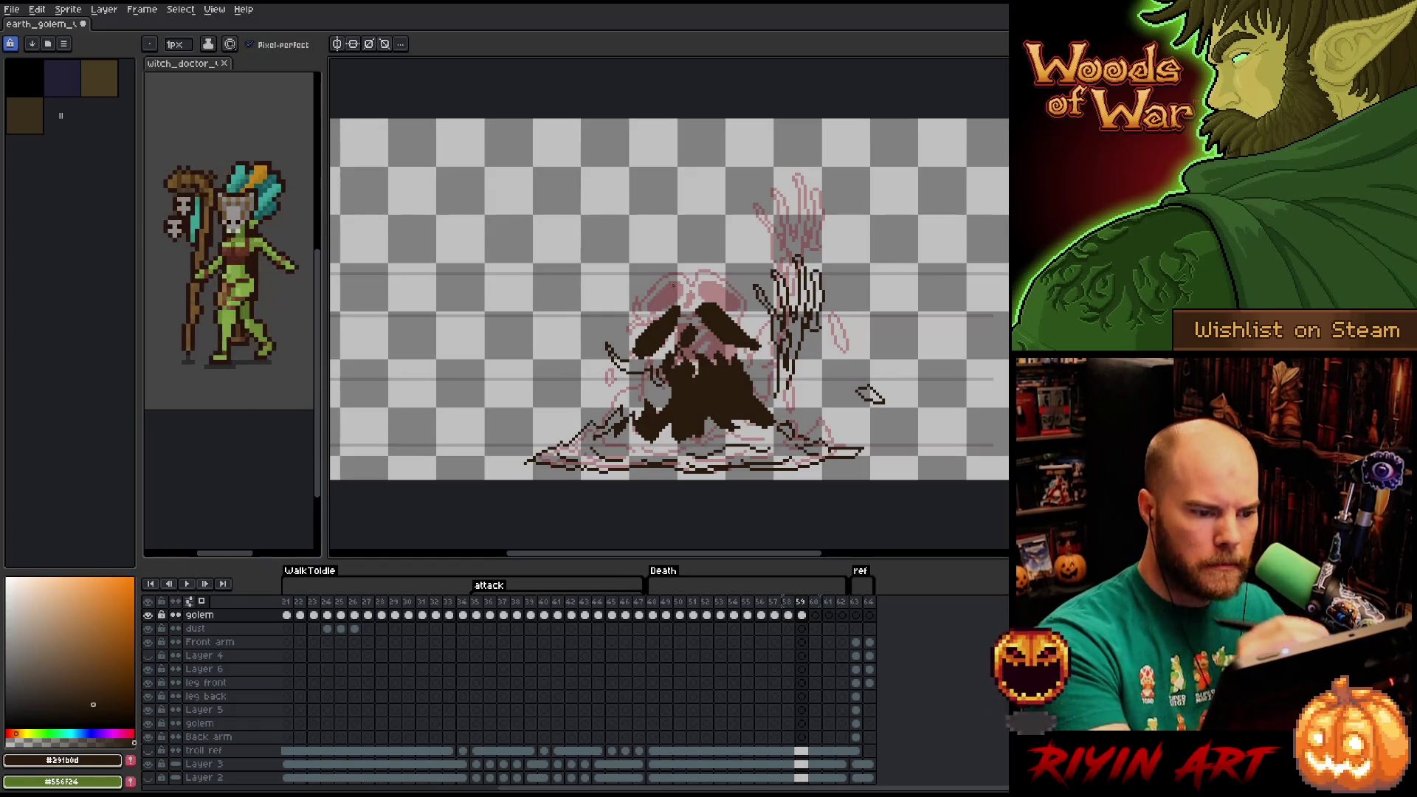
mouse_move(688, 316)
mouse_down()
mouse_move(677, 297)
mouse_move(665, 304)
mouse_move(617, 350)
mouse_move(628, 361)
mouse_up()
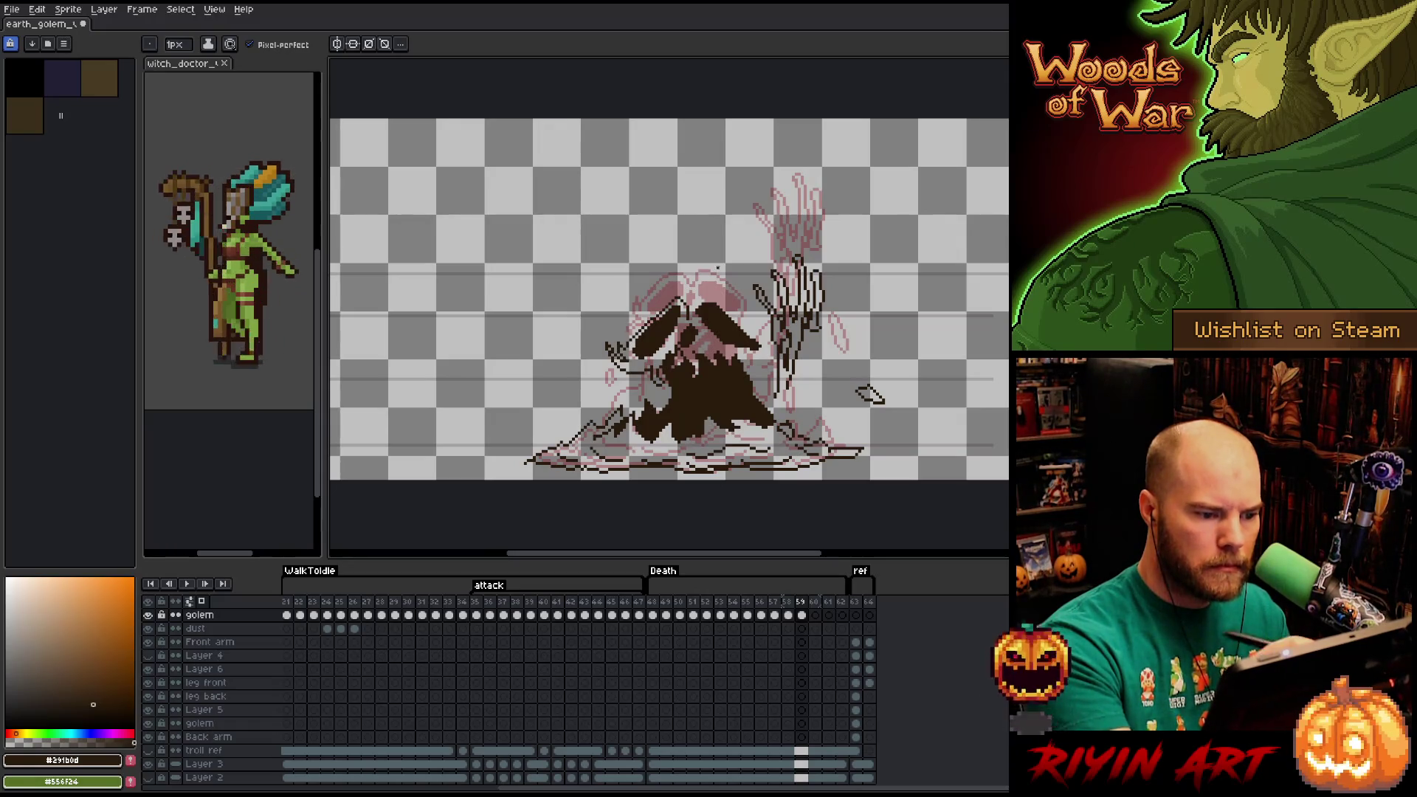
mouse_move(691, 312)
mouse_down()
mouse_move(711, 297)
mouse_move(732, 306)
mouse_move(784, 421)
mouse_up()
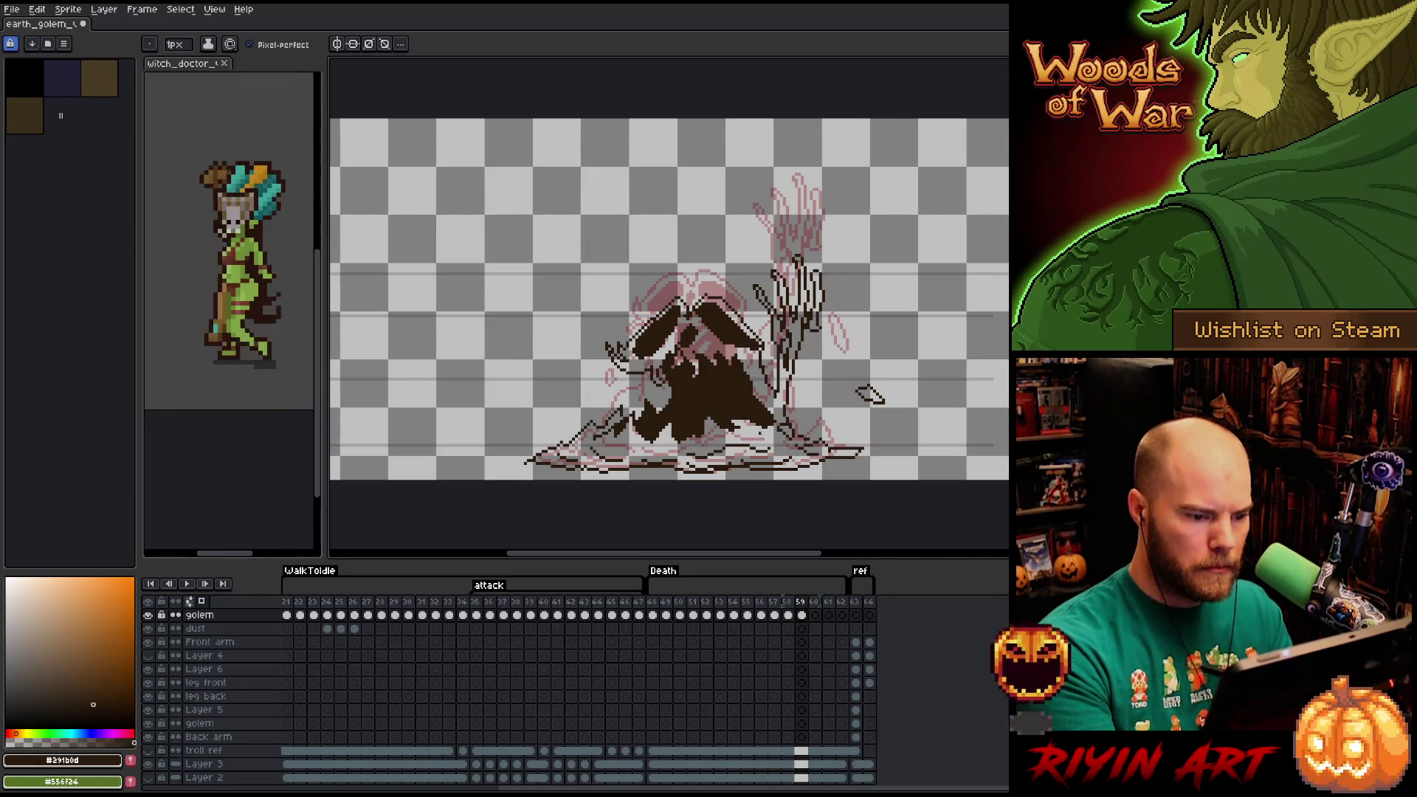
drag(751, 434, 774, 440)
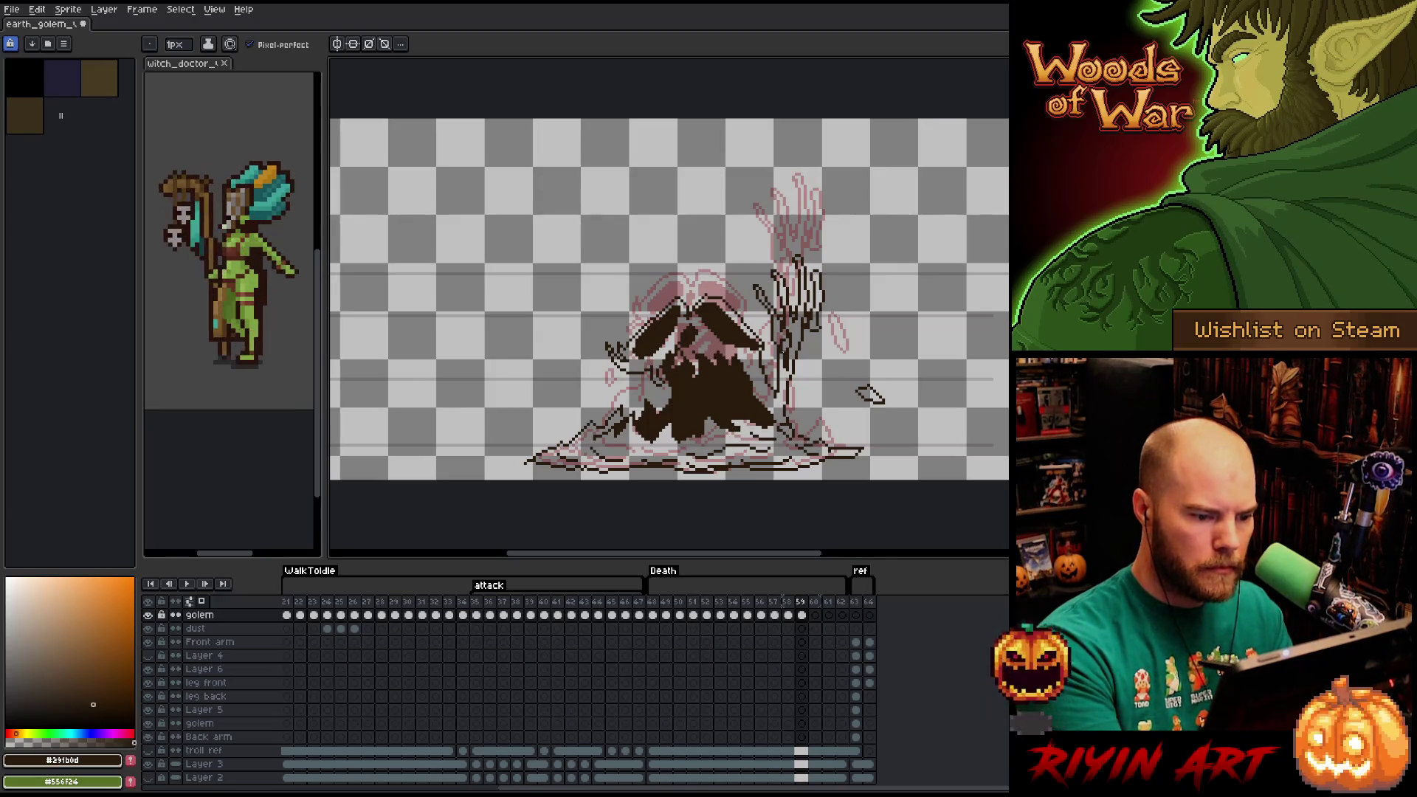
Touch up the head edges, alternating eraser and pencil, and select the golem layer's frame 59 cel.
key(e)
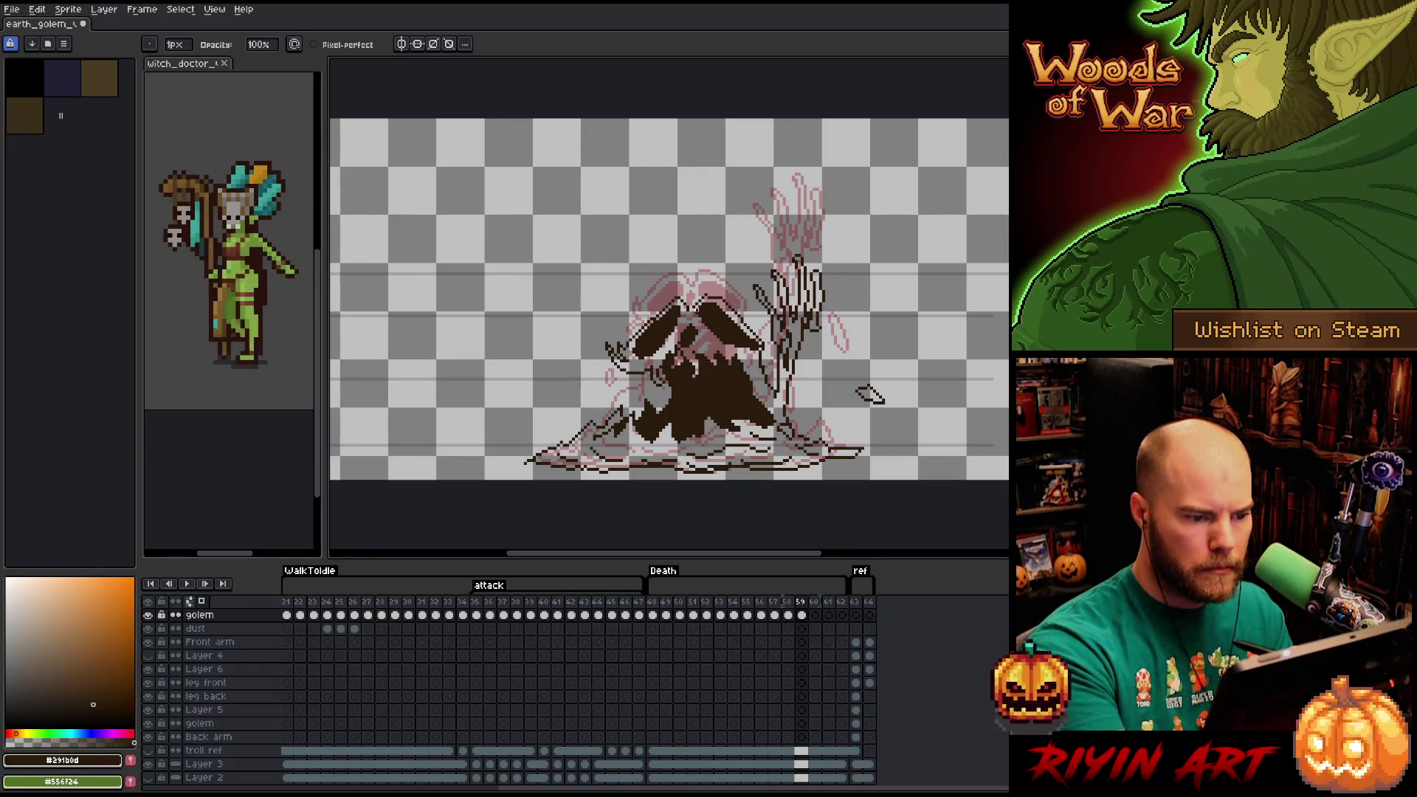
key(b)
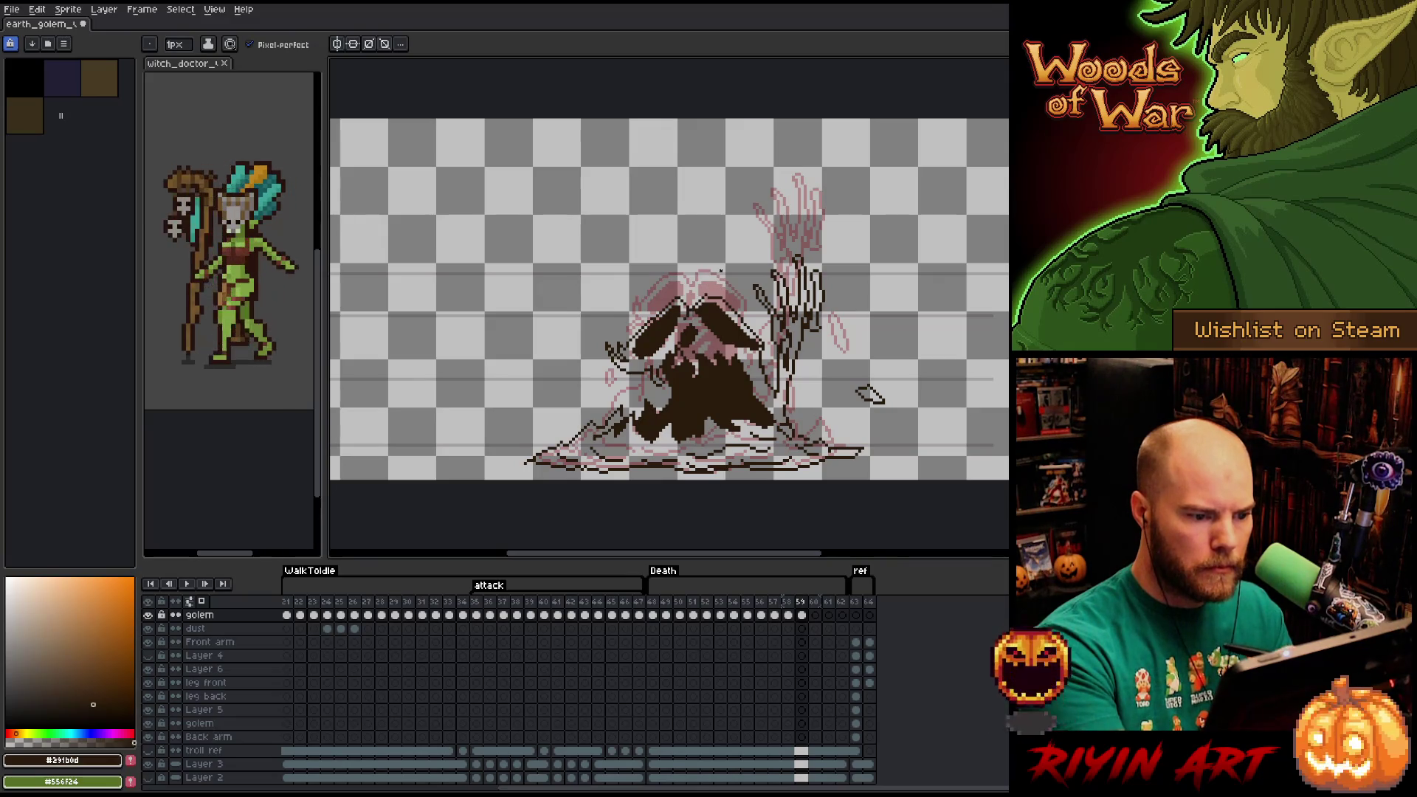
key(e)
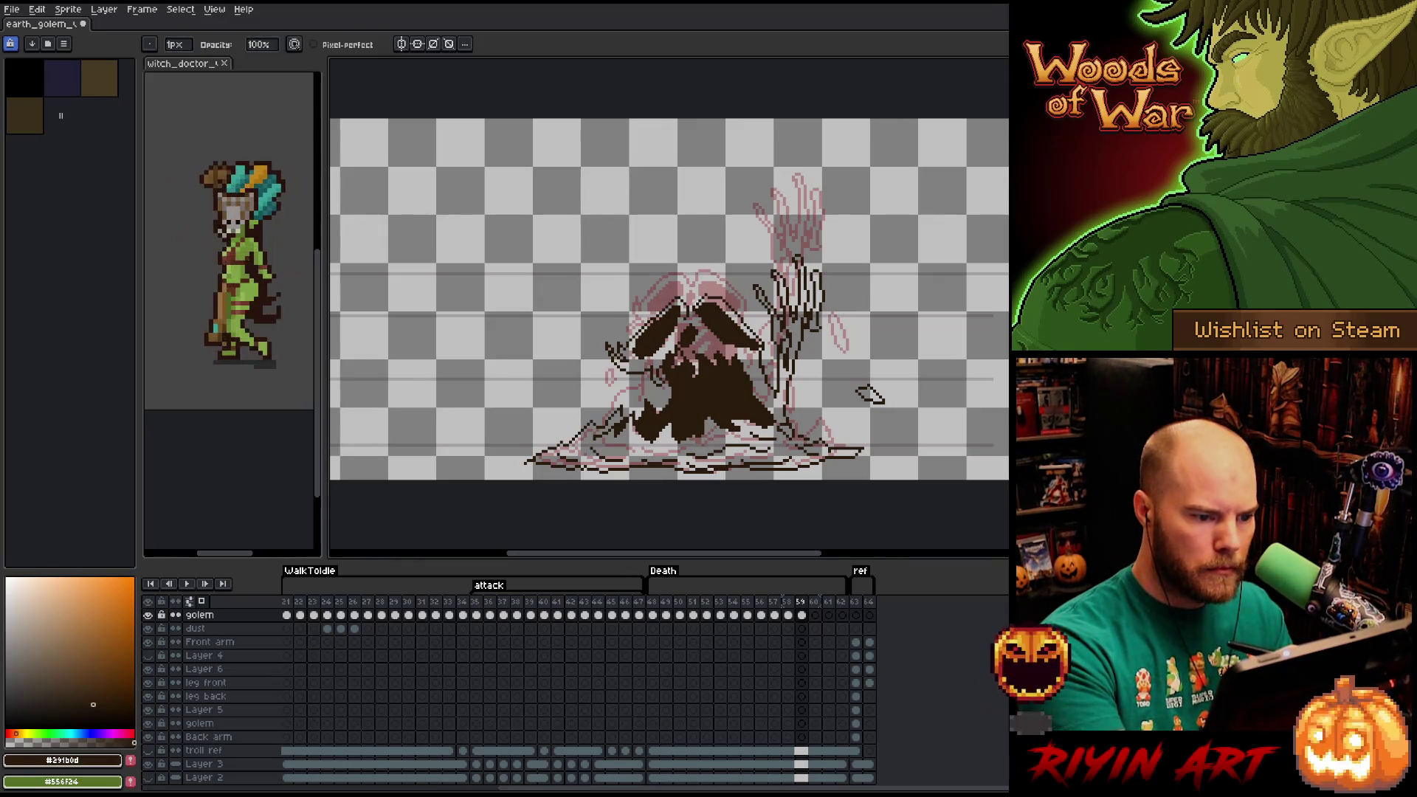
key(b)
key(e)
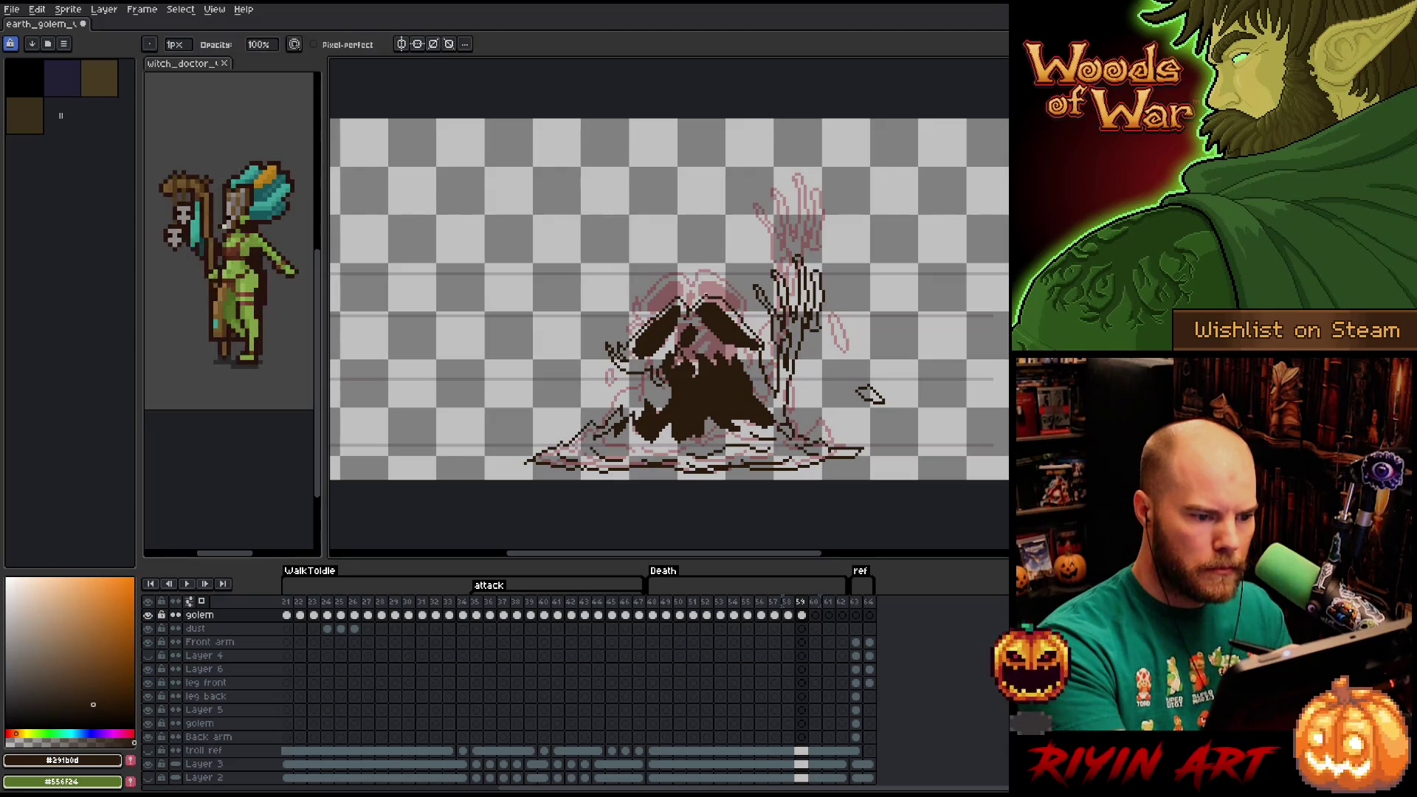
key(b)
key(e)
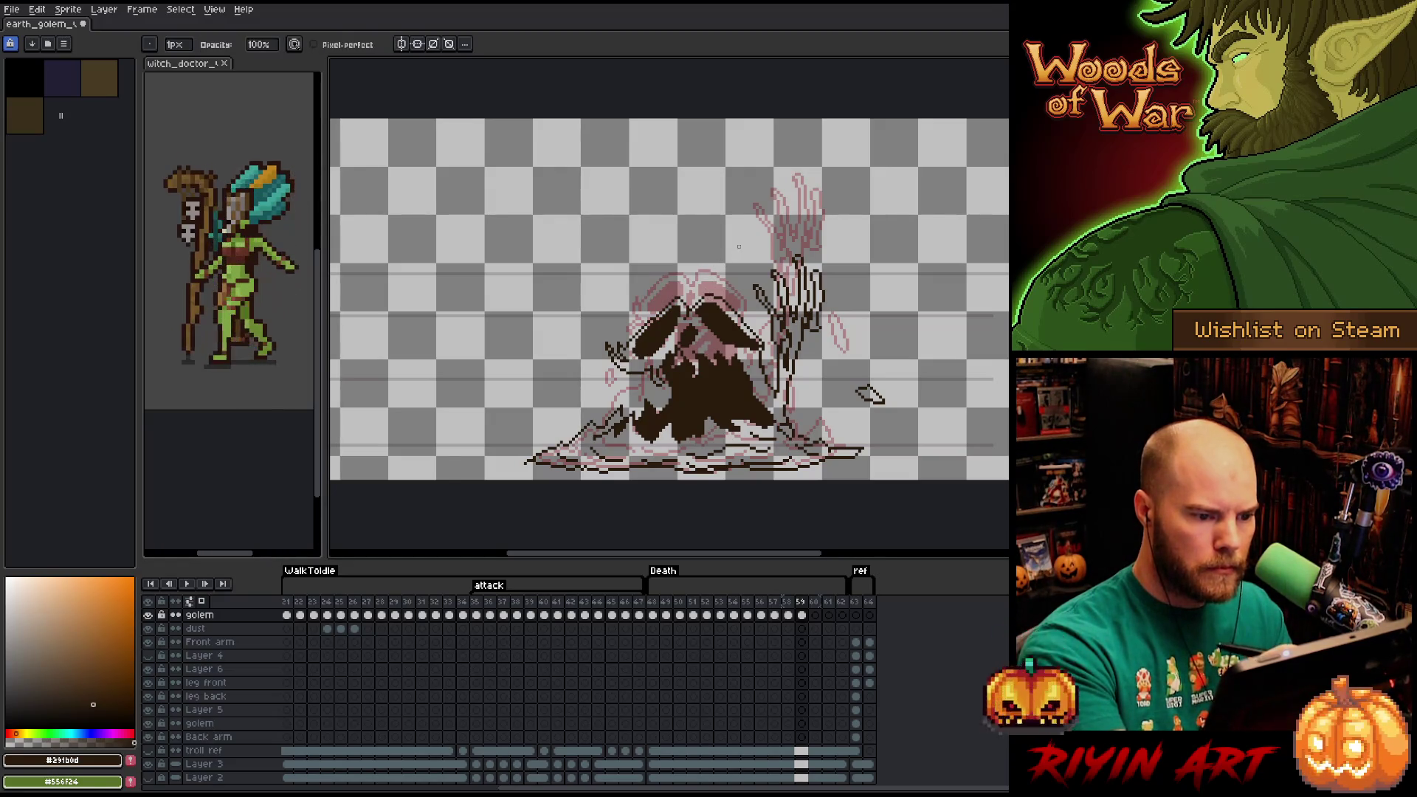
key(b)
key(e)
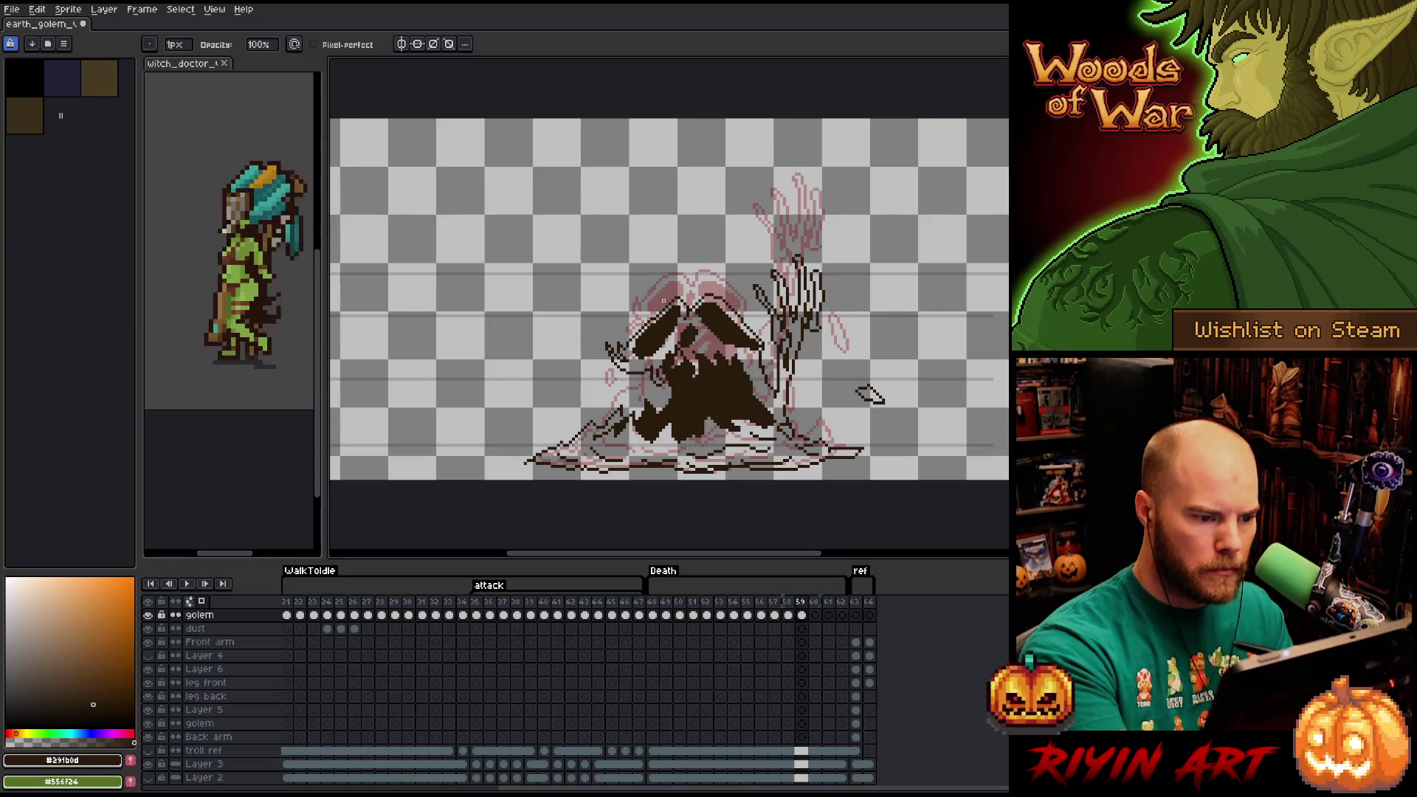
key(b)
key(e)
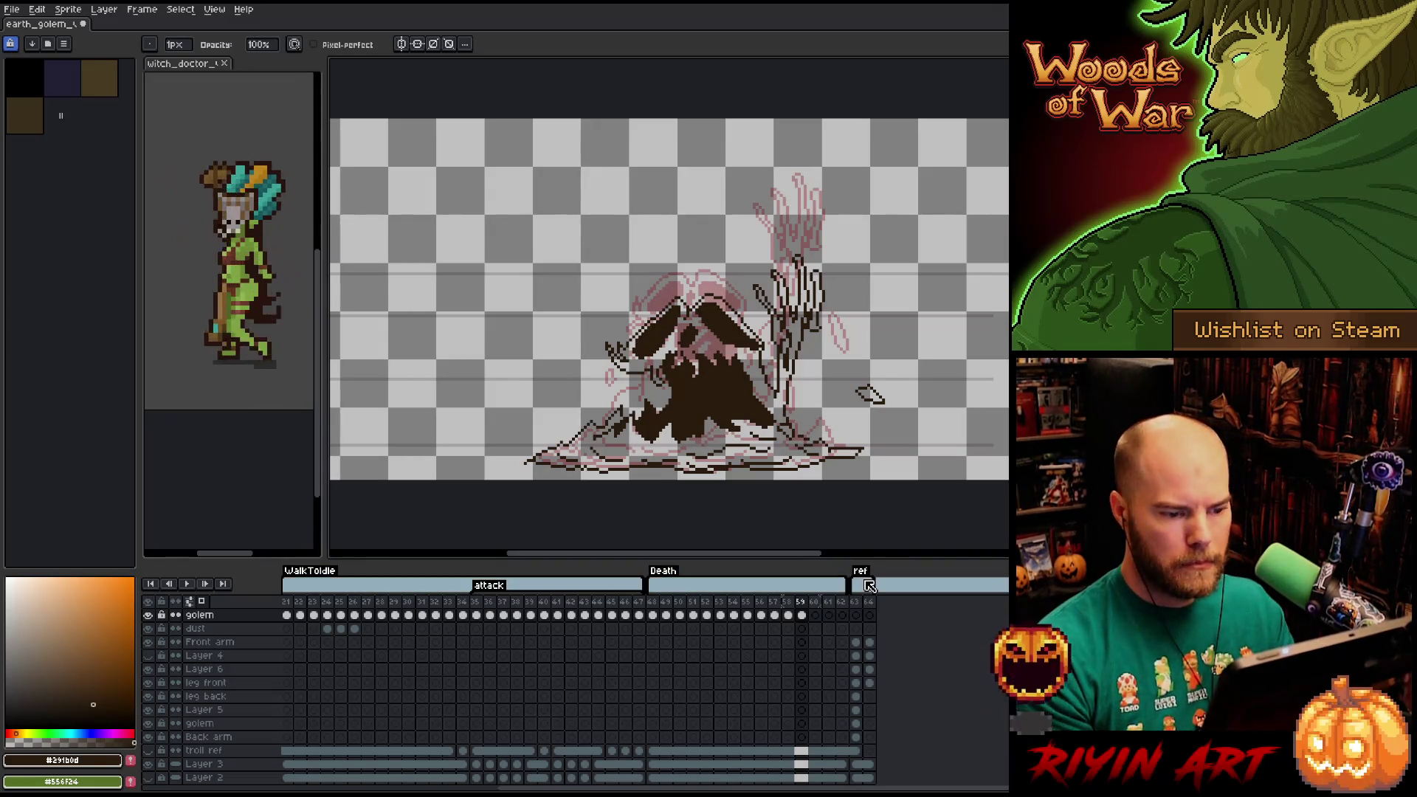
click(801, 616)
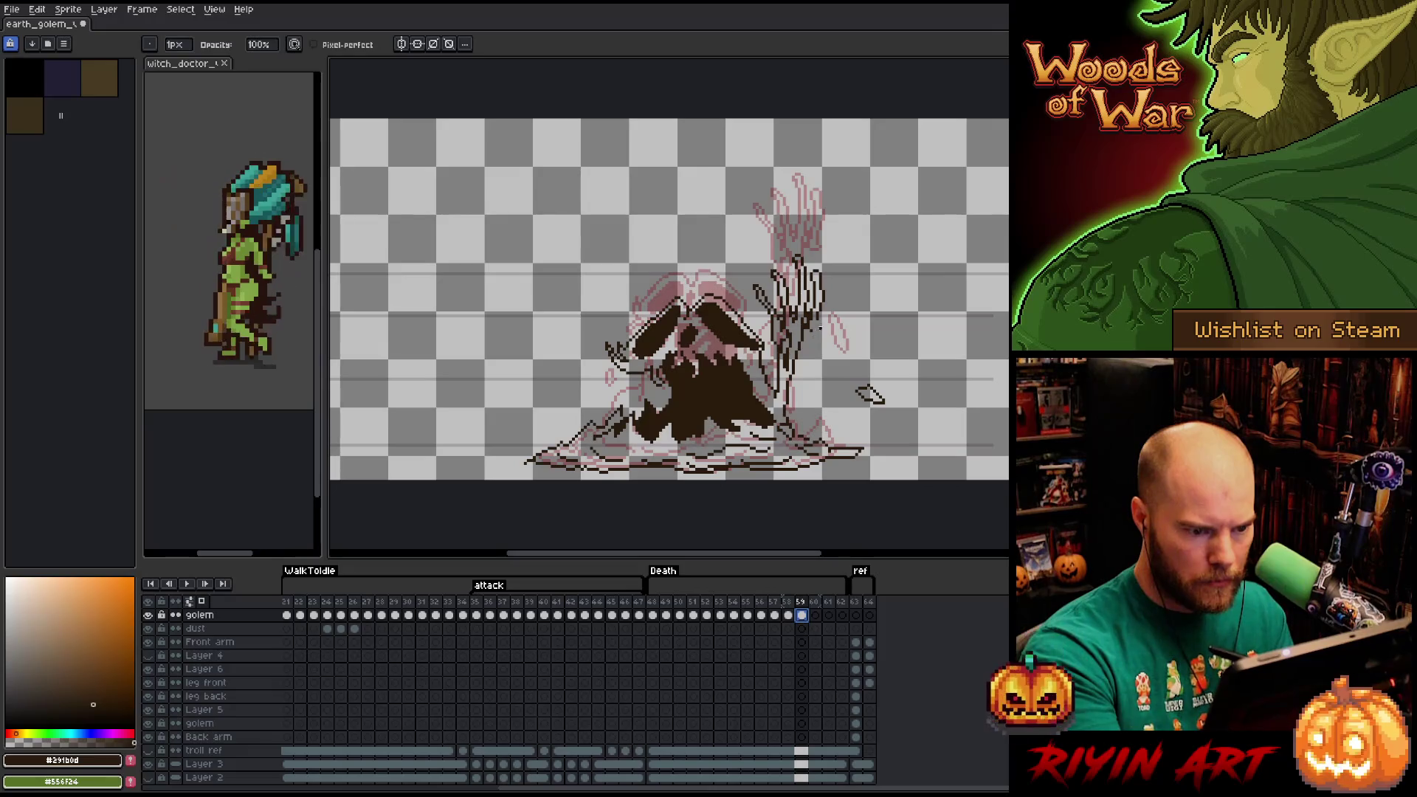
Erase a few stray dark pixels on the golem, then compare against frame 58.
key(e)
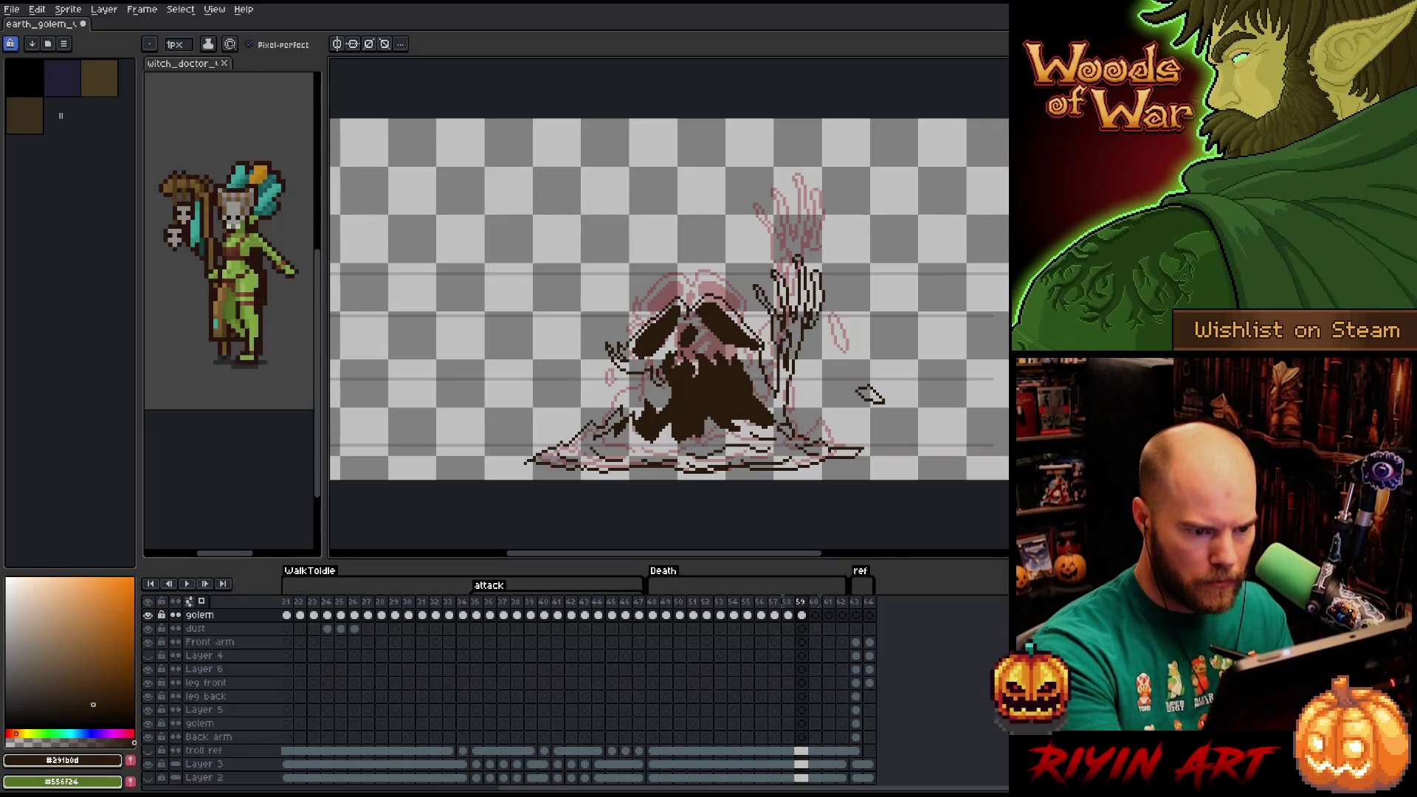
key(b)
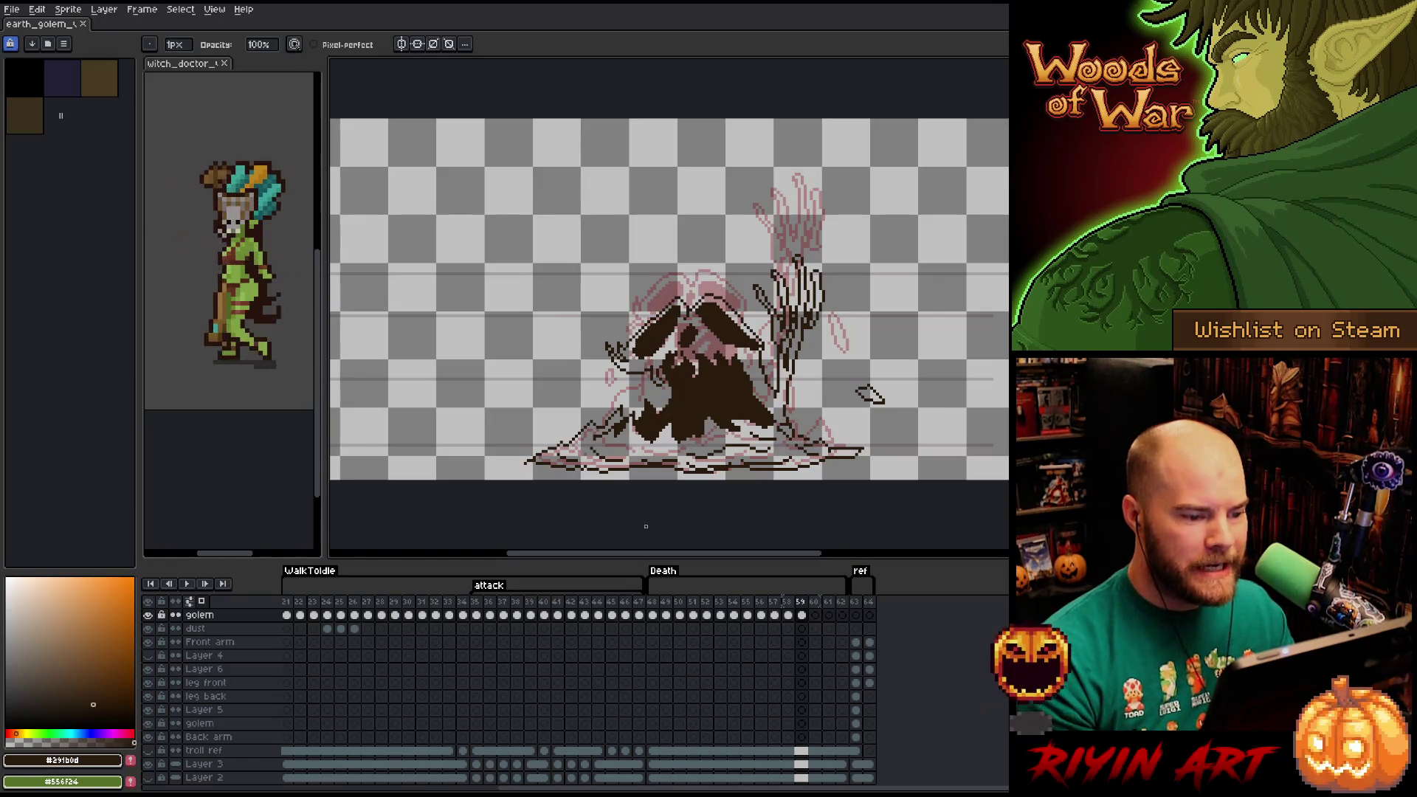
key(b)
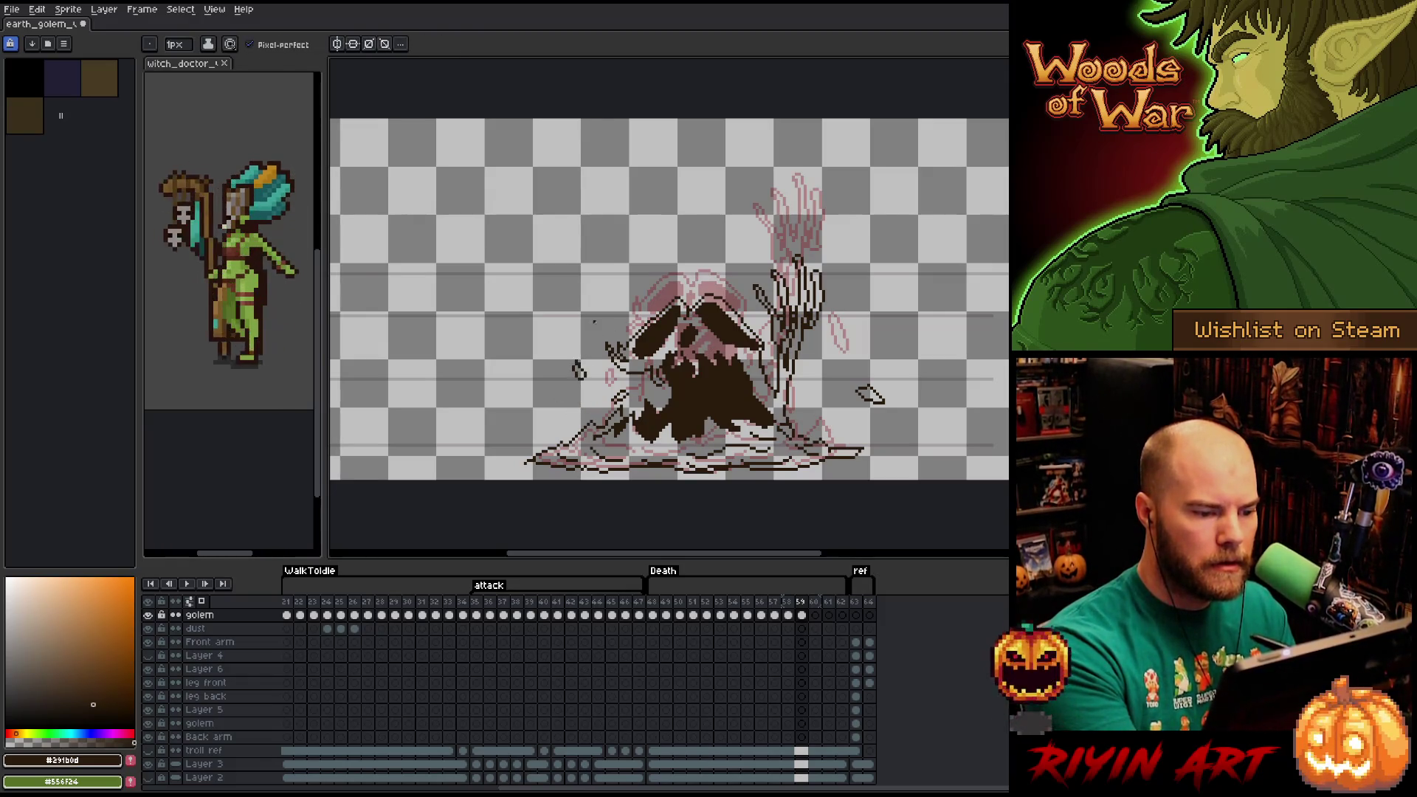
key(e)
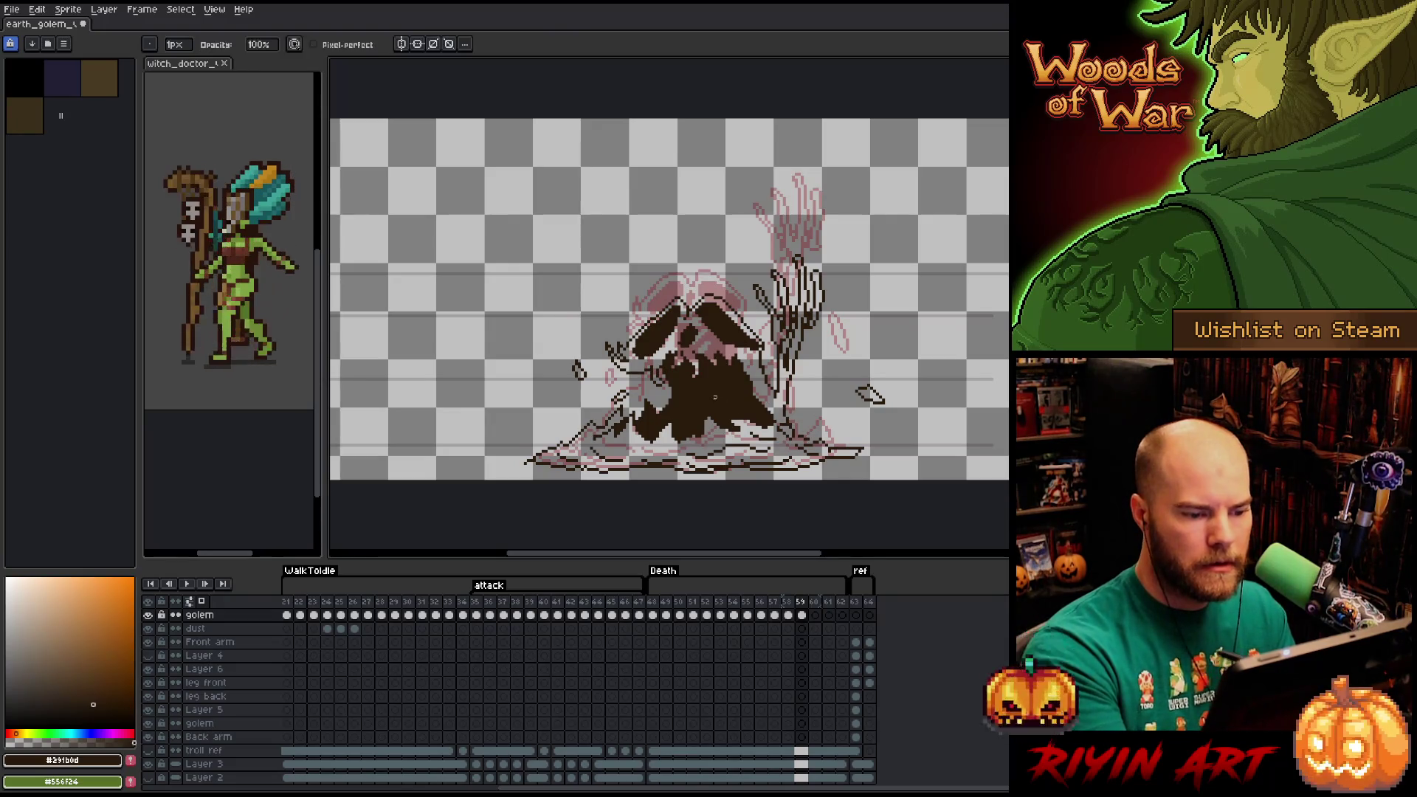
drag(710, 398, 719, 406)
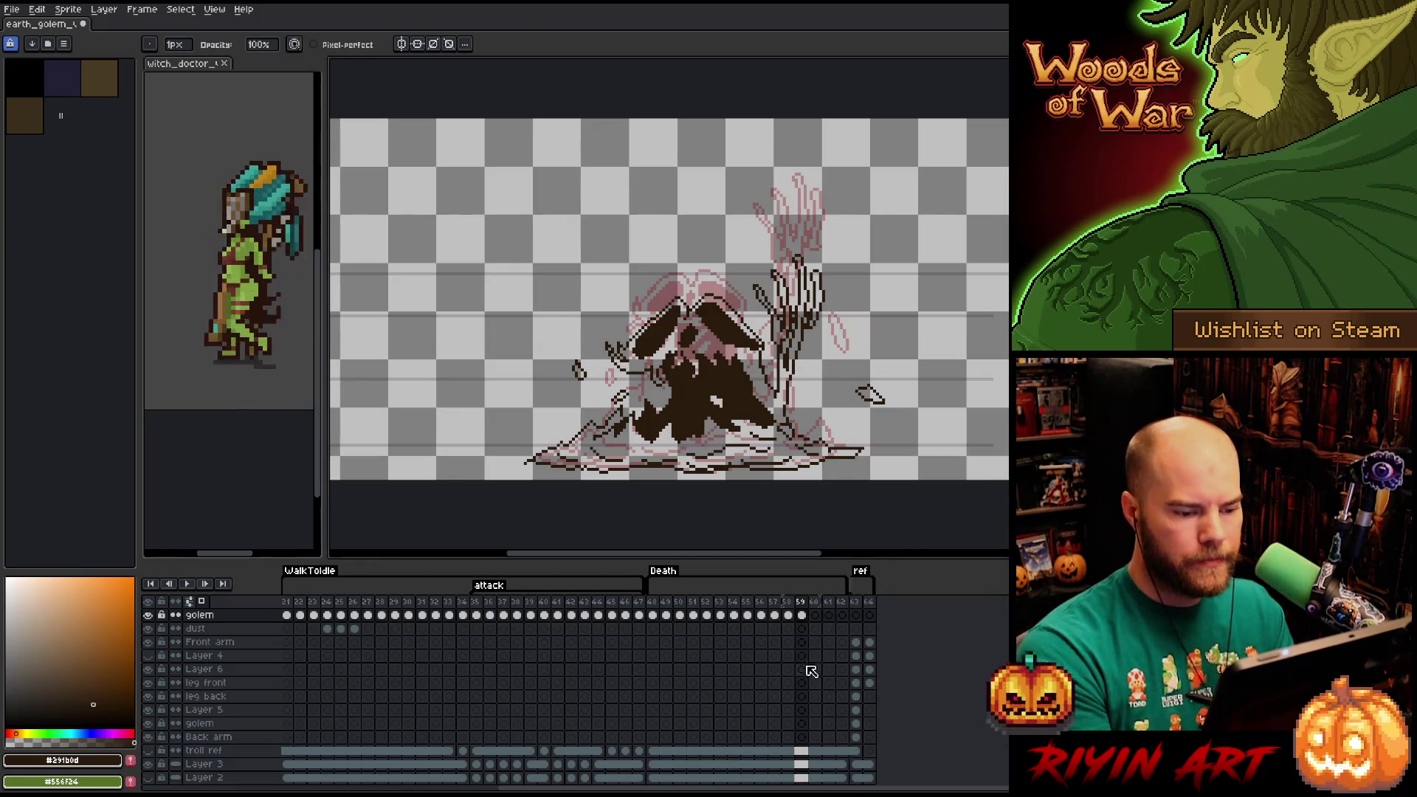
key(comma)
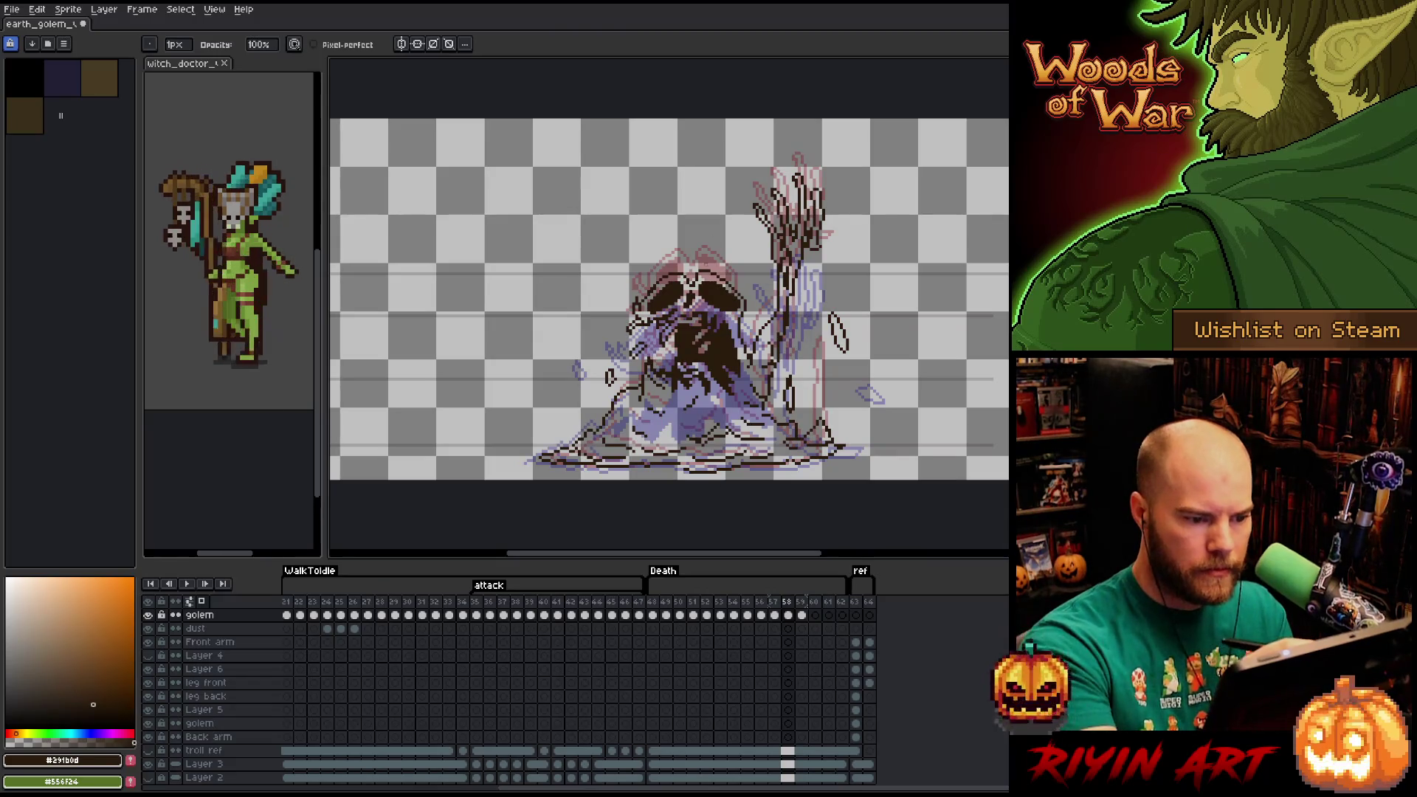
key(period)
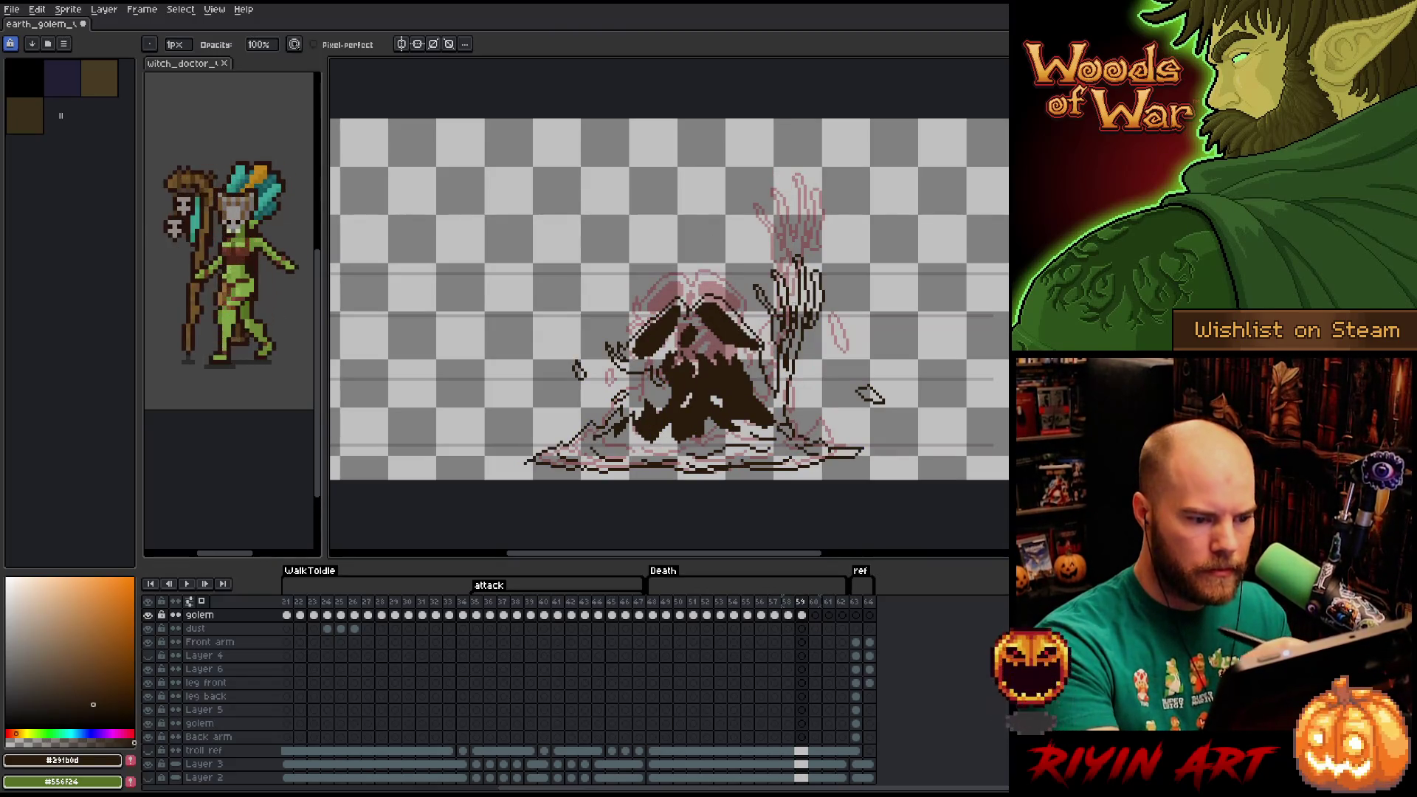
On frame 60, lasso the golem body lines around the claw and delete them.
click(814, 615)
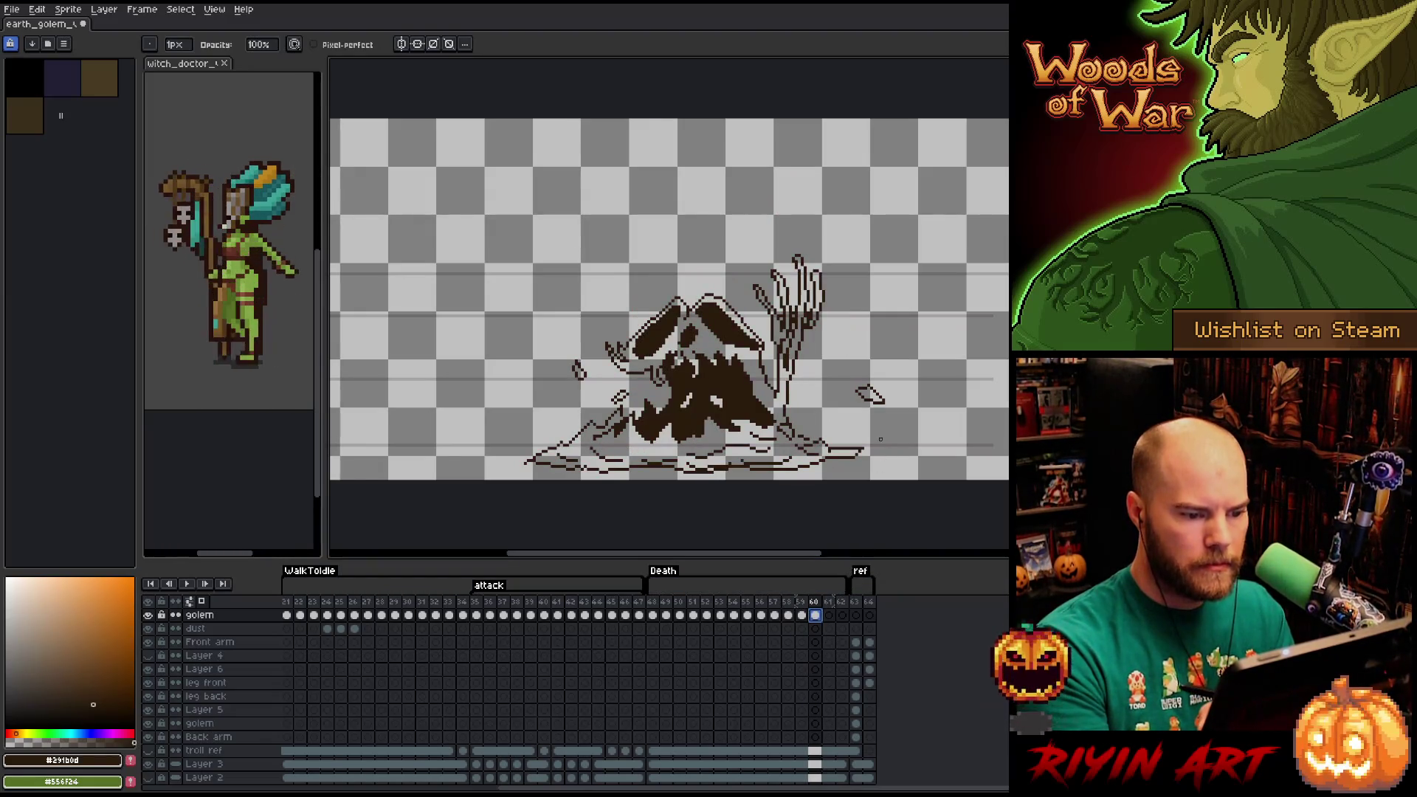
key(m)
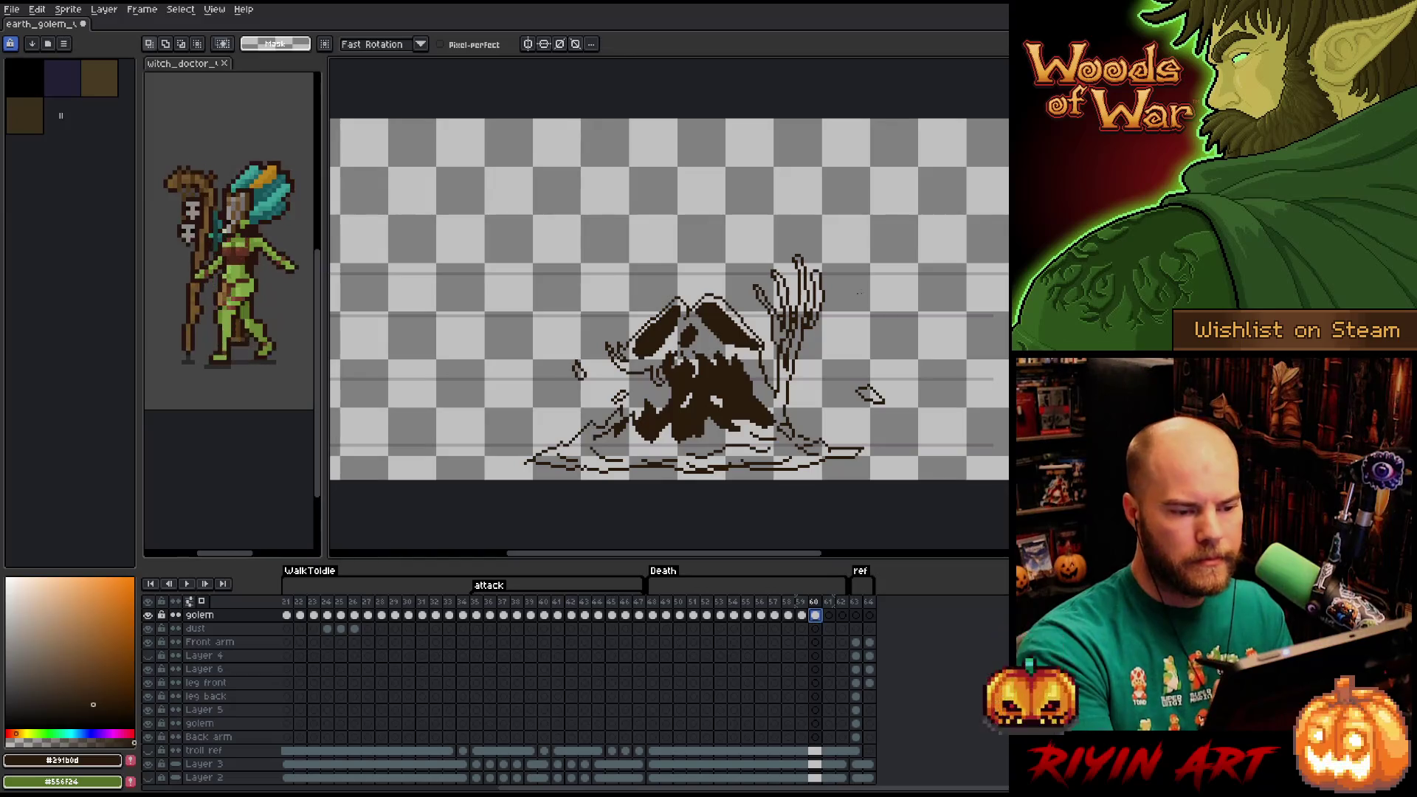
mouse_move(846, 260)
mouse_down()
mouse_move(748, 284)
mouse_move(762, 333)
mouse_move(784, 356)
mouse_move(899, 341)
mouse_move(910, 470)
mouse_move(494, 465)
mouse_move(782, 152)
mouse_move(804, 164)
mouse_up()
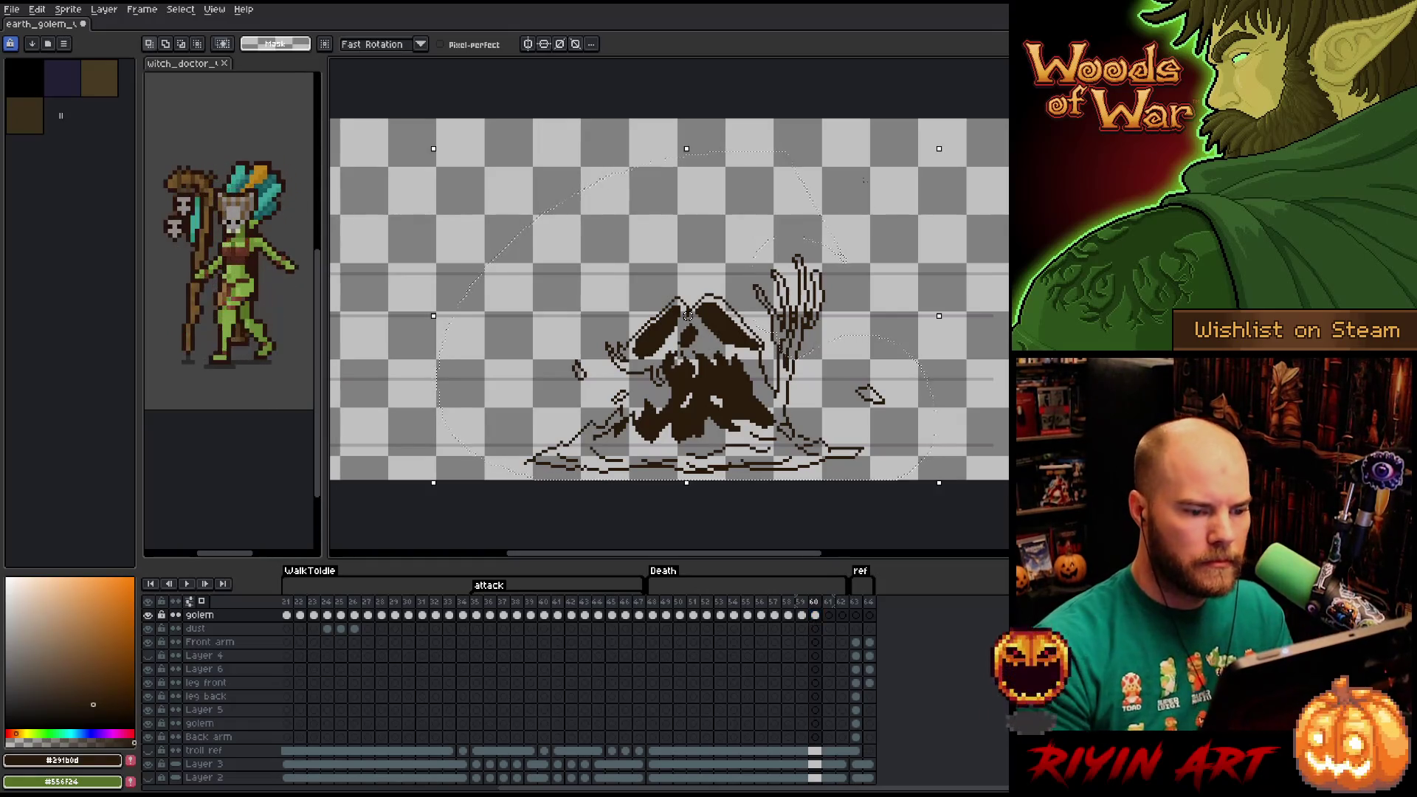
key(Delete)
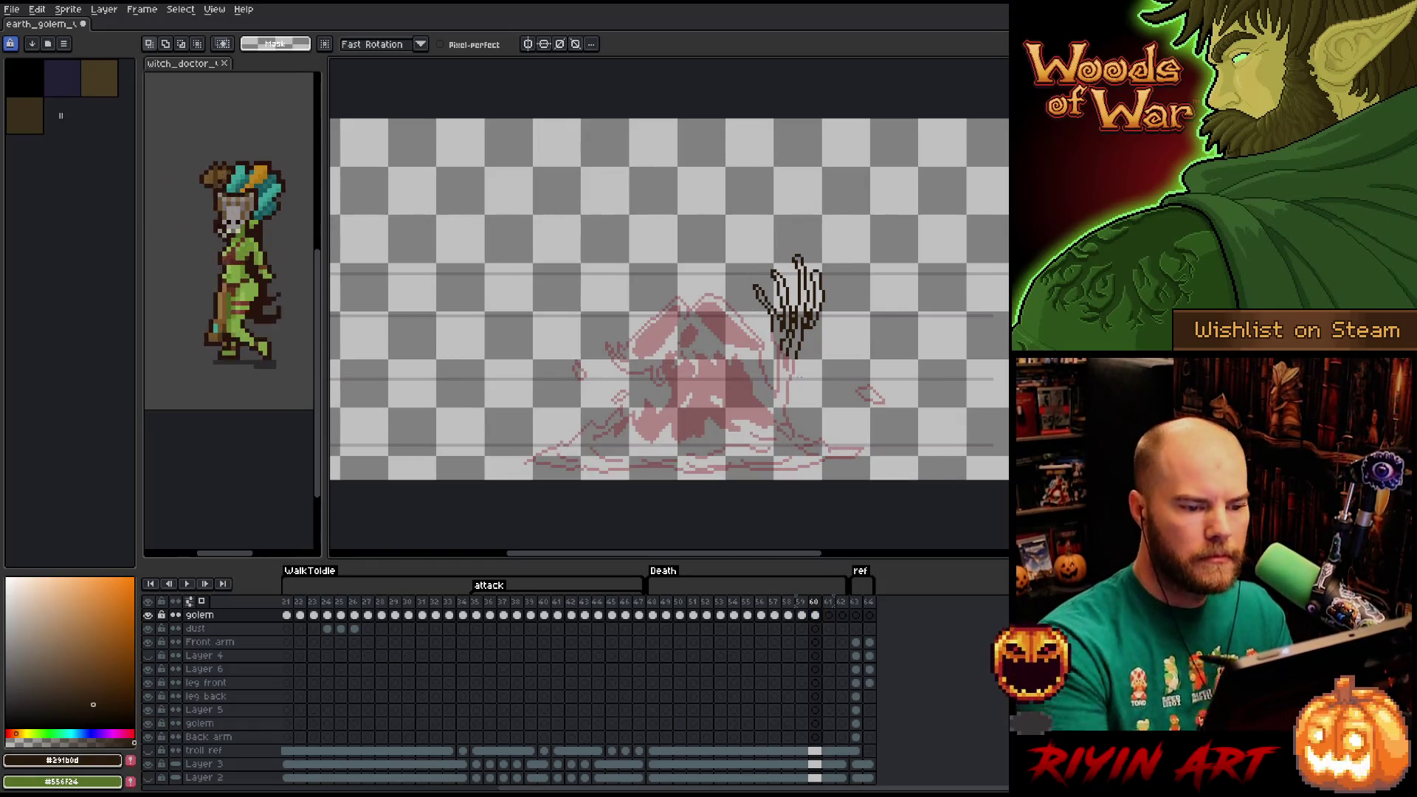
Move the claw lines down about 65 px and try a small debris mark at lower right.
mouse_move(805, 384)
mouse_down()
mouse_move(779, 210)
mouse_move(797, 431)
mouse_up()
drag(803, 311, 803, 359)
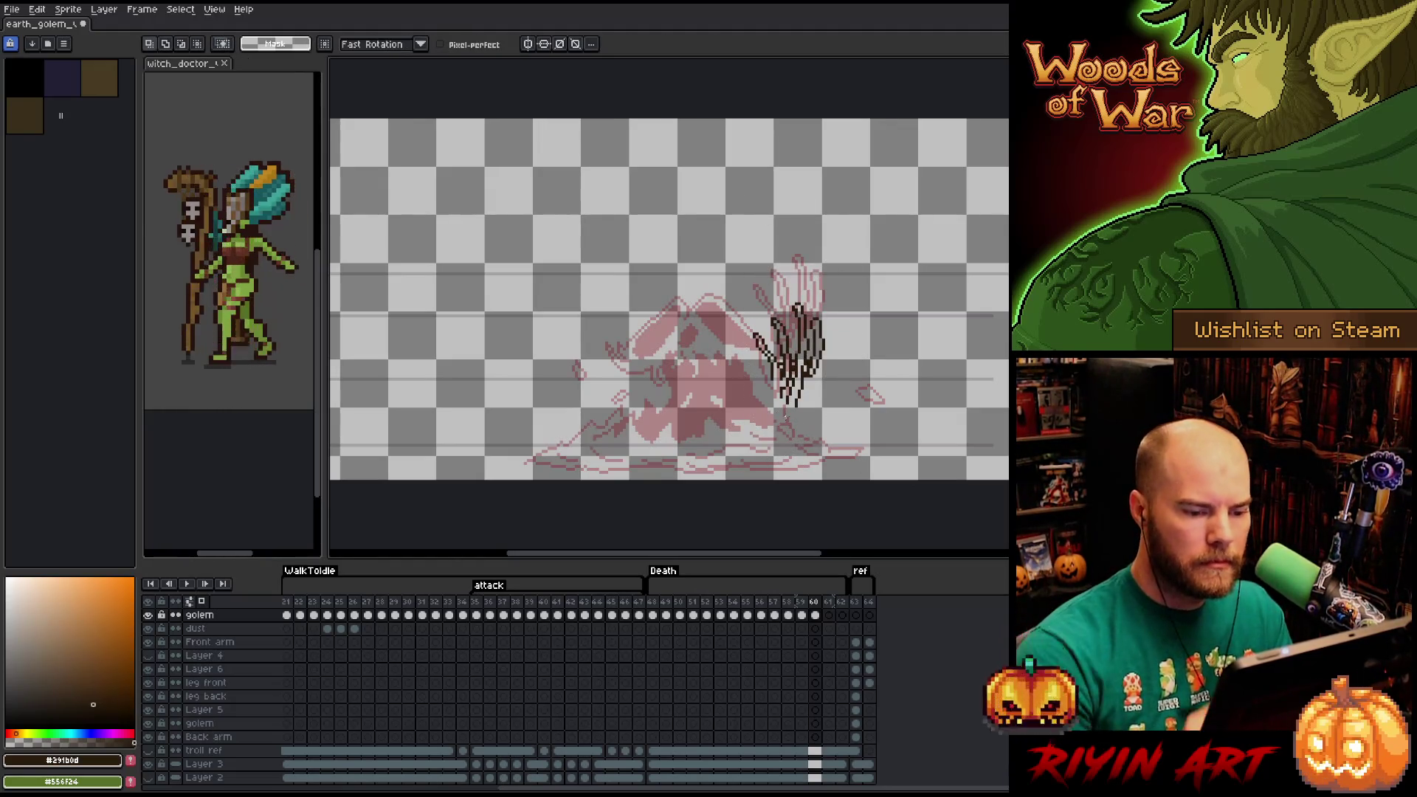
key(b)
mouse_move(891, 445)
mouse_down()
mouse_move(913, 438)
mouse_move(899, 439)
mouse_up()
key(ctrl+z)
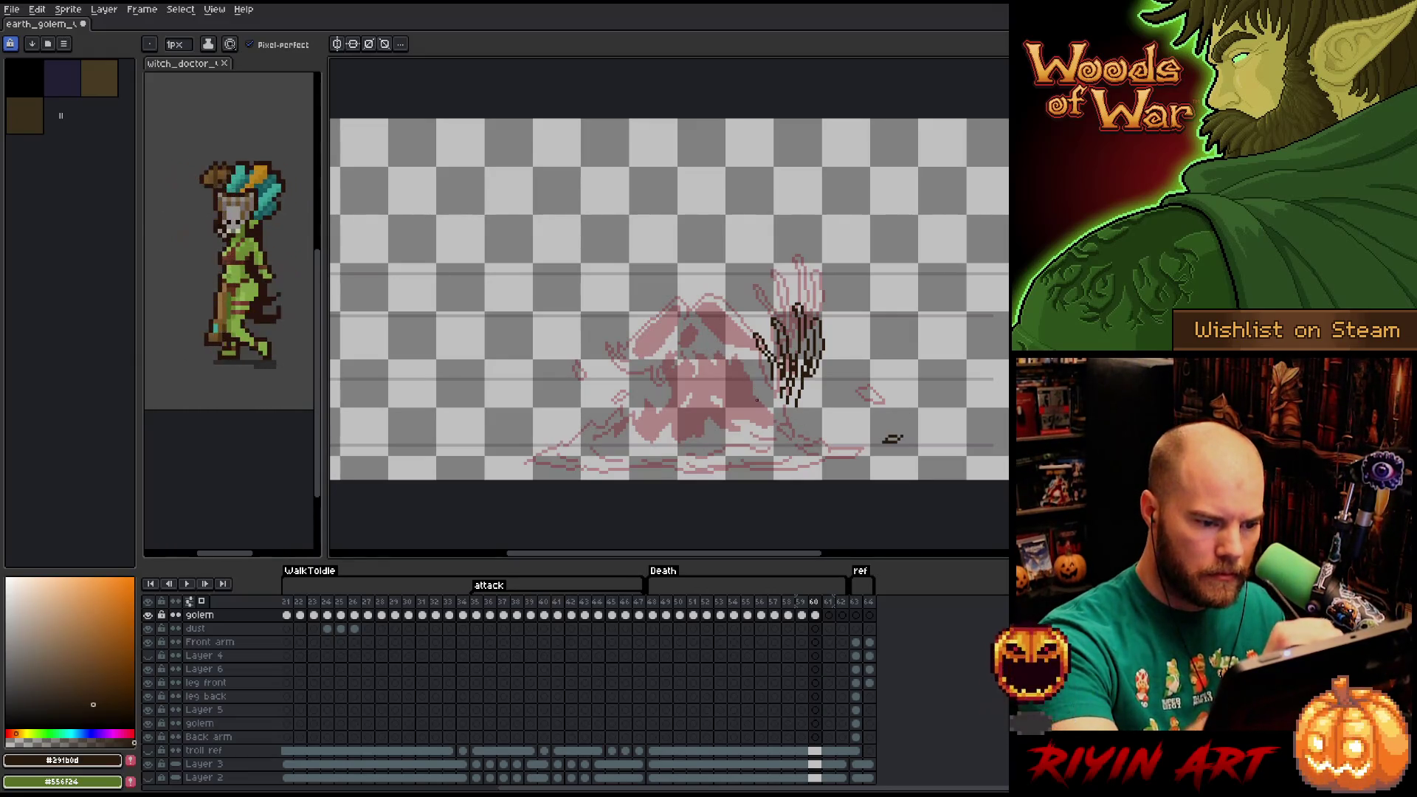
Compare with the previous frame, sketch trial falling-chunk strokes, then lasso and delete them.
key(Left)
key(Left)
key(Right)
key(Right)
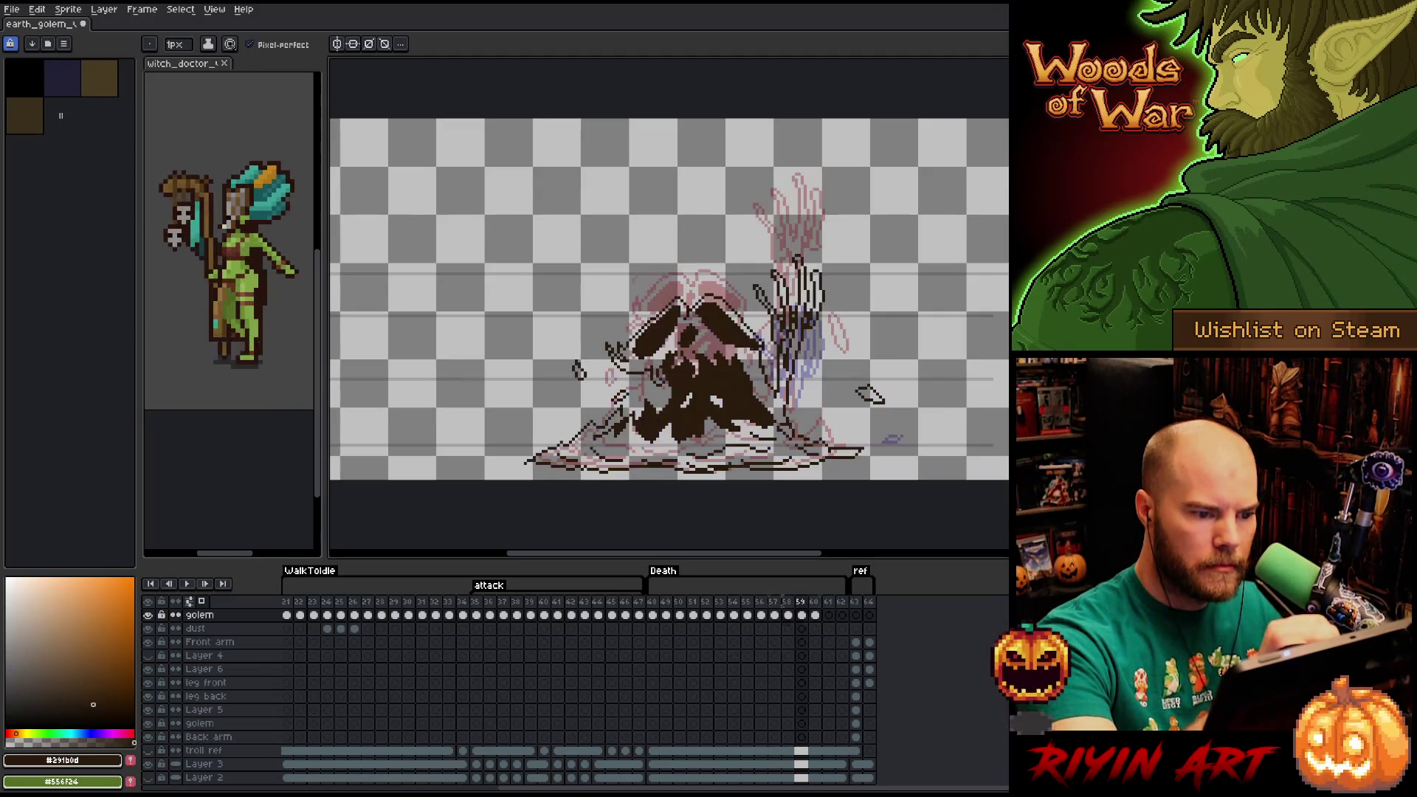
mouse_move(764, 402)
mouse_down()
mouse_move(747, 402)
mouse_move(714, 352)
mouse_move(779, 402)
mouse_up()
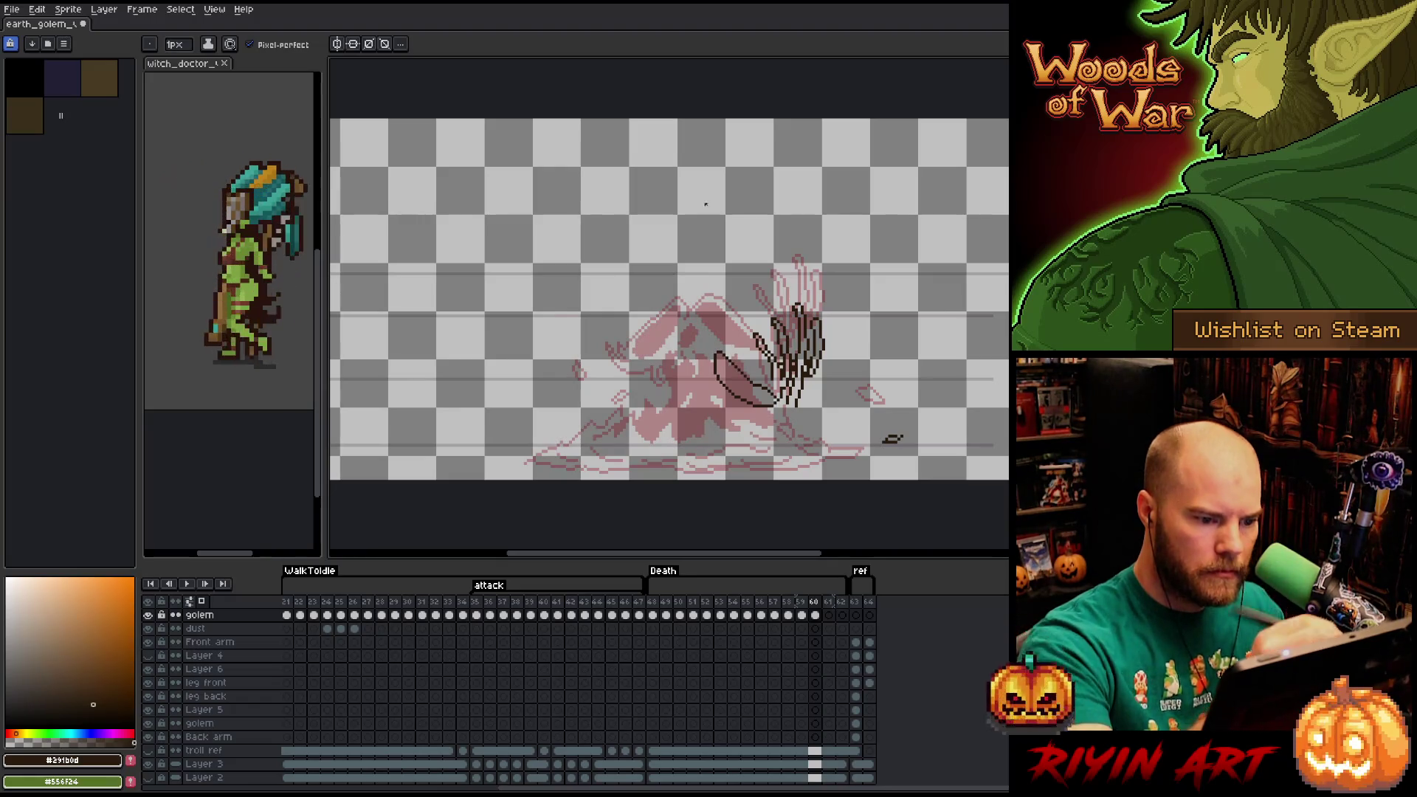
mouse_move(661, 370)
mouse_down()
mouse_move(618, 406)
mouse_move(589, 391)
mouse_move(659, 367)
mouse_move(689, 393)
mouse_up()
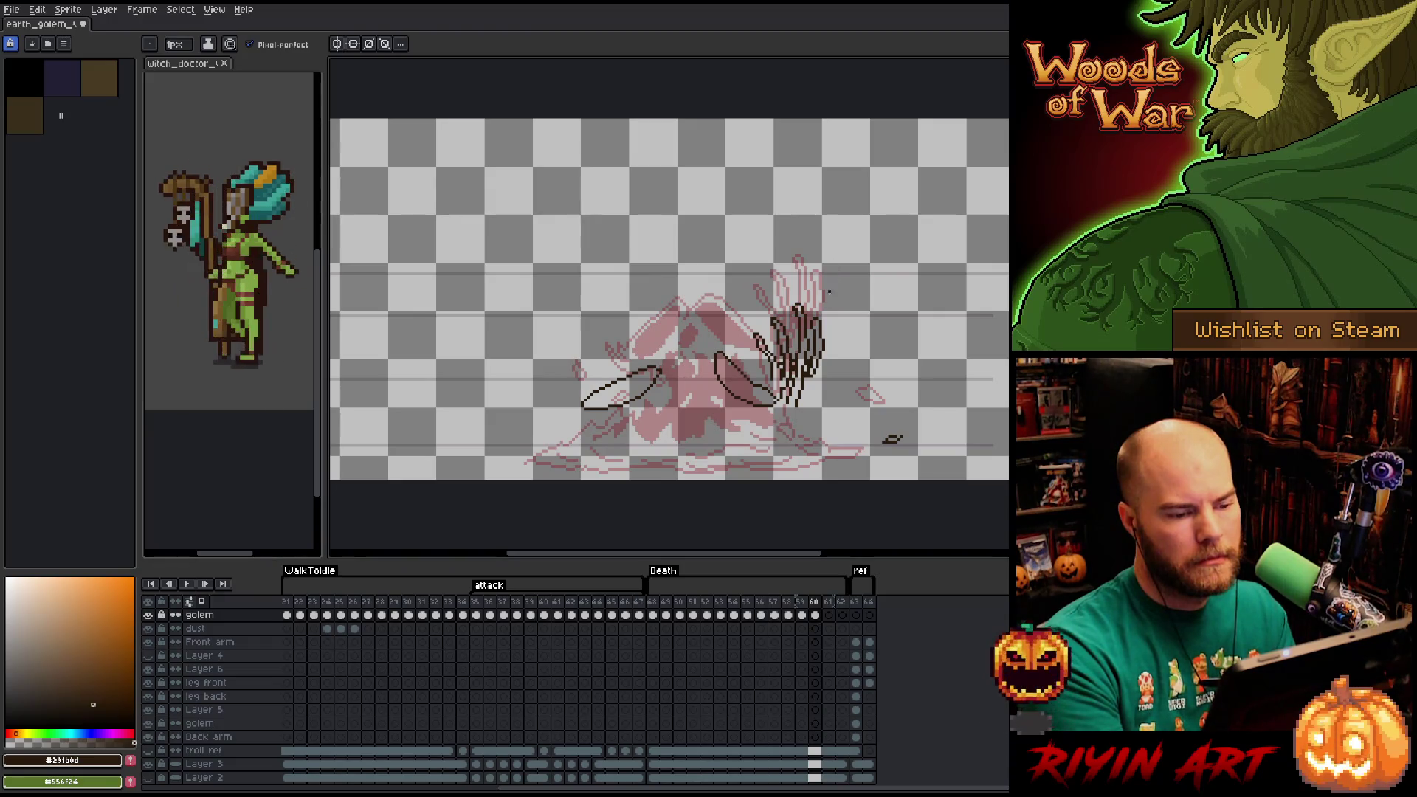
key(q)
mouse_move(783, 431)
mouse_down()
mouse_move(769, 385)
mouse_move(561, 402)
mouse_move(661, 450)
mouse_up()
key(Delete)
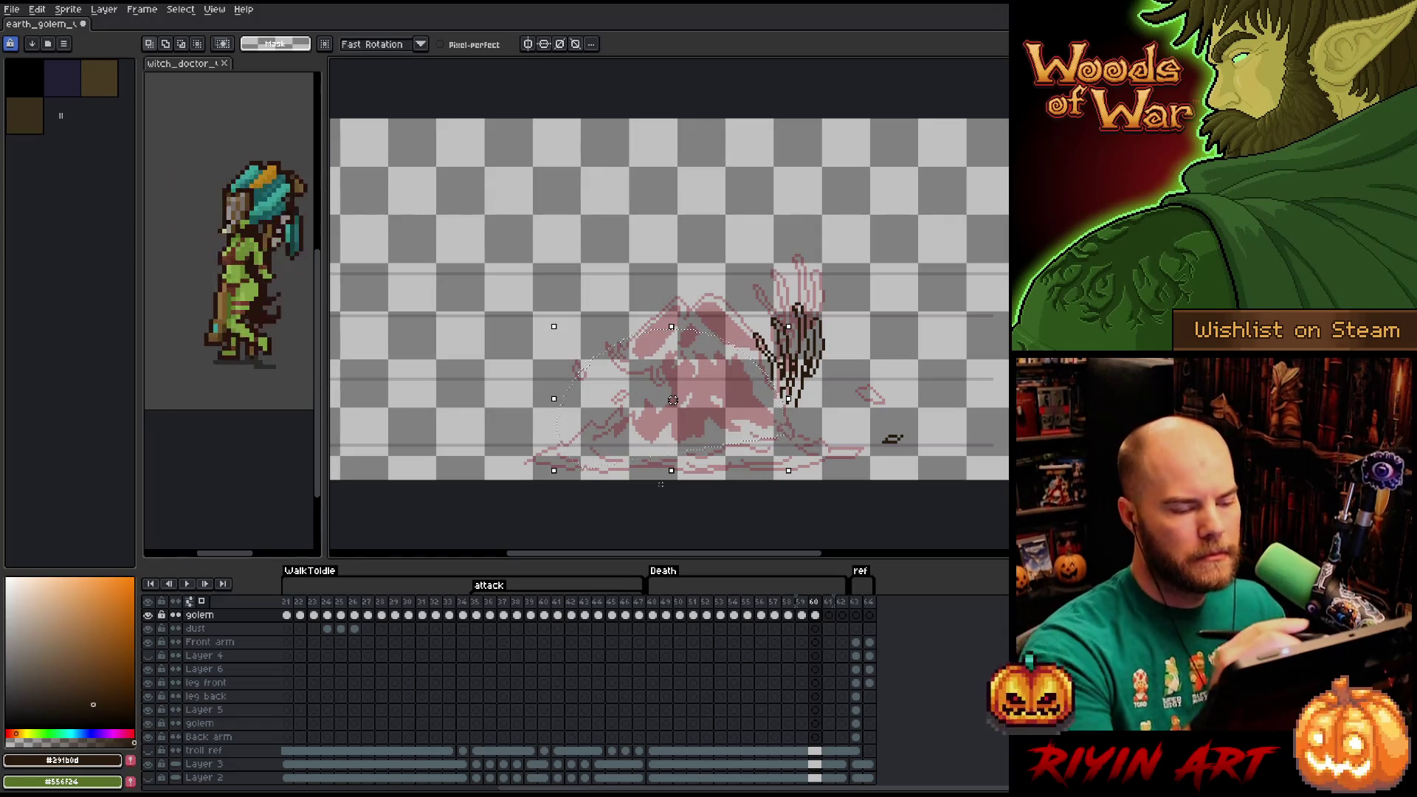
Try an arched line and an oval chunk beside the head, then fill the pointed chunk solid dark.
key(b)
mouse_move(698, 332)
mouse_down()
mouse_move(701, 305)
mouse_move(734, 297)
mouse_move(749, 361)
mouse_move(725, 378)
mouse_move(702, 345)
mouse_move(718, 303)
mouse_move(750, 350)
mouse_move(734, 373)
mouse_move(722, 354)
mouse_up()
key(ctrl+z)
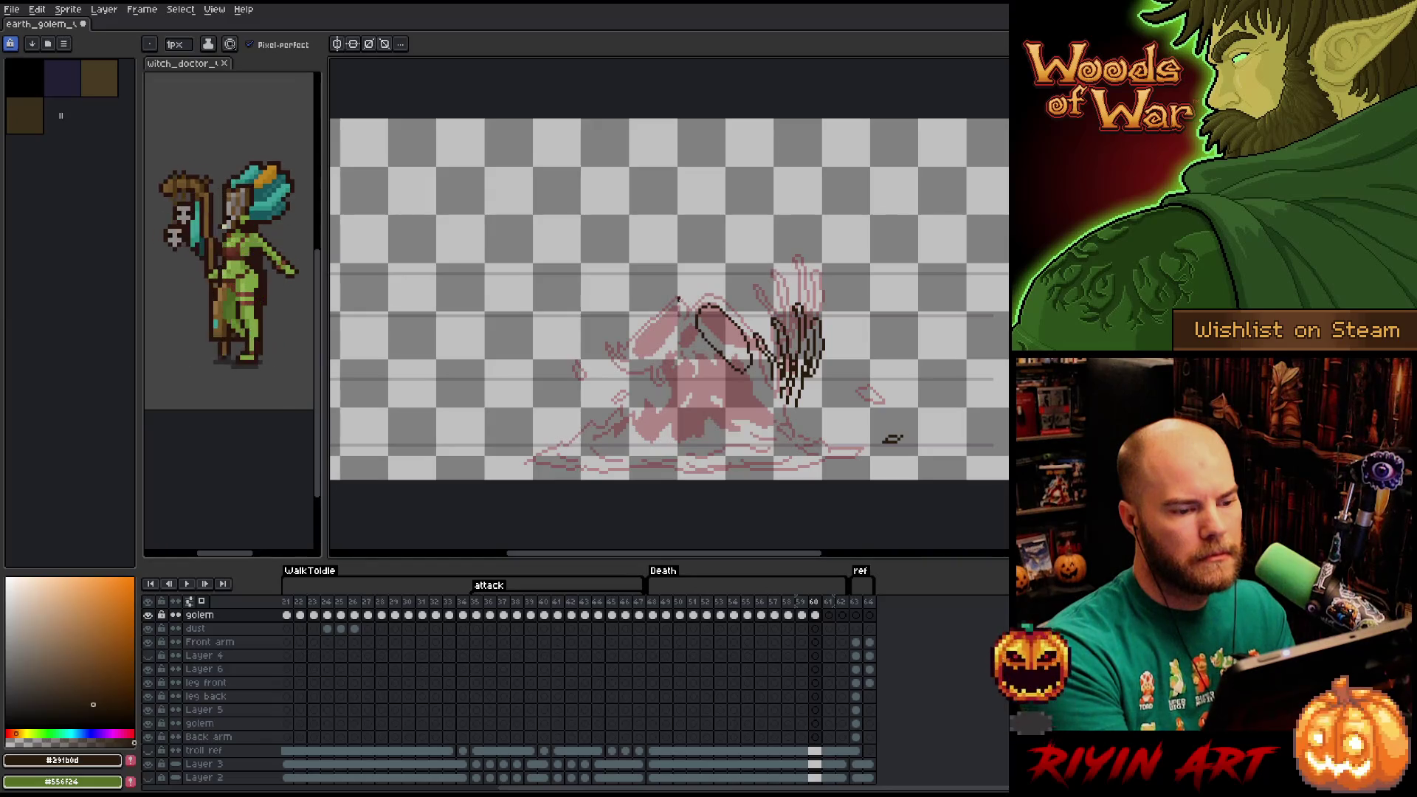
mouse_move(680, 298)
mouse_down()
mouse_move(634, 344)
mouse_move(677, 295)
mouse_move(681, 338)
mouse_move(650, 331)
mouse_move(679, 301)
mouse_move(622, 337)
mouse_up()
key(ctrl+z)
key(ctrl+z)
key(g)
click(660, 316)
click(633, 333)
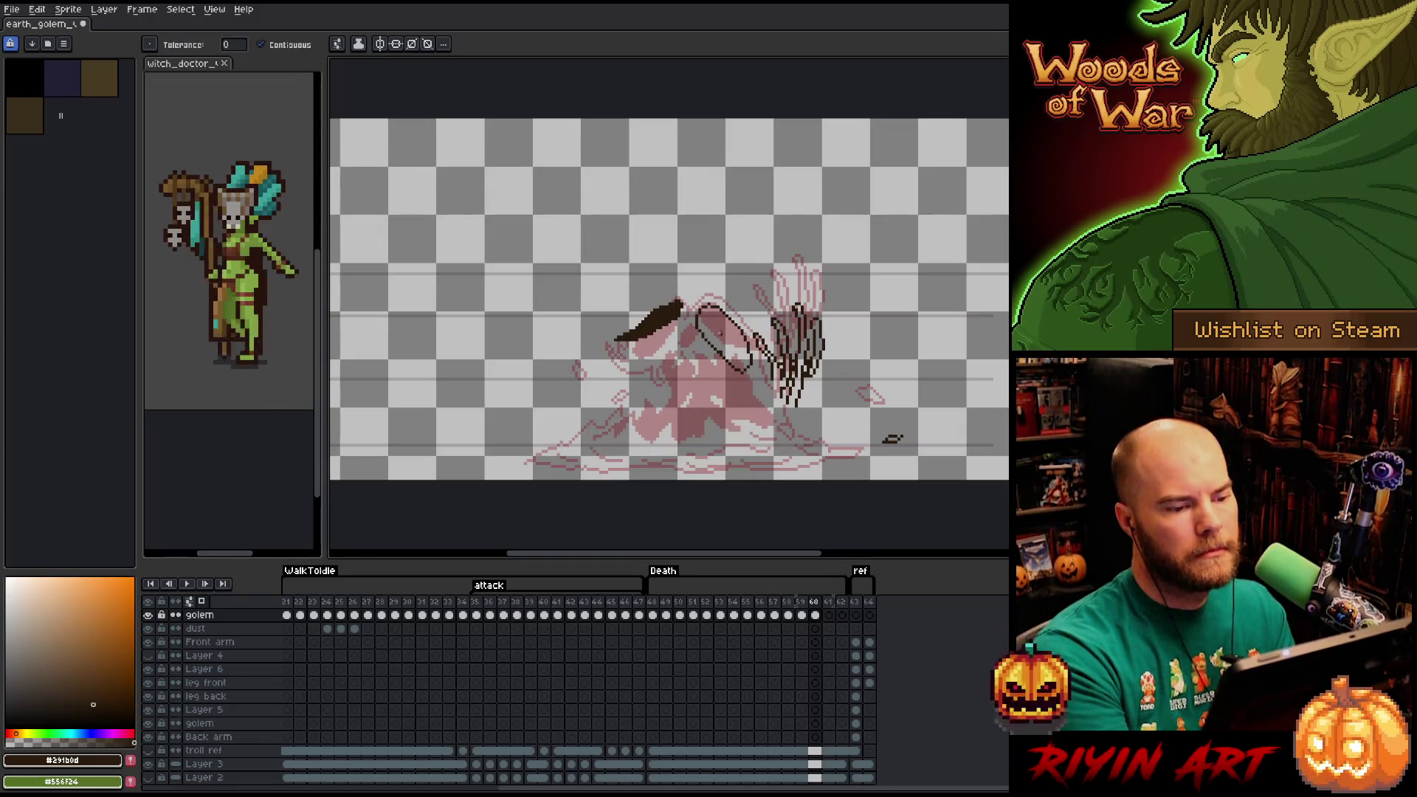
Fill the oval chunk solid dark and pencil the chunk's left tip and a crumbling lower-left edge.
click(720, 333)
key(b)
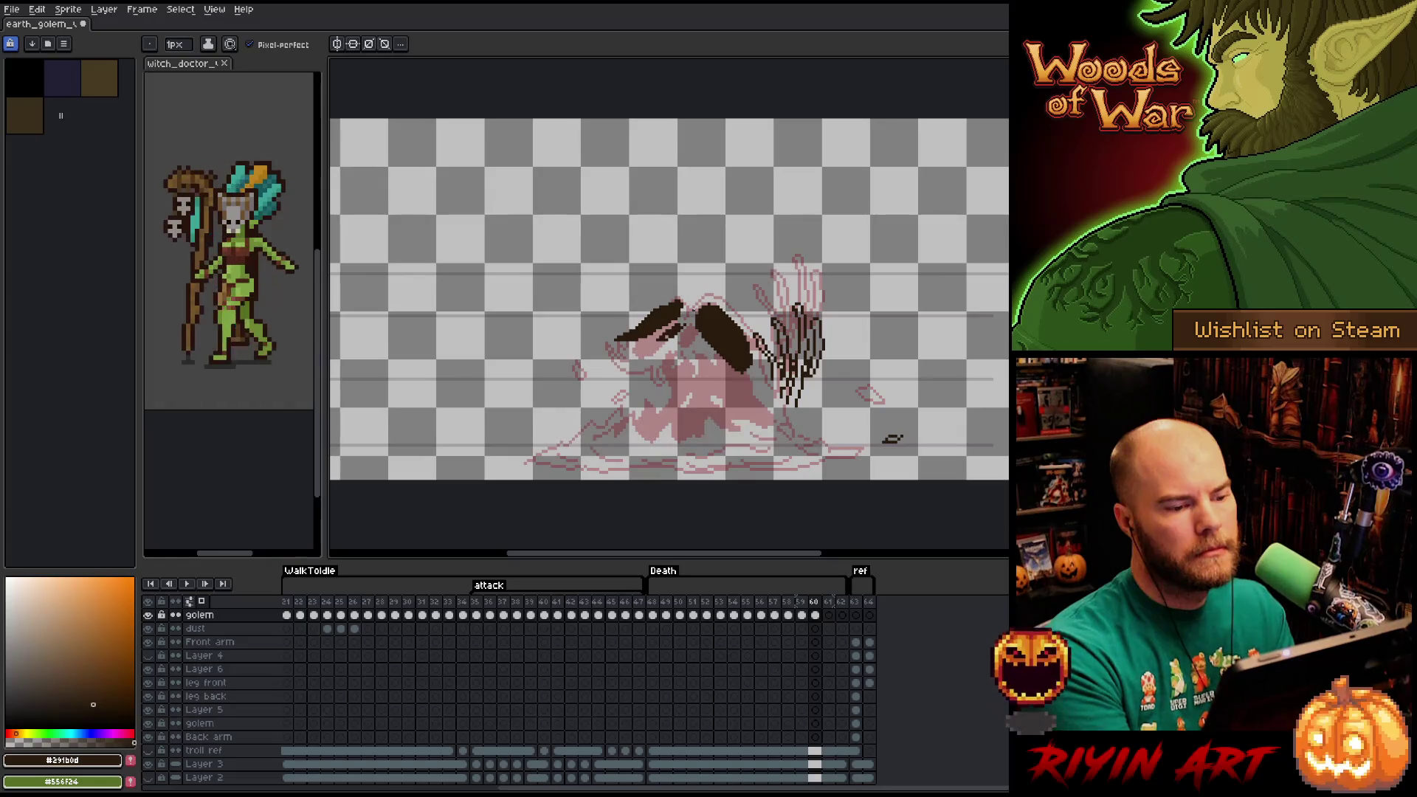
mouse_move(650, 309)
mouse_down()
mouse_move(610, 330)
mouse_move(598, 318)
mouse_move(583, 359)
mouse_move(657, 369)
mouse_move(682, 343)
mouse_move(657, 379)
mouse_move(706, 373)
mouse_move(735, 417)
mouse_move(710, 447)
mouse_move(703, 427)
mouse_move(657, 437)
mouse_move(647, 404)
mouse_move(612, 437)
mouse_move(617, 394)
mouse_move(570, 424)
mouse_up()
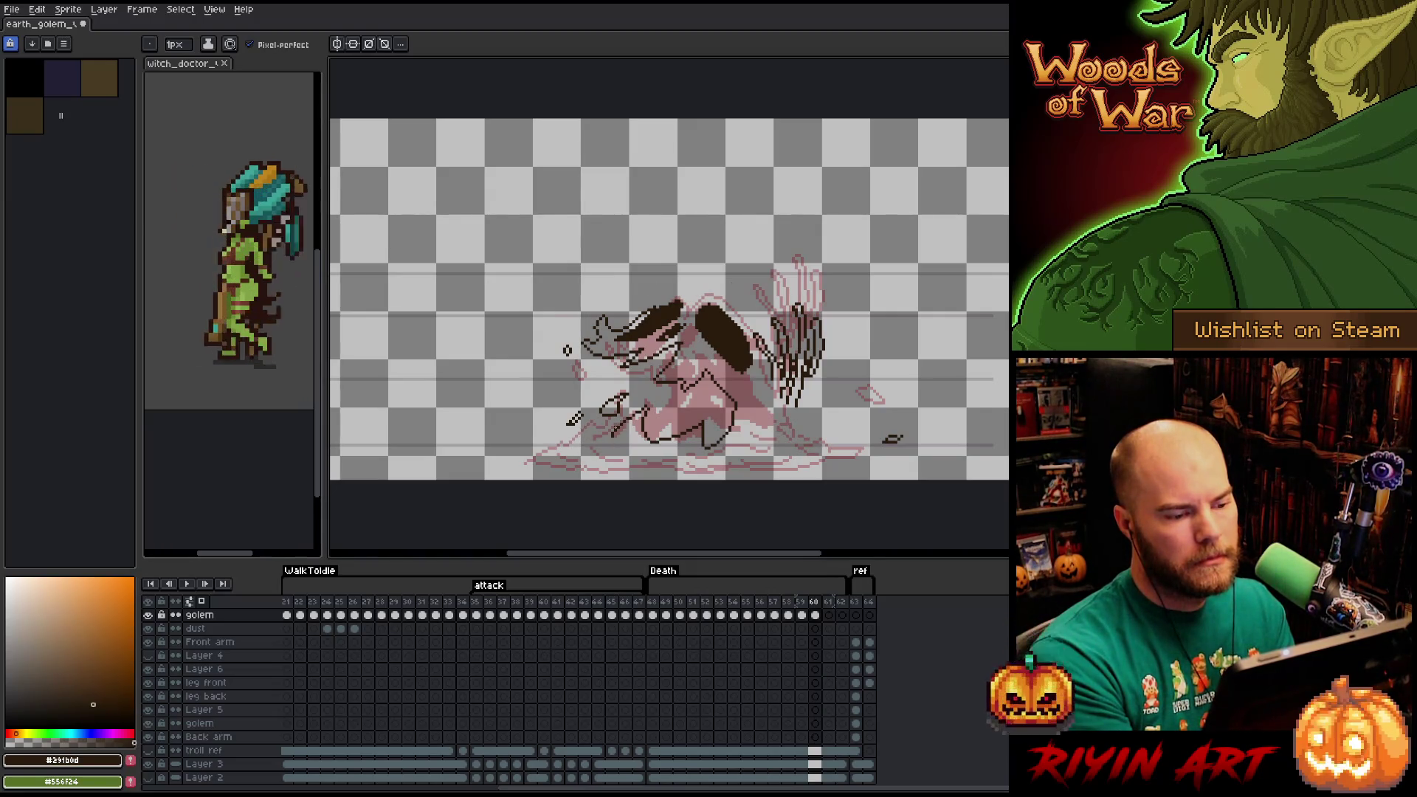
mouse_move(618, 426)
mouse_down()
mouse_move(525, 459)
mouse_move(724, 469)
mouse_move(869, 446)
mouse_move(801, 441)
mouse_move(742, 320)
mouse_move(707, 294)
mouse_move(691, 308)
mouse_move(639, 304)
mouse_up()
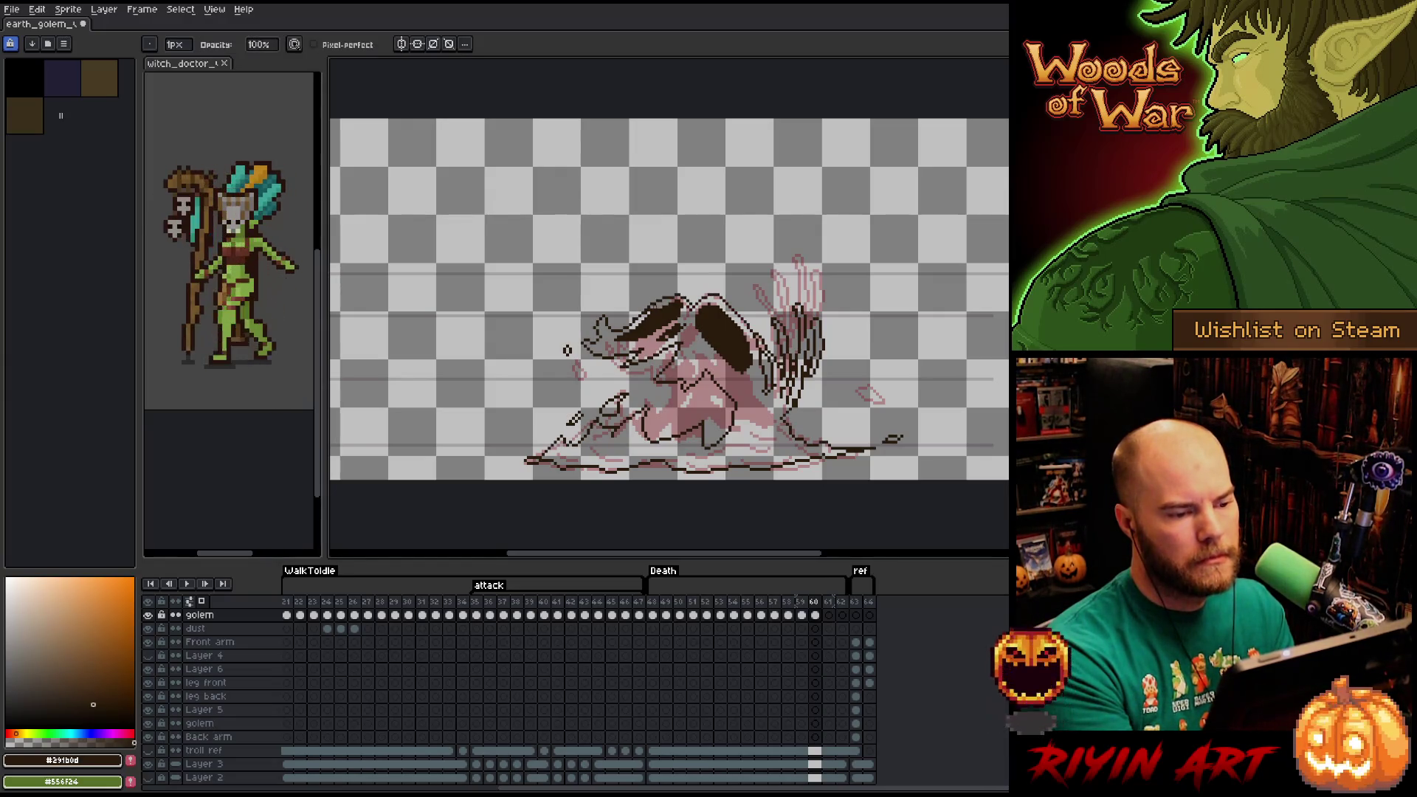
Fill the golem's lower body area dark brown.
key(e)
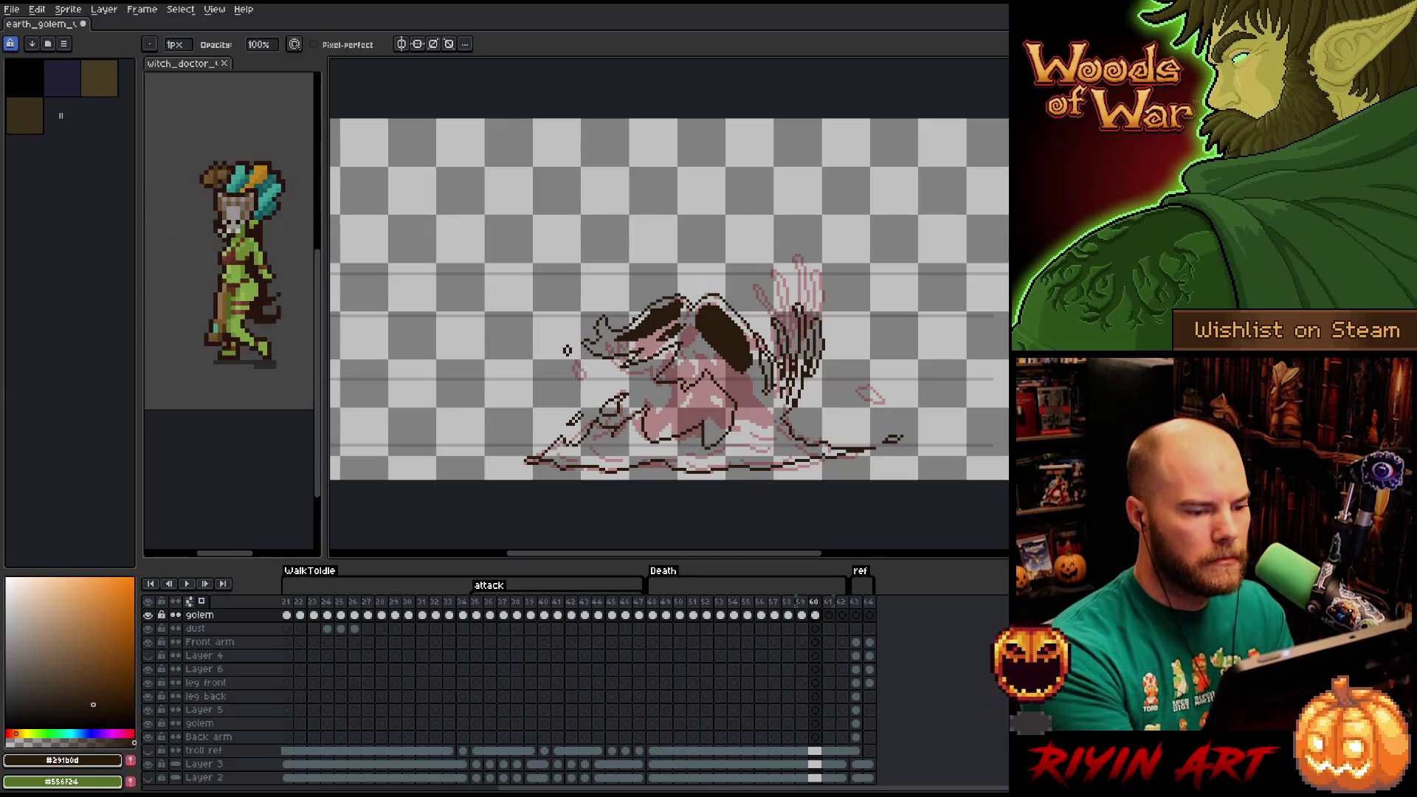
key(b)
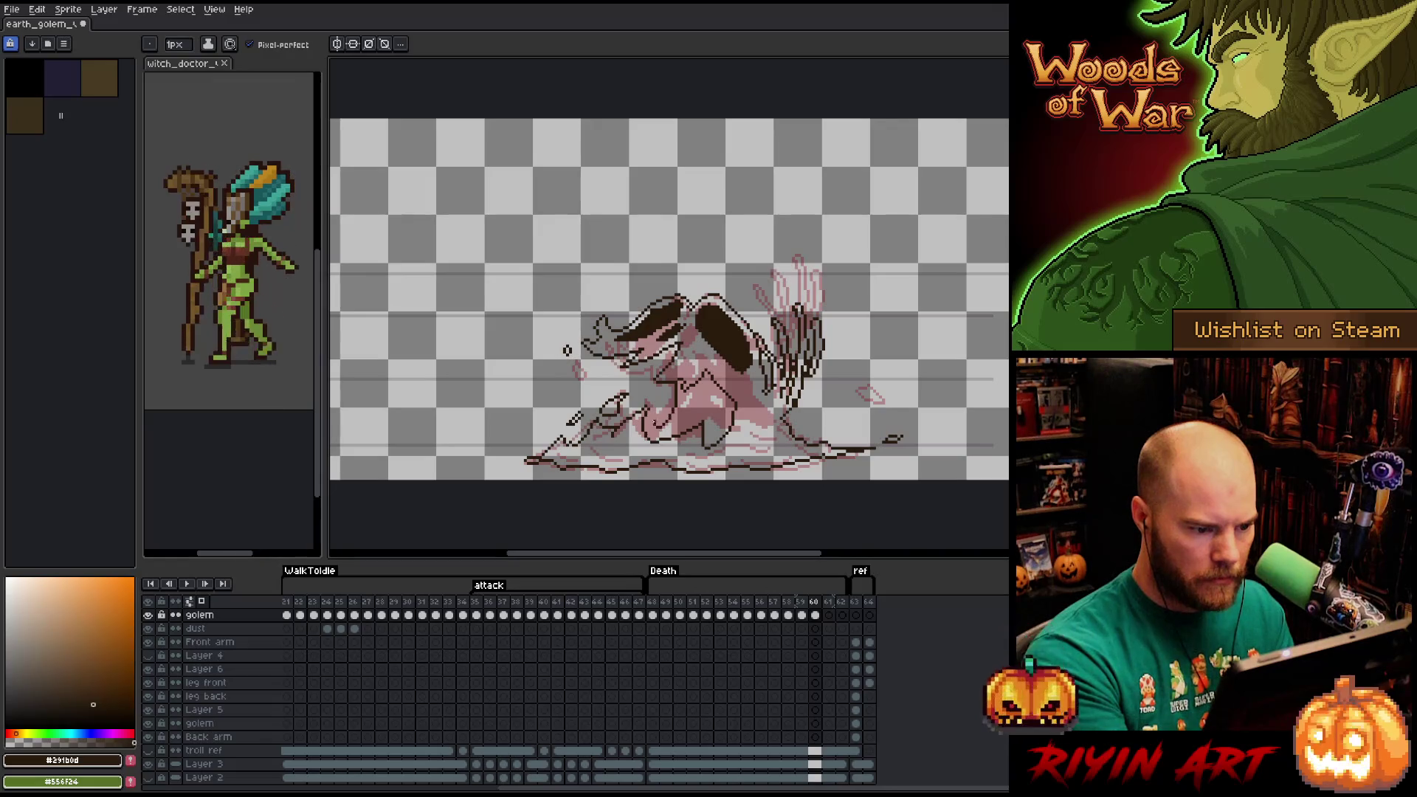
key(g)
click(714, 422)
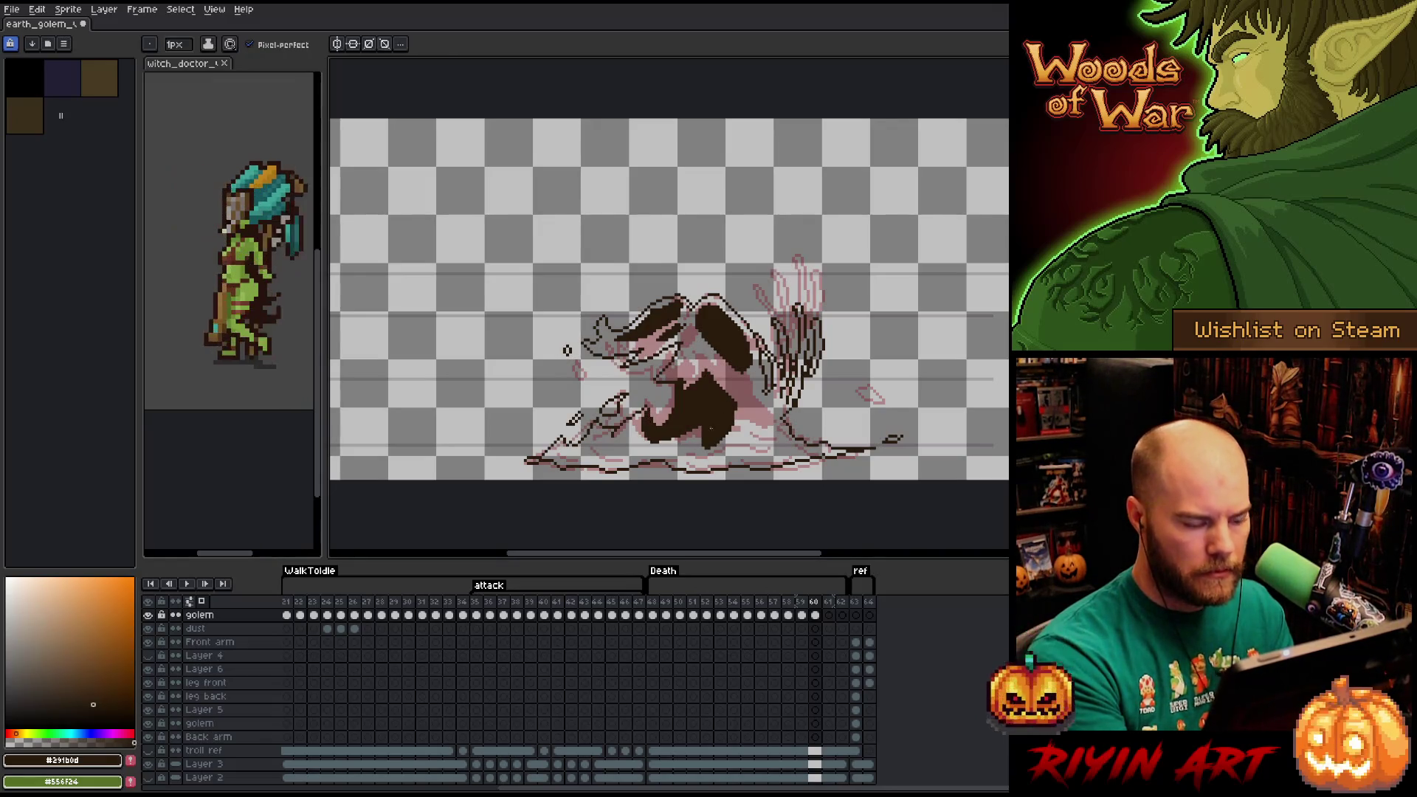
Erase light gaps through the dark lower body mass to split it into chunks.
key(e)
drag(668, 426, 685, 426)
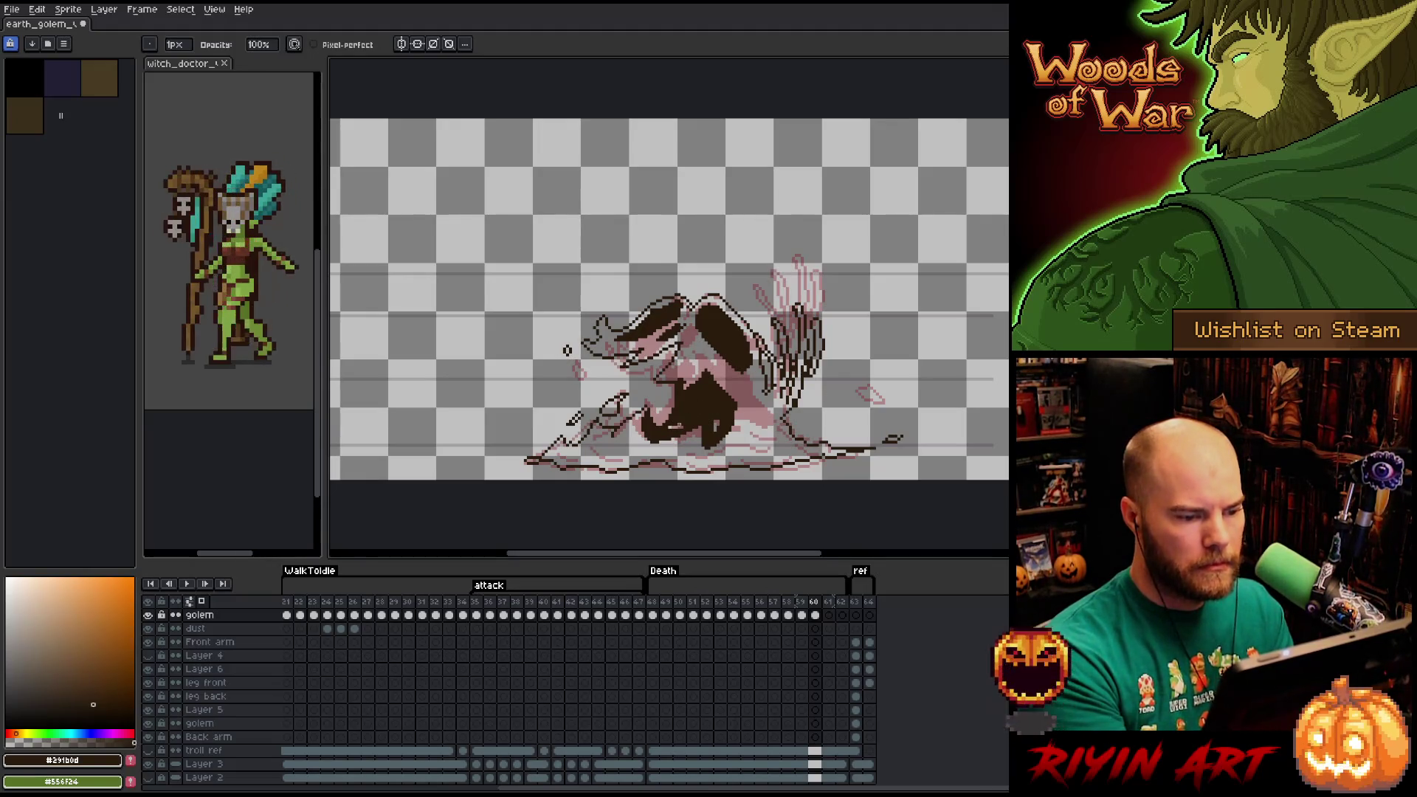
key(b)
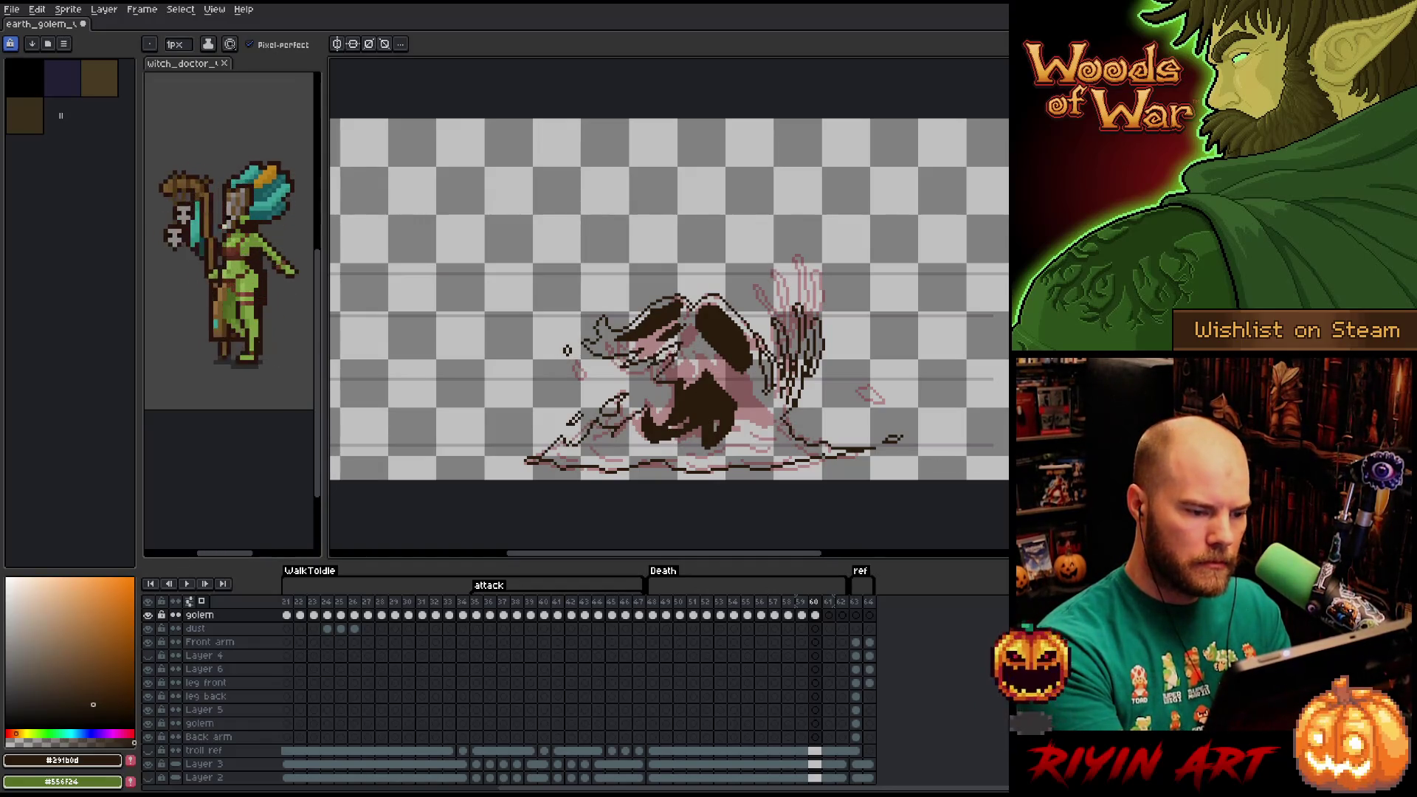
key(e)
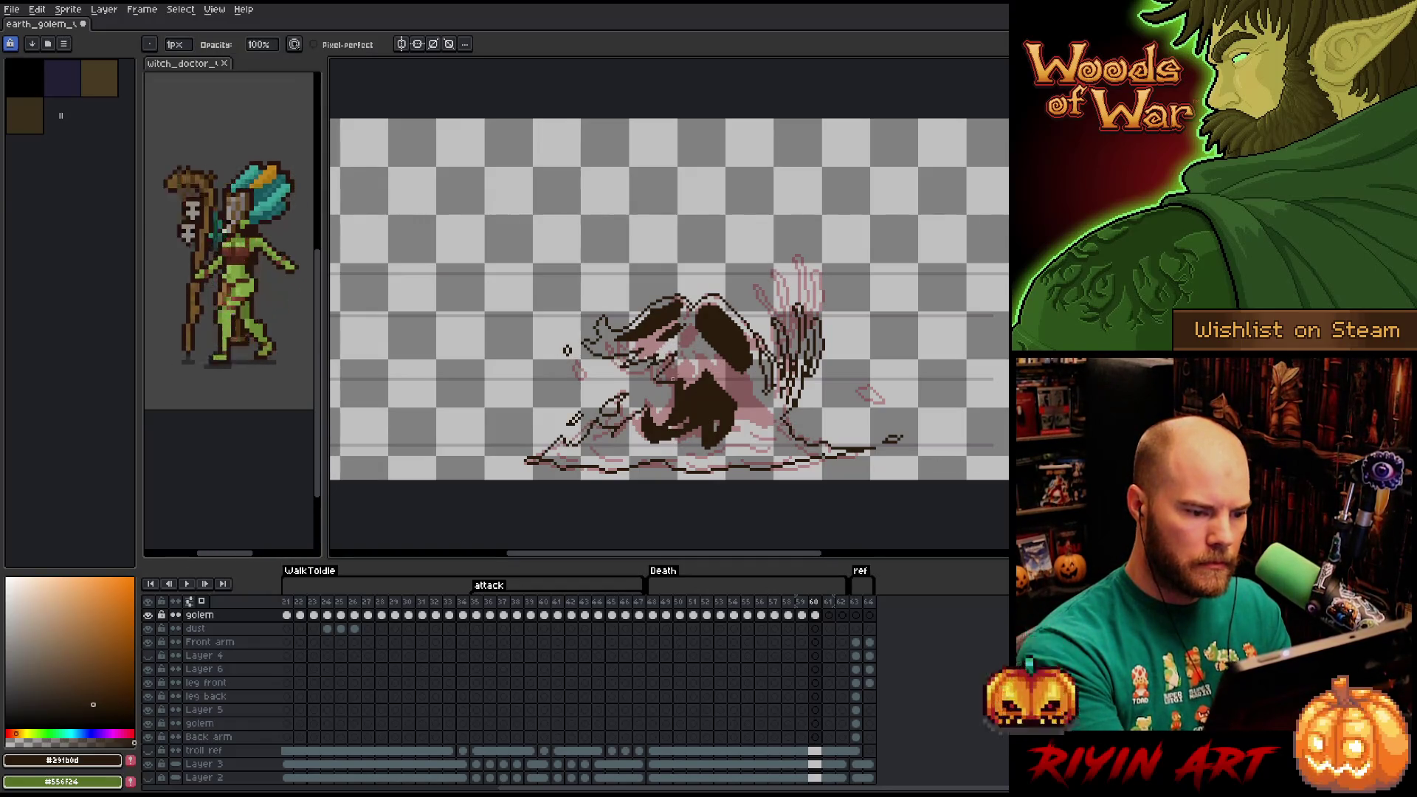
key(b)
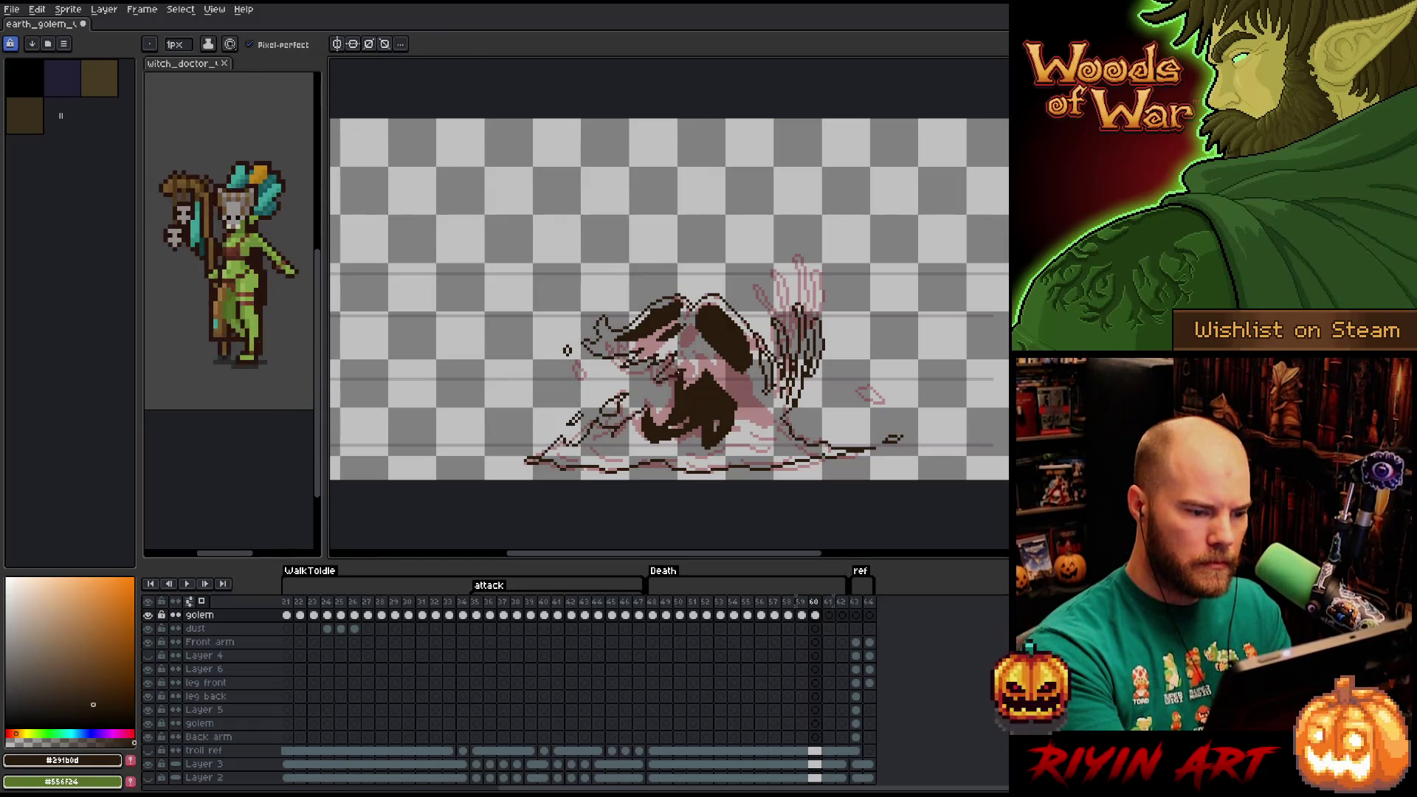
key(e)
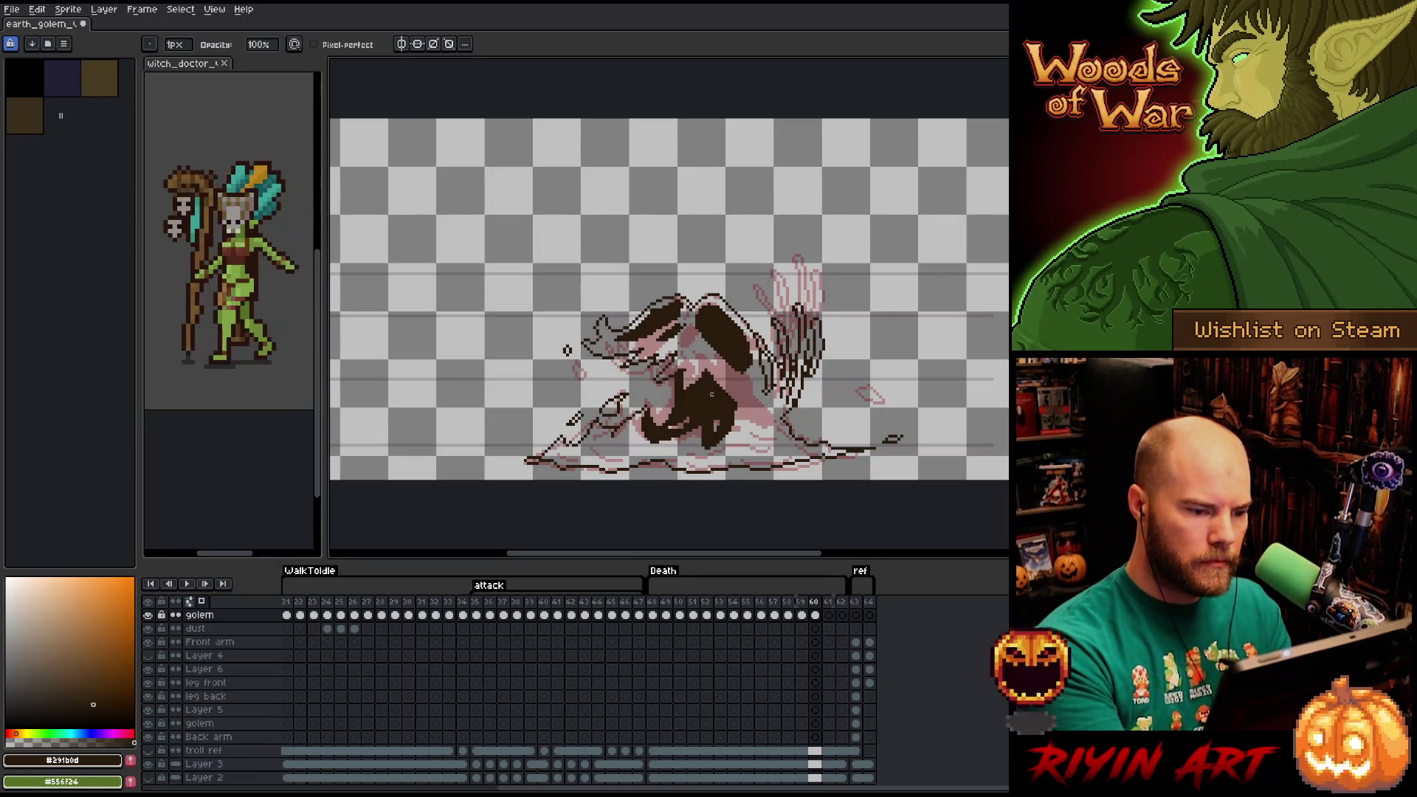
mouse_move(705, 380)
mouse_down()
mouse_move(722, 395)
mouse_move(697, 375)
mouse_up()
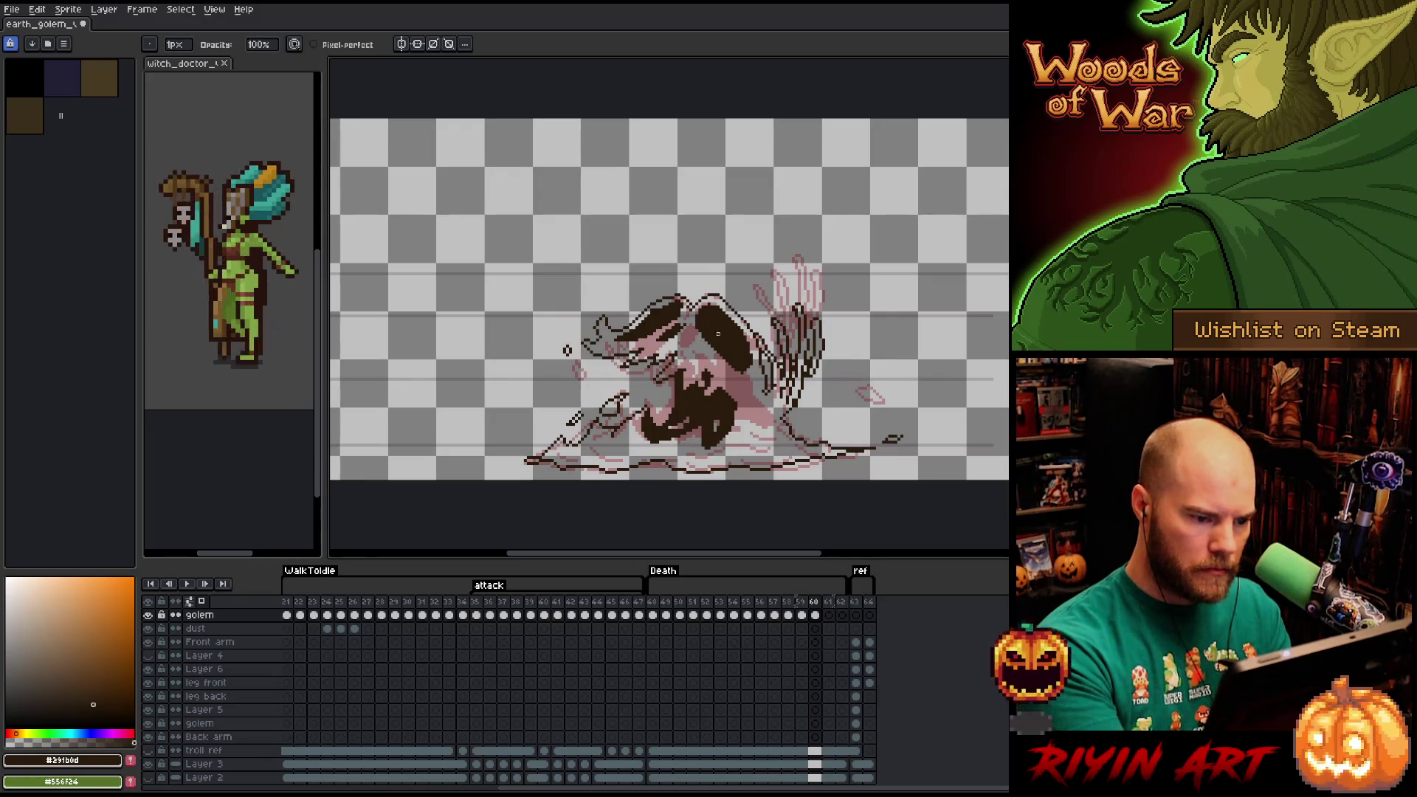
key(b)
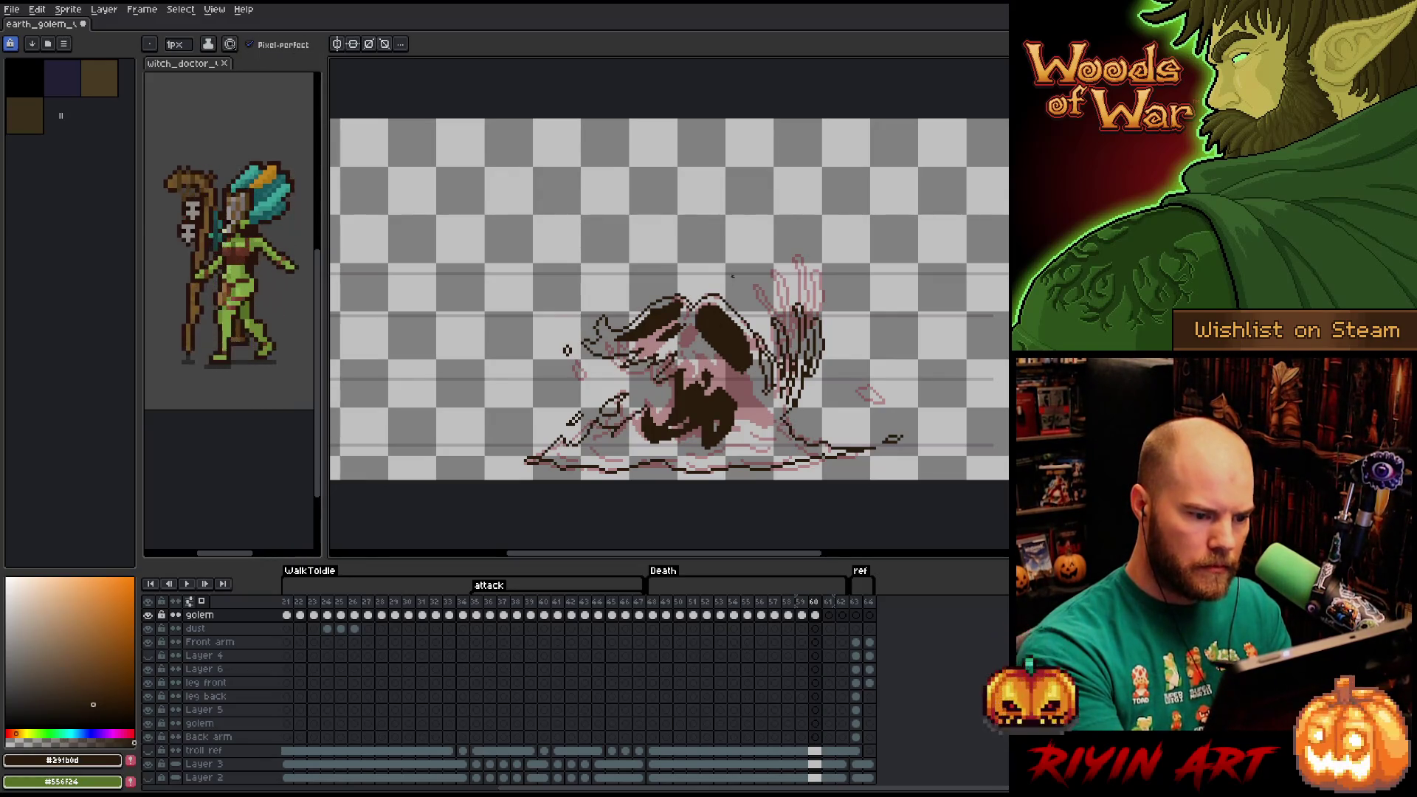
Add small dark rubble pixels near the ground at the mound's base.
key(e)
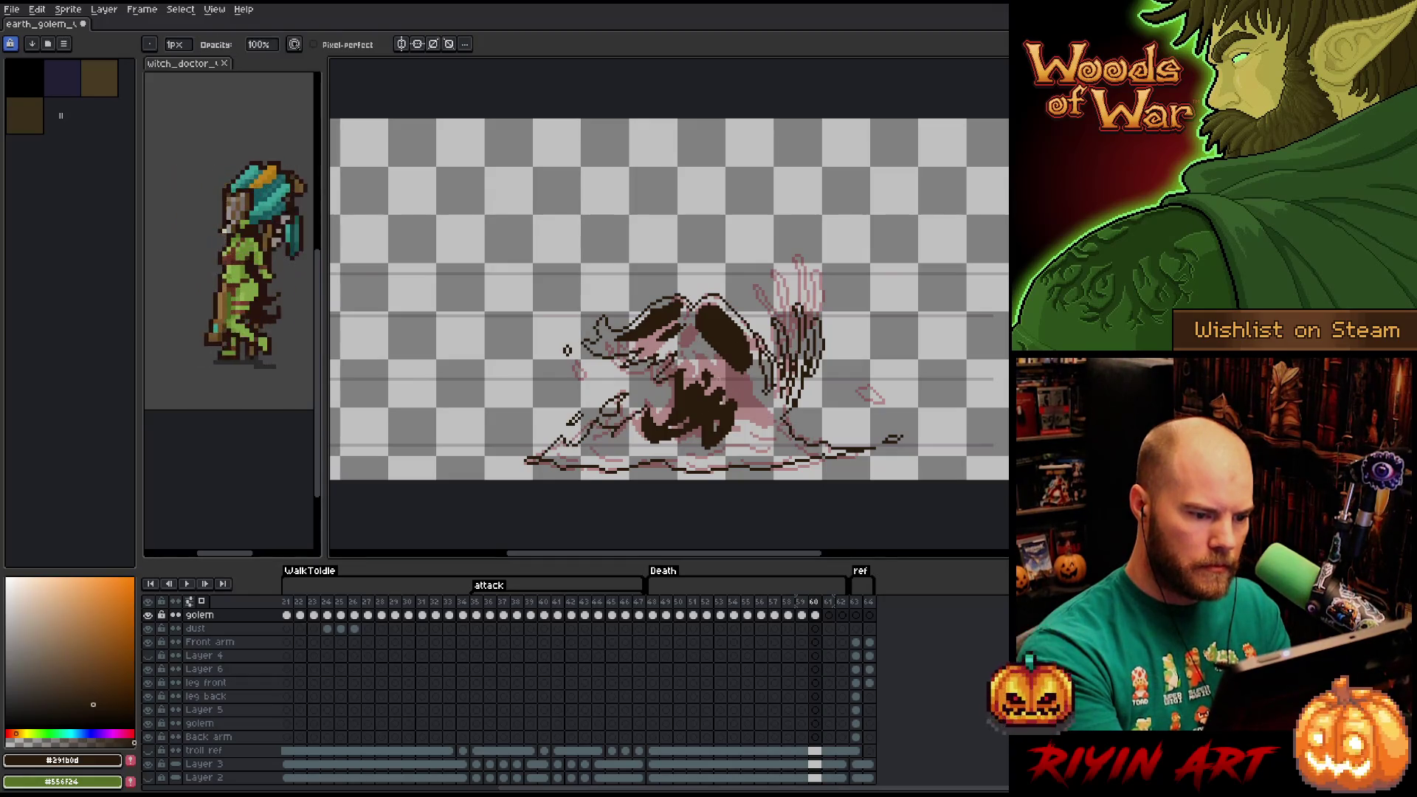
key(b)
key(e)
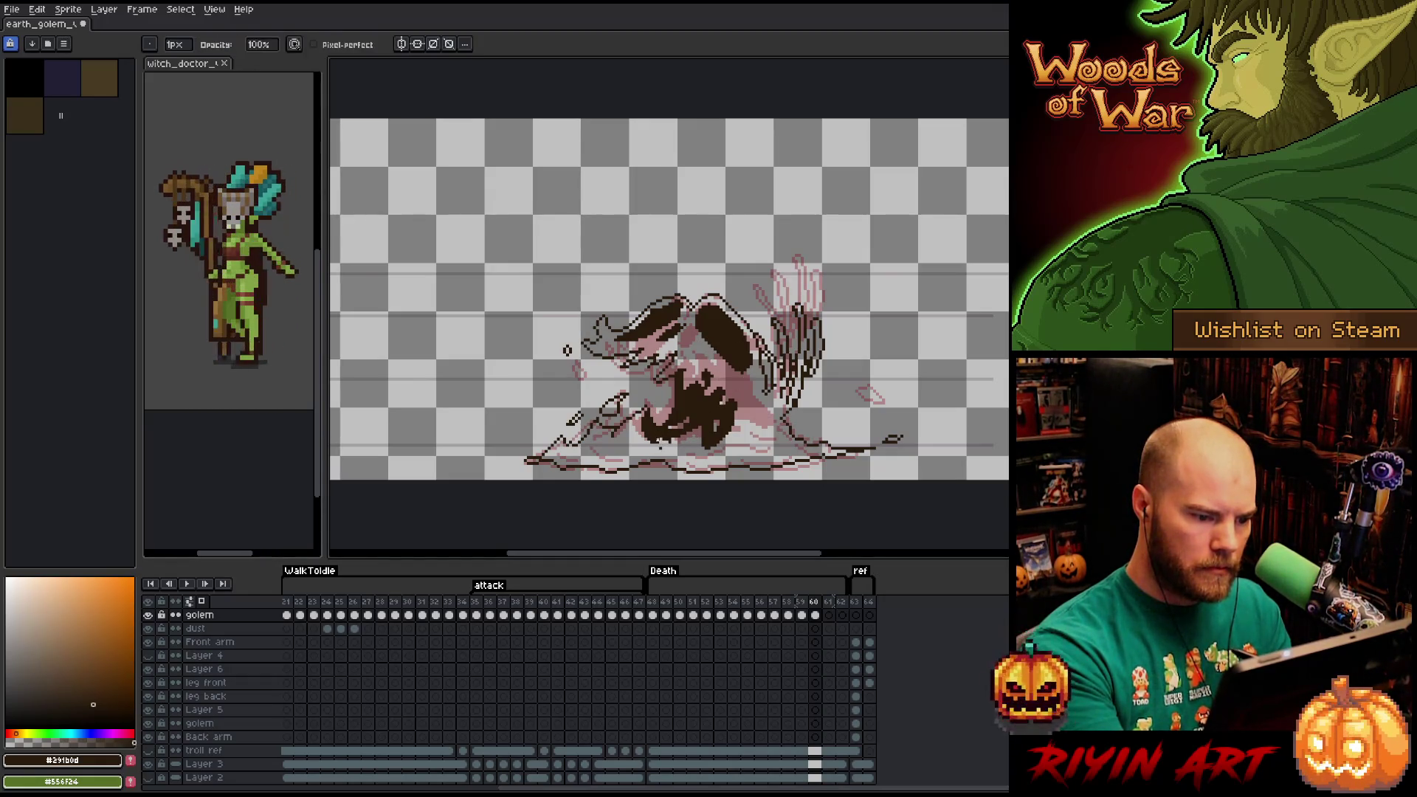
key(b)
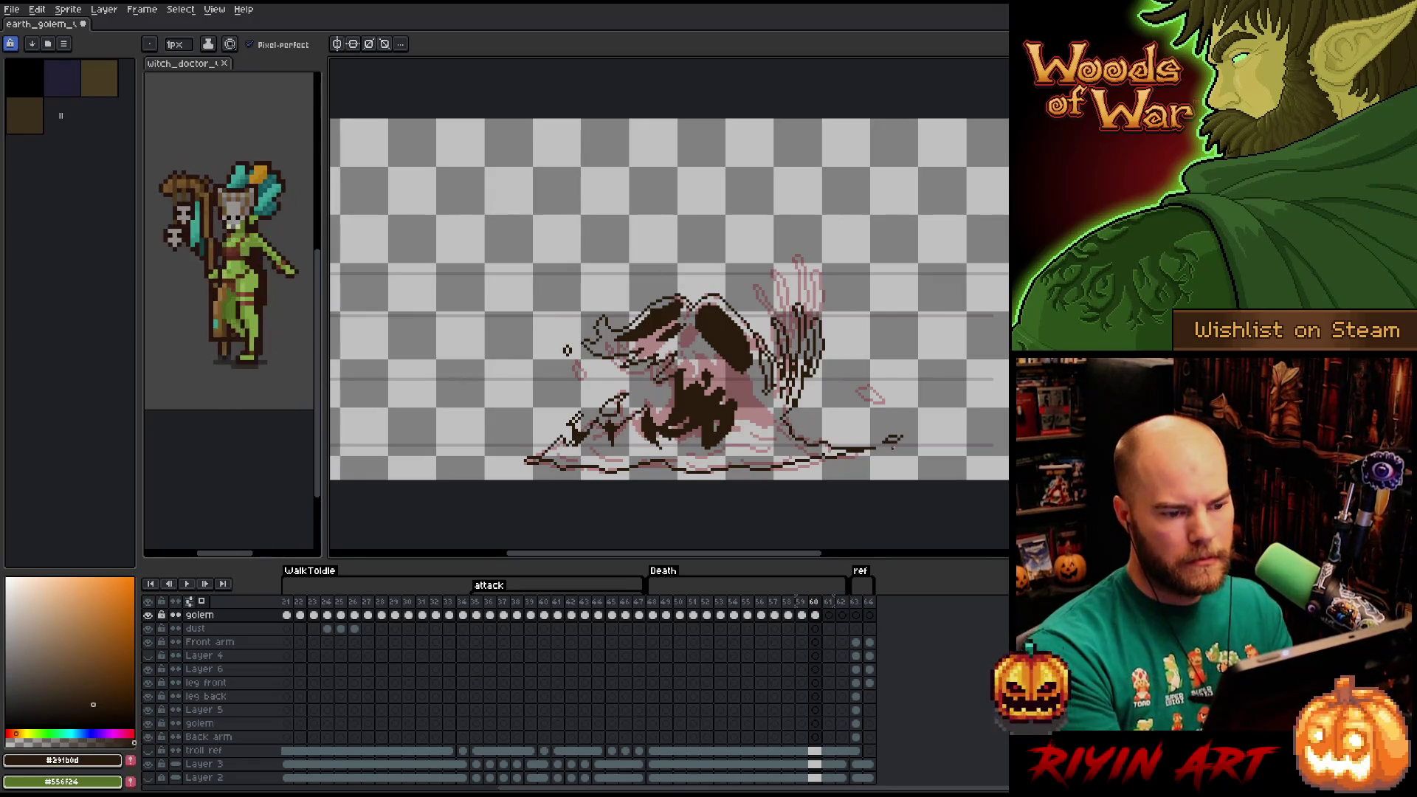
drag(754, 424, 768, 435)
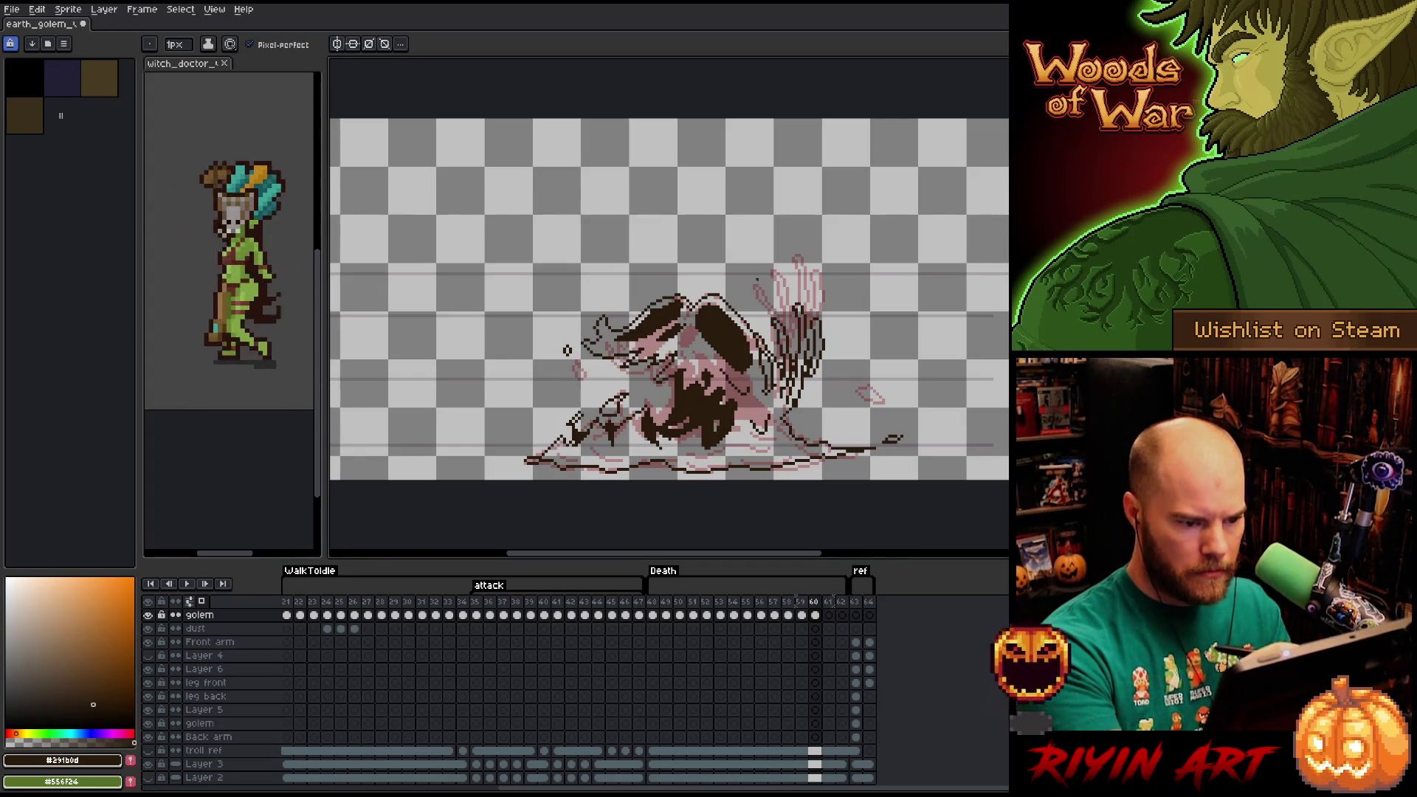
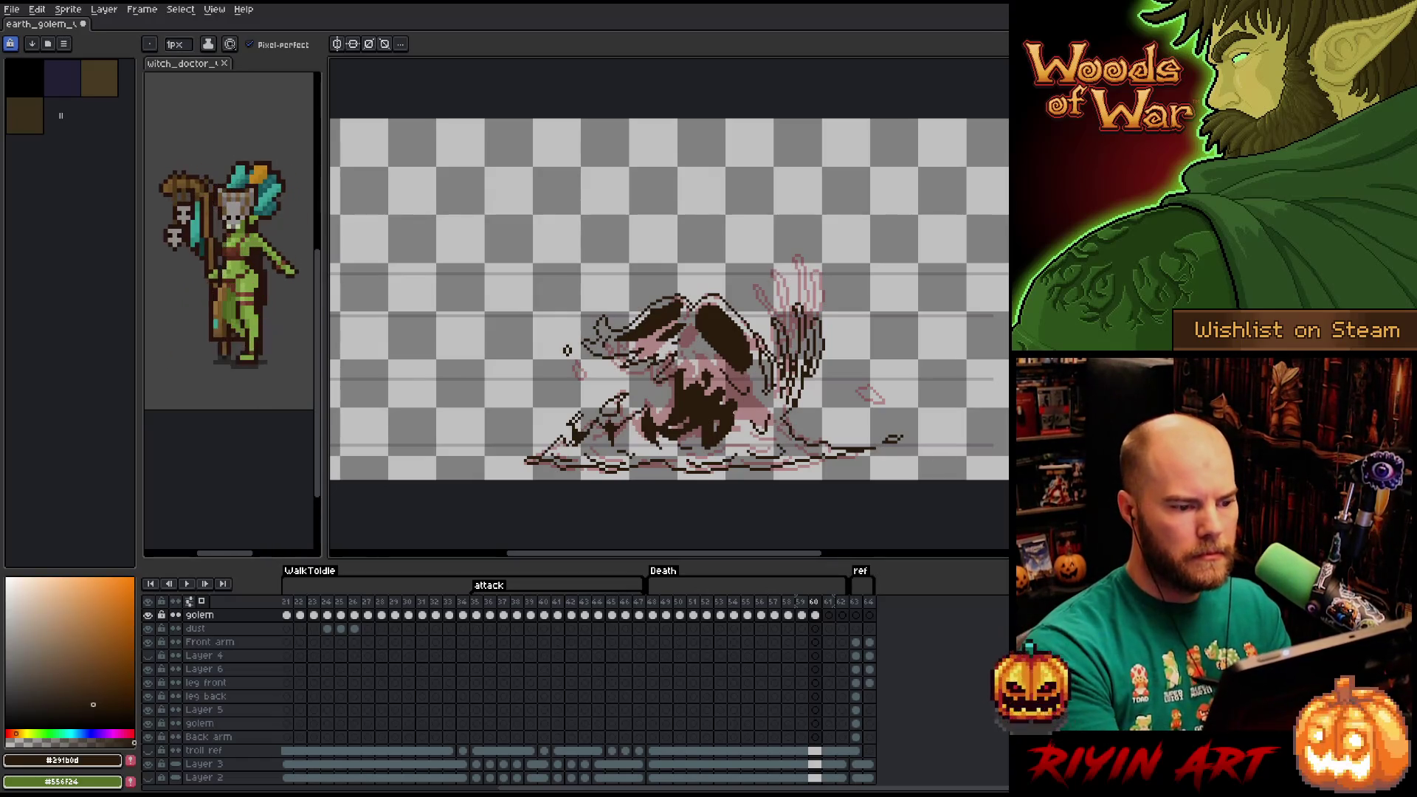
Copy frame 60's golem cel into frame 61 and delete the golem body.
key(ctrl)
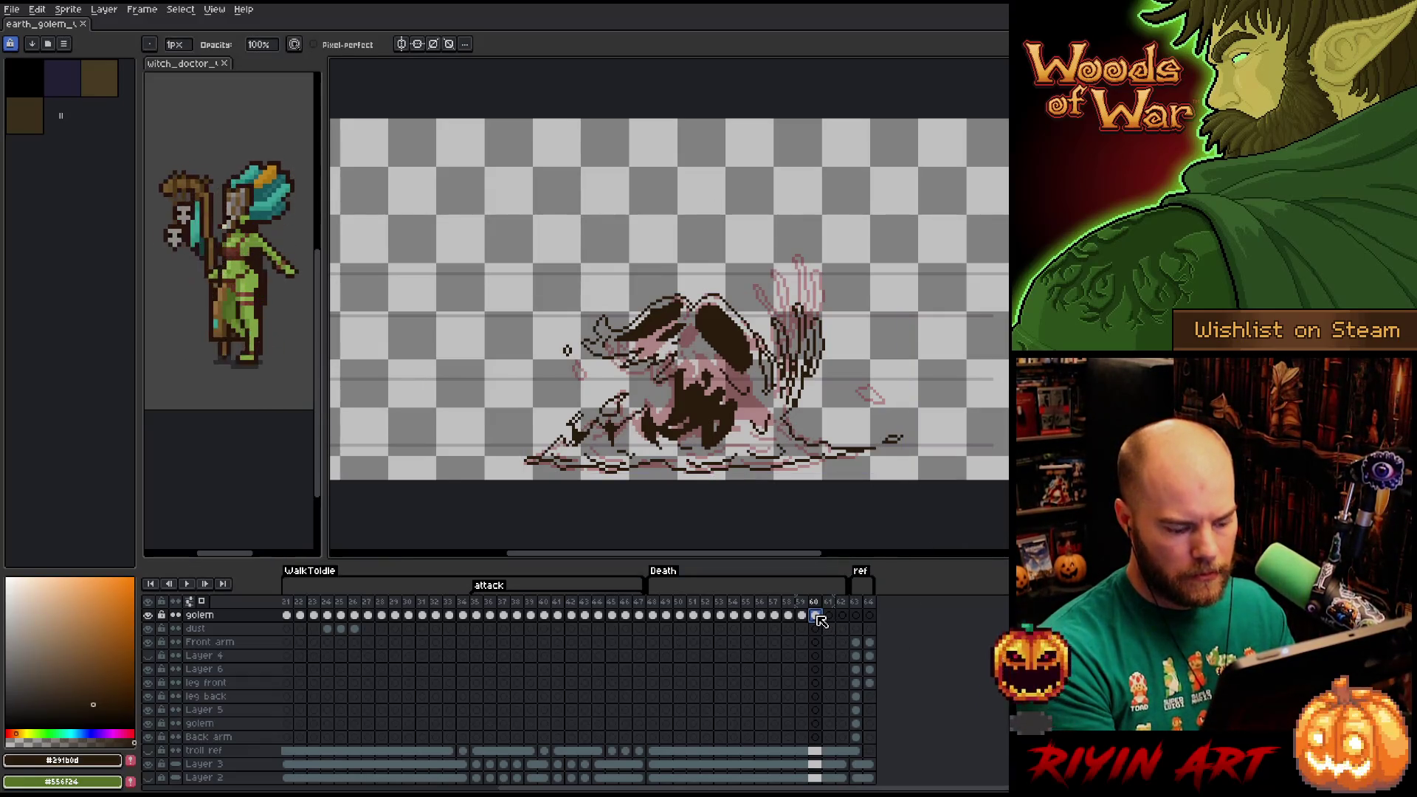
drag(819, 620, 832, 619)
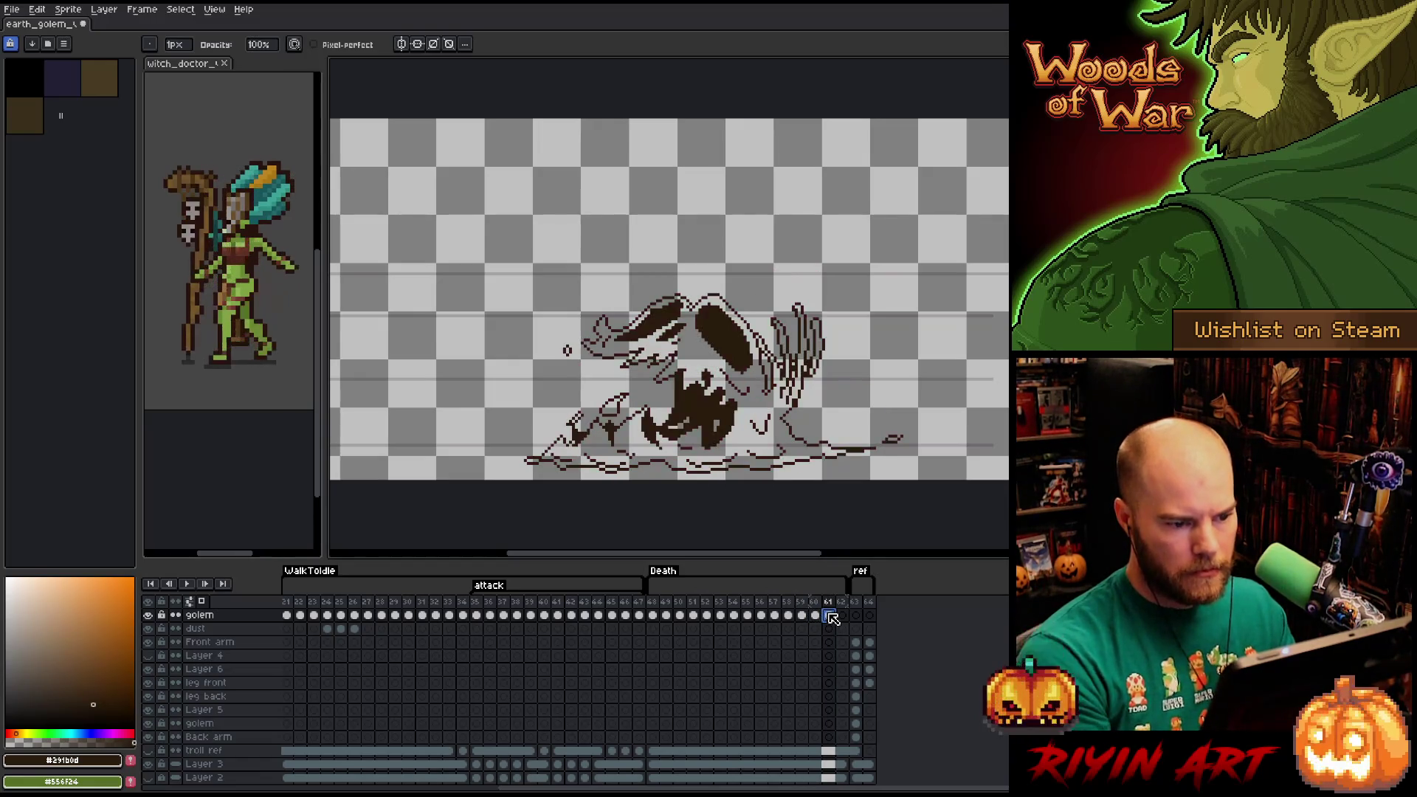
key(m)
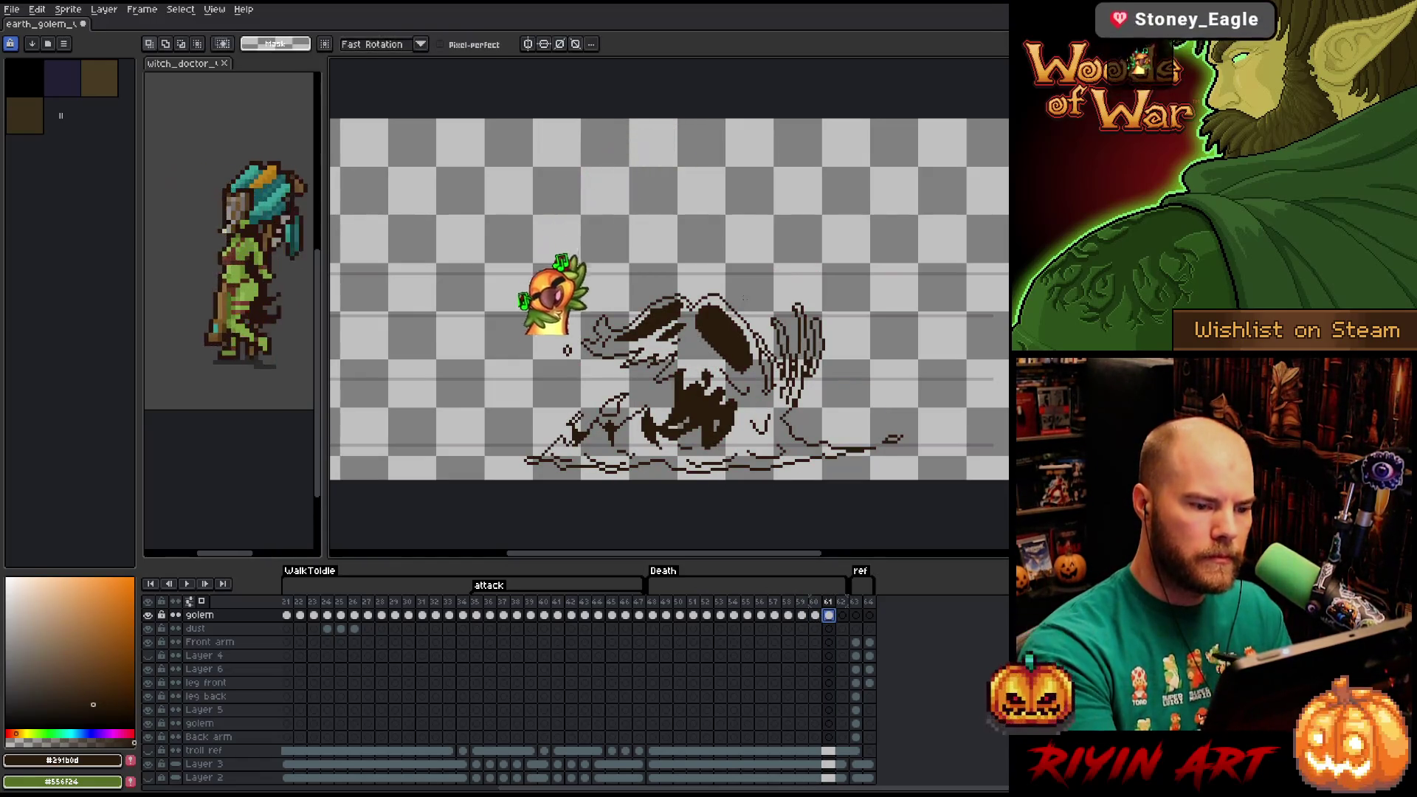
mouse_move(750, 336)
mouse_down()
mouse_move(766, 404)
mouse_move(840, 417)
mouse_move(856, 480)
mouse_move(576, 258)
mouse_move(742, 214)
mouse_up()
key(Delete)
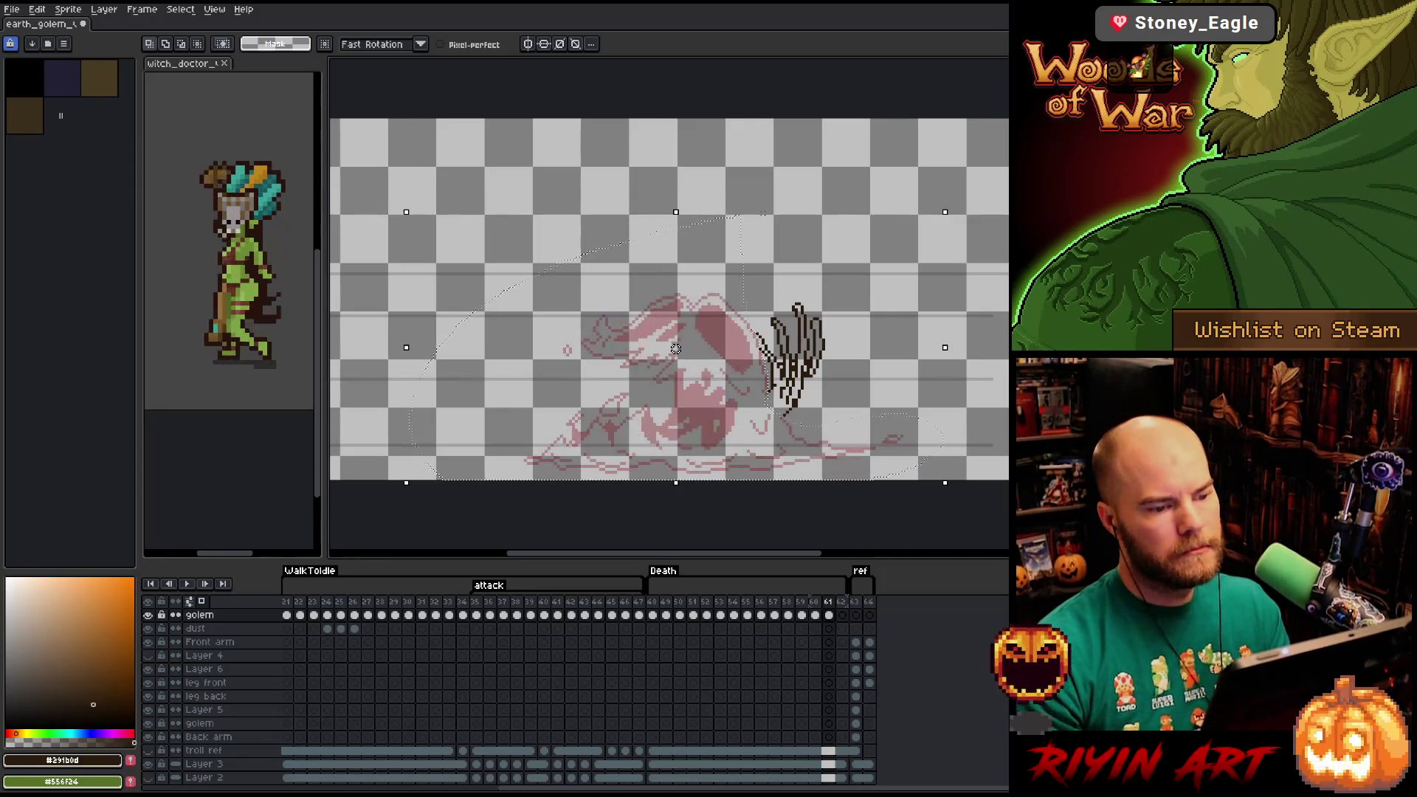
Lower the claw arm about 35 pixels and sketch a new head curve over the onion skin.
key(b)
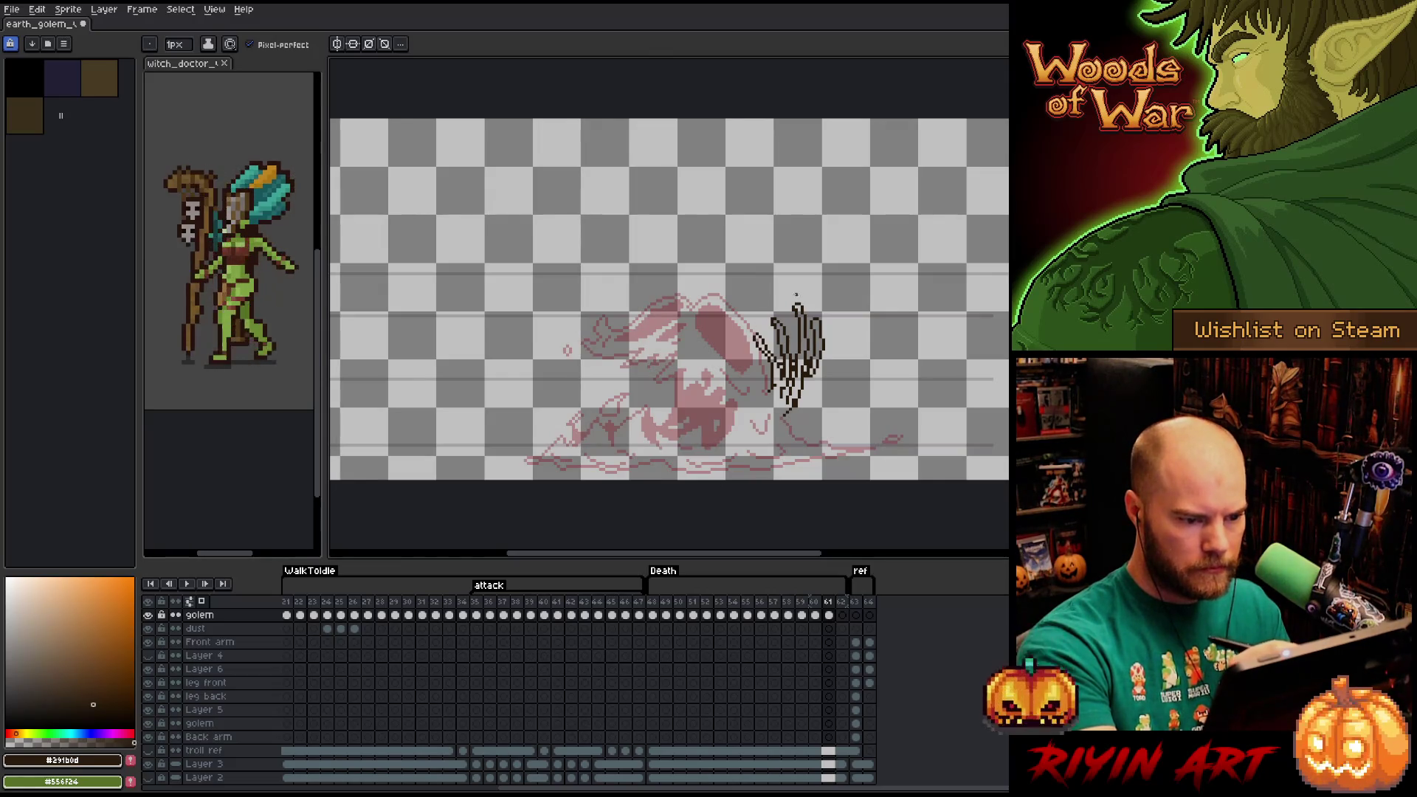
key(q)
mouse_move(849, 414)
mouse_down()
mouse_move(841, 270)
mouse_move(834, 442)
mouse_move(847, 413)
mouse_up()
drag(824, 362, 824, 430)
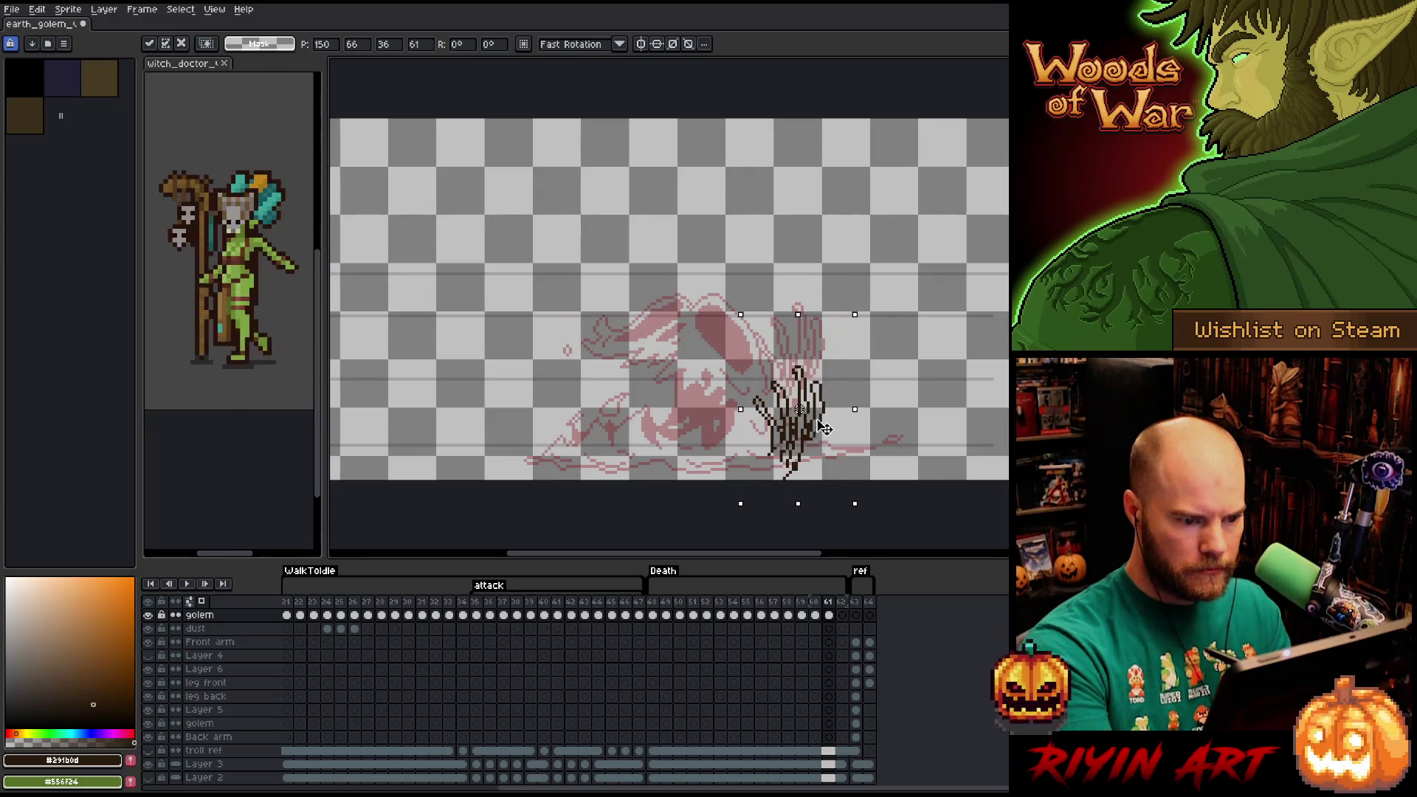
key(ctrl+d)
key(b)
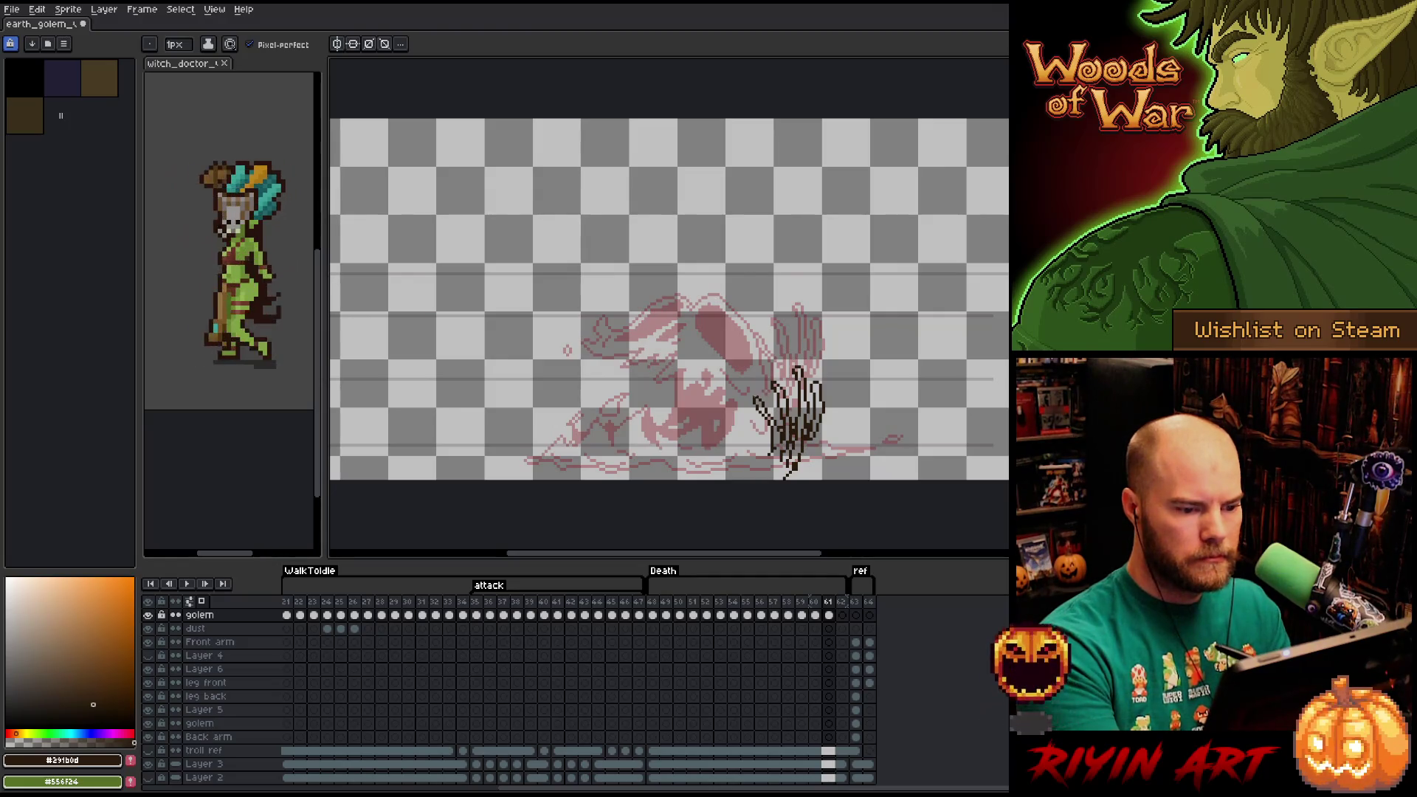
mouse_move(762, 362)
mouse_down()
mouse_move(750, 325)
mouse_move(725, 309)
mouse_move(691, 327)
mouse_move(682, 302)
mouse_move(650, 325)
mouse_move(633, 313)
mouse_move(613, 365)
mouse_move(665, 380)
mouse_move(696, 353)
mouse_move(713, 430)
mouse_move(692, 448)
mouse_move(712, 413)
mouse_up()
key(e)
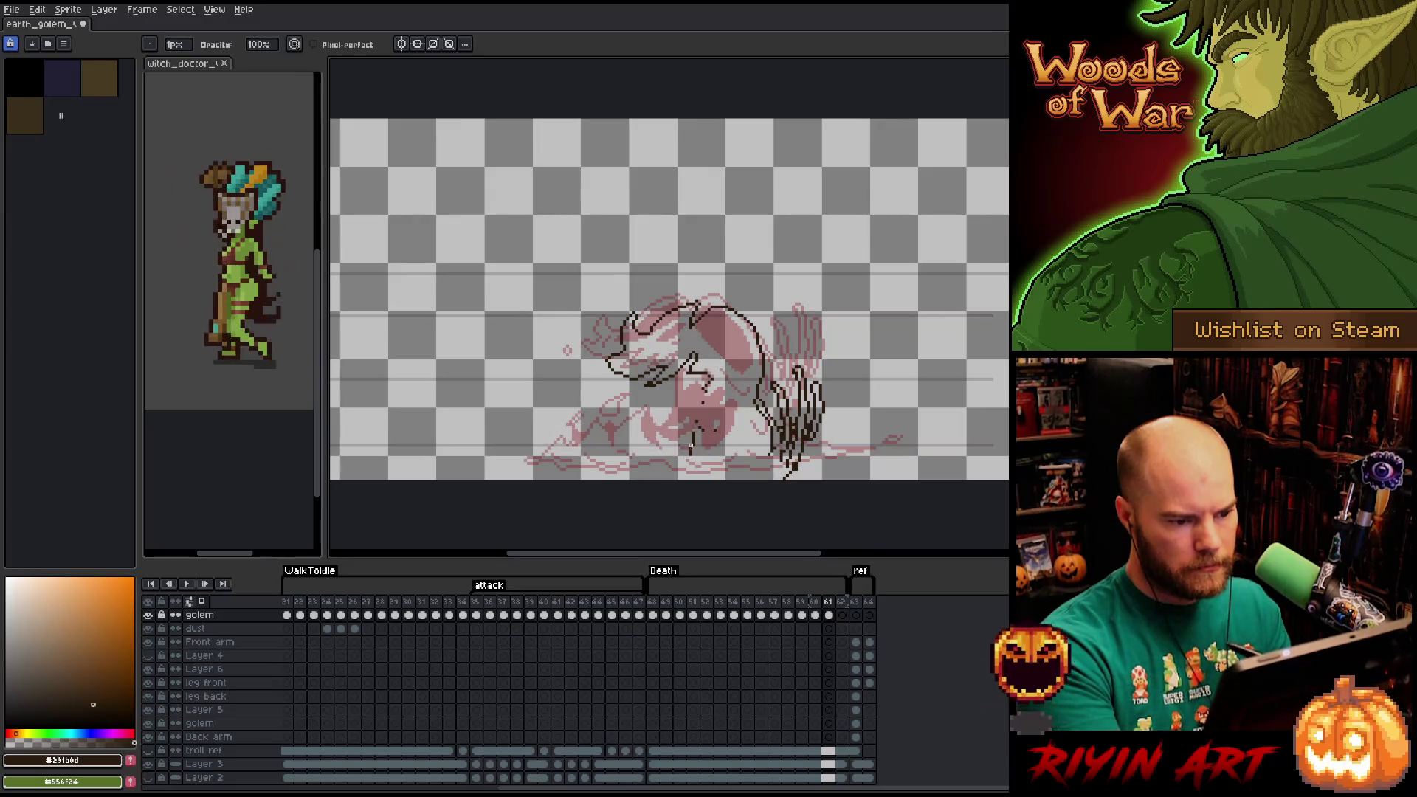
Draw the slumping body contours, then fill the body and two bottom-left gaps dark brown.
key(b)
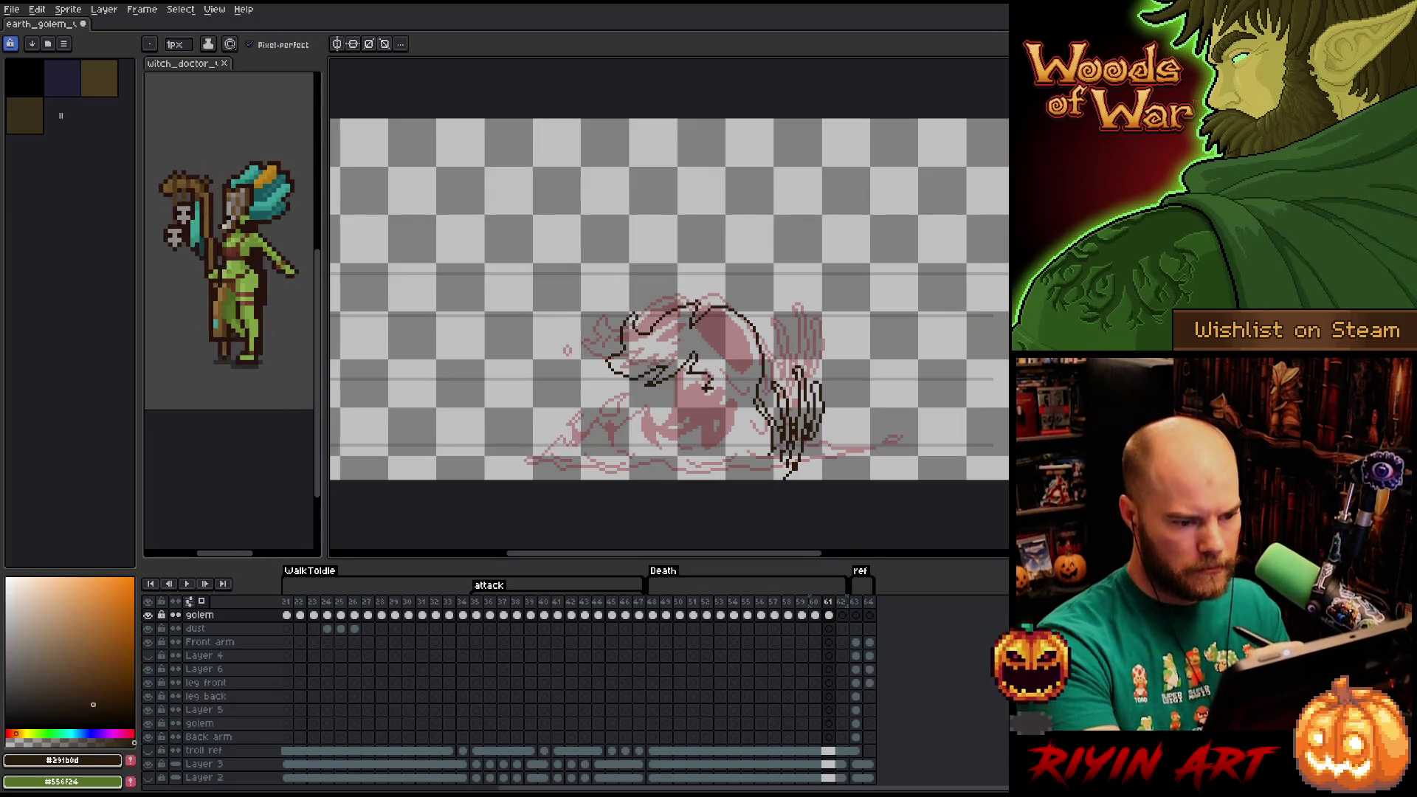
mouse_move(710, 385)
mouse_down()
mouse_move(744, 439)
mouse_move(734, 462)
mouse_move(624, 435)
mouse_move(599, 450)
mouse_move(582, 435)
mouse_move(548, 458)
mouse_move(605, 418)
mouse_up()
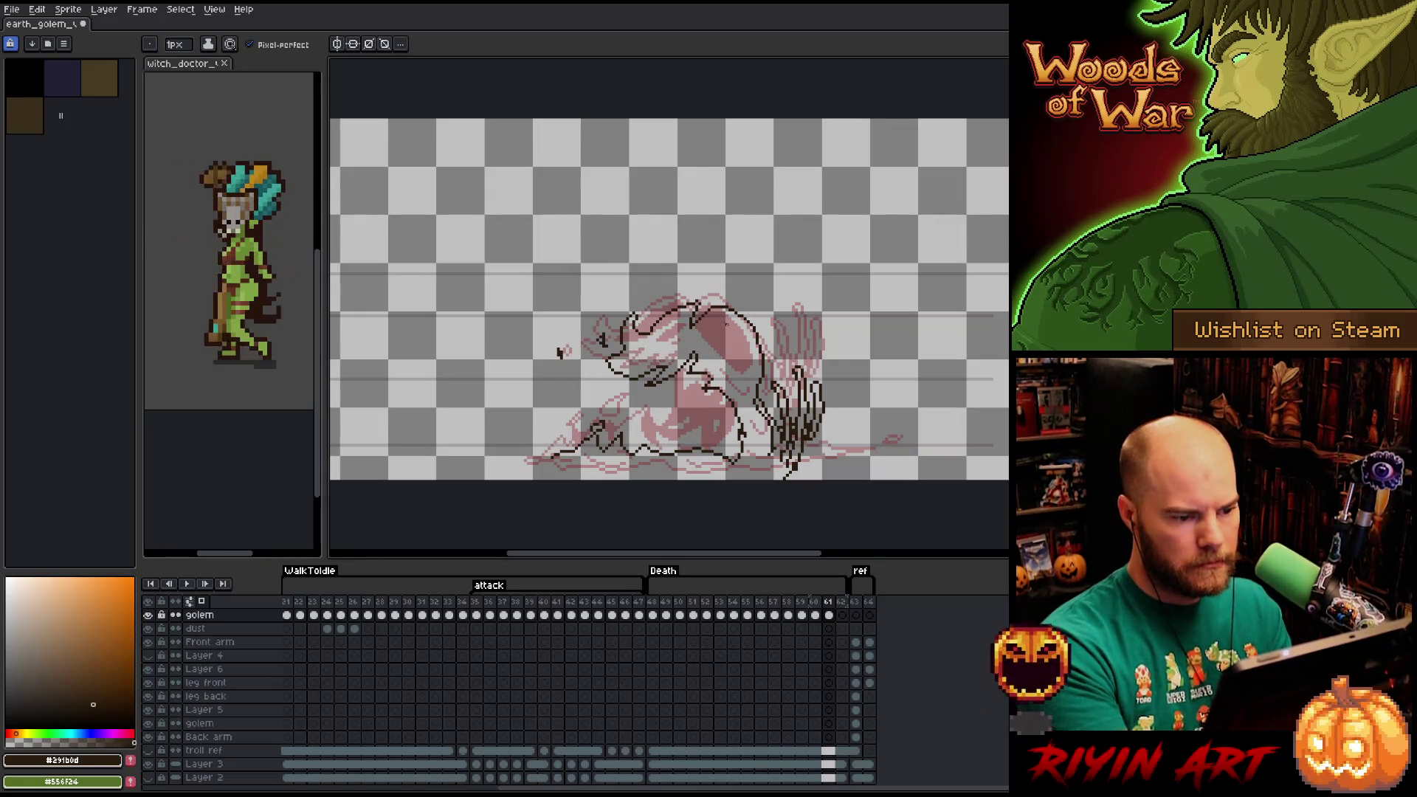
mouse_move(677, 374)
mouse_down()
mouse_move(682, 447)
mouse_move(642, 444)
mouse_up()
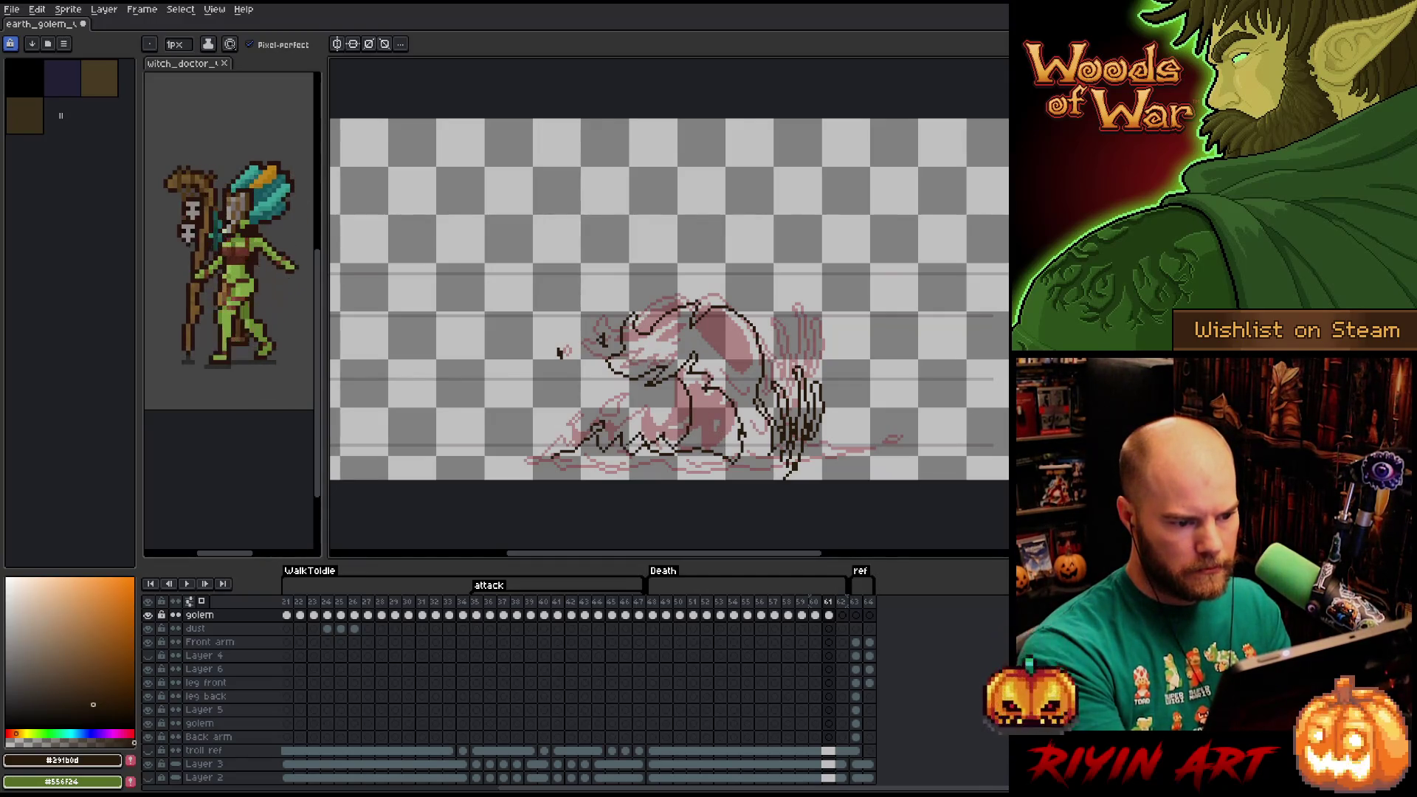
key(g)
click(710, 432)
click(661, 446)
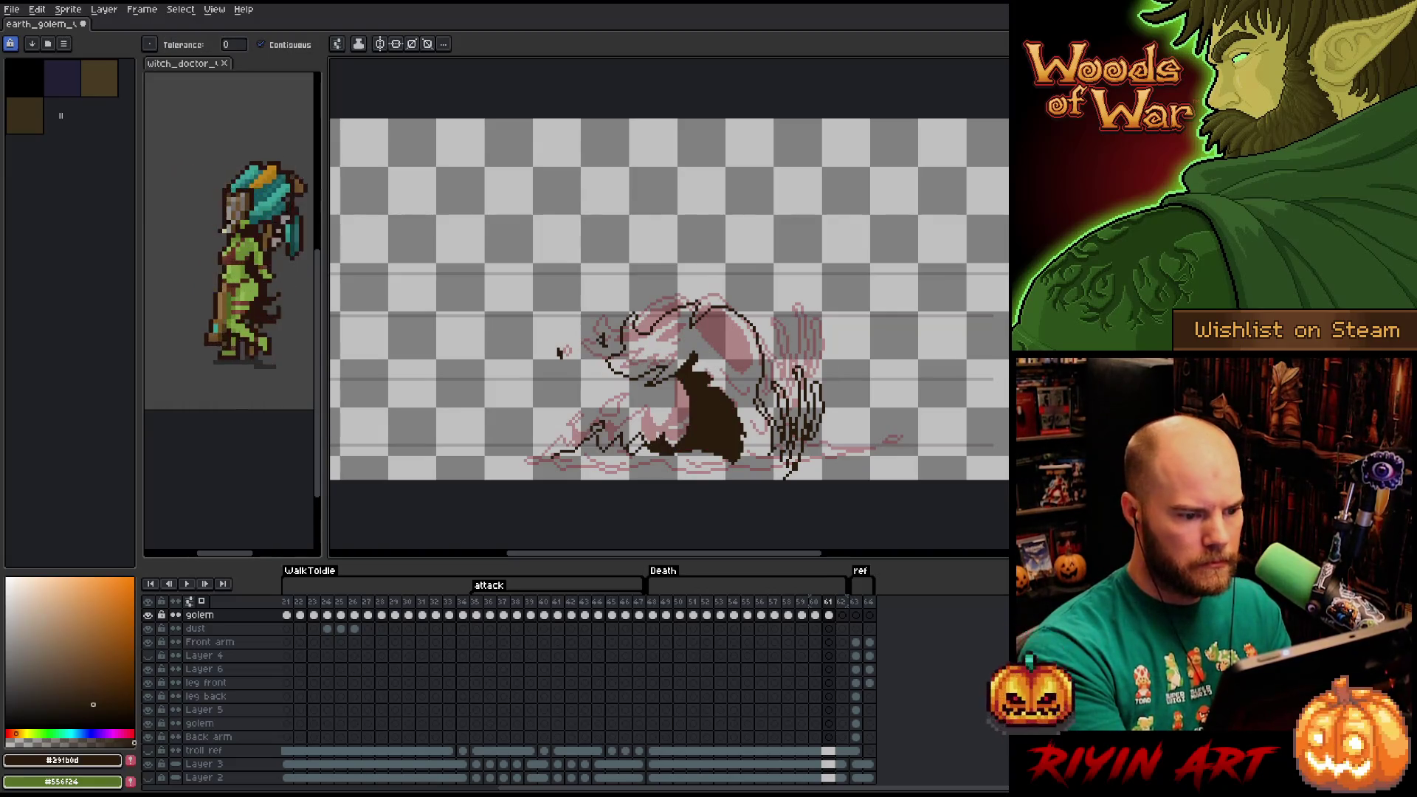
click(636, 445)
Draw a long ground line across the bottom of frame 61.
key(b)
mouse_move(550, 459)
mouse_down()
mouse_move(538, 460)
mouse_move(767, 466)
mouse_up()
key(e)
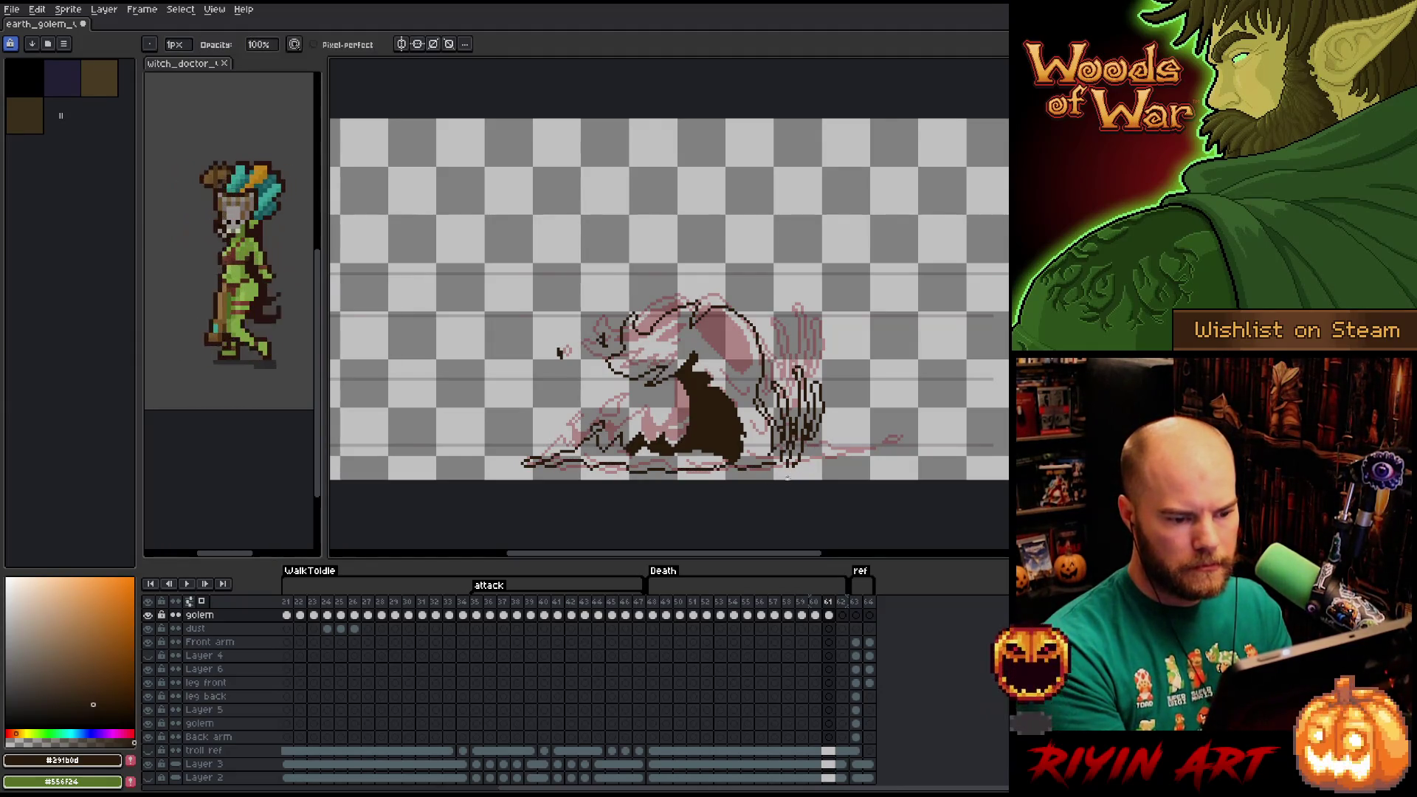
key(b)
mouse_move(767, 466)
mouse_down()
mouse_move(848, 458)
mouse_move(810, 450)
mouse_move(889, 455)
mouse_up()
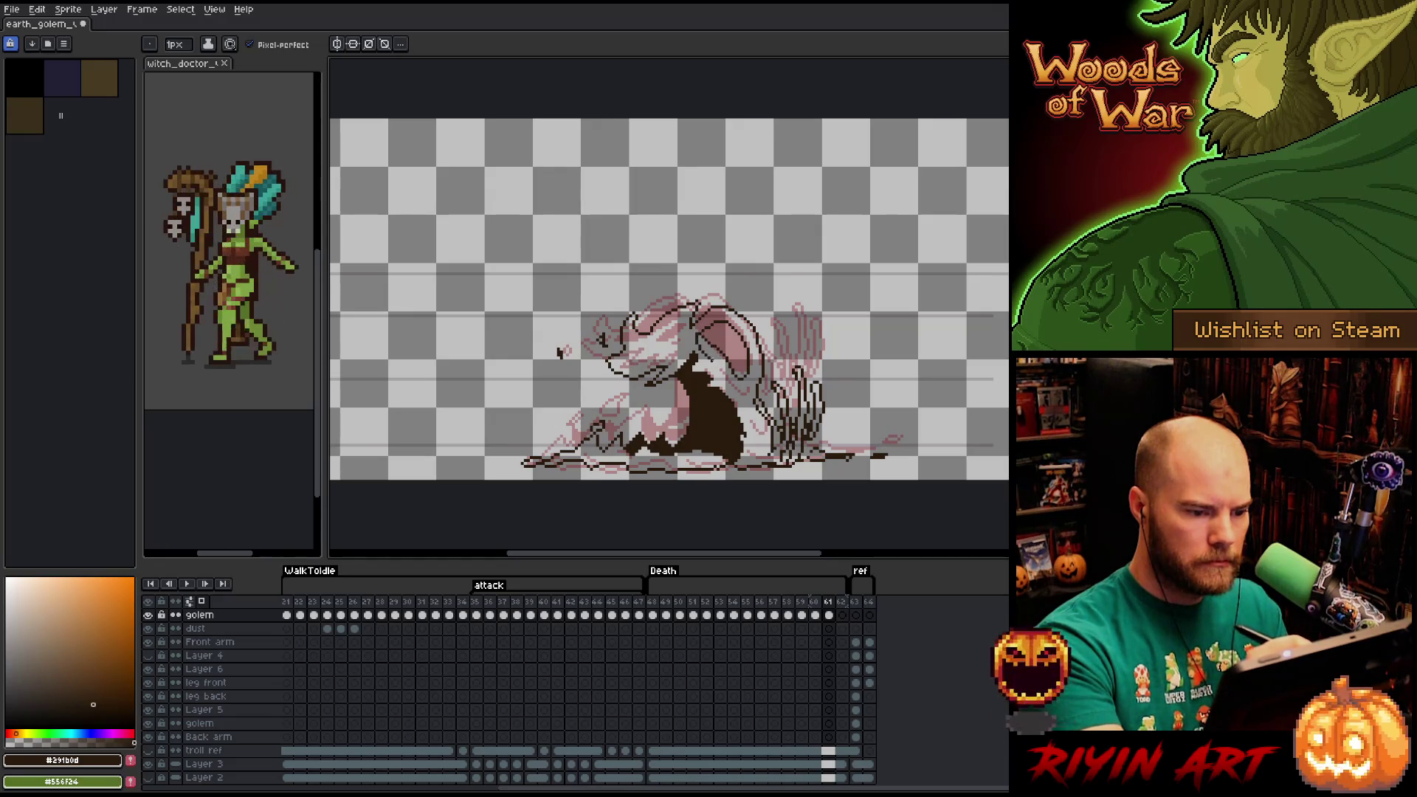
Fill the head dark and add an eye and dark face detail pixels.
key(g)
click(730, 347)
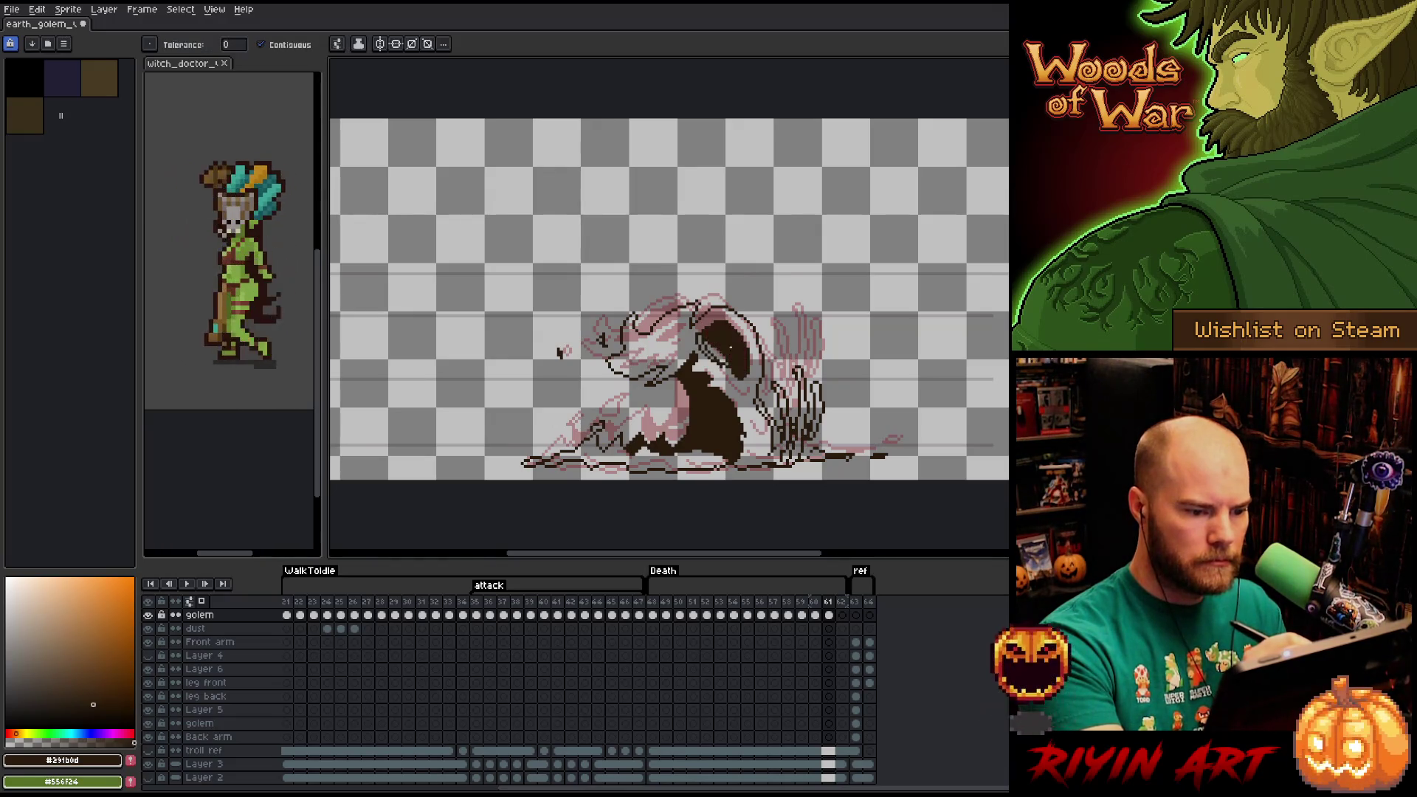
key(b)
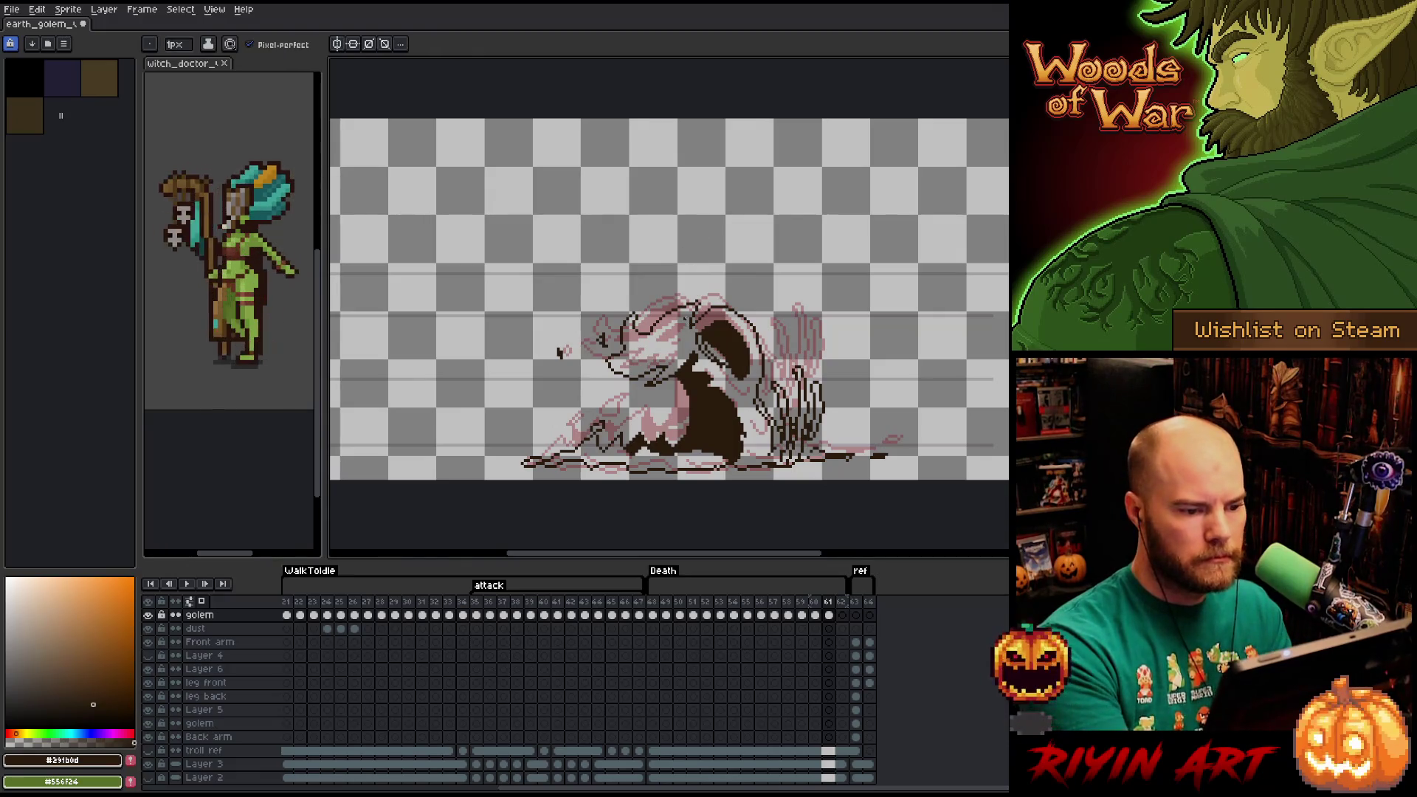
mouse_move(684, 331)
mouse_down()
mouse_move(657, 328)
mouse_move(677, 313)
mouse_up()
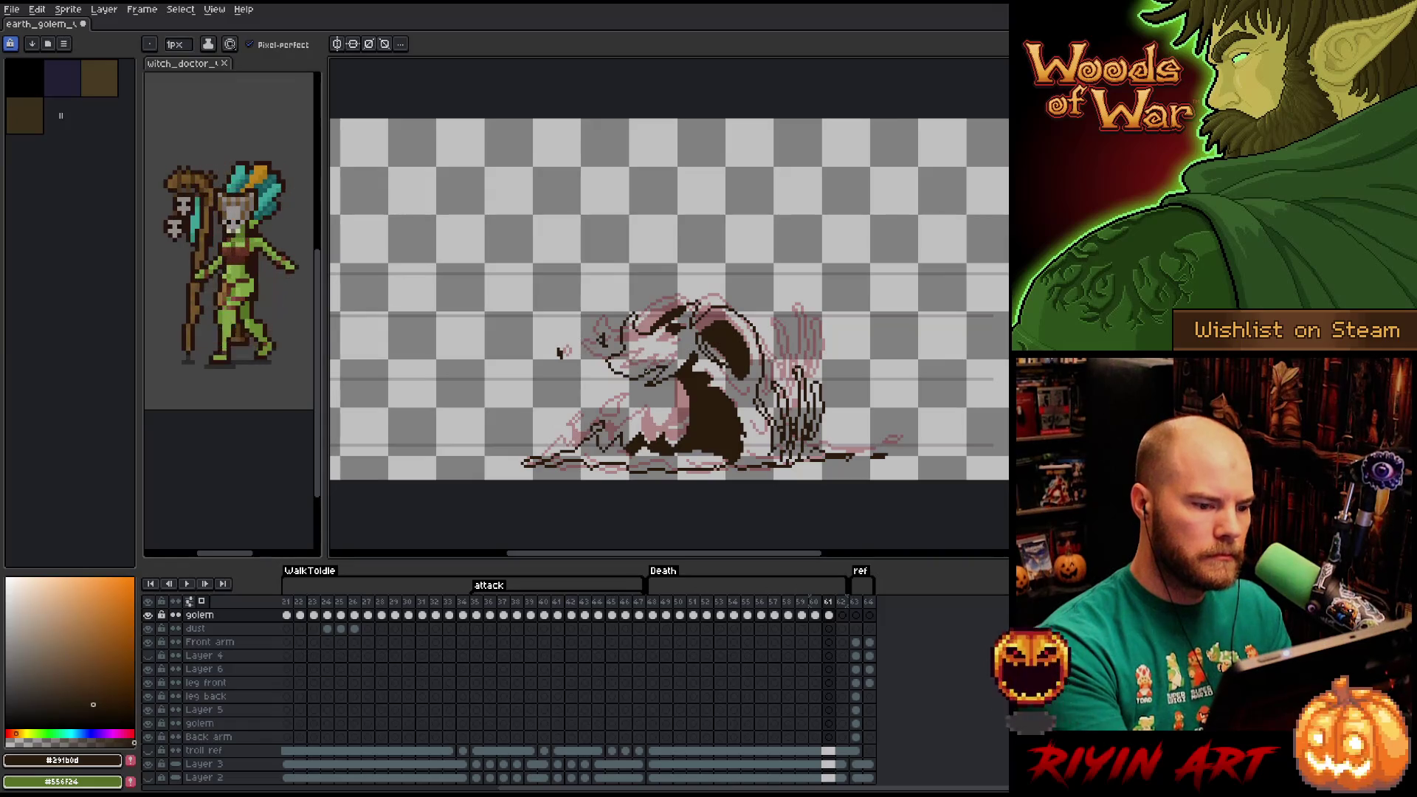
key(e)
key(b)
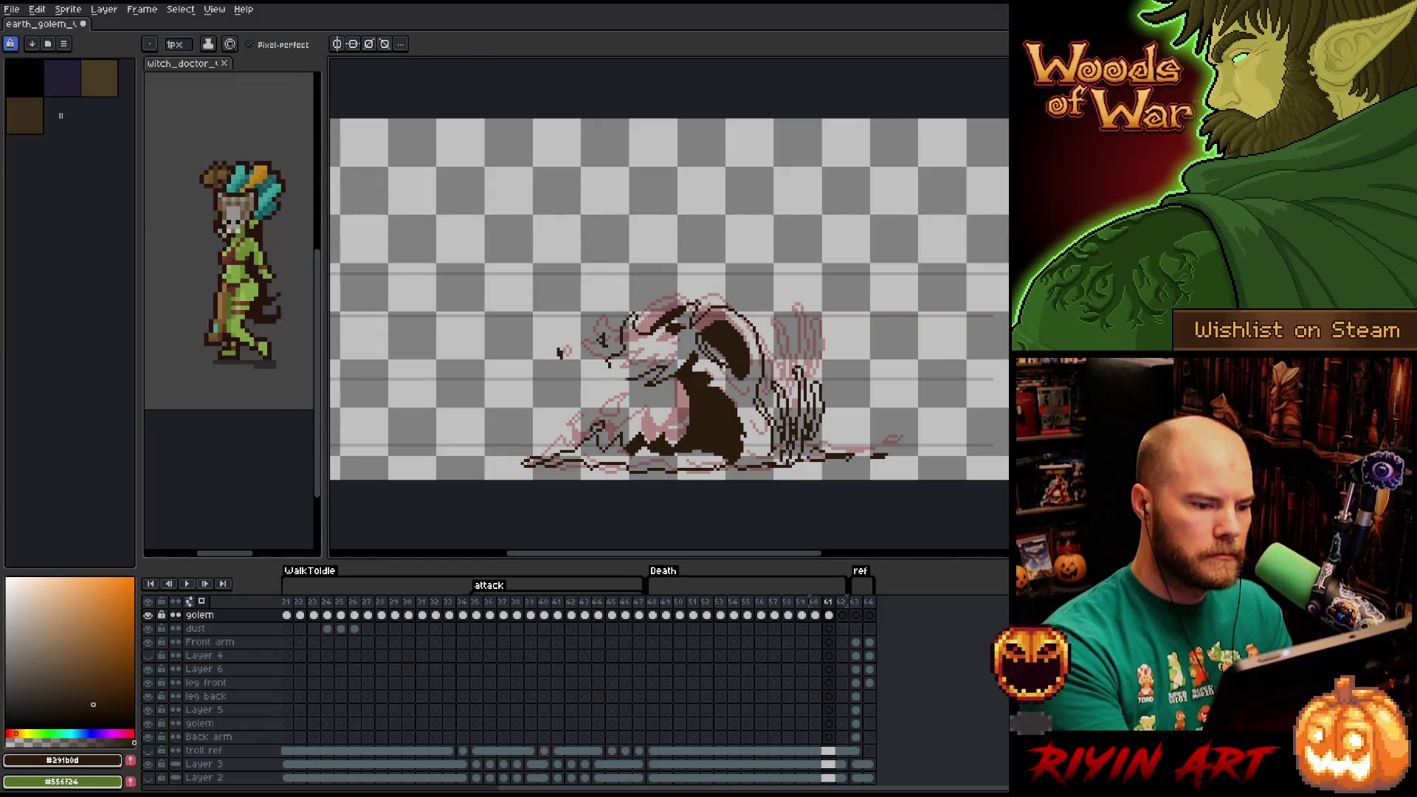
drag(624, 367, 649, 345)
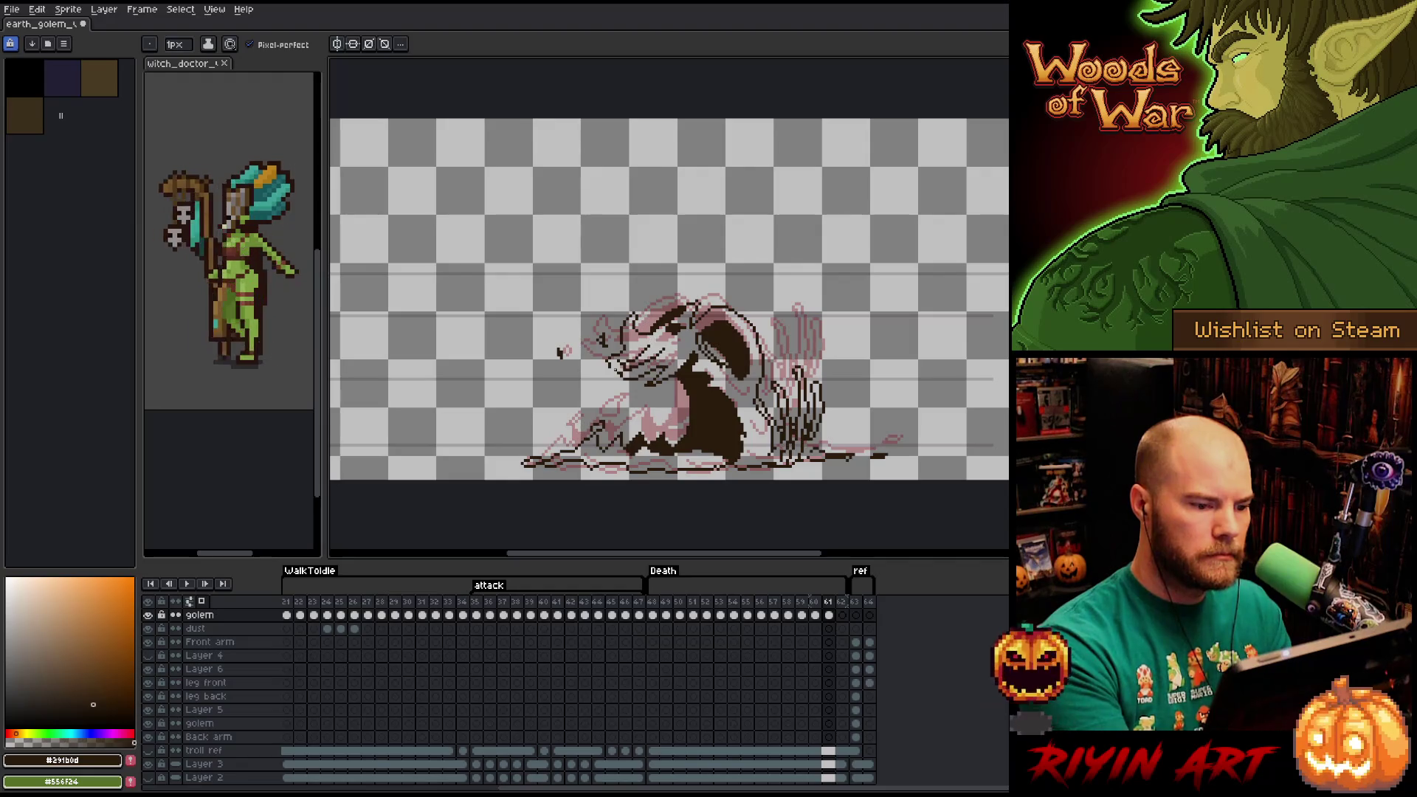
key(e)
click(611, 365)
key(b)
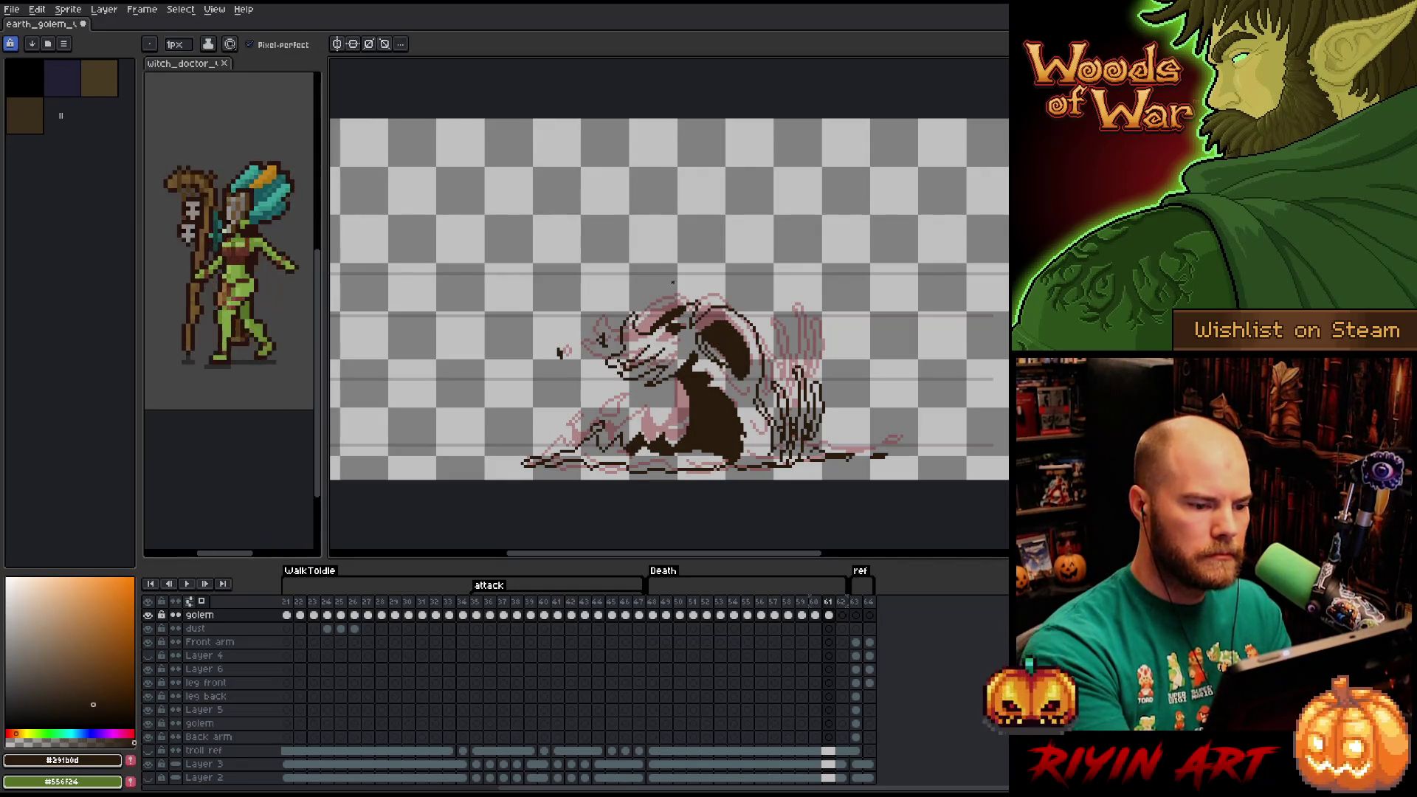
key(e)
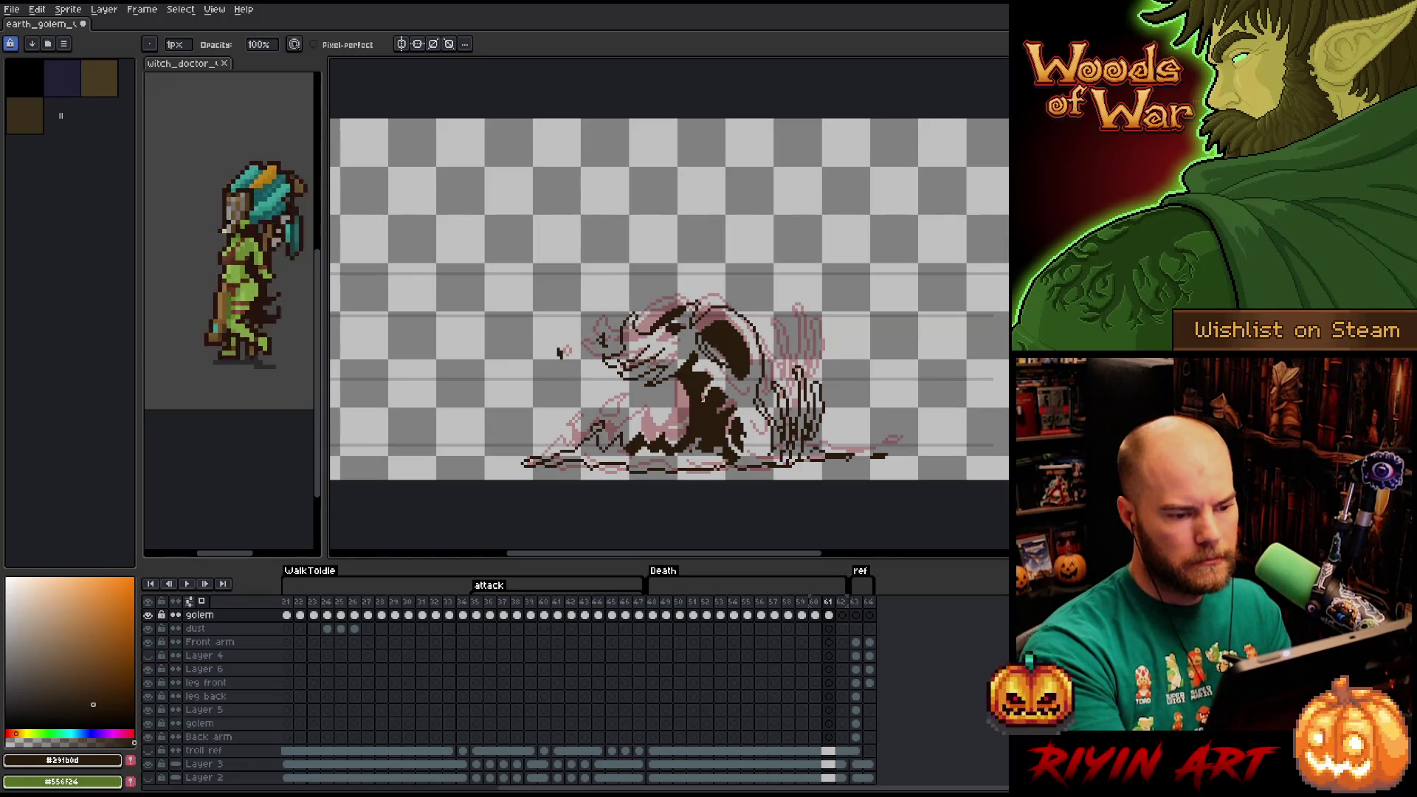
Touch up frame 61's crumpling golem with pencil and eraser, resting the claw on the ground.
key(e)
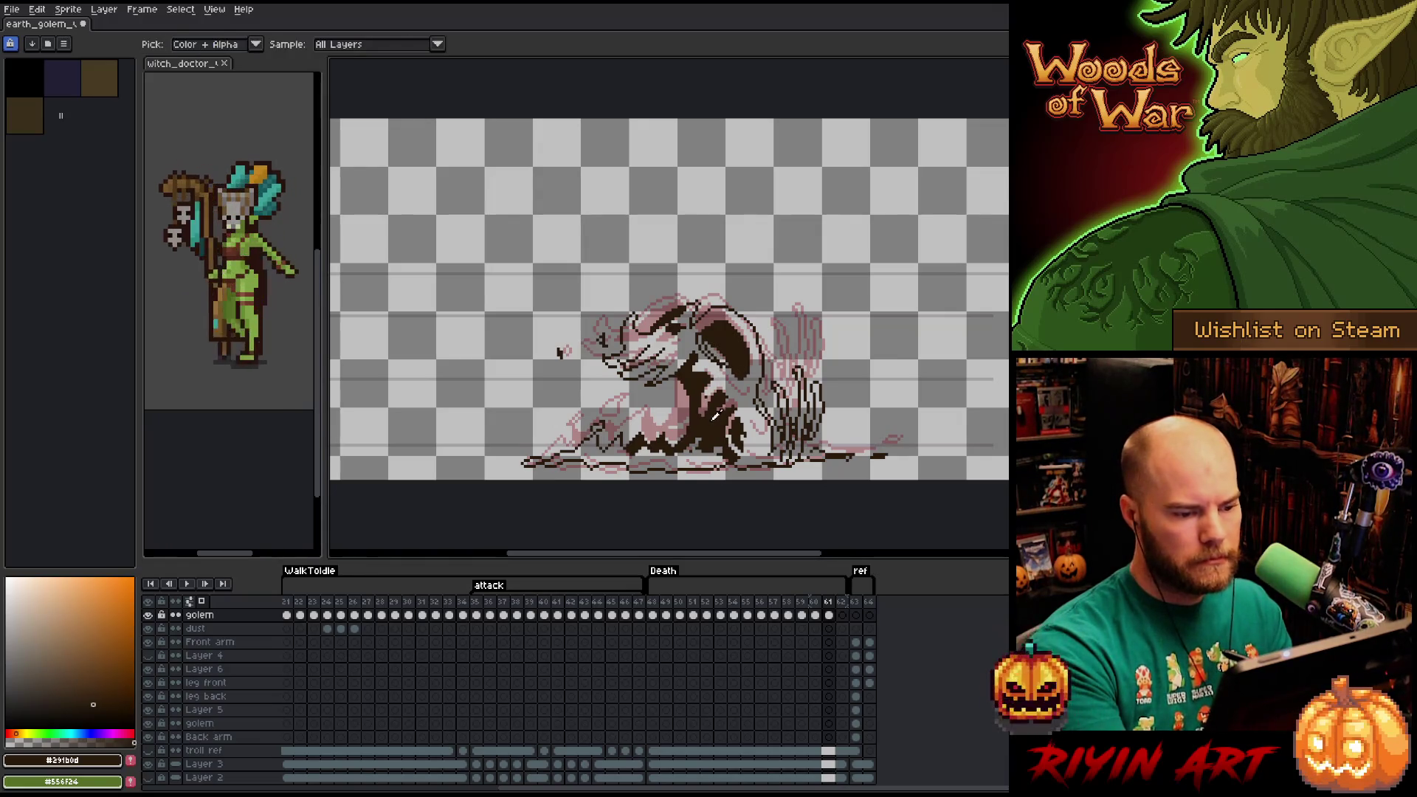
key(b)
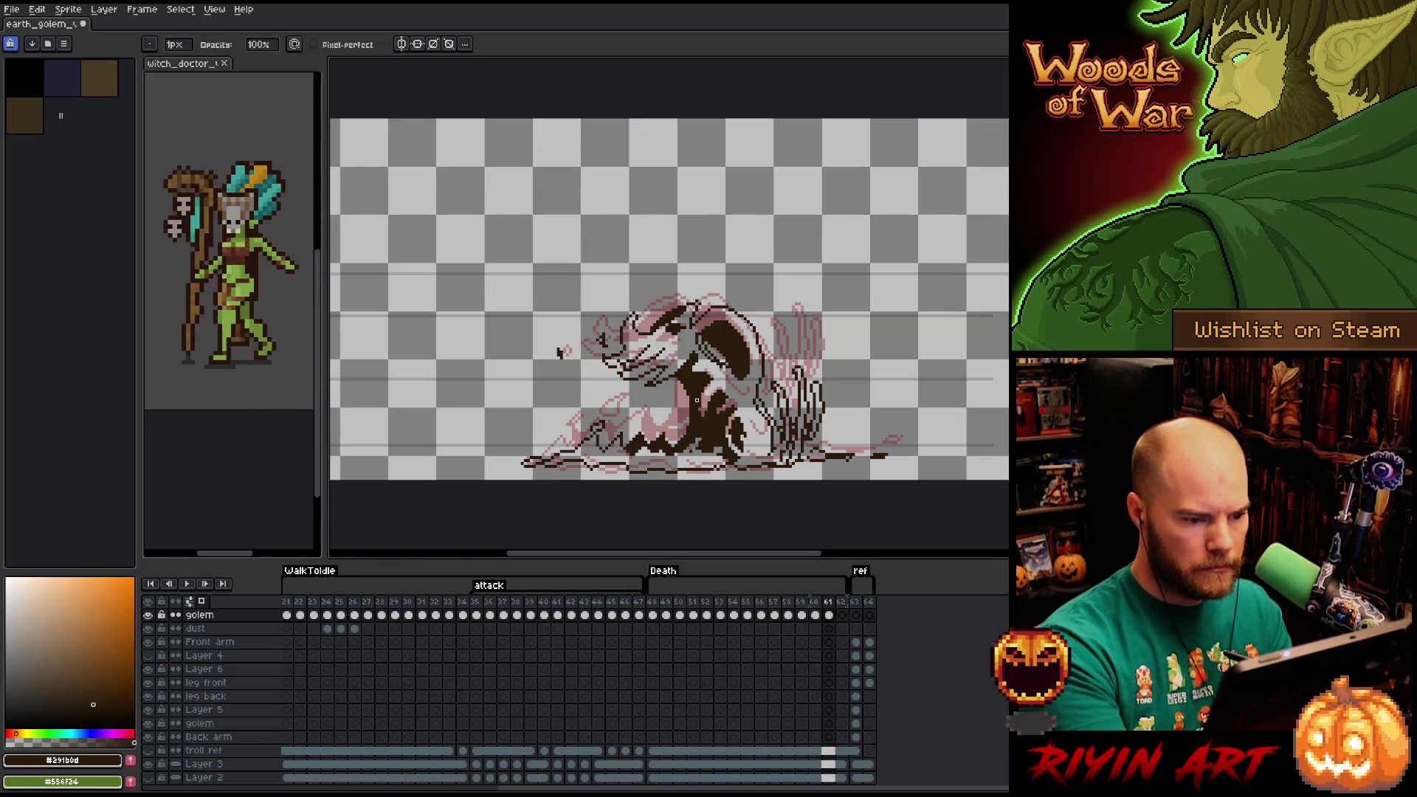
key(e)
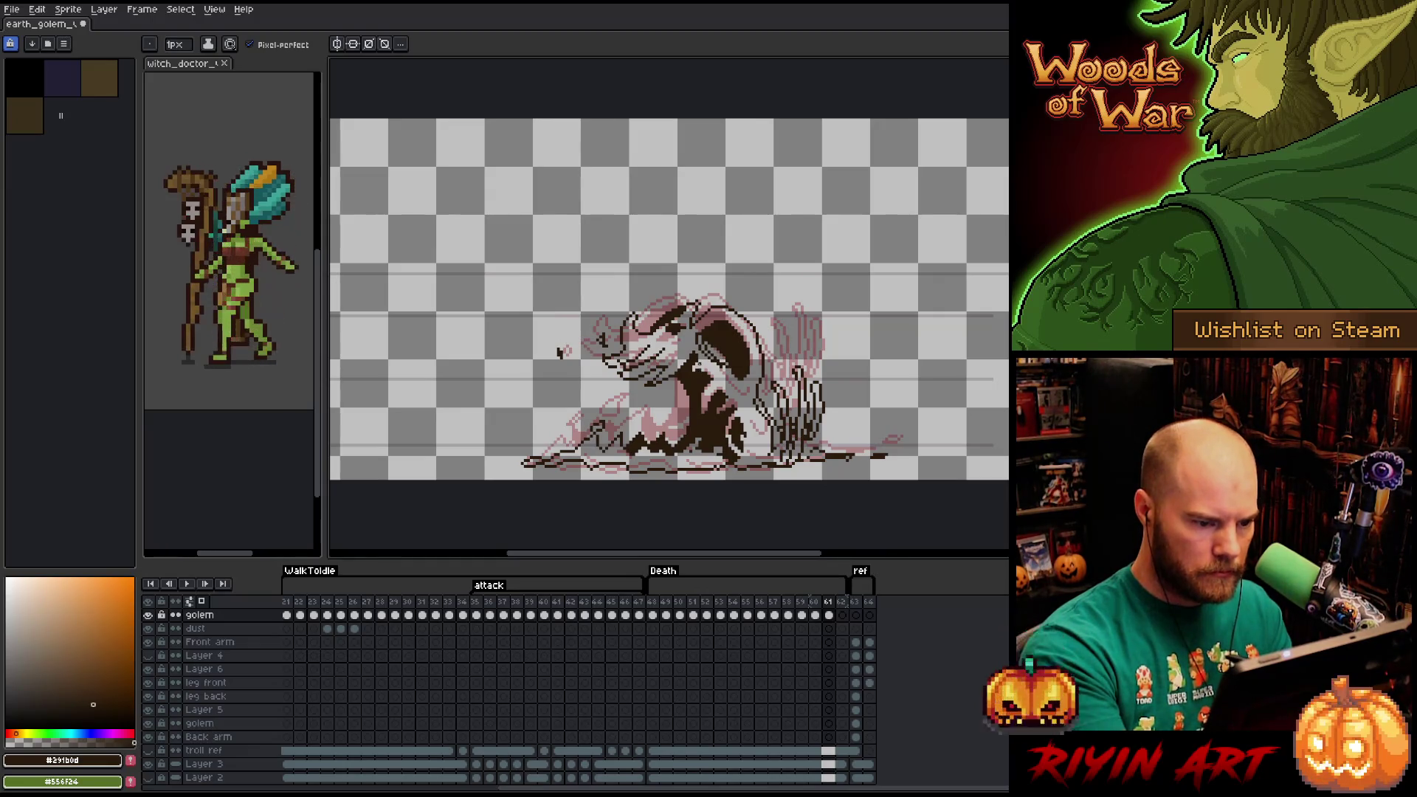
key(b)
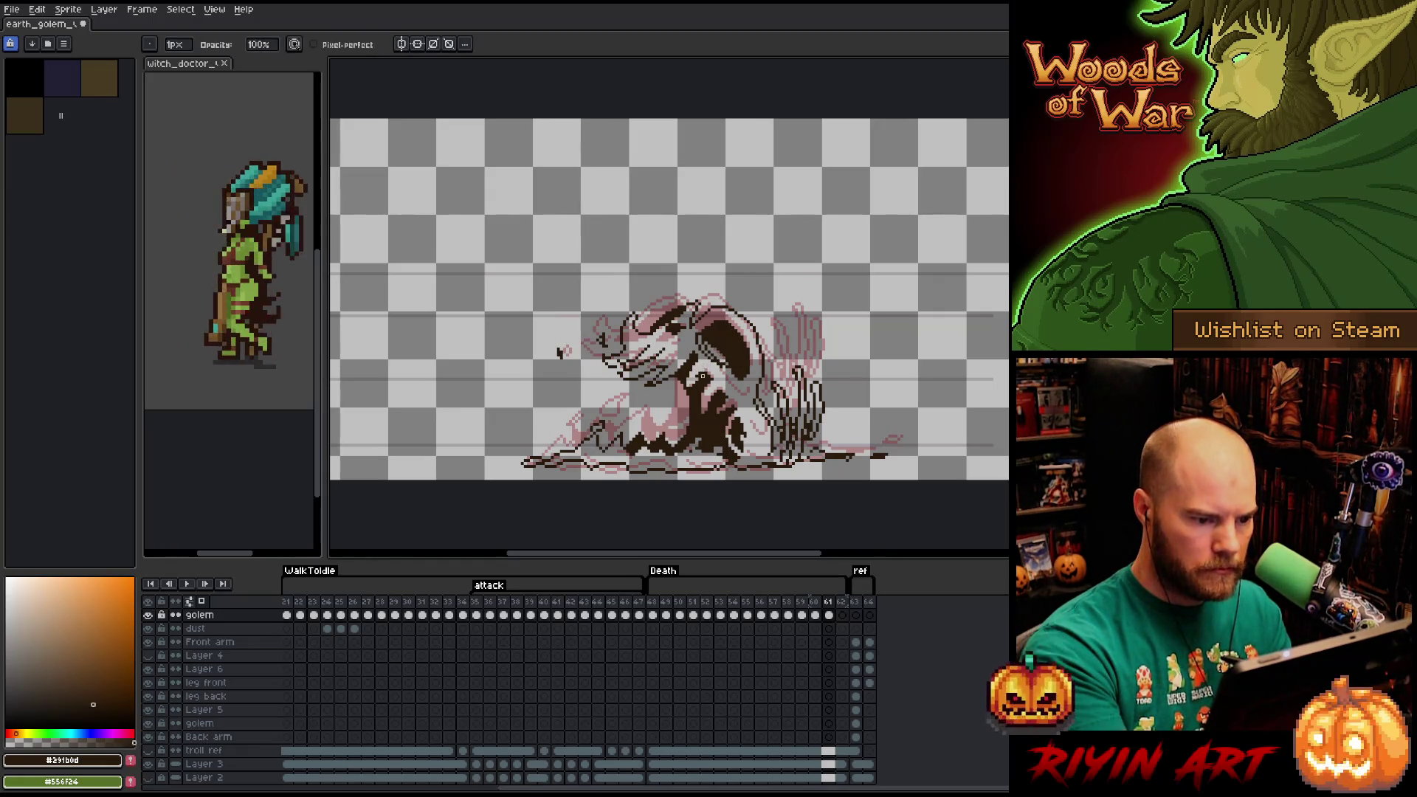
key(e)
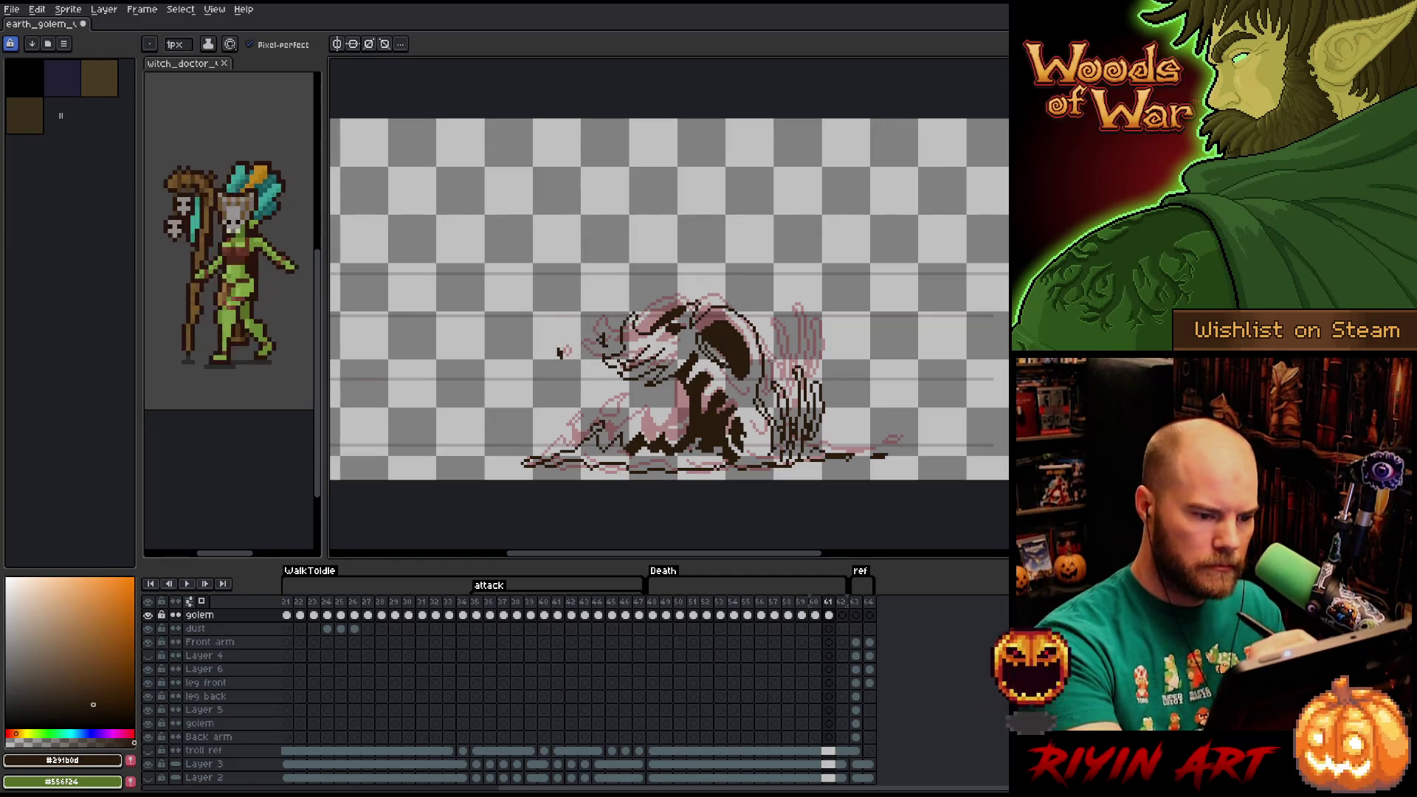
key(g)
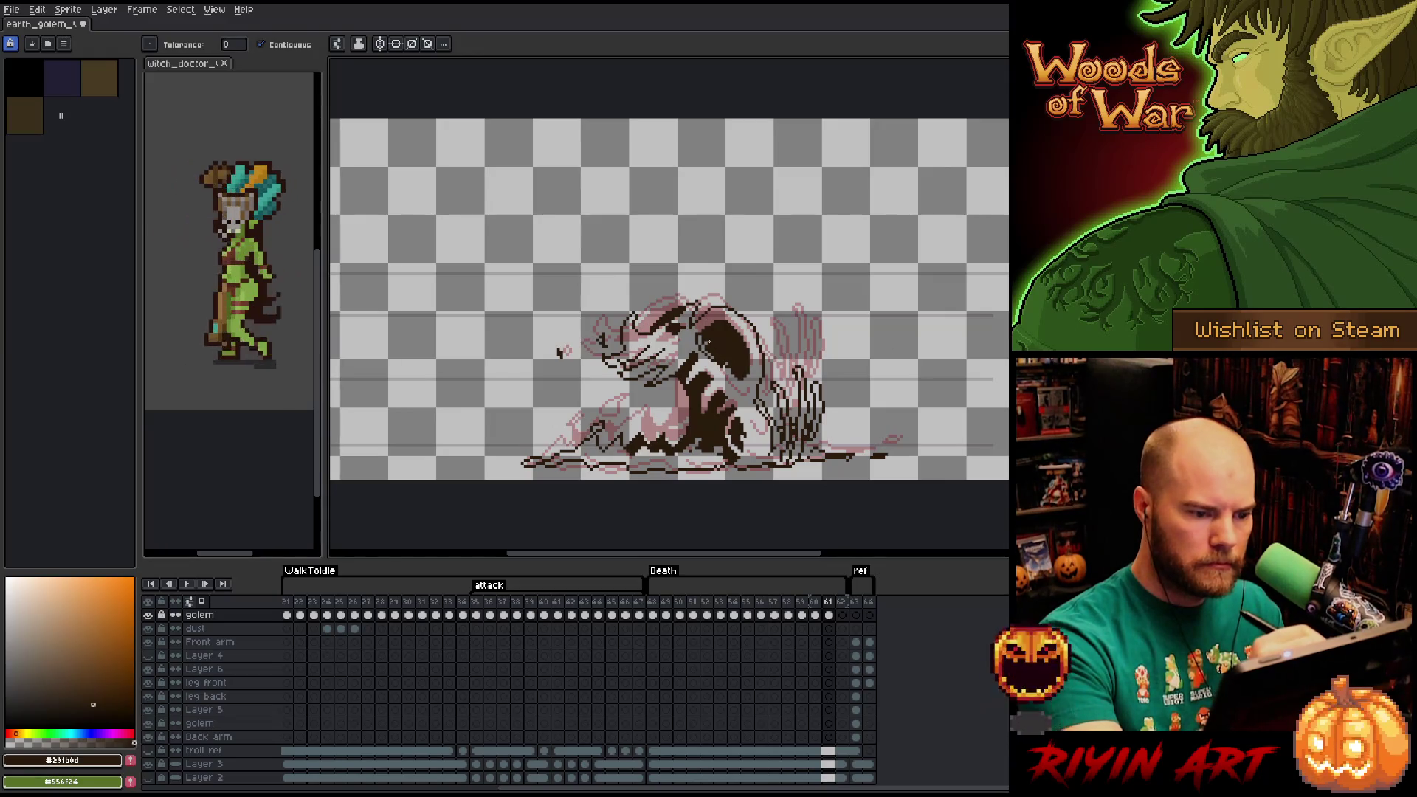
key(e)
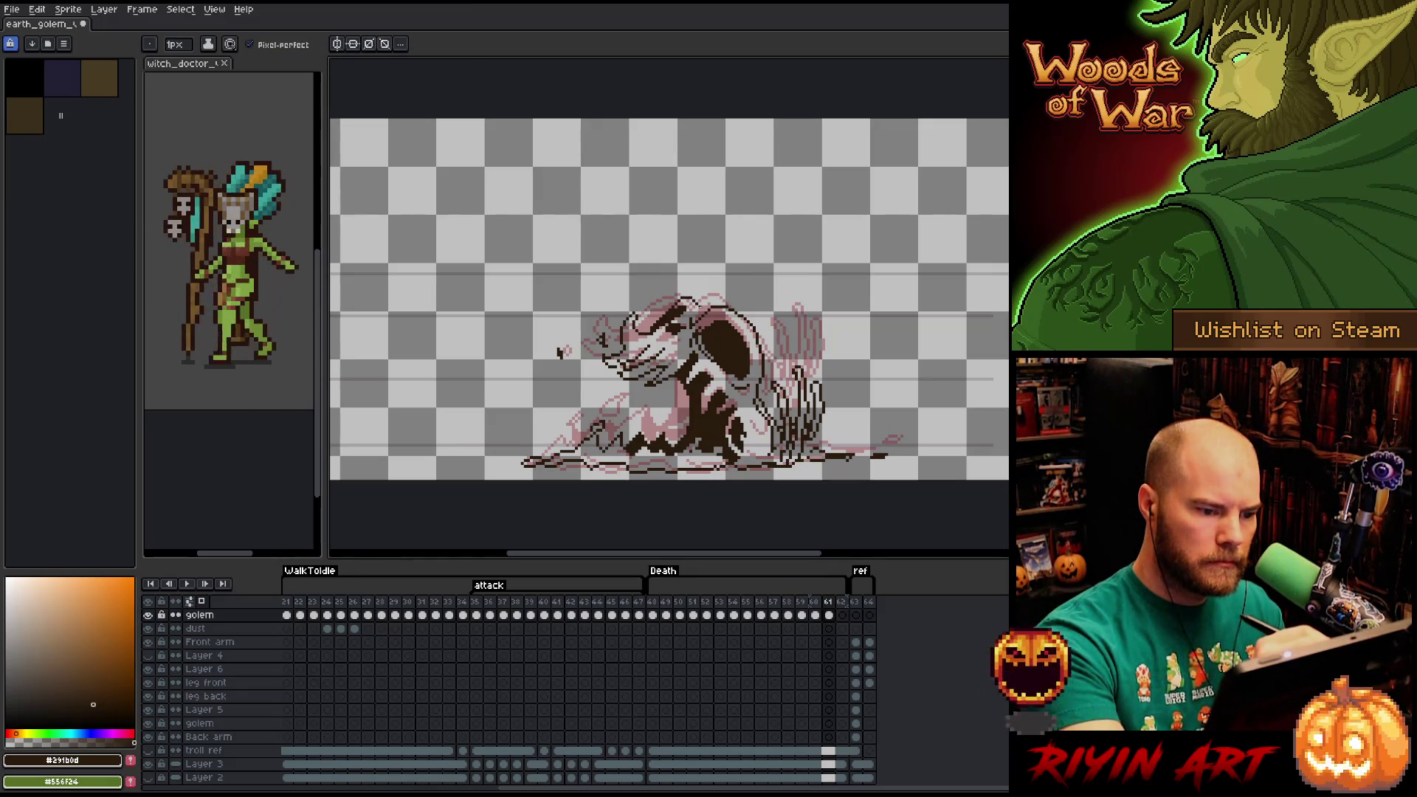
key(e)
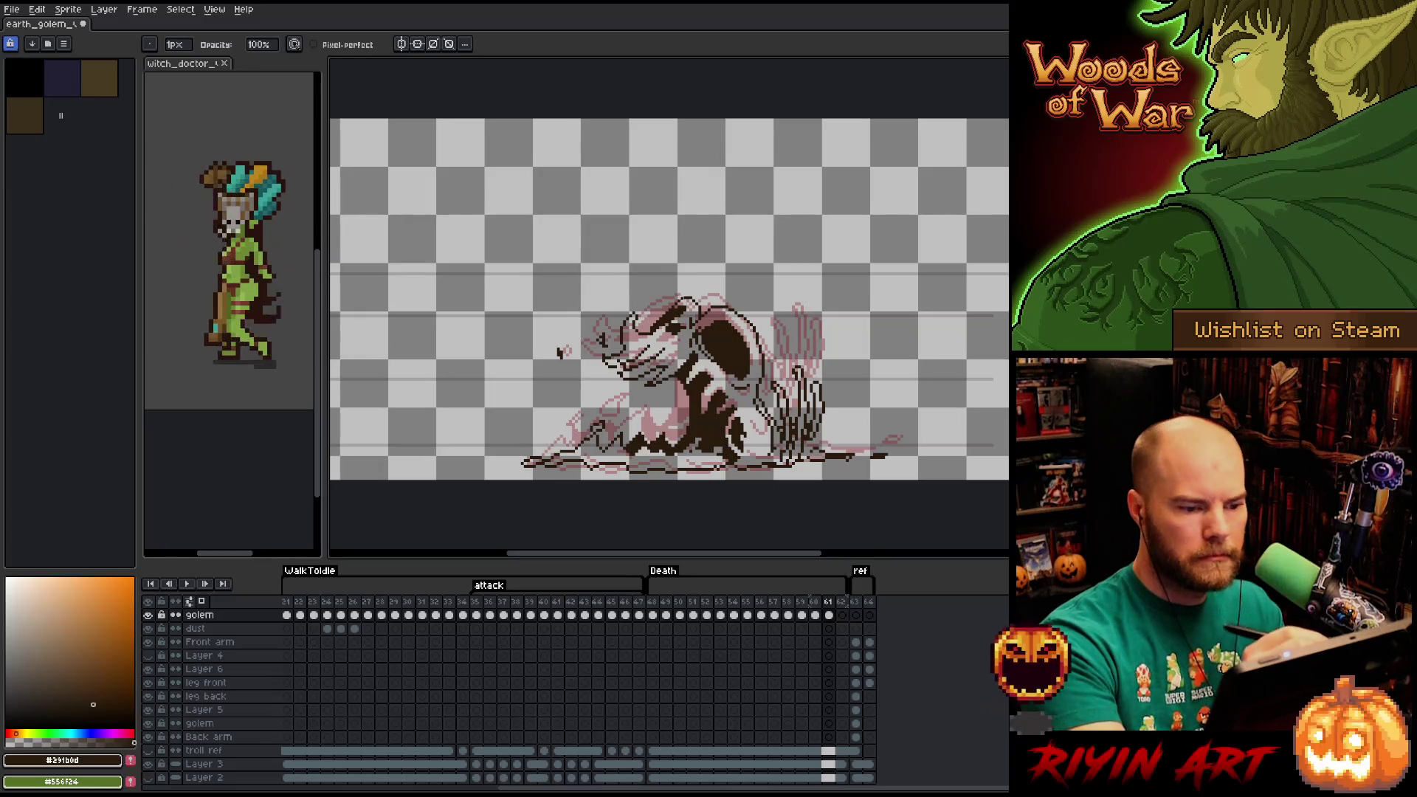
key(b)
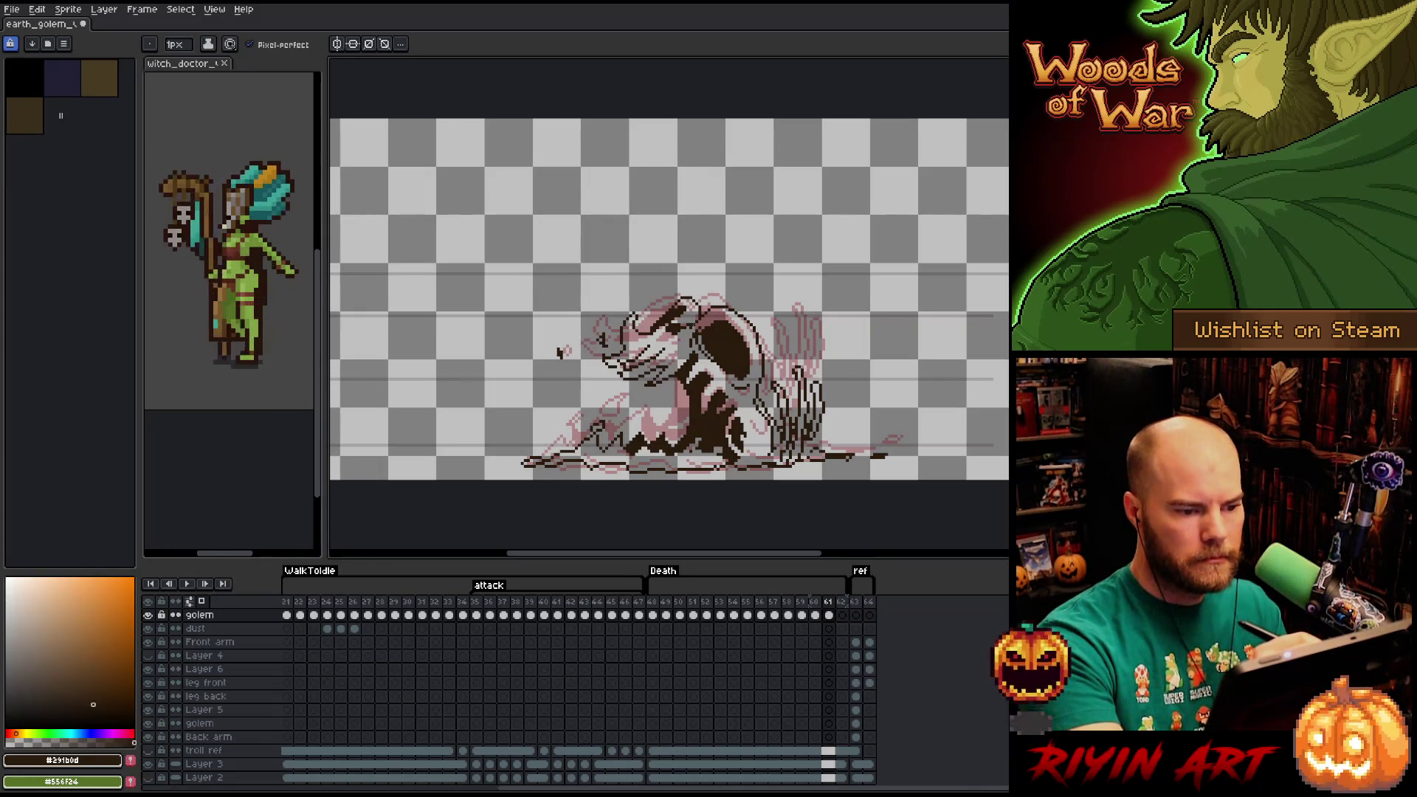
key(e)
key(b)
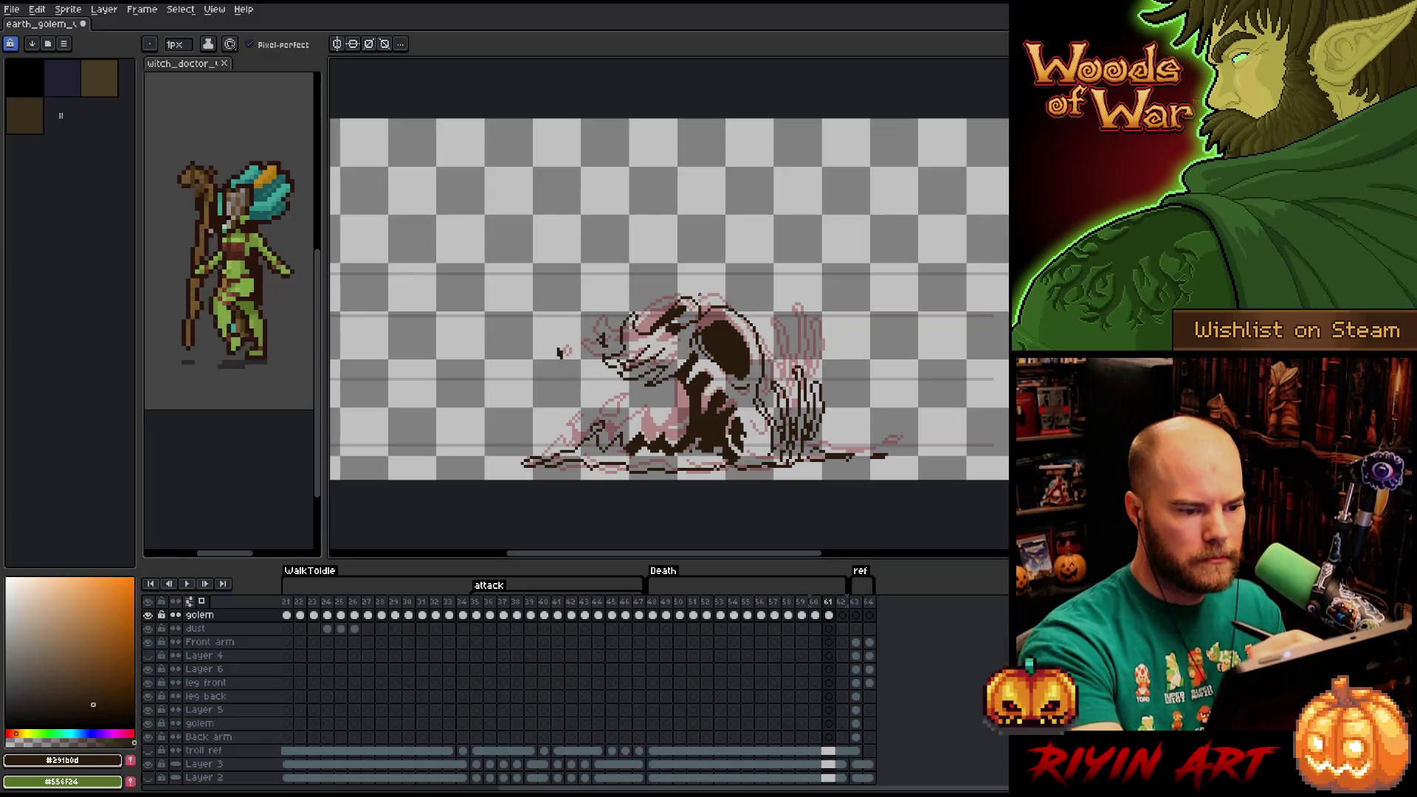
key(e)
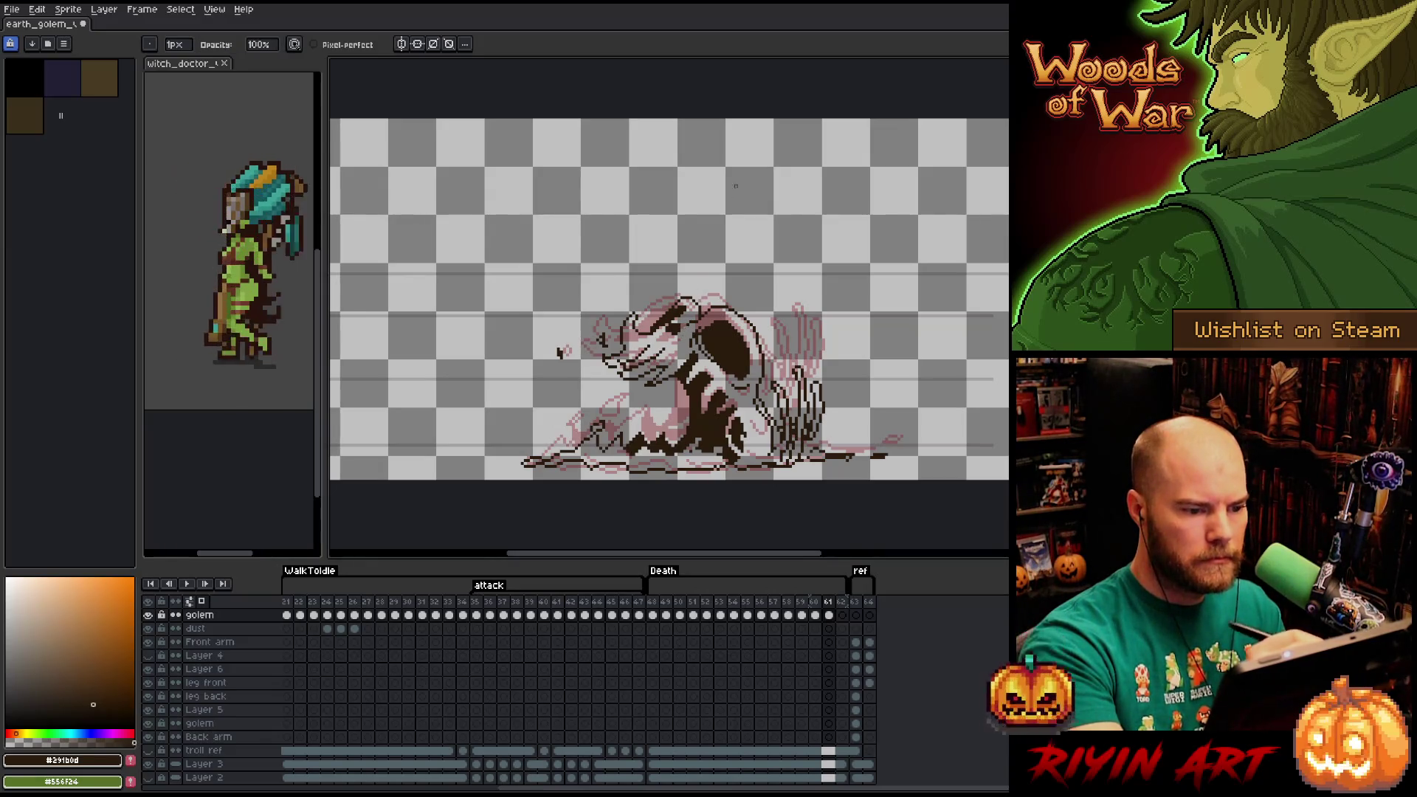
Move to frame 62 and lasso-delete the golem's body.
click(828, 615)
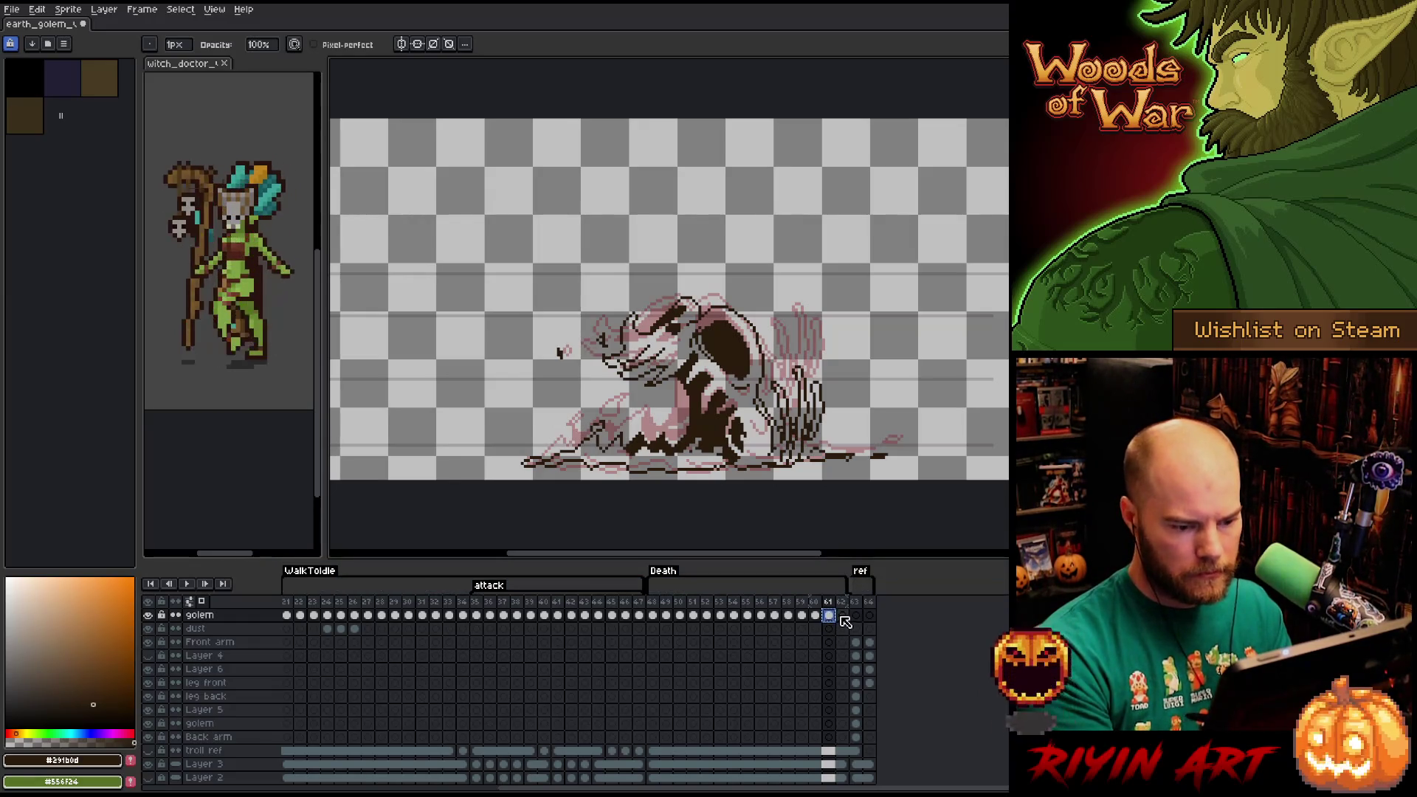
key(Right)
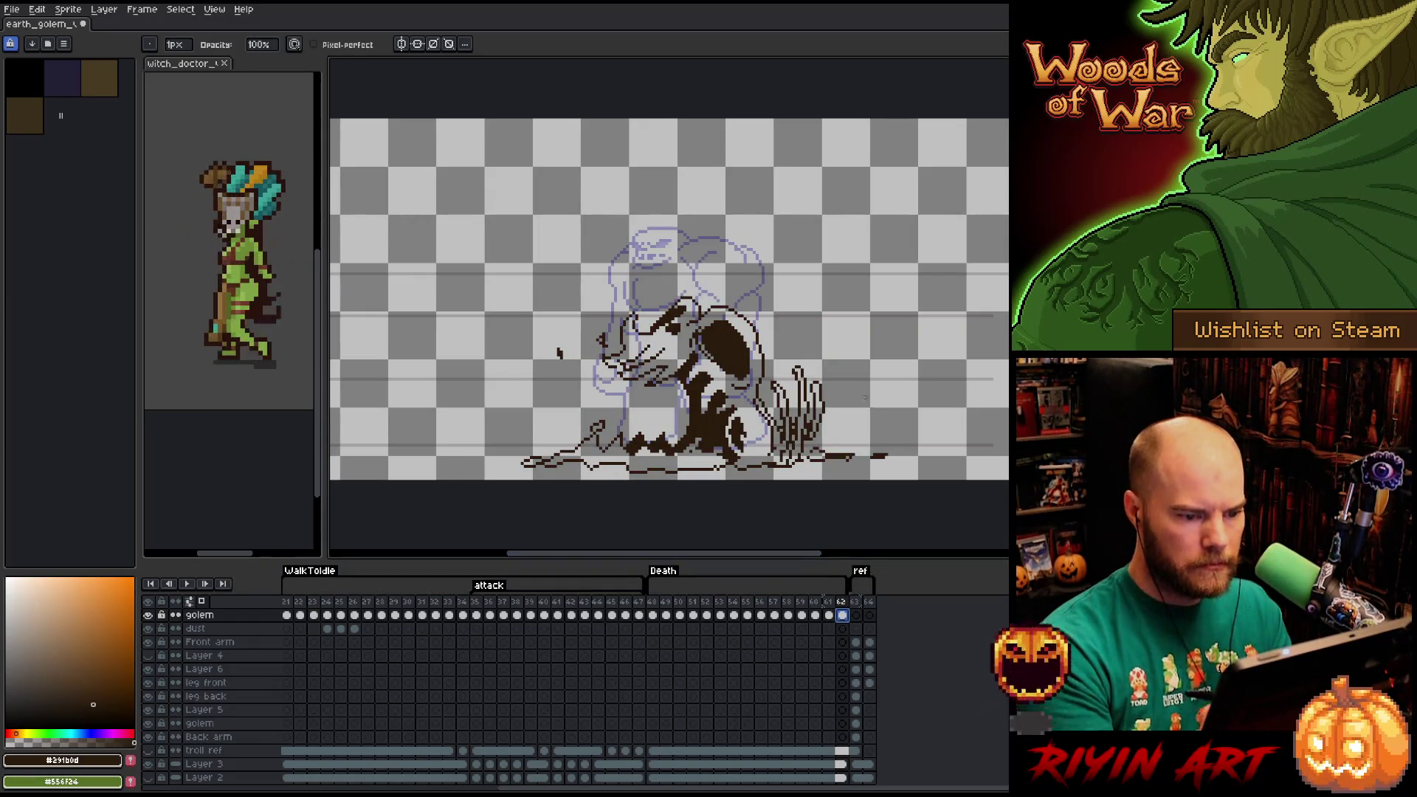
key(m)
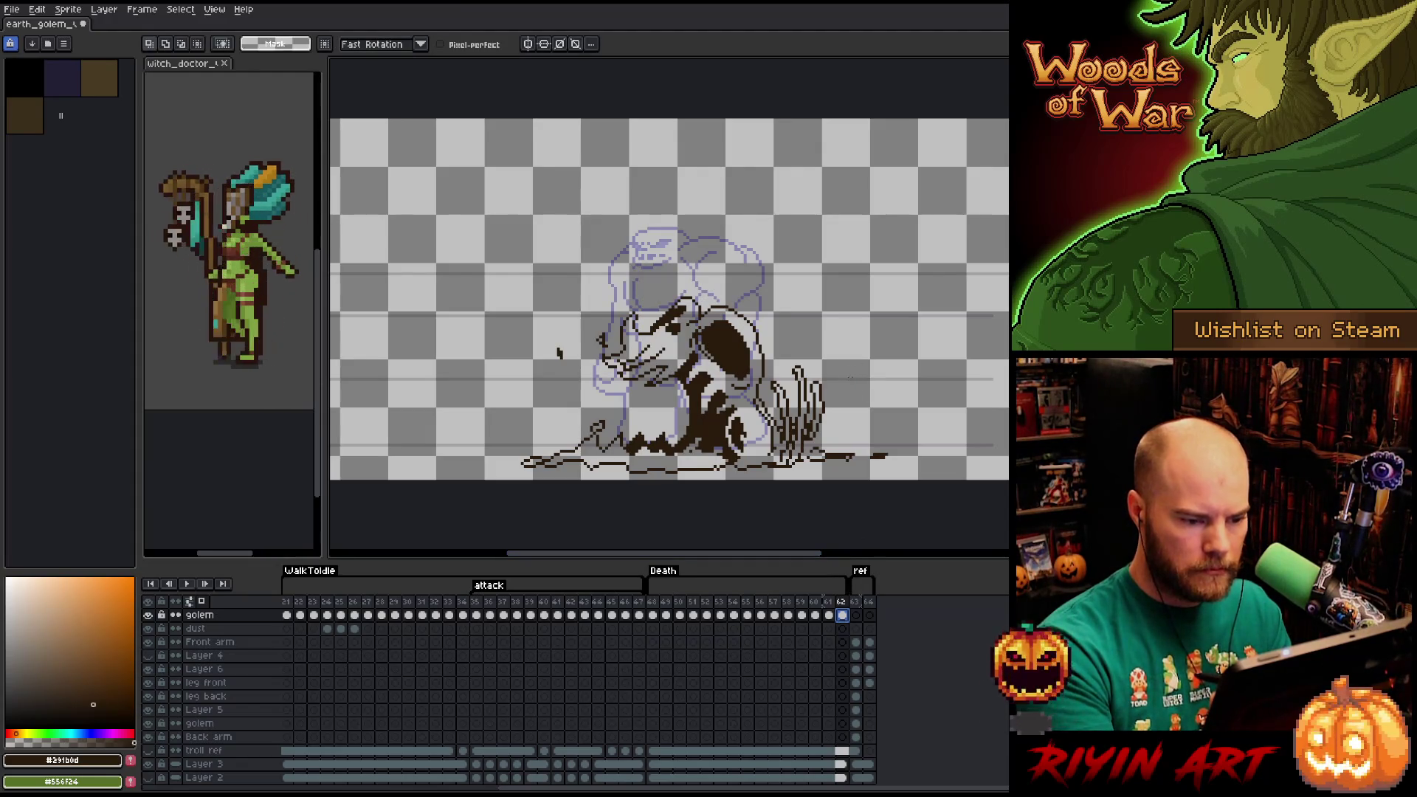
mouse_move(870, 391)
mouse_down()
mouse_move(856, 411)
mouse_move(779, 428)
mouse_move(744, 402)
mouse_move(778, 371)
mouse_move(760, 313)
mouse_move(465, 442)
mouse_move(738, 487)
mouse_move(932, 434)
mouse_up()
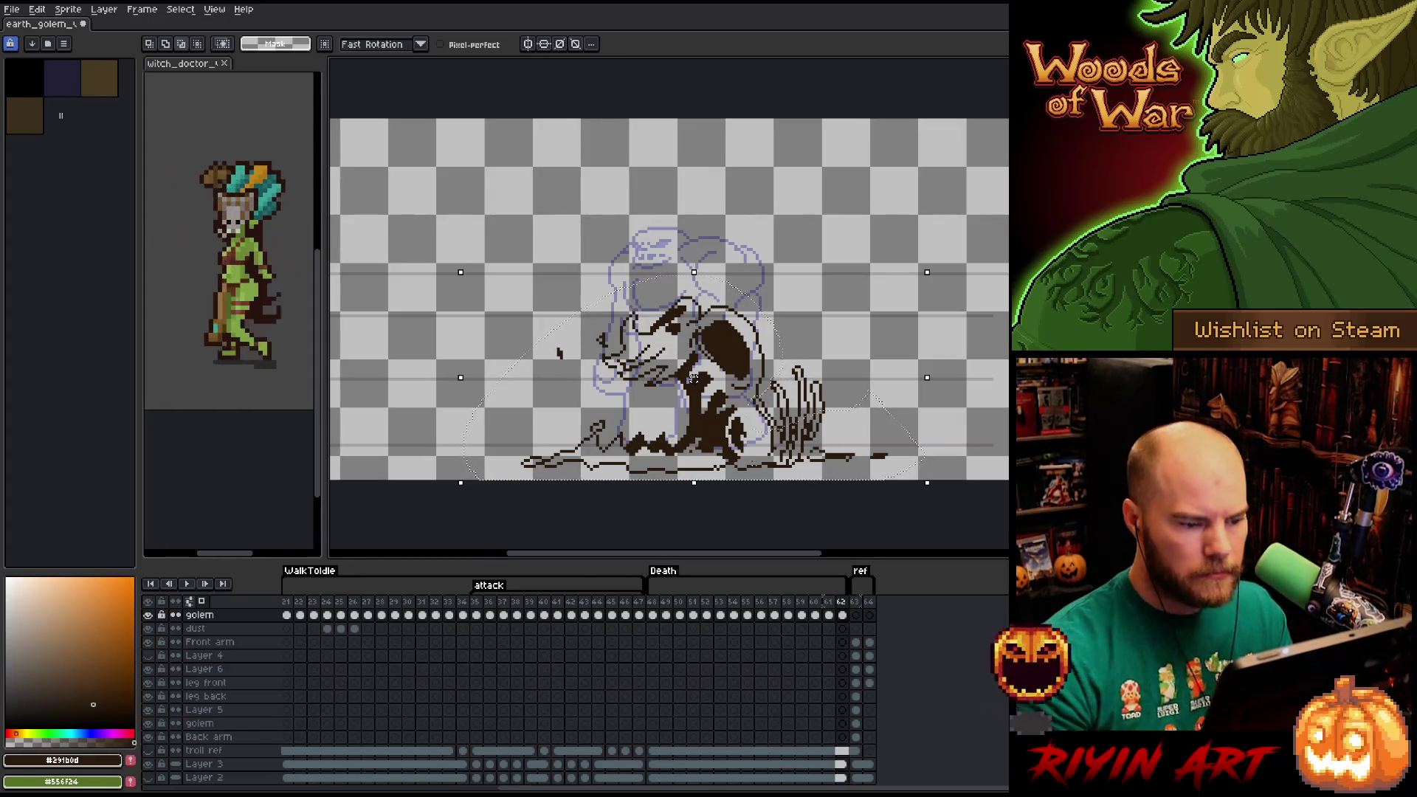
key(Delete)
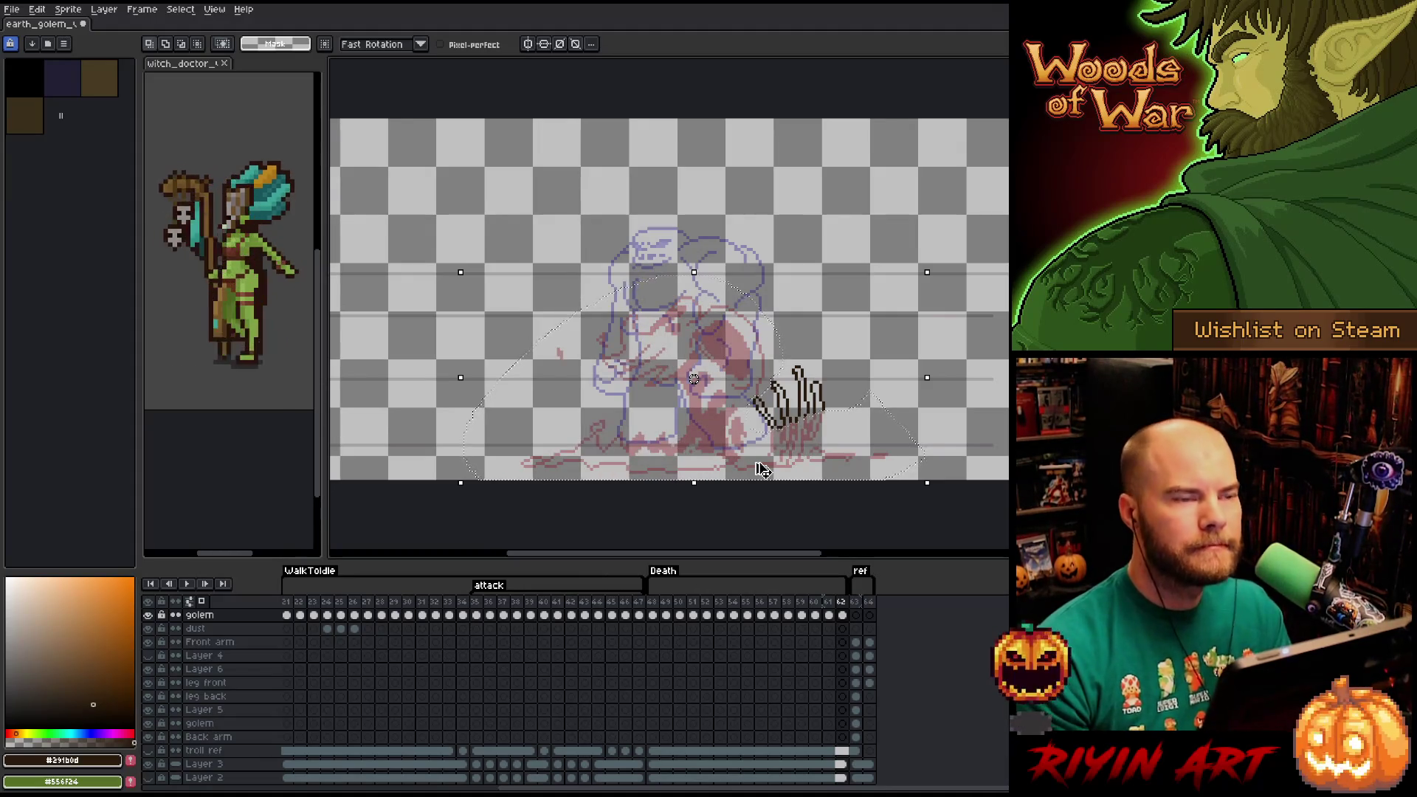
key(ctrl+d)
Shift the clawed hand strokes down toward the ground and drop them in place.
mouse_move(856, 438)
mouse_down()
mouse_move(841, 339)
mouse_move(753, 369)
mouse_move(768, 450)
mouse_up()
drag(803, 392, 802, 438)
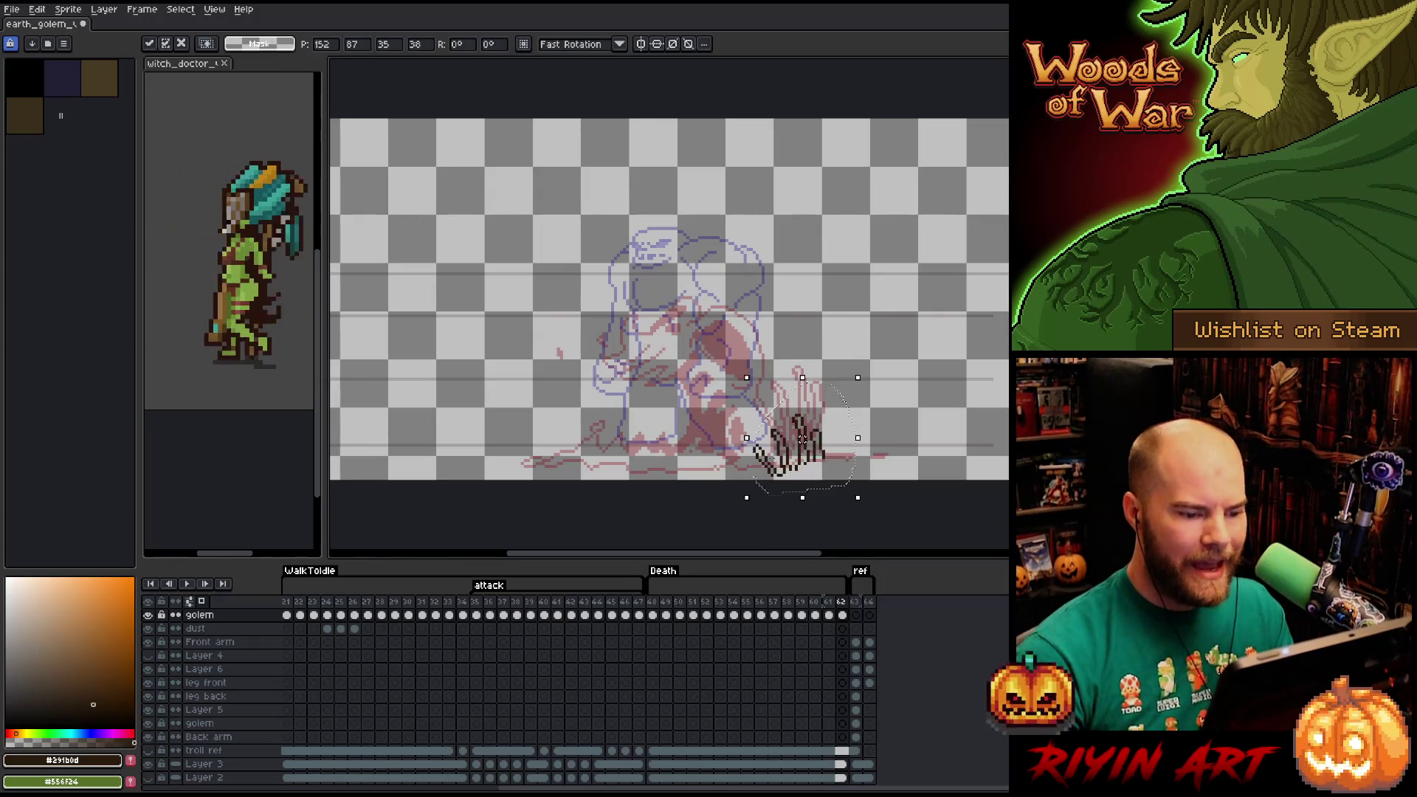
key(ctrl+z)
key(ctrl+y)
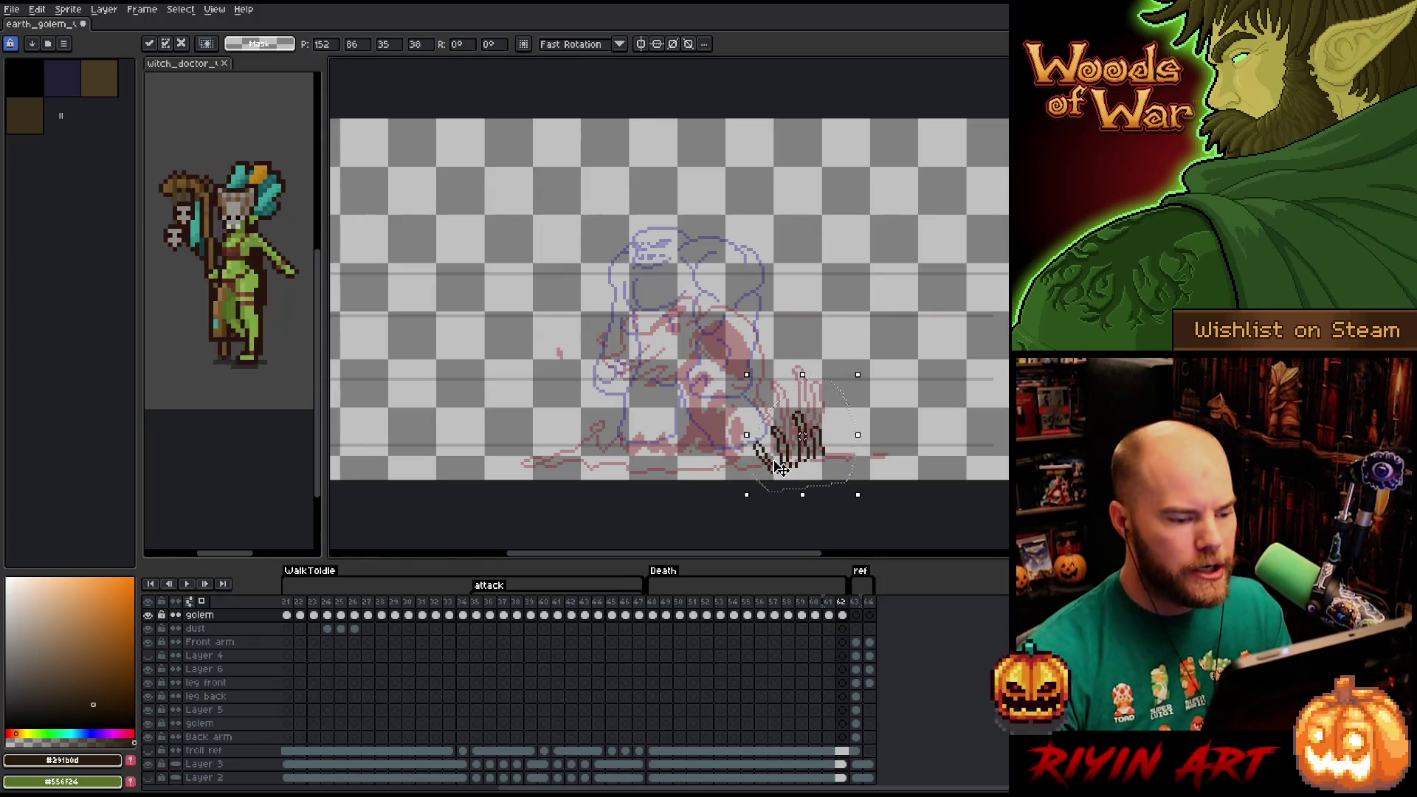
key(ctrl+d)
key(b)
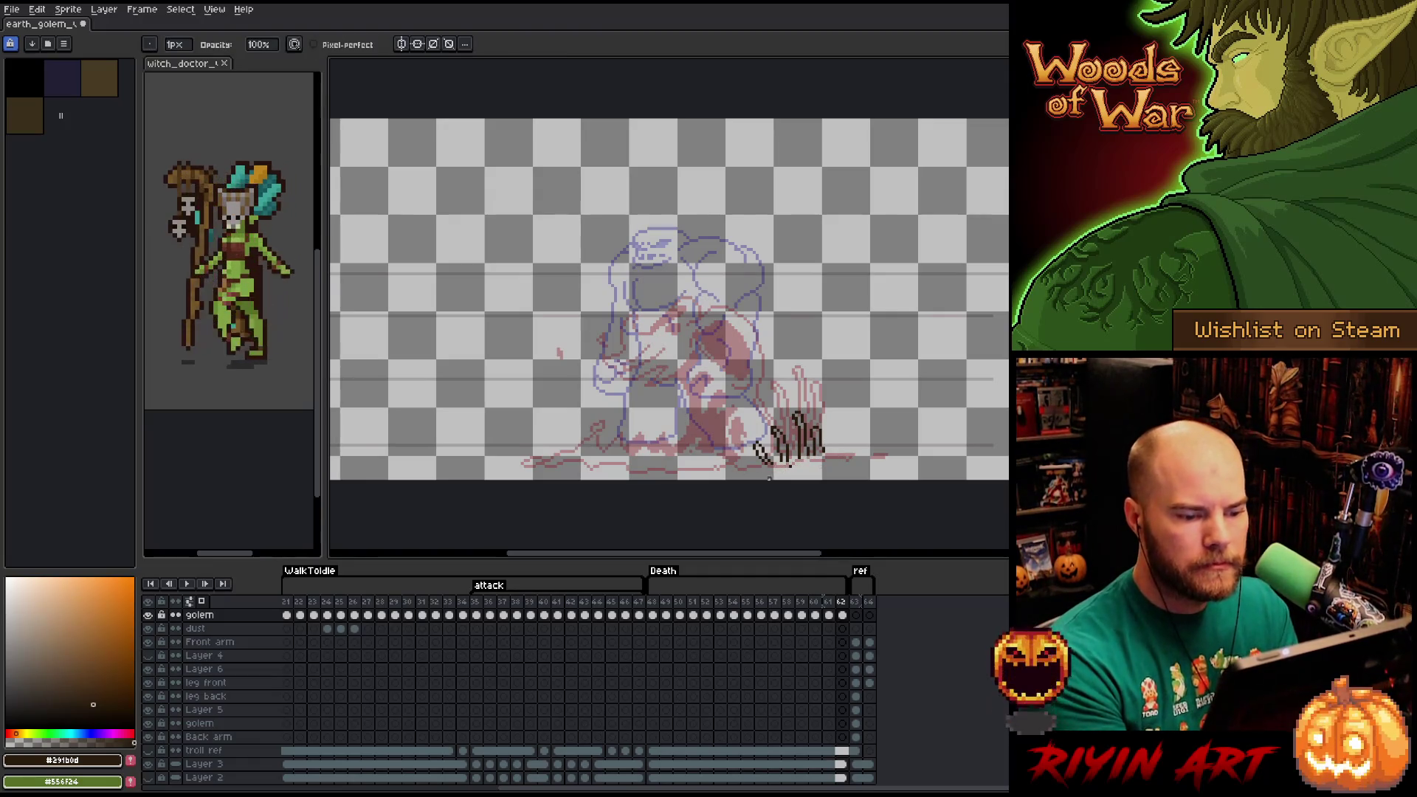
key(e)
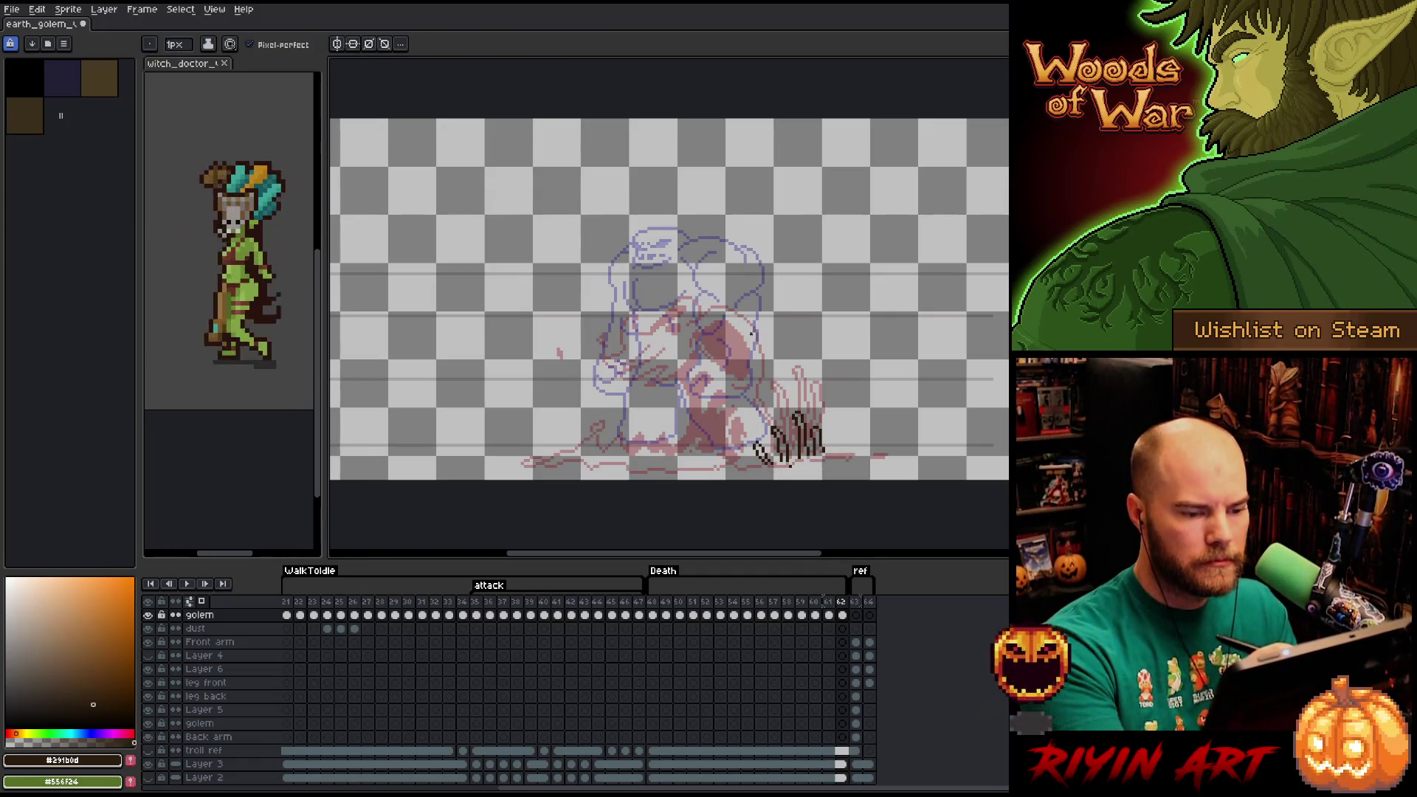
Sketch the slumped golem on frame 62: oval hollow, diagonal body line, claws and ground line.
mouse_move(751, 384)
mouse_down()
mouse_move(723, 382)
mouse_move(735, 343)
mouse_move(750, 383)
mouse_up()
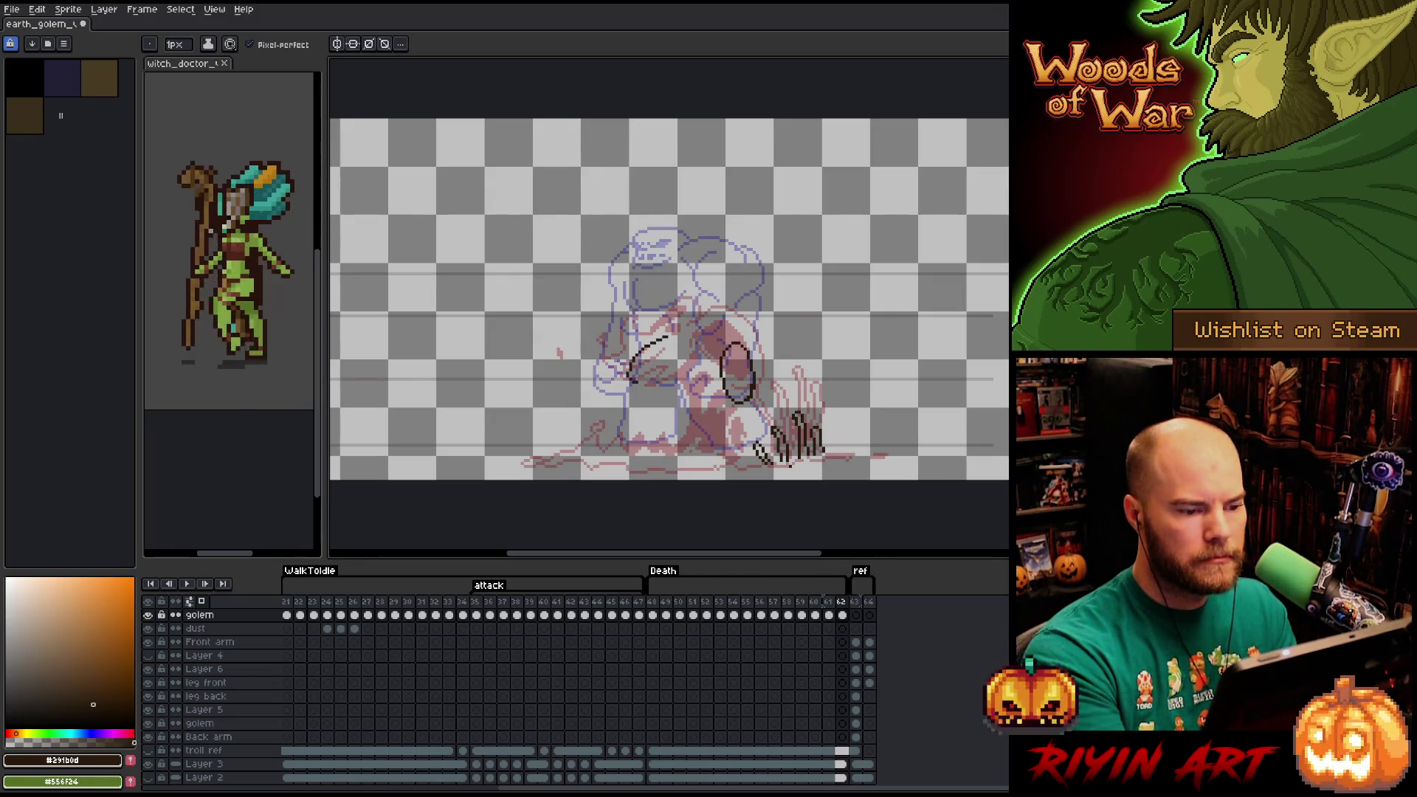
mouse_move(663, 339)
mouse_down()
mouse_move(641, 365)
mouse_move(667, 371)
mouse_move(657, 380)
mouse_move(672, 341)
mouse_move(711, 358)
mouse_move(742, 333)
mouse_move(765, 373)
mouse_move(769, 434)
mouse_up()
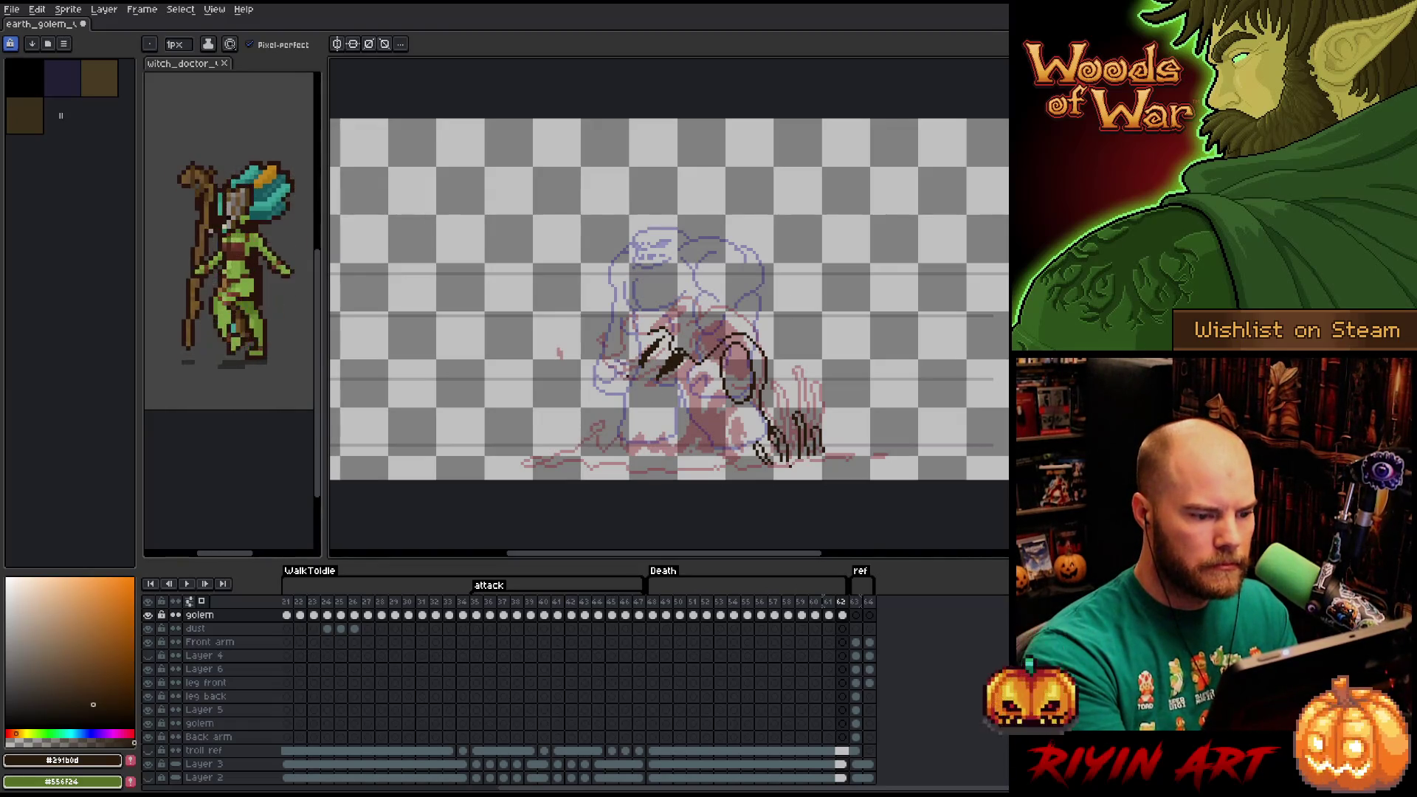
mouse_move(620, 385)
mouse_down()
mouse_move(604, 390)
mouse_move(641, 387)
mouse_move(627, 417)
mouse_move(732, 427)
mouse_move(732, 446)
mouse_move(623, 414)
mouse_move(532, 463)
mouse_move(733, 467)
mouse_up()
drag(624, 371, 672, 331)
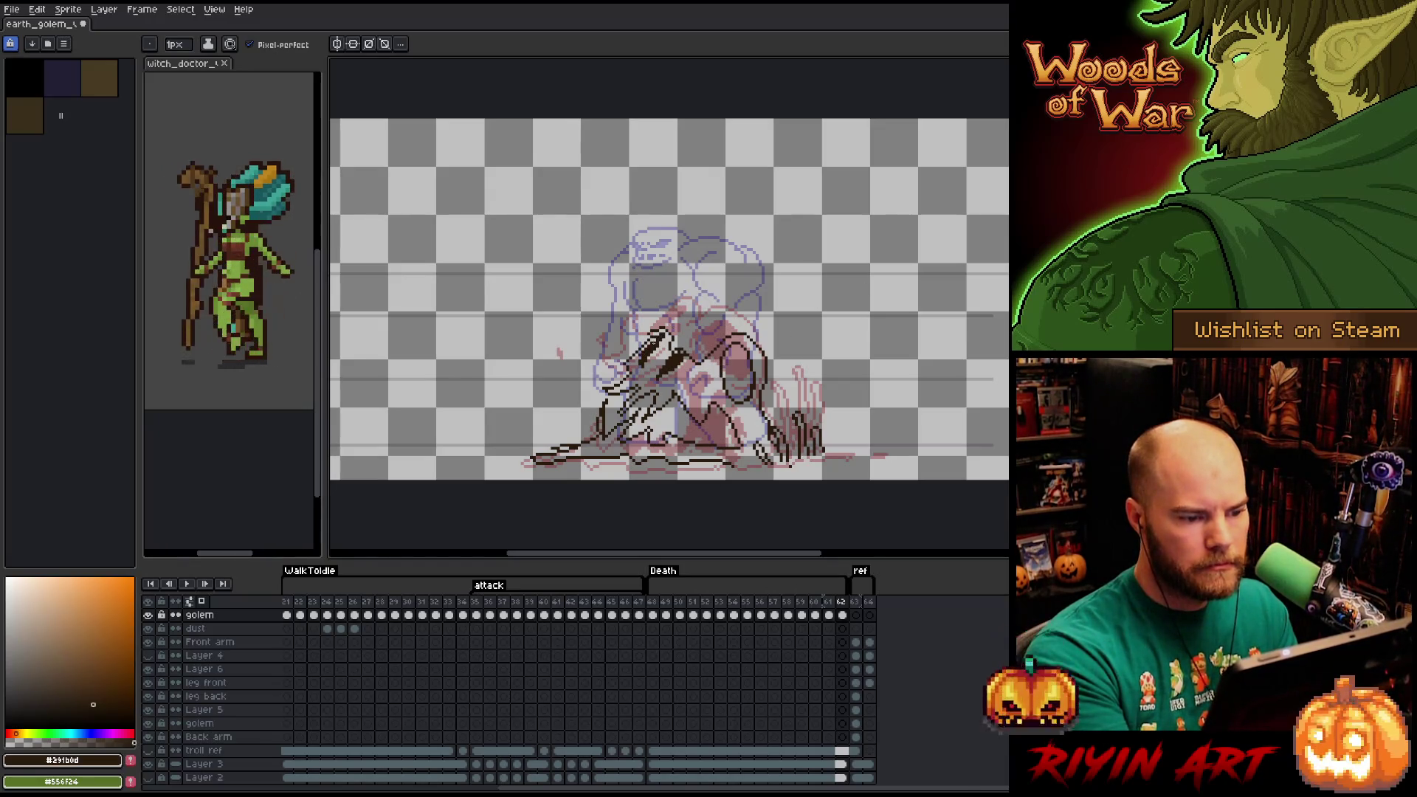
Fill the oval hollow and the area below it dark brown.
key(g)
click(737, 373)
key(b)
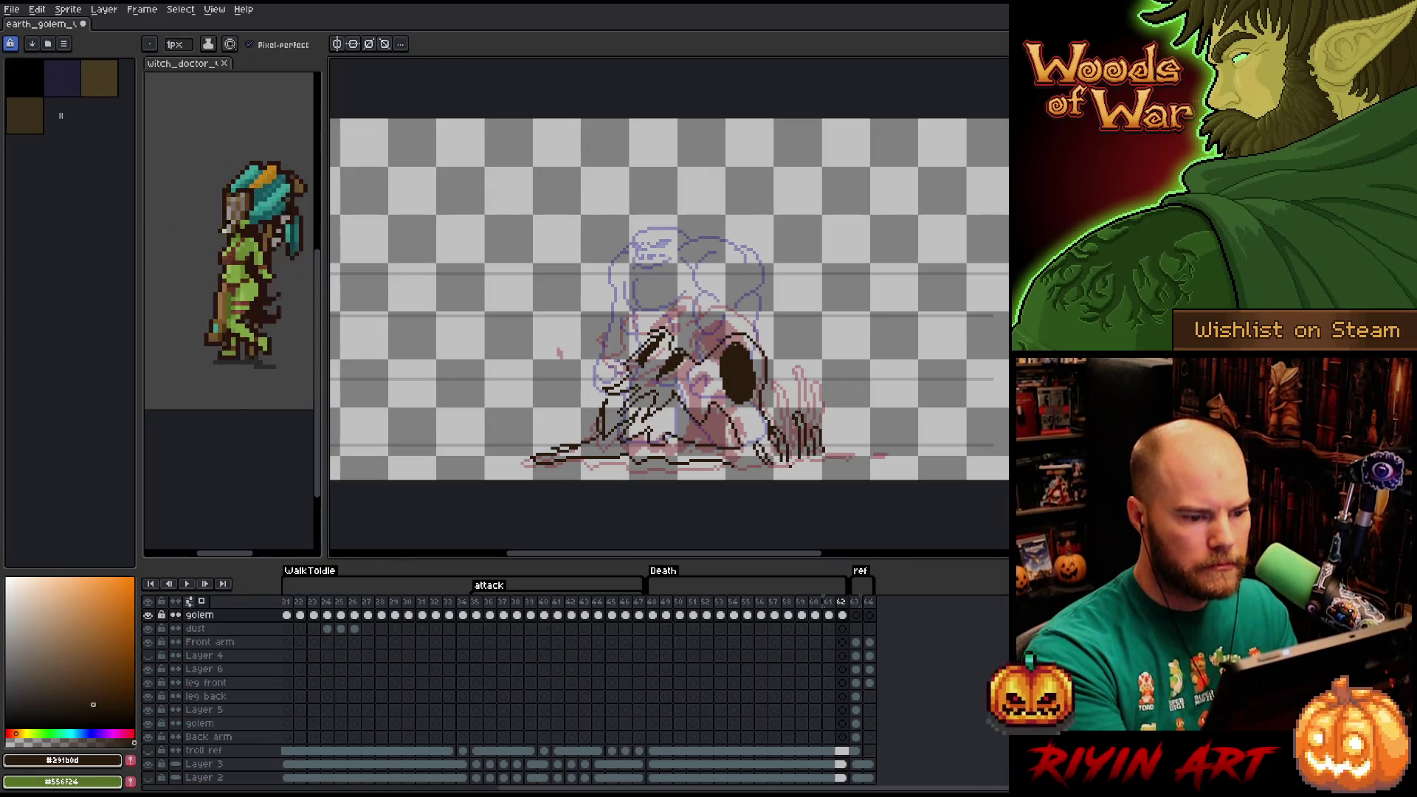
key(e)
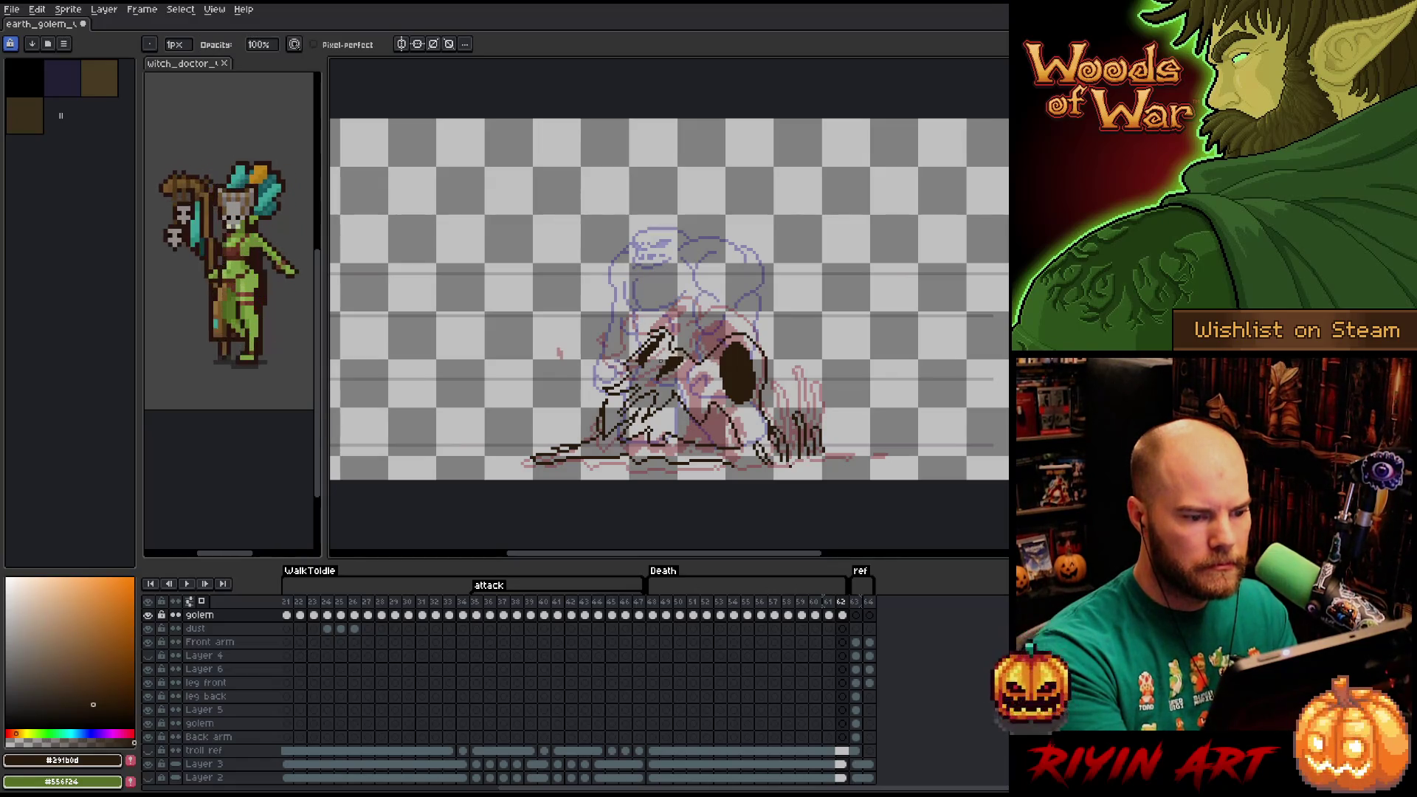
key(b)
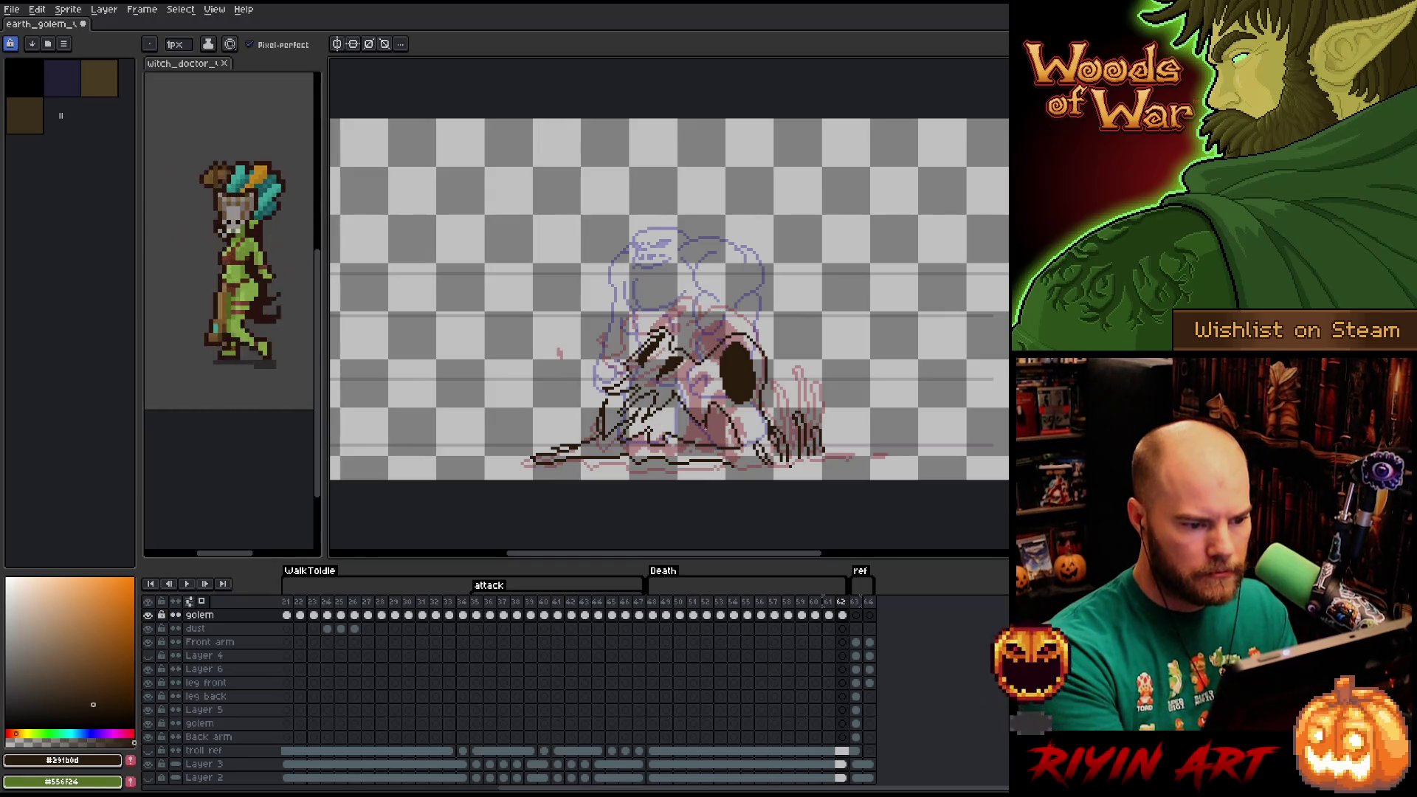
key(g)
click(719, 432)
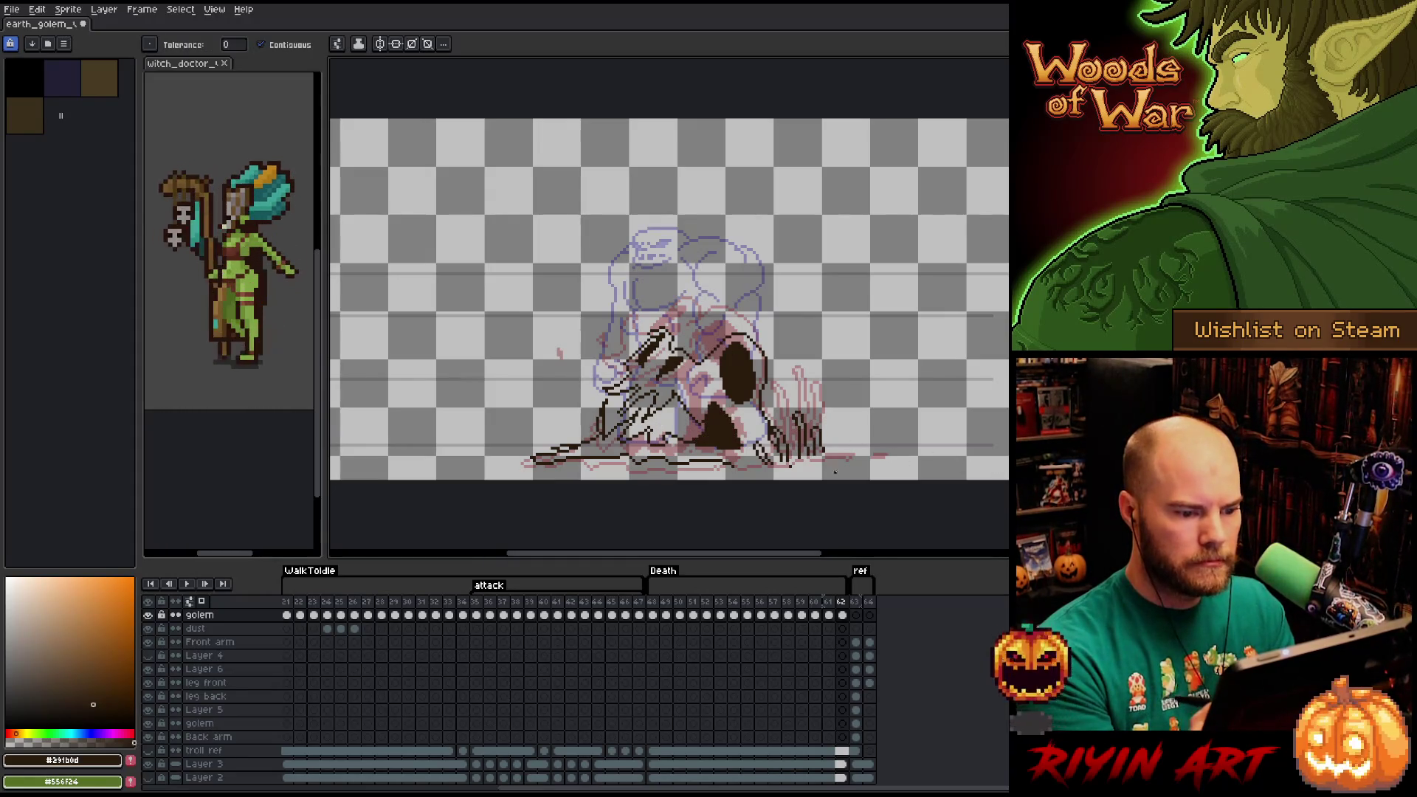
key(b)
Add strokes along the lower outline, extend the ground line, and copy the frame as frame 63.
drag(731, 467, 768, 468)
drag(738, 414, 753, 437)
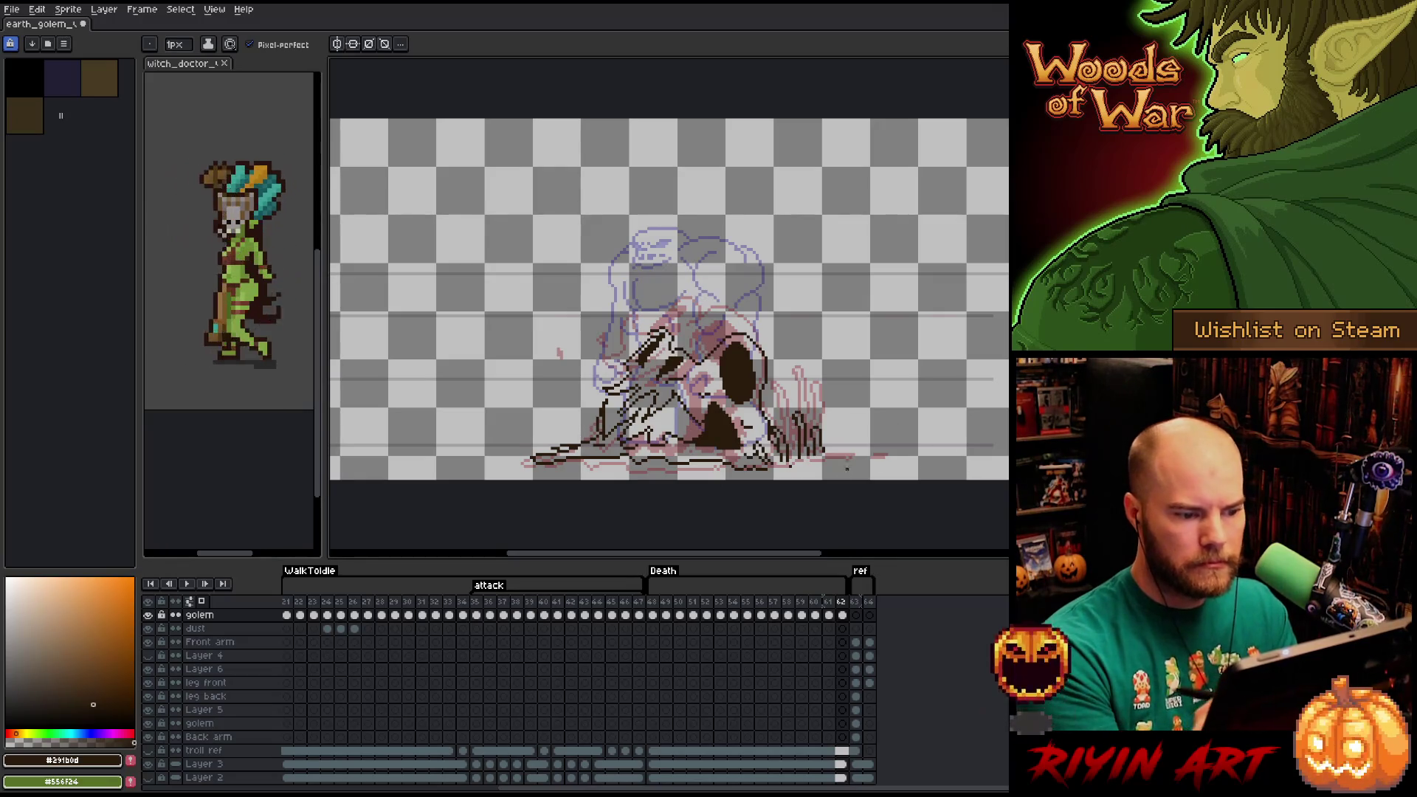
drag(774, 473, 841, 457)
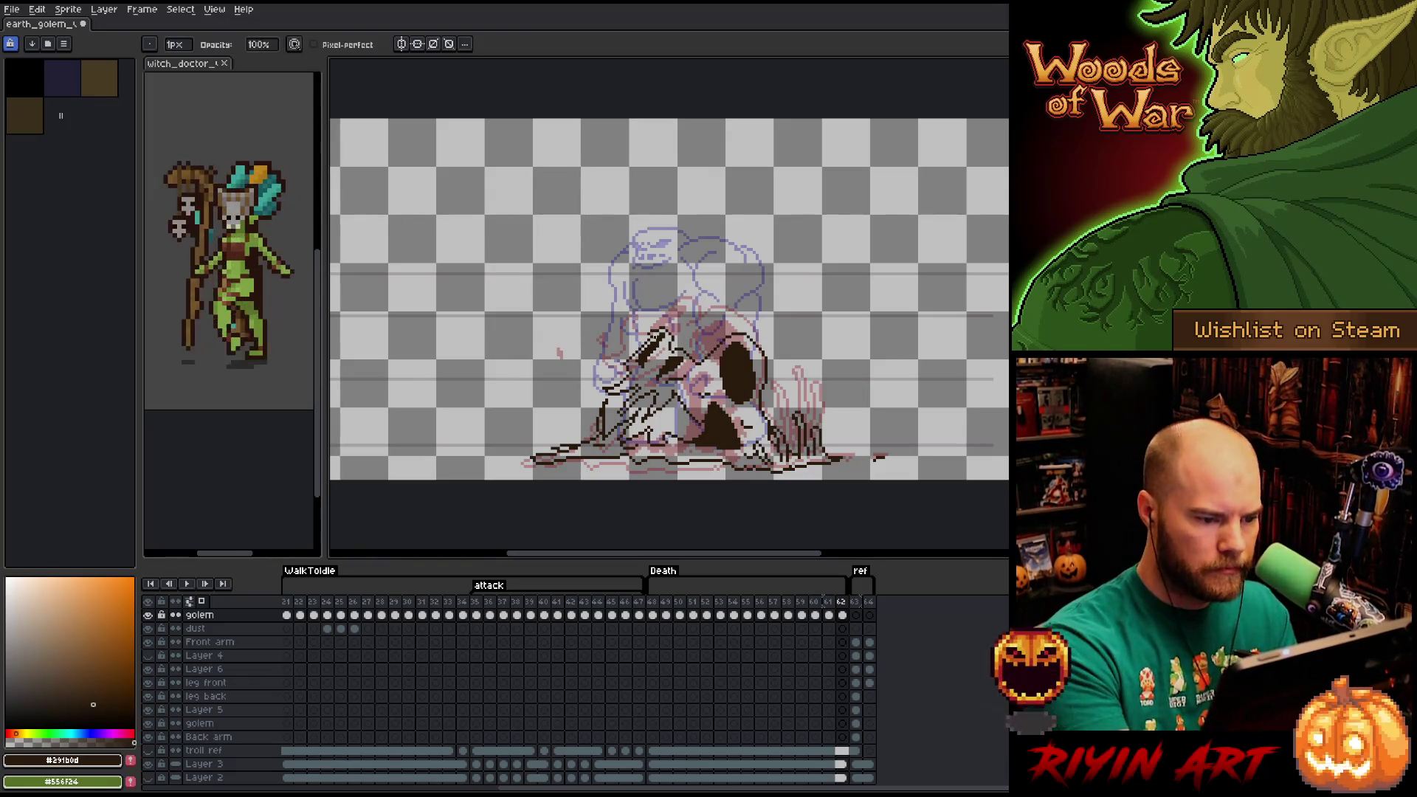
key(e)
key(b)
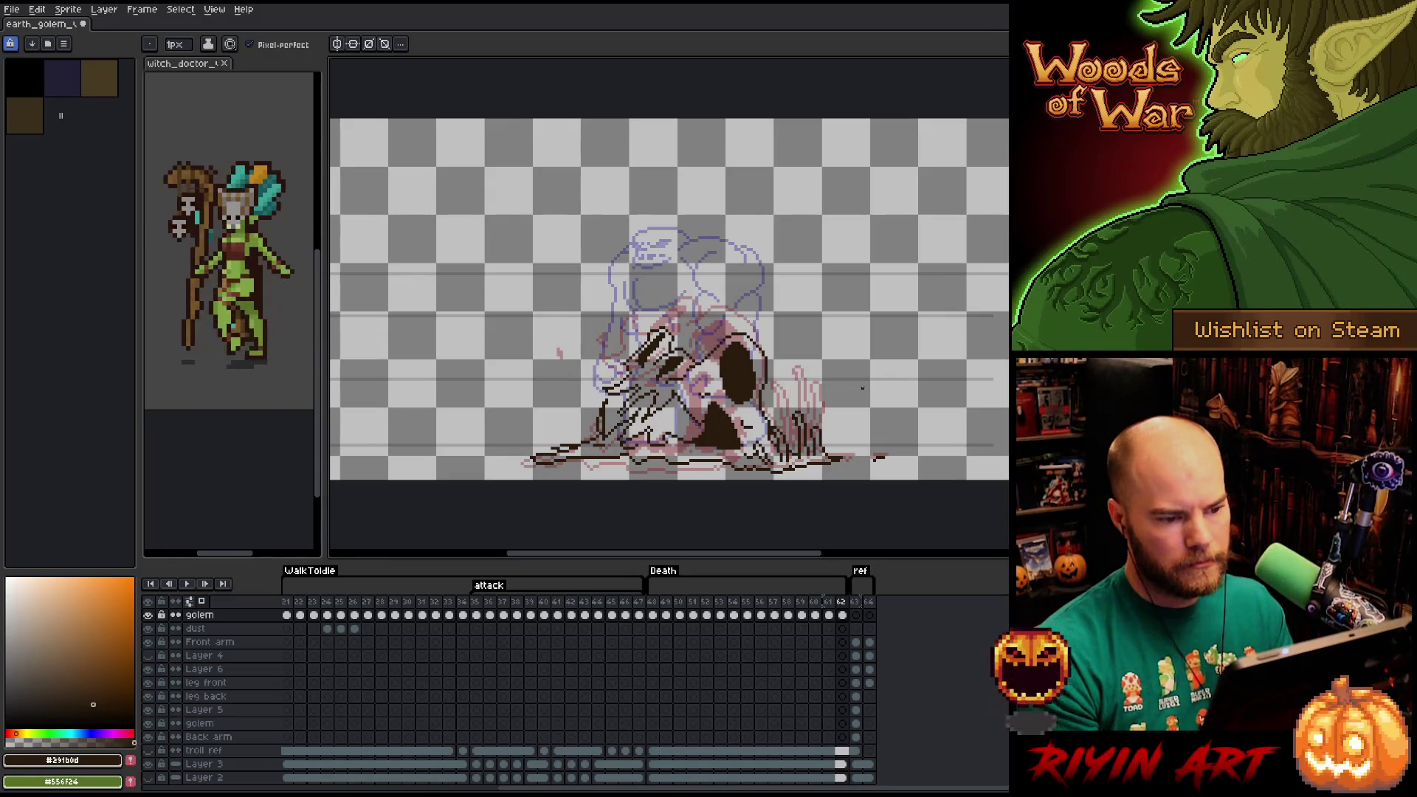
key(alt+n)
Lasso and delete the golem from frame 63.
key(m)
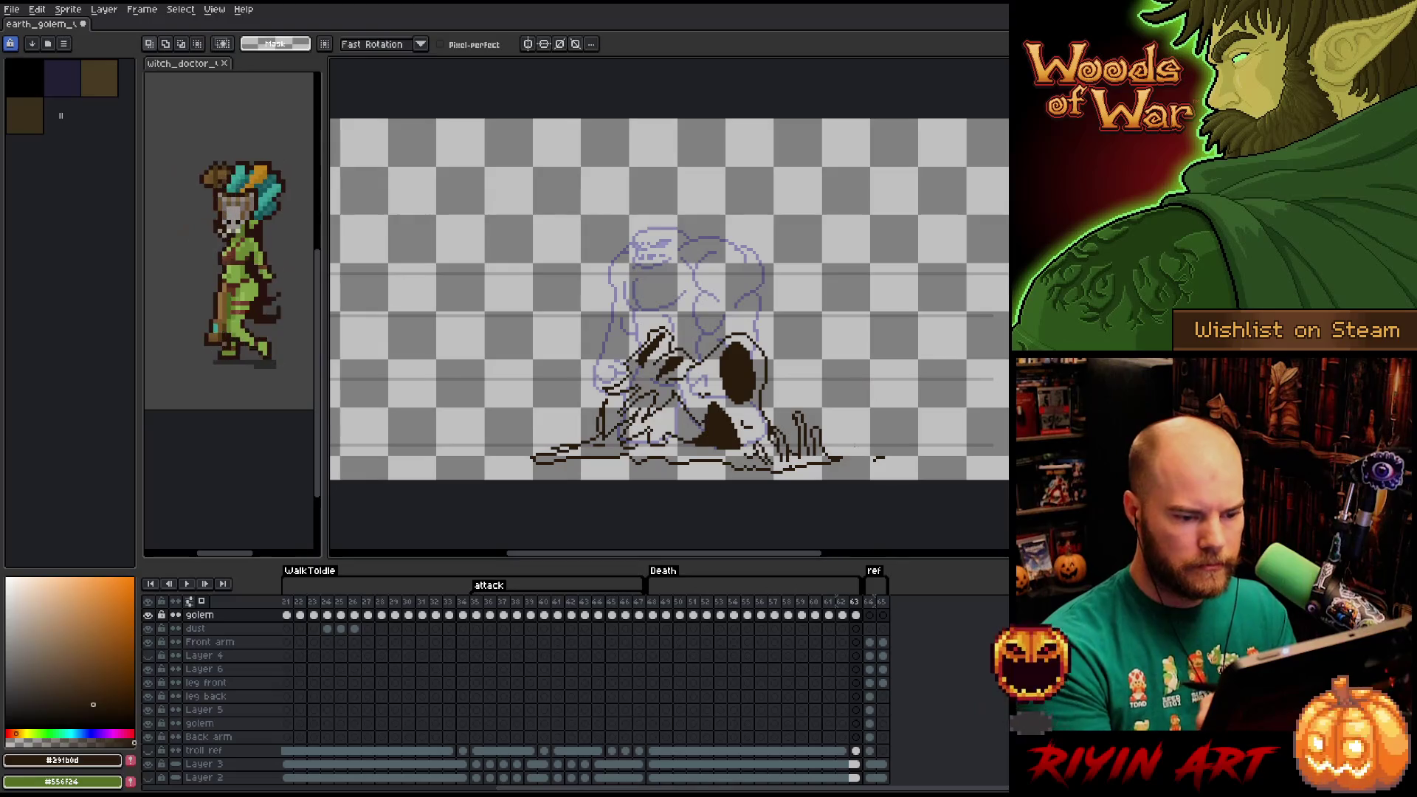
mouse_move(839, 446)
mouse_down()
mouse_move(823, 419)
mouse_move(792, 412)
mouse_move(750, 452)
mouse_move(839, 463)
mouse_move(460, 465)
mouse_move(458, 481)
mouse_up()
key(Delete)
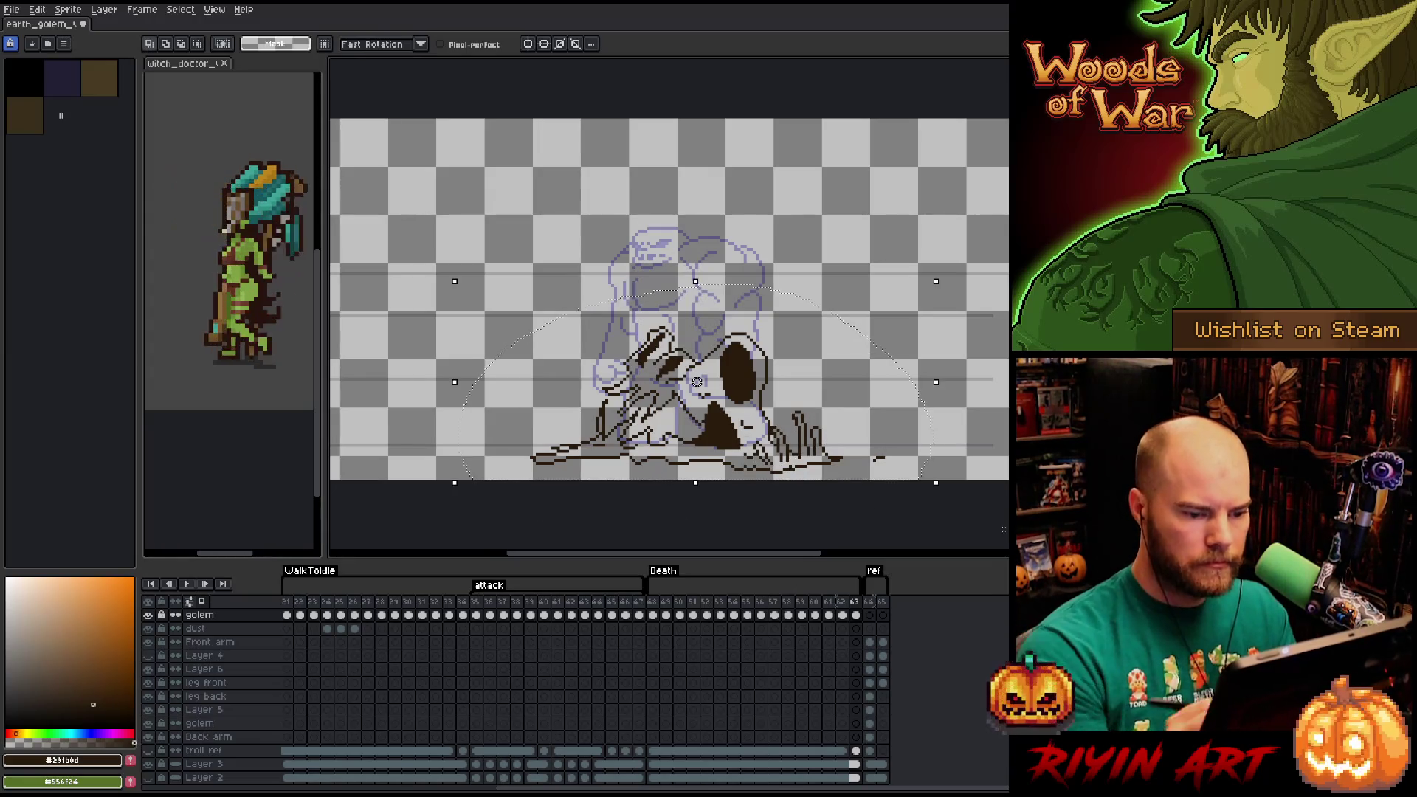
key(Delete)
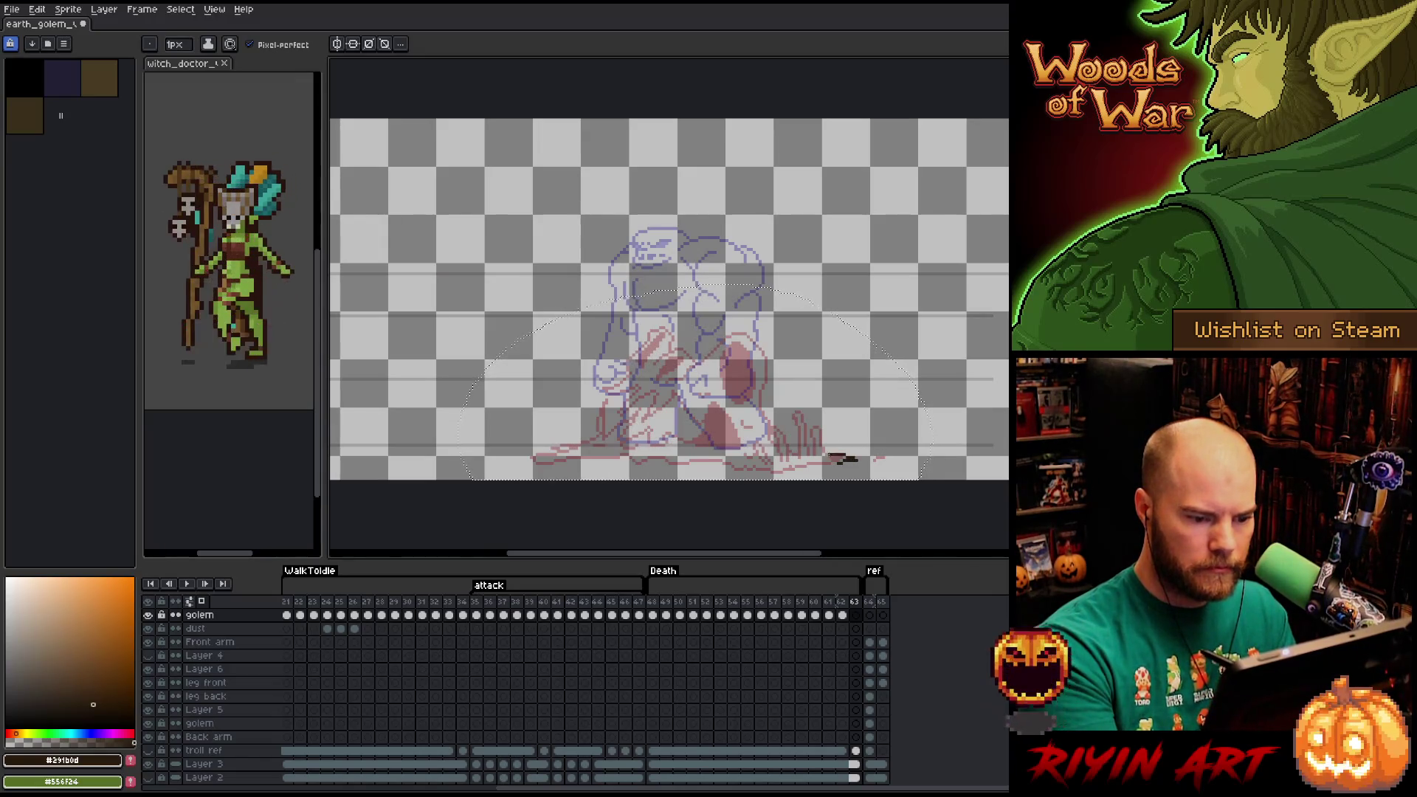
Outline a low rubble mound with small rubble strokes and fill its loops dark brown.
mouse_move(763, 417)
mouse_down()
mouse_move(760, 399)
mouse_move(716, 385)
mouse_move(655, 389)
mouse_move(622, 395)
mouse_move(595, 434)
mouse_up()
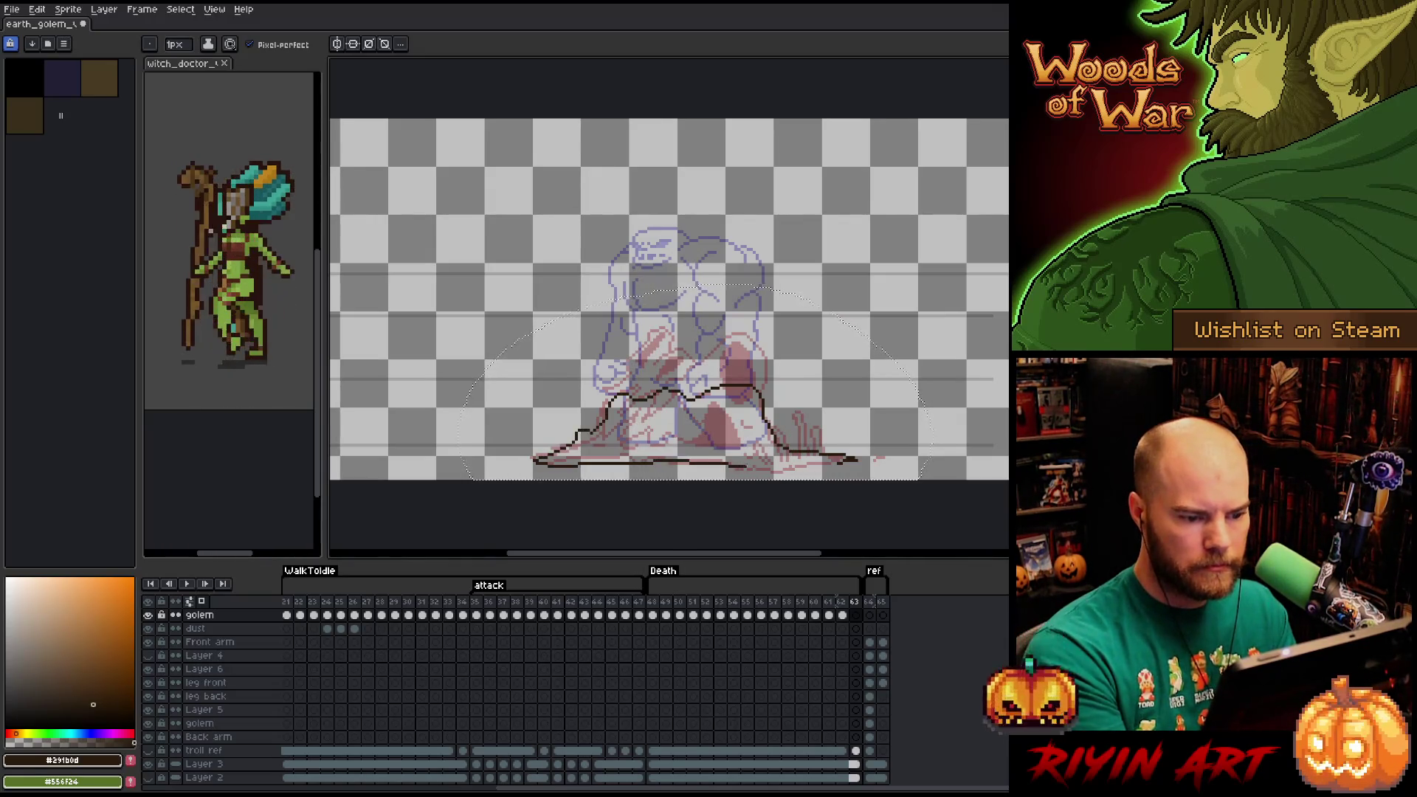
mouse_move(707, 402)
mouse_down()
mouse_move(742, 418)
mouse_move(697, 425)
mouse_move(744, 401)
mouse_move(747, 415)
mouse_up()
key(g)
click(716, 417)
key(b)
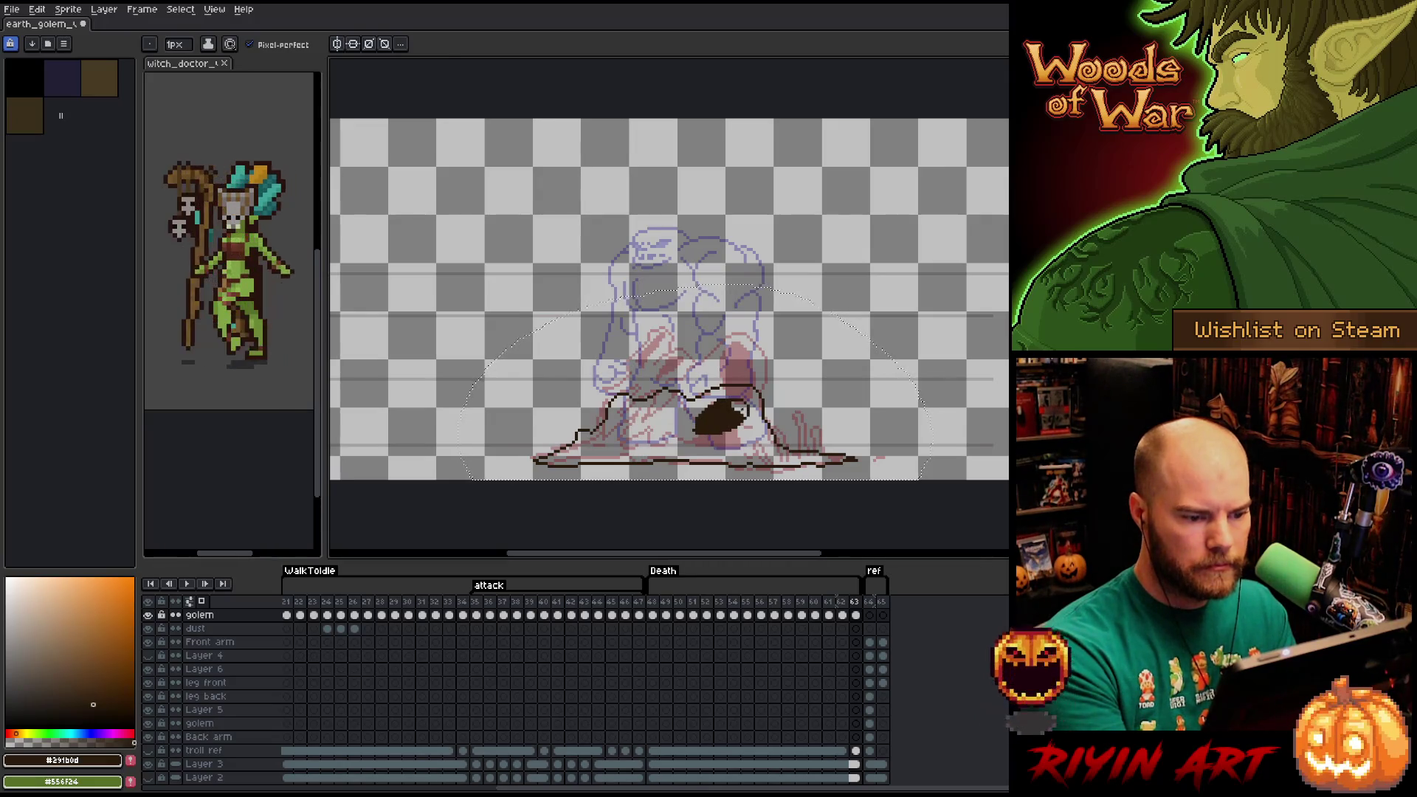
mouse_move(661, 413)
mouse_down()
mouse_move(632, 424)
mouse_move(663, 405)
mouse_up()
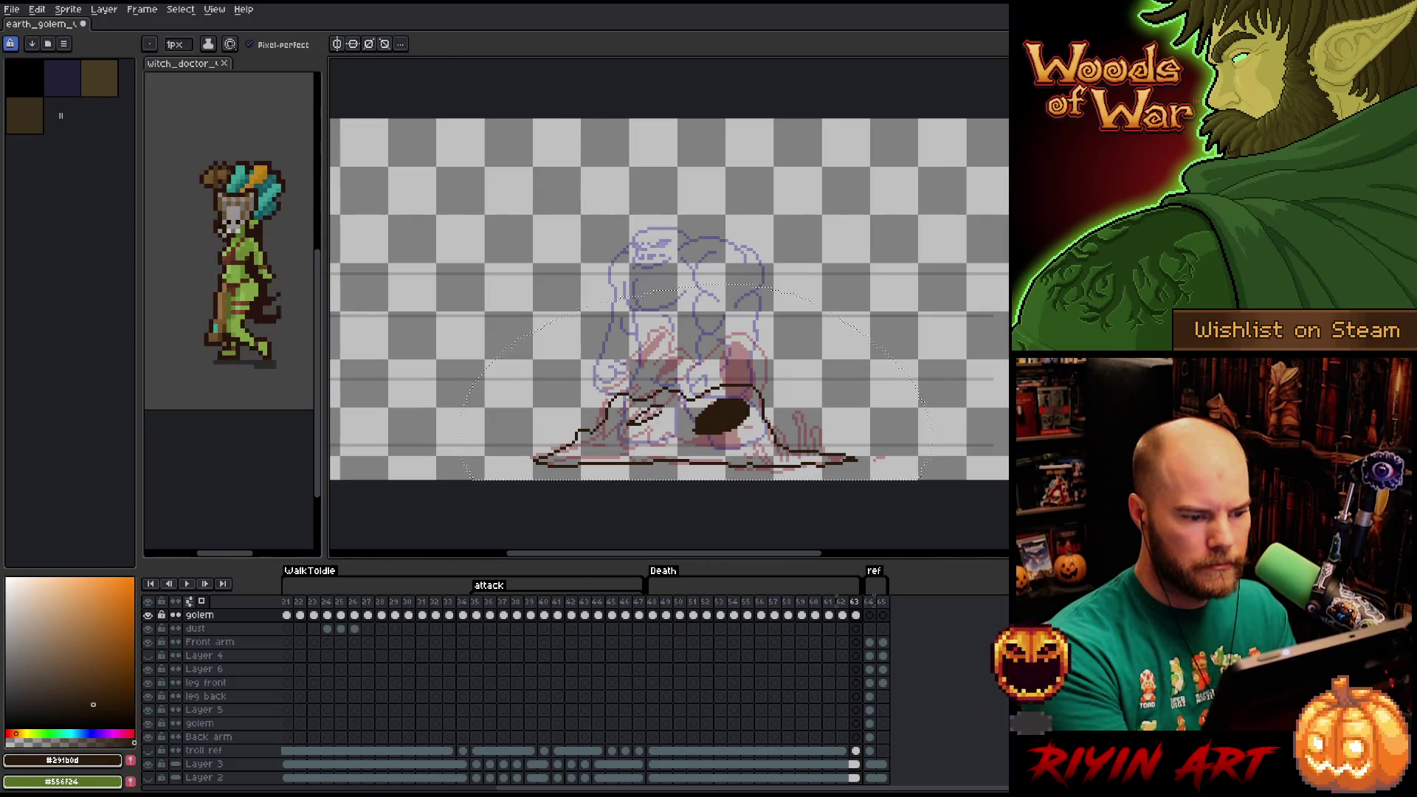
key(g)
click(643, 415)
Fill the whole mound dark brown, then add dark crevice stripes and light rock highlights.
click(609, 424)
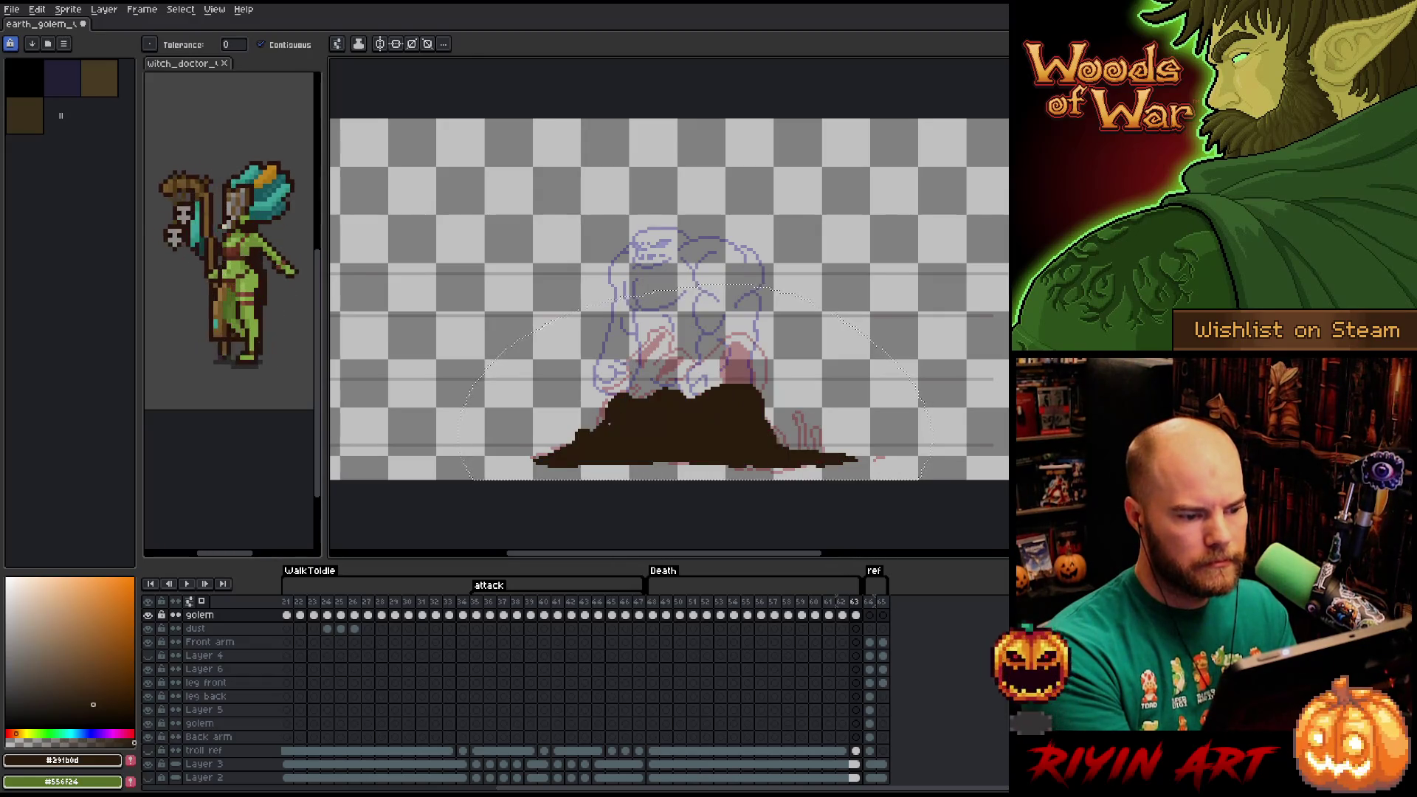
key(b)
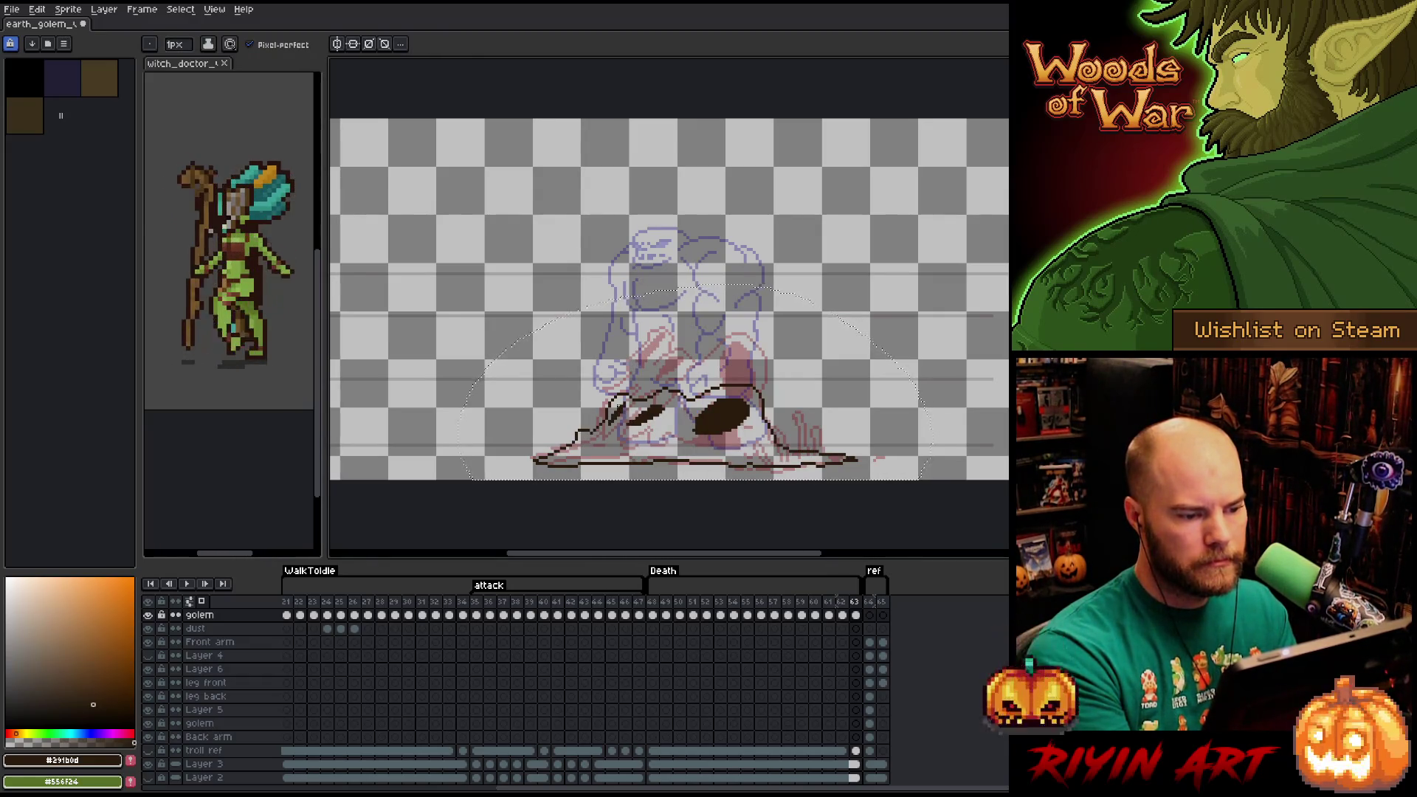
key(e)
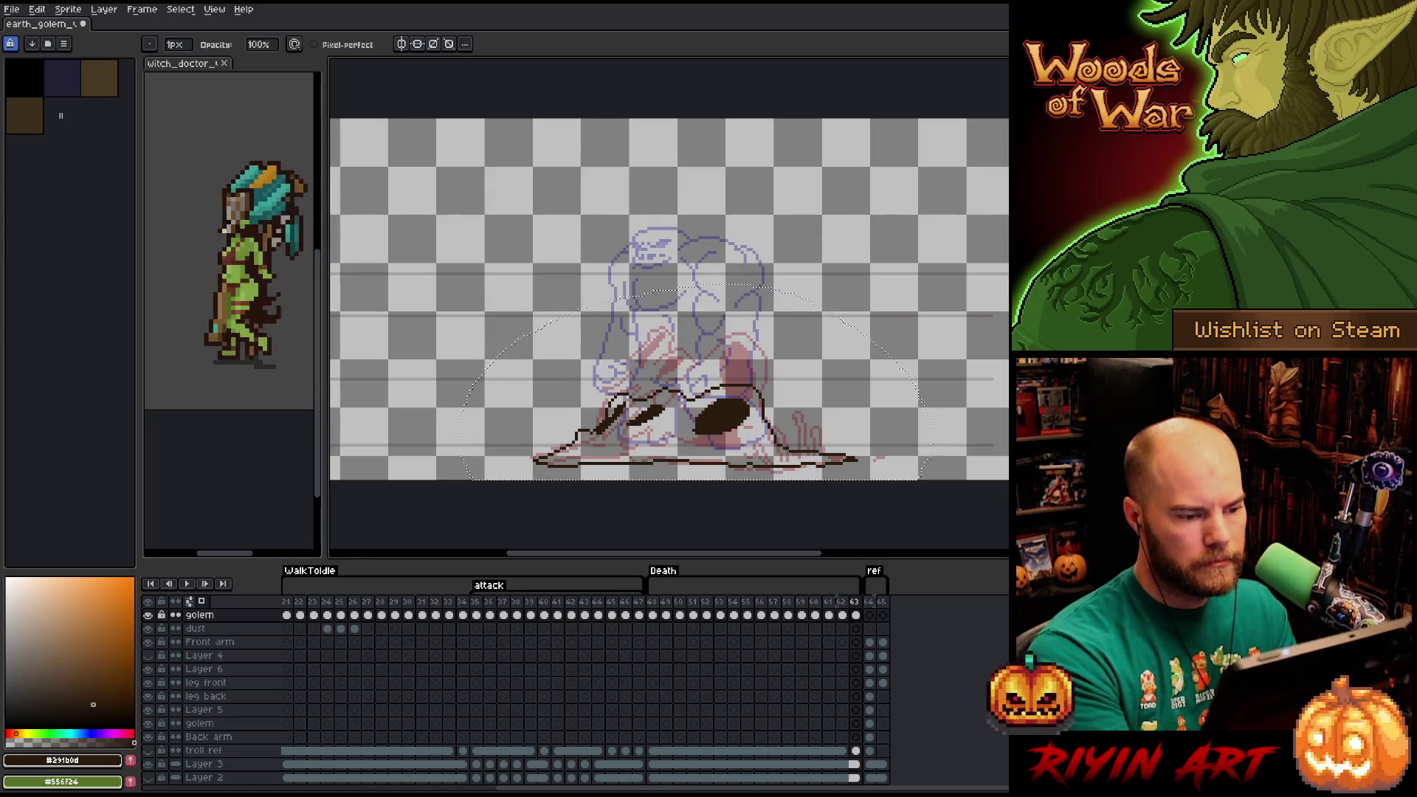
key(b)
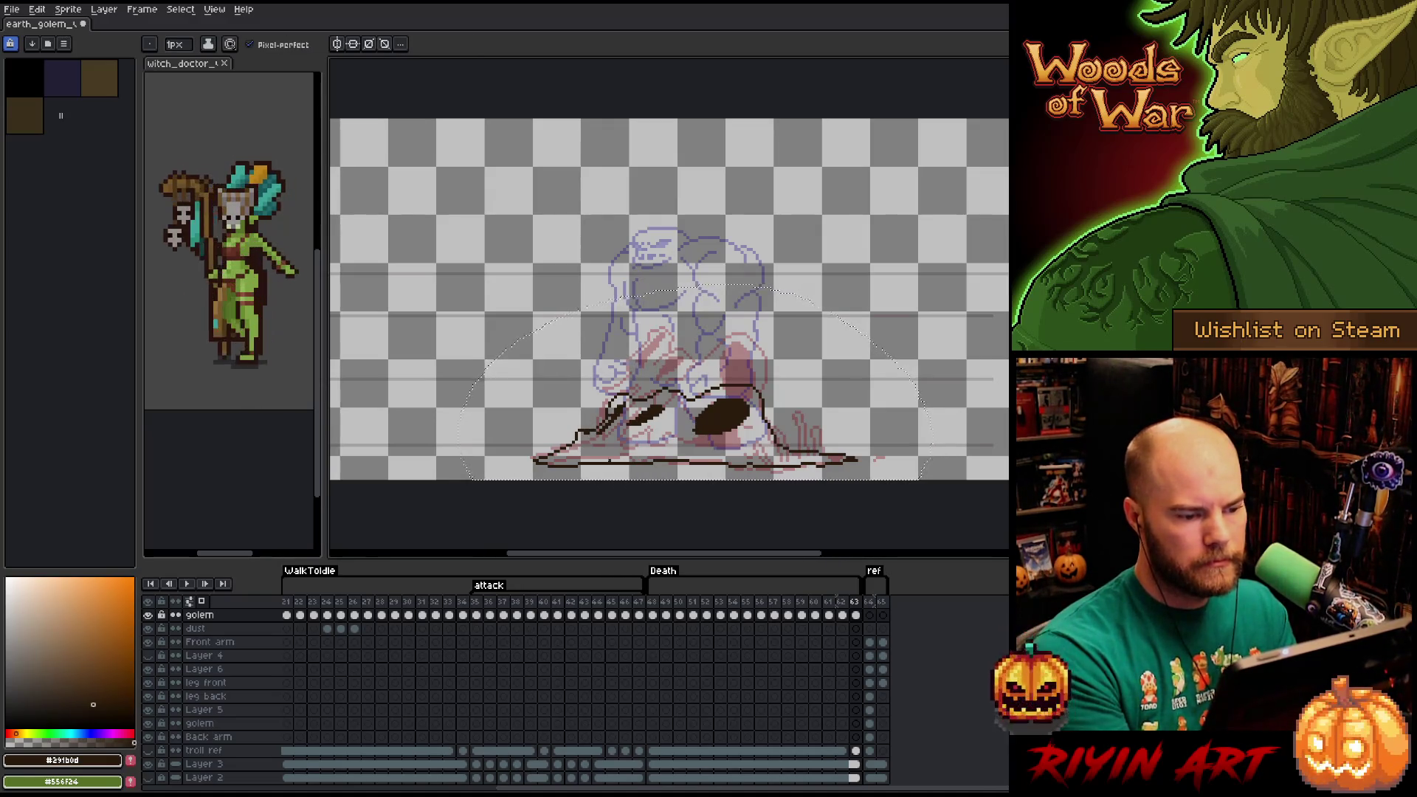
key(e)
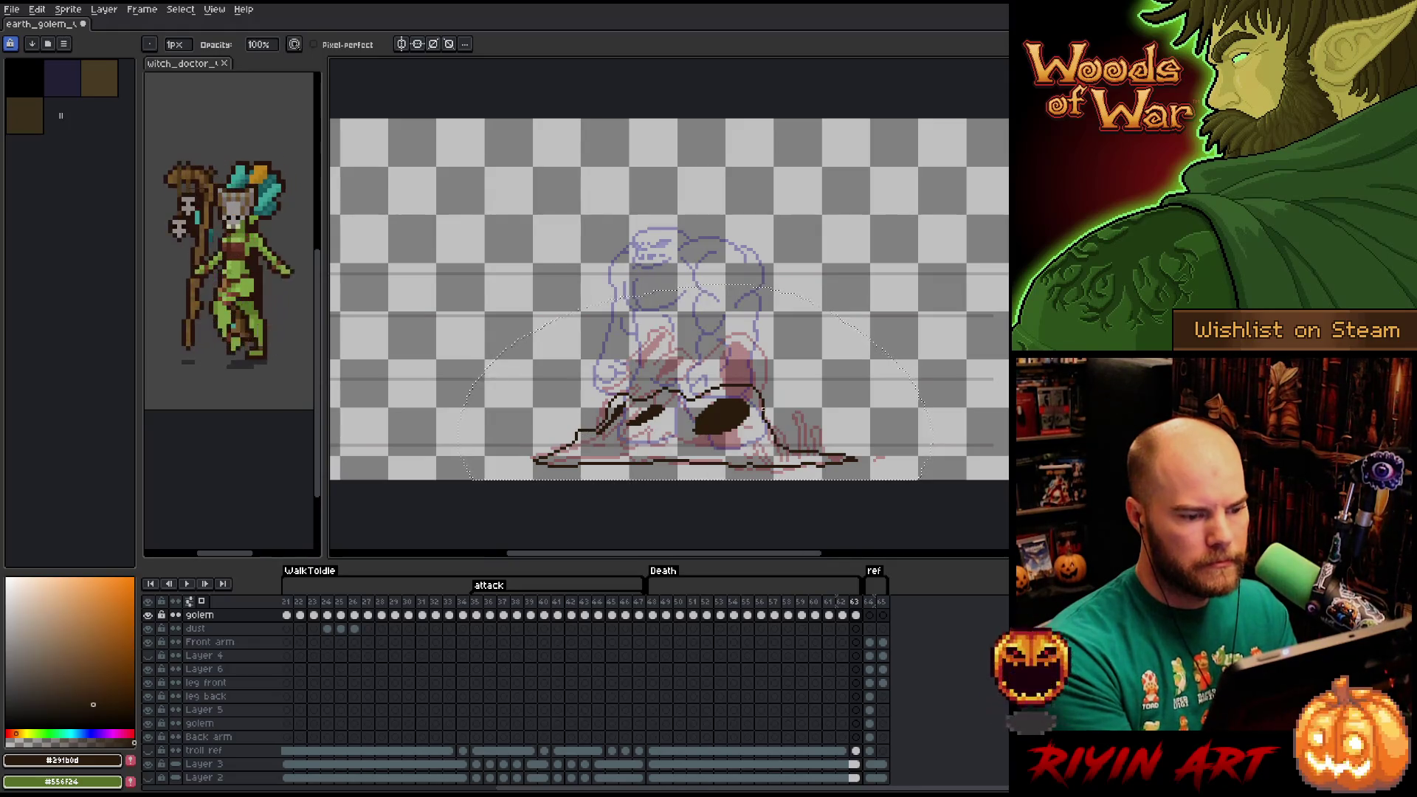
key(b)
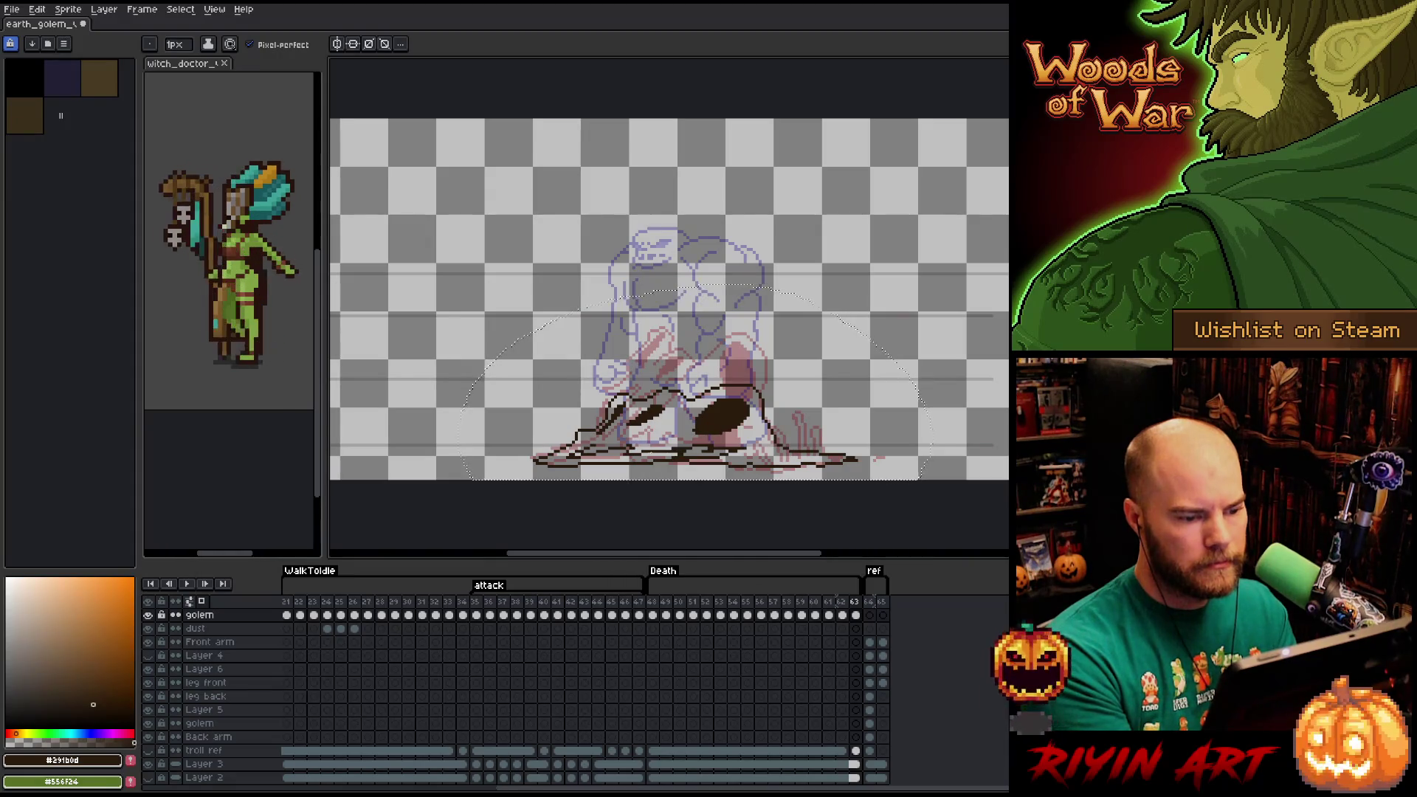
key(g)
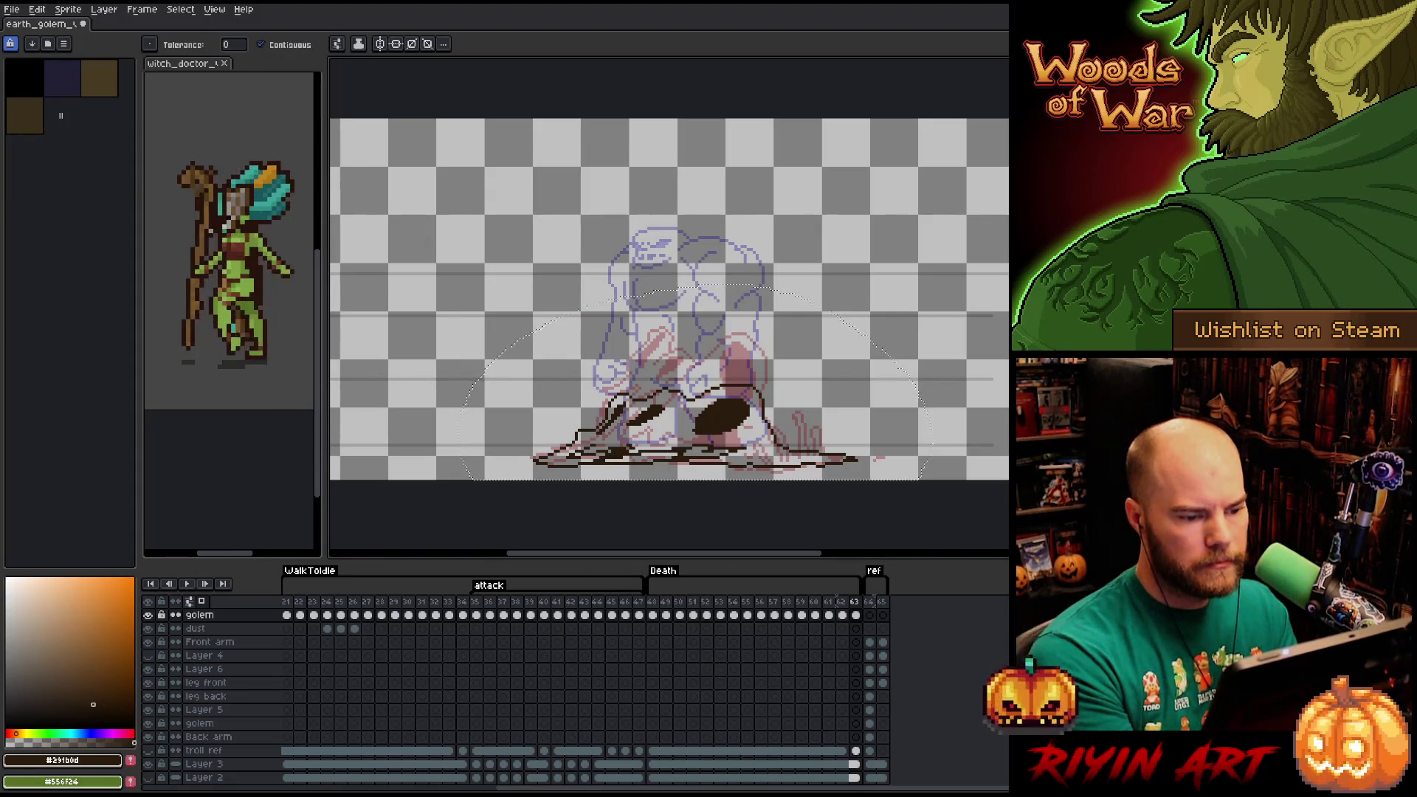
key(b)
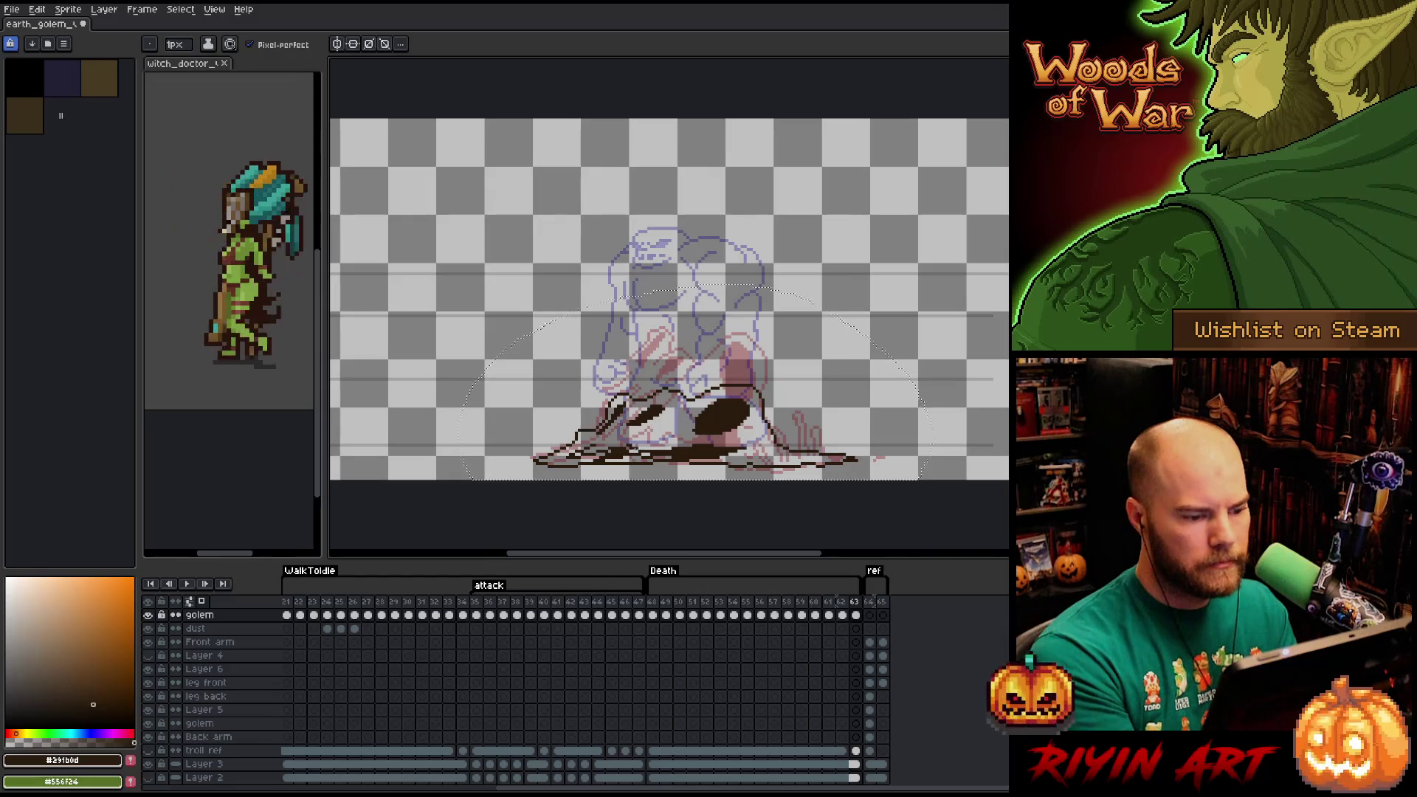
key(e)
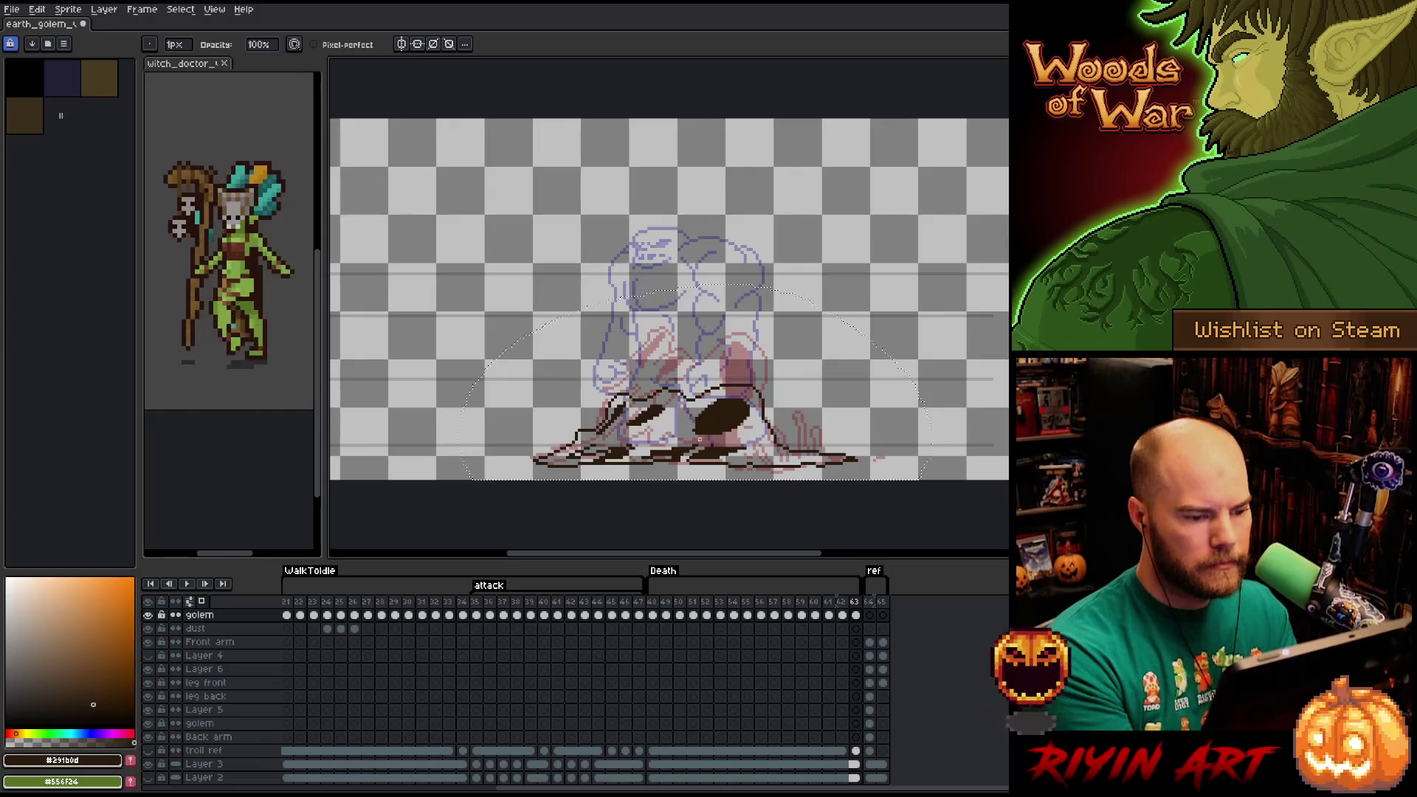
key(b)
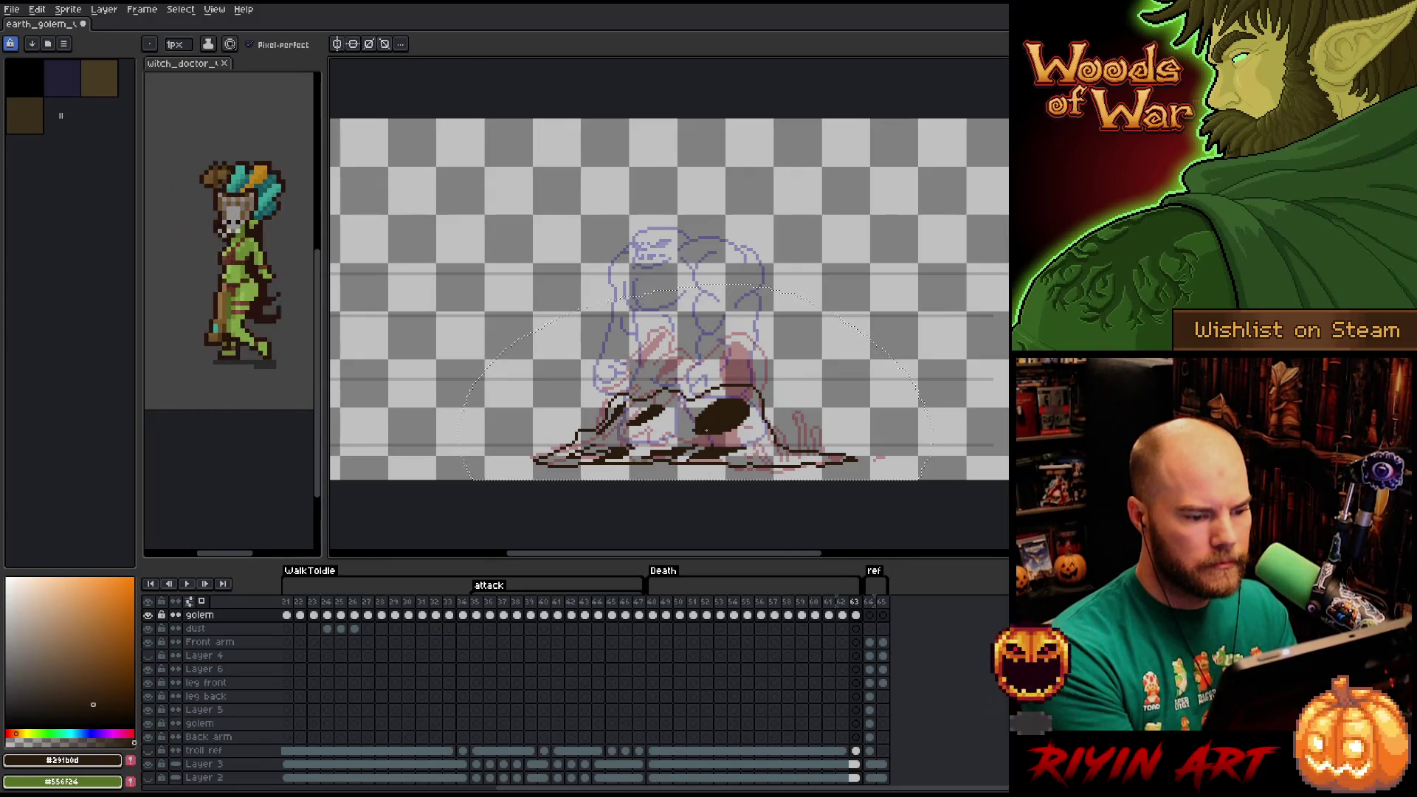
key(e)
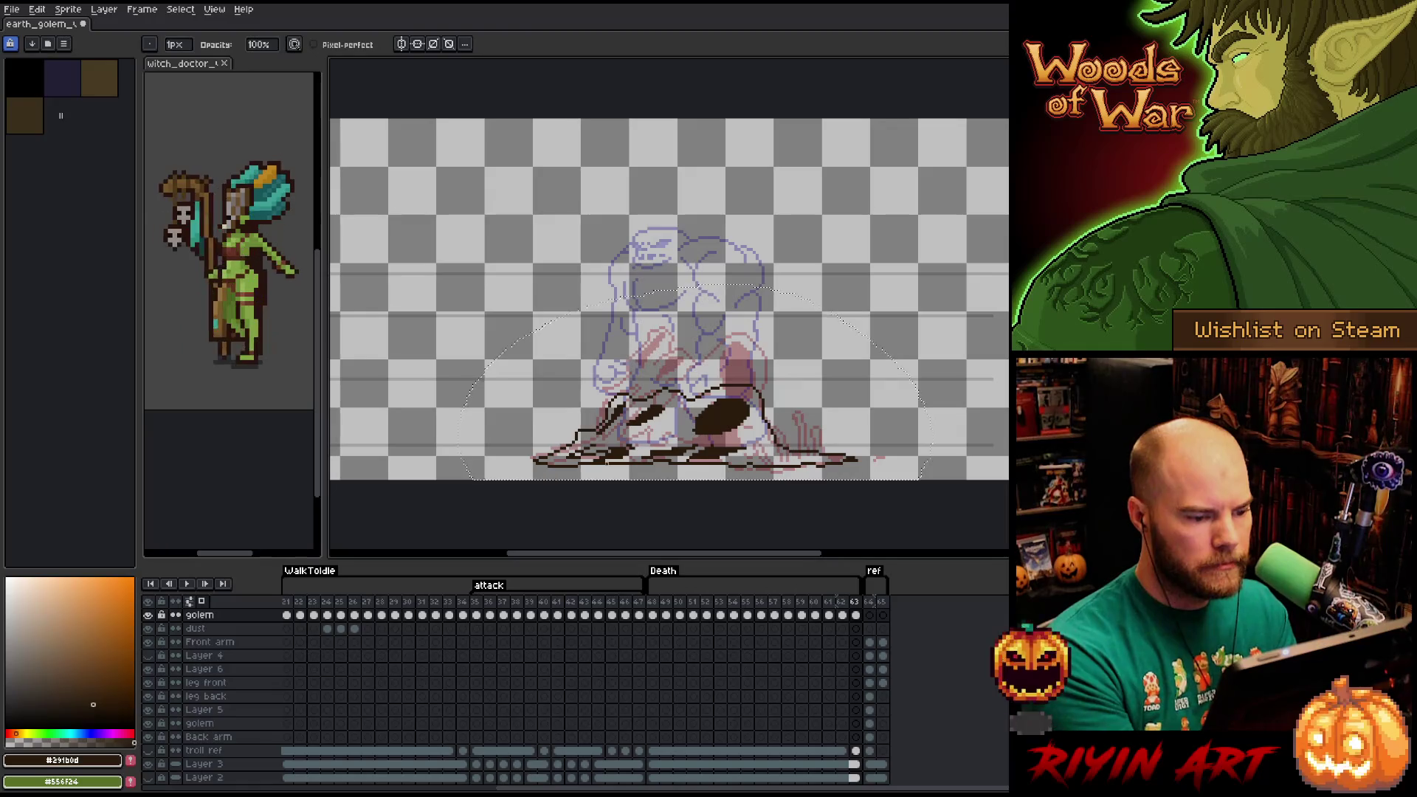
key(b)
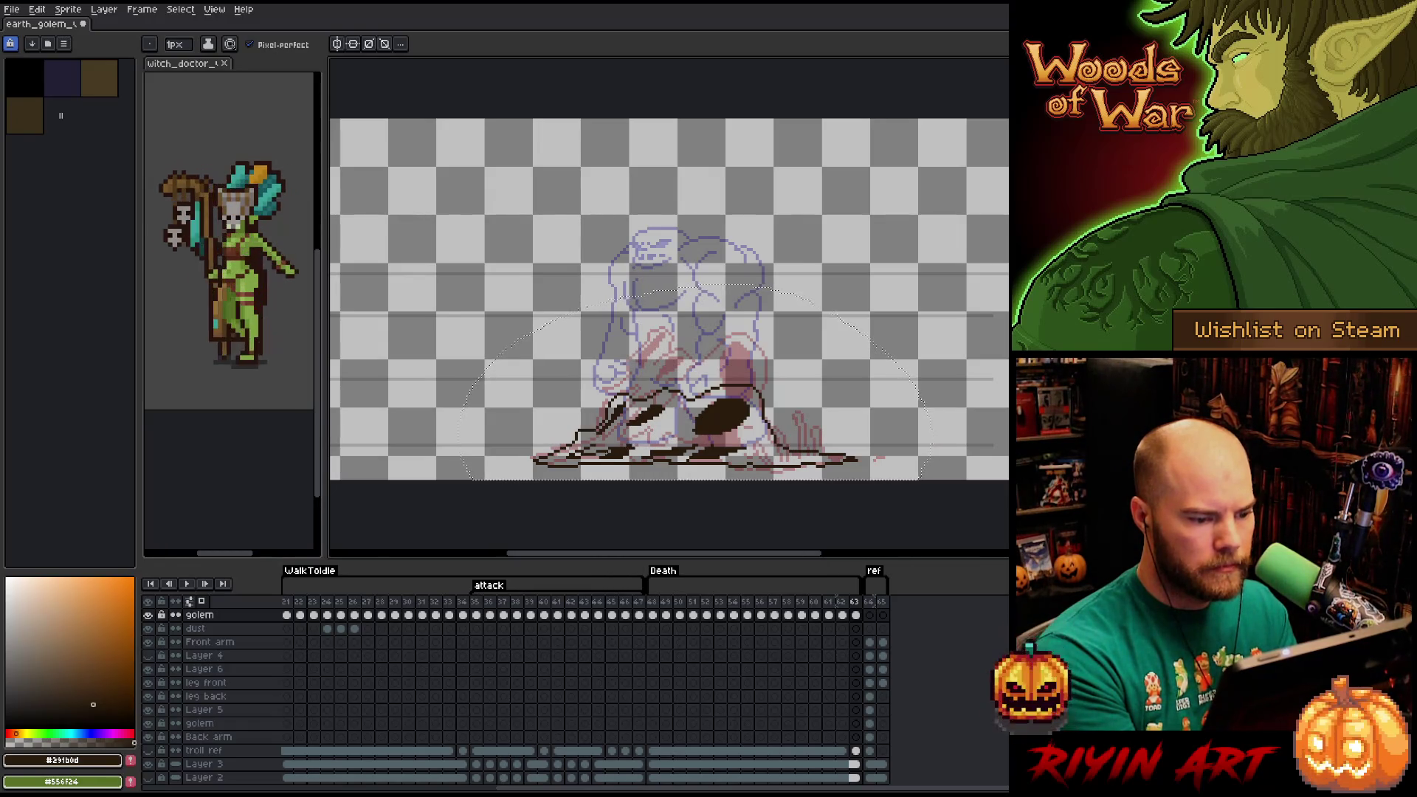
key(e)
key(b)
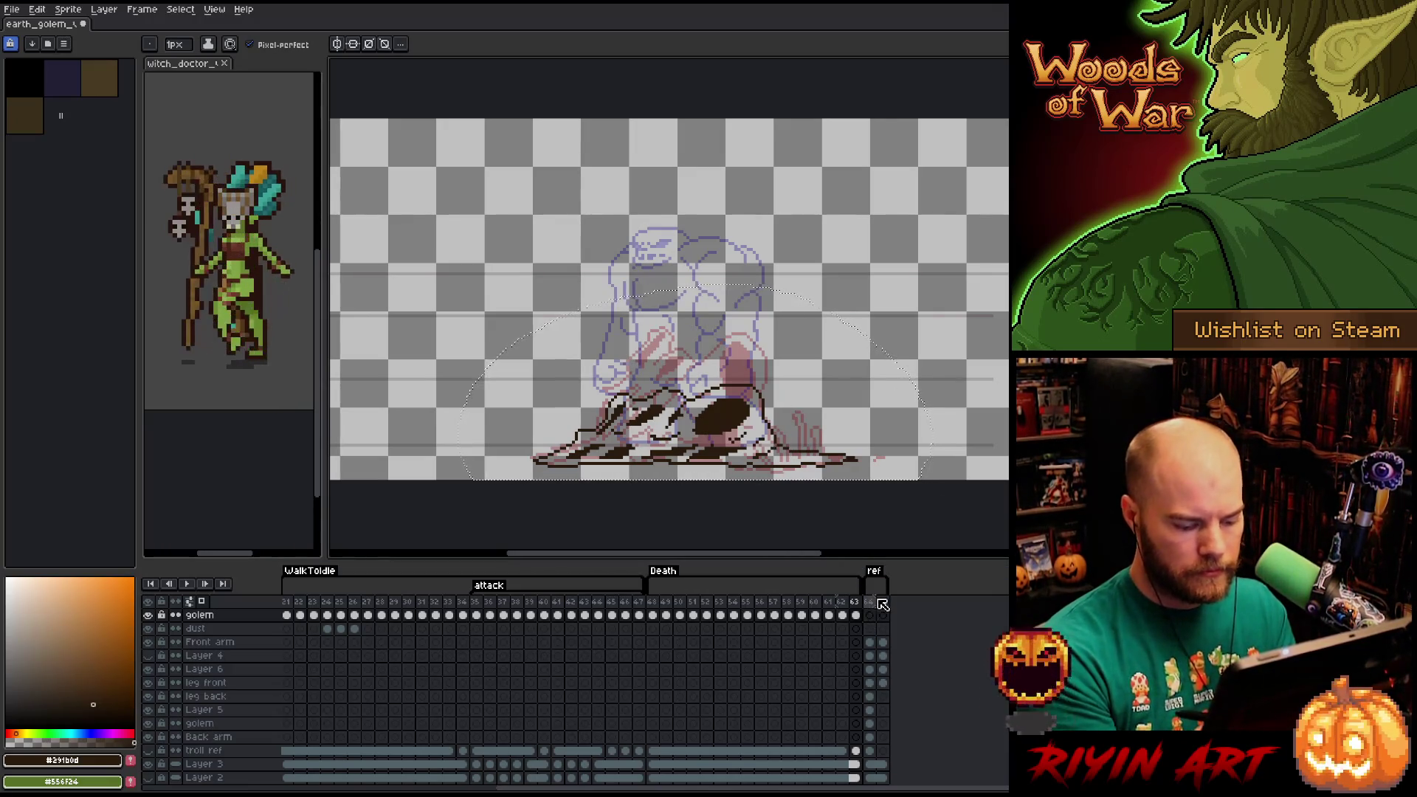
Insert frame 64 with its copied drawing cleared, then insert frame 65.
key(alt+n)
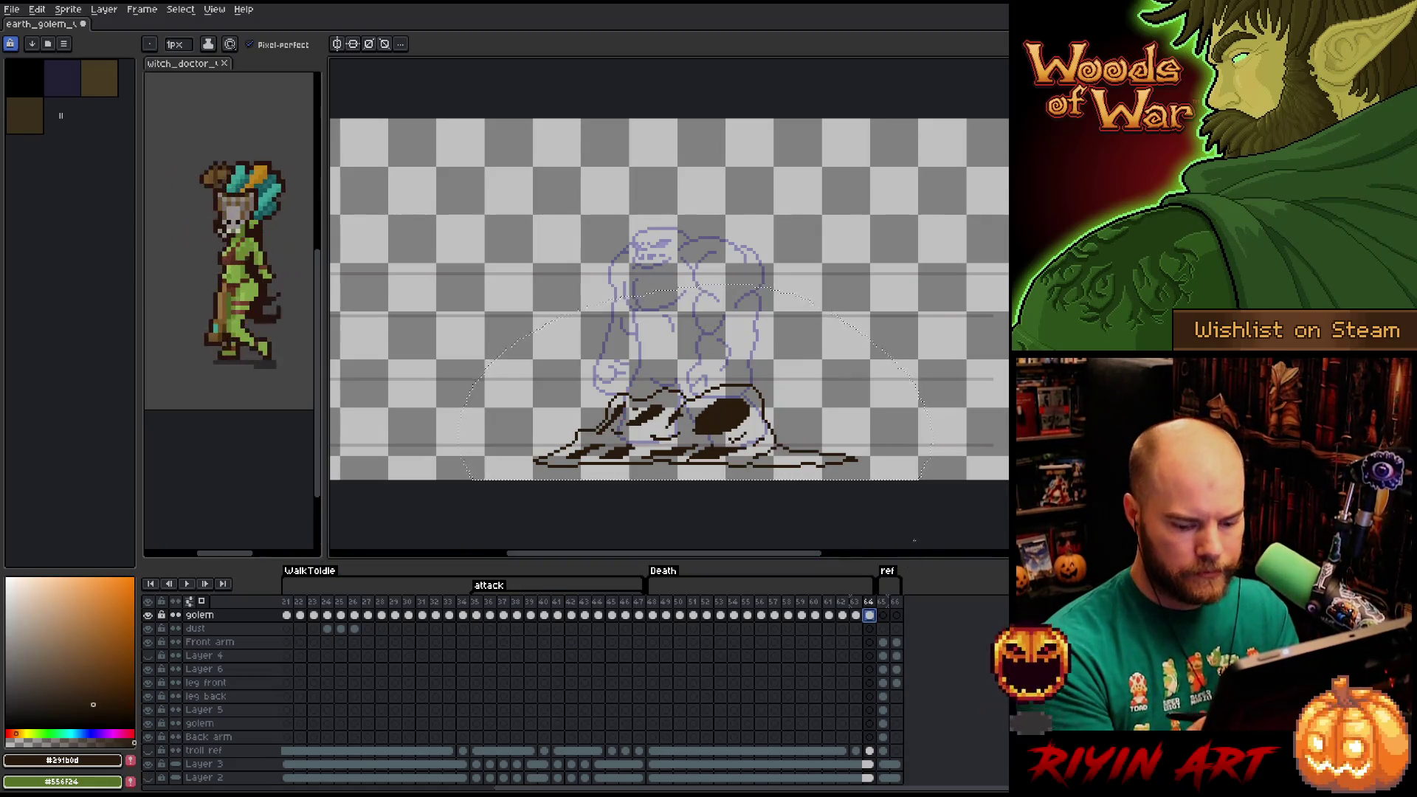
key(Delete)
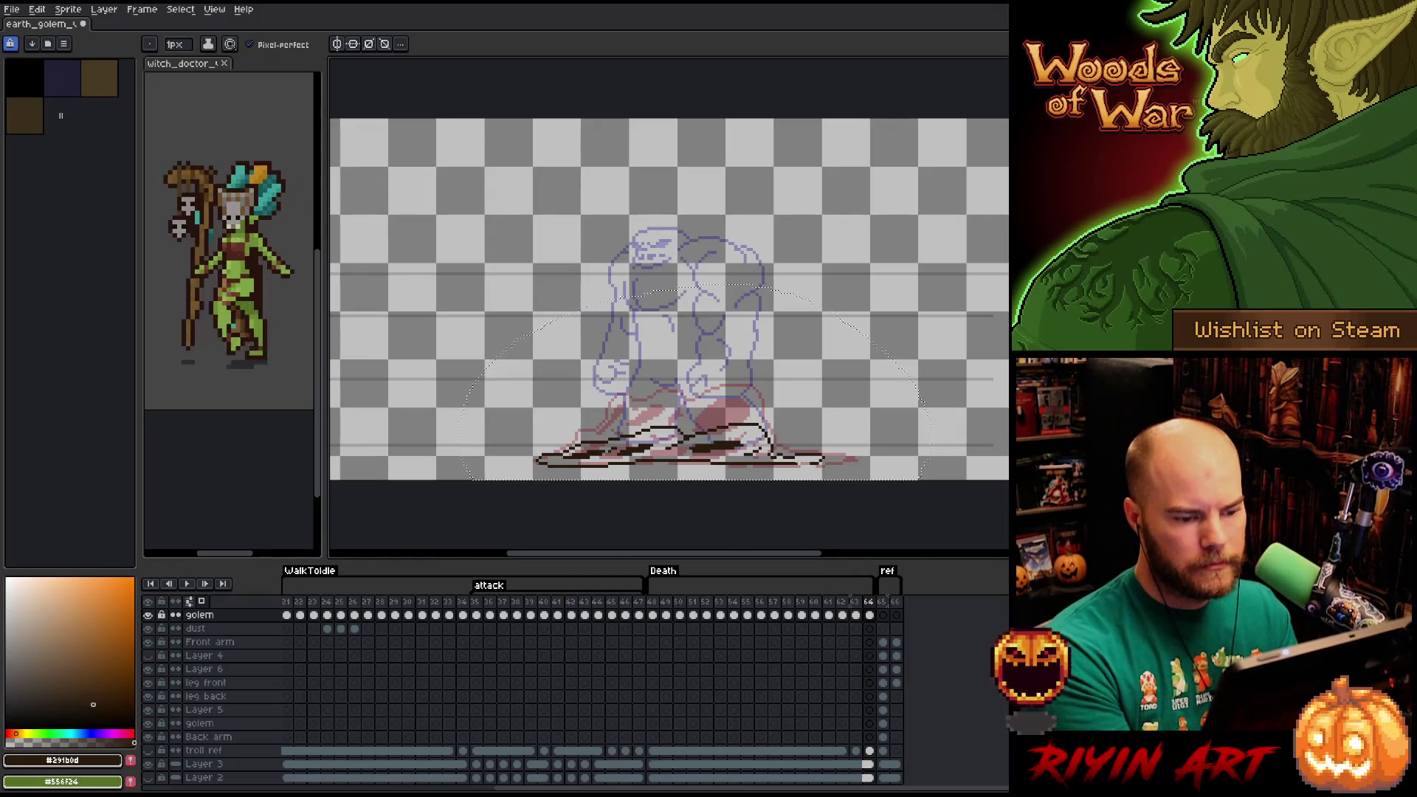
key(alt+n)
Clear frame 65's cel and pencil a few flat dark debris pixels on the ground.
click(886, 615)
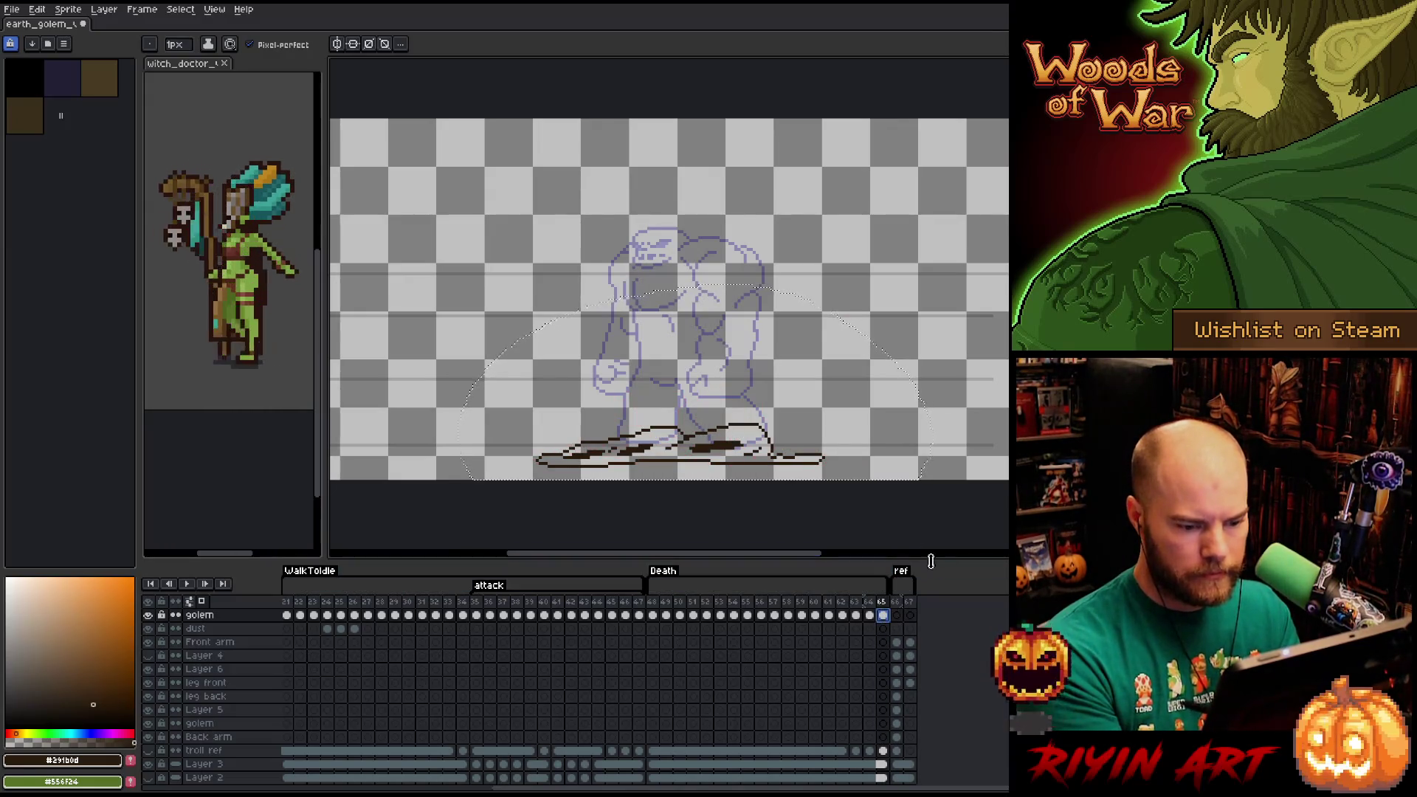
key(Delete)
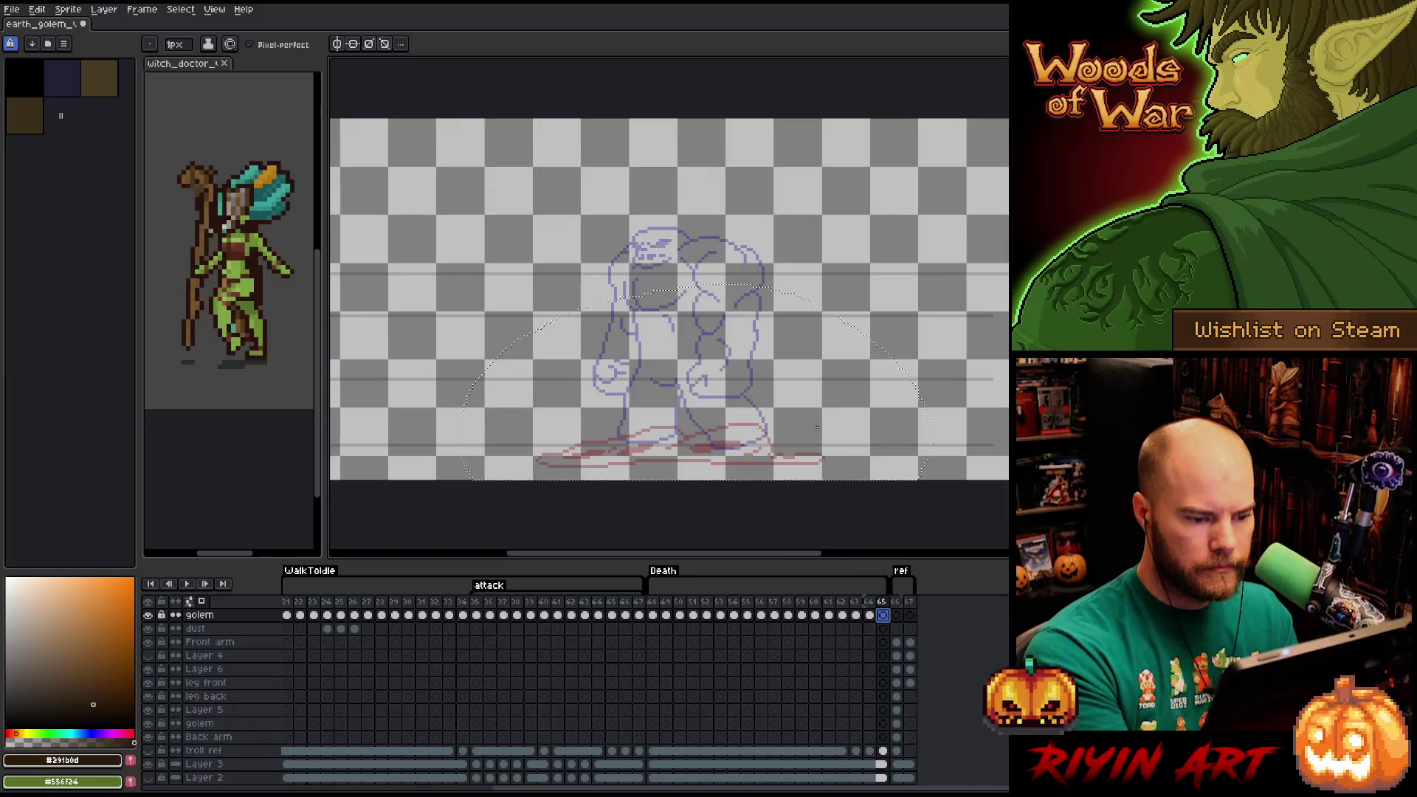
key(ctrl+d)
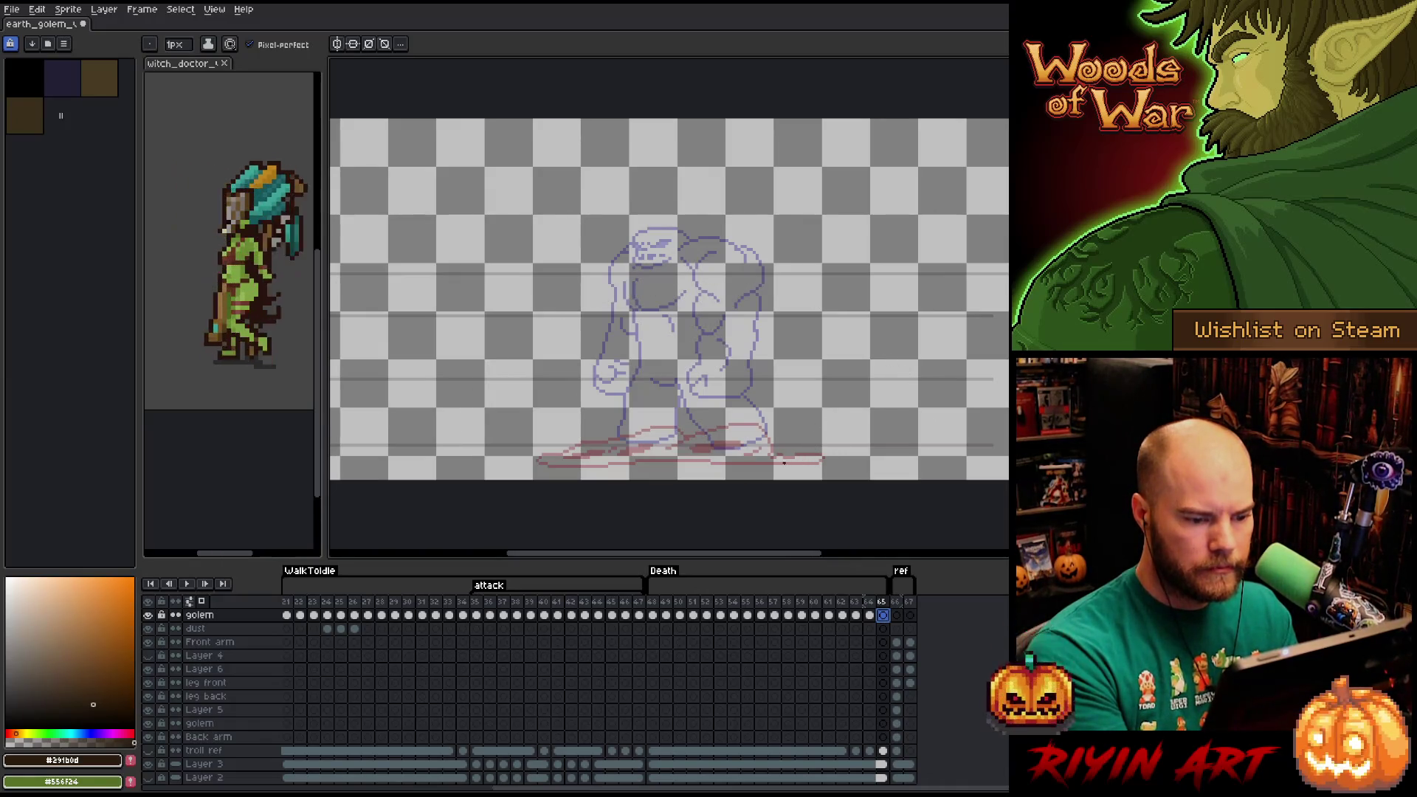
mouse_move(774, 461)
mouse_down()
mouse_move(816, 459)
mouse_move(720, 447)
mouse_move(565, 459)
mouse_move(753, 457)
mouse_up()
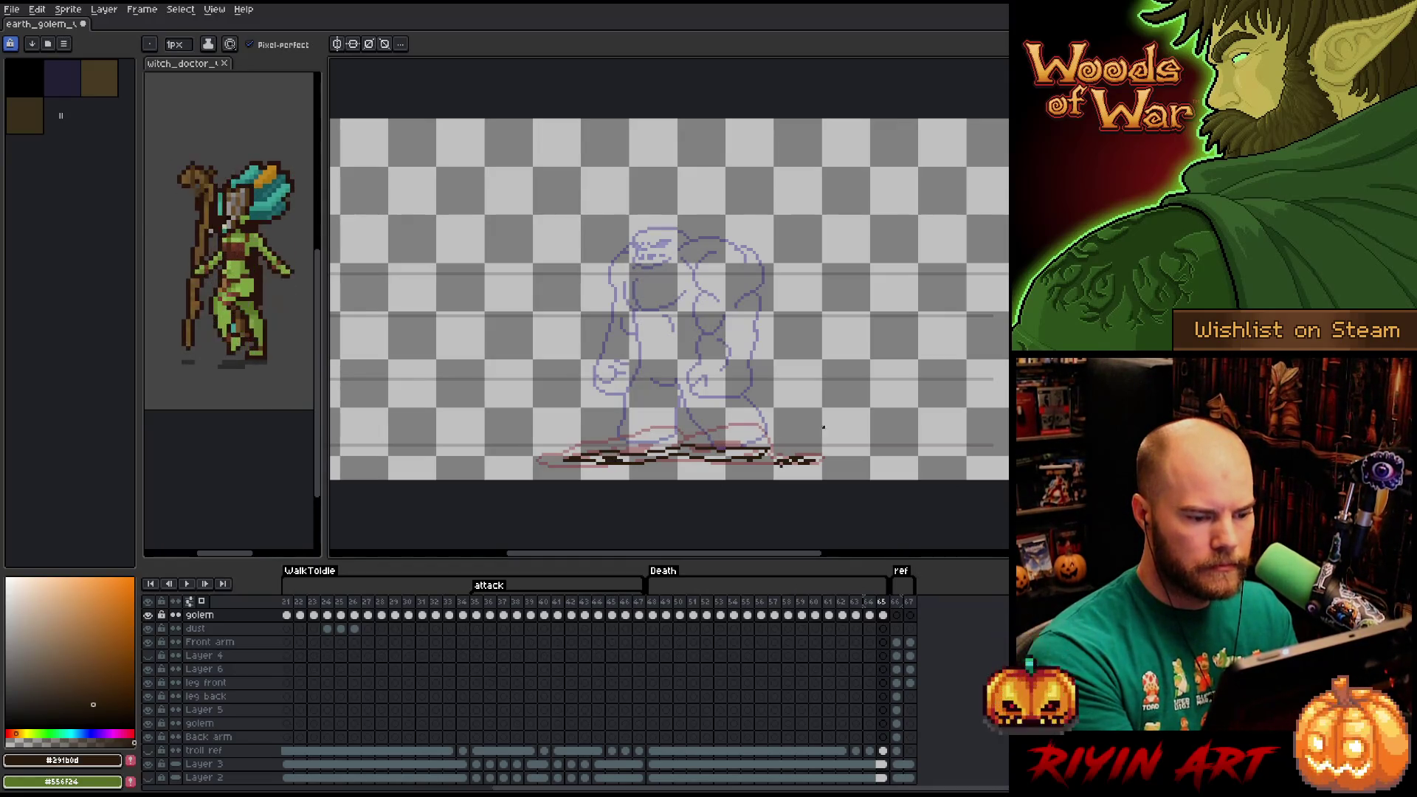
drag(700, 451, 714, 453)
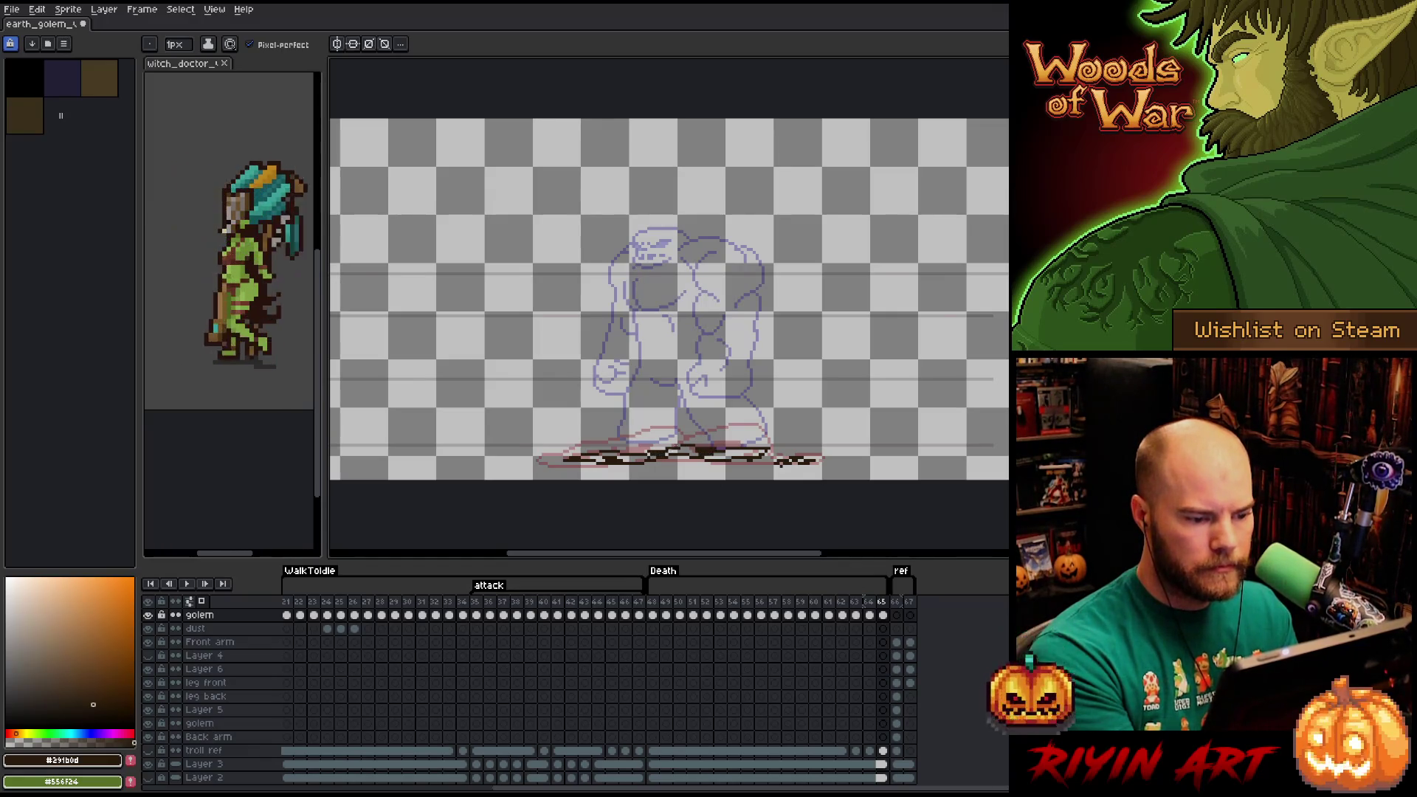
Add frame 66 and draw dark dust pixels along the ground line.
key(alt+n)
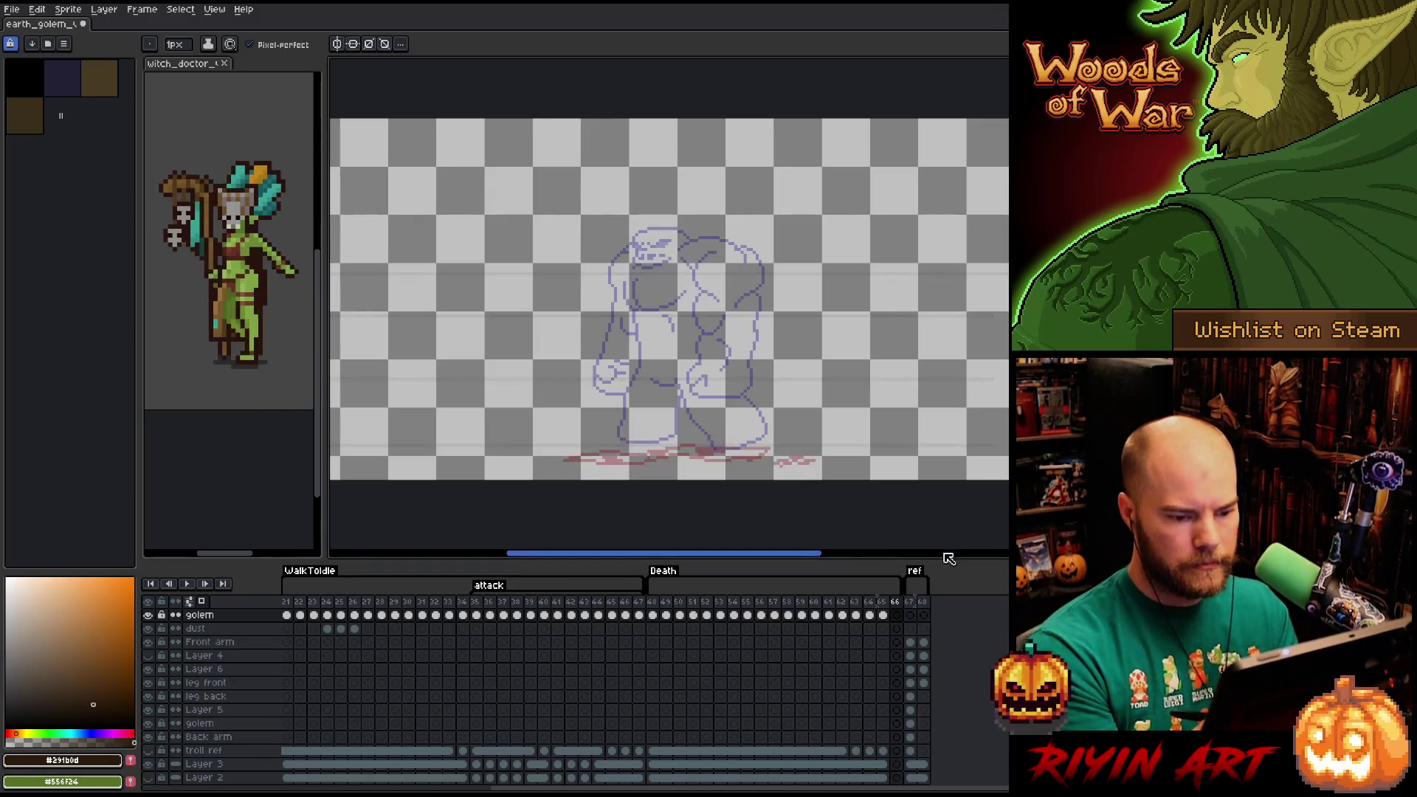
mouse_move(663, 451)
mouse_down()
mouse_move(625, 458)
mouse_move(713, 452)
mouse_move(588, 458)
mouse_up()
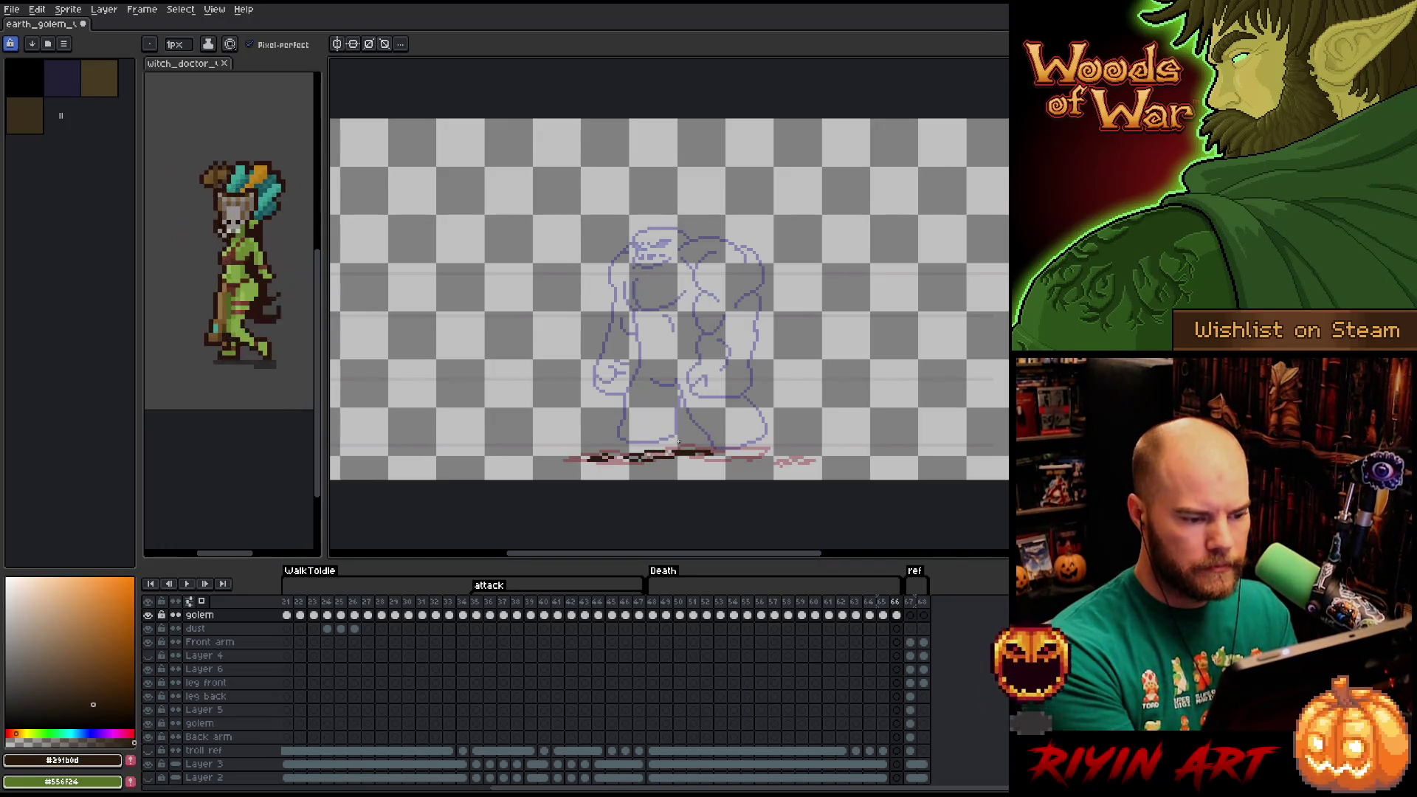
drag(738, 451, 752, 454)
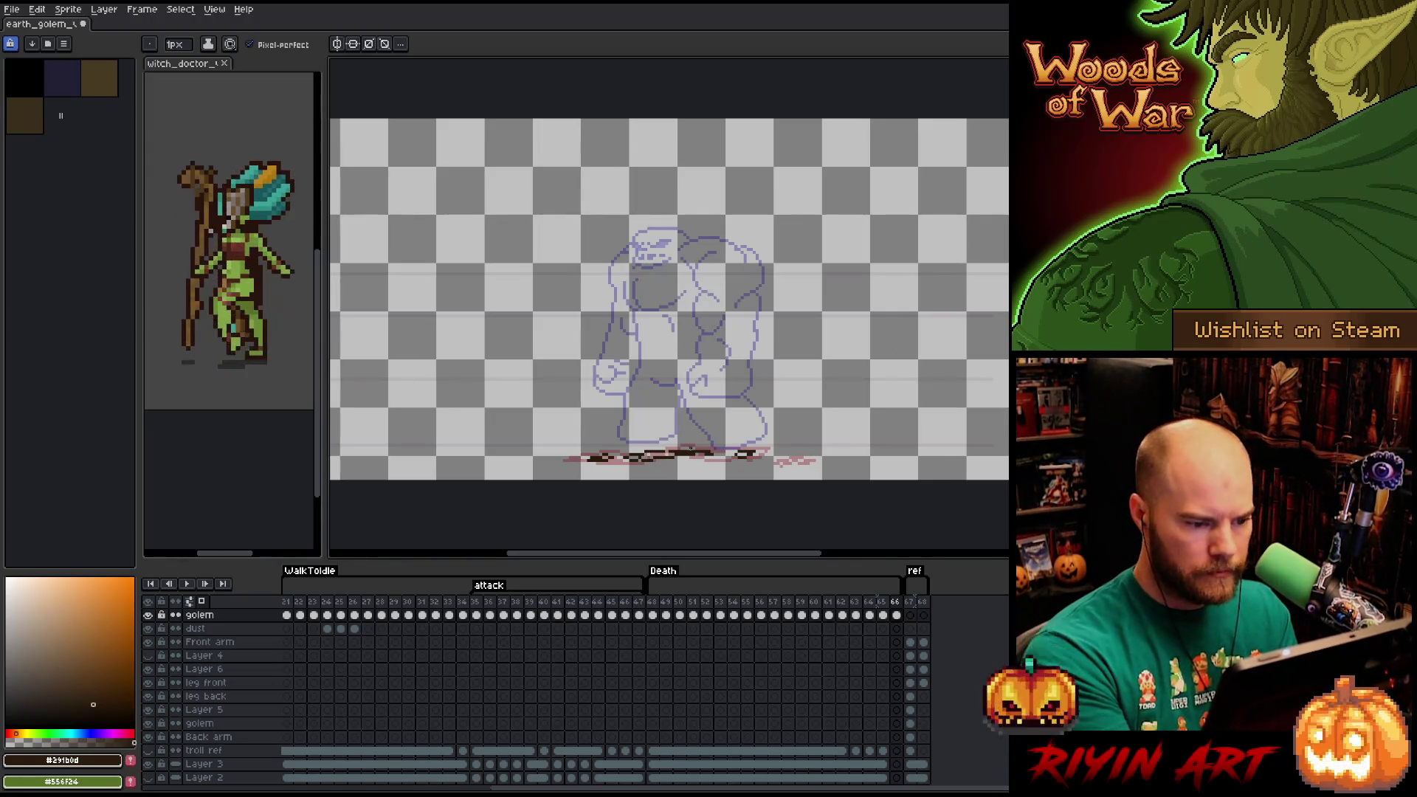
key(e)
key(b)
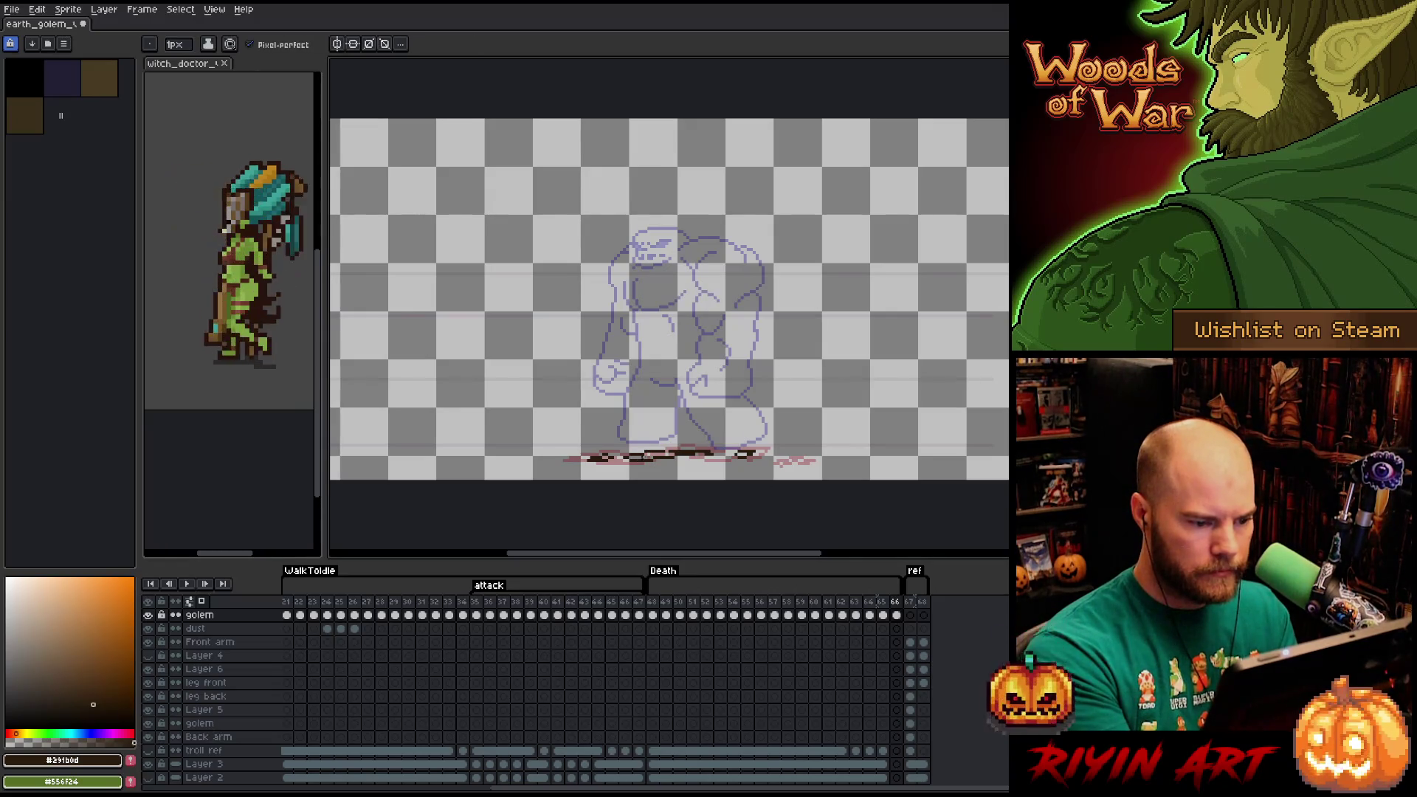
Add frame 67, check frame 66, and make Layer 2 visible.
key(alt+n)
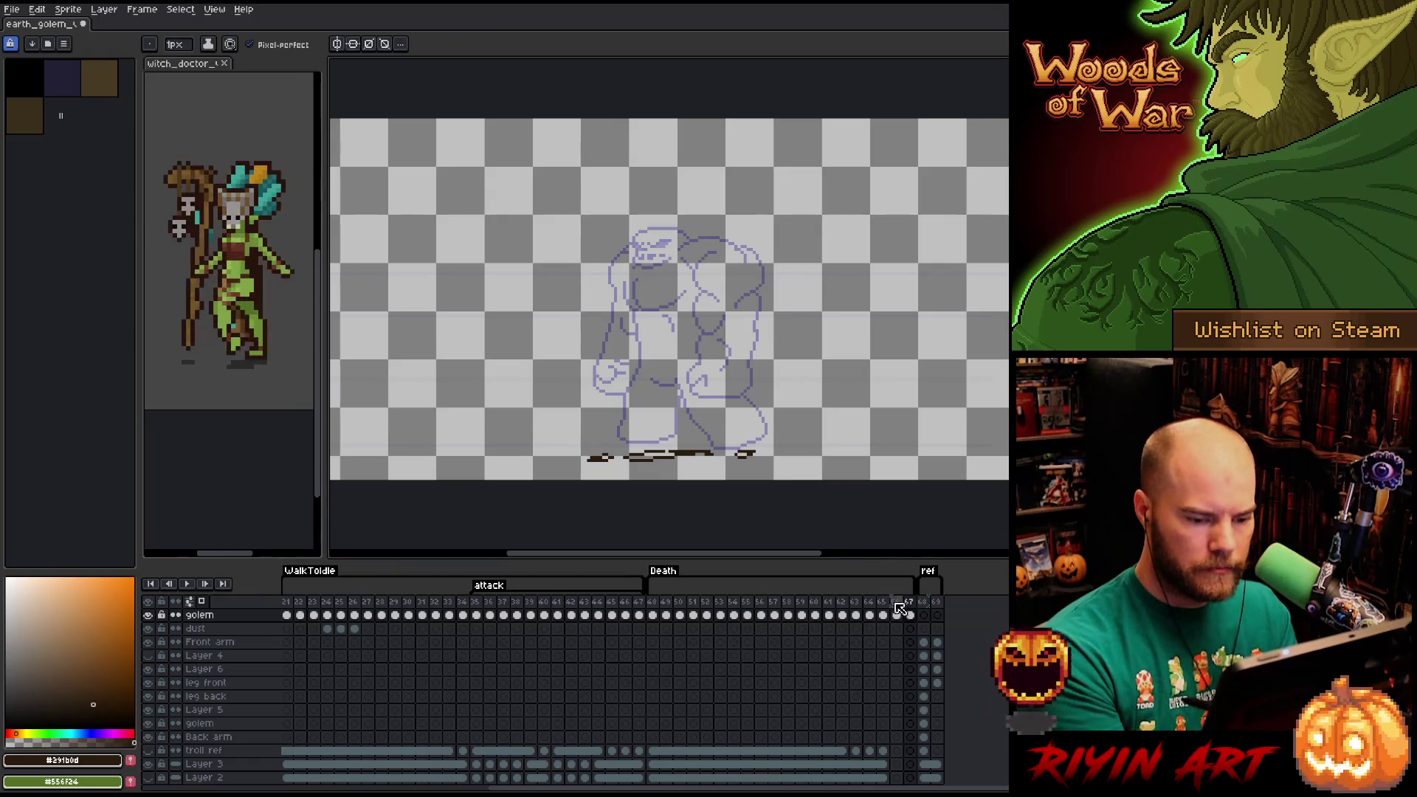
key(Left)
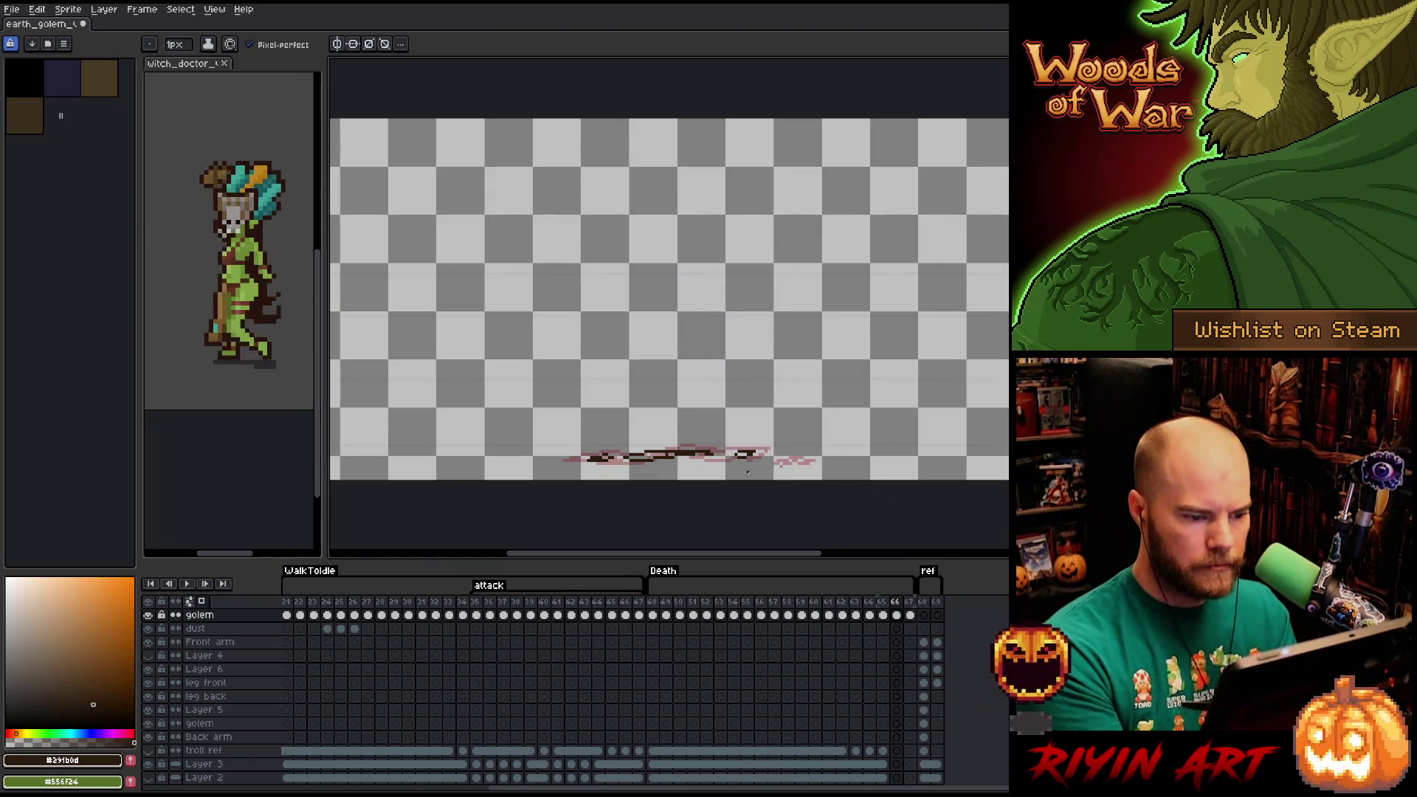
key(e)
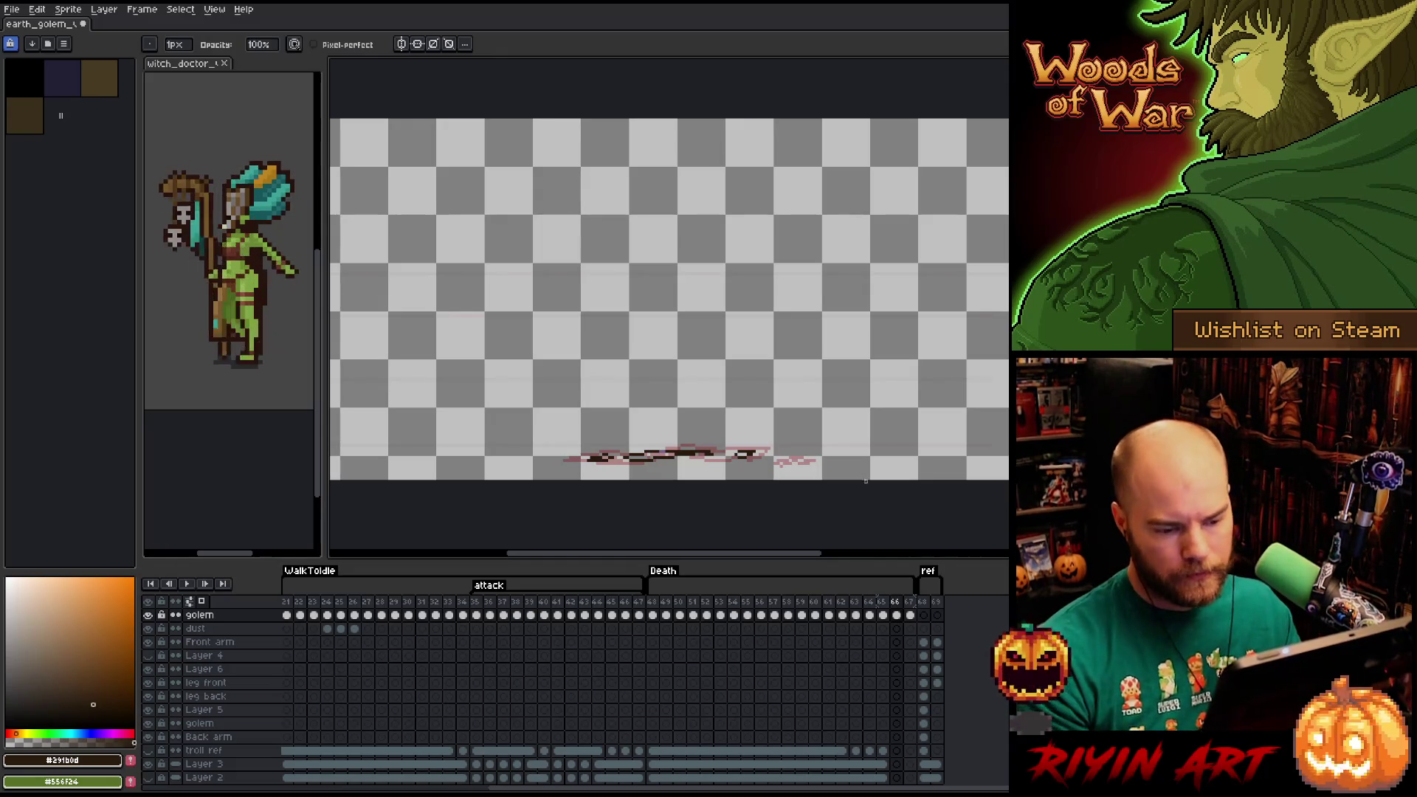
click(910, 615)
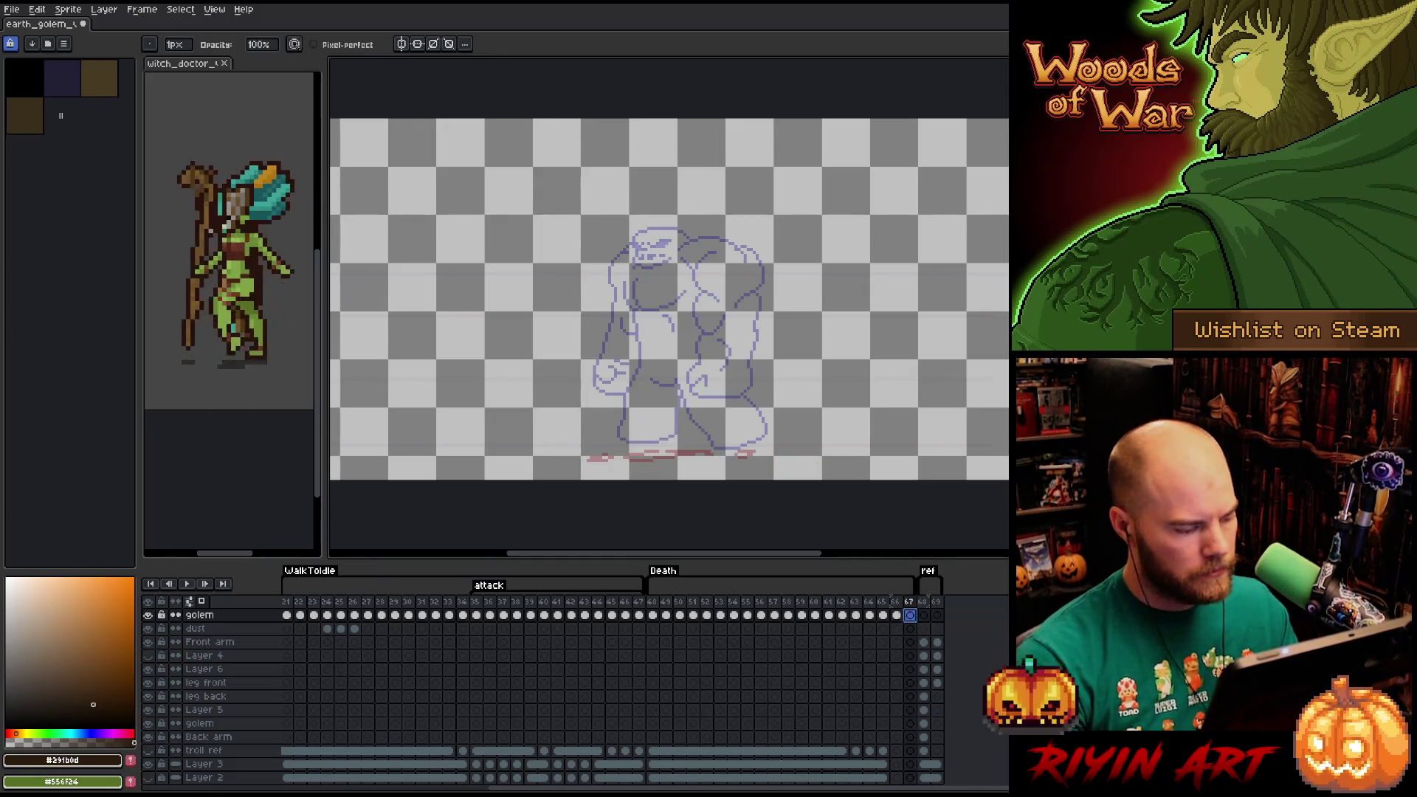
click(149, 778)
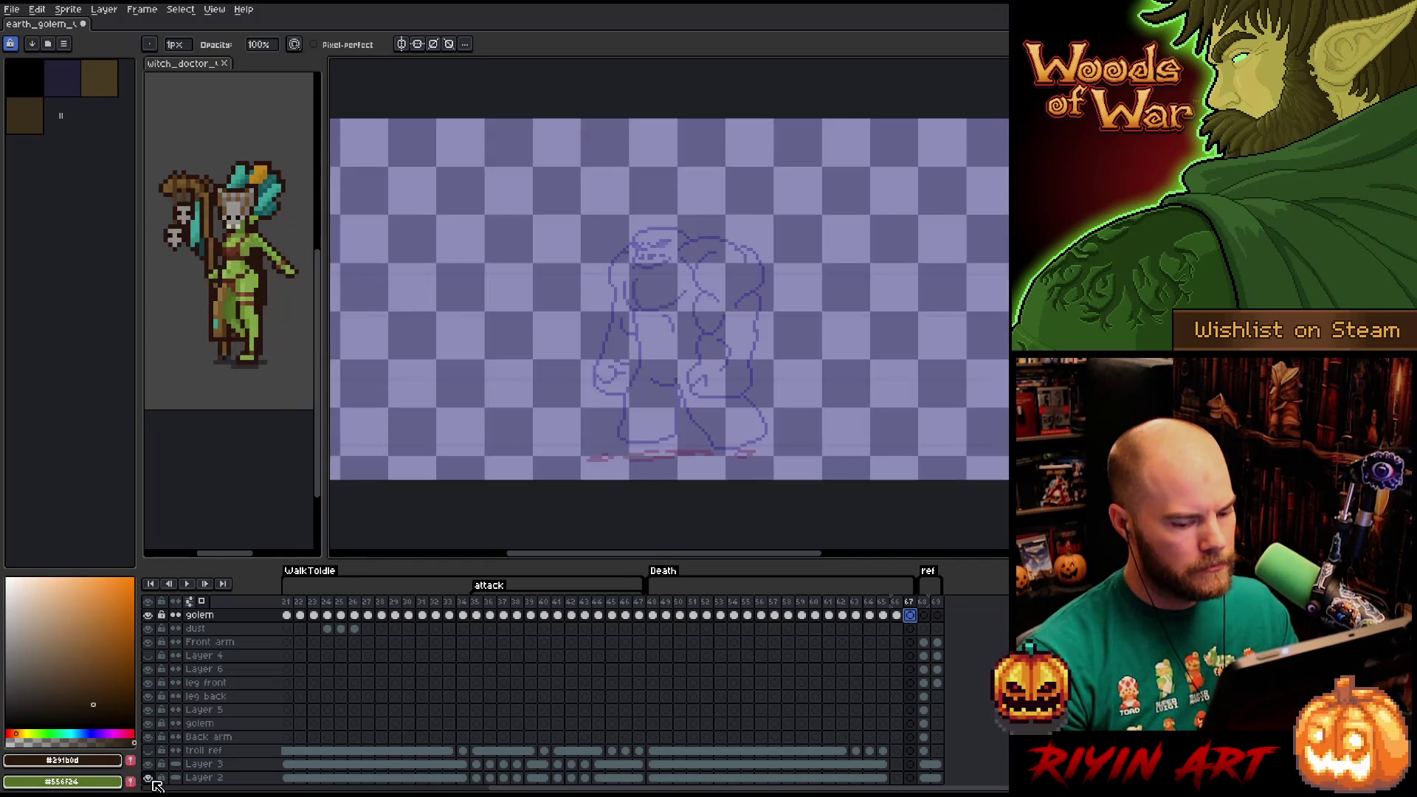
Paste and duplicate the reference cels into frames 63–67.
drag(883, 765, 910, 778)
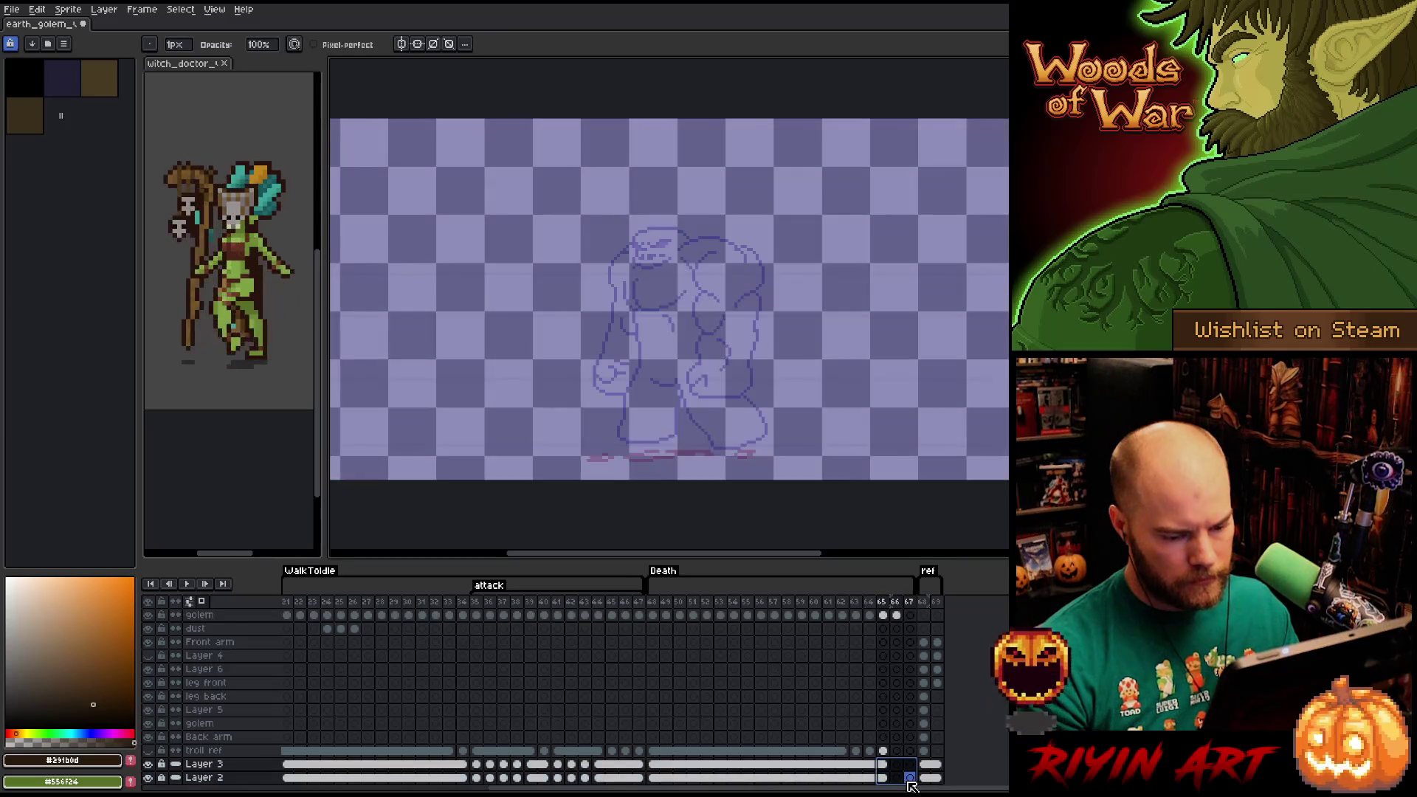
key(ctrl+v)
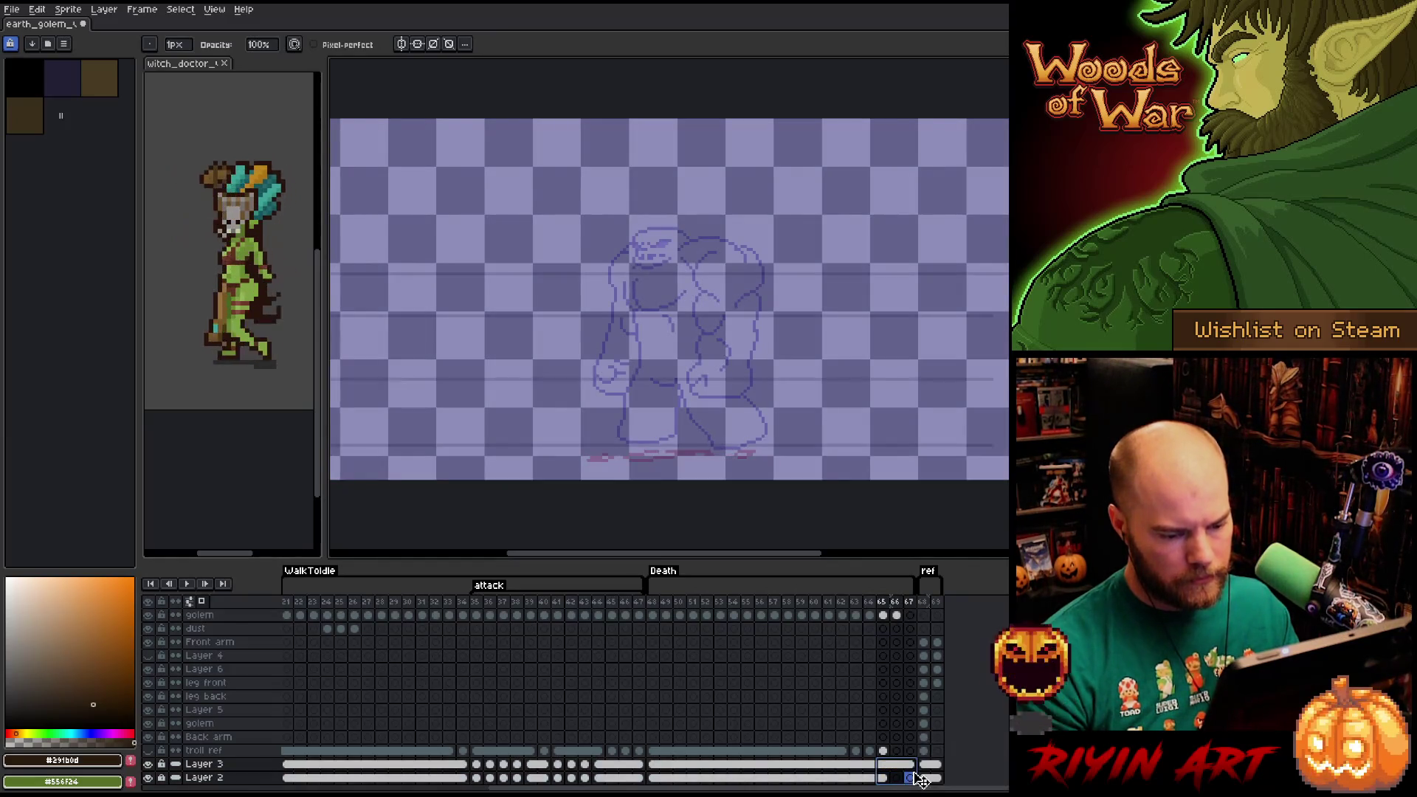
drag(856, 765, 908, 779)
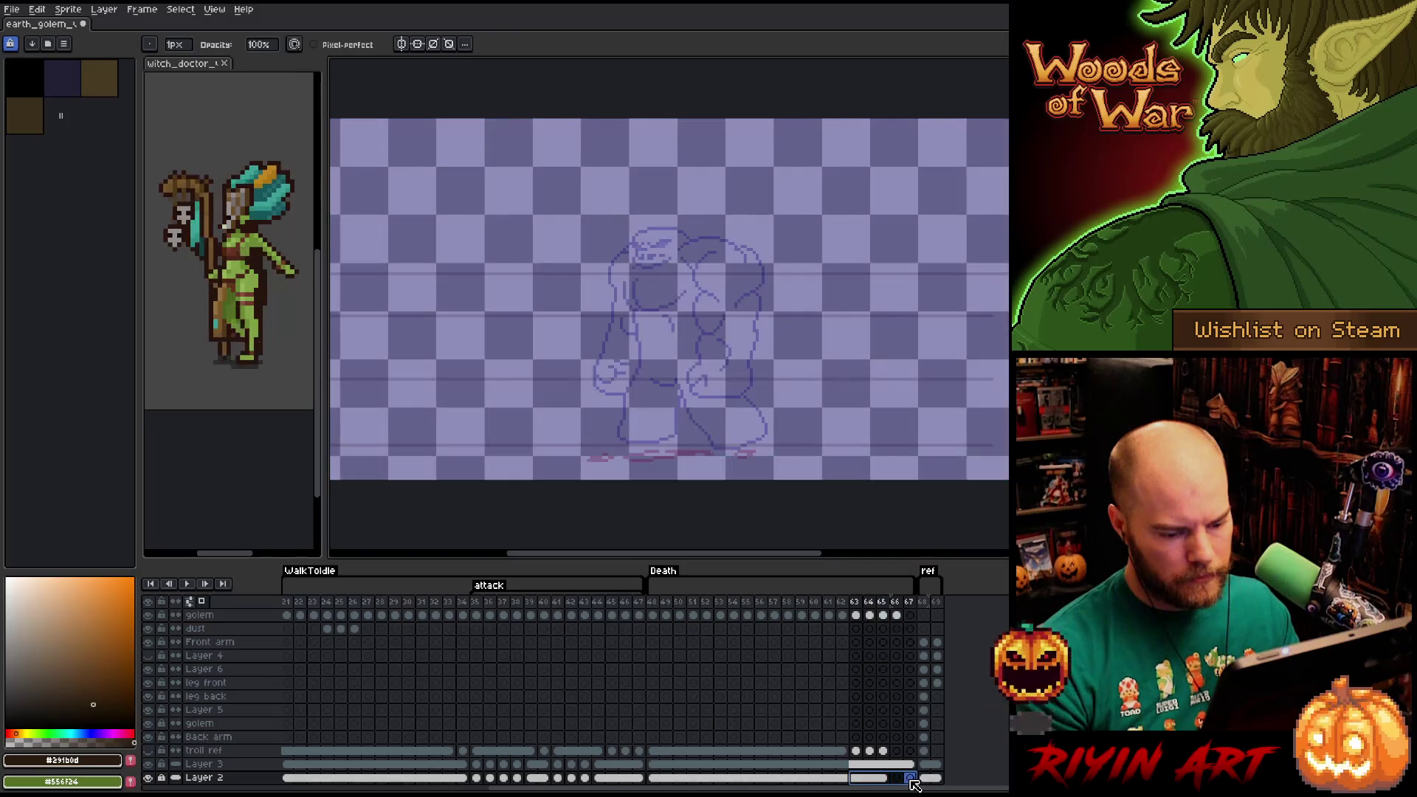
right_click(915, 786)
click(919, 785)
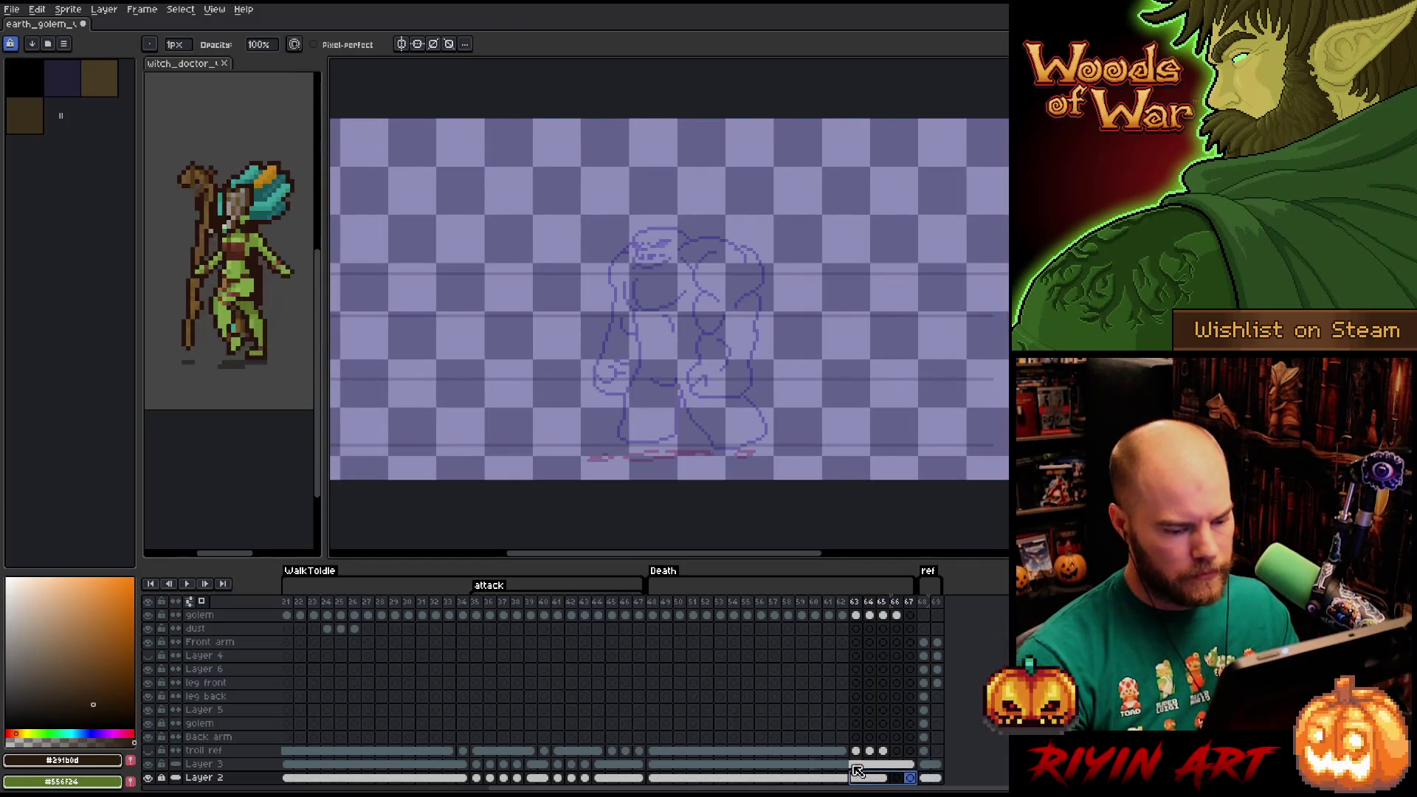
Link Layer 2's cels across frames 48–69 into one cel and show frame 48.
drag(654, 779, 937, 783)
right_click(938, 782)
click(963, 771)
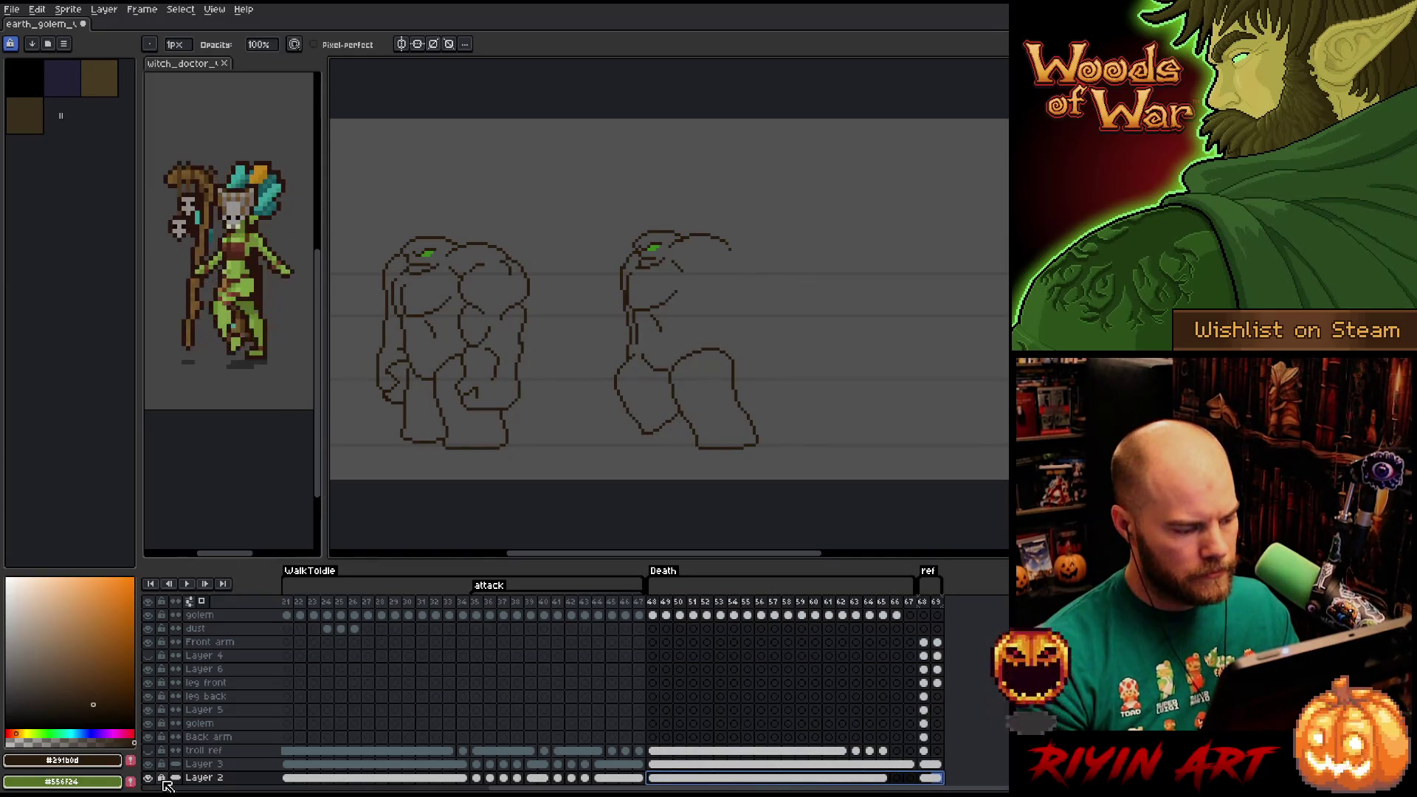
right_click(790, 780)
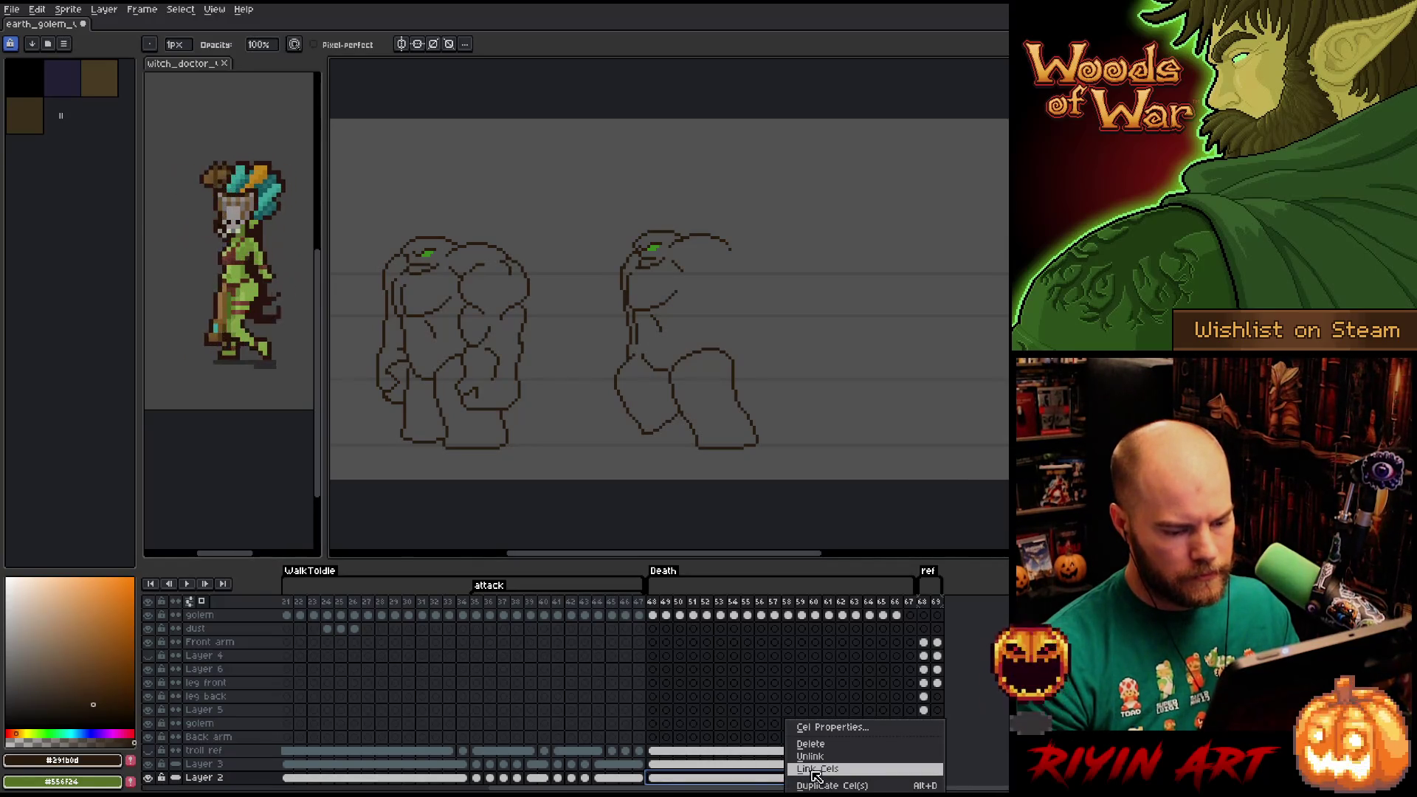
click(808, 769)
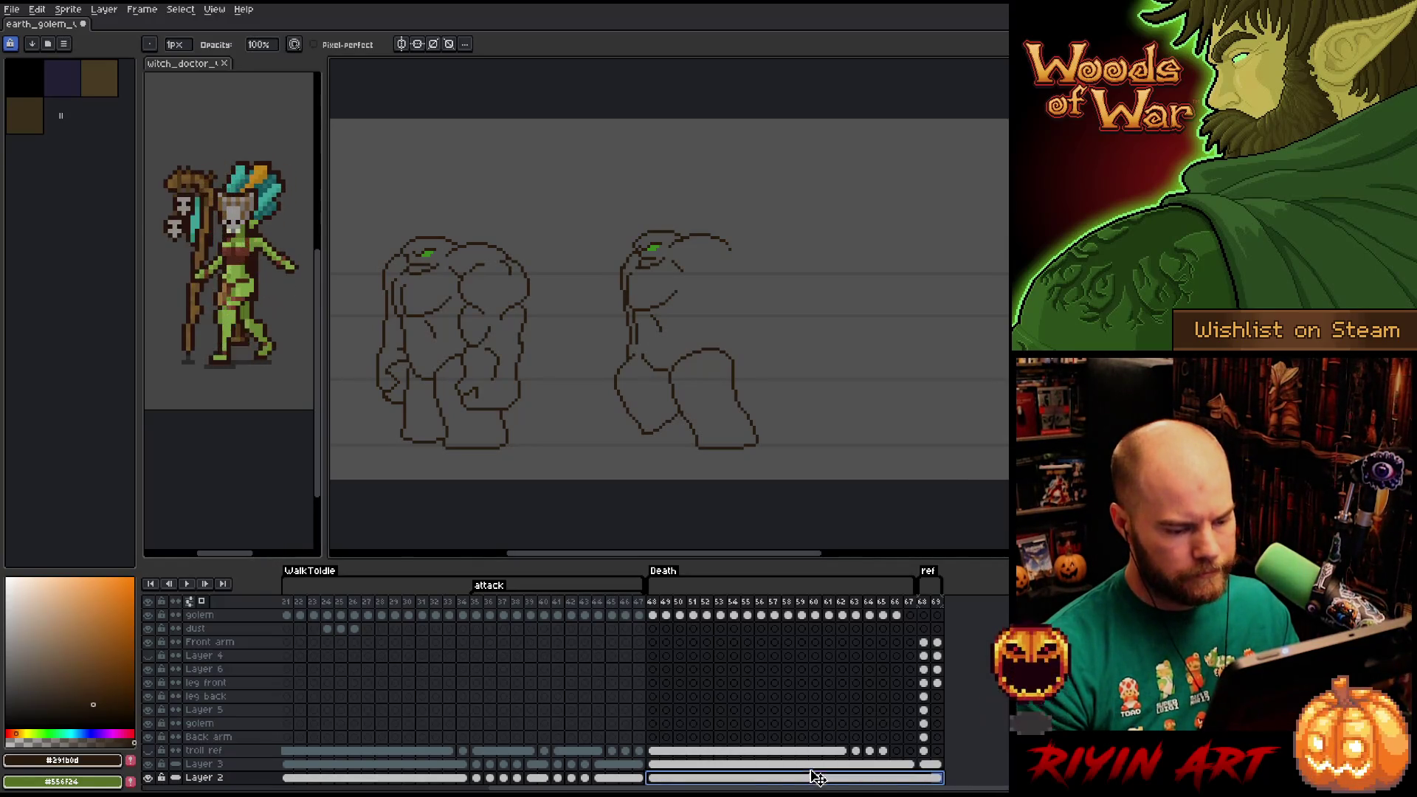
click(653, 603)
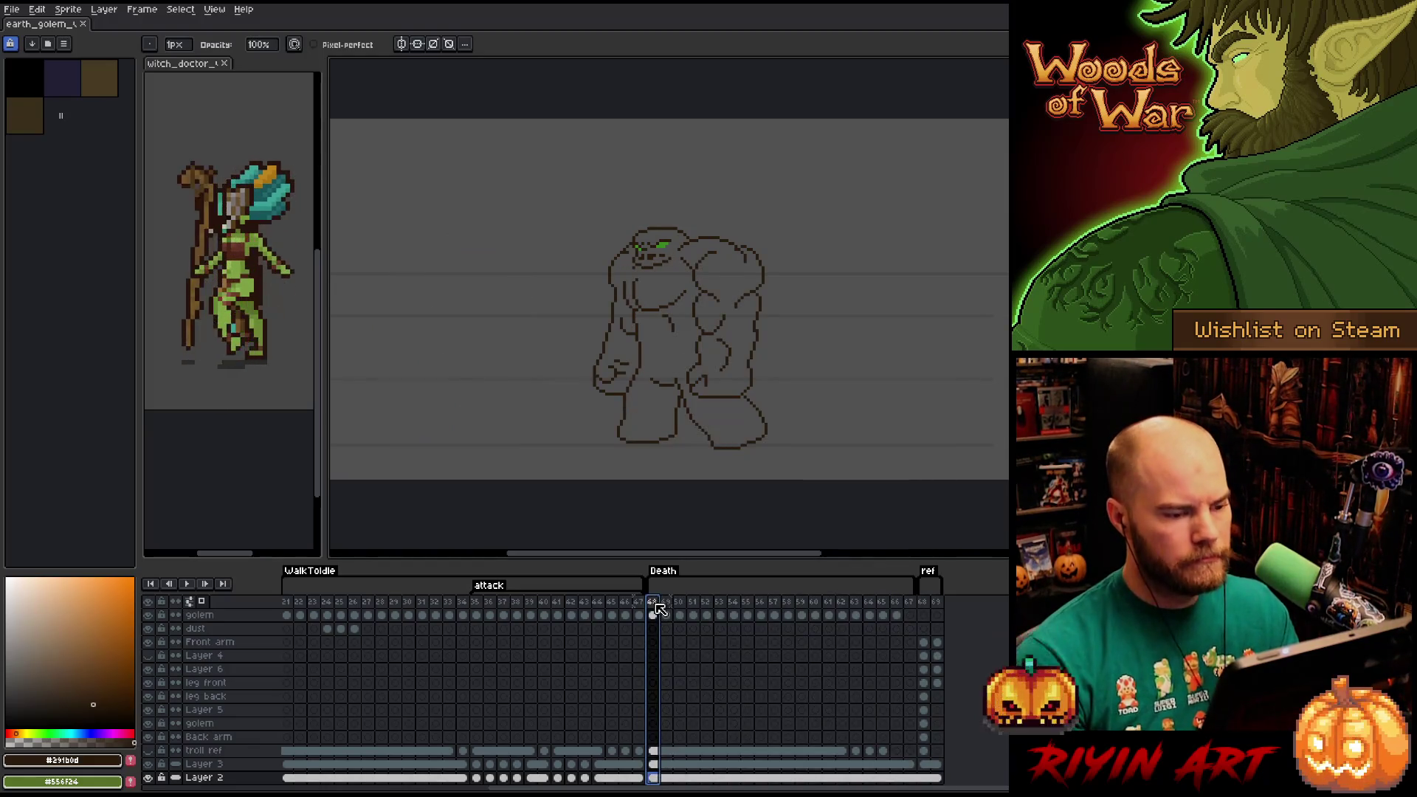
Hide the timeline, centre the golem, and play the Death animation through to review the collapse.
key(Tab)
scroll(730, 292, up, 2)
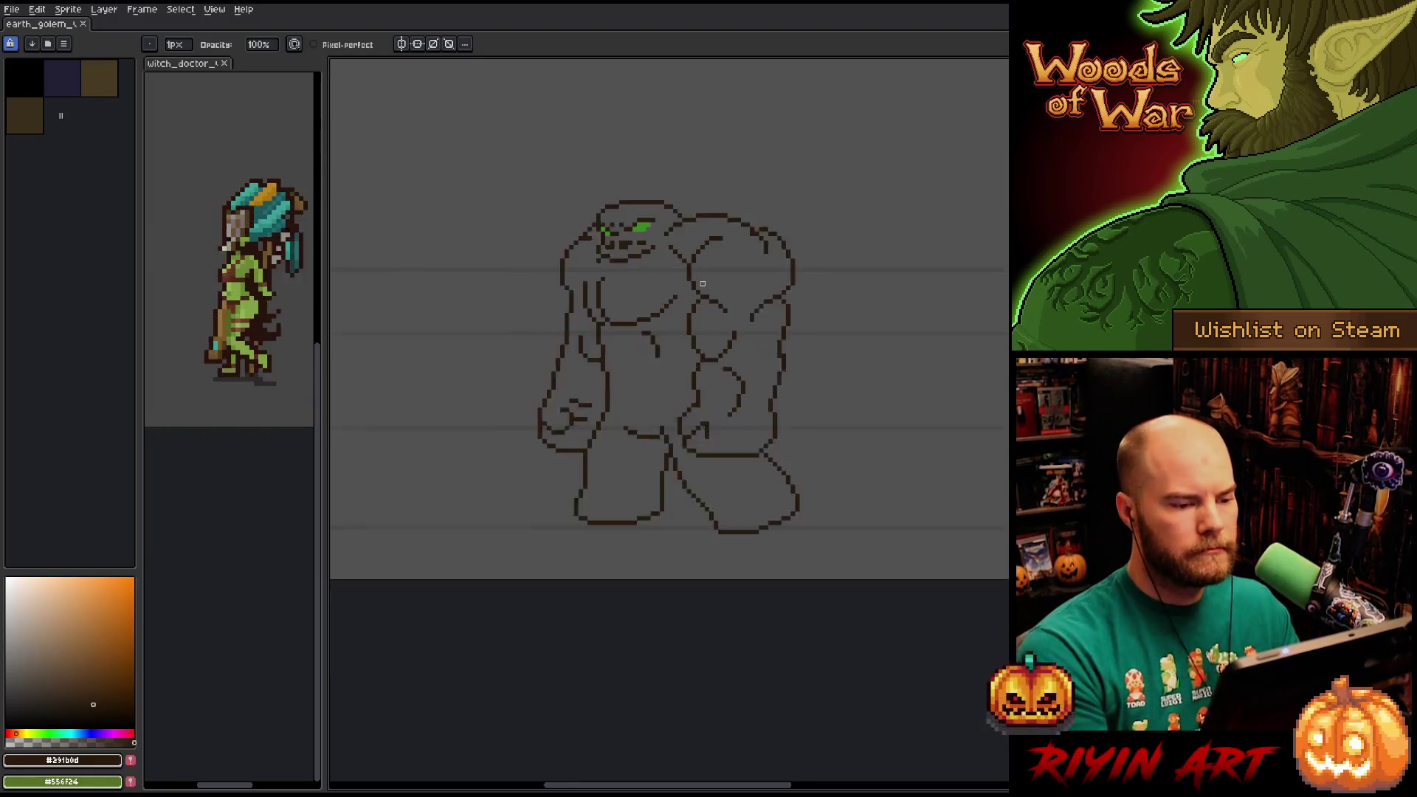
mouse_move(651, 295)
mouse_down()
mouse_move(646, 367)
mouse_move(642, 328)
mouse_up()
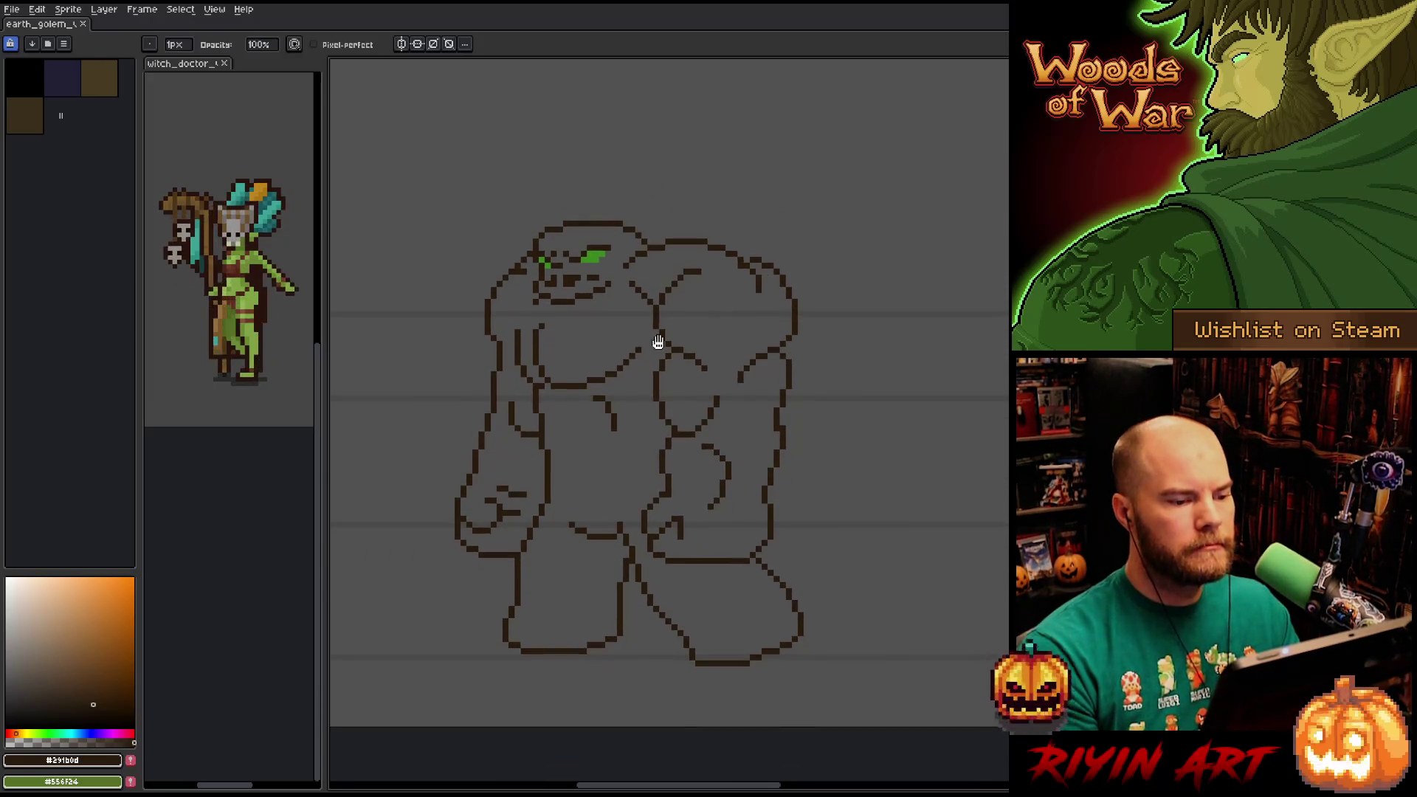
key(Return)
scroll(829, 526, up, 2)
scroll(829, 526, down, 1)
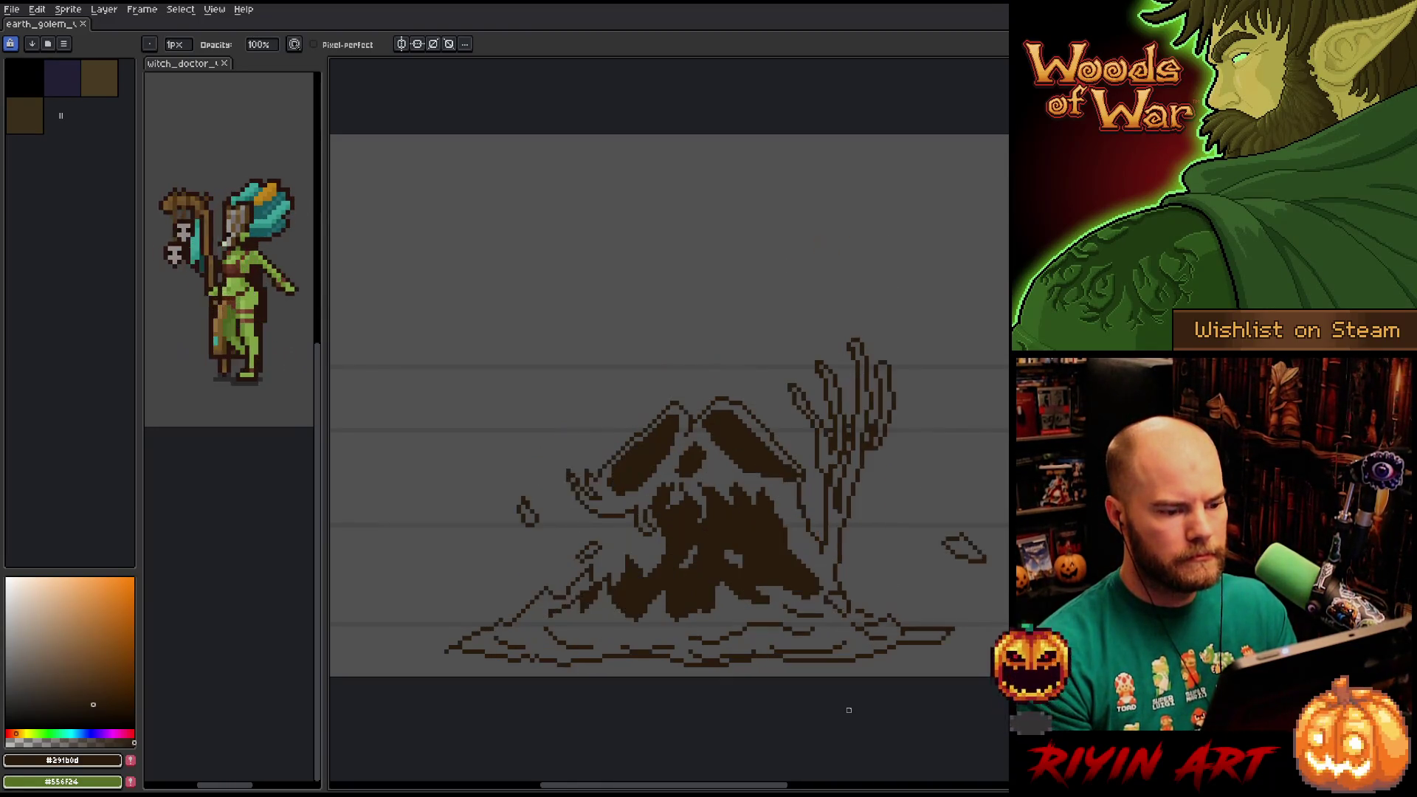
key(Tab)
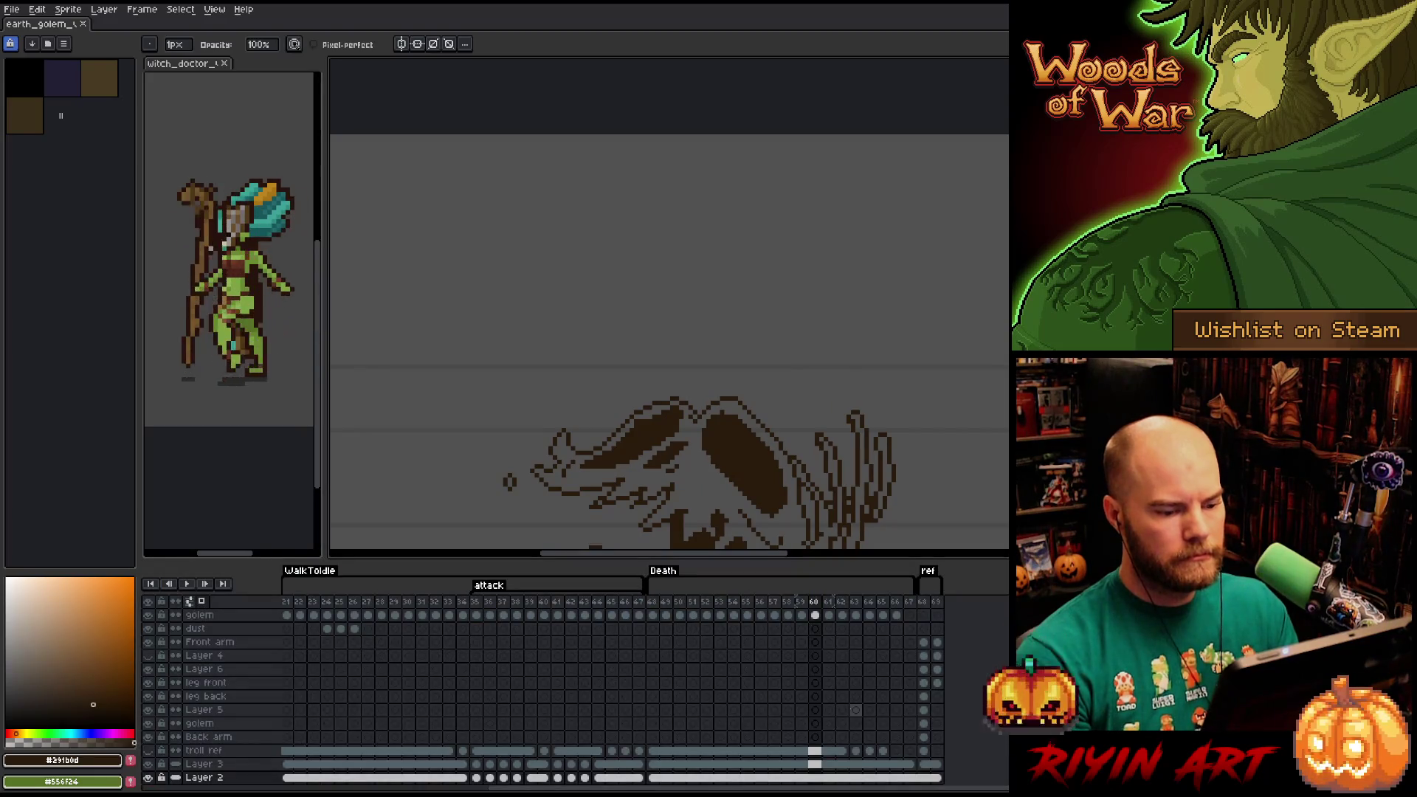
On frame 60, lasso the top of the golem's head and move it down and right.
drag(731, 452, 760, 260)
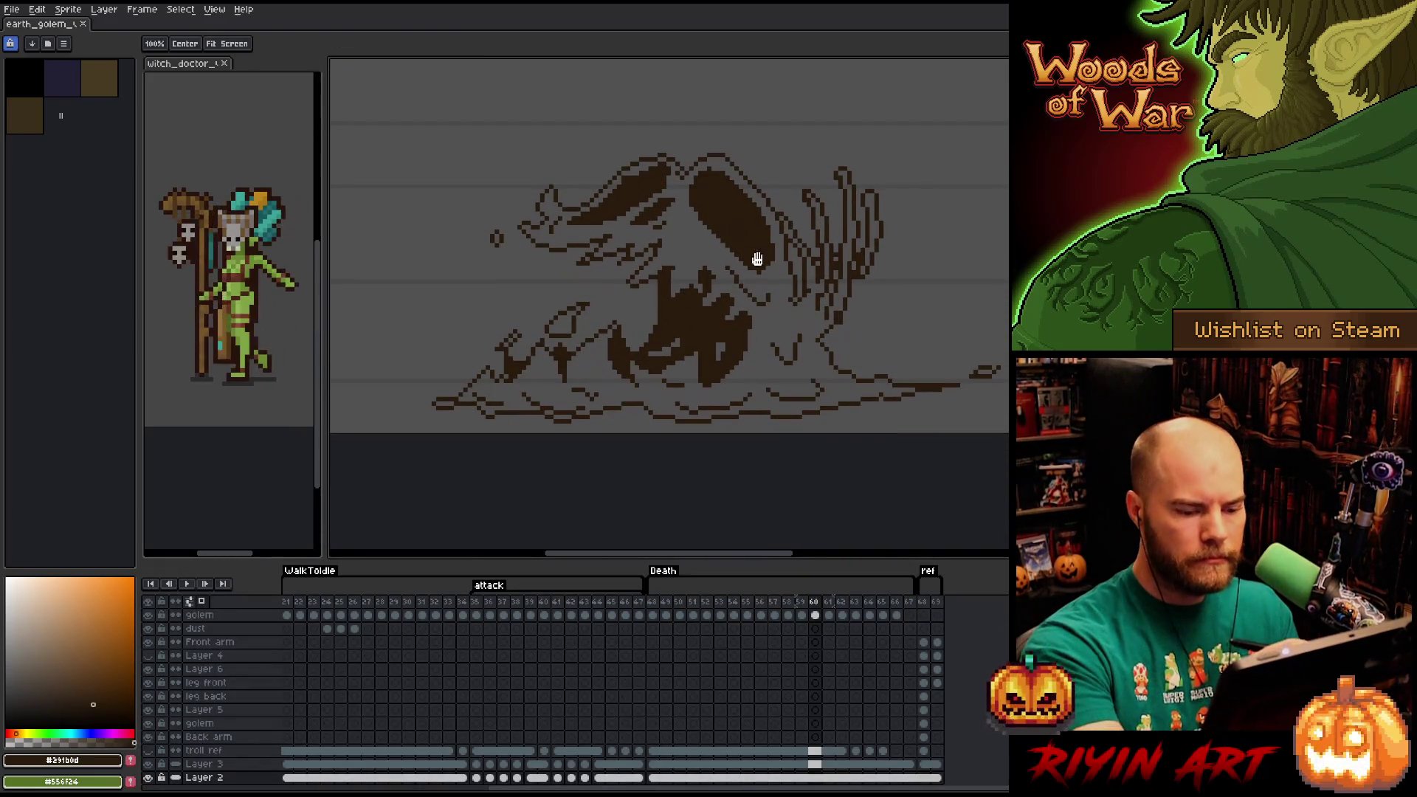
click(817, 615)
key(q)
mouse_move(731, 127)
mouse_down()
mouse_move(753, 159)
mouse_move(683, 299)
mouse_move(465, 273)
mouse_move(583, 118)
mouse_up()
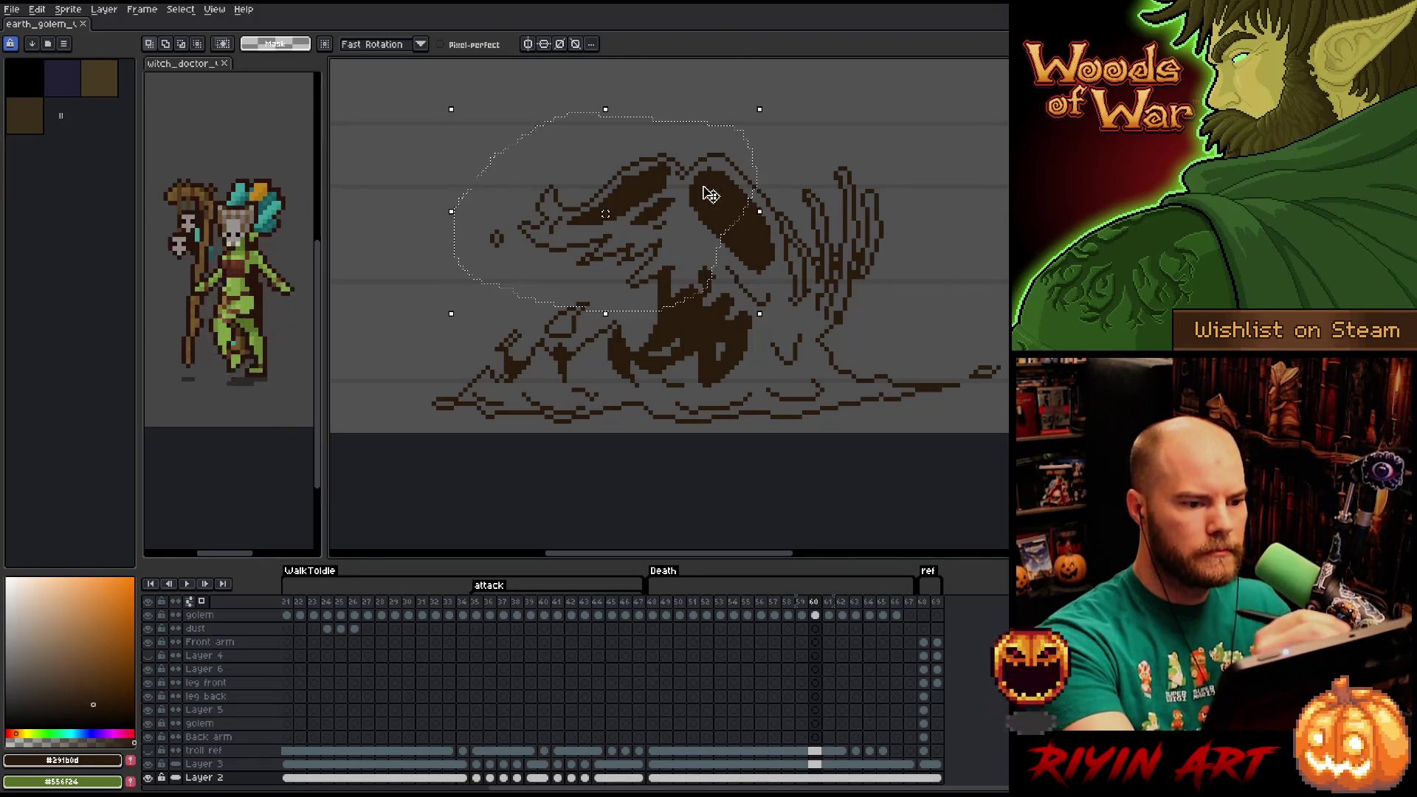
click(729, 219)
key(Escape)
click(815, 615)
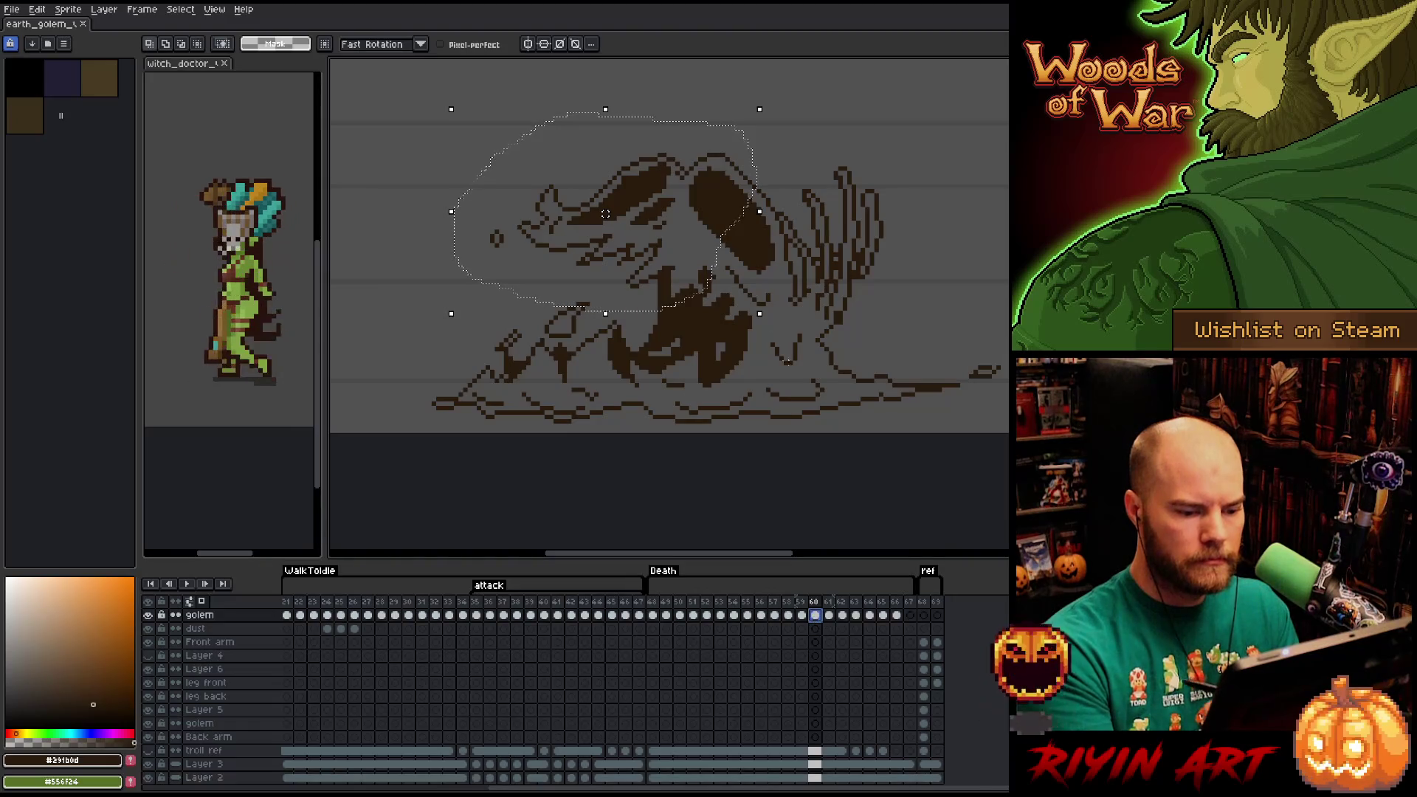
drag(720, 186, 746, 213)
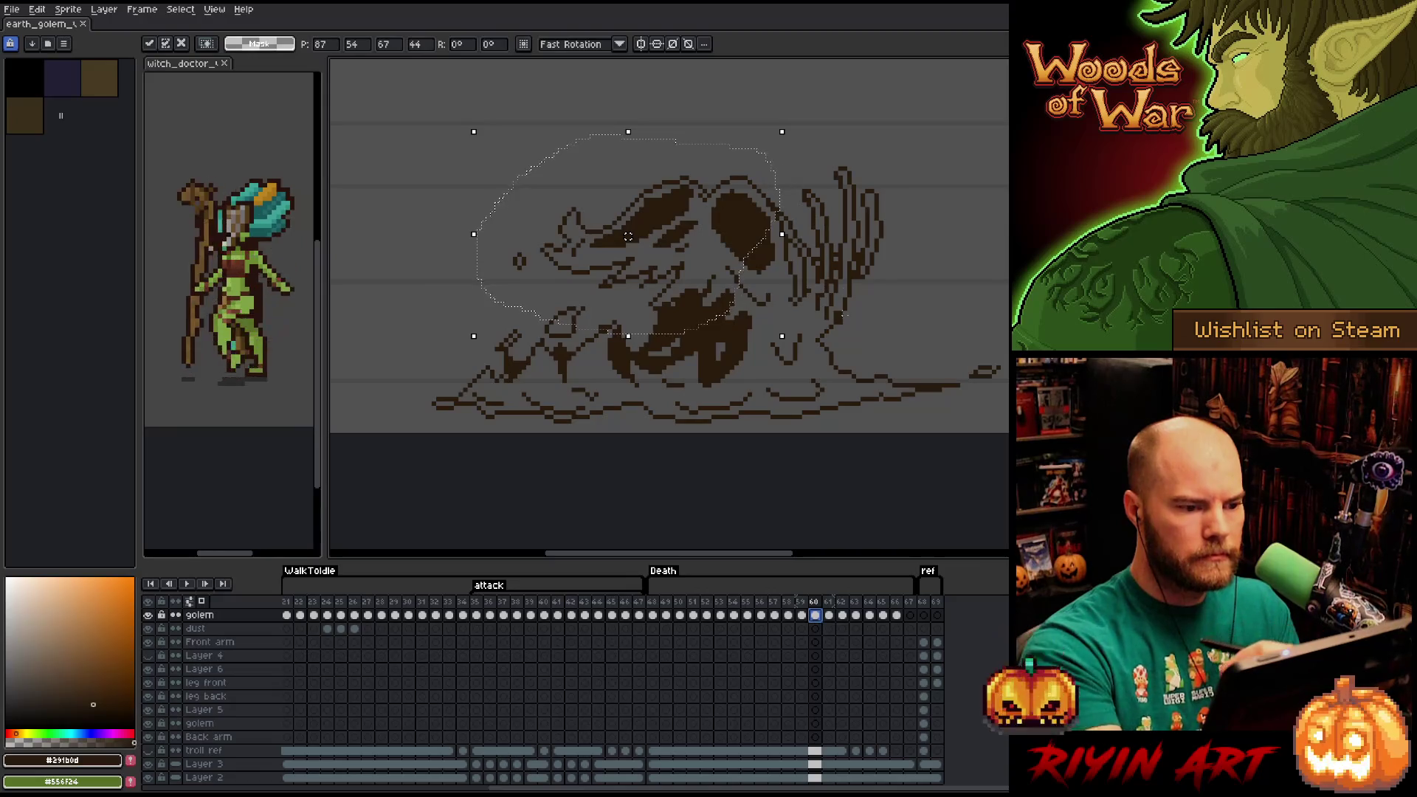
click(903, 462)
Select the upper-left piece of the head and nudge it right and down.
click(772, 314)
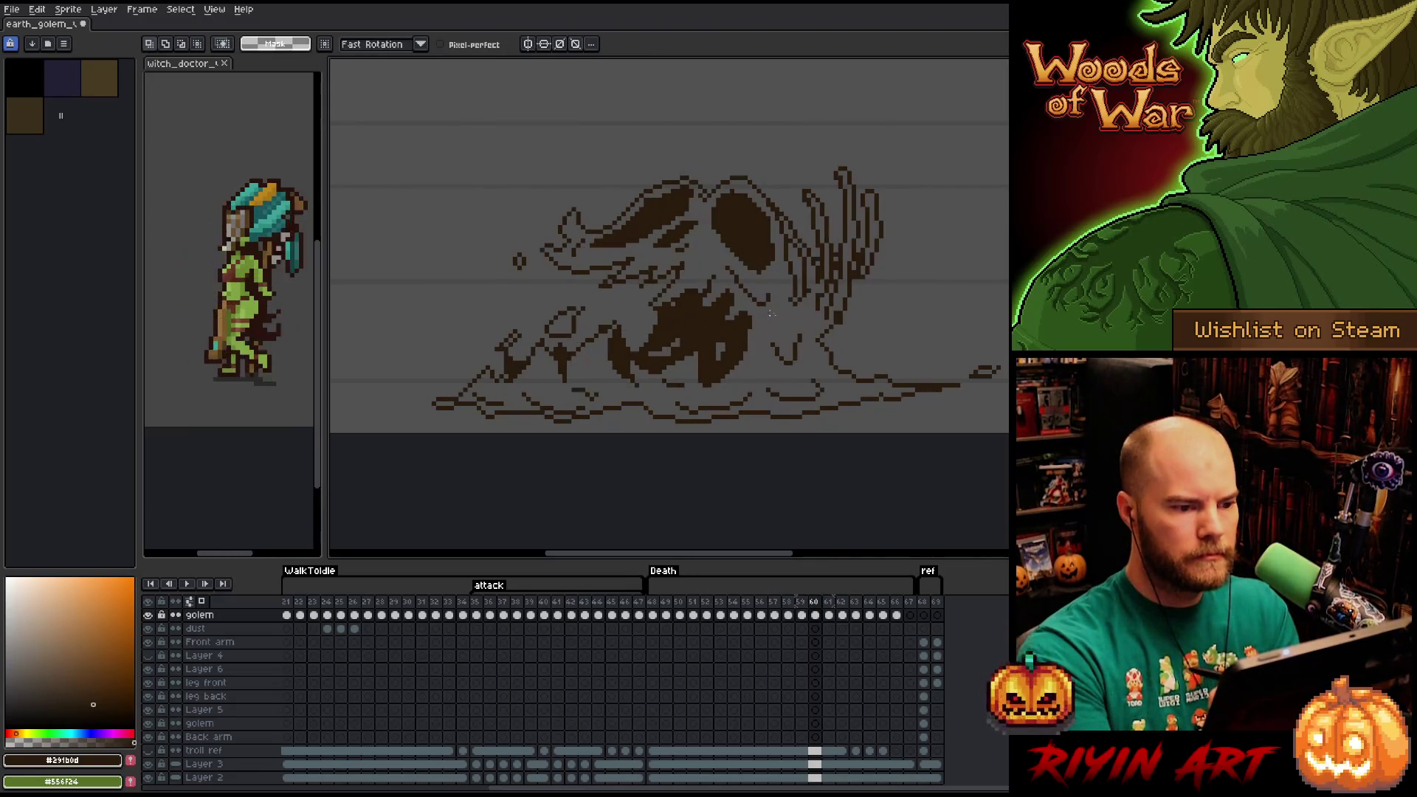
mouse_move(664, 136)
mouse_down()
mouse_move(705, 188)
mouse_move(562, 285)
mouse_move(659, 140)
mouse_up()
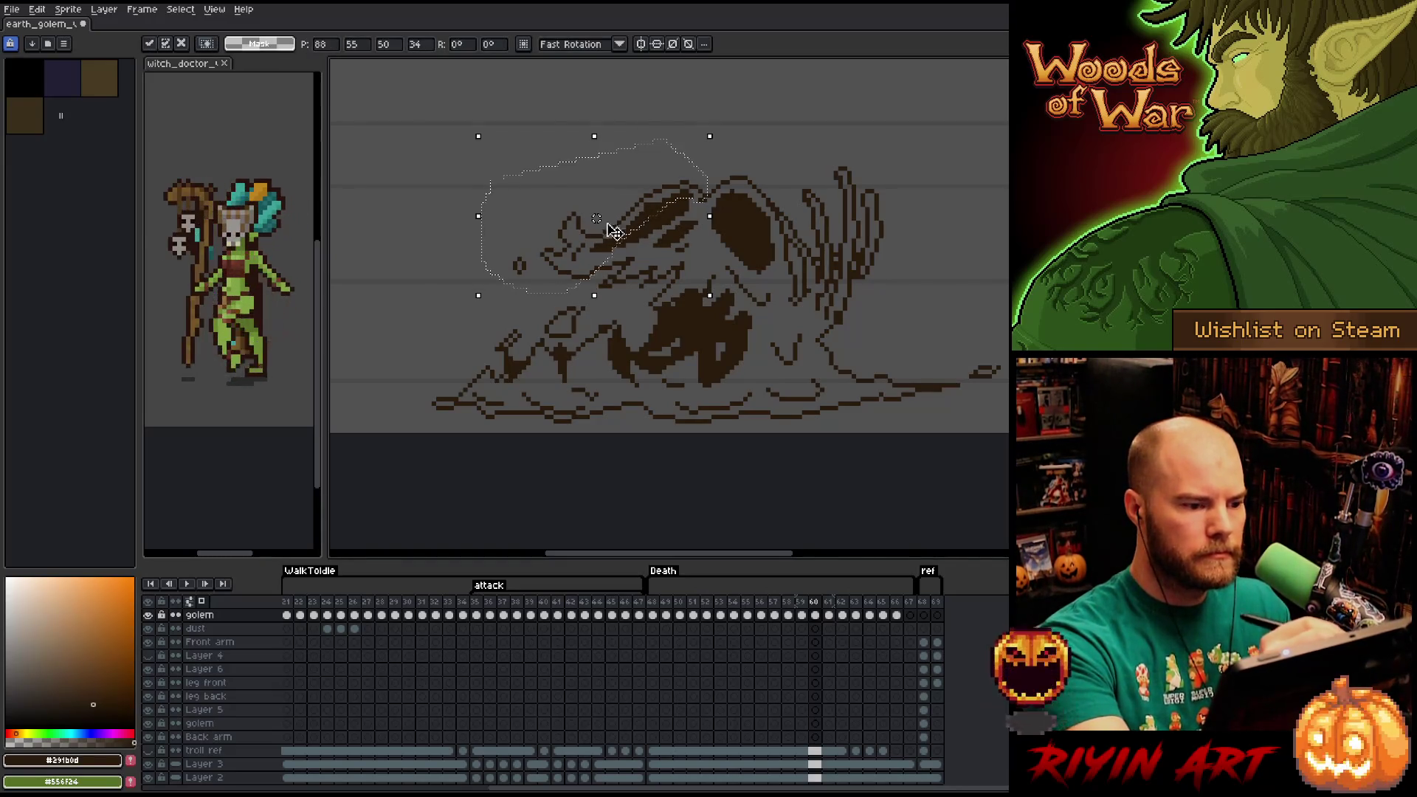
drag(634, 229, 645, 228)
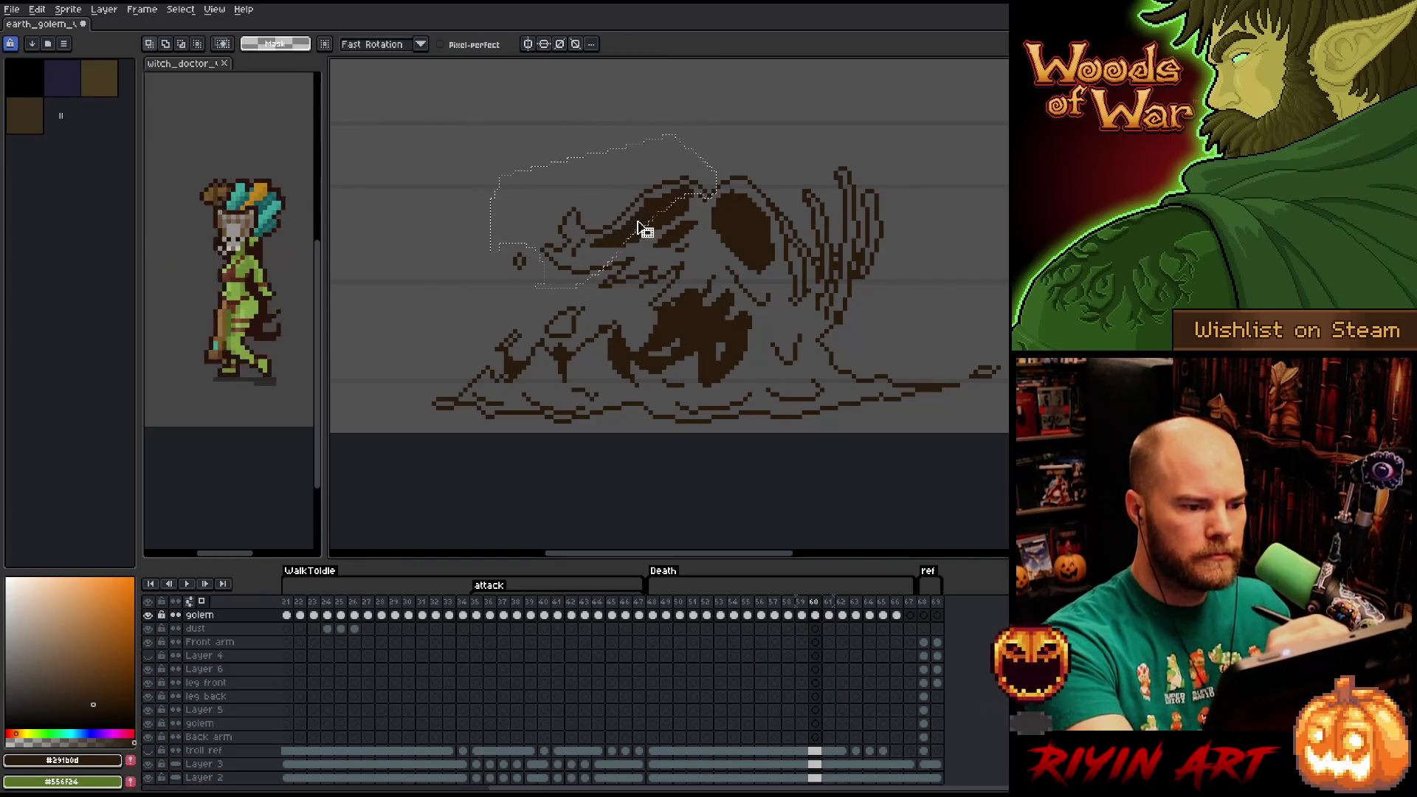
key(ctrl+z)
key(Right)
key(Right)
key(Down)
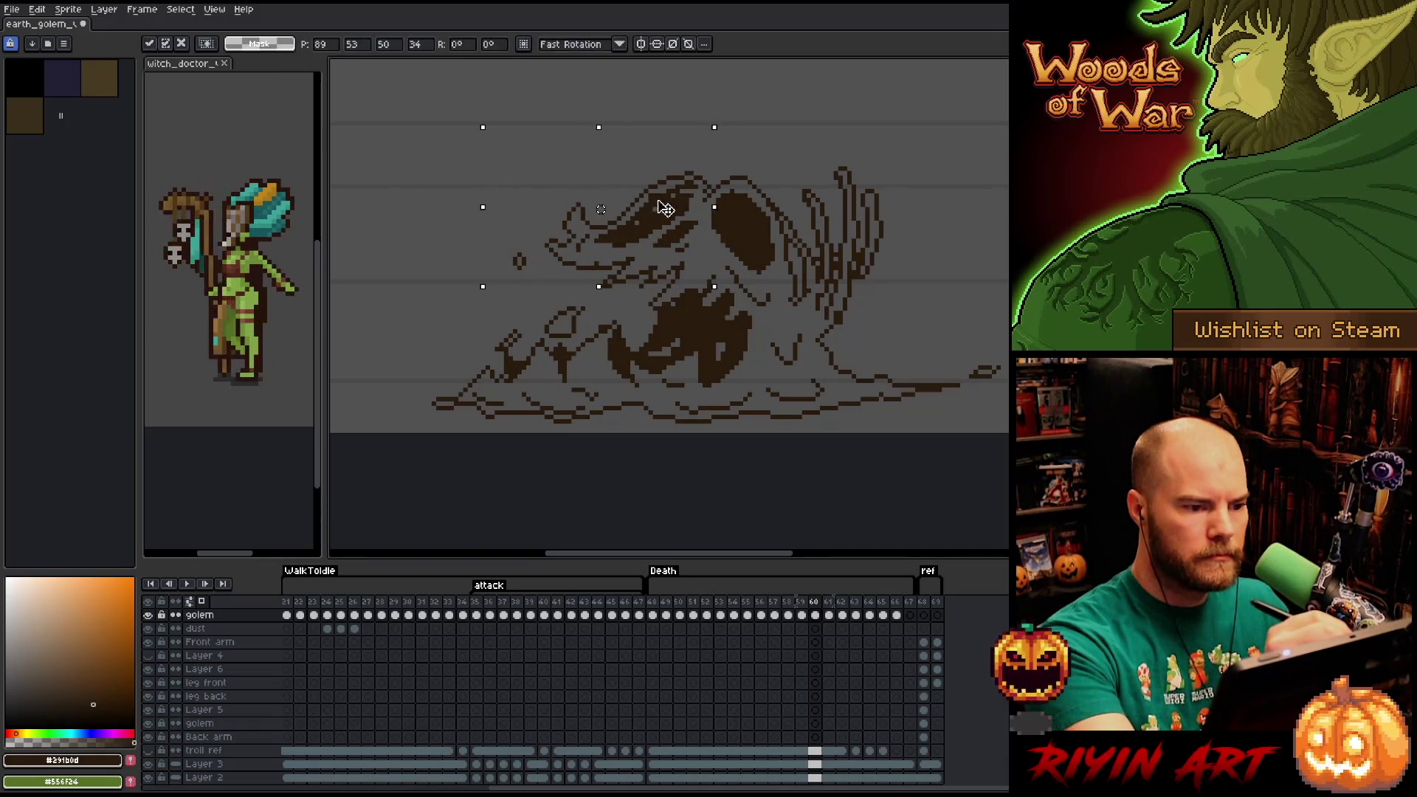
click(899, 467)
Shift another head piece right and down, deselect, and compare frames 59 and 60.
mouse_move(687, 128)
mouse_down()
mouse_move(714, 178)
mouse_move(760, 183)
mouse_move(672, 278)
mouse_move(447, 223)
mouse_move(704, 148)
mouse_move(690, 133)
mouse_up()
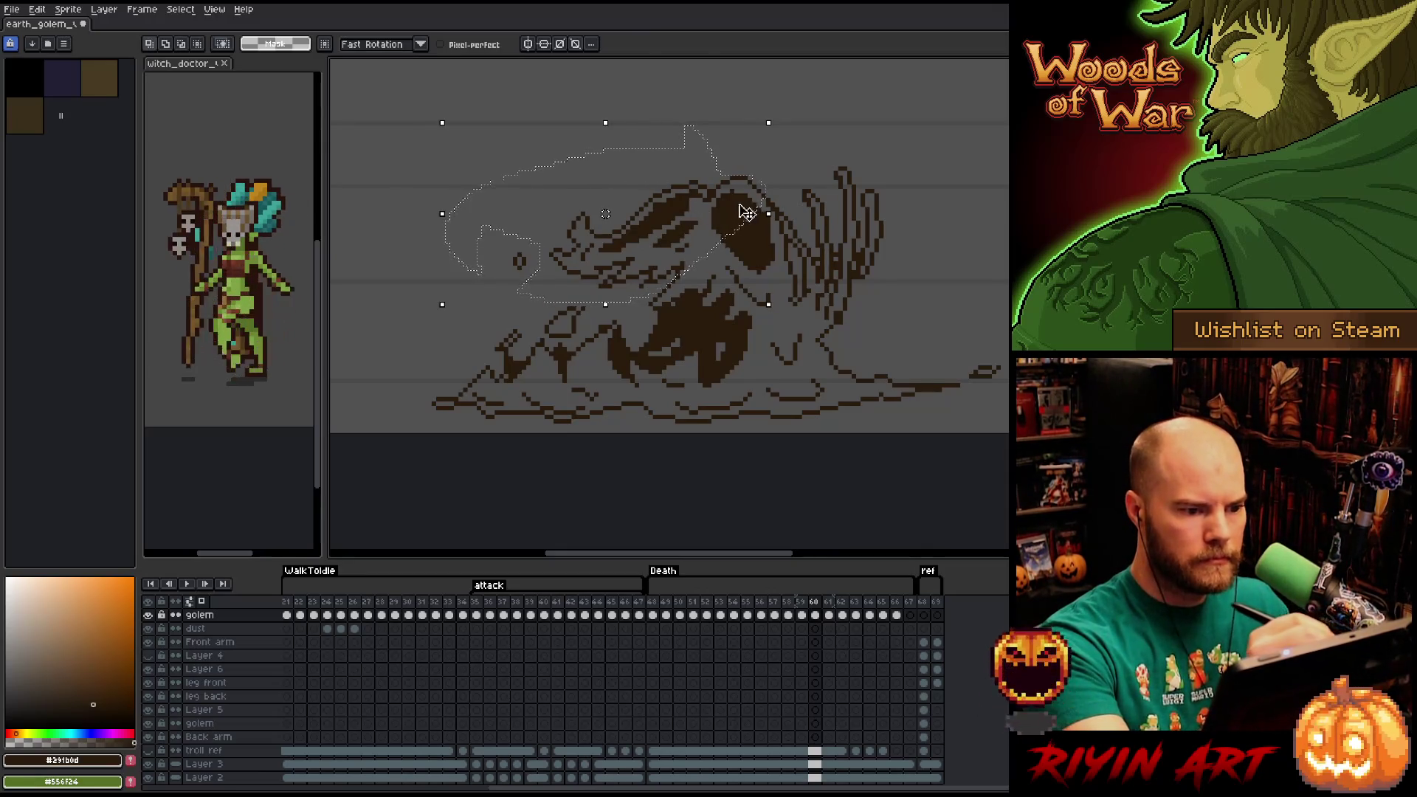
drag(741, 220, 750, 228)
key(Return)
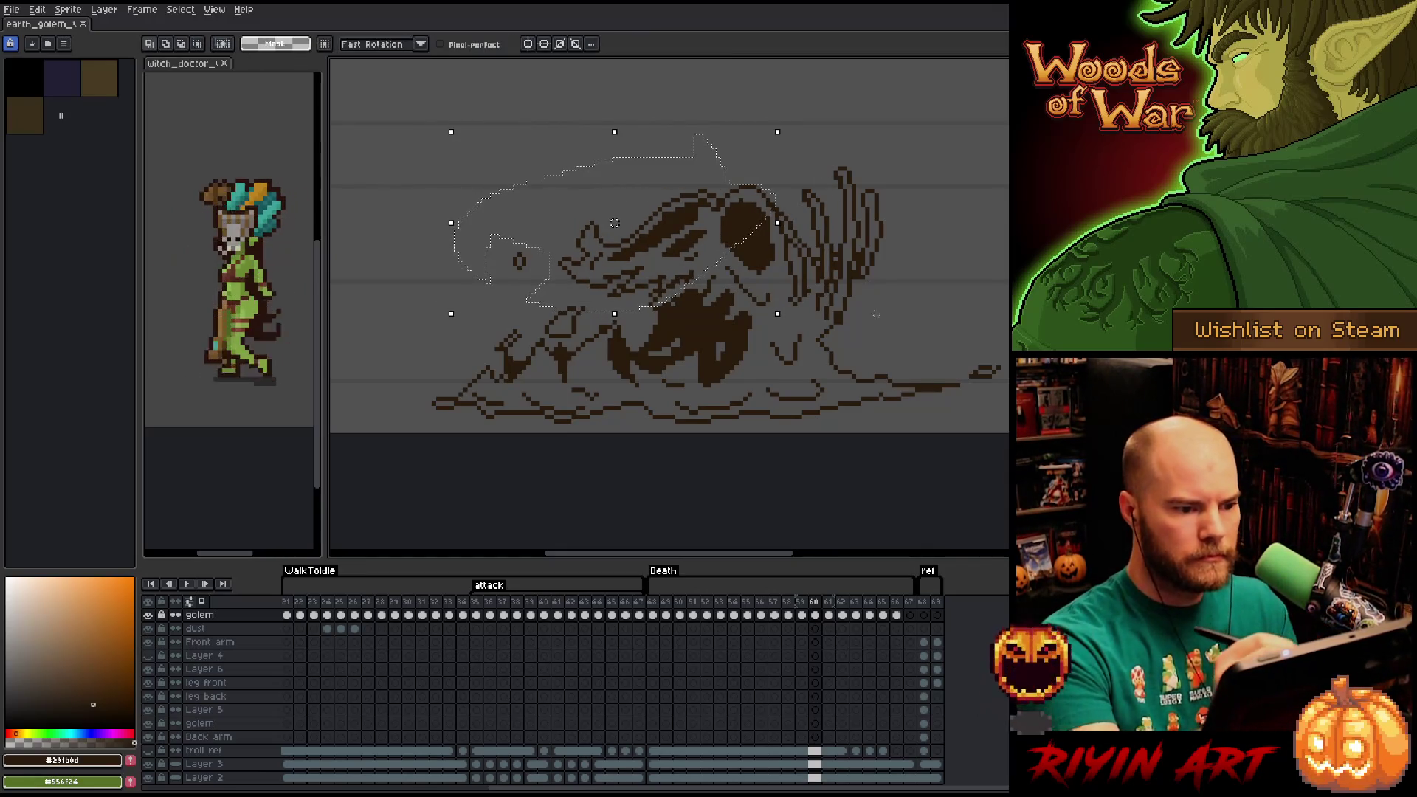
key(ctrl+d)
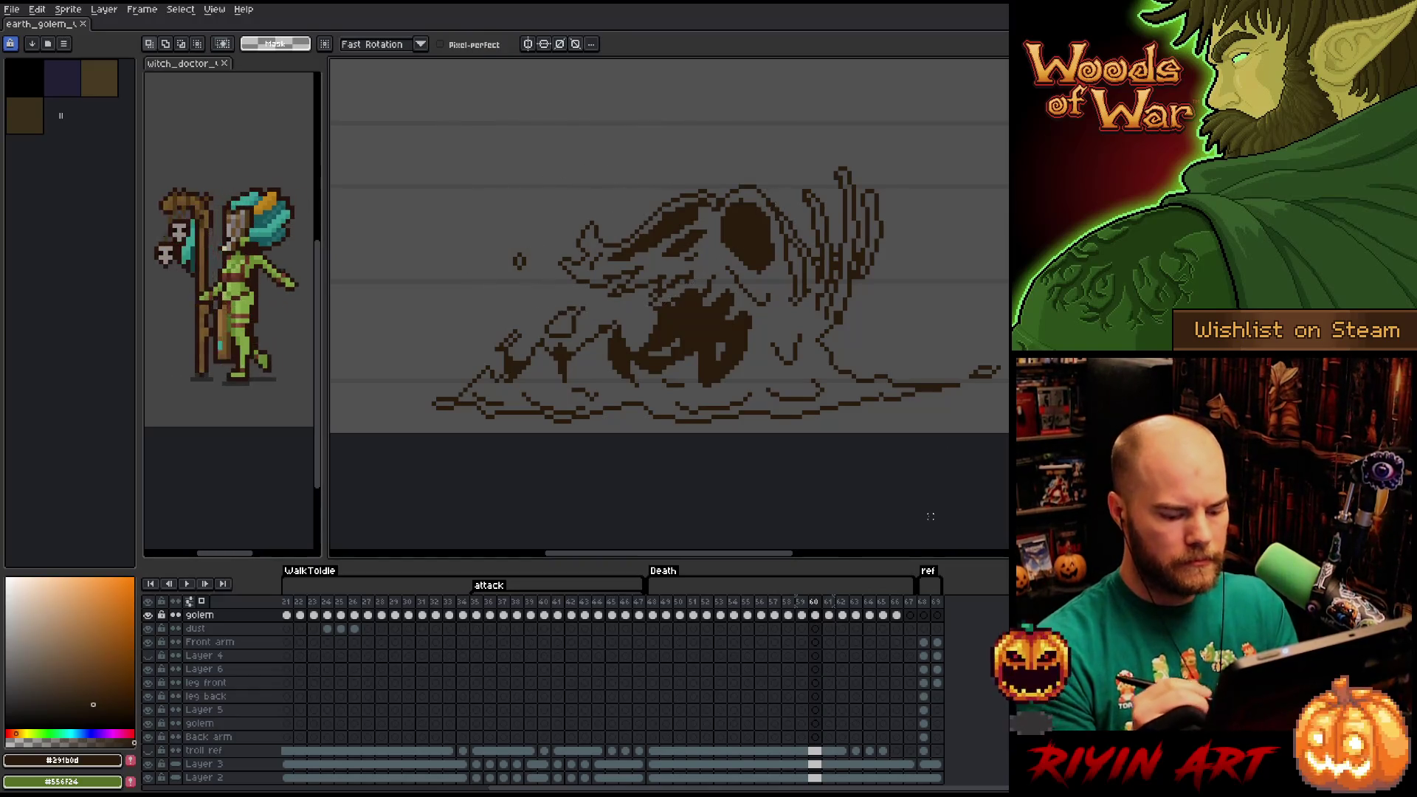
key(Left)
key(Right)
key(Left)
Compare frame 59 with its neighbour, then shift the piece right of the head.
key(Right)
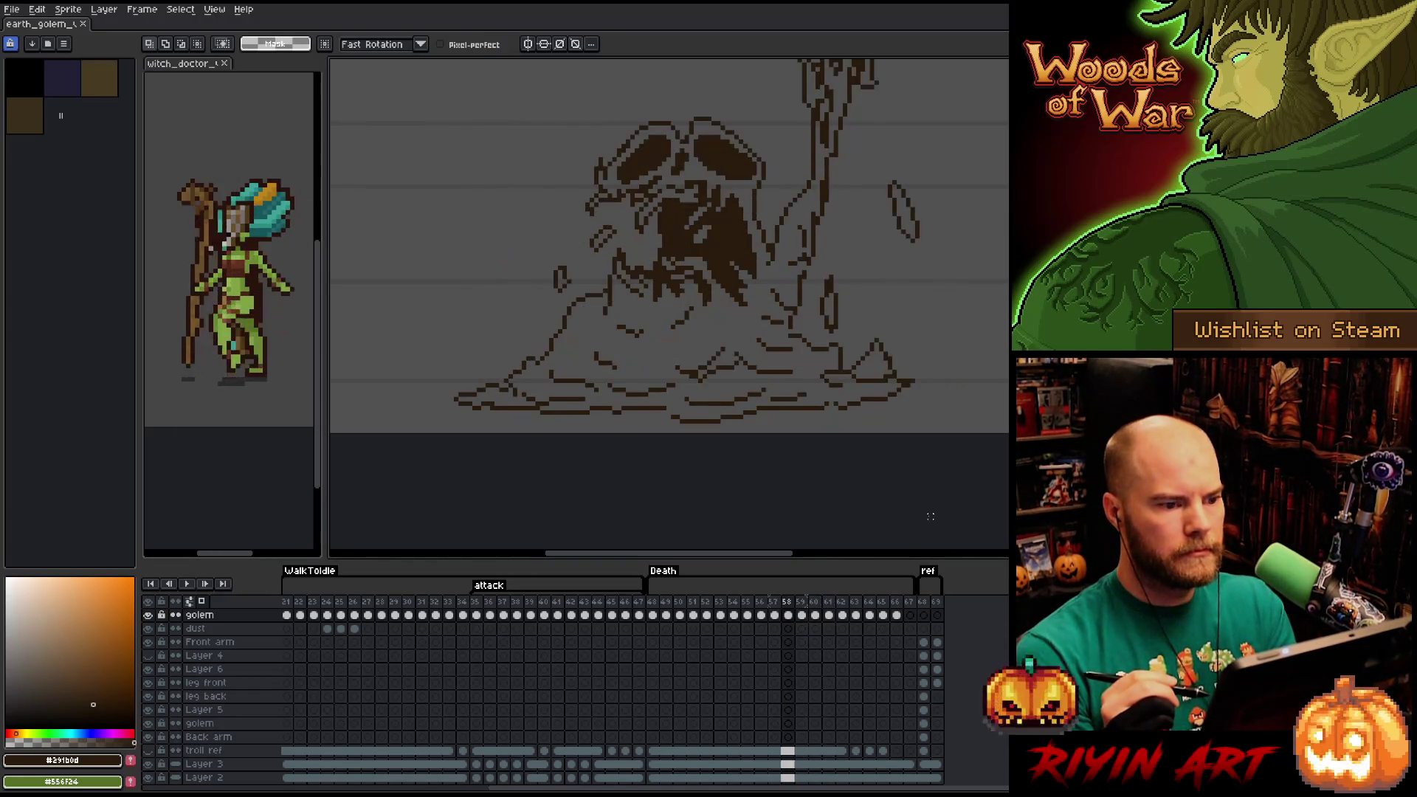
key(Left)
key(Right)
key(Left)
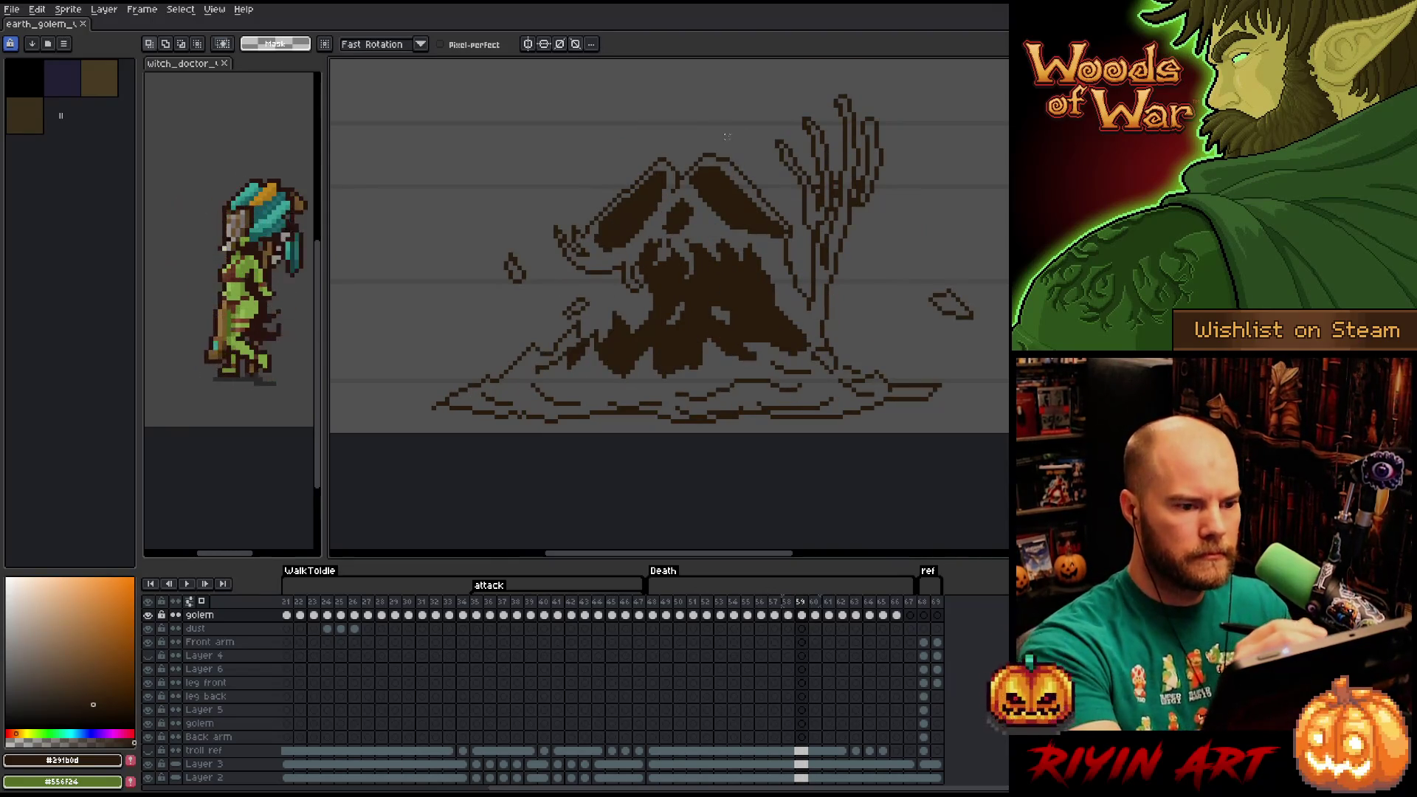
mouse_move(727, 119)
mouse_down()
mouse_move(751, 182)
mouse_move(685, 199)
mouse_move(650, 125)
mouse_up()
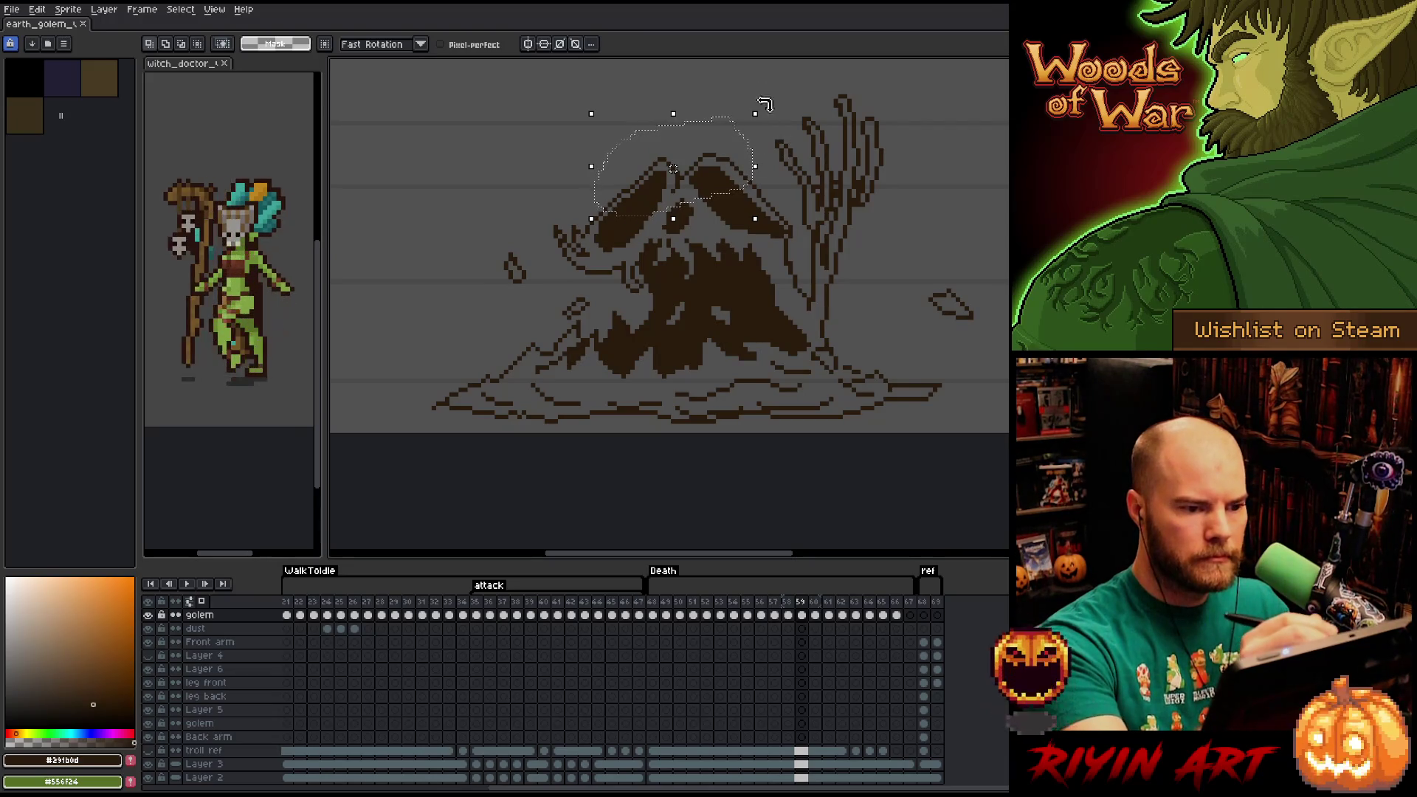
mouse_move(796, 198)
mouse_down()
mouse_move(790, 215)
mouse_move(731, 218)
mouse_move(779, 241)
mouse_up()
key(ctrl+d)
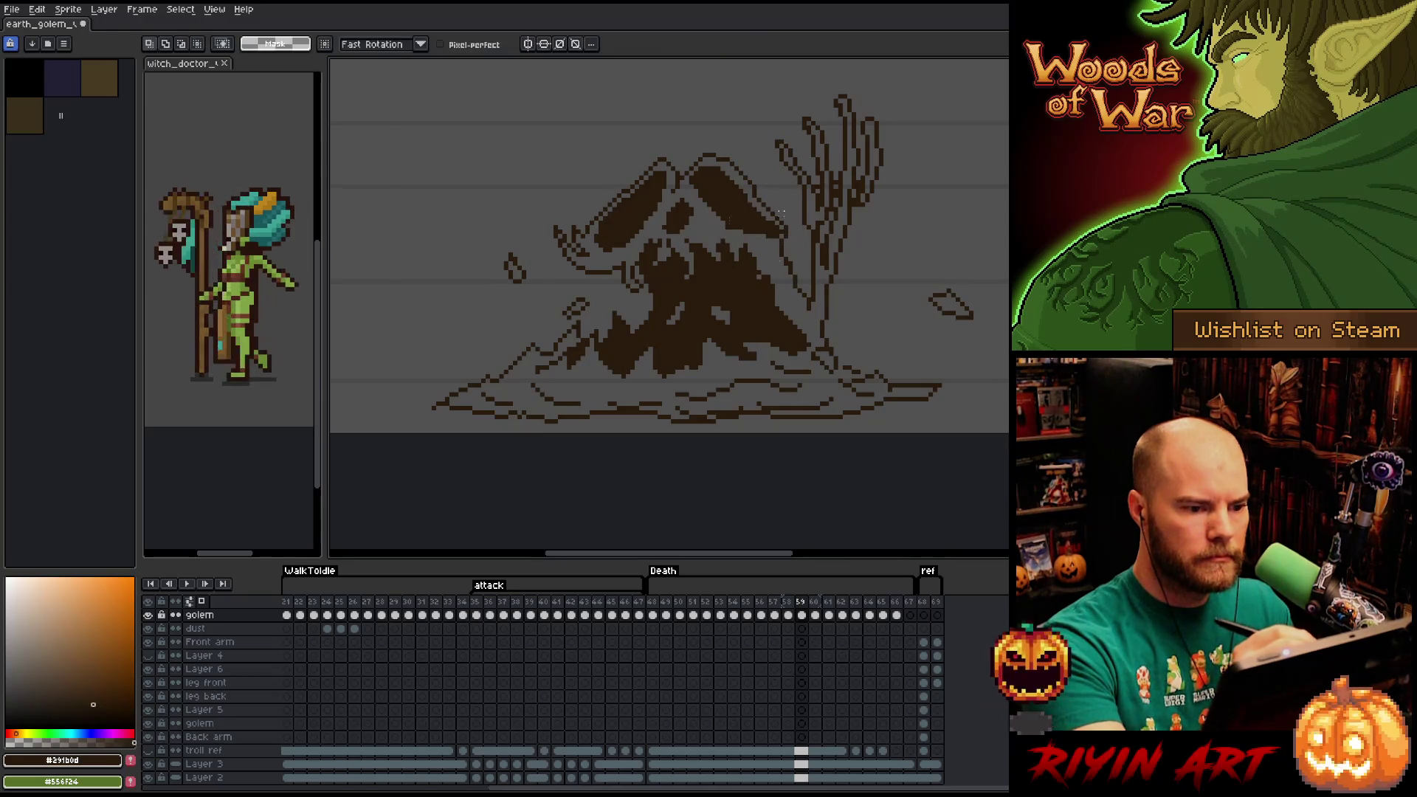
Shift the left side and the top of the golem's head to the right.
mouse_move(610, 159)
mouse_down()
mouse_move(627, 214)
mouse_move(614, 269)
mouse_move(534, 243)
mouse_move(632, 240)
mouse_up()
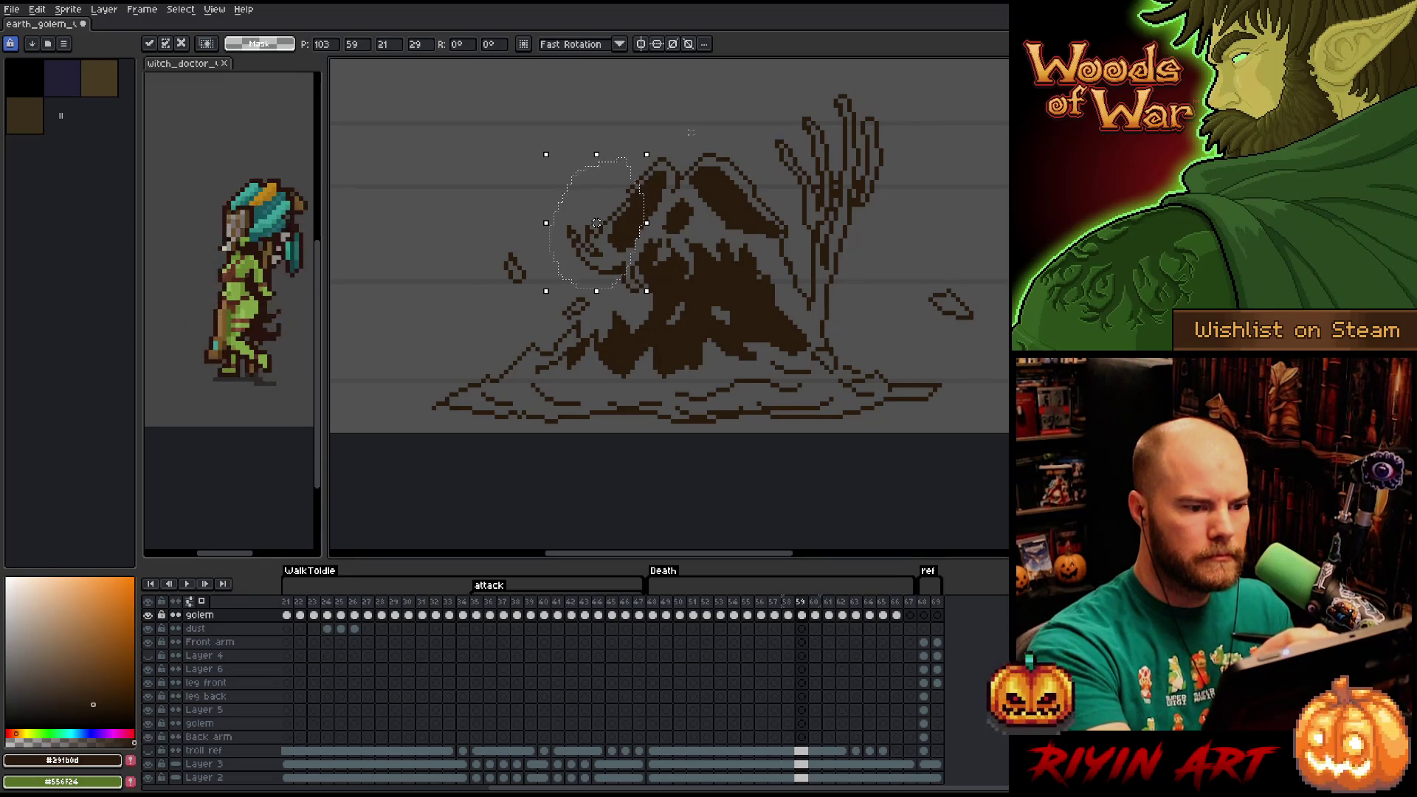
key(ctrl+d)
key(b)
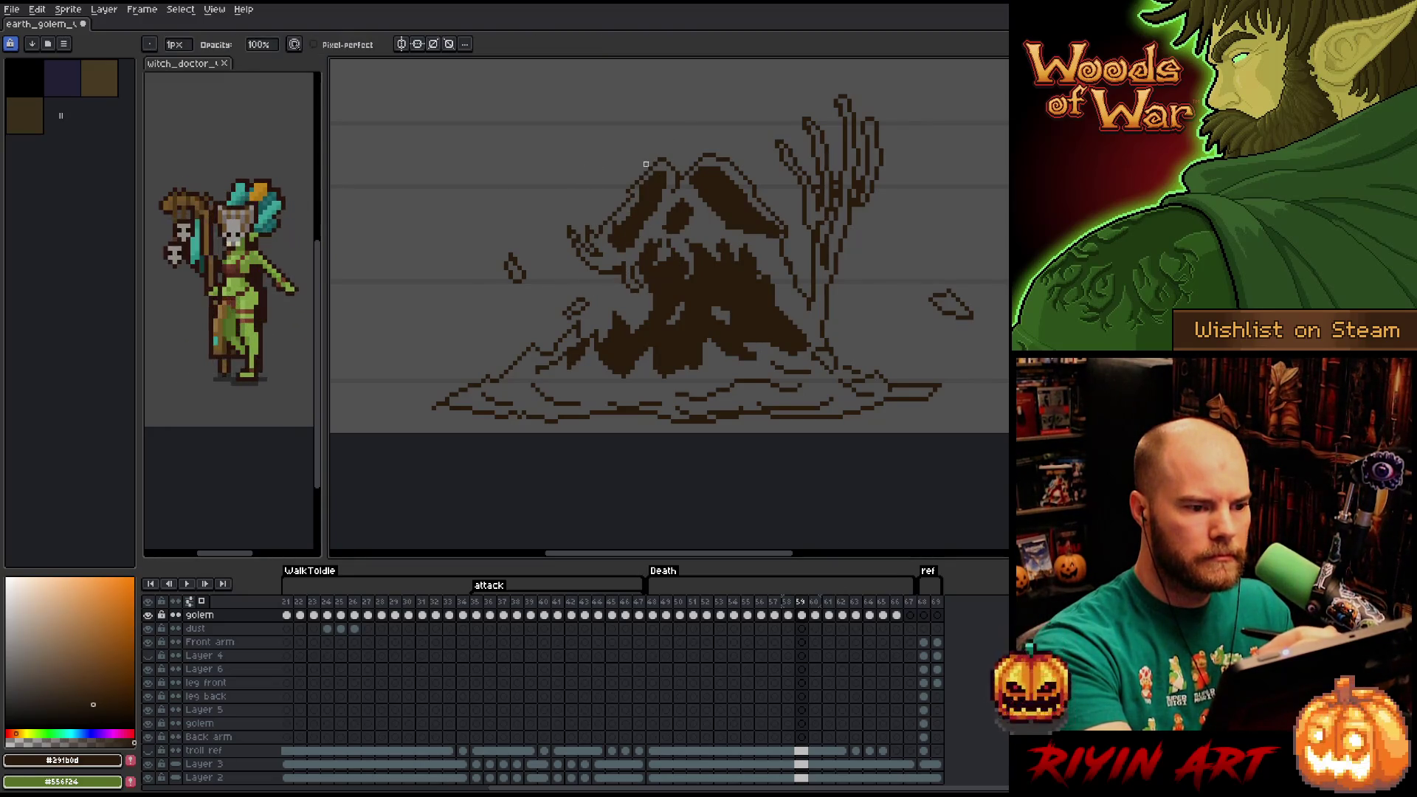
key(q)
mouse_move(674, 155)
mouse_down()
mouse_move(624, 205)
mouse_move(646, 157)
mouse_up()
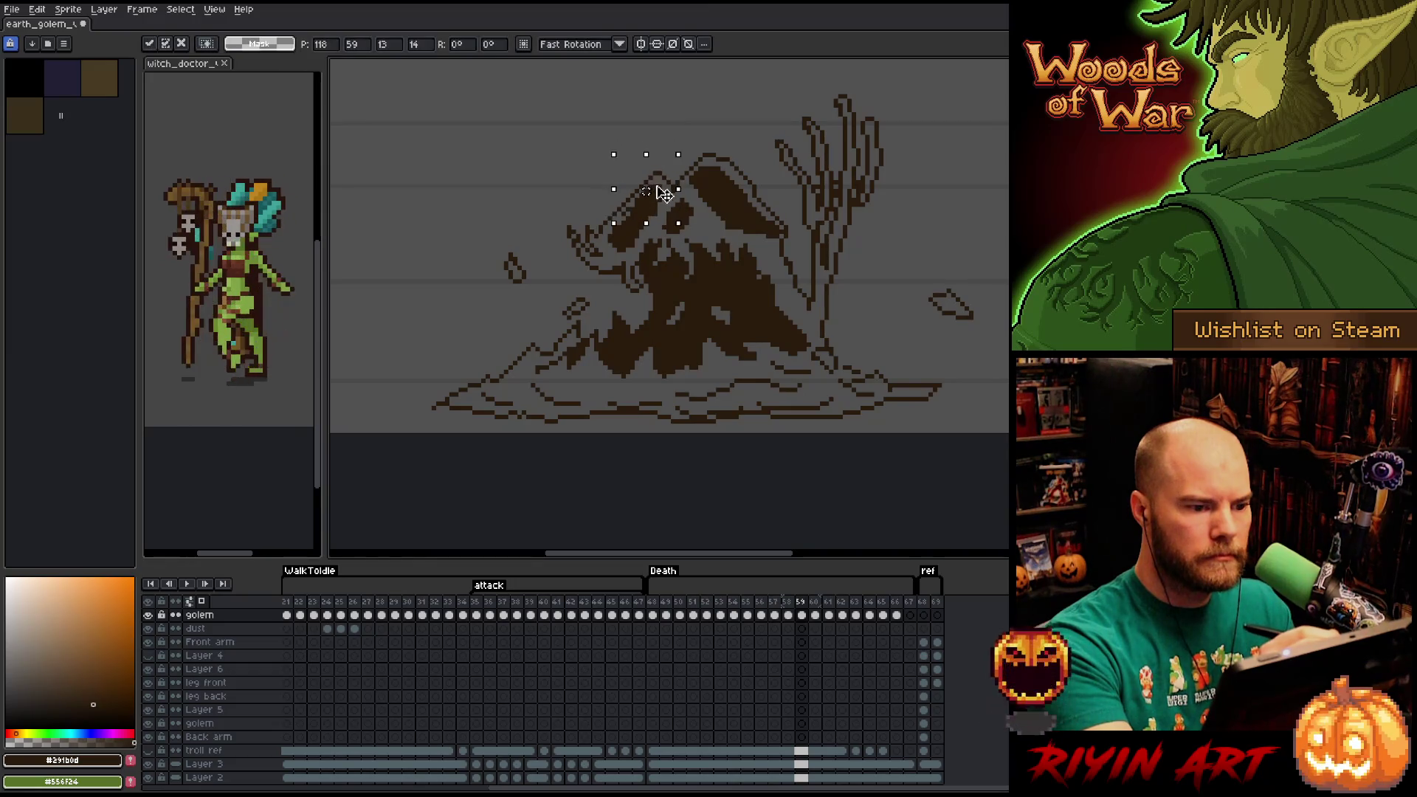
key(ctrl+d)
Flip between frame 59 and its neighbouring frames to check the head alignment.
key(b)
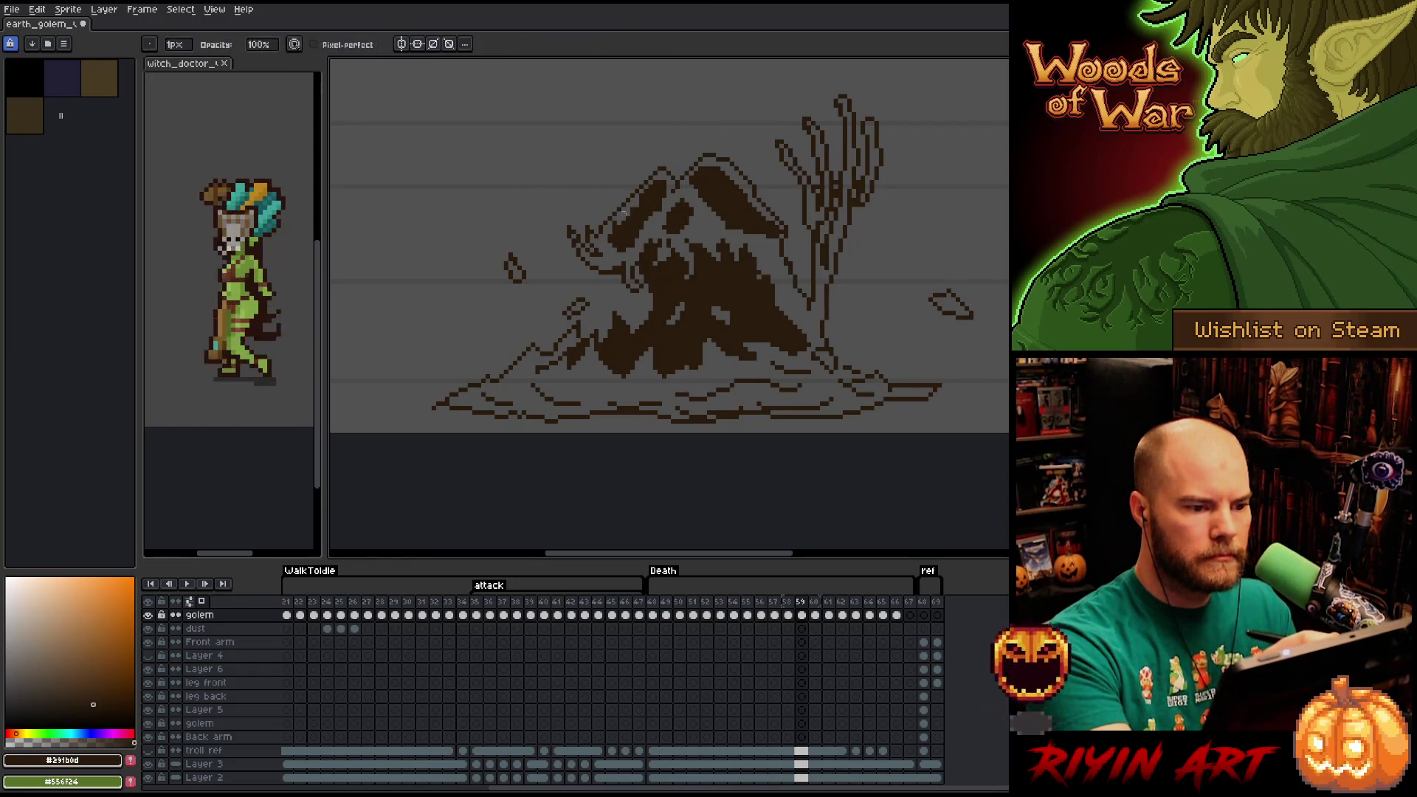
key(e)
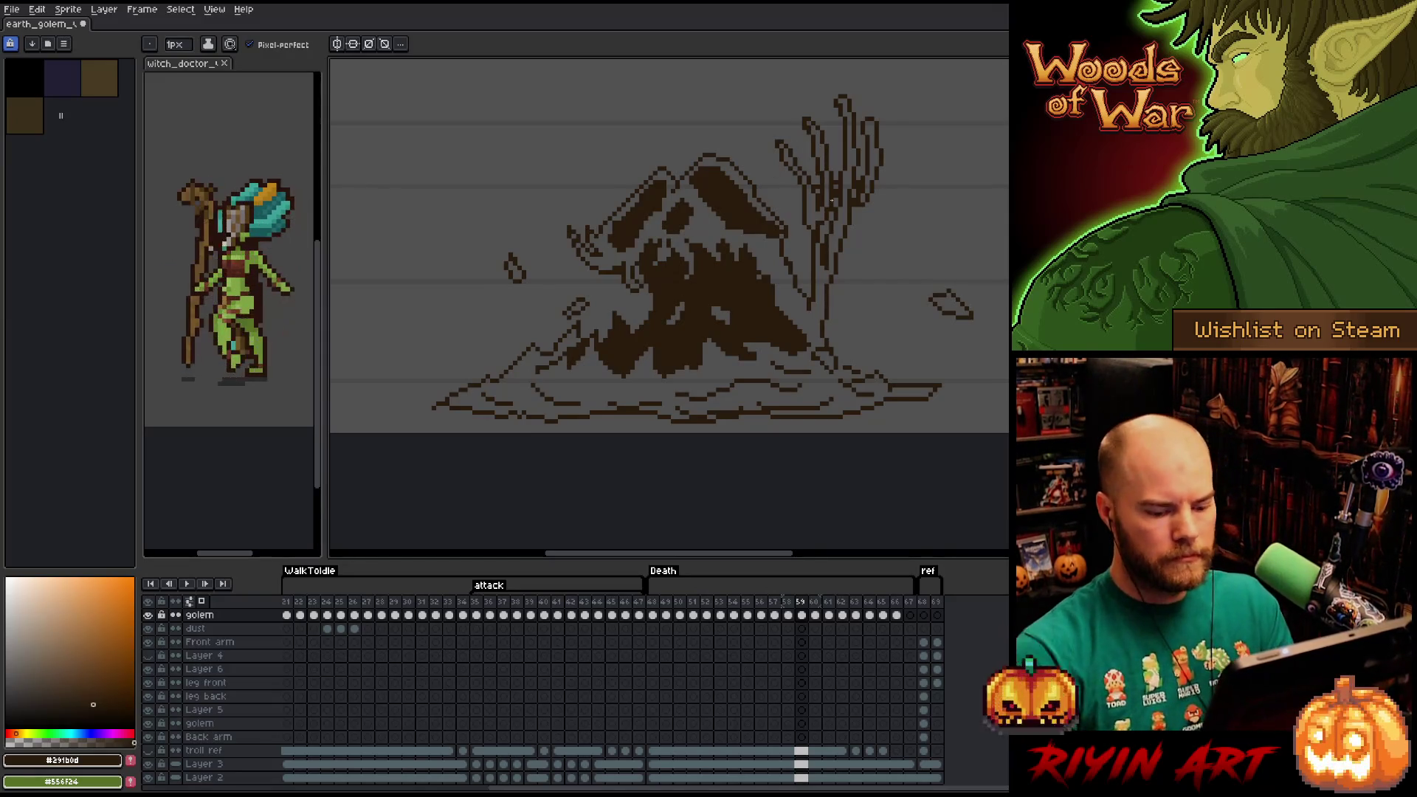
key(Left)
key(Right)
key(Right)
key(Left)
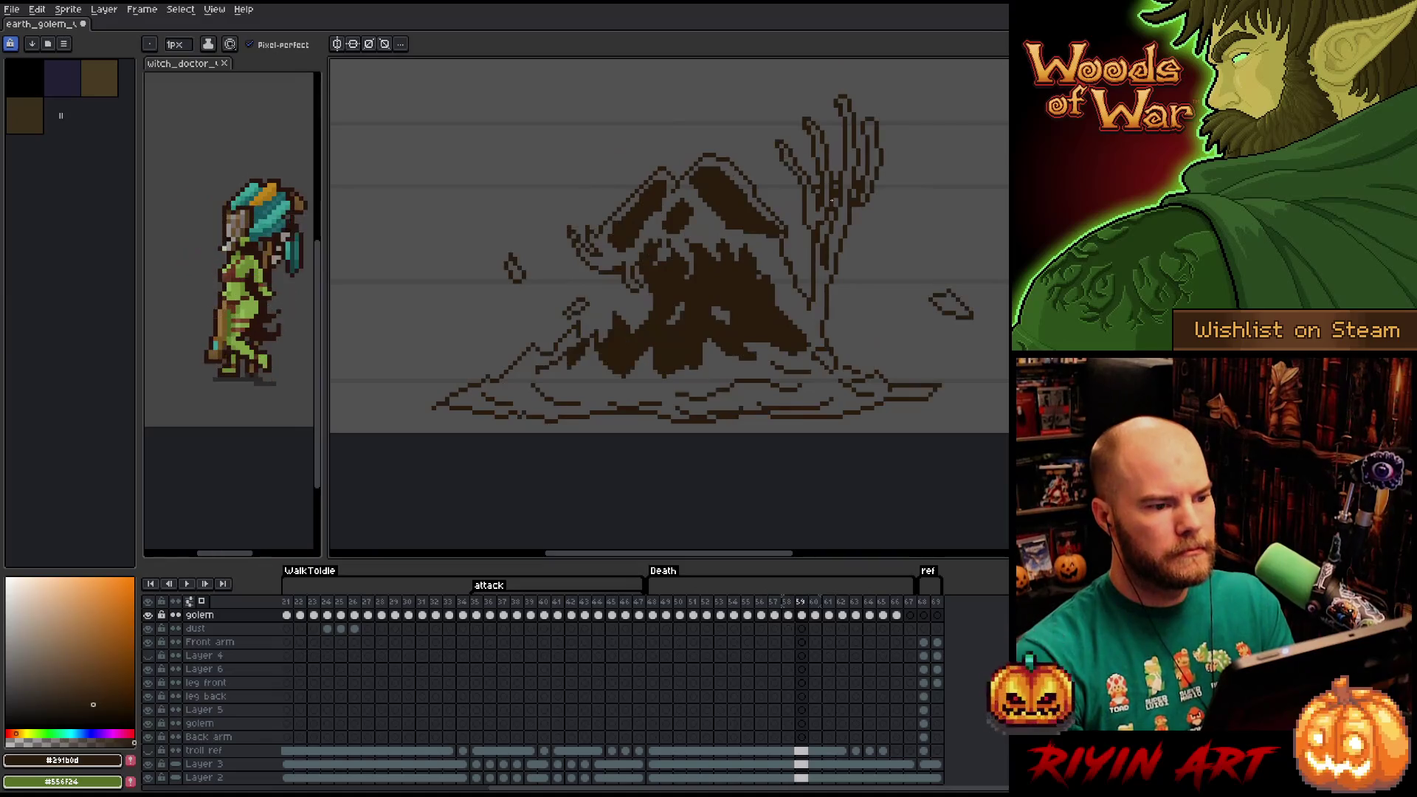
key(Left)
key(Right)
key(b)
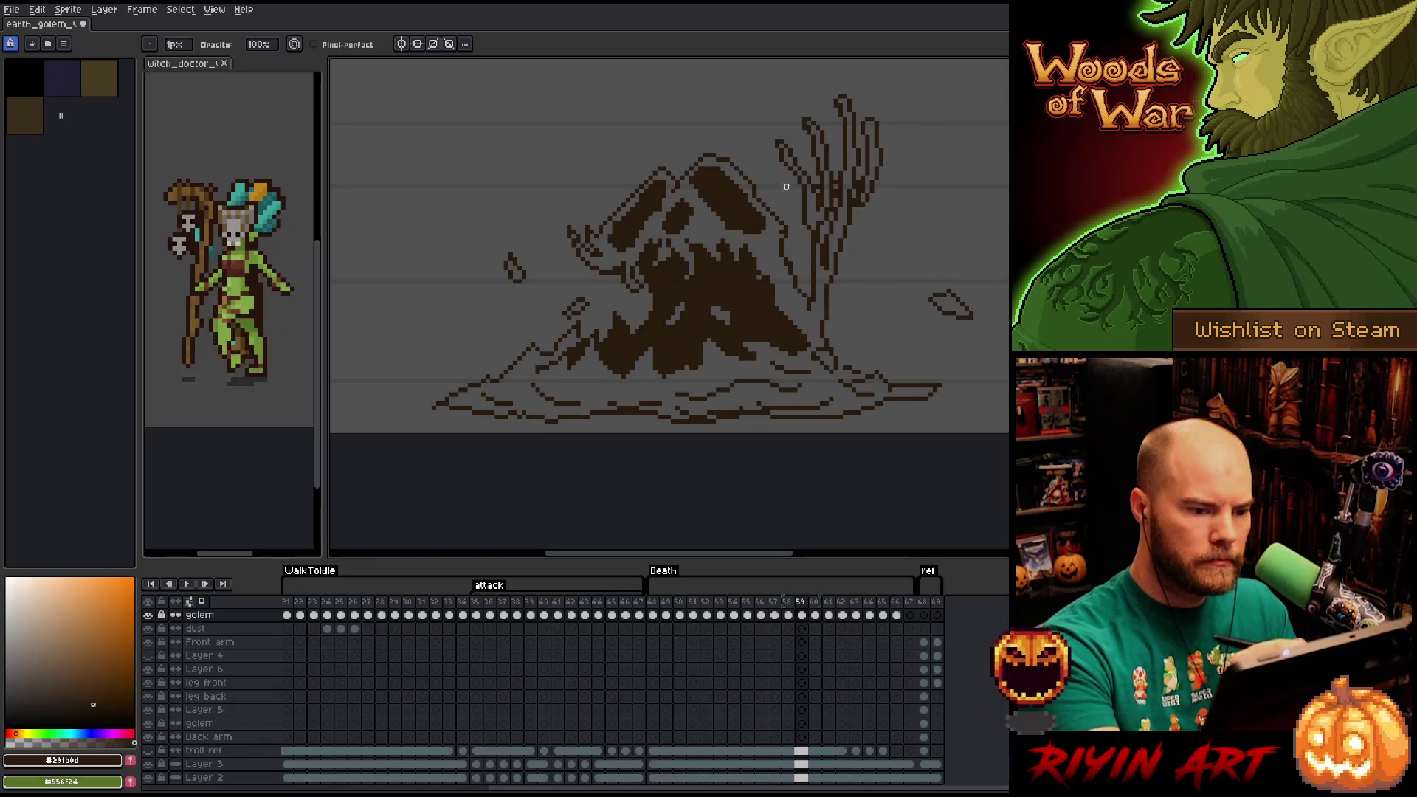
On frame 61, lasso the golem's head and move it down and right.
key(Right)
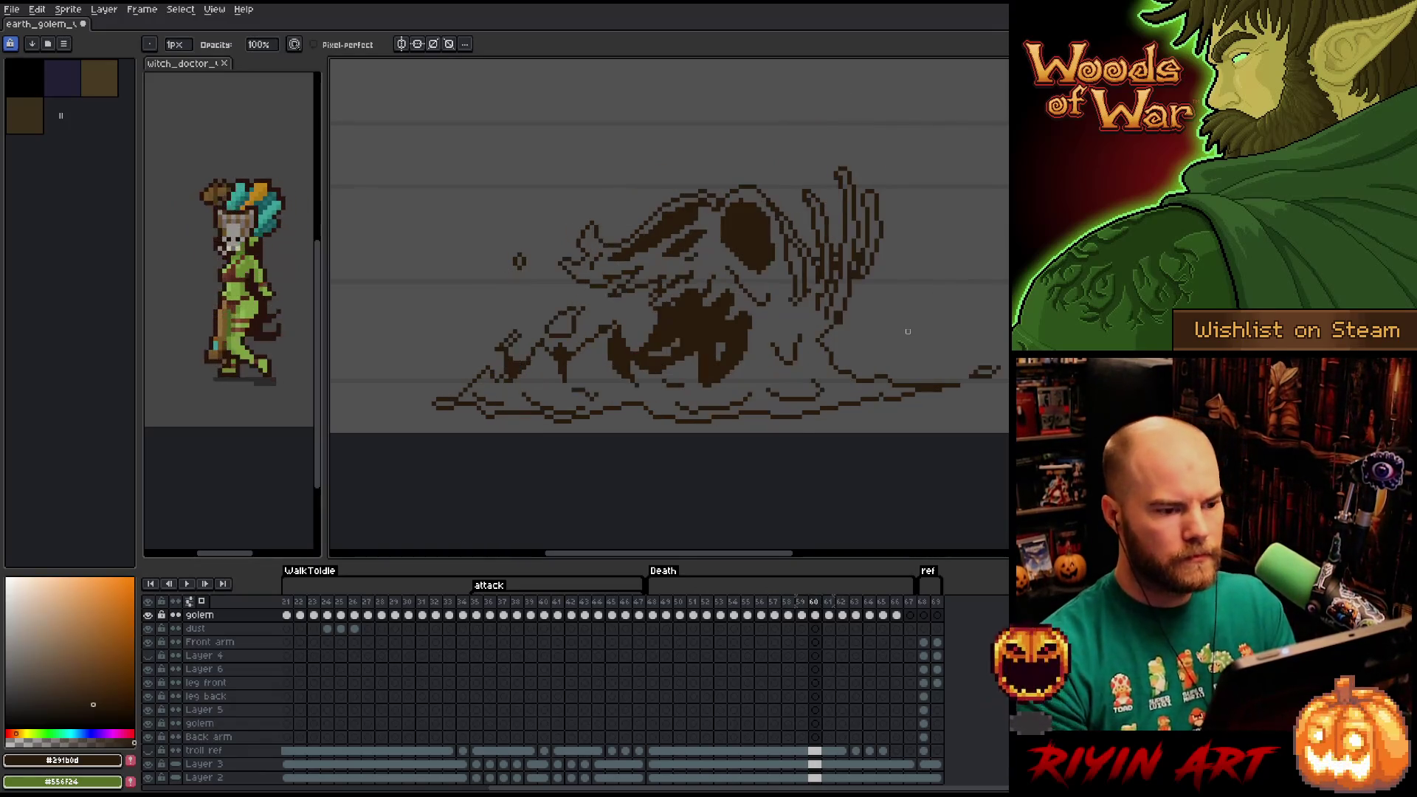
key(Right)
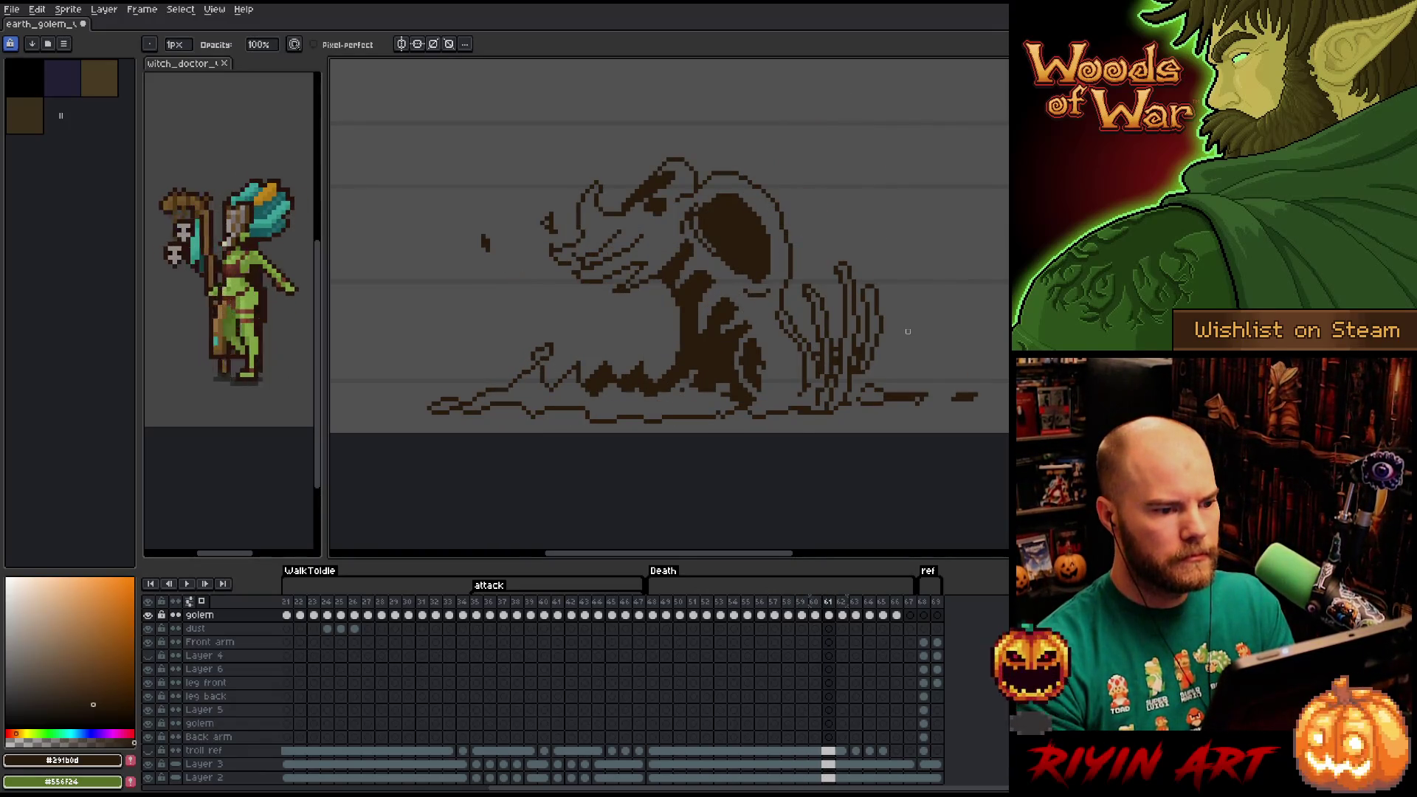
key(q)
mouse_move(761, 150)
mouse_down()
mouse_move(731, 229)
mouse_move(602, 314)
mouse_move(550, 243)
mouse_move(638, 147)
mouse_move(749, 212)
mouse_up()
click(836, 190)
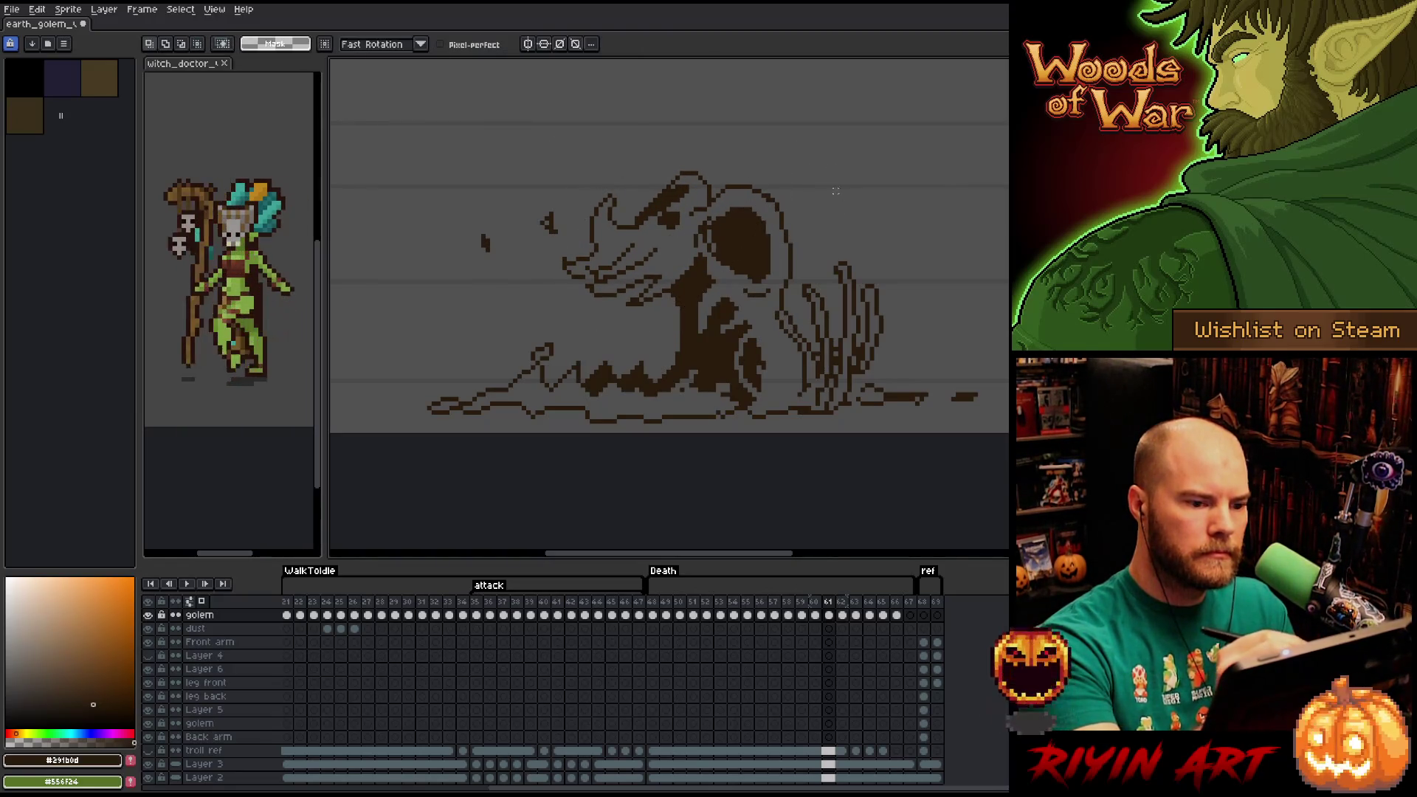
mouse_move(830, 177)
mouse_down()
mouse_move(775, 240)
mouse_move(599, 320)
mouse_move(655, 155)
mouse_up()
drag(757, 226, 763, 236)
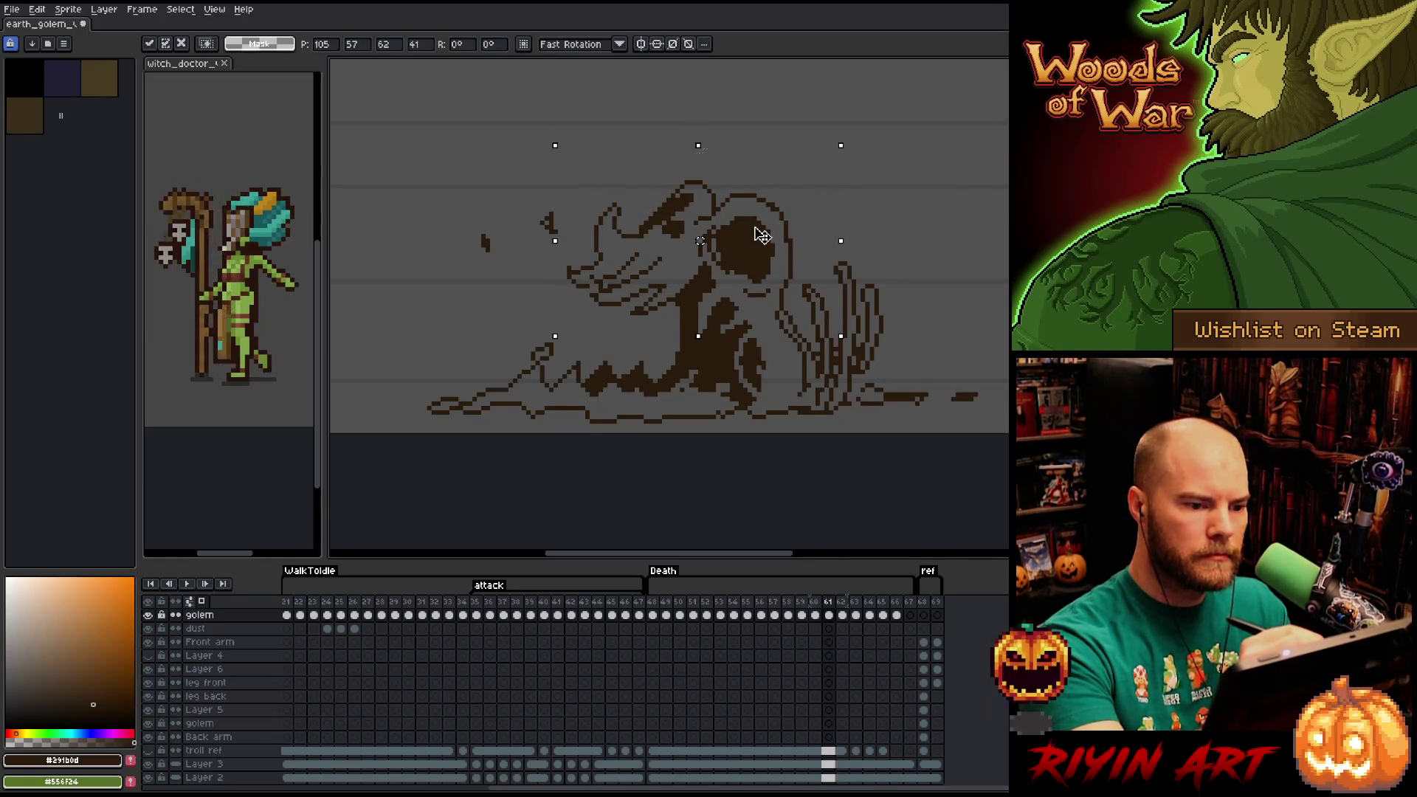
key(b)
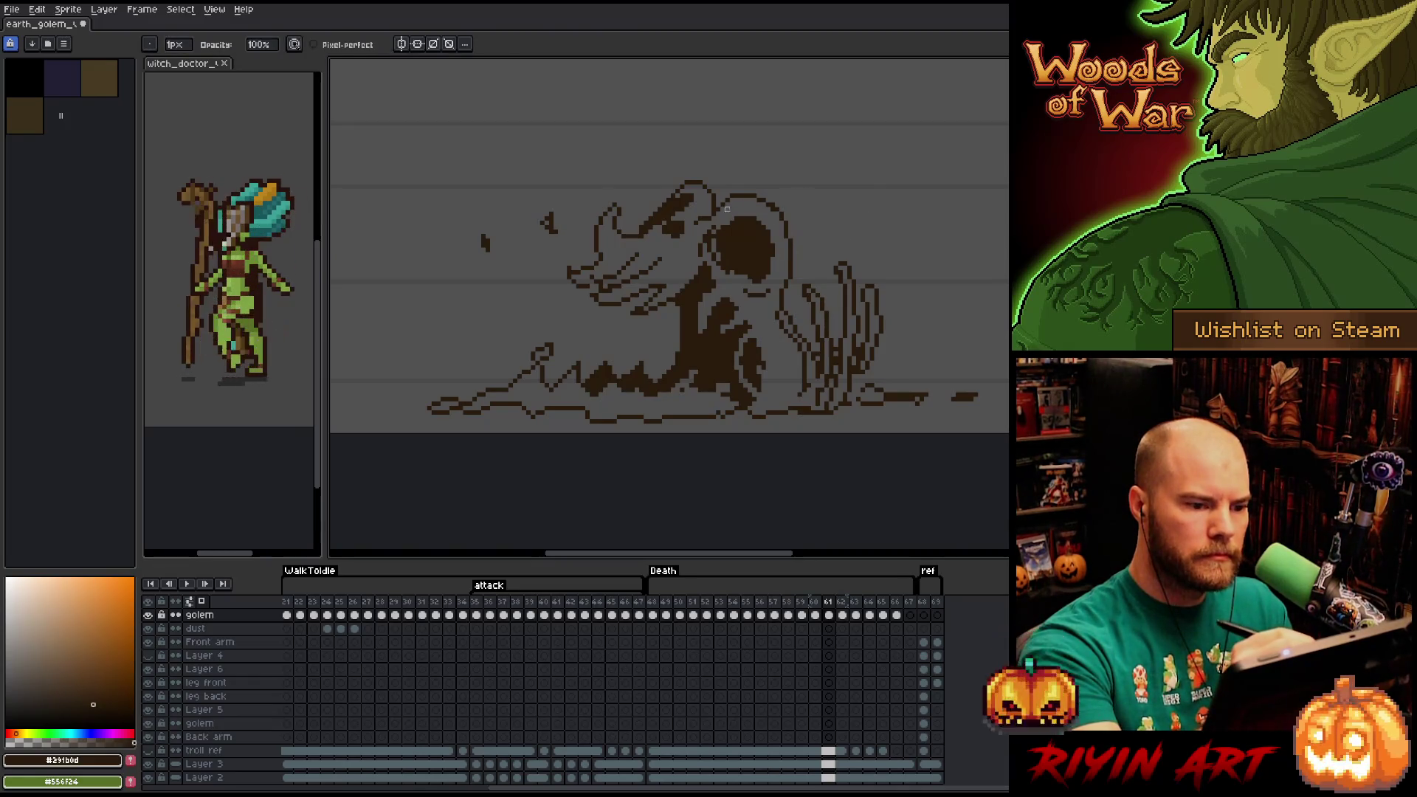
Shift the skull down-right, then nudge the skull and jaw slightly right.
key(e)
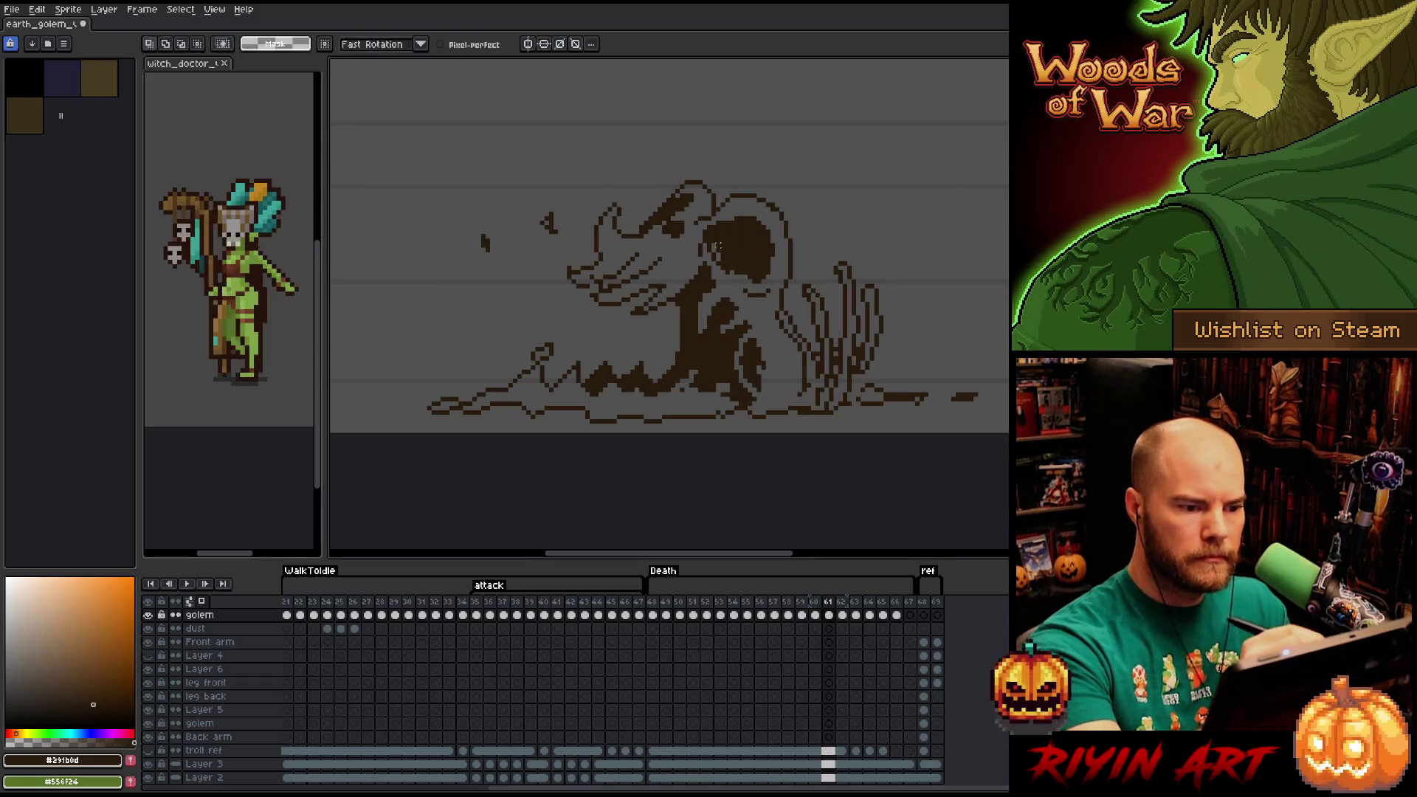
key(q)
mouse_move(813, 208)
mouse_down()
mouse_move(801, 275)
mouse_move(706, 347)
mouse_move(545, 280)
mouse_move(813, 208)
mouse_up()
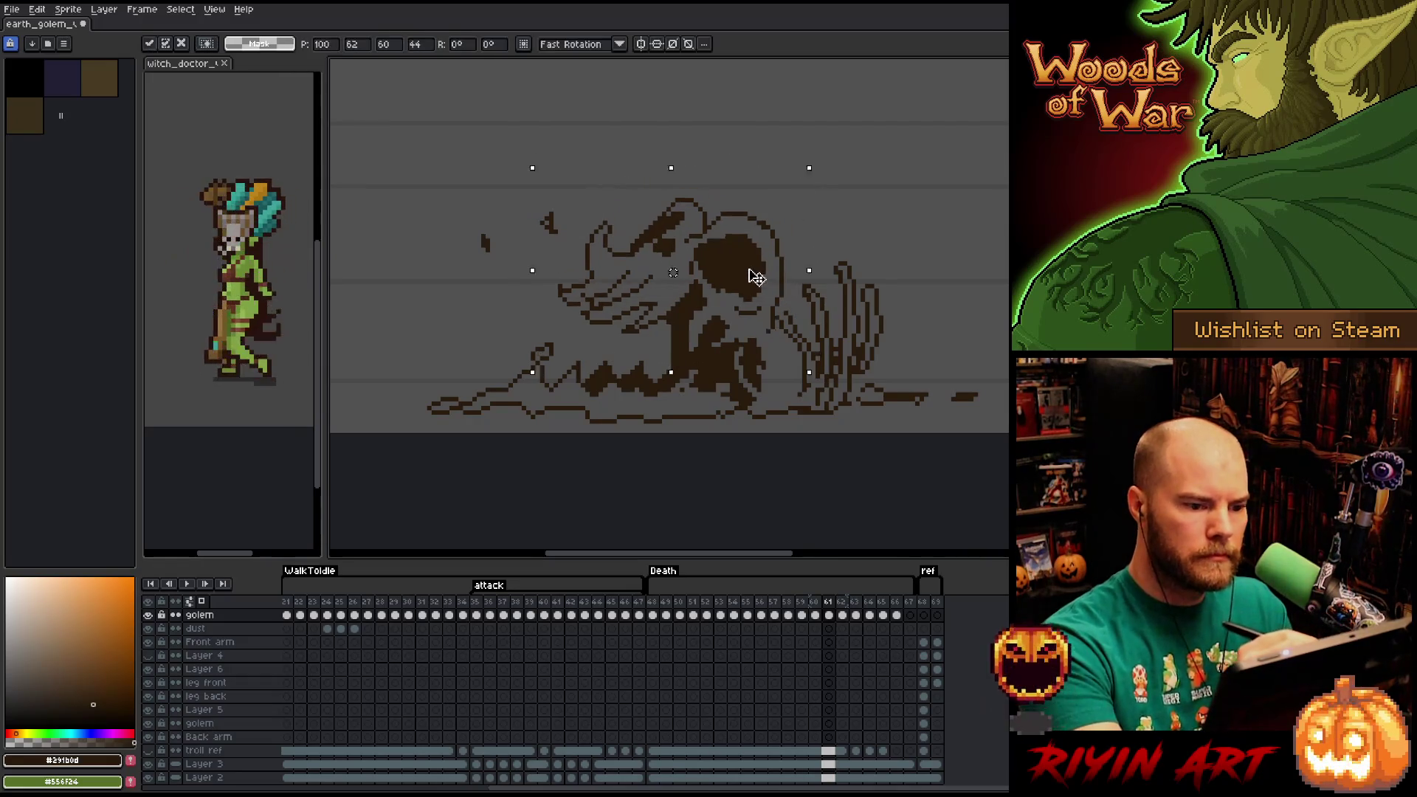
mouse_move(749, 259)
mouse_down()
mouse_move(759, 291)
mouse_move(769, 275)
mouse_up()
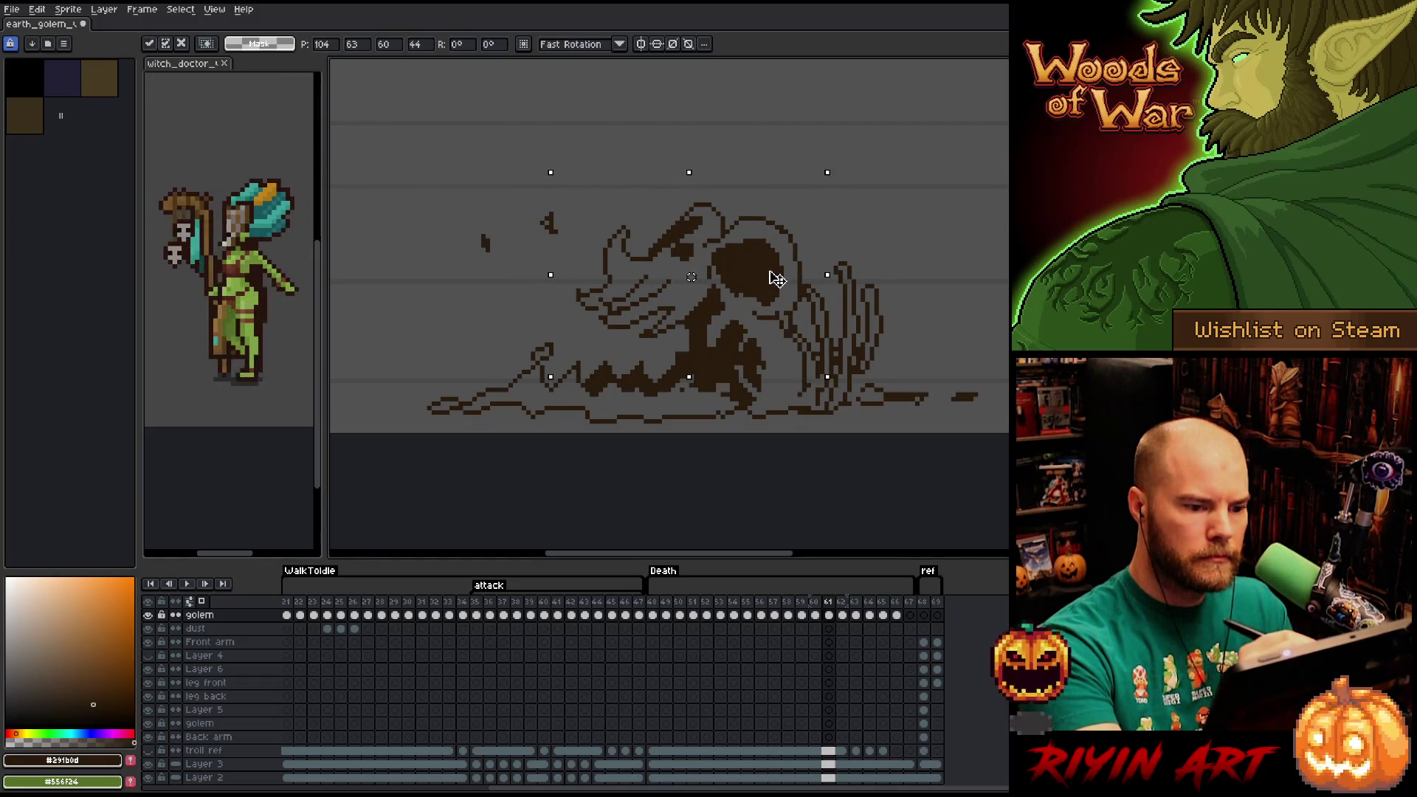
key(ctrl+d)
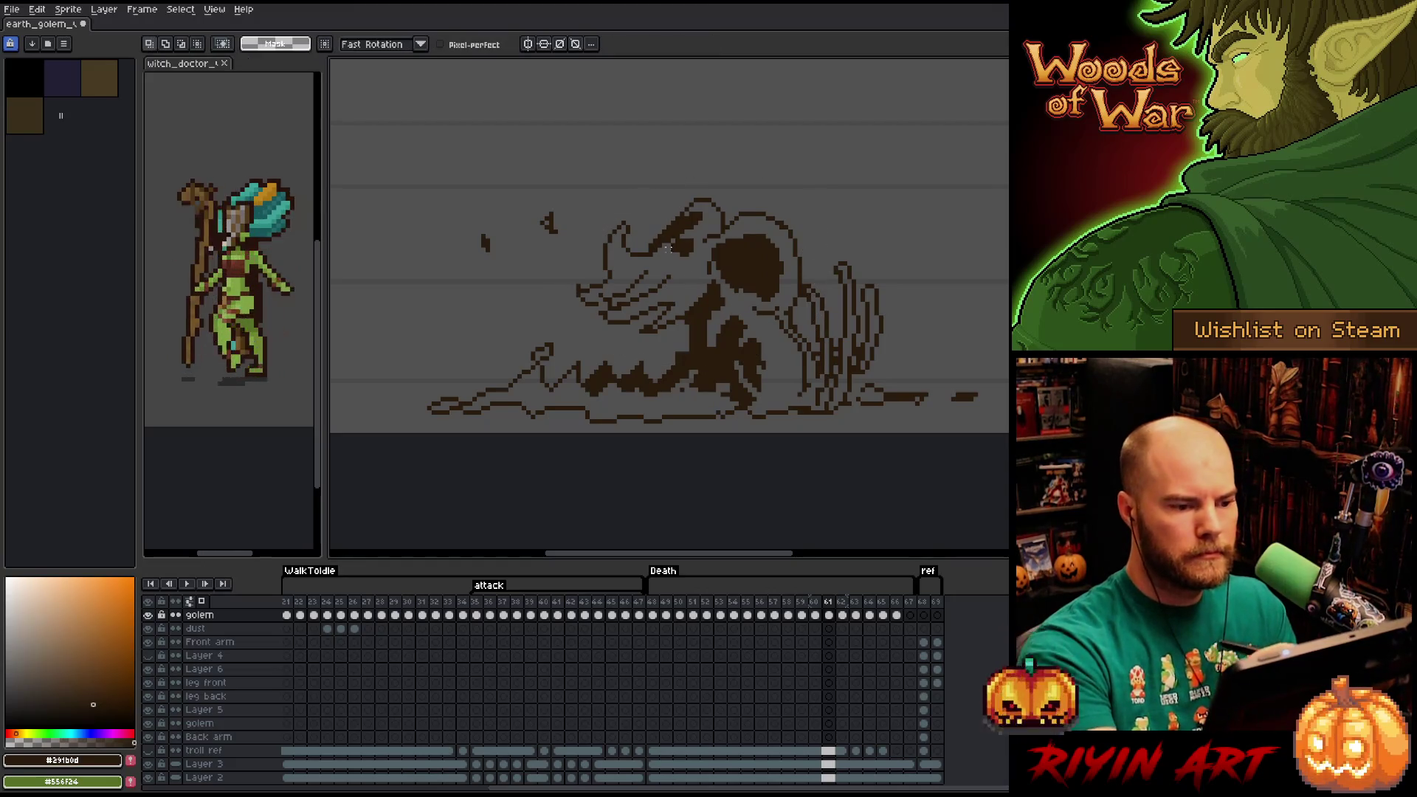
mouse_move(637, 189)
mouse_down()
mouse_move(645, 262)
mouse_move(686, 302)
mouse_move(574, 331)
mouse_up()
drag(668, 310, 686, 307)
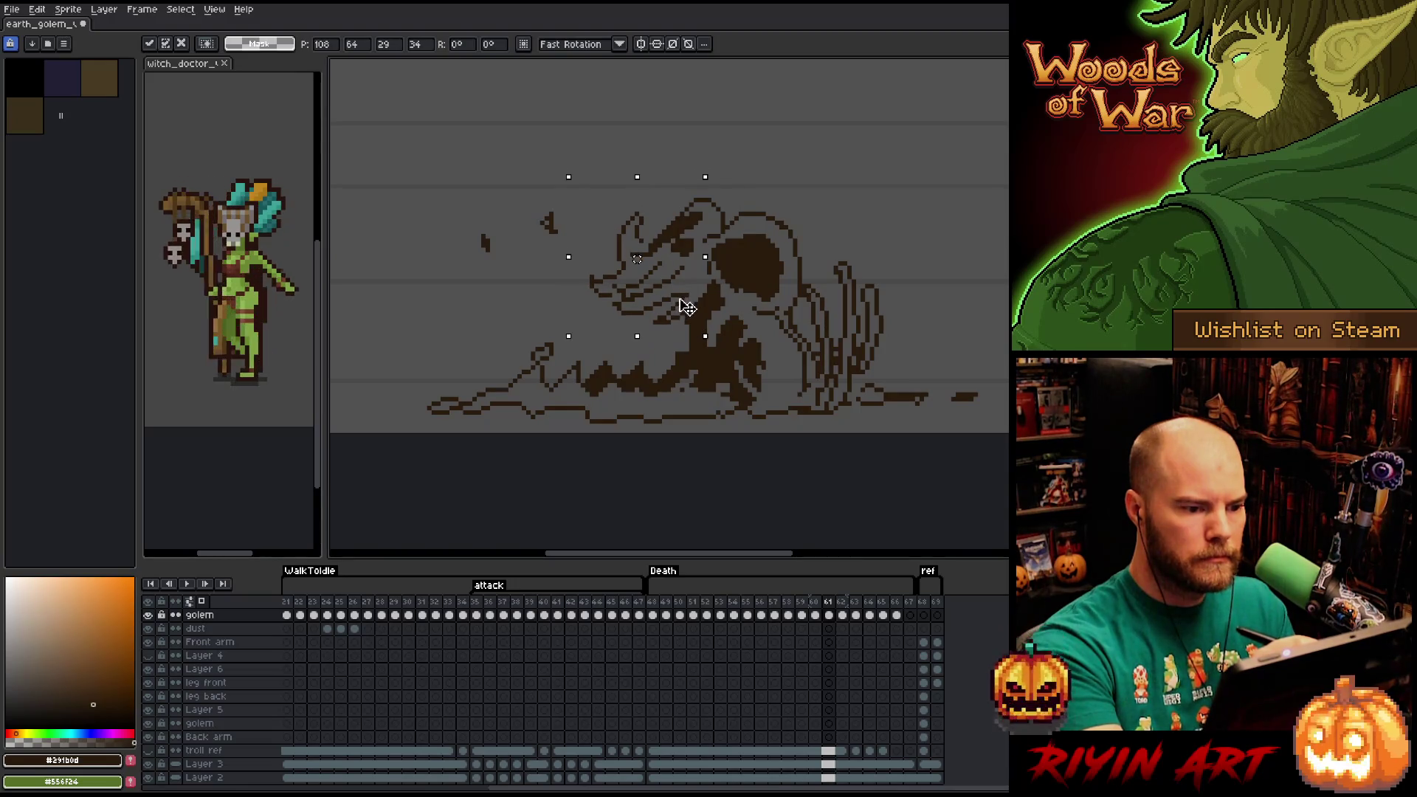
key(ctrl+d)
Compare frames 60 and 61, then lasso the golem's head on frame 62.
key(Left)
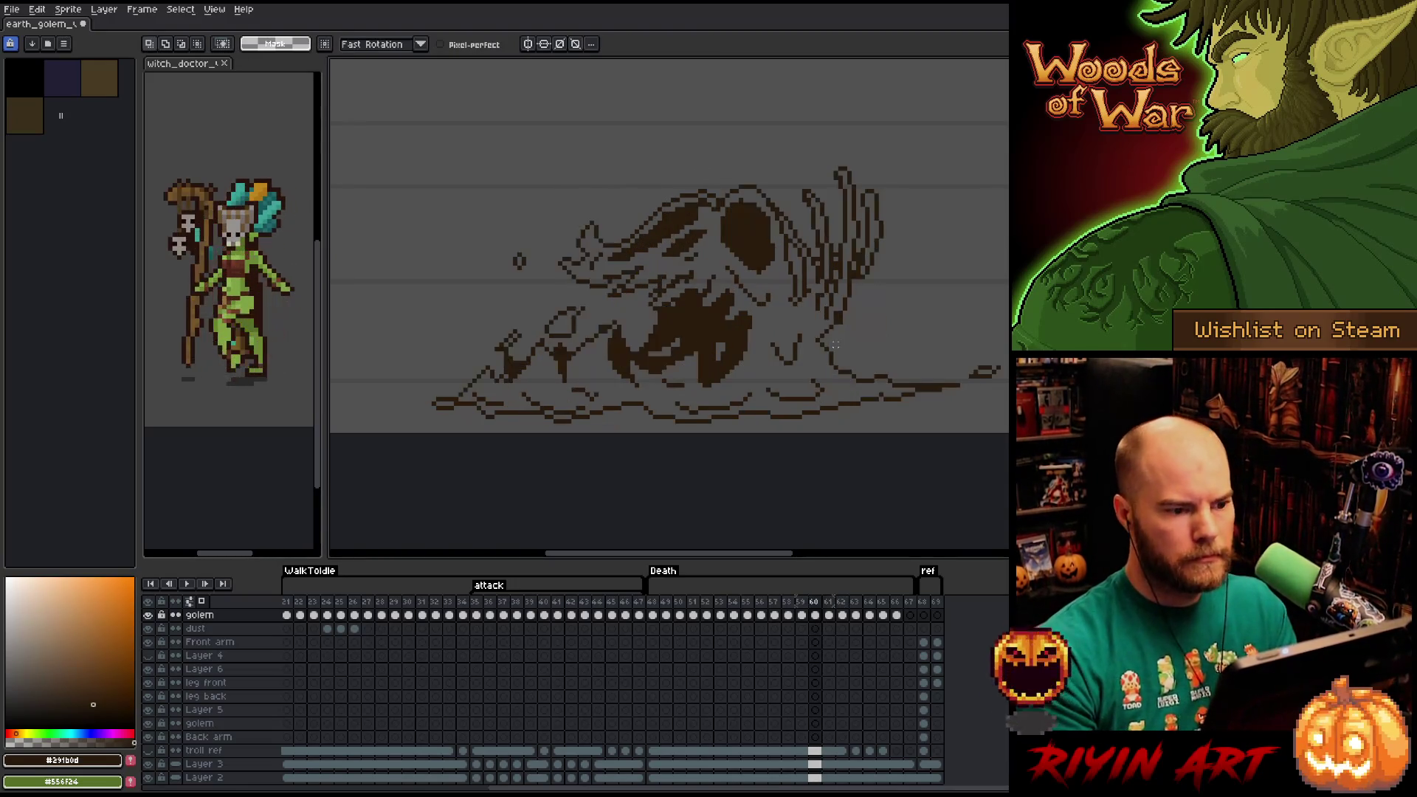
key(Right)
key(Left)
key(Right)
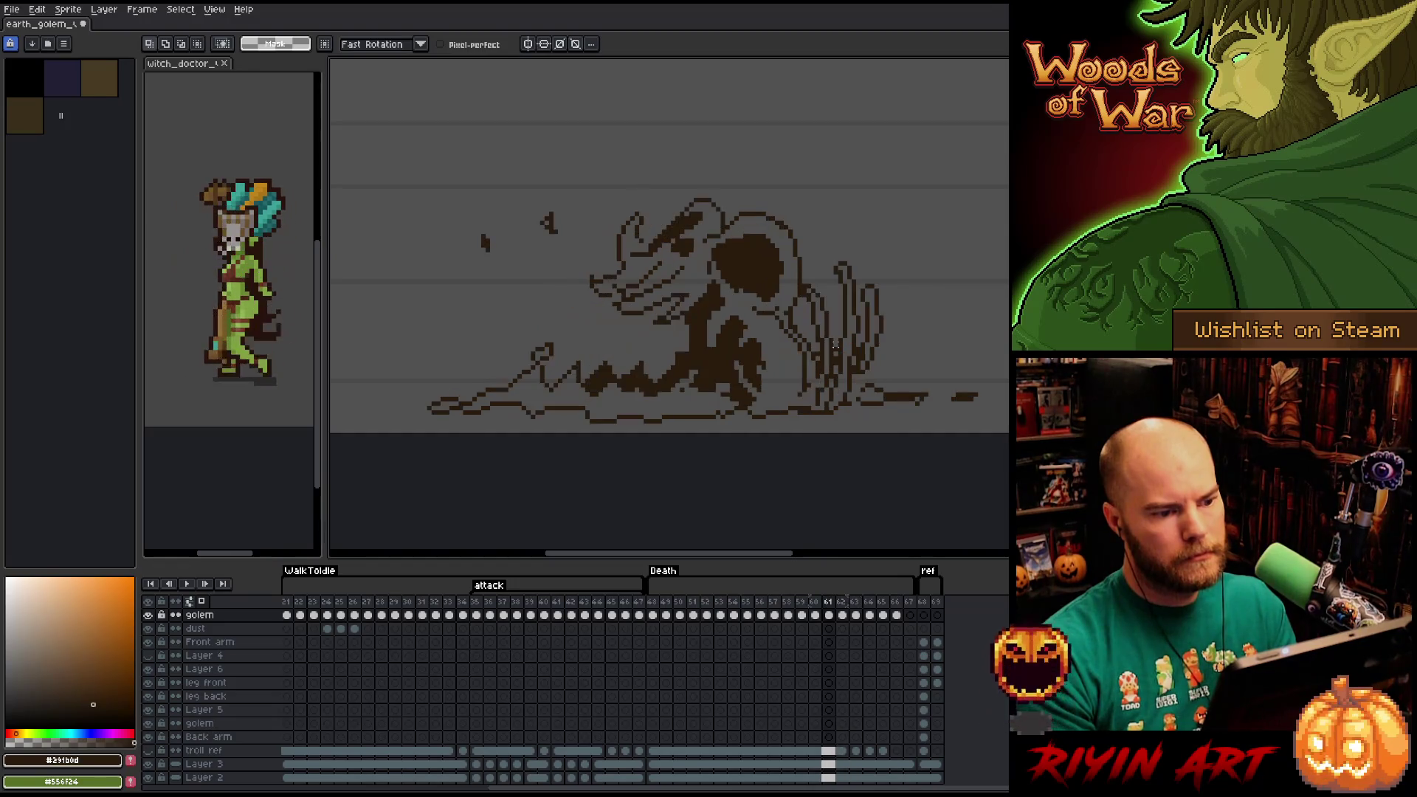
key(Right)
mouse_move(791, 190)
mouse_down()
mouse_move(818, 281)
mouse_move(718, 194)
mouse_move(613, 317)
mouse_move(601, 181)
mouse_move(702, 177)
mouse_move(703, 290)
mouse_move(615, 350)
mouse_move(599, 243)
mouse_move(677, 255)
mouse_up()
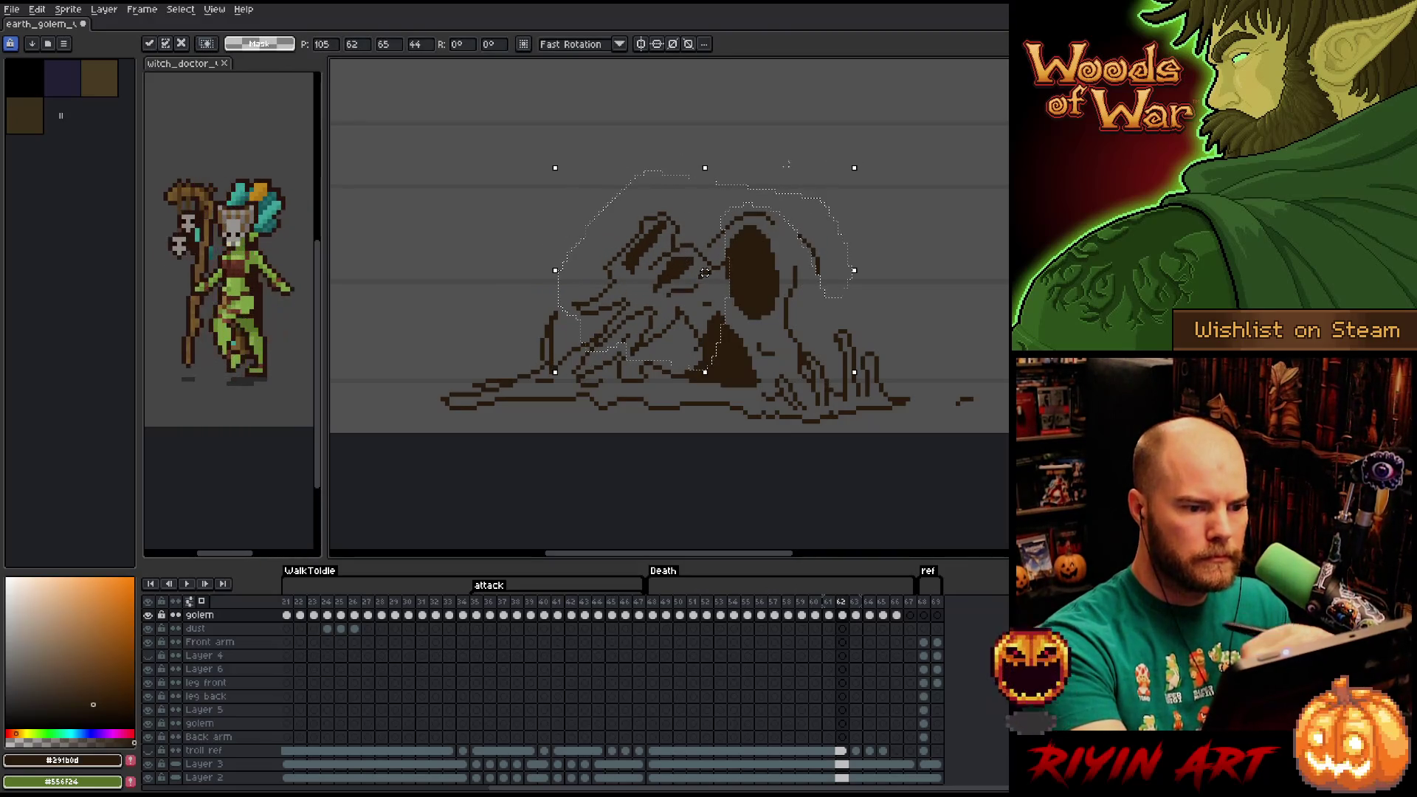
Trim the head selection, move the head pixels right and down, and compare with frame 61.
key(ctrl+z)
mouse_move(820, 214)
mouse_down()
mouse_move(830, 335)
mouse_move(738, 298)
mouse_move(720, 184)
mouse_up()
mouse_move(678, 251)
mouse_down()
mouse_move(700, 251)
mouse_move(664, 148)
mouse_move(819, 236)
mouse_move(692, 245)
mouse_up()
key(ctrl+d)
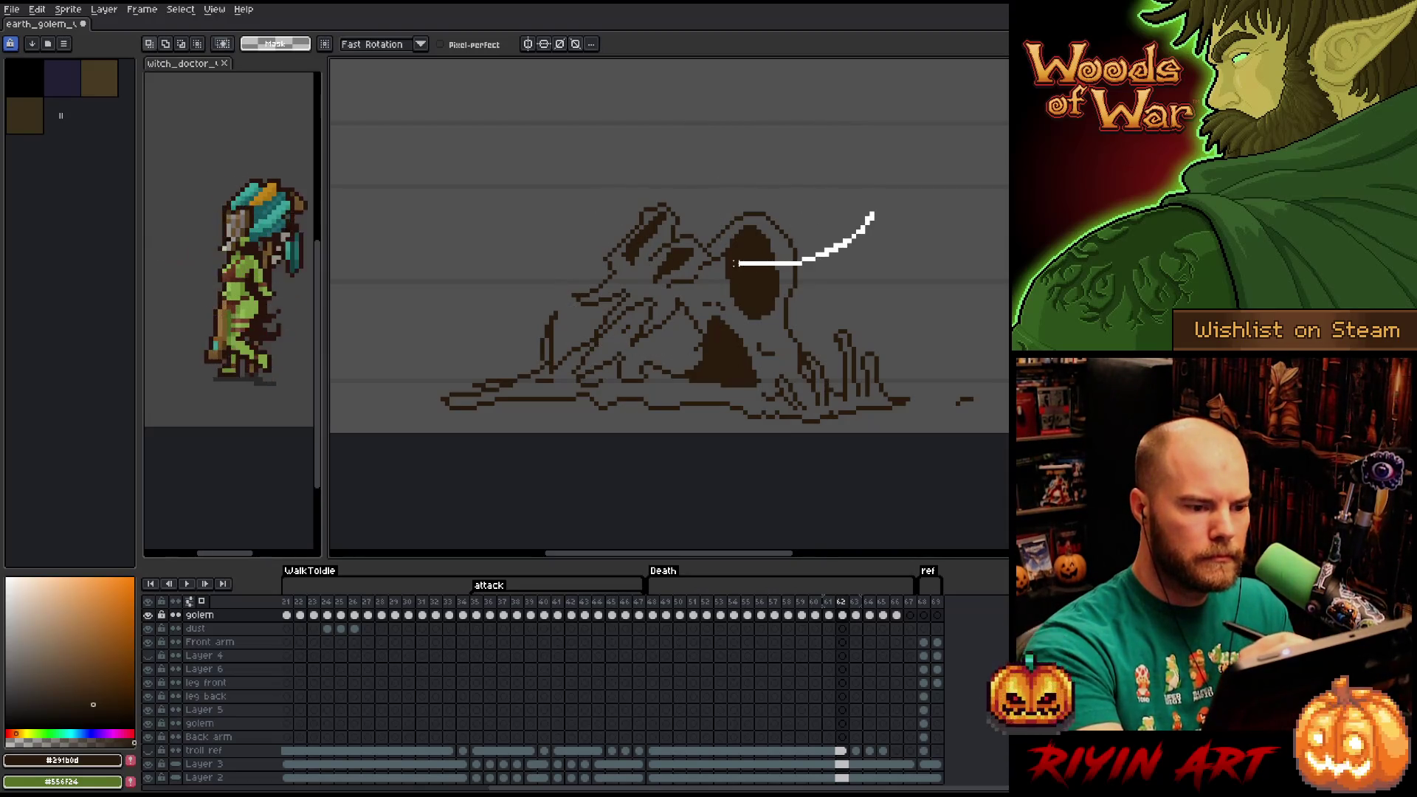
drag(767, 247, 762, 256)
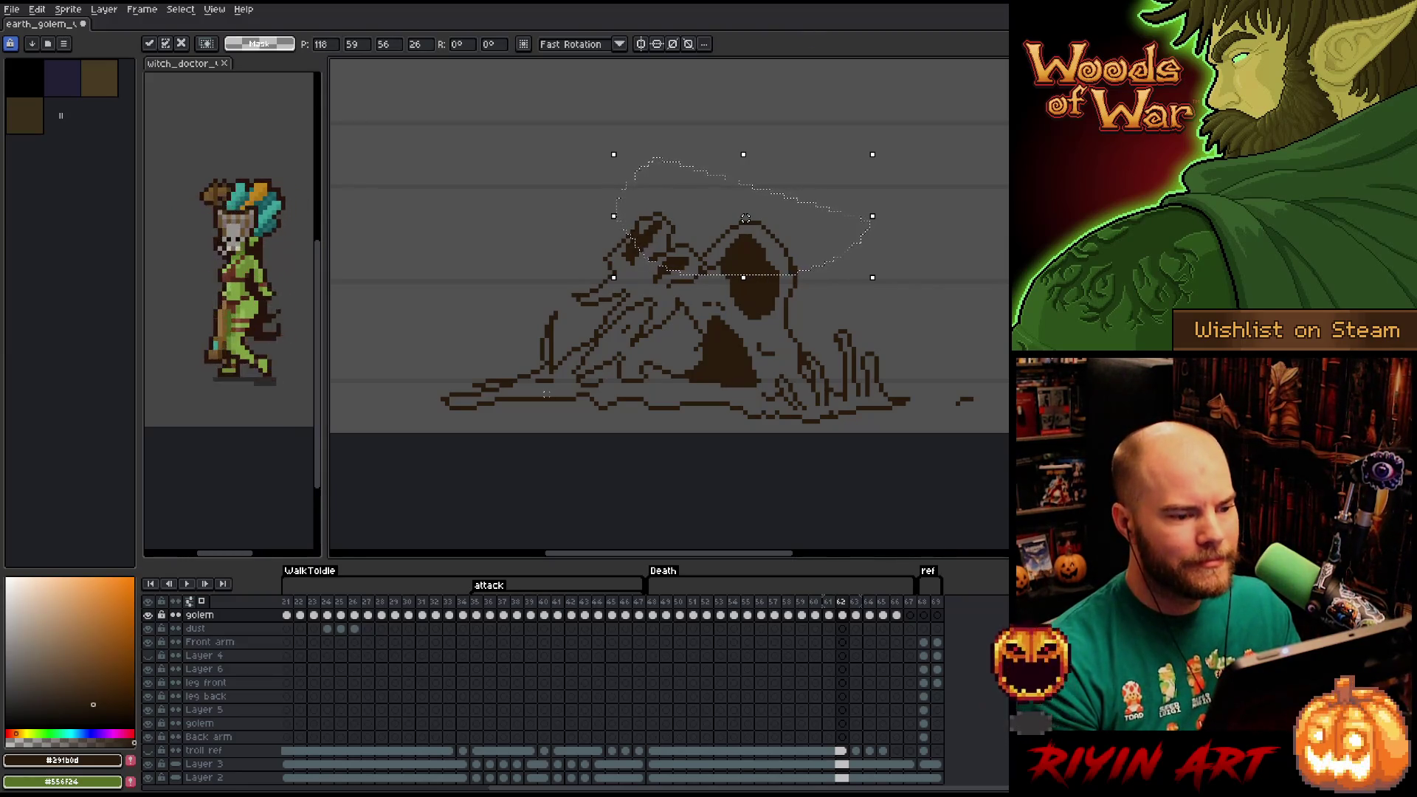
key(comma)
key(period)
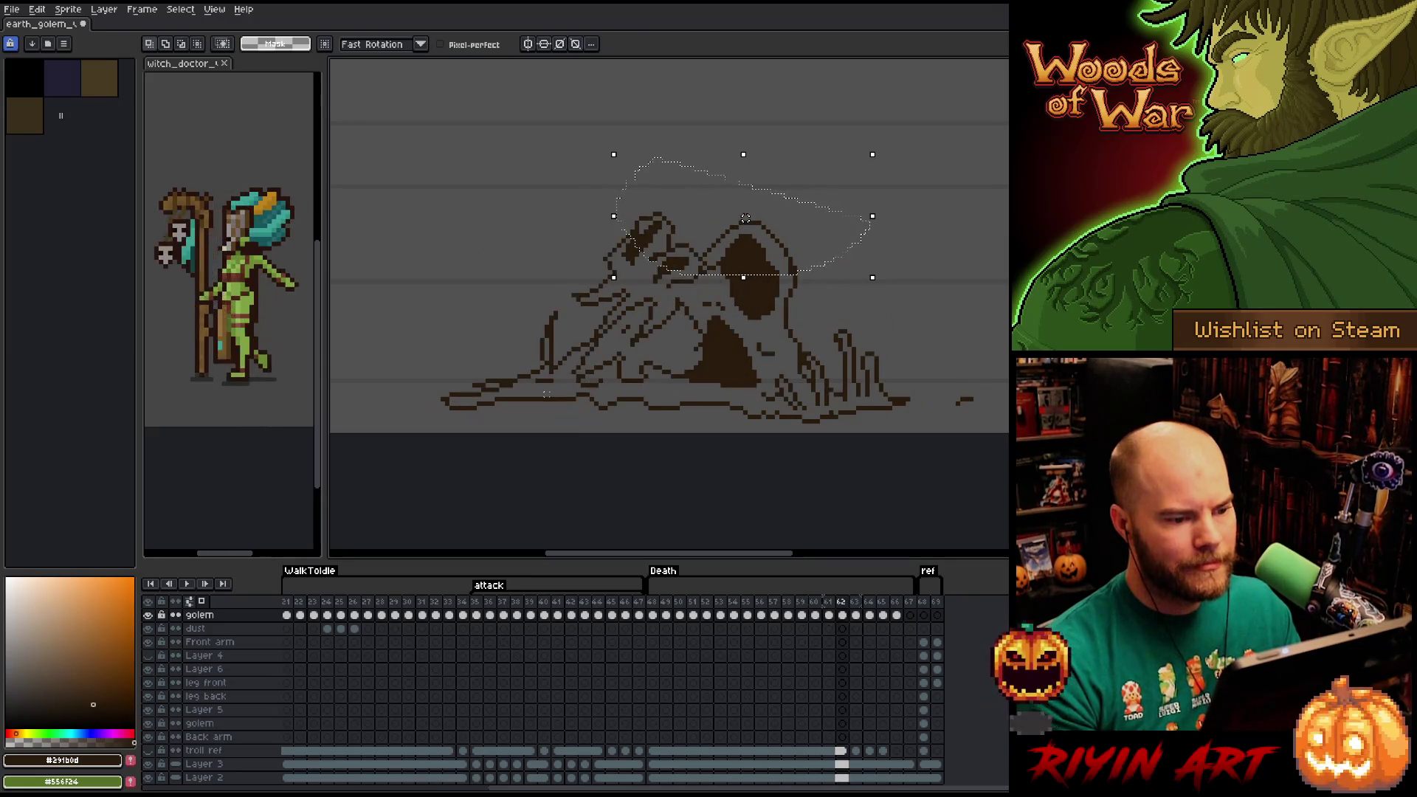
key(ctrl+d)
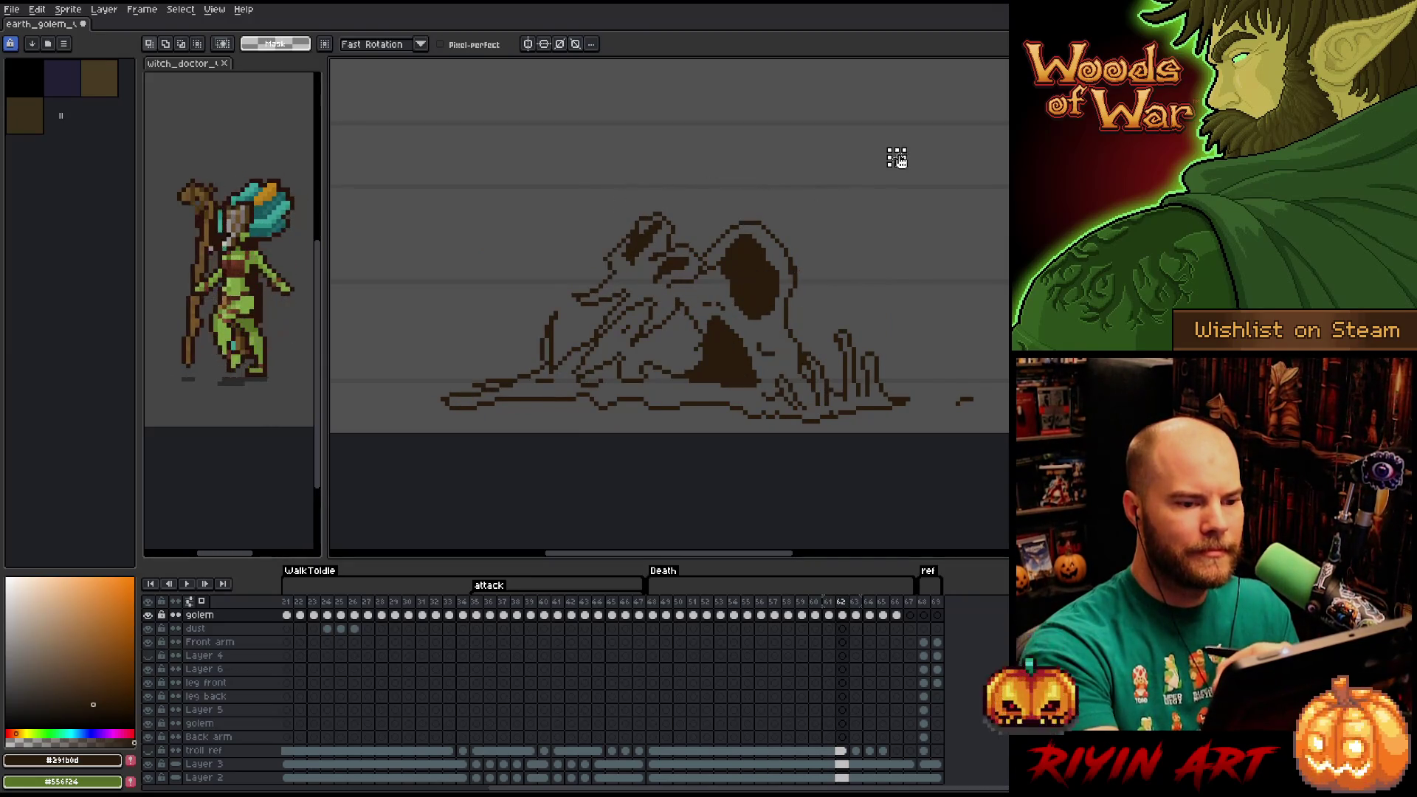
Lower the golem's head onto the rubble and trim the dark blob on it.
mouse_move(908, 205)
mouse_down()
mouse_move(857, 267)
mouse_move(760, 332)
mouse_move(639, 355)
mouse_move(591, 208)
mouse_move(834, 189)
mouse_up()
drag(775, 271, 775, 306)
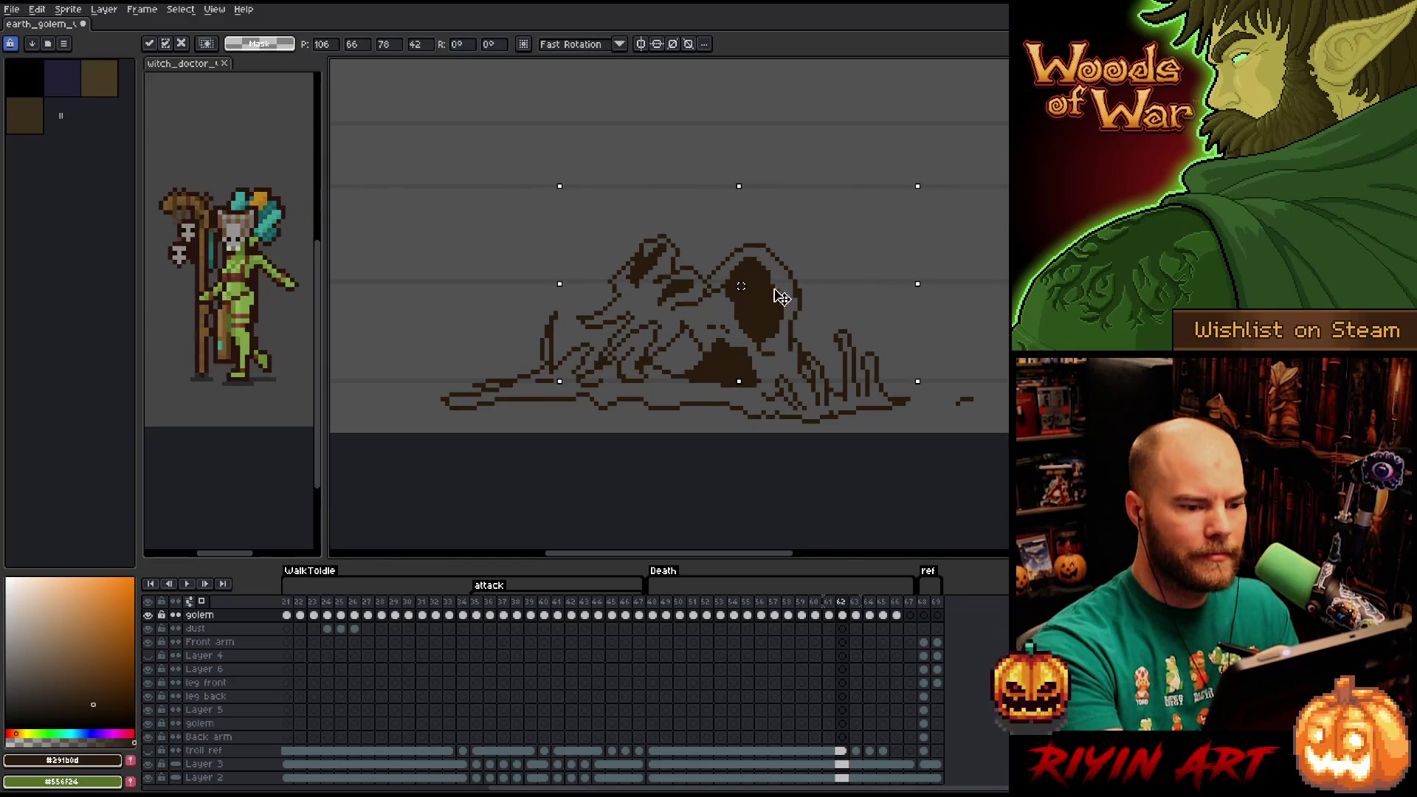
key(ctrl+d)
key(b)
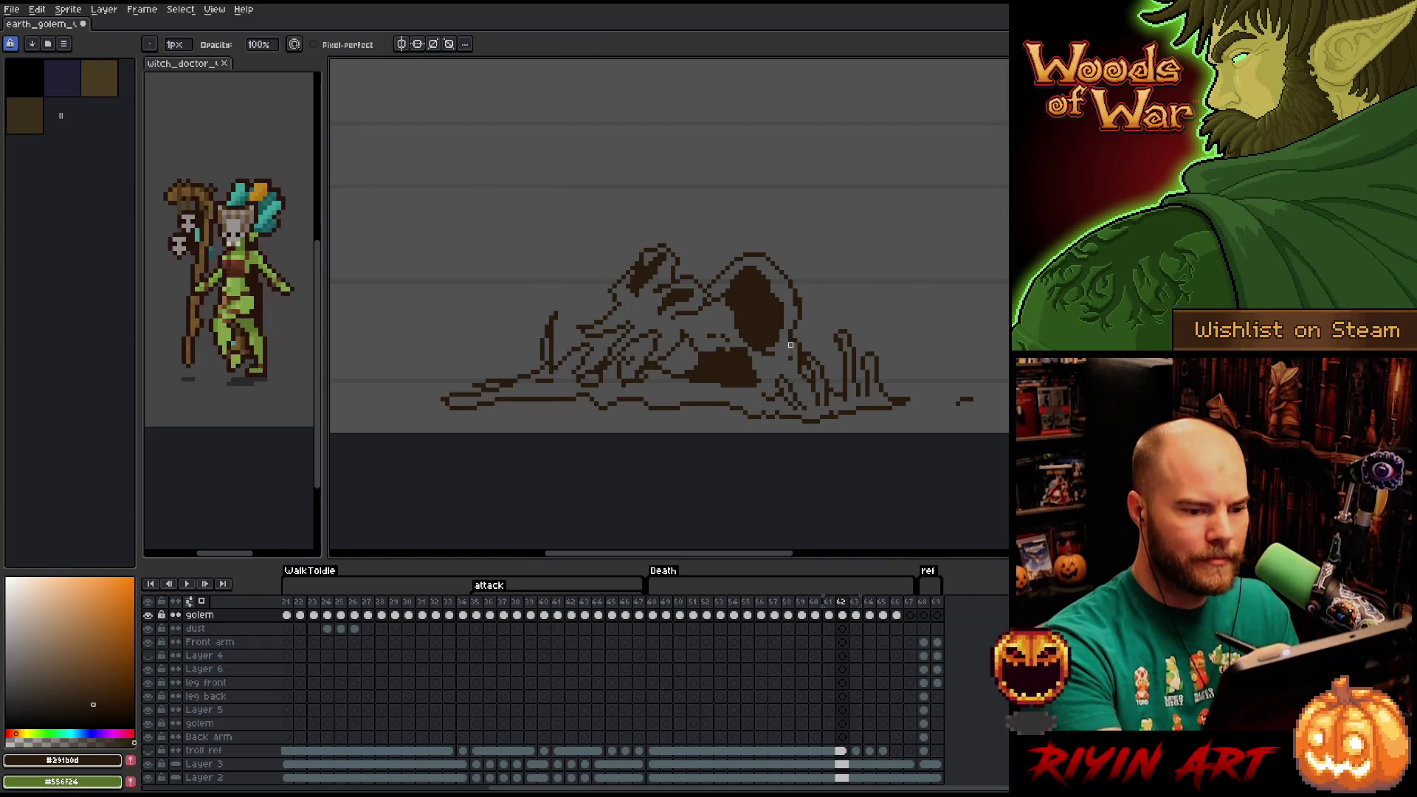
drag(714, 341, 696, 389)
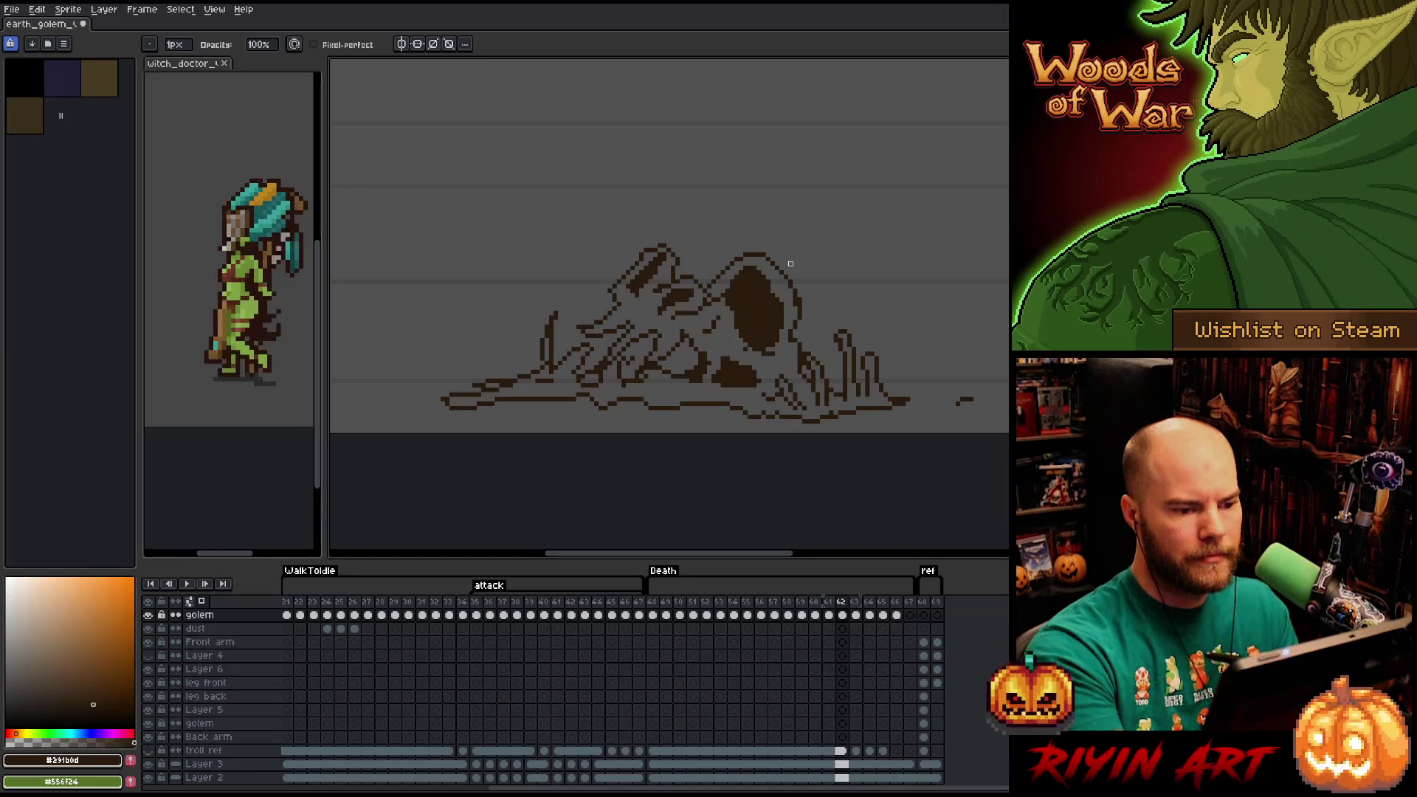
mouse_move(781, 304)
mouse_down()
mouse_move(747, 347)
mouse_move(767, 330)
mouse_move(764, 314)
mouse_move(736, 340)
mouse_move(758, 338)
mouse_move(768, 358)
mouse_up()
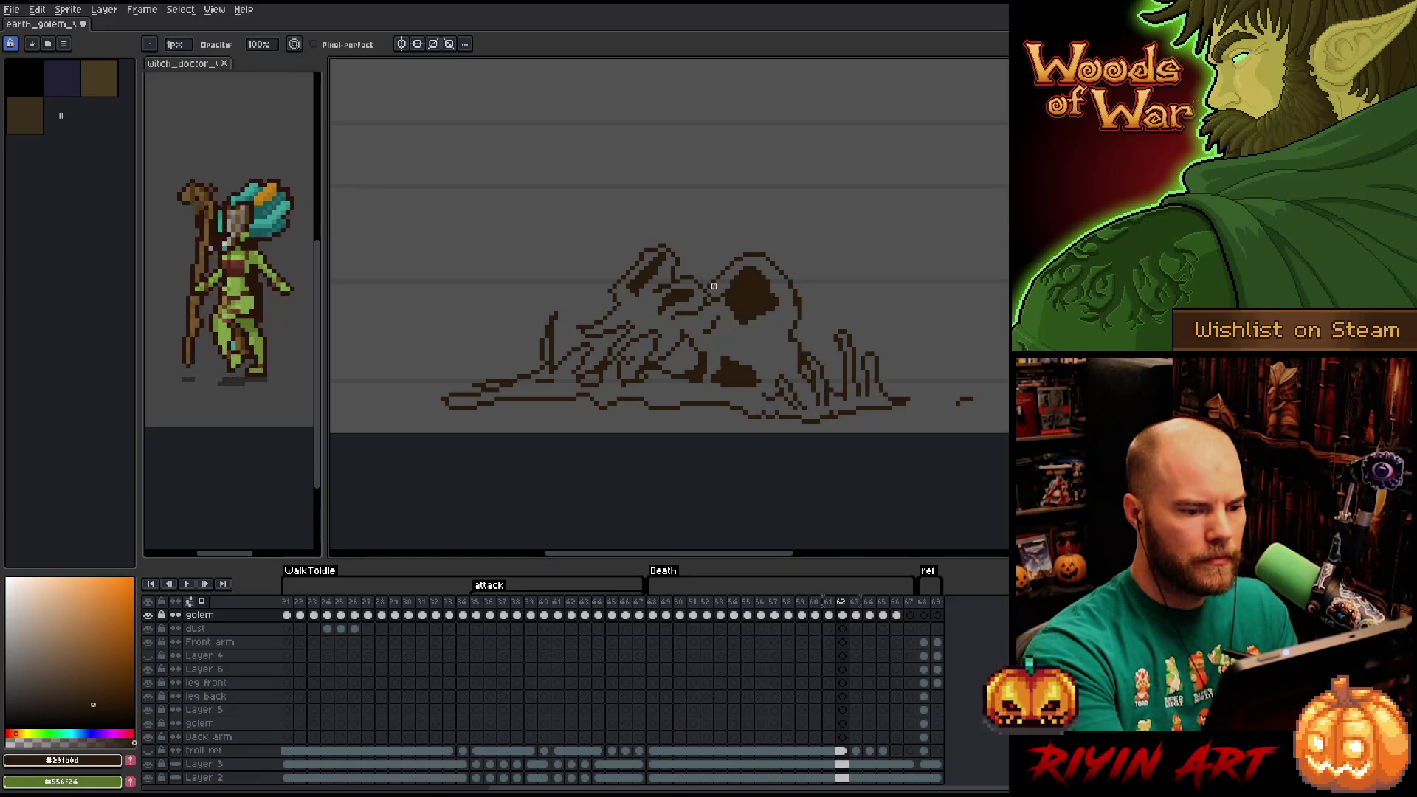
key(e)
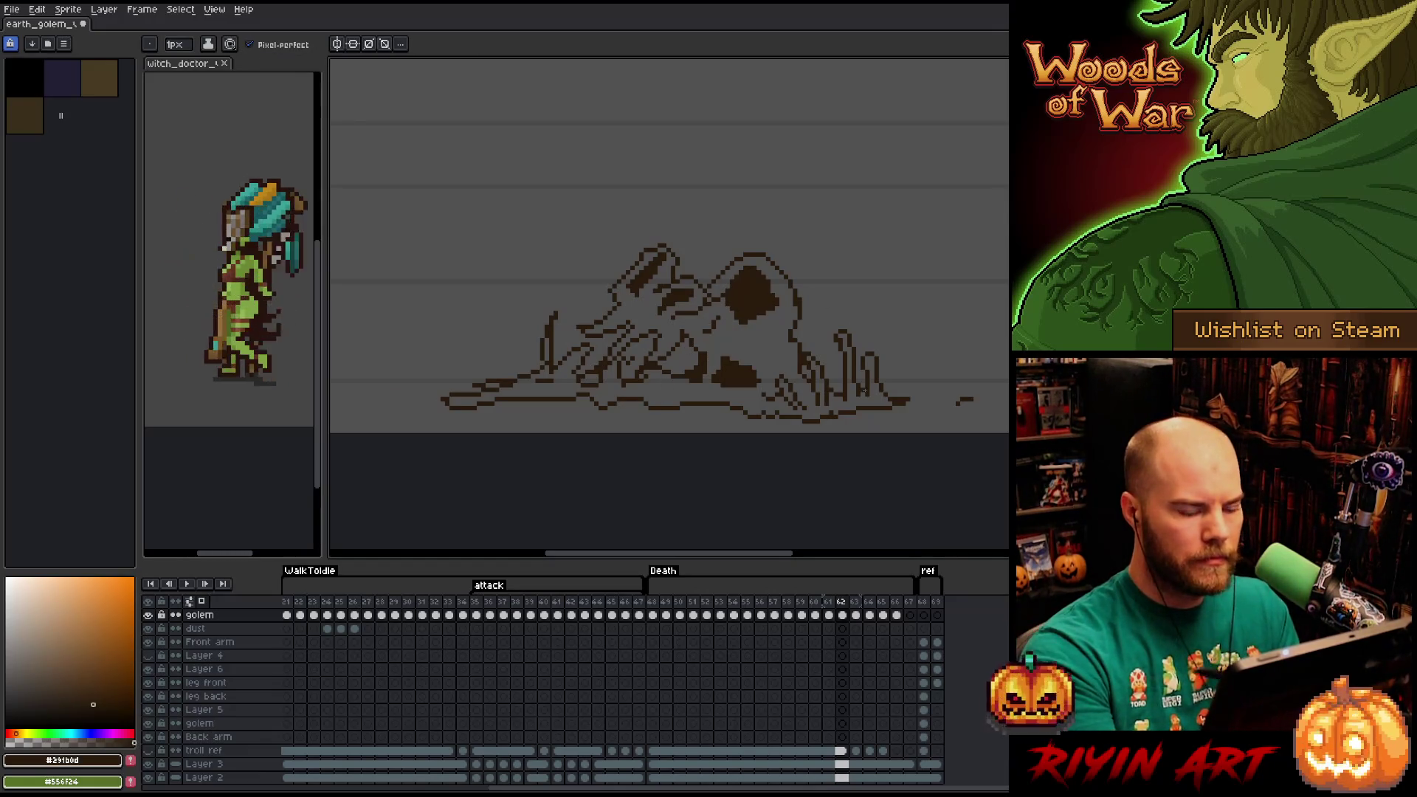
Compare frames 61 and 62, then nudge the head and upper body down-right.
key(Left)
key(Right)
key(Left)
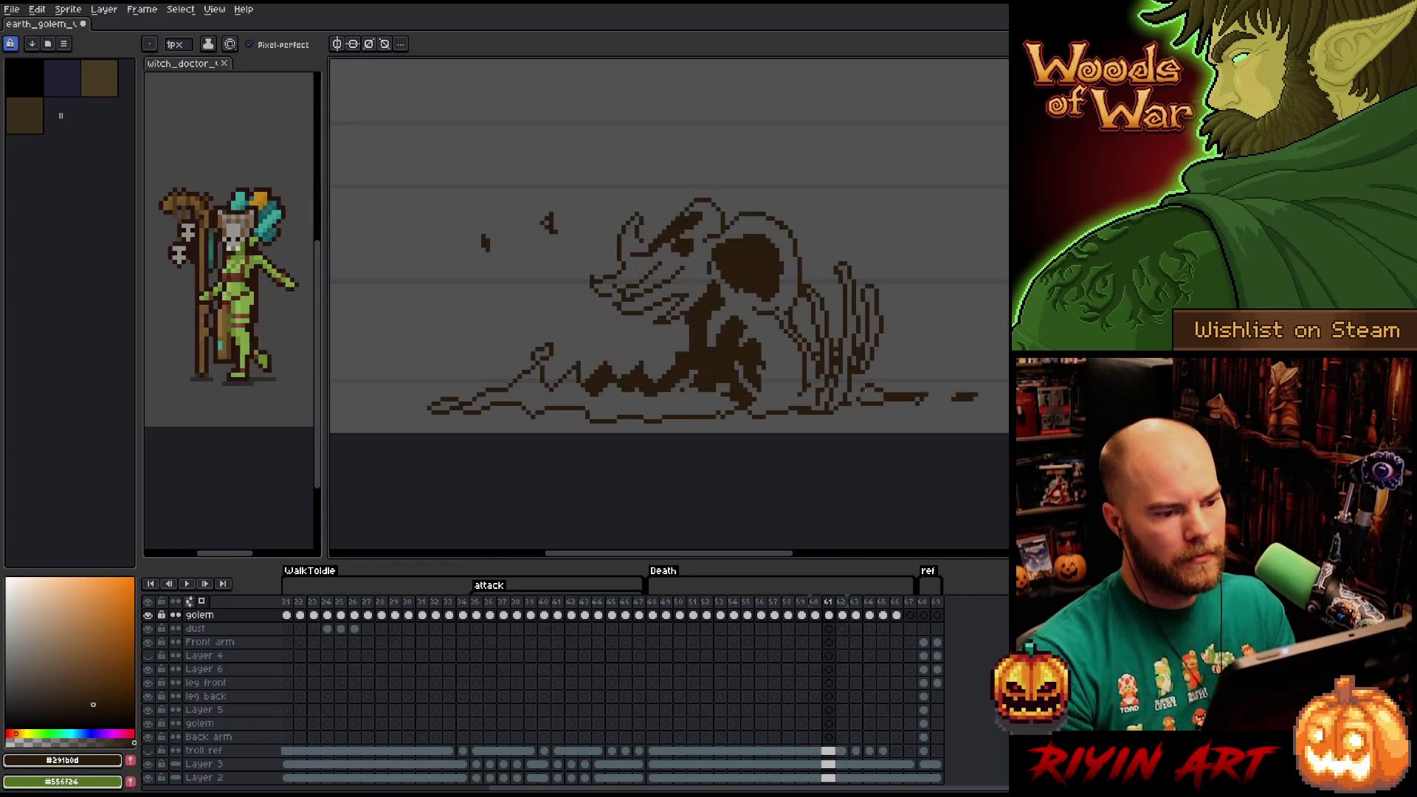
key(Right)
key(m)
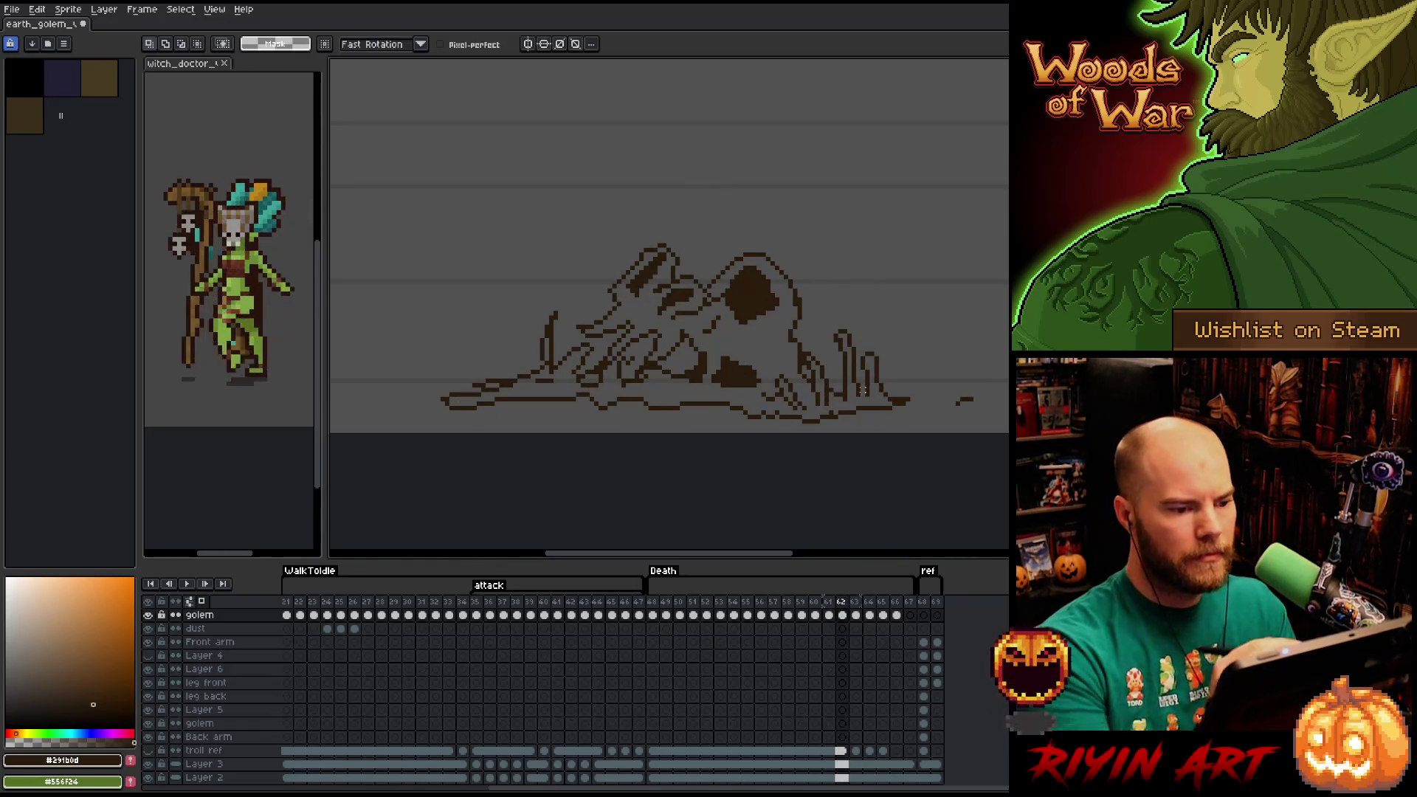
mouse_move(696, 282)
mouse_down()
mouse_move(675, 362)
mouse_move(612, 358)
mouse_move(668, 225)
mouse_move(694, 244)
mouse_move(689, 305)
mouse_up()
key(Return)
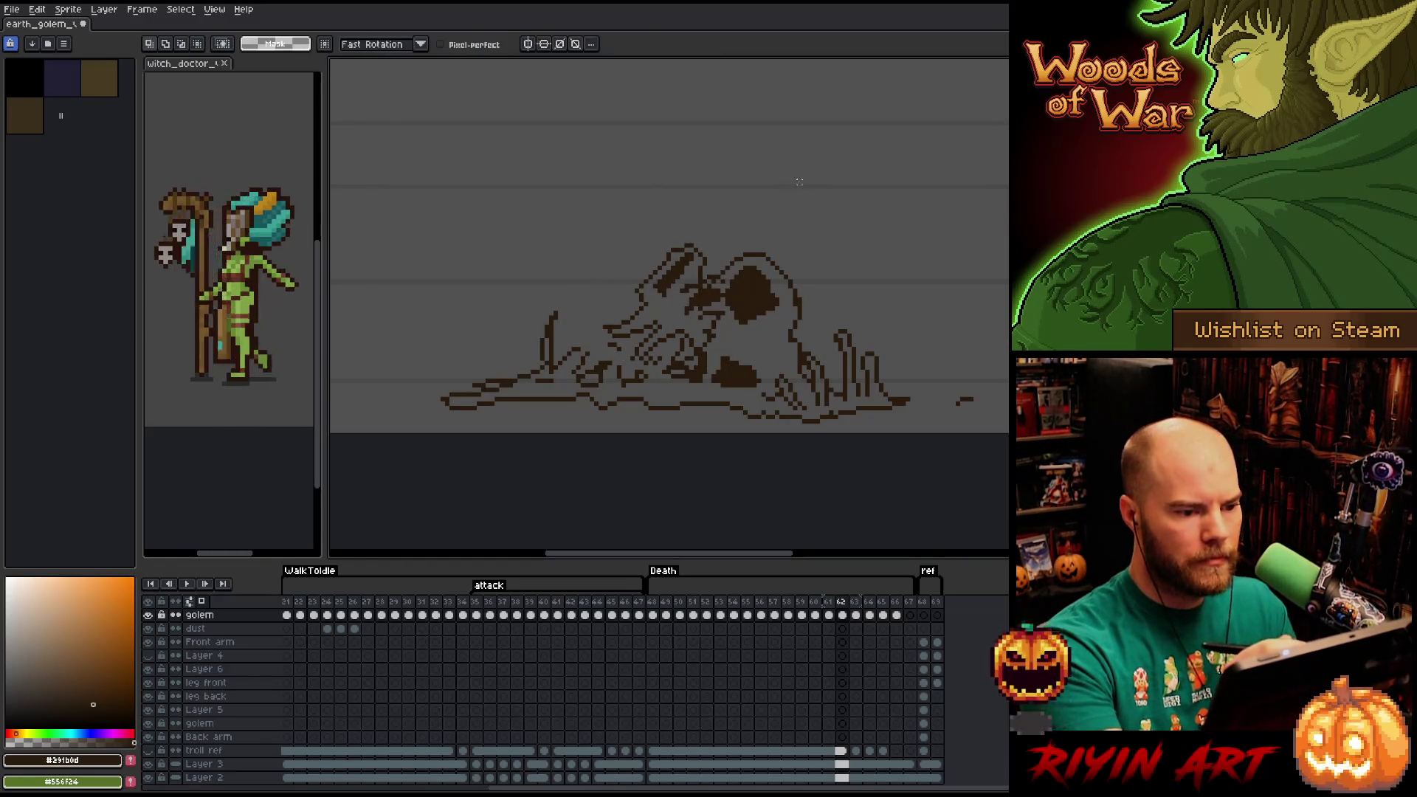
Erase the dark pixels near the golem's eye.
key(b)
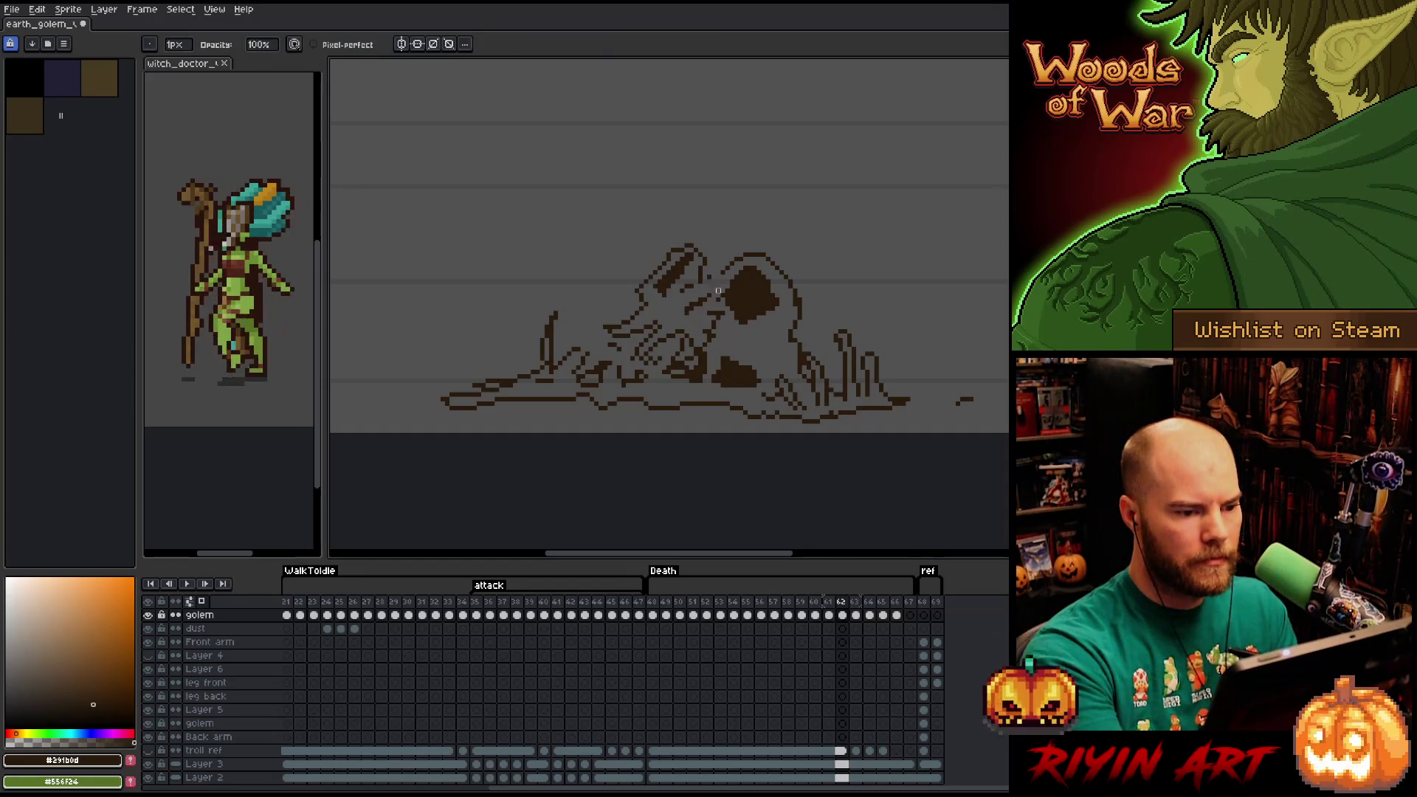
key(e)
drag(693, 300, 704, 293)
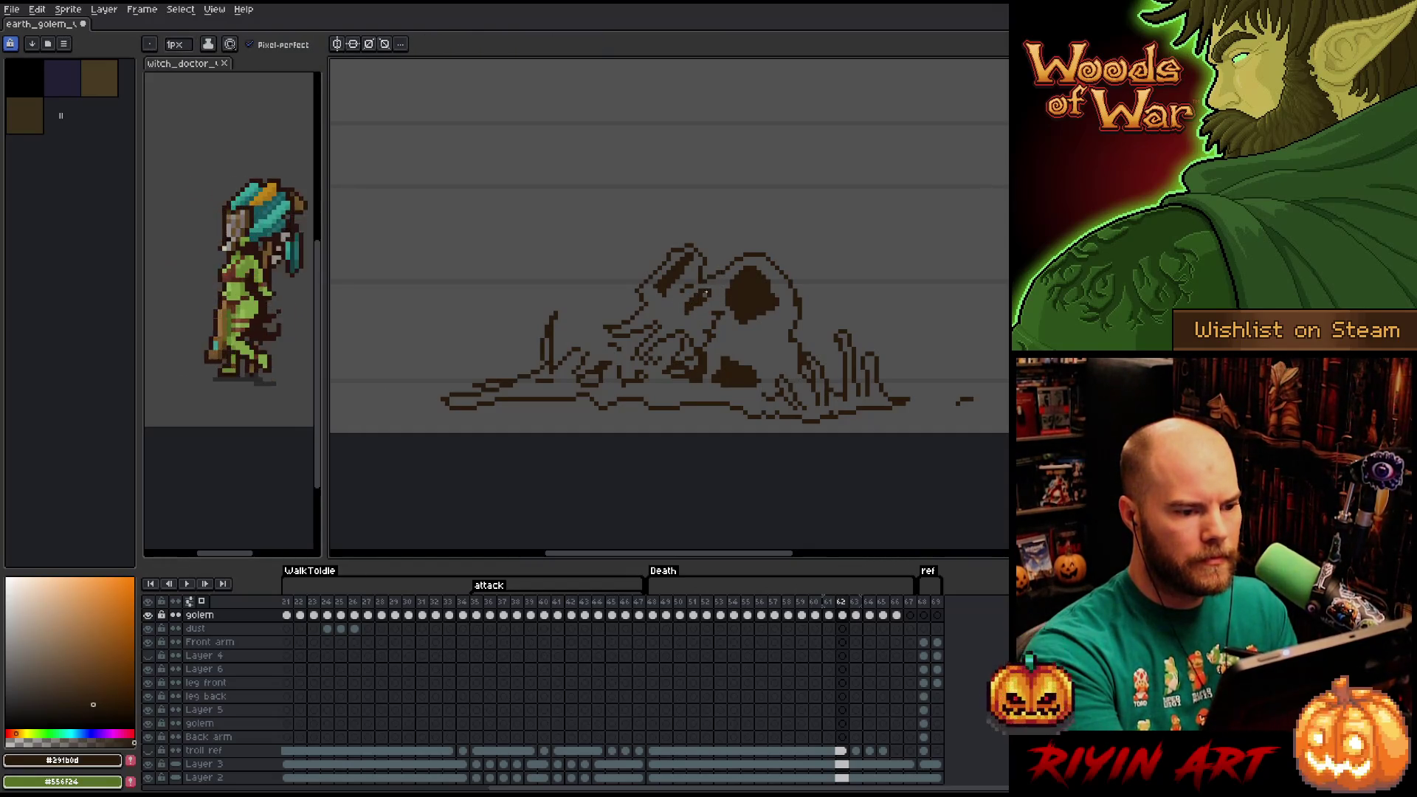
key(b)
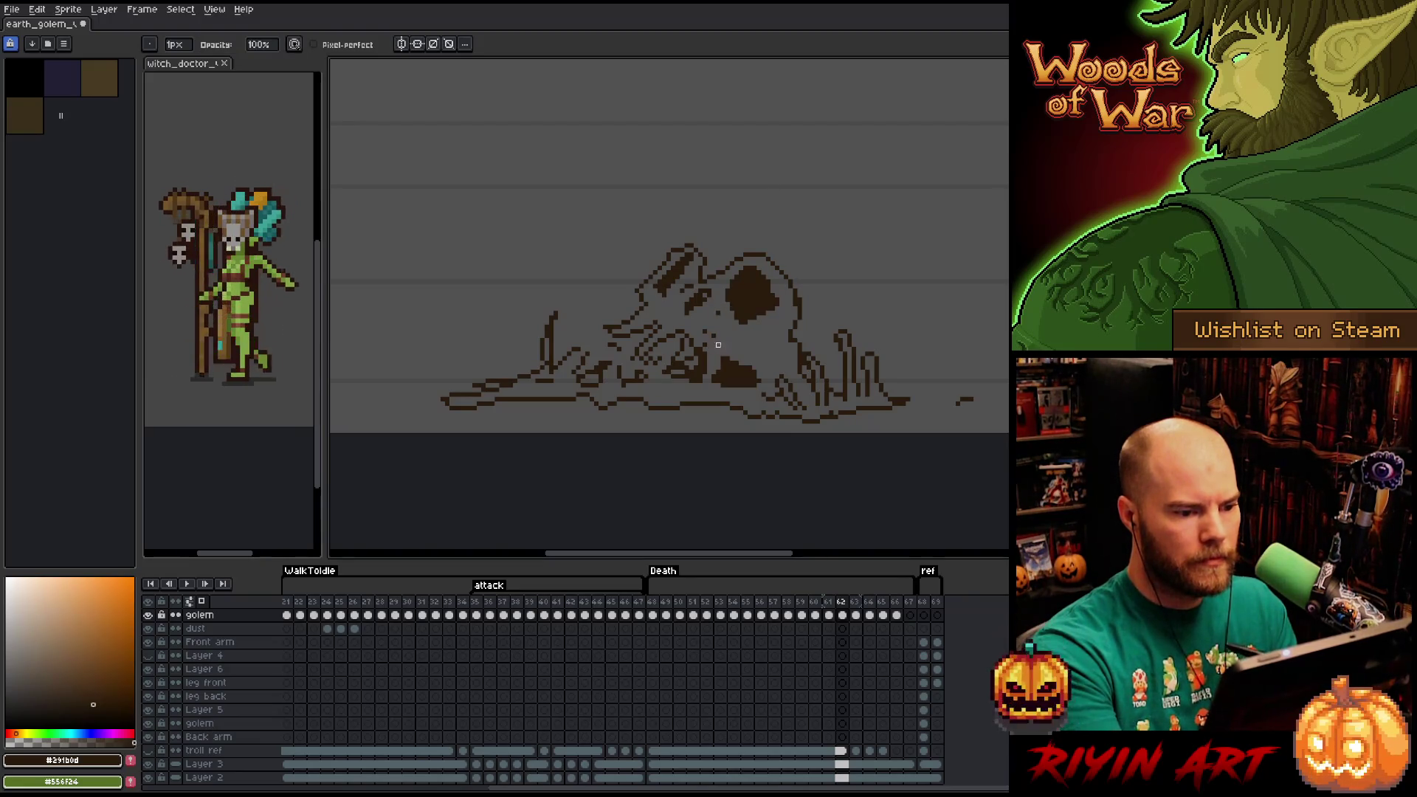
key(e)
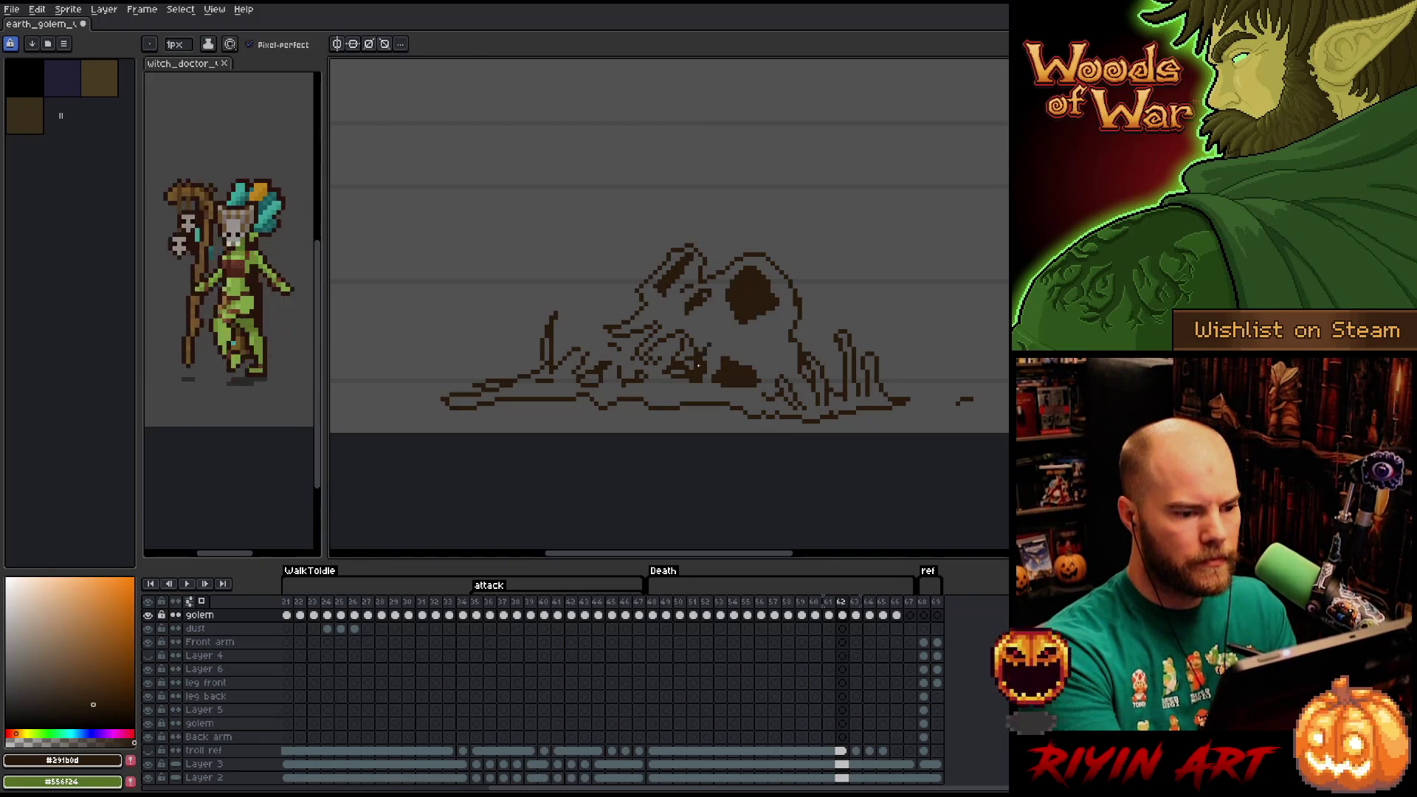
key(b)
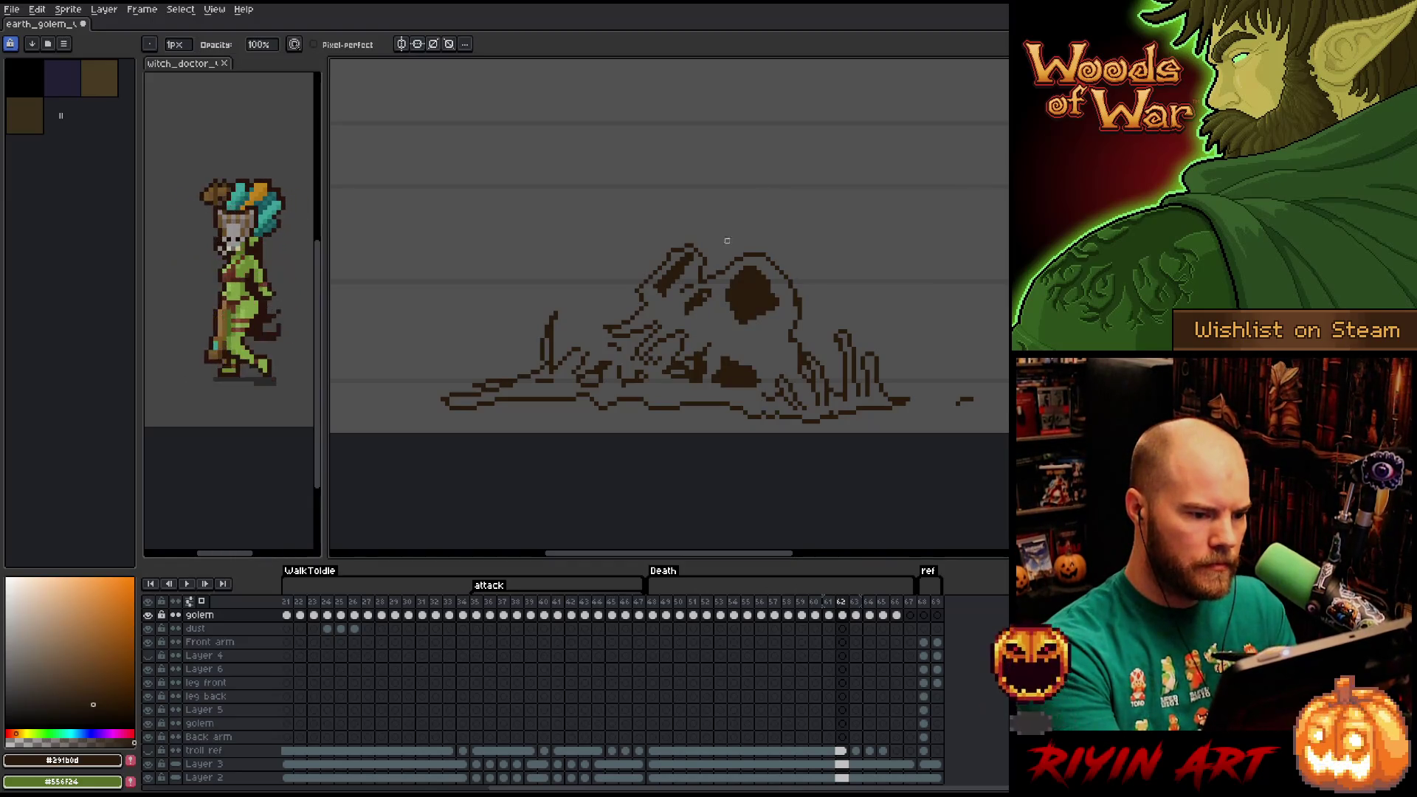
key(e)
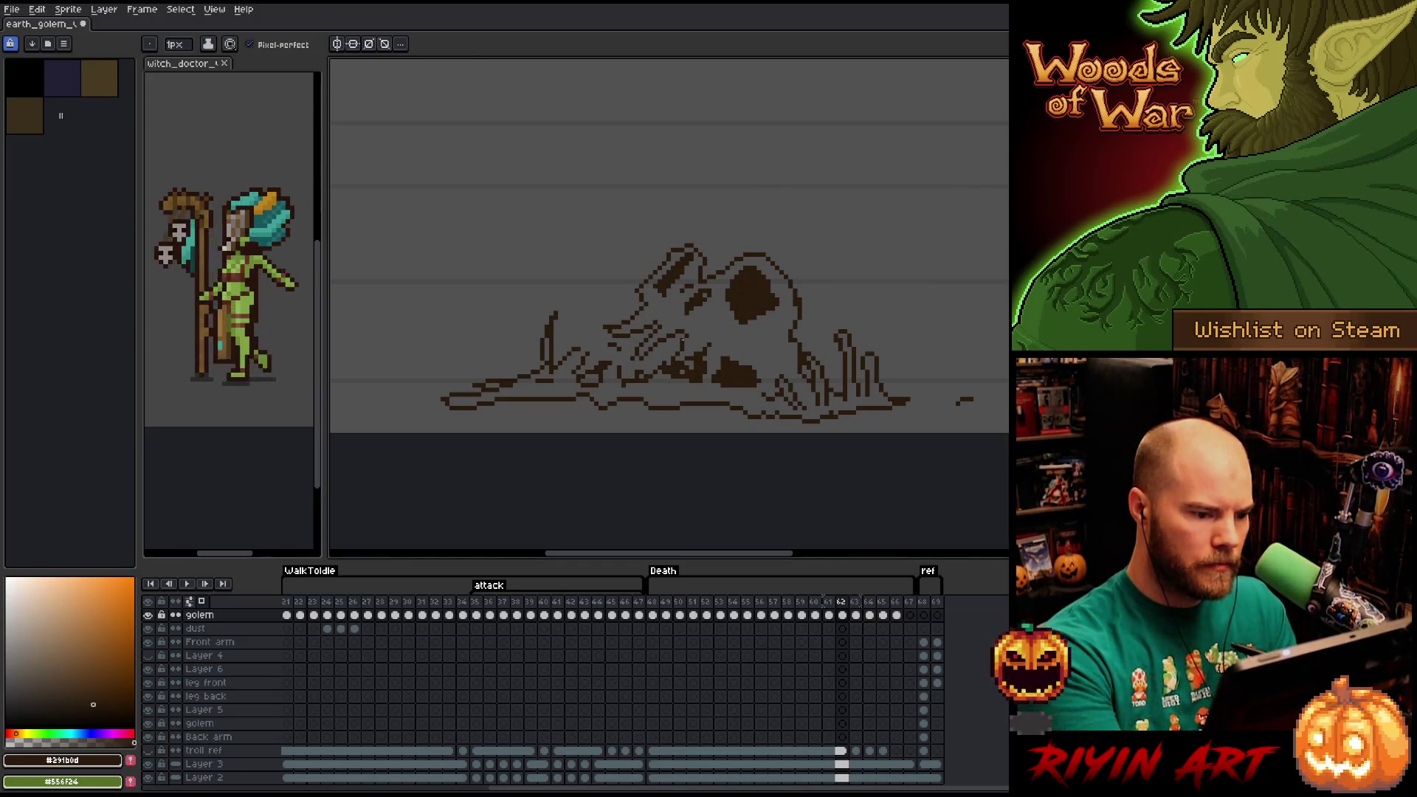
key(b)
key(e)
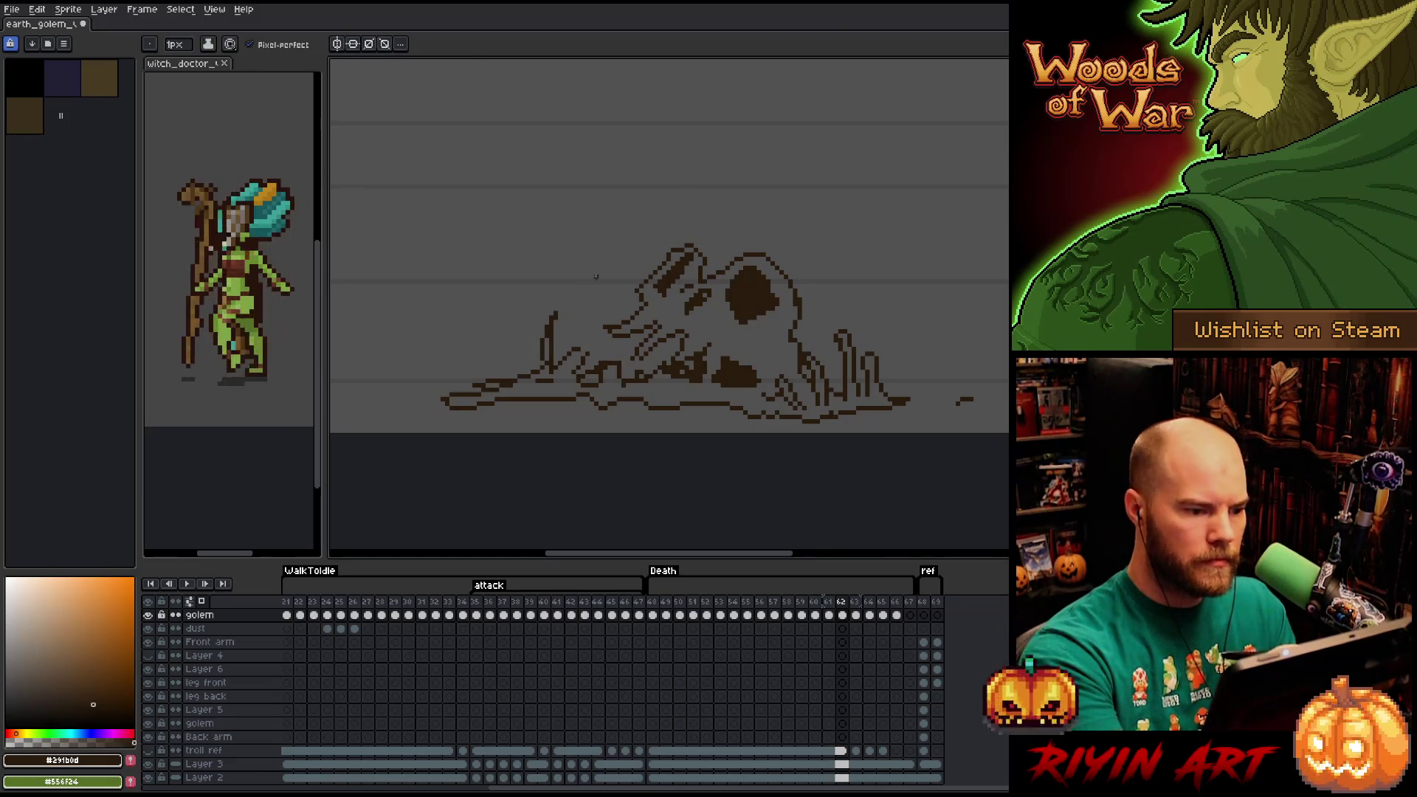
key(b)
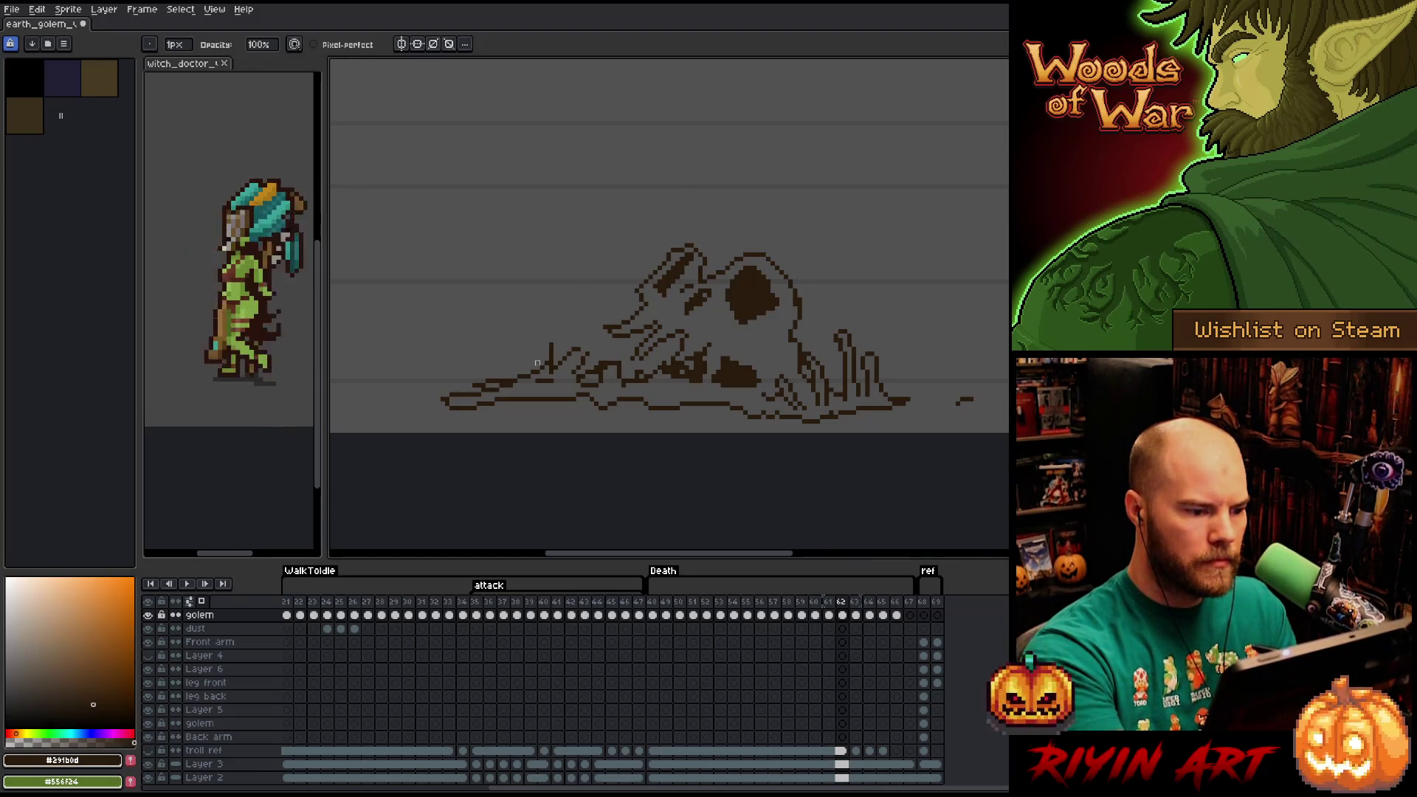
Touch up the rubble pile with a dark curved line, removing strays and adding dark pixels.
drag(537, 363, 560, 340)
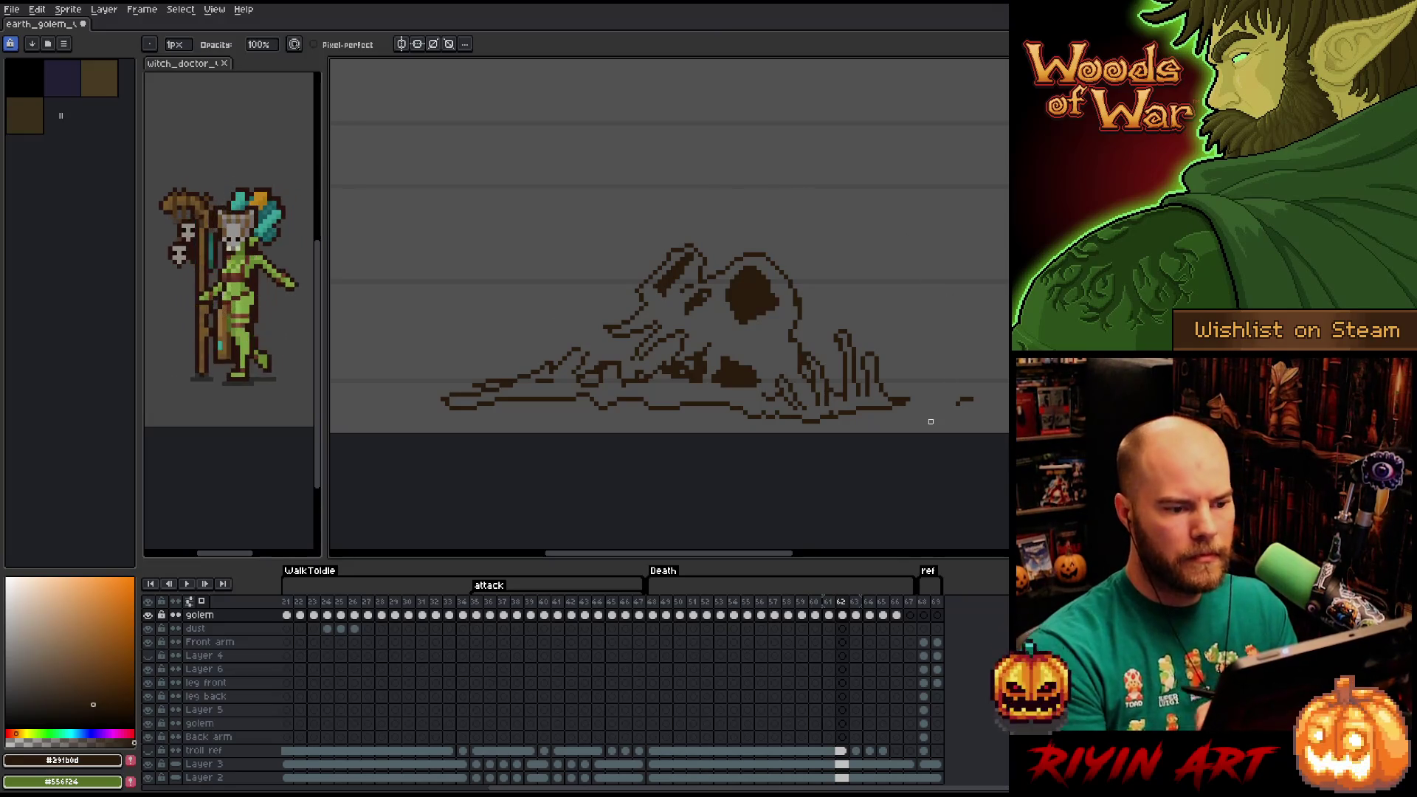
key(e)
drag(739, 330, 769, 333)
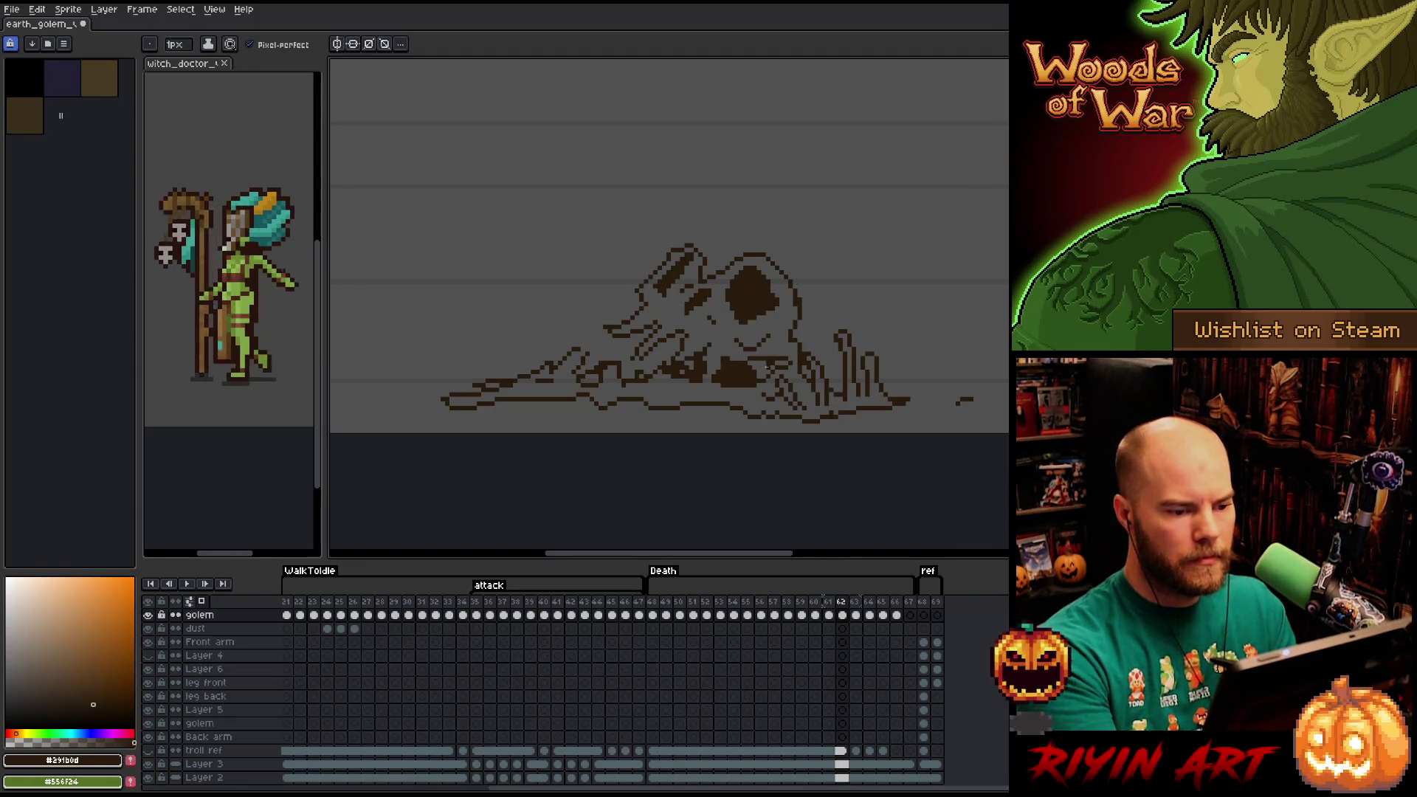
key(e)
key(b)
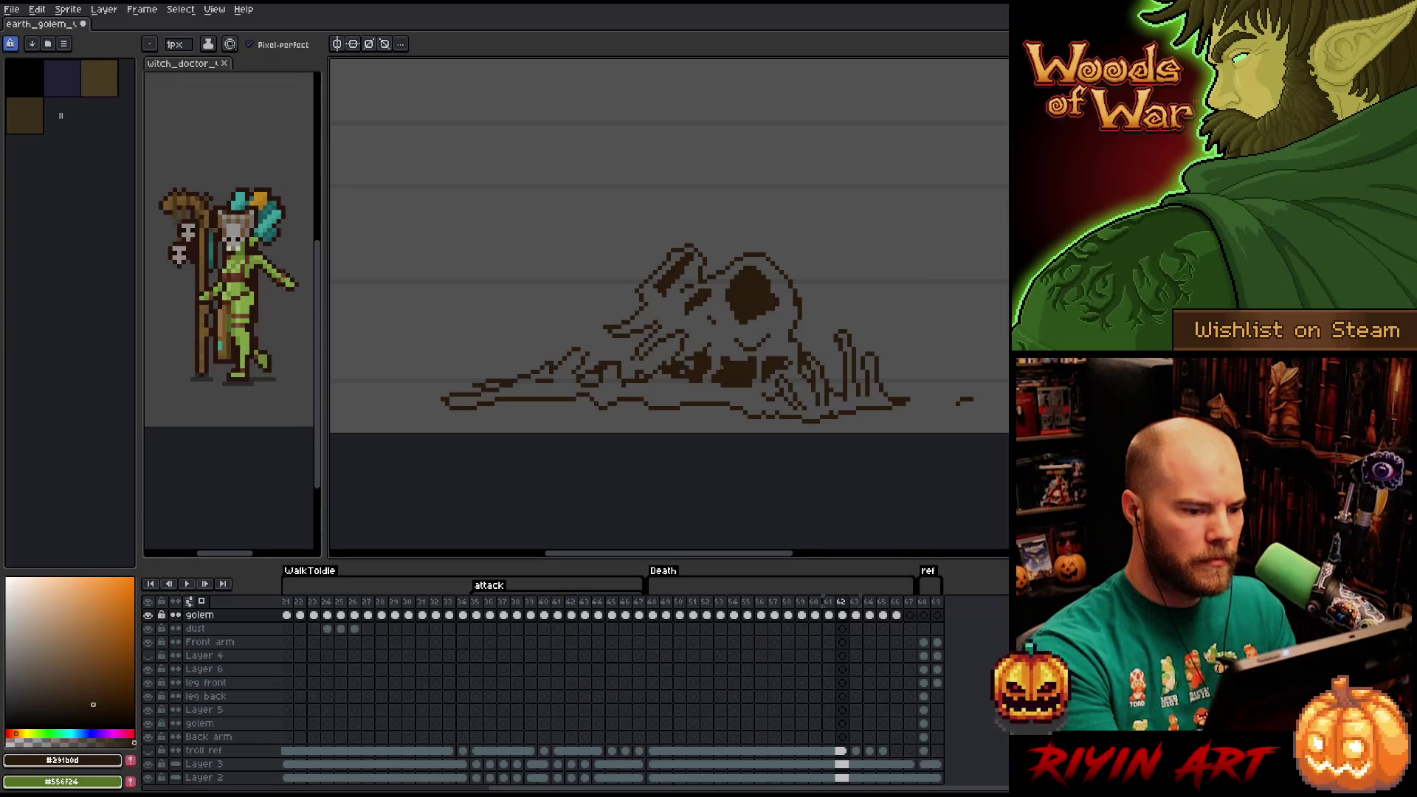
key(e)
drag(722, 377, 729, 390)
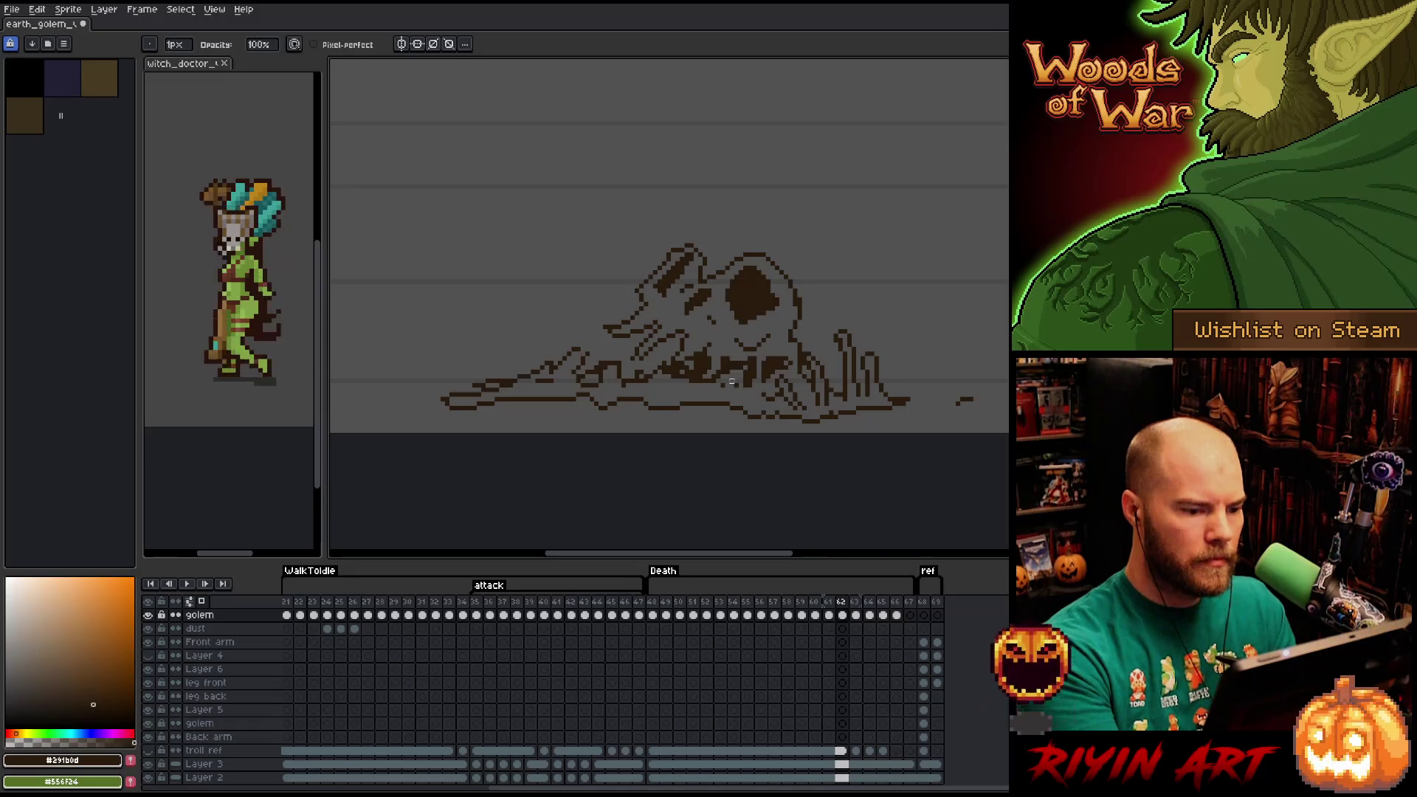
key(b)
drag(748, 374, 735, 384)
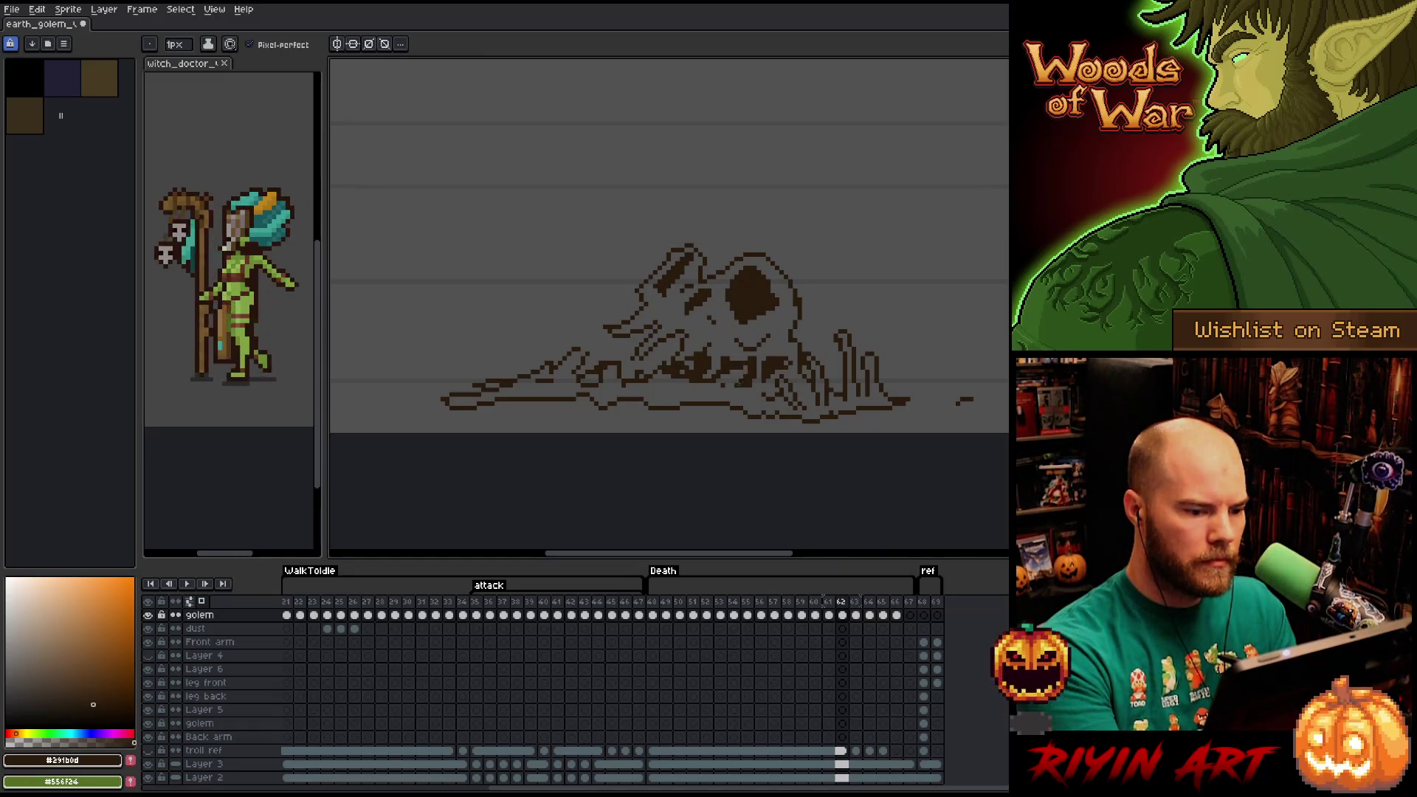
key(e)
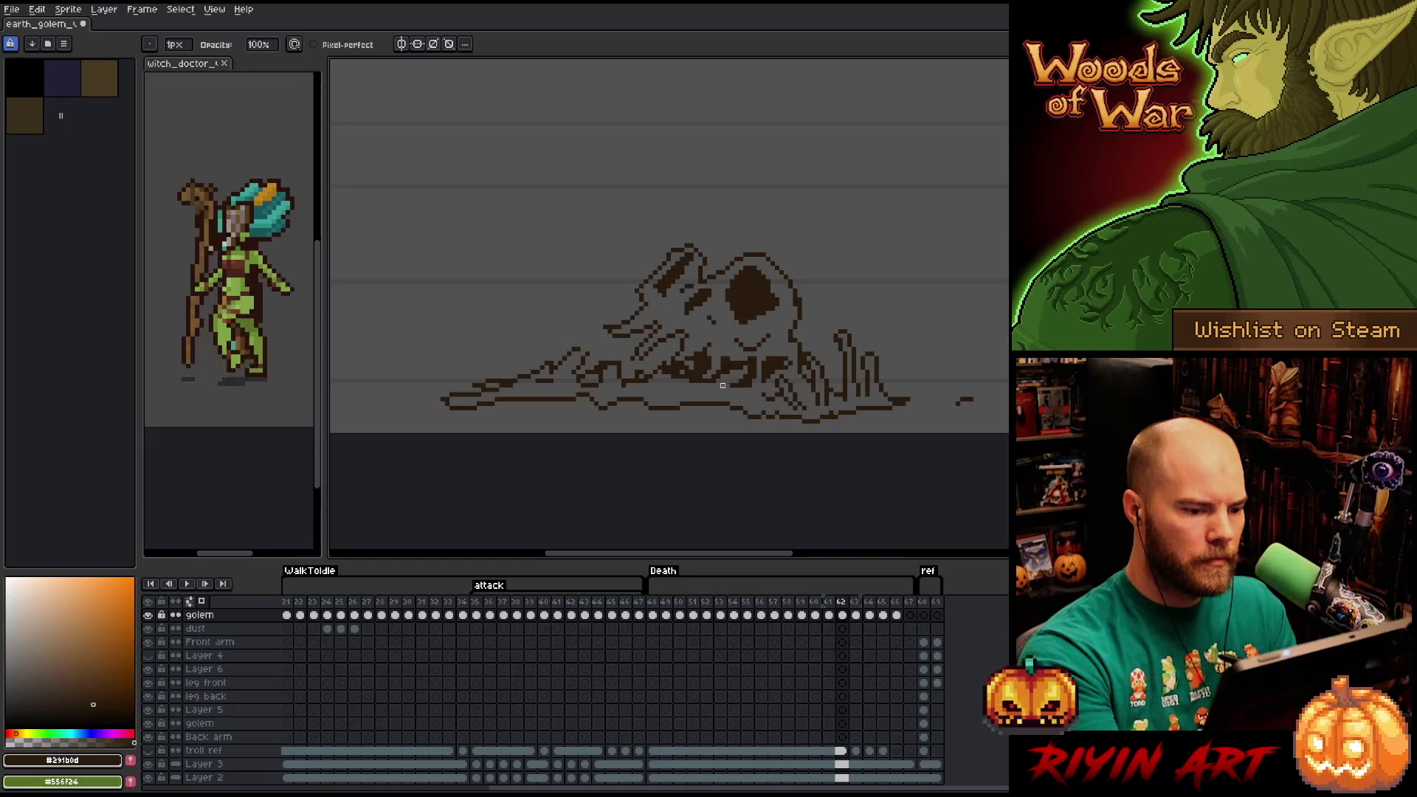
key(b)
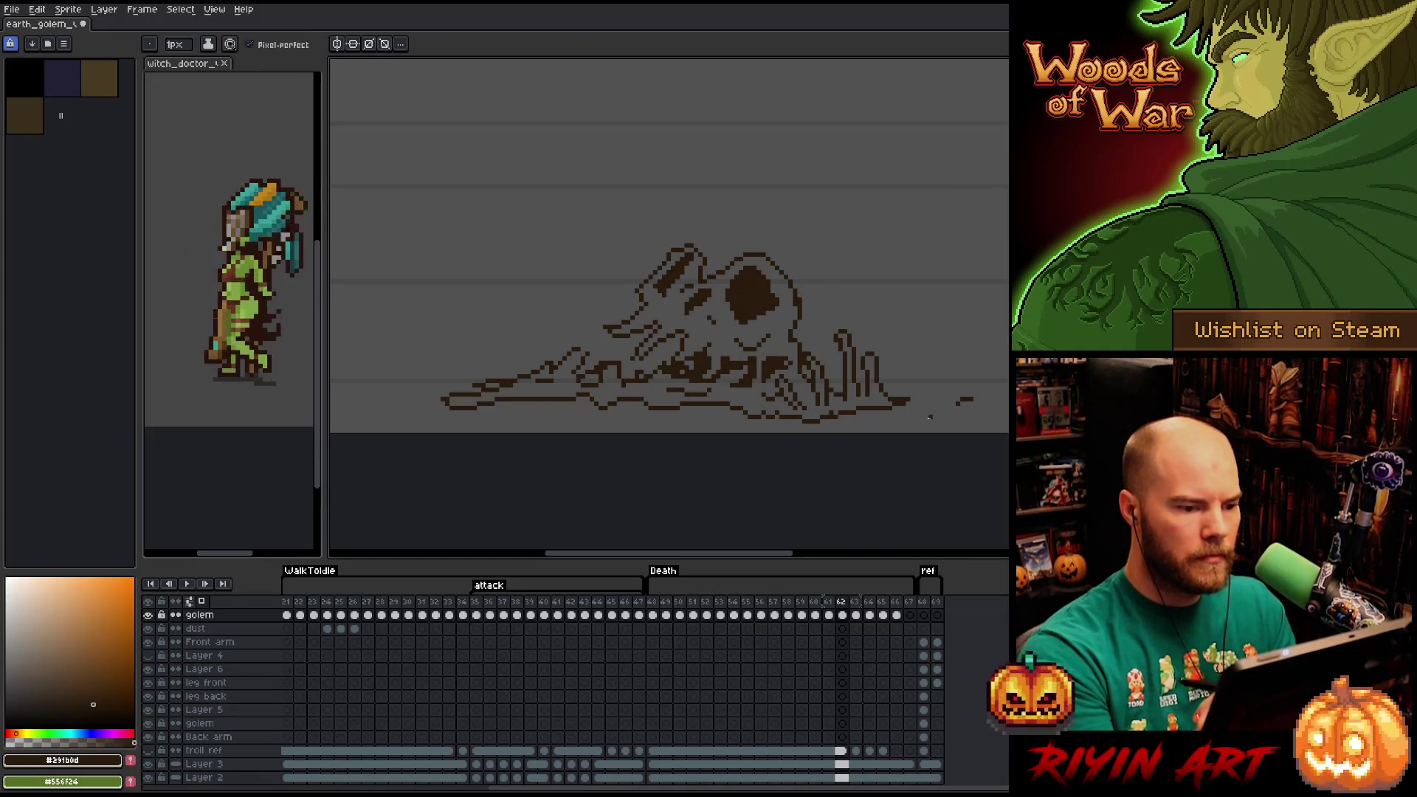
key(e)
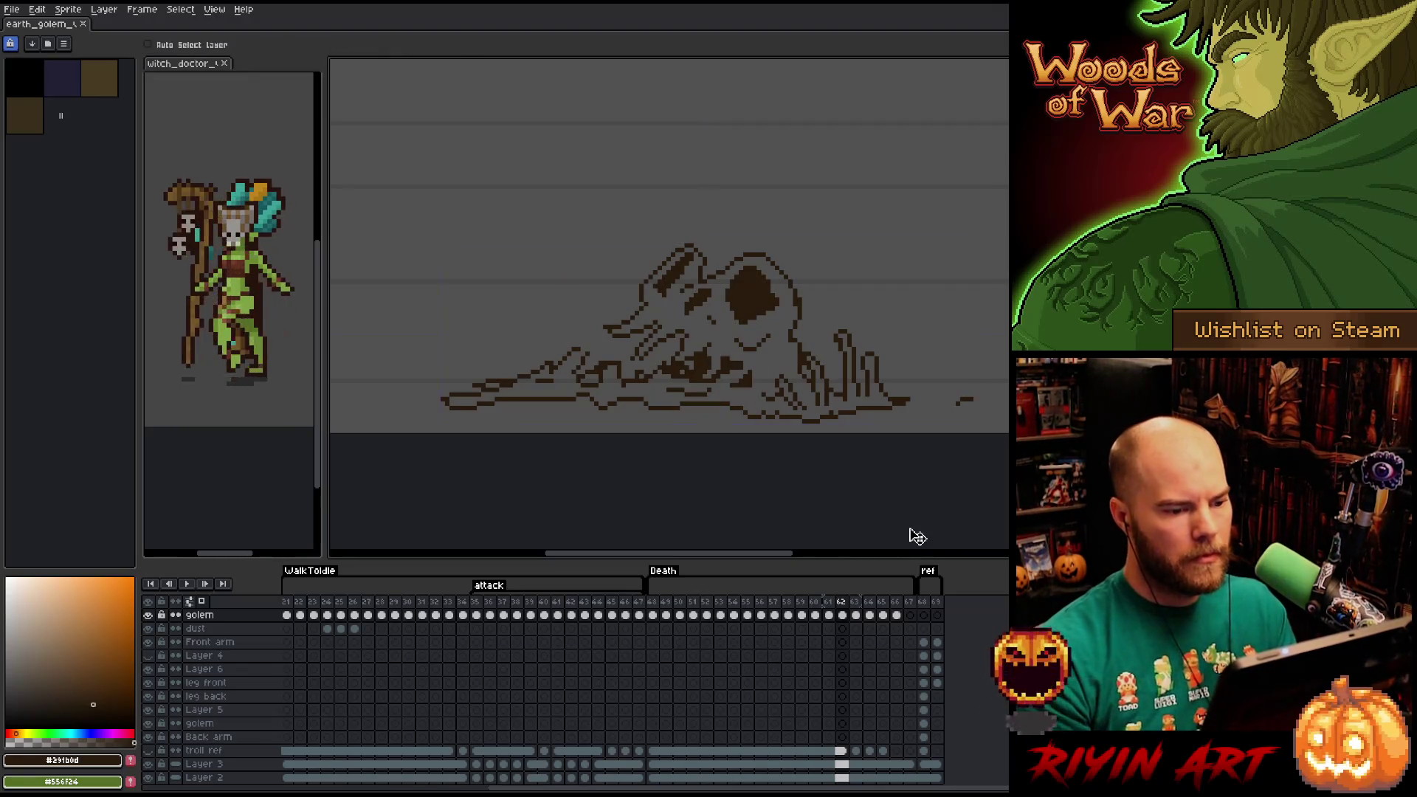
After comparing frames 61 and 62, draw dark pixels into the rubble's middle and left side.
key(Left)
key(Right)
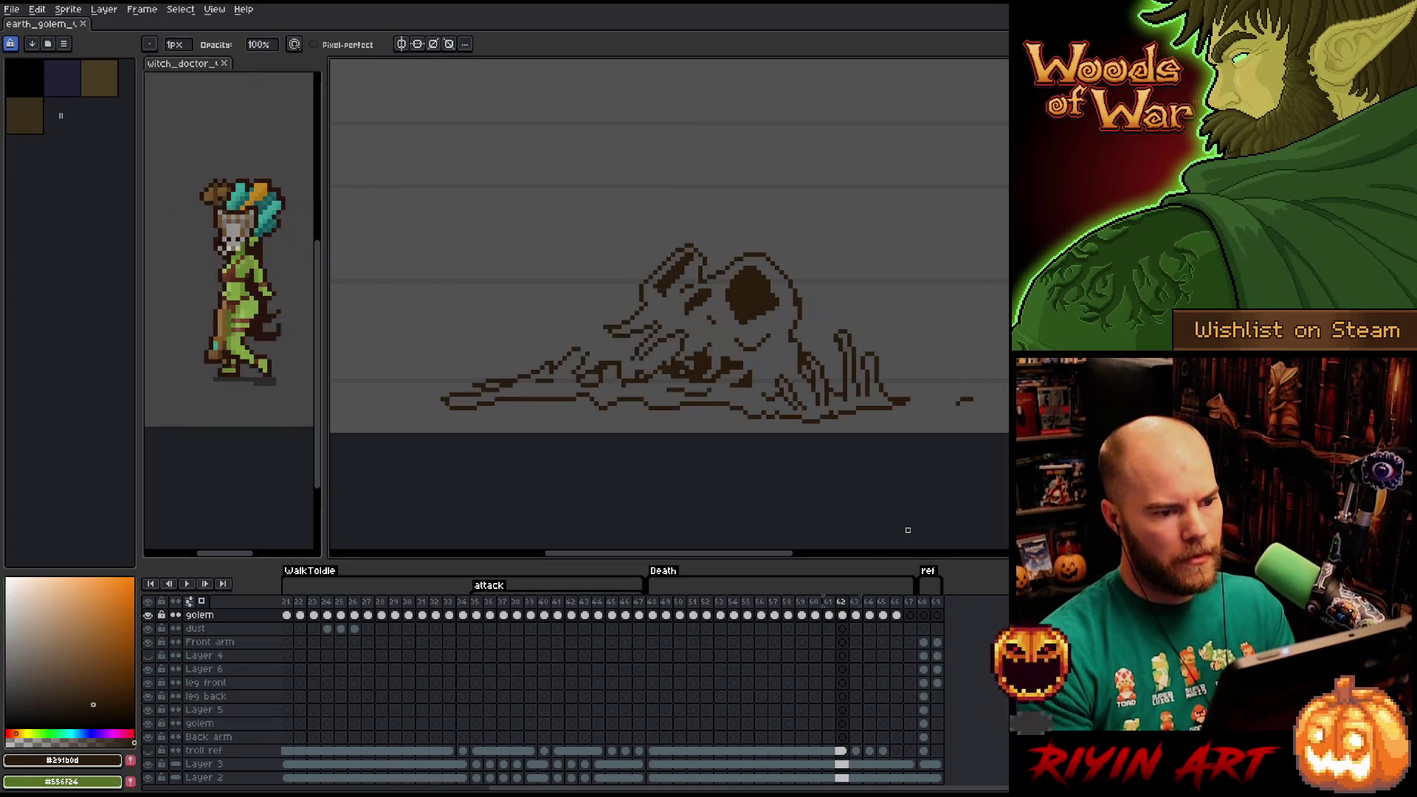
key(Left)
key(Right)
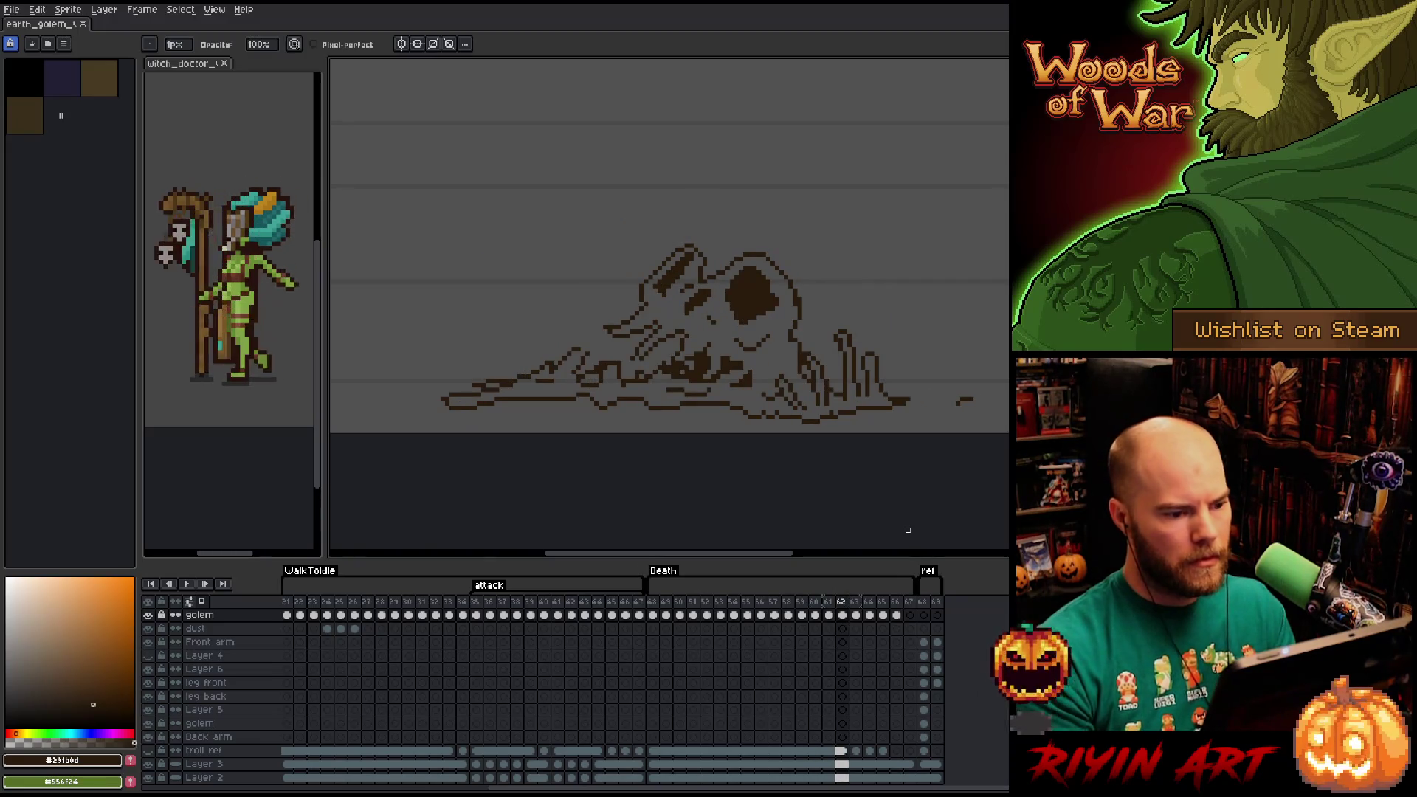
key(b)
drag(714, 343, 733, 389)
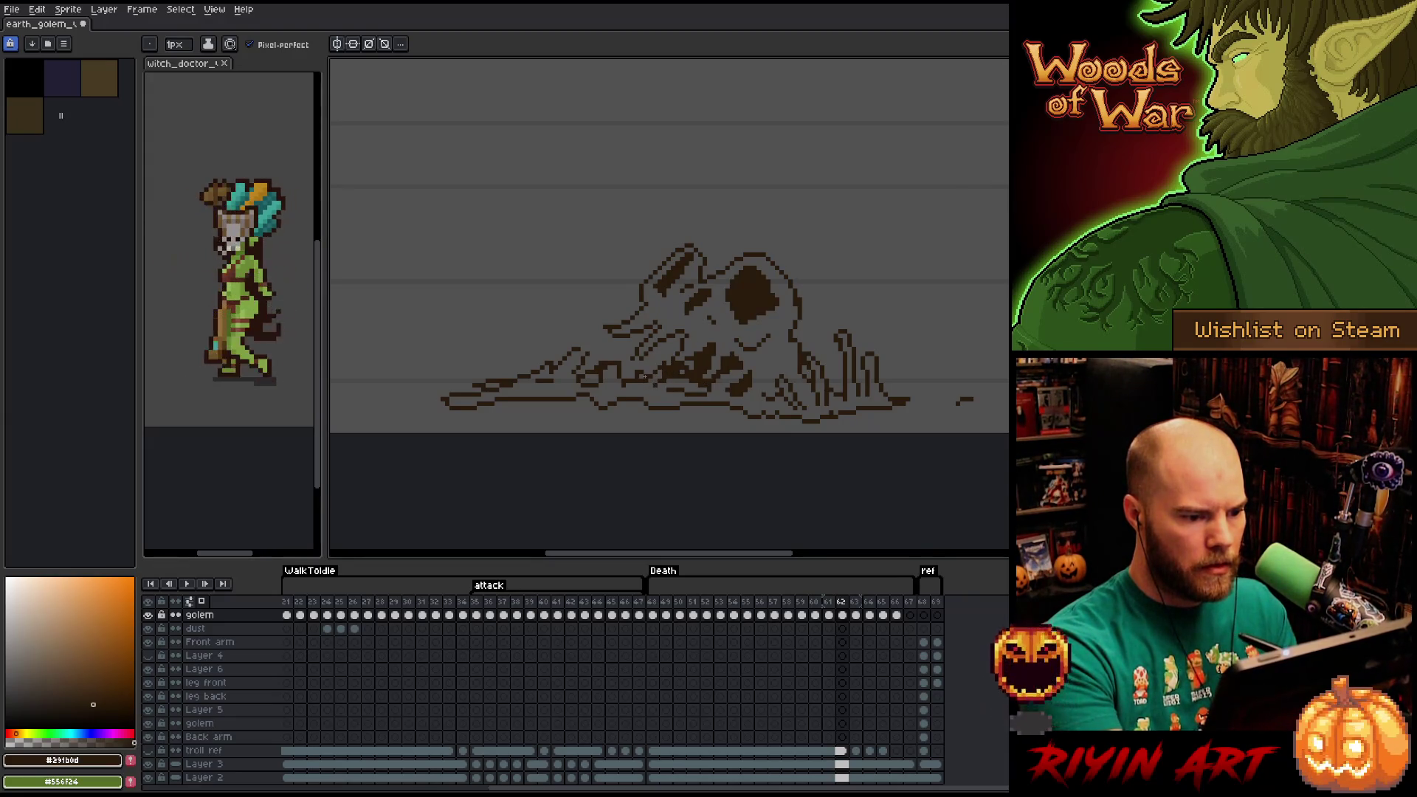
drag(639, 376, 633, 373)
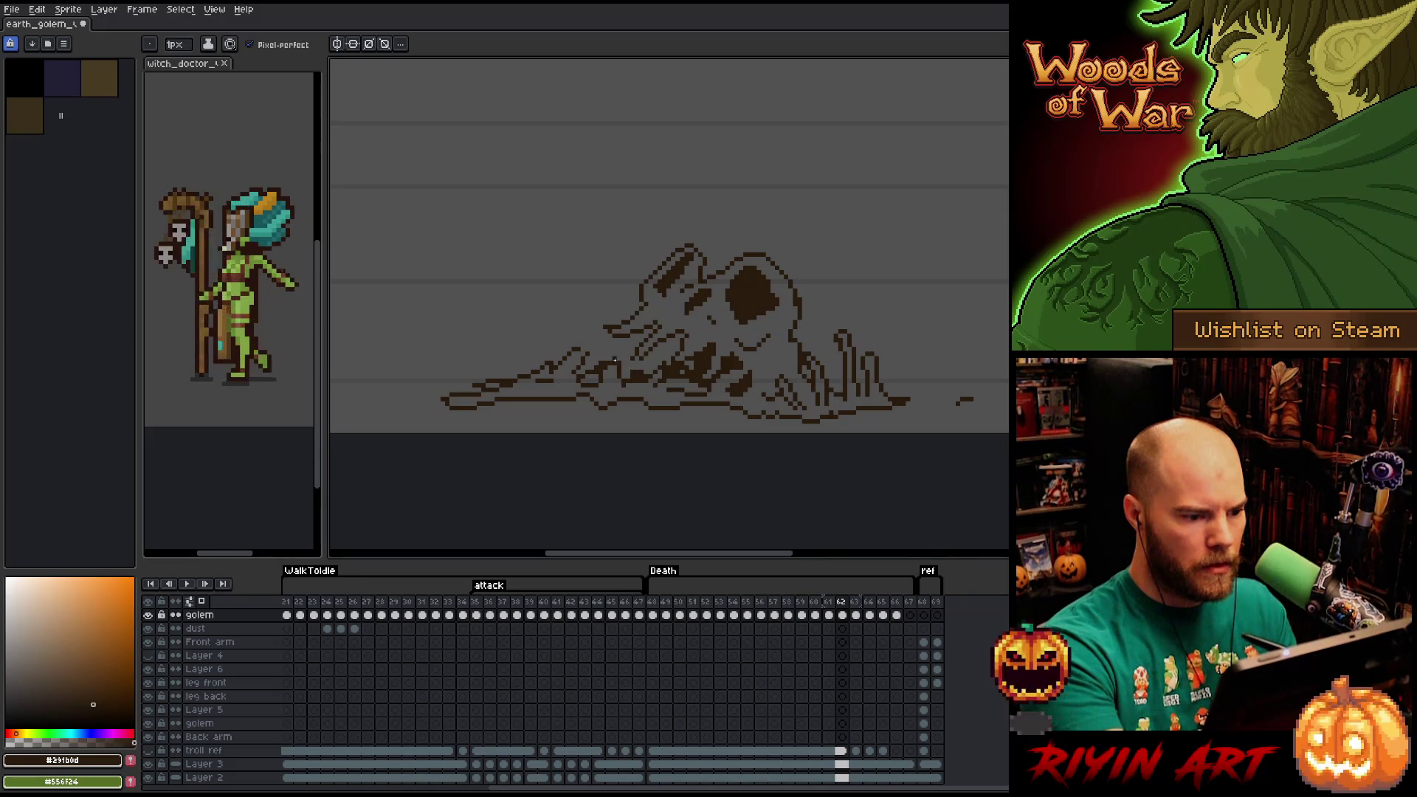
key(e)
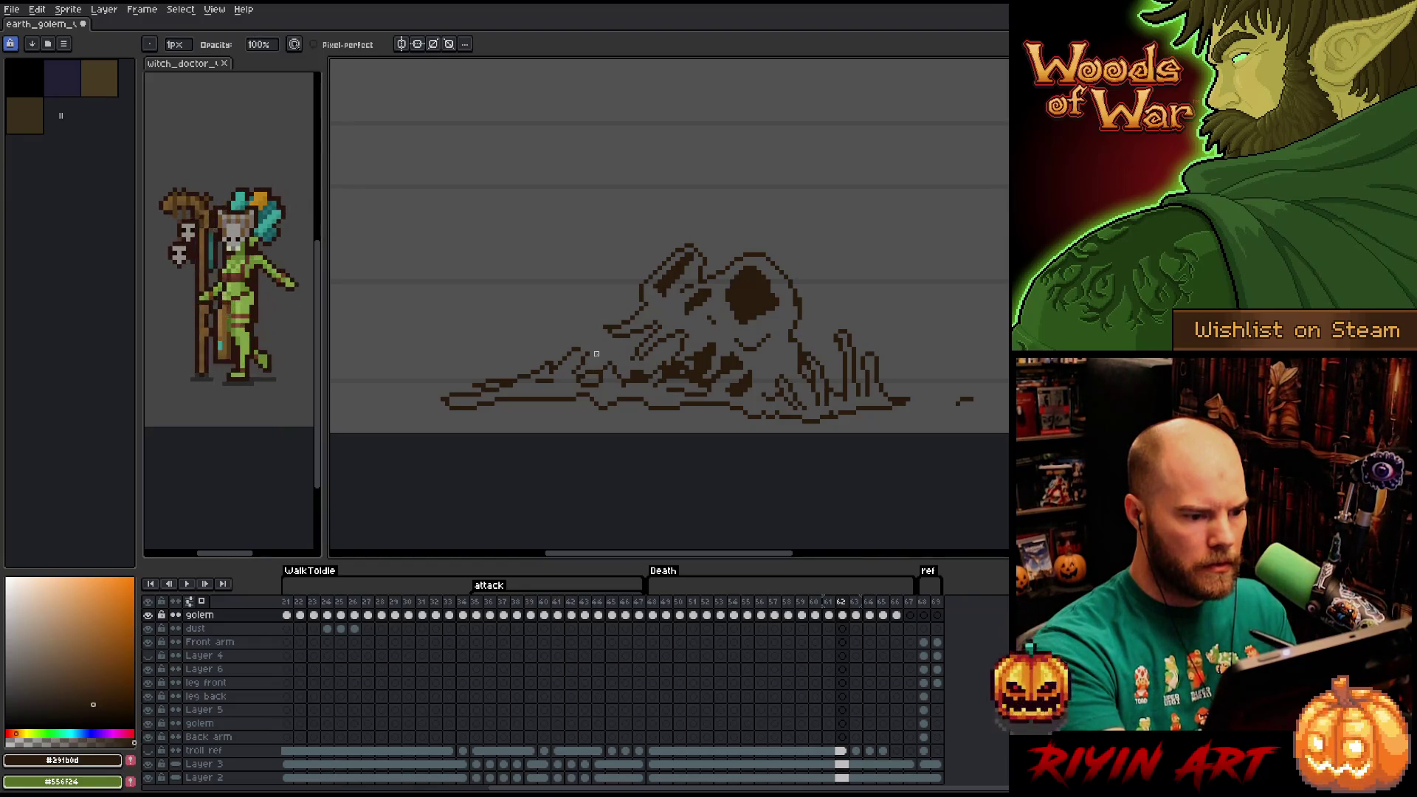
Bucket-fill the small gap in the rubble dark and preview the Death animation.
key(g)
click(590, 378)
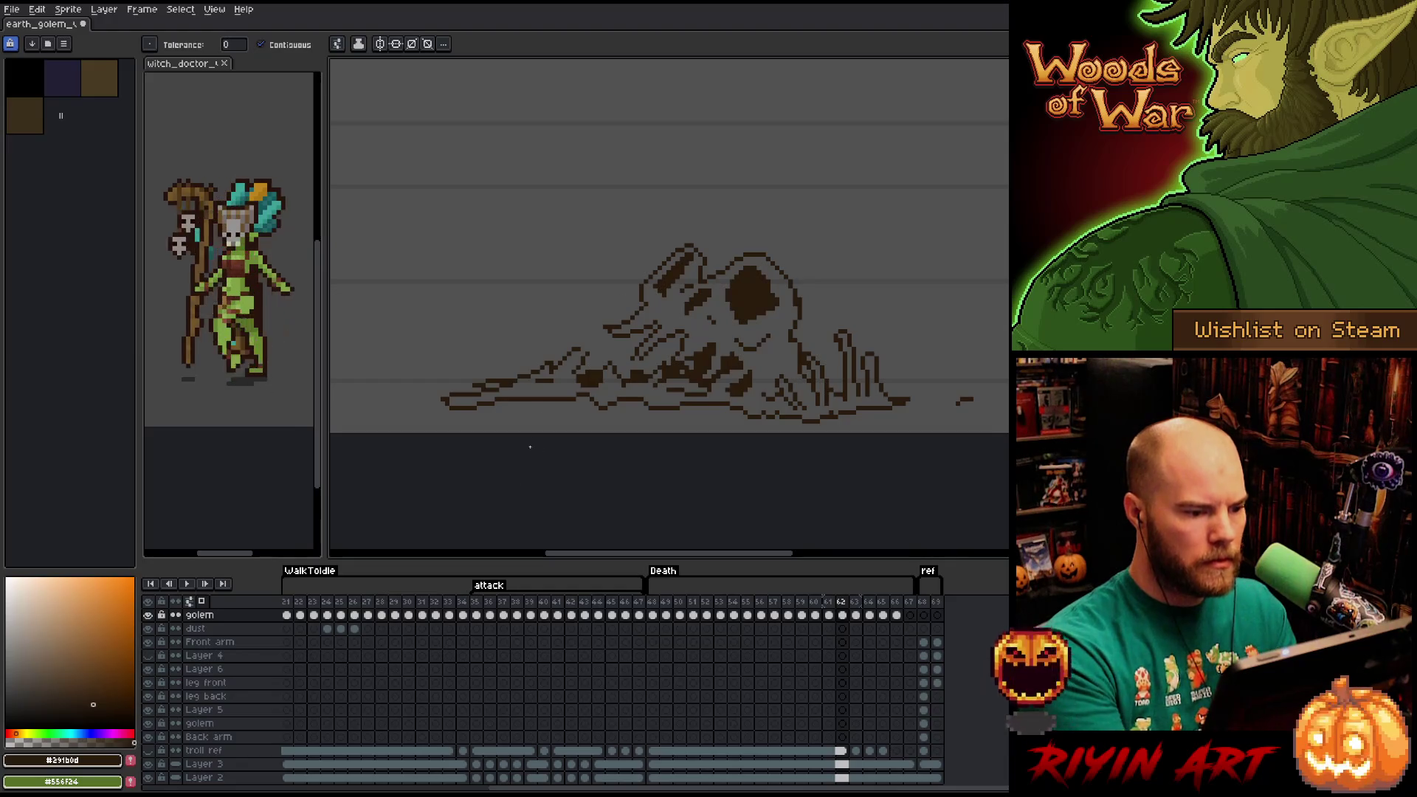
key(b)
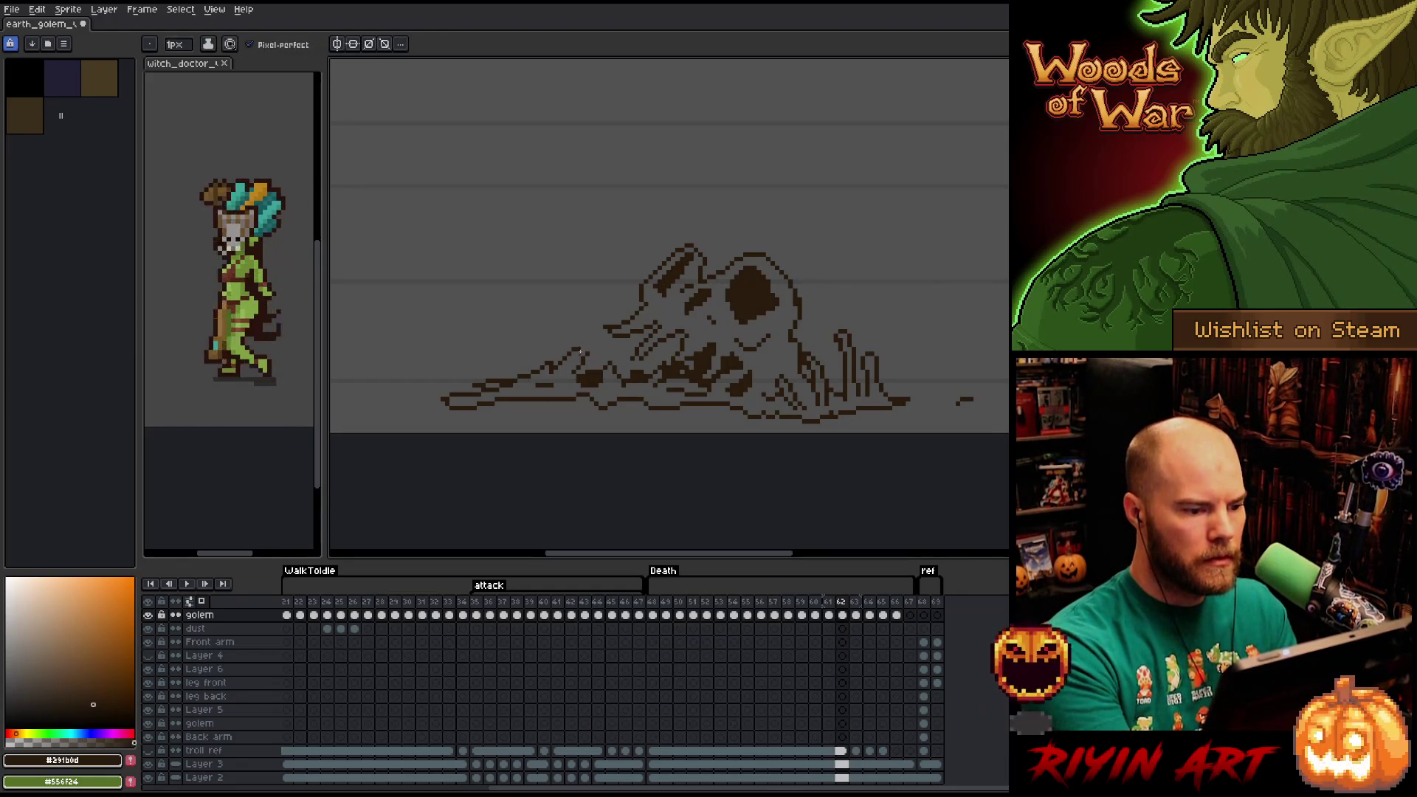
key(e)
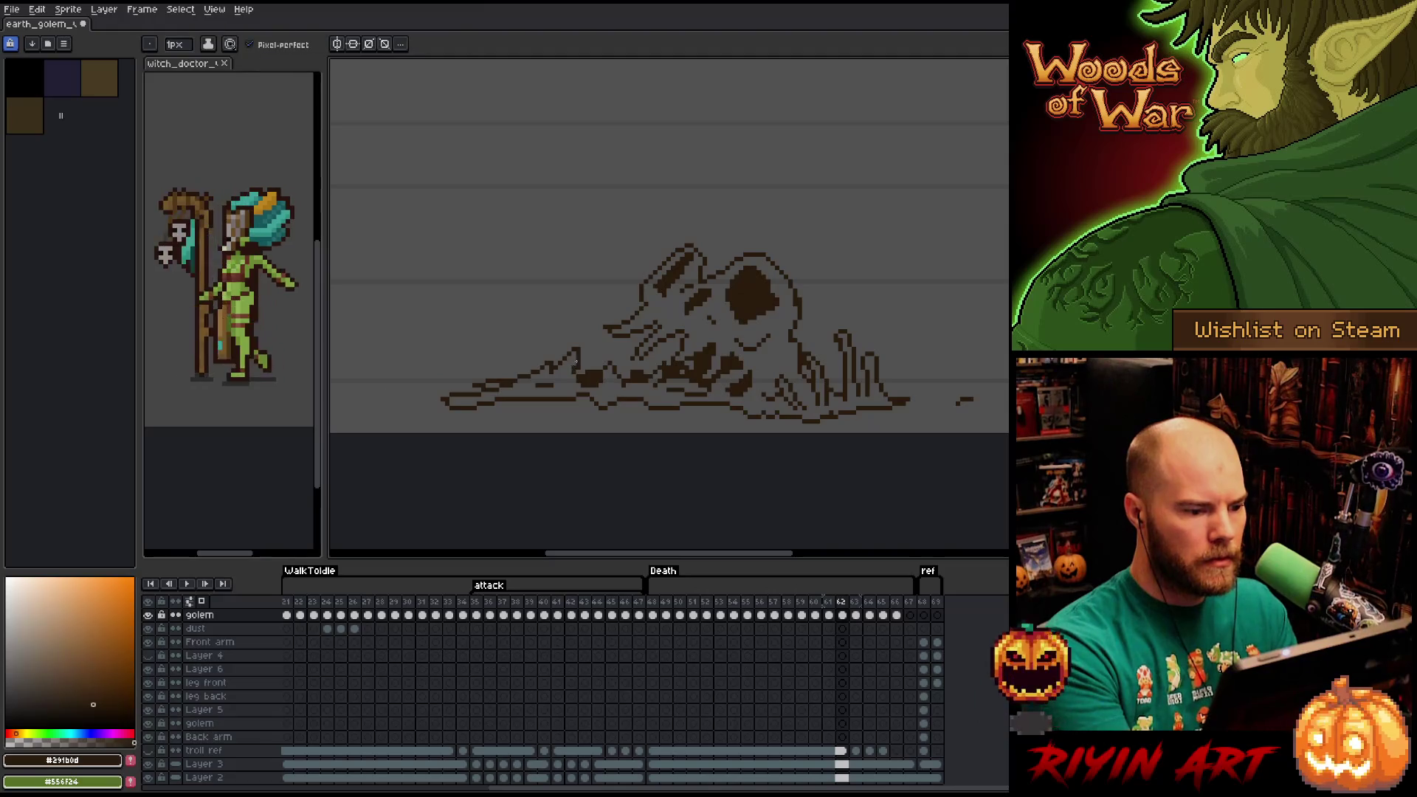
key(Return)
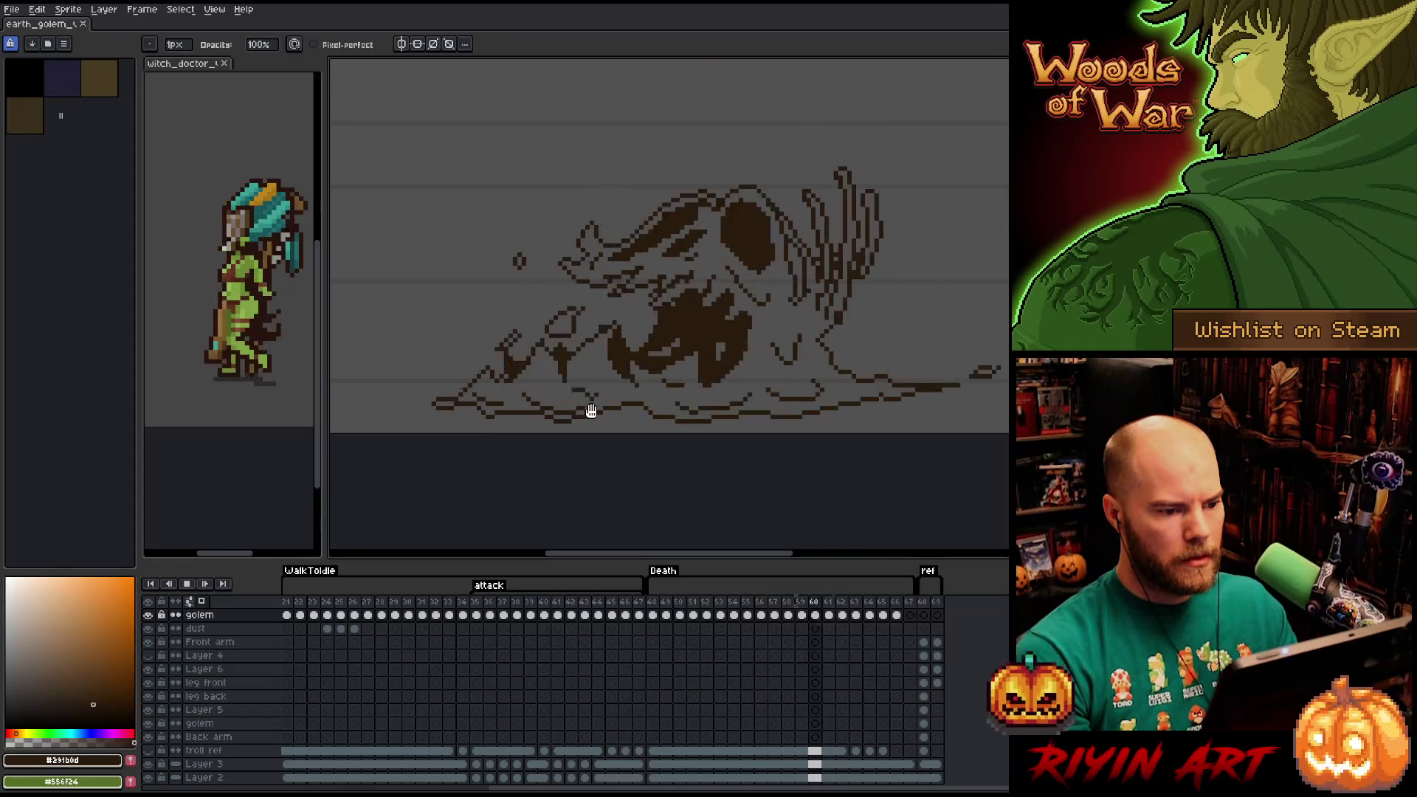
key(Return)
key(Return)
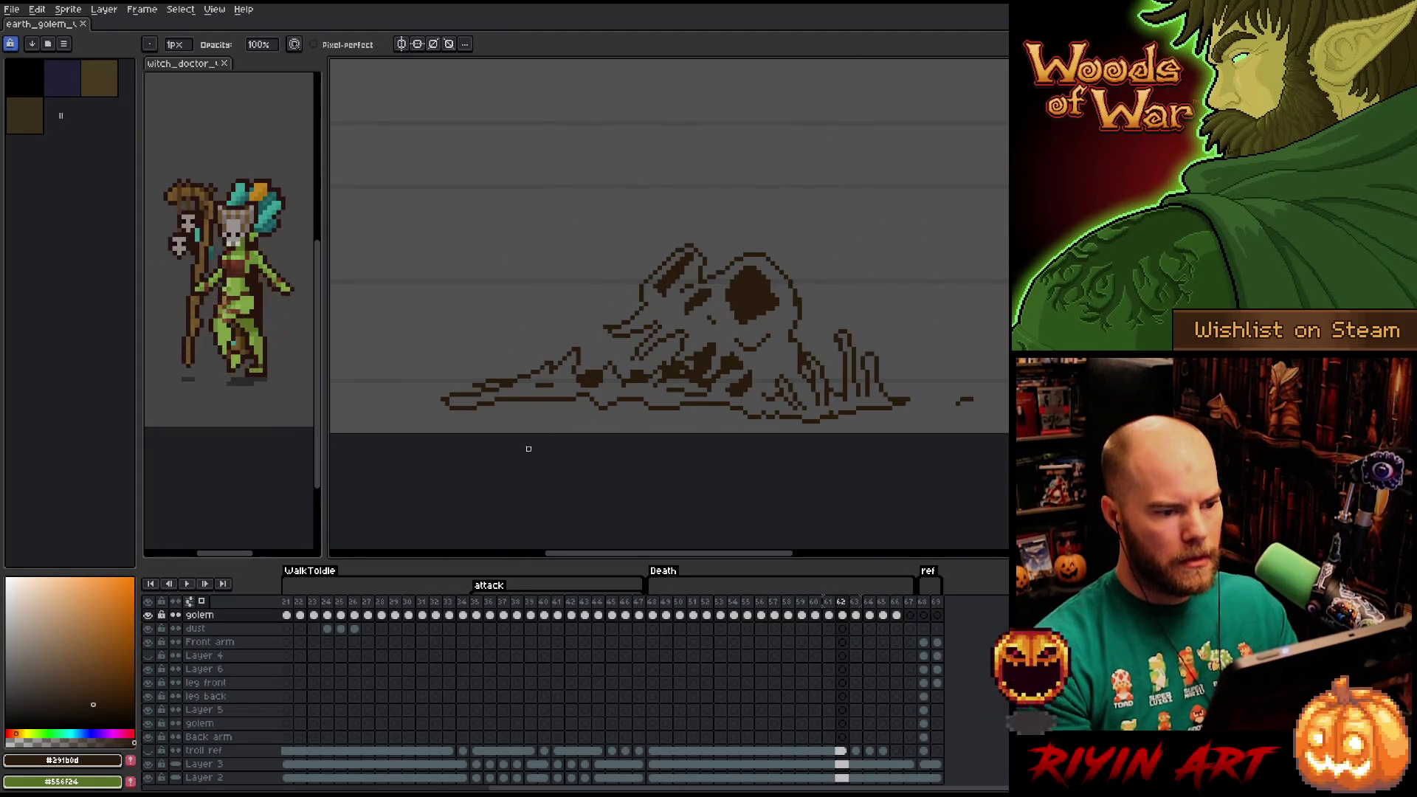
On frame 63, lasso the mound's left and upper parts and shift them right.
key(Right)
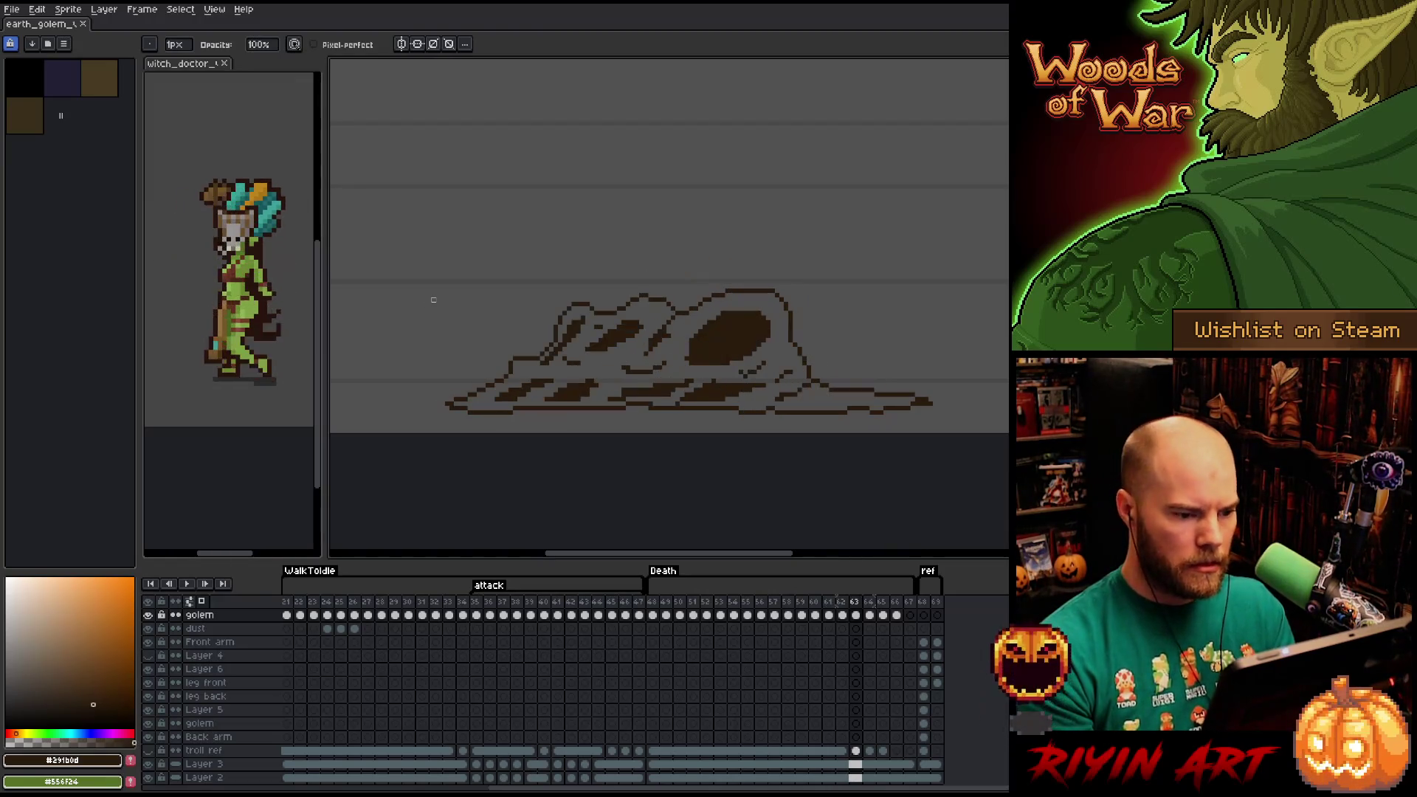
key(m)
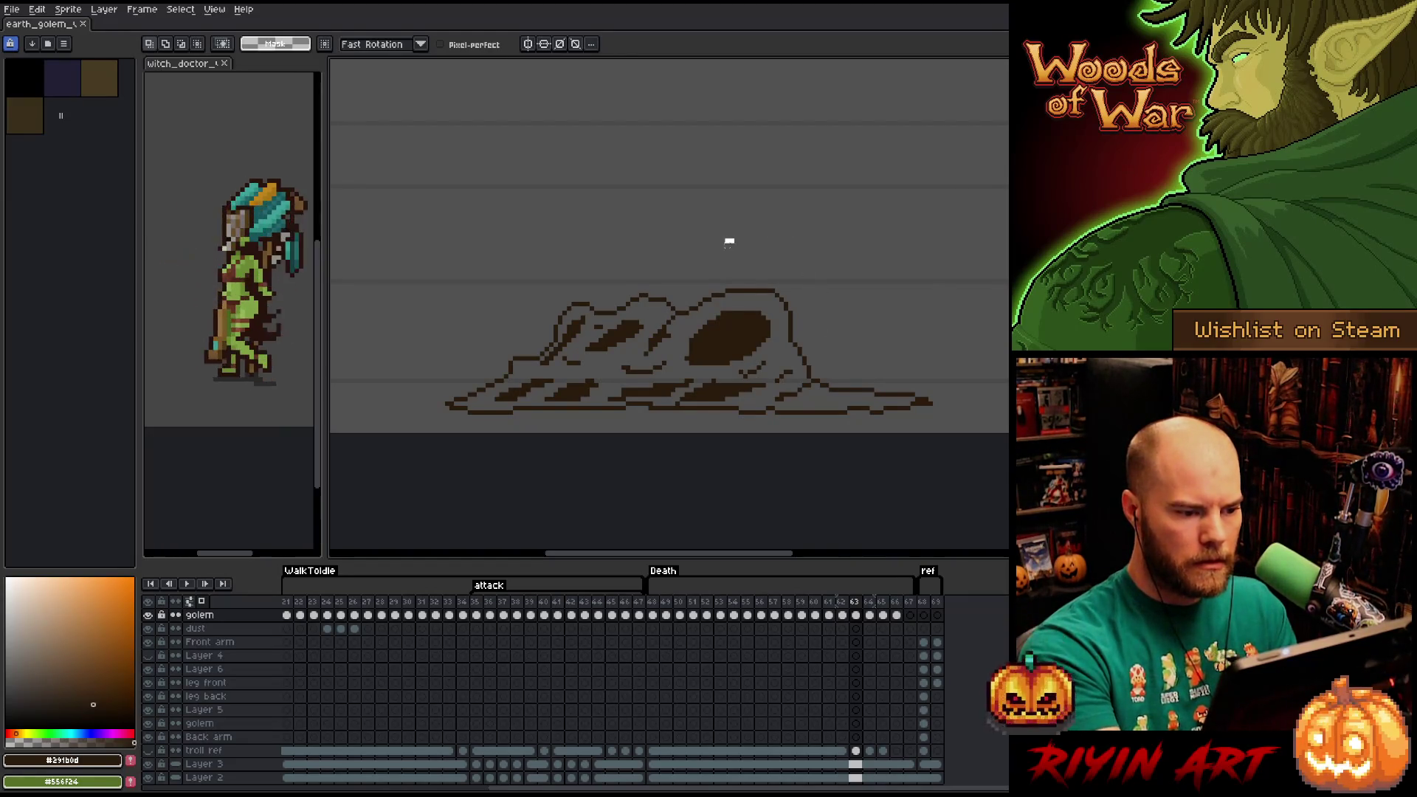
mouse_move(728, 237)
mouse_down()
mouse_move(617, 348)
mouse_move(605, 313)
mouse_move(691, 329)
mouse_up()
key(Return)
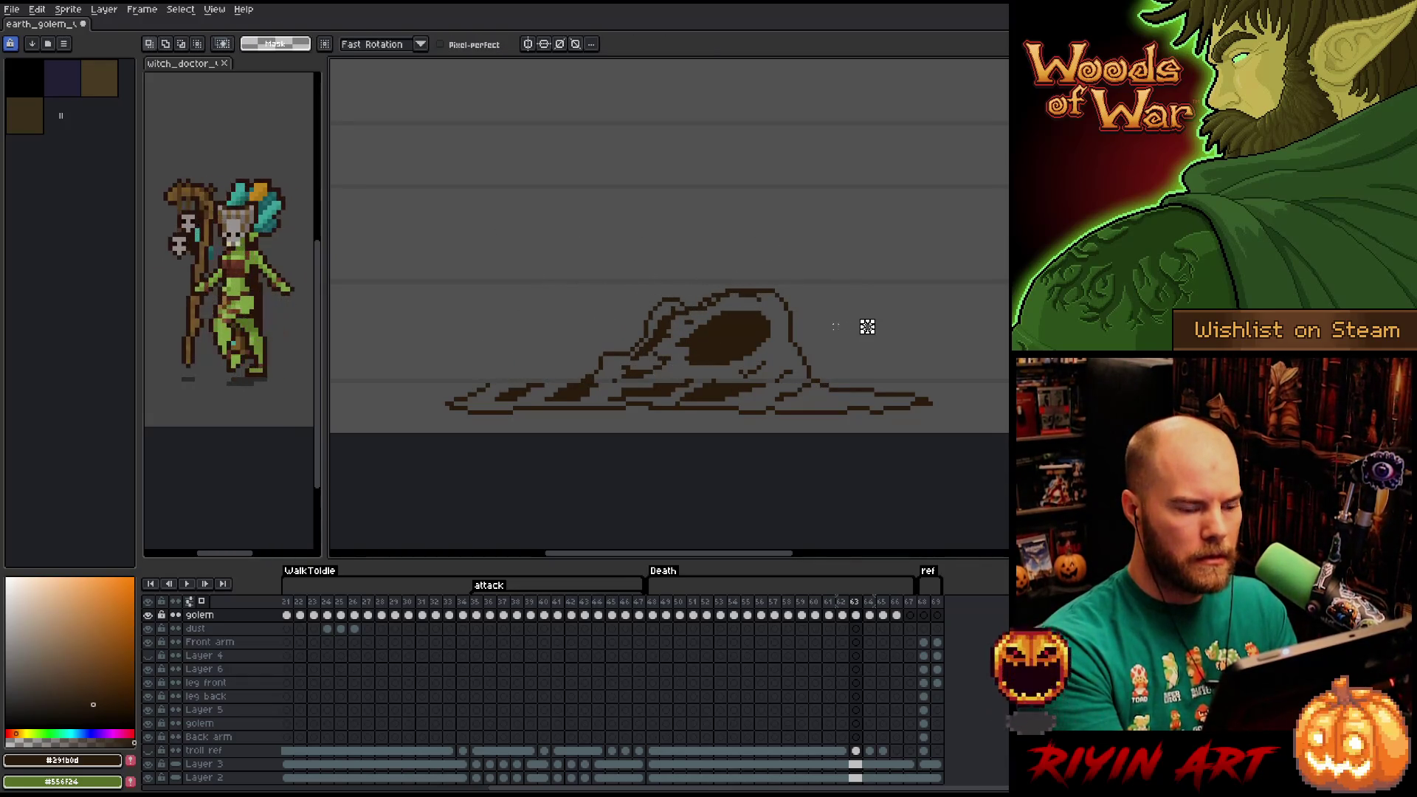
mouse_move(854, 260)
mouse_down()
mouse_move(601, 317)
mouse_move(738, 348)
mouse_move(766, 317)
mouse_up()
key(Return)
Touch up the mound's head area with the pencil and eraser to smooth the dome.
key(b)
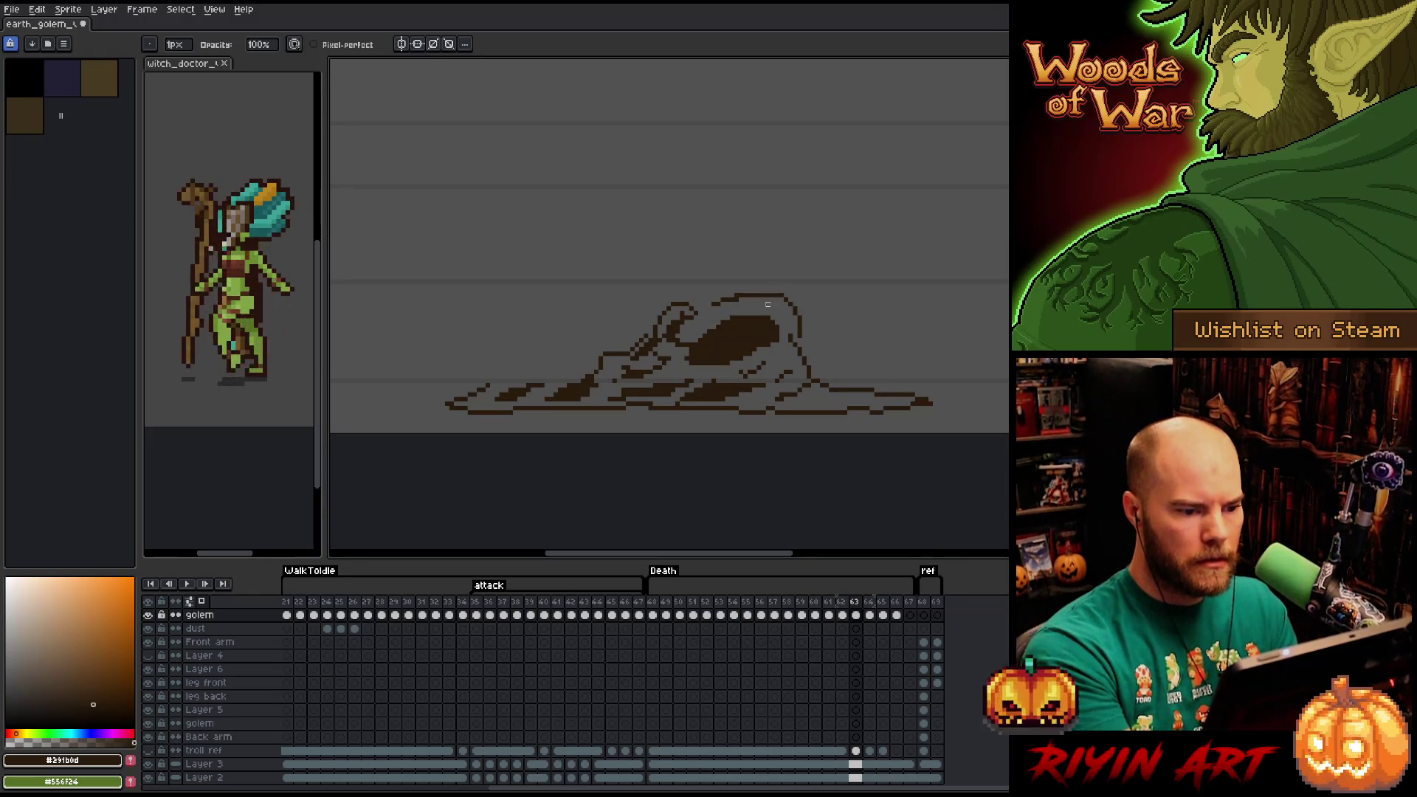
key(e)
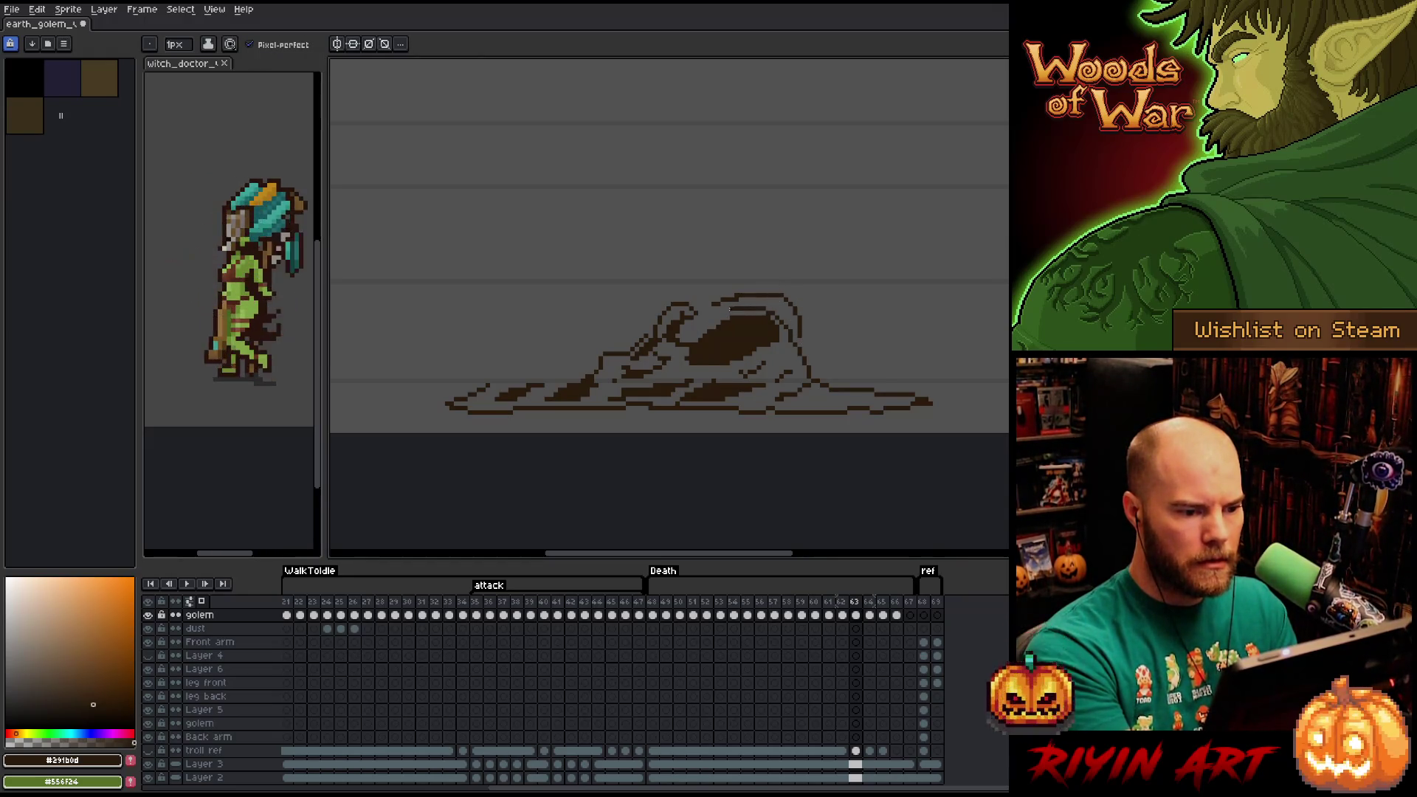
key(q)
mouse_move(828, 341)
mouse_down()
mouse_move(735, 304)
mouse_move(823, 336)
mouse_up()
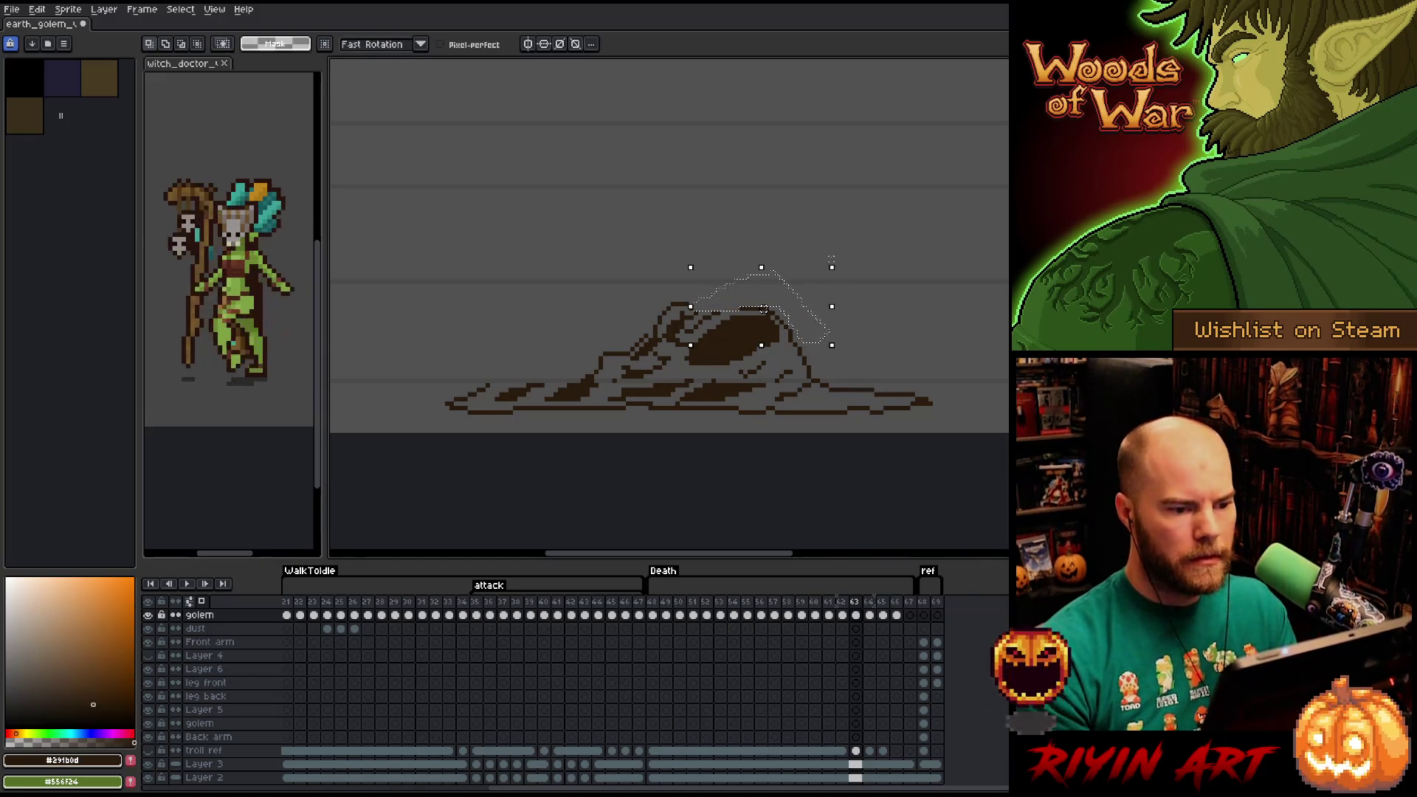
key(ctrl+d)
key(b)
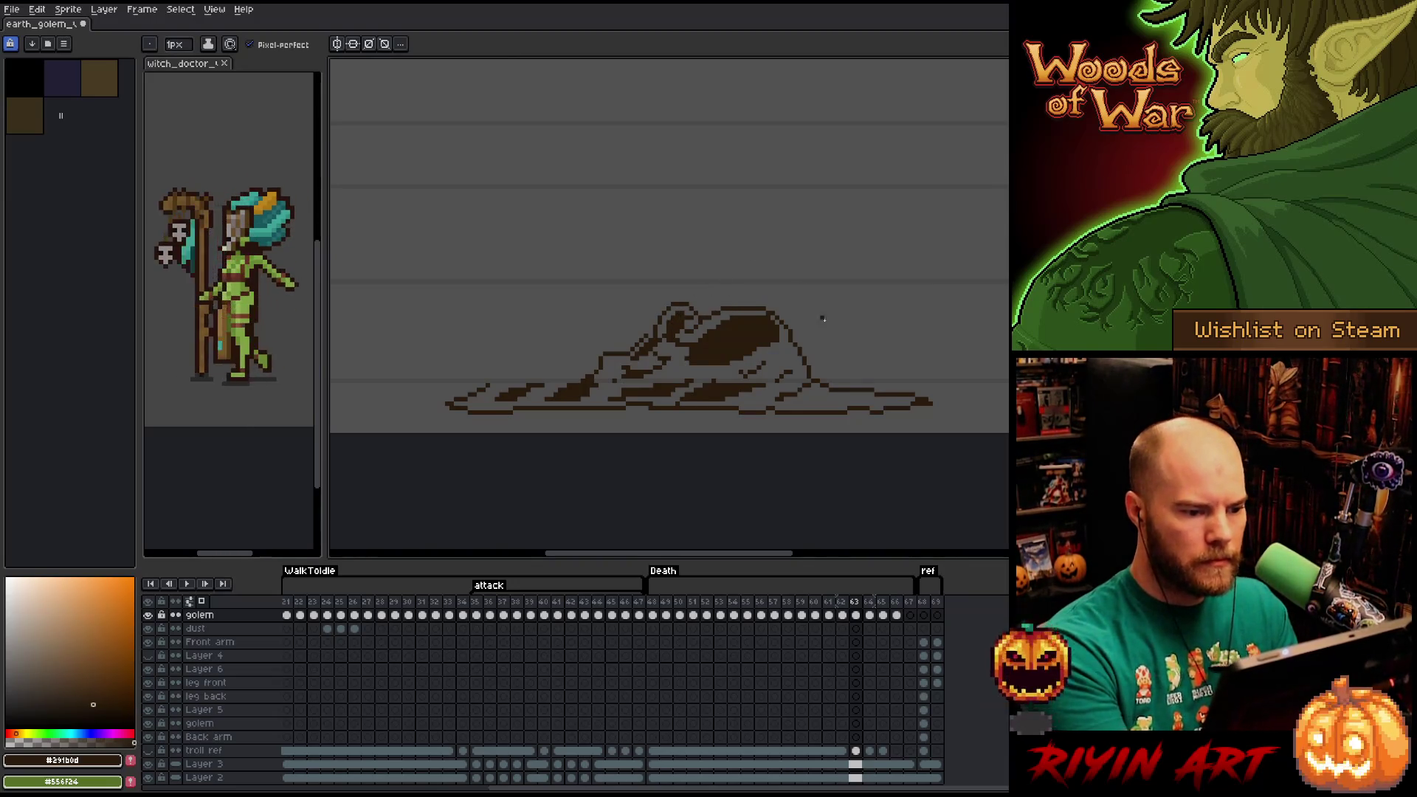
key(e)
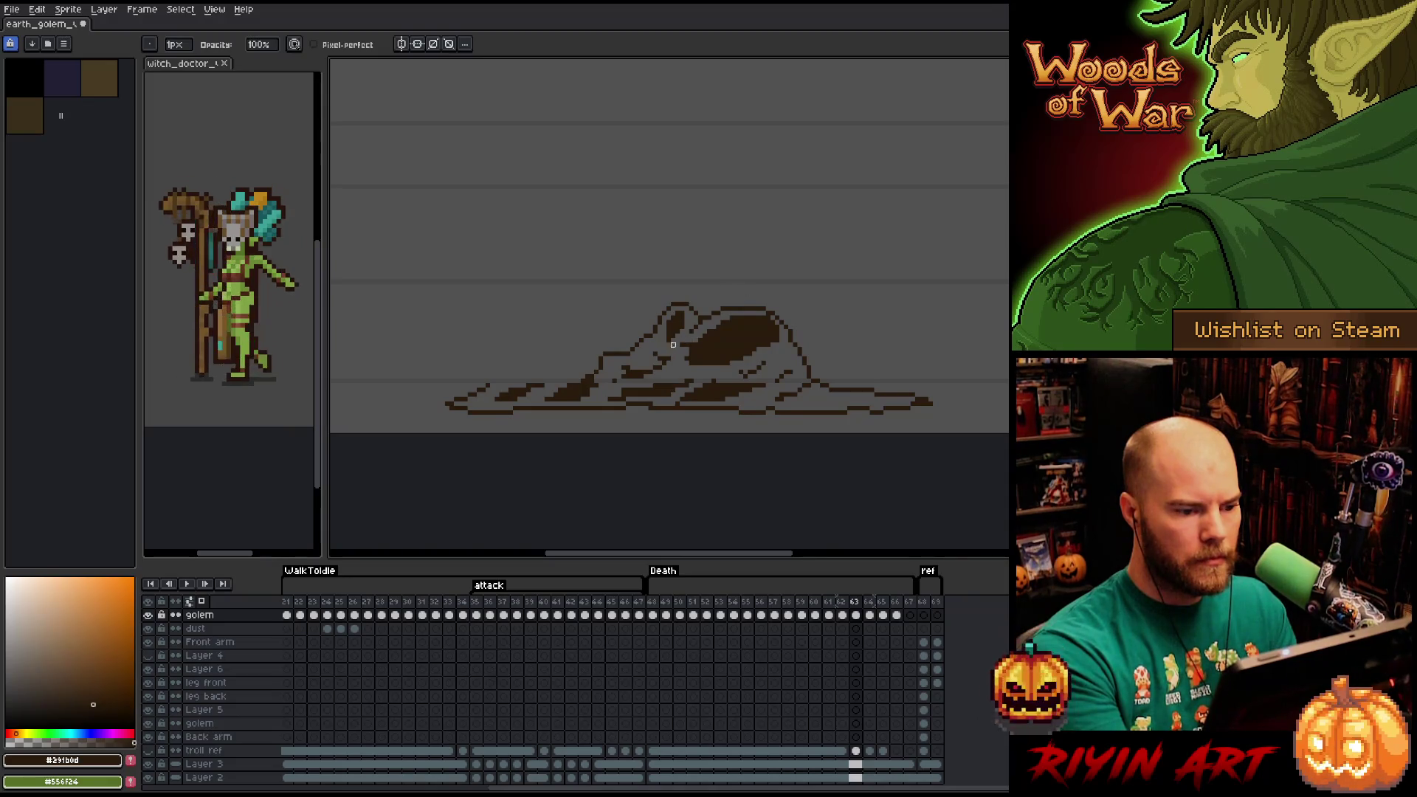
key(b)
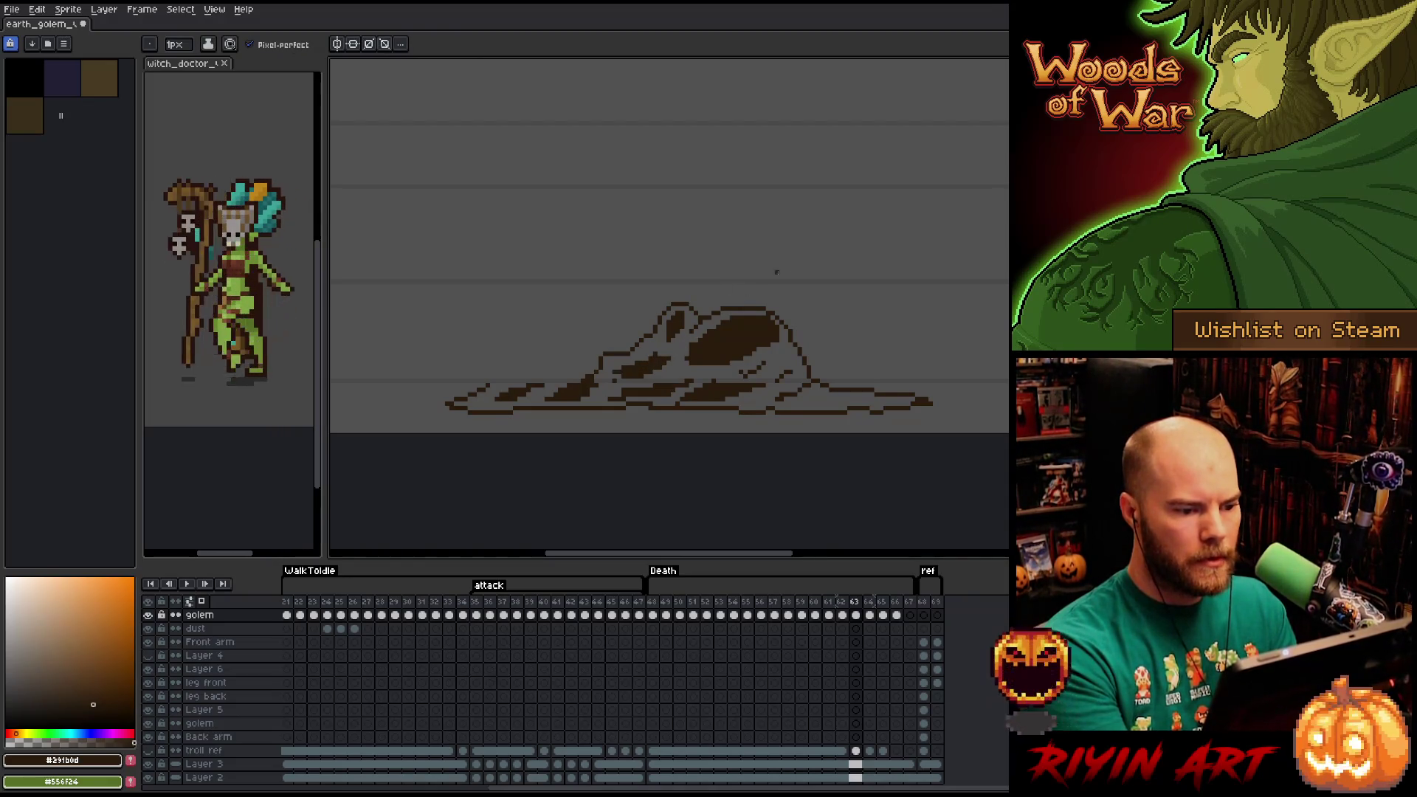
Compare frames 62, 63 and 64, then jump to frame 65.
key(Left)
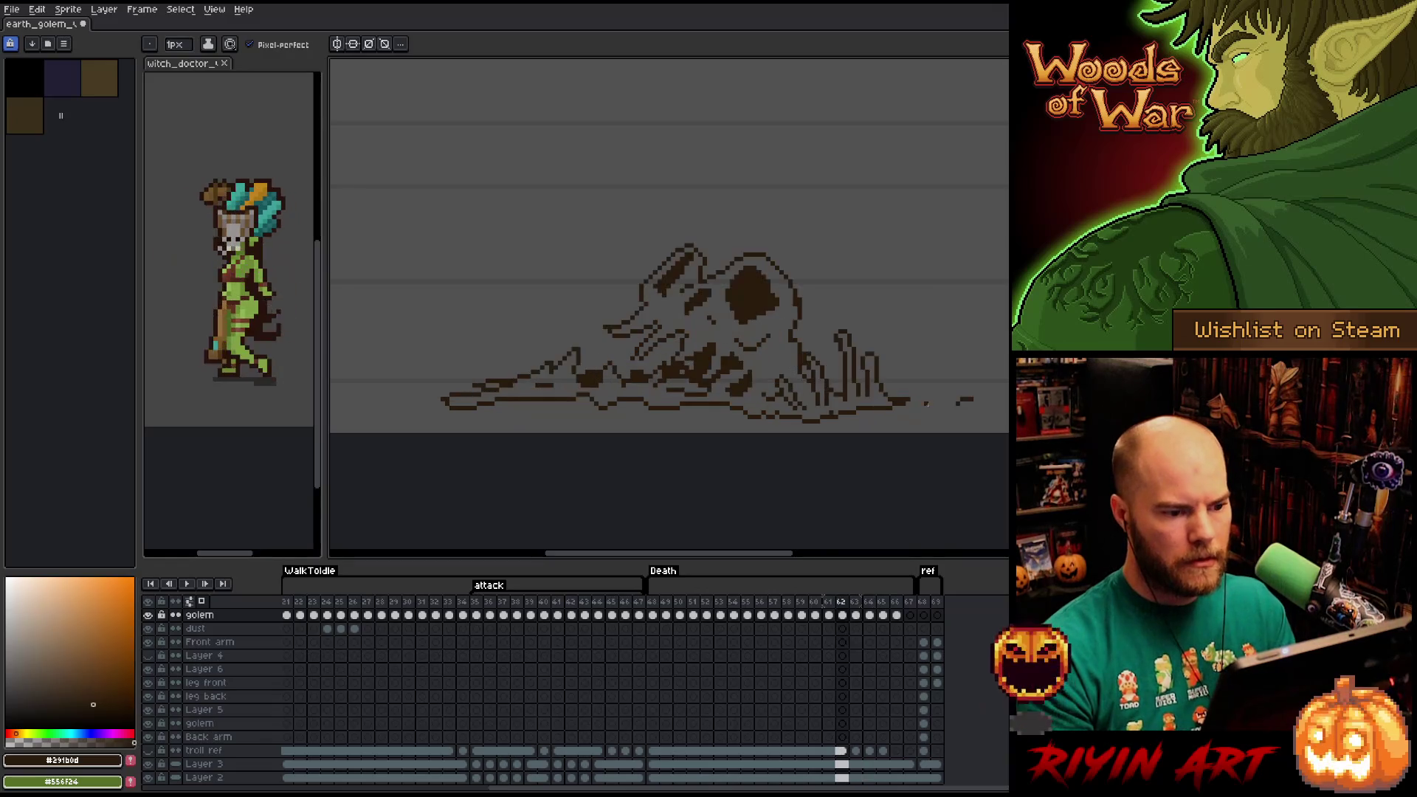
key(Right)
key(Right)
key(Left)
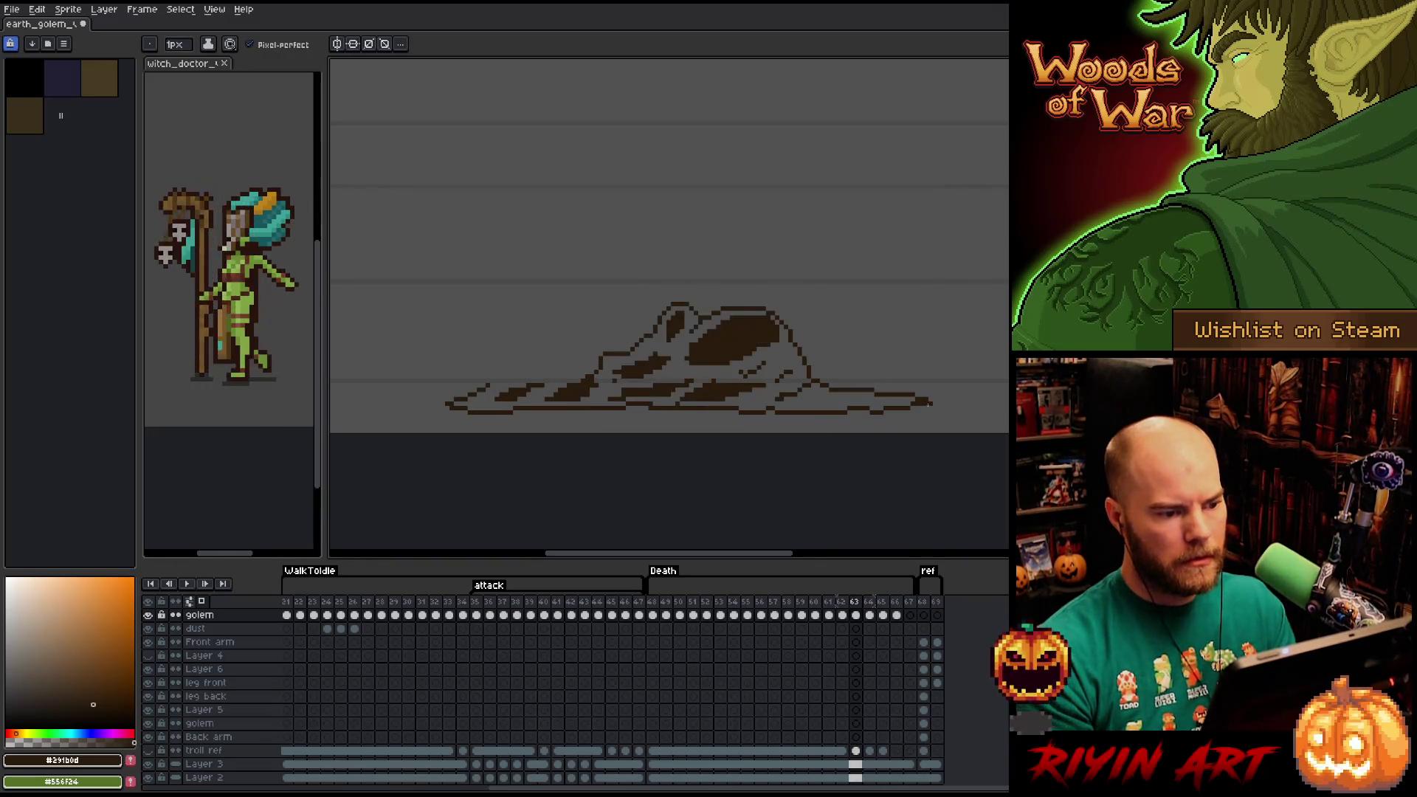
key(Right)
key(Left)
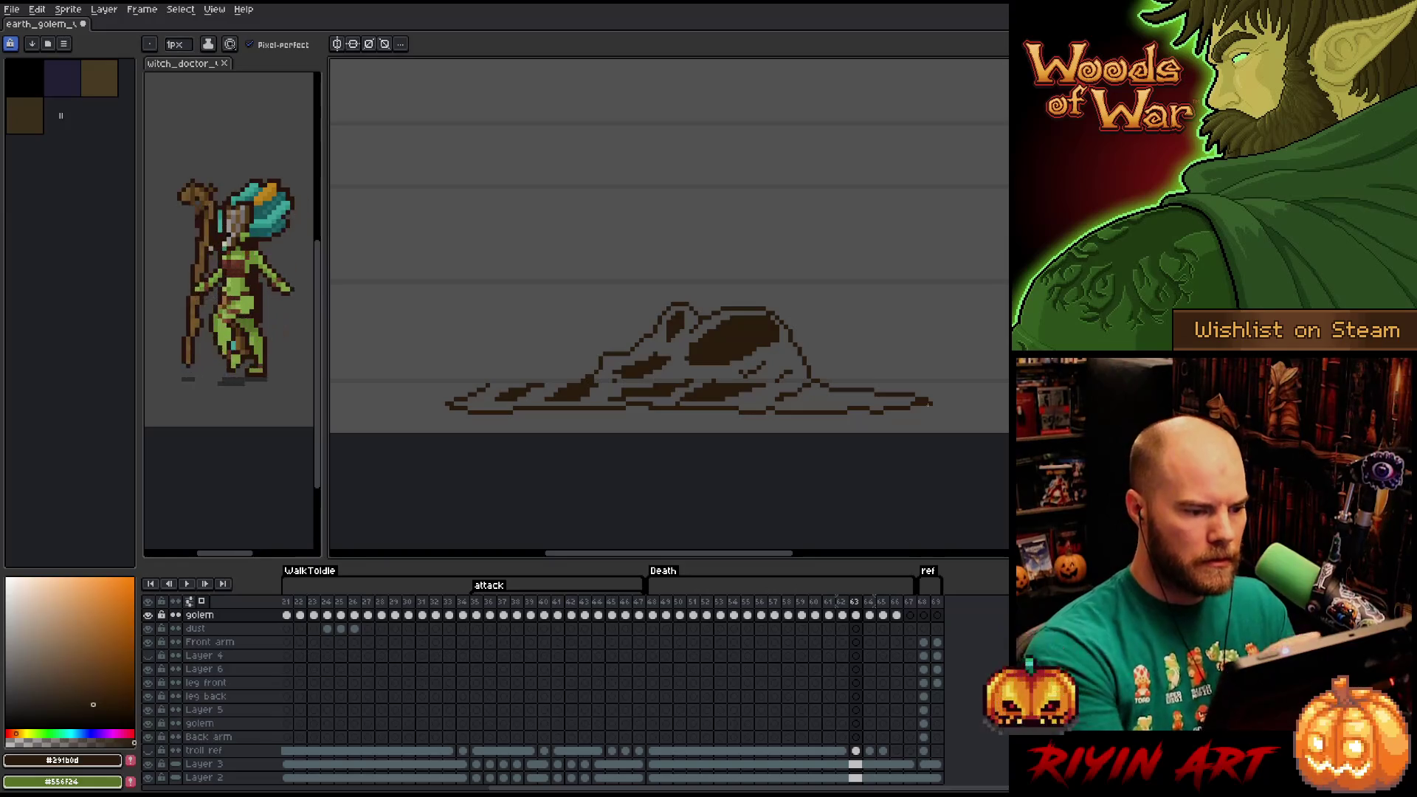
click(883, 723)
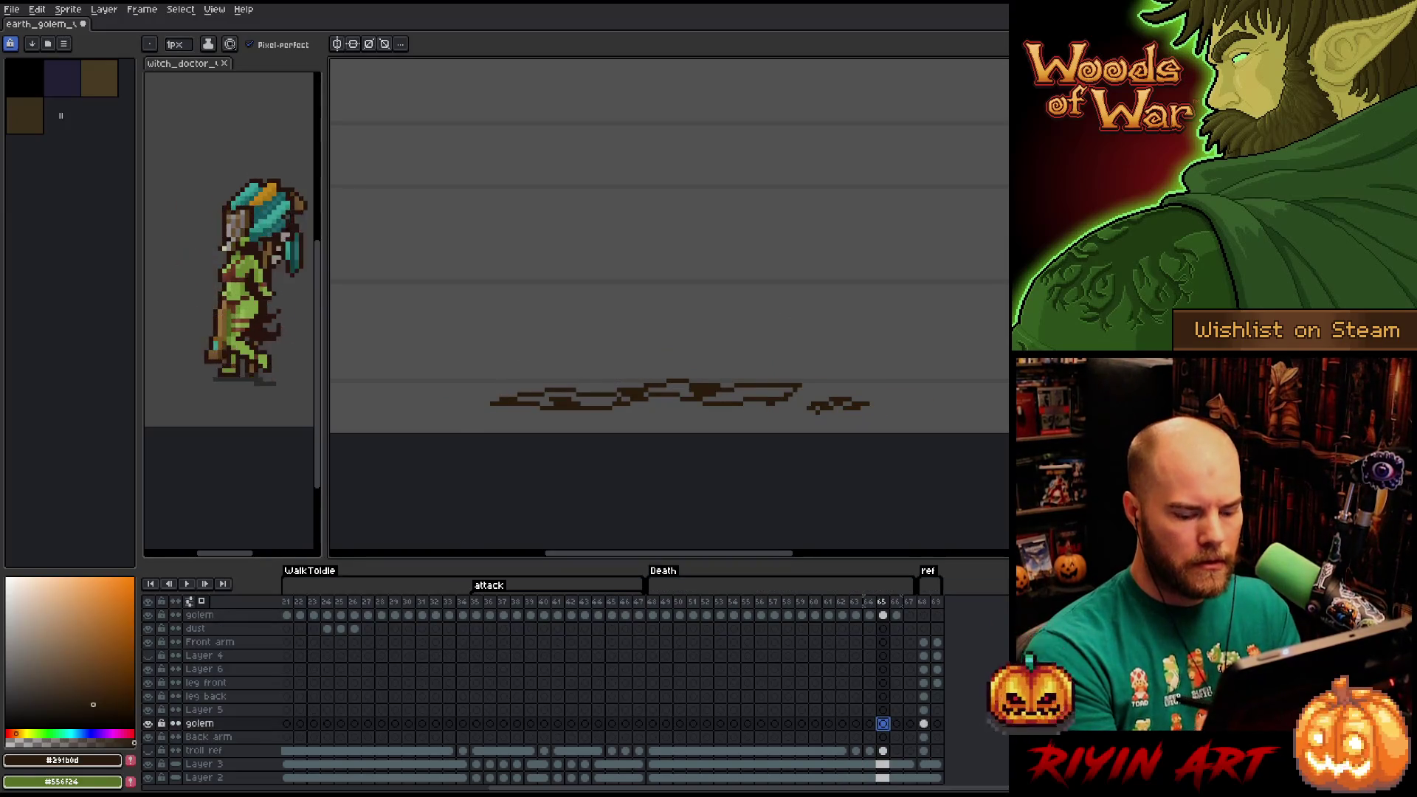
On frame 64, lasso the top of the golem mound, then deselect.
key(Left)
key(Left)
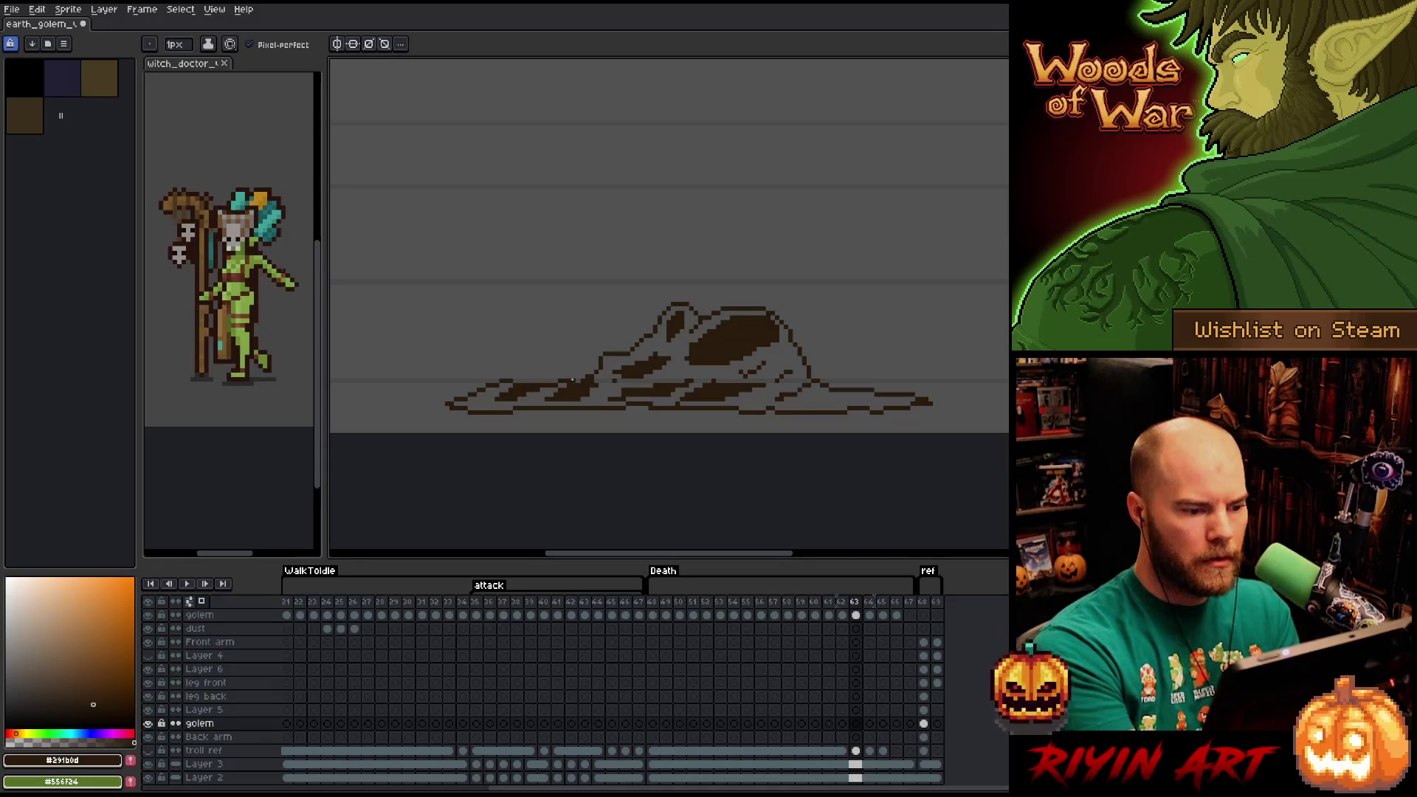
key(Right)
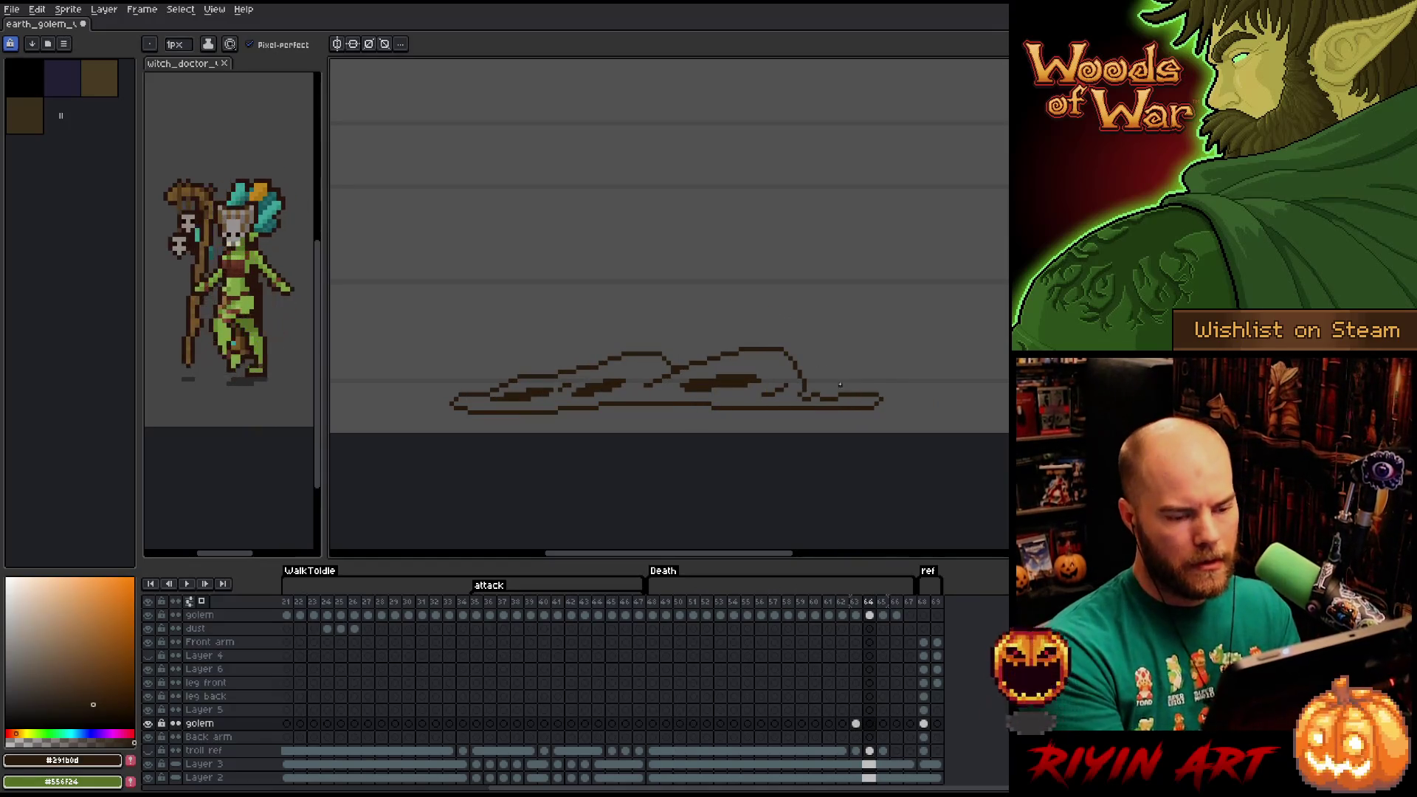
key(q)
mouse_move(851, 375)
mouse_down()
mouse_move(672, 373)
mouse_move(567, 349)
mouse_move(849, 374)
mouse_up()
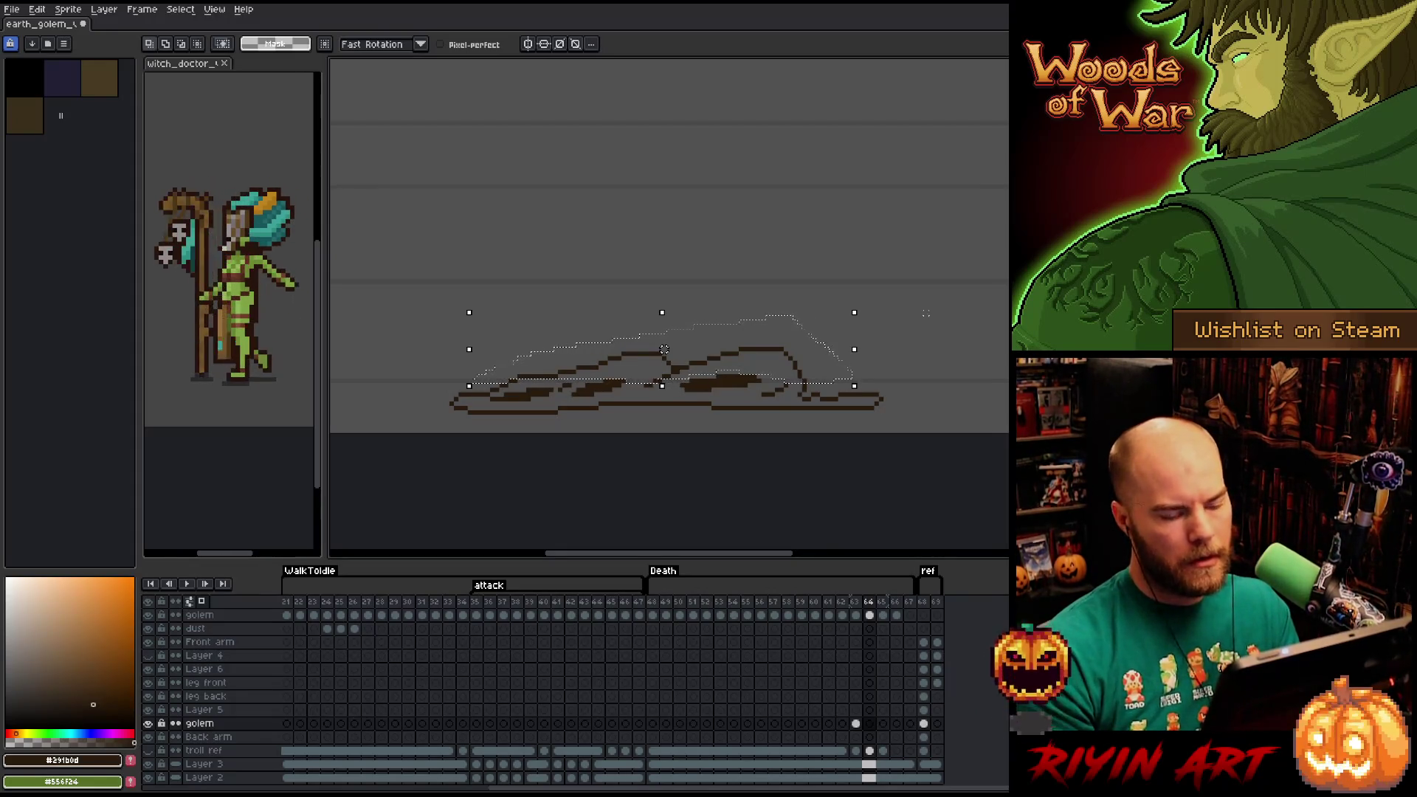
click(874, 616)
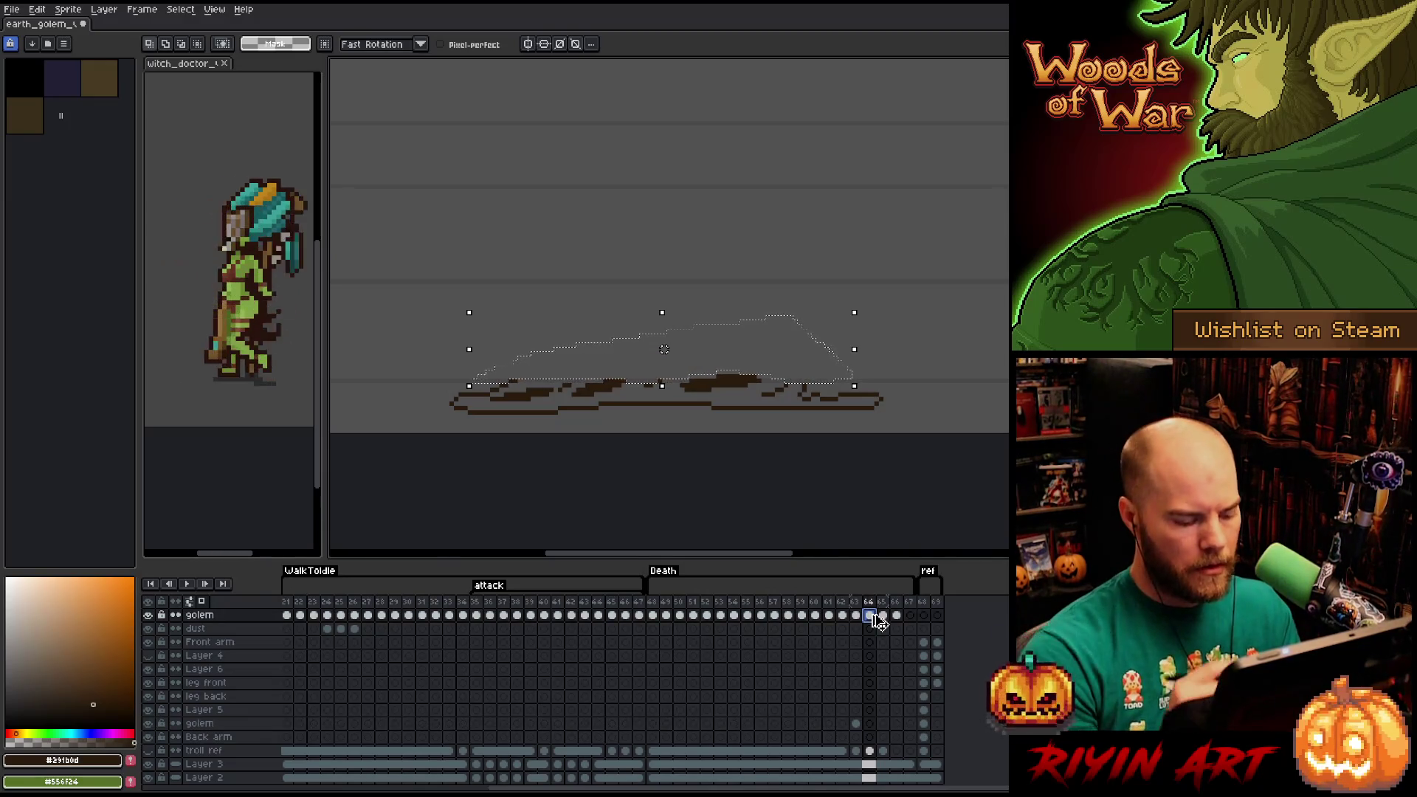
key(ctrl+d)
Redraw a flatter top outline across the mound, then check the following frames.
key(b)
drag(766, 376, 517, 377)
key(comma)
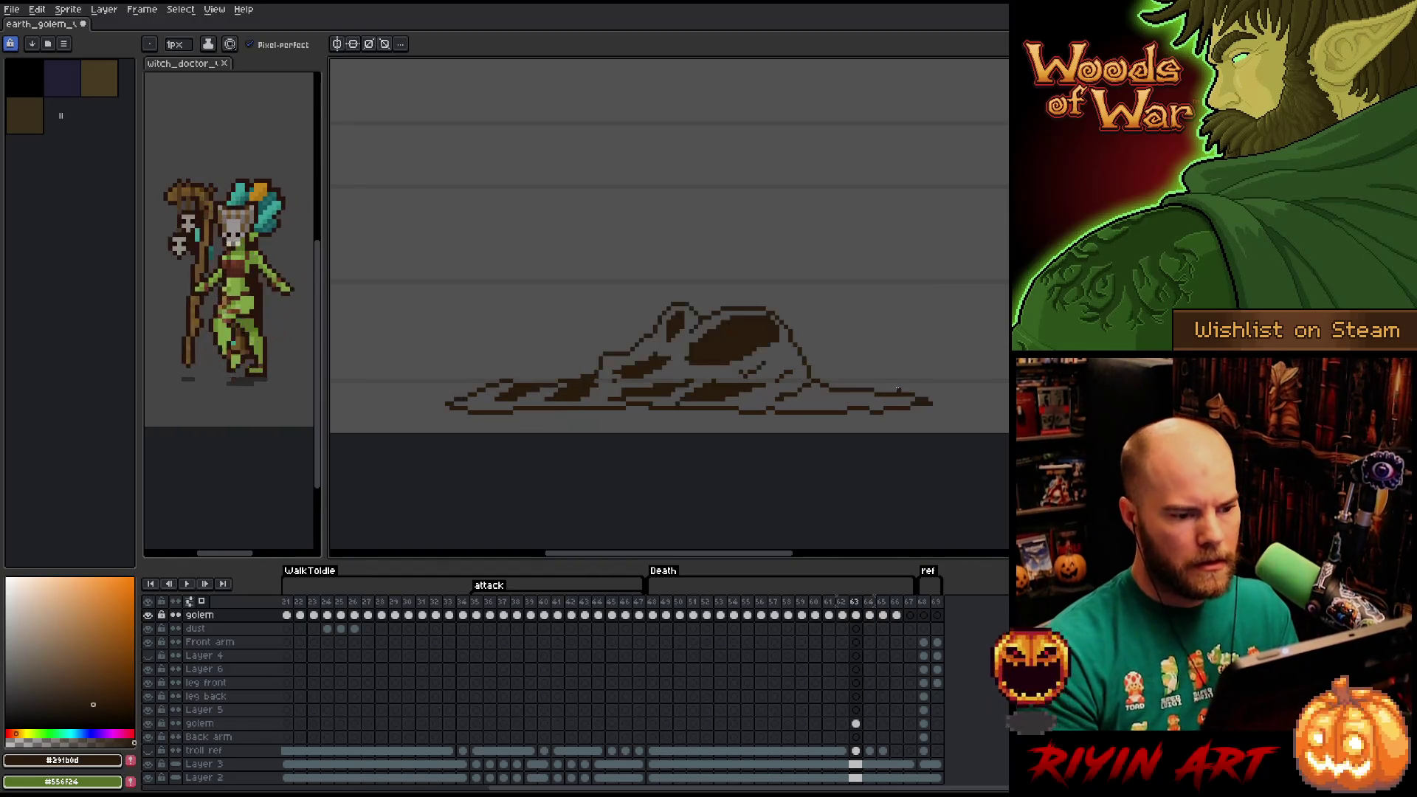
key(period)
key(period)
key(period)
key(period)
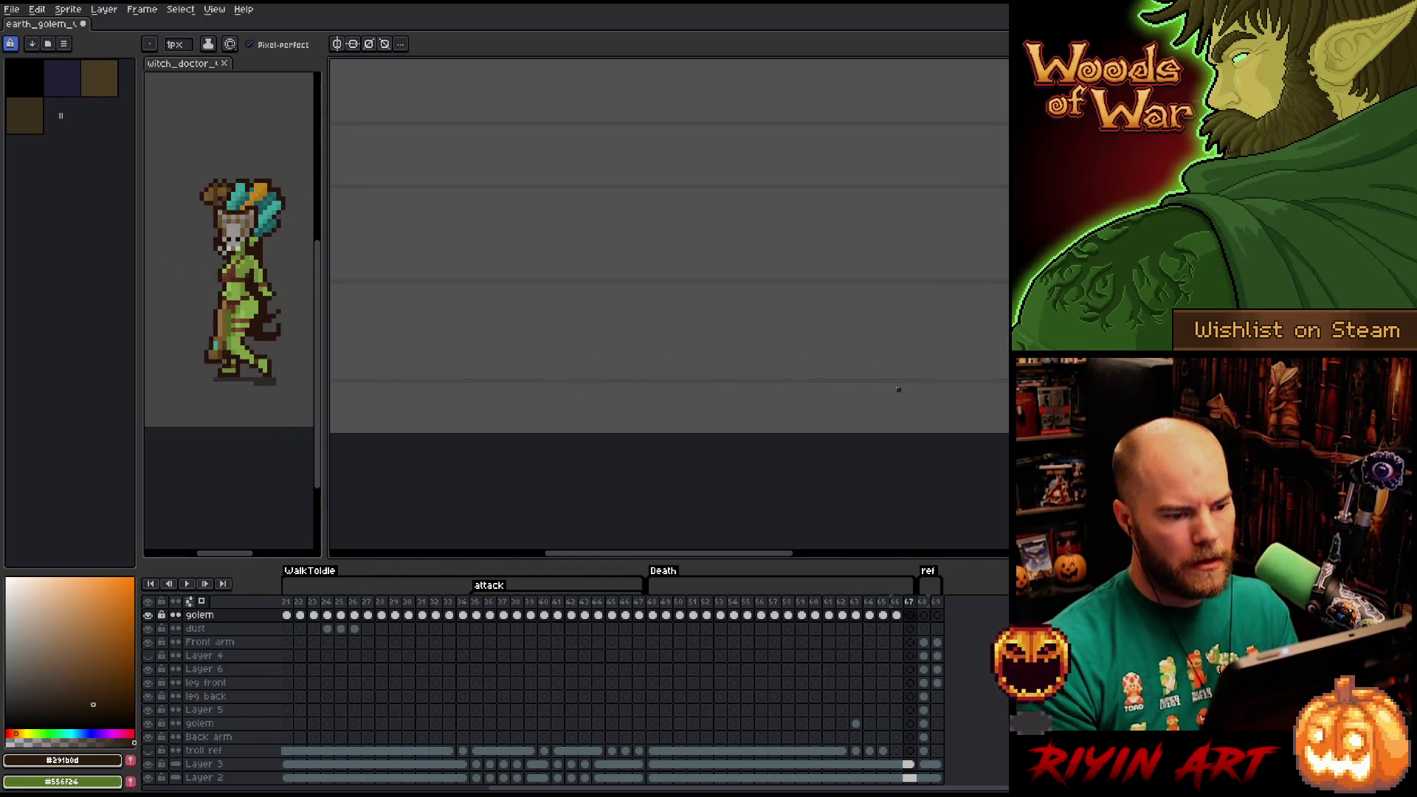
key(comma)
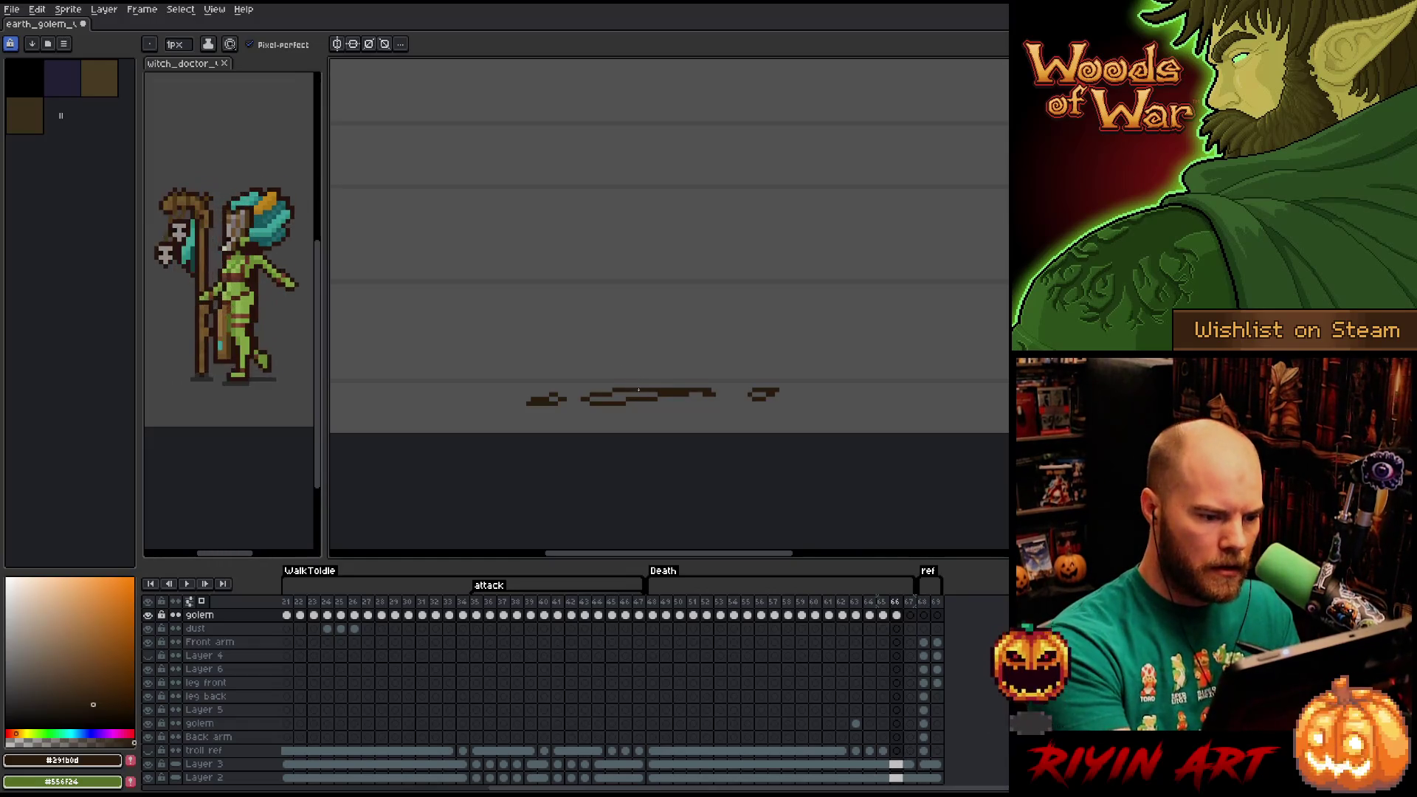
Play back the Death animation.
key(v)
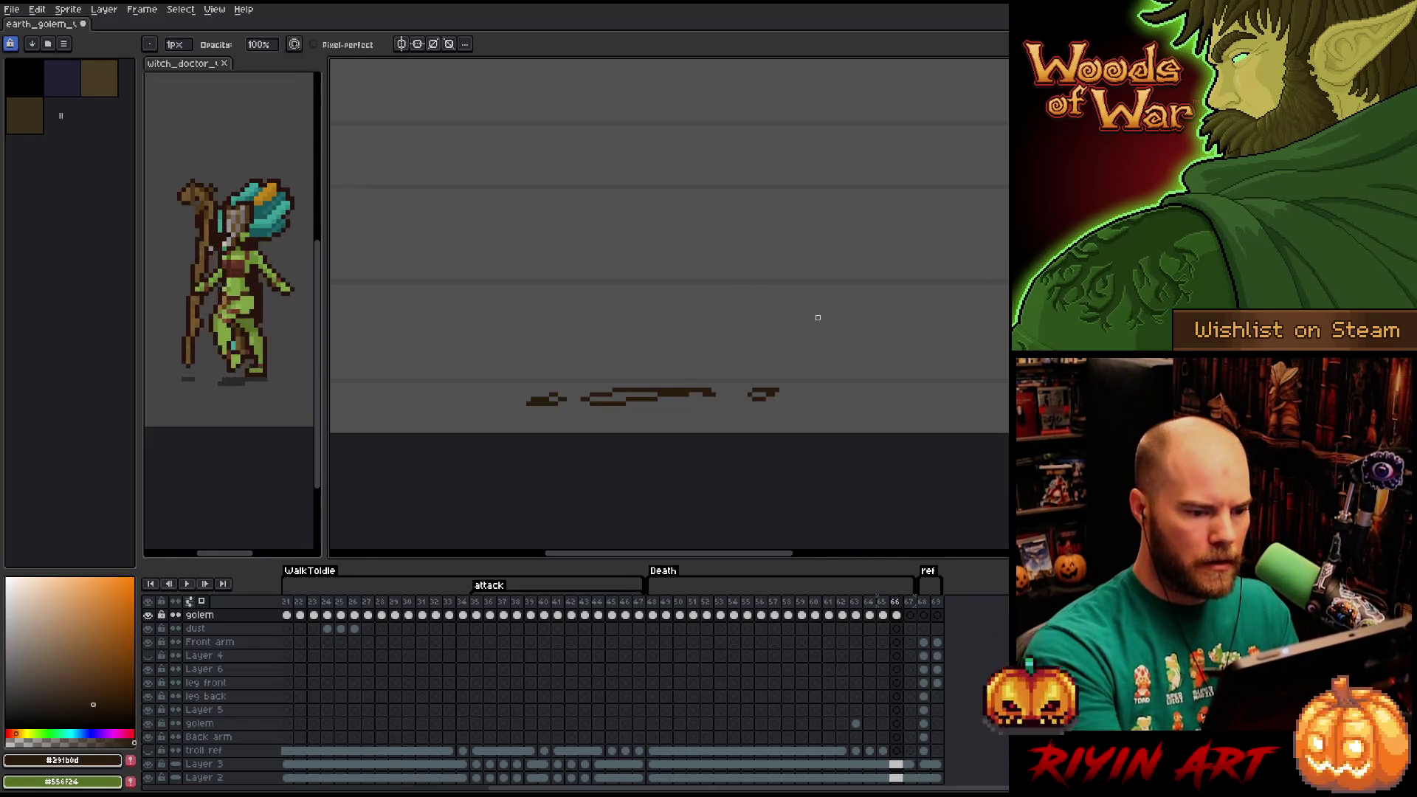
key(b)
key(Return)
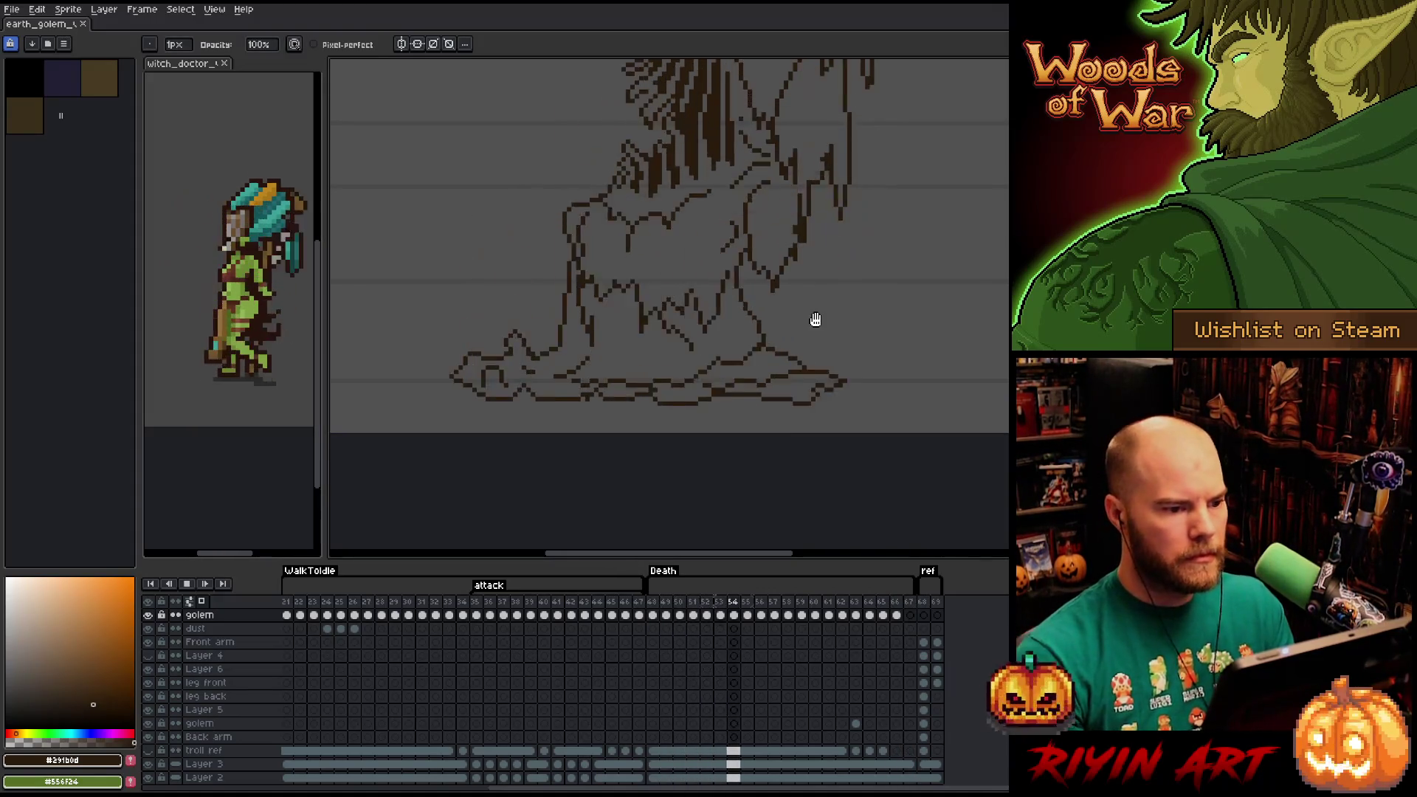
Stop the Death playback and step through frames 58–61 to review the crumbling golem.
scroll(813, 317, down, 2)
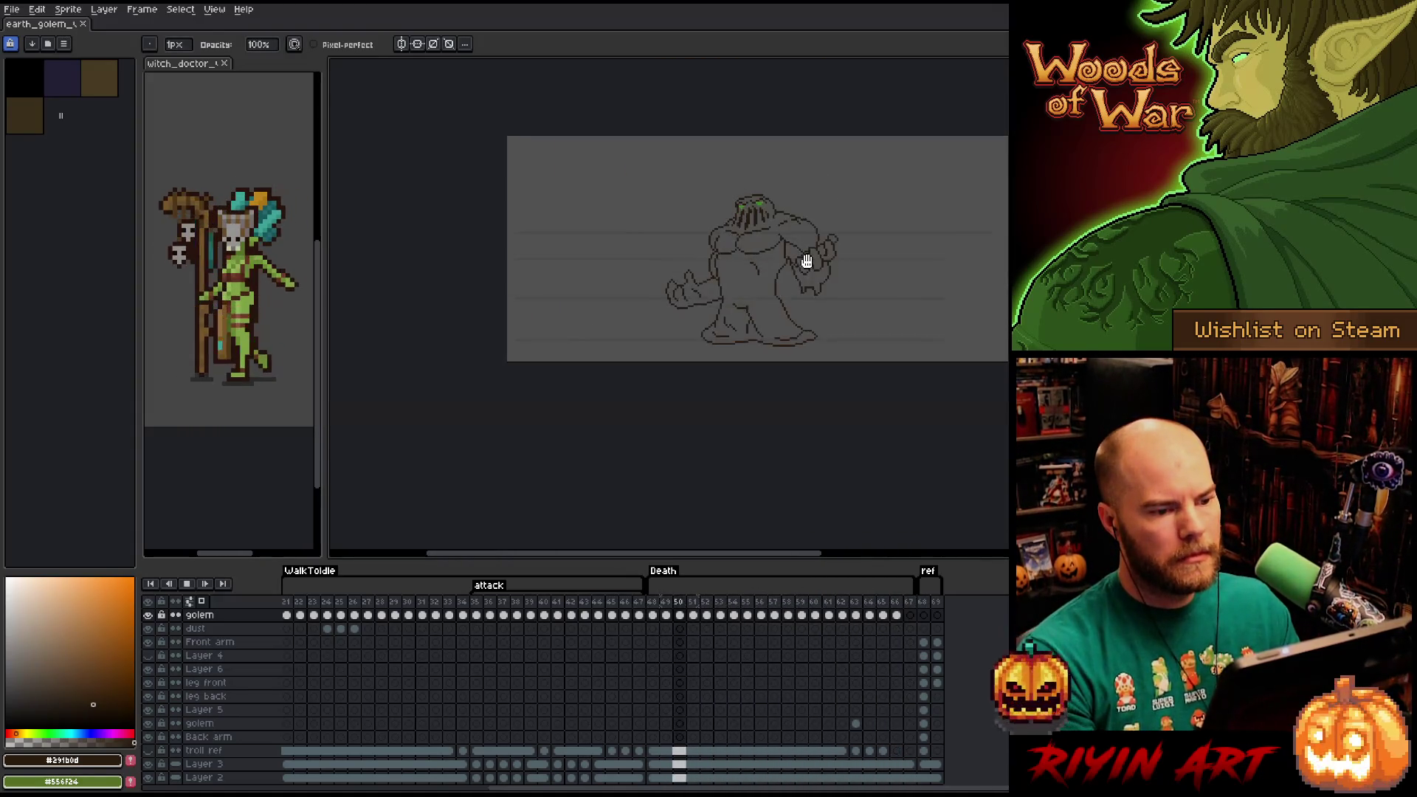
scroll(751, 386, up, 3)
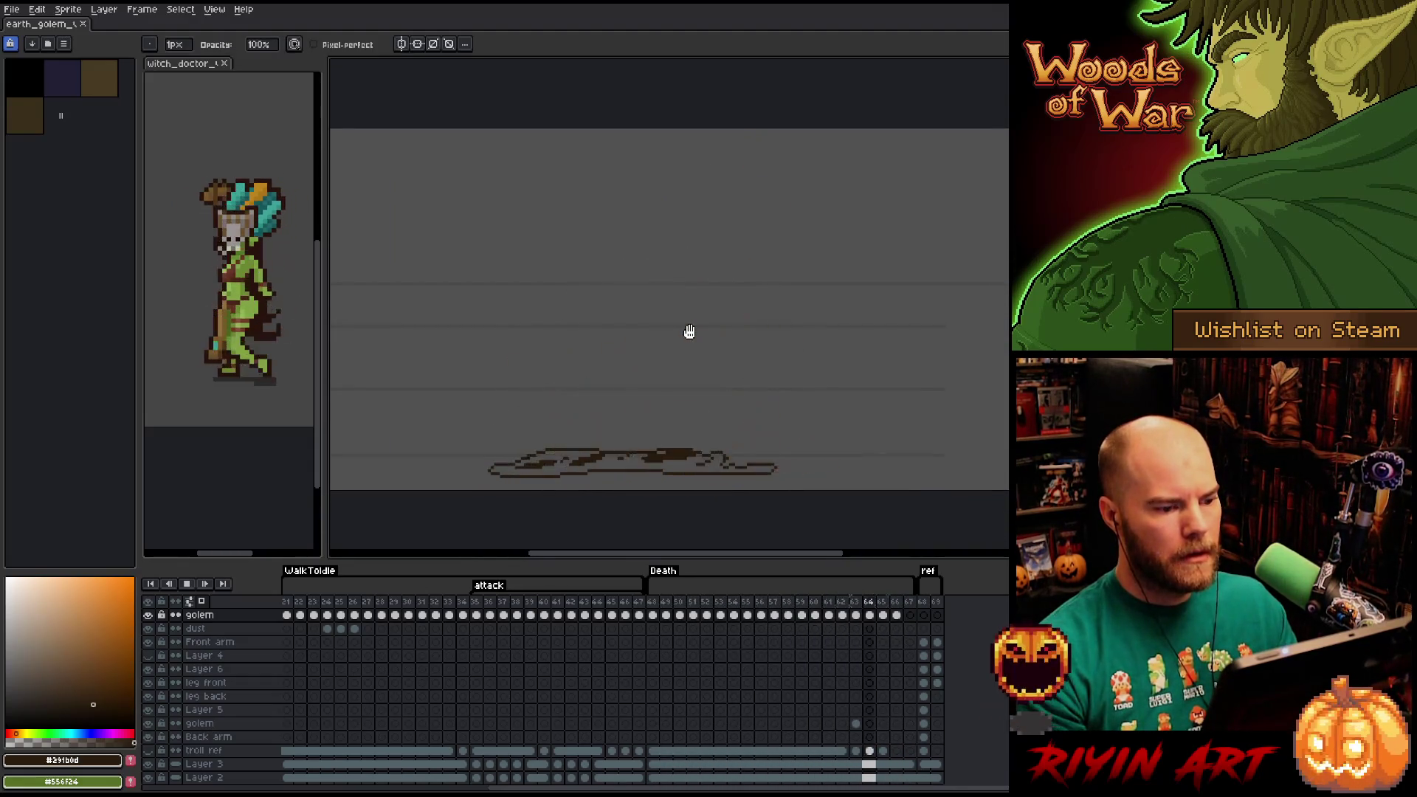
key(Return)
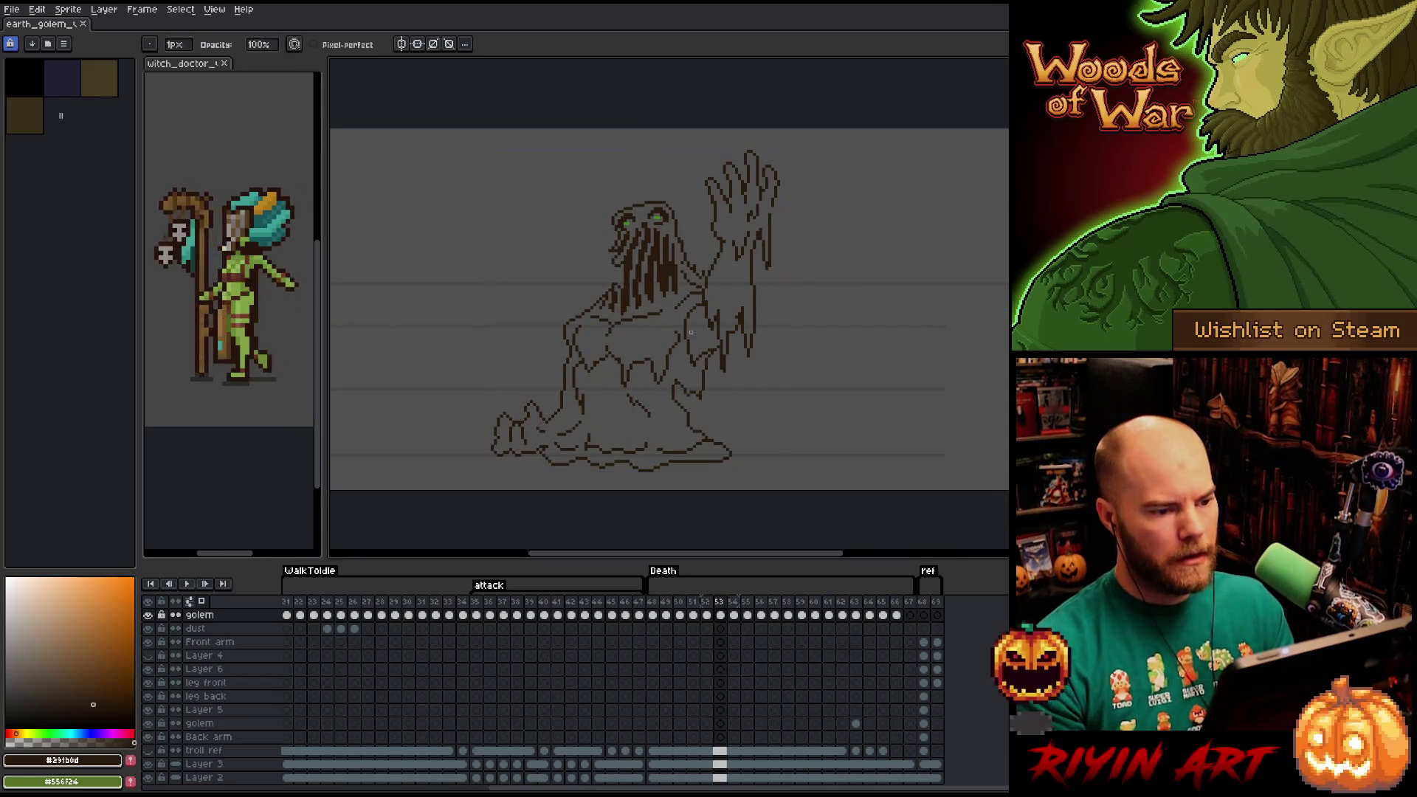
key(Right)
key(Right)
key(Right)
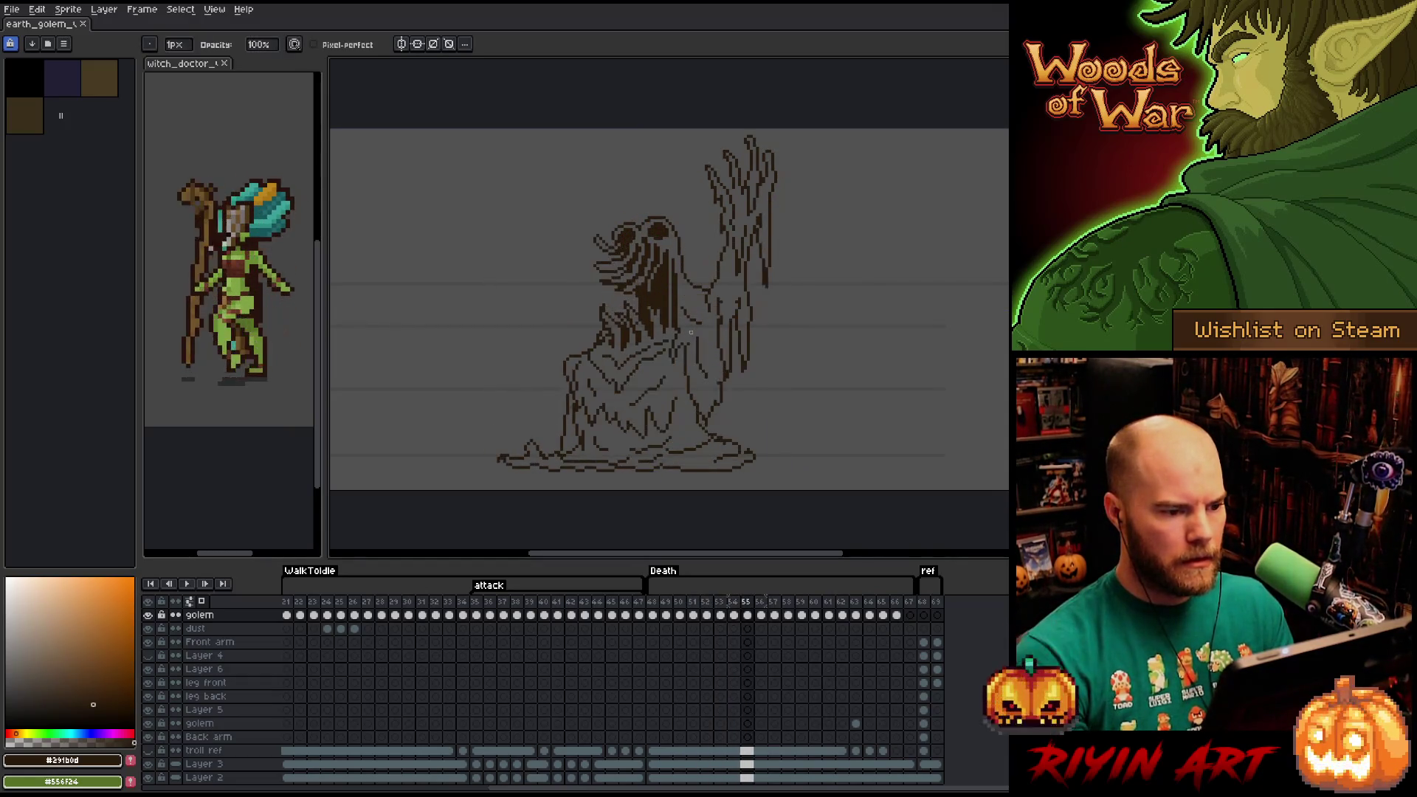
key(Right)
key(Right)
key(Right)
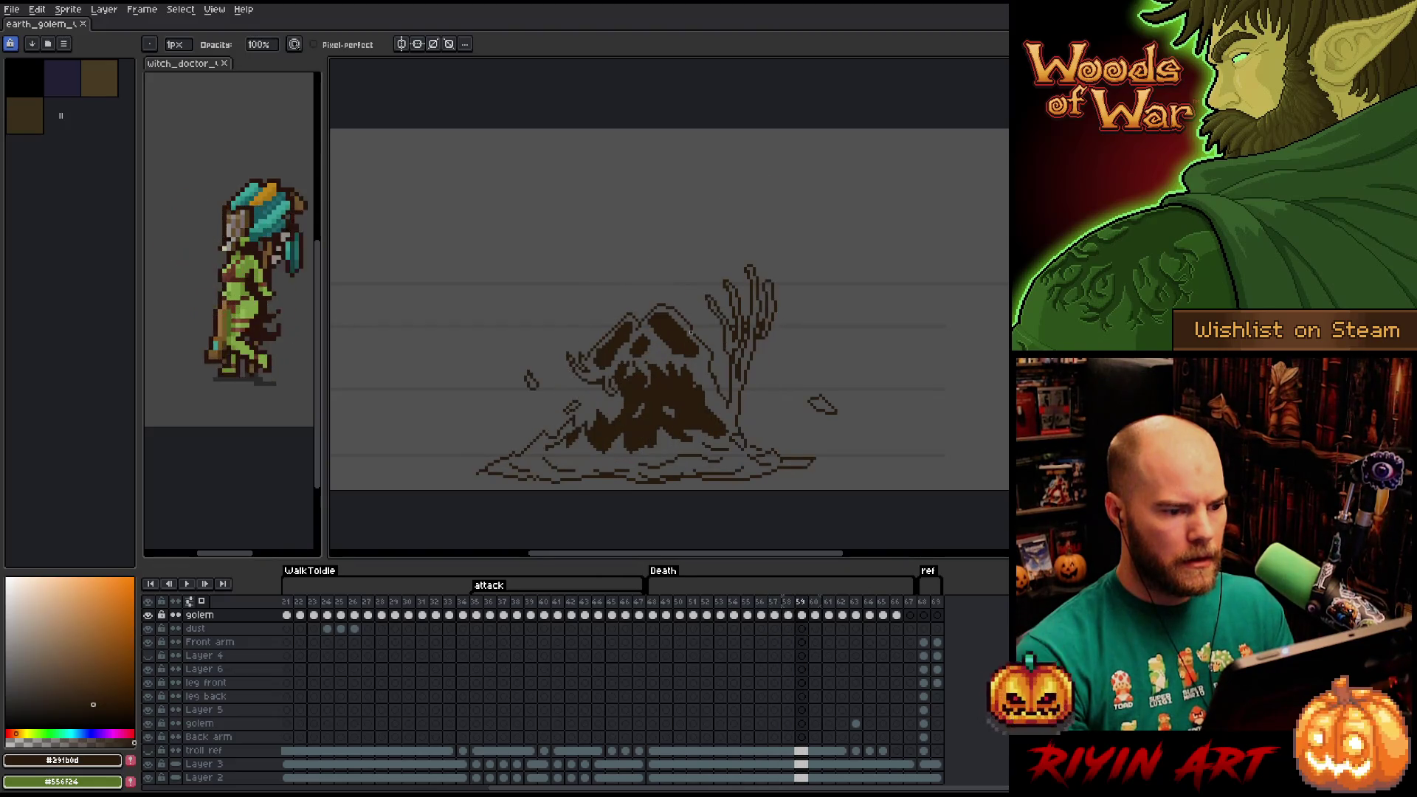
key(Left)
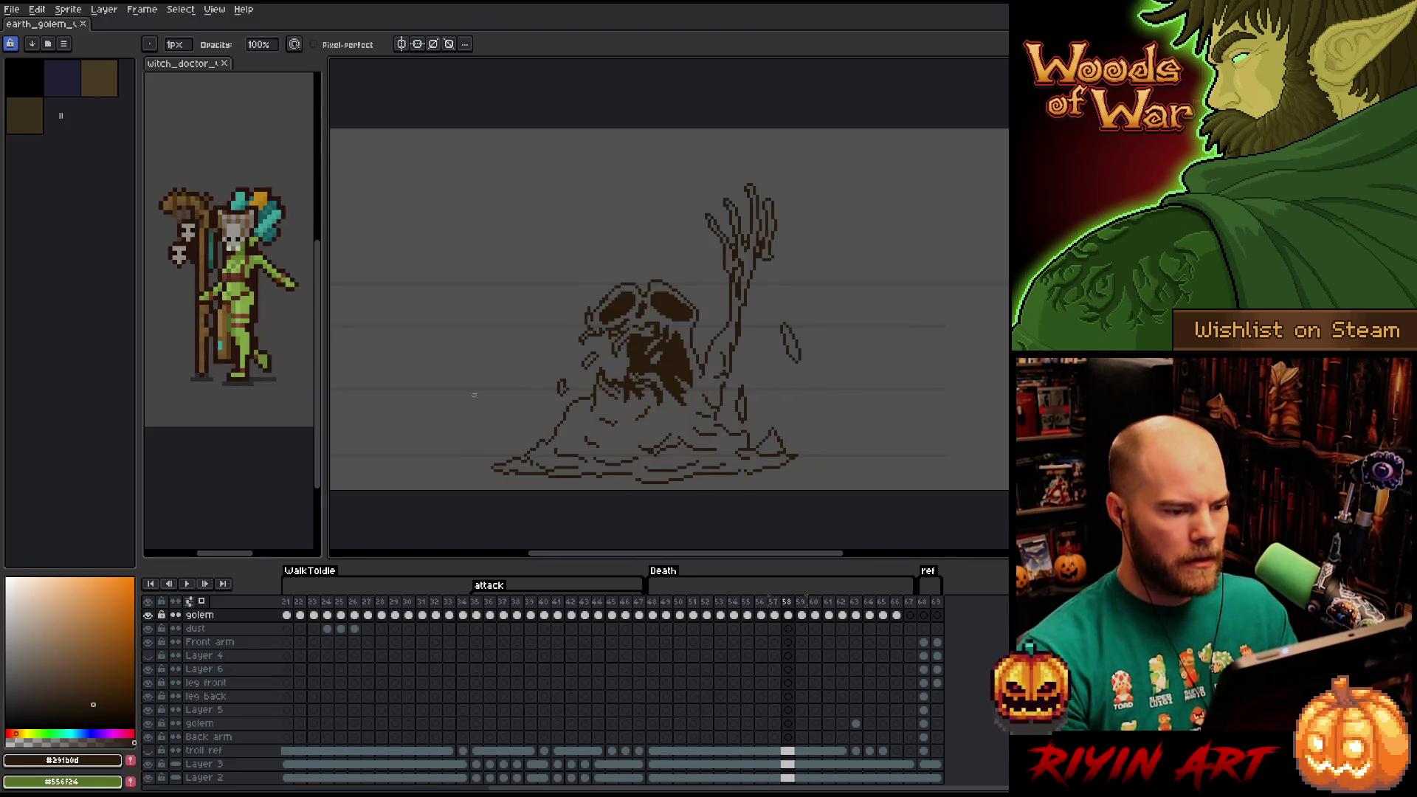
key(Right)
key(Right)
key(Right)
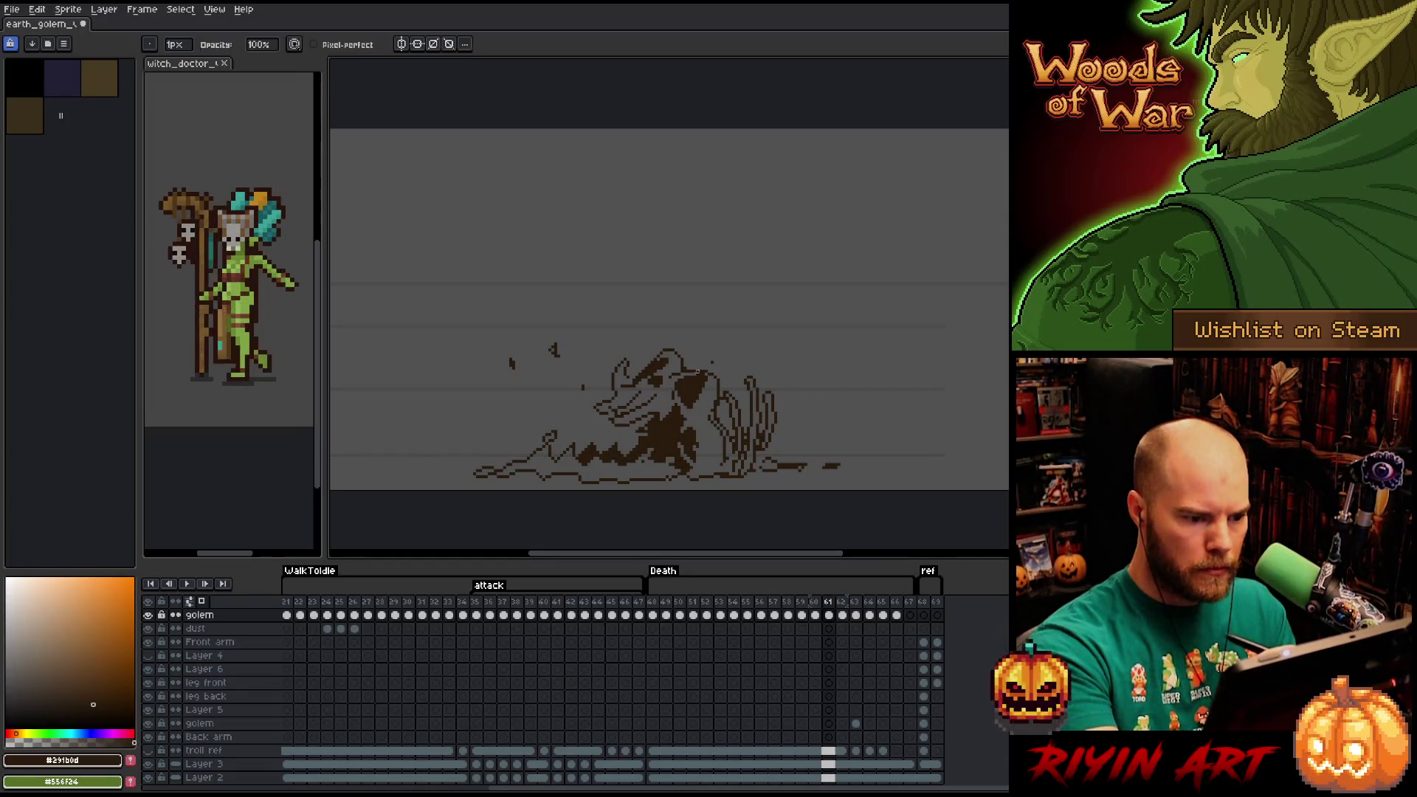
Retouch the outline strokes around the golem's head with the pencil and eraser.
key(e)
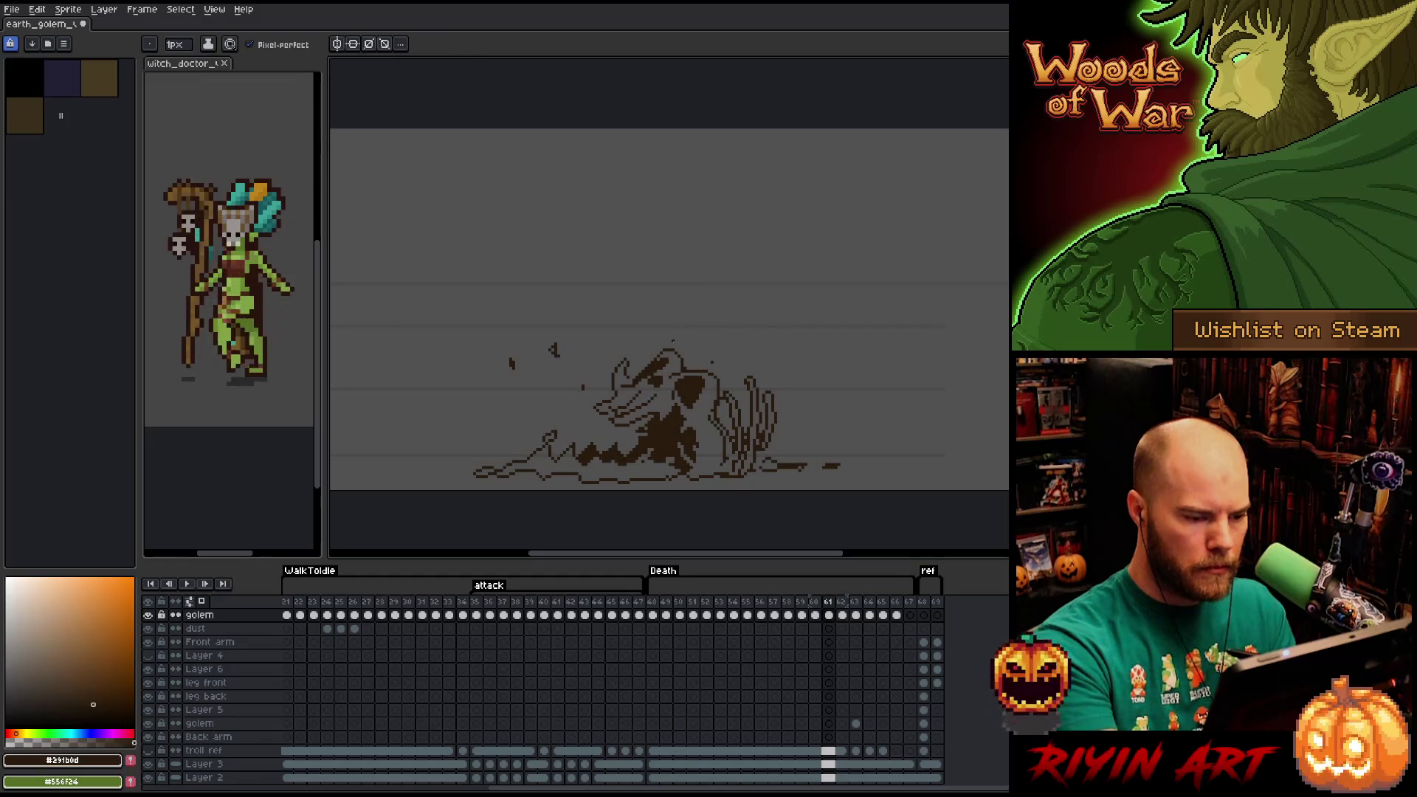
key(b)
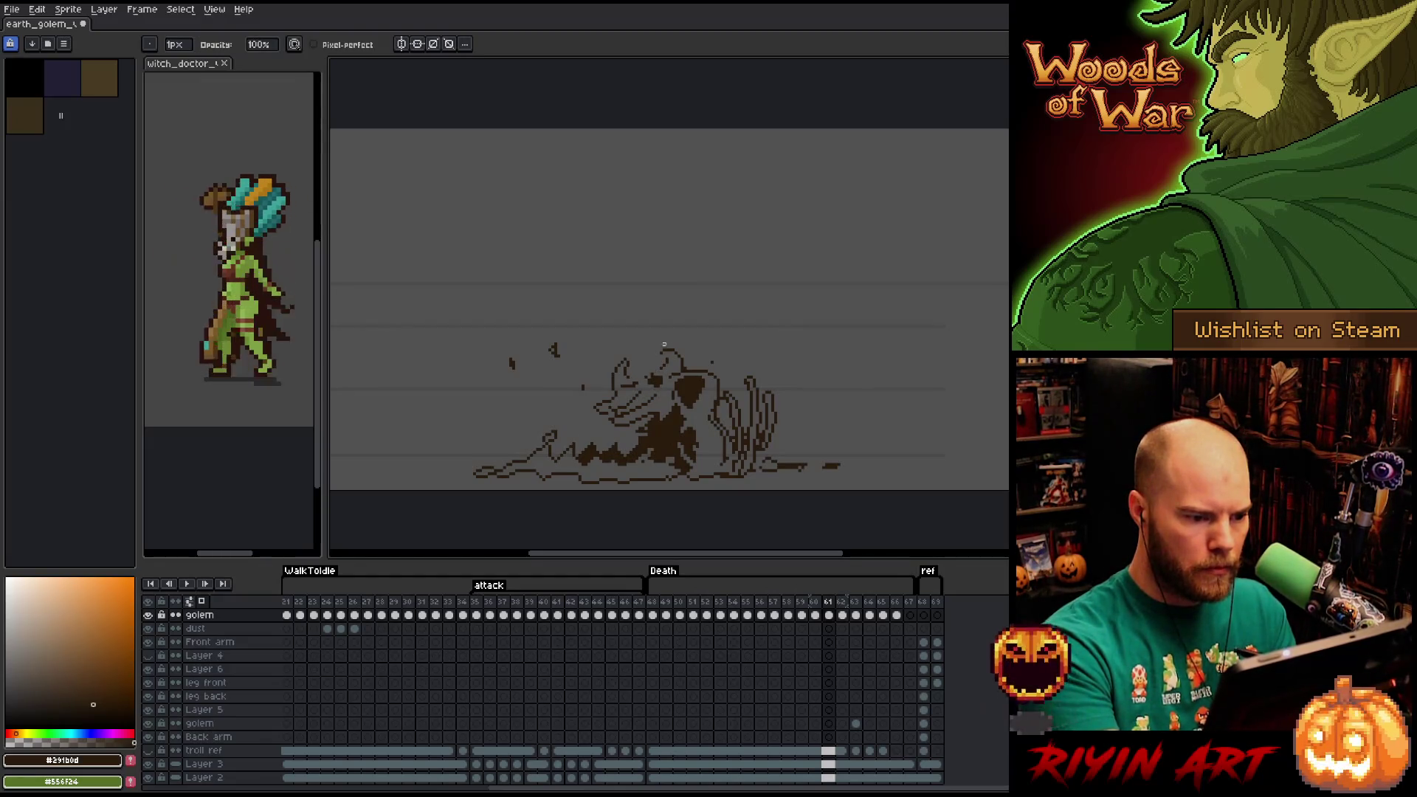
key(e)
mouse_move(639, 380)
mouse_down()
mouse_move(649, 343)
mouse_move(668, 341)
mouse_move(675, 369)
mouse_move(640, 373)
mouse_up()
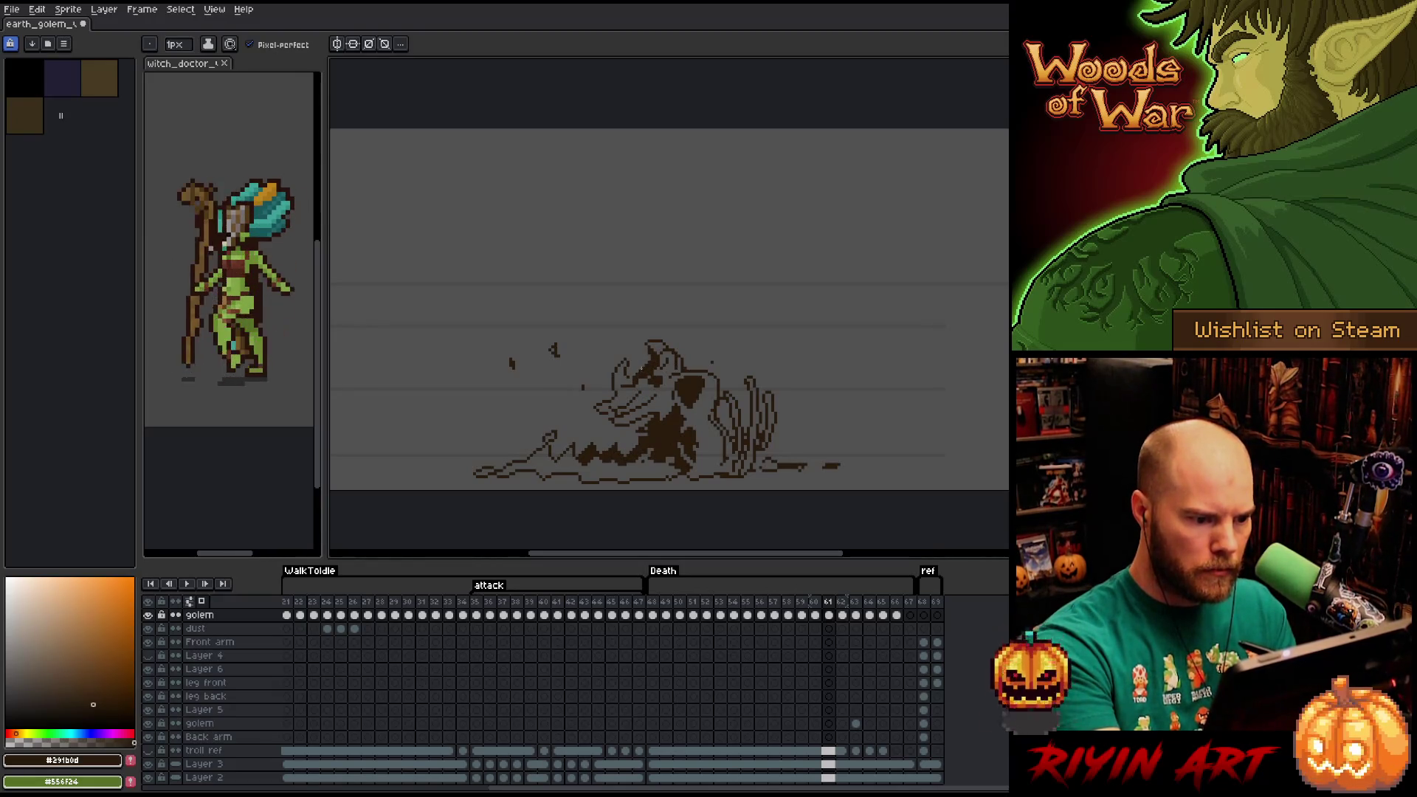
key(b)
key(b)
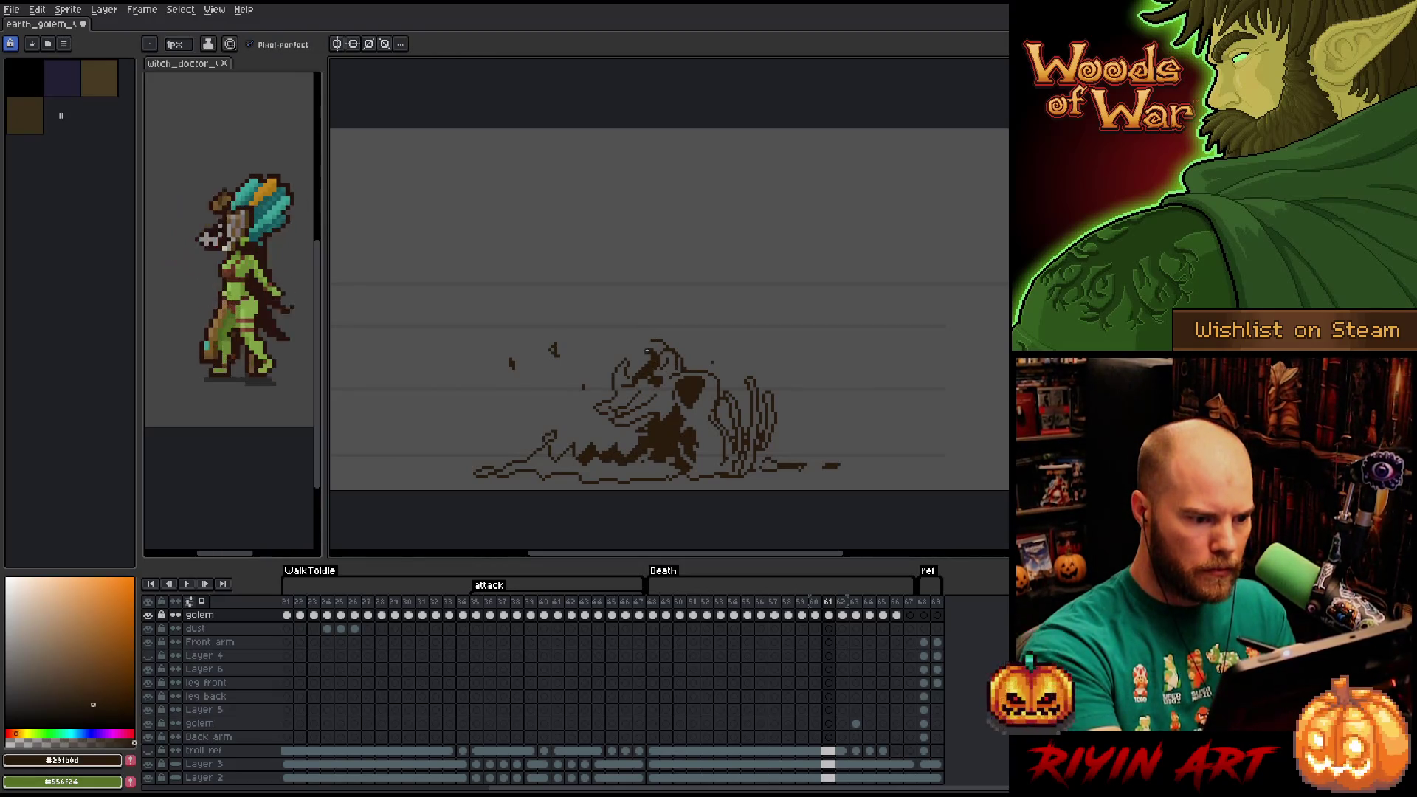
key(e)
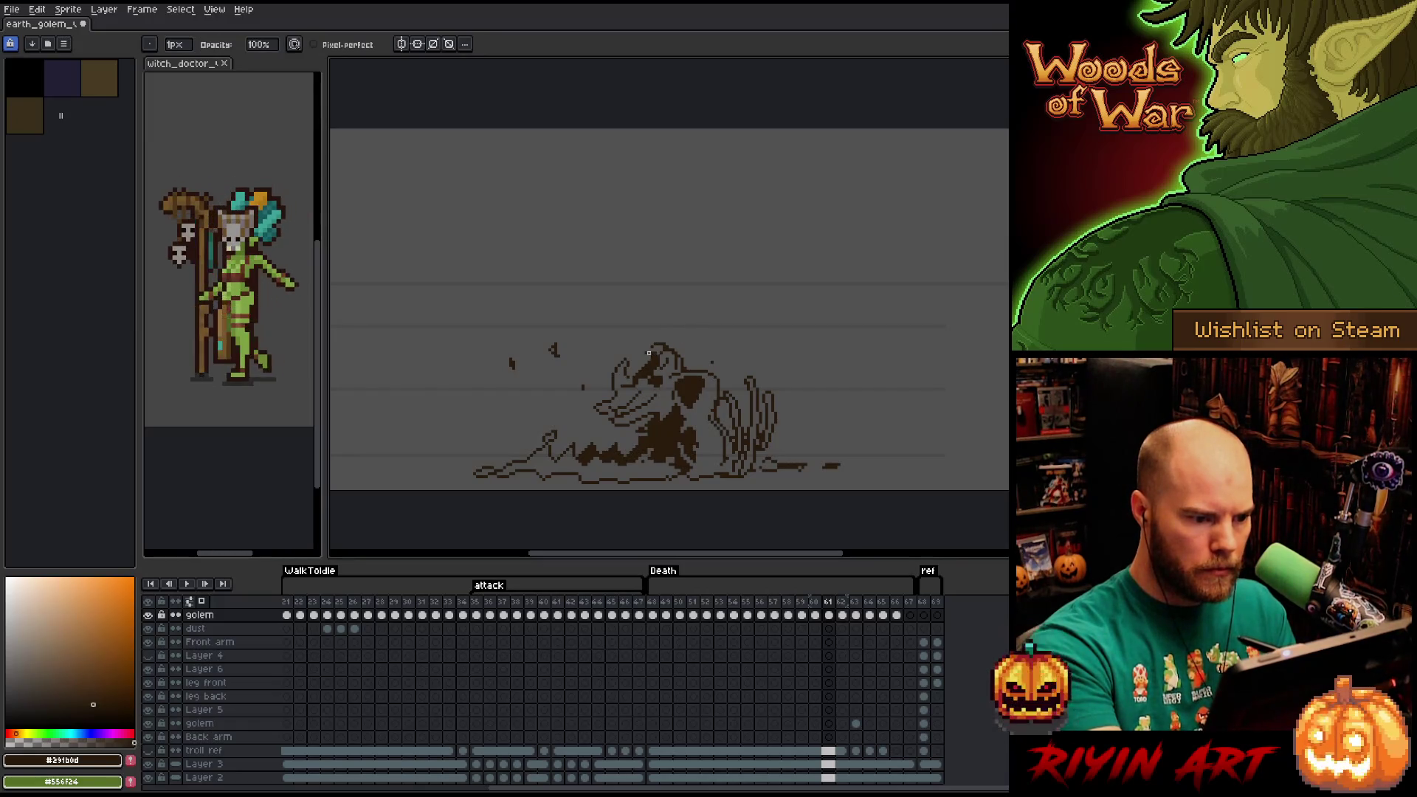
key(b)
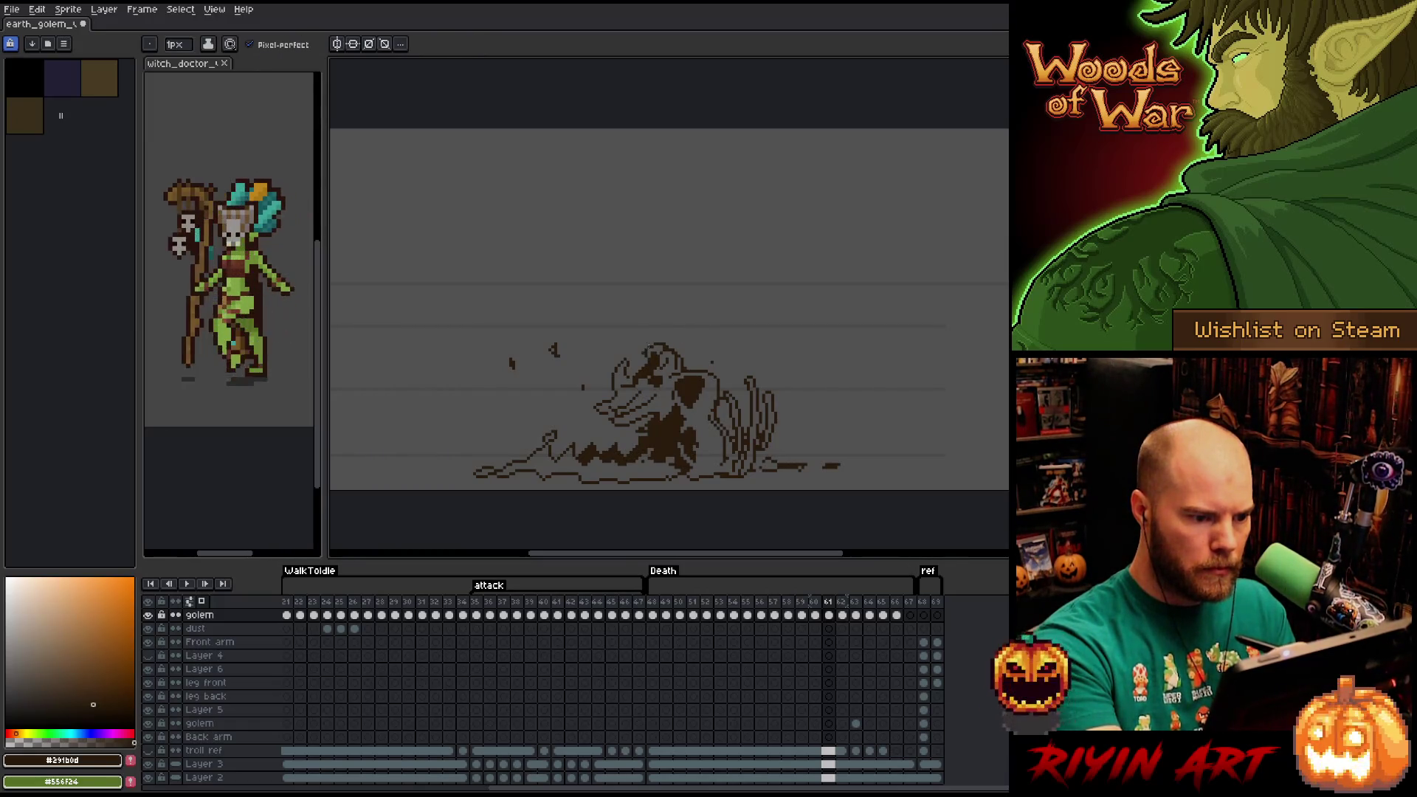
key(e)
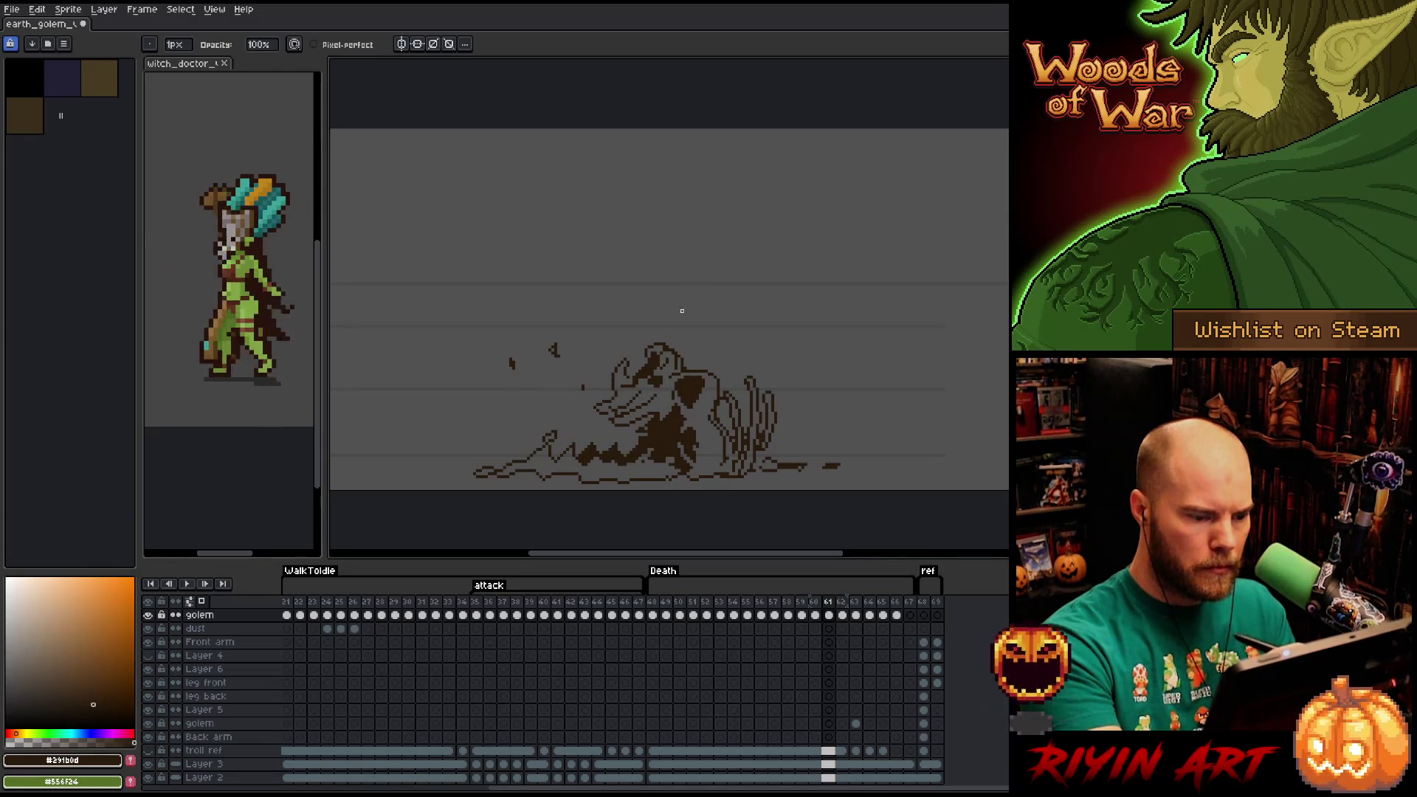
key(b)
key(e)
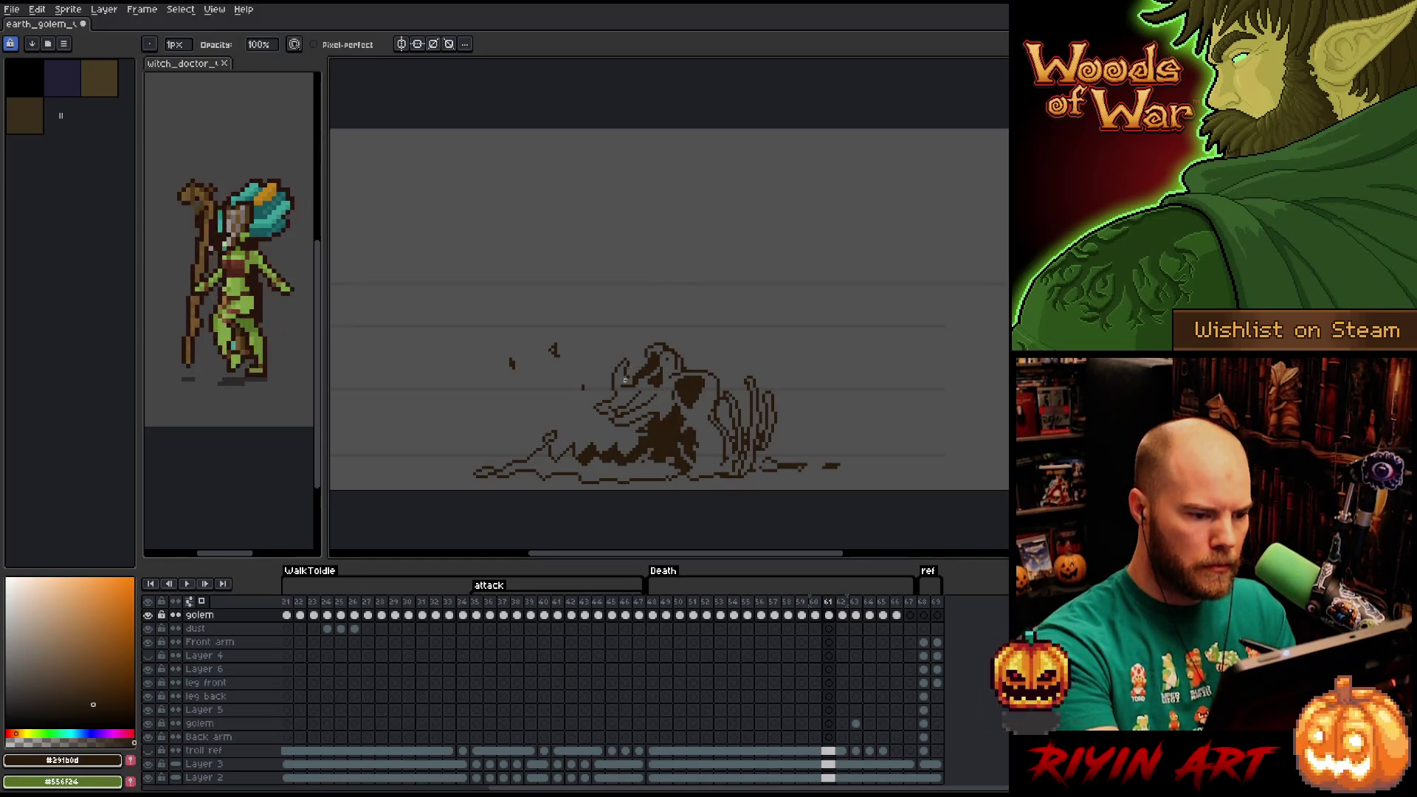
key(b)
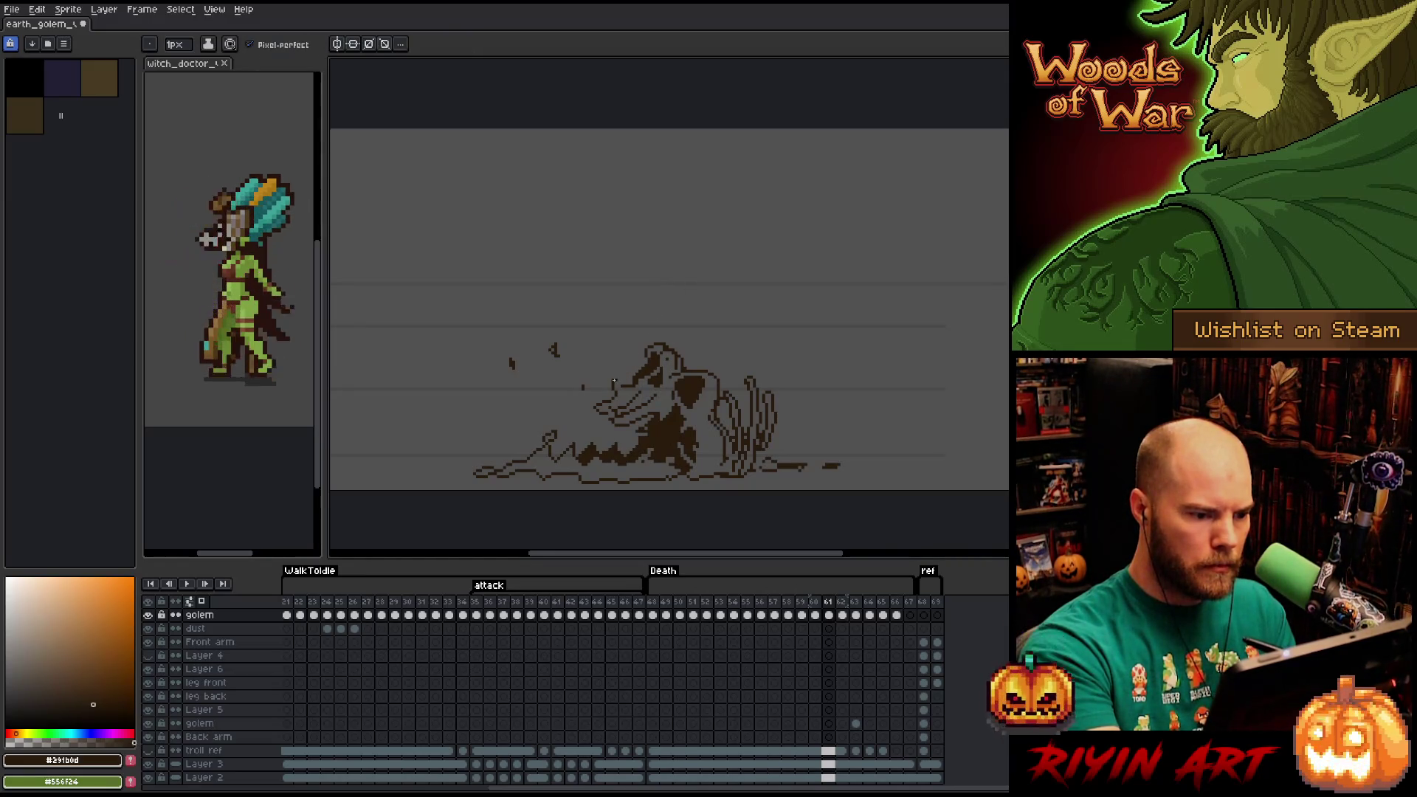
Select the head area, compare against frame 60, and continue retouching frame 61.
key(m)
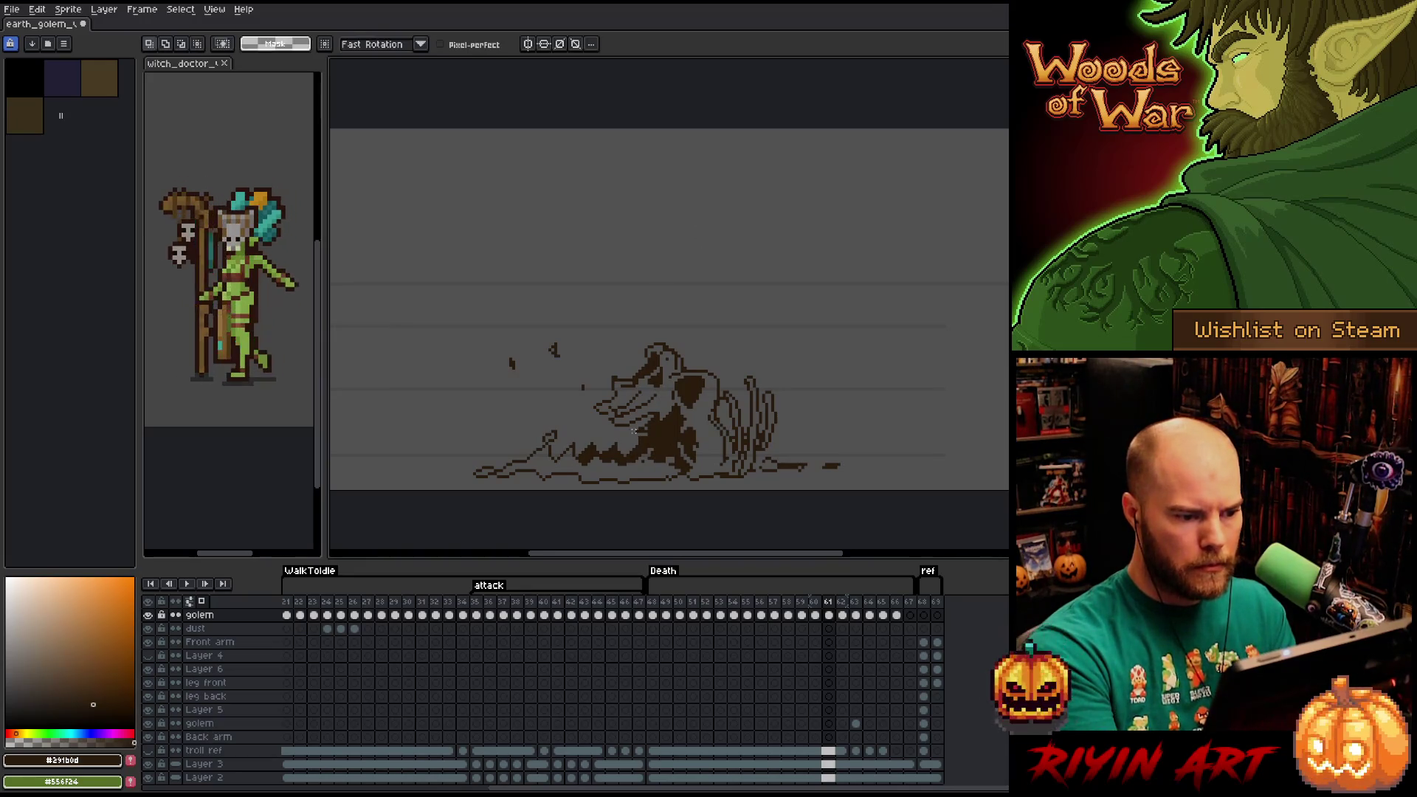
drag(644, 384, 593, 445)
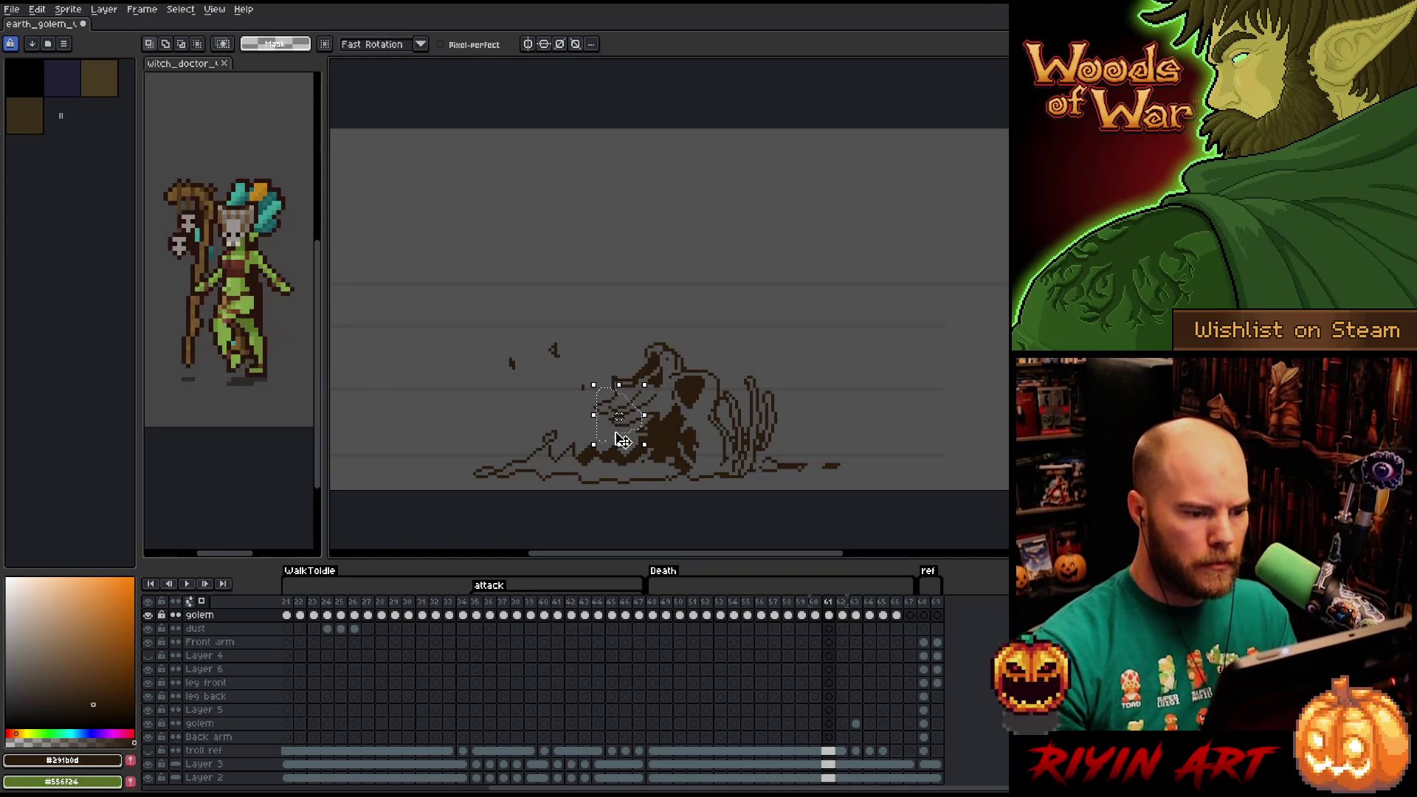
key(ctrl+d)
key(comma)
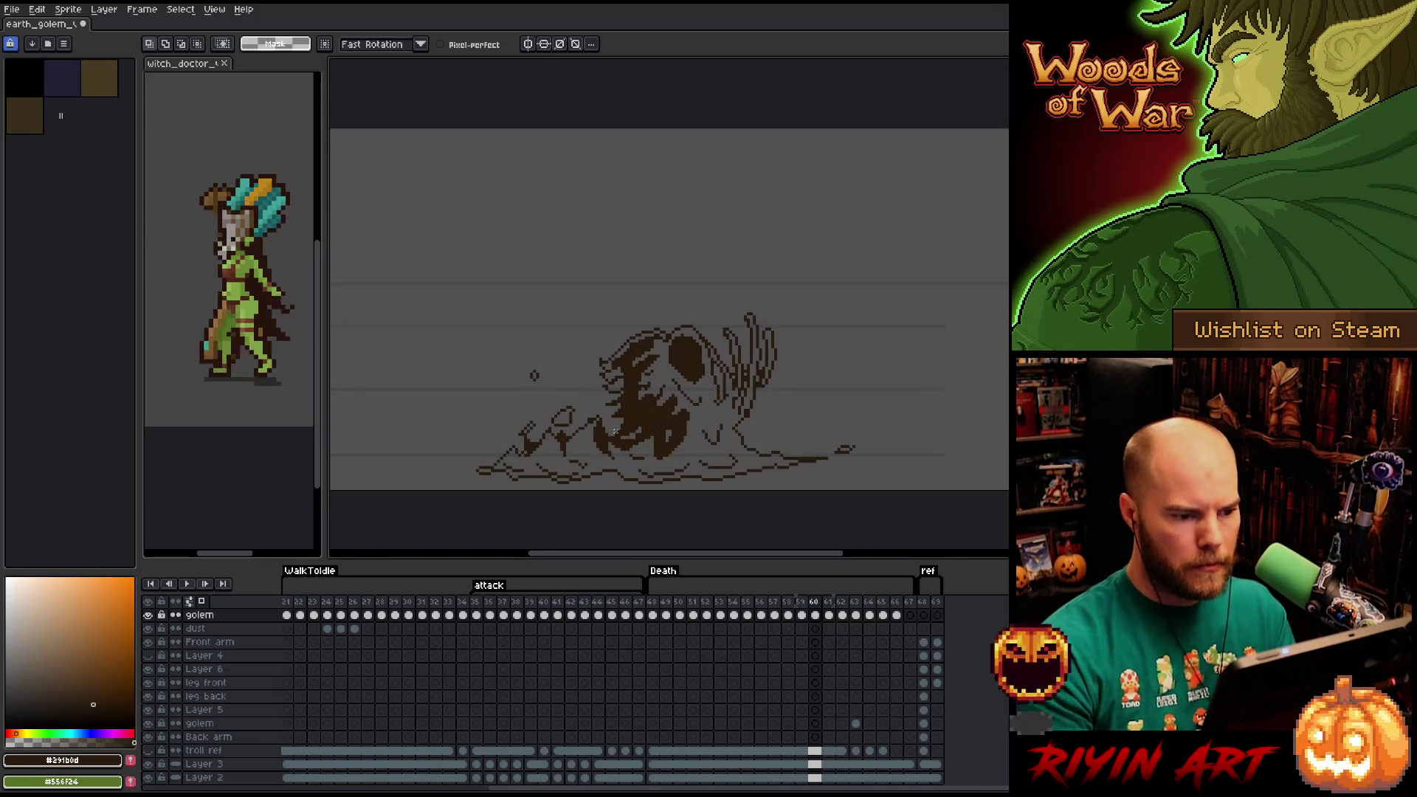
key(period)
key(b)
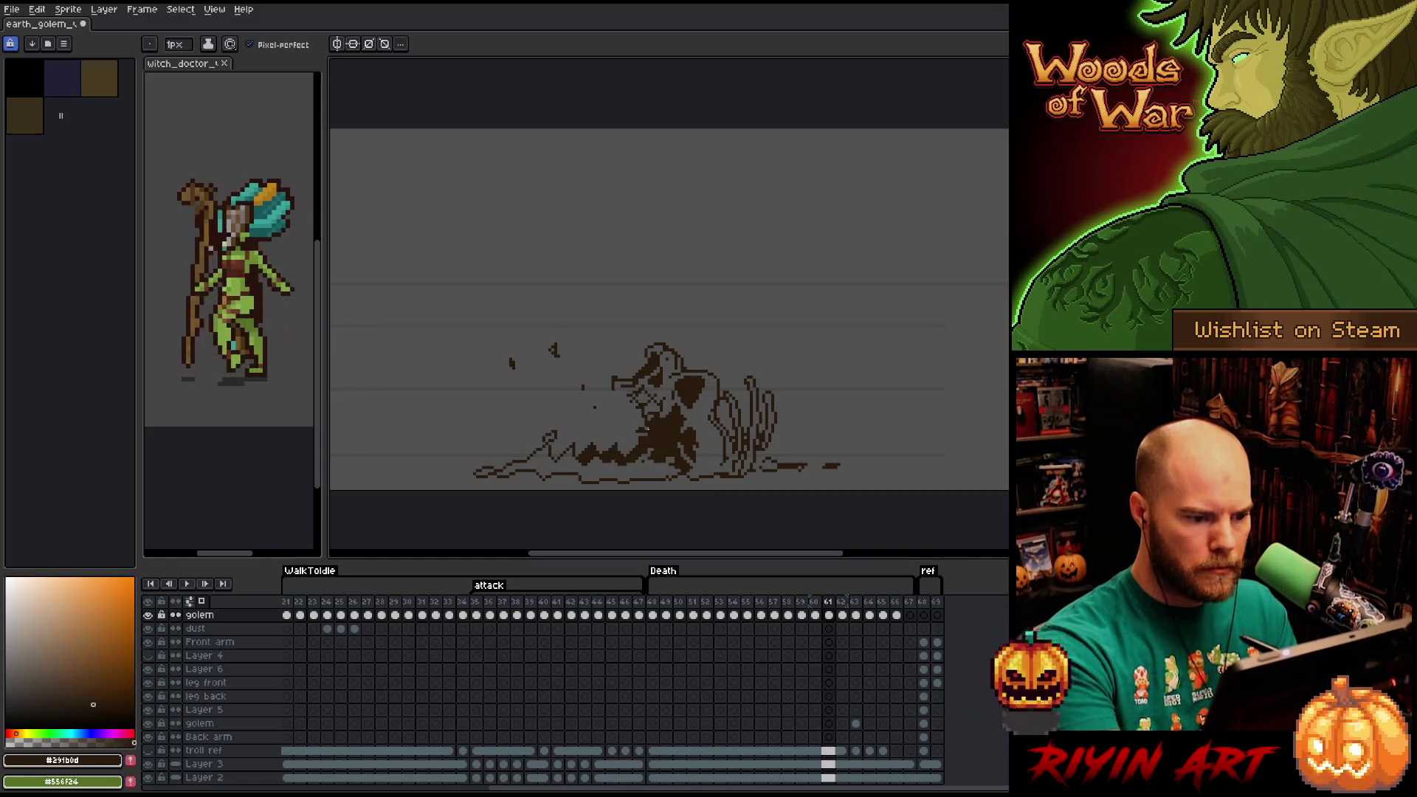
key(g)
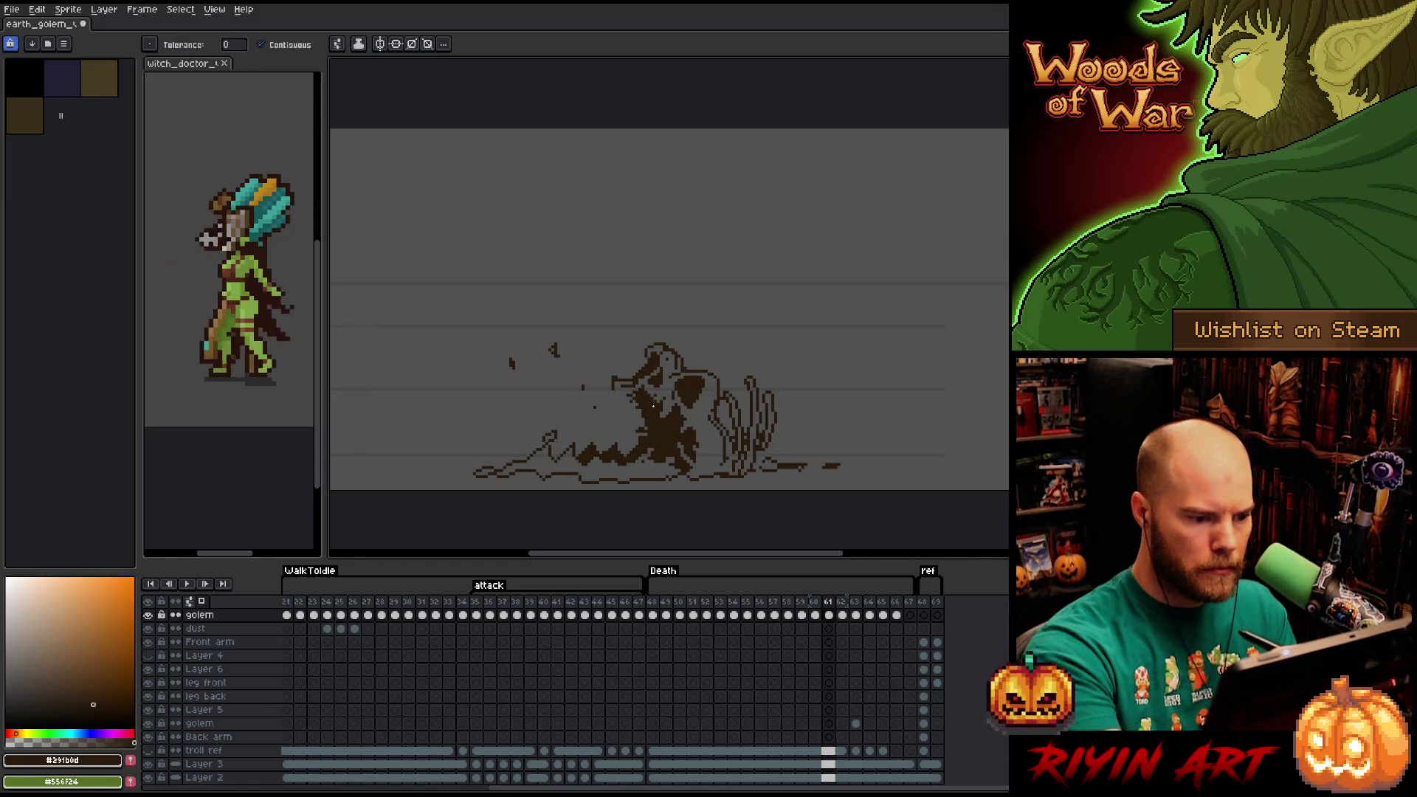
key(b)
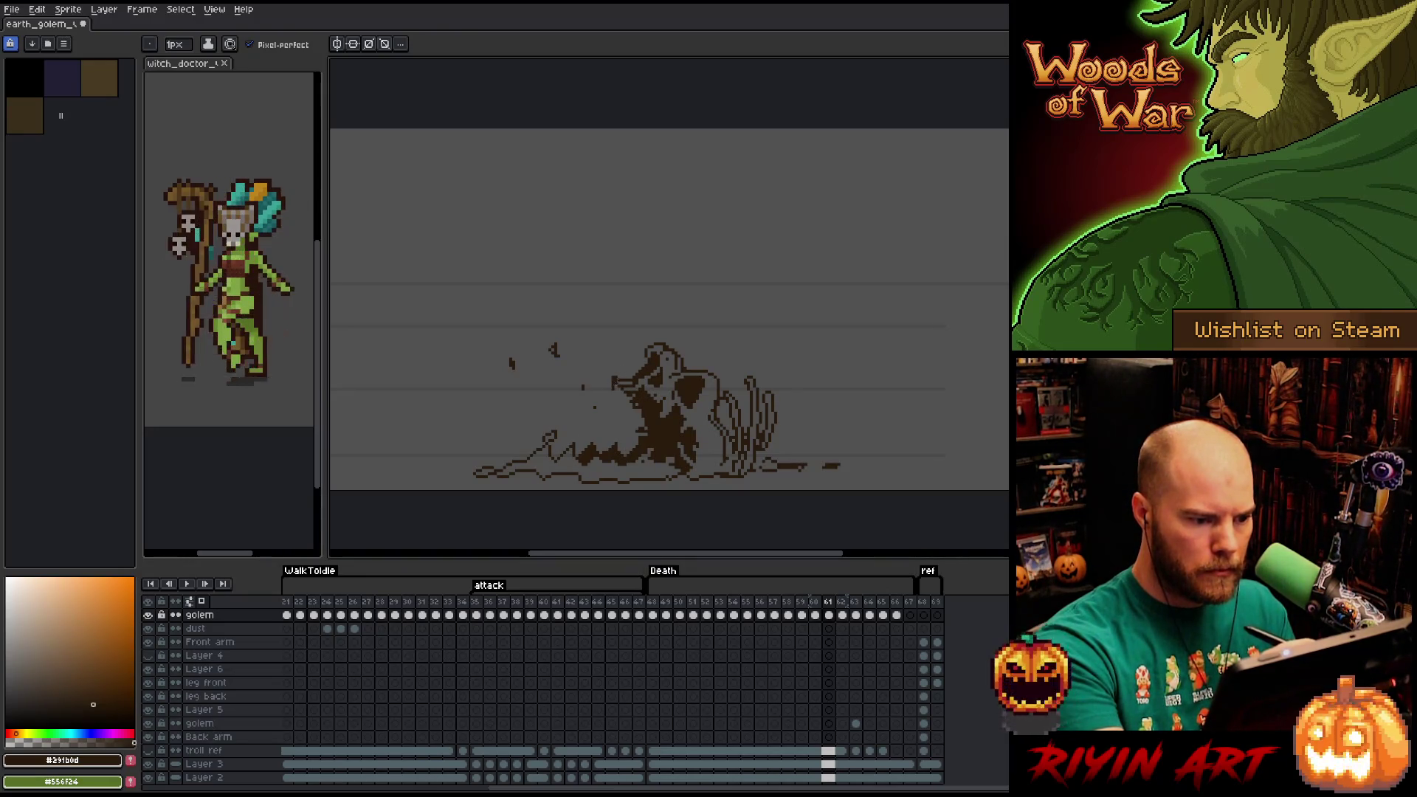
key(e)
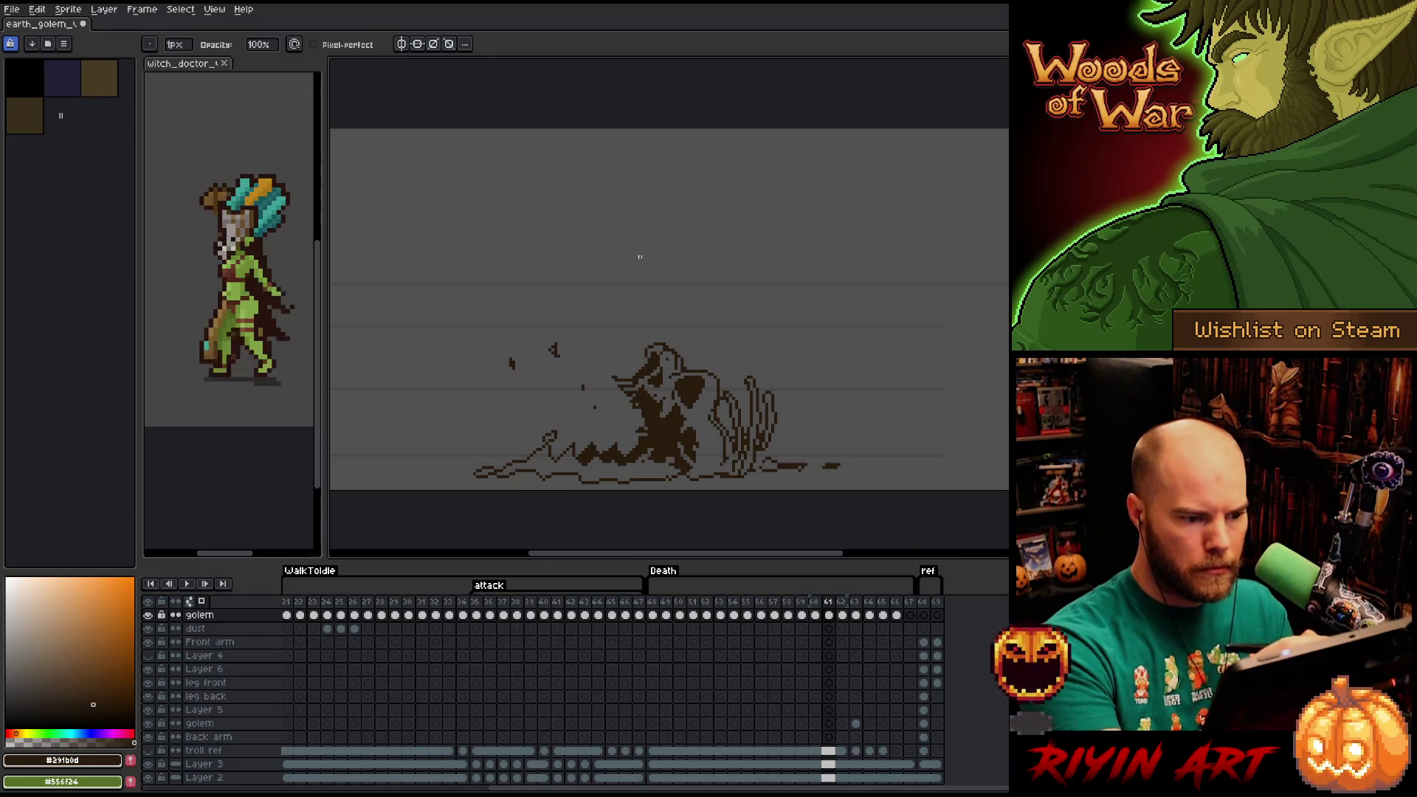
key(b)
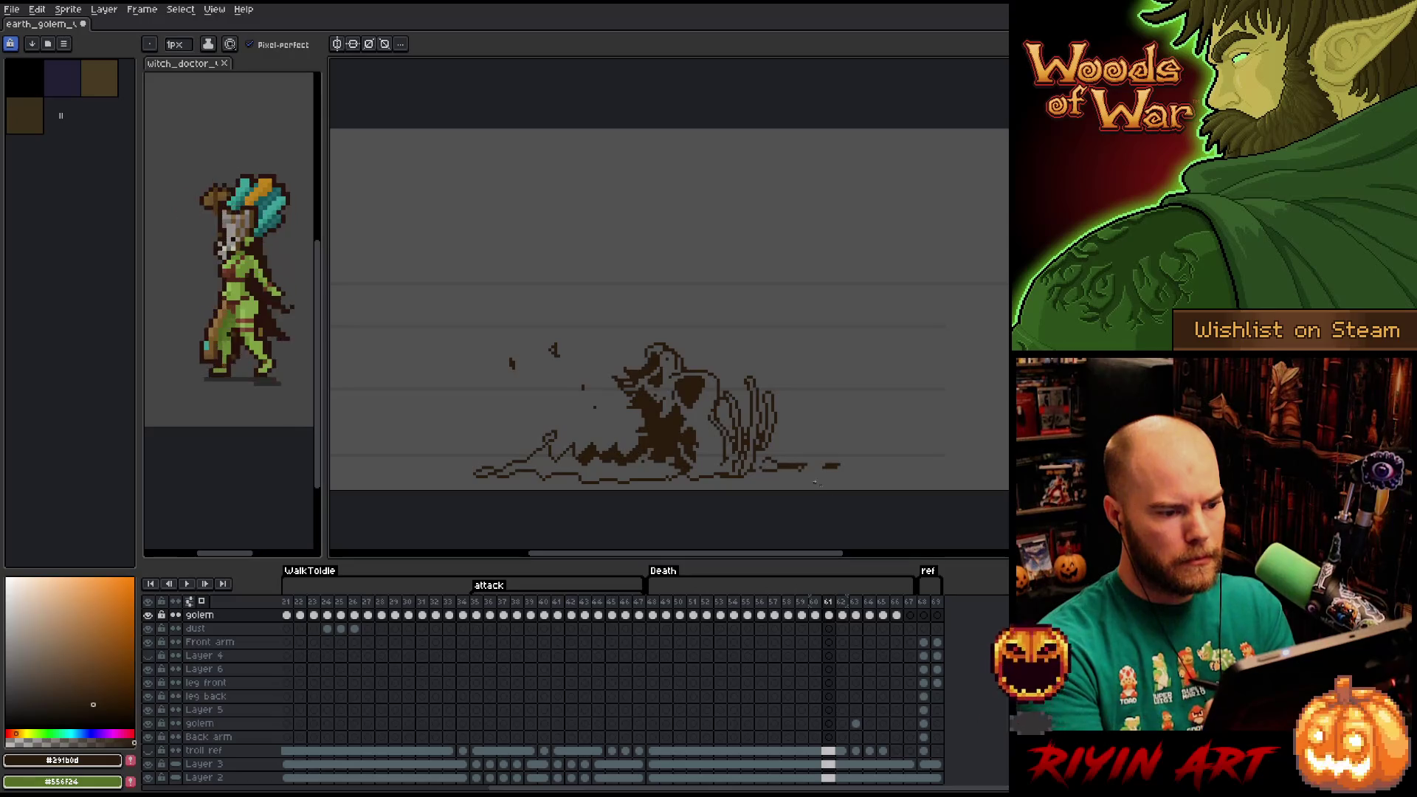
Go to frame 62 and lasso the golem's skull.
key(Right)
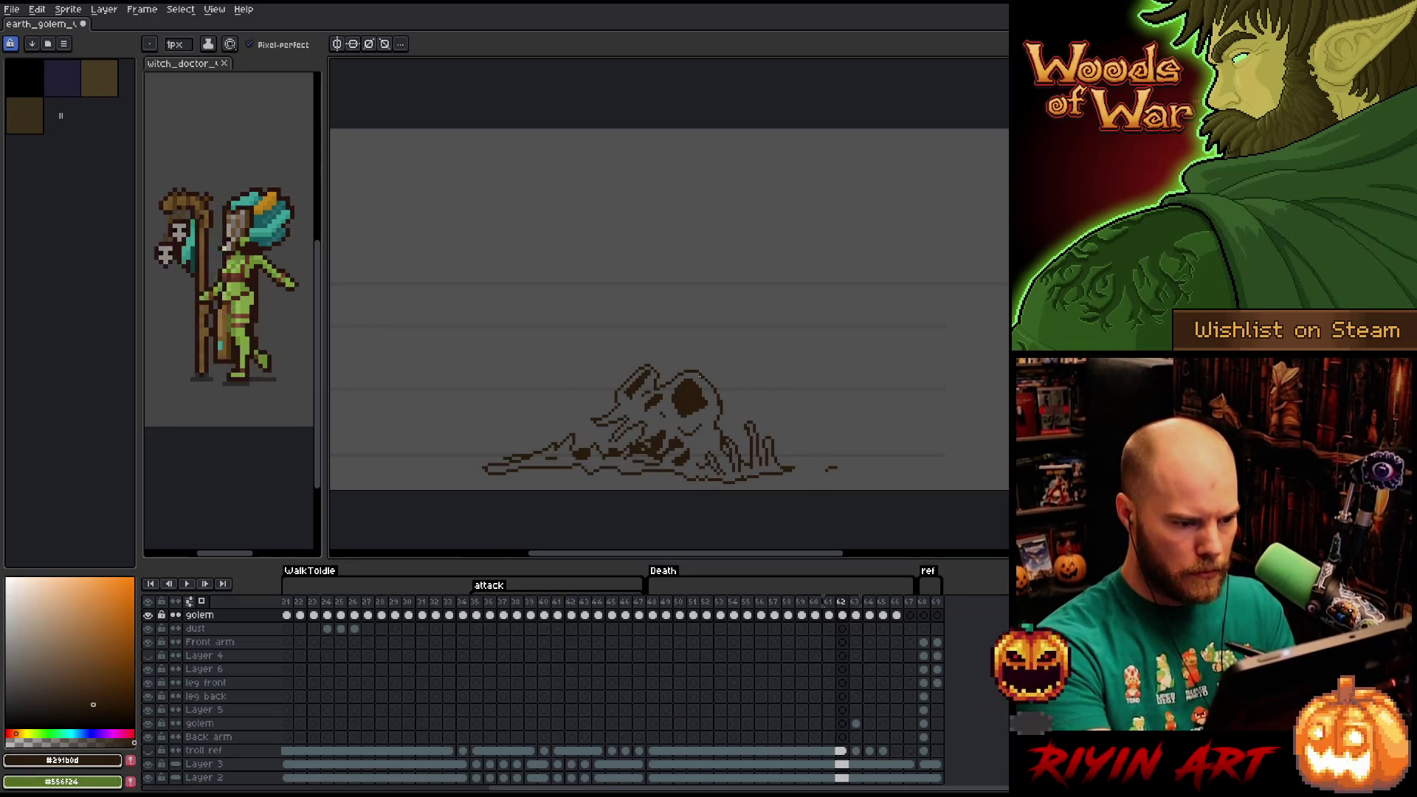
key(q)
mouse_move(753, 358)
mouse_down()
mouse_move(727, 431)
mouse_move(623, 447)
mouse_move(752, 353)
mouse_up()
Delete the selected skull and hide the grey background layer.
key(Delete)
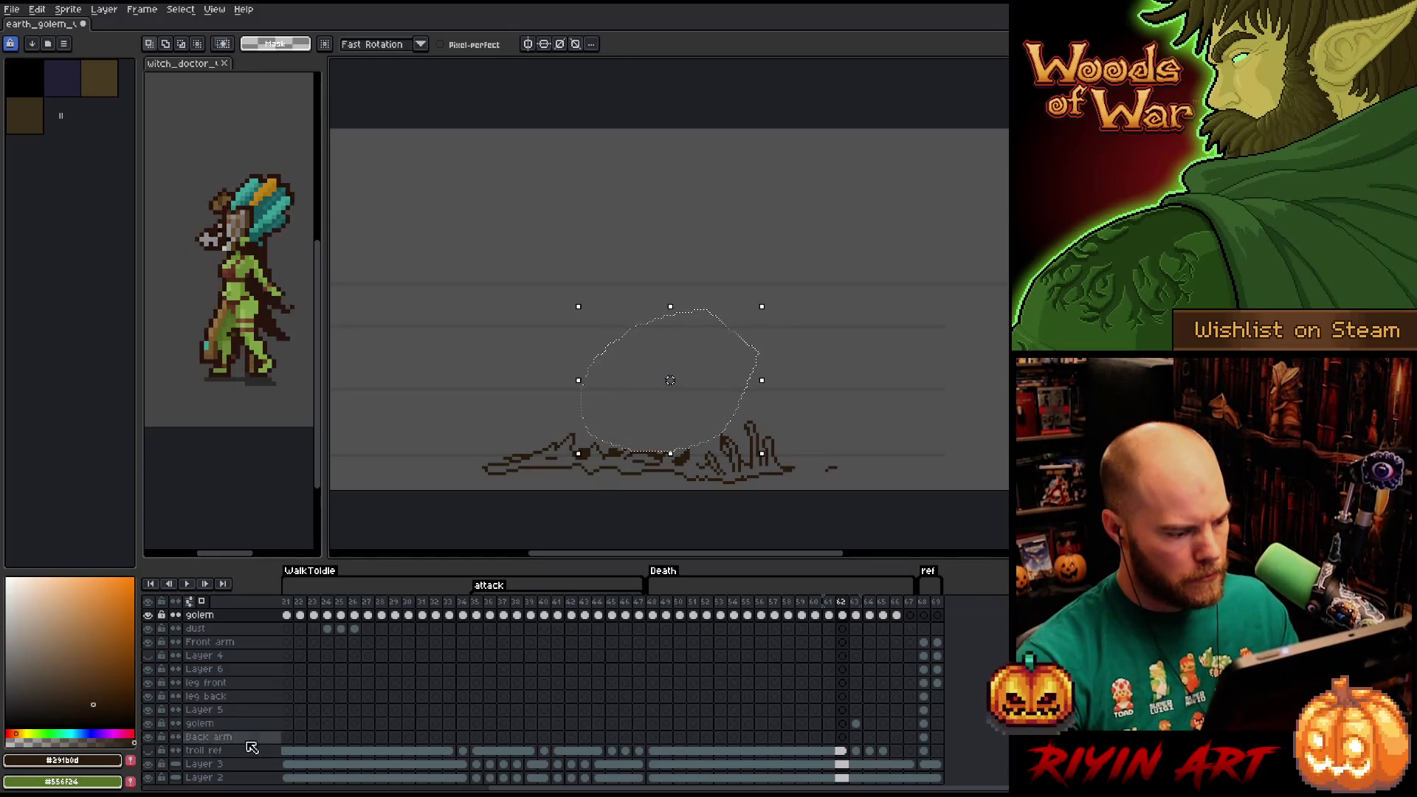
click(148, 778)
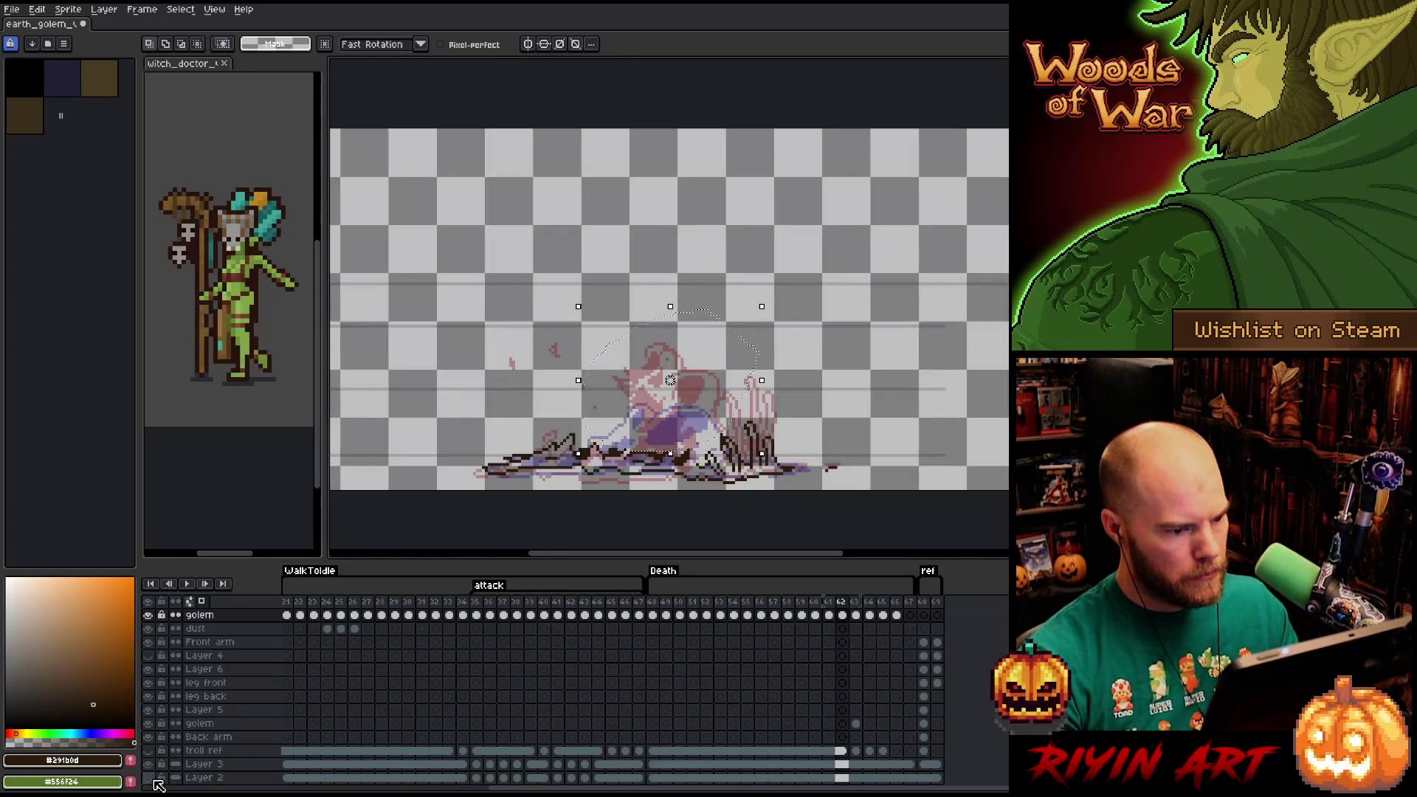
key(ctrl+d)
Sketch a new, lower collapsing skull outline with hatching over the rubble.
key(b)
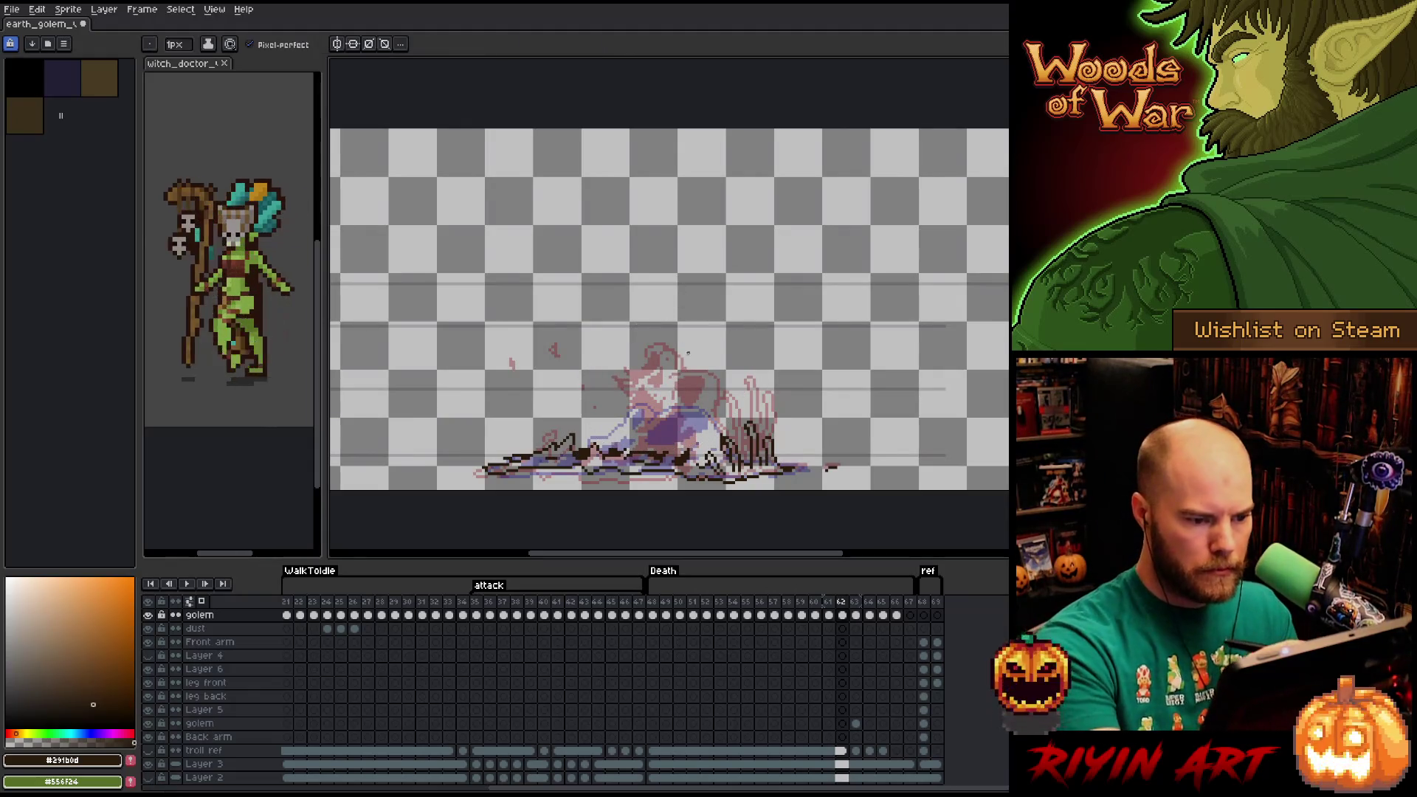
mouse_move(700, 391)
mouse_down()
mouse_move(702, 415)
mouse_move(666, 409)
mouse_move(696, 391)
mouse_move(650, 418)
mouse_up()
mouse_move(653, 415)
mouse_down()
mouse_move(641, 426)
mouse_move(633, 410)
mouse_up()
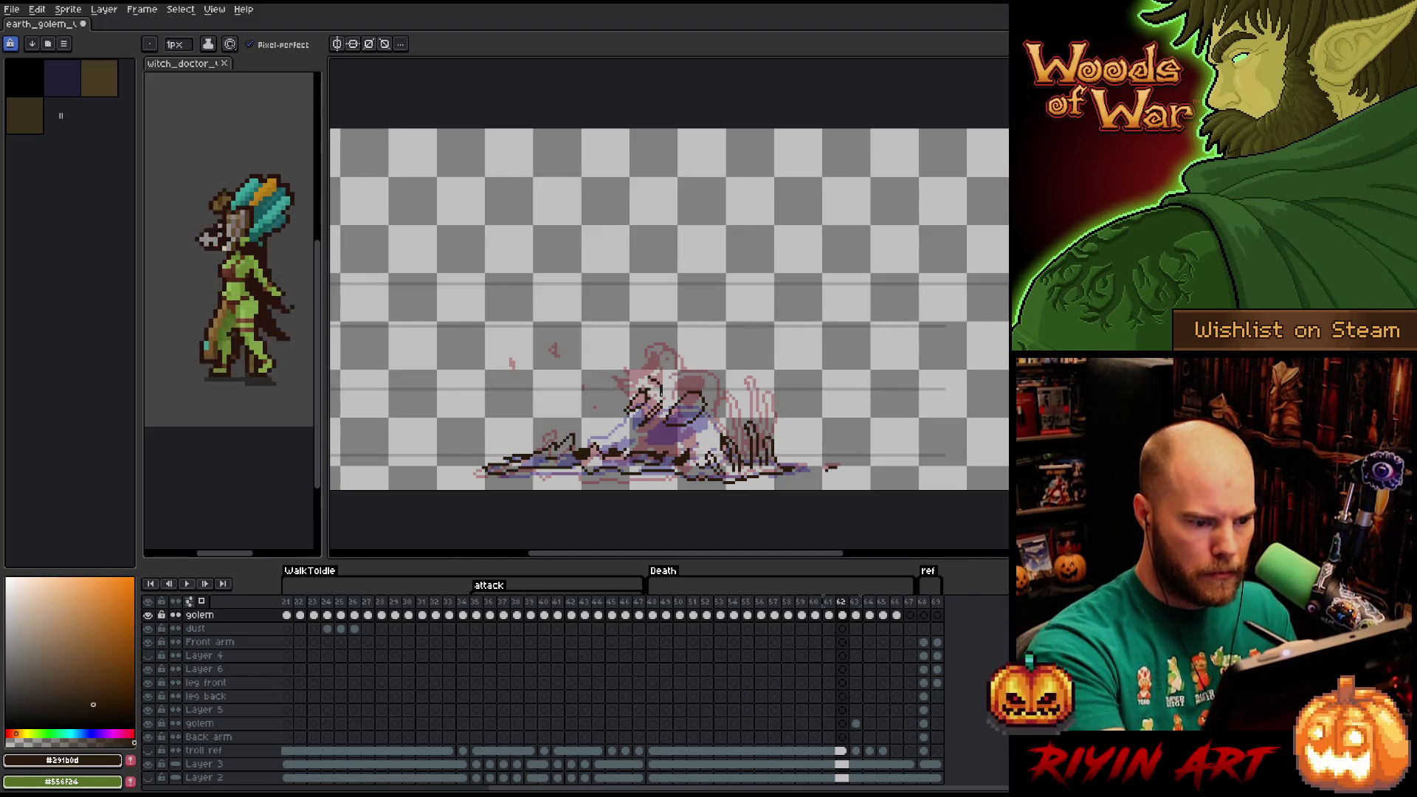
mouse_move(654, 392)
mouse_down()
mouse_move(666, 374)
mouse_move(702, 379)
mouse_move(715, 411)
mouse_up()
key(ctrl+z)
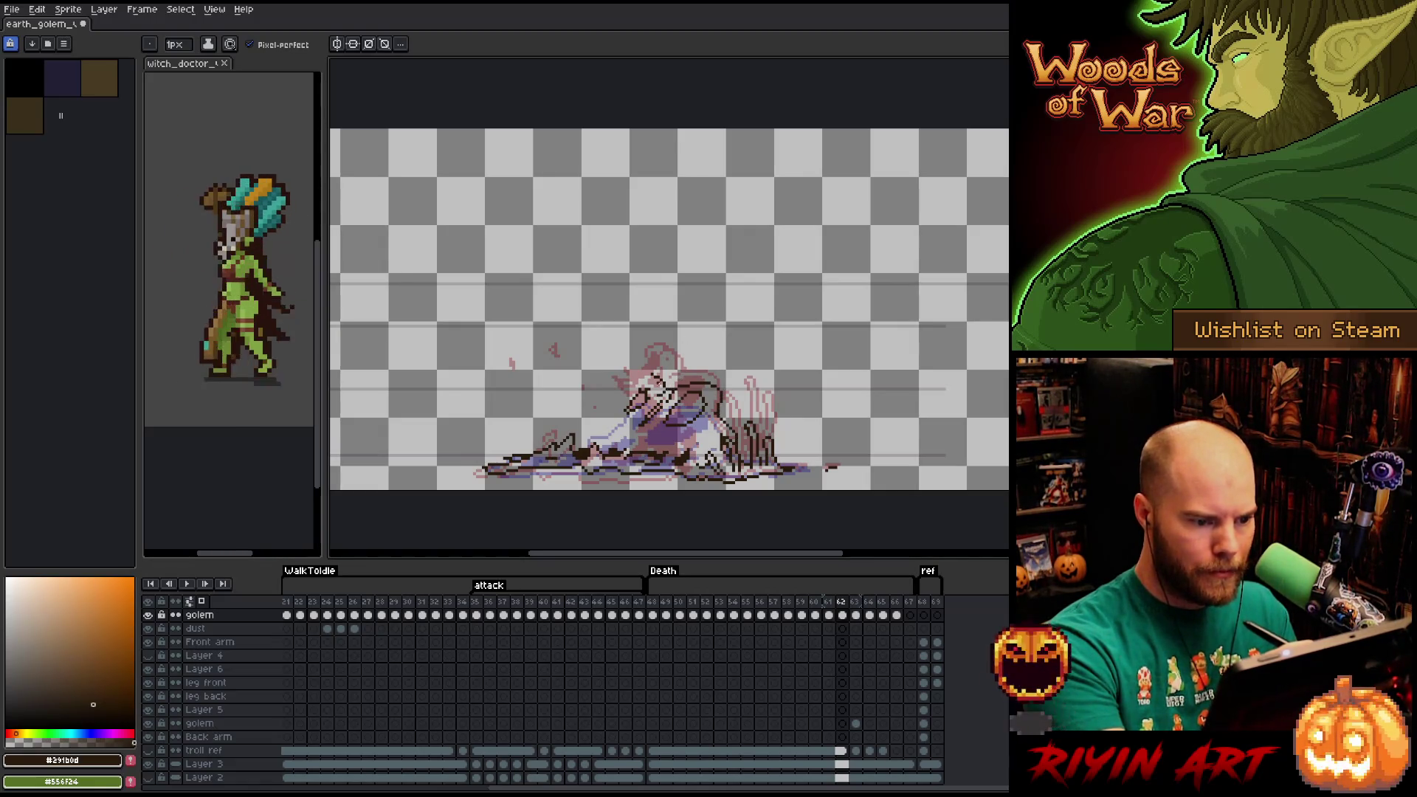
drag(641, 375, 616, 433)
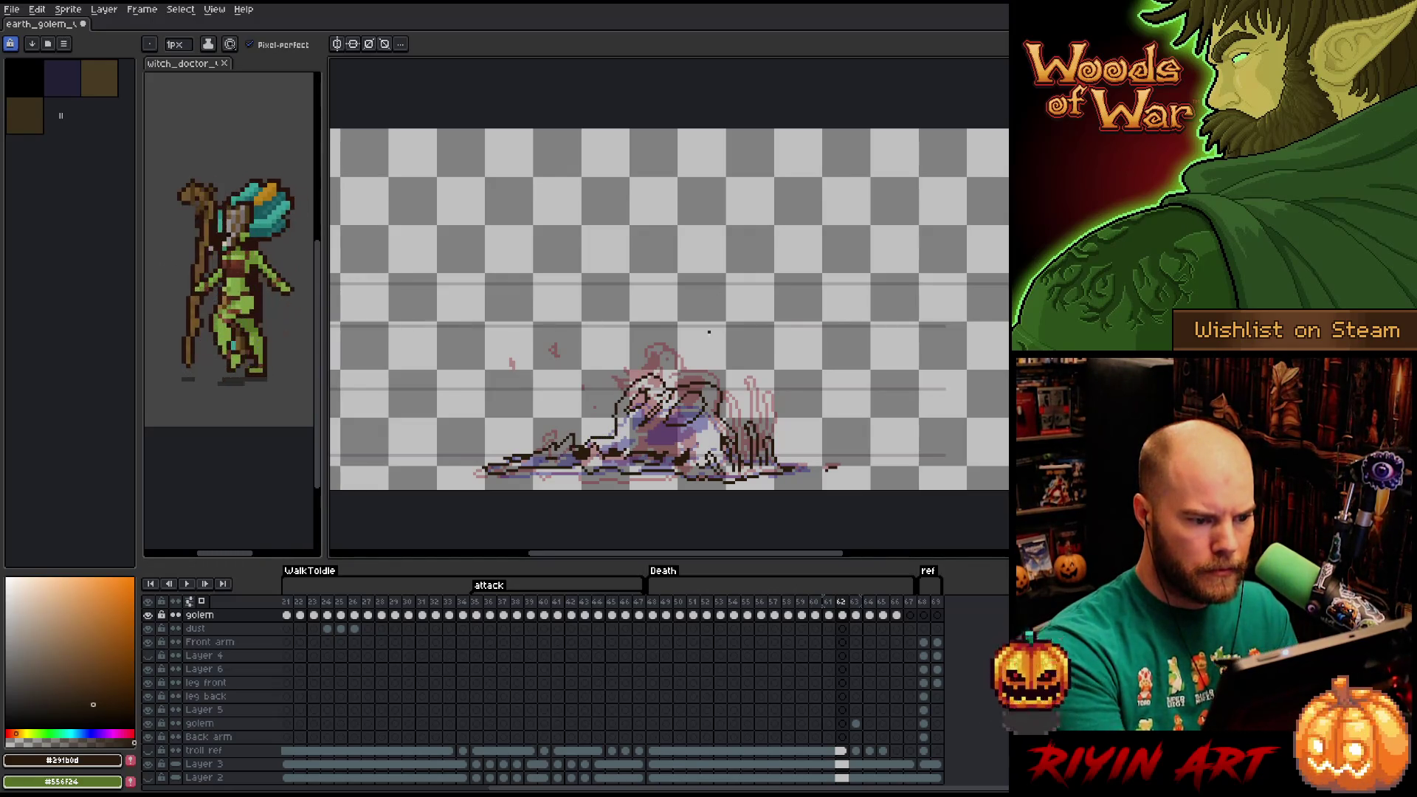
Fill two enclosed areas inside the head dark with the Paint Bucket.
key(g)
click(636, 402)
click(687, 407)
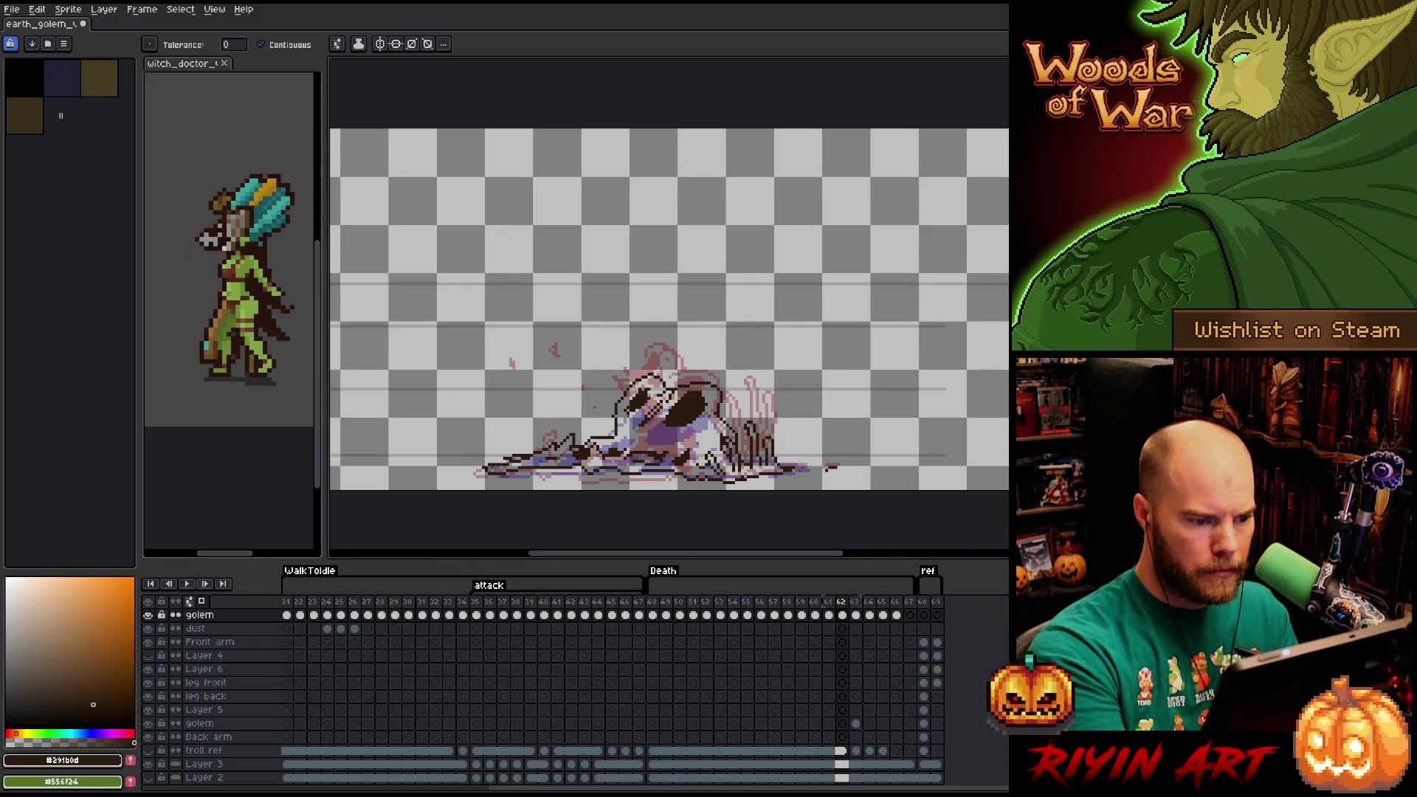
Shade the golem's lower body dark brown on frame 62.
key(b)
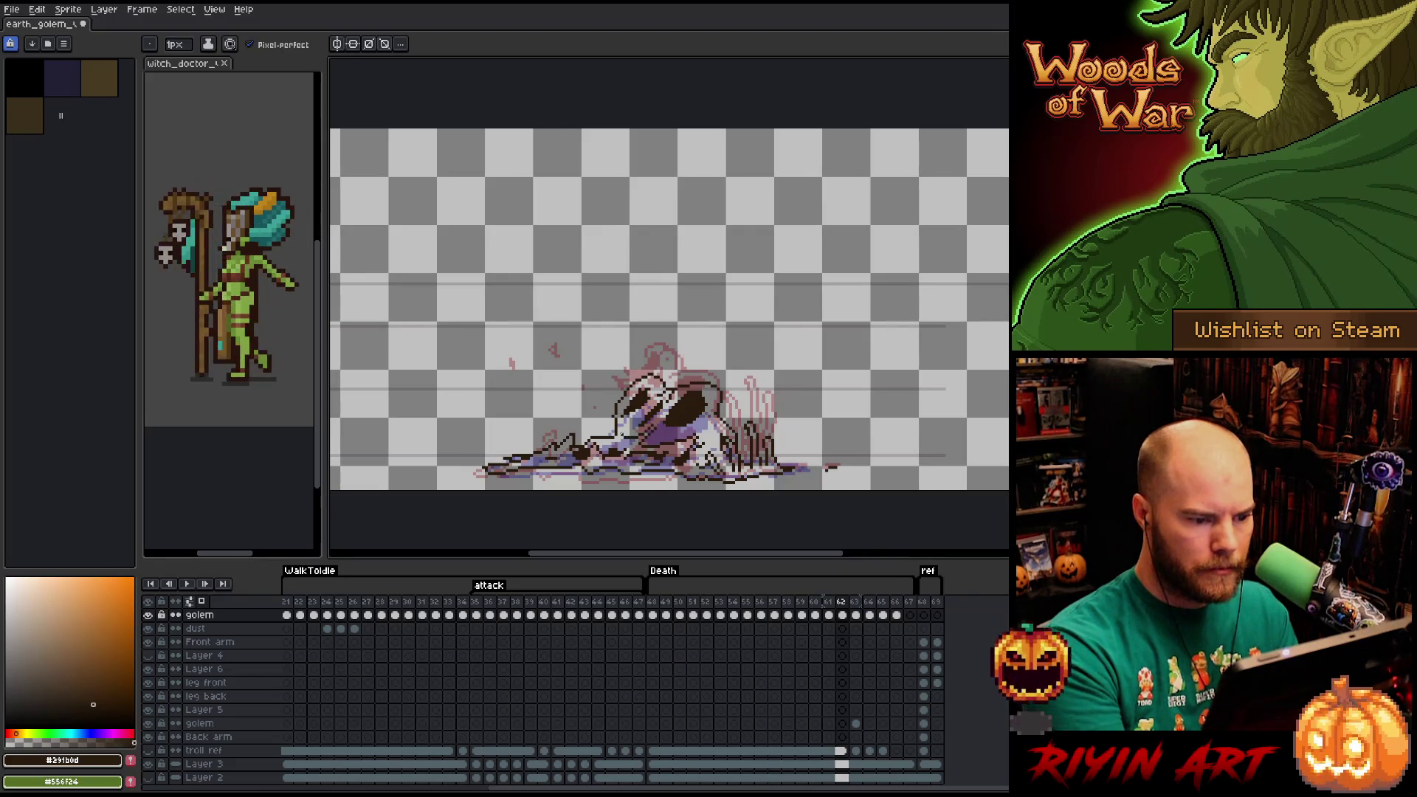
key(e)
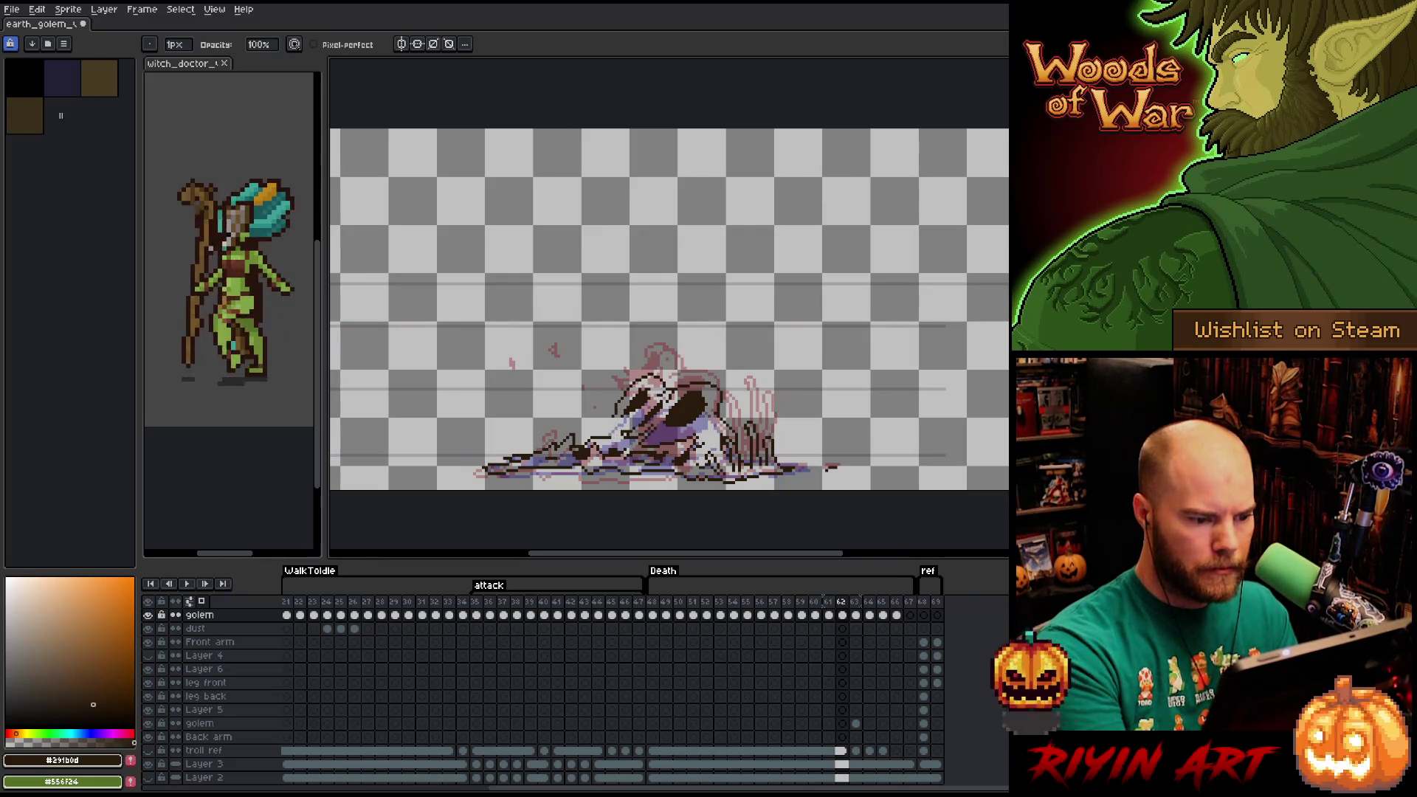
key(b)
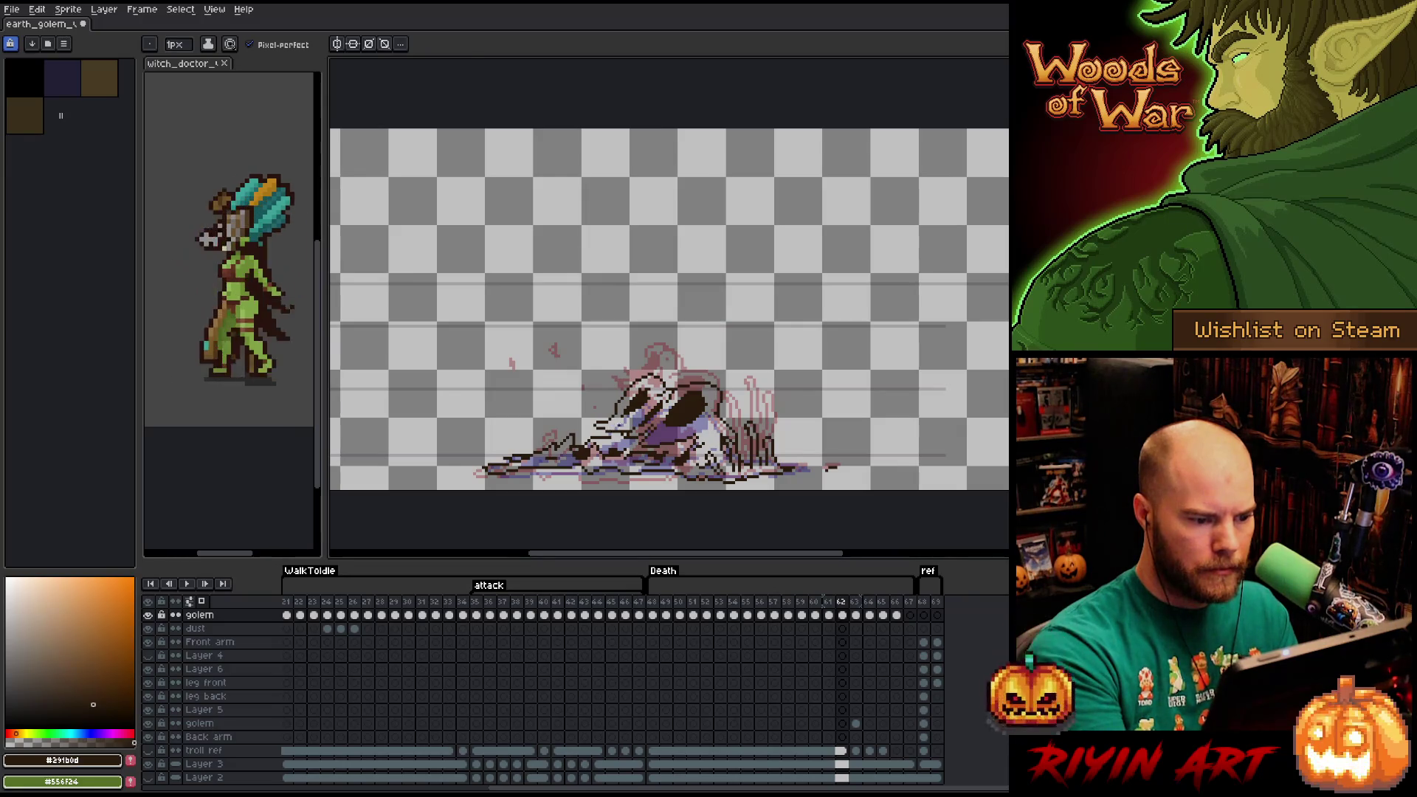
key(e)
key(b)
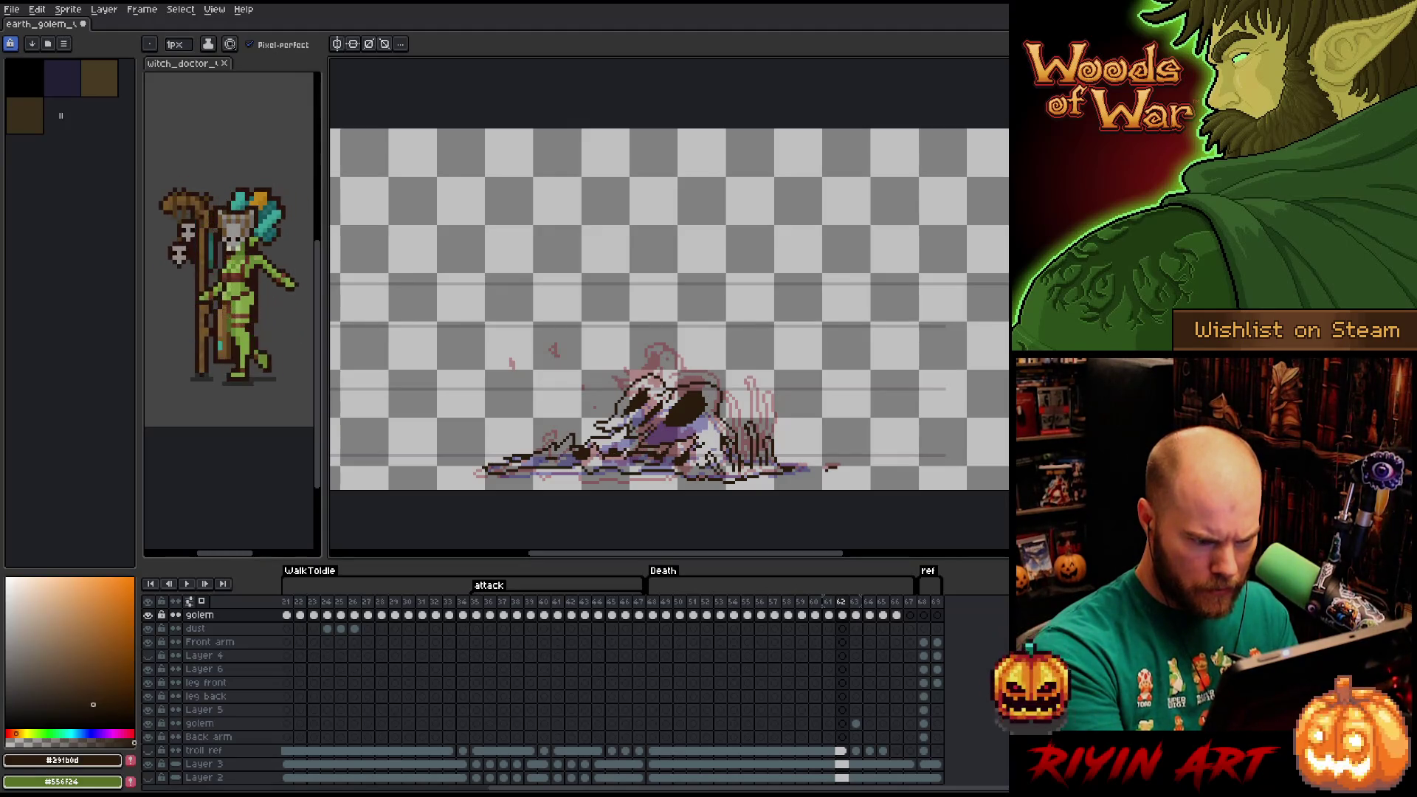
drag(587, 452, 656, 425)
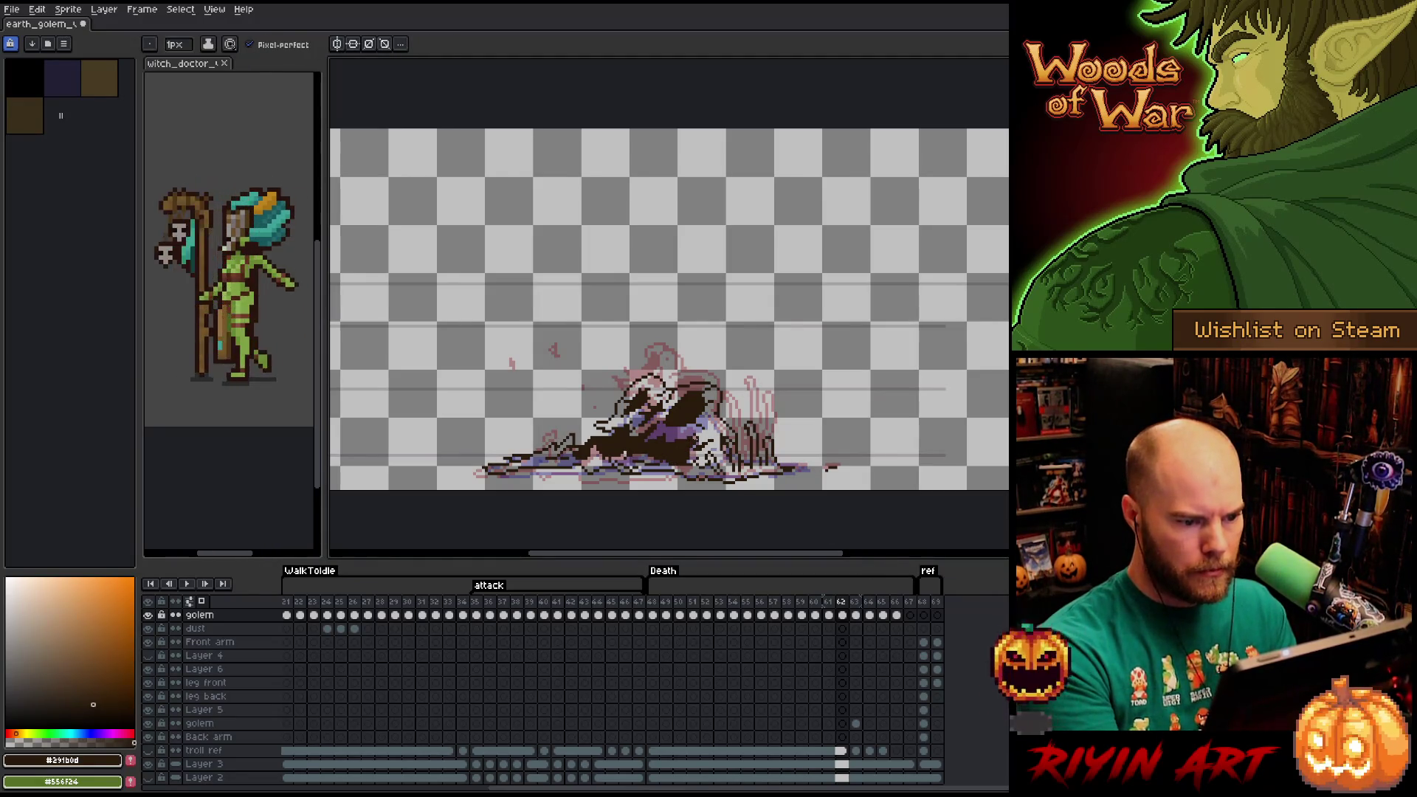
Flip between frames 61 through 64 to compare the collapse.
key(Left)
key(Right)
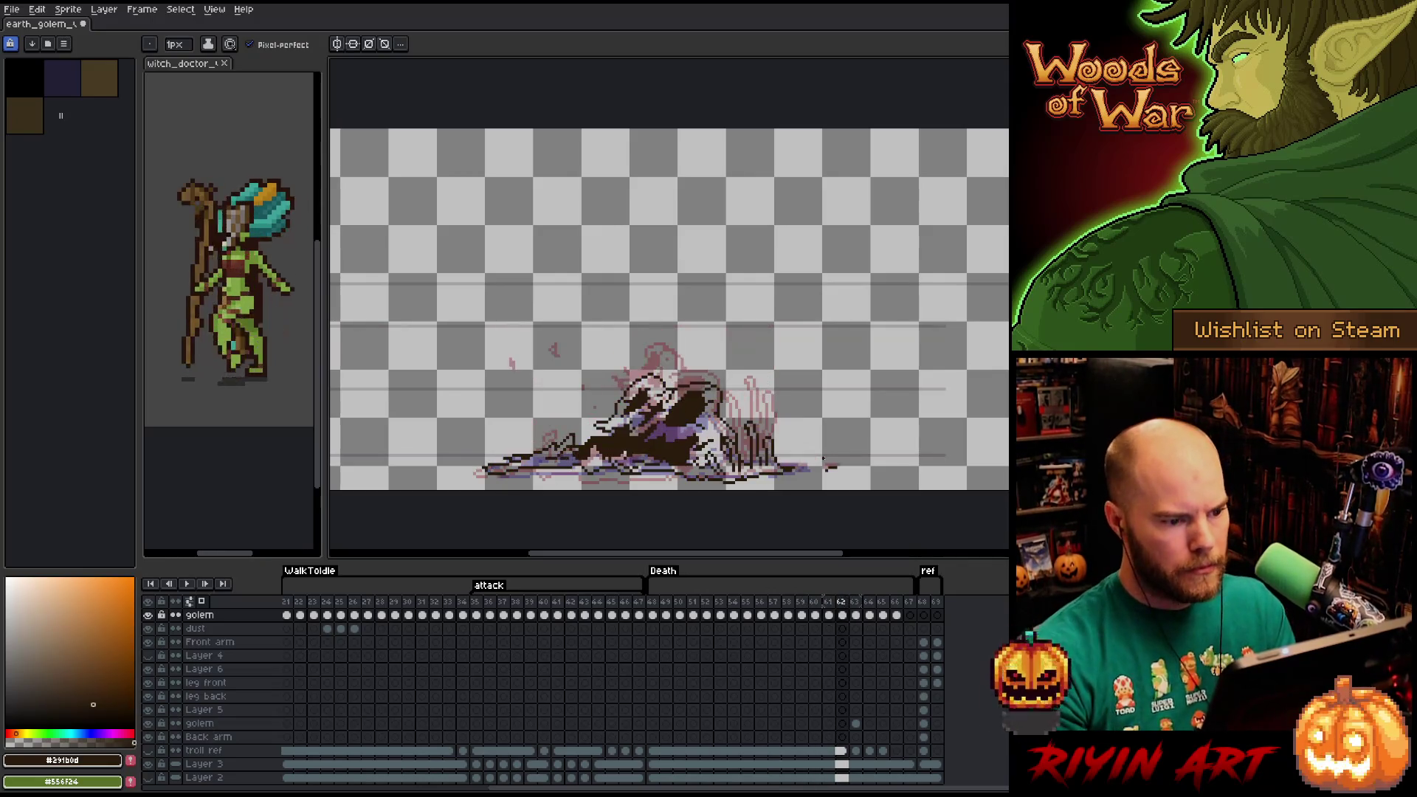
key(Right)
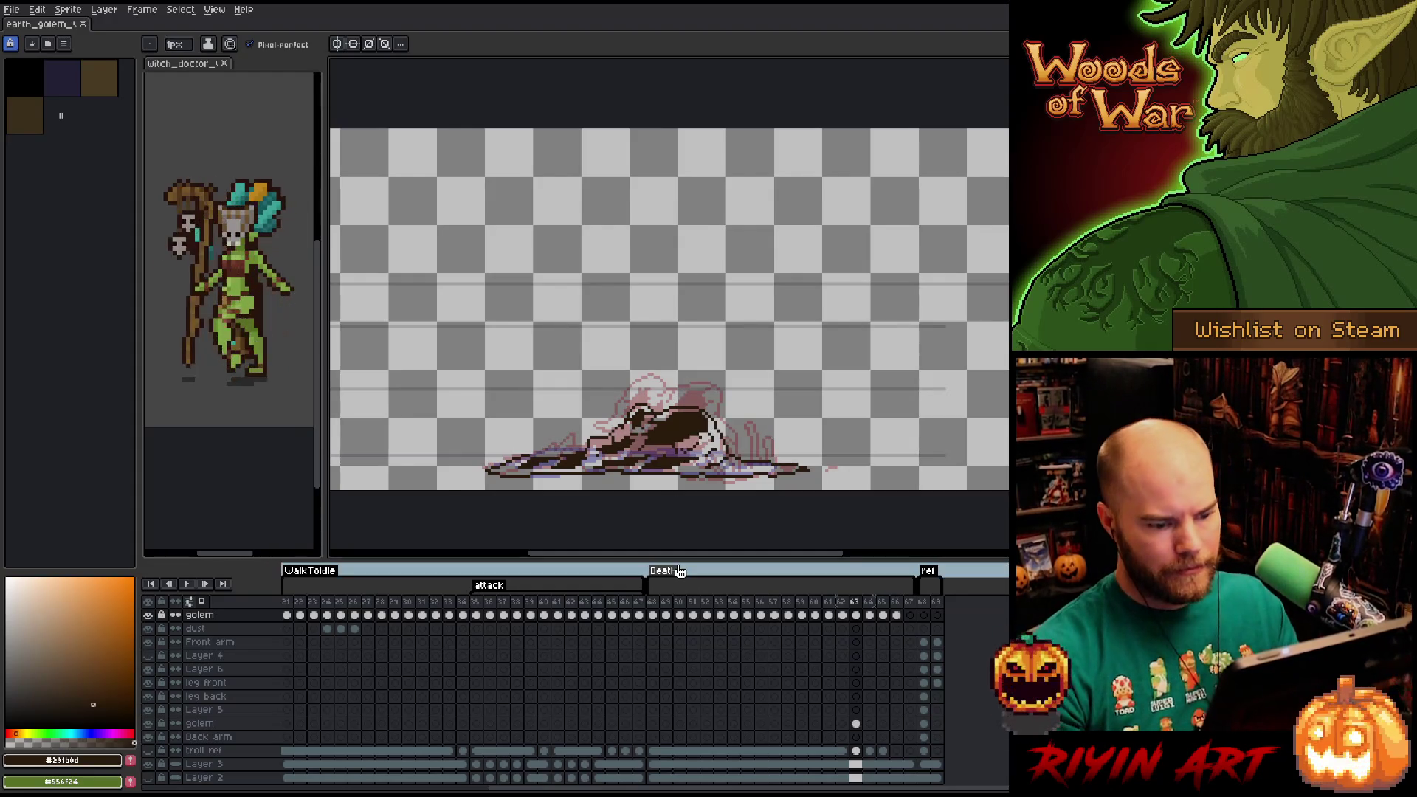
key(Right)
key(Left)
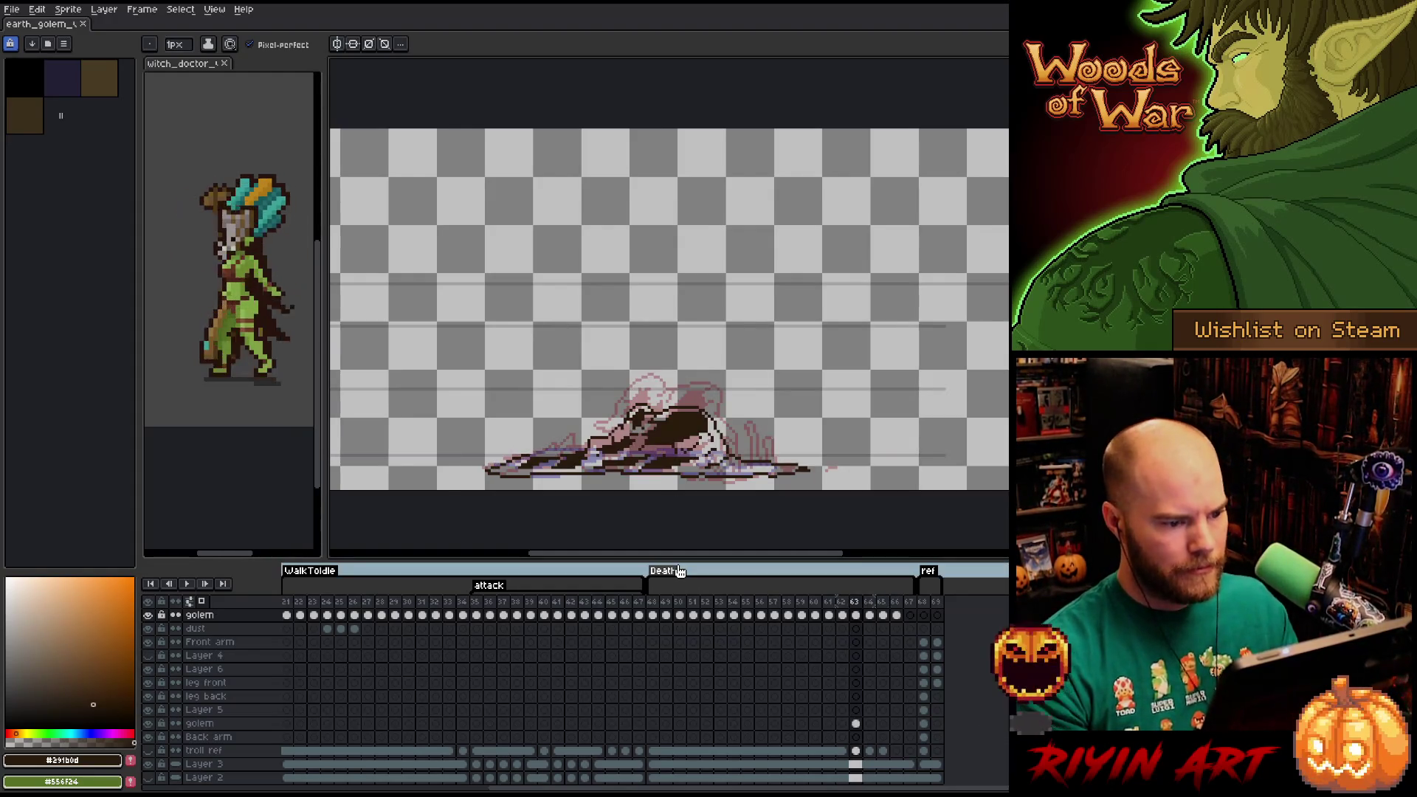
key(Right)
key(Left)
Lasso-adjust the golem's head on frame 63, touch it up, then play the animation.
key(q)
mouse_move(761, 395)
mouse_down()
mouse_move(664, 432)
mouse_move(682, 360)
mouse_move(760, 393)
mouse_move(685, 401)
mouse_up()
key(b)
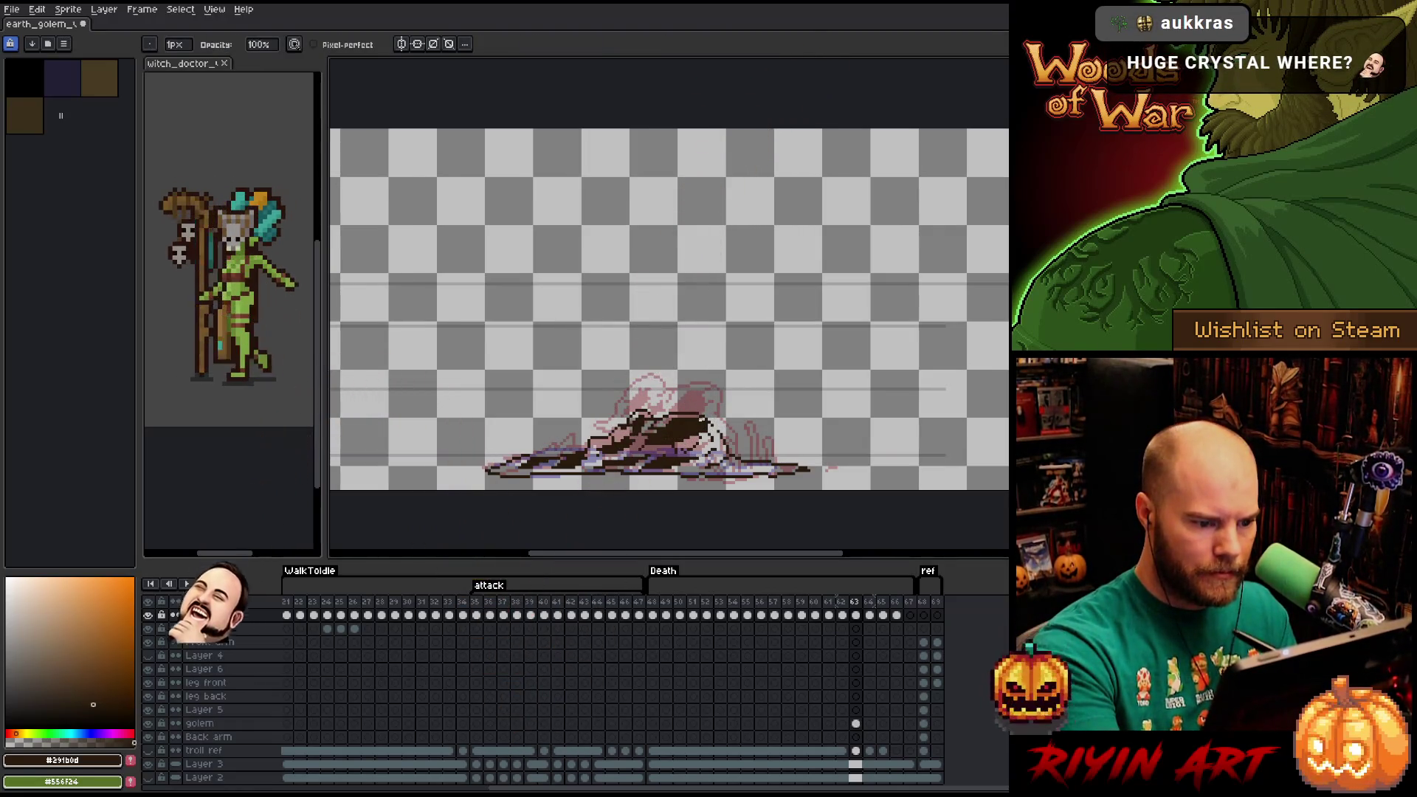
key(e)
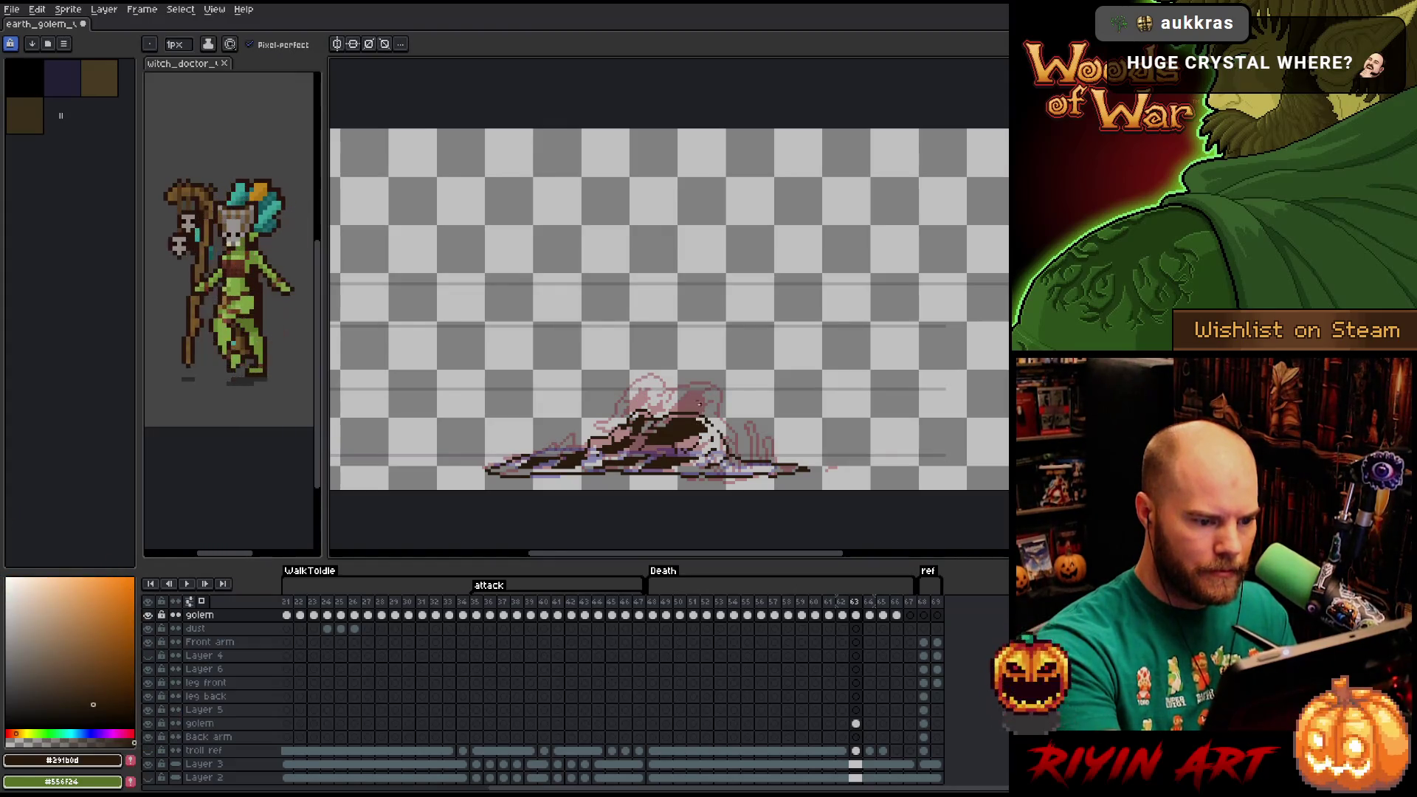
key(b)
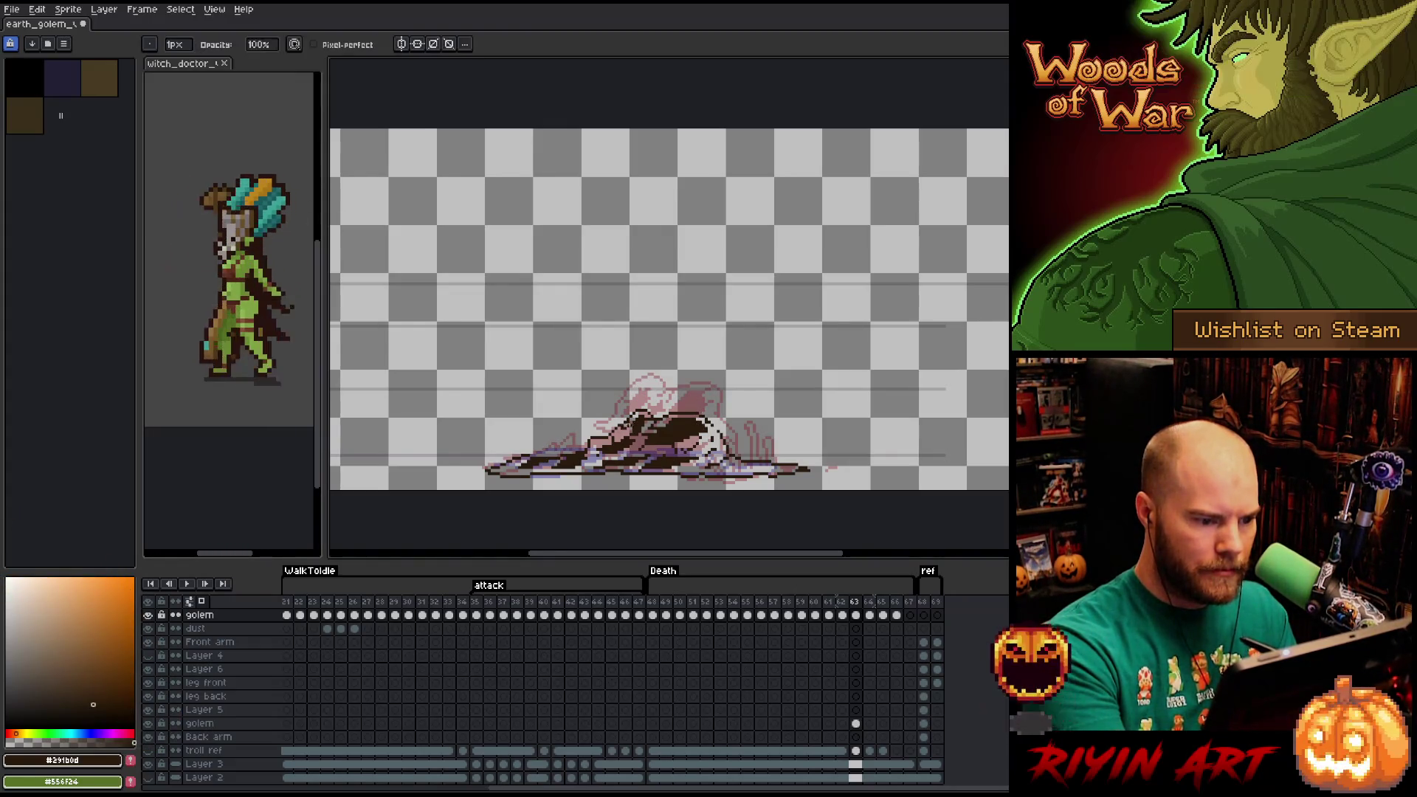
key(e)
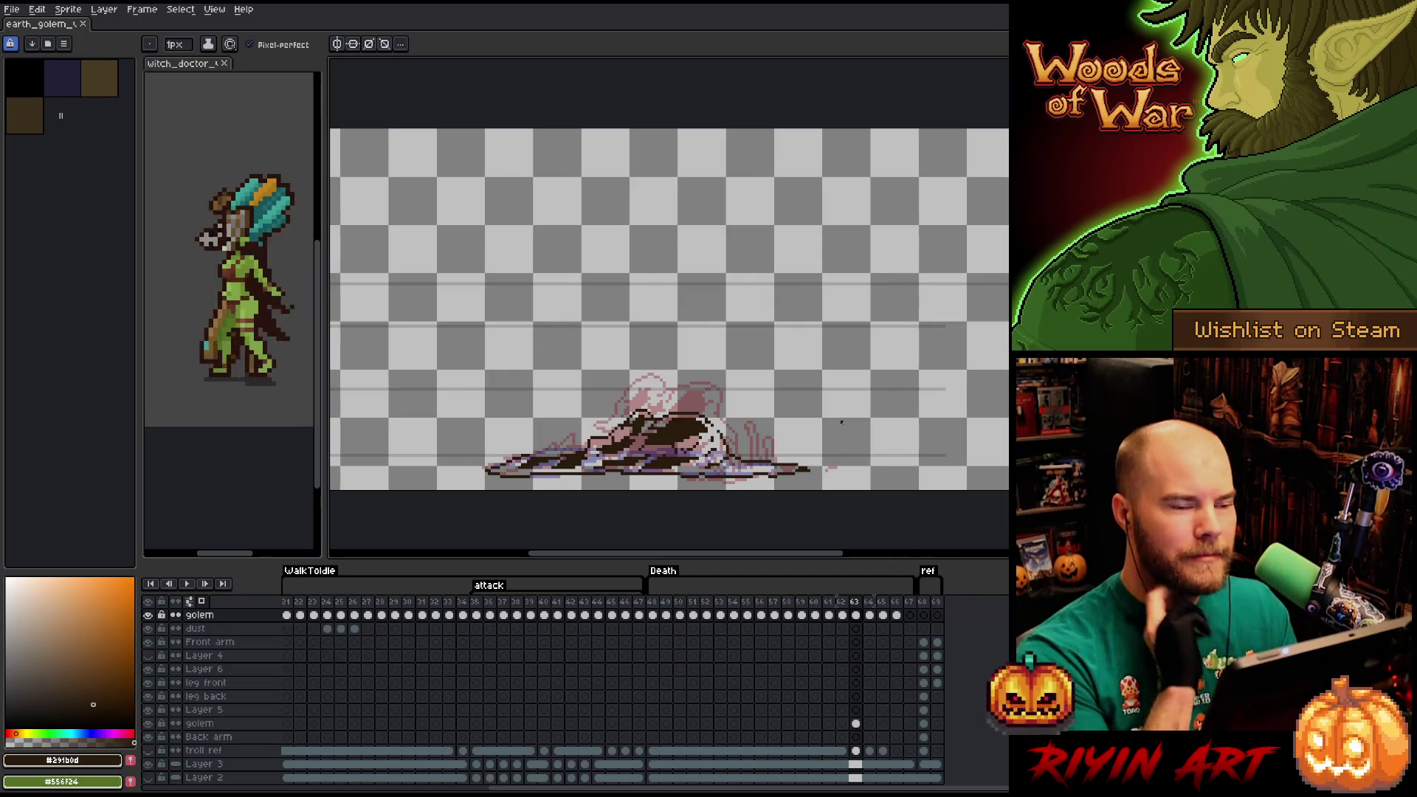
key(Return)
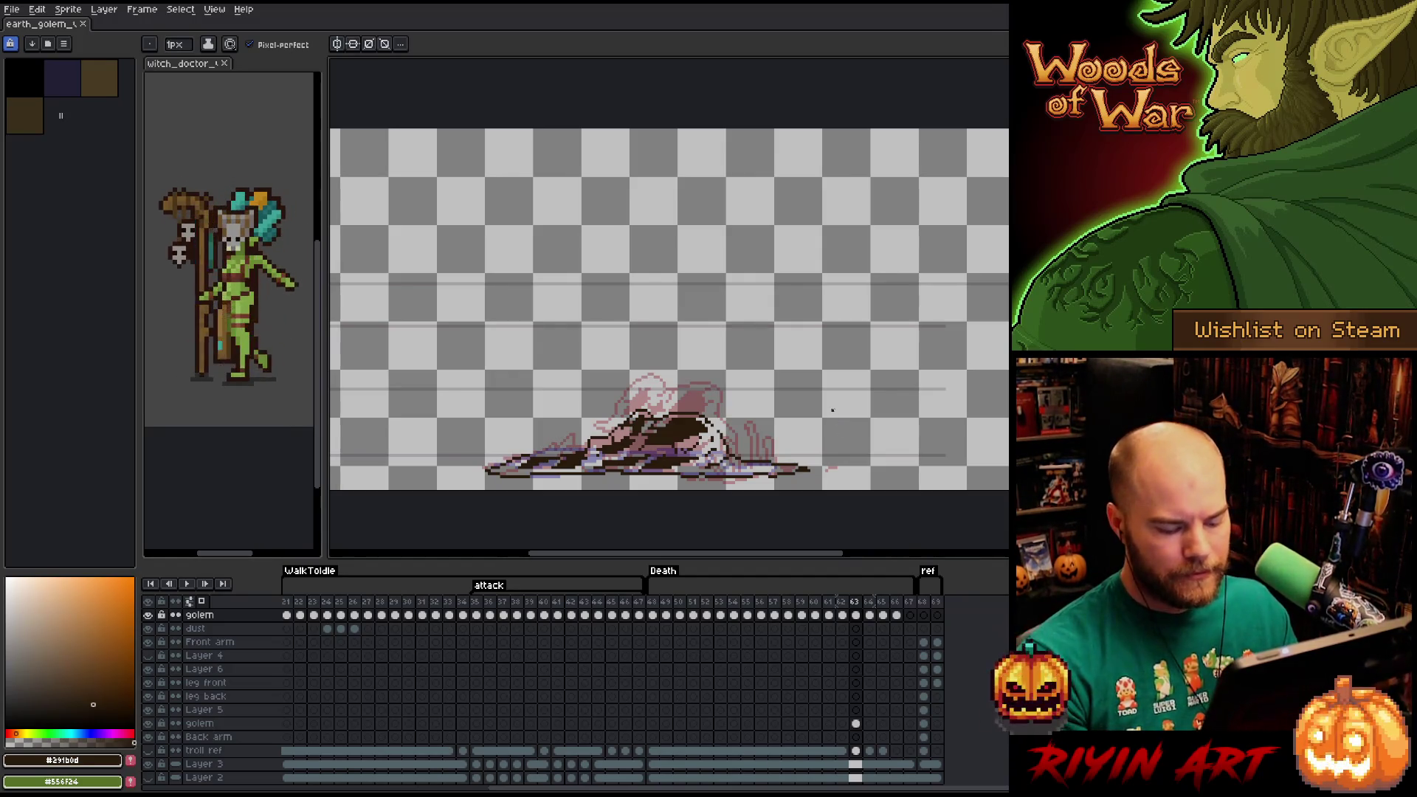
key(Return)
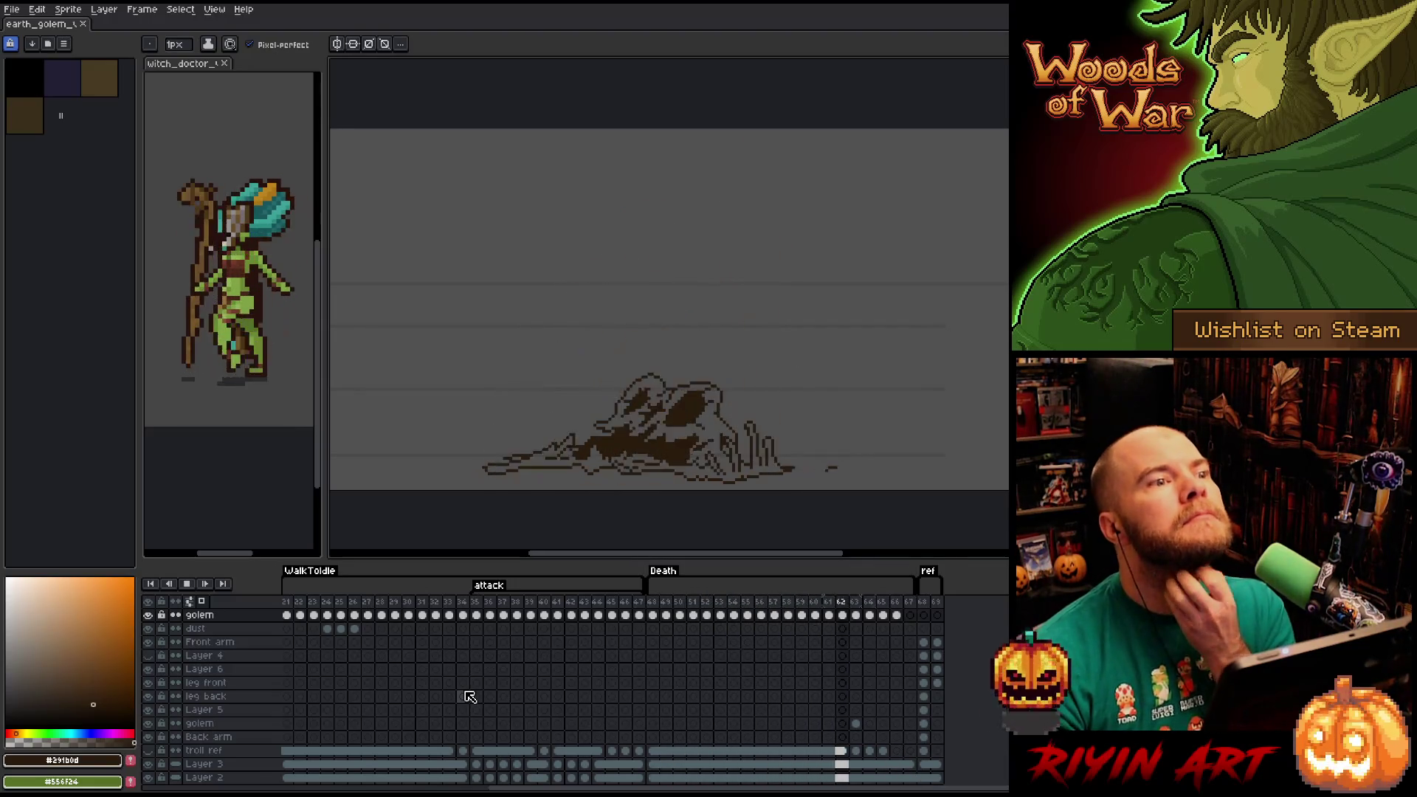
On frame 59, nudge the golem's head slightly down and right.
key(Return)
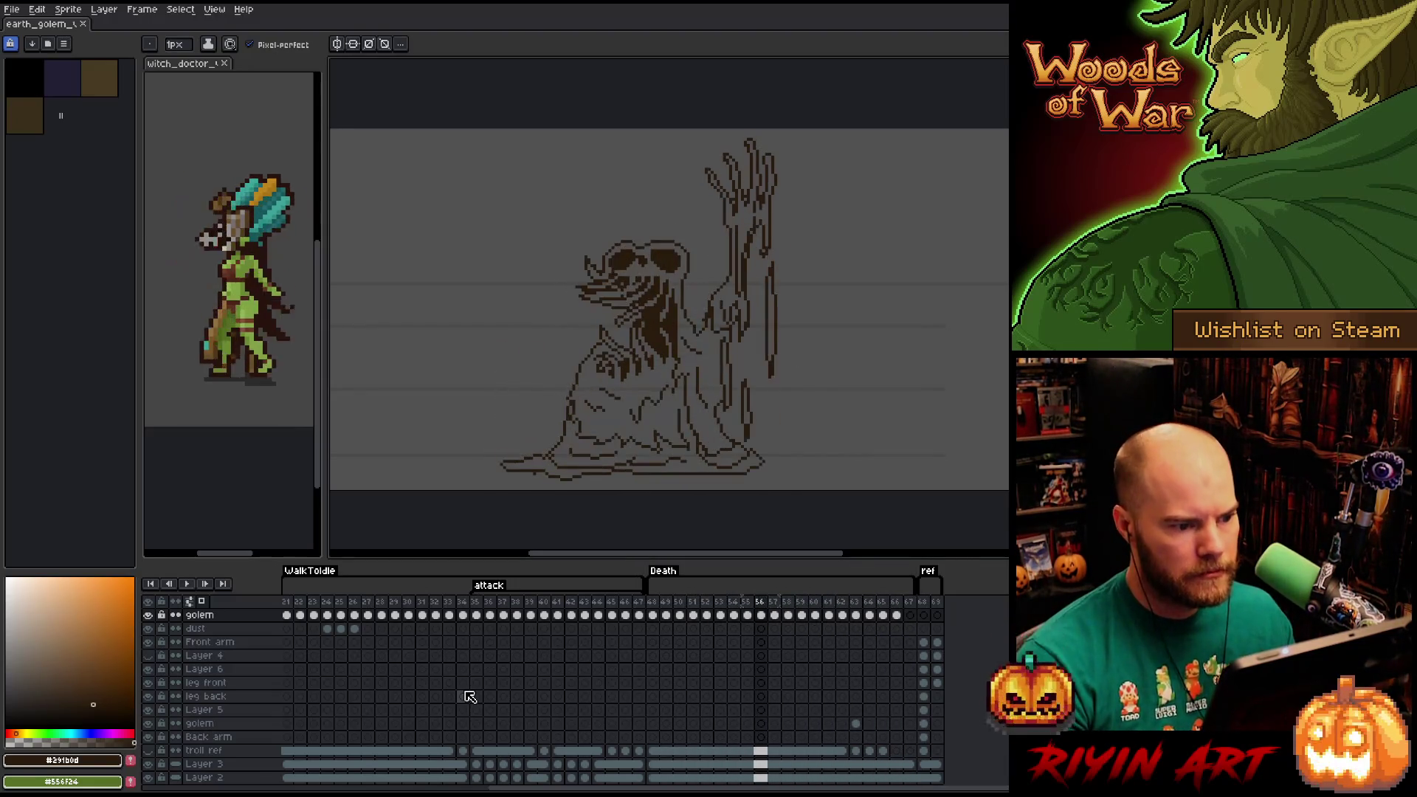
key(Right)
key(Right)
key(Right)
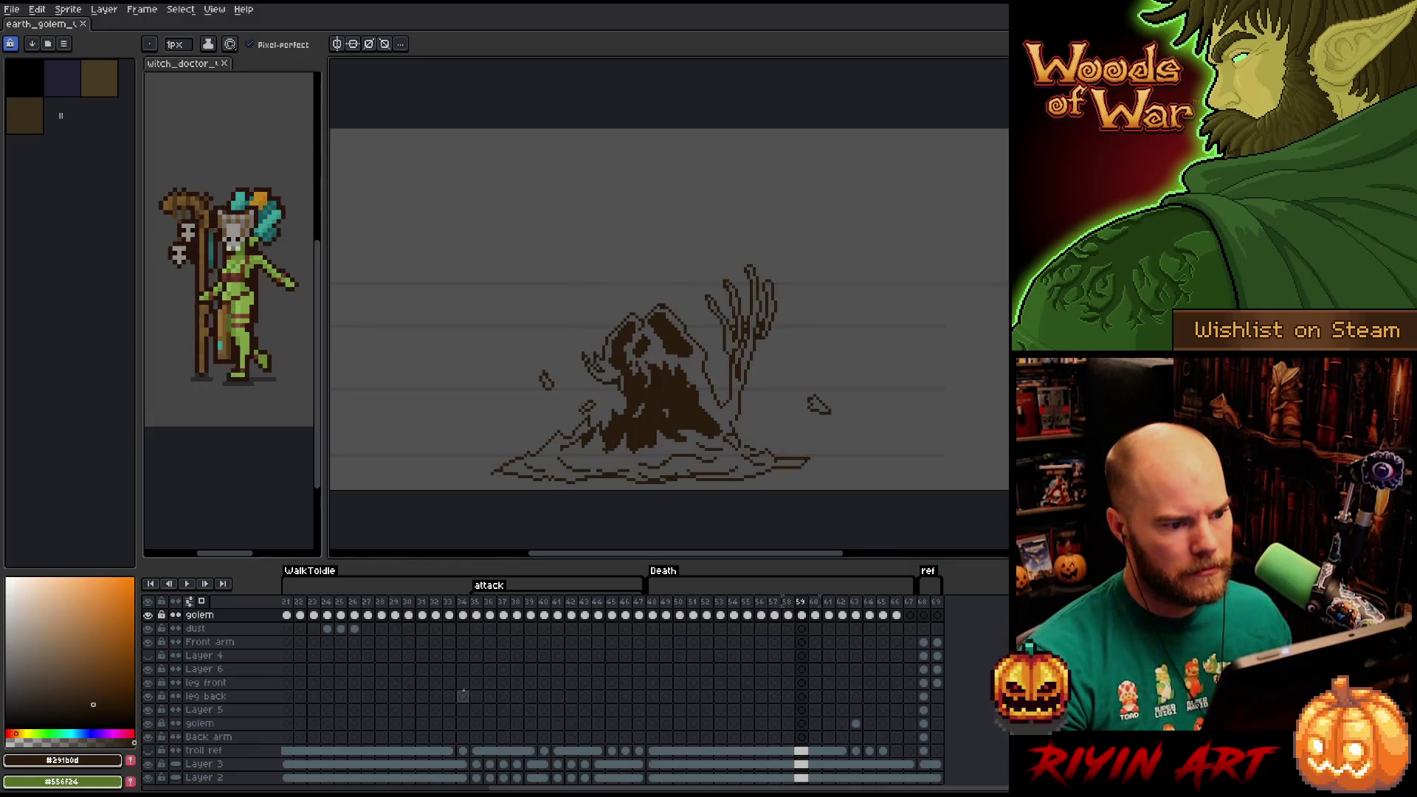
key(Left)
key(Right)
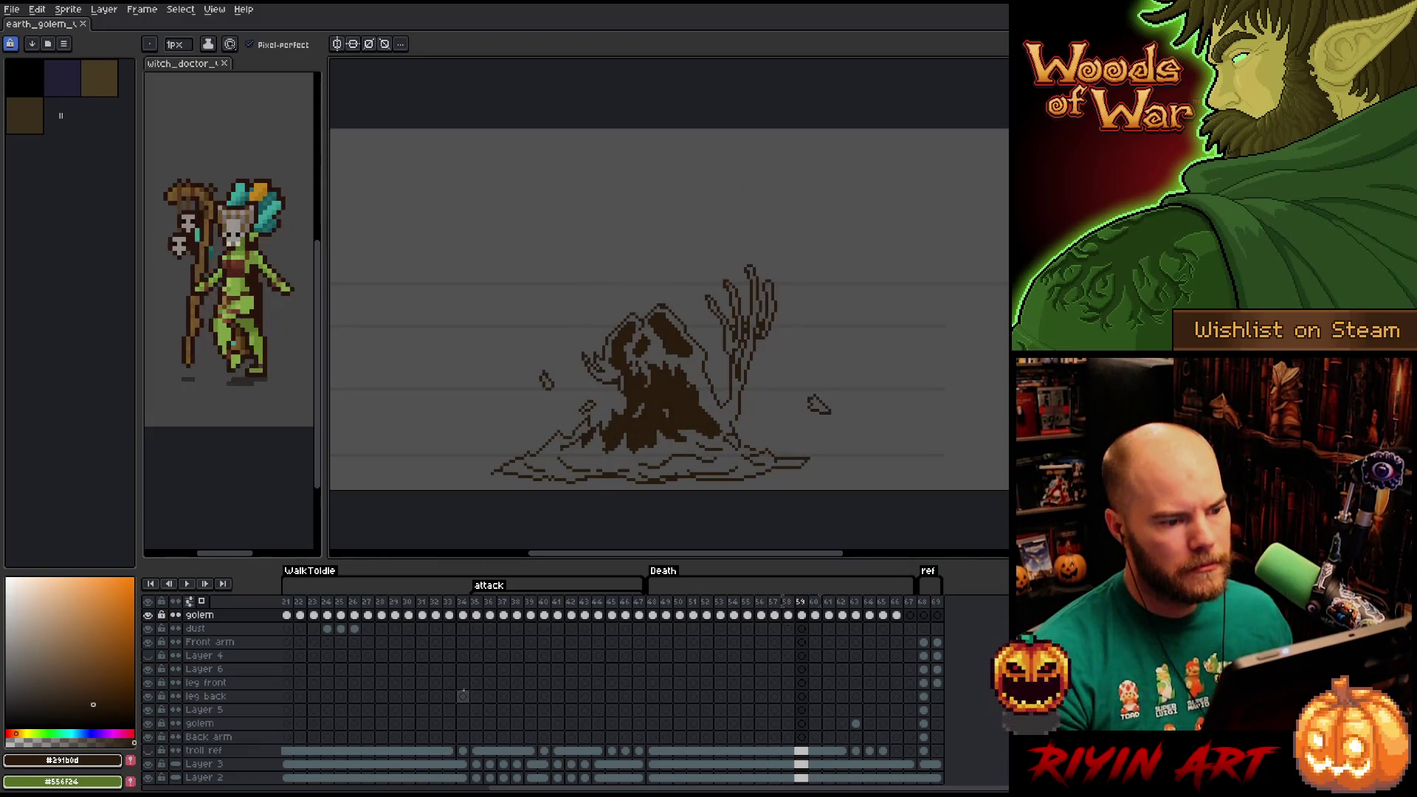
key(Left)
key(Right)
key(Left)
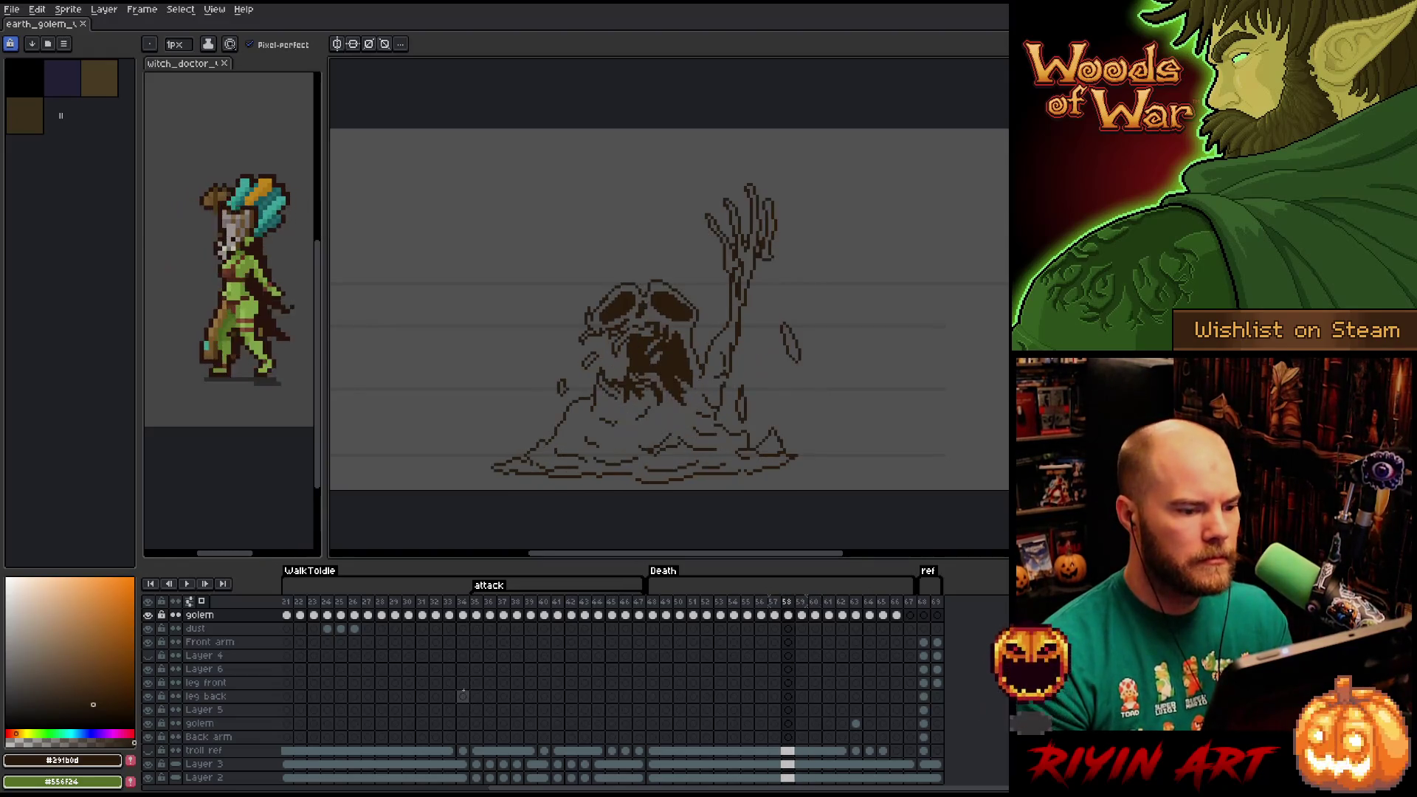
key(Right)
key(q)
mouse_move(675, 283)
mouse_down()
mouse_move(708, 345)
mouse_move(594, 398)
mouse_move(664, 273)
mouse_up()
drag(686, 348, 691, 364)
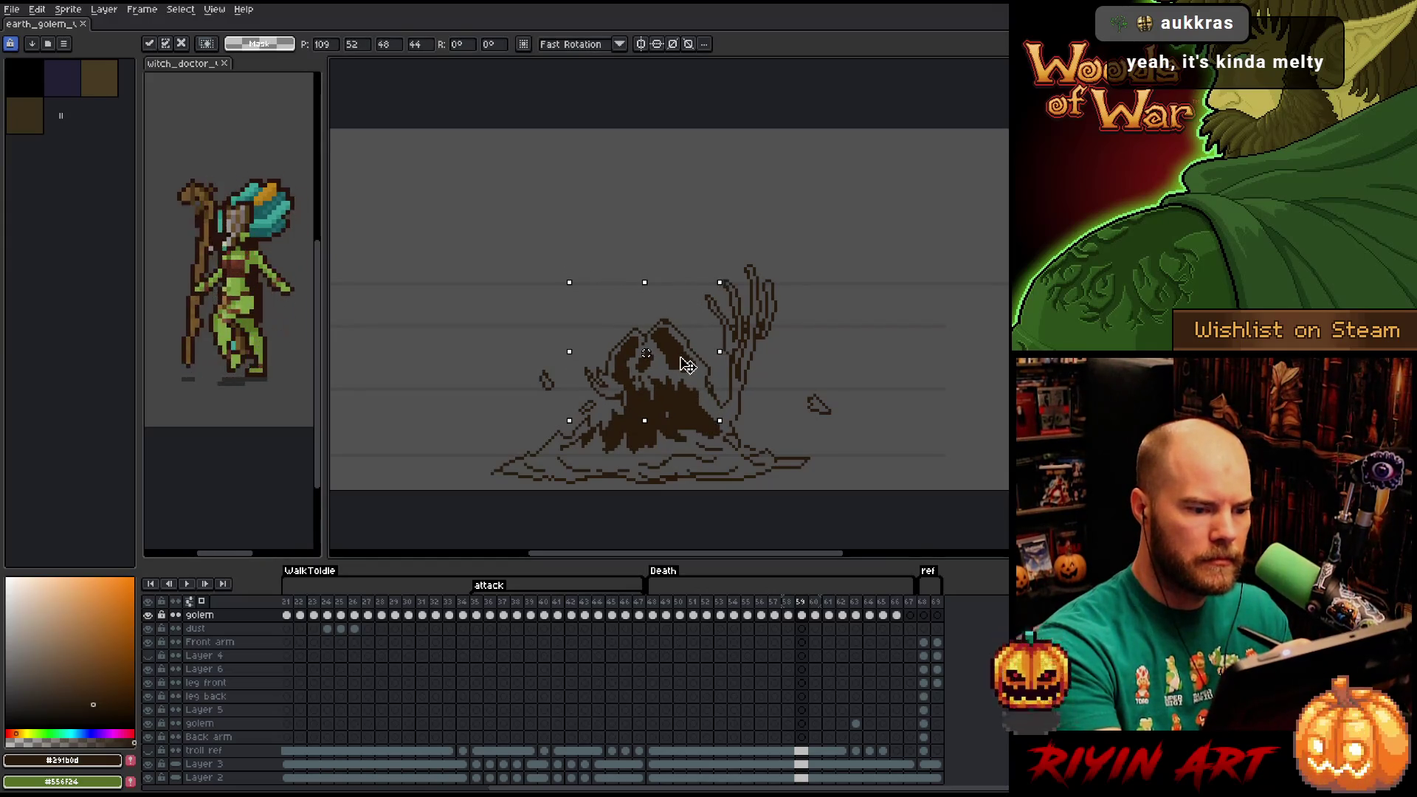
click(736, 336)
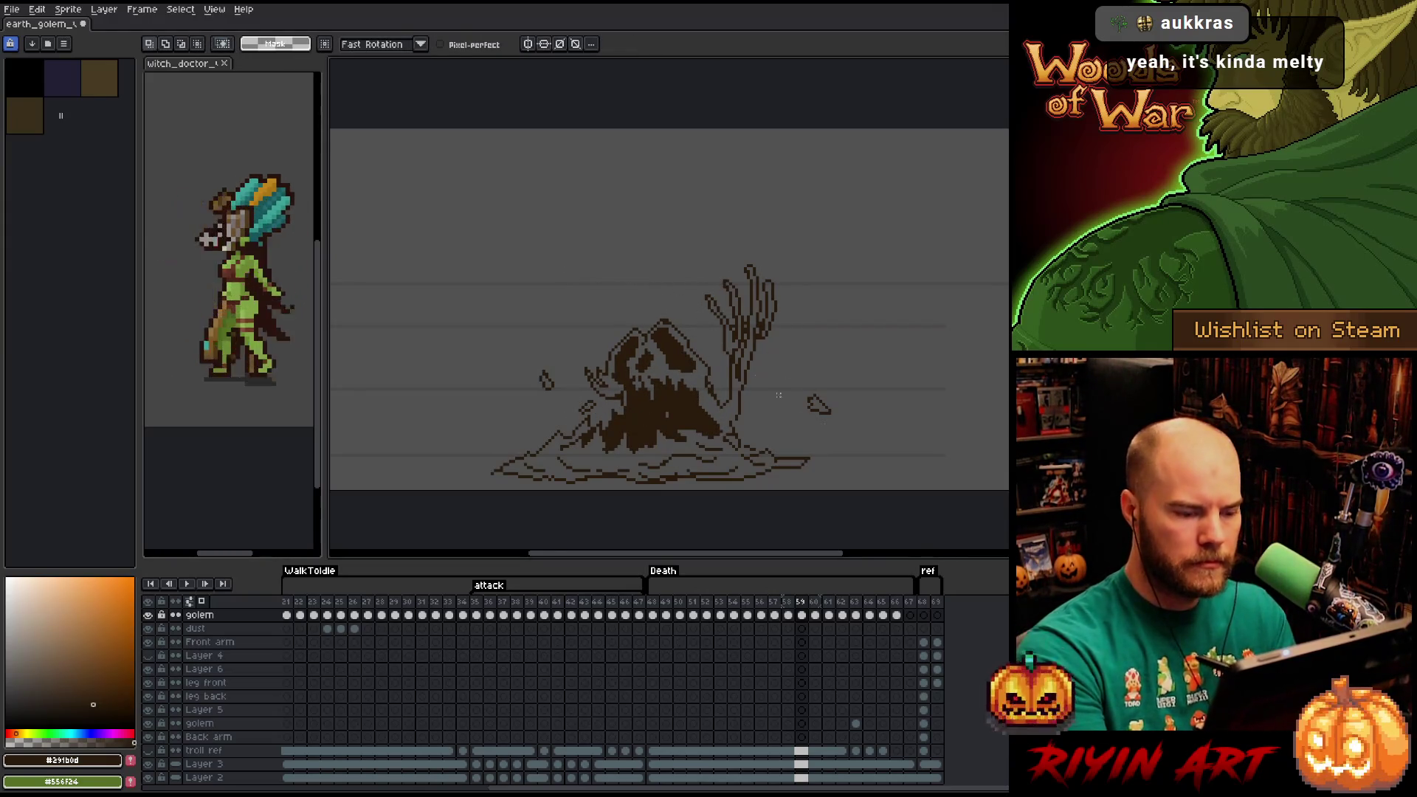
key(b)
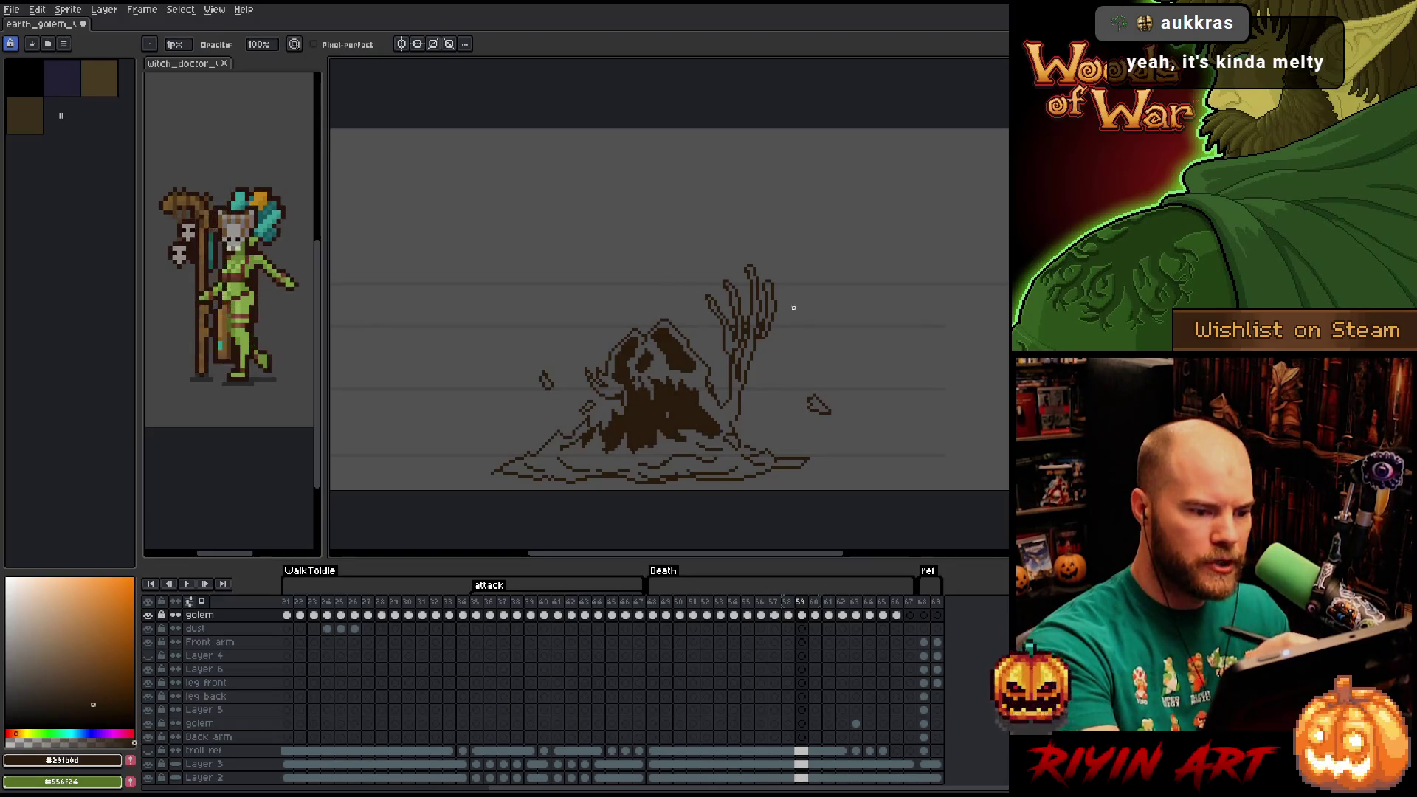
Shift the golem's right side and the left-side debris slightly on frame 59.
key(Left)
key(Right)
key(Right)
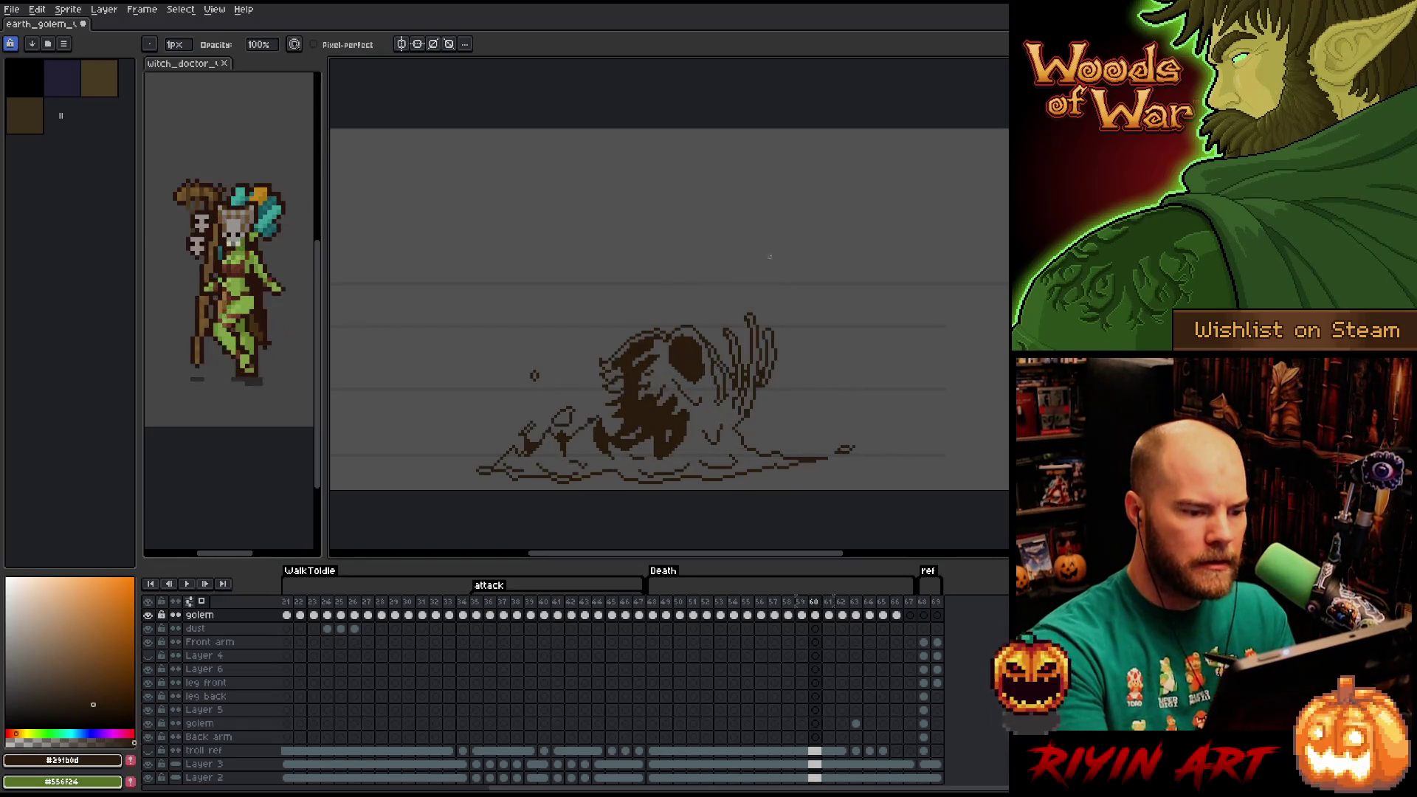
key(q)
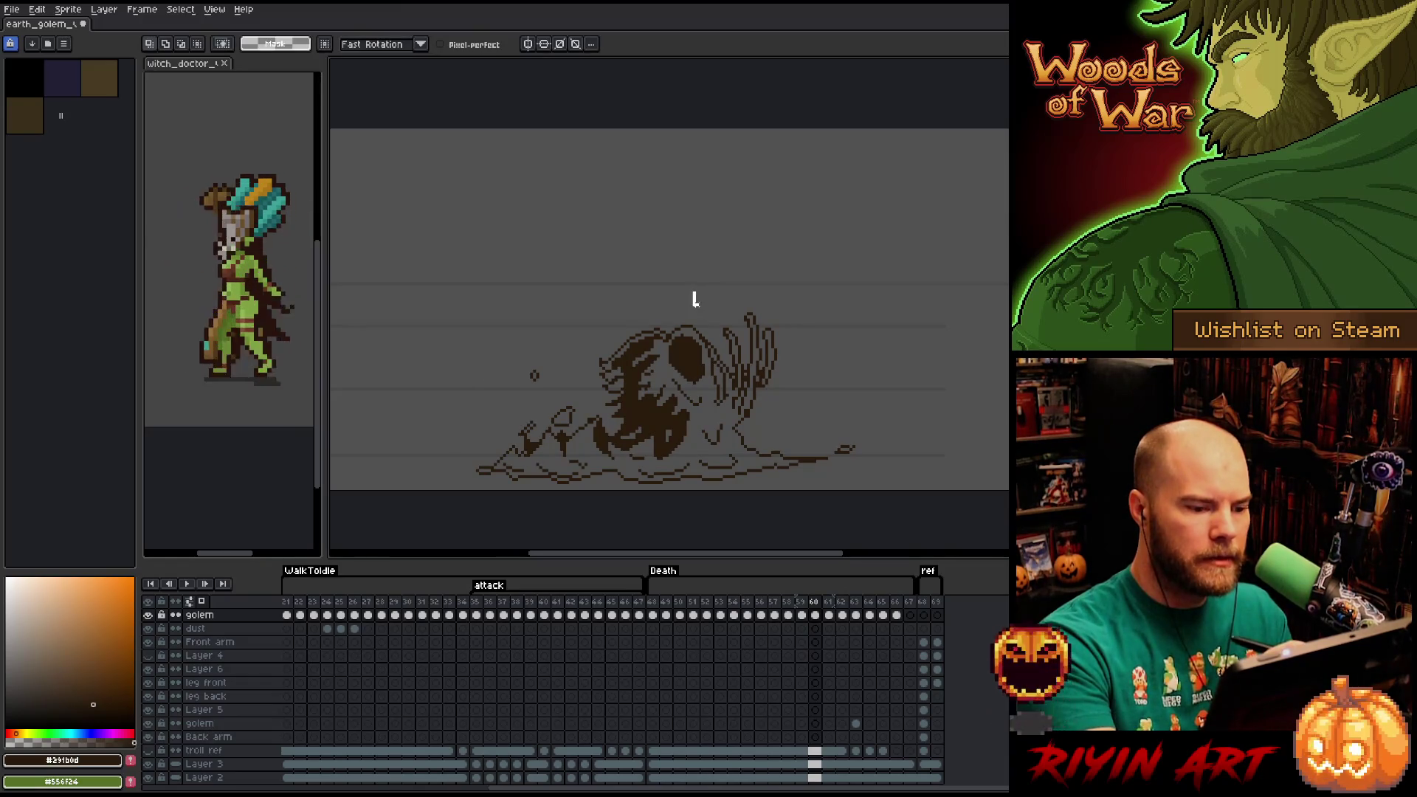
mouse_move(694, 296)
mouse_down()
mouse_move(711, 401)
mouse_move(639, 427)
mouse_move(662, 307)
mouse_up()
drag(693, 364, 698, 377)
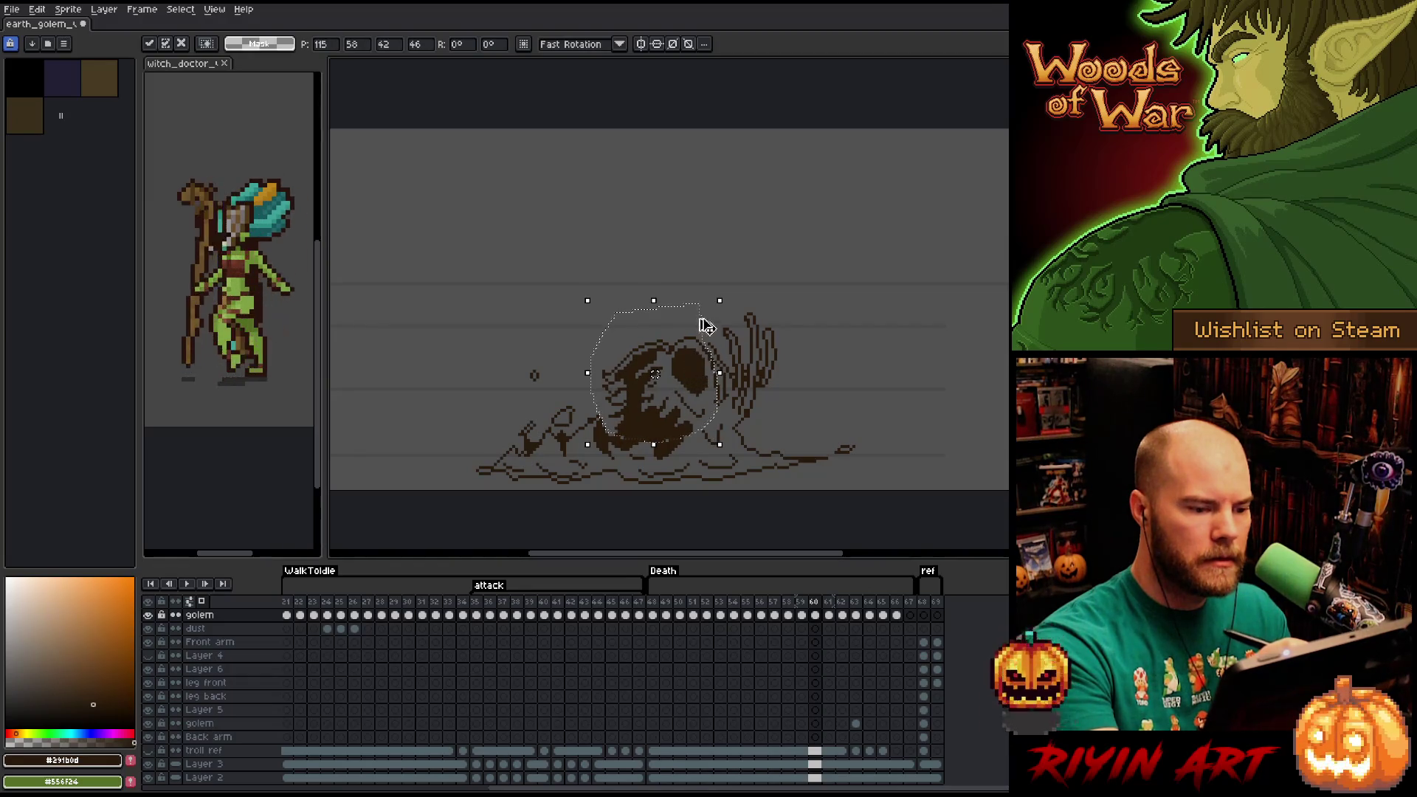
click(702, 253)
mouse_move(613, 413)
mouse_down()
mouse_move(538, 448)
mouse_move(617, 410)
mouse_up()
click(815, 441)
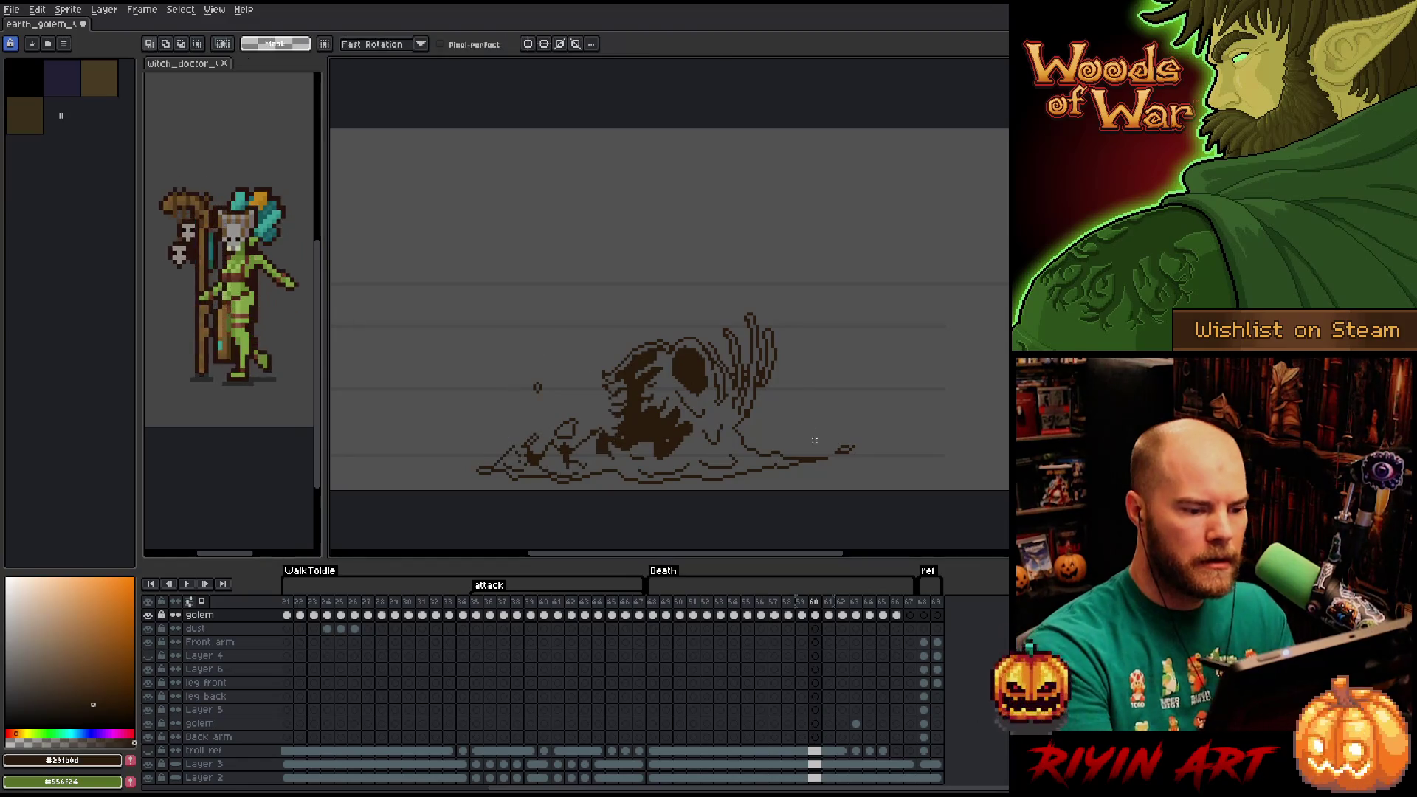
key(b)
Lower the golem's head about 24 px on frame 61.
key(e)
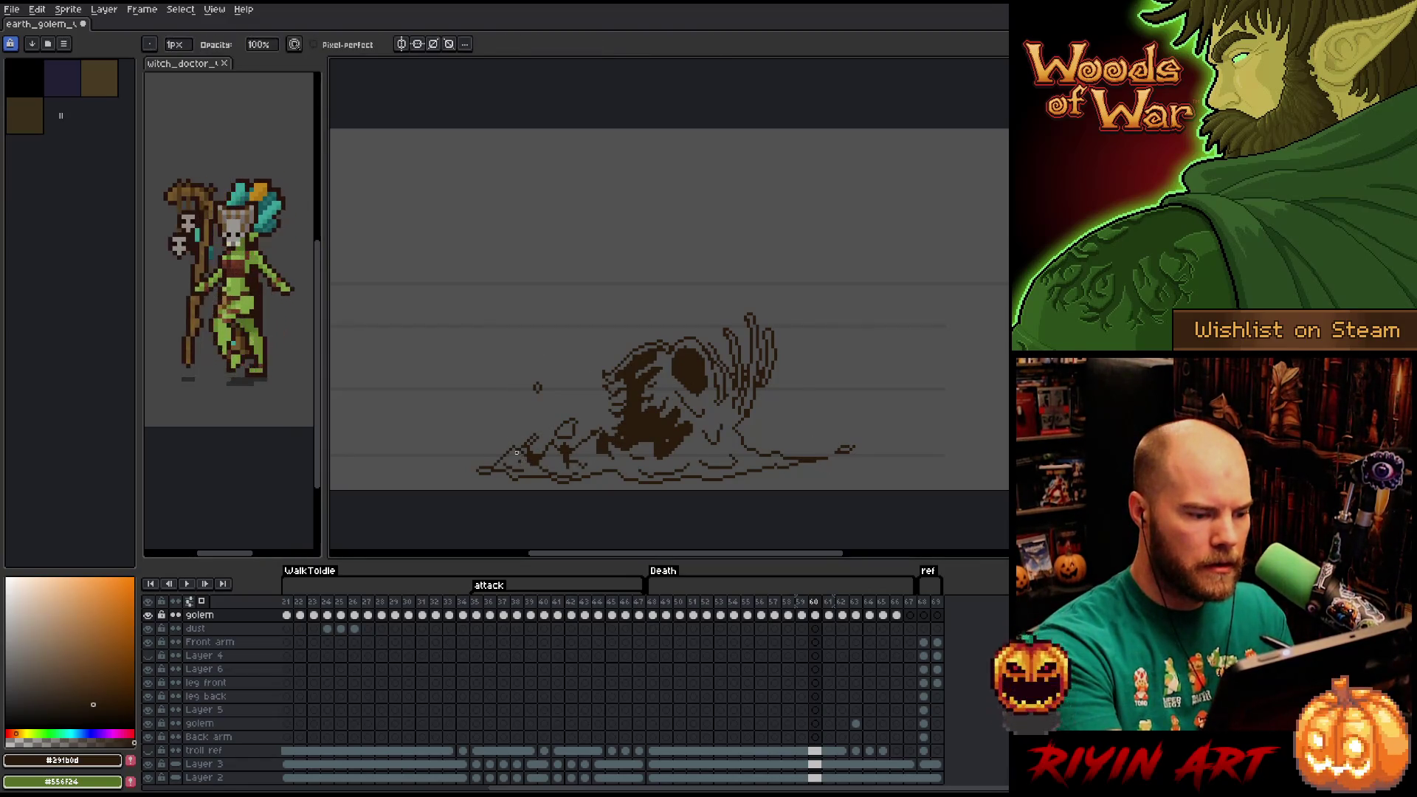
key(Left)
key(Right)
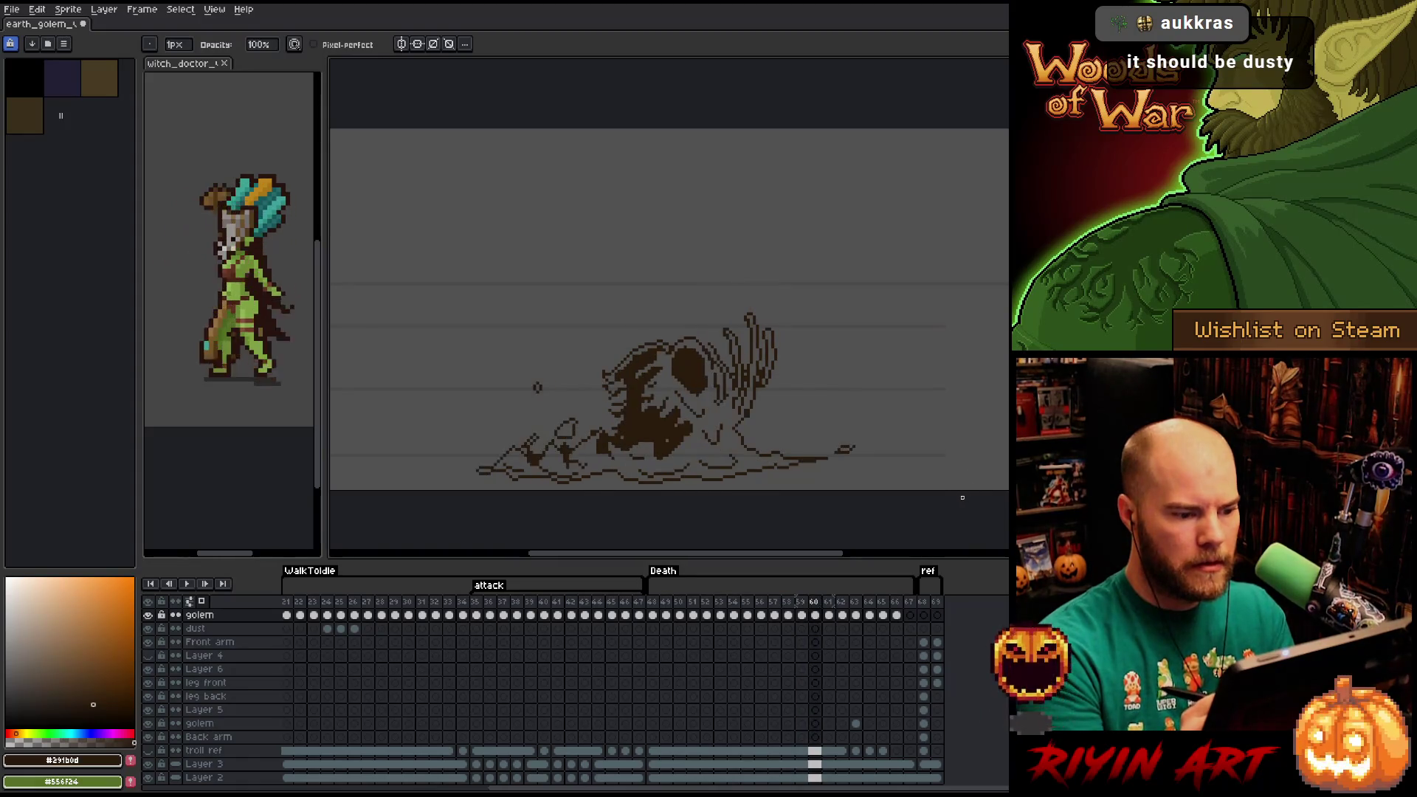
key(Right)
key(Left)
key(Right)
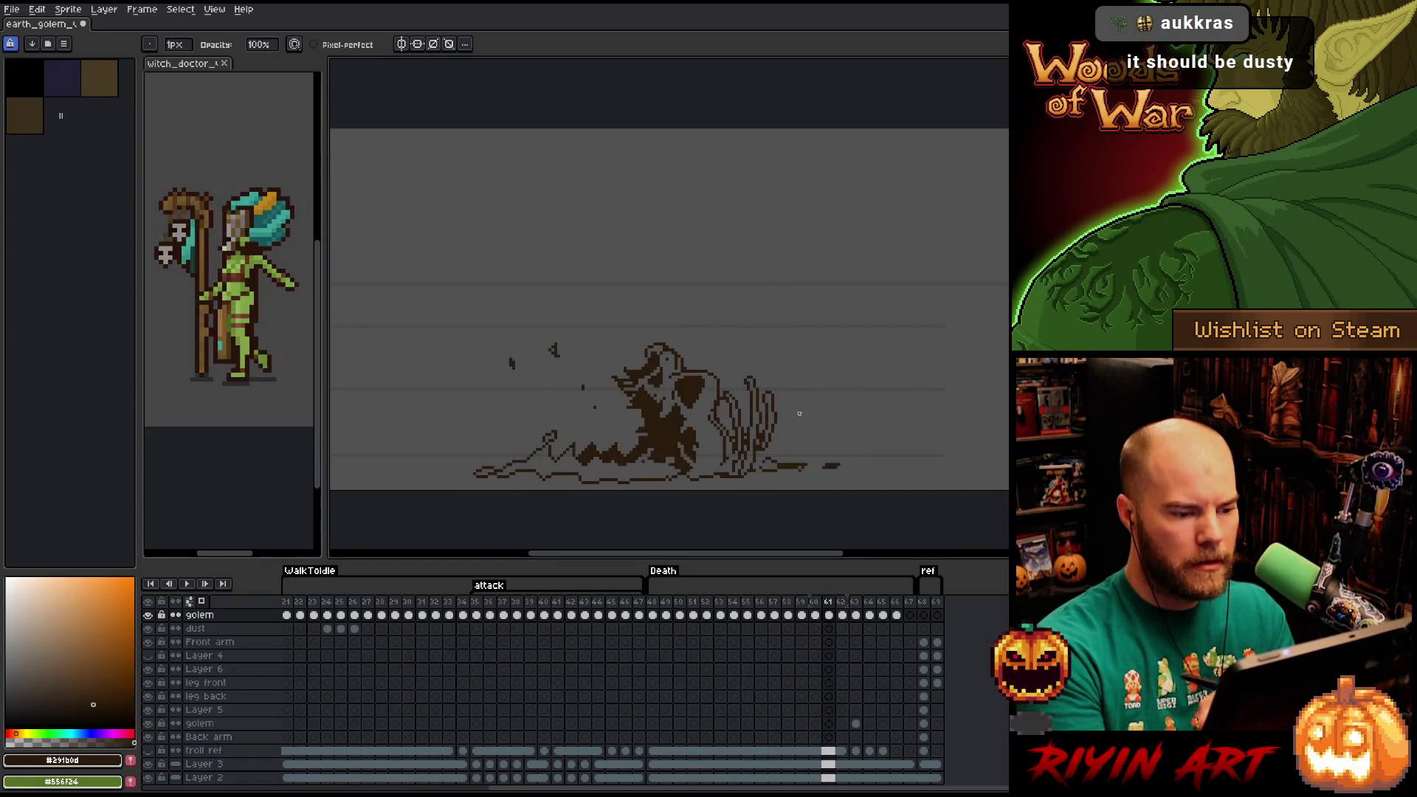
key(q)
mouse_move(693, 347)
mouse_down()
mouse_move(722, 381)
mouse_move(701, 431)
mouse_move(609, 407)
mouse_move(664, 304)
mouse_up()
drag(693, 382, 697, 399)
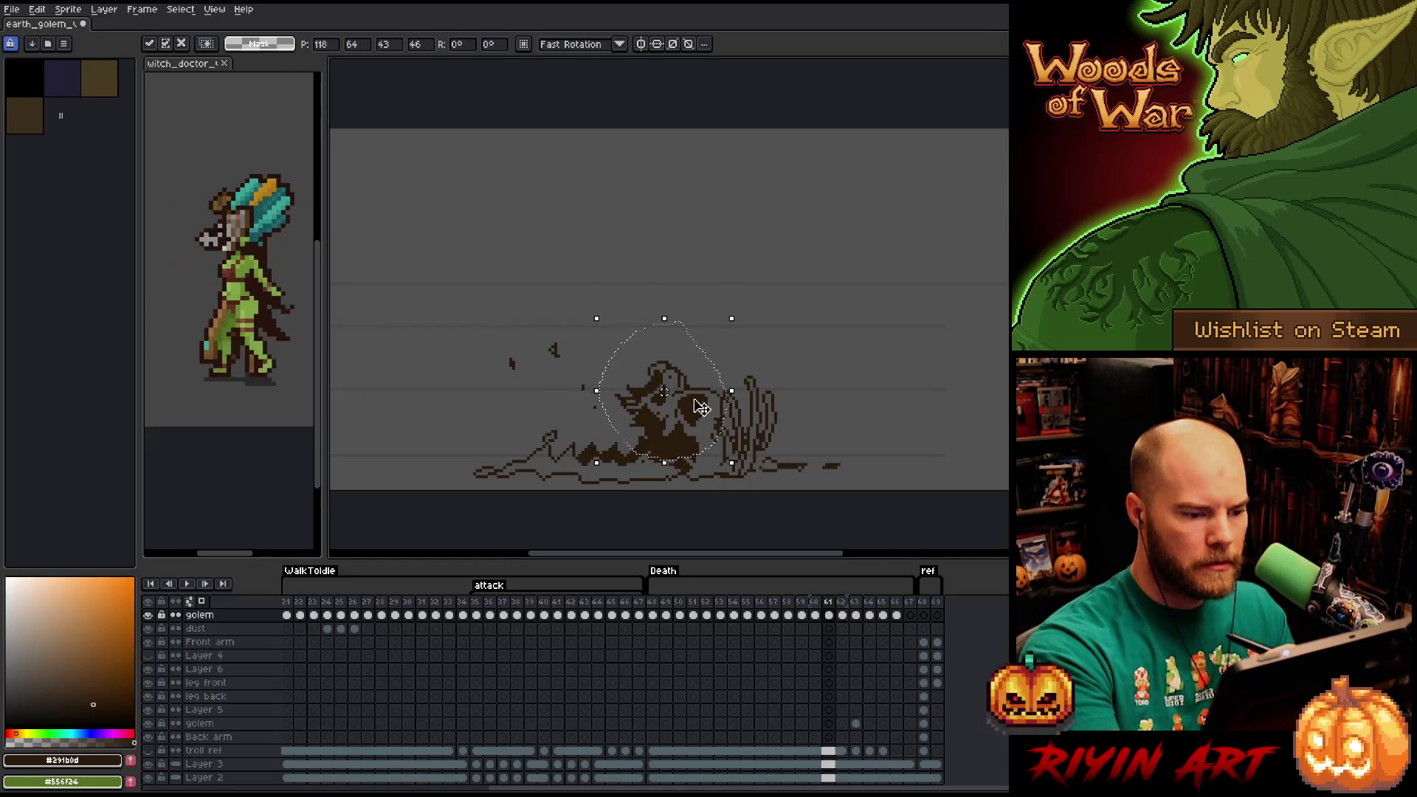
key(Return)
Delete the golem's head mound on frame 62, leaving flat ground debris.
key(Left)
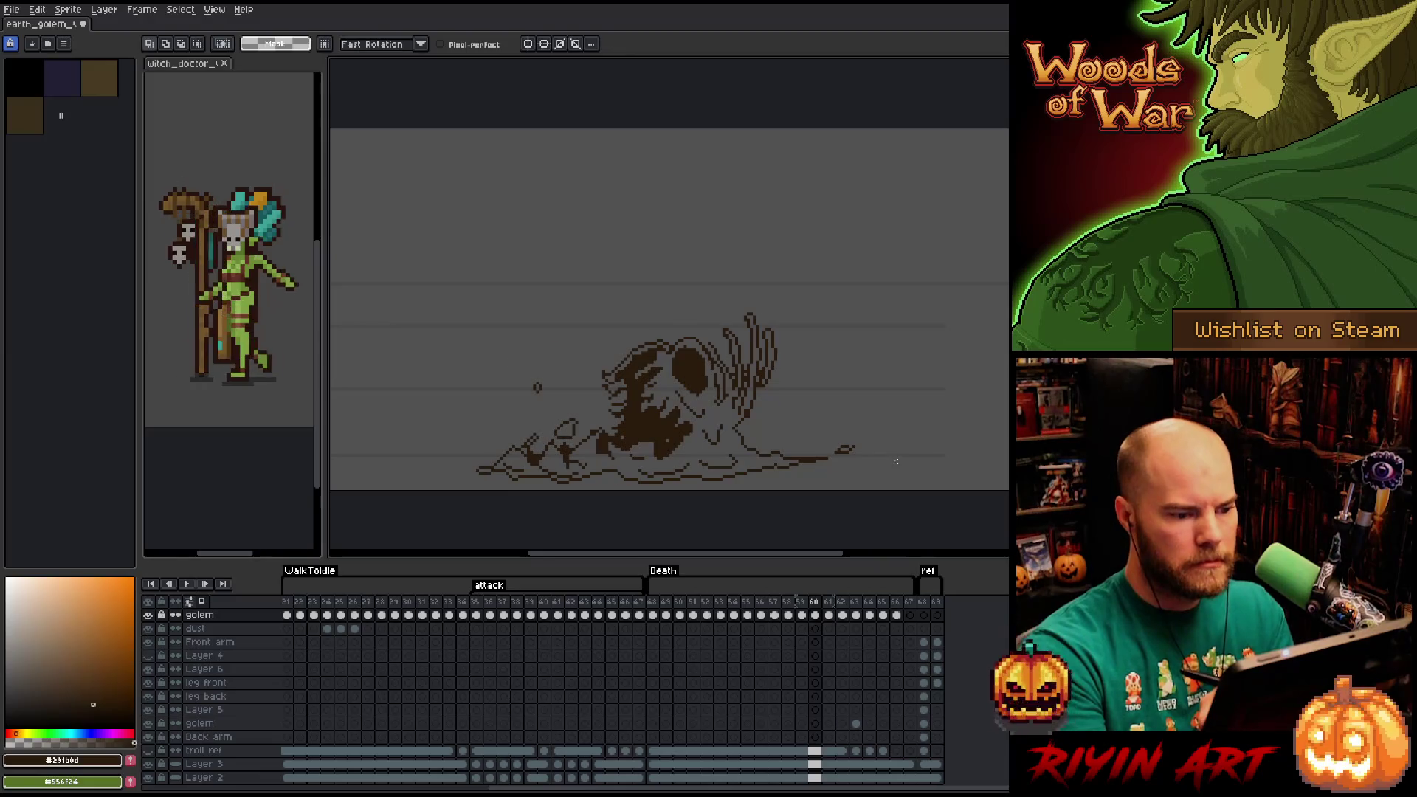
key(Right)
key(Left)
key(Left)
key(Right)
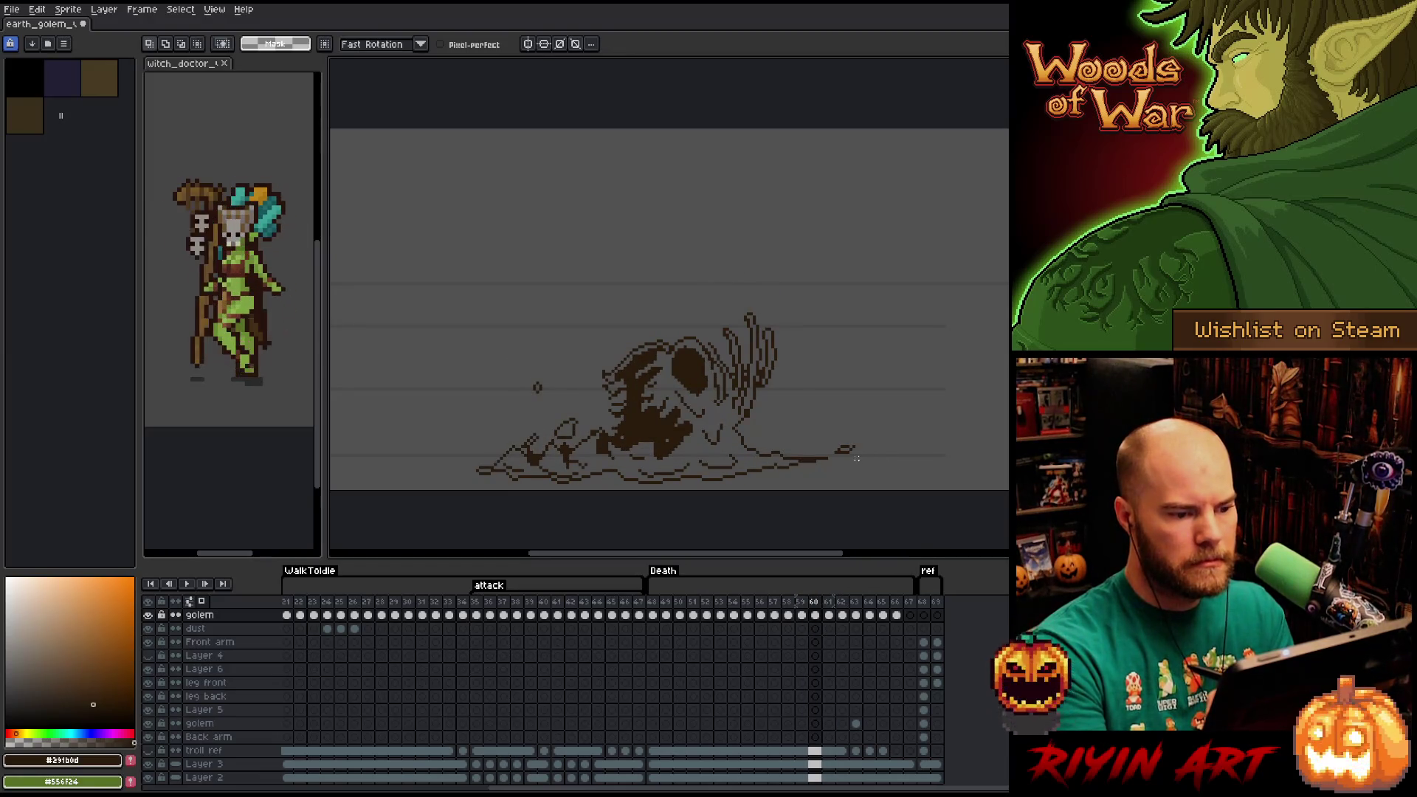
key(Right)
key(Left)
key(Right)
key(Right)
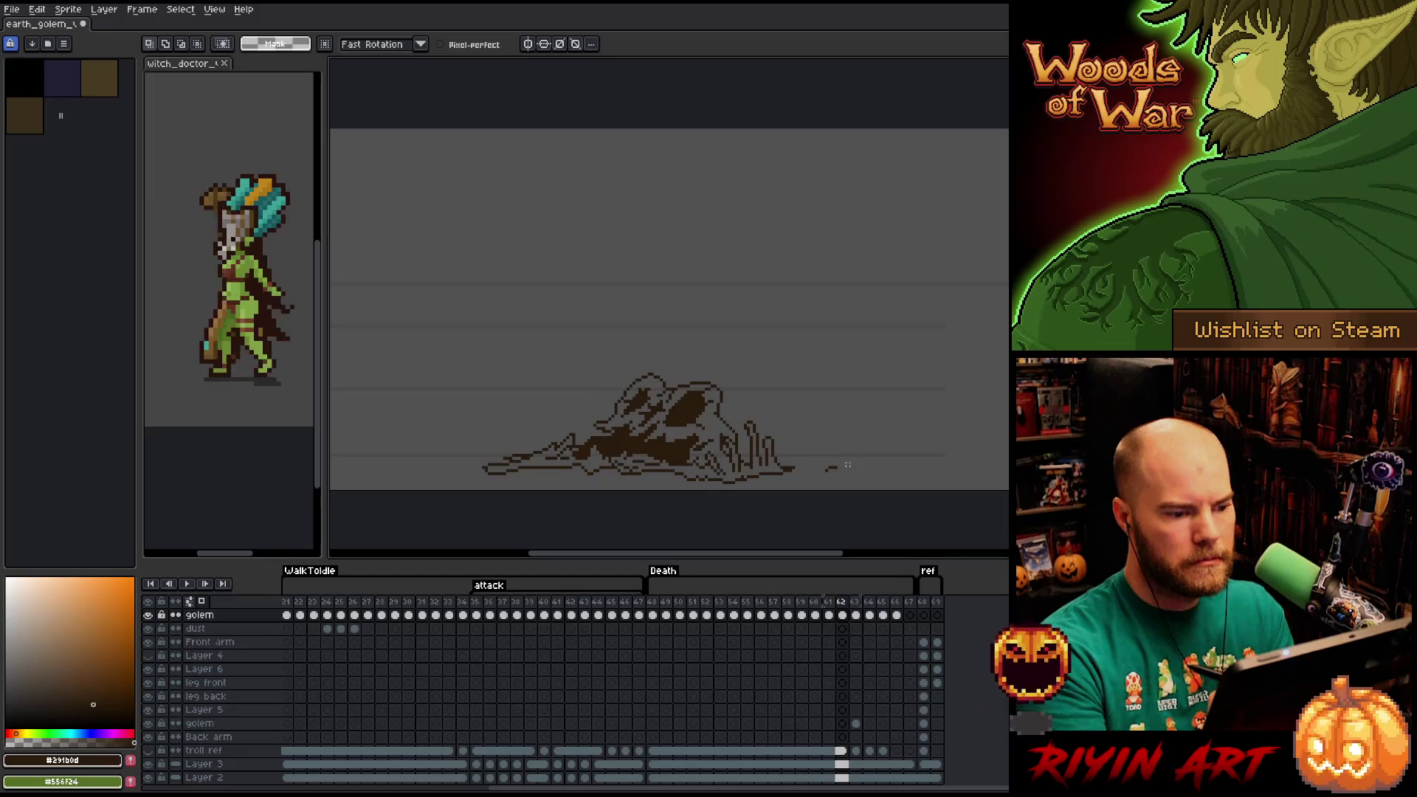
key(Left)
key(Right)
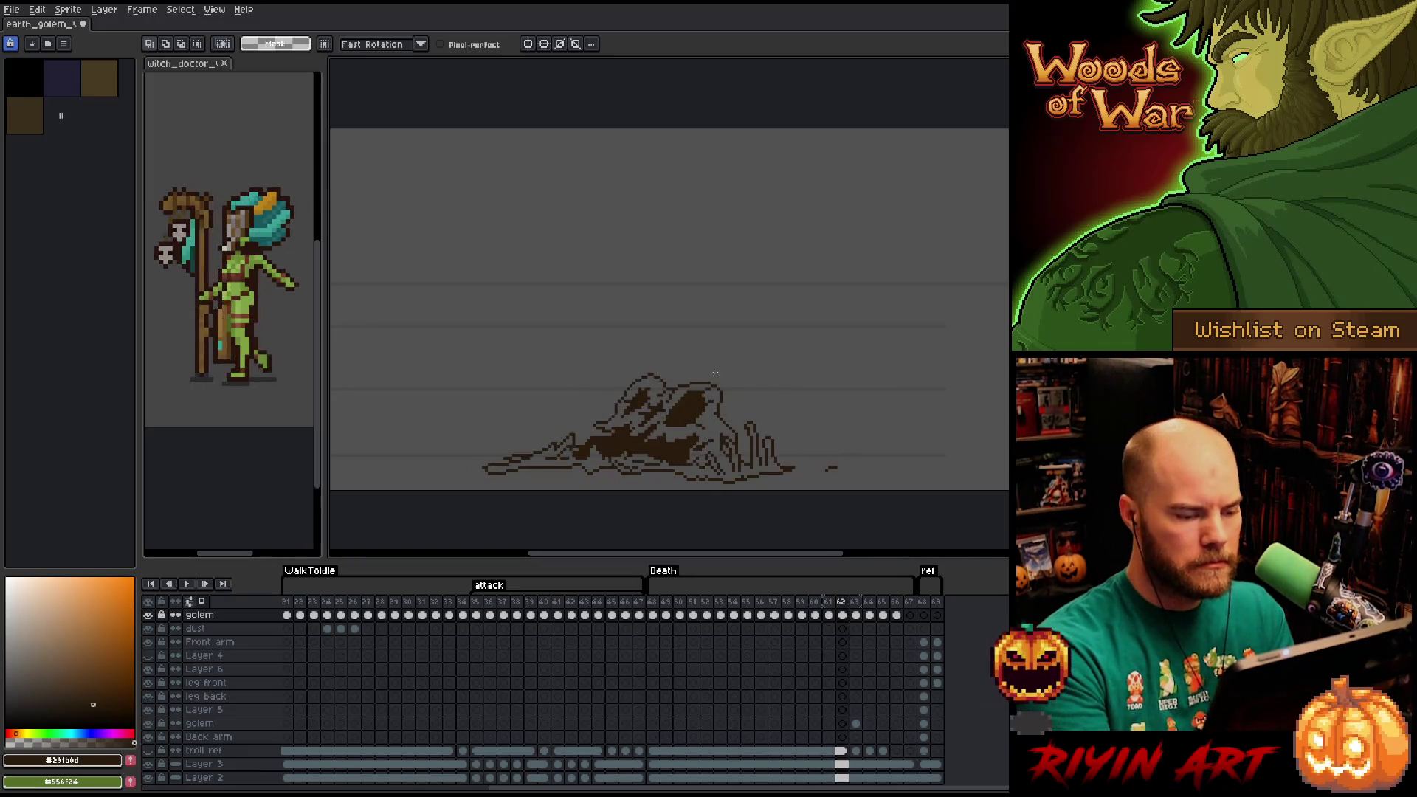
mouse_move(742, 378)
mouse_down()
mouse_move(735, 429)
mouse_move(590, 436)
mouse_move(765, 337)
mouse_up()
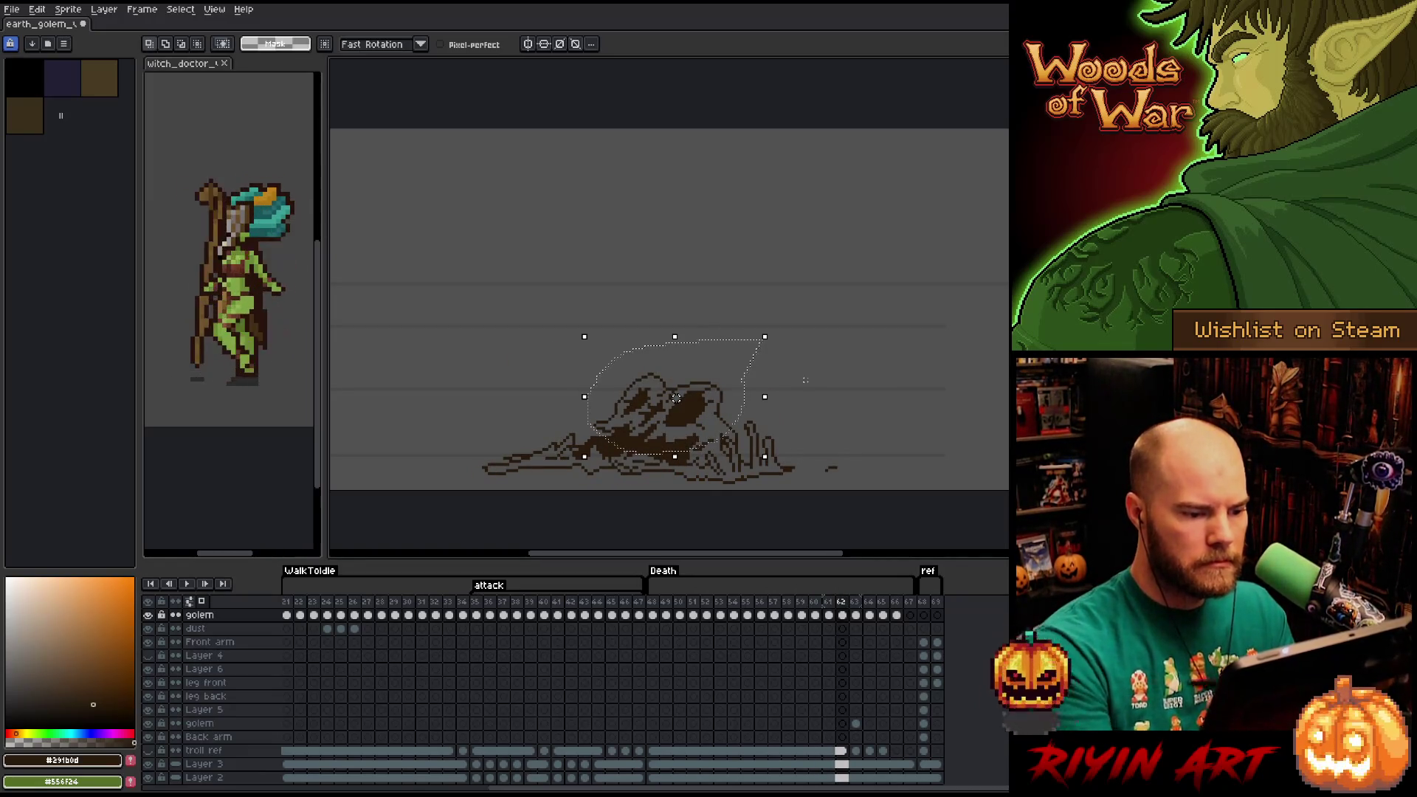
key(Delete)
key(ctrl+d)
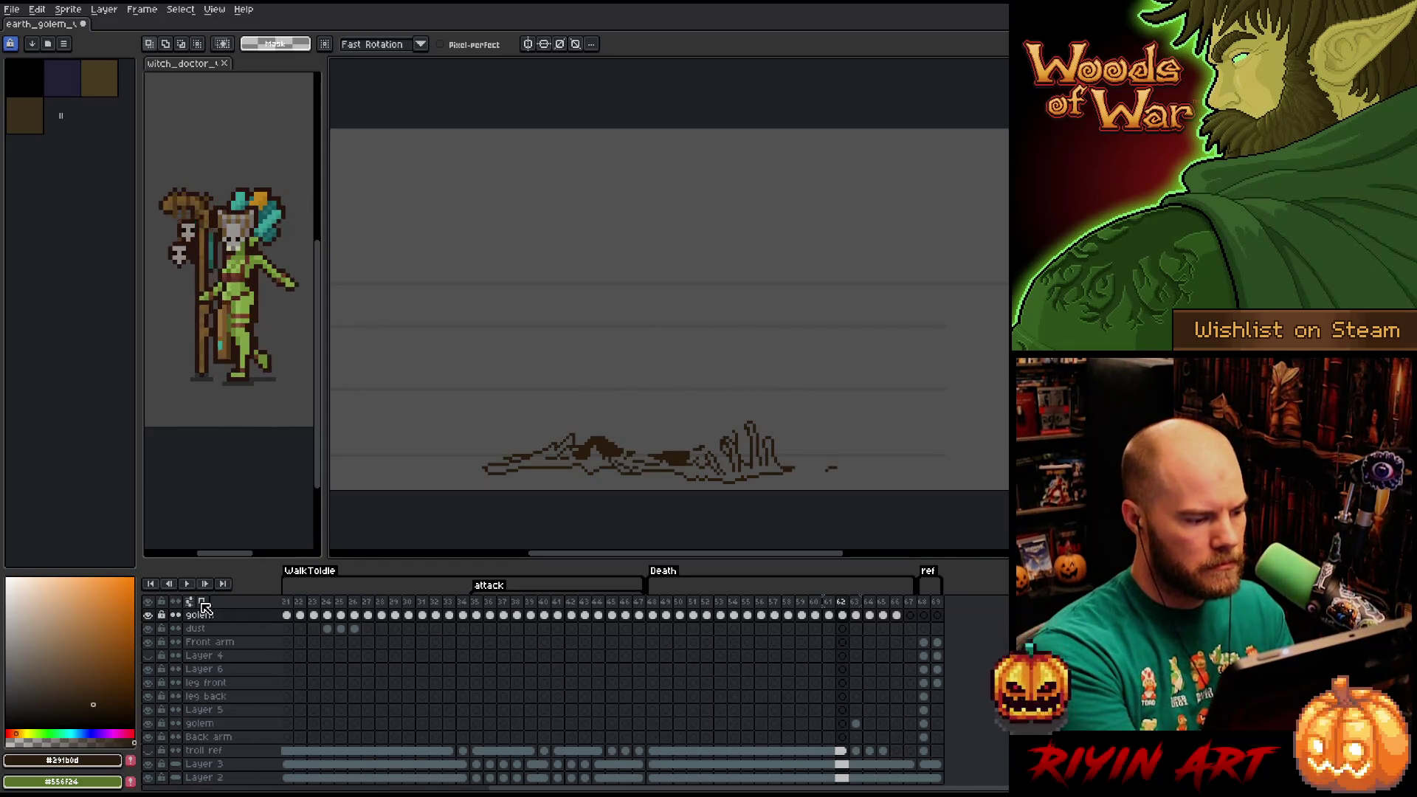
Turn on onion skin, hide the grey background layer, and start redrawing frame 62's mound.
click(148, 777)
click(190, 602)
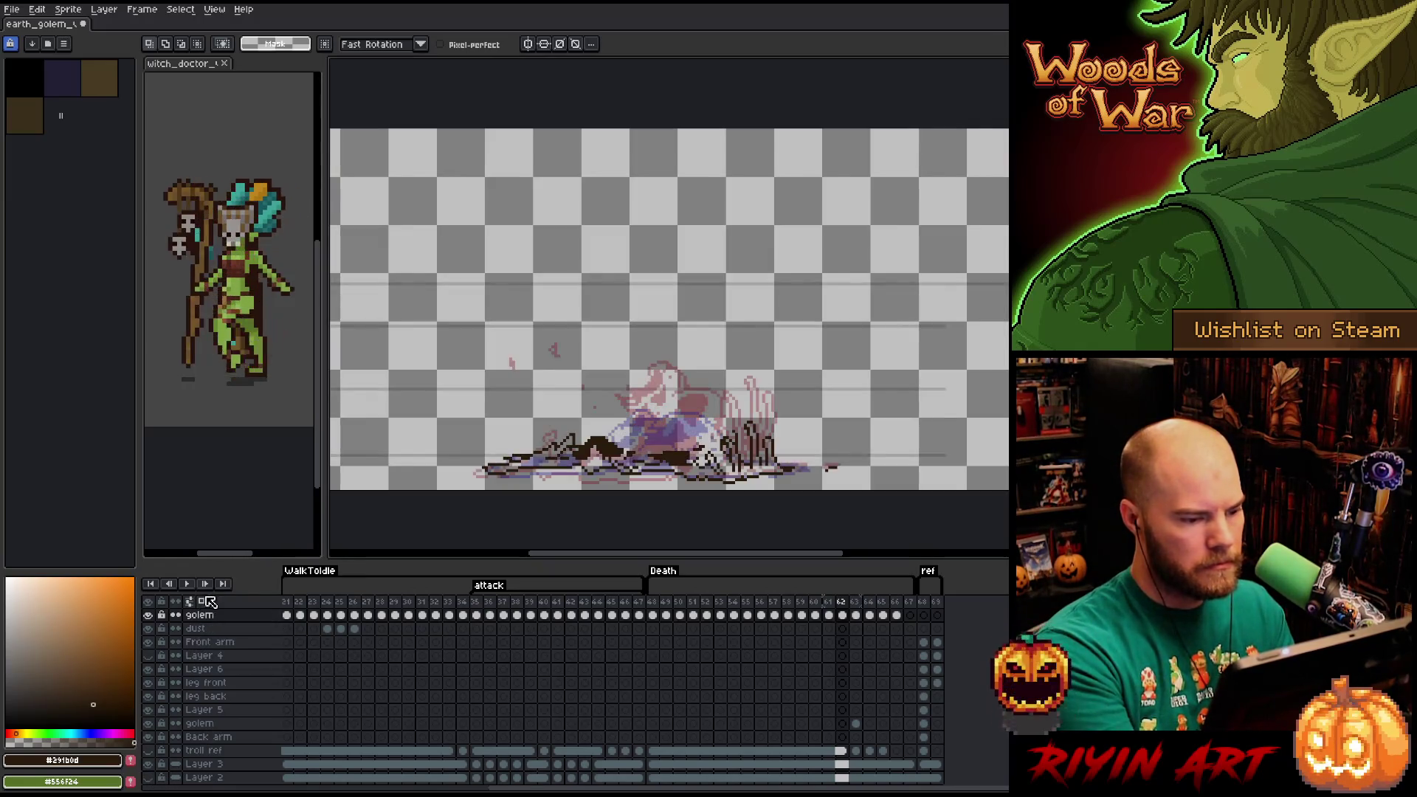
key(b)
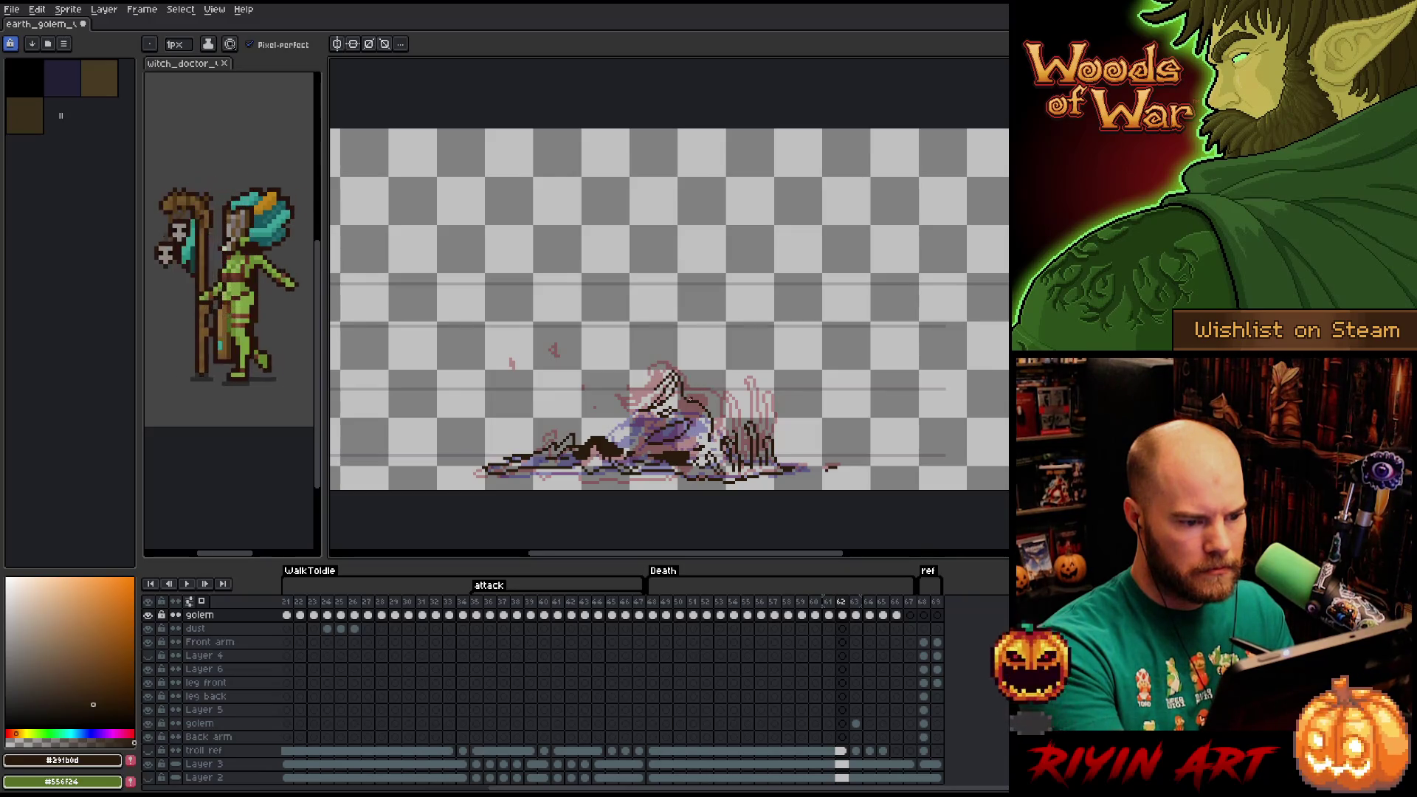
key(e)
key(b)
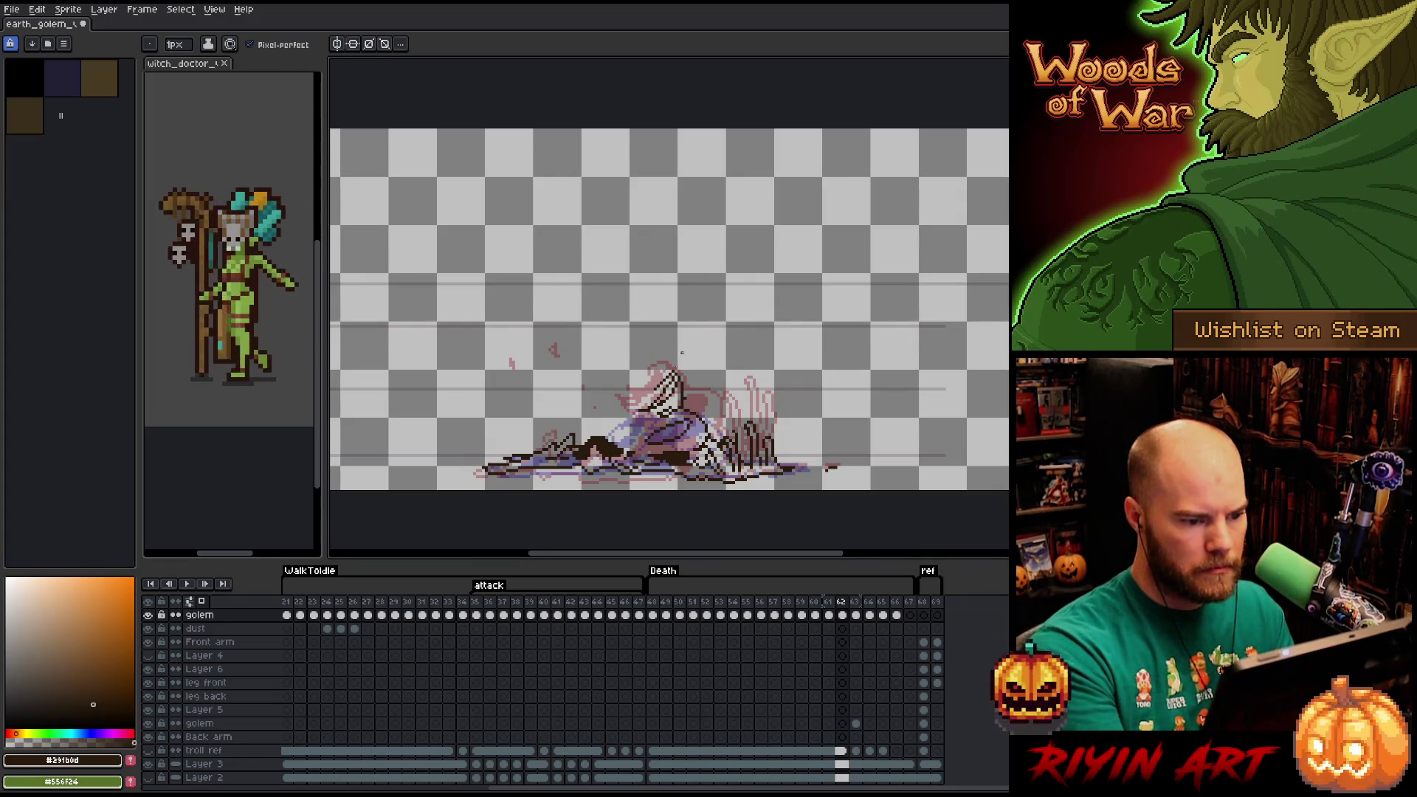
key(e)
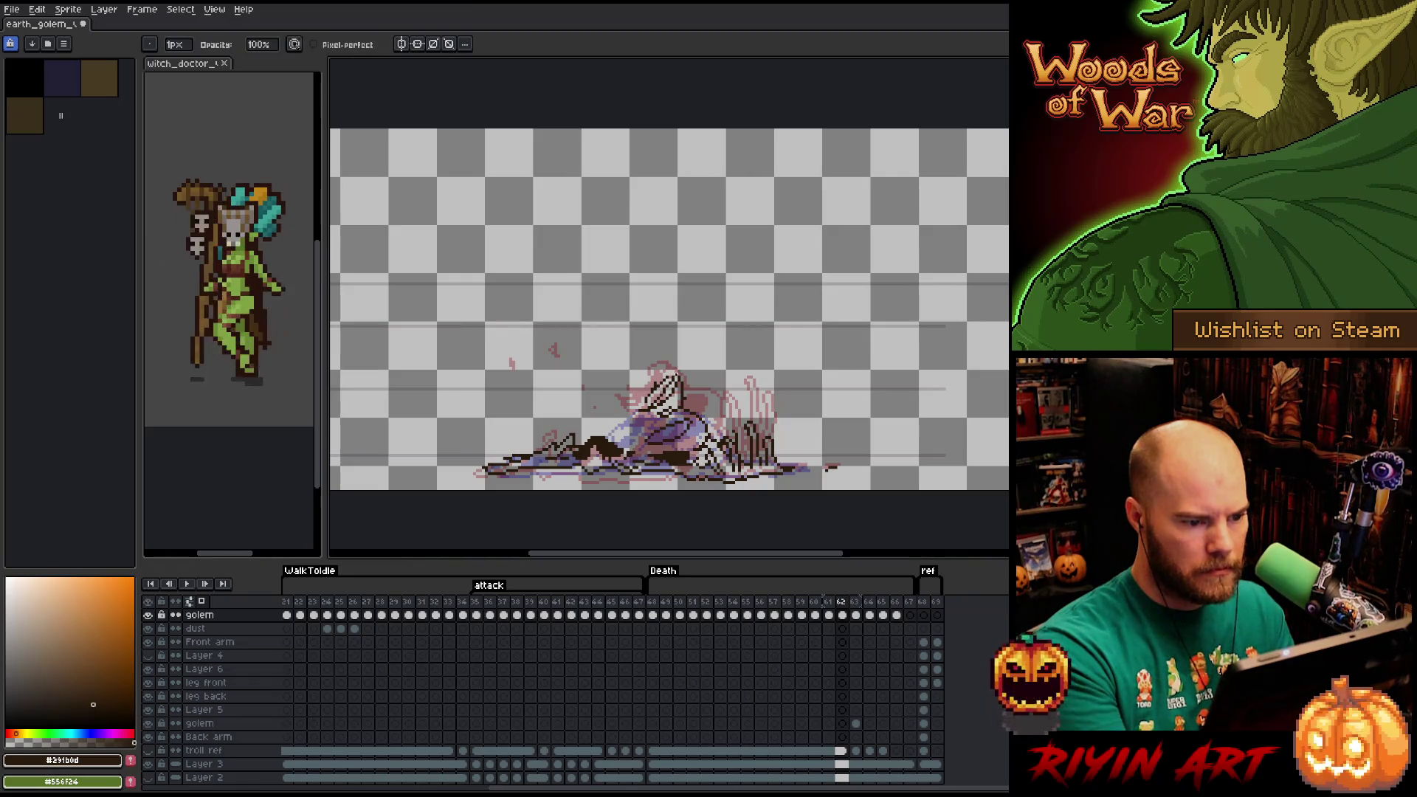
key(b)
Fill and refine the slumped rubble mound with a pointed head fragment atop the debris.
key(e)
key(b)
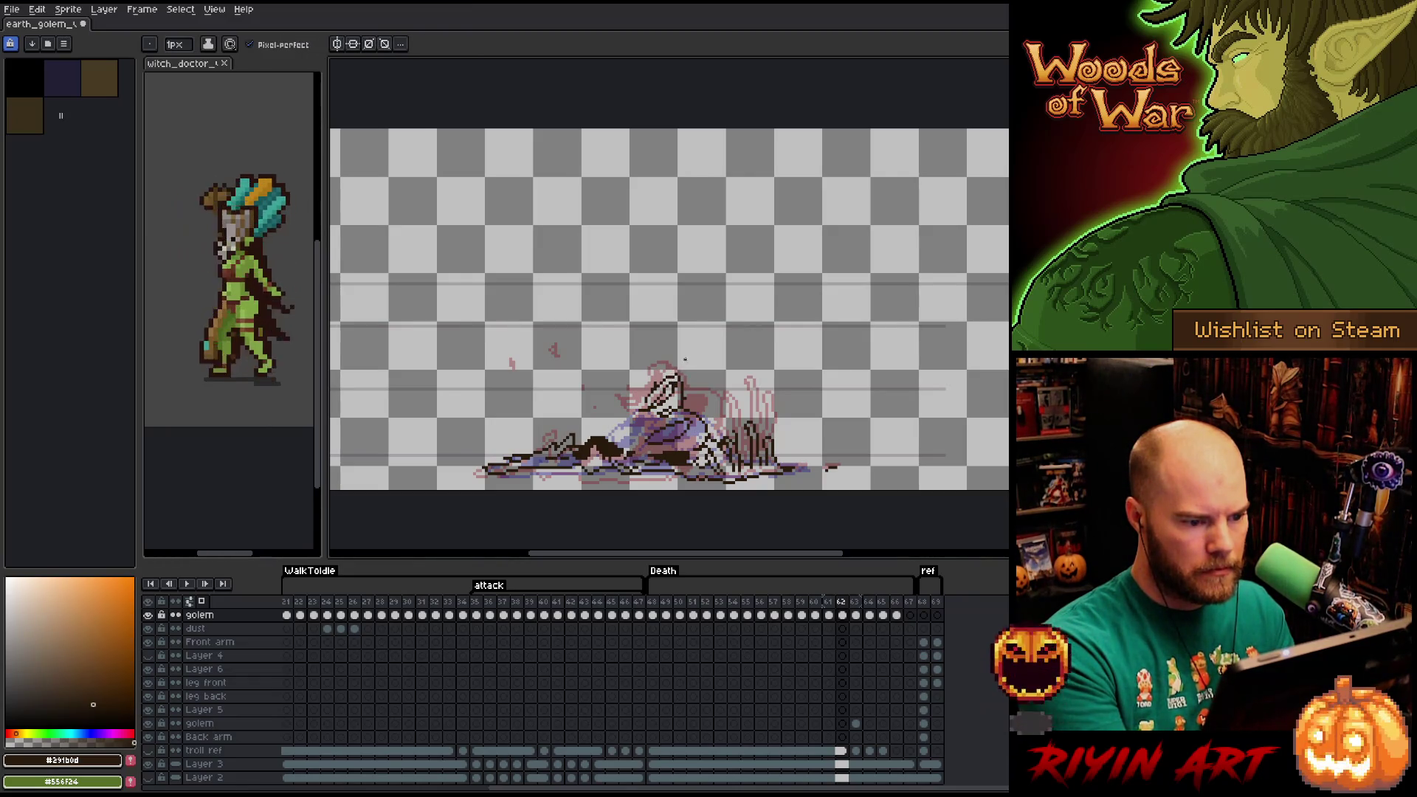
key(e)
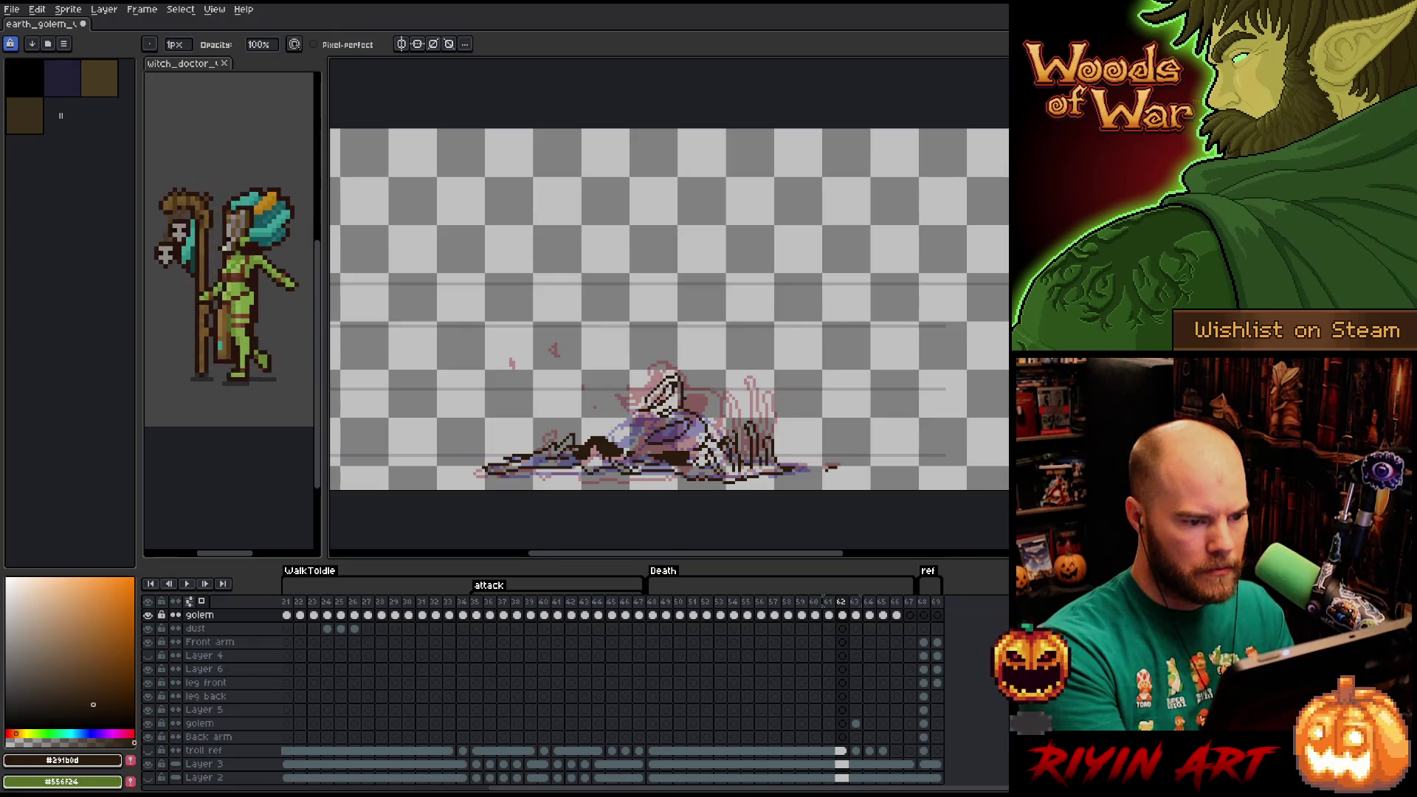
key(b)
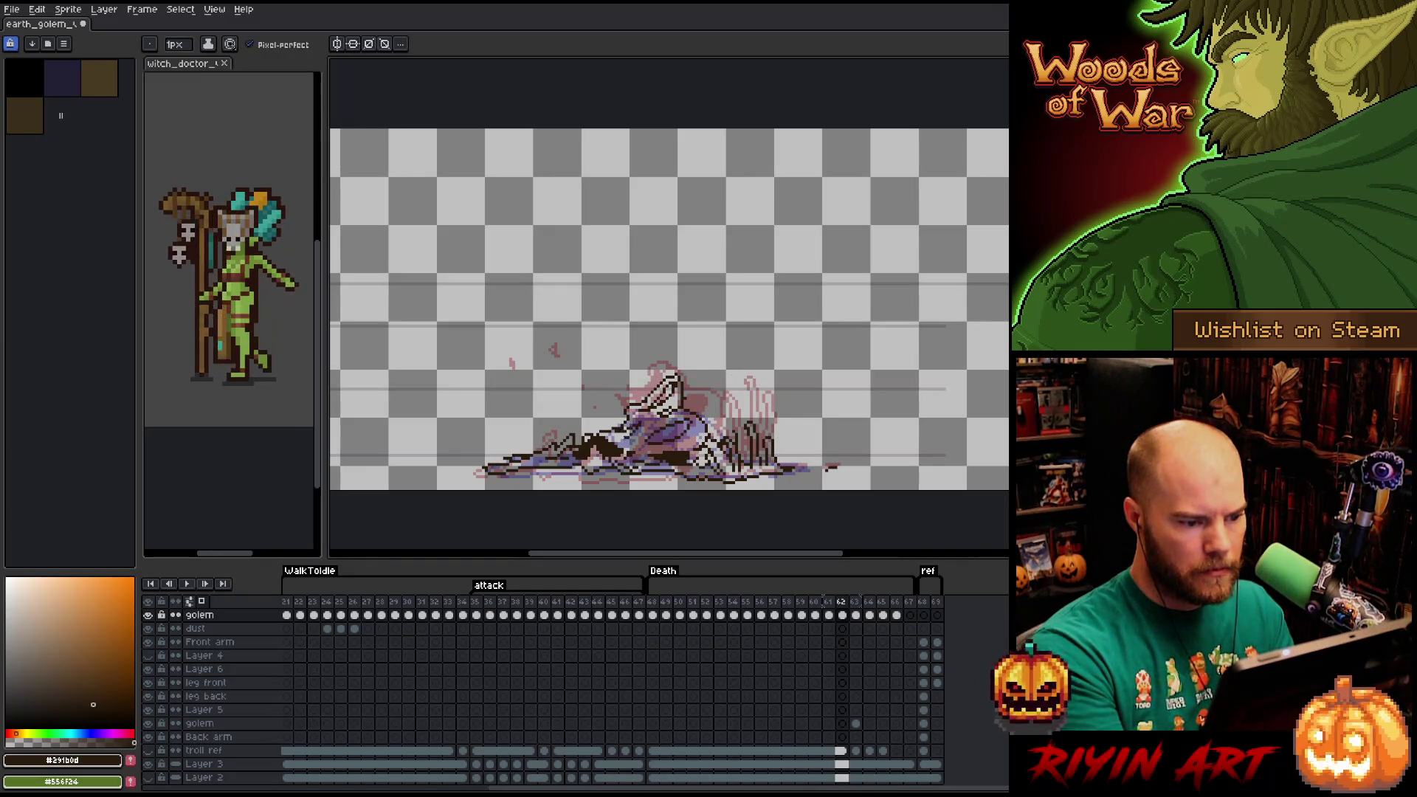
key(g)
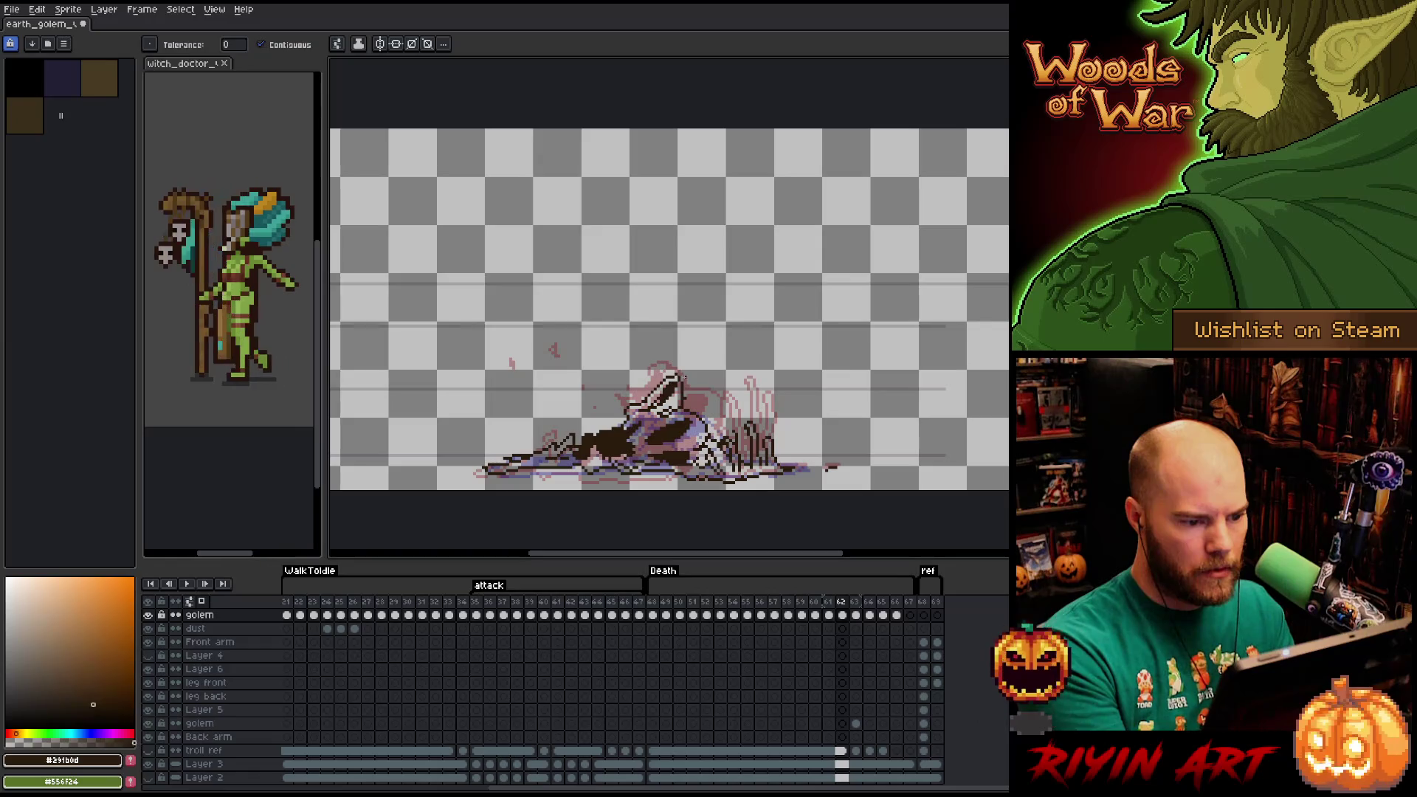
key(b)
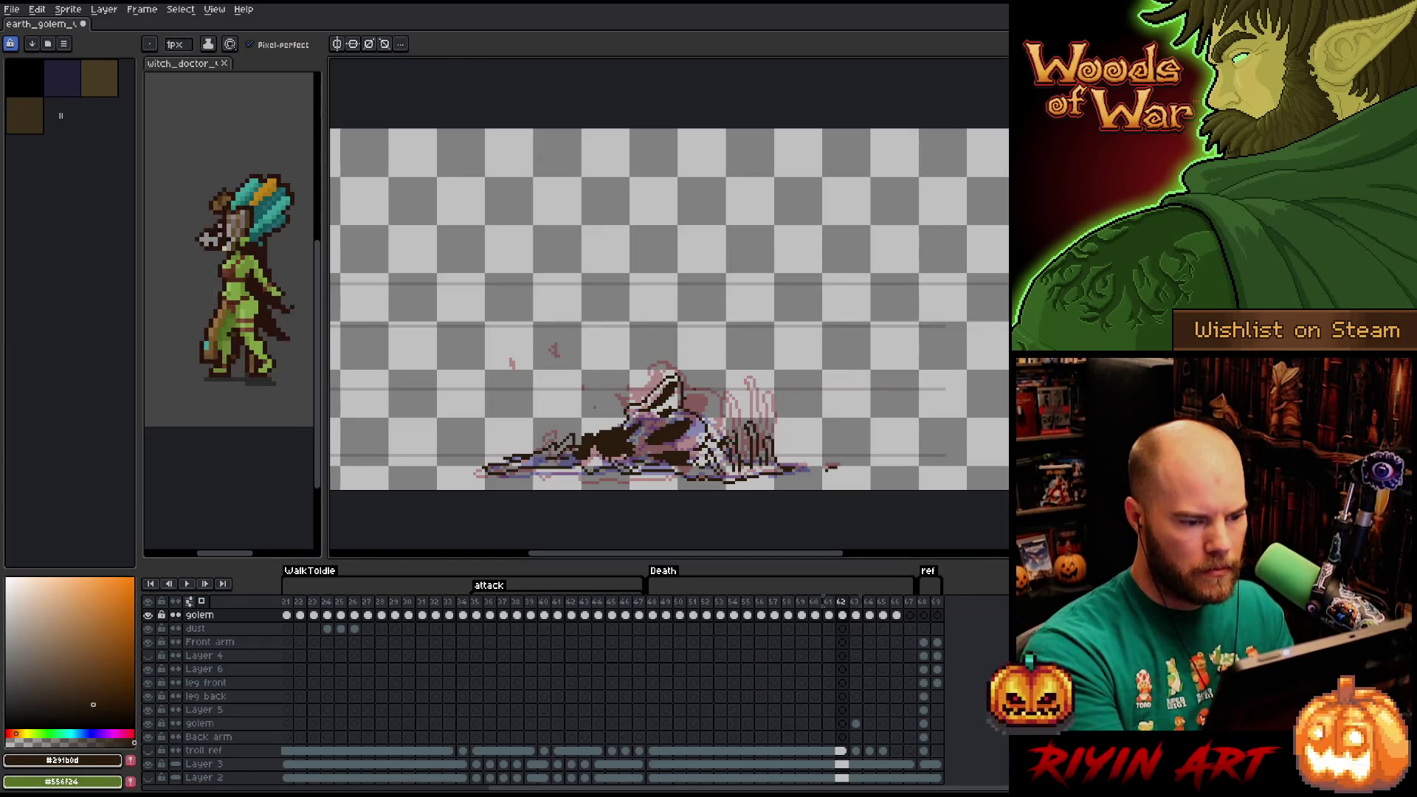
key(e)
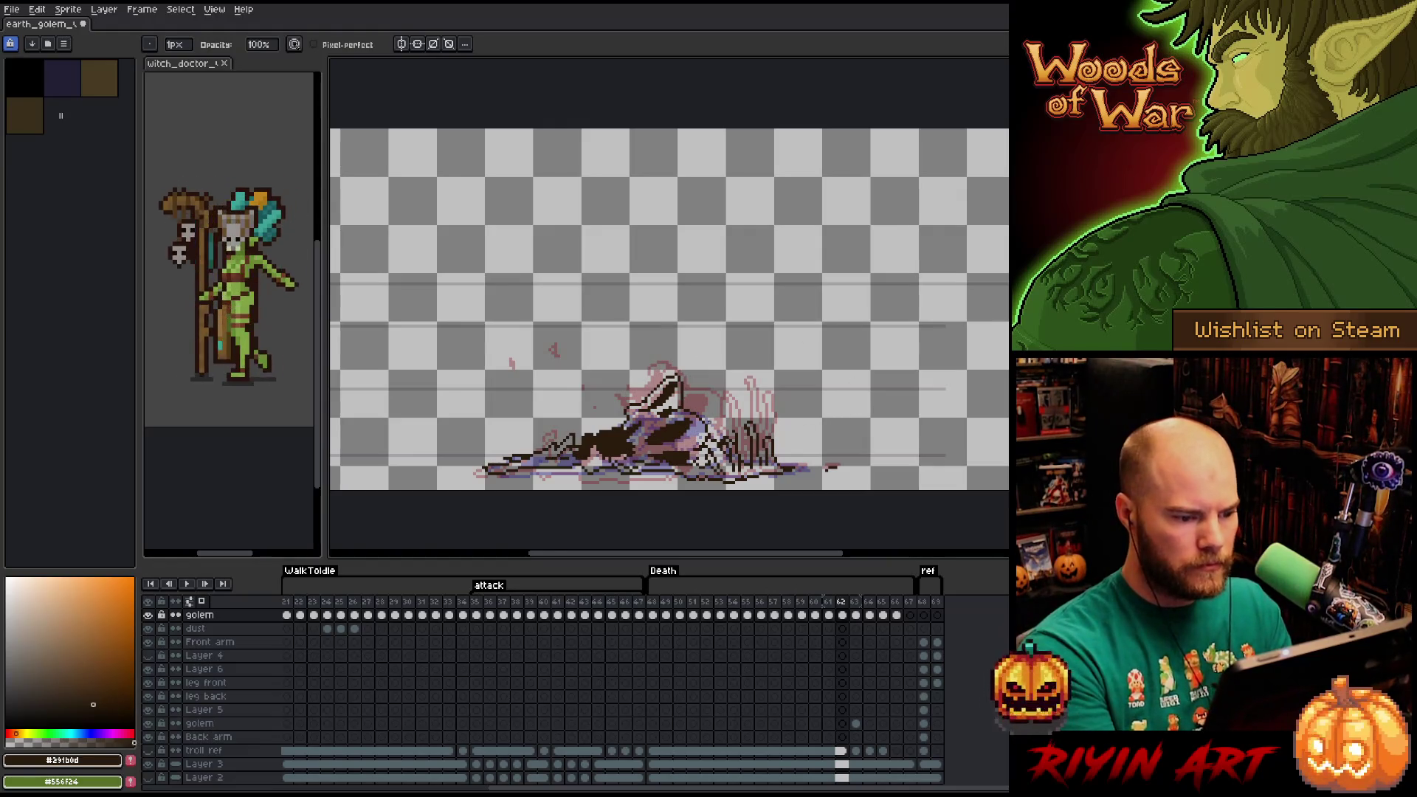
key(b)
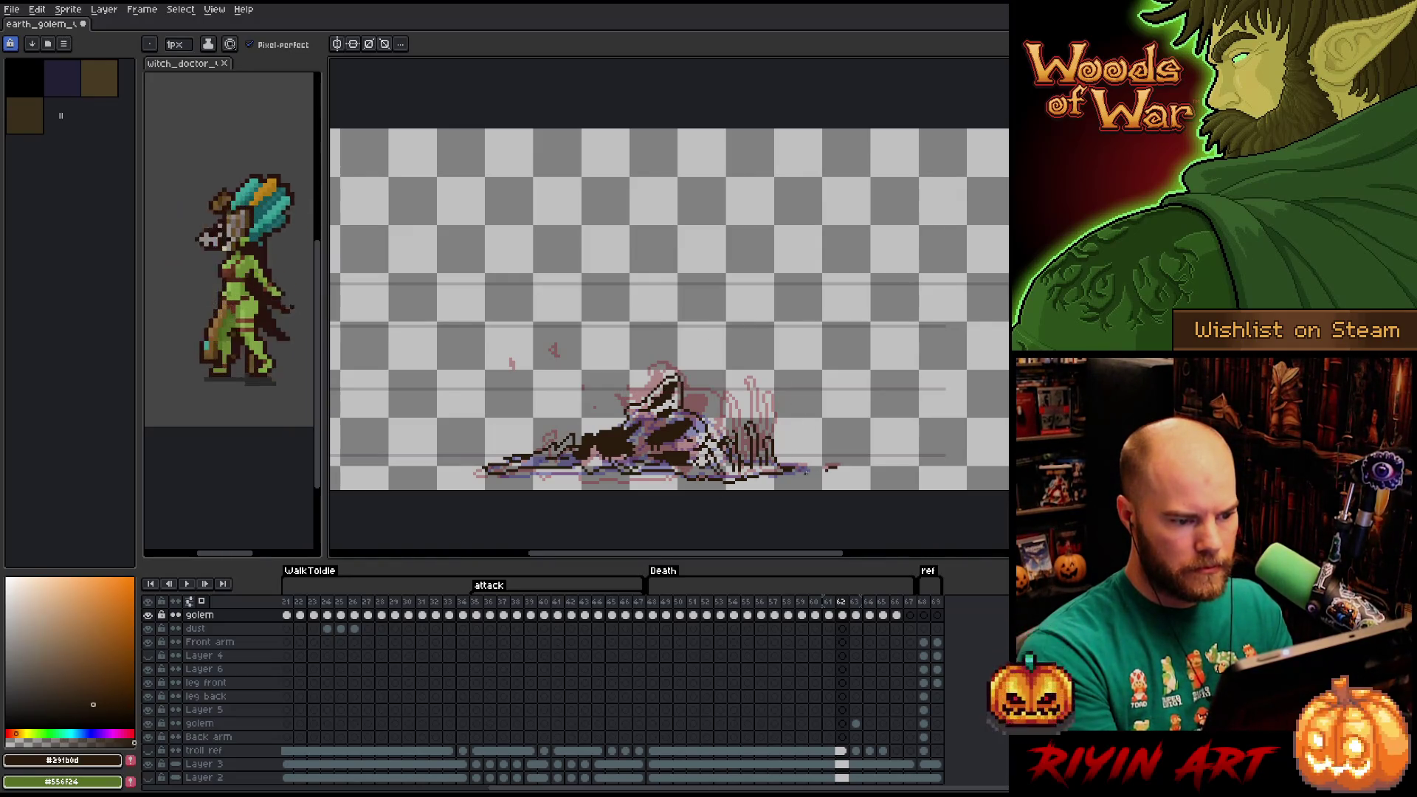
key(Left)
key(Right)
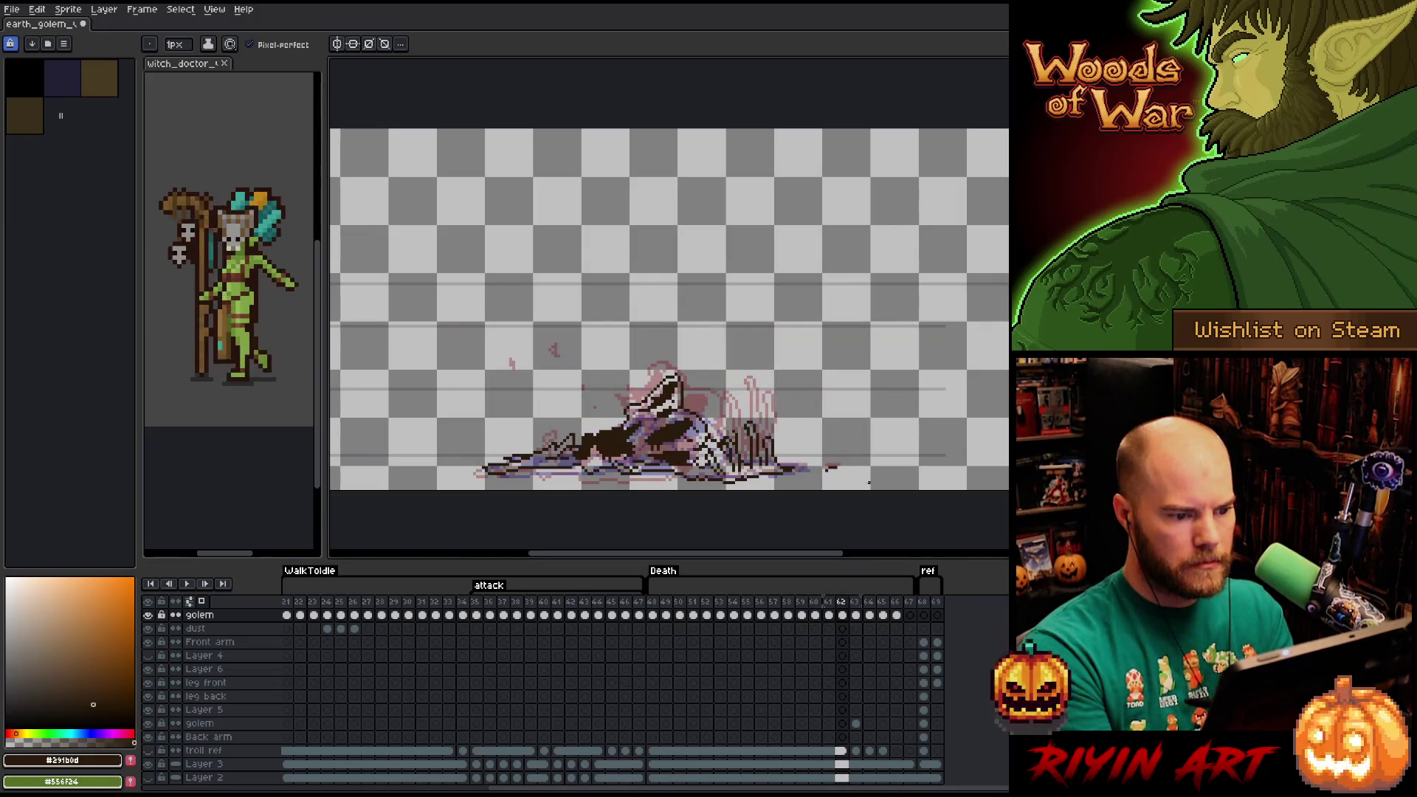
key(Right)
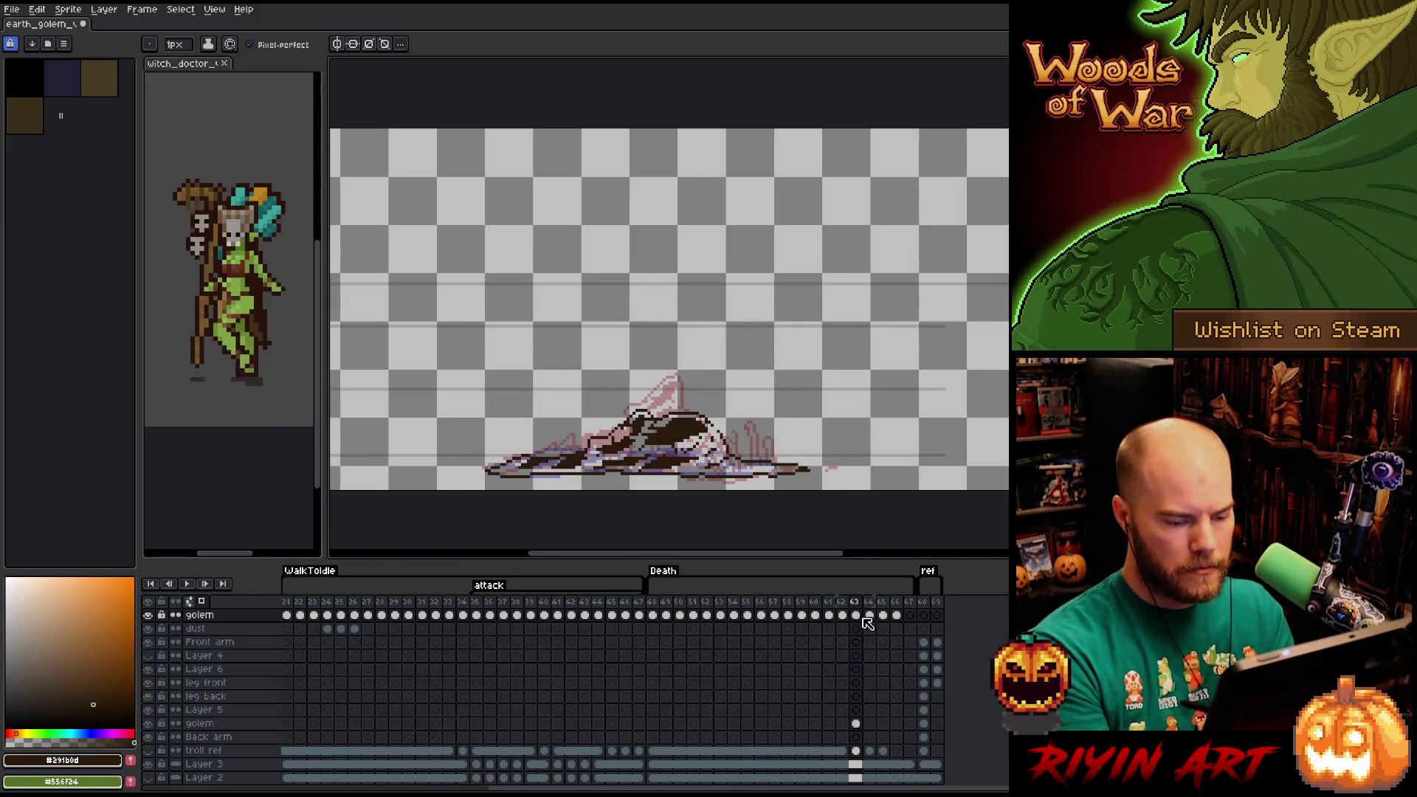
Select and delete the dark golem pixels on frame 63.
key(m)
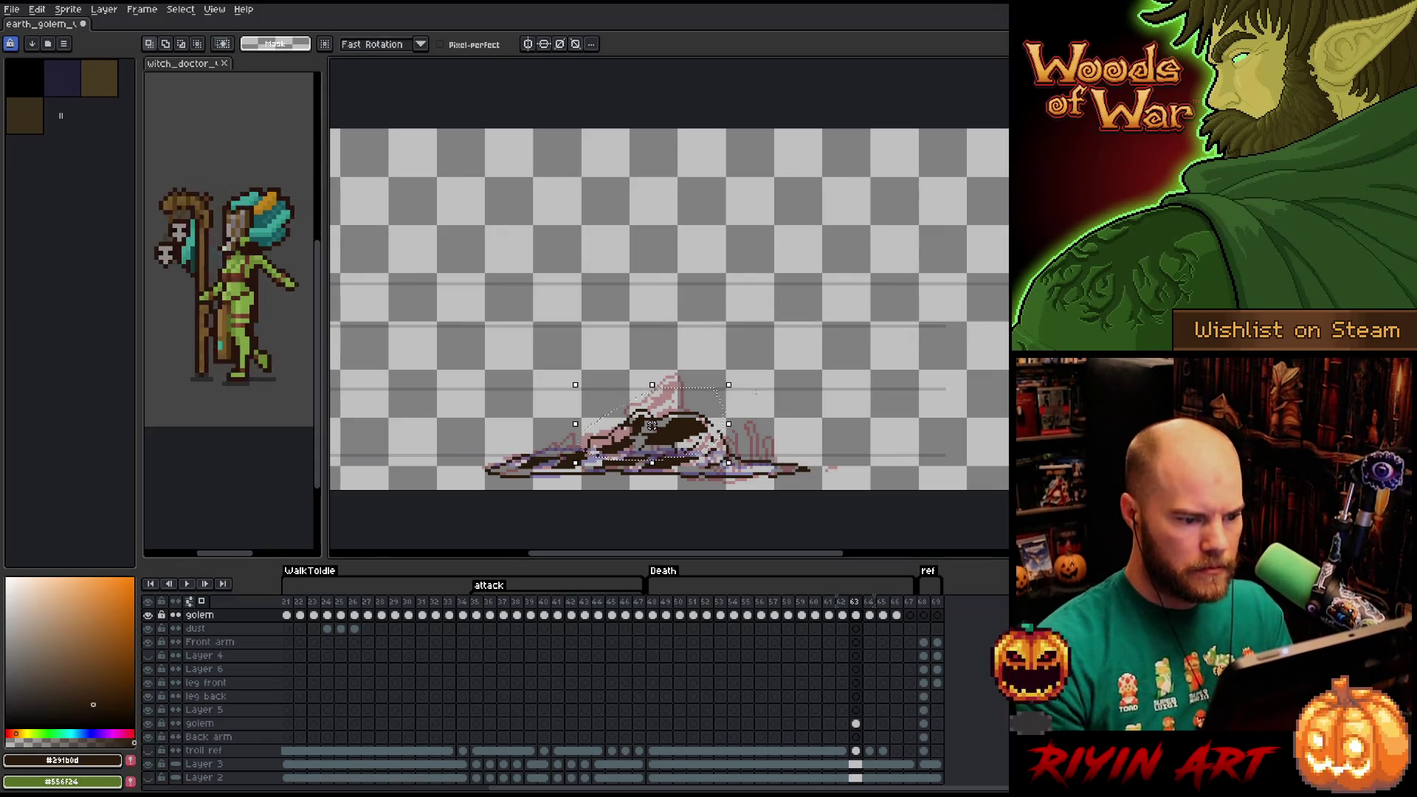
key(Delete)
key(b)
key(ctrl+d)
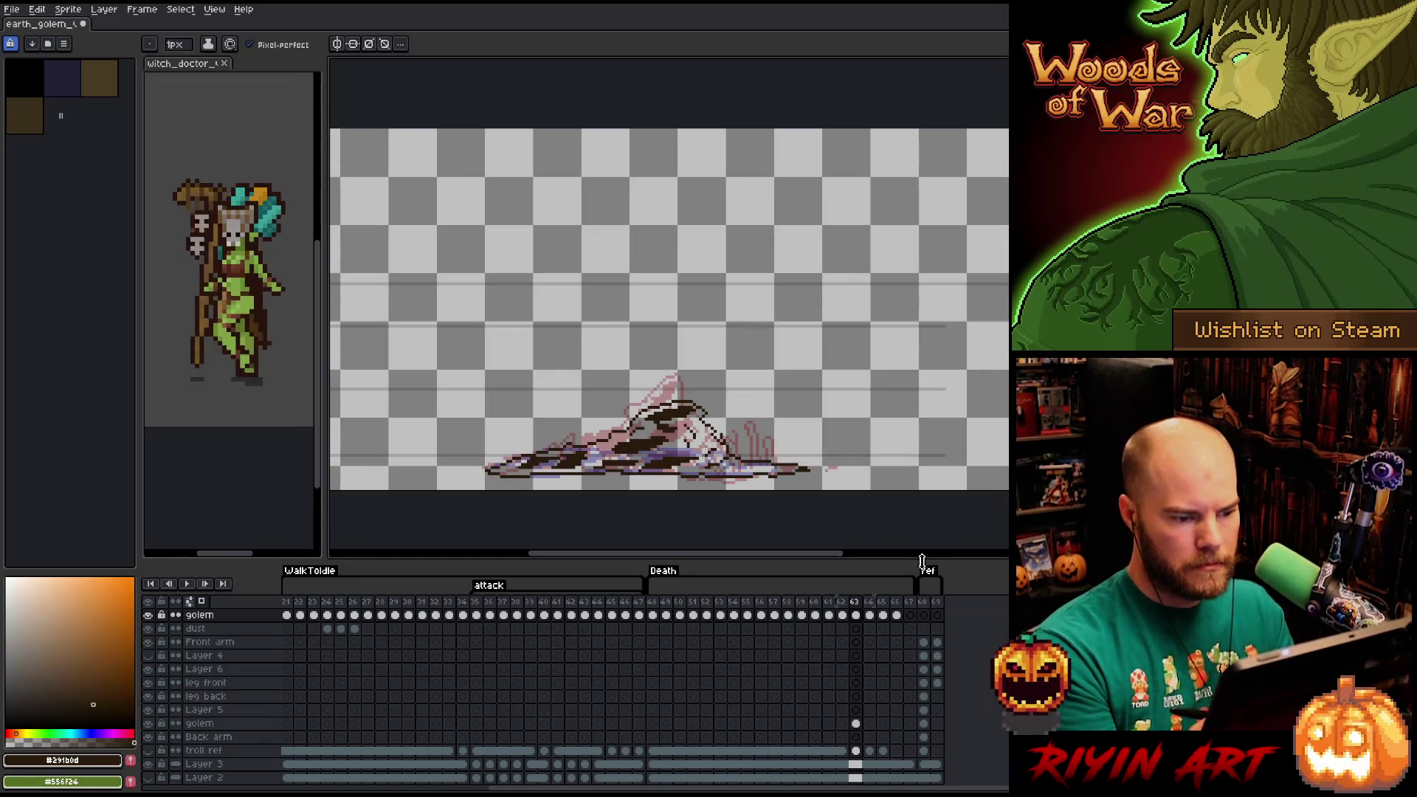
Erase frame 64 into a flatter debris streak and play the death animation.
click(869, 616)
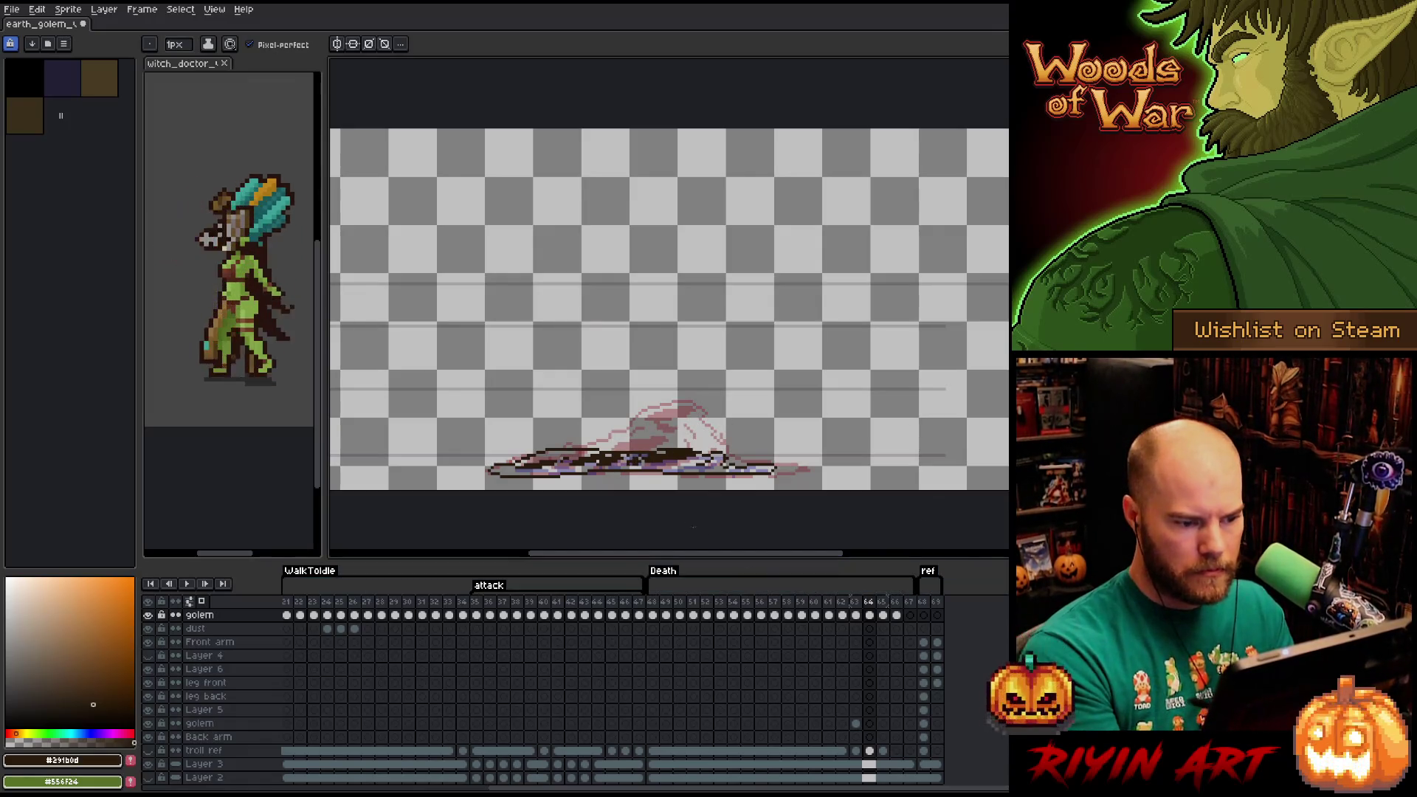
key(b)
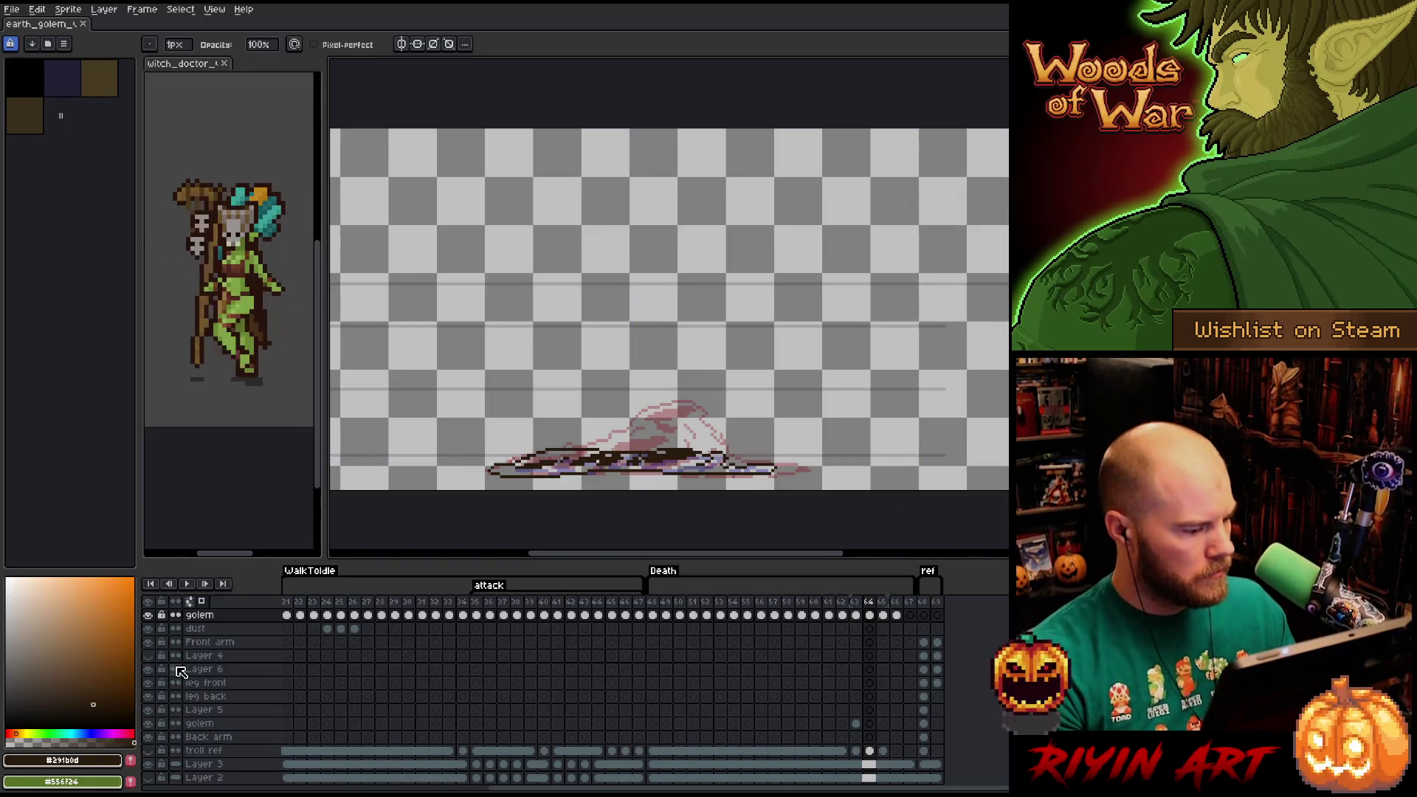
key(Return)
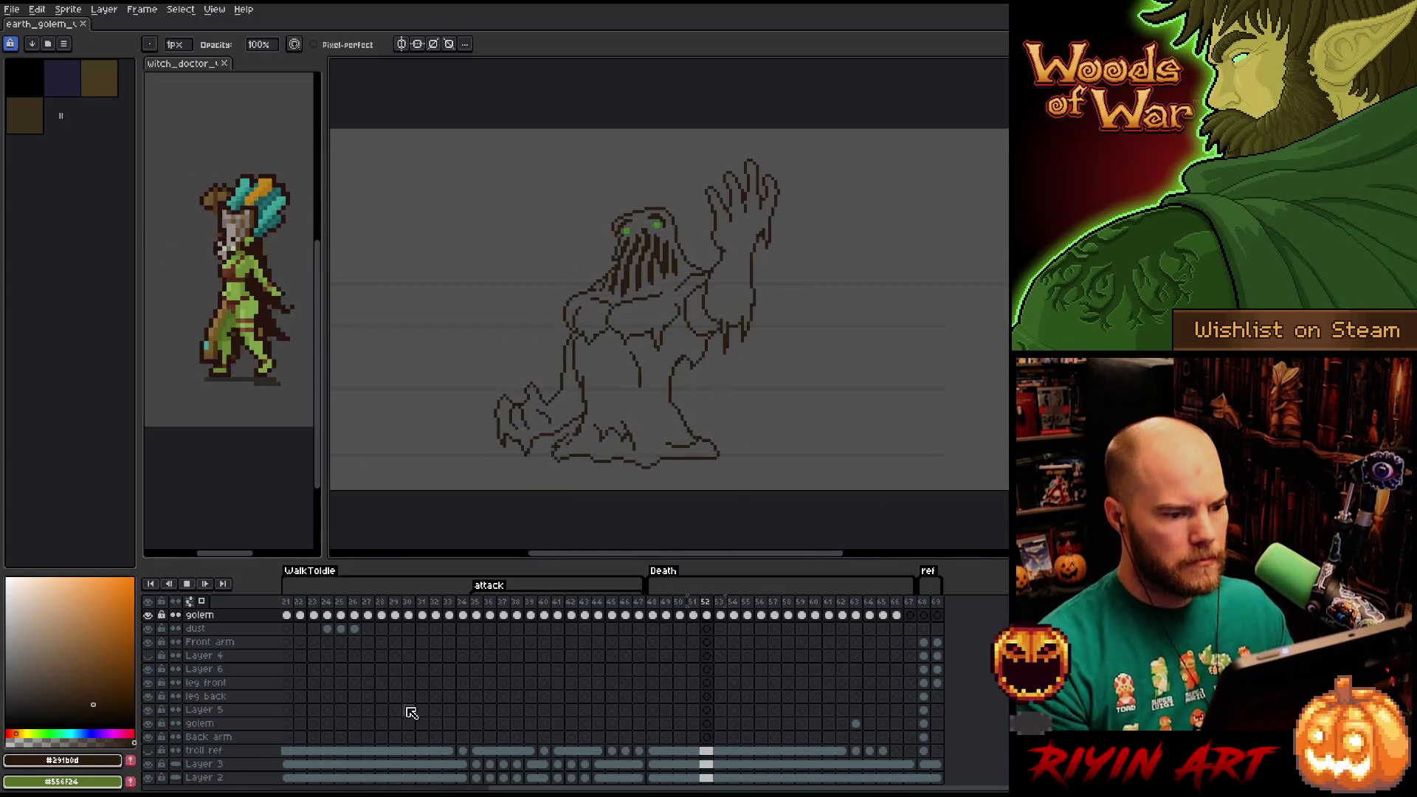
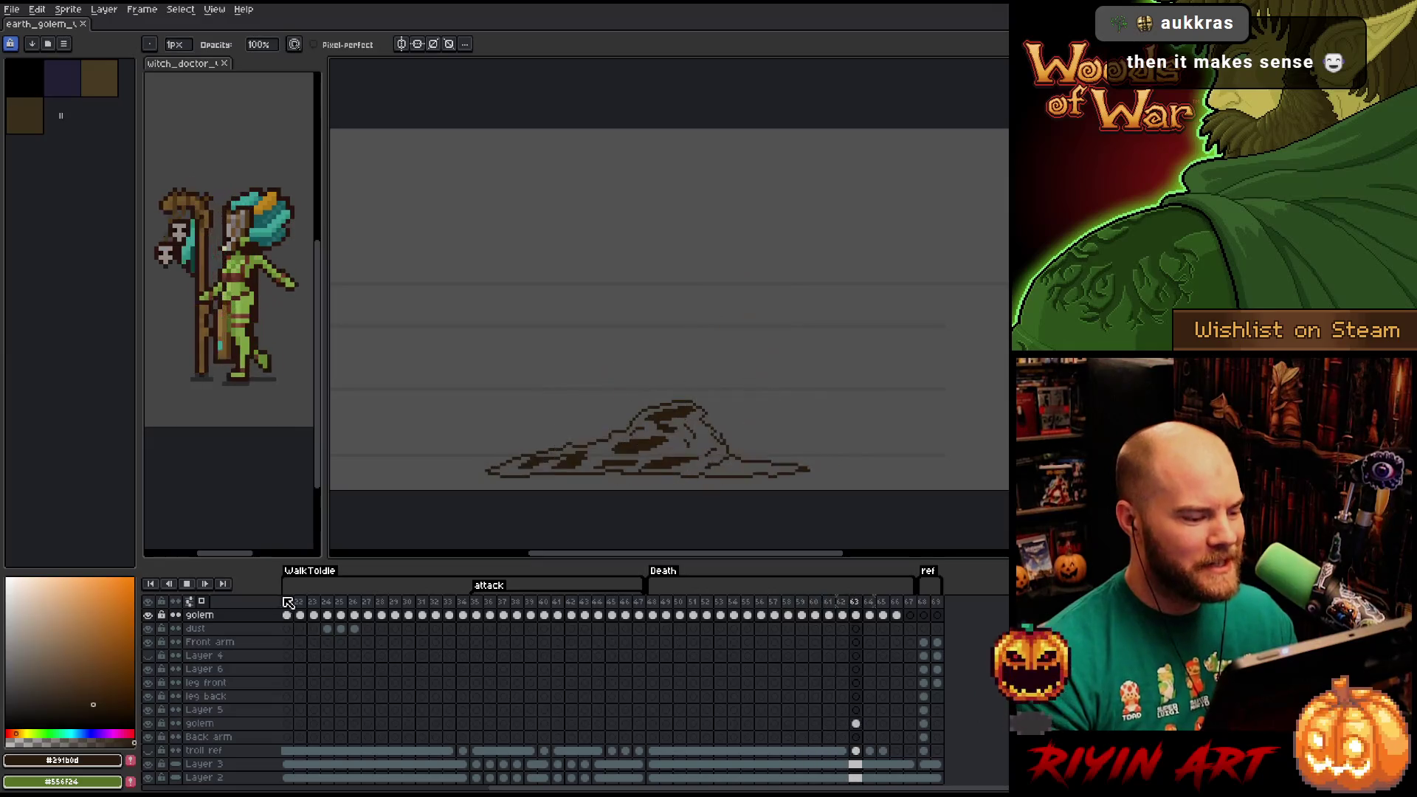
Review playback across the walk, WalkToIdle, attack and Death sequences.
click(294, 605)
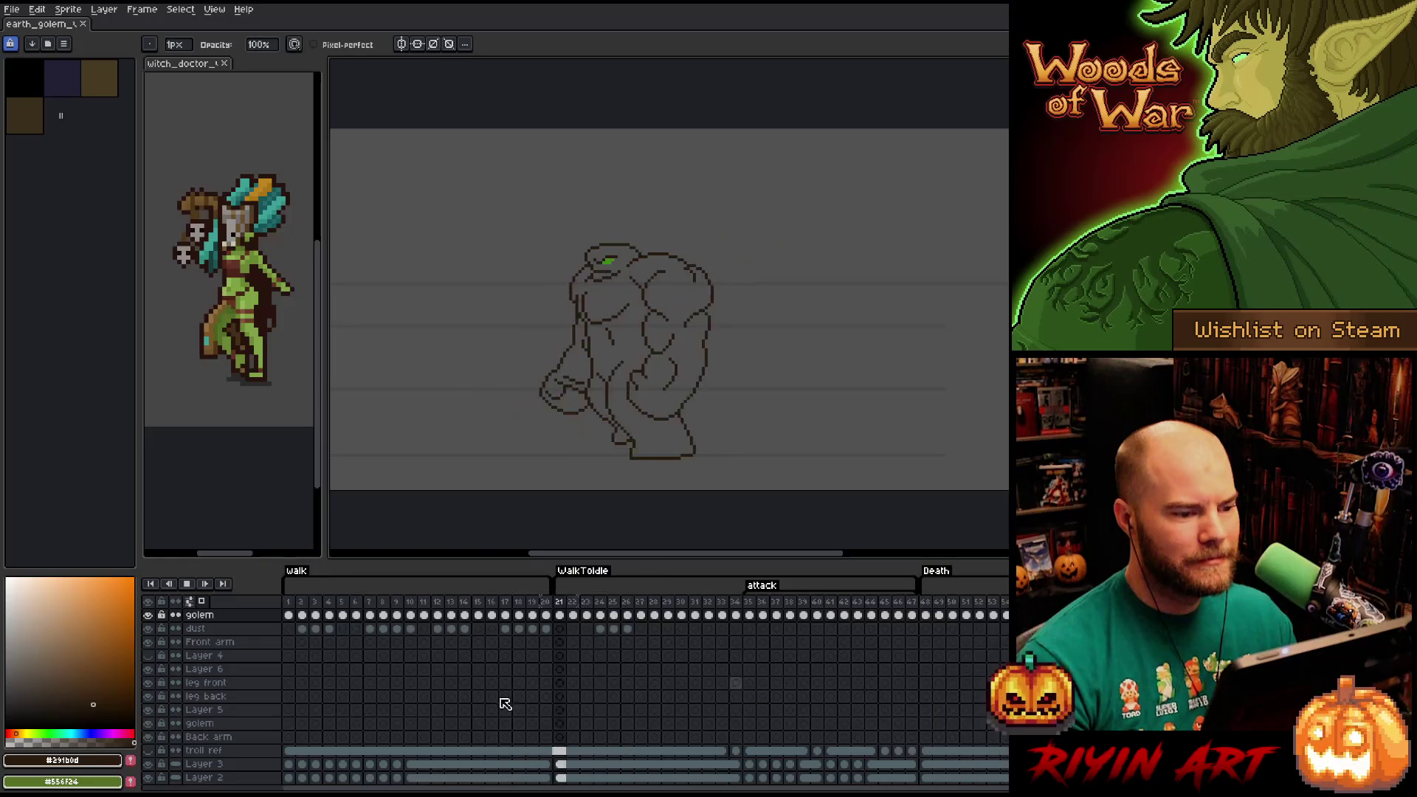
click(294, 606)
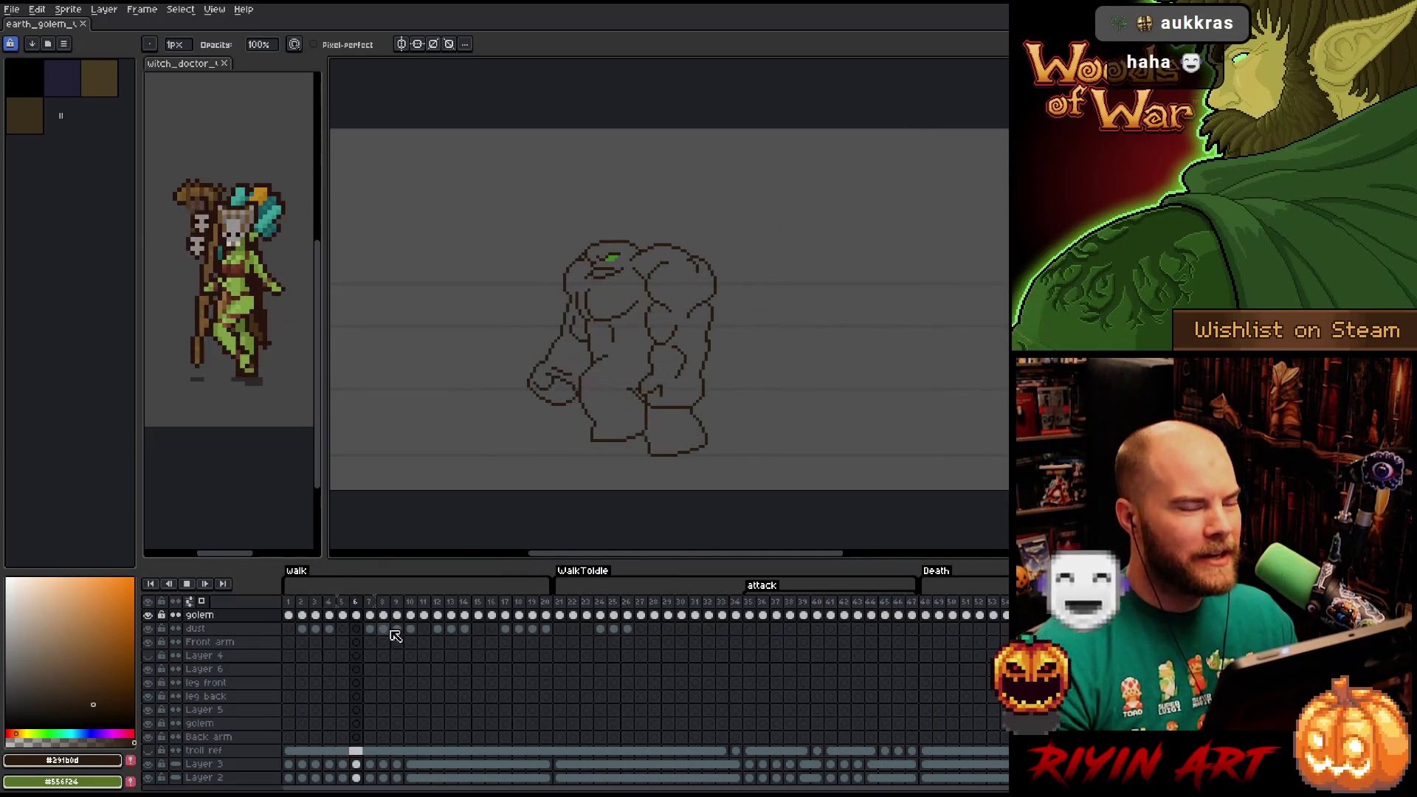
key(Return)
key(Return)
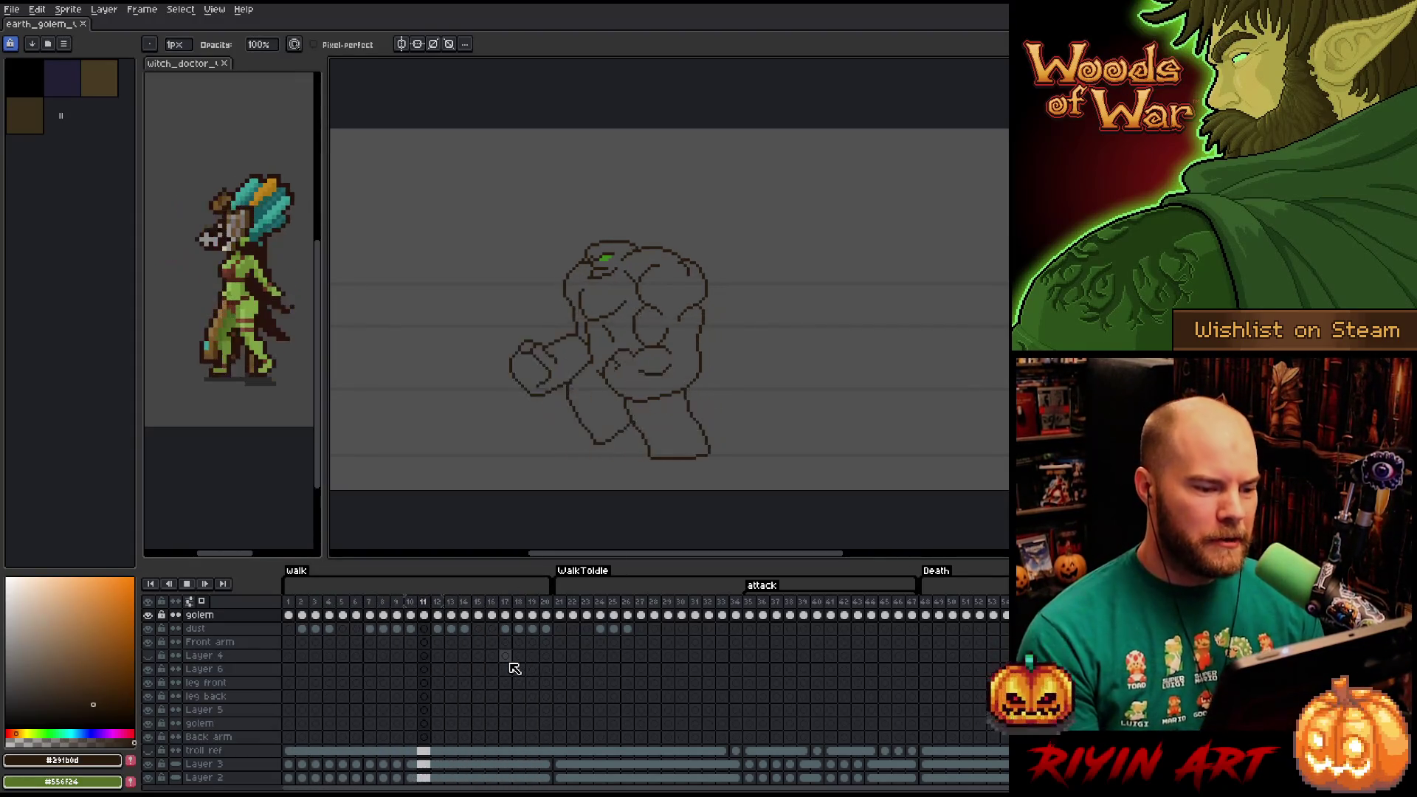
click(562, 605)
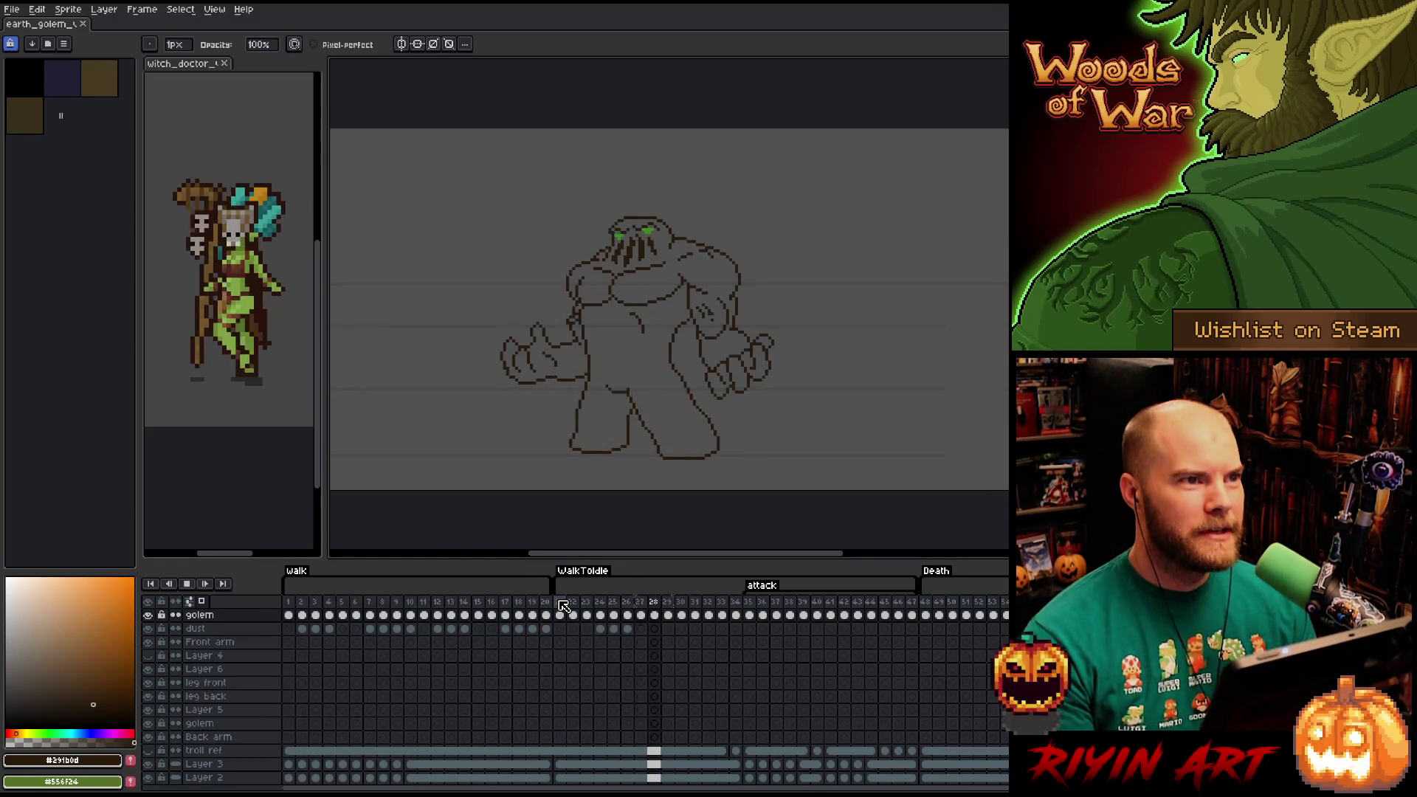
click(754, 604)
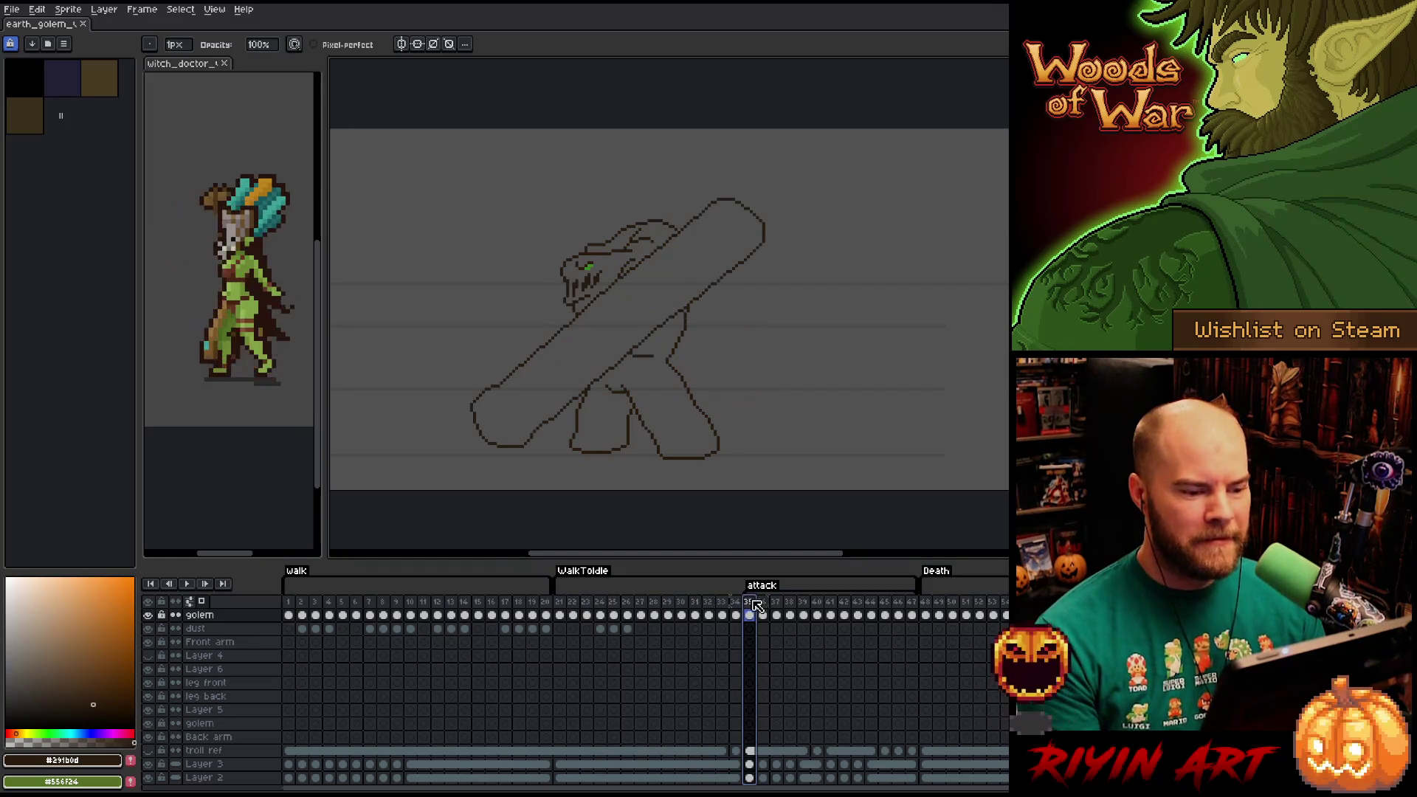
scroll(605, 347, up, 2)
scroll(608, 323, down, 2)
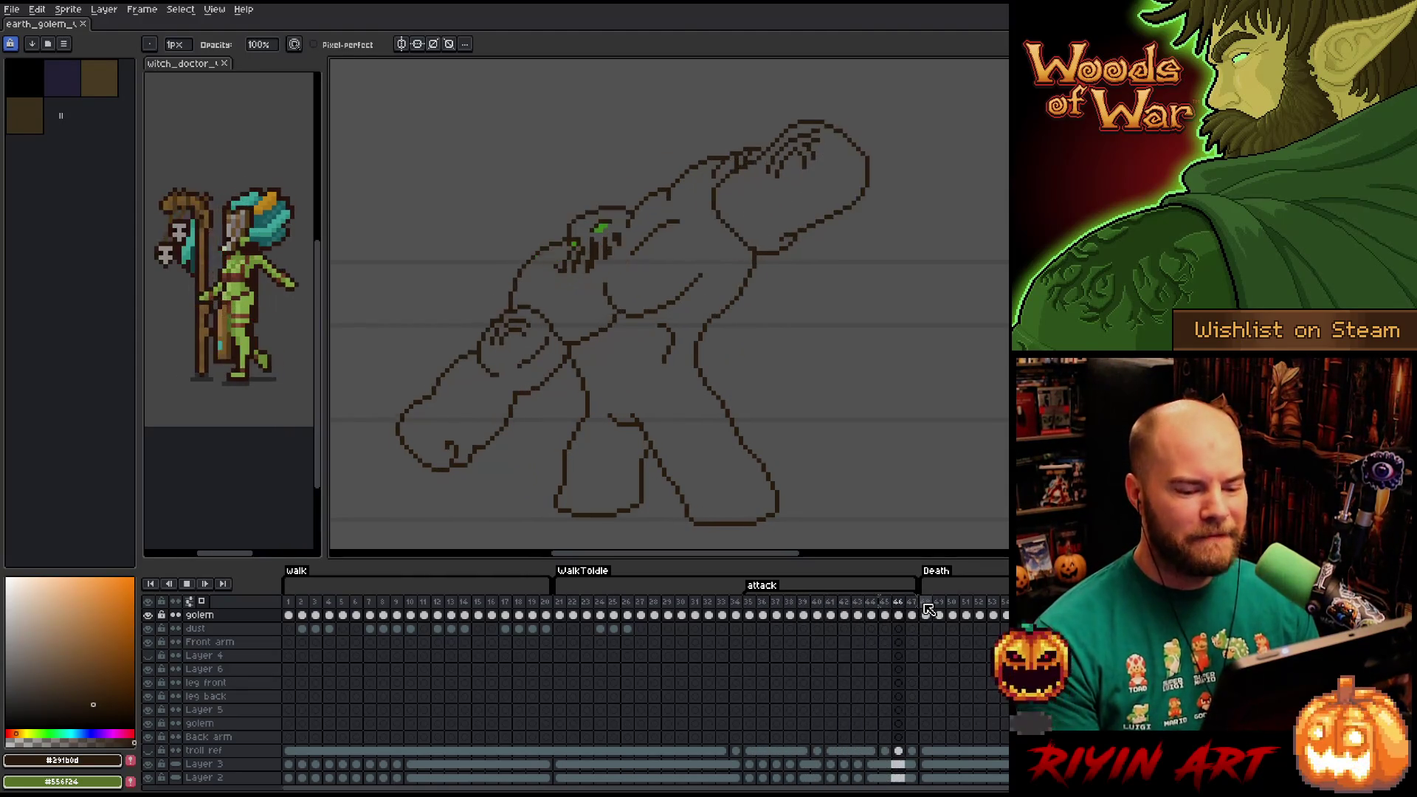
click(928, 608)
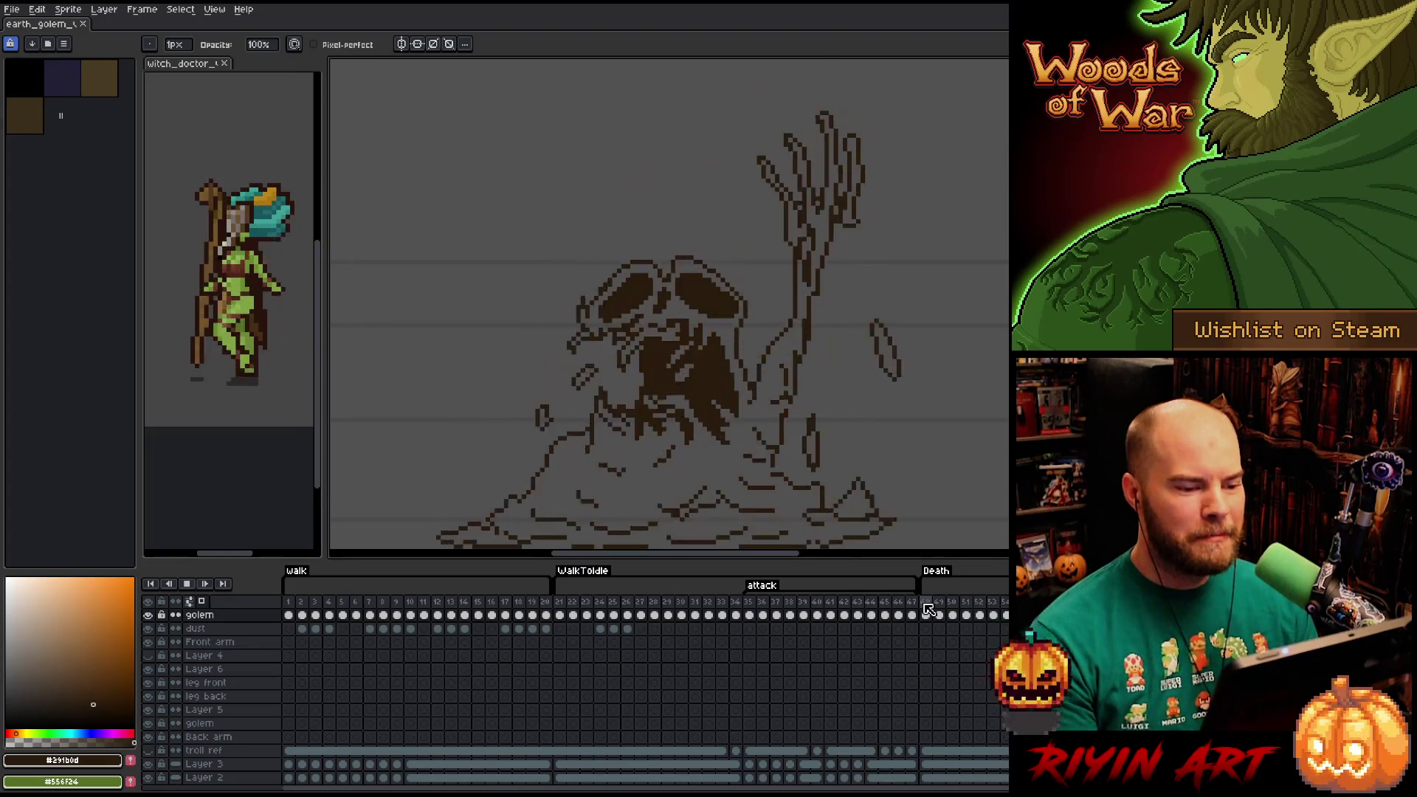
scroll(775, 465, down, 1)
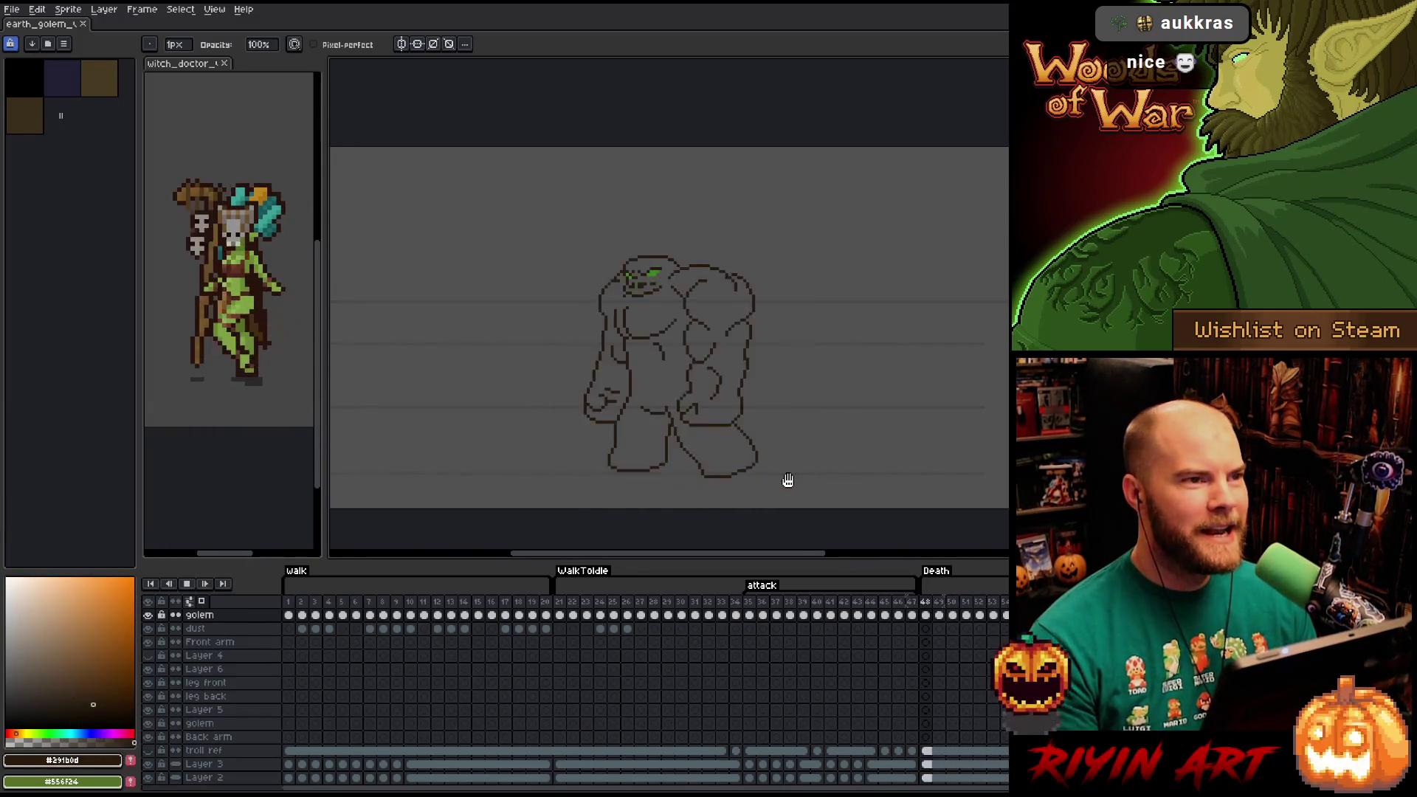
click(558, 604)
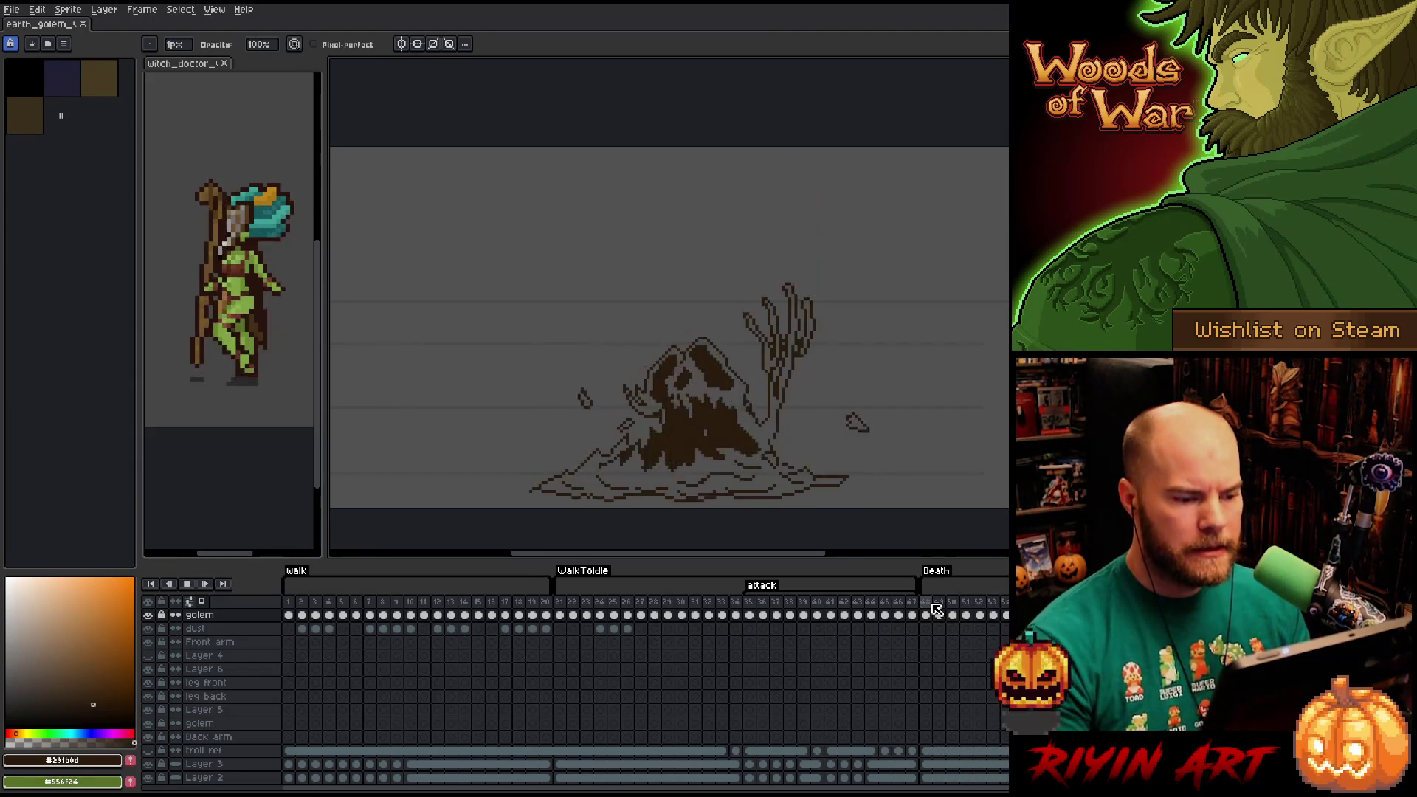
Stop playback on Death frame 49 and sample the green of the golem's eye.
click(932, 617)
click(934, 620)
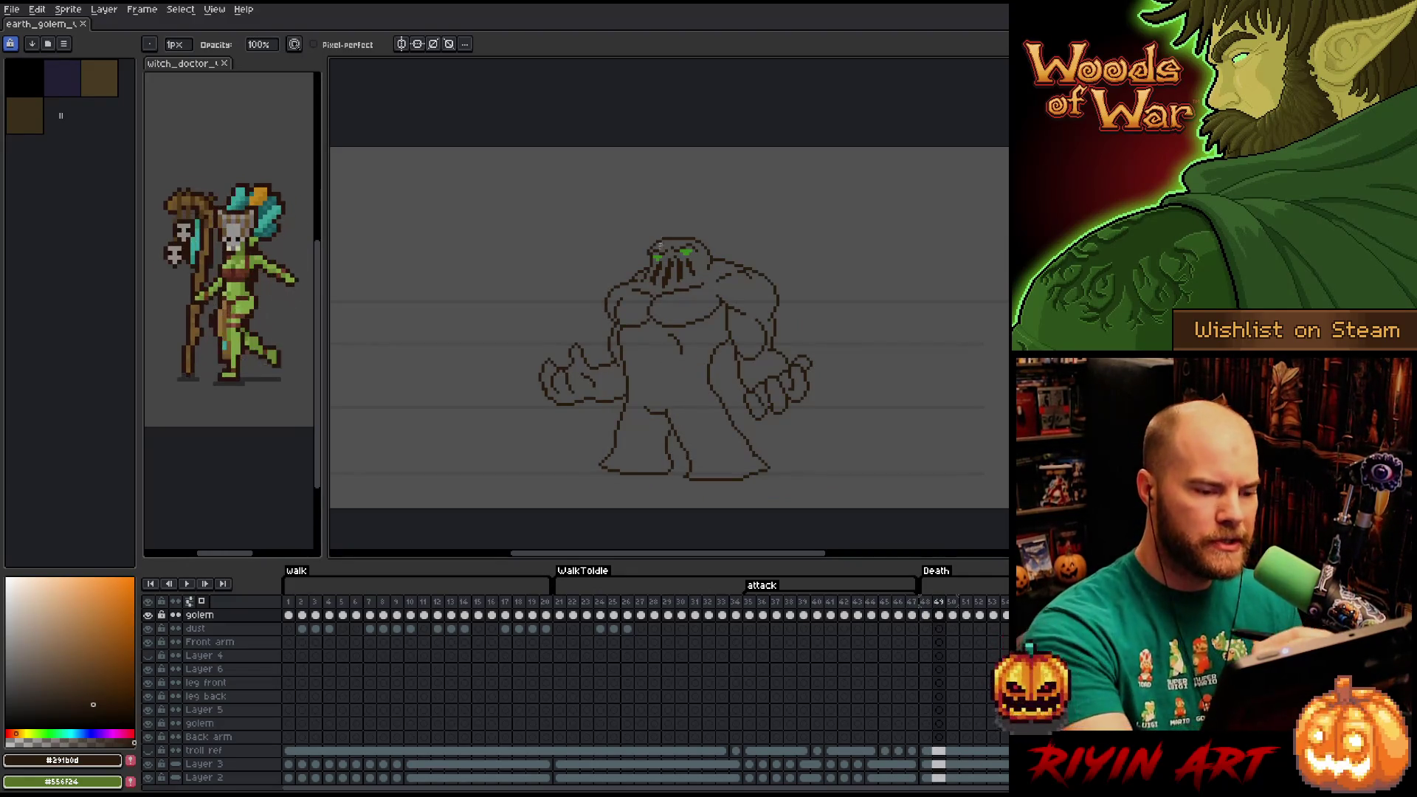
alt+click(687, 252)
Step through every melting Death frame to the last one, then save the golem file.
key(Right)
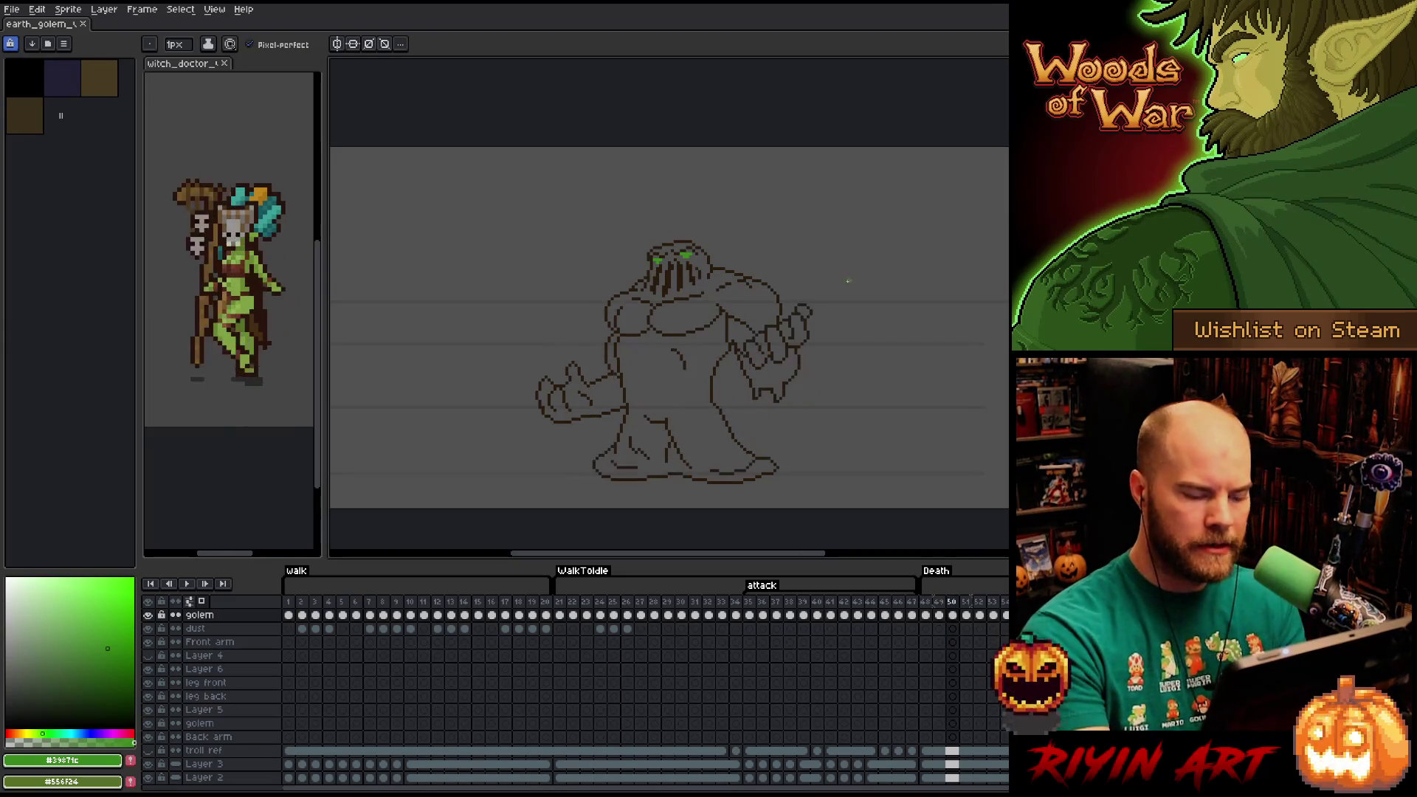
key(Right)
key(Right)
key(Right)
key(Right)
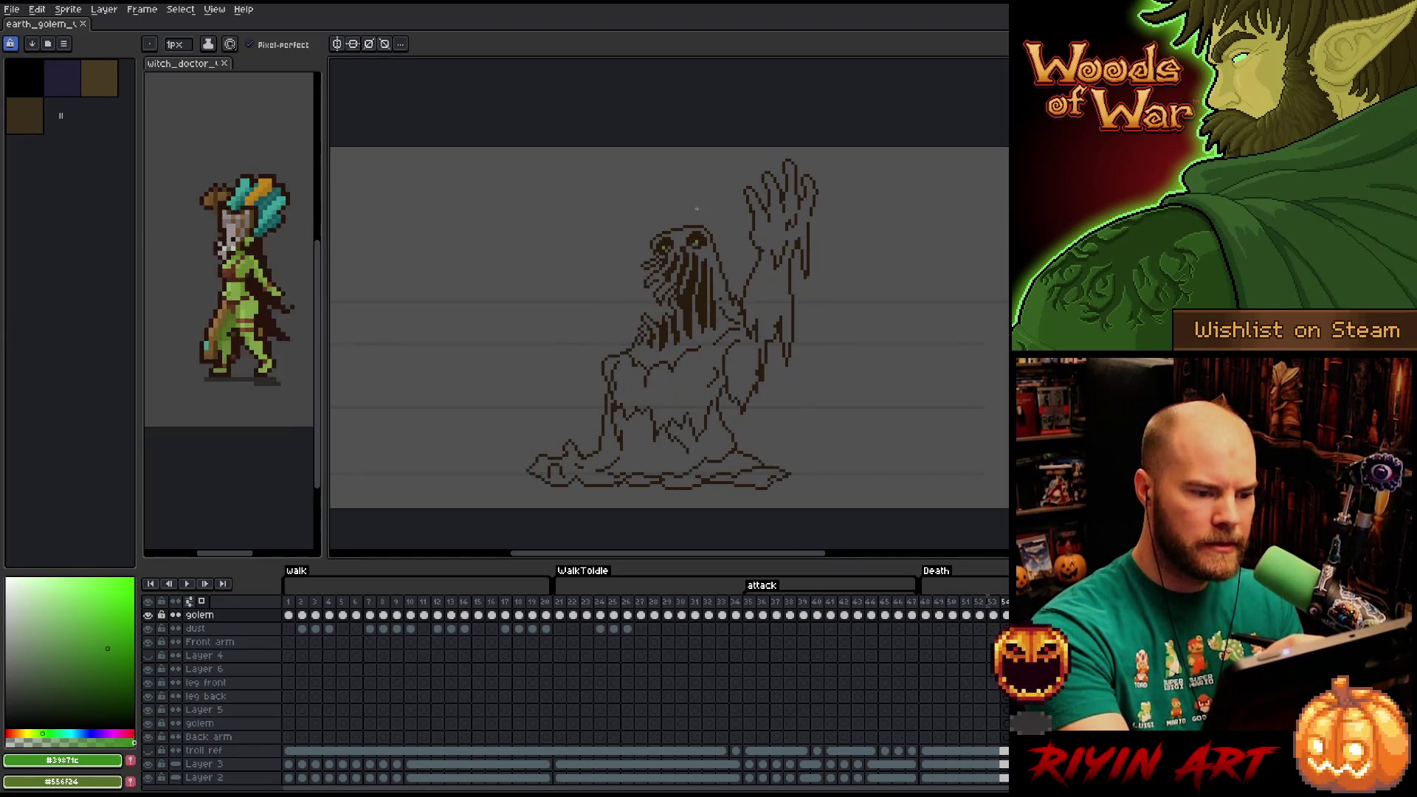
key(Right)
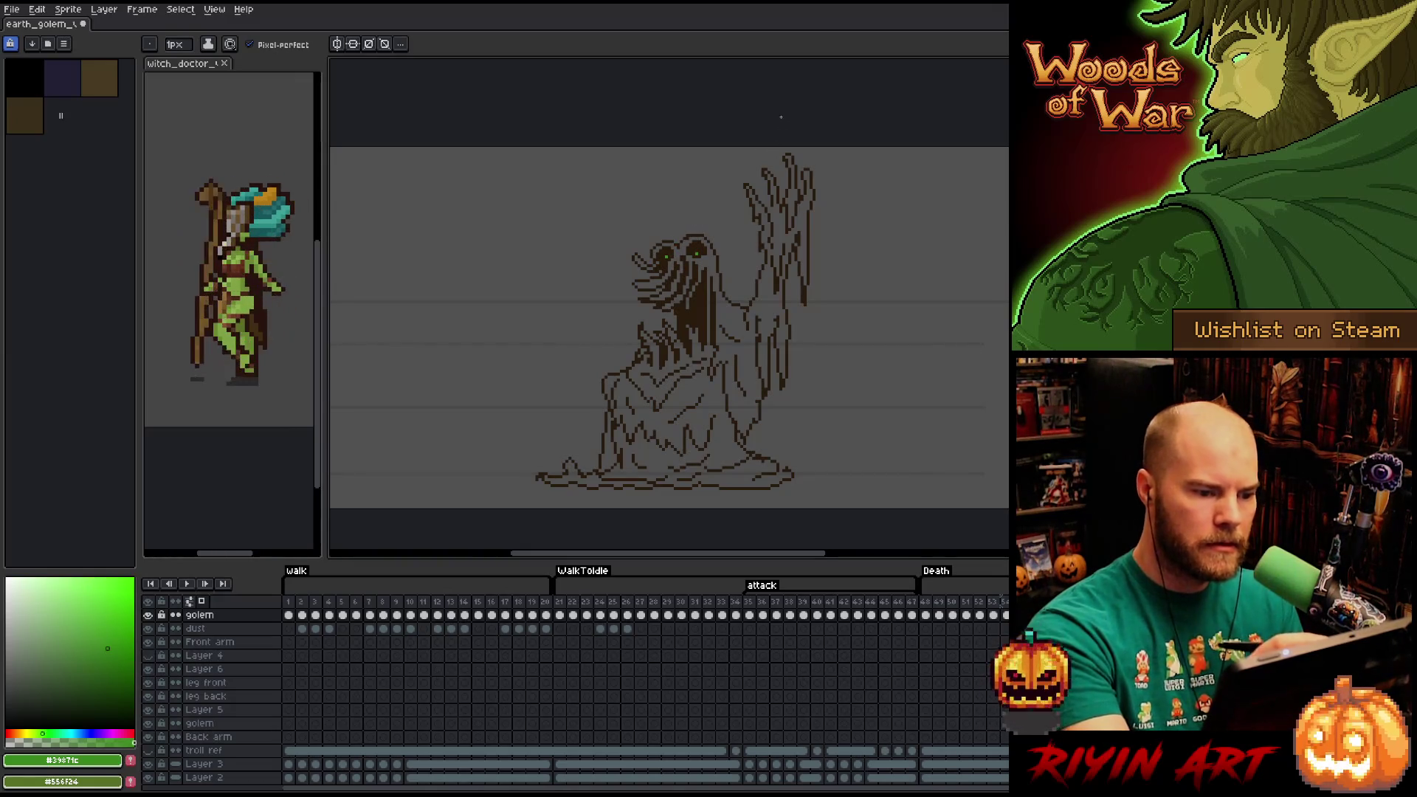
key(Right)
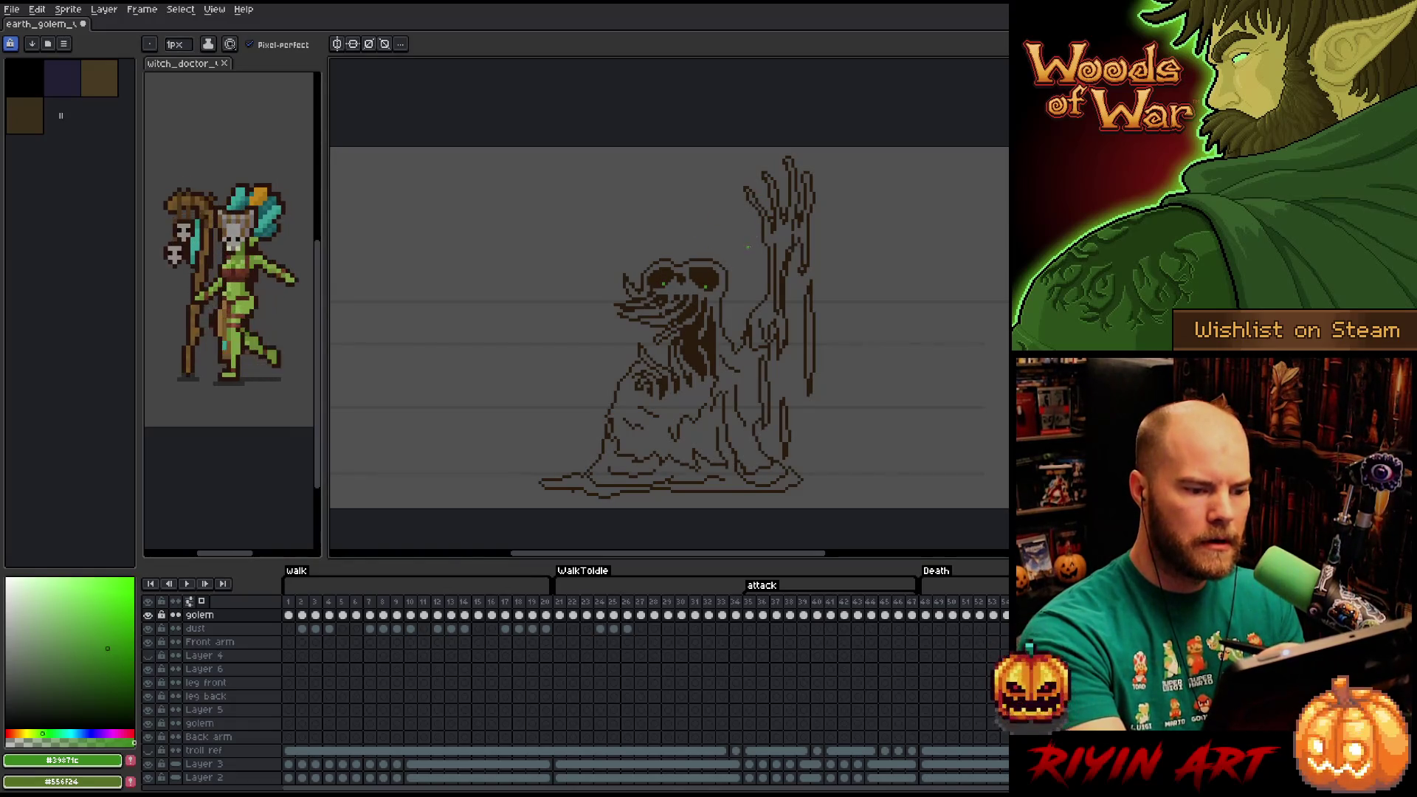
key(Right)
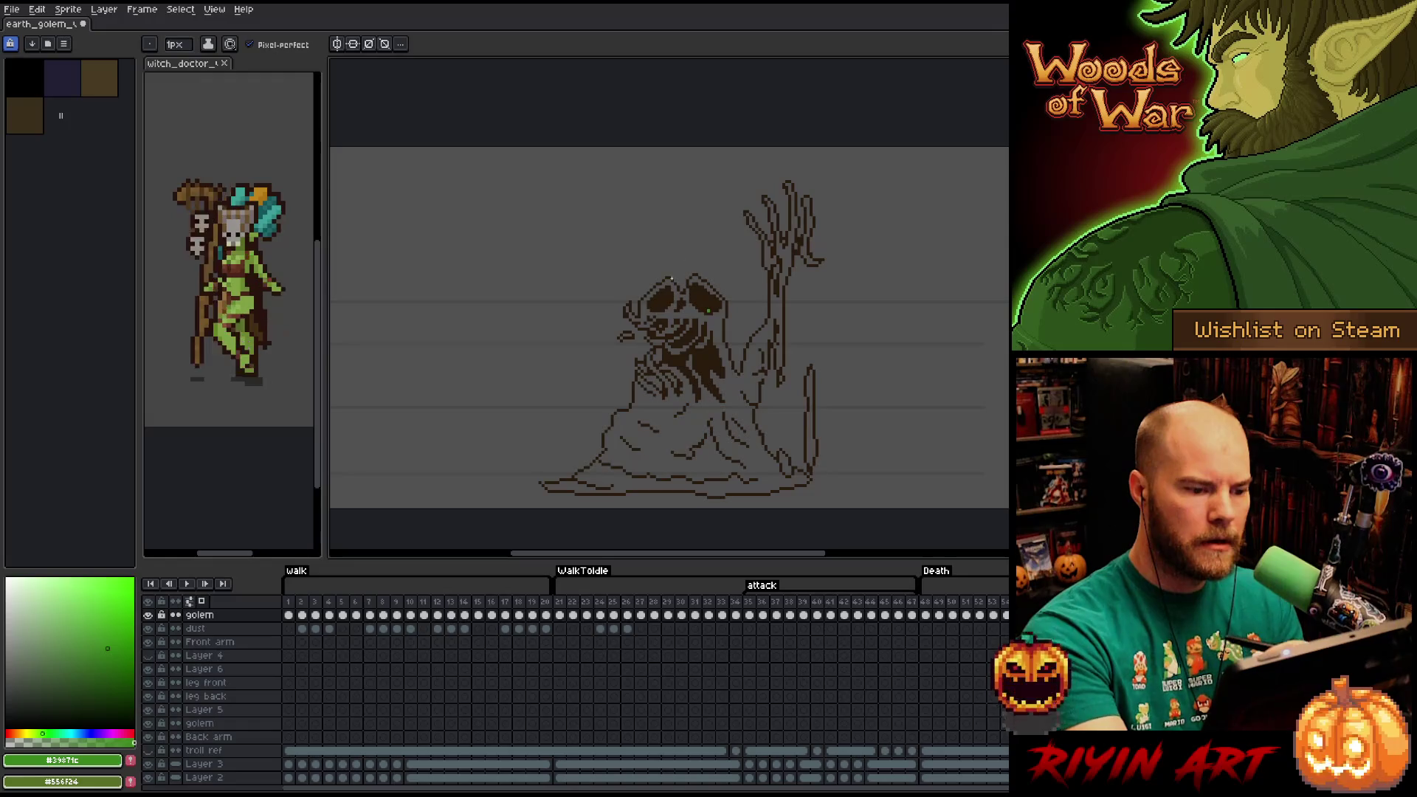
key(Right)
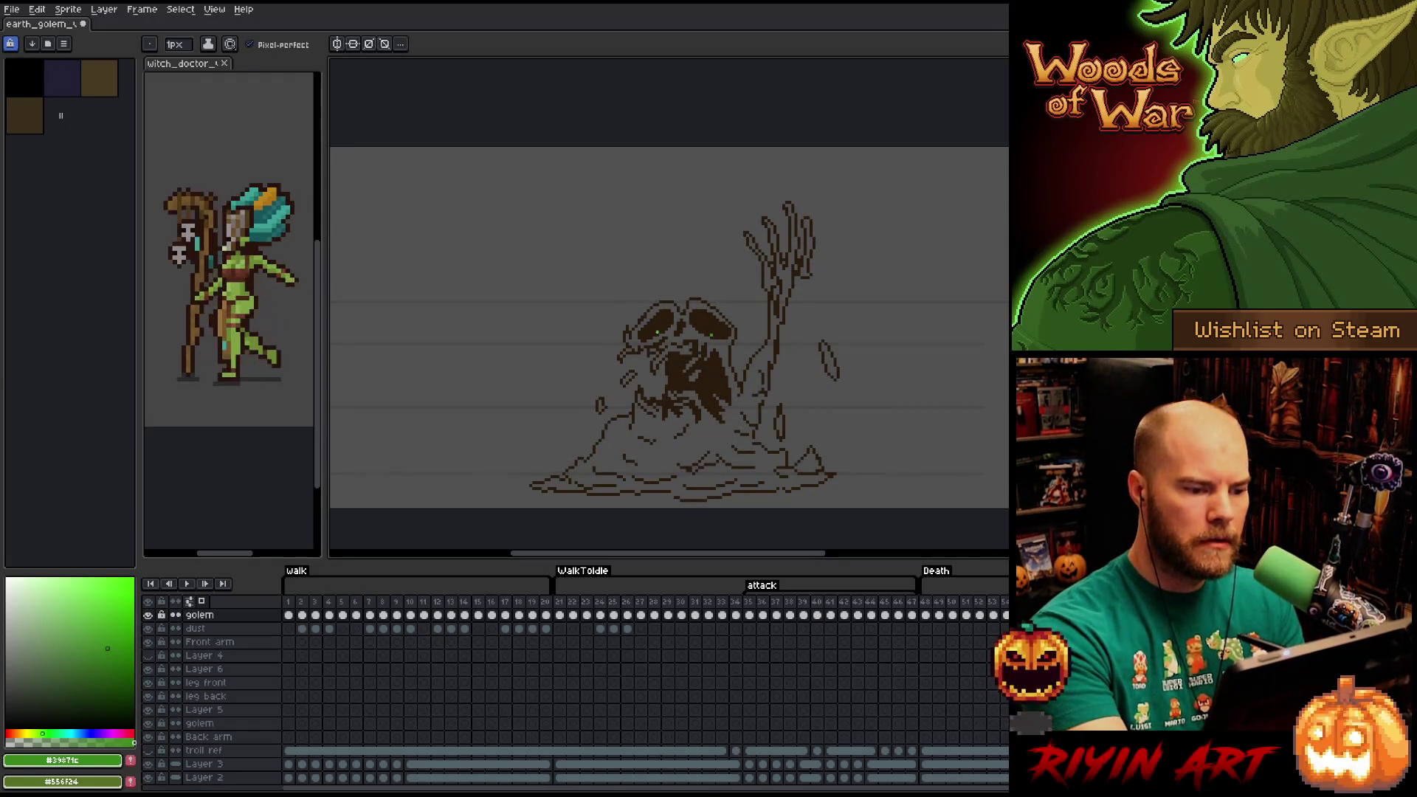
key(Right)
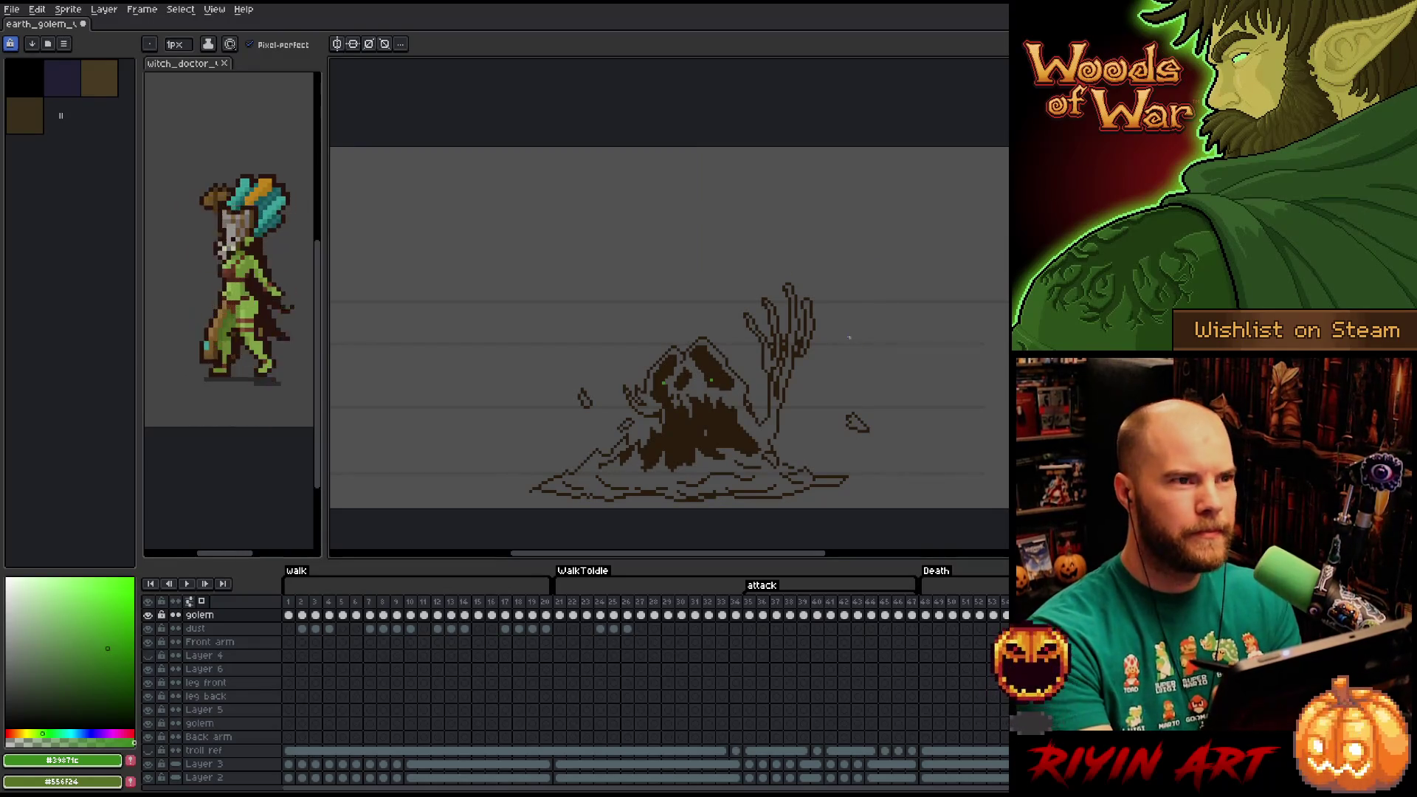
key(Right)
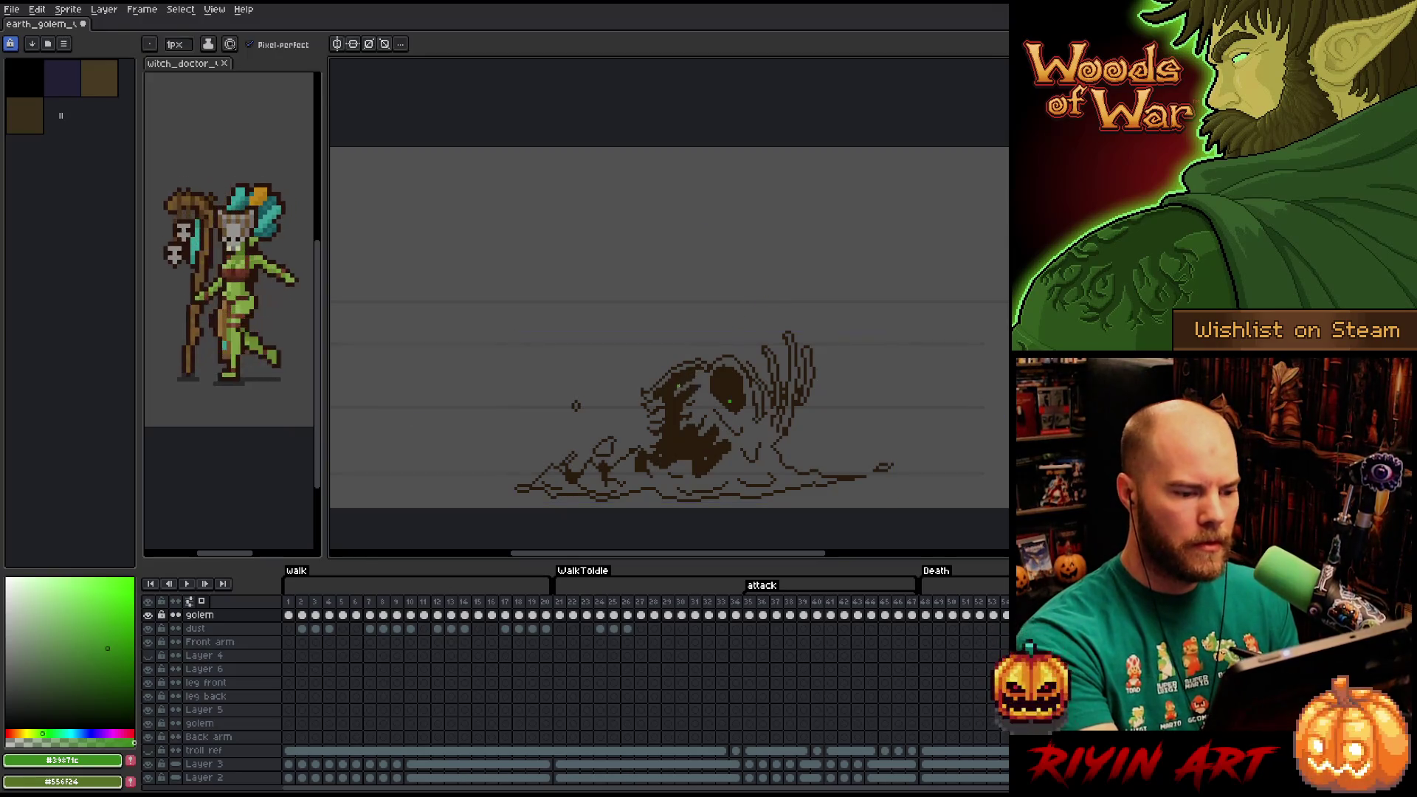
key(Right)
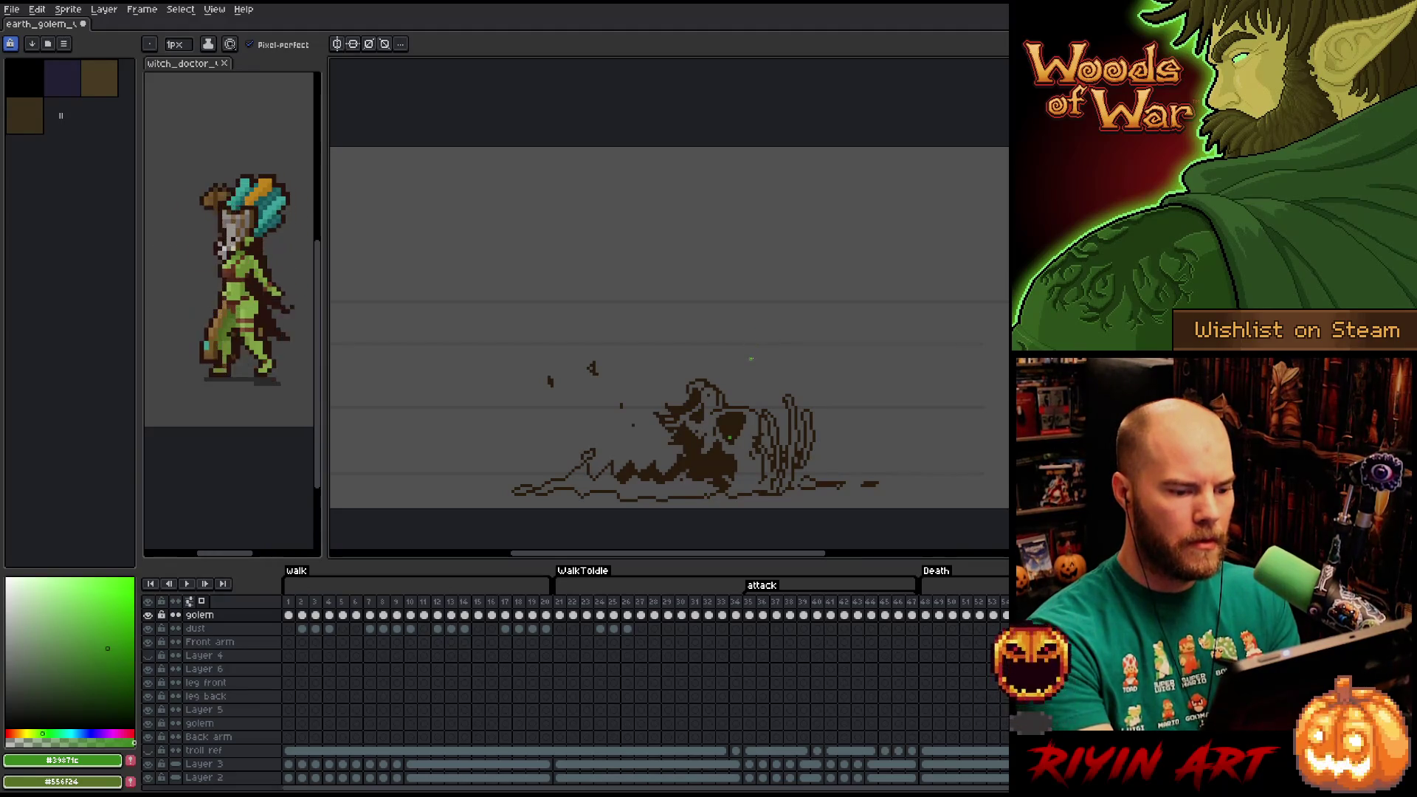
key(Right)
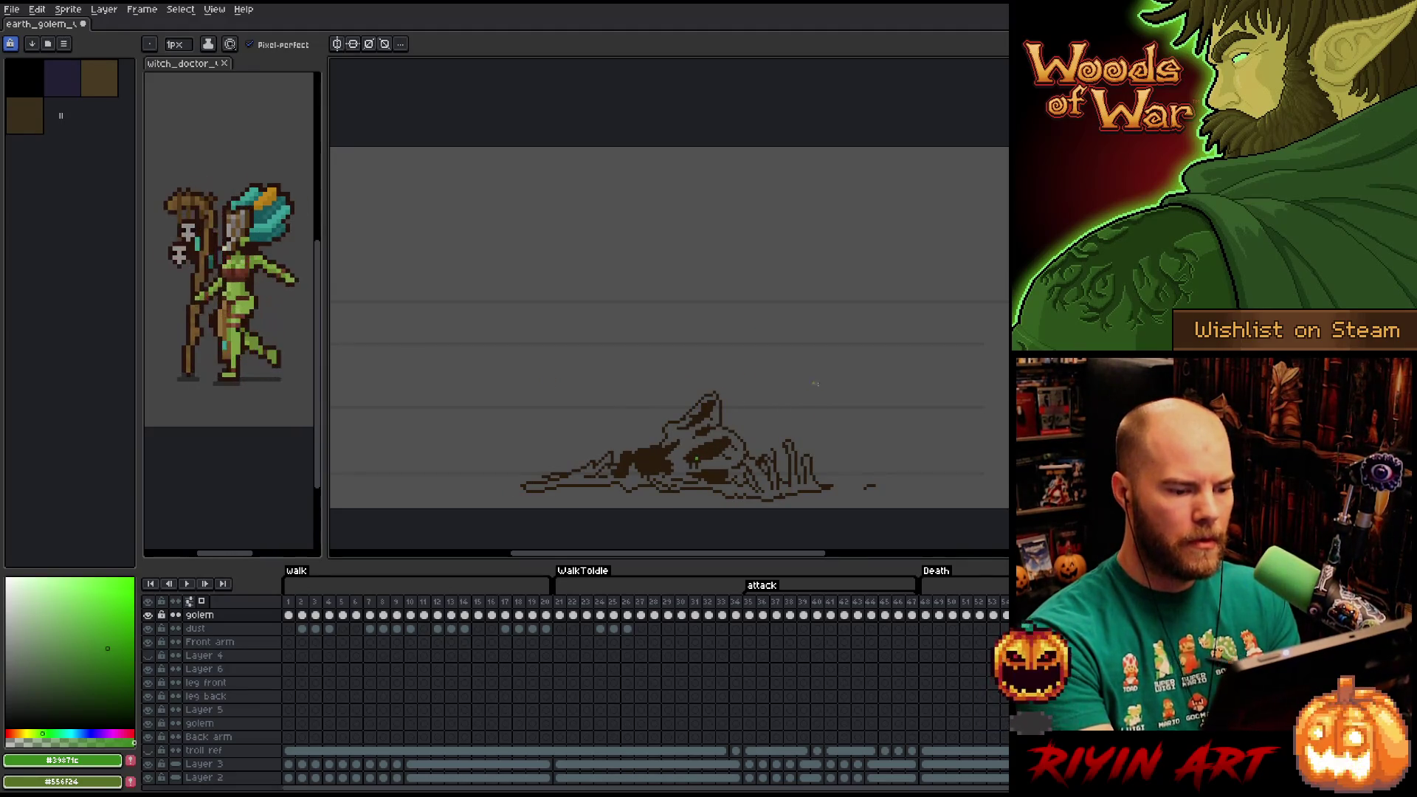
key(Right)
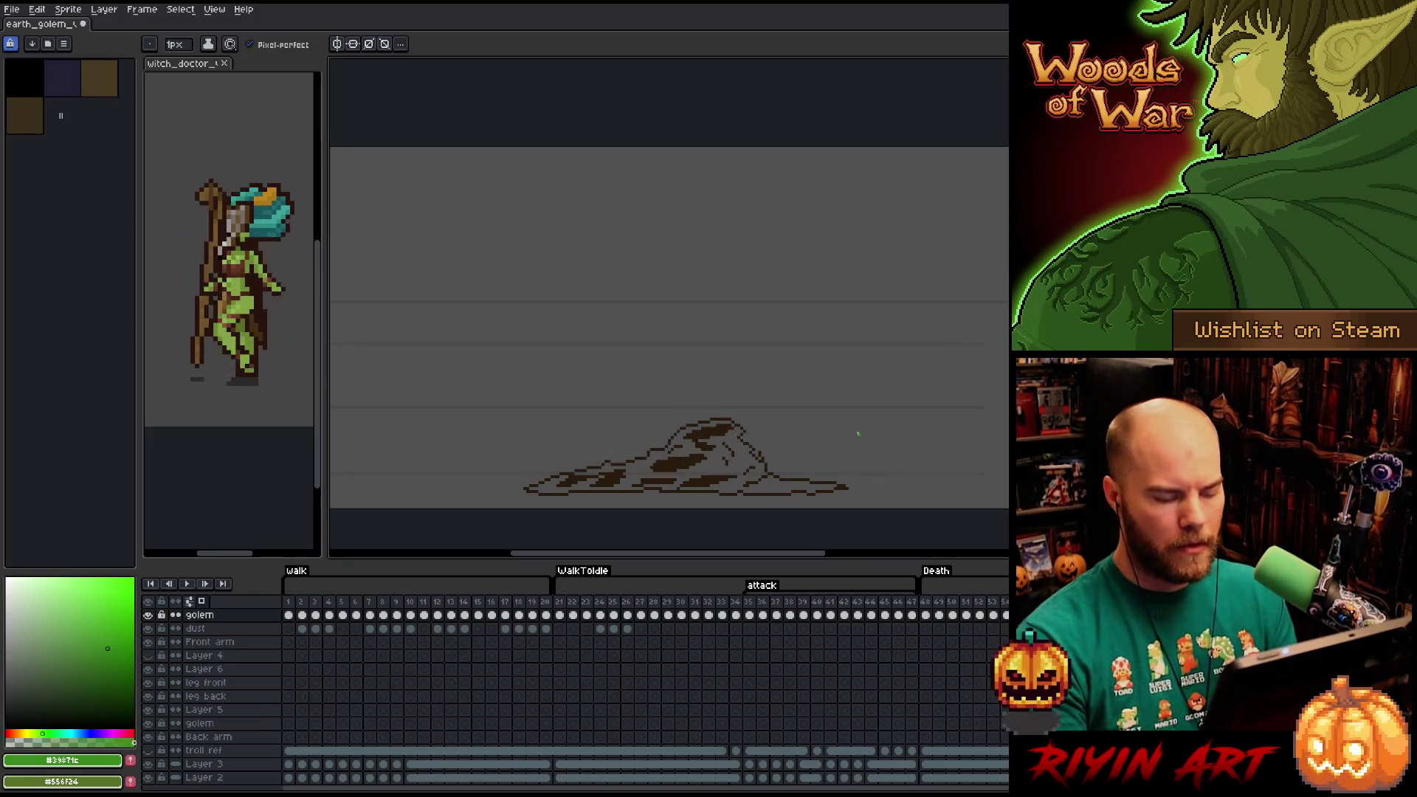
key(Right)
key(Right)
key(ctrl+s)
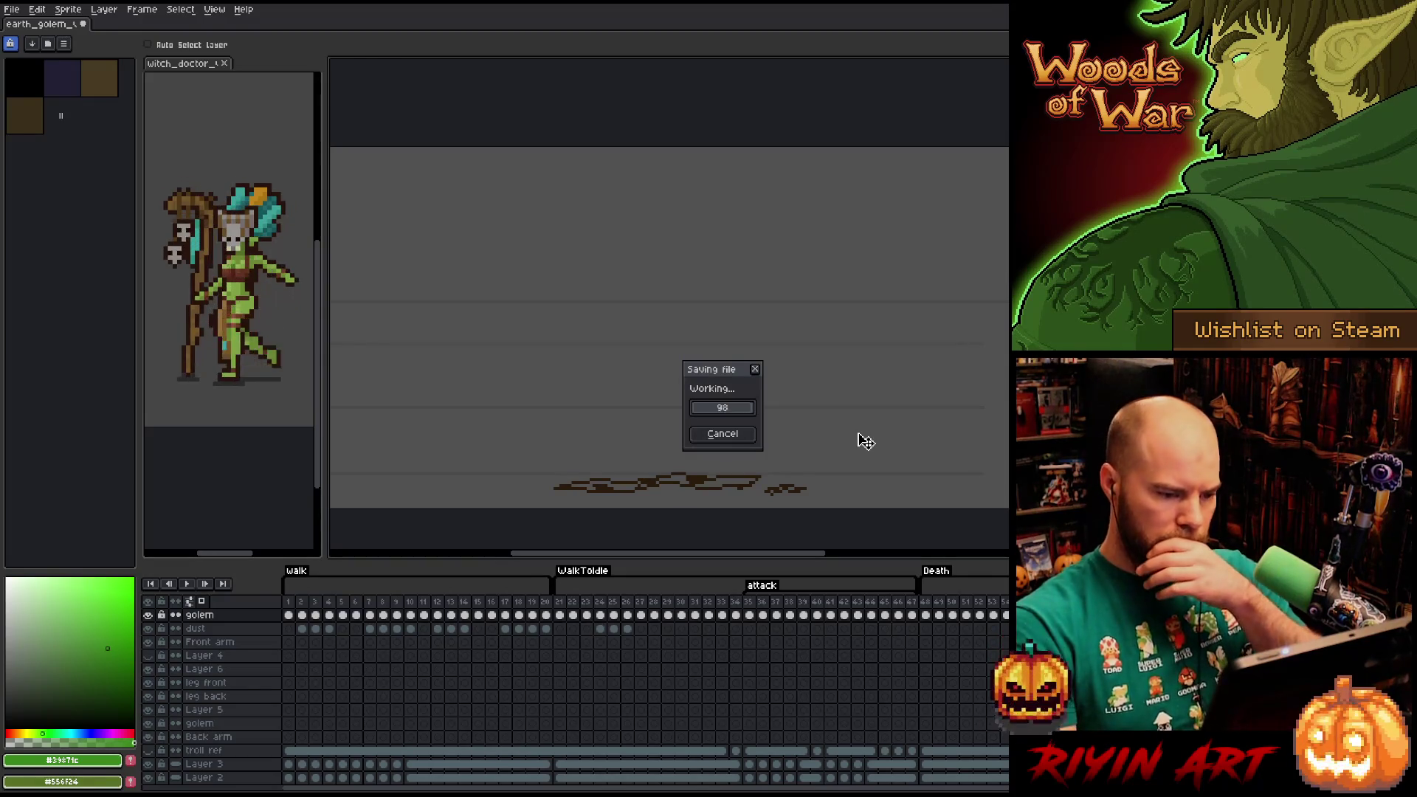
Play the golem animation once the save has finished.
key(Return)
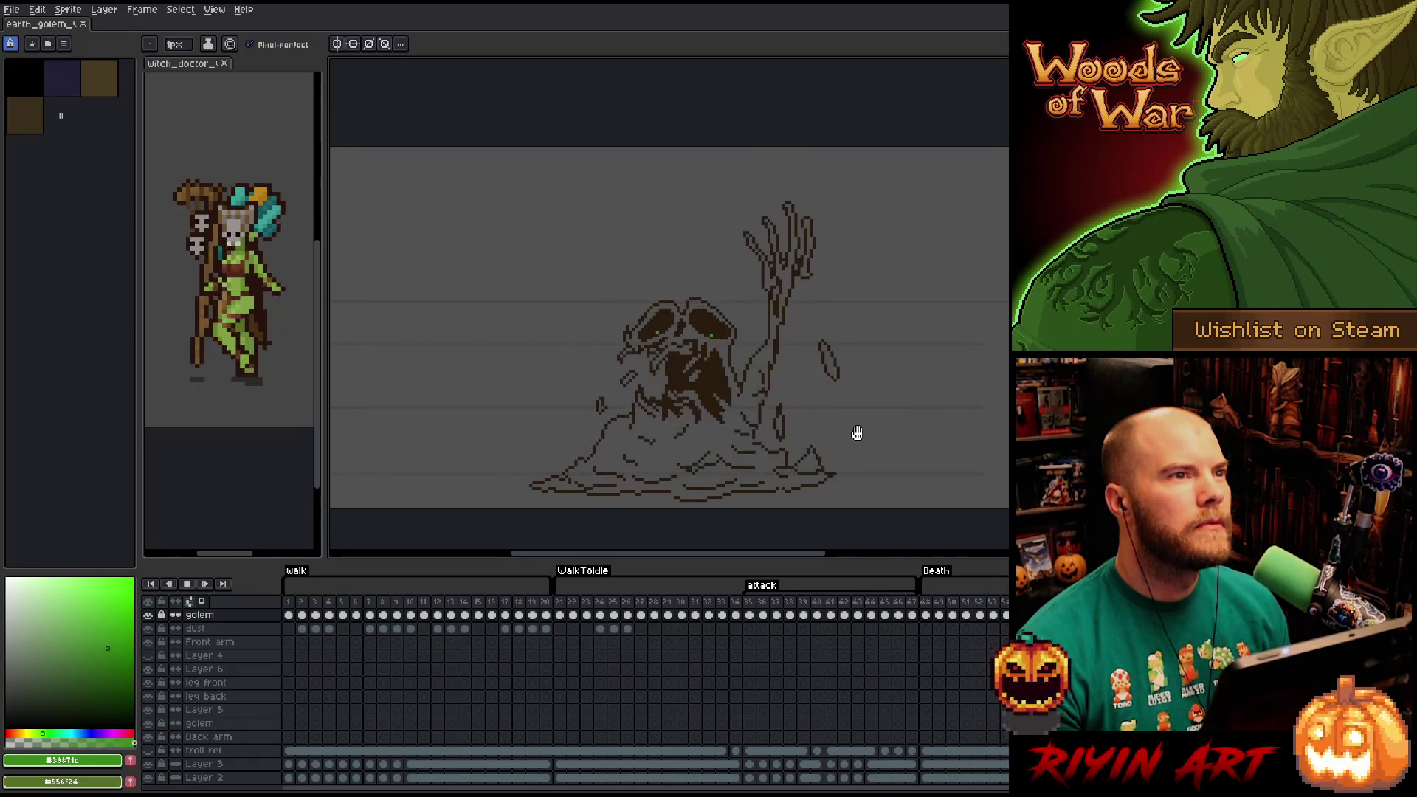
Stop playback, check the opening Death frames, then replay the Death sequence.
key(Return)
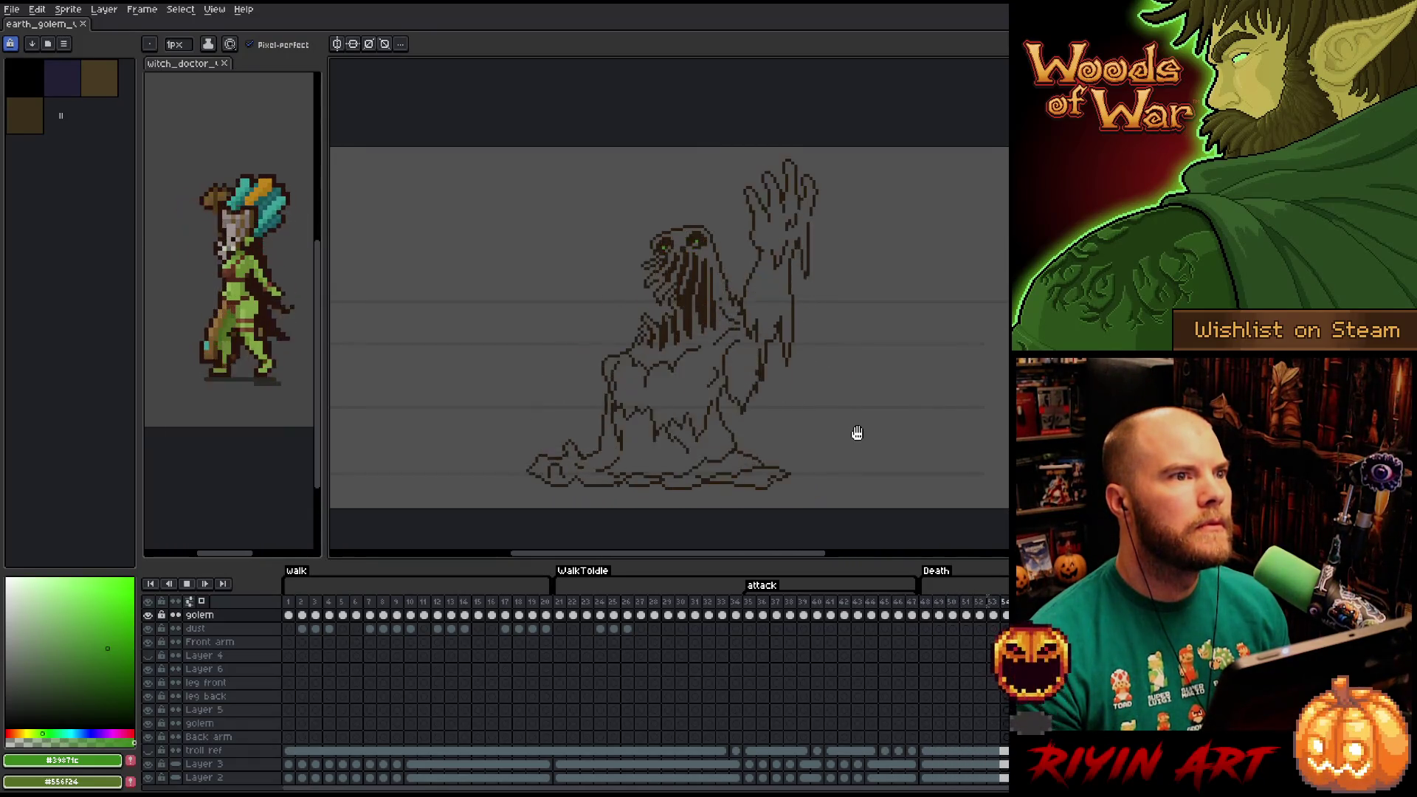
click(927, 604)
key(Right)
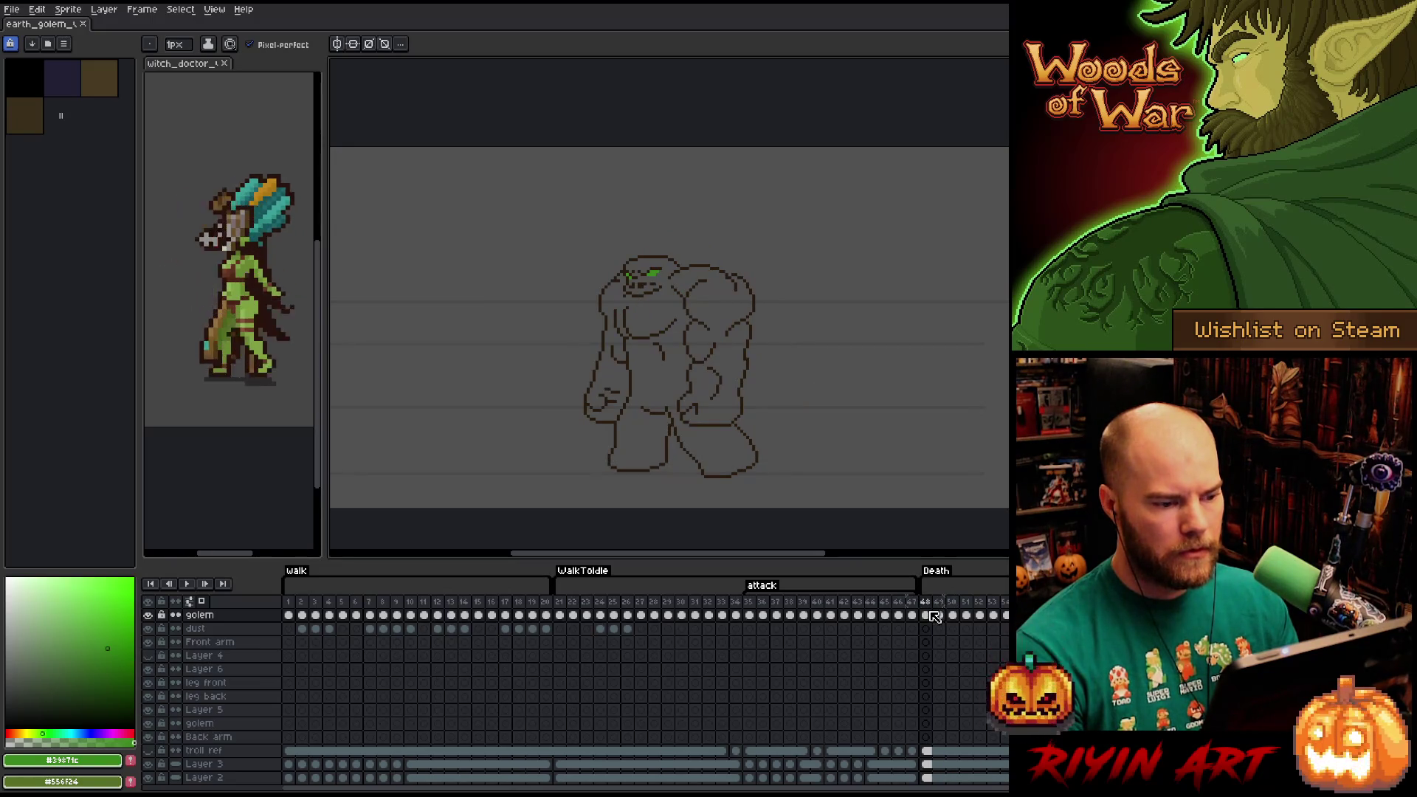
key(Return)
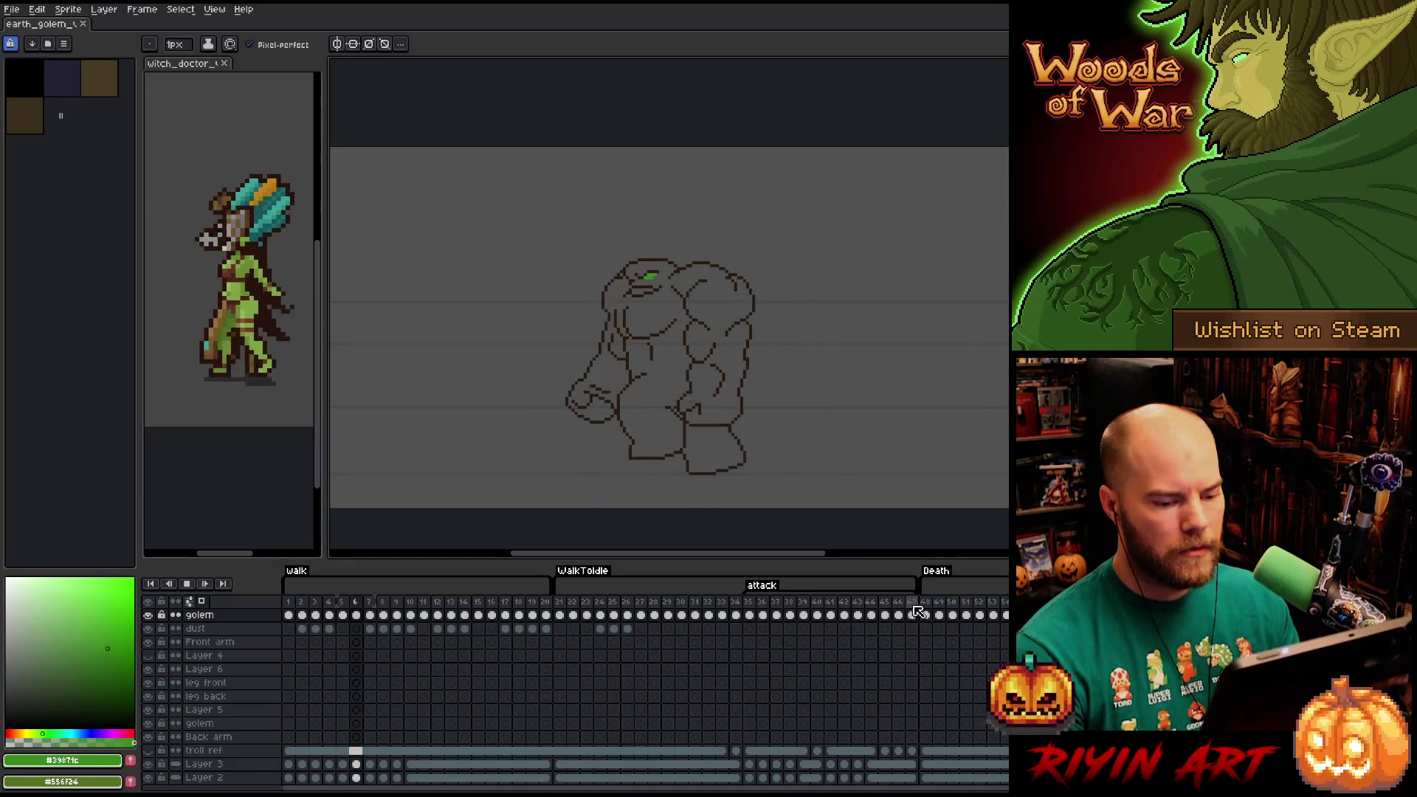
click(927, 605)
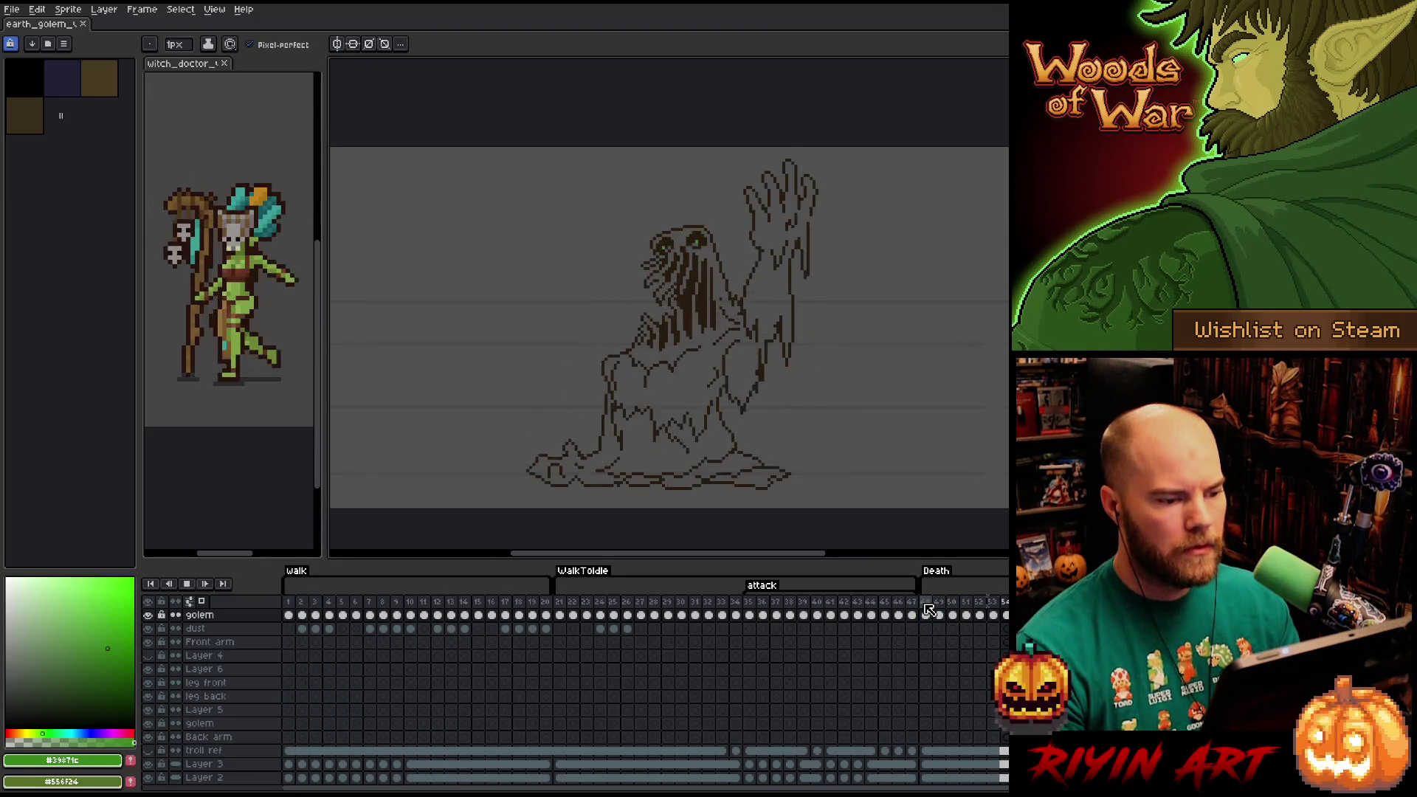
click(627, 601)
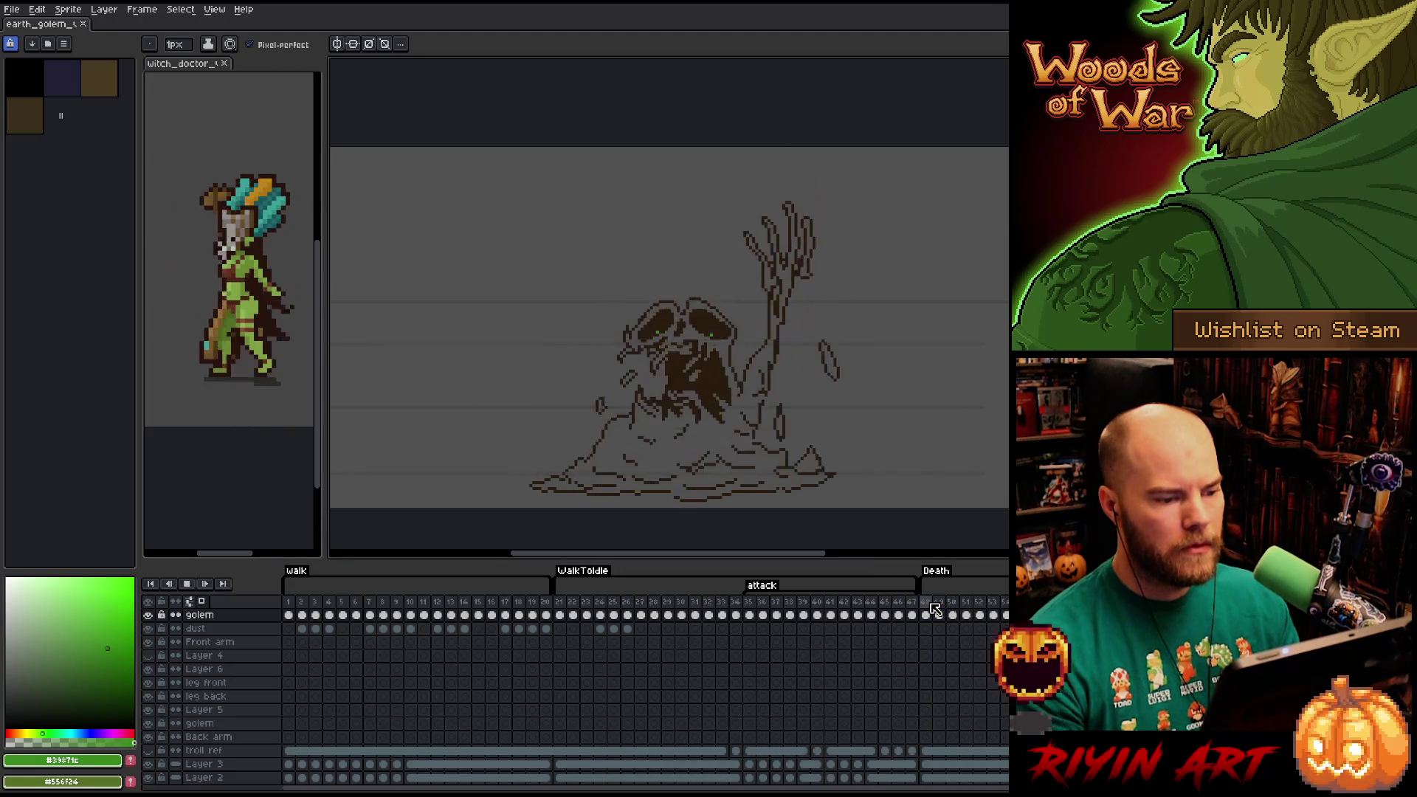
Check the current frame's duration, then play through the WalkToIdle frames.
key(p)
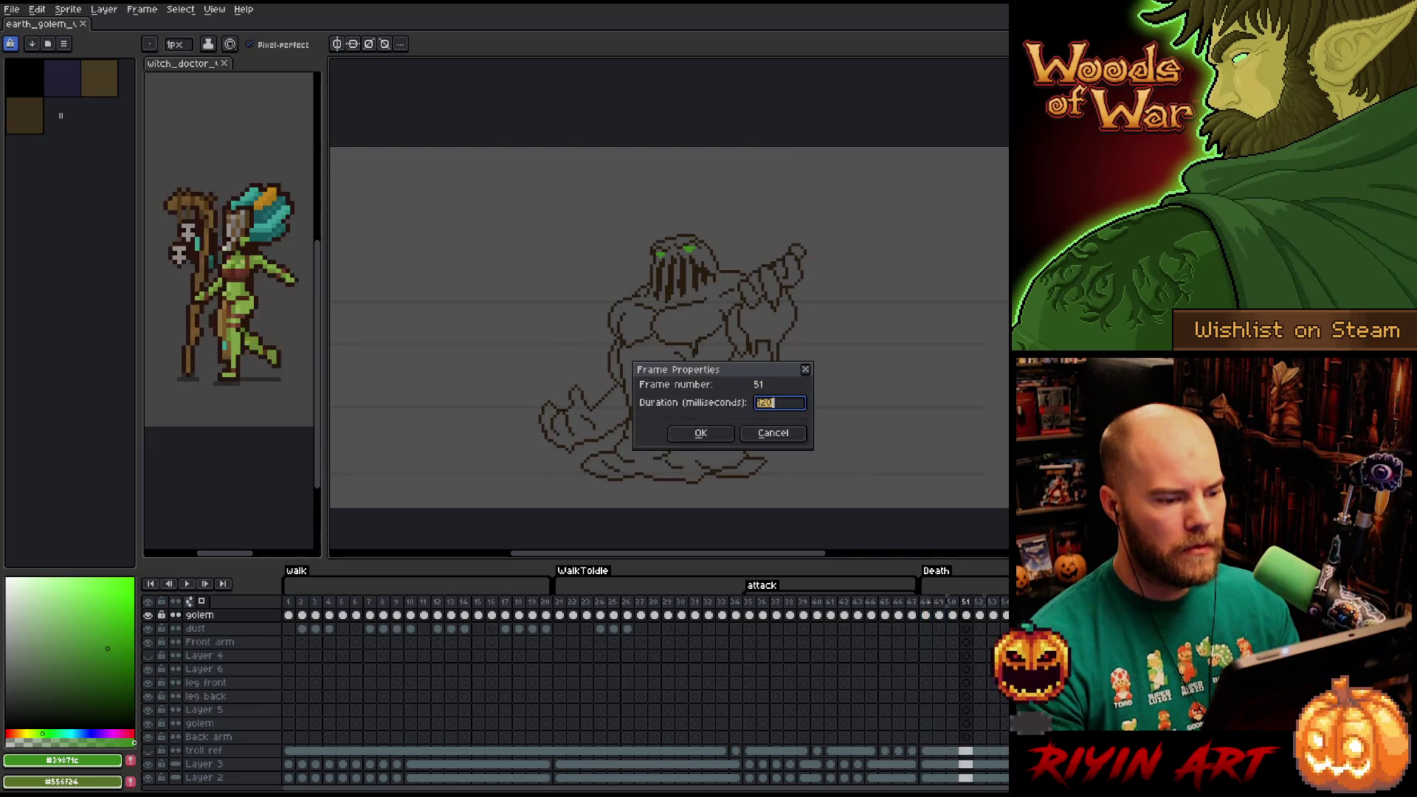
click(926, 603)
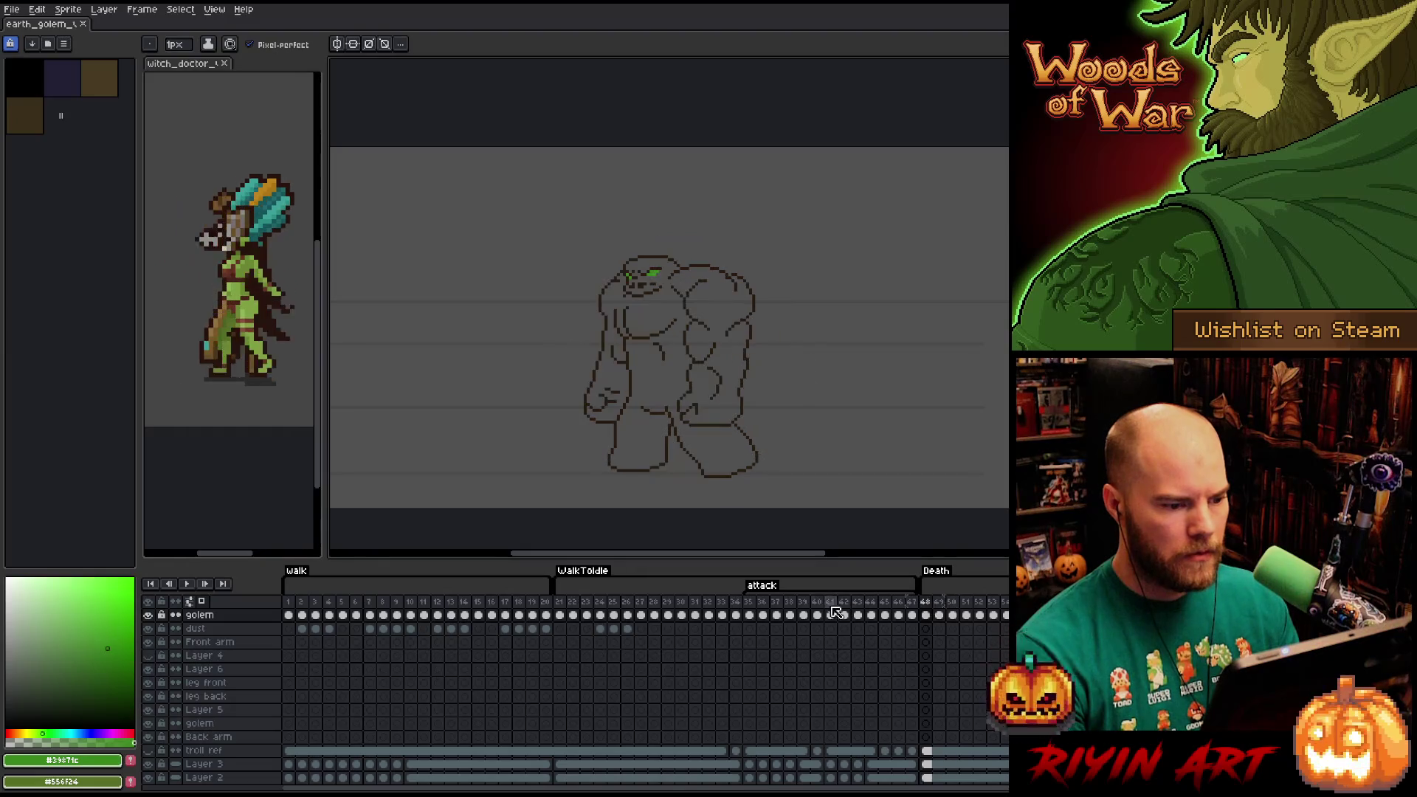
click(561, 603)
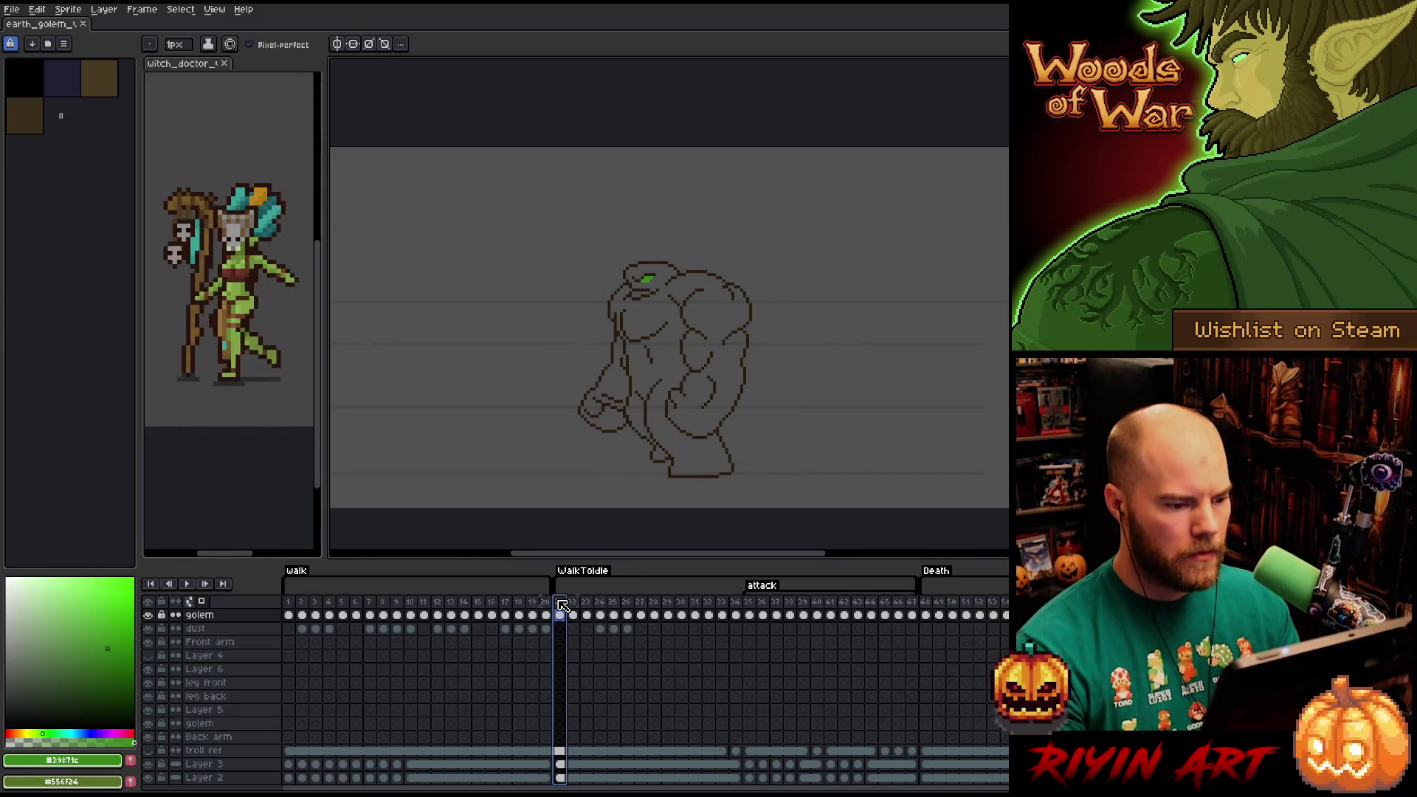
key(Return)
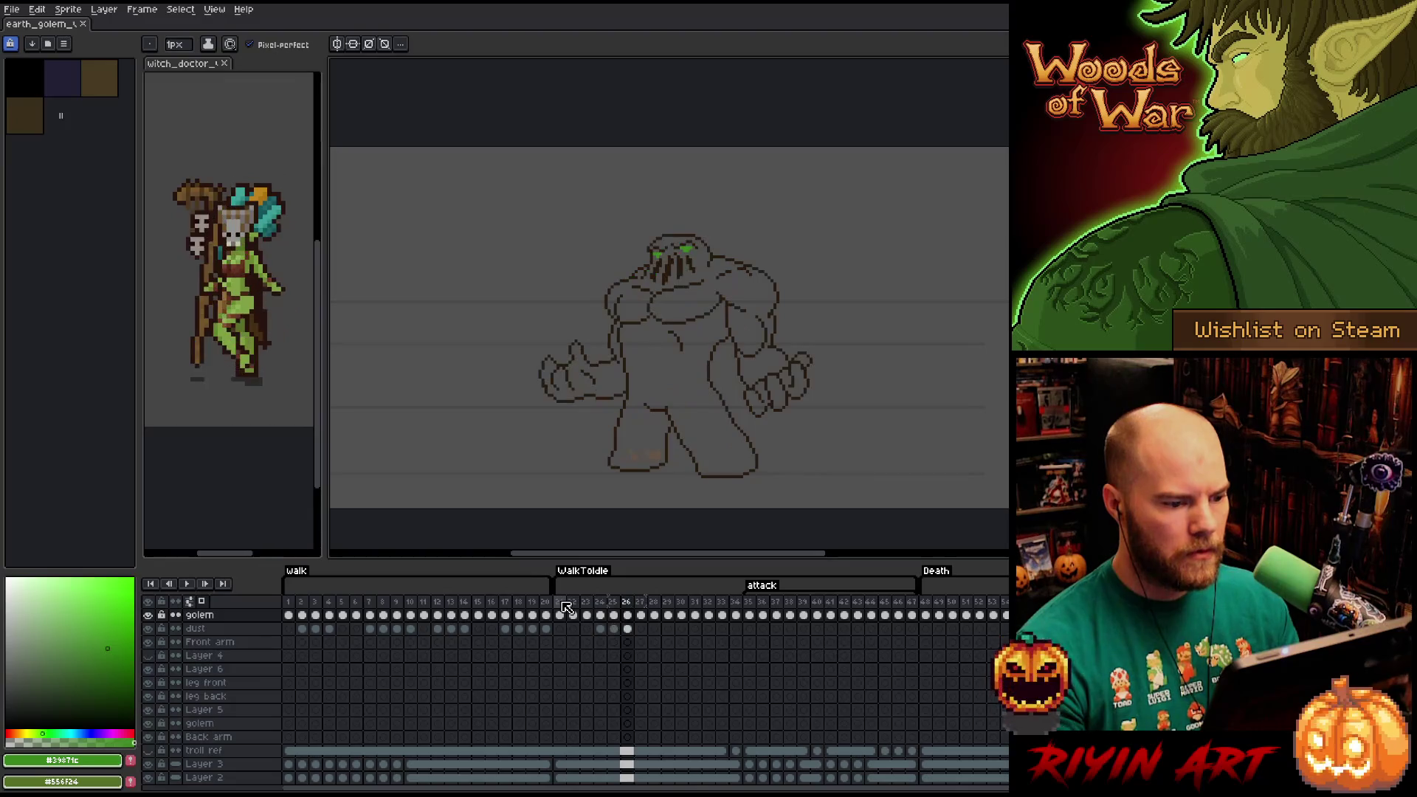
Select the second Death frame, step forward, and play the Death animation.
click(927, 602)
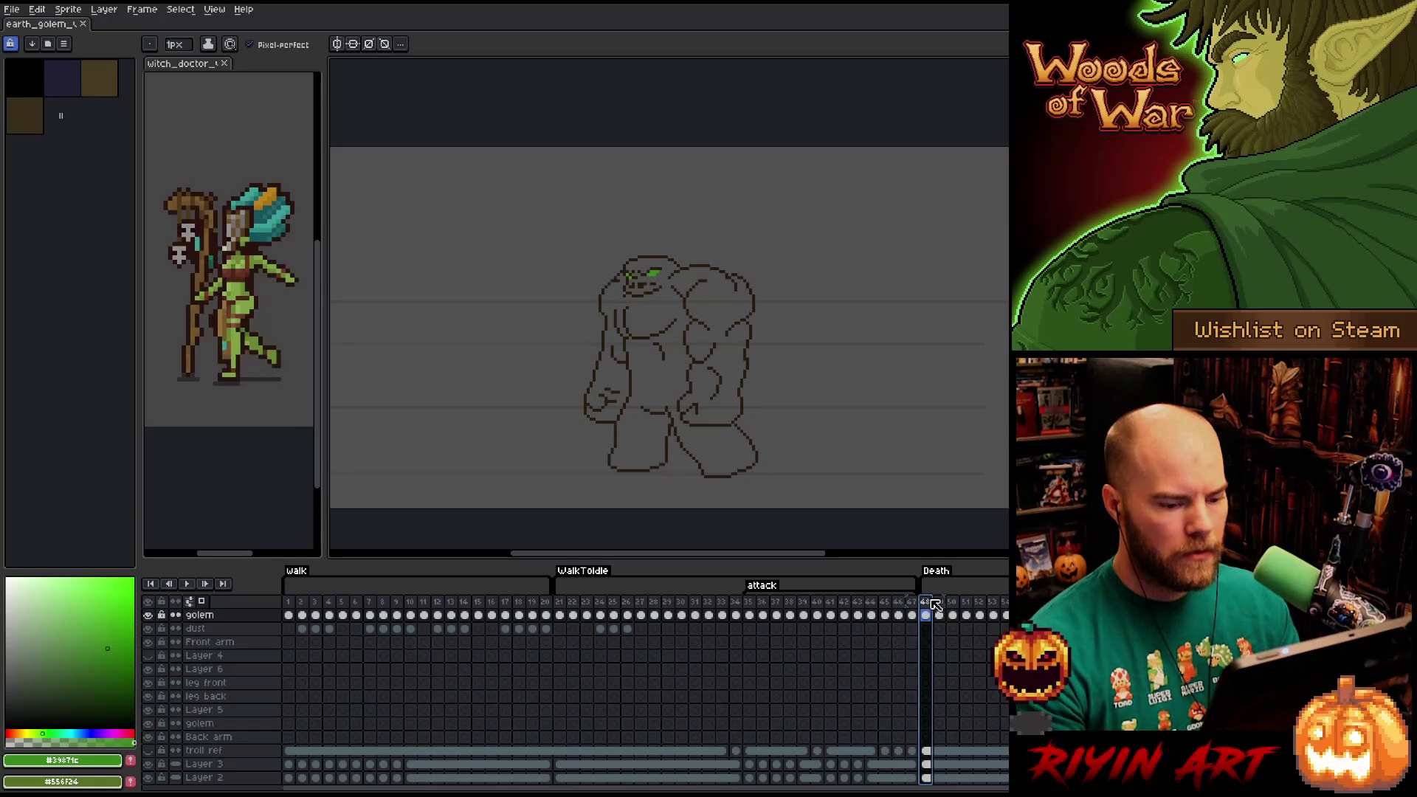
click(938, 602)
key(Right)
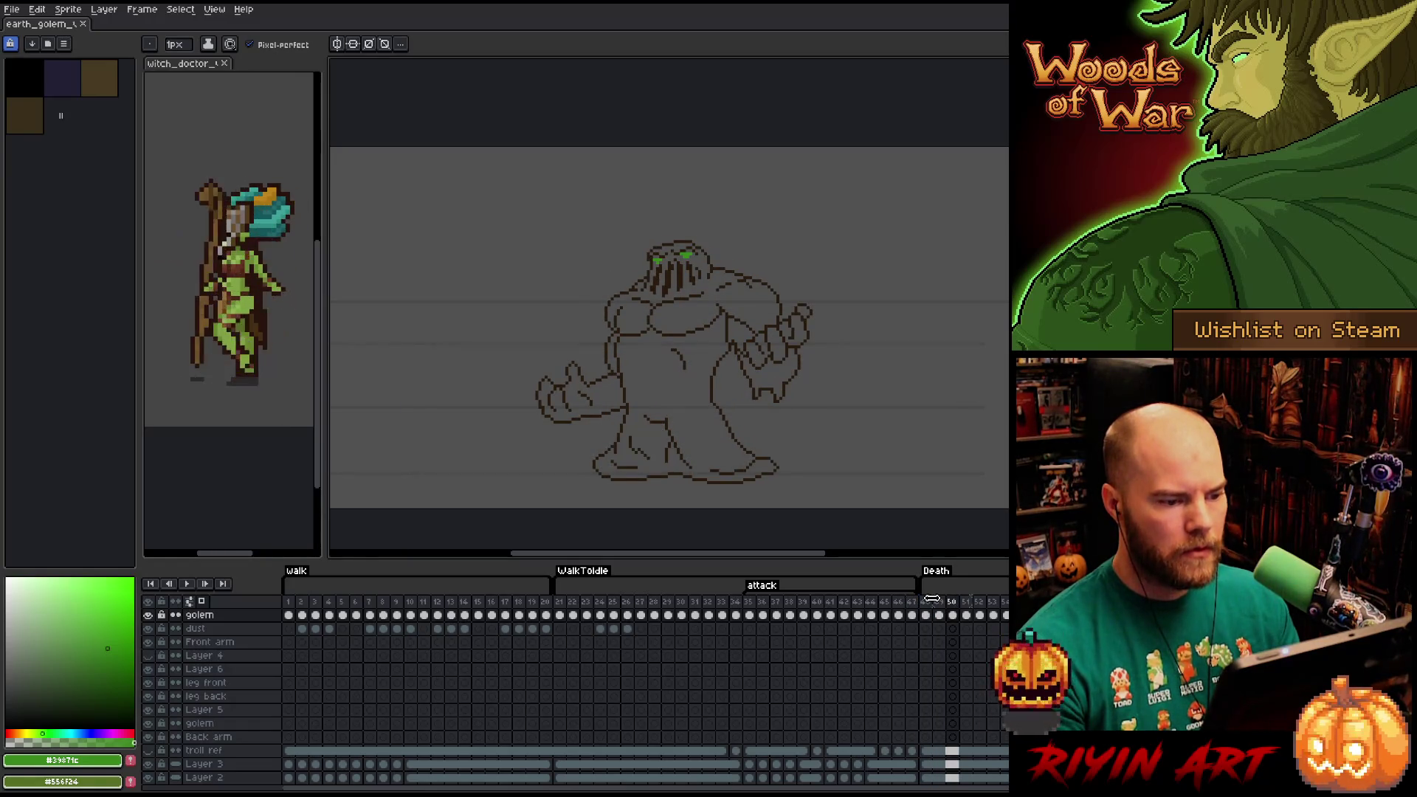
key(Return)
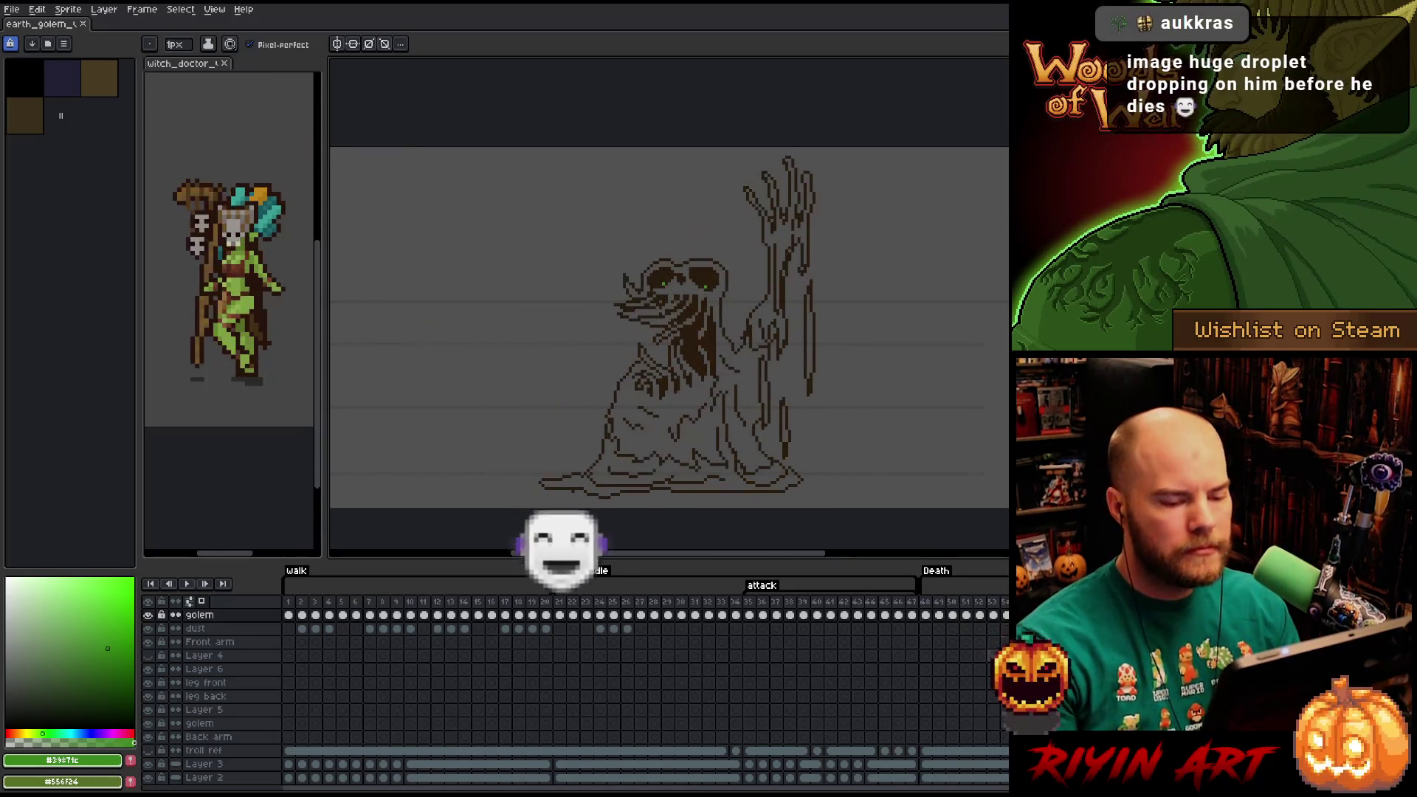
Delete the second Death frame and preview the shortened melting sequence.
click(927, 604)
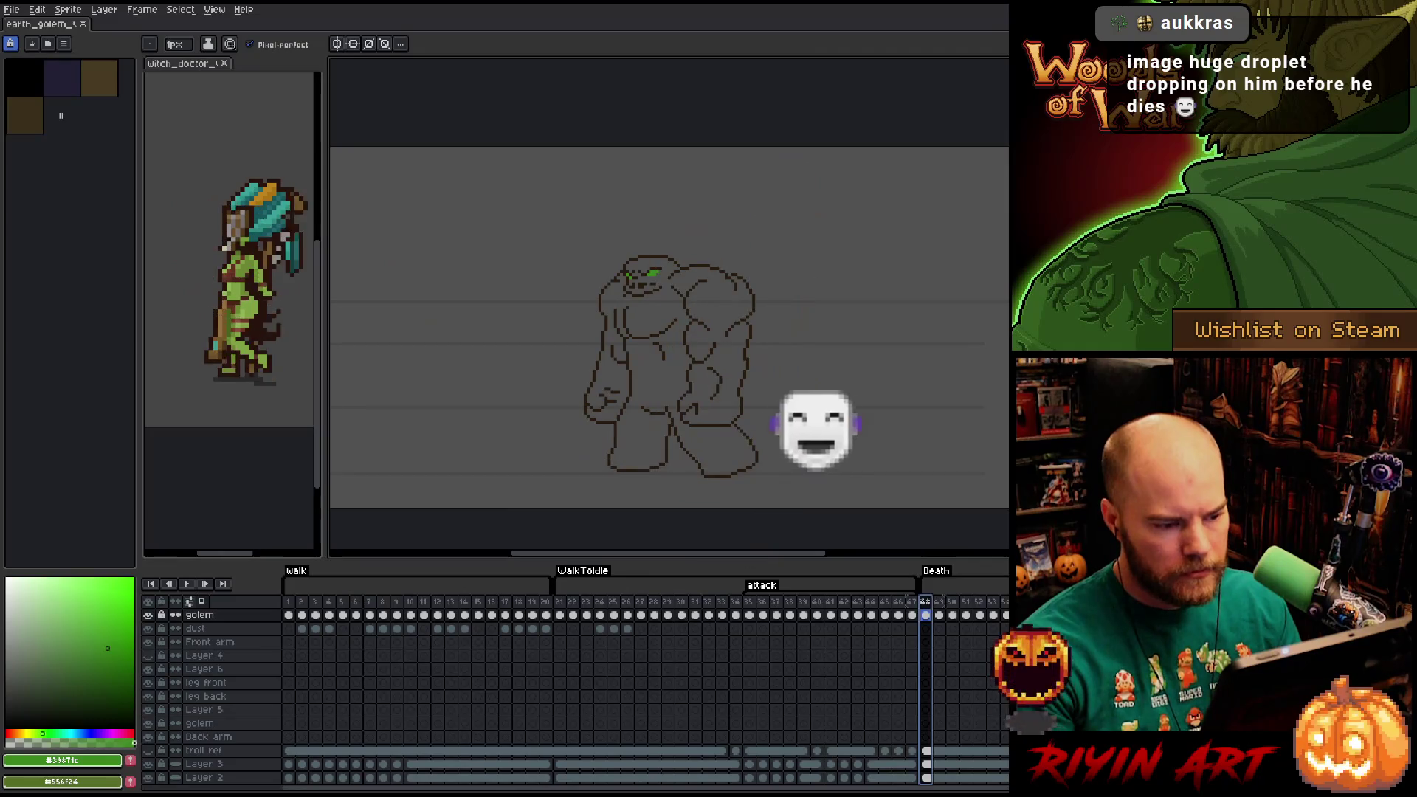
right_click(927, 604)
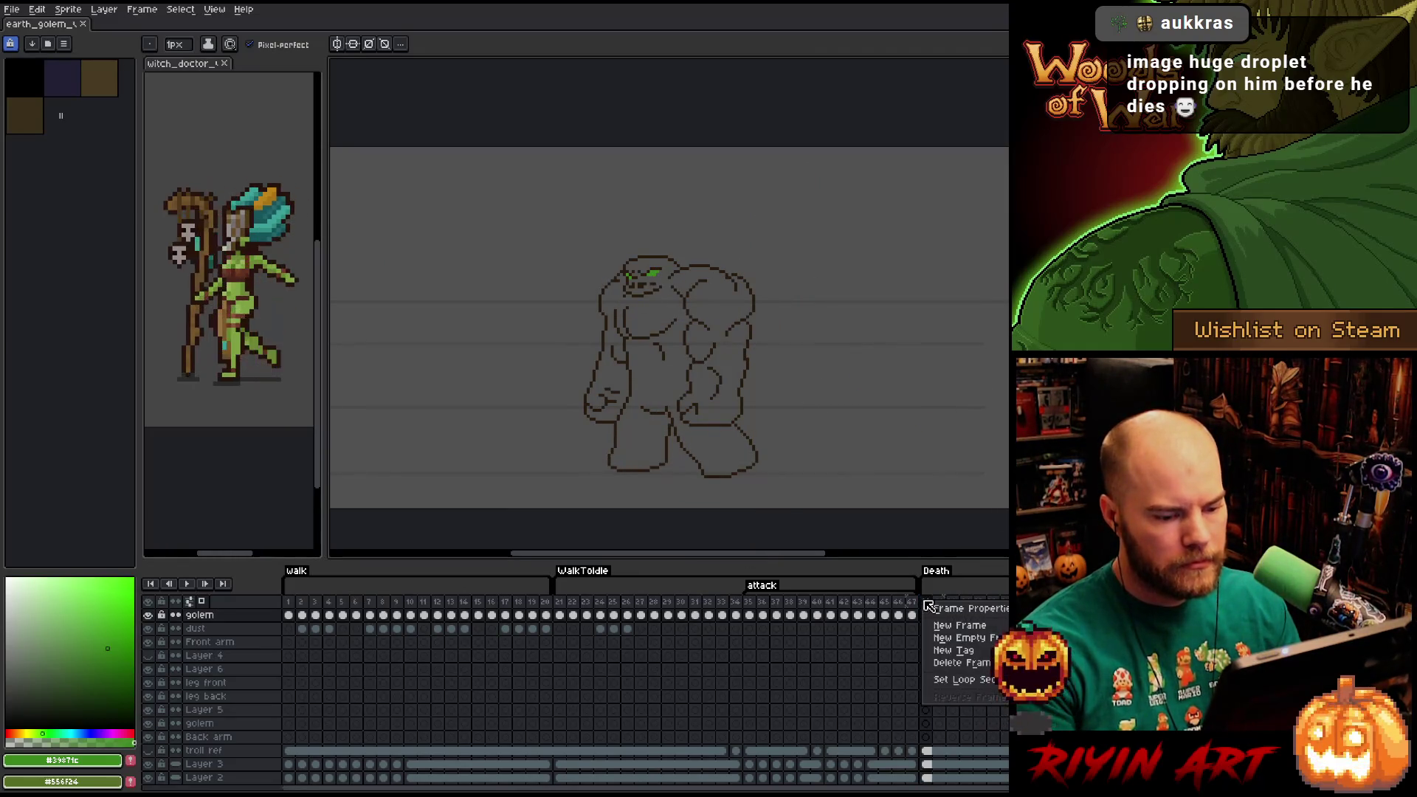
click(947, 662)
key(Return)
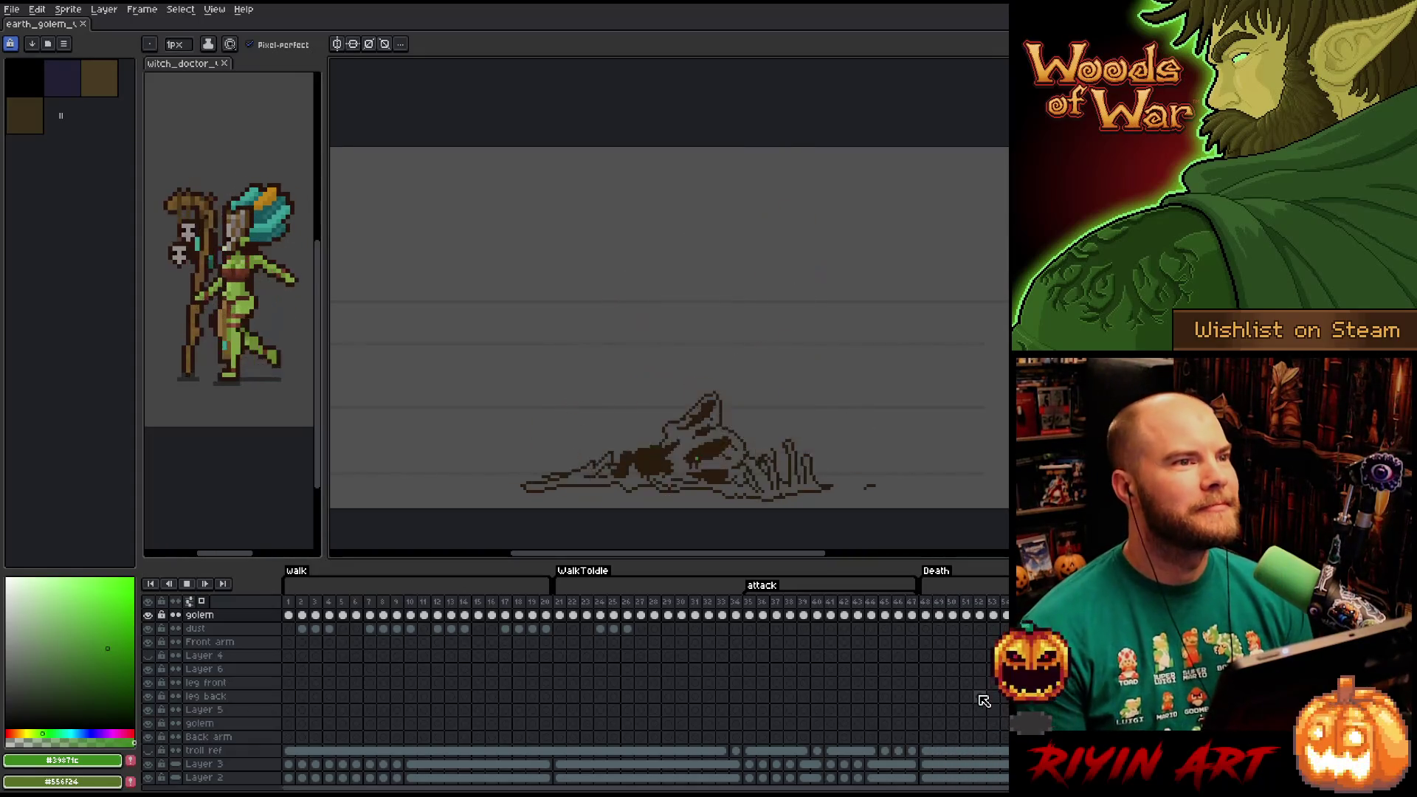
key(Return)
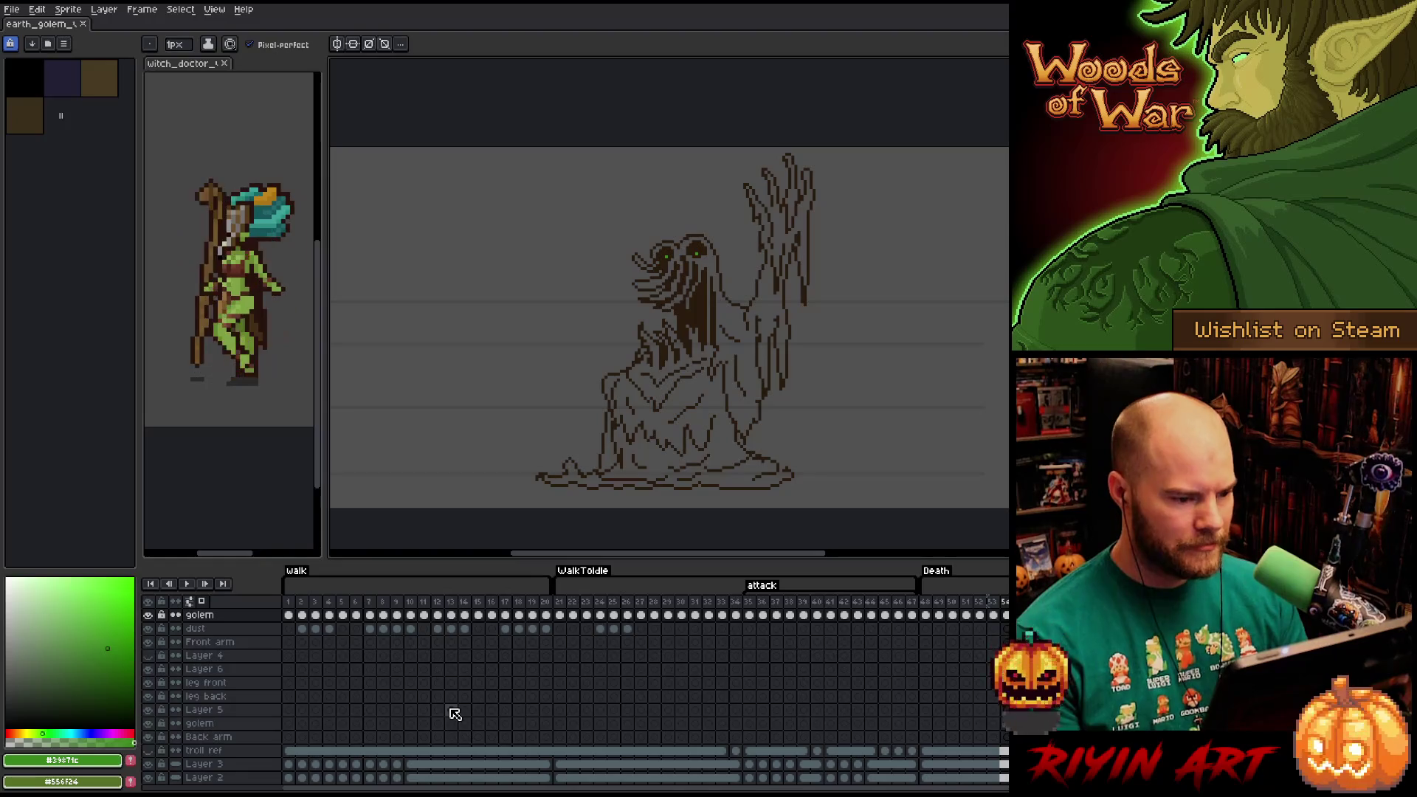
scroll(385, 713, down, 1)
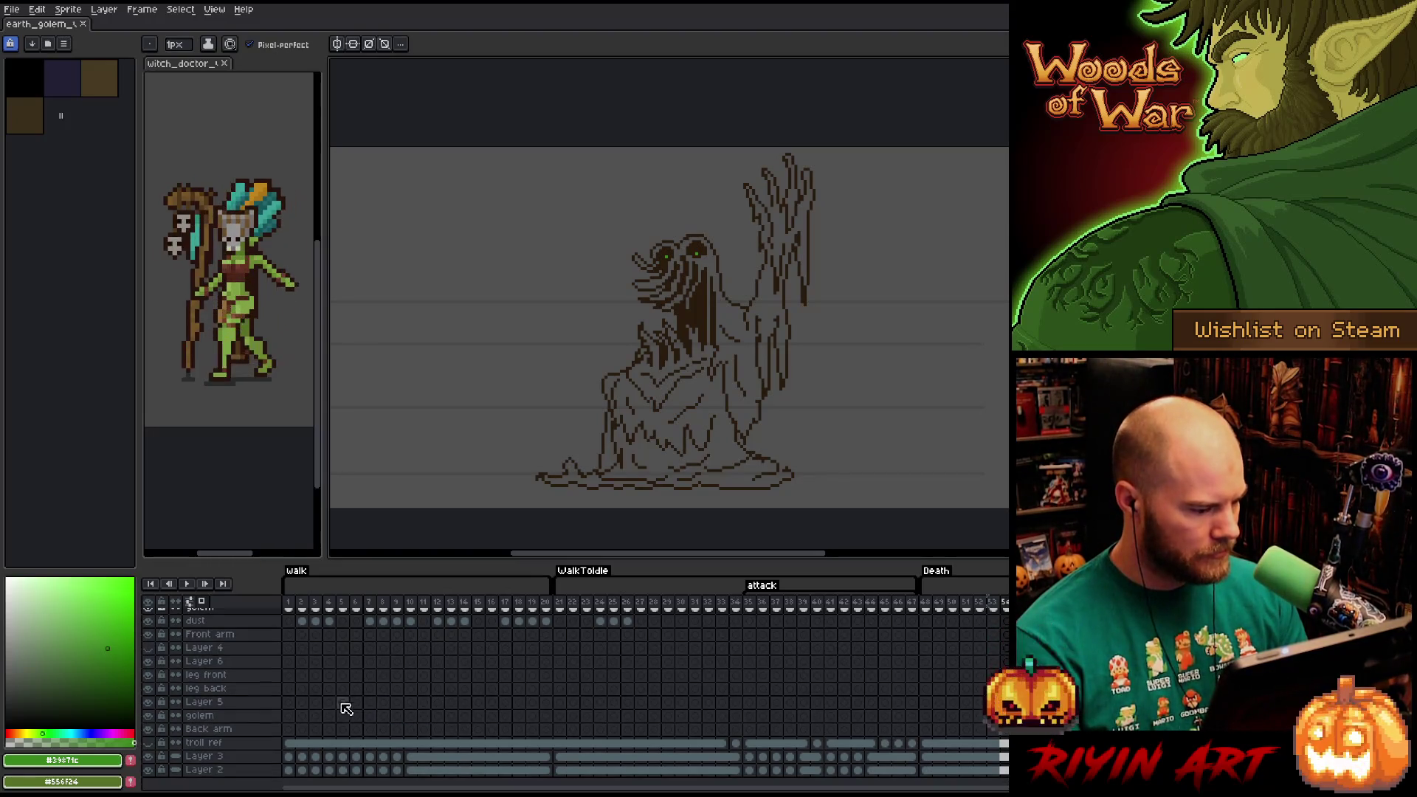
Show the troll ref layer and preview the walk beside the witch doctor.
click(149, 742)
scroll(389, 665, up, 1)
key(Return)
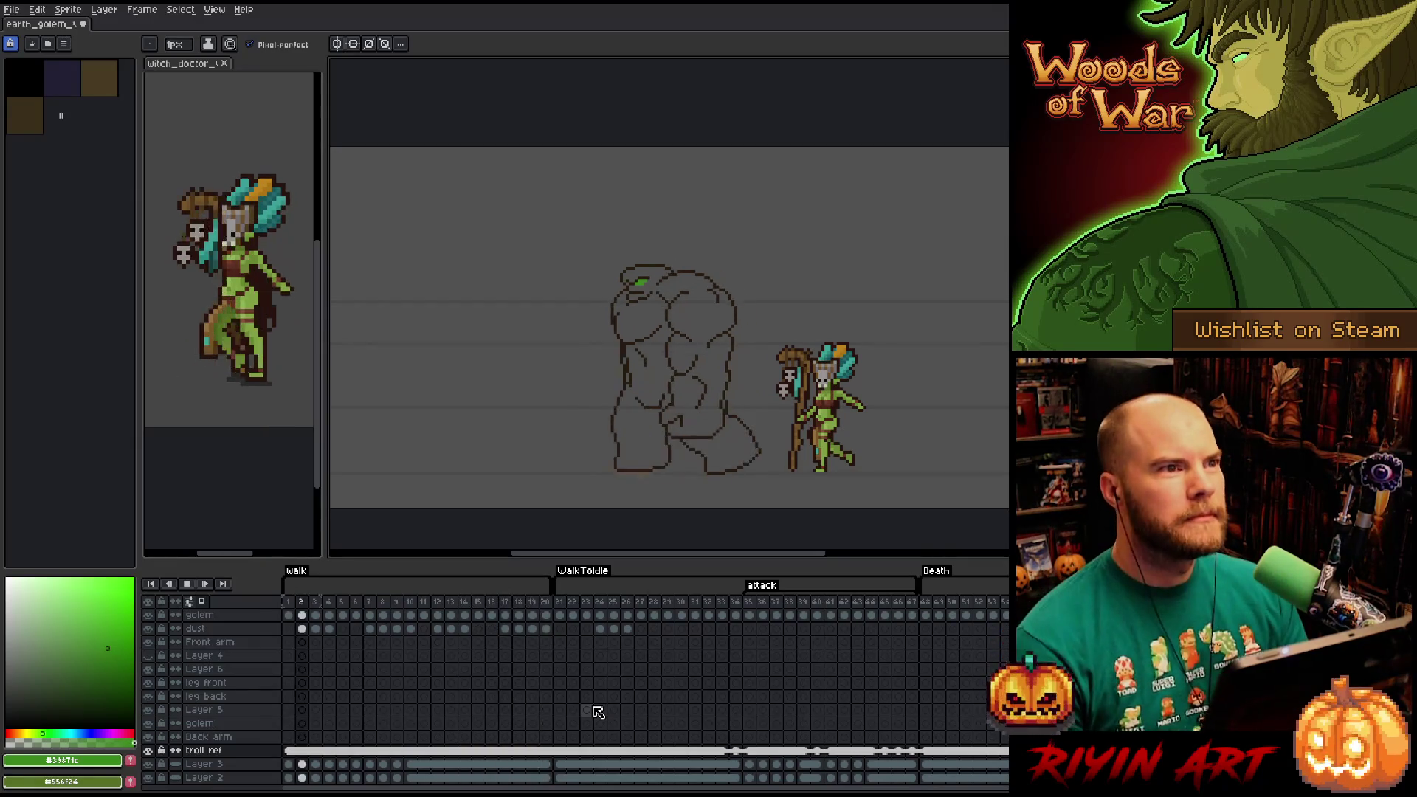
key(Return)
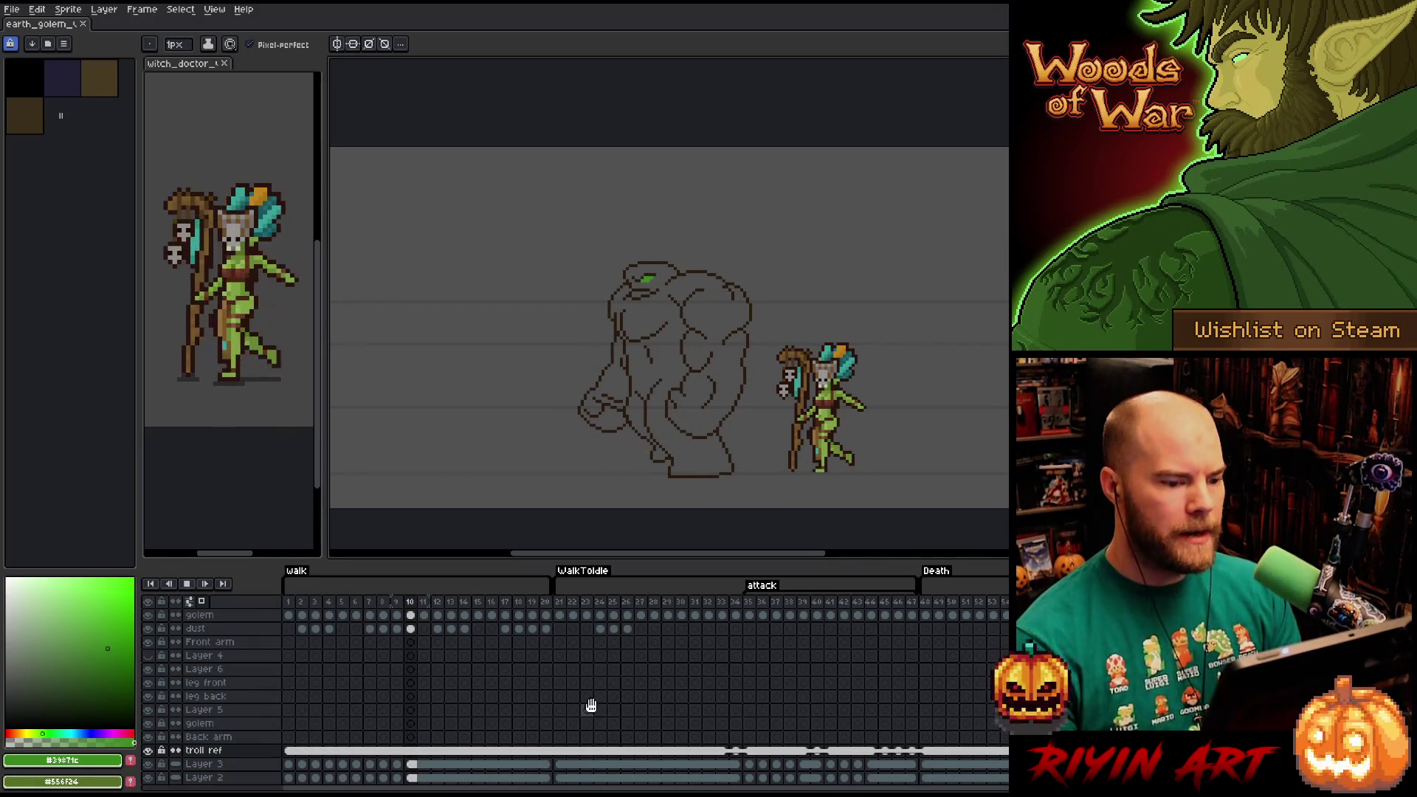
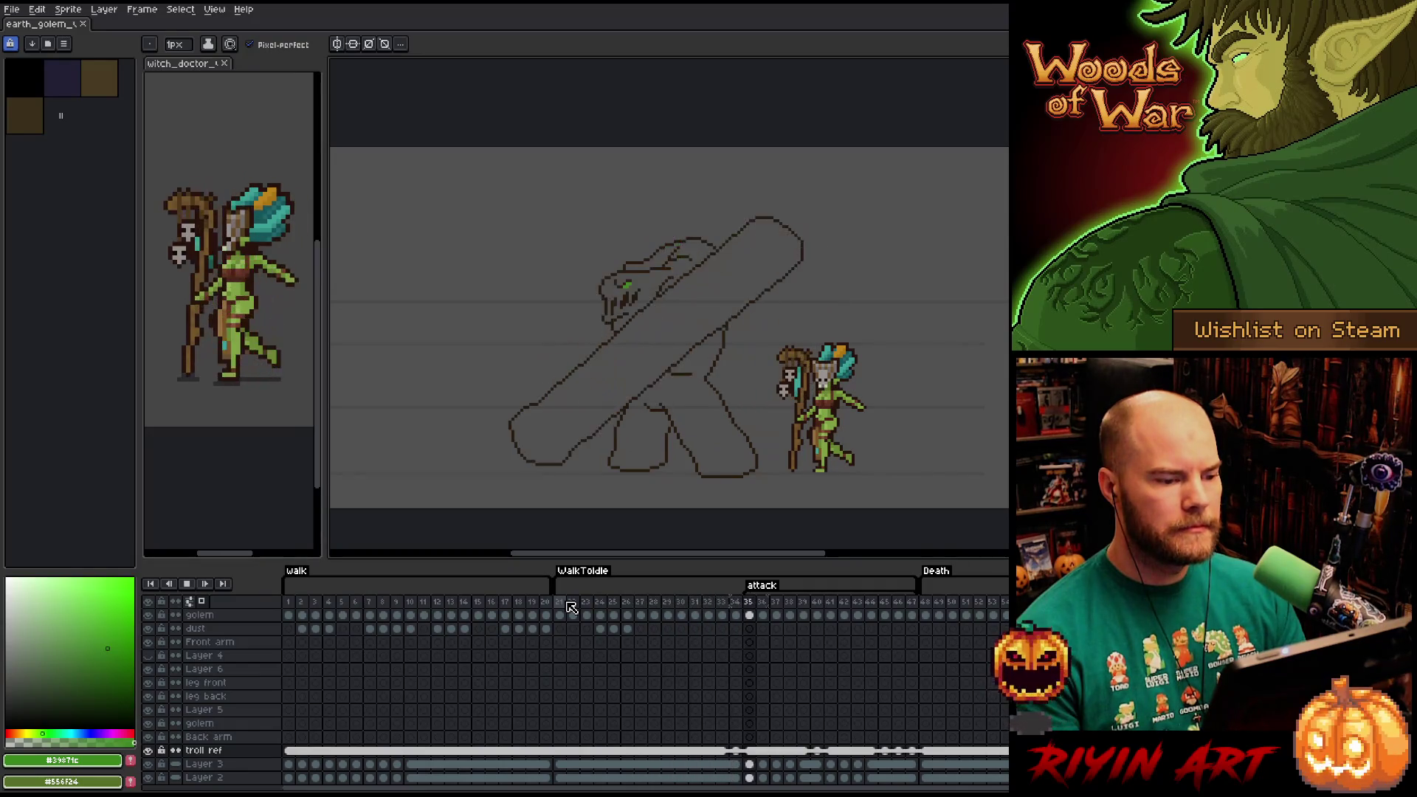
Review the golem's pose at frame 24 and the attack pose at frame 36.
click(594, 685)
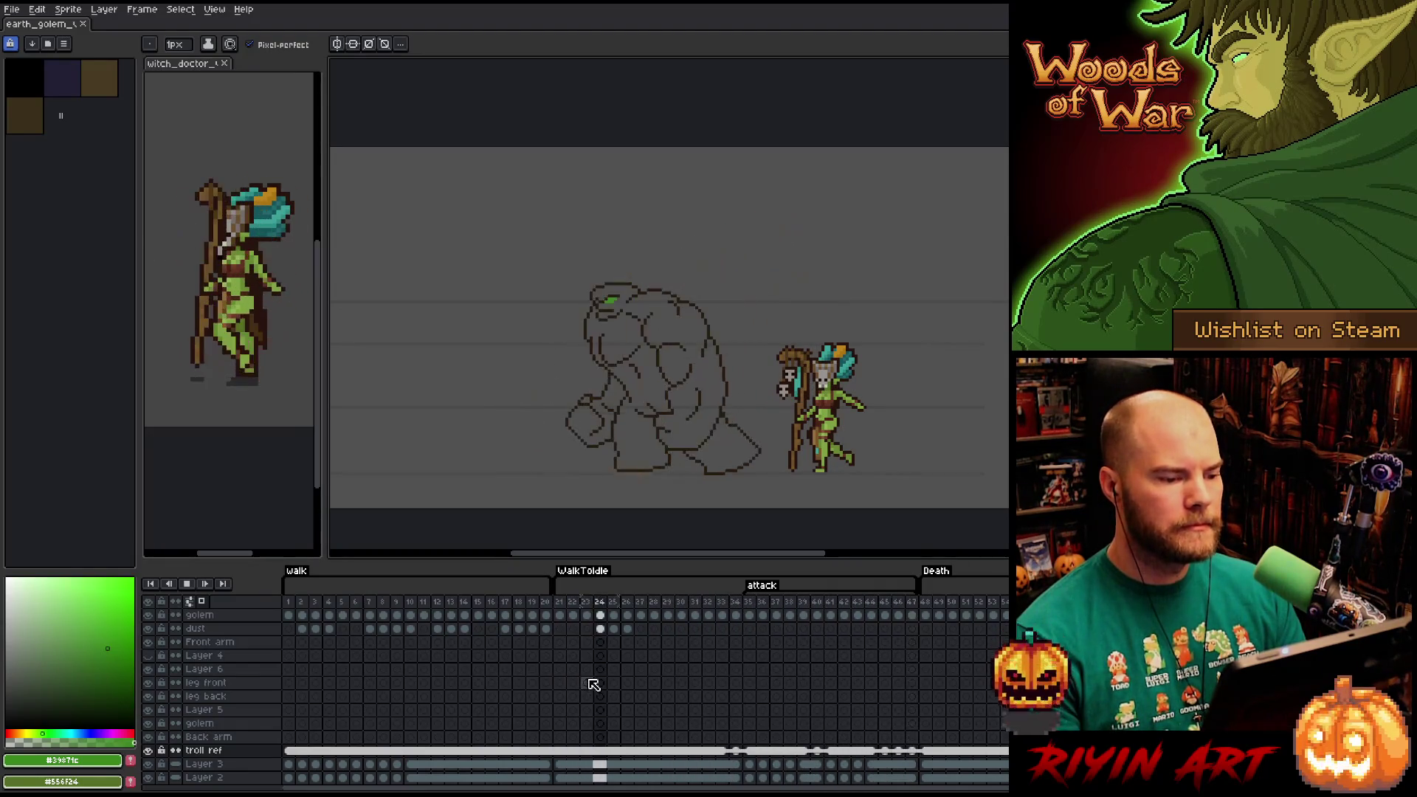
click(759, 605)
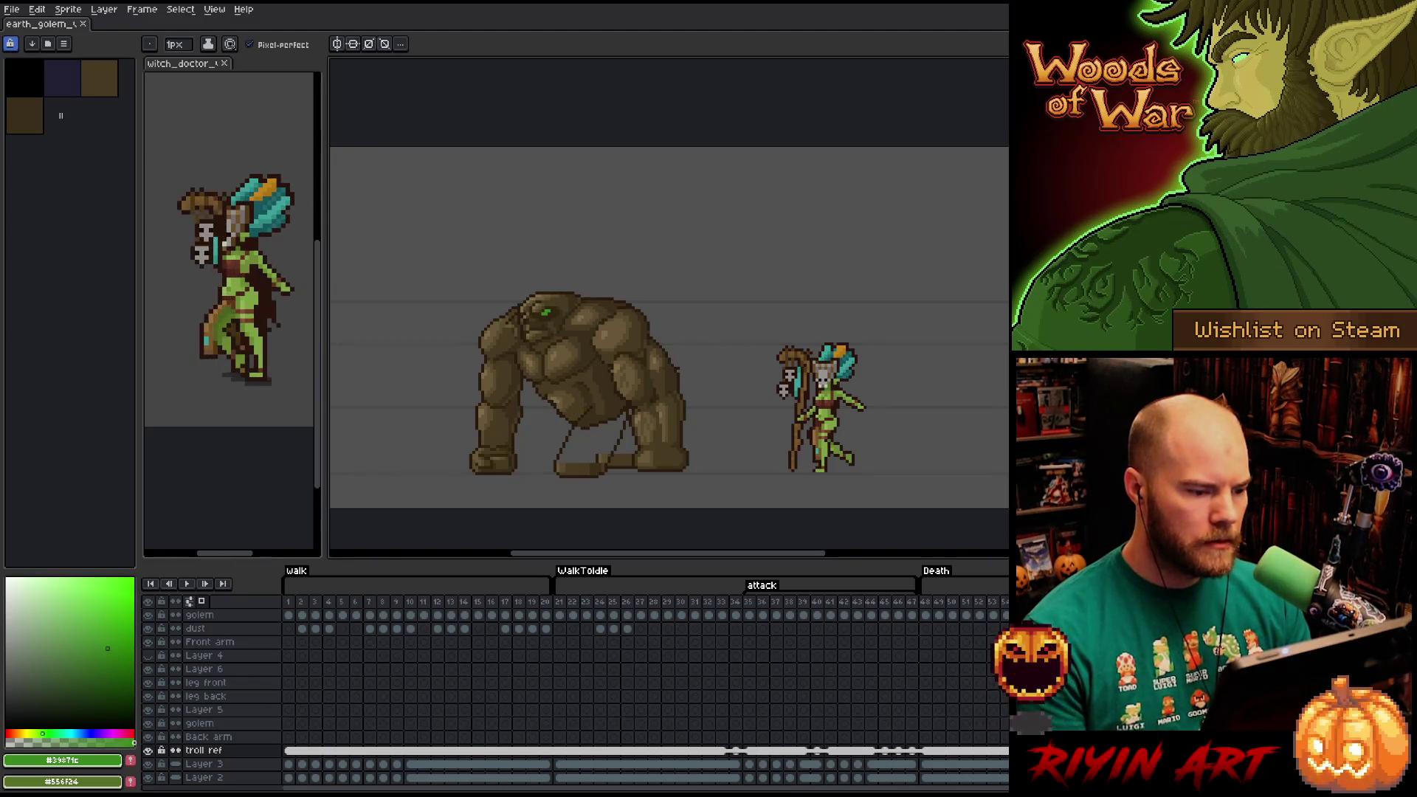
scroll(481, 718, down, 1)
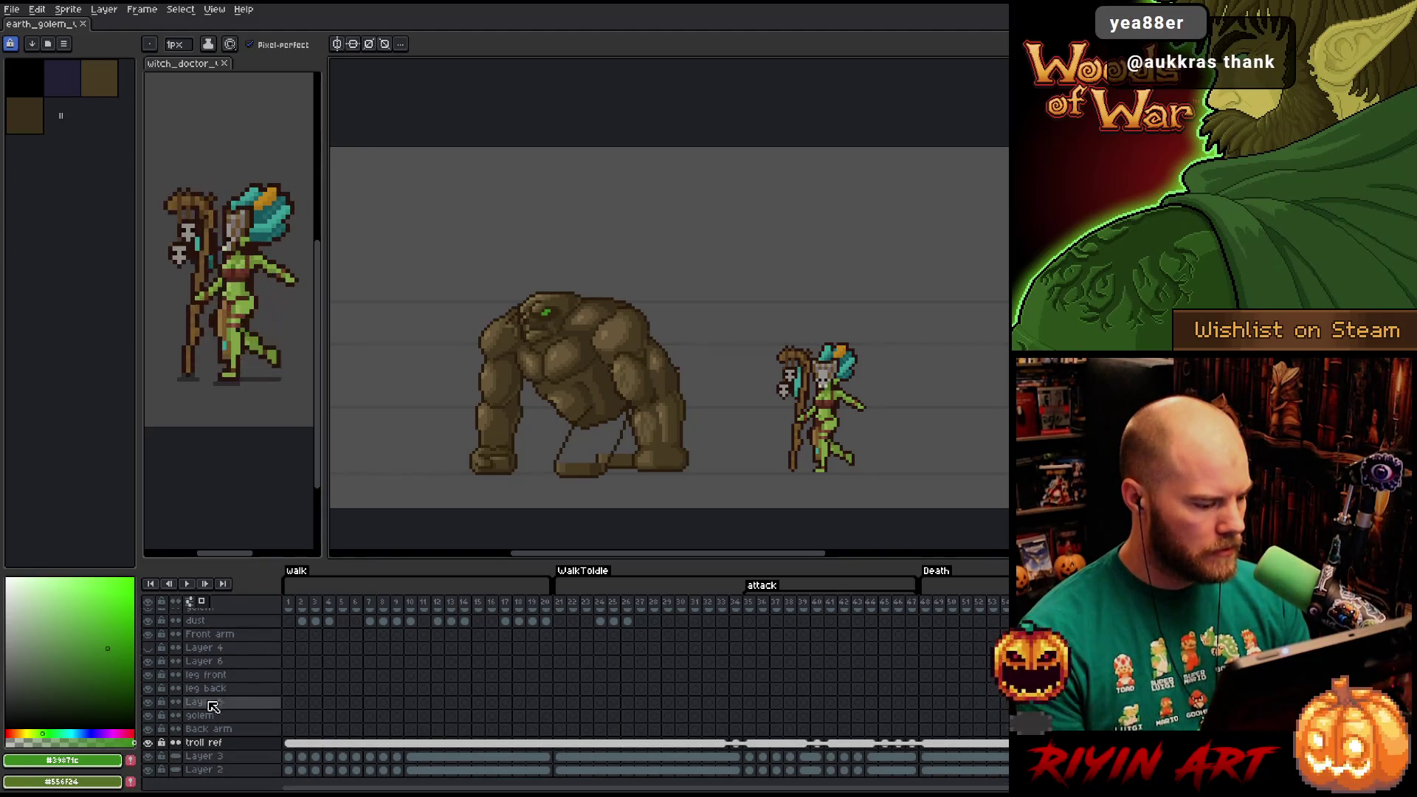
Open HonorForest_480x270_v58.aseprite from the TreeRevenge folder.
click(20, 11)
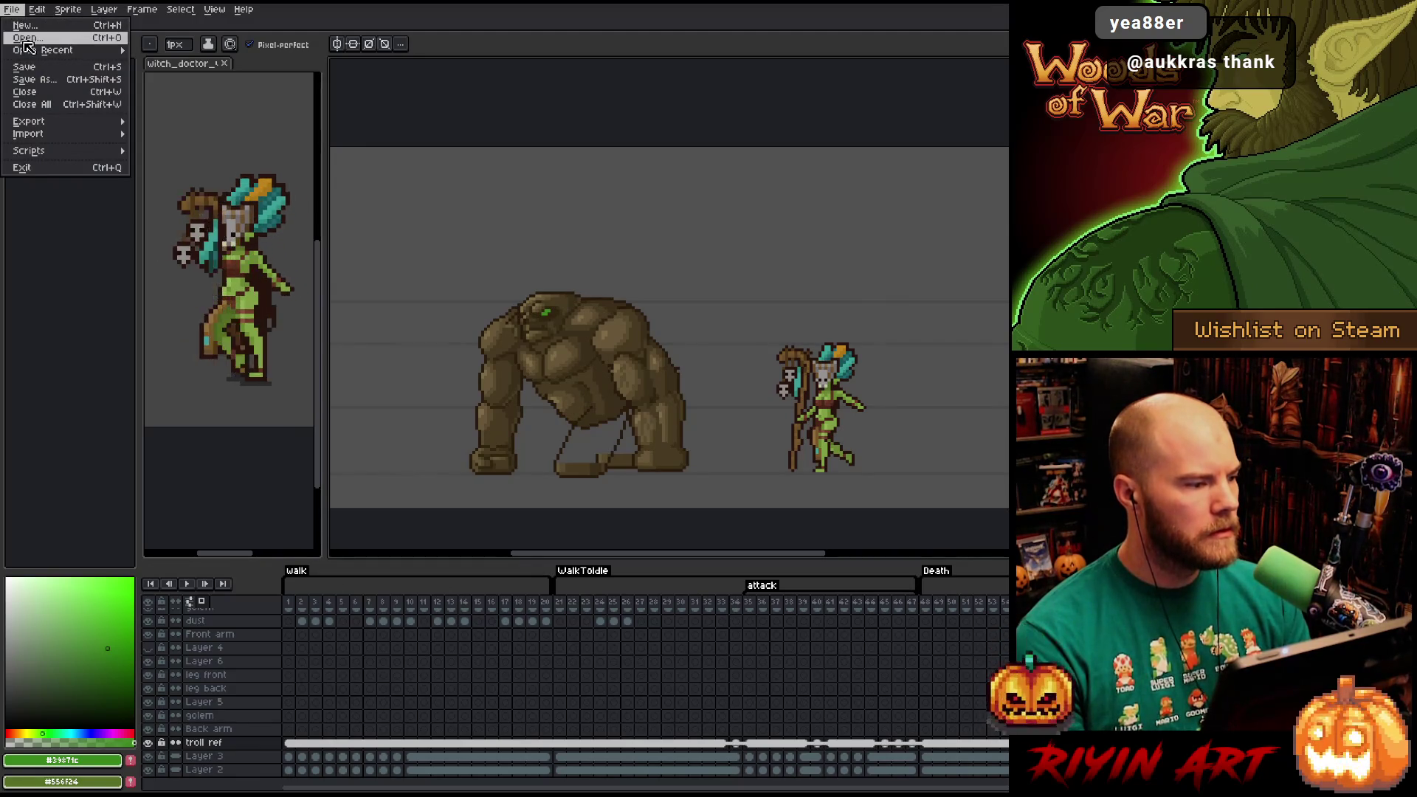
click(27, 38)
scroll(434, 246, down, 1)
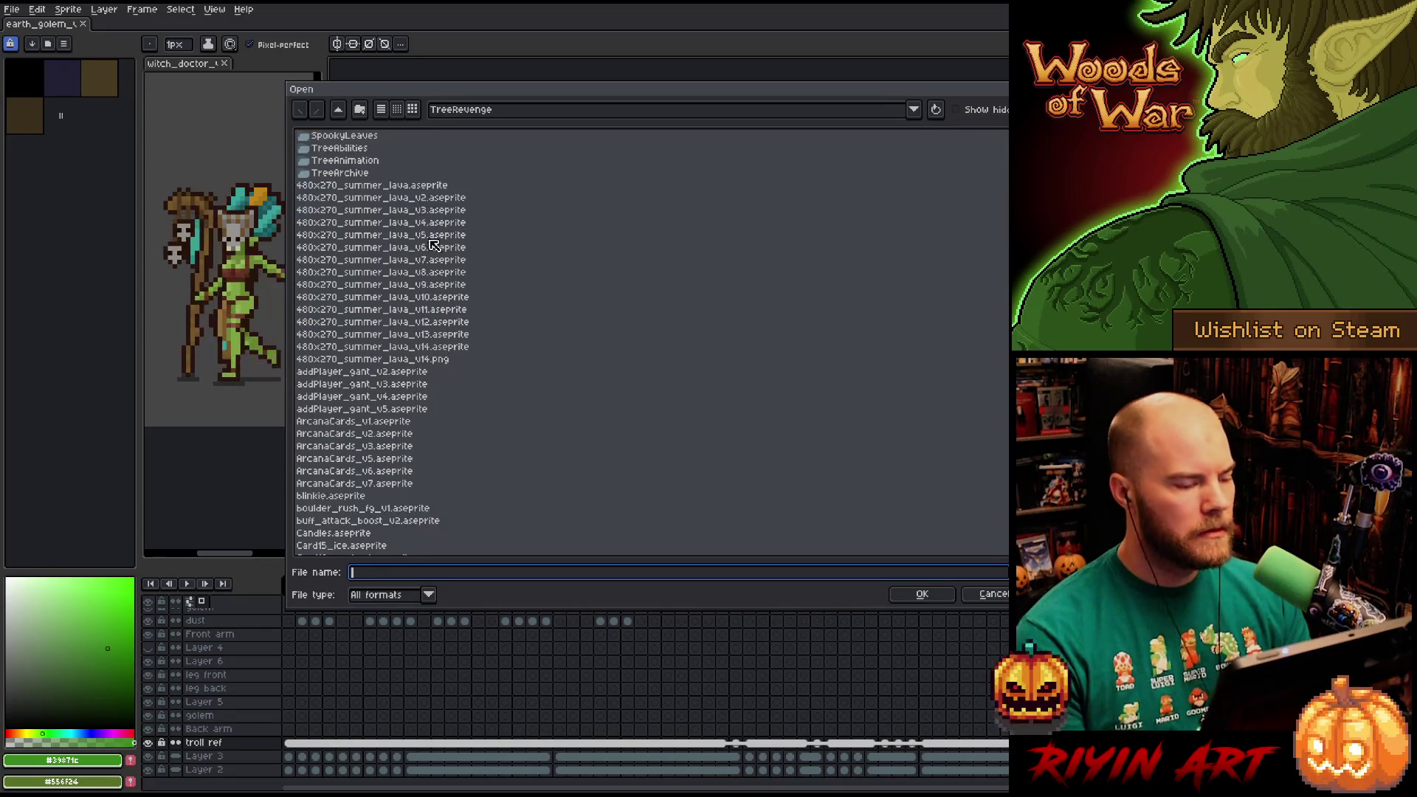
scroll(434, 246, down, 15)
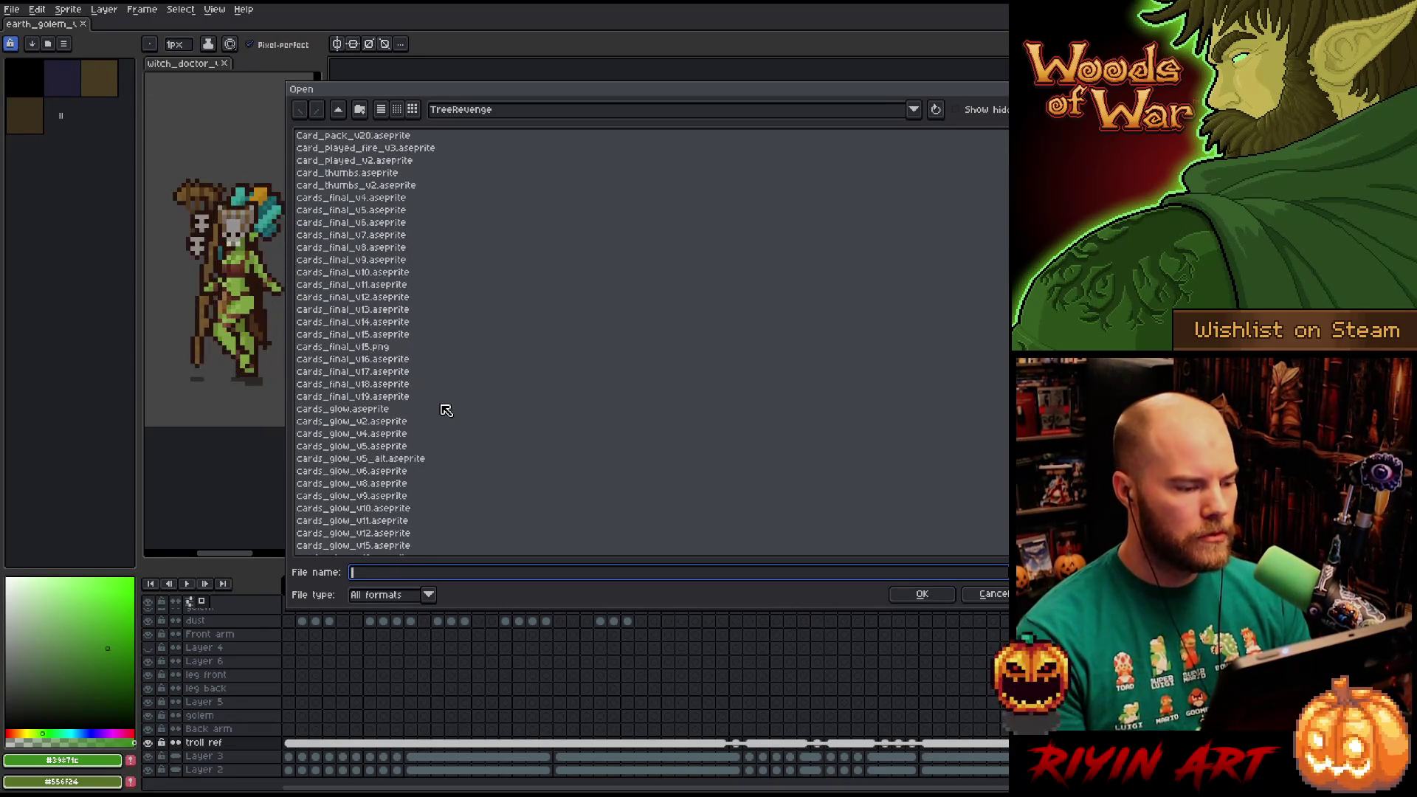
scroll(446, 412, down, 15)
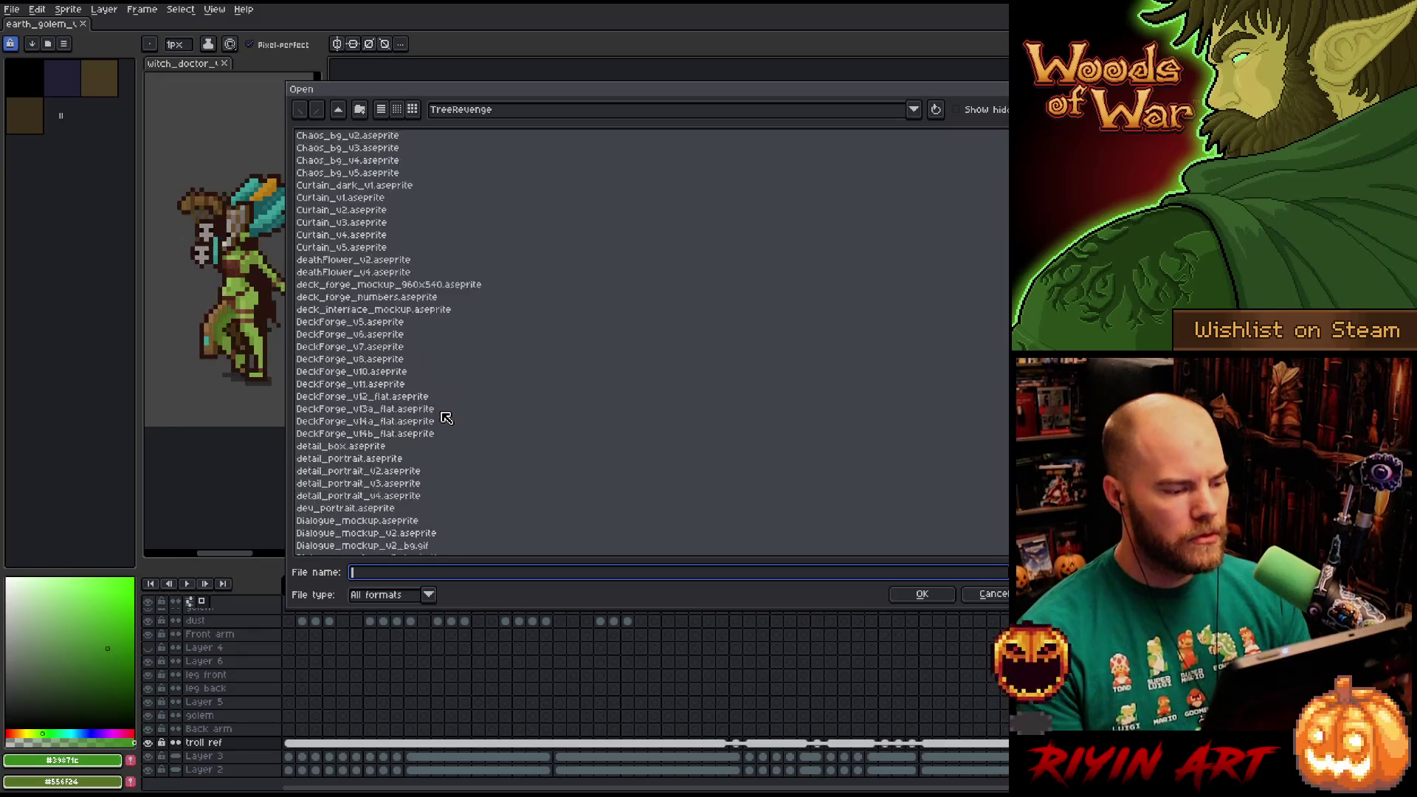
scroll(447, 417, down, 15)
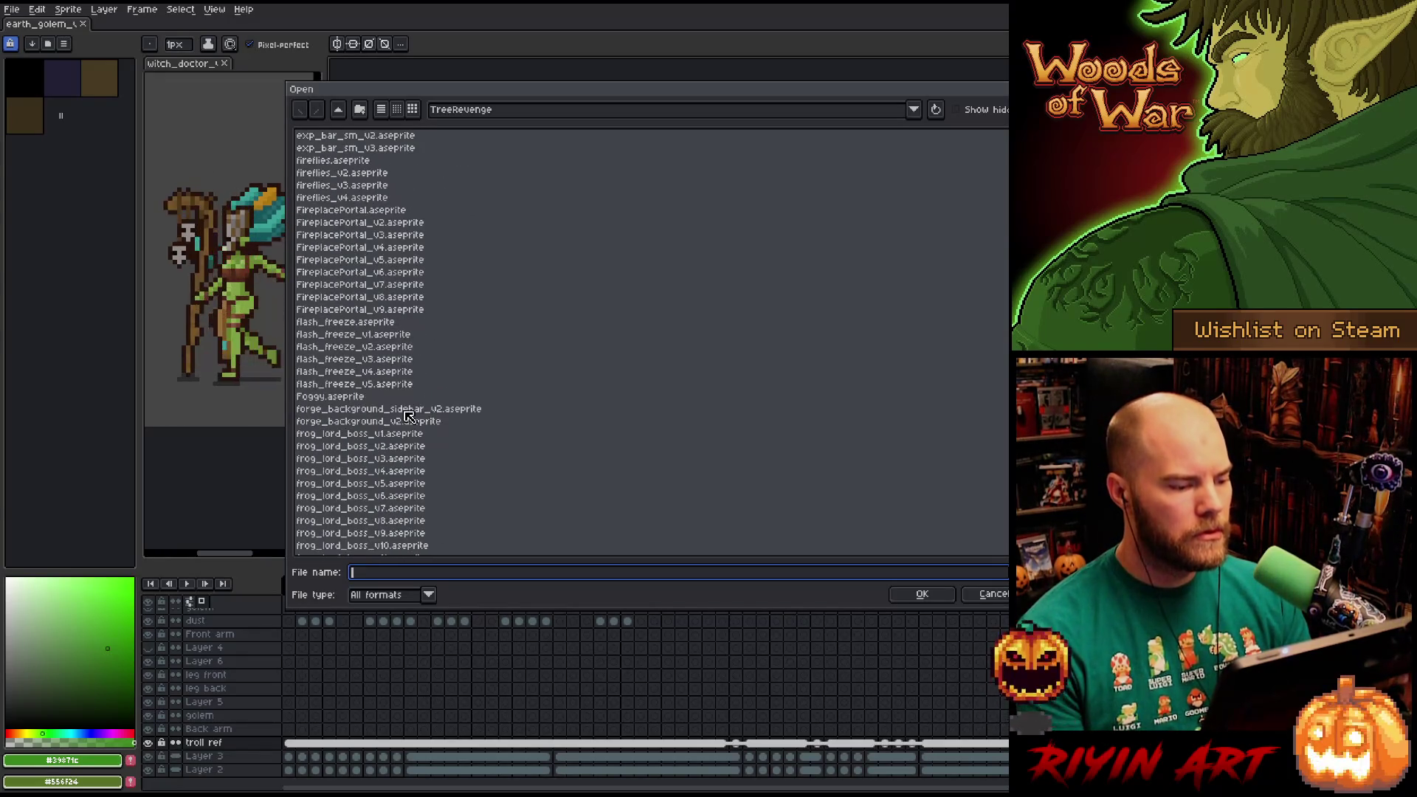
click(407, 434)
key(h)
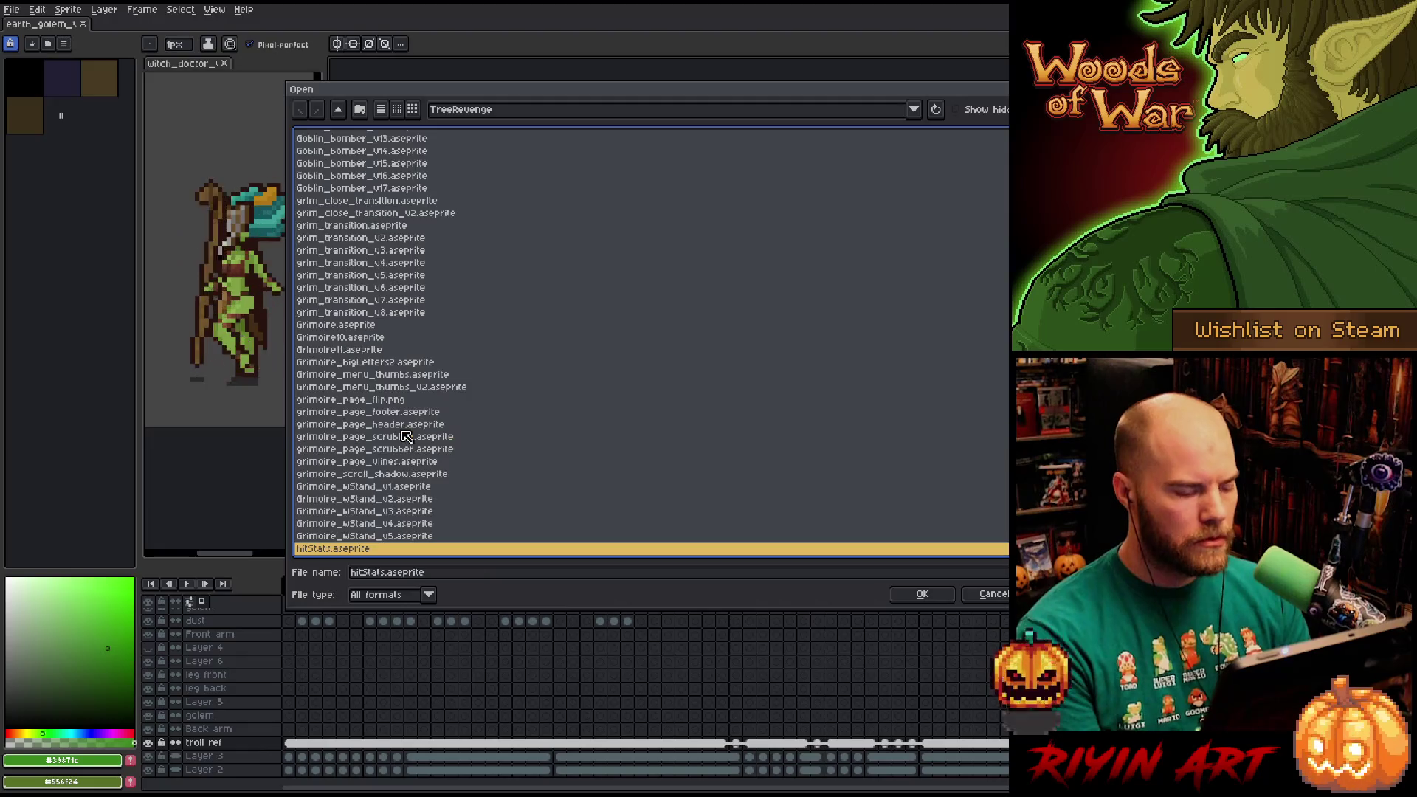
scroll(407, 435, down, 15)
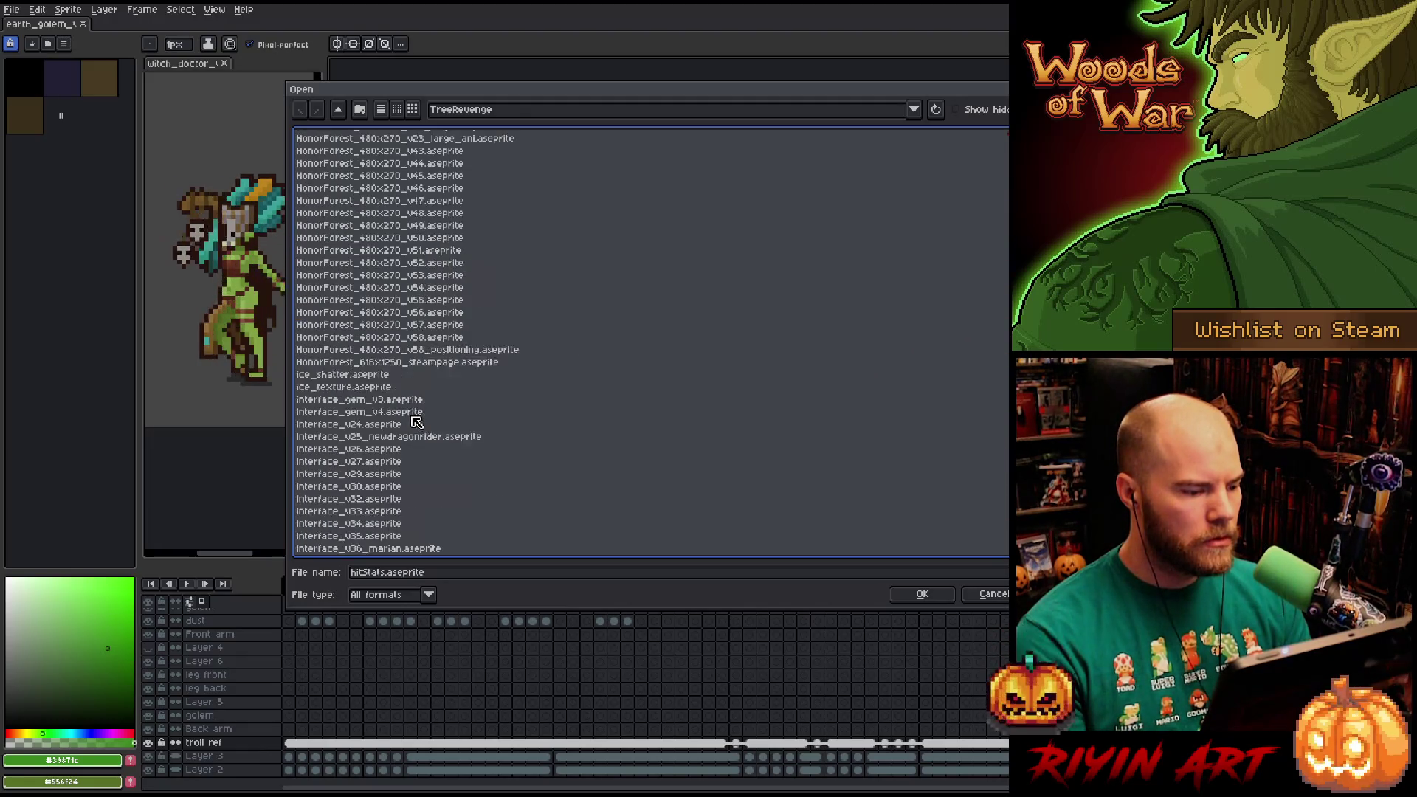
scroll(443, 369, down, 1)
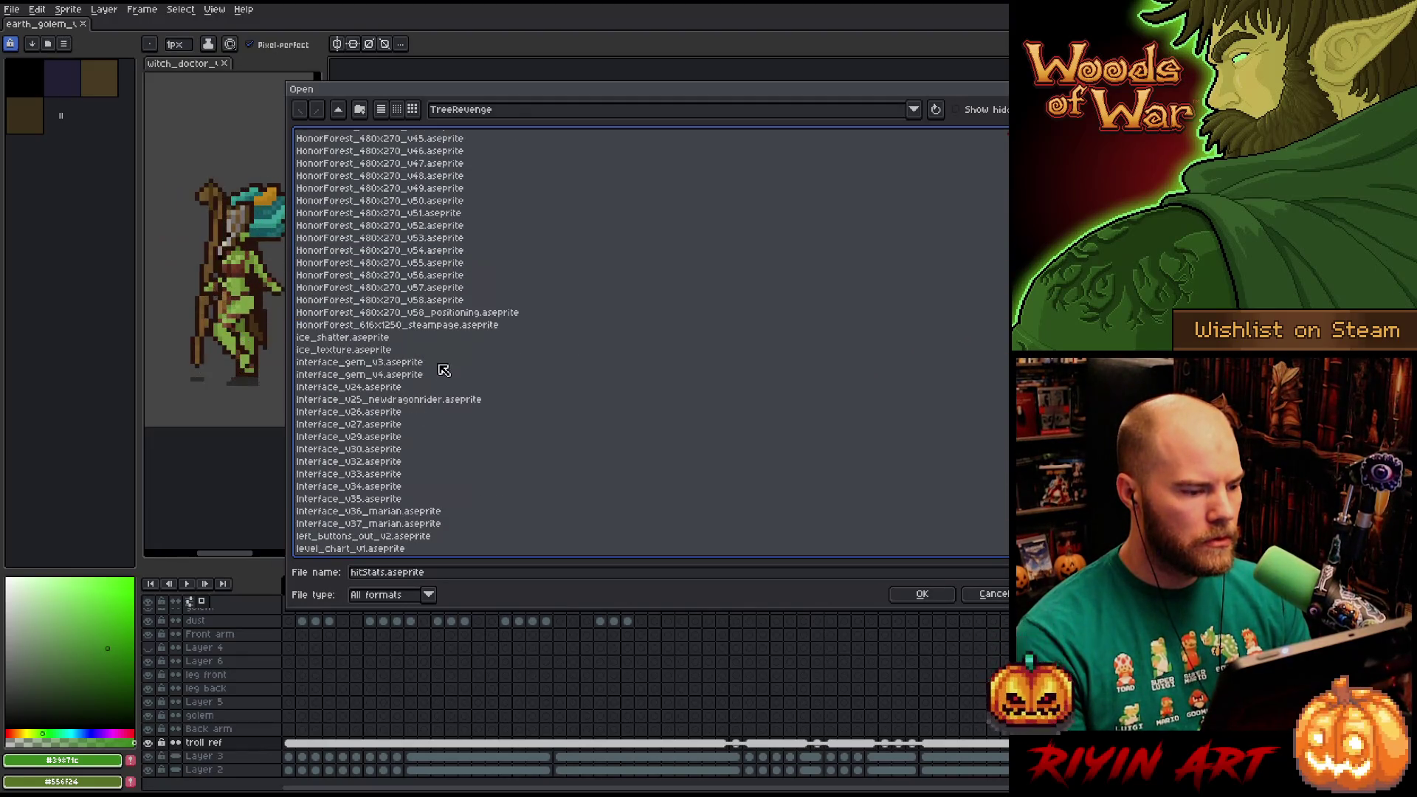
click(437, 313)
click(435, 301)
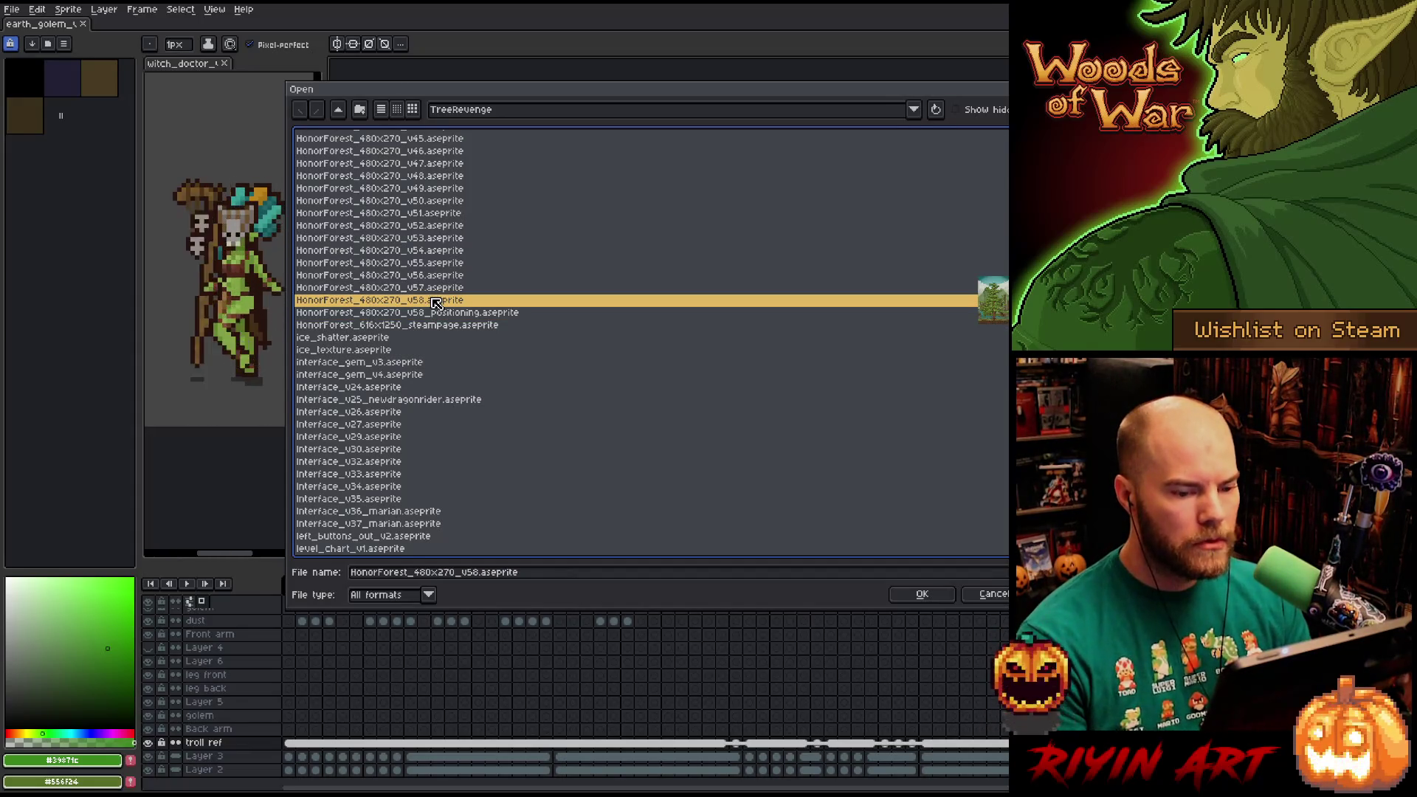
double_click(437, 302)
Marquee-select the riverbank and grassy ground strip in the forest scene.
scroll(668, 496, up, 3)
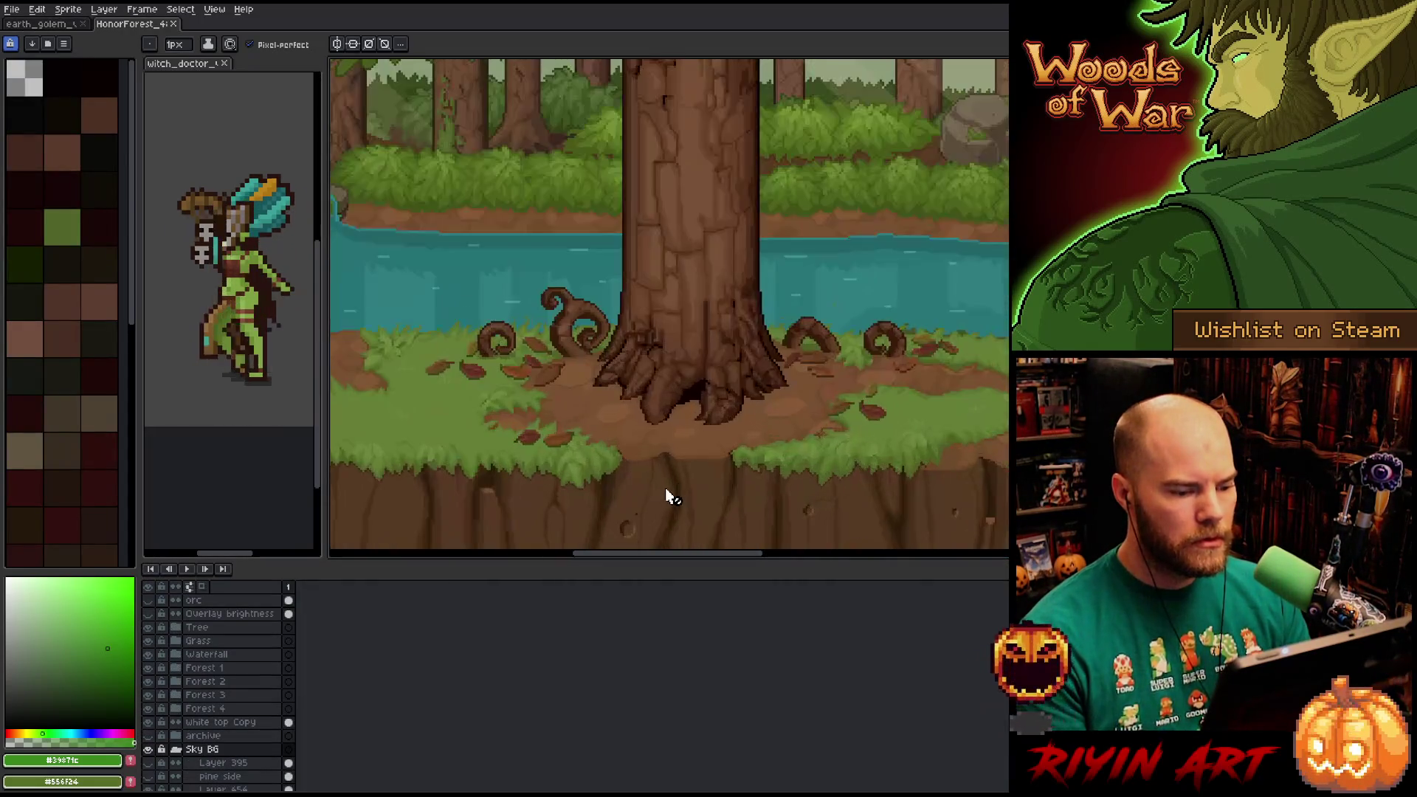
scroll(668, 496, down, 2)
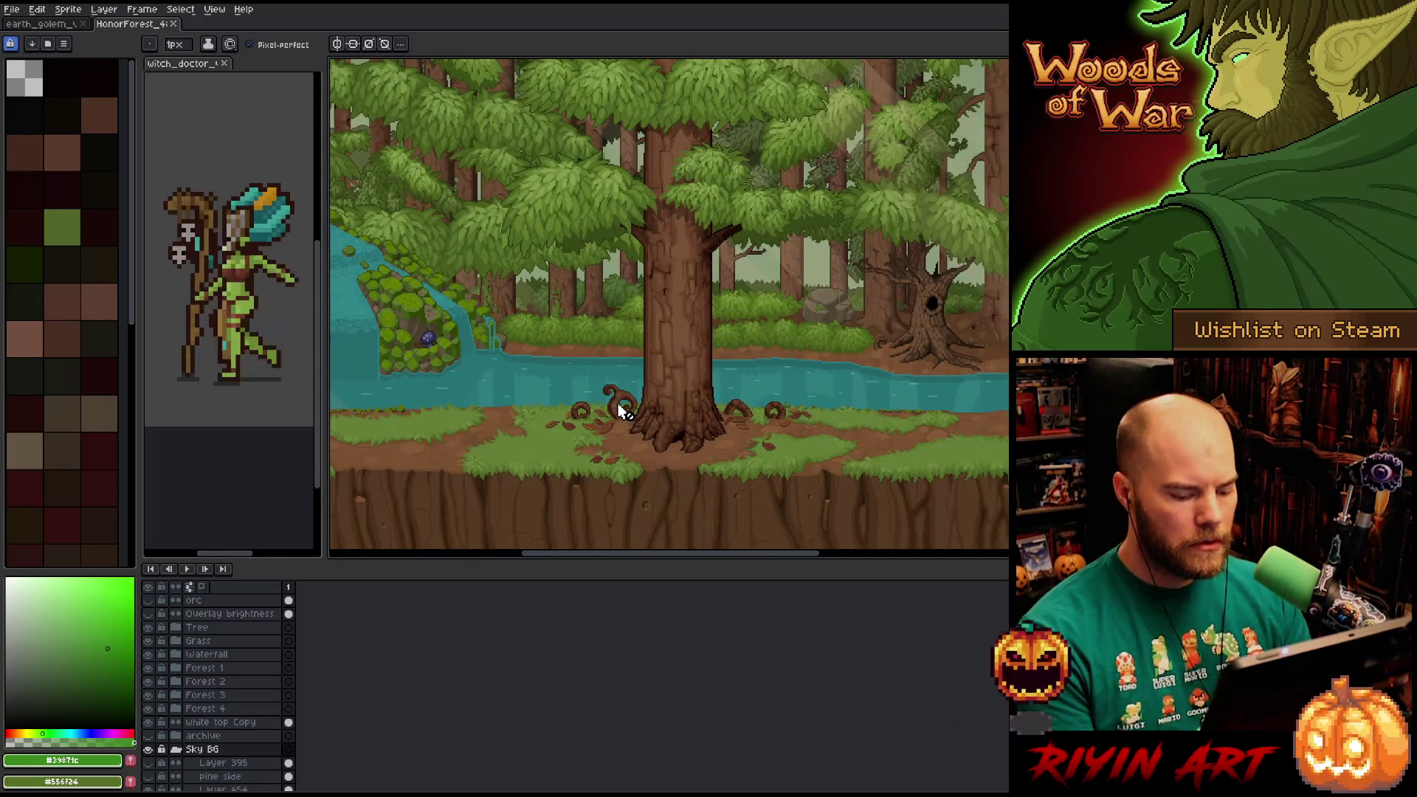
key(m)
scroll(620, 411, up, 2)
mouse_move(500, 291)
mouse_down()
mouse_move(680, 499)
mouse_move(836, 553)
mouse_move(728, 427)
mouse_move(756, 441)
mouse_up()
drag(598, 399, 753, 411)
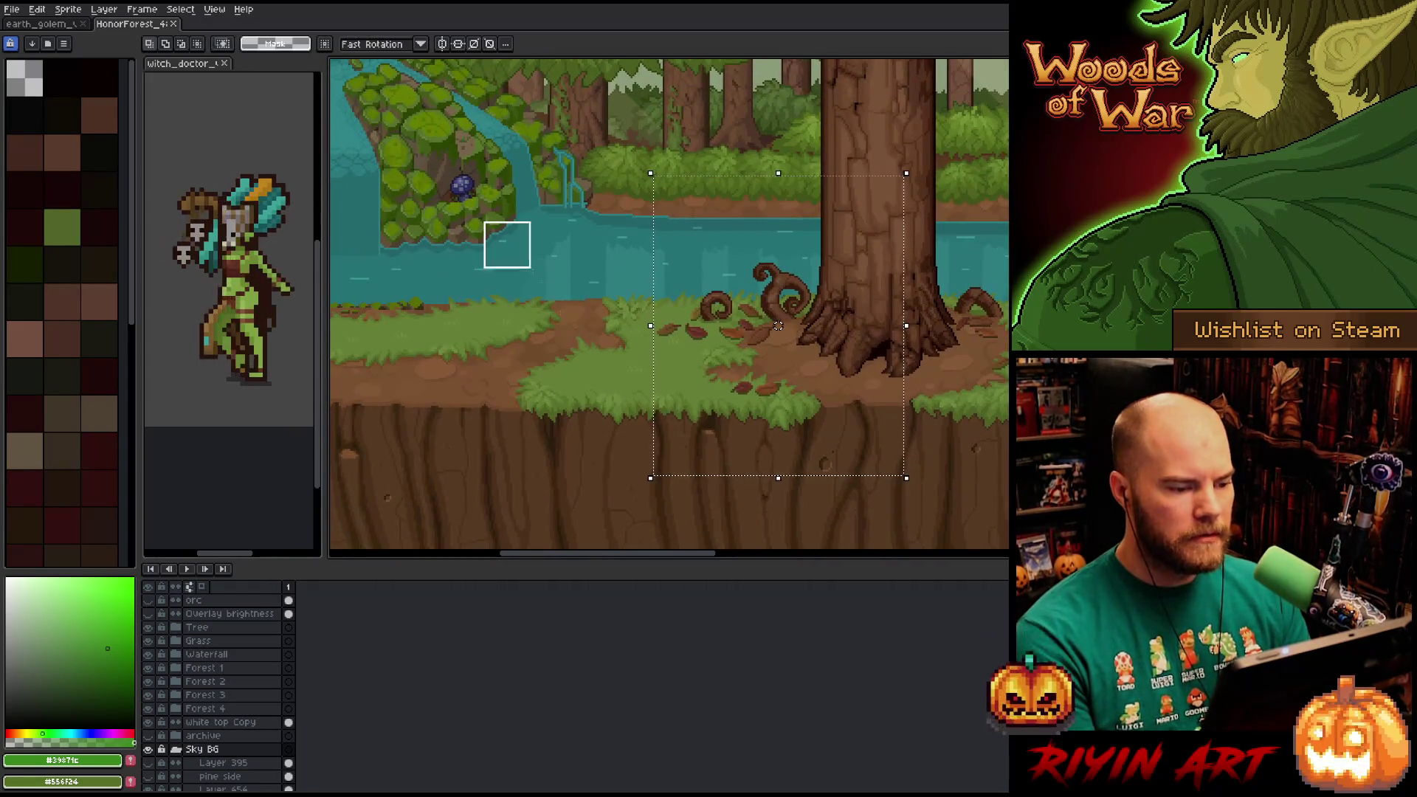
drag(484, 221, 788, 461)
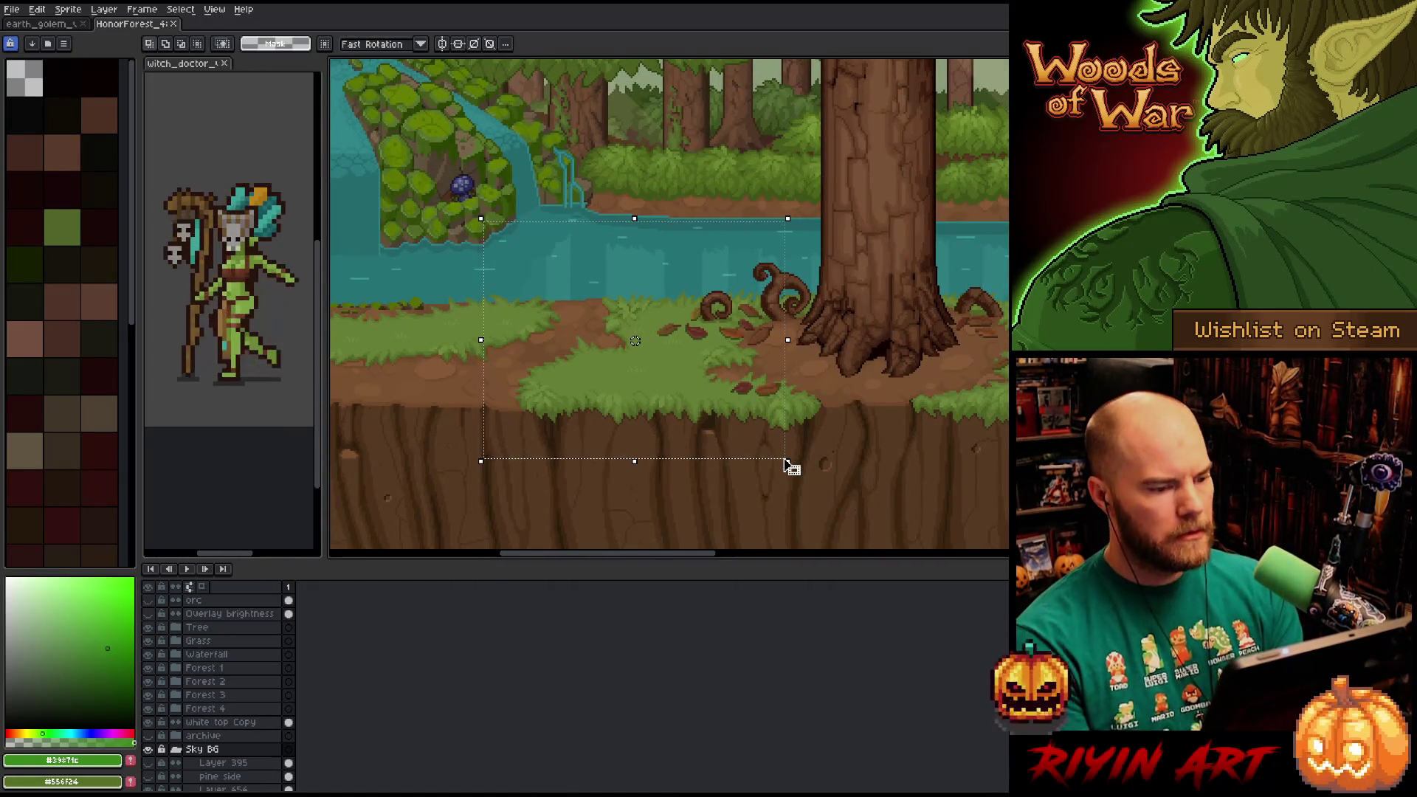
Paste the forest strip onto a new layer above Layer 2 in the golem file, shifted left and down.
click(50, 24)
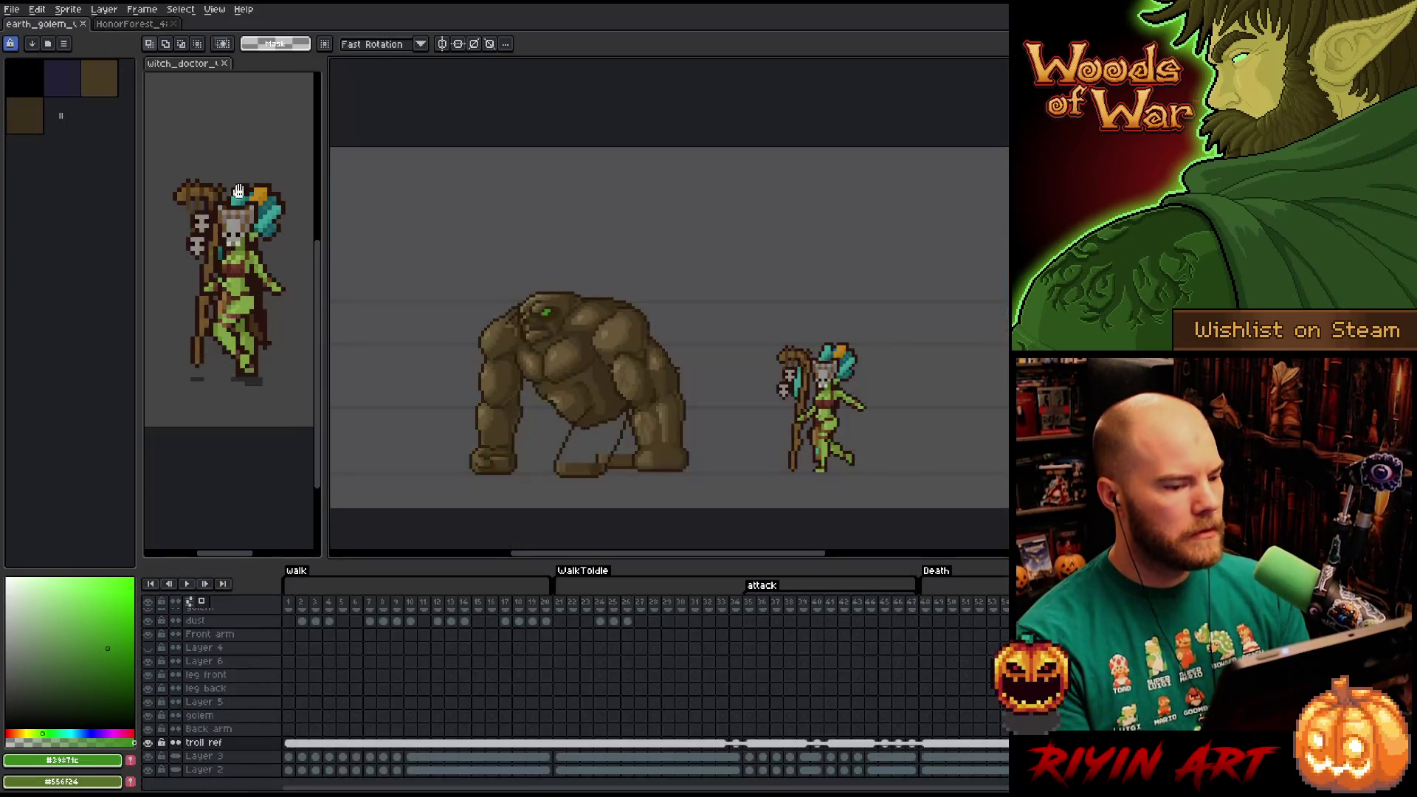
click(231, 771)
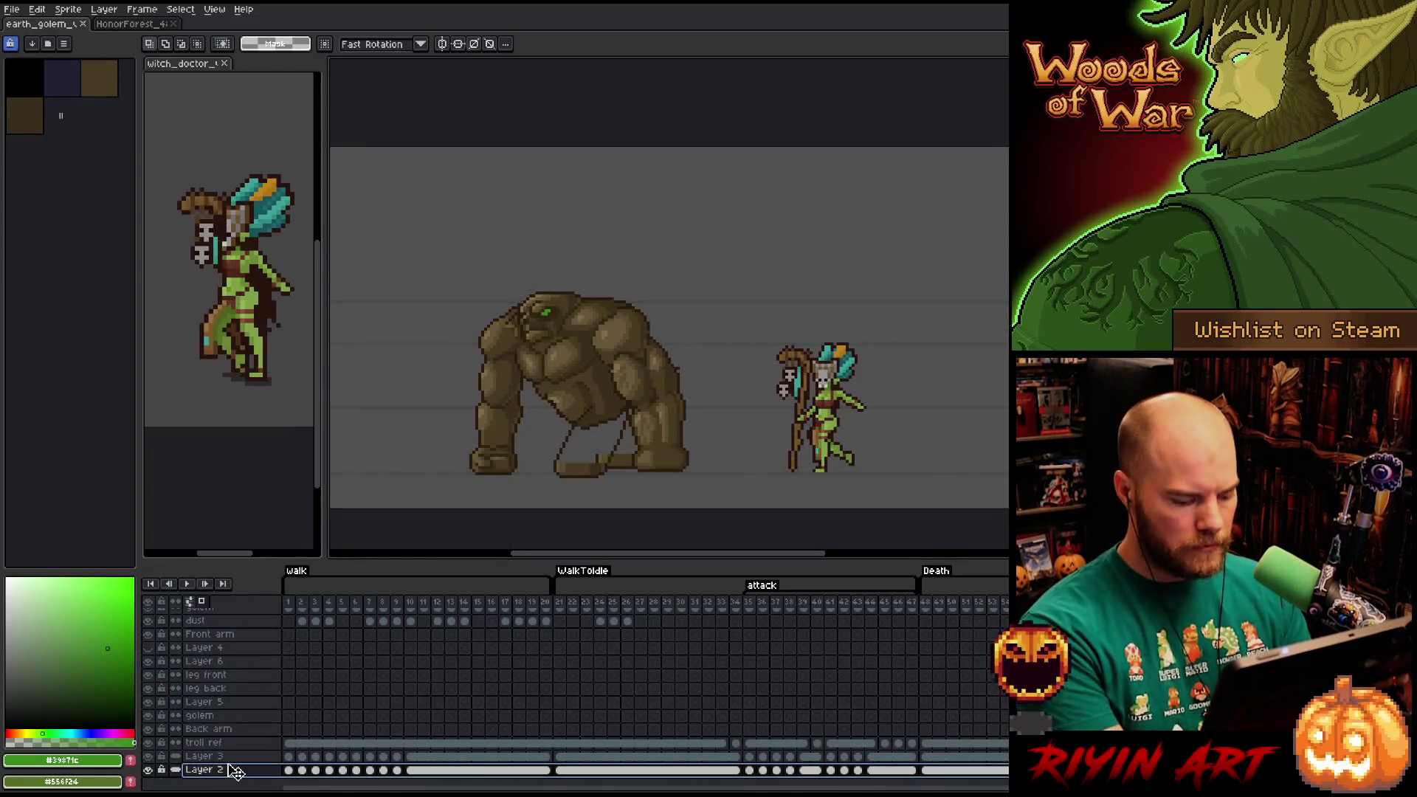
key(shift+n)
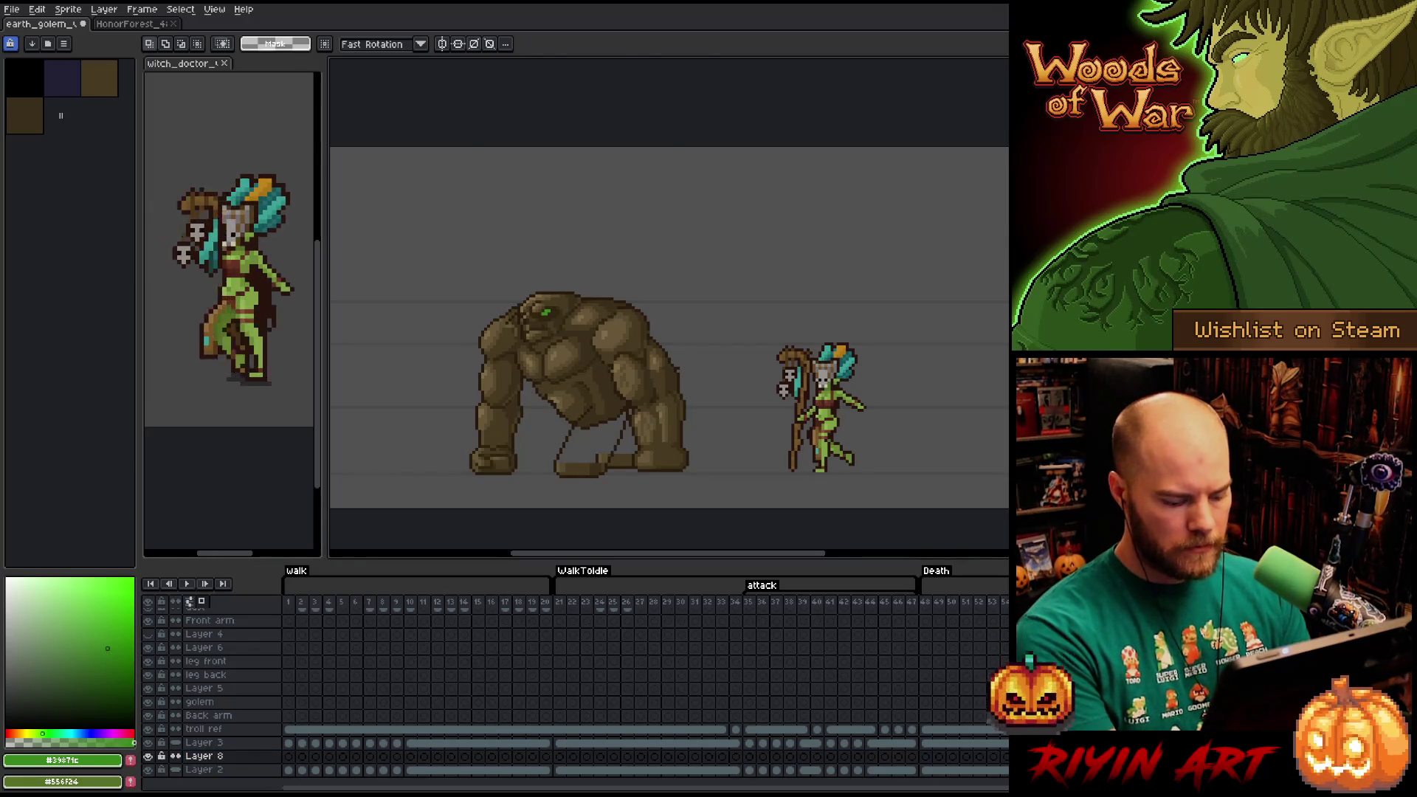
key(ctrl+v)
drag(719, 313, 688, 357)
key(Return)
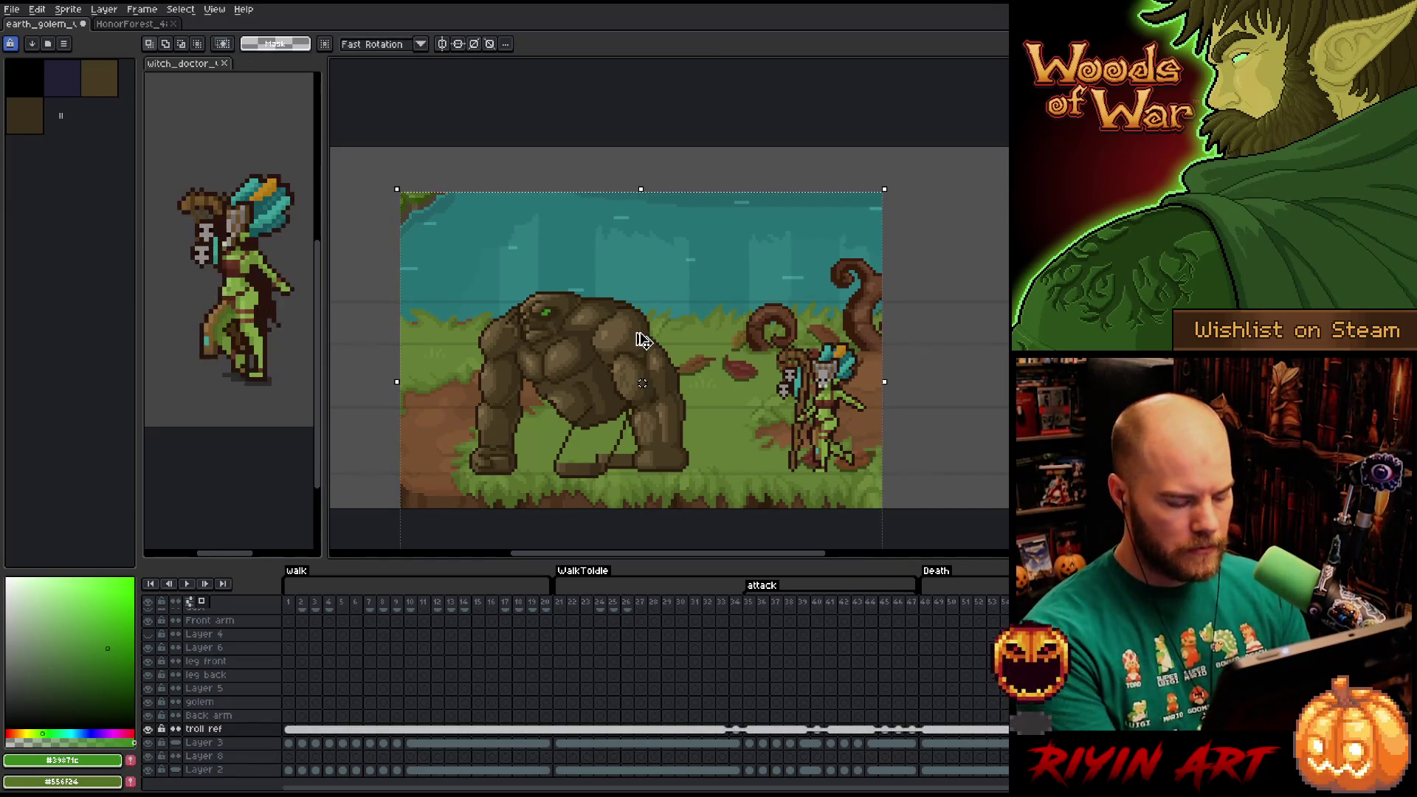
Deselect, then toggle the golem layer's visibility to check it sits above the forest.
key(ctrl+d)
key(v)
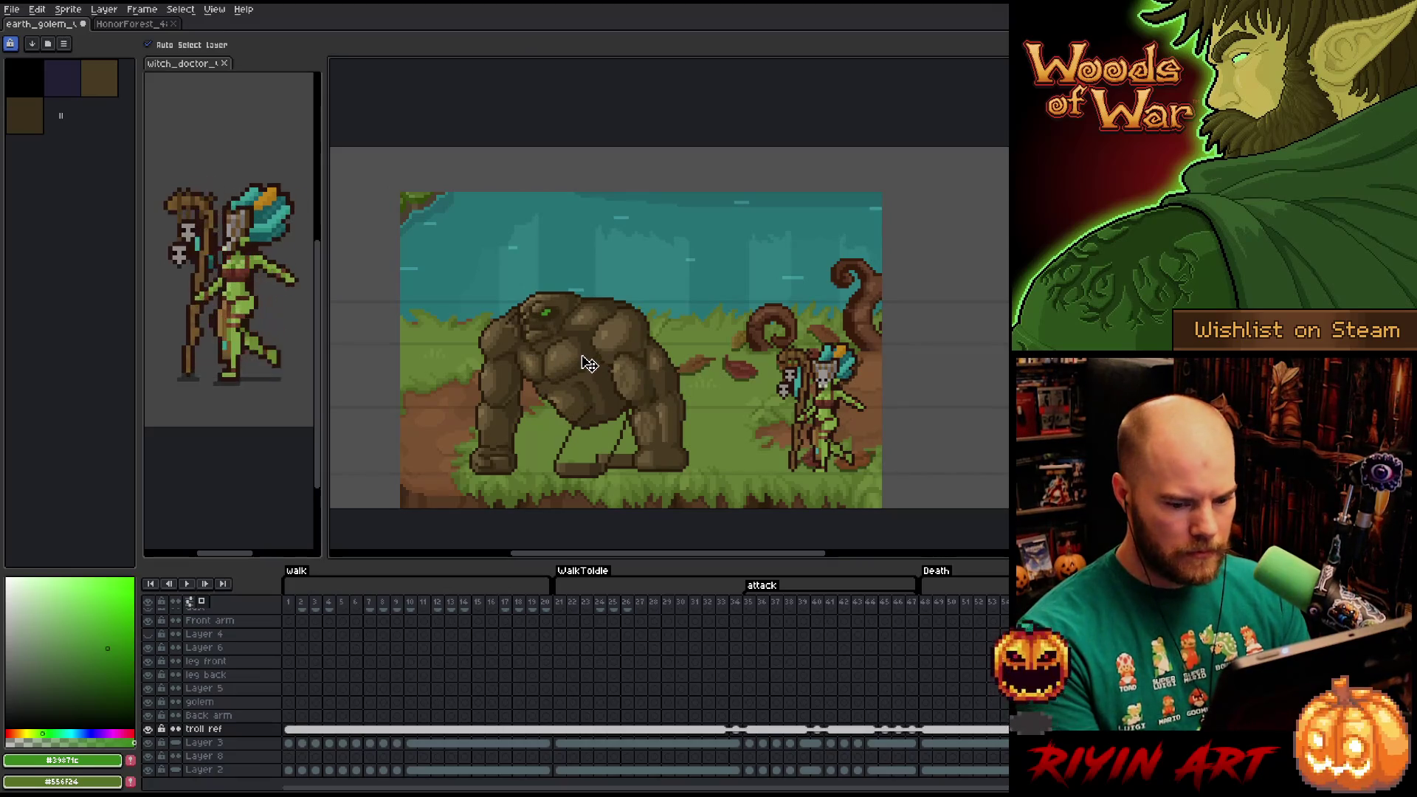
click(589, 363)
click(149, 702)
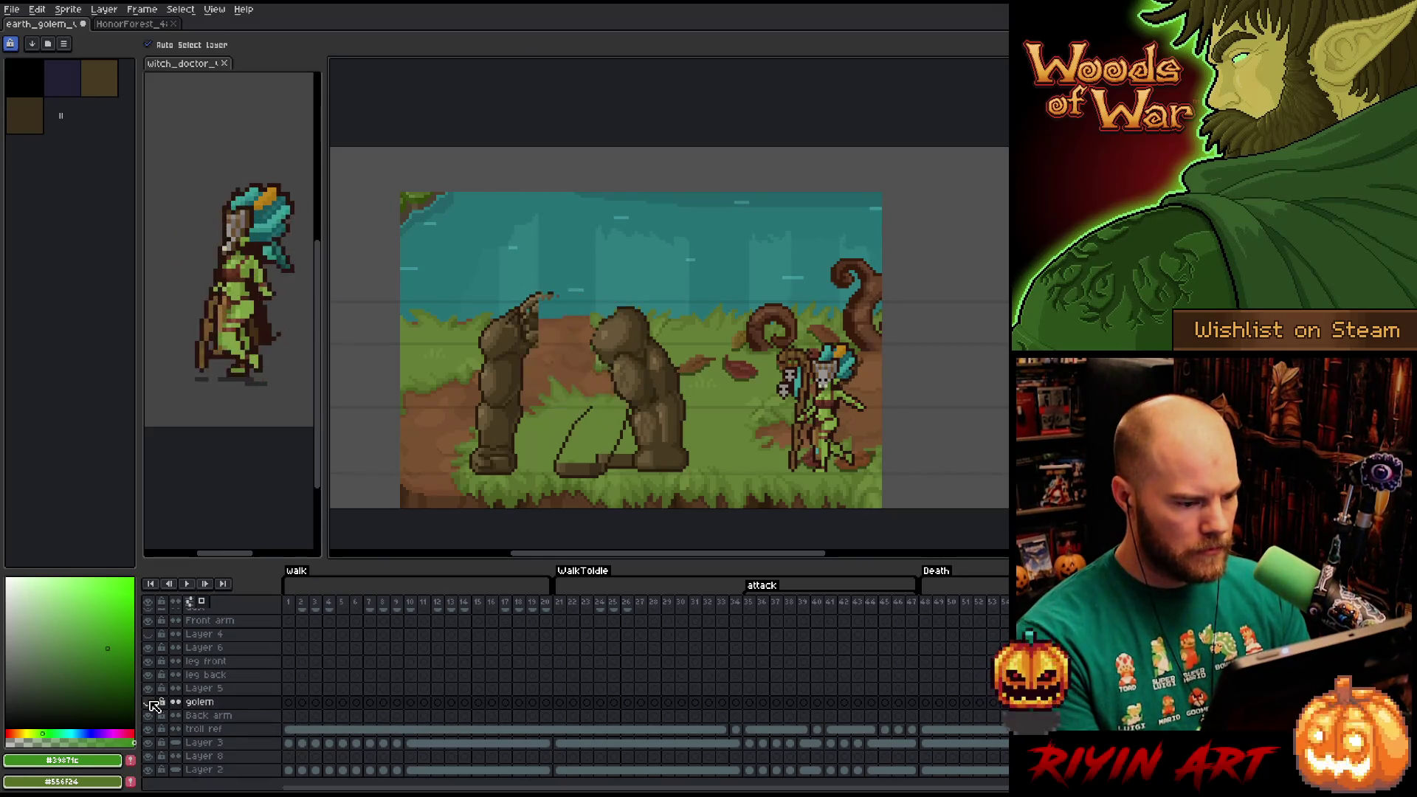
click(149, 702)
click(149, 702)
click(149, 702)
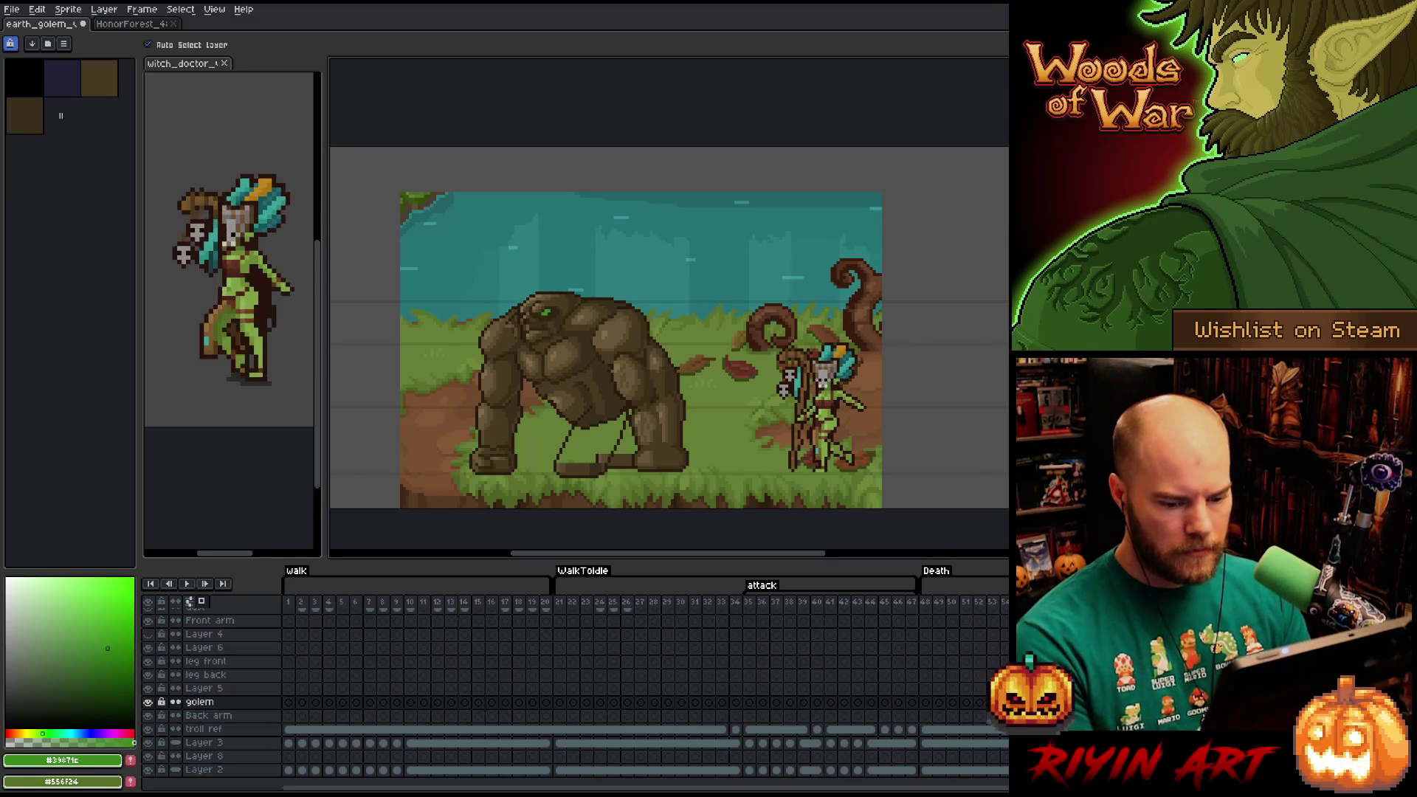
Select forest Layer 8, try Hue/Saturation, then sample the golem's dark brown #3a2f1b.
click(204, 756)
key(ctrl+u)
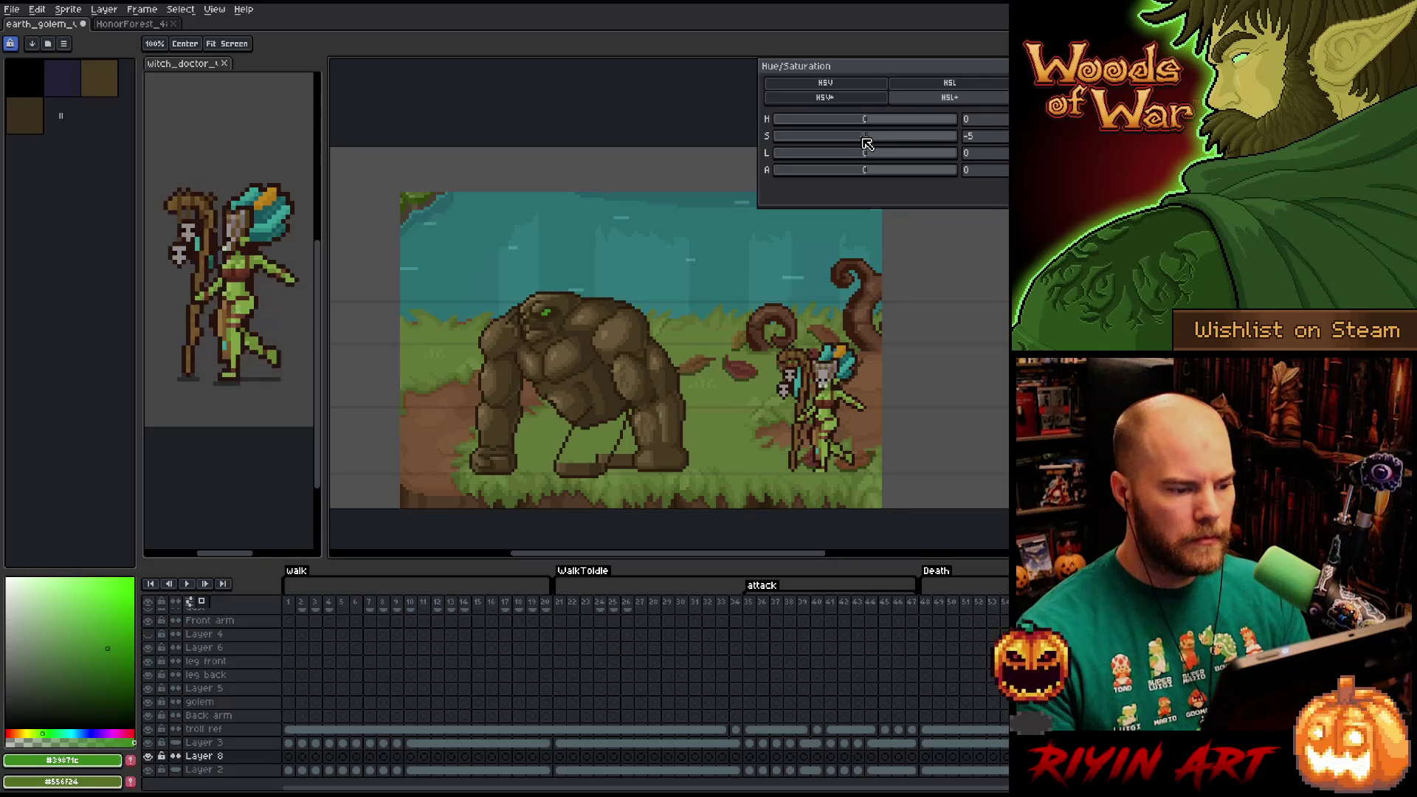
key(Return)
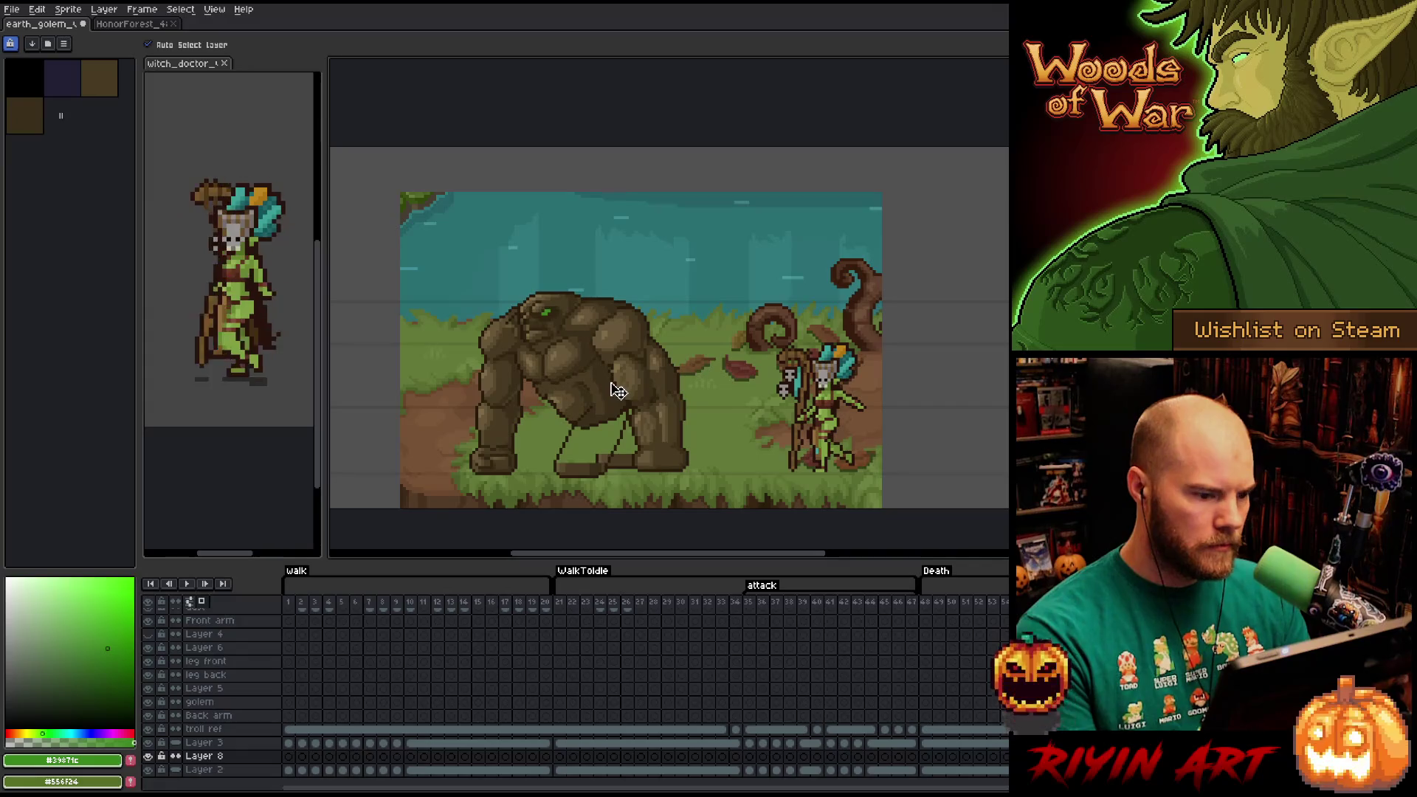
key(i)
click(609, 377)
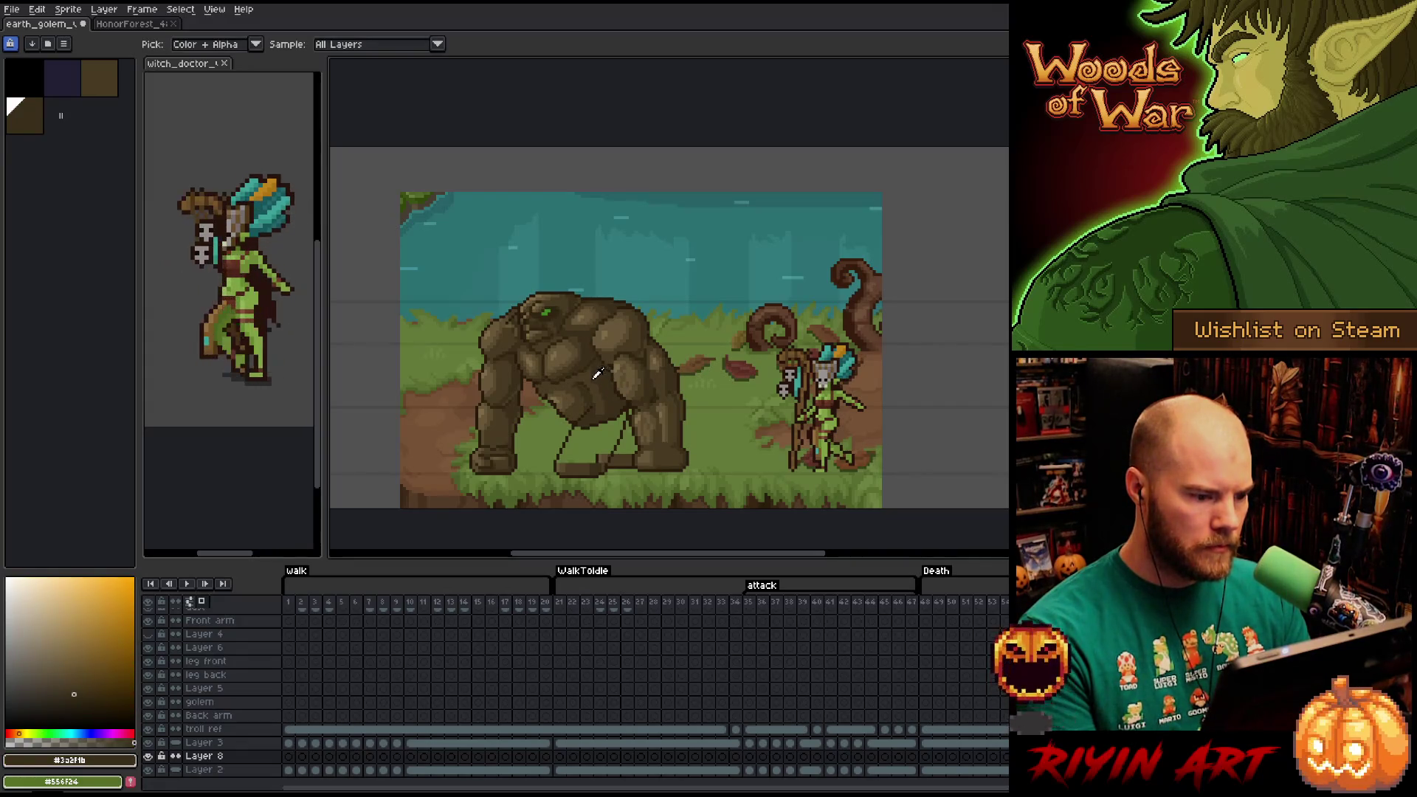
Sample the lighter golem brown #483a21 and bucket-fill the golem's body in frame 1.
click(591, 372)
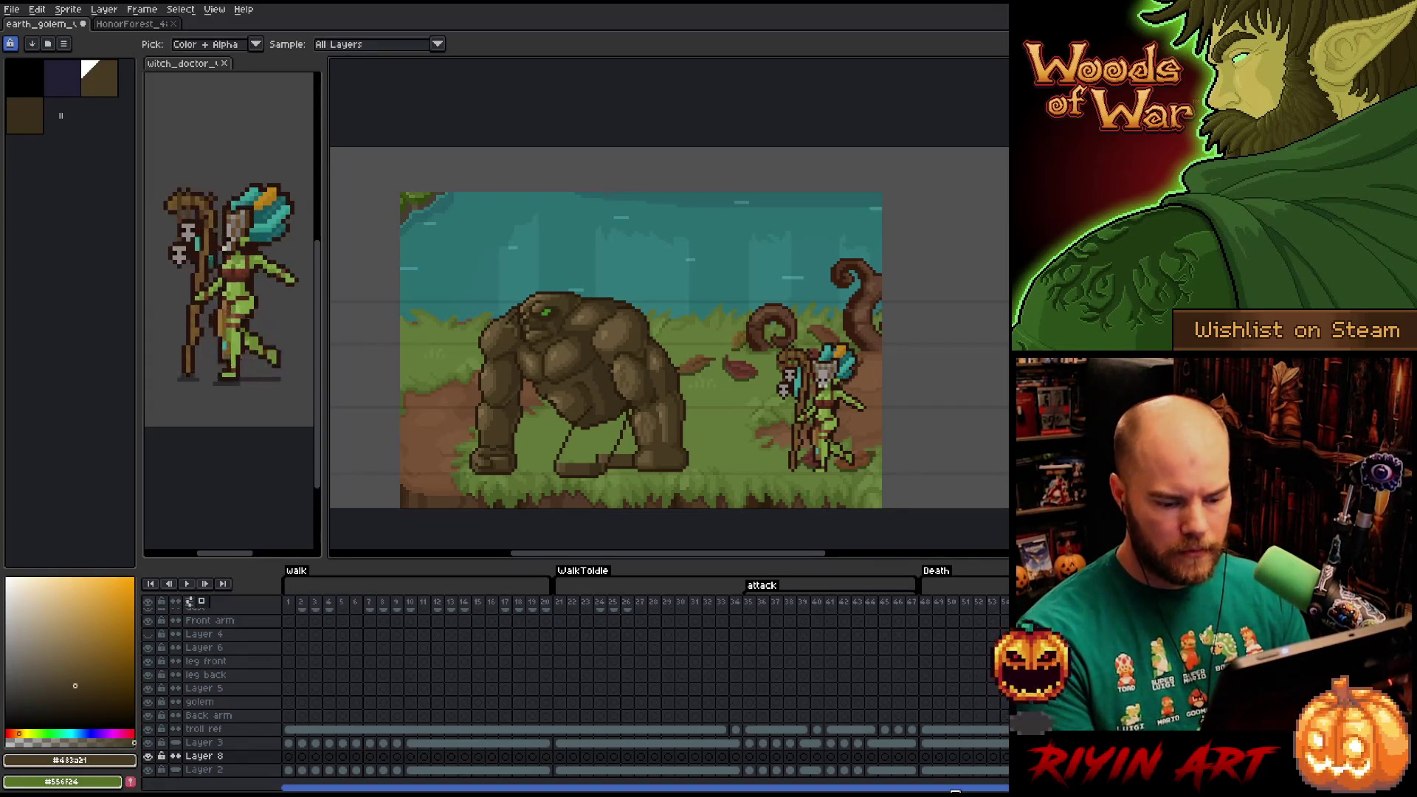
scroll(288, 613, up, 2)
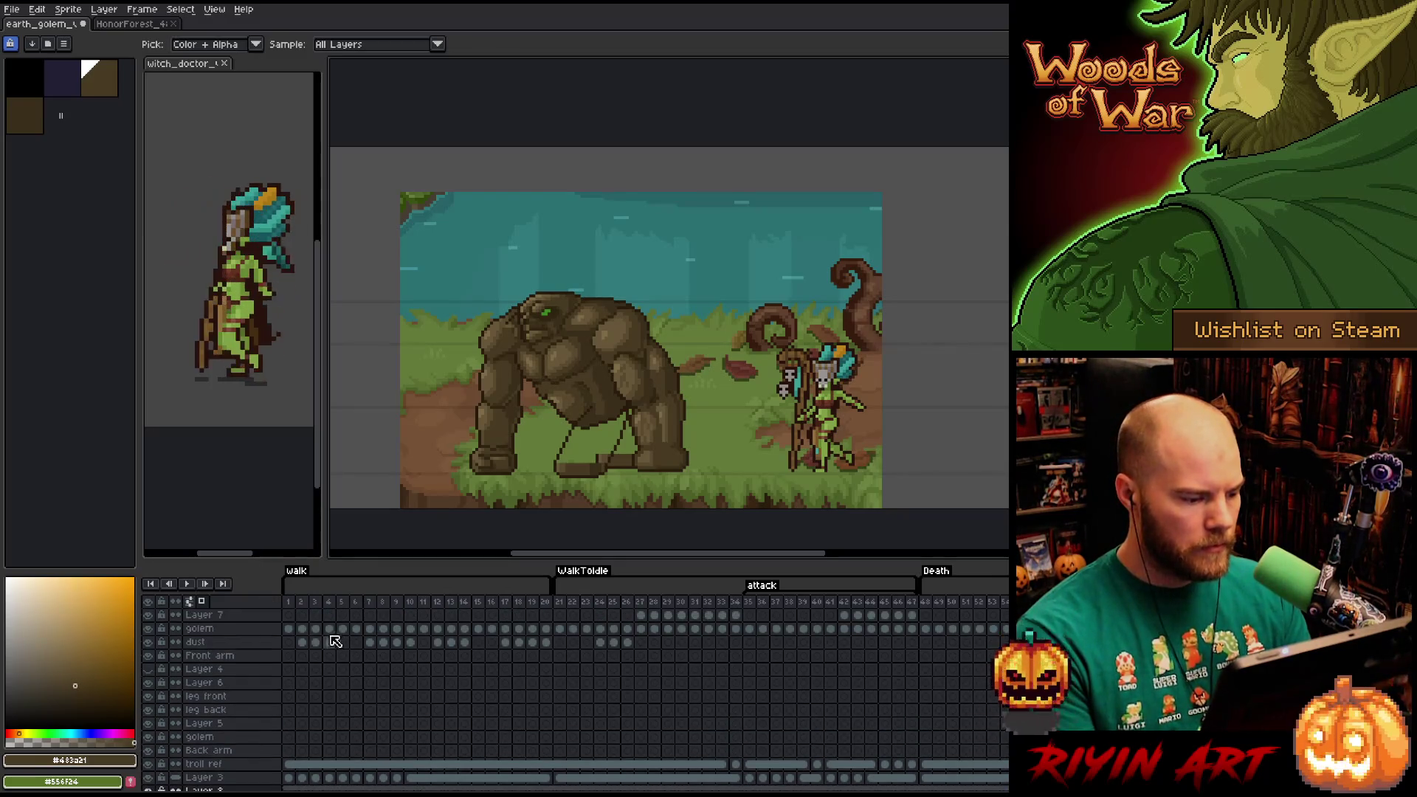
click(288, 603)
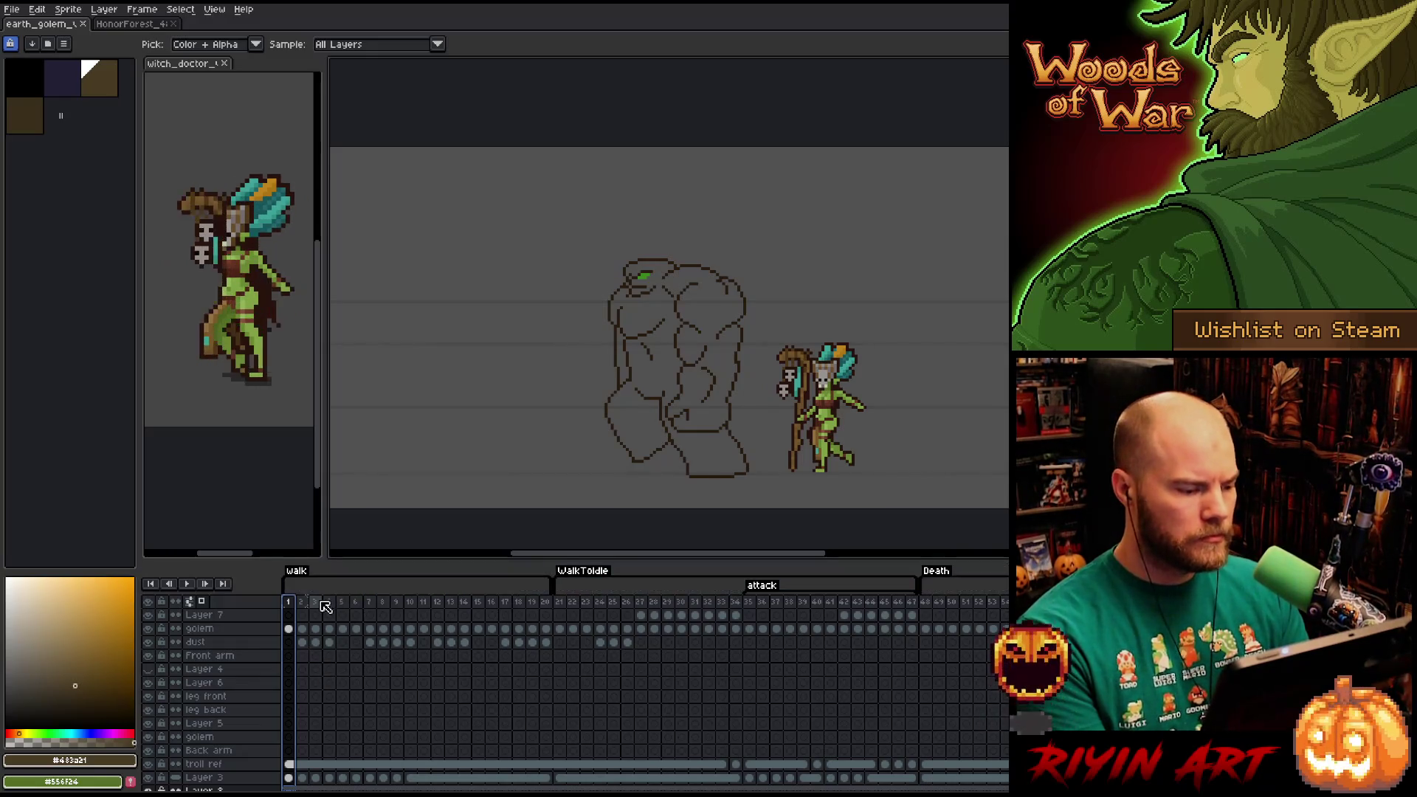
key(w)
click(289, 629)
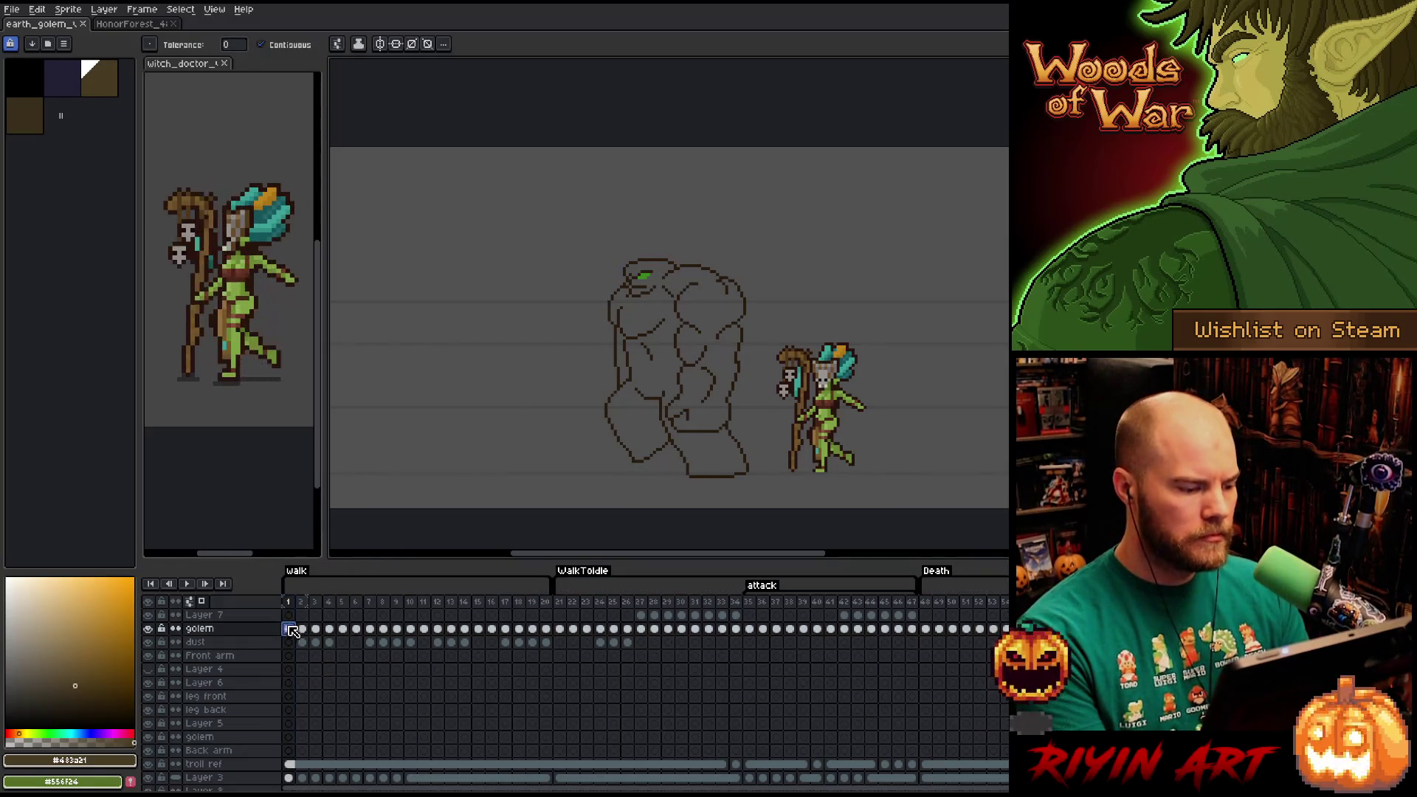
scroll(658, 334, up, 2)
scroll(656, 324, down, 2)
scroll(653, 318, up, 1)
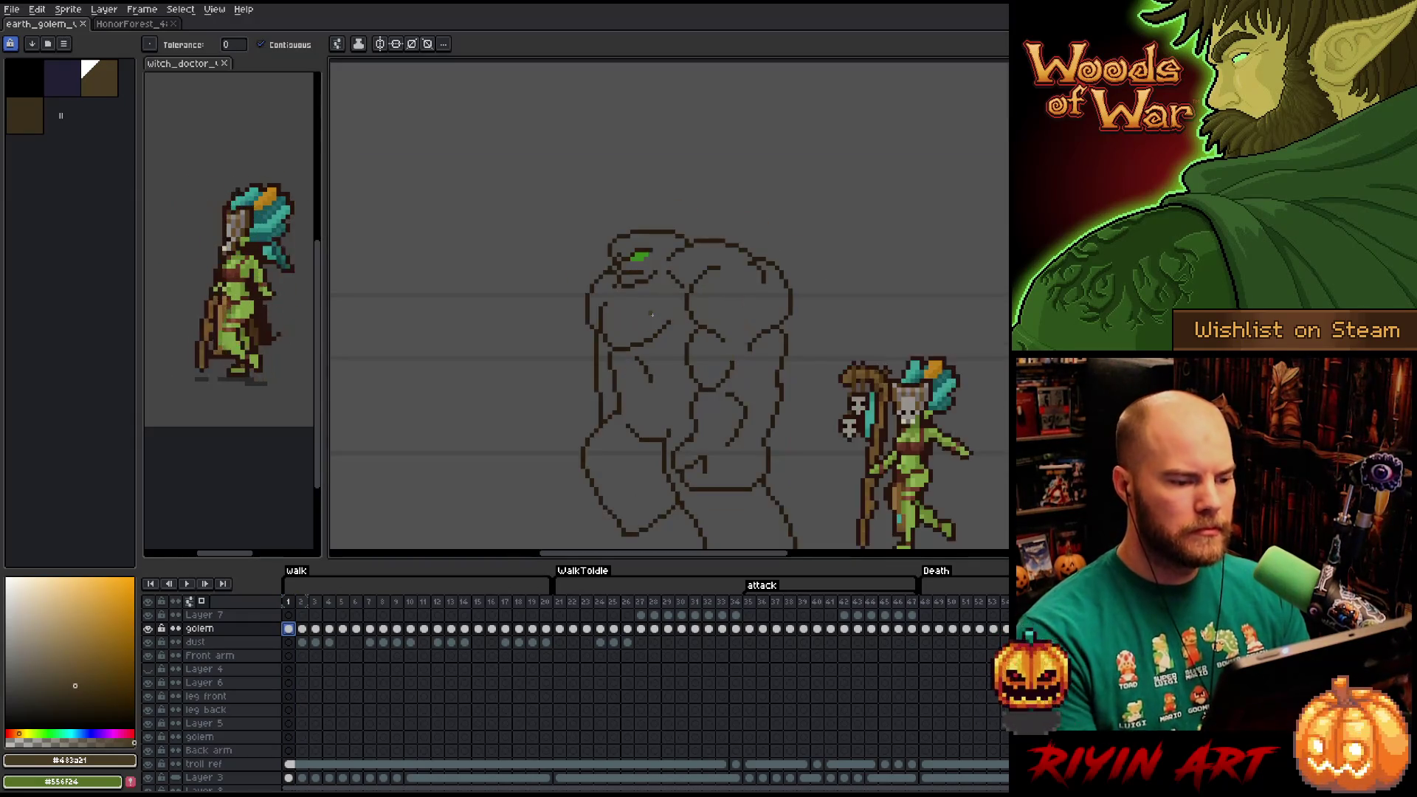
key(space)
drag(652, 315, 629, 235)
click(716, 392)
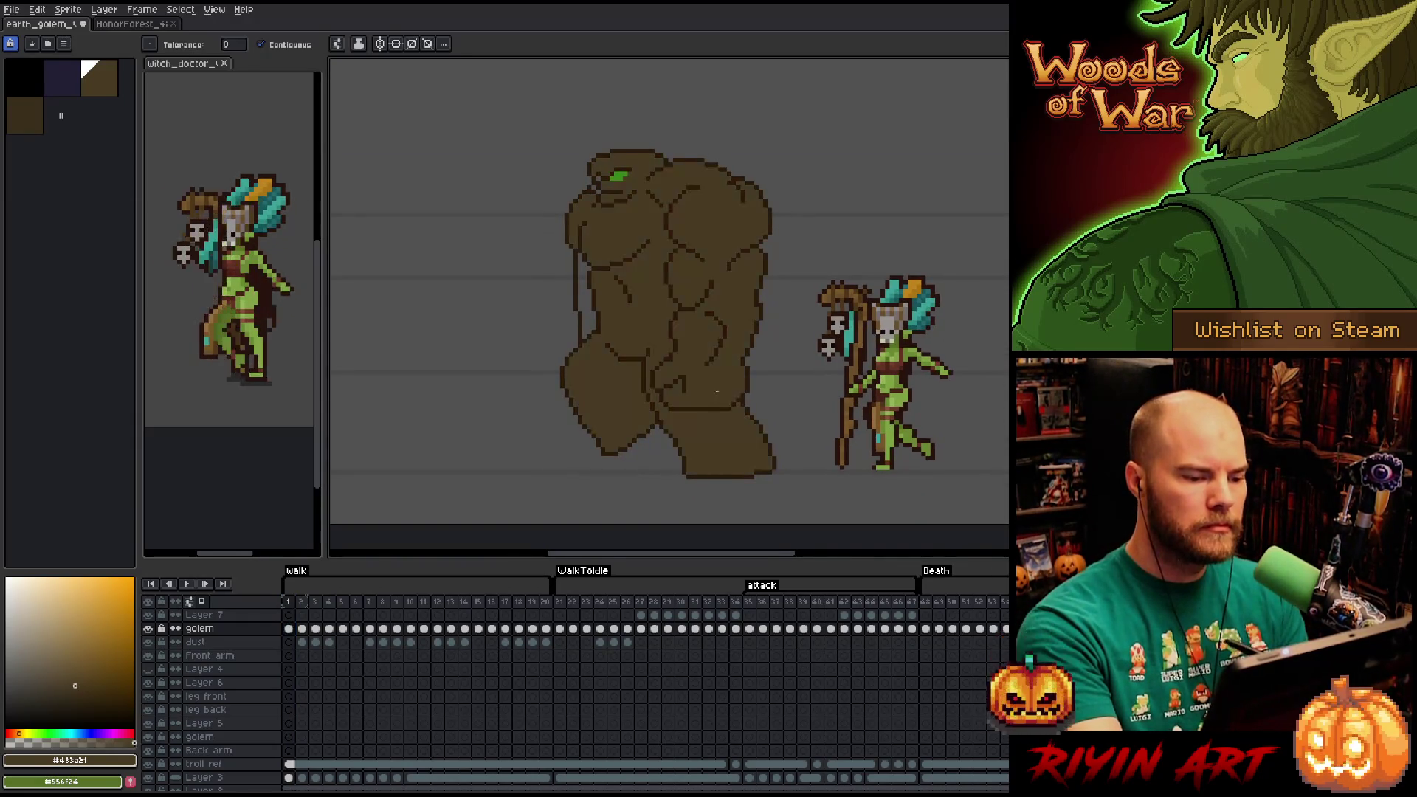
click(592, 285)
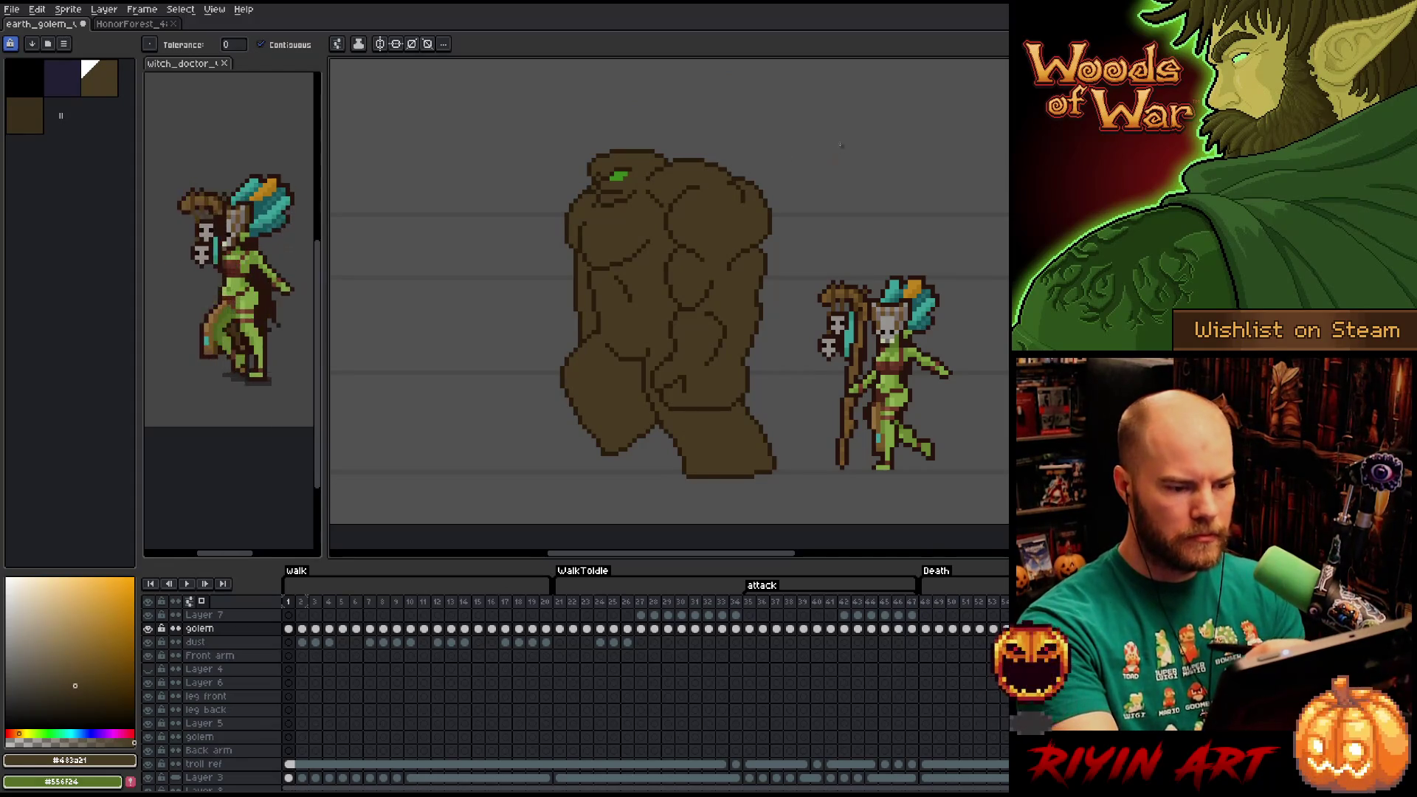
Fill the golem's body and lower leg brown in frames 2, 3 and 4.
key(Right)
click(695, 210)
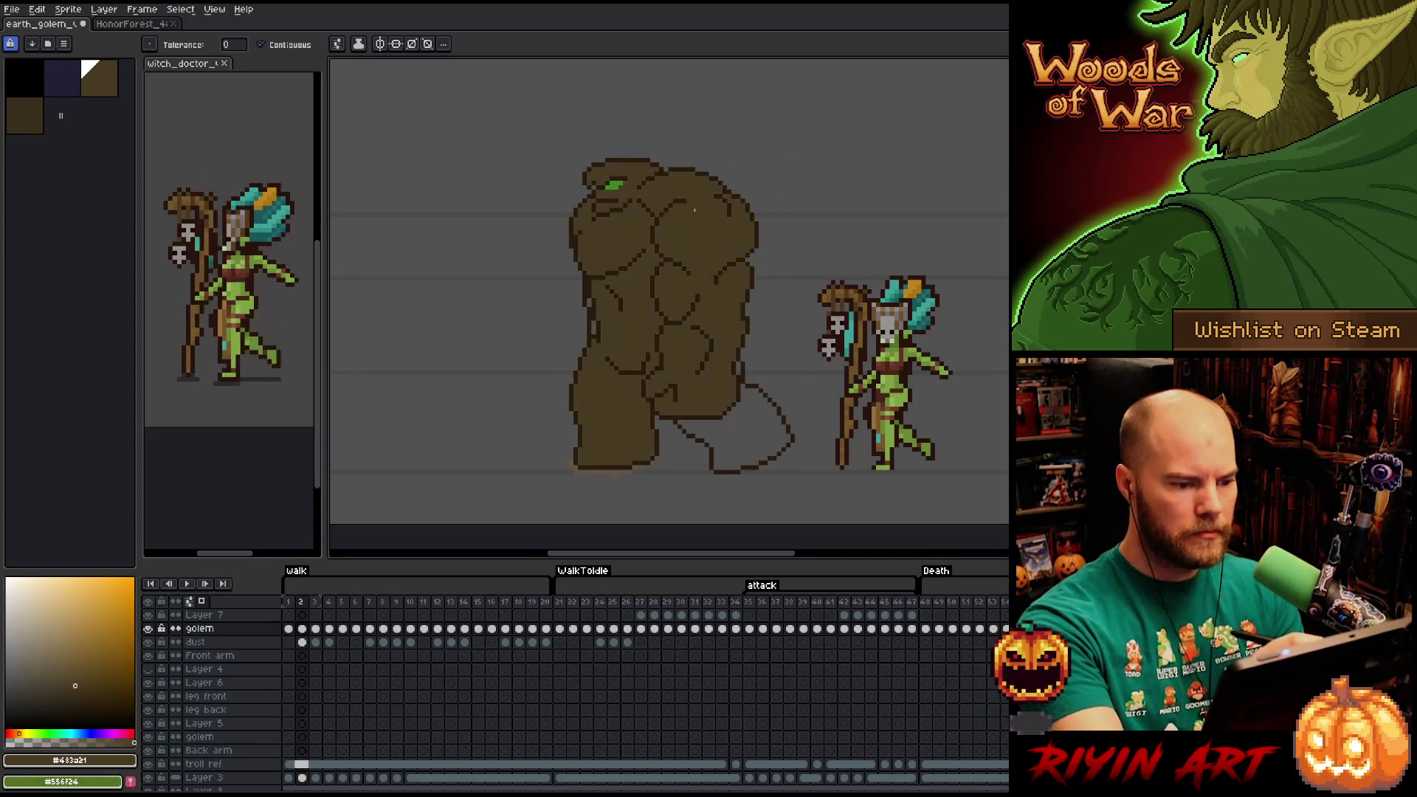
click(741, 430)
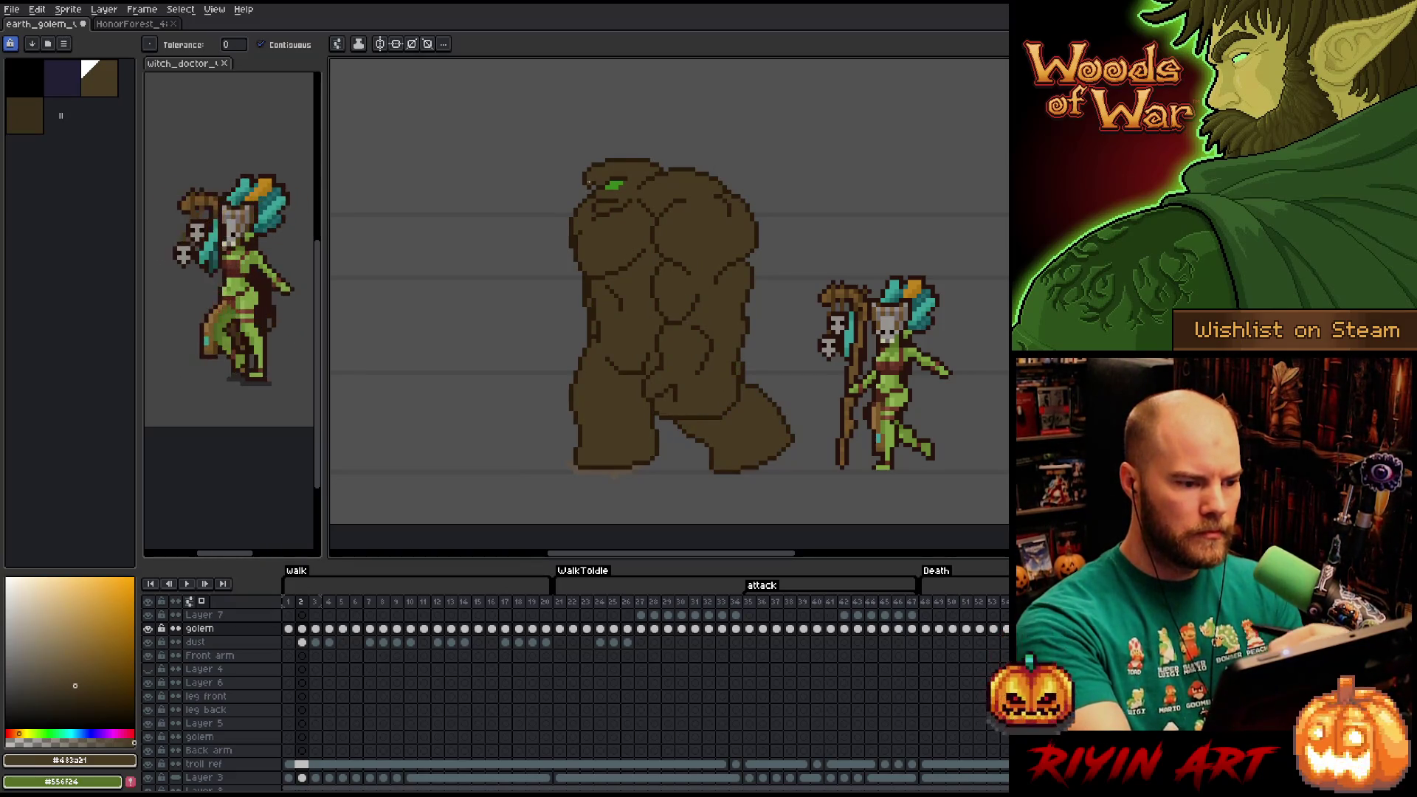
key(Right)
click(685, 219)
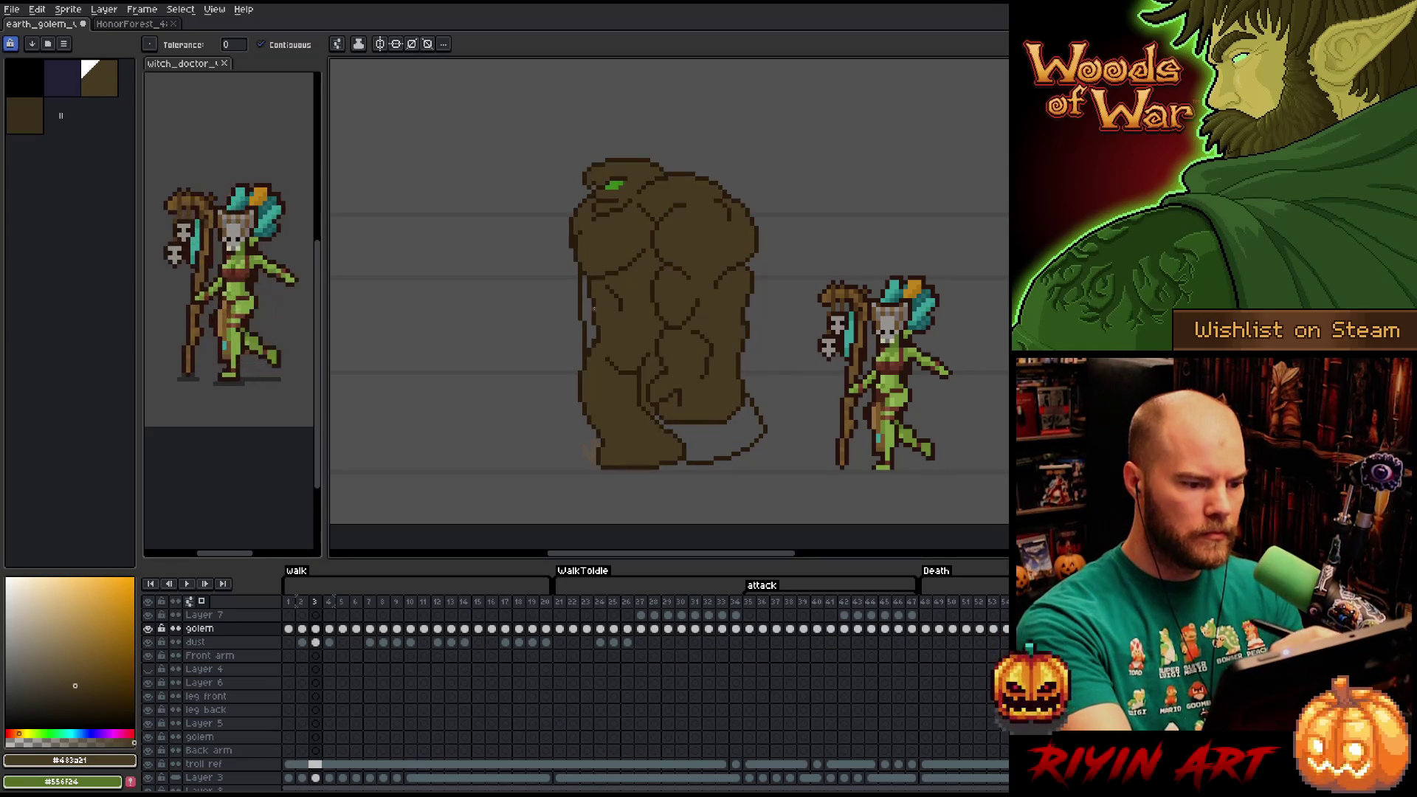
click(723, 444)
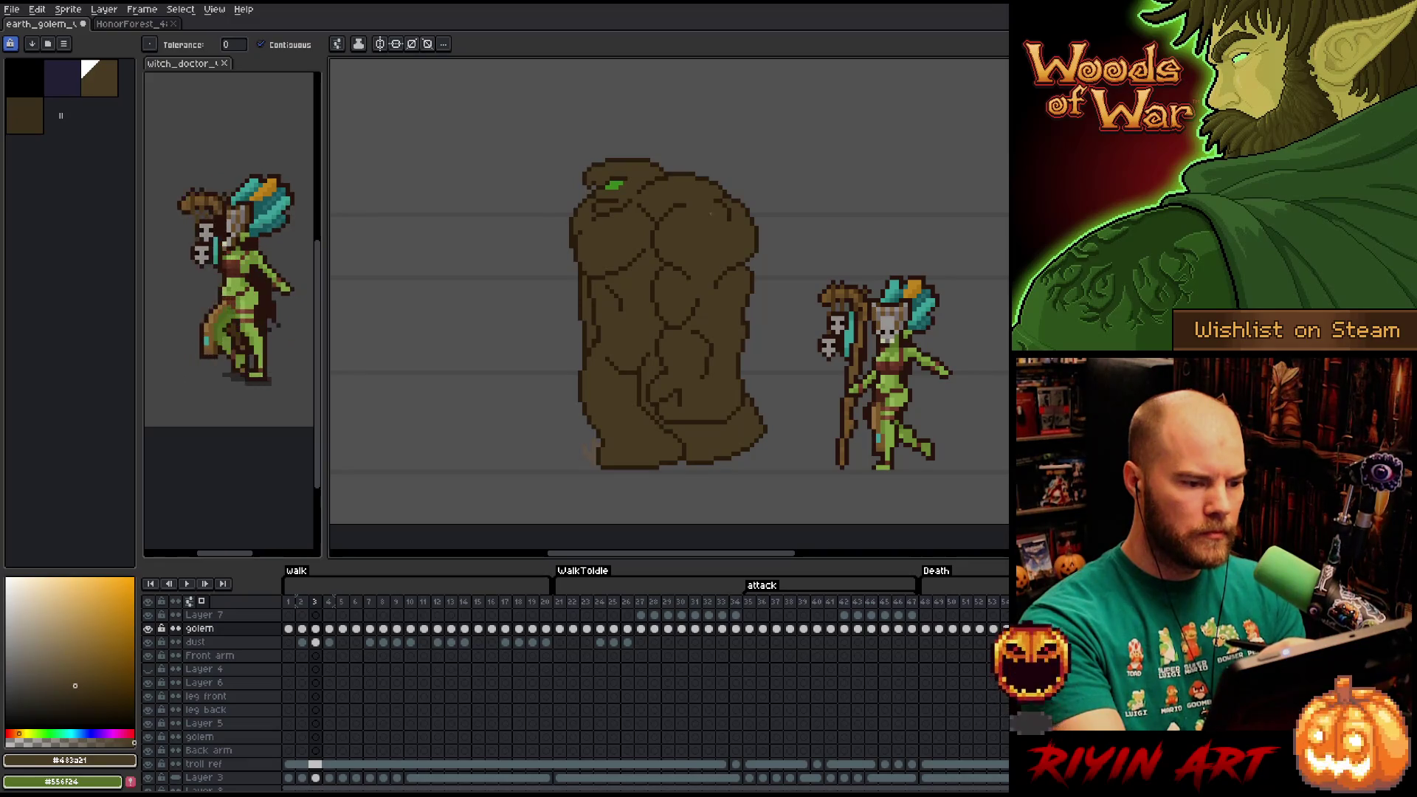
key(Right)
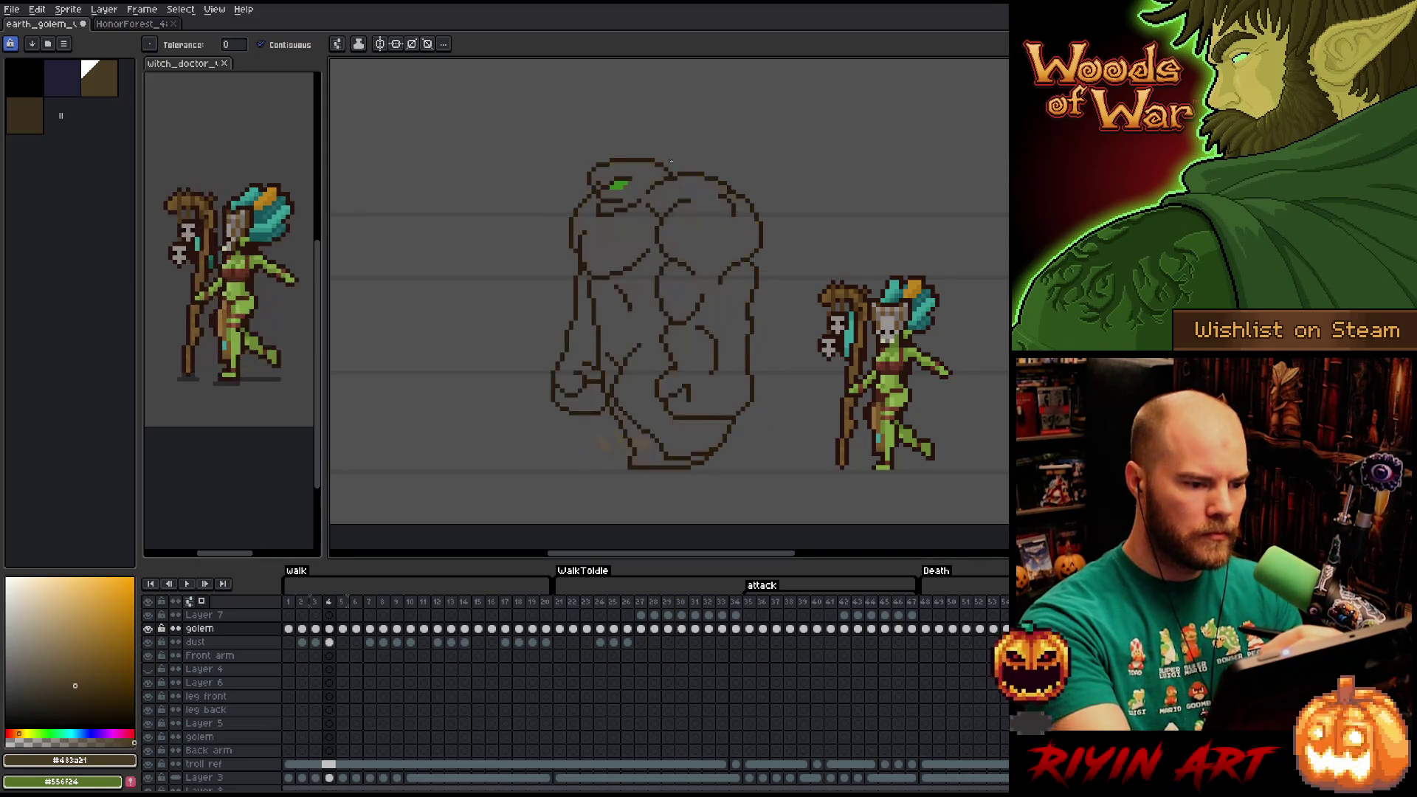
click(702, 246)
click(647, 459)
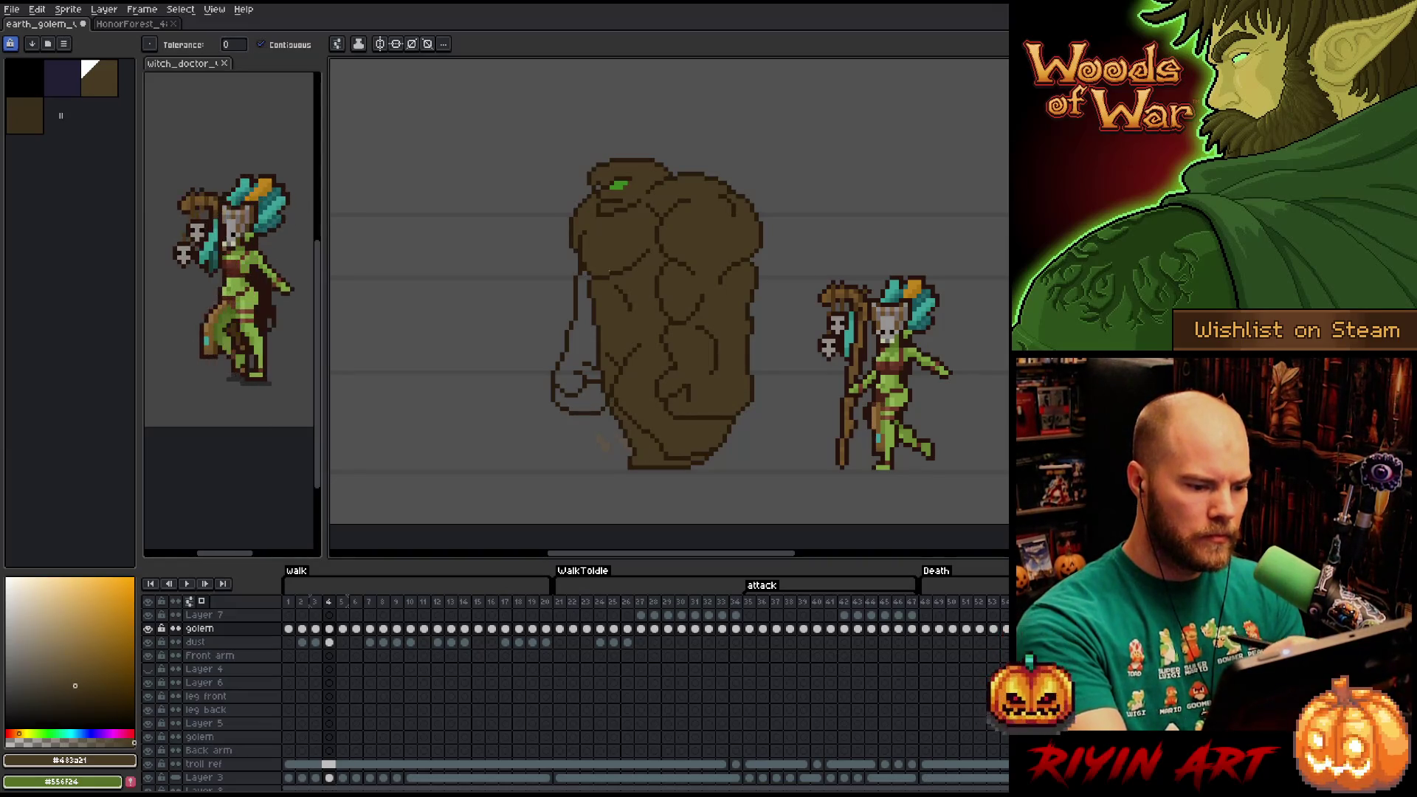
Fill frame 4's left arm and frame 5's body, head, arm and fist brown.
click(579, 391)
click(589, 330)
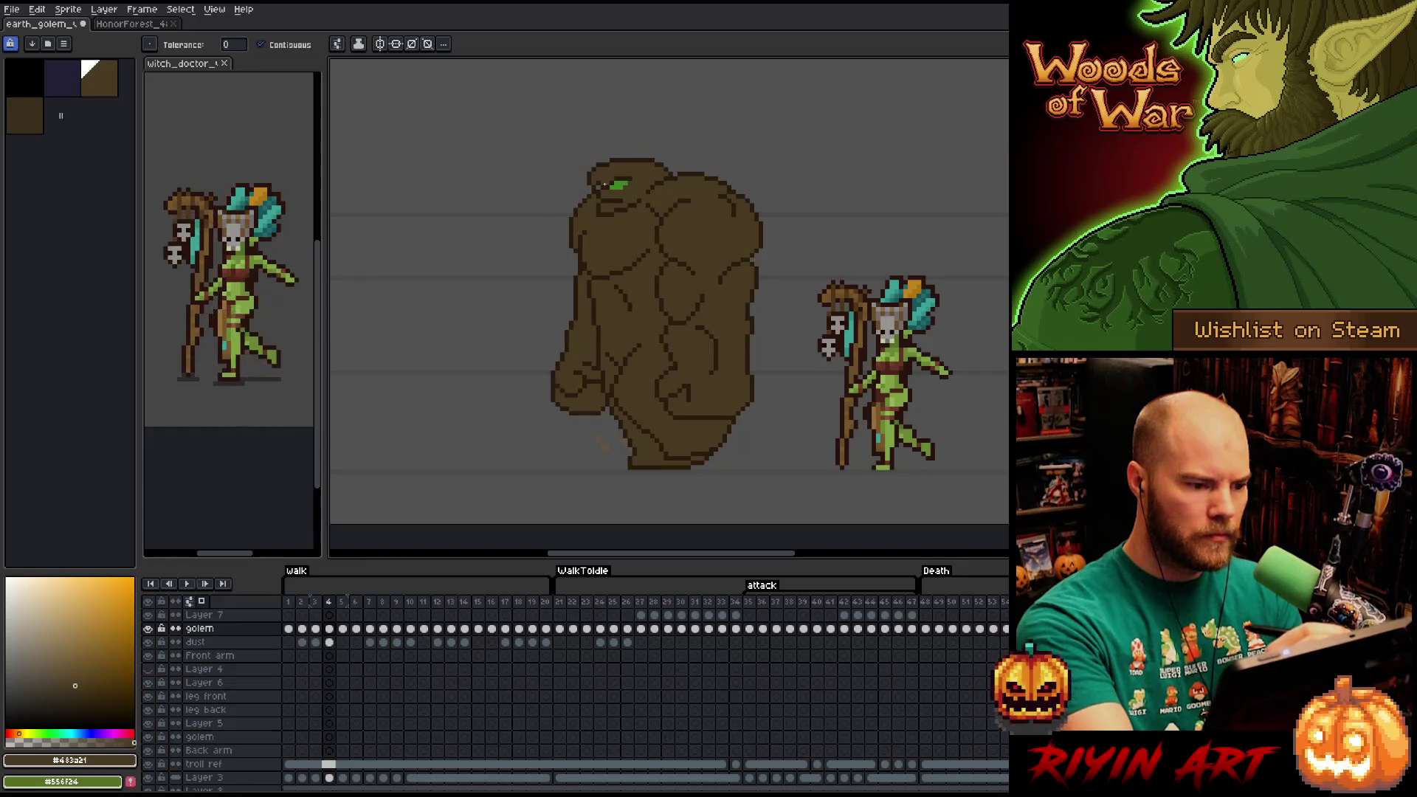
key(Right)
click(716, 223)
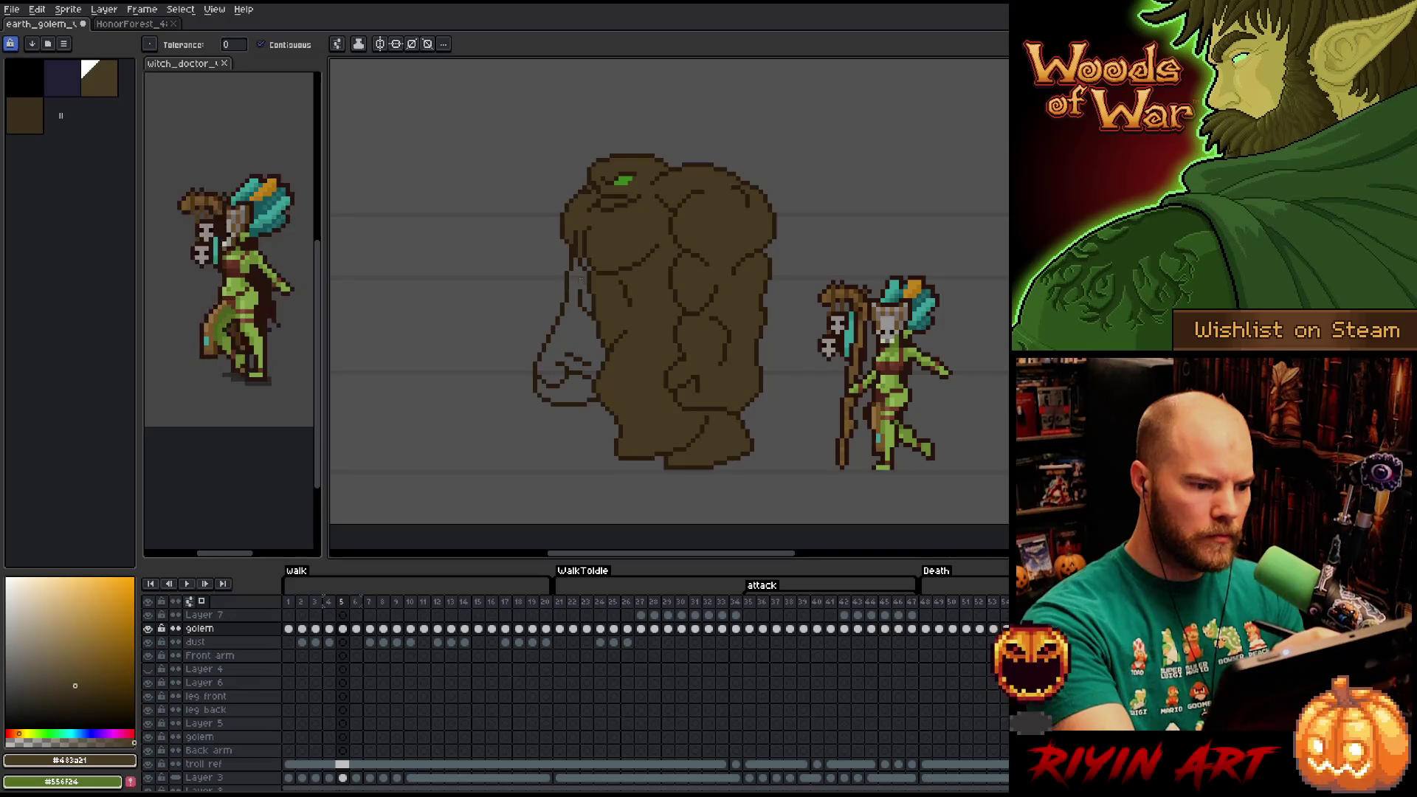
click(583, 267)
click(565, 375)
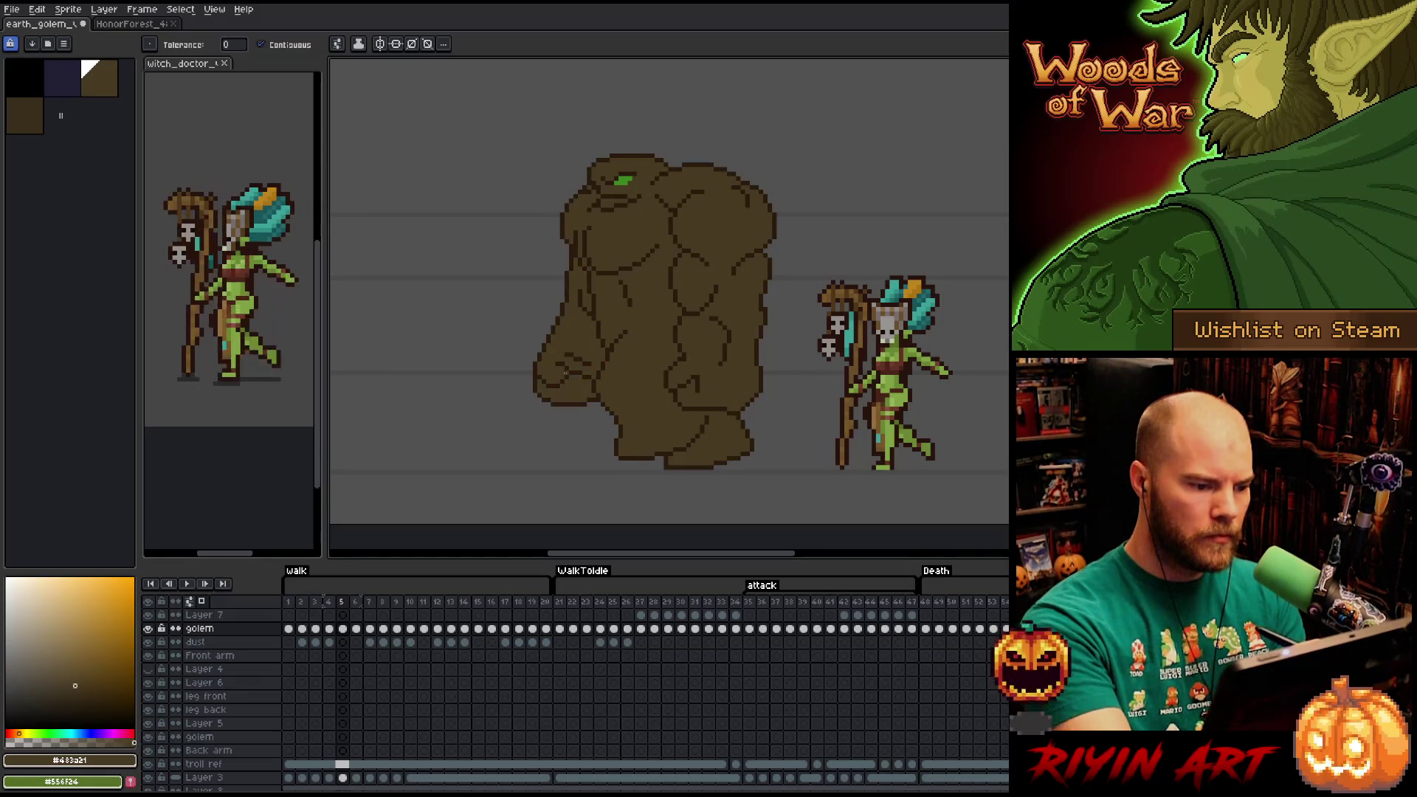
Save the golem file as earth_golem_v10, bumping the version from v9.
click(12, 9)
click(44, 79)
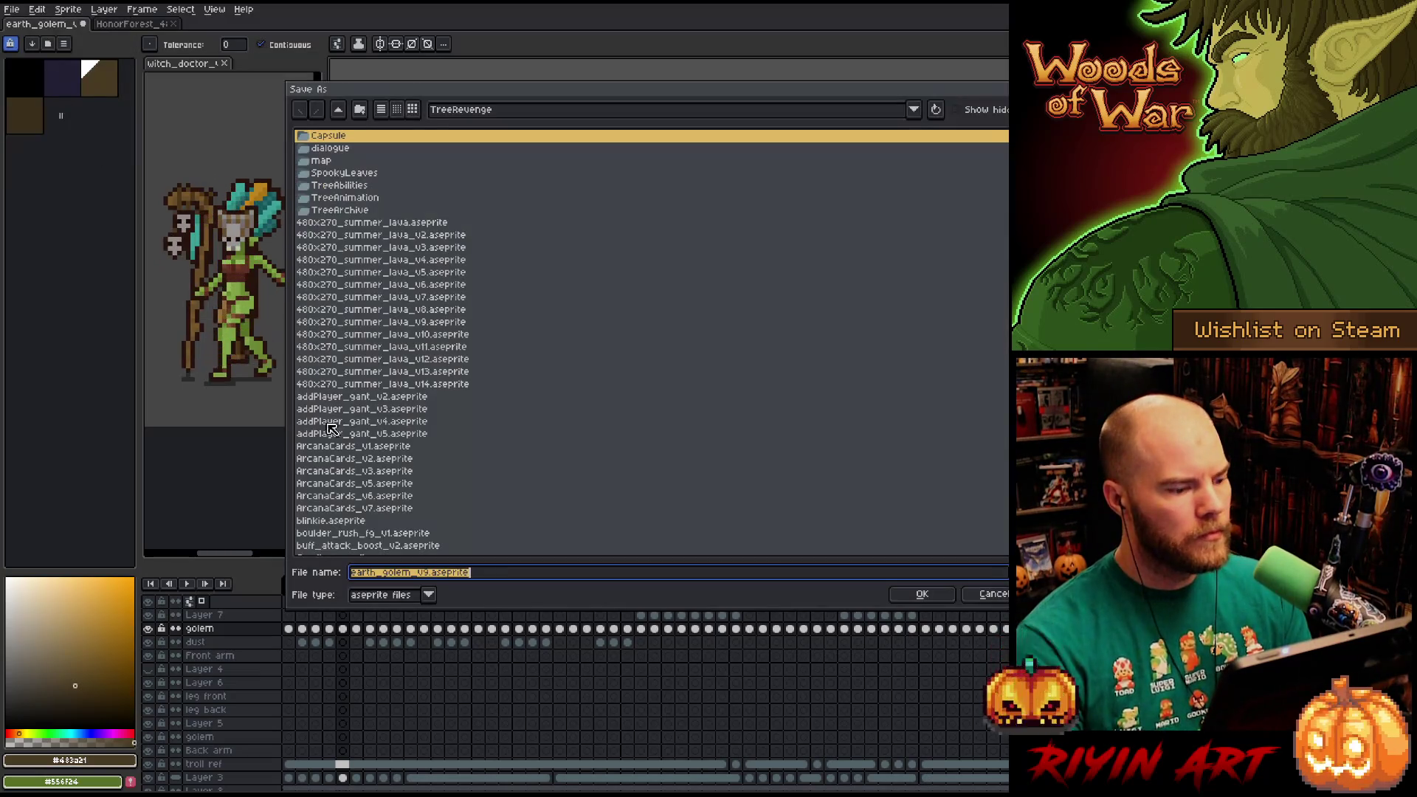
click(428, 573)
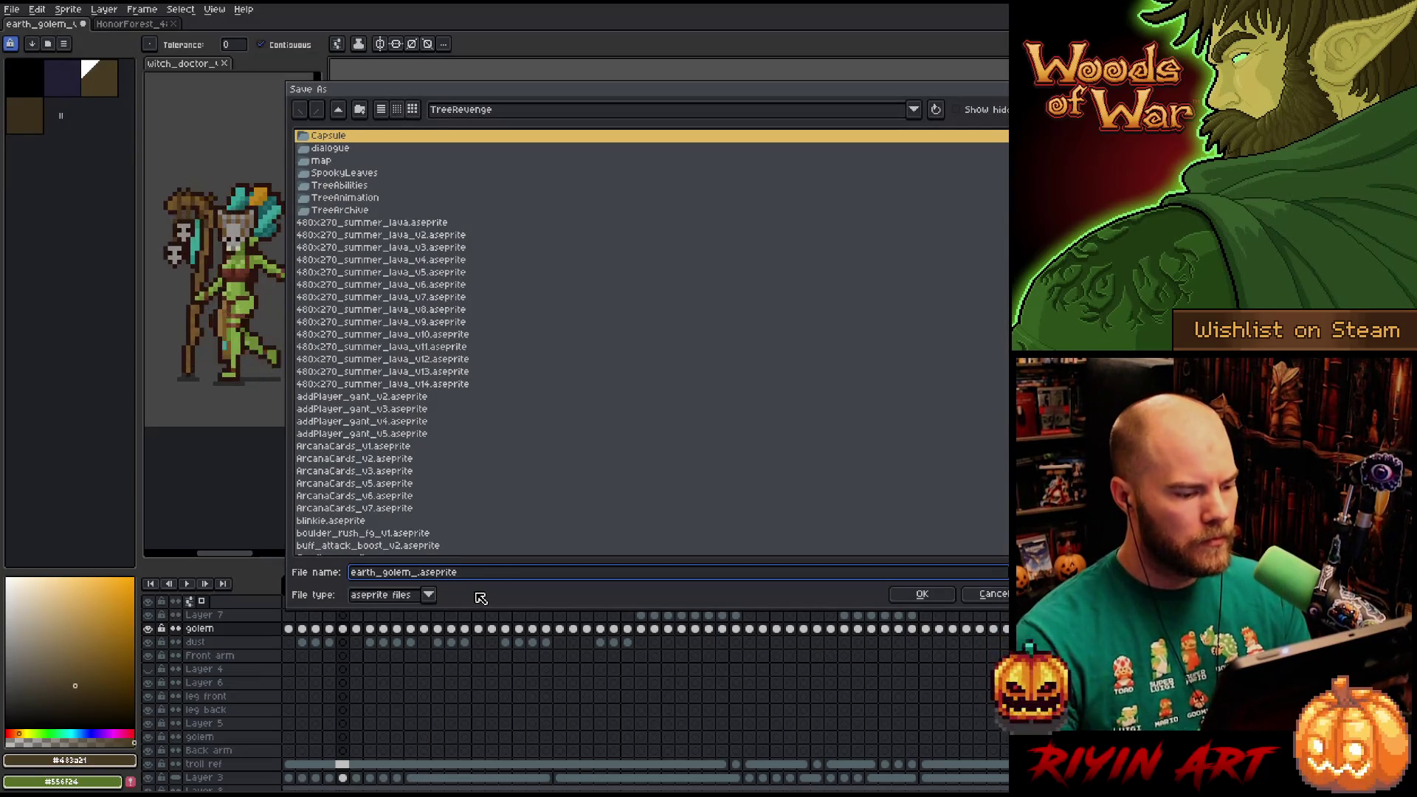
text(v10)
key(Return)
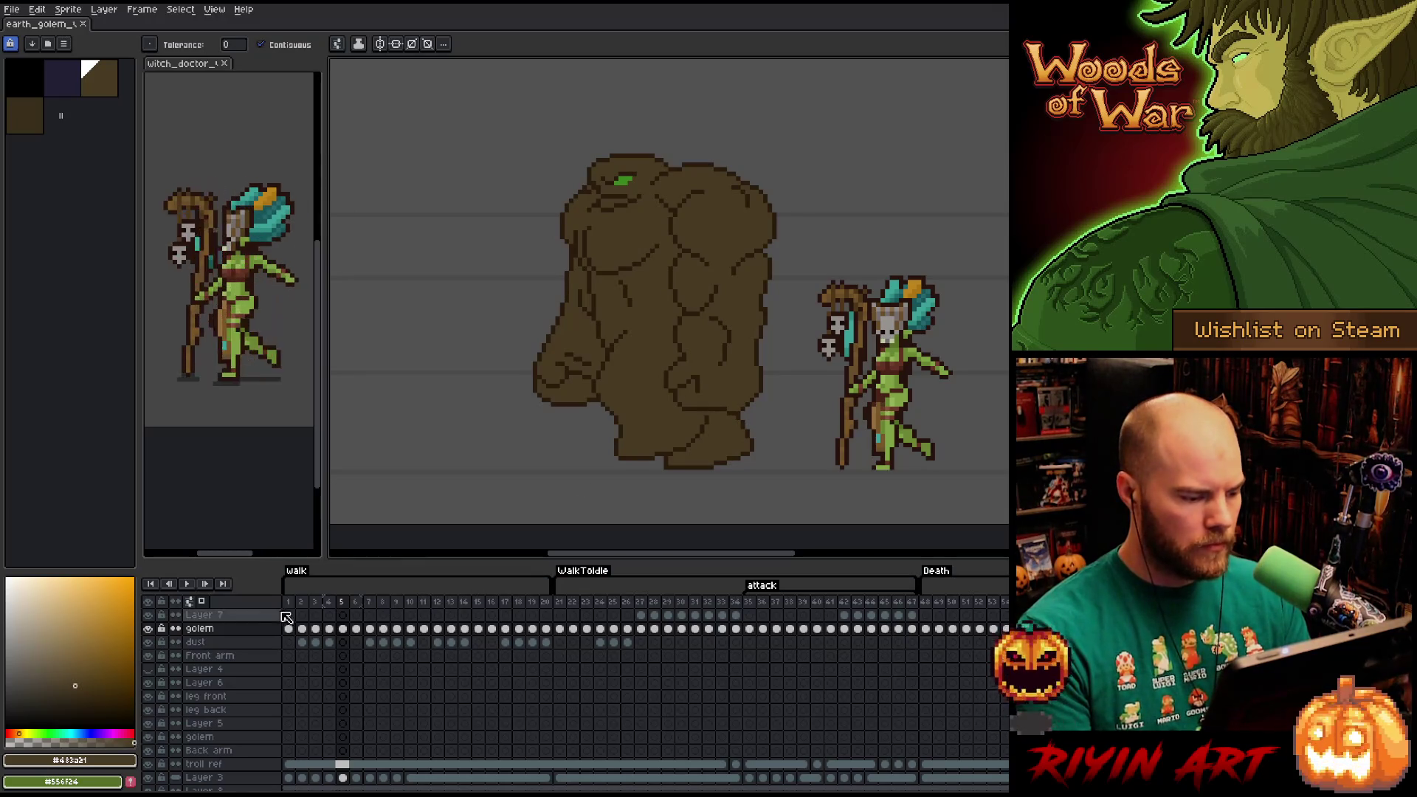
Fill the golem's body, lower right leg and small eye and hand gaps in frames 6 through 8.
click(357, 654)
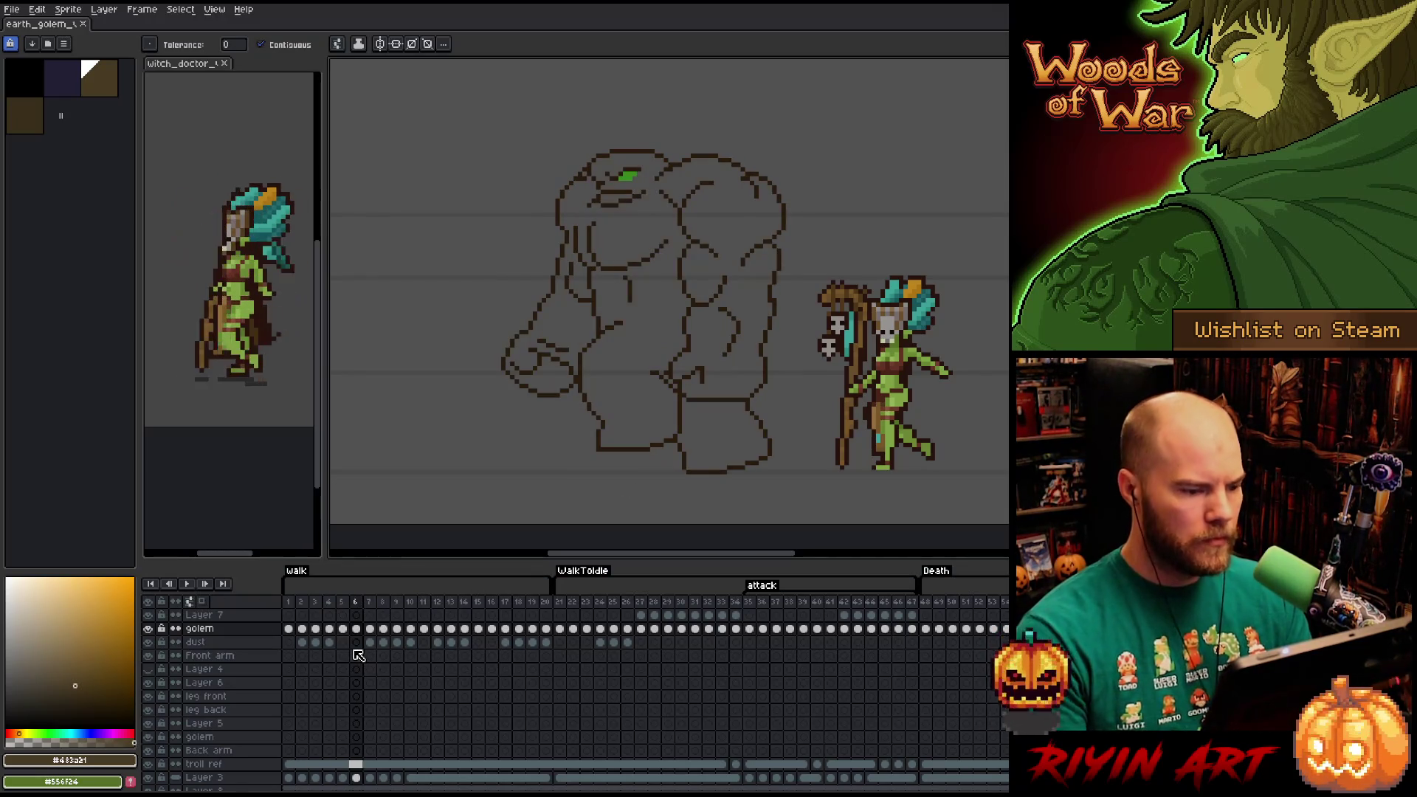
click(715, 289)
click(723, 436)
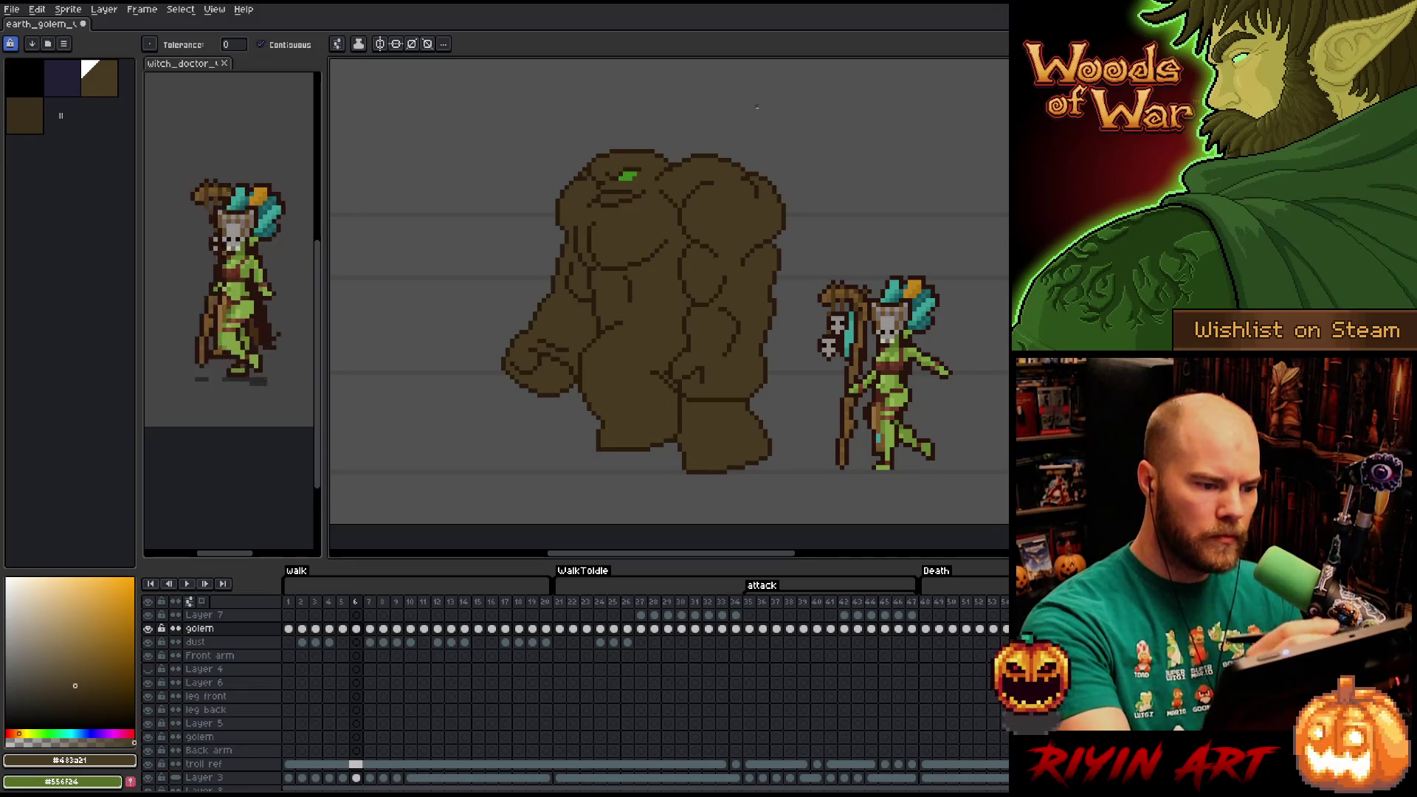
key(Right)
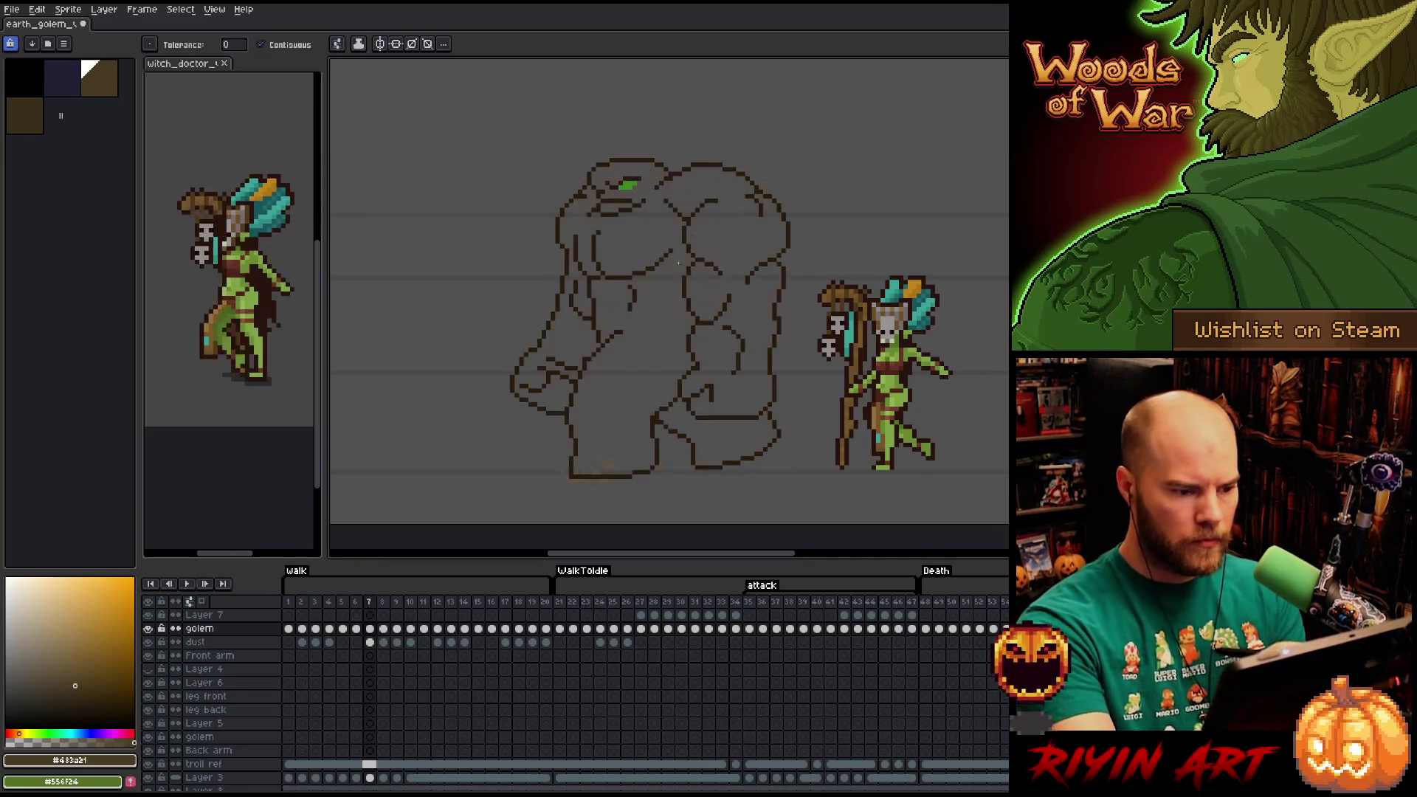
click(716, 295)
click(721, 440)
click(610, 207)
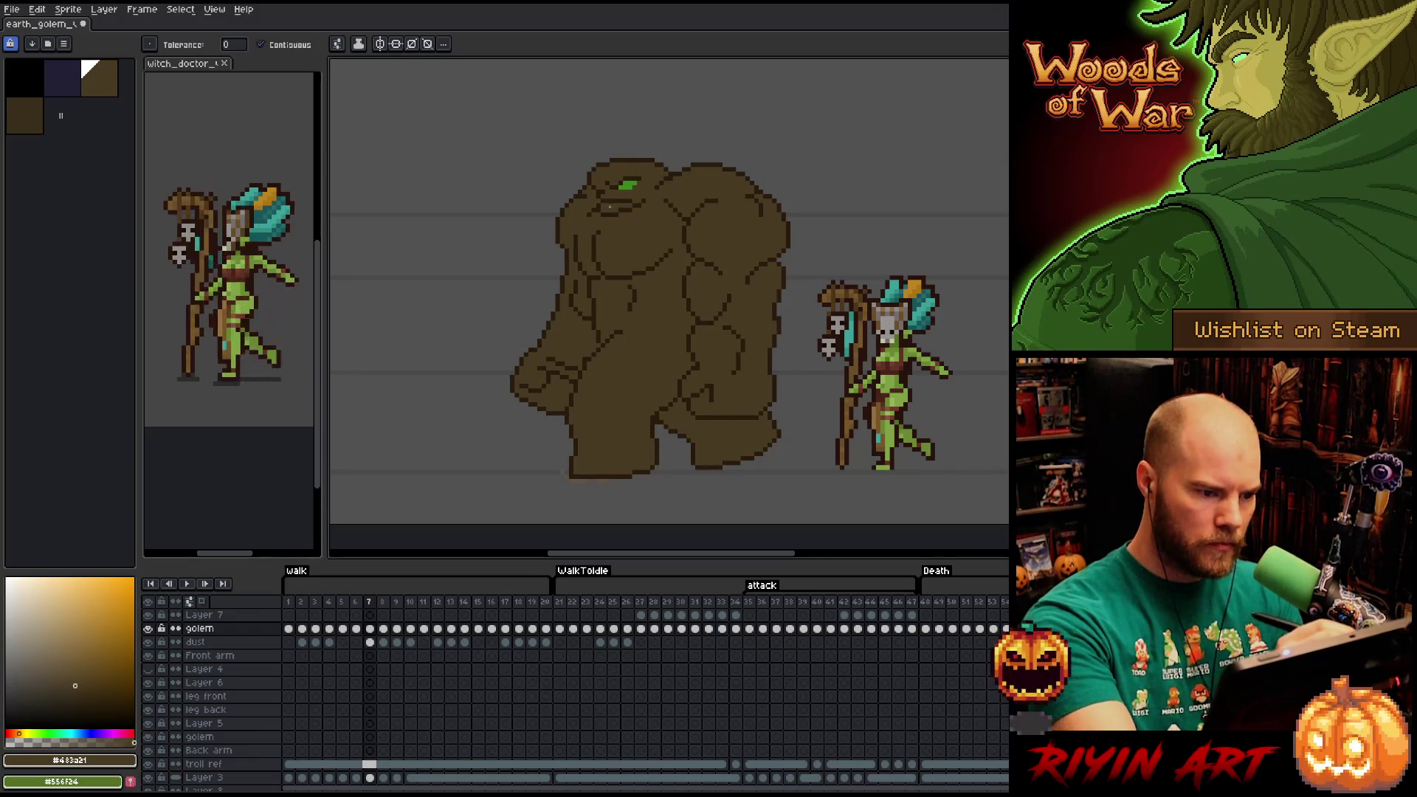
key(Right)
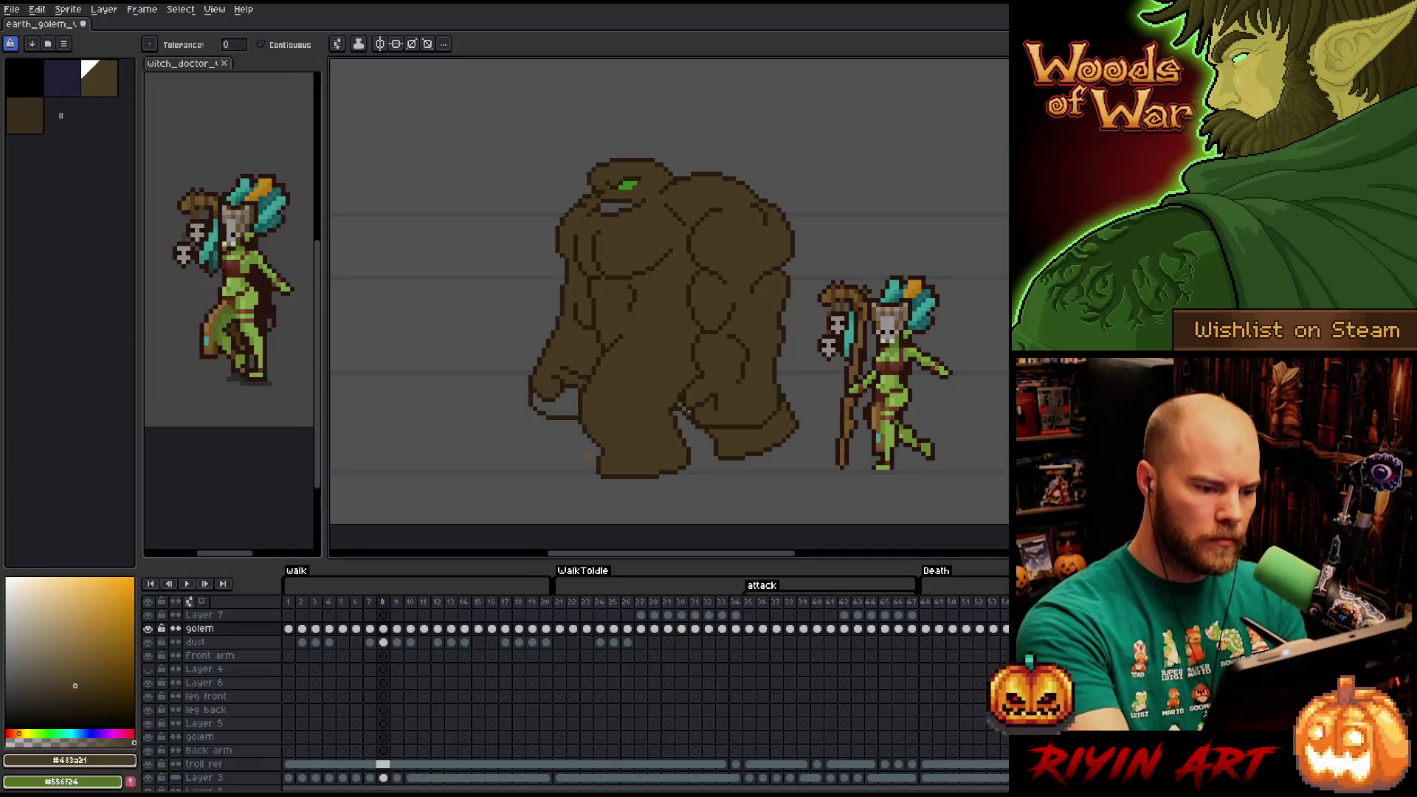
click(567, 401)
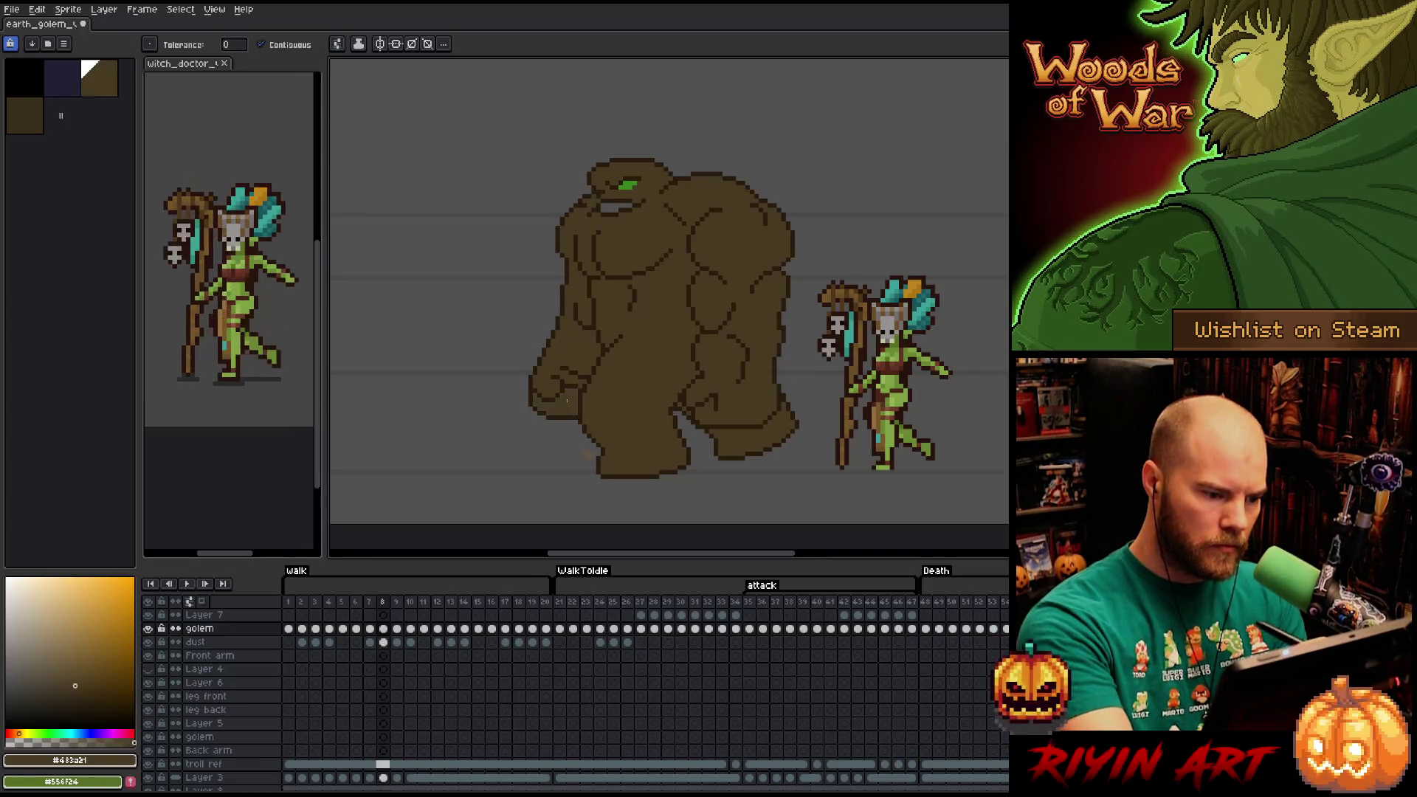
Fill the golem's body, left arm, fist and lower gaps brown in frames 9 and 10.
key(Right)
click(624, 203)
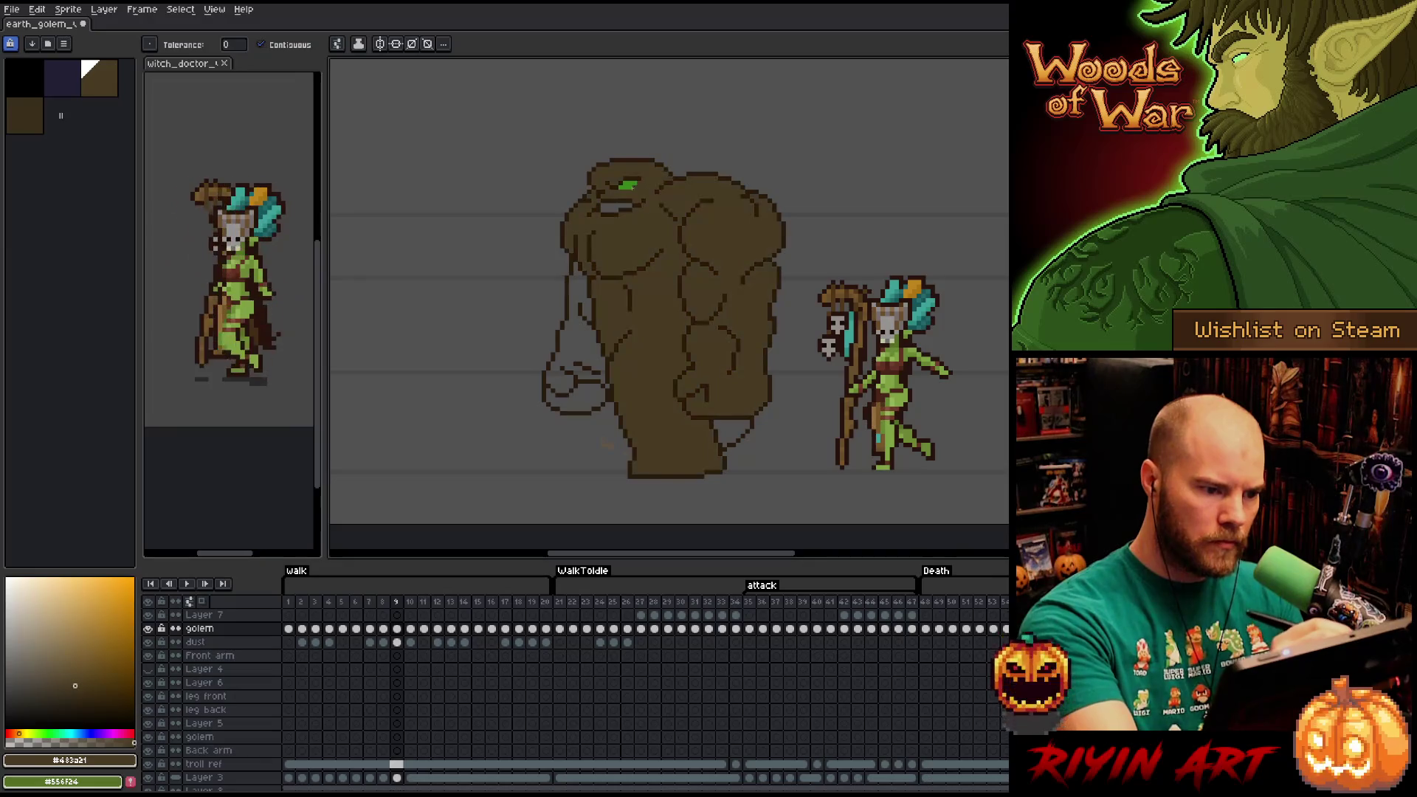
click(733, 435)
click(593, 369)
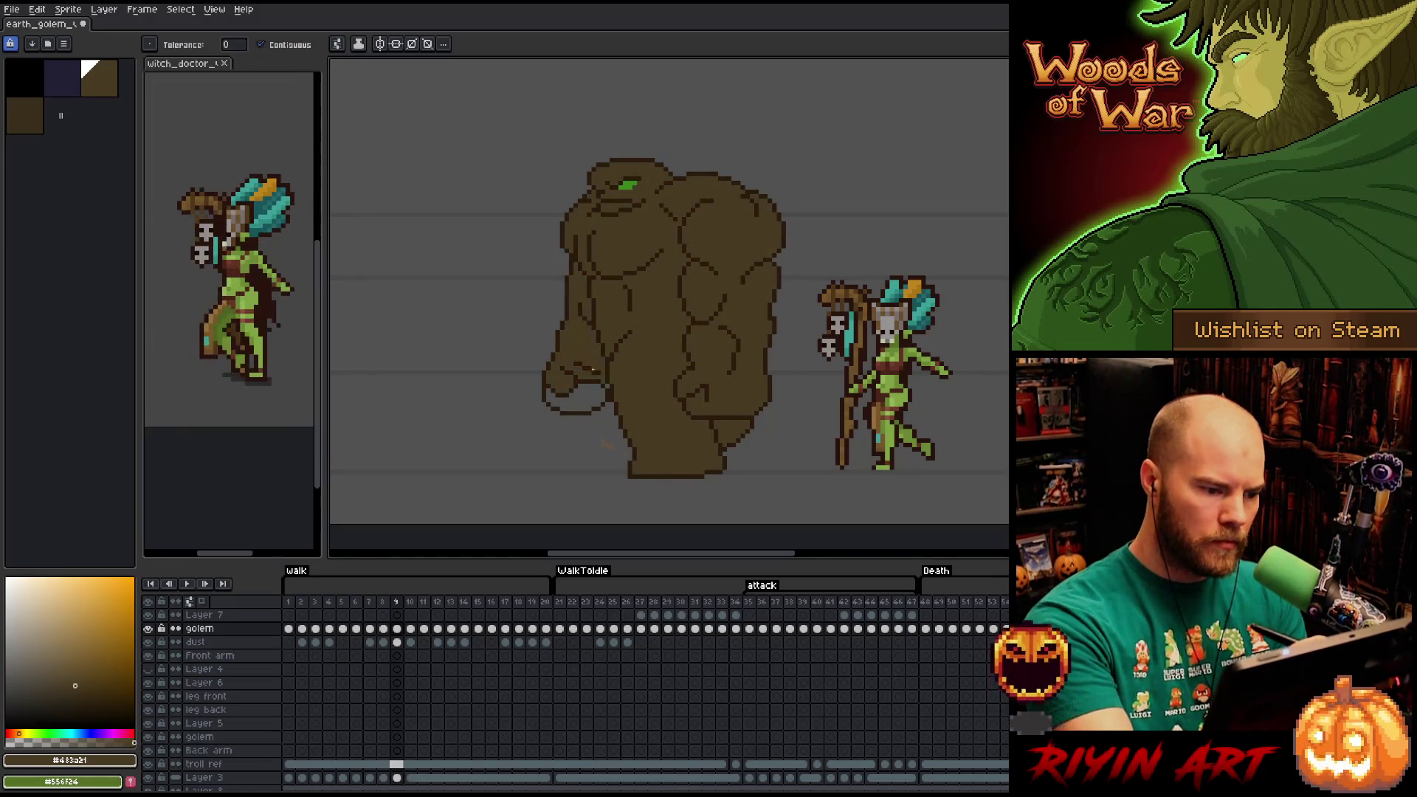
click(589, 390)
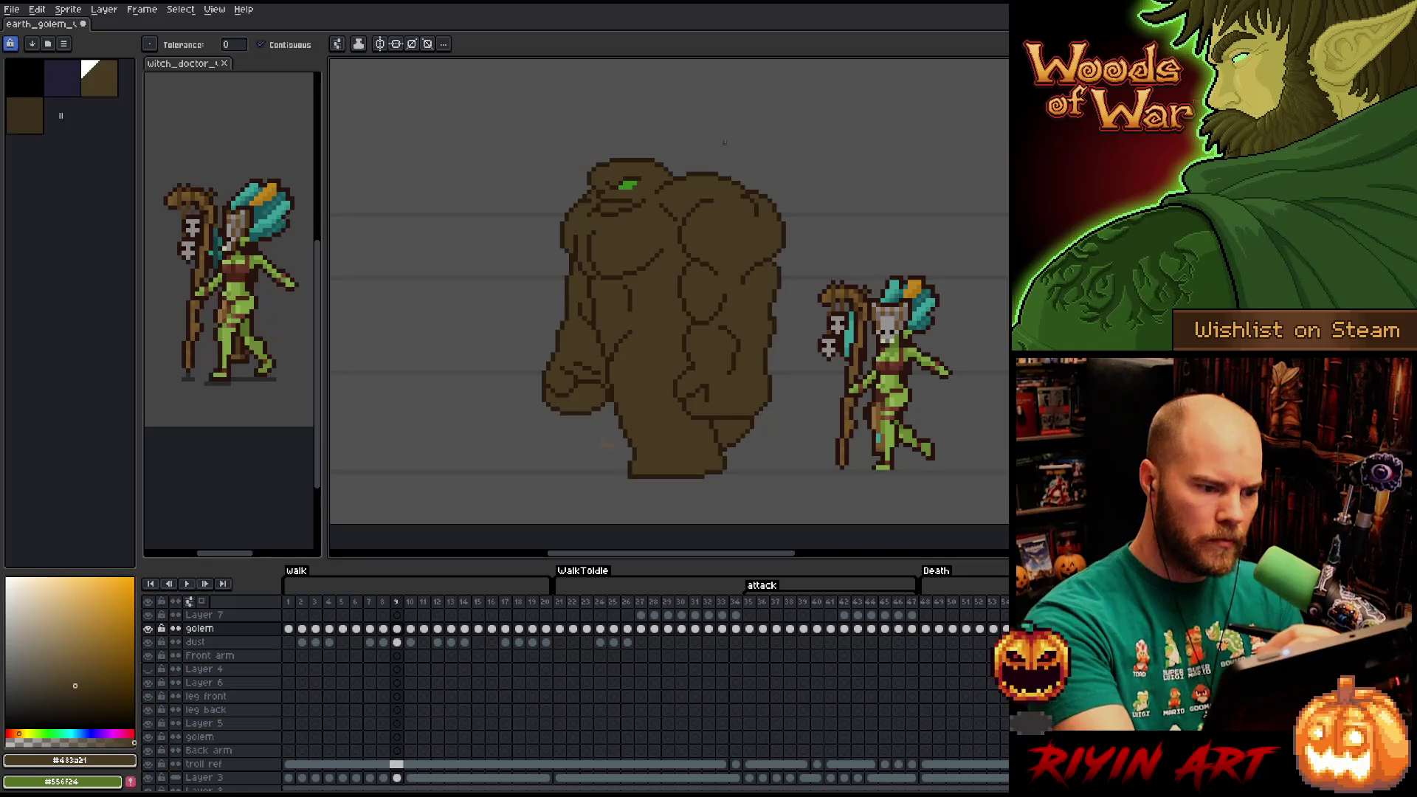
key(Right)
click(606, 203)
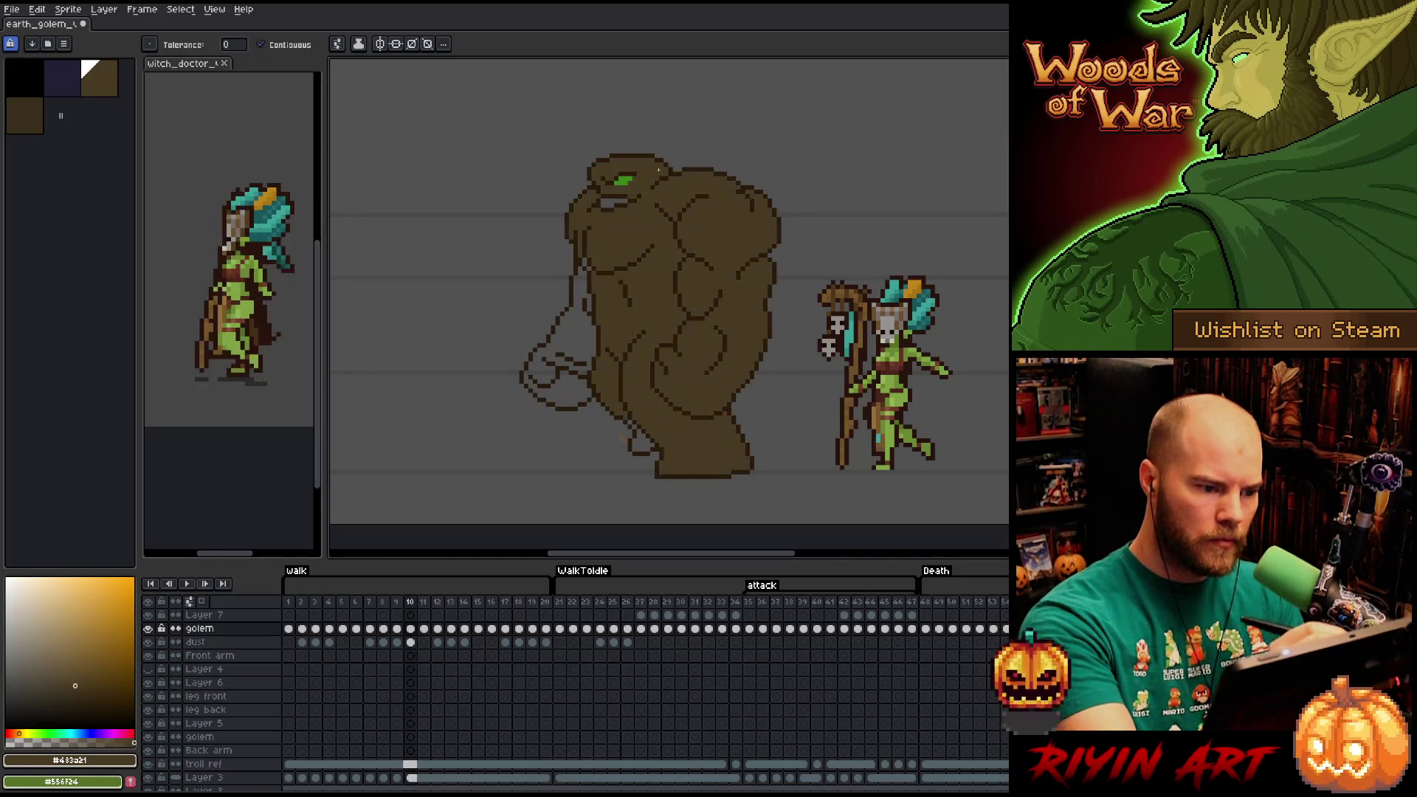
click(583, 321)
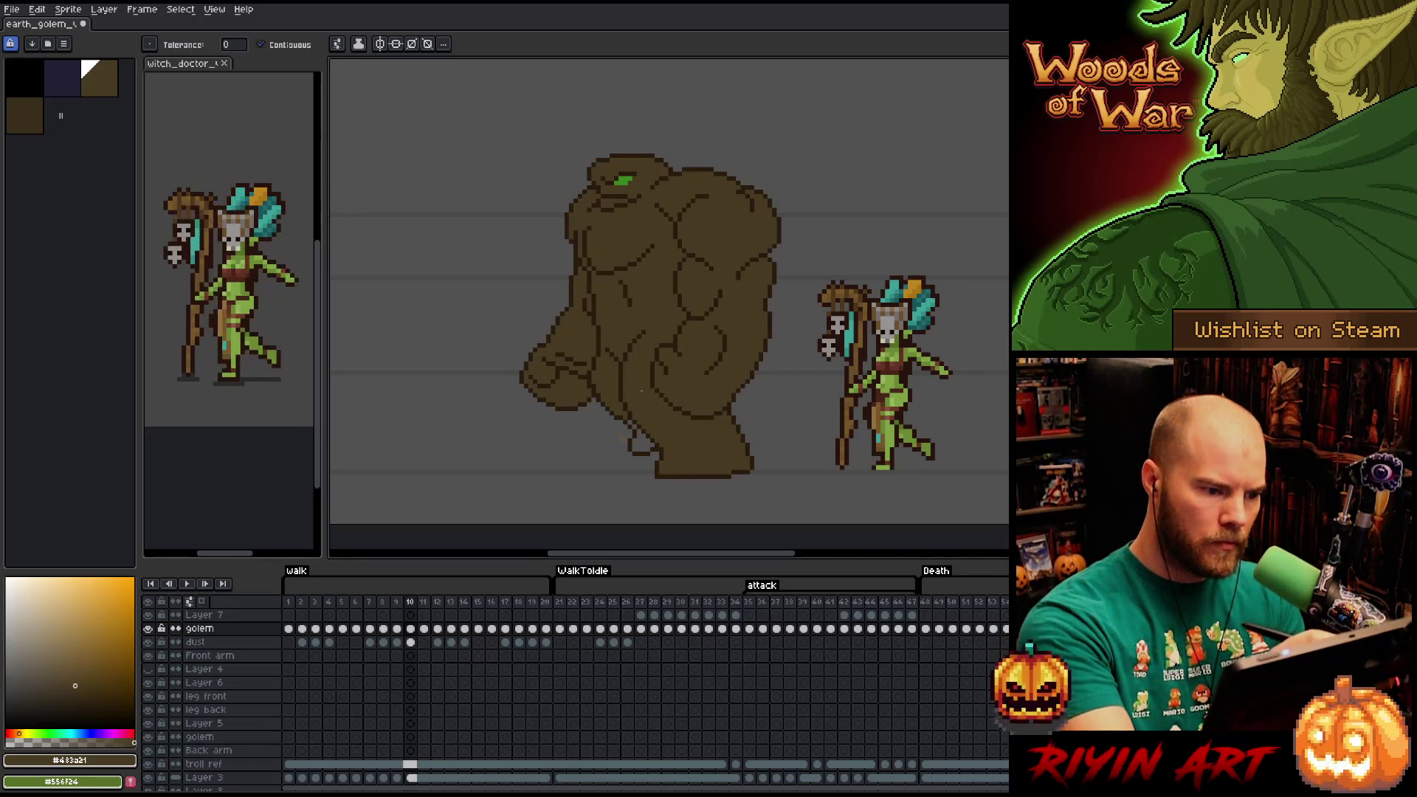
click(639, 440)
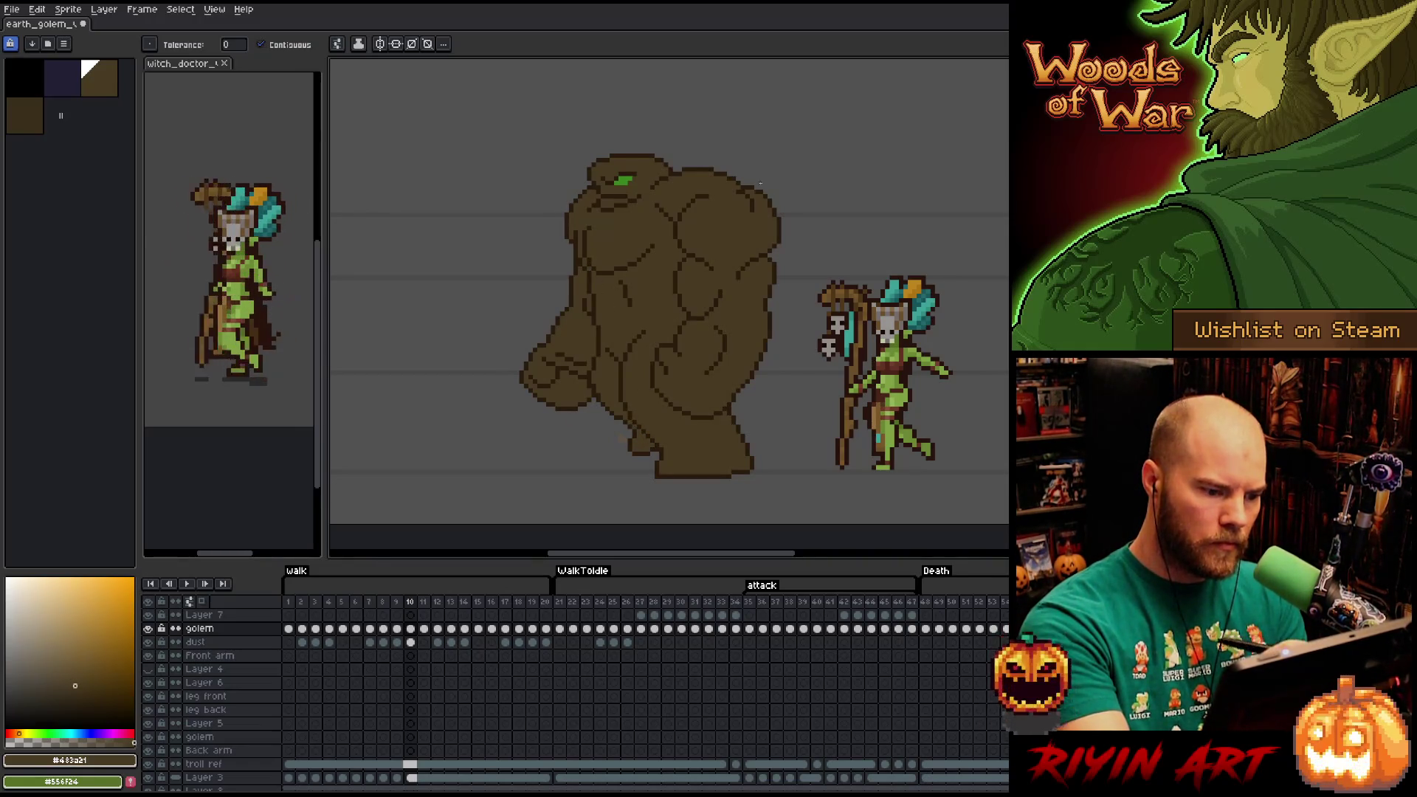
Fill the golem's body, legs, left arm and fist brown in frames 11 and 12.
key(Right)
click(643, 283)
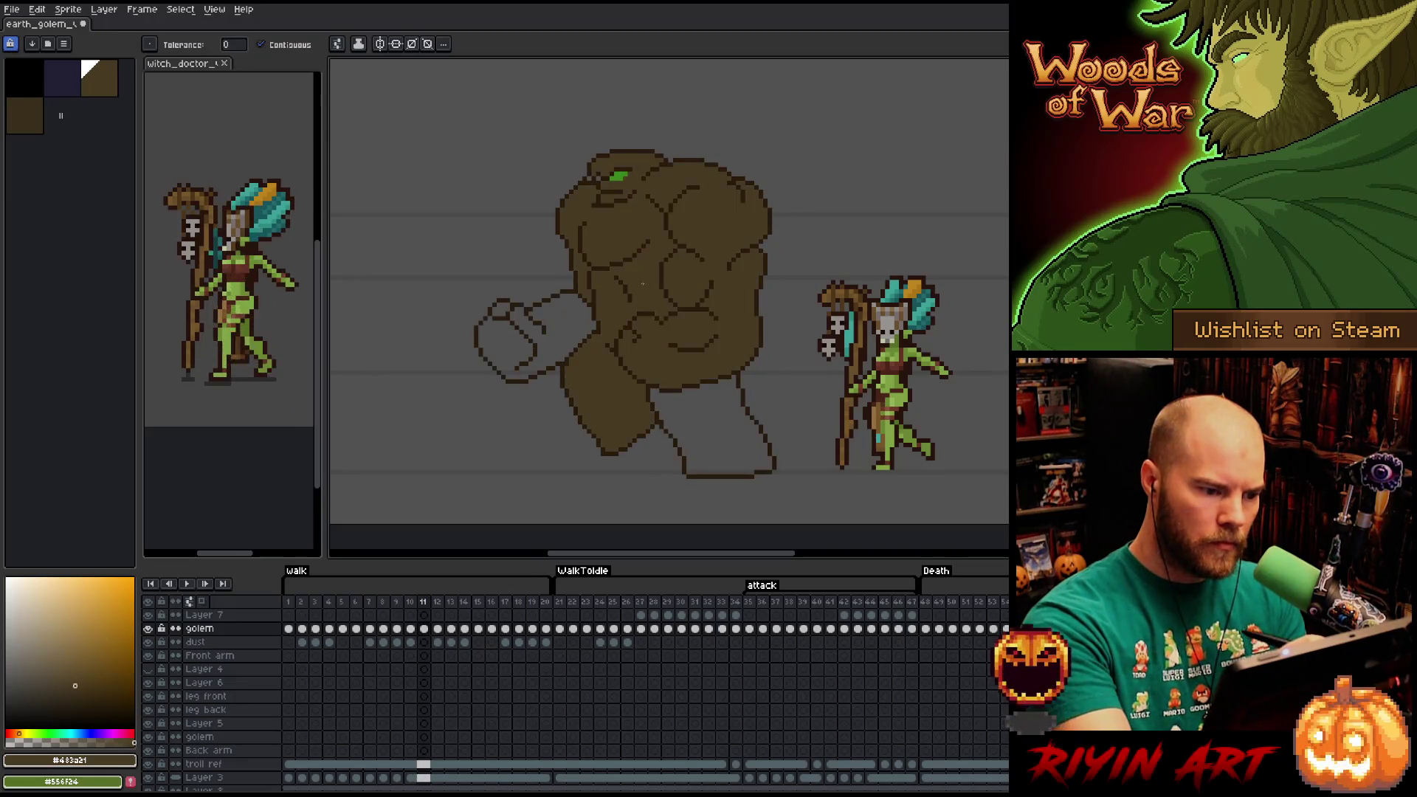
click(698, 390)
click(503, 306)
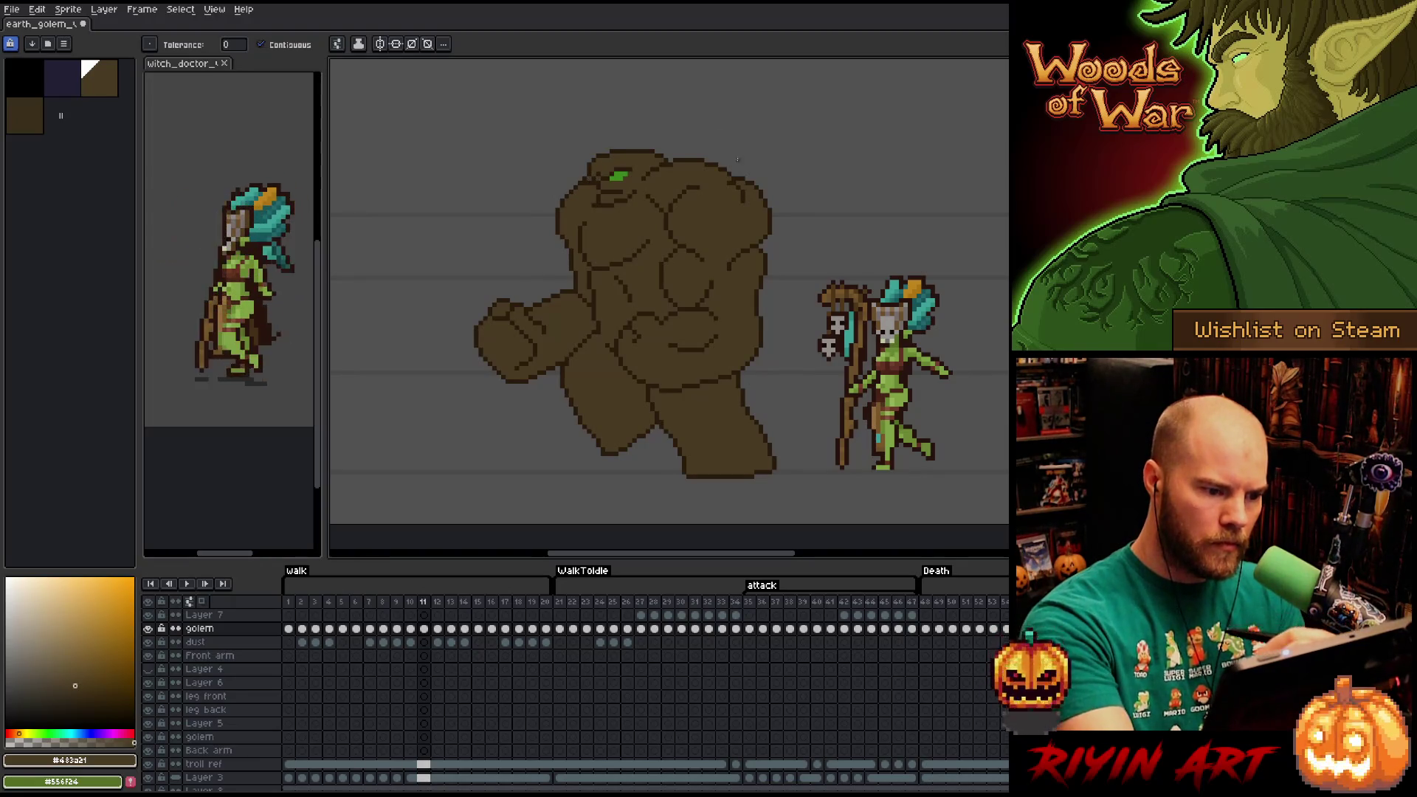
key(Right)
click(671, 278)
click(580, 286)
click(577, 333)
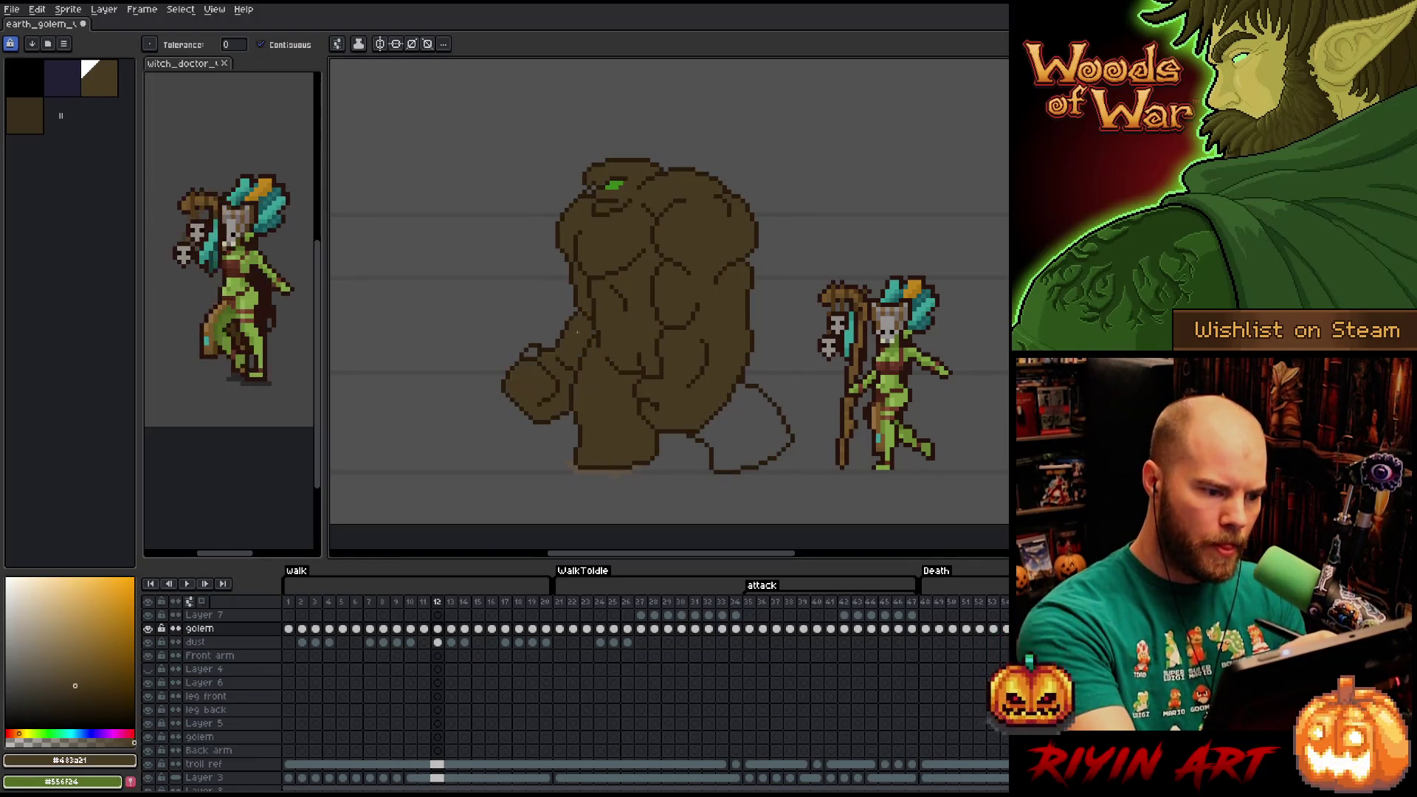
click(754, 387)
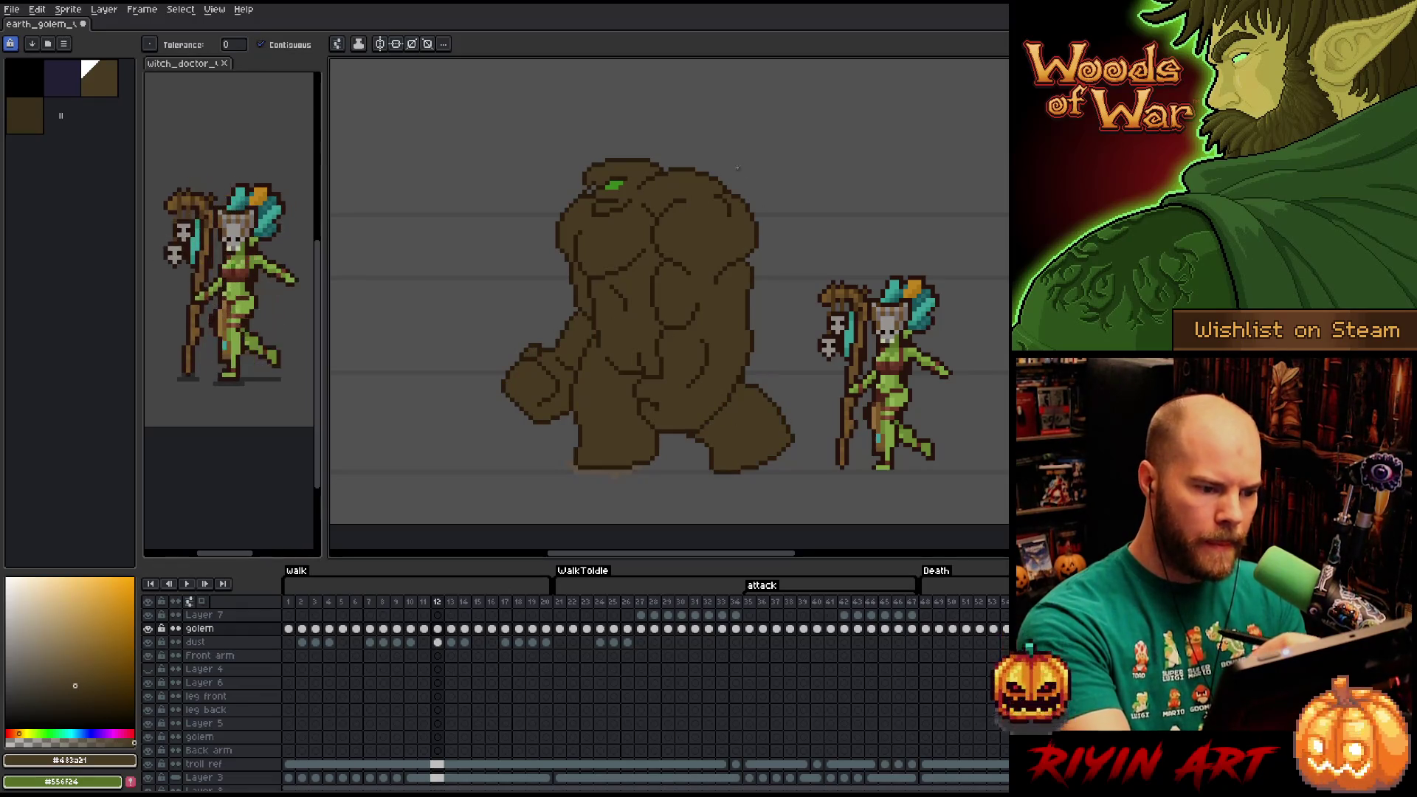
key(Right)
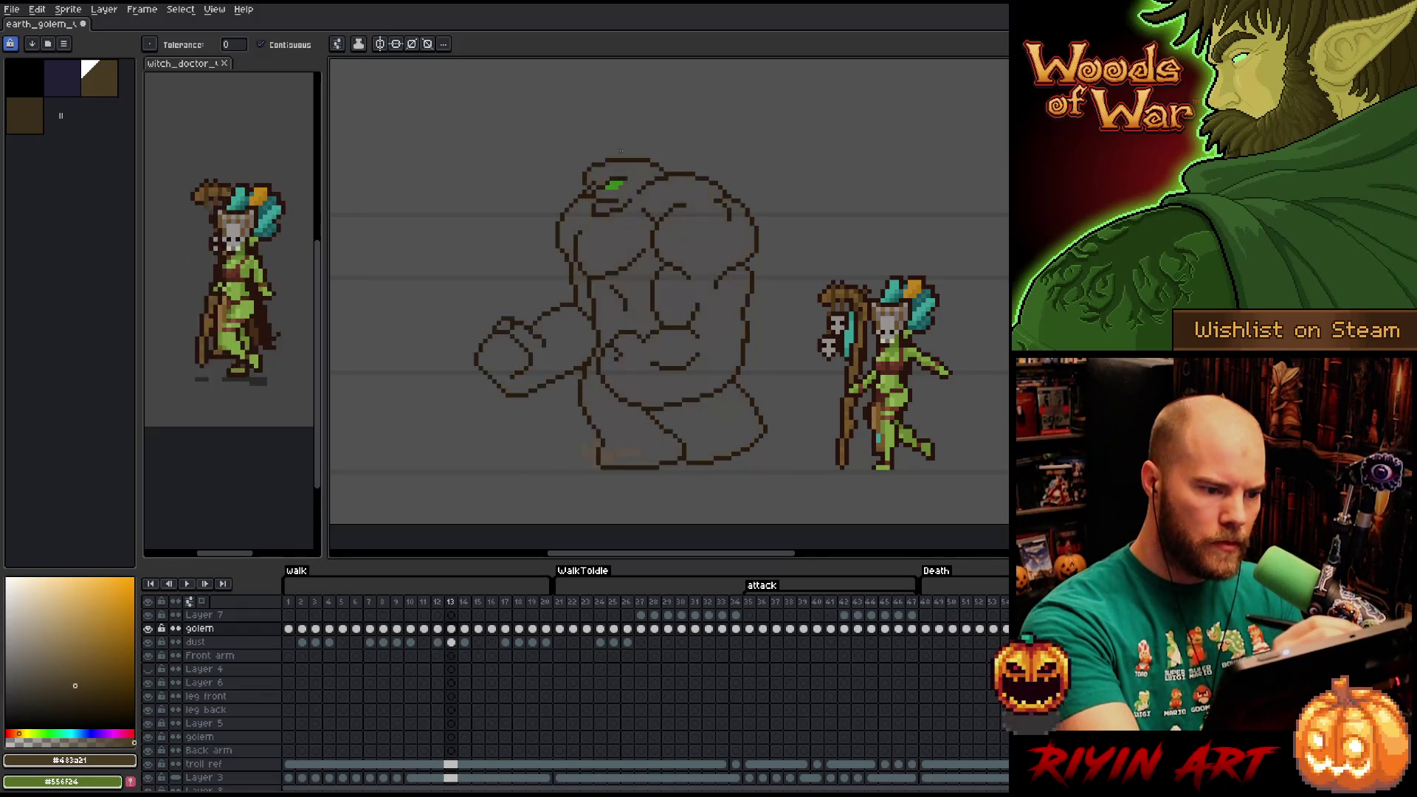
key(Left)
Fill the golem's arm, legs and body brown in frames 13 and 14.
key(Right)
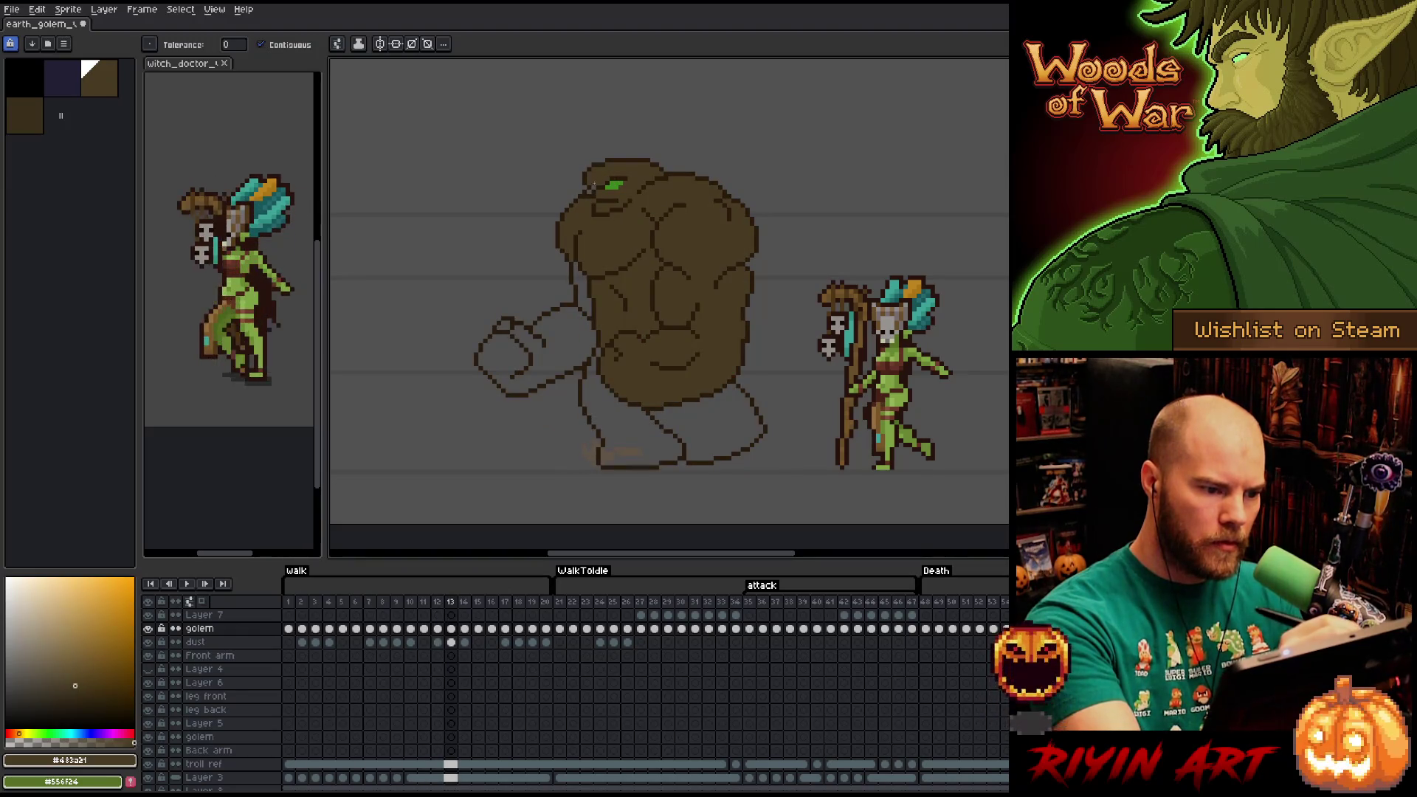
click(583, 299)
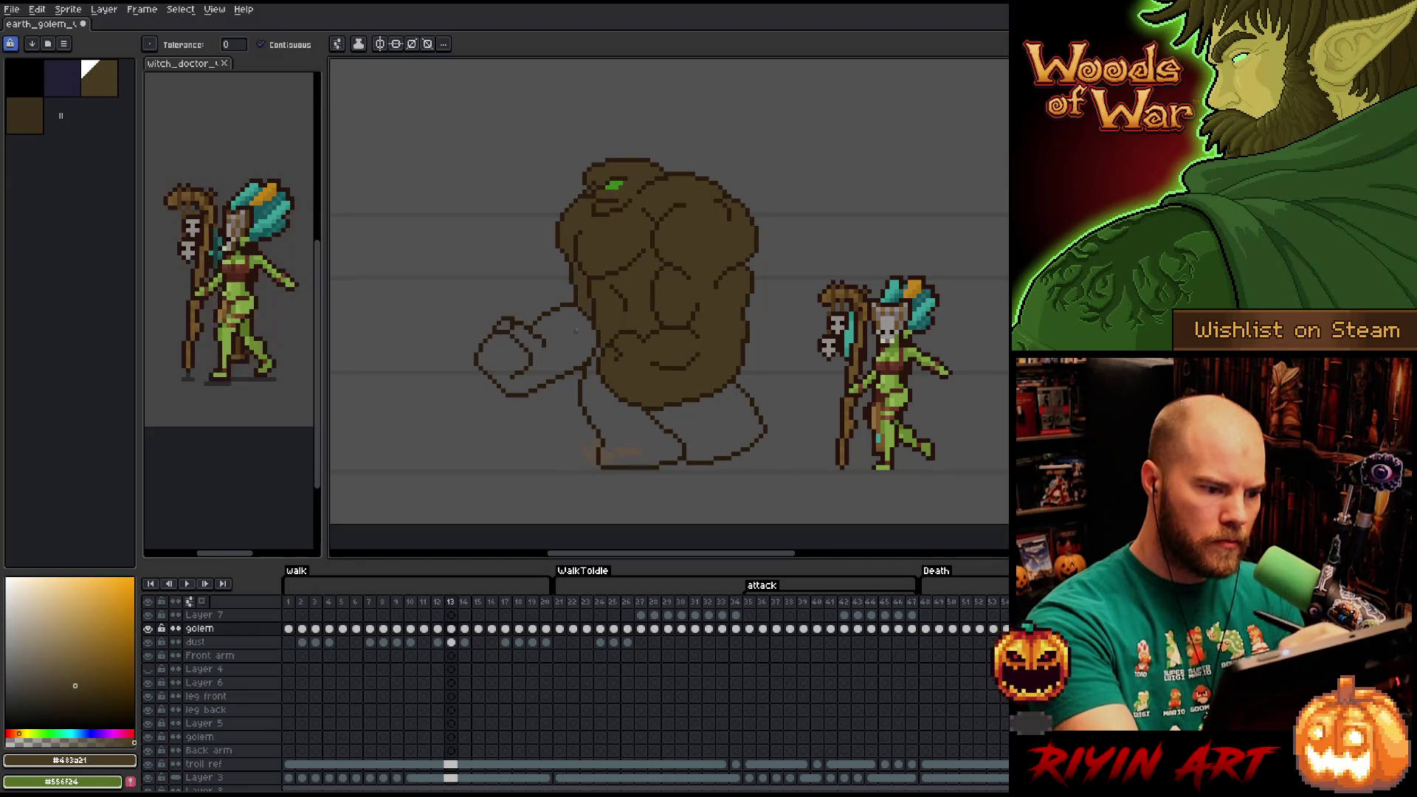
click(539, 354)
click(504, 326)
click(641, 434)
click(720, 428)
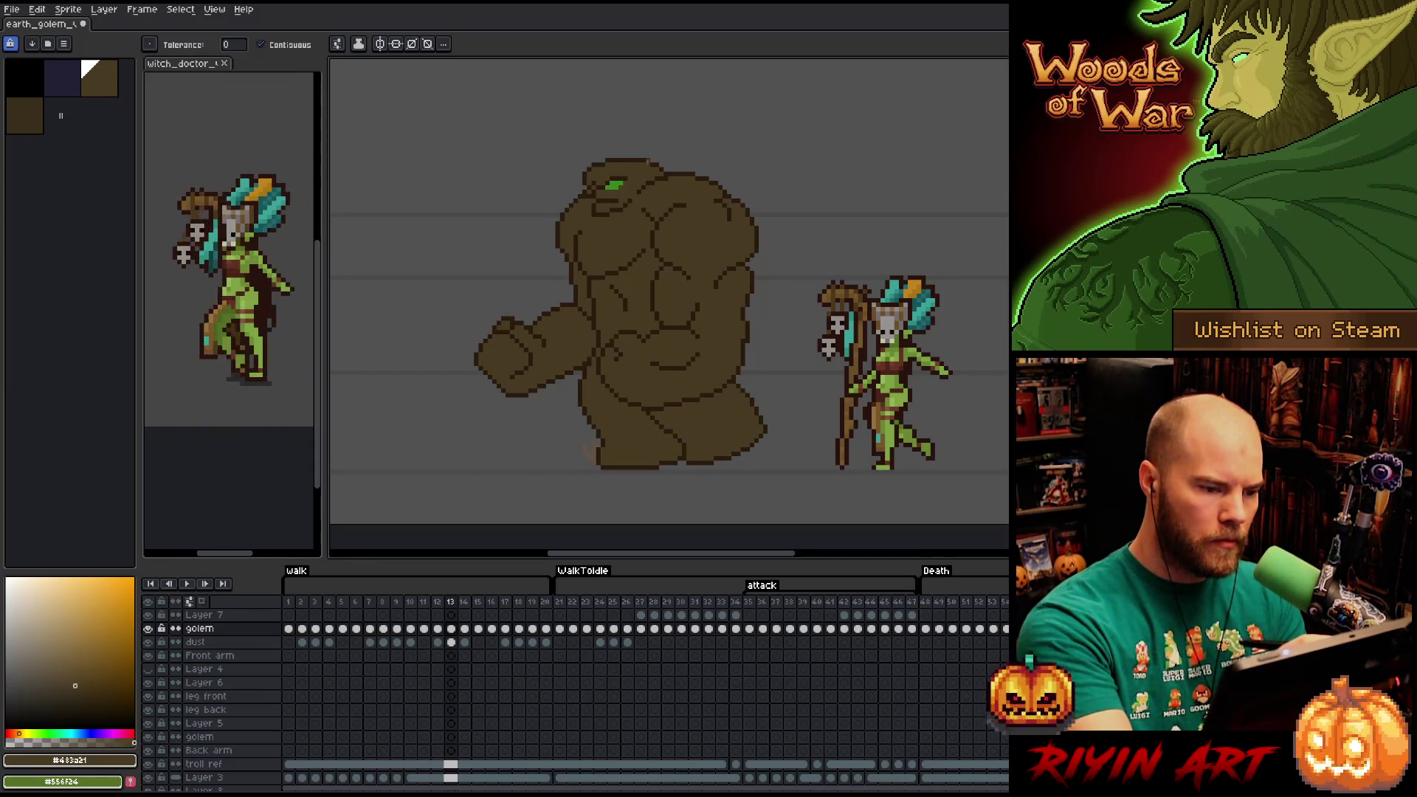
key(Right)
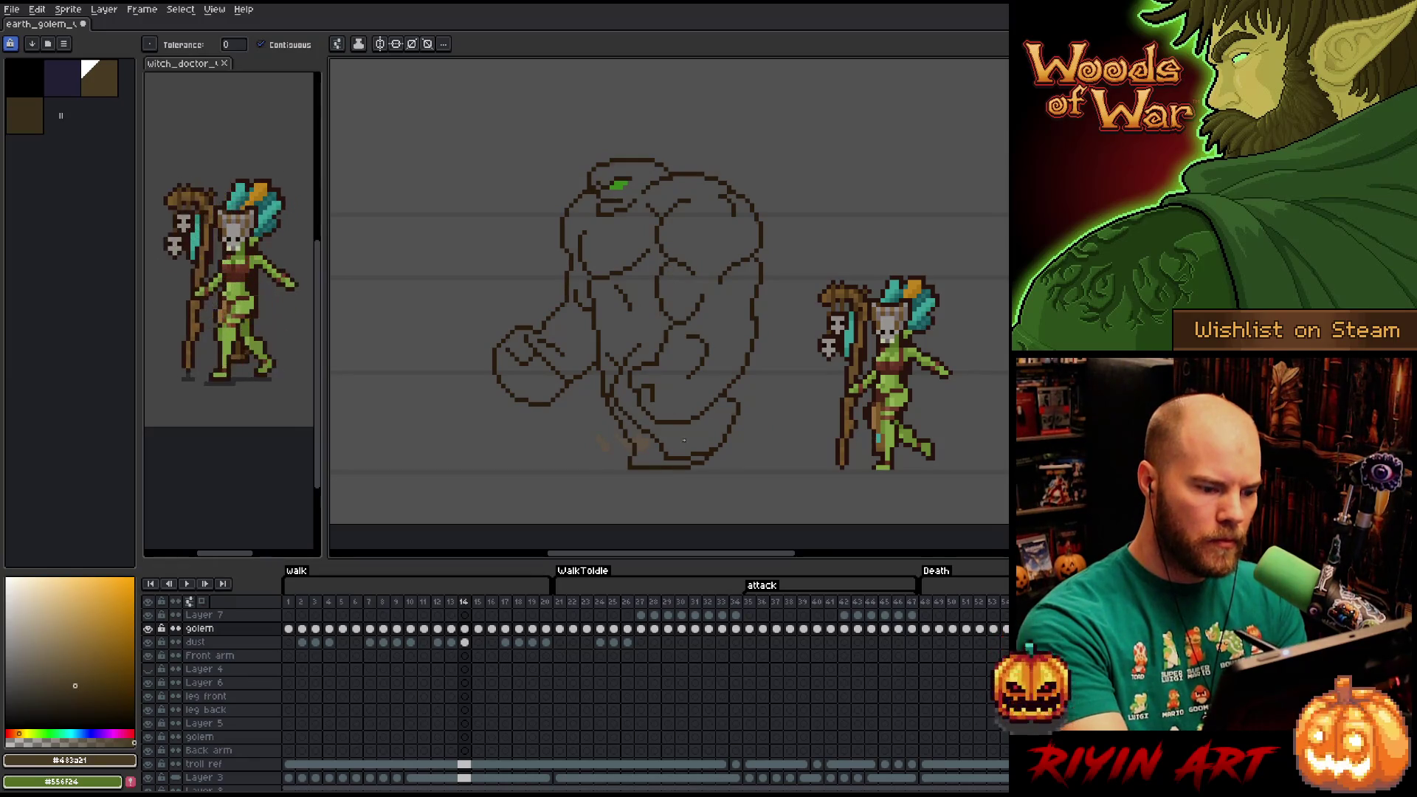
click(684, 441)
click(695, 441)
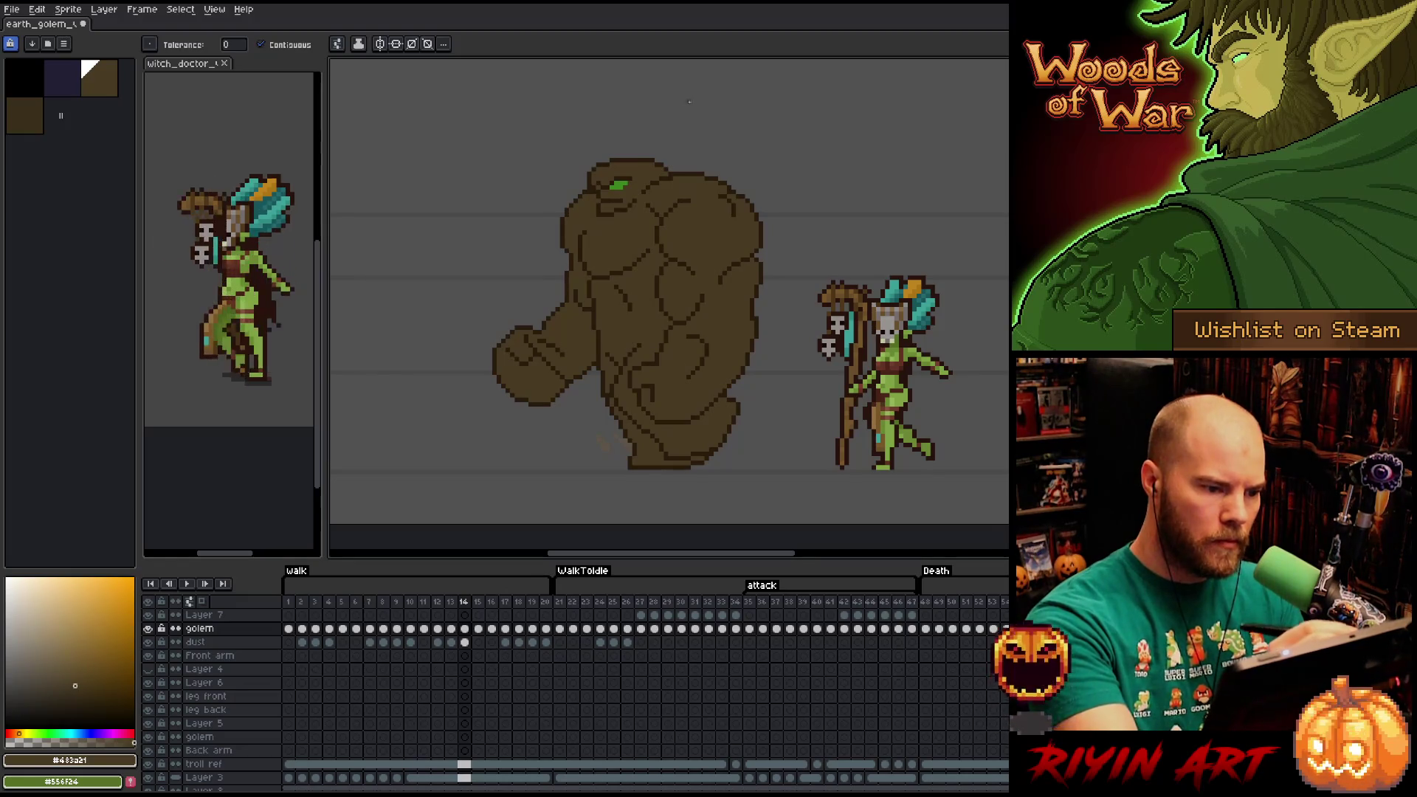
Fill the golem's body, hand, lower leg and under-eye patch in frames 15 and 16.
key(Right)
click(608, 207)
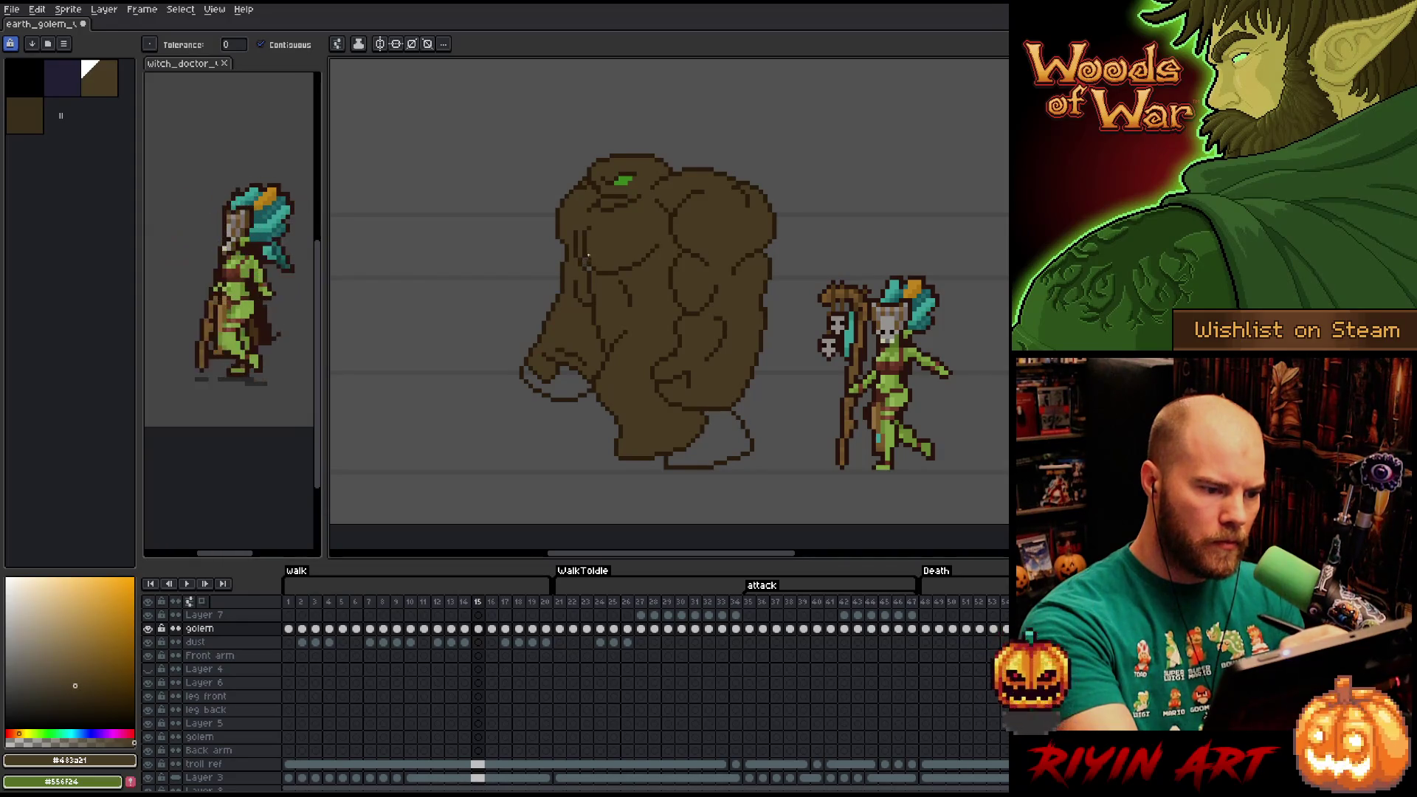
click(574, 373)
click(709, 443)
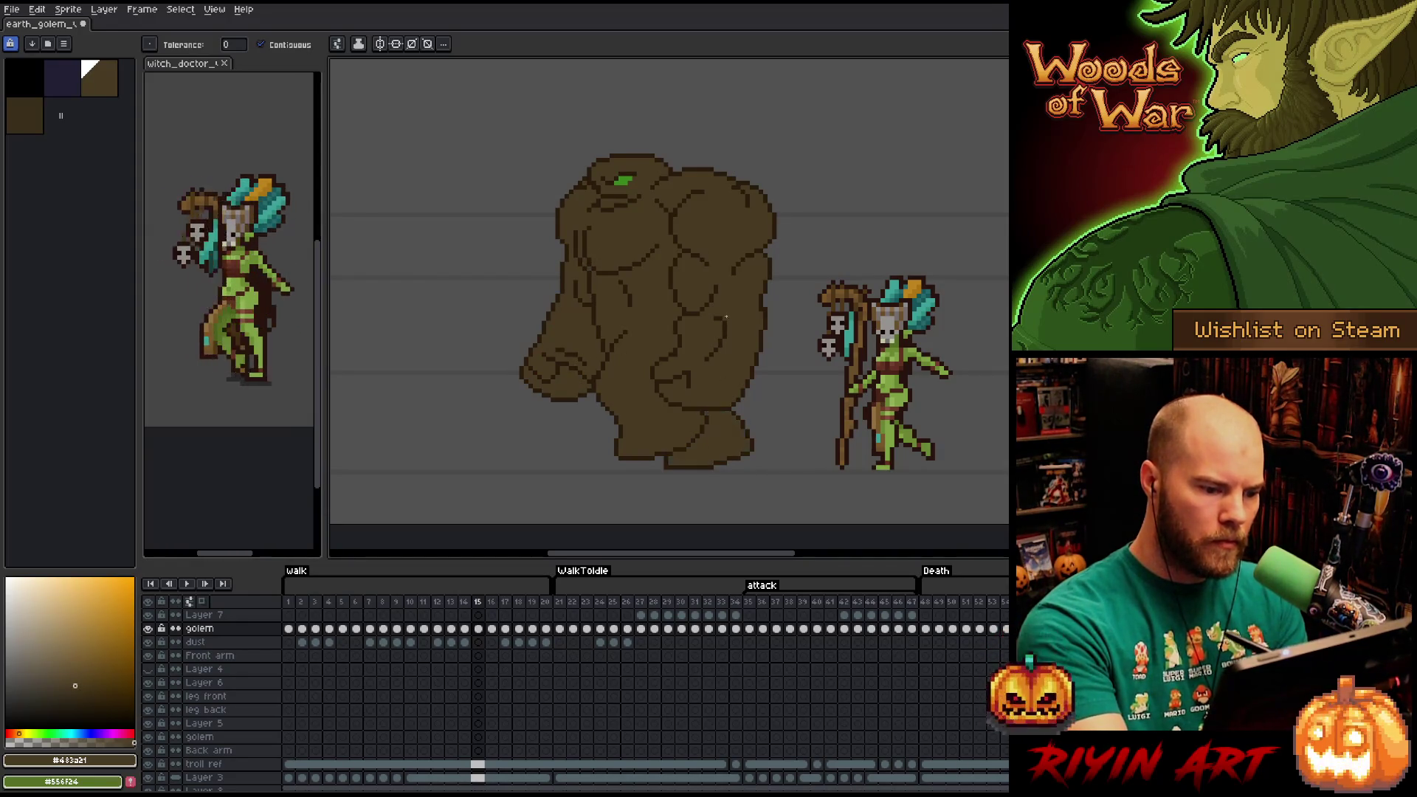
key(Right)
click(615, 235)
click(616, 200)
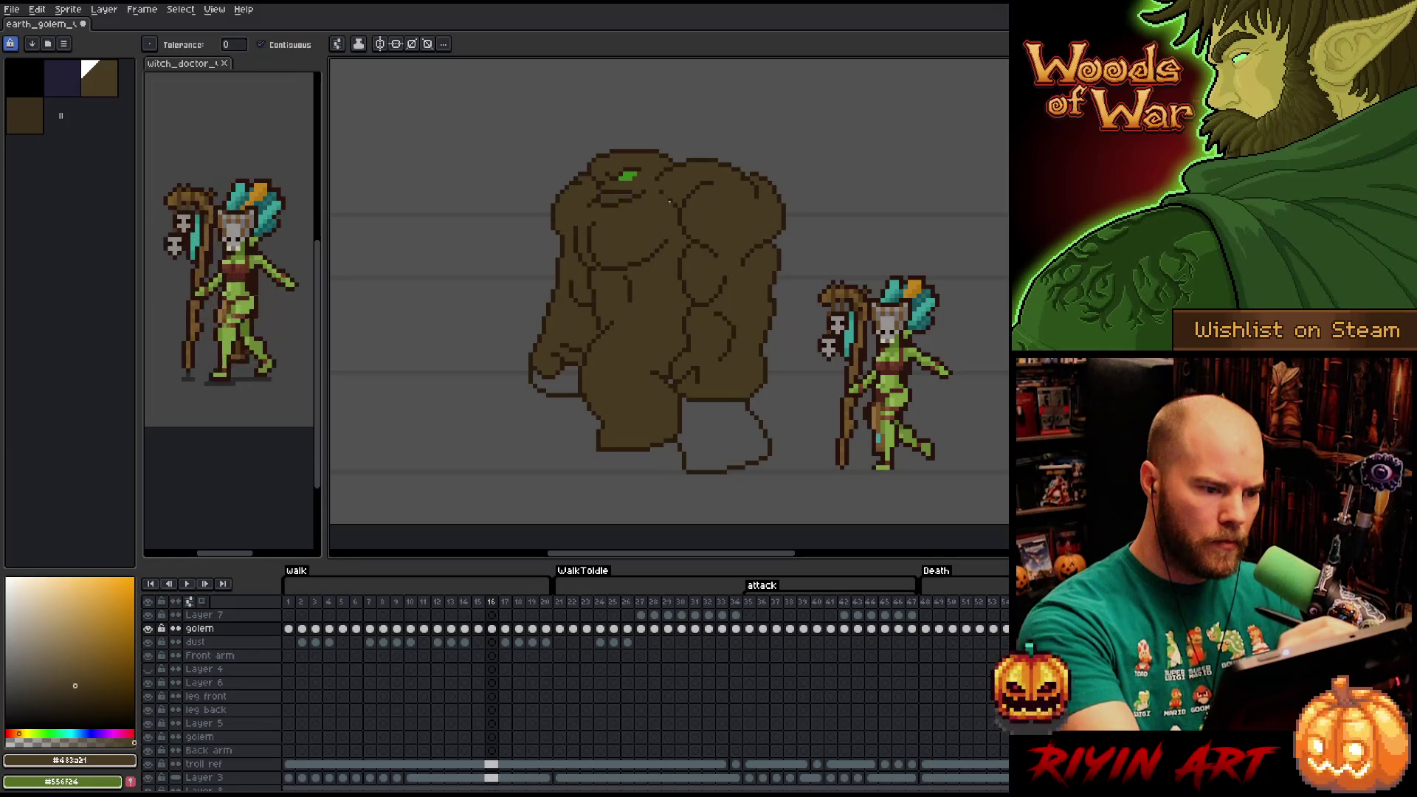
click(705, 406)
click(575, 367)
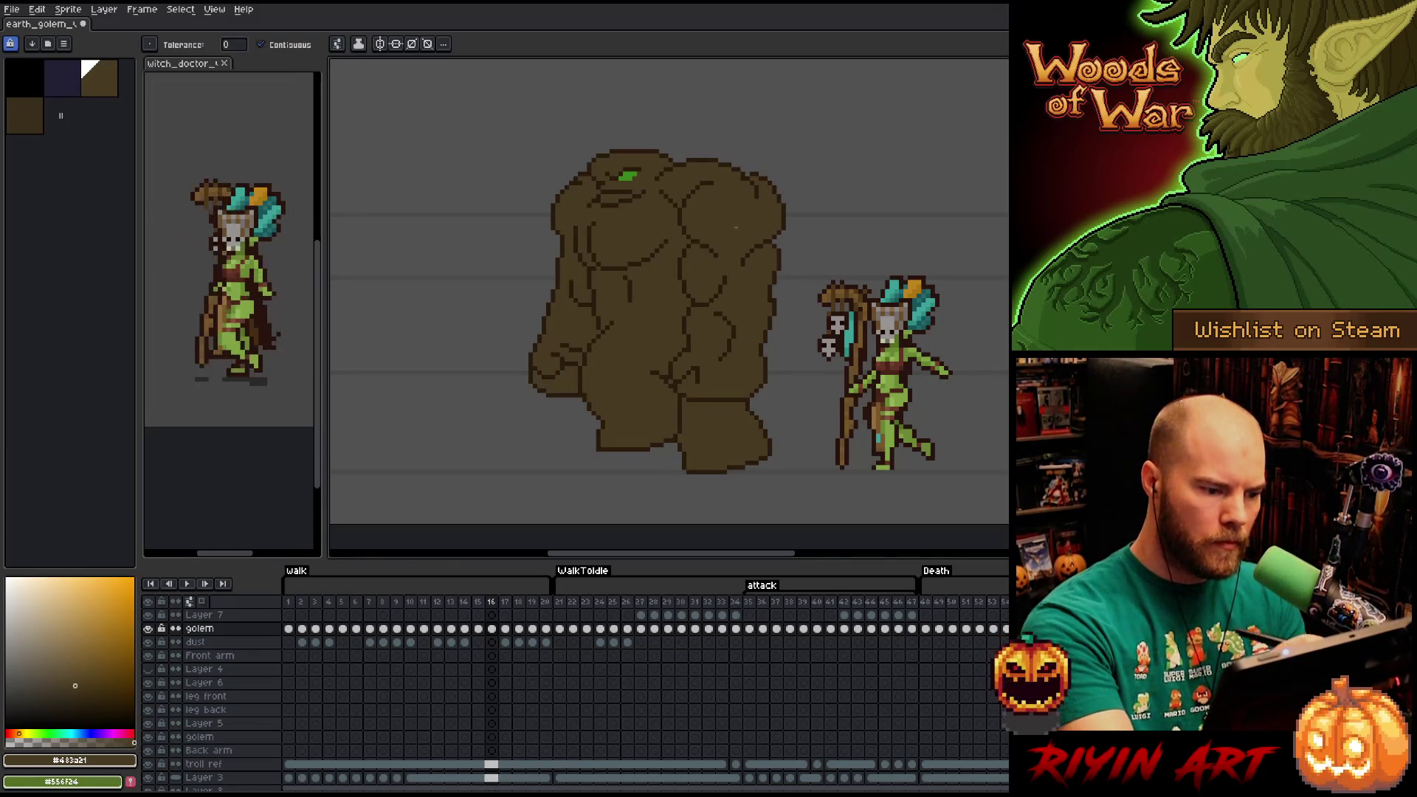
Fill the body, under-eye gap, lower leg, hand and leg crease in frames 17 and 18.
key(Right)
click(721, 240)
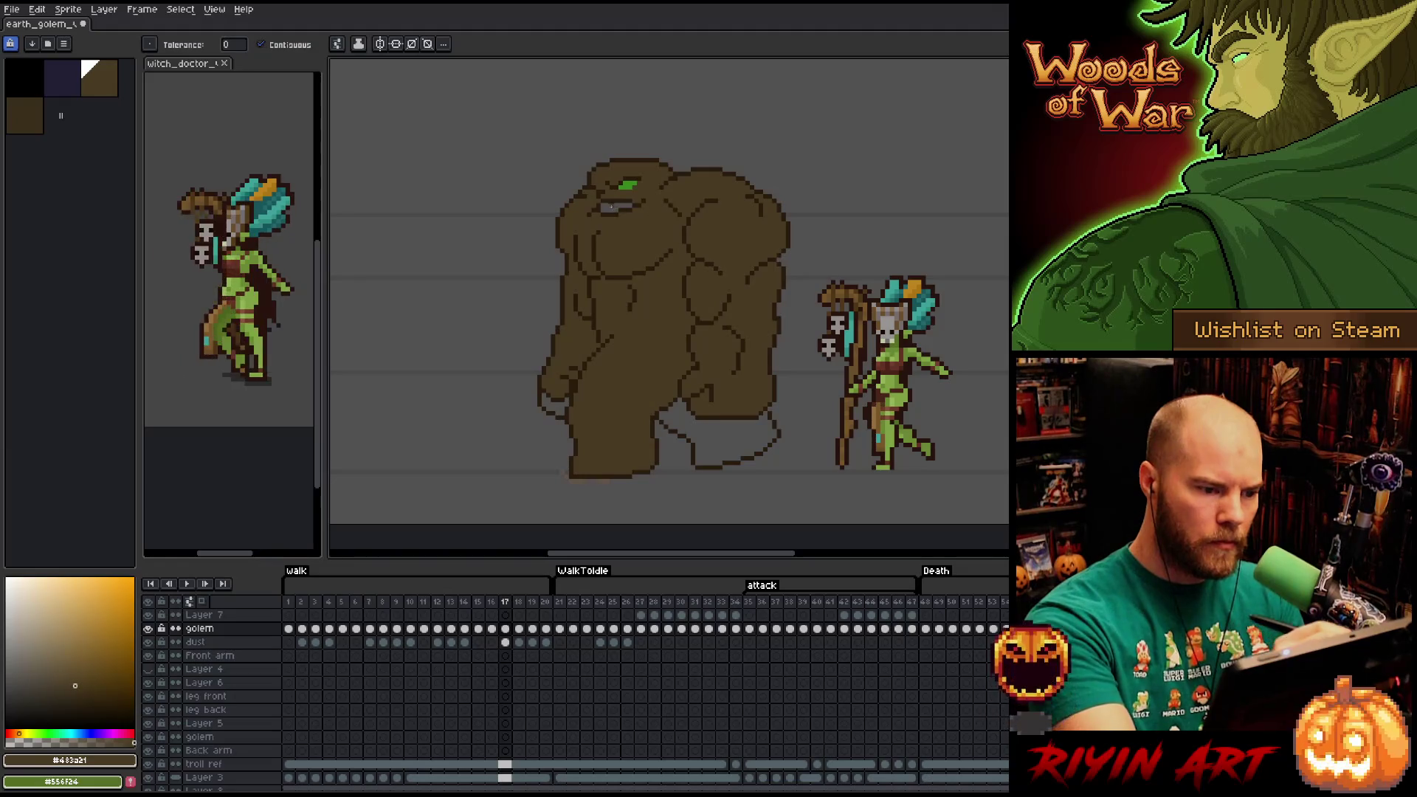
click(613, 206)
click(709, 443)
click(575, 368)
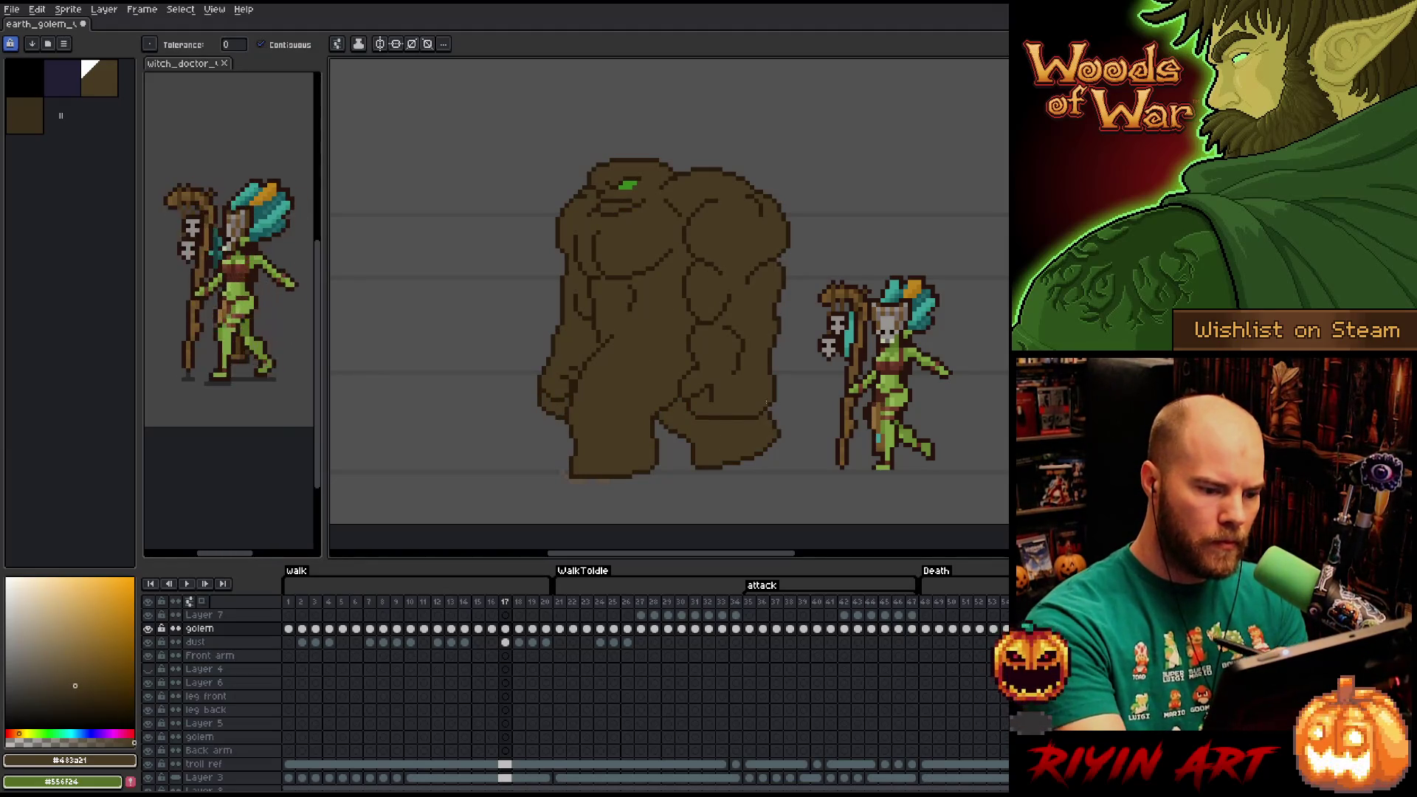
key(Right)
click(643, 232)
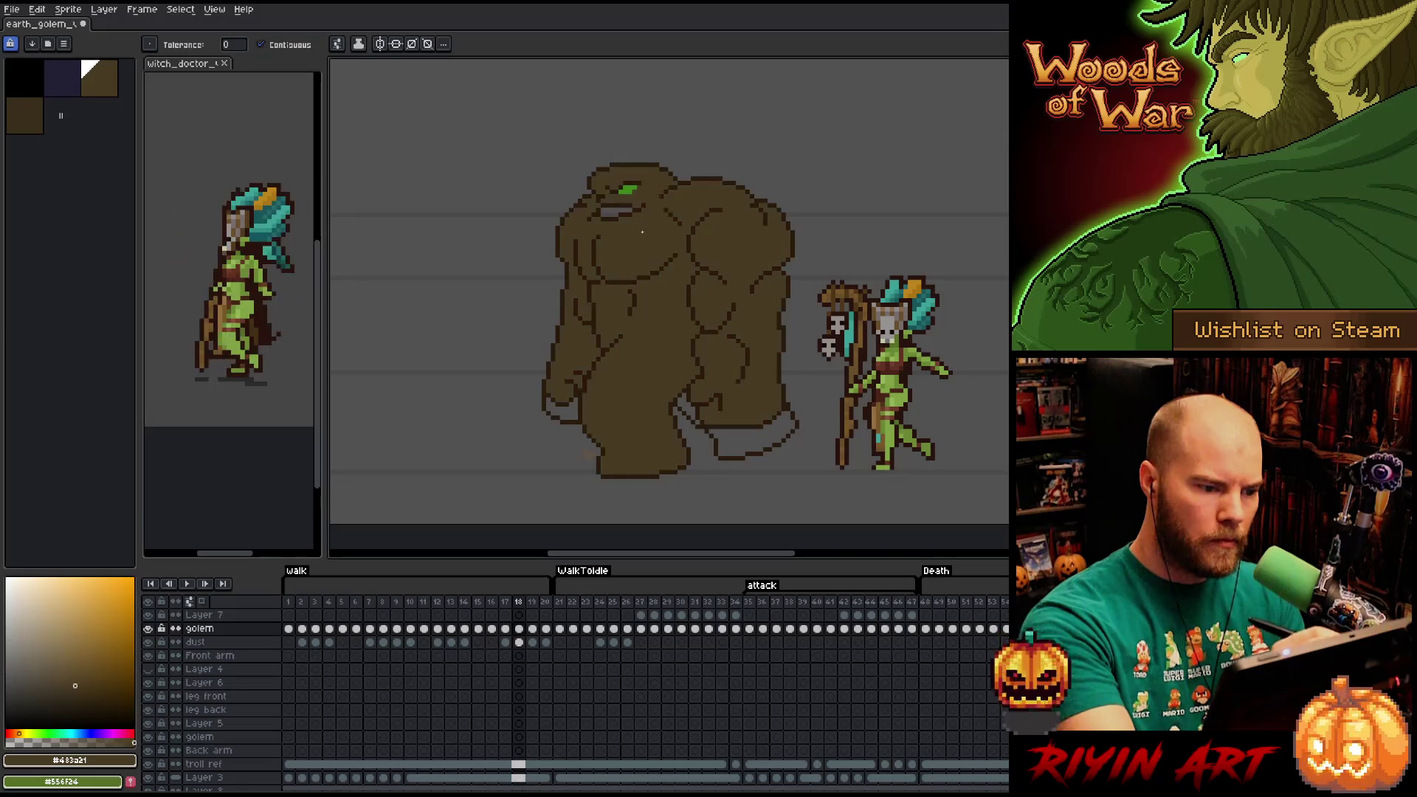
click(611, 214)
click(746, 439)
click(686, 406)
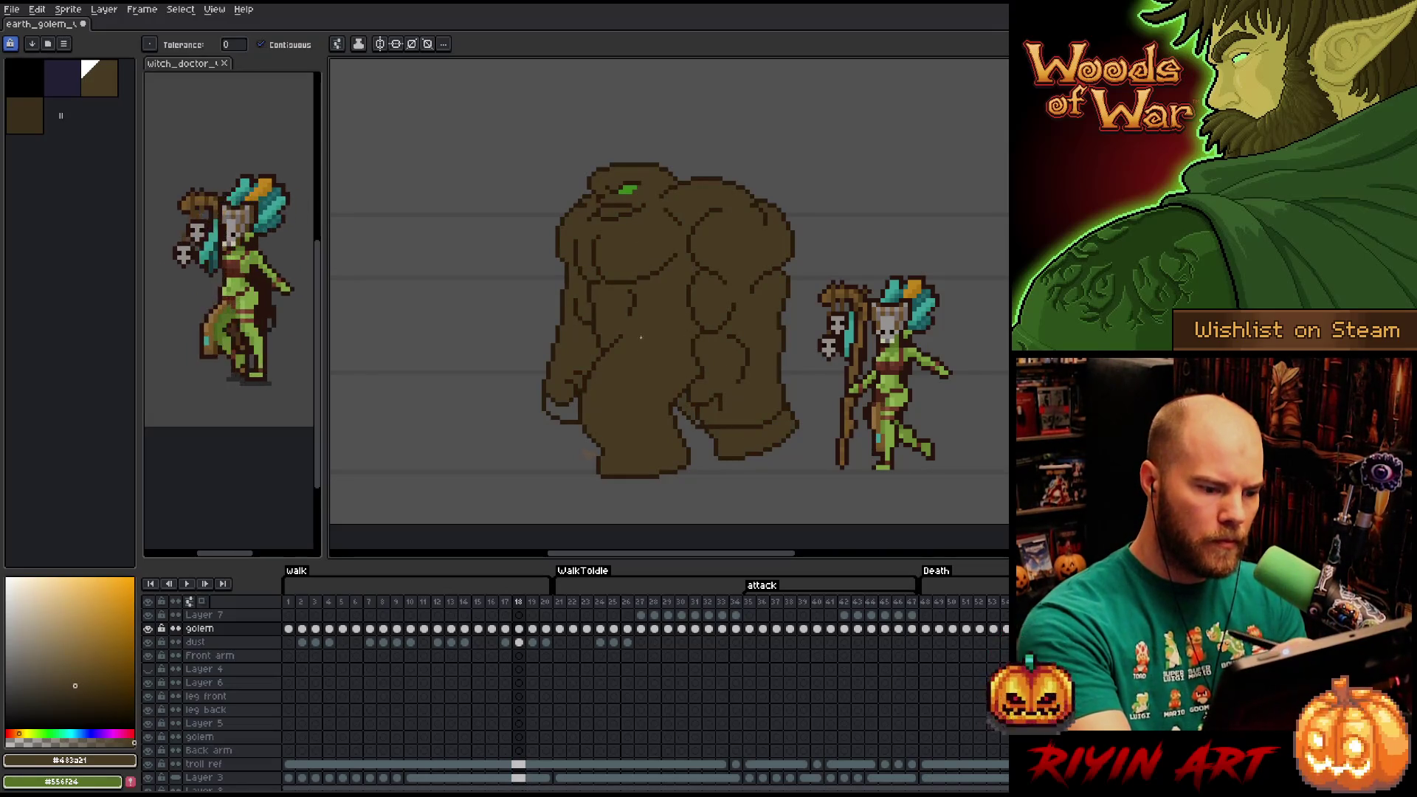
Fill the body and leftover gaps in frames 19 and 20, darkening the foot outline.
key(Right)
click(634, 291)
click(731, 434)
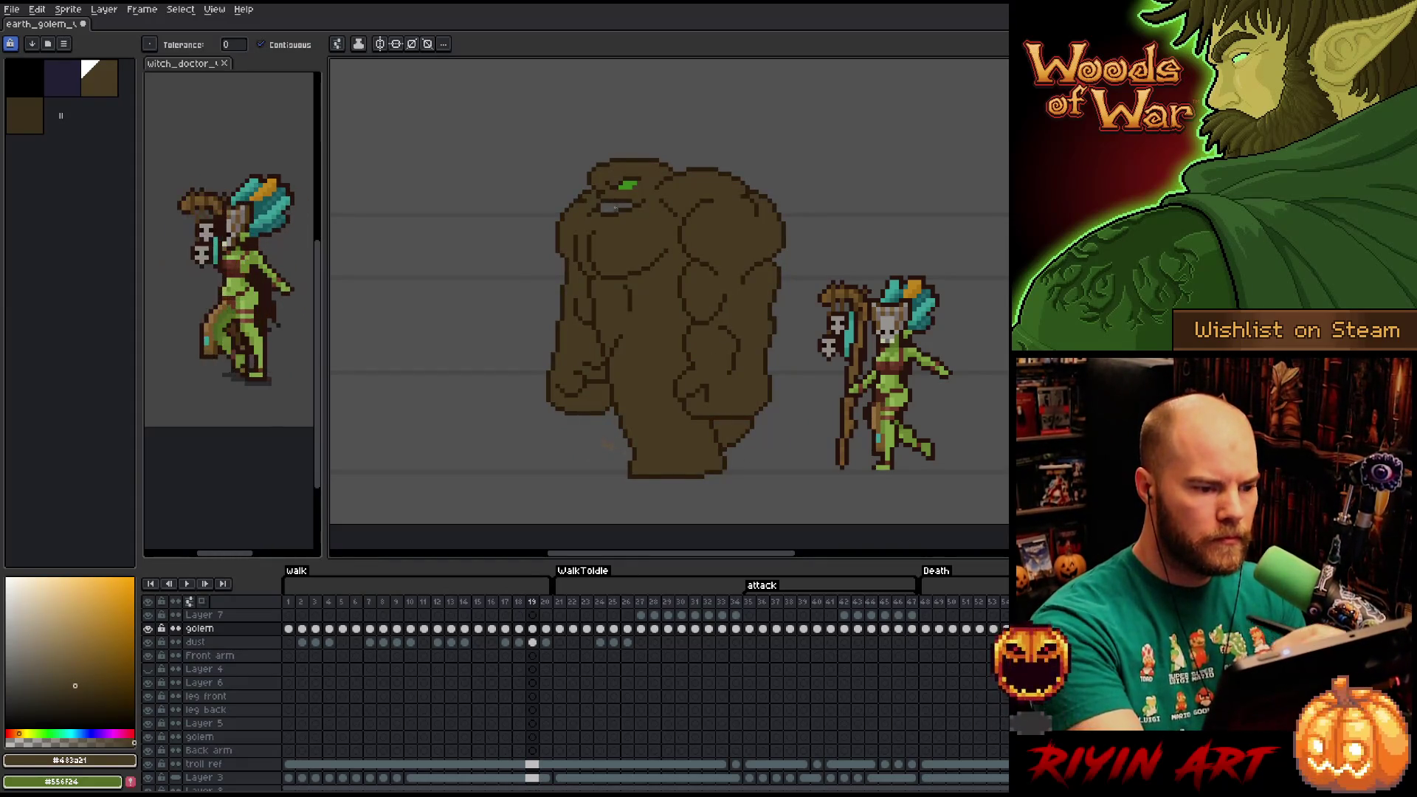
click(616, 207)
key(Right)
click(655, 303)
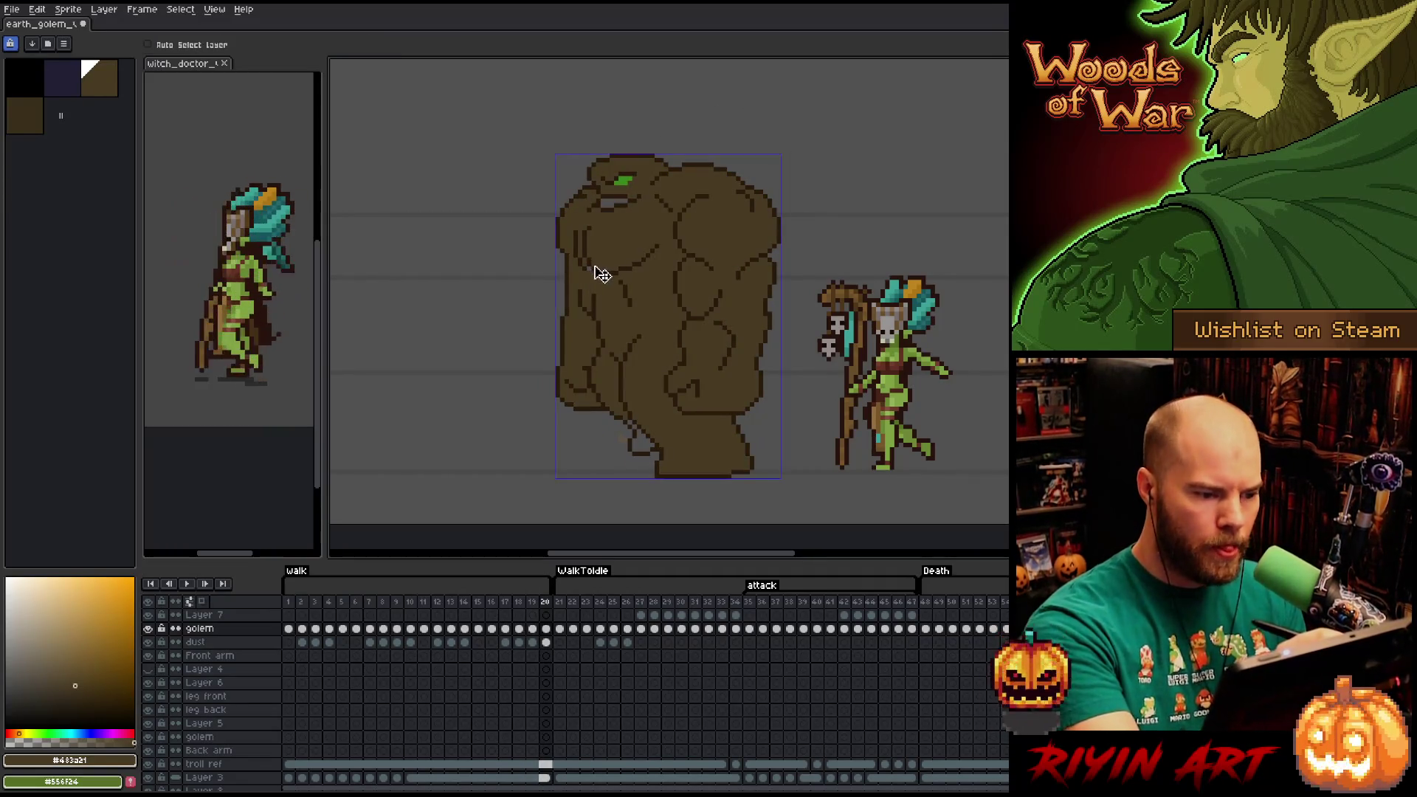
click(642, 441)
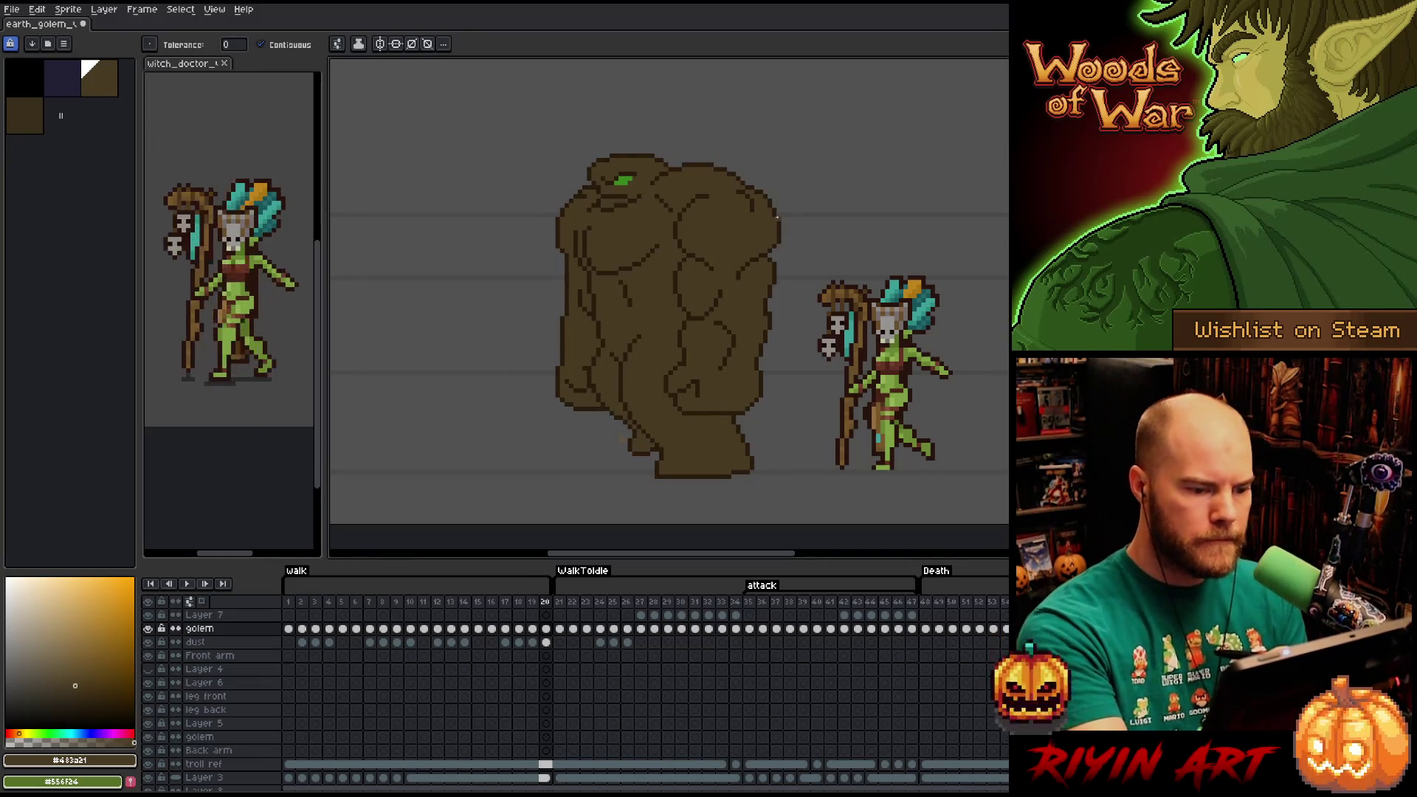
key(Home)
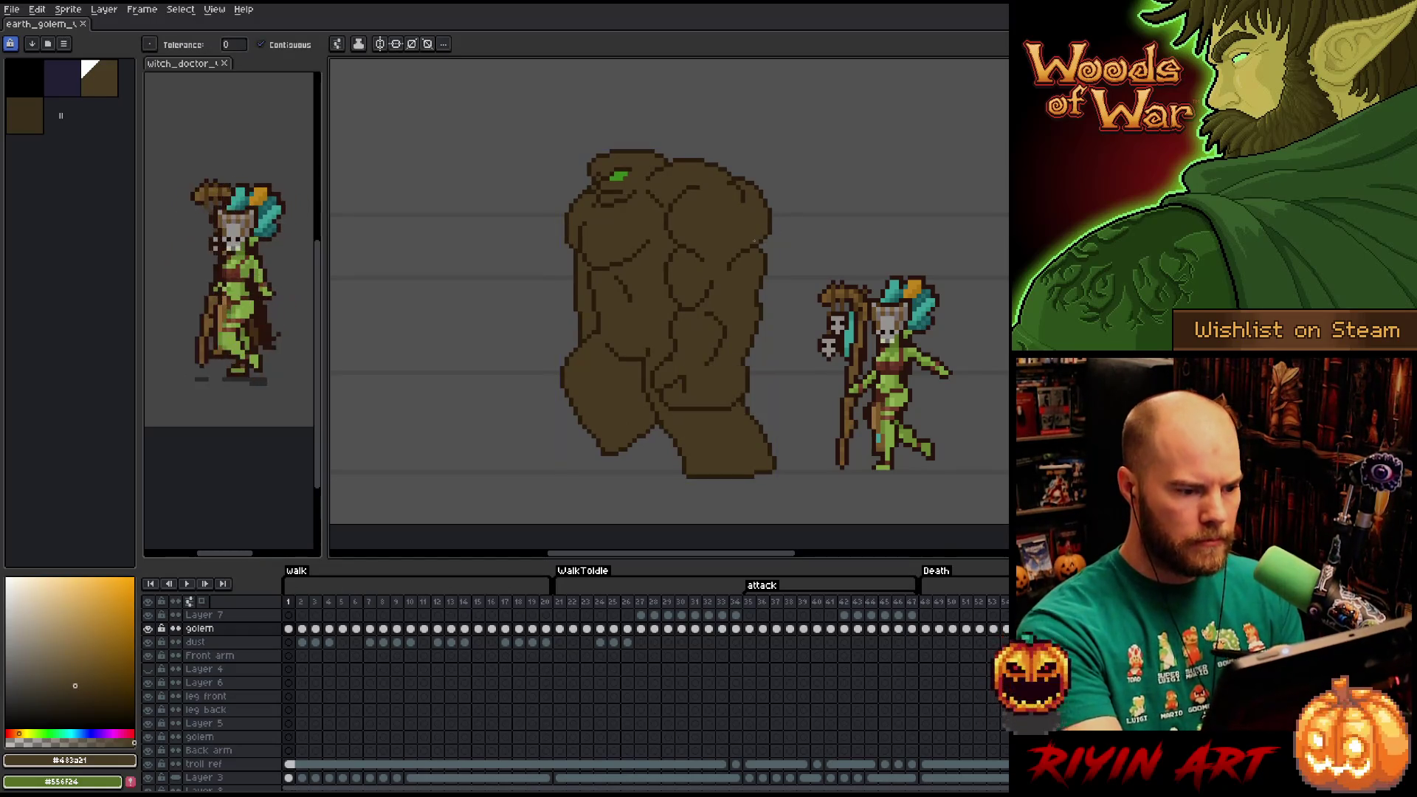
key(Return)
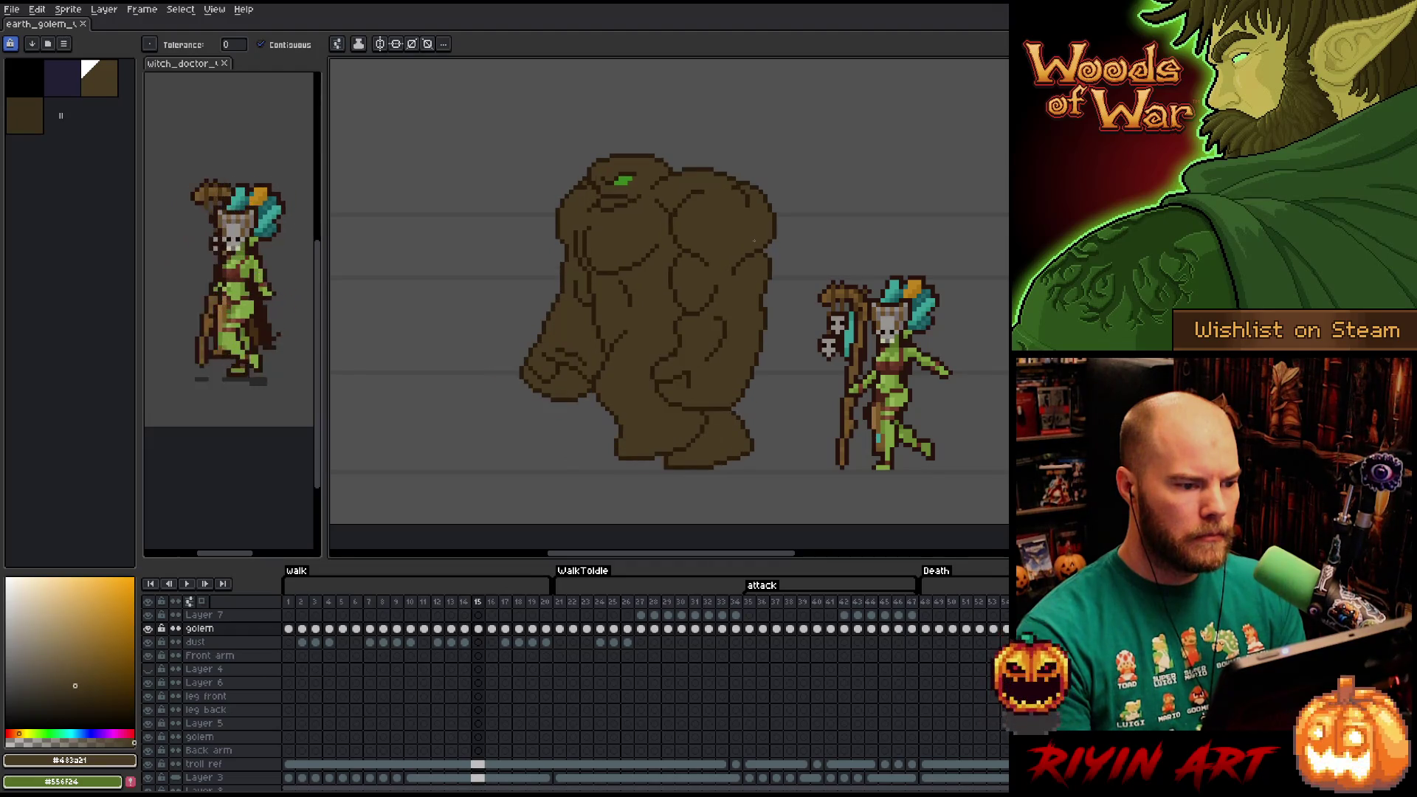
key(Left)
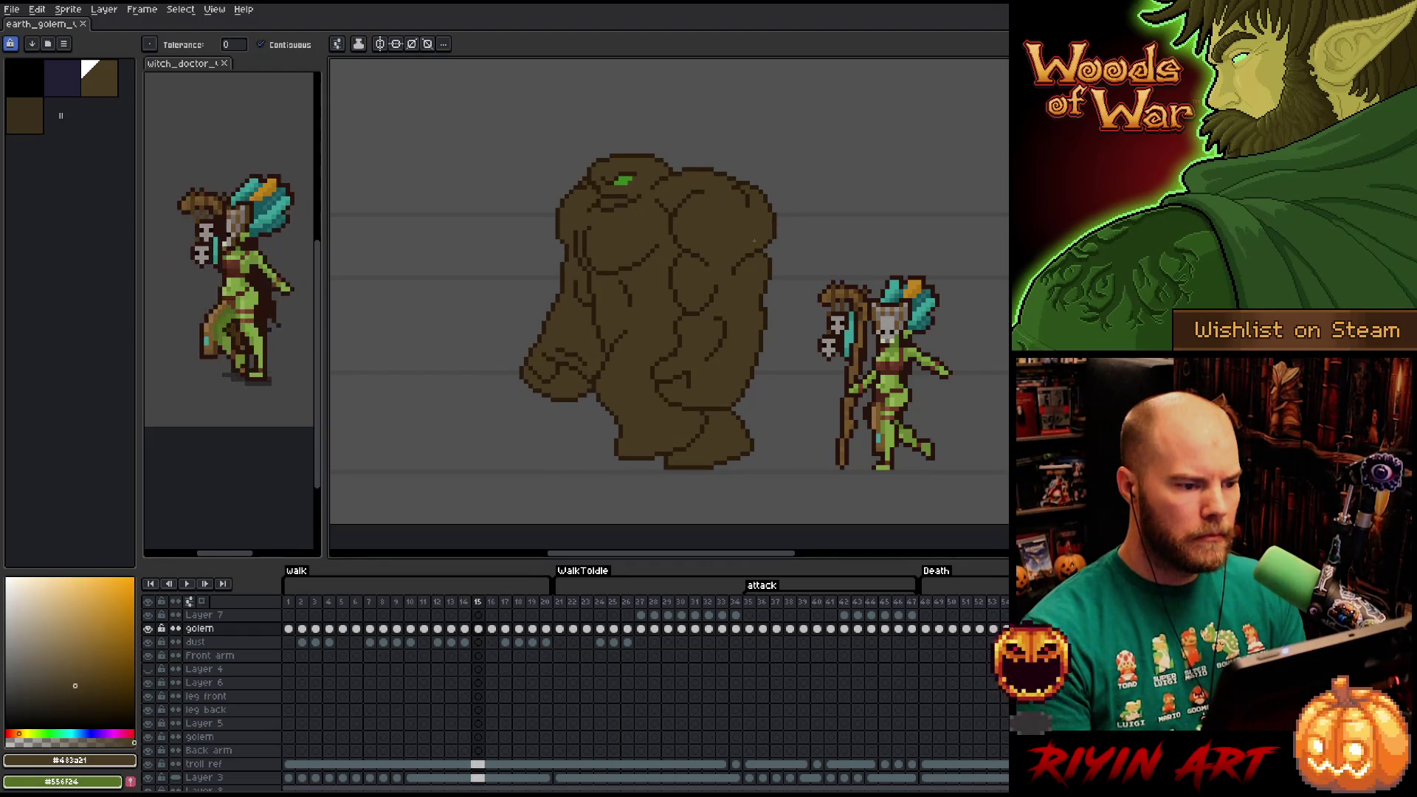
key(Right)
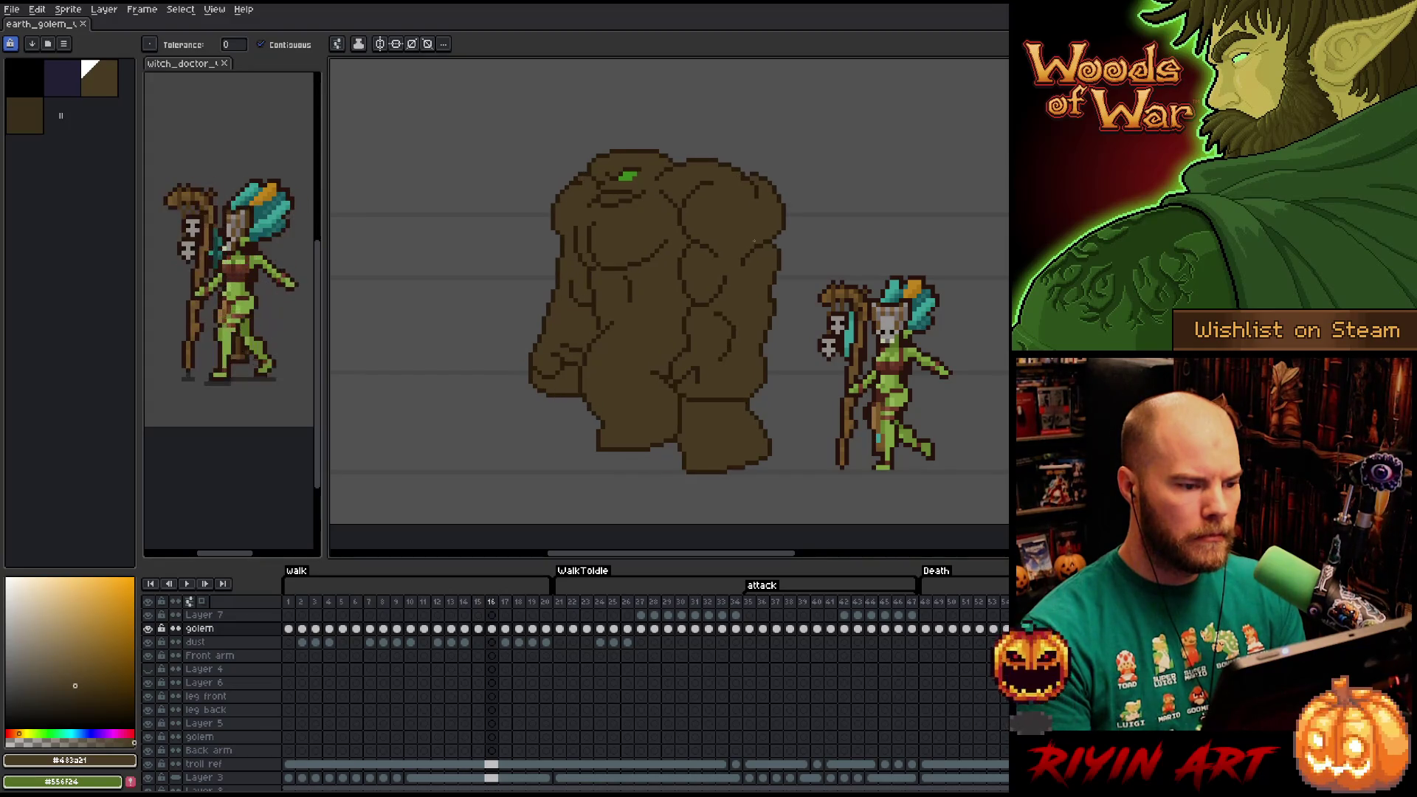
key(Return)
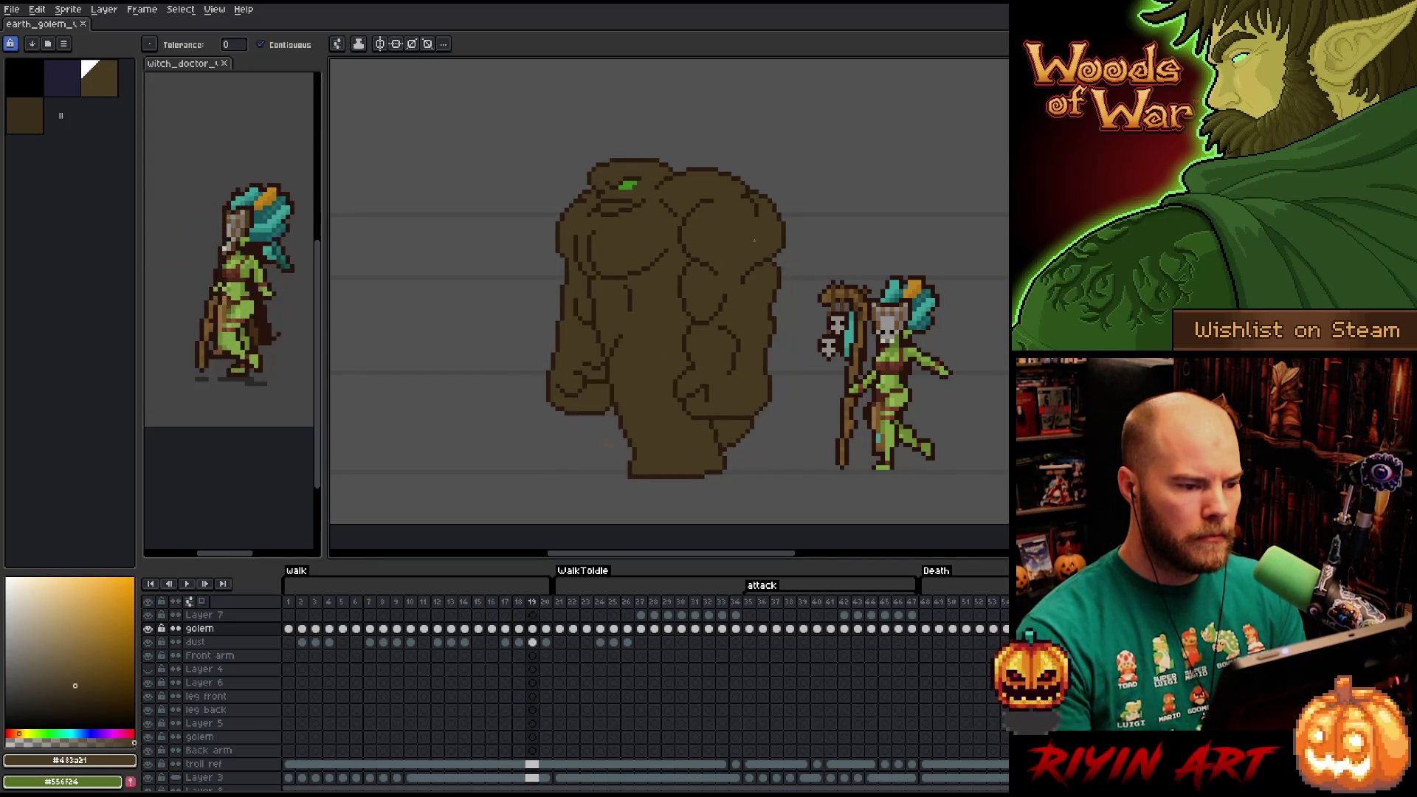
key(Return)
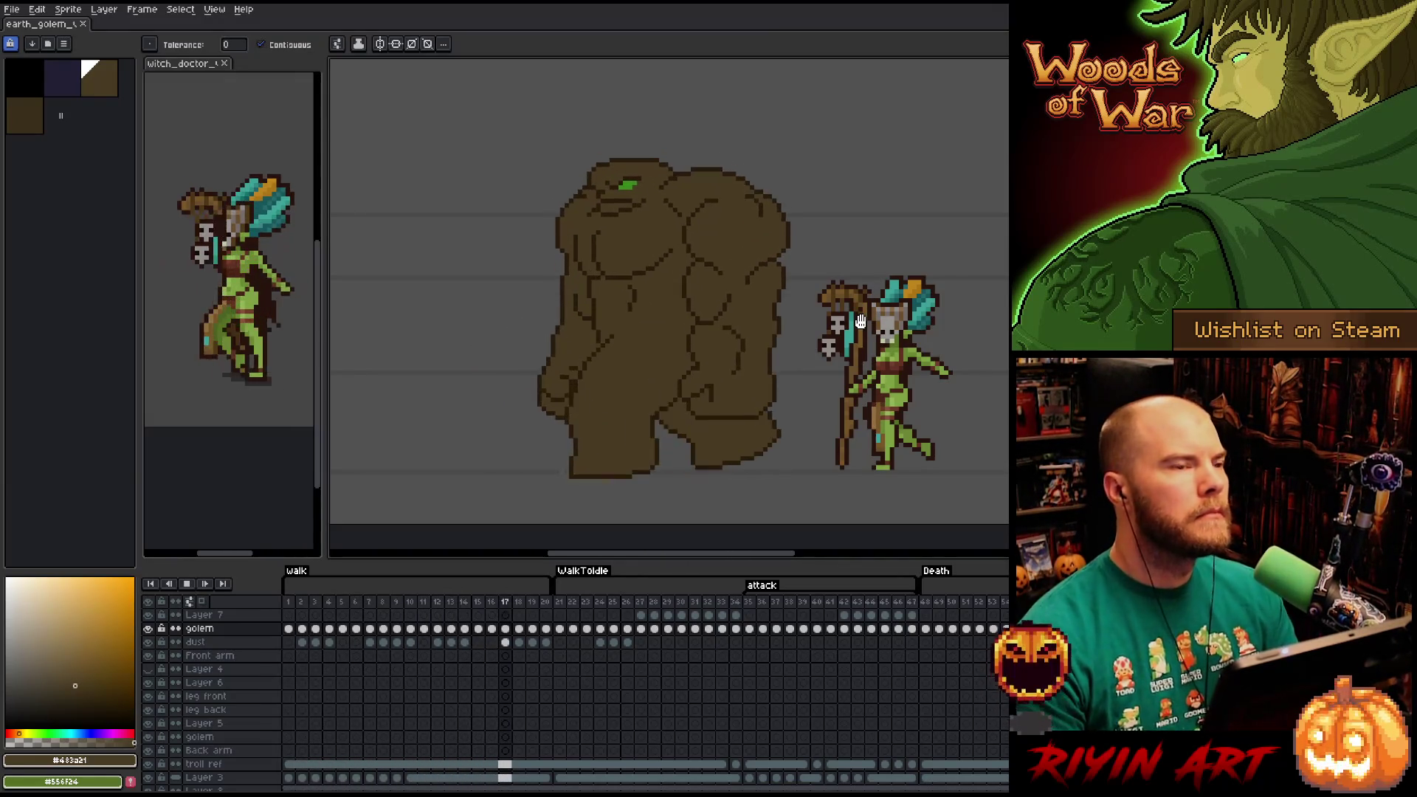
key(Return)
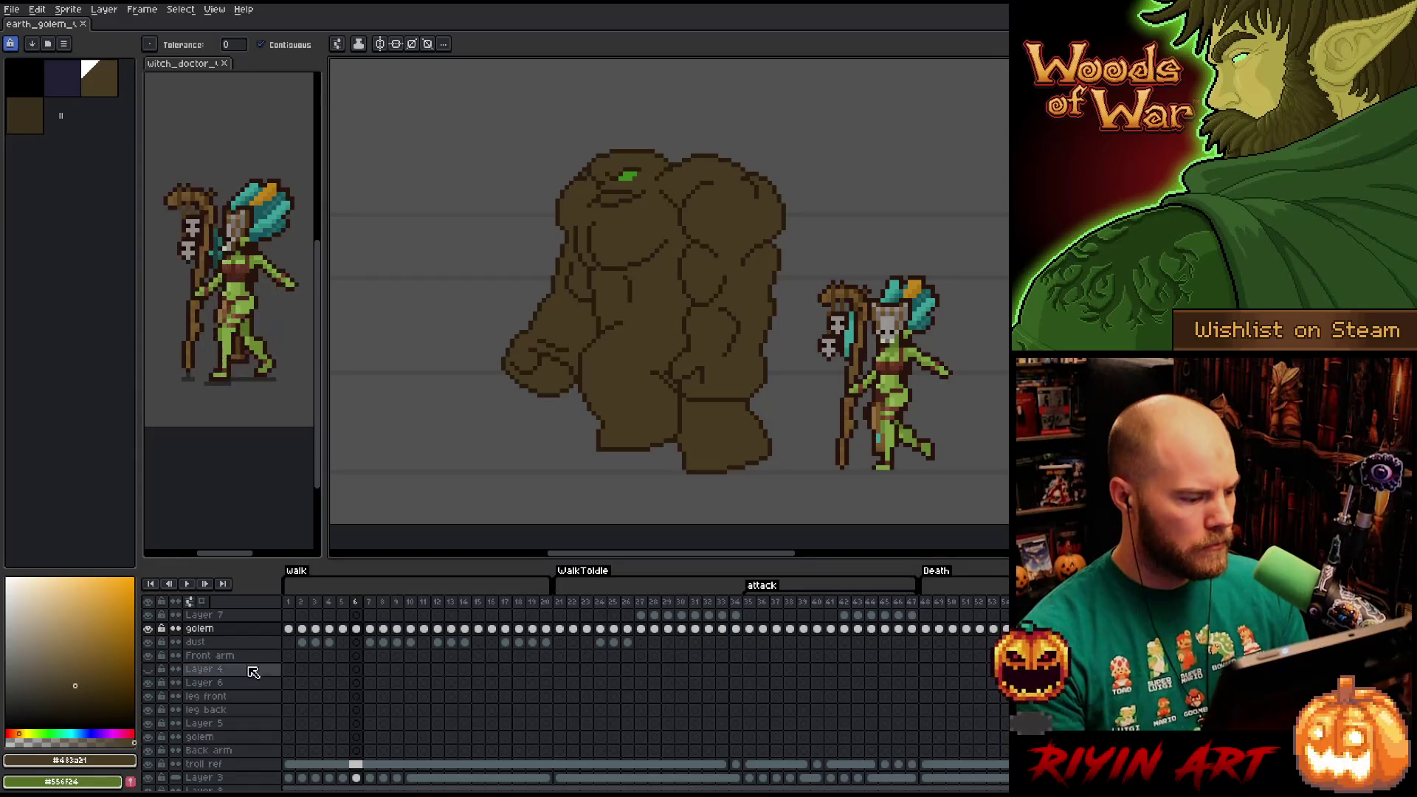
Undo the palette change, select the golem cels for frames 1–20, and set Replace Color's source to the golem's brown.
key(ctrl+z)
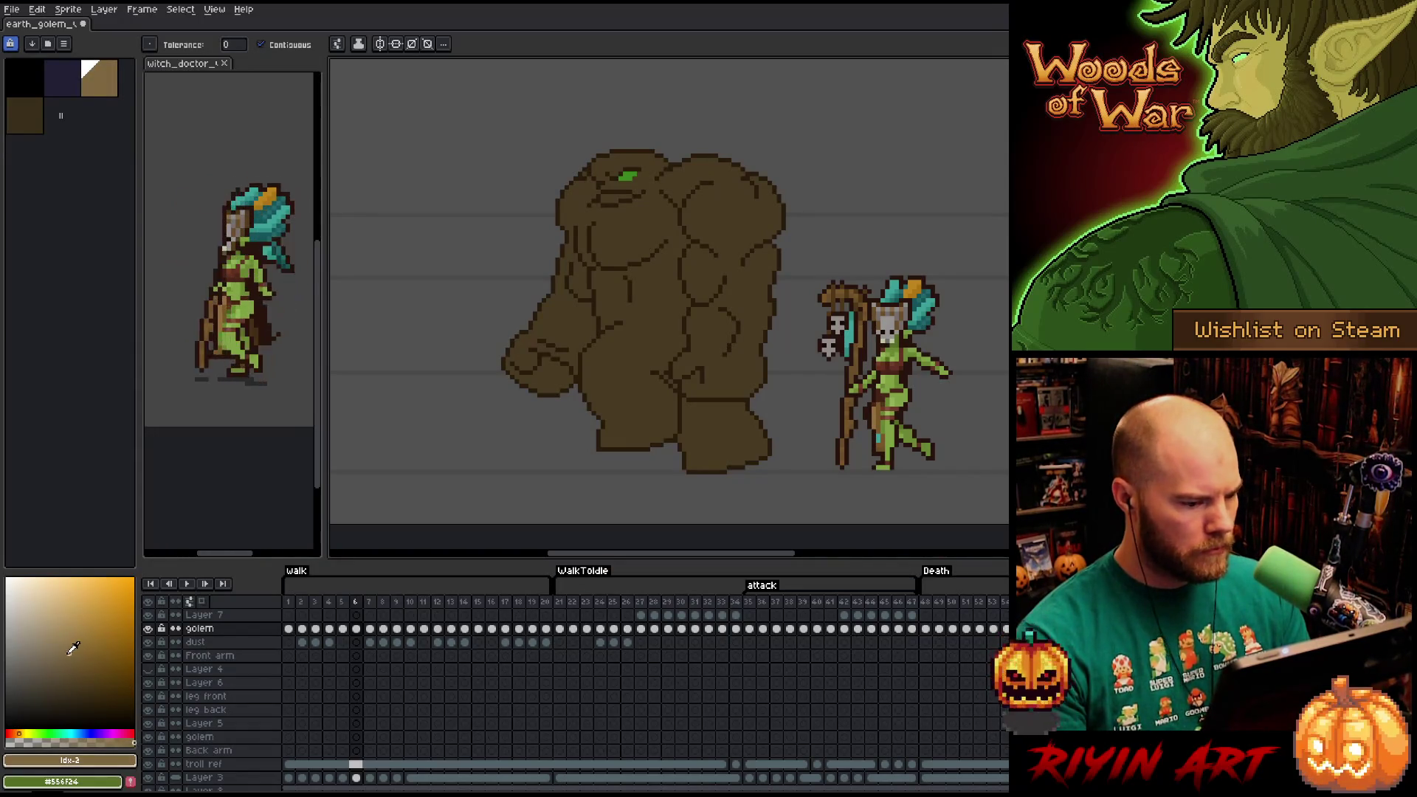
drag(547, 628, 271, 636)
key(shift+r)
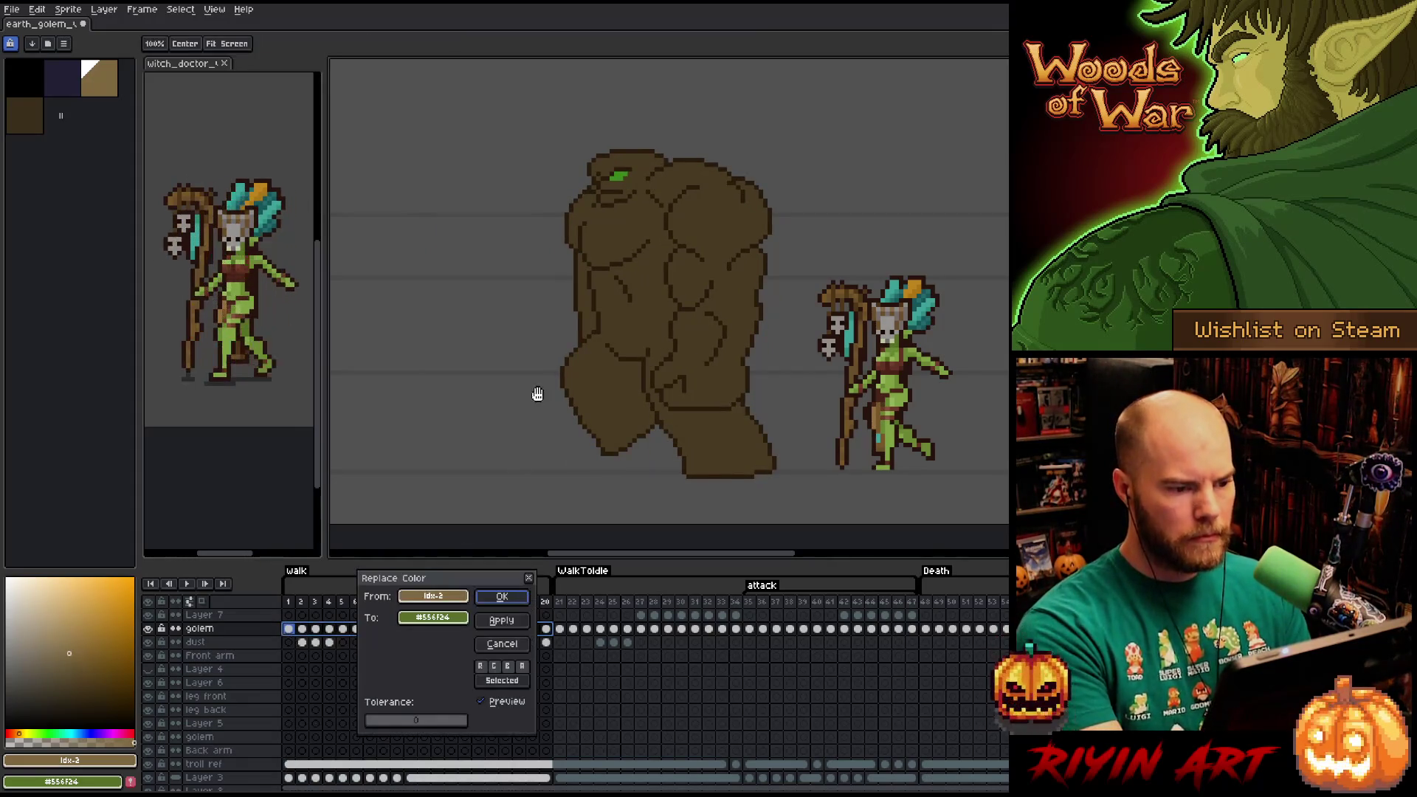
click(627, 225)
click(443, 617)
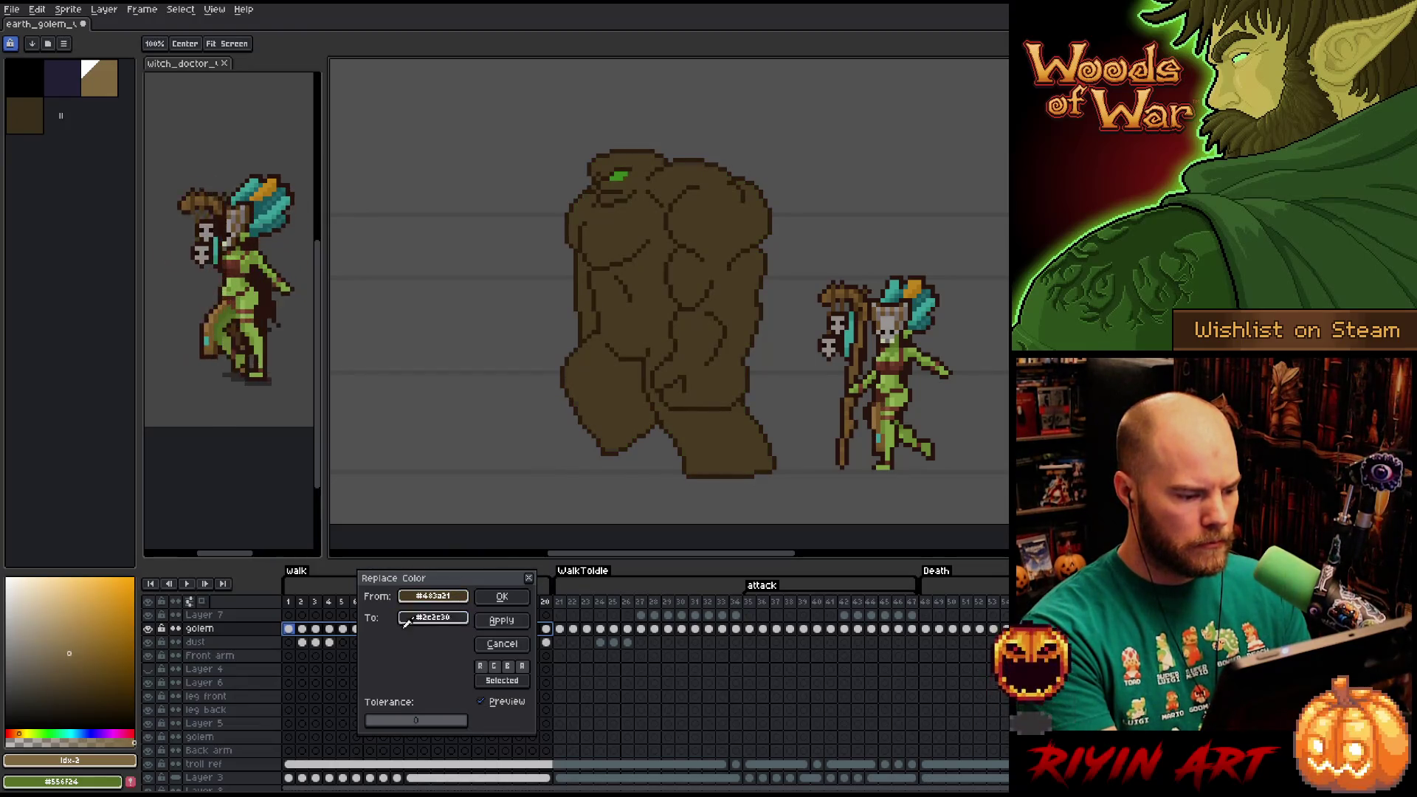
Try a light tan and a greyish tan as the replacement, then go back to the original brown.
click(69, 653)
mouse_move(71, 666)
mouse_down()
mouse_move(61, 677)
mouse_move(40, 647)
mouse_move(69, 666)
mouse_move(44, 665)
mouse_move(62, 651)
mouse_move(47, 677)
mouse_move(63, 666)
mouse_up()
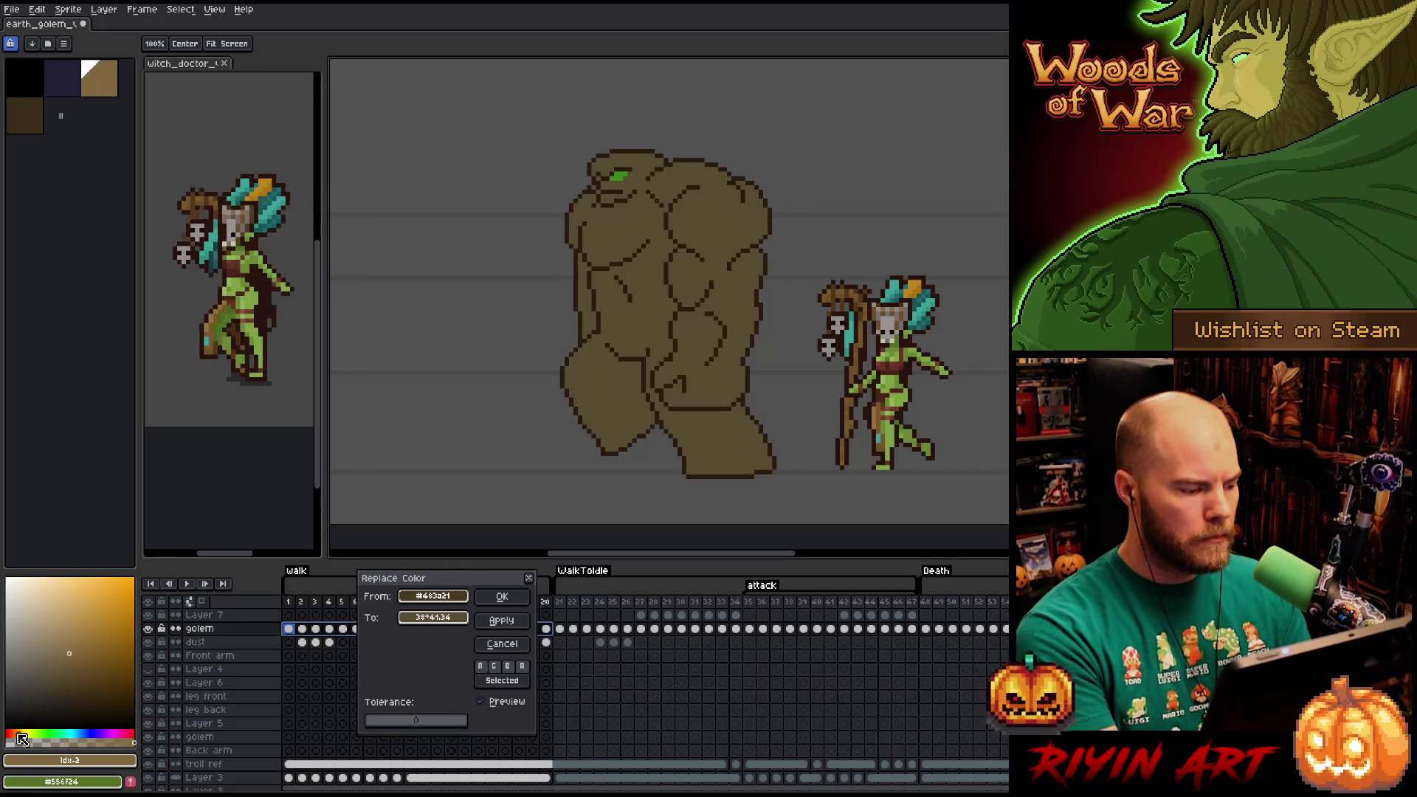
mouse_move(427, 621)
mouse_down()
mouse_move(448, 589)
mouse_move(448, 607)
mouse_up()
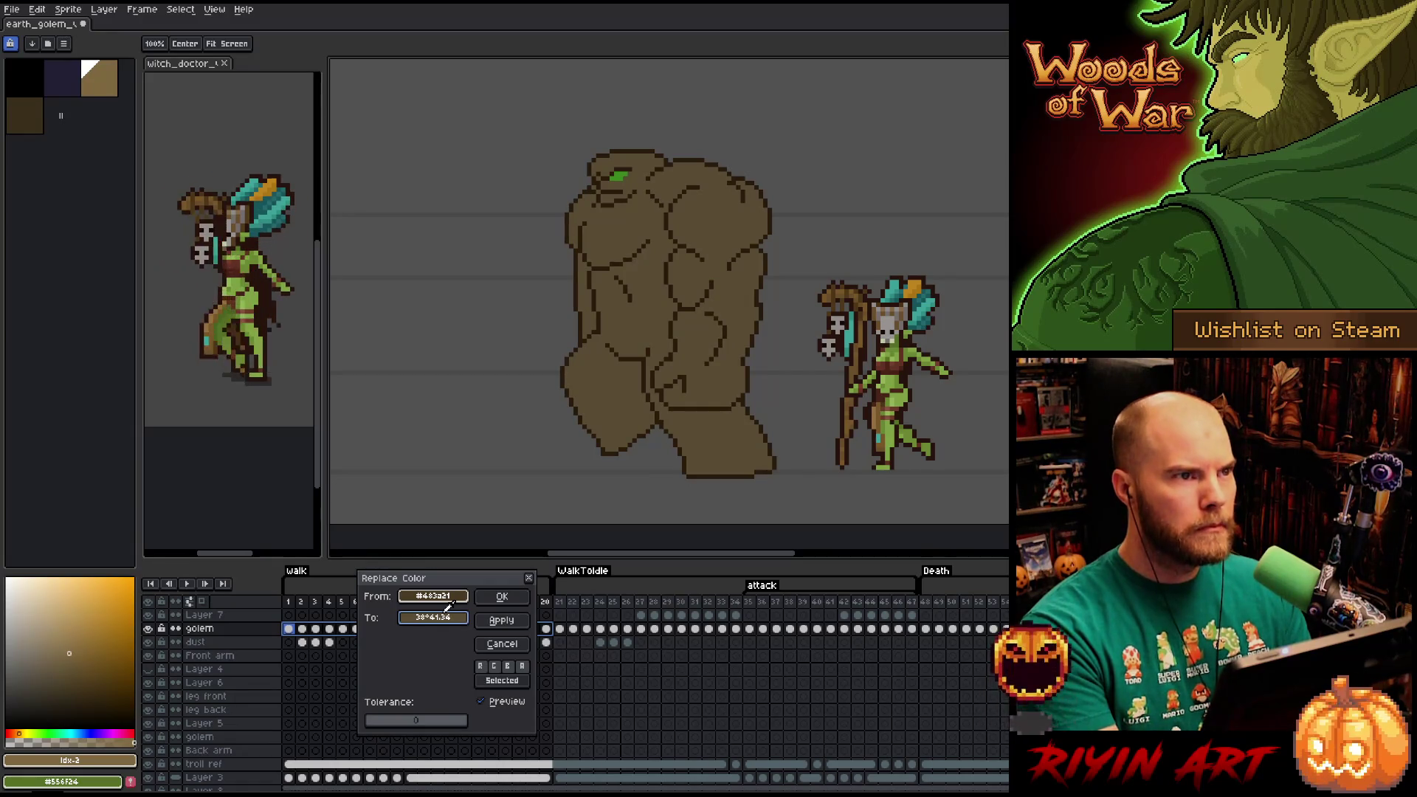
Tune the replacement's hue toward reddish brown and adjust its saturation and lightness with the HSV sliders.
click(446, 616)
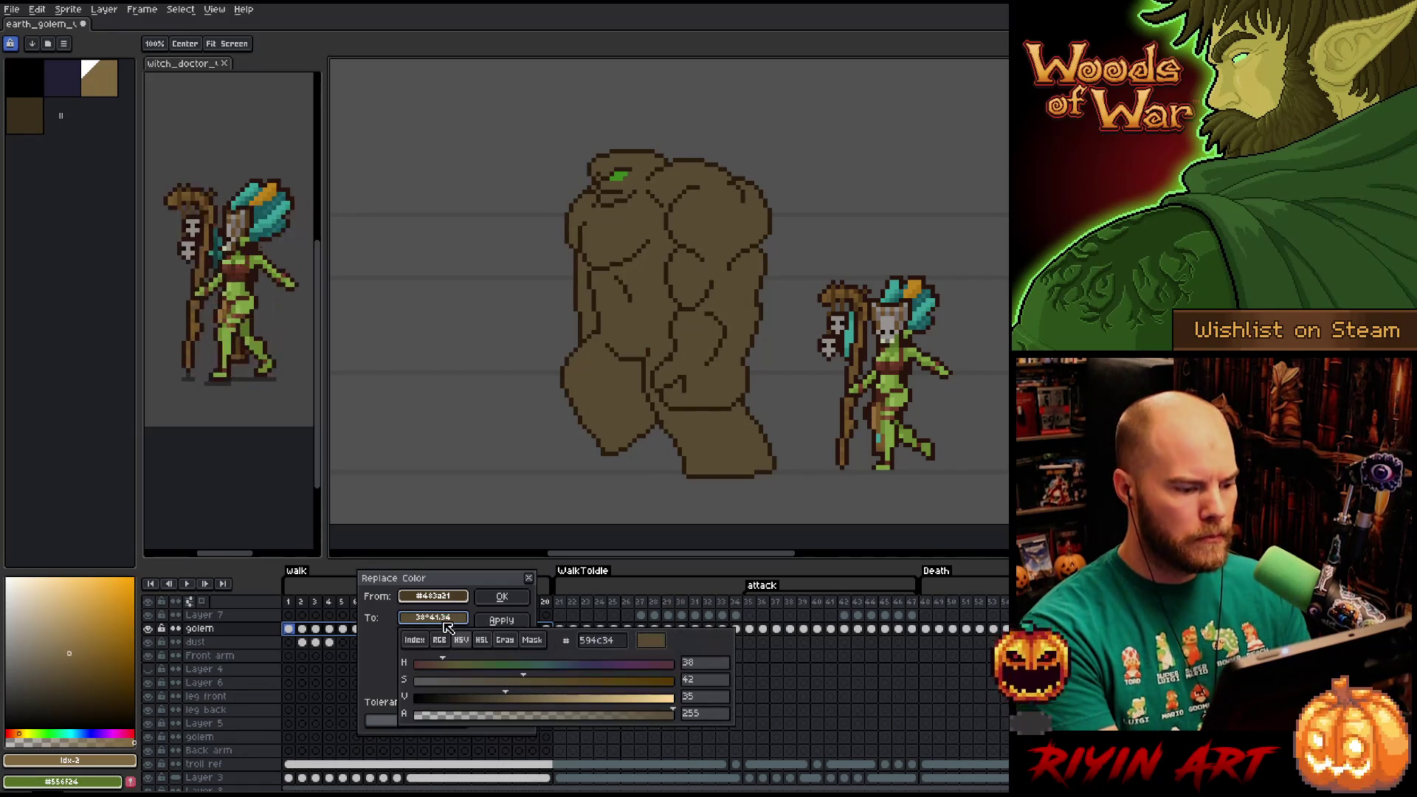
drag(446, 664, 441, 664)
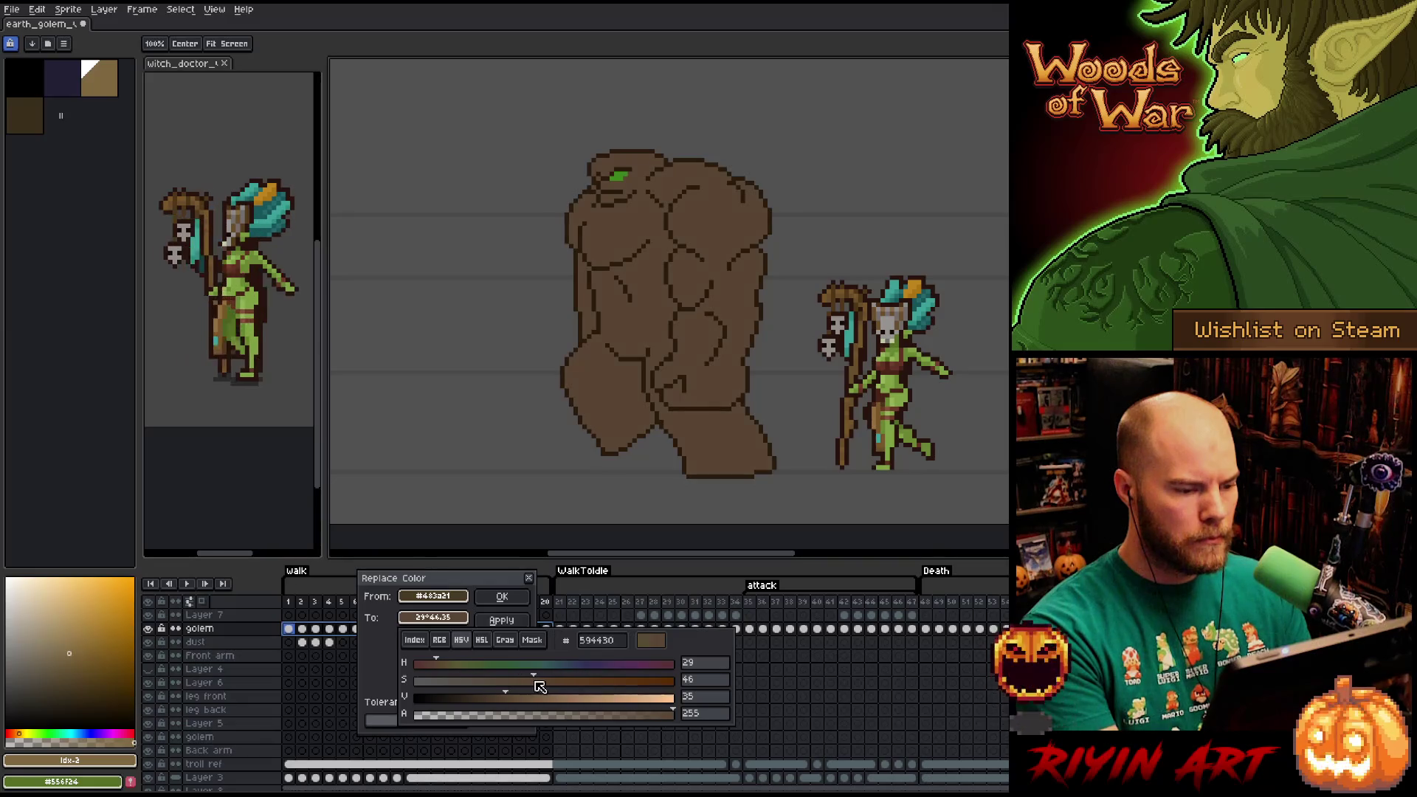
click(527, 681)
click(519, 705)
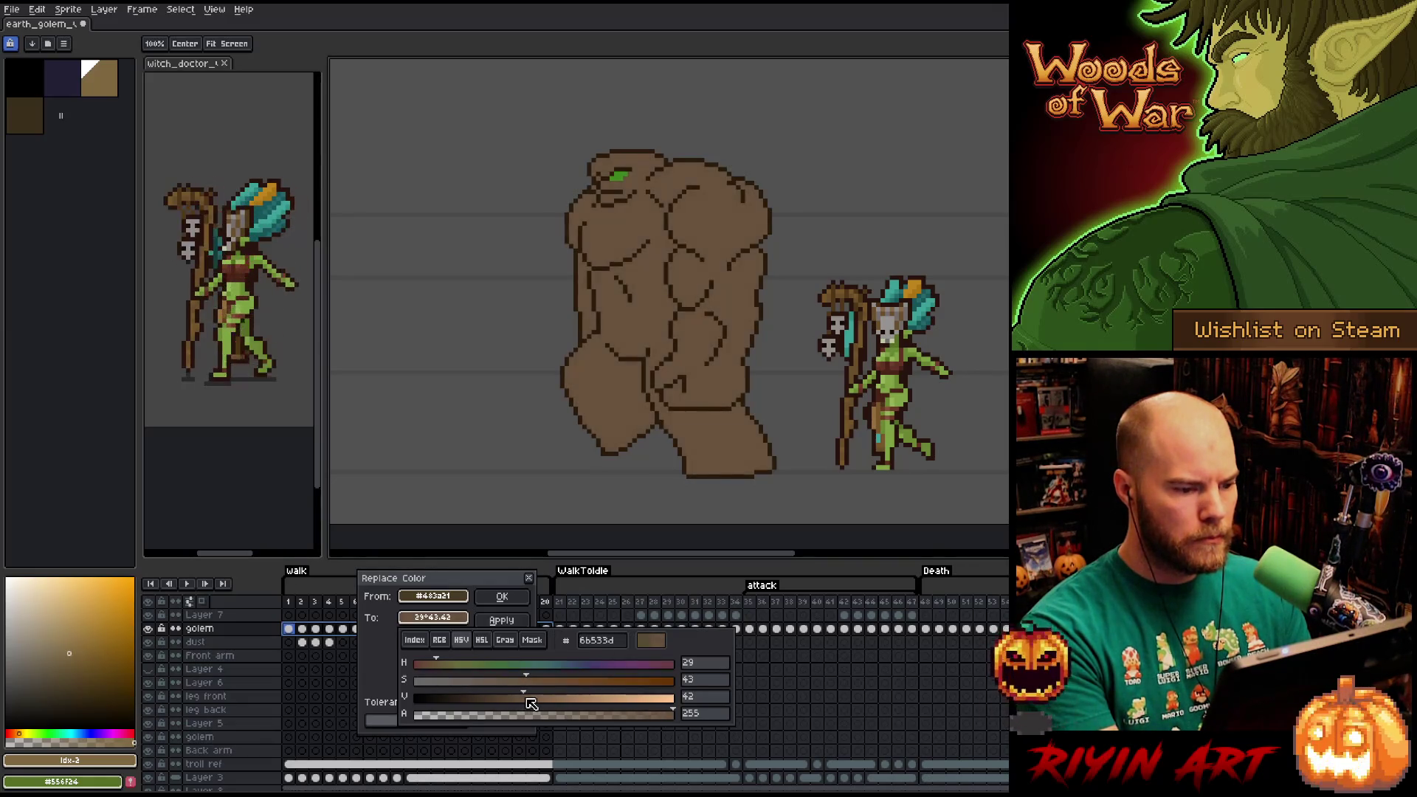
click(515, 707)
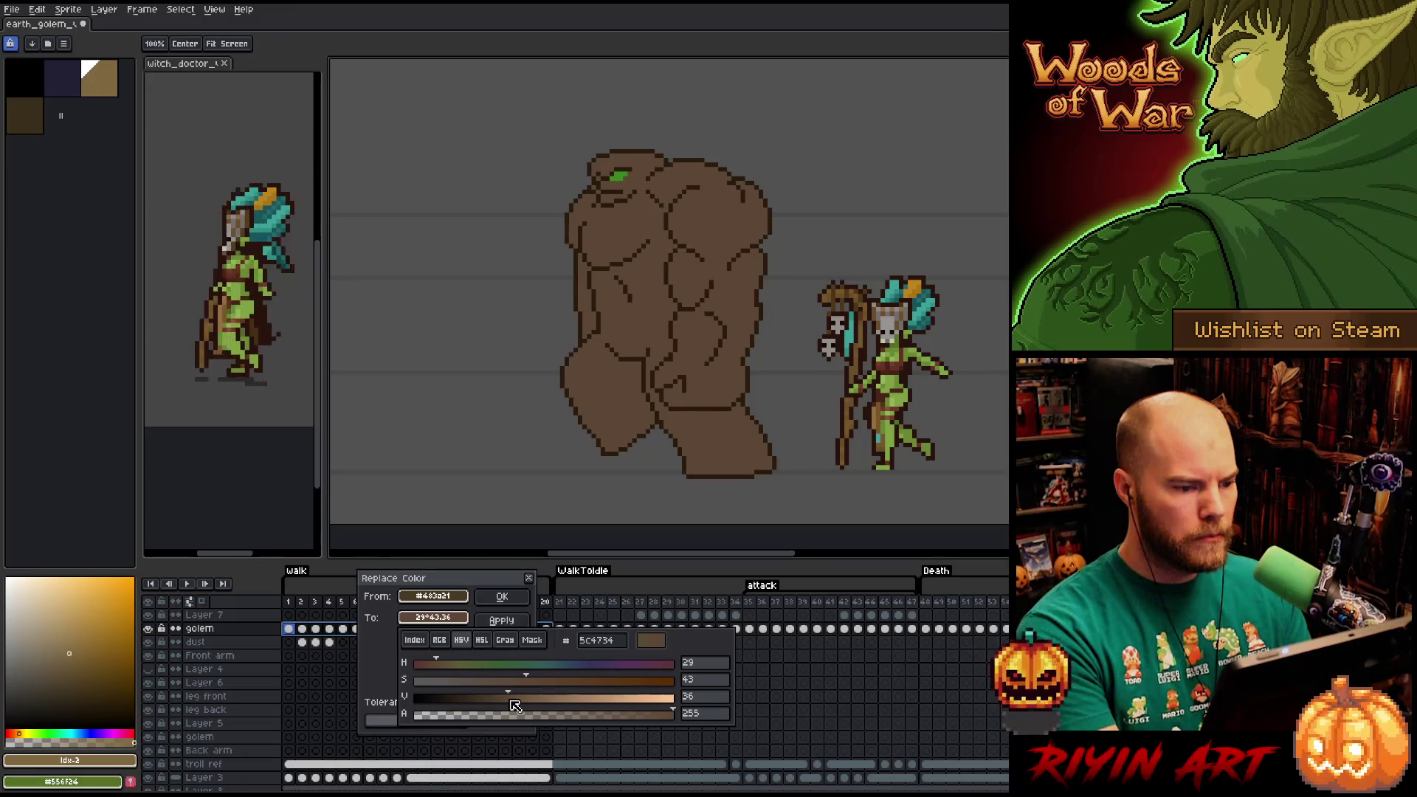
click(442, 667)
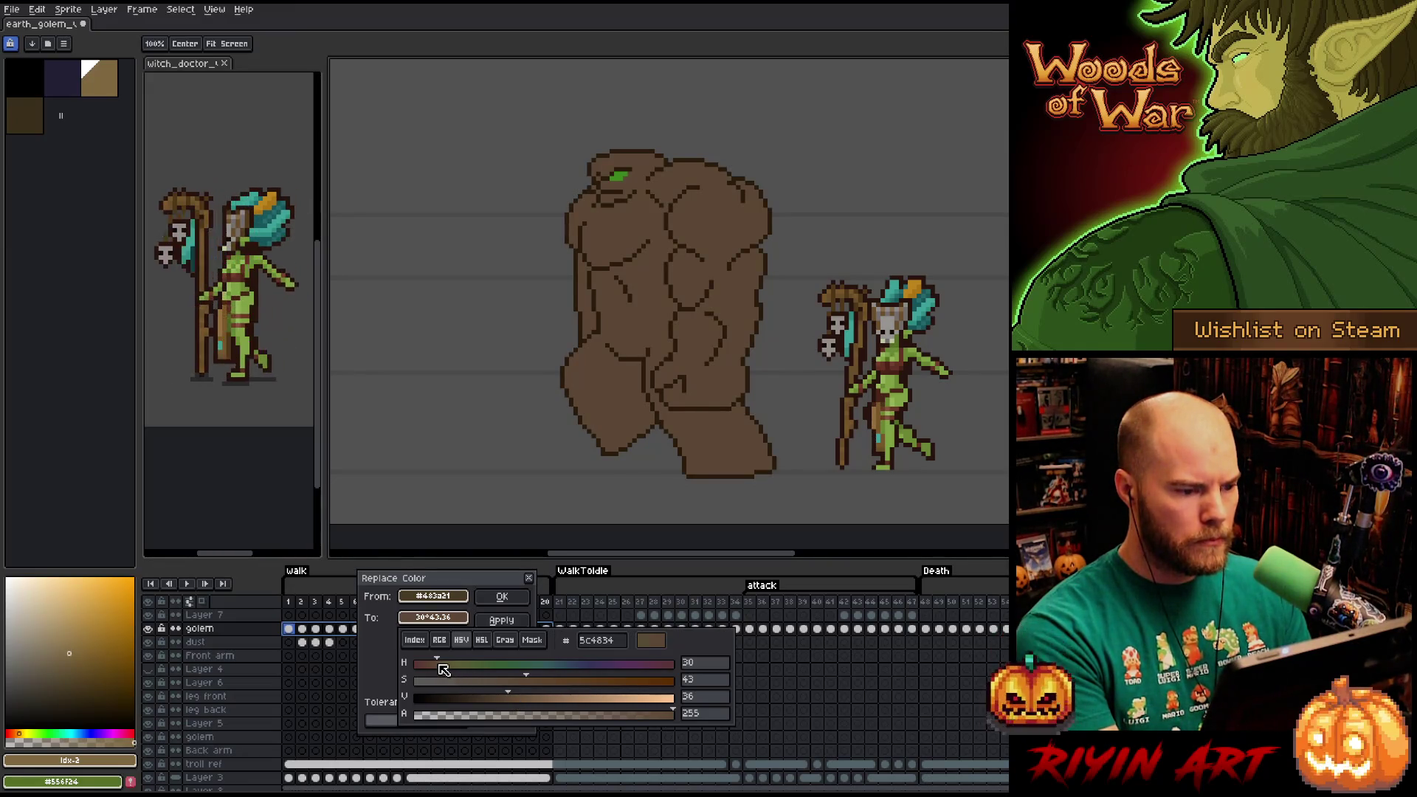
click(501, 685)
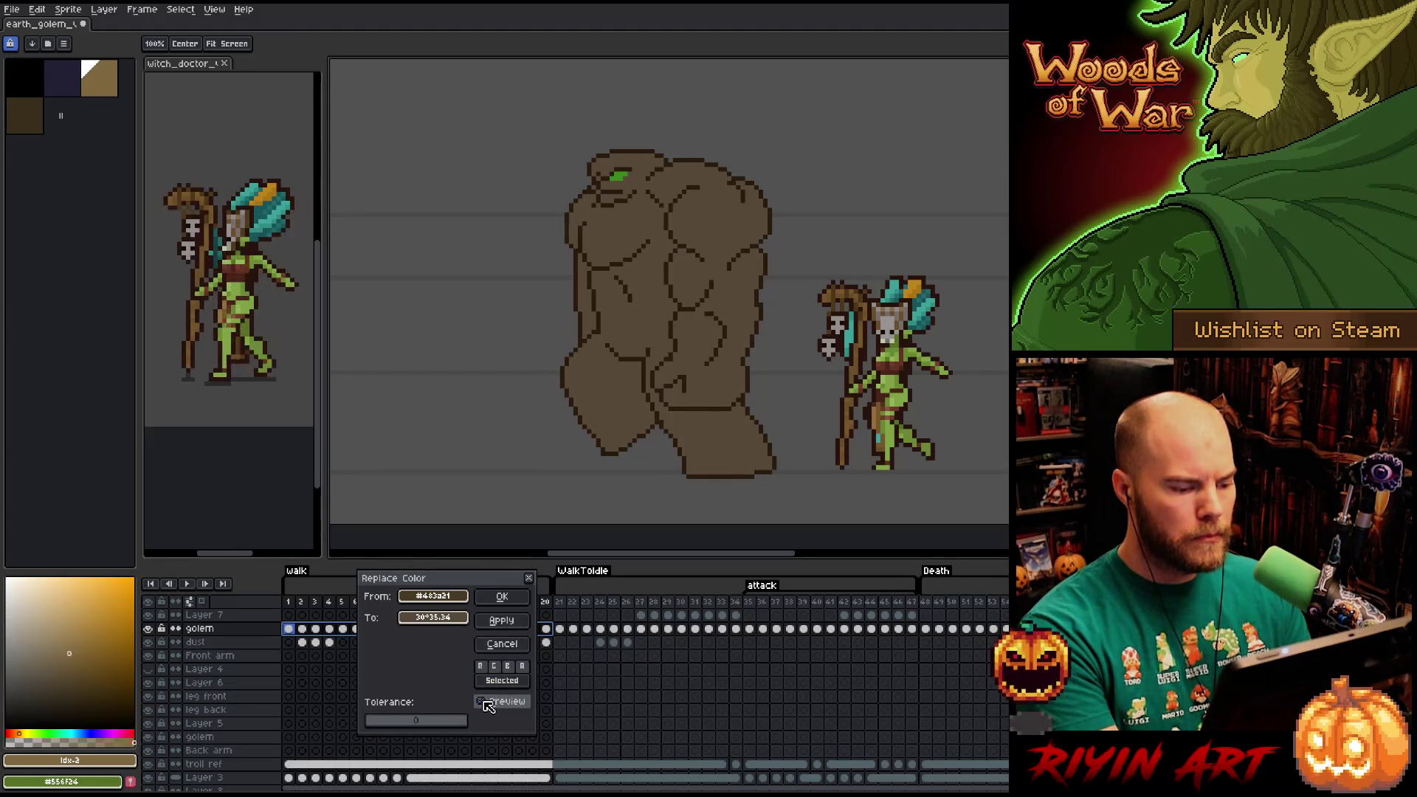
Toggle the live preview on and off to compare the original and new brown.
click(484, 703)
click(483, 703)
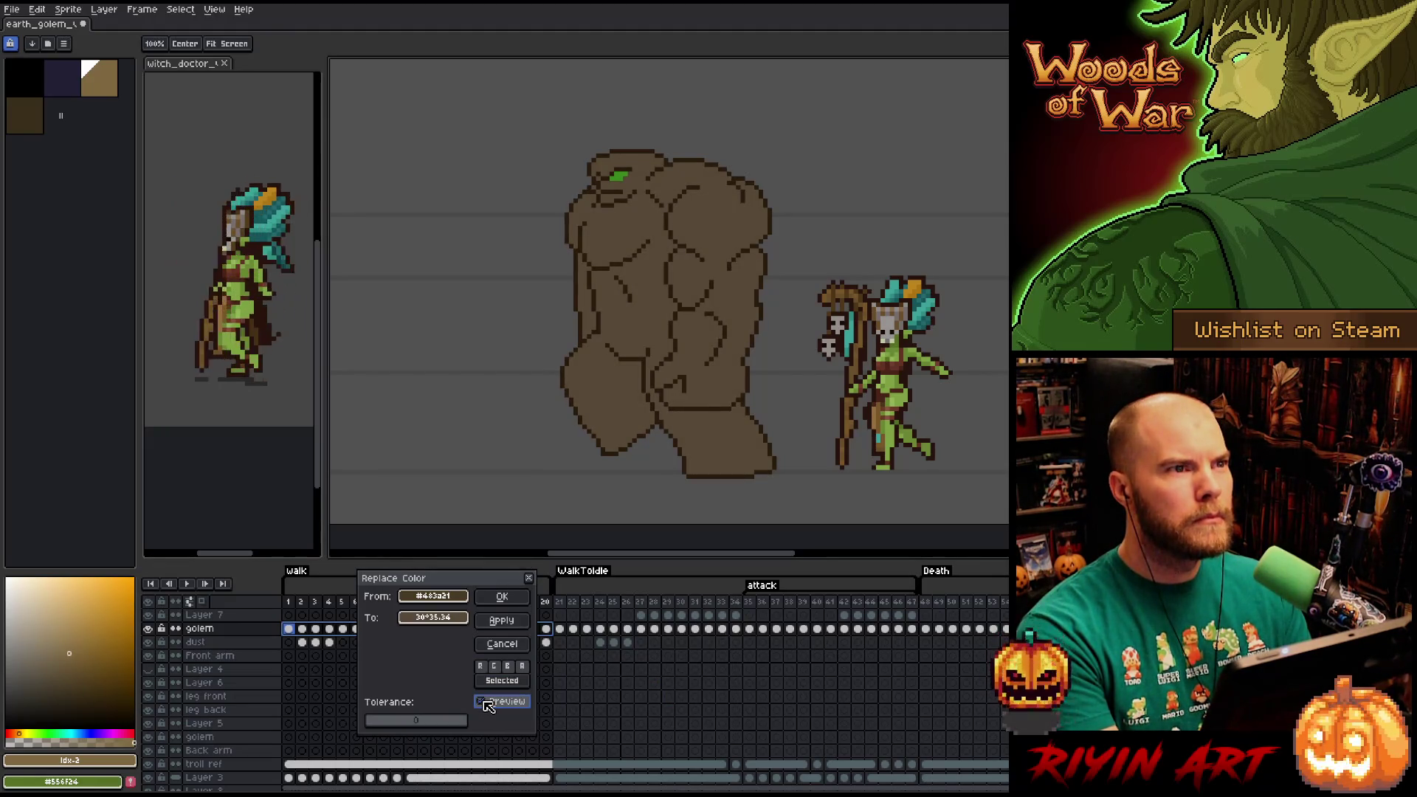
click(483, 703)
click(484, 703)
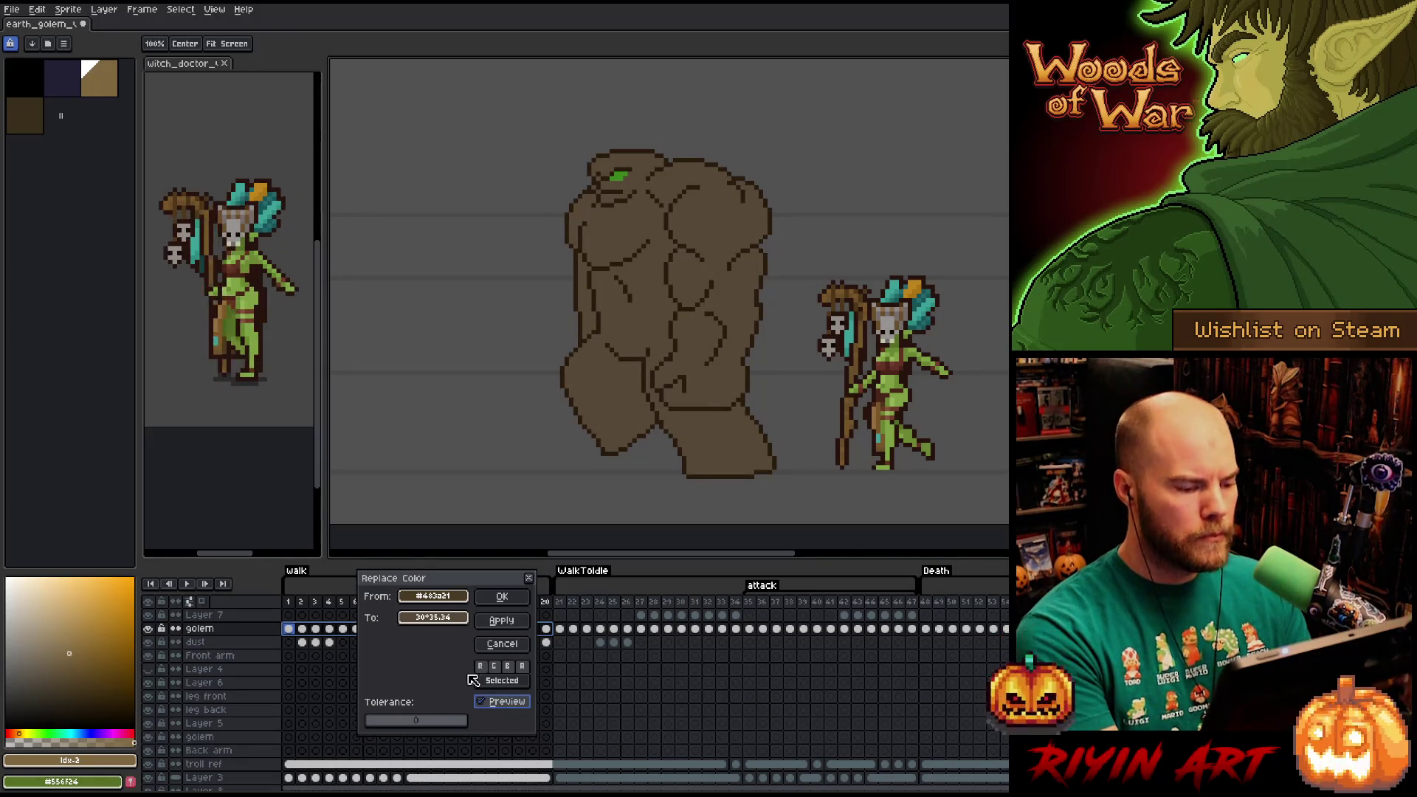
Raise the saturation, set the hue to 32, recheck the preview, and apply the new brown to the golem.
click(443, 621)
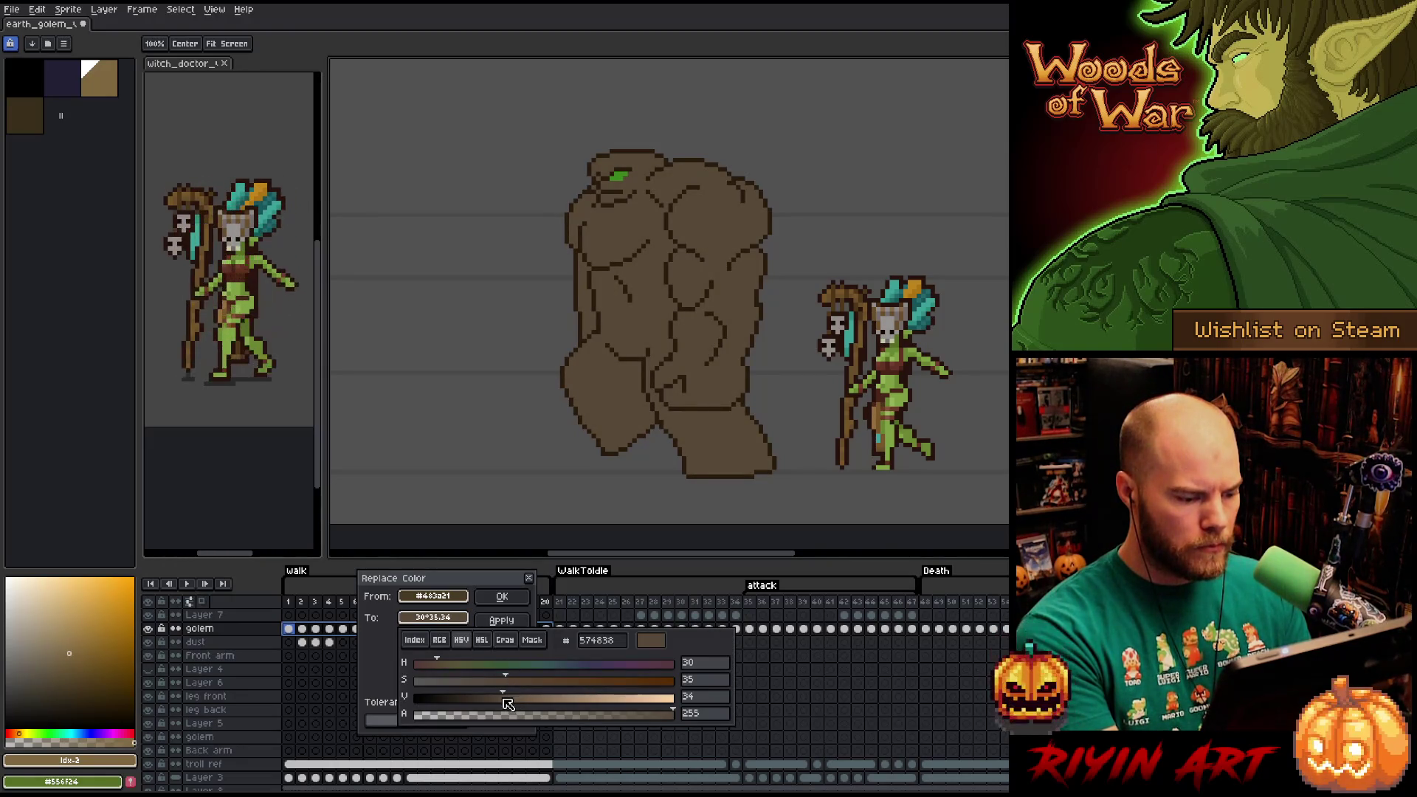
mouse_move(511, 684)
mouse_down()
mouse_move(569, 684)
mouse_move(542, 685)
mouse_up()
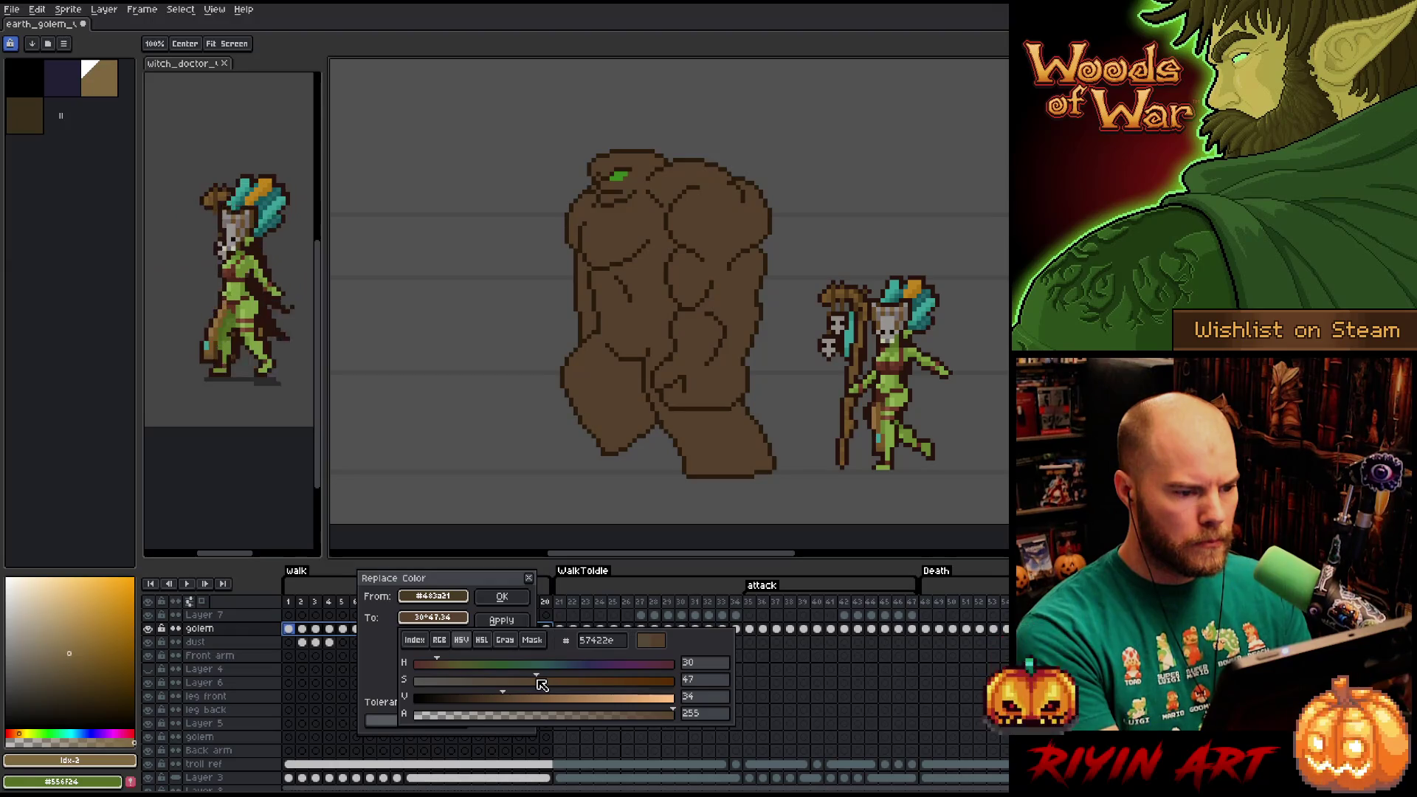
click(441, 664)
drag(440, 664, 442, 666)
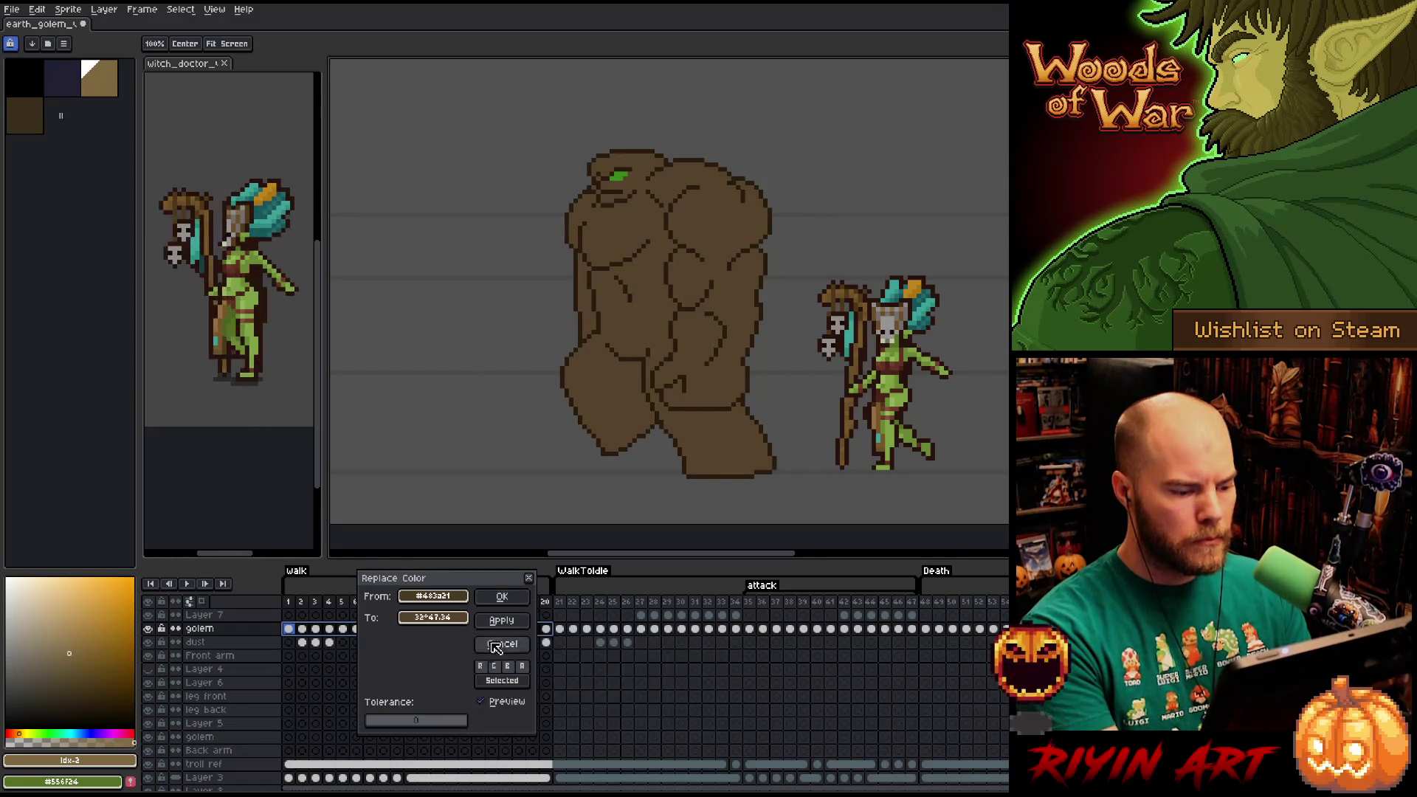
click(485, 707)
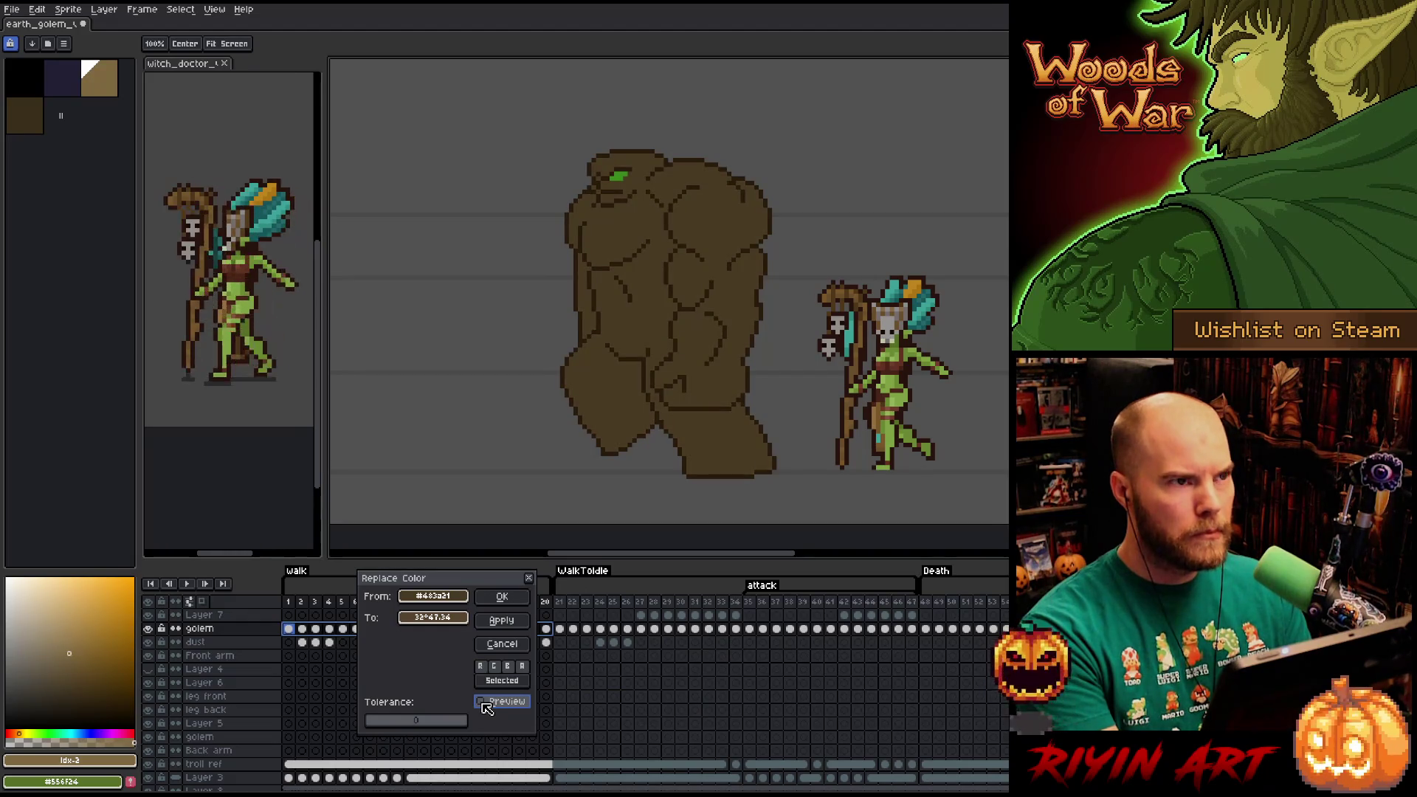
click(485, 702)
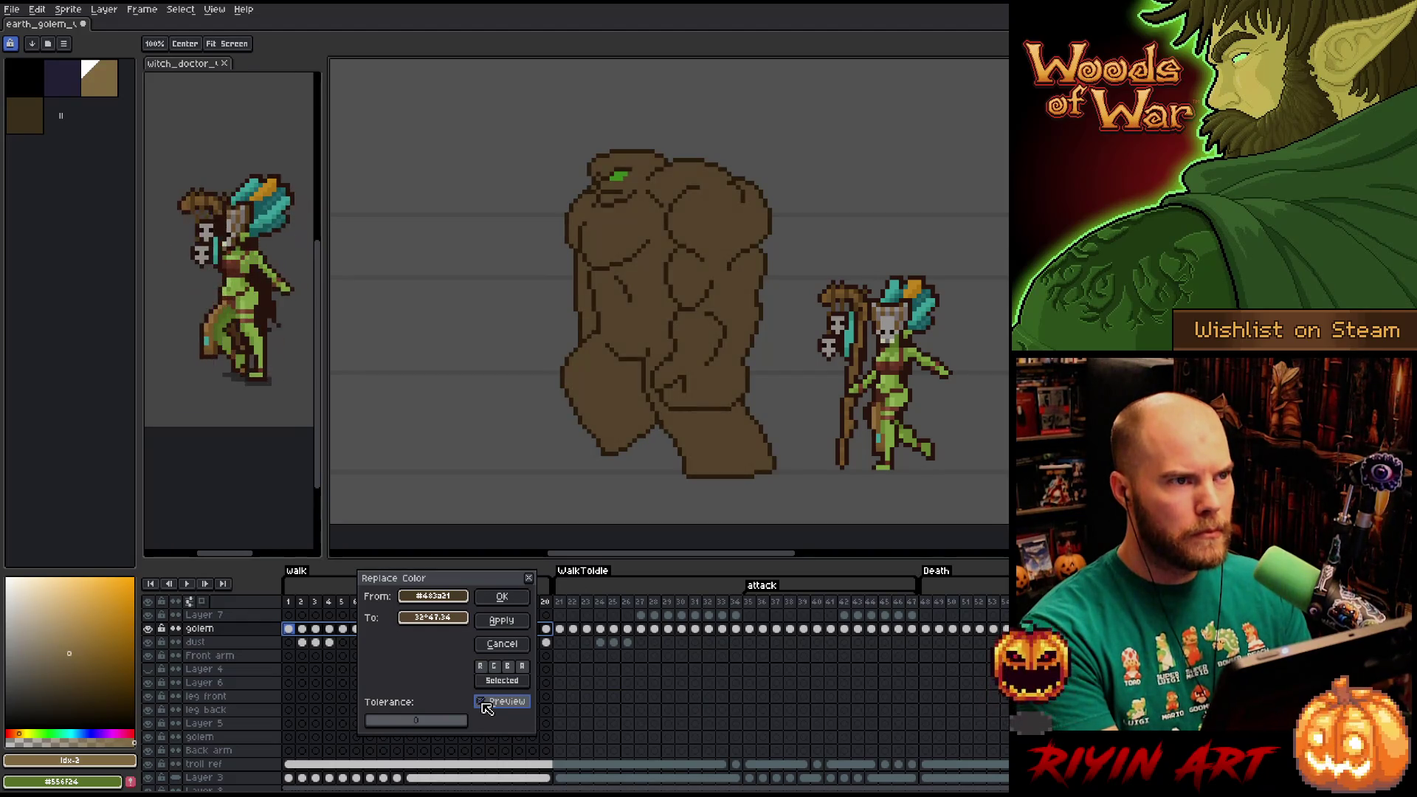
click(495, 606)
Play the animation to review the new brown, then sample that brown from the golem with the pencil.
key(Return)
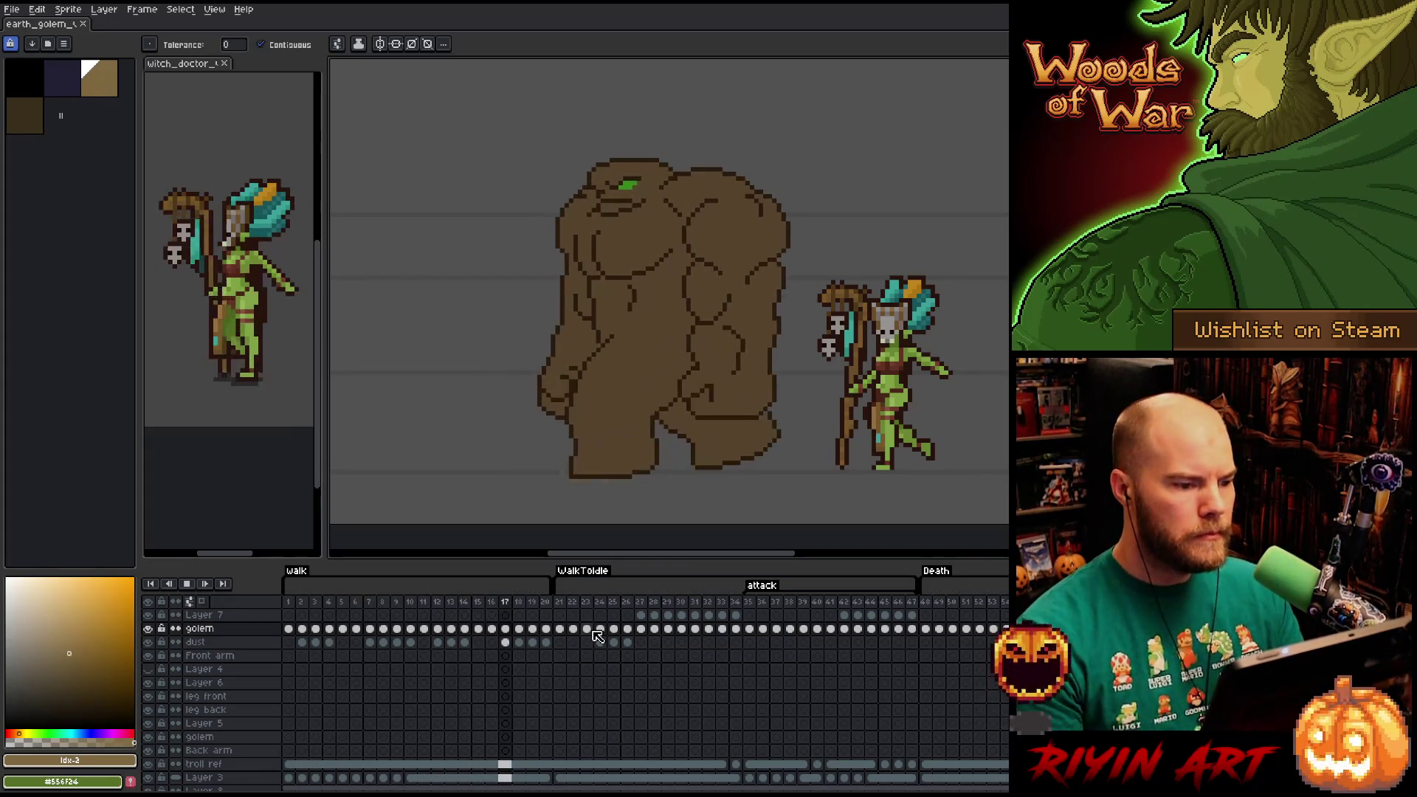
key(Return)
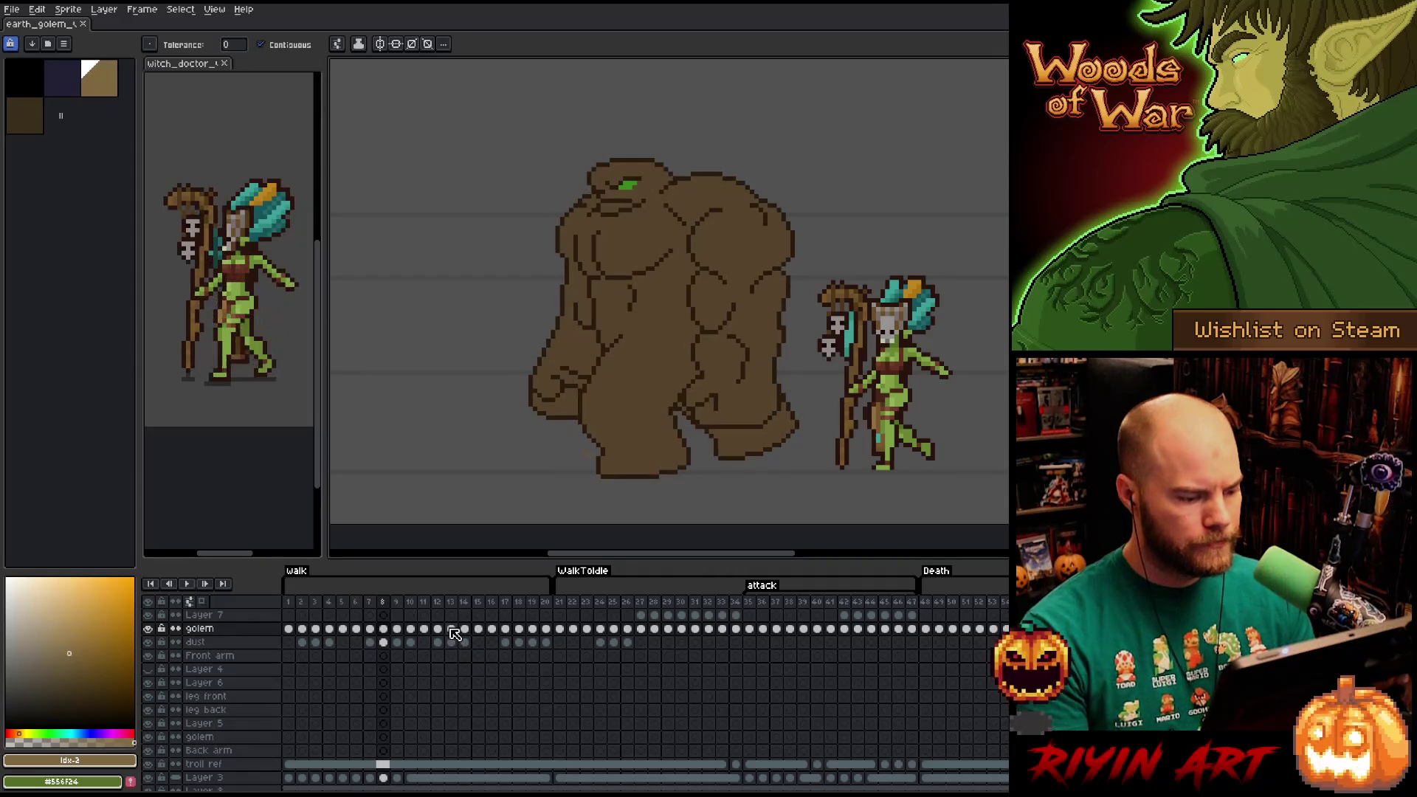
key(b)
alt+click(657, 332)
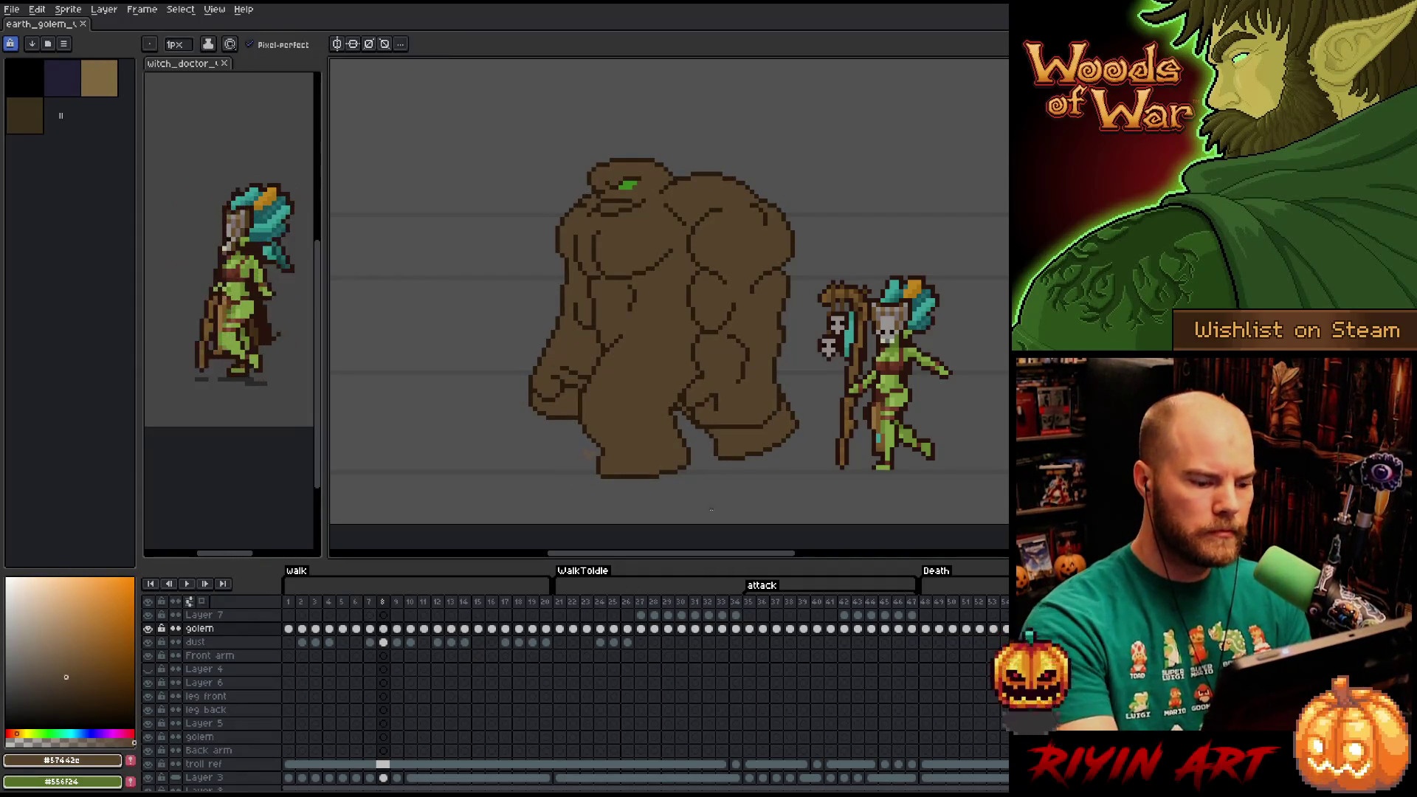
Go to frame 21 and delete Layer 7.
click(560, 629)
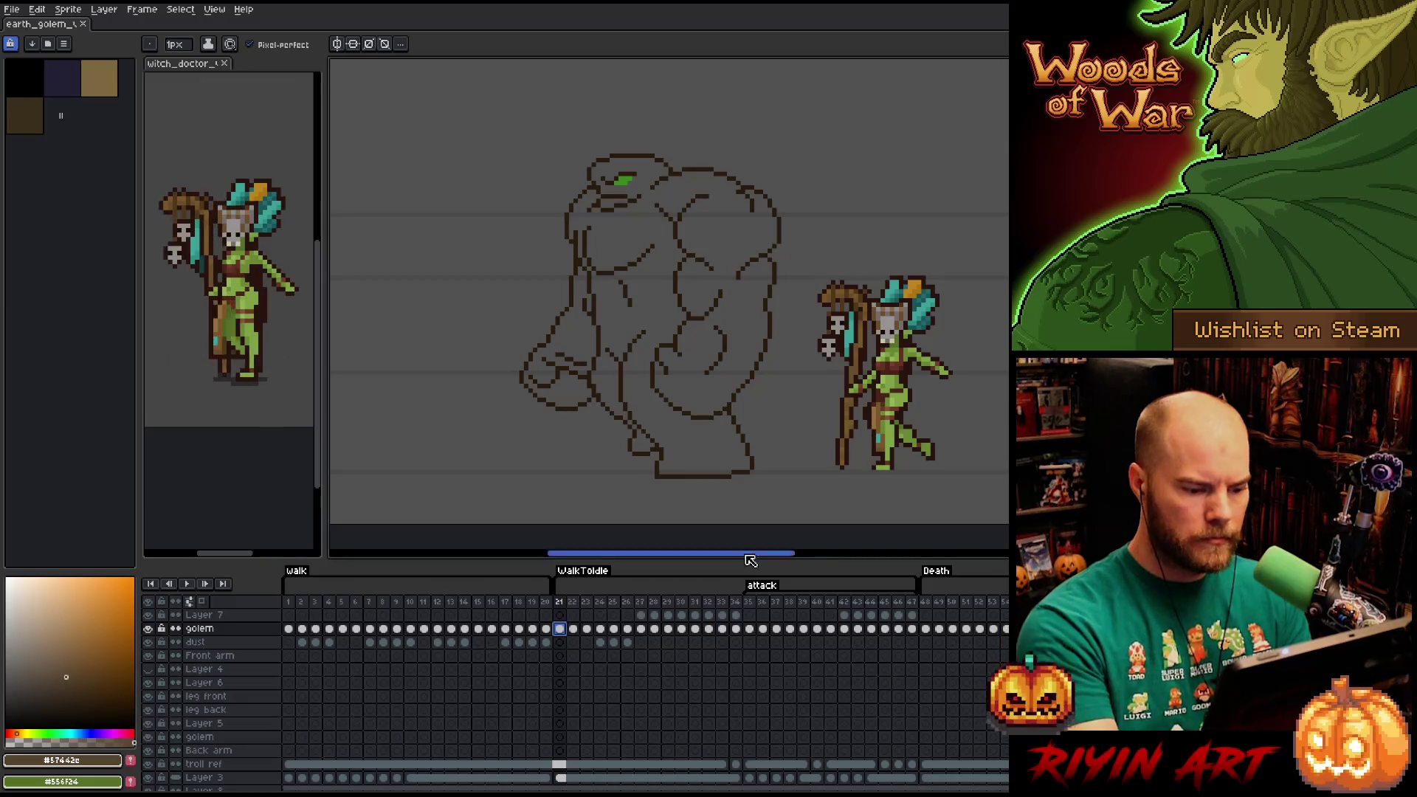
click(214, 616)
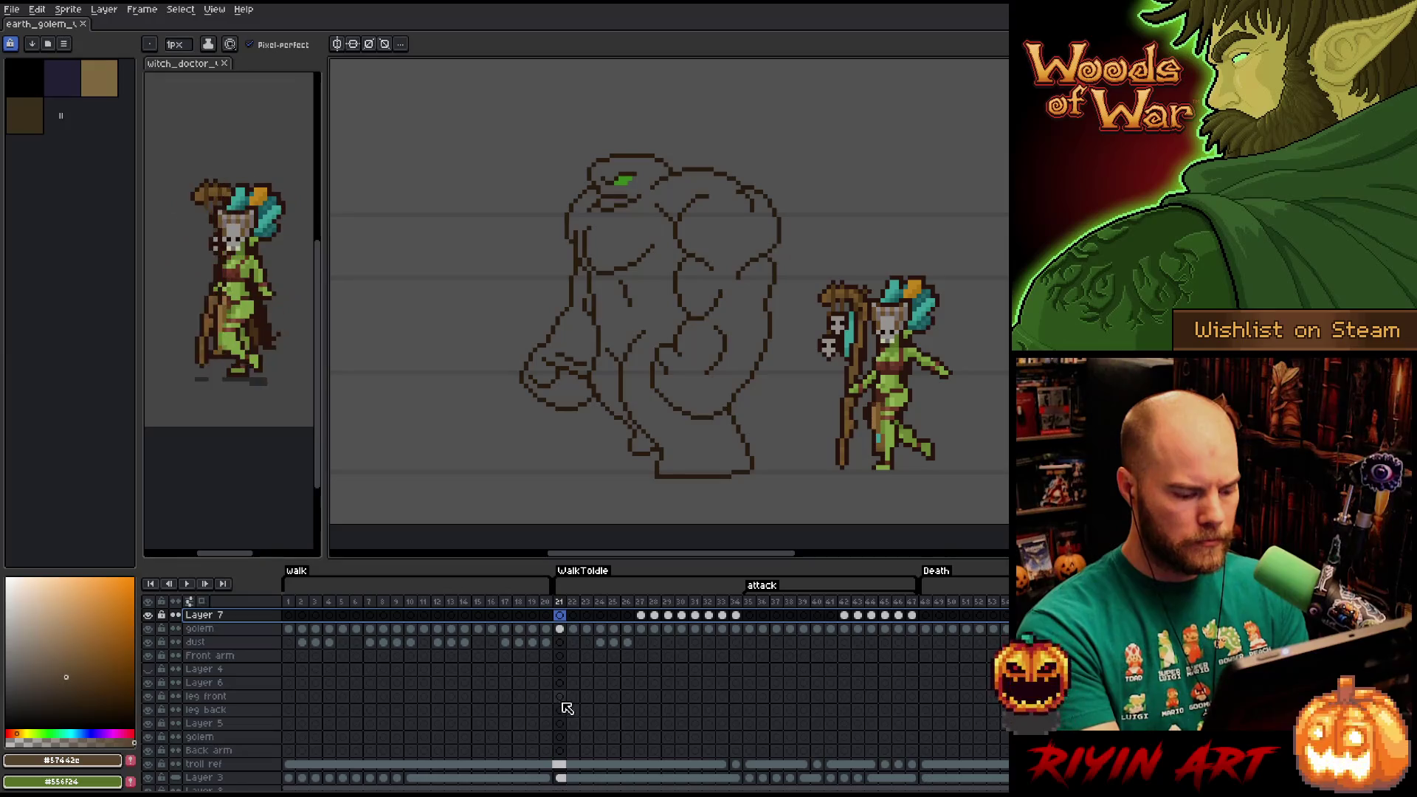
key(Delete)
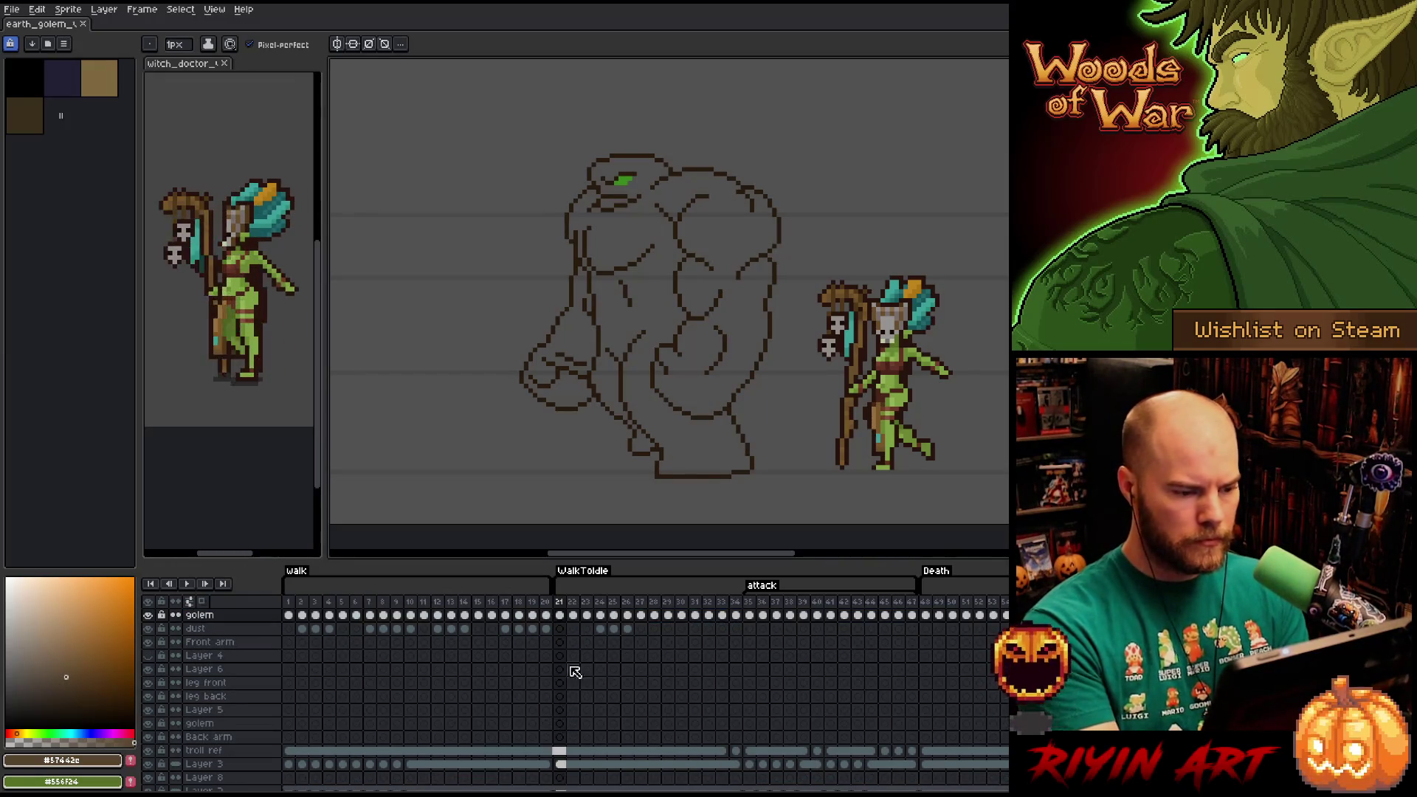
Flood-fill the golem's body, left arm and the gap near its foot with brown.
key(g)
click(668, 371)
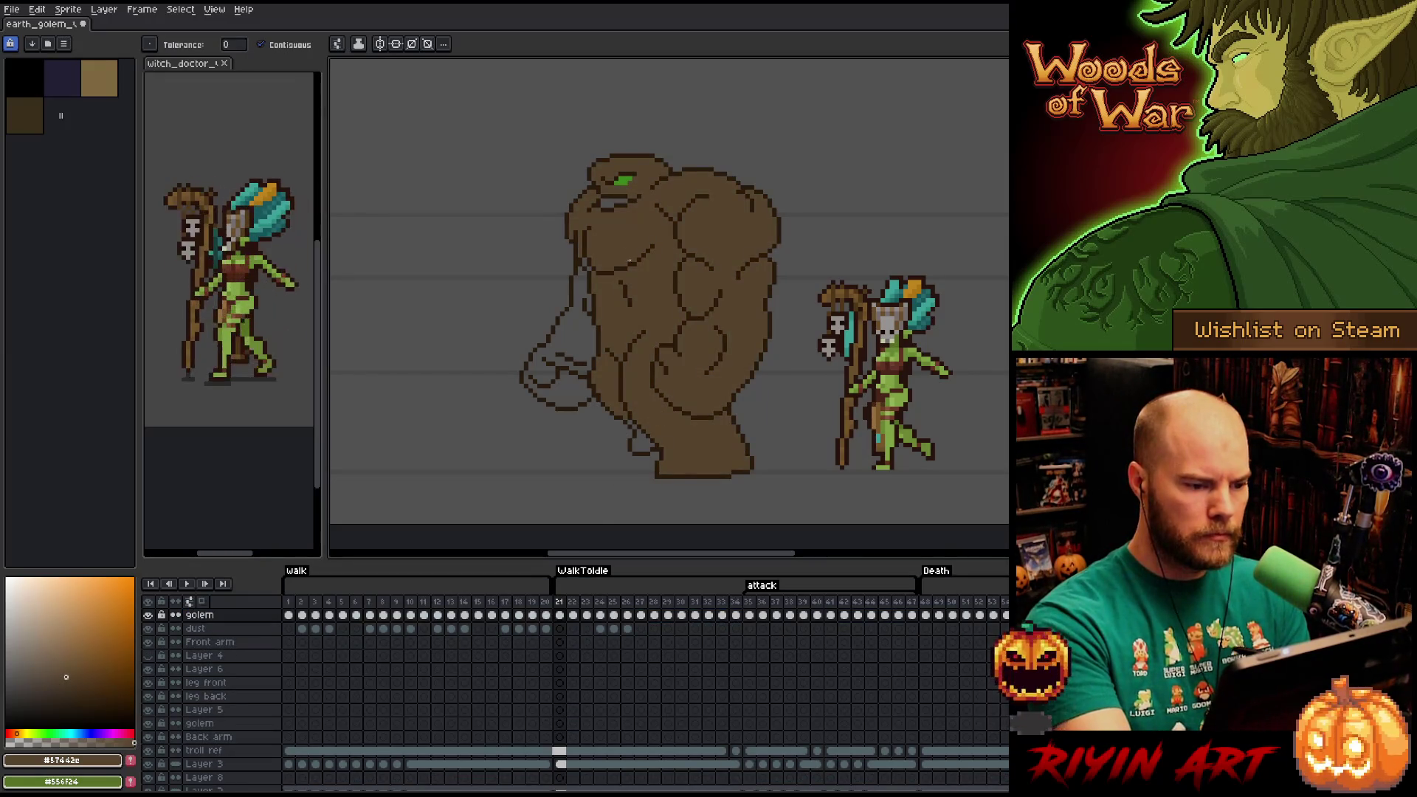
click(582, 305)
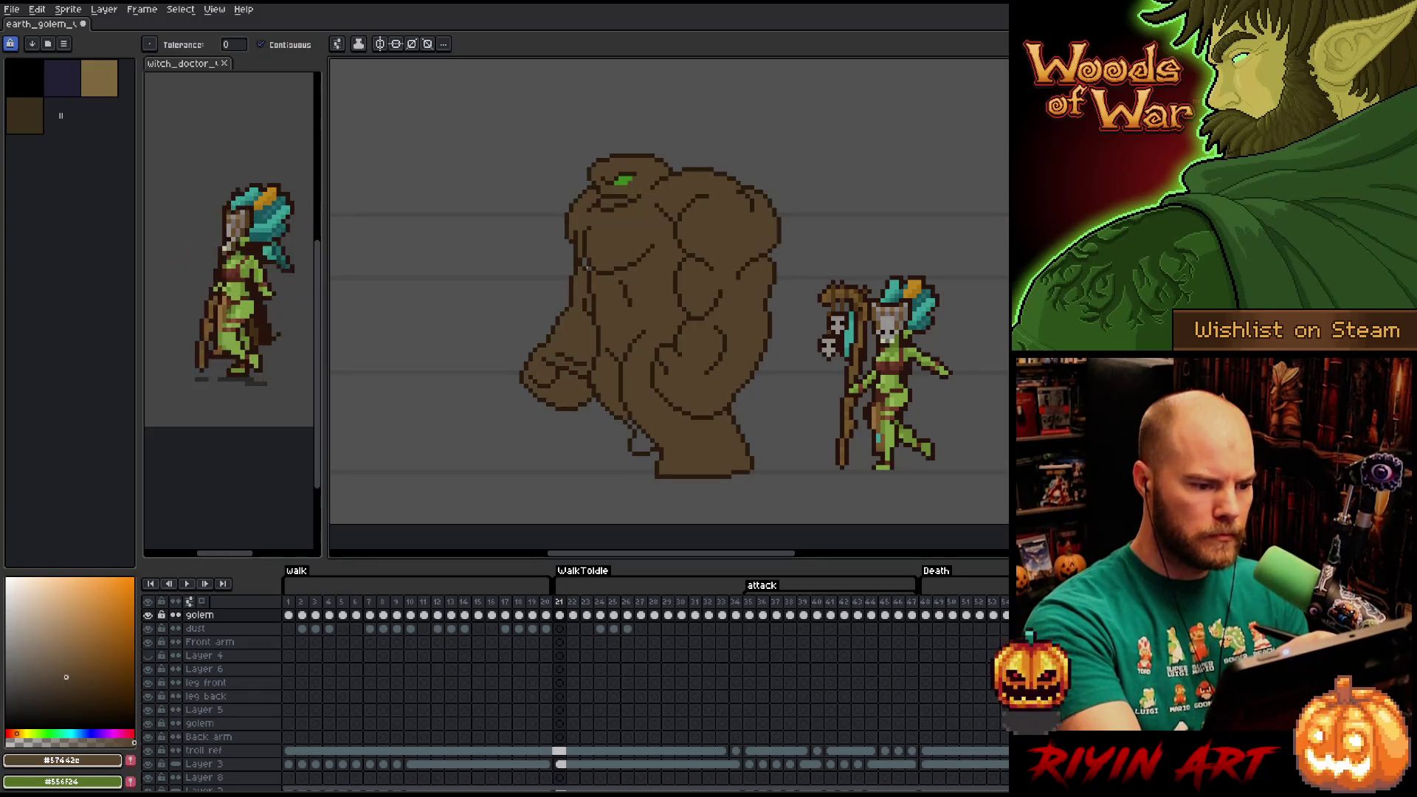
click(639, 429)
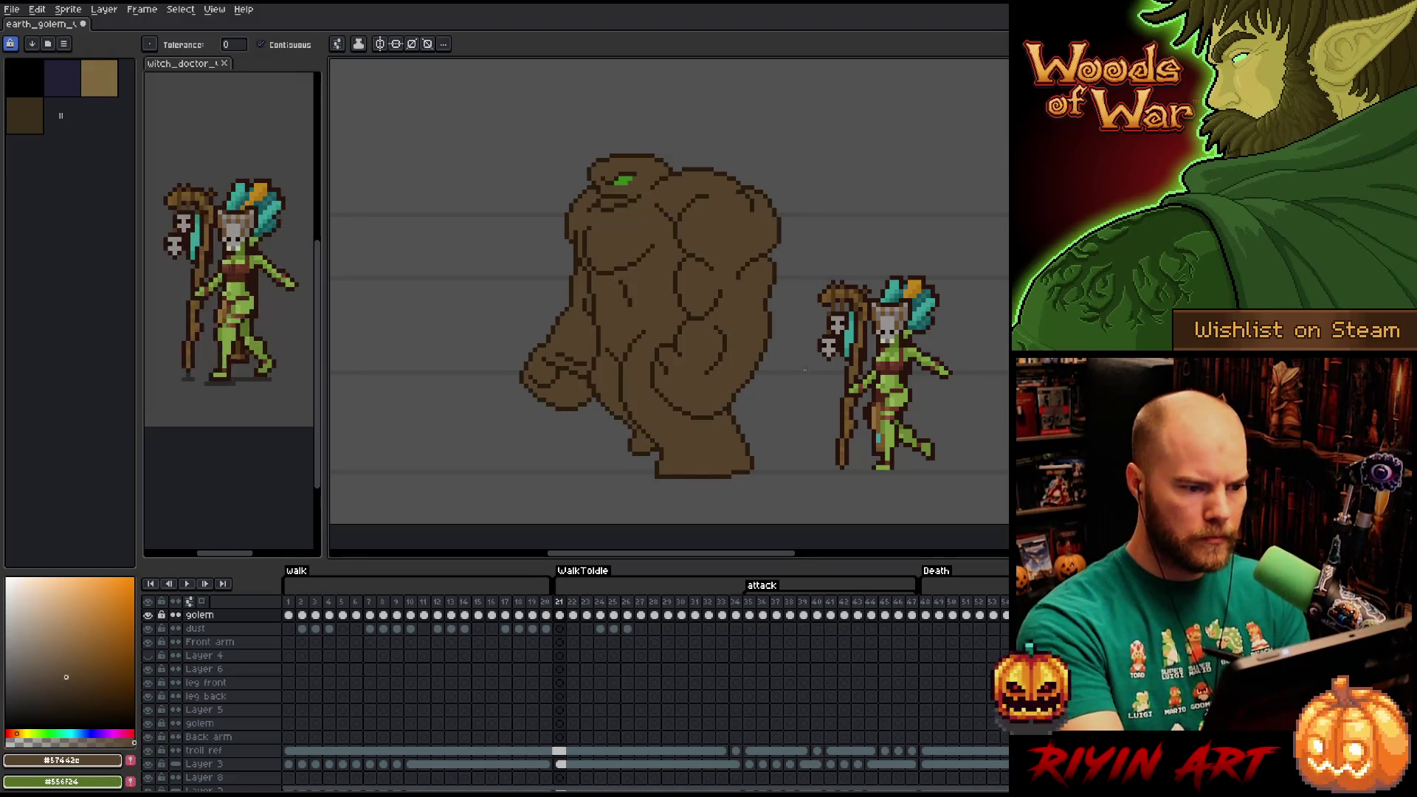
On frame 22, fill the golem's body, right leg, fist and the small fist gap brown.
key(Right)
click(671, 180)
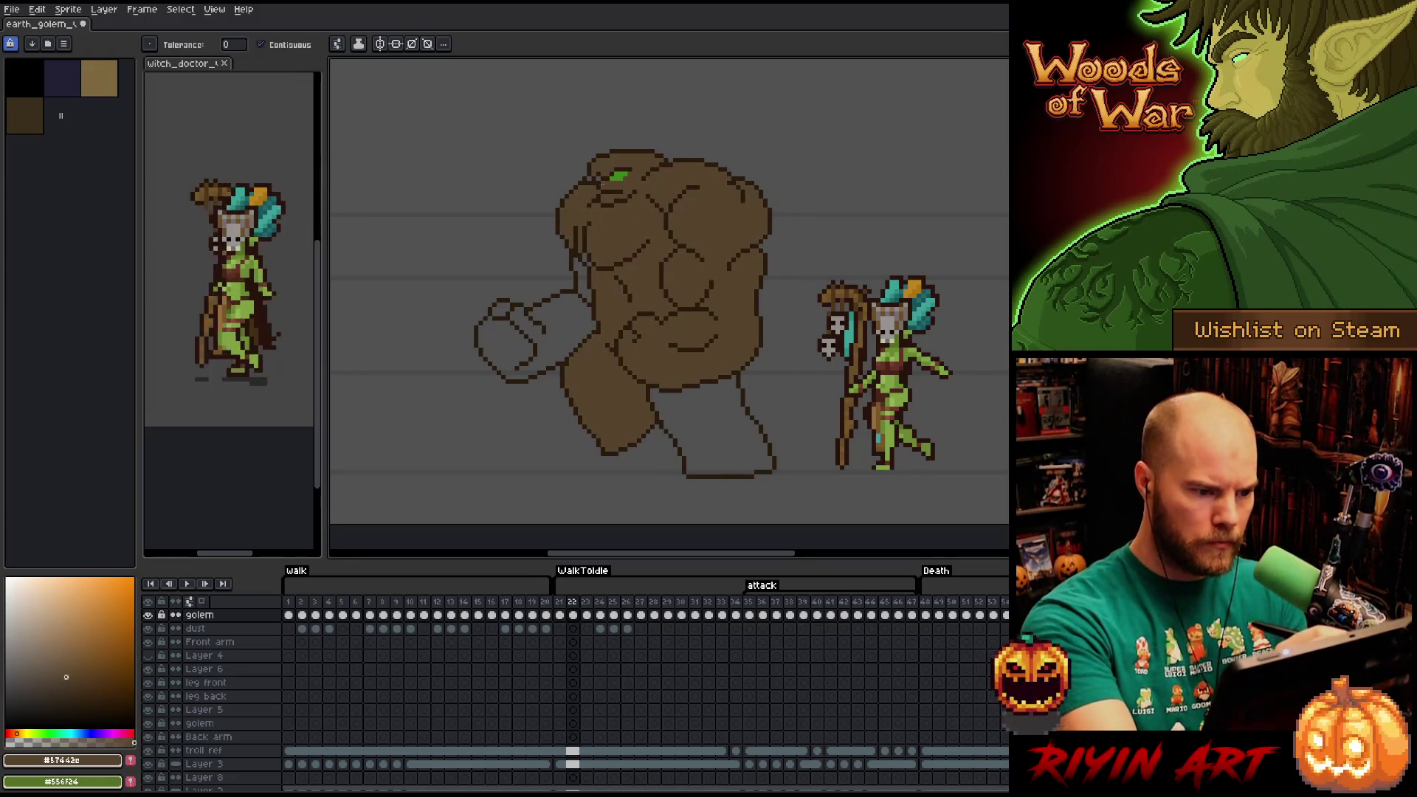
click(707, 418)
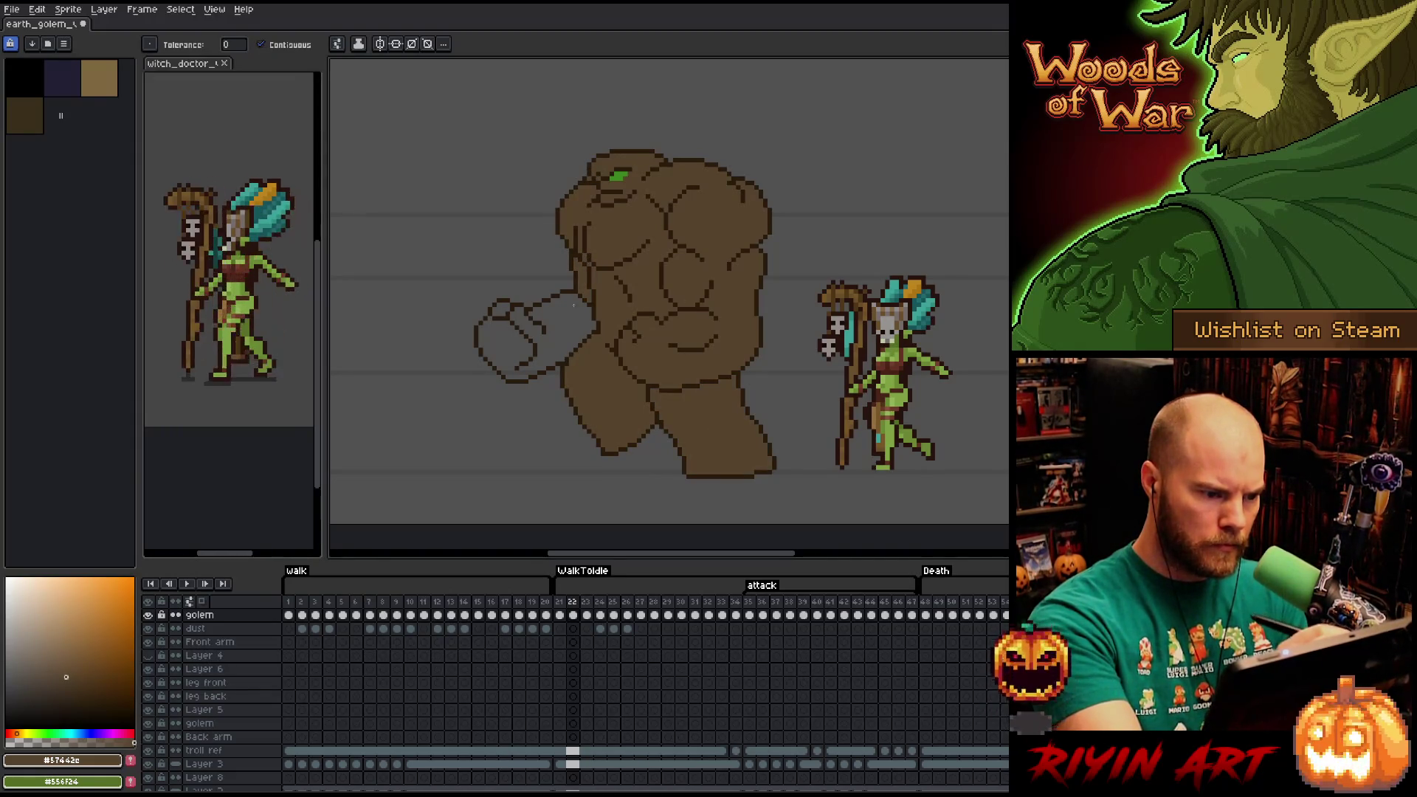
click(539, 339)
click(501, 310)
On frame 23, fill the body, the leftover body pocket, the back leg and the fist brown.
key(period)
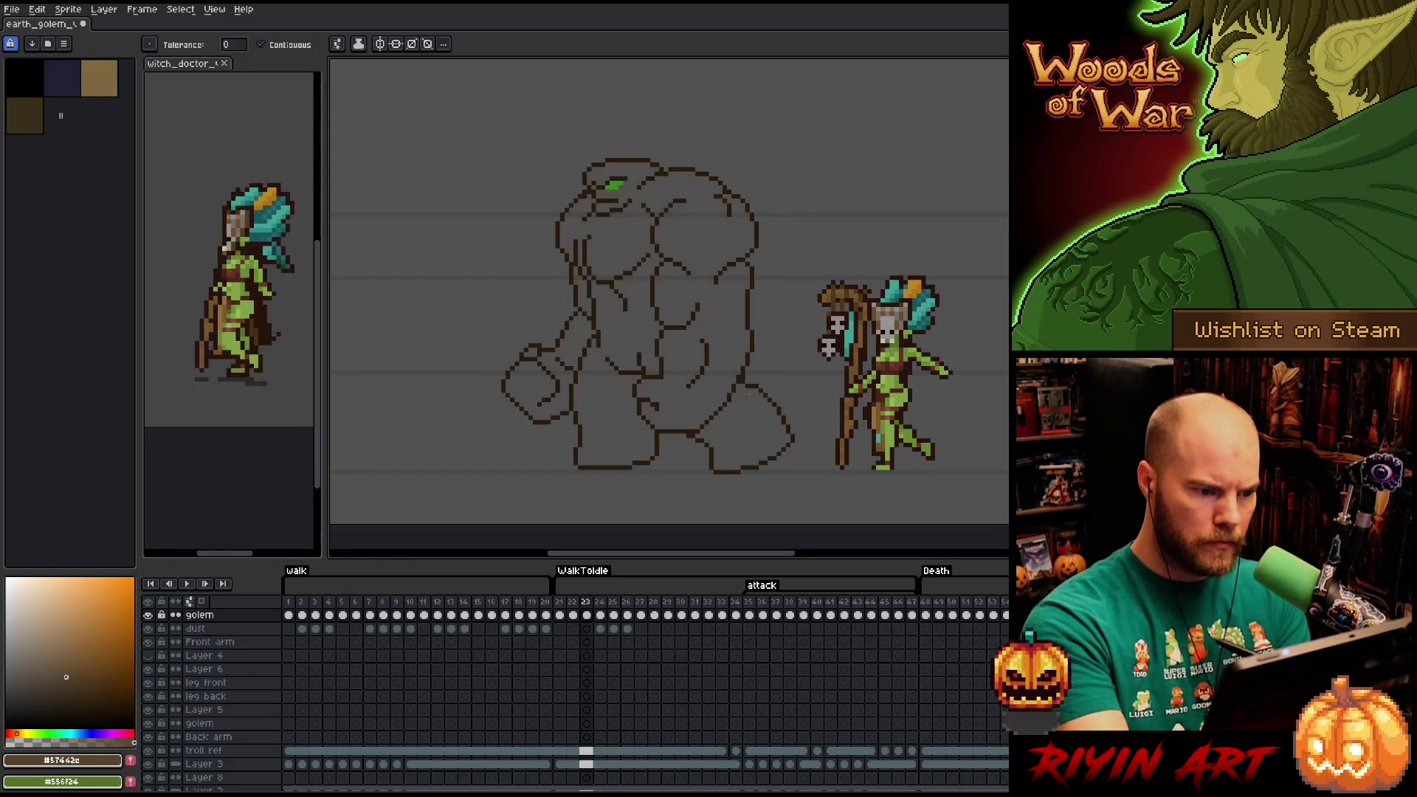
click(619, 244)
click(583, 279)
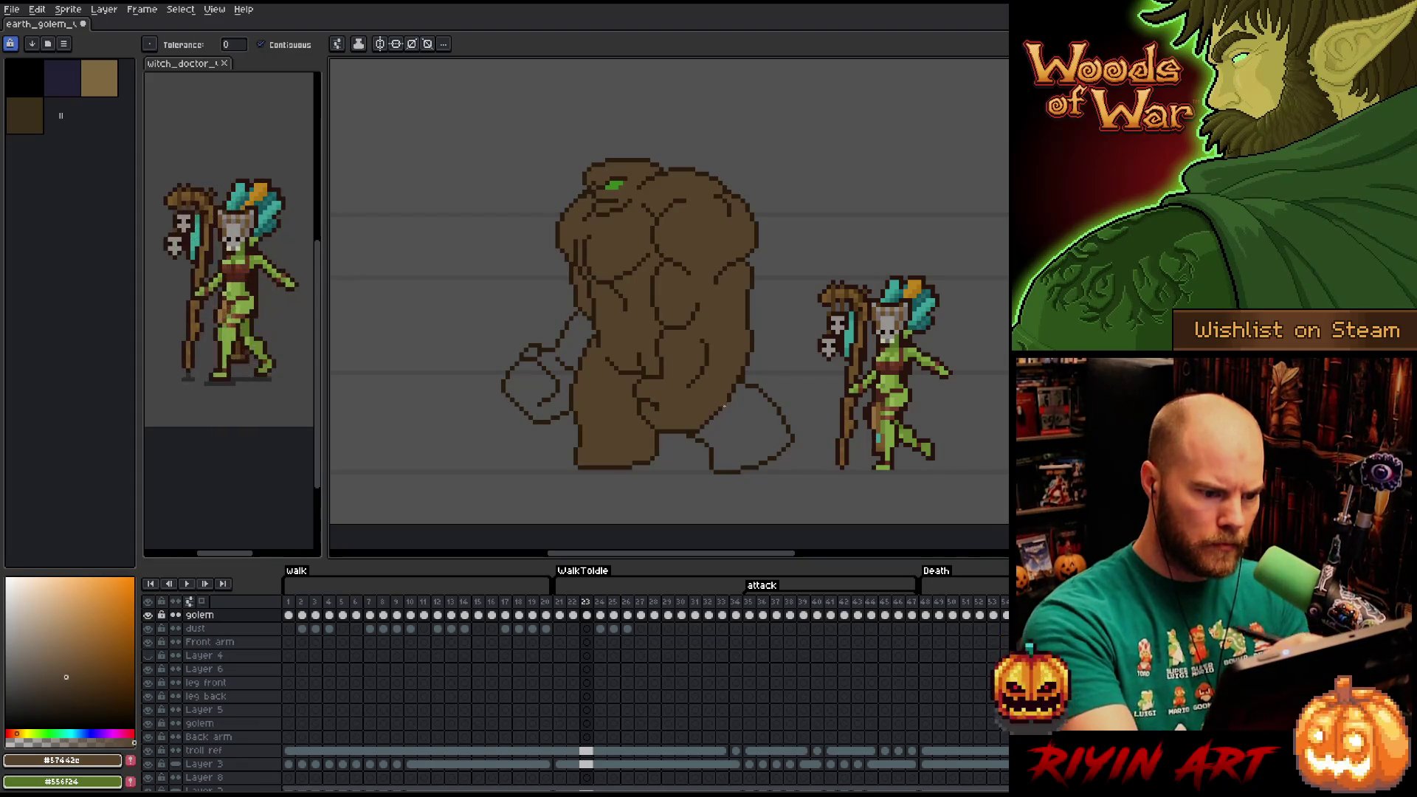
click(724, 407)
click(569, 346)
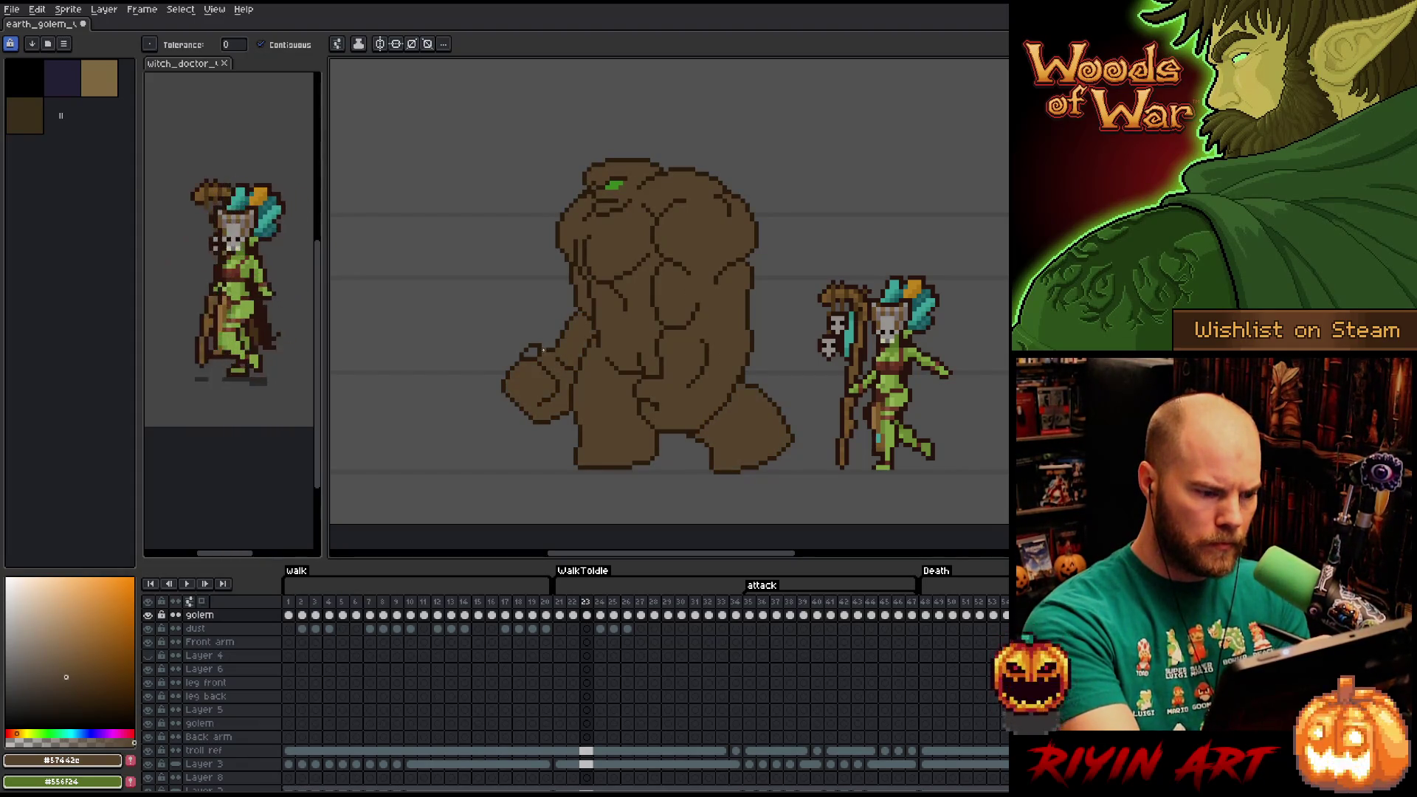
On frame 24, fill the body, fist and remaining body area brown, undoing a bad leg fill.
key(Right)
click(635, 363)
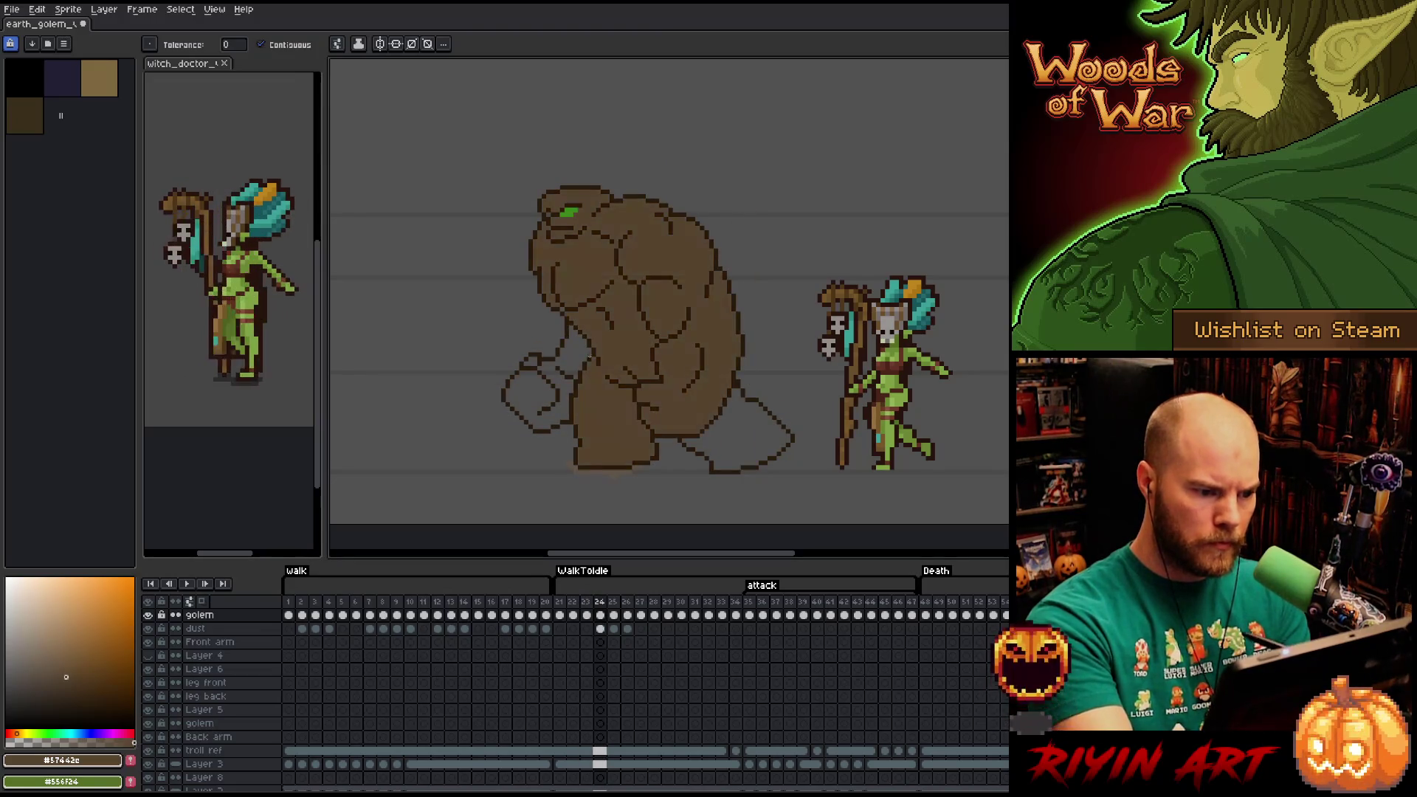
click(557, 364)
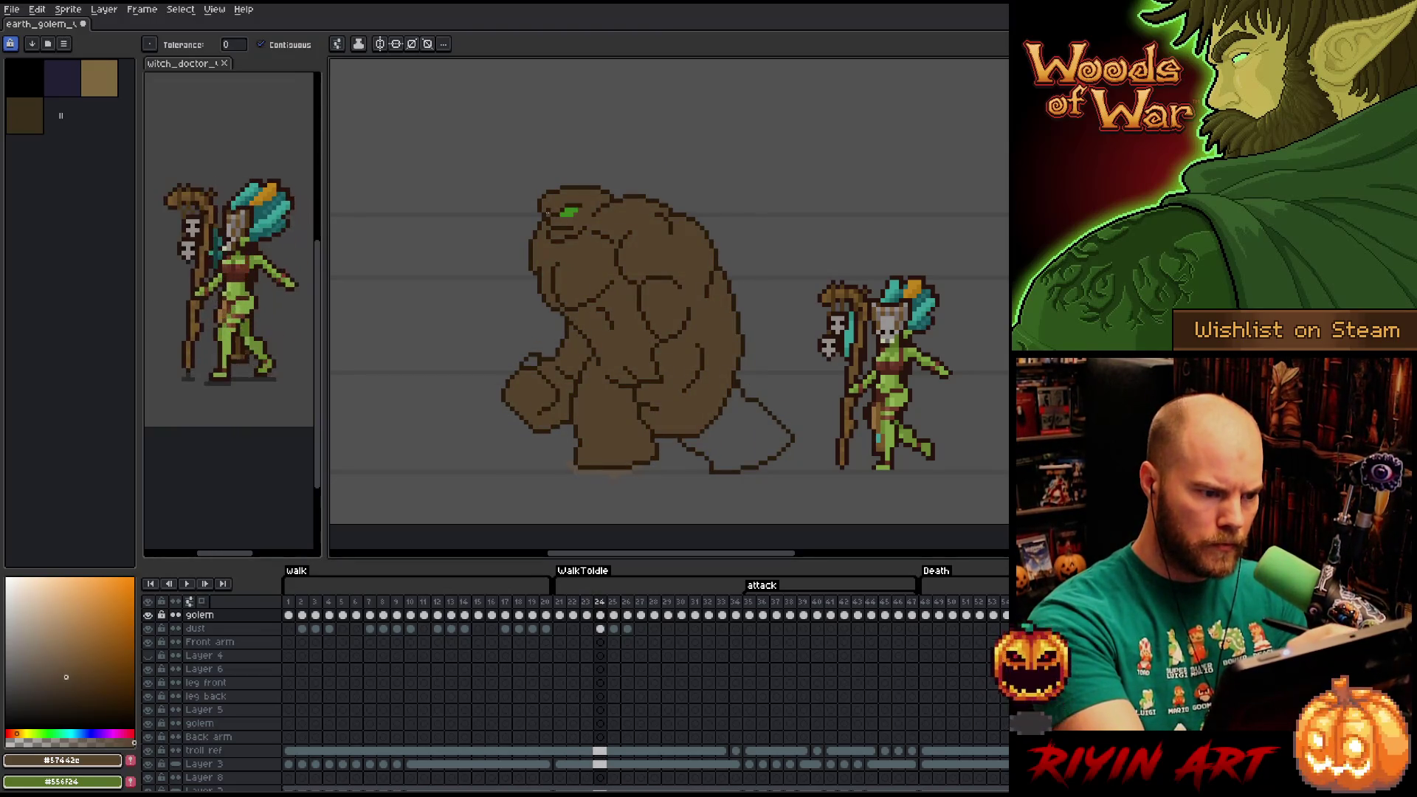
key(Left)
key(Right)
click(744, 414)
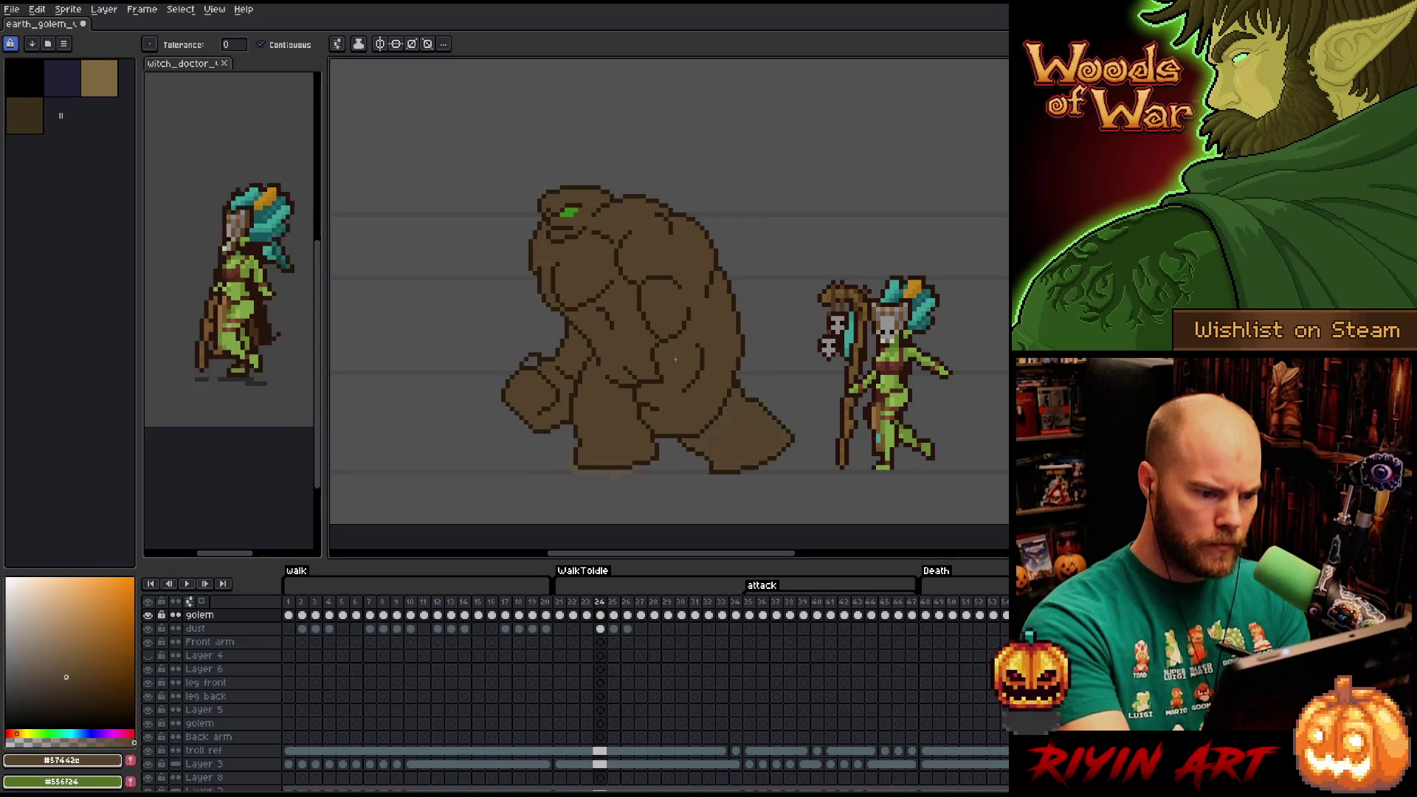
key(ctrl+z)
click(679, 215)
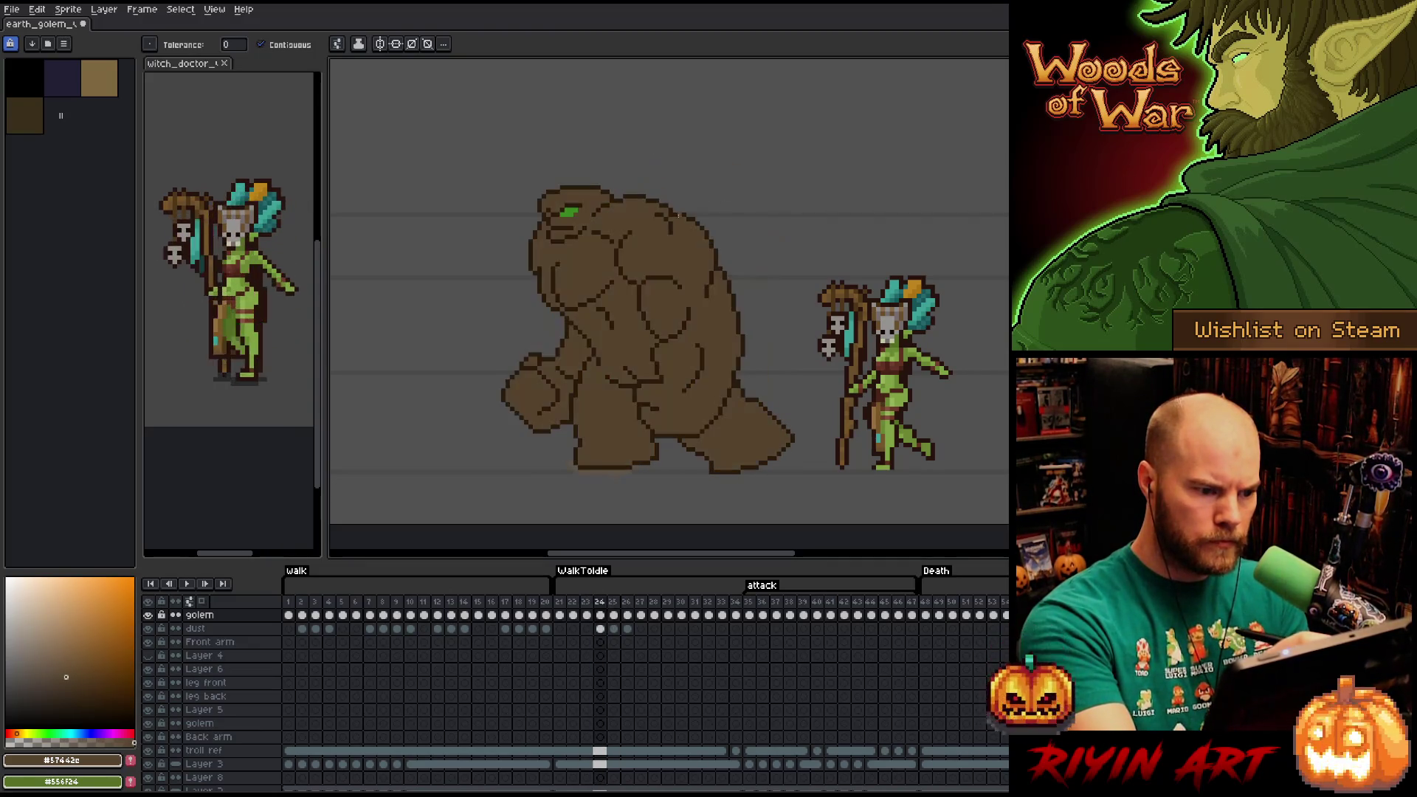
Fill the golem's body brown on frame 25 and move on to frame 26.
key(Right)
click(735, 206)
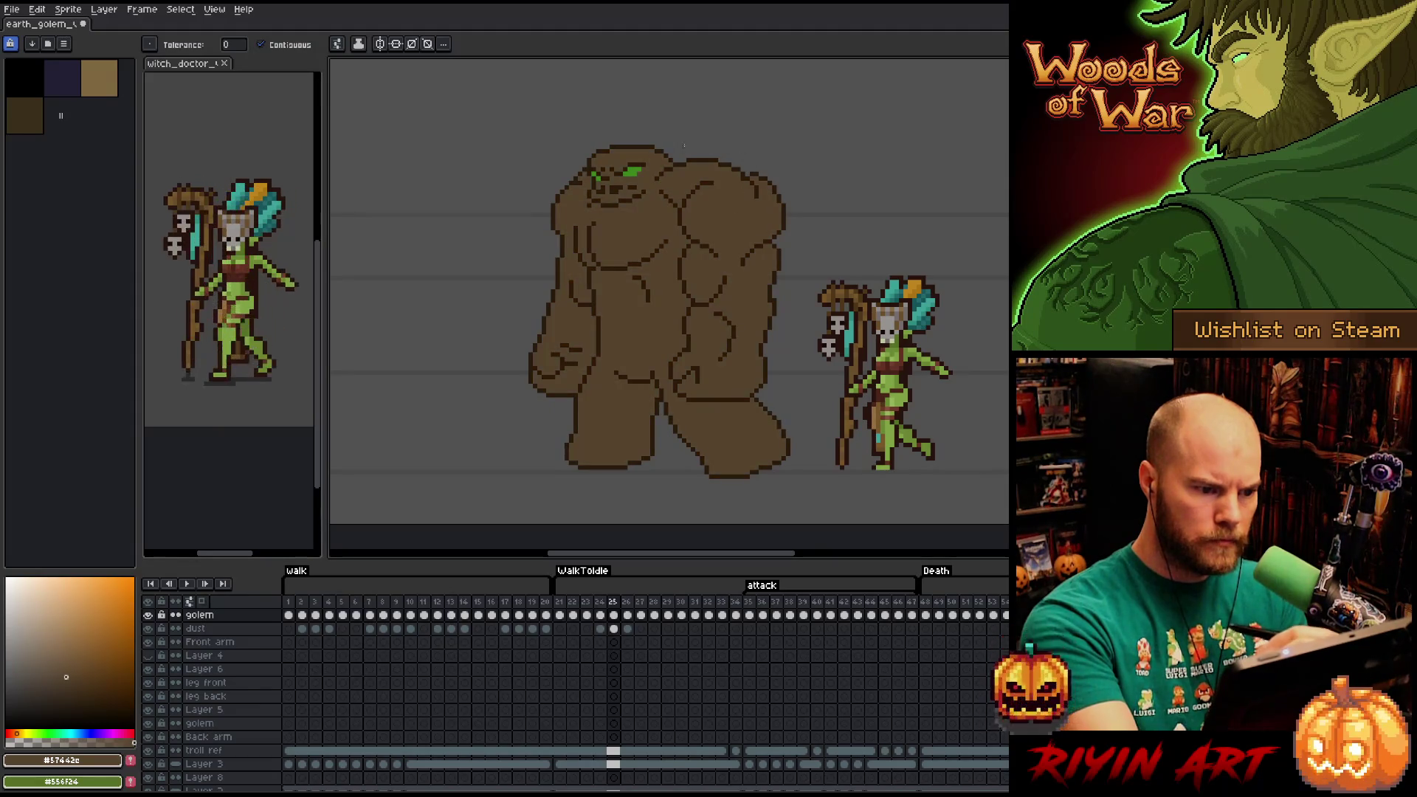
key(Right)
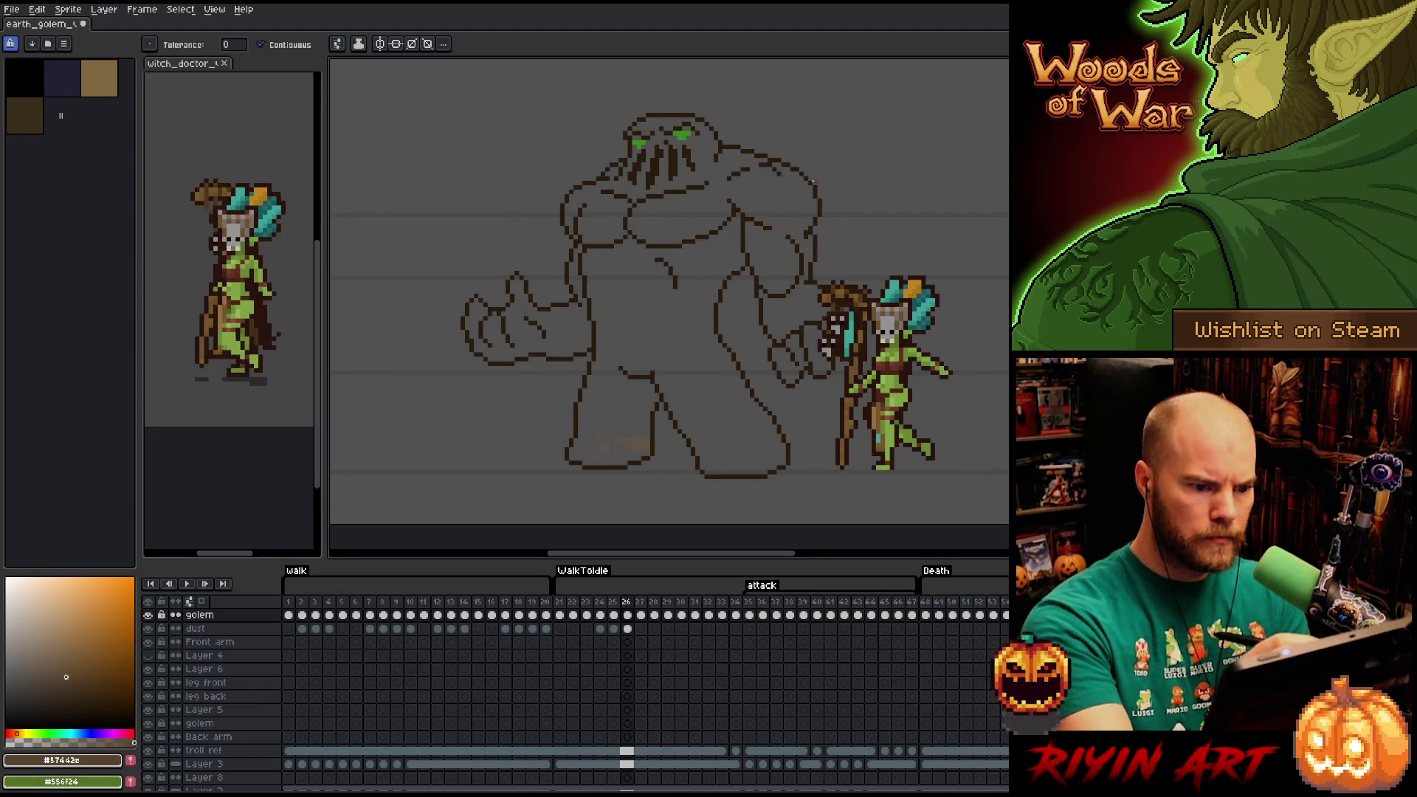
Hide the witch doctor sprite, then fill the right fist, upper body, torso, legs and left hand brown.
click(149, 750)
click(813, 346)
click(849, 332)
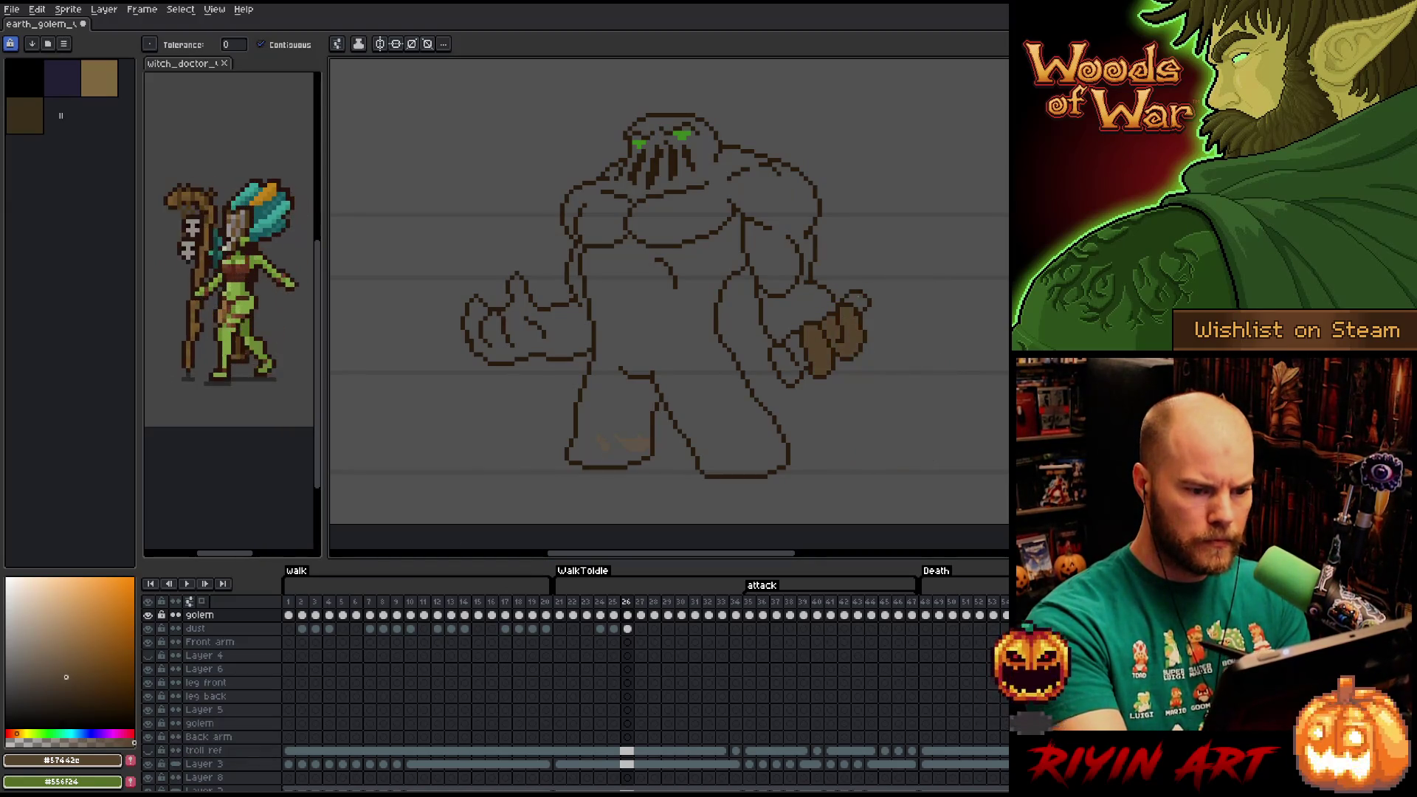
click(856, 303)
click(798, 343)
click(796, 301)
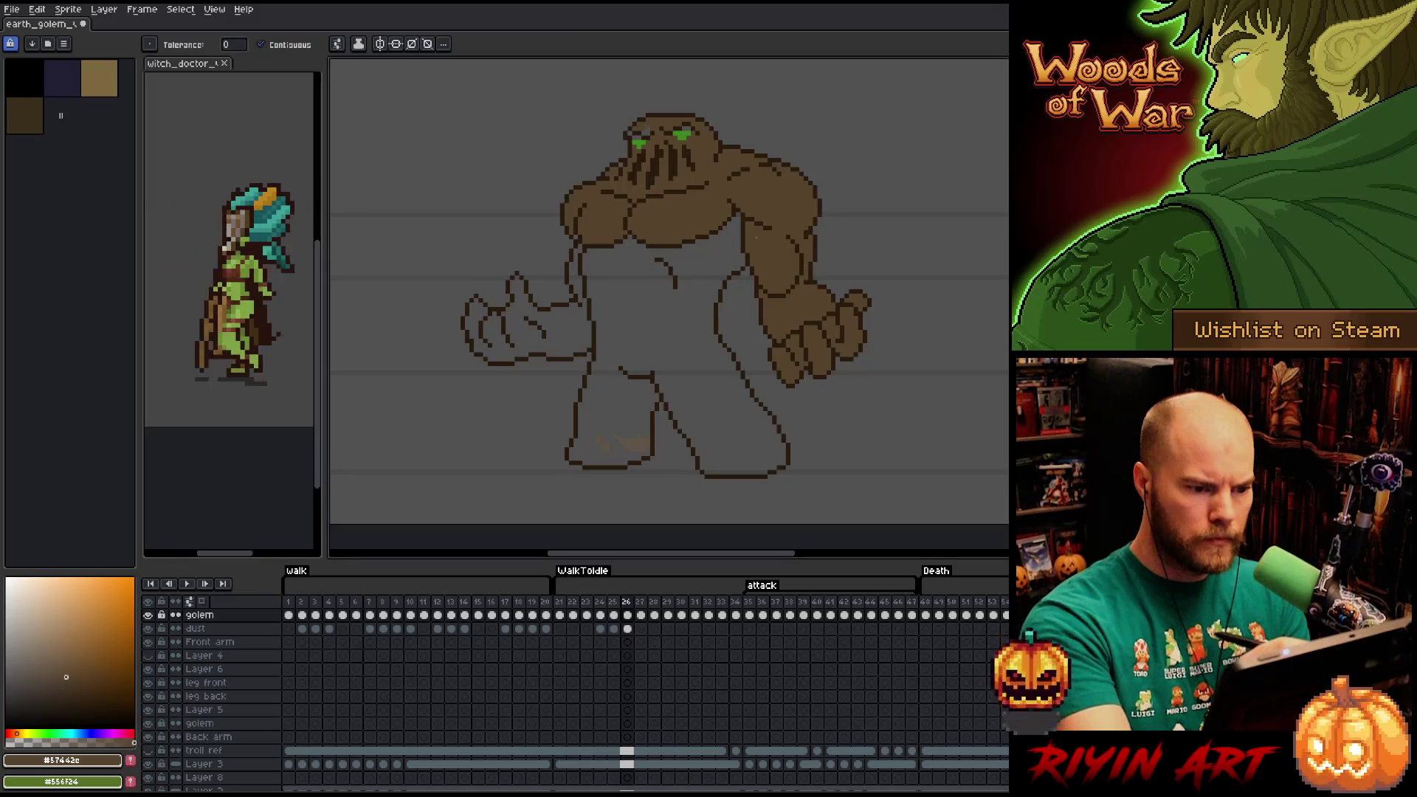
click(731, 247)
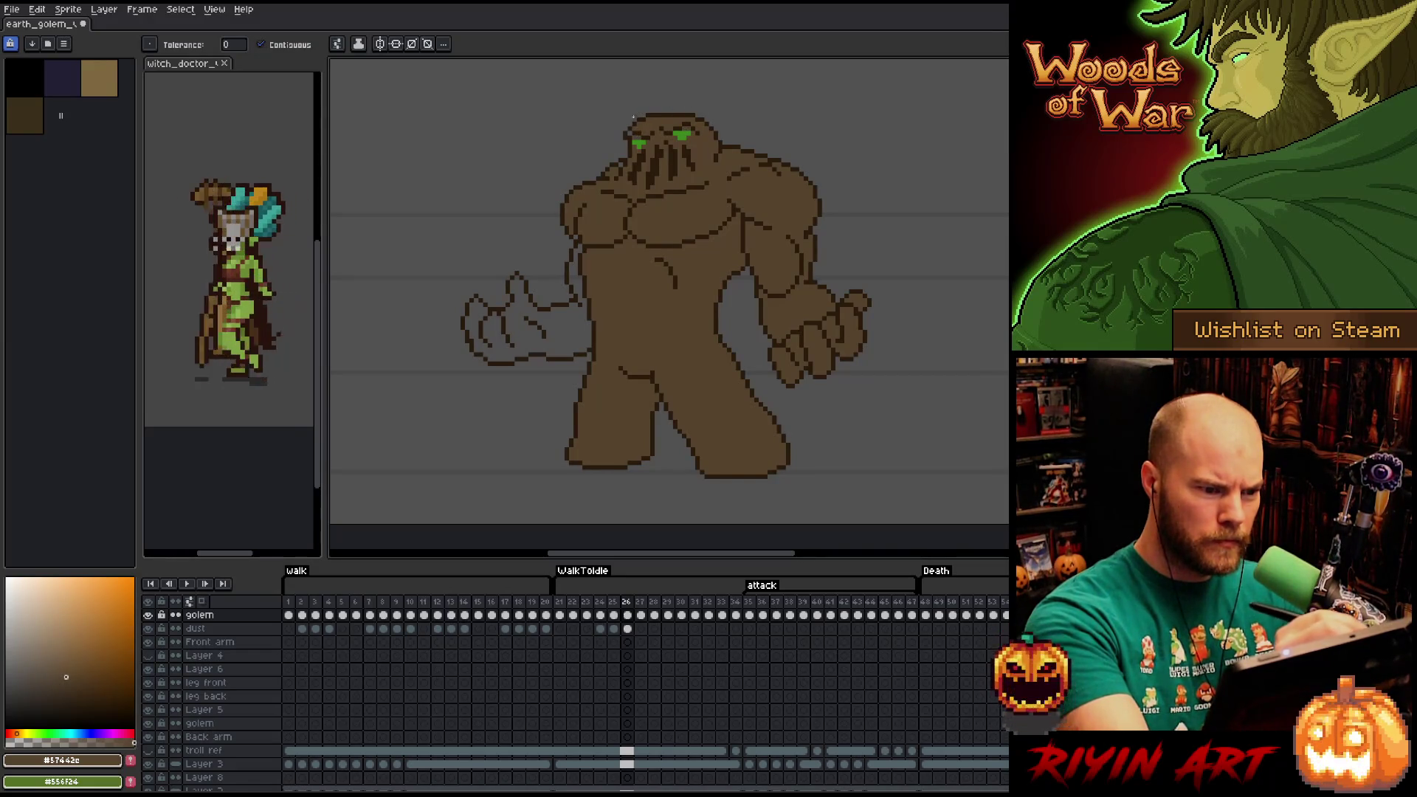
click(581, 247)
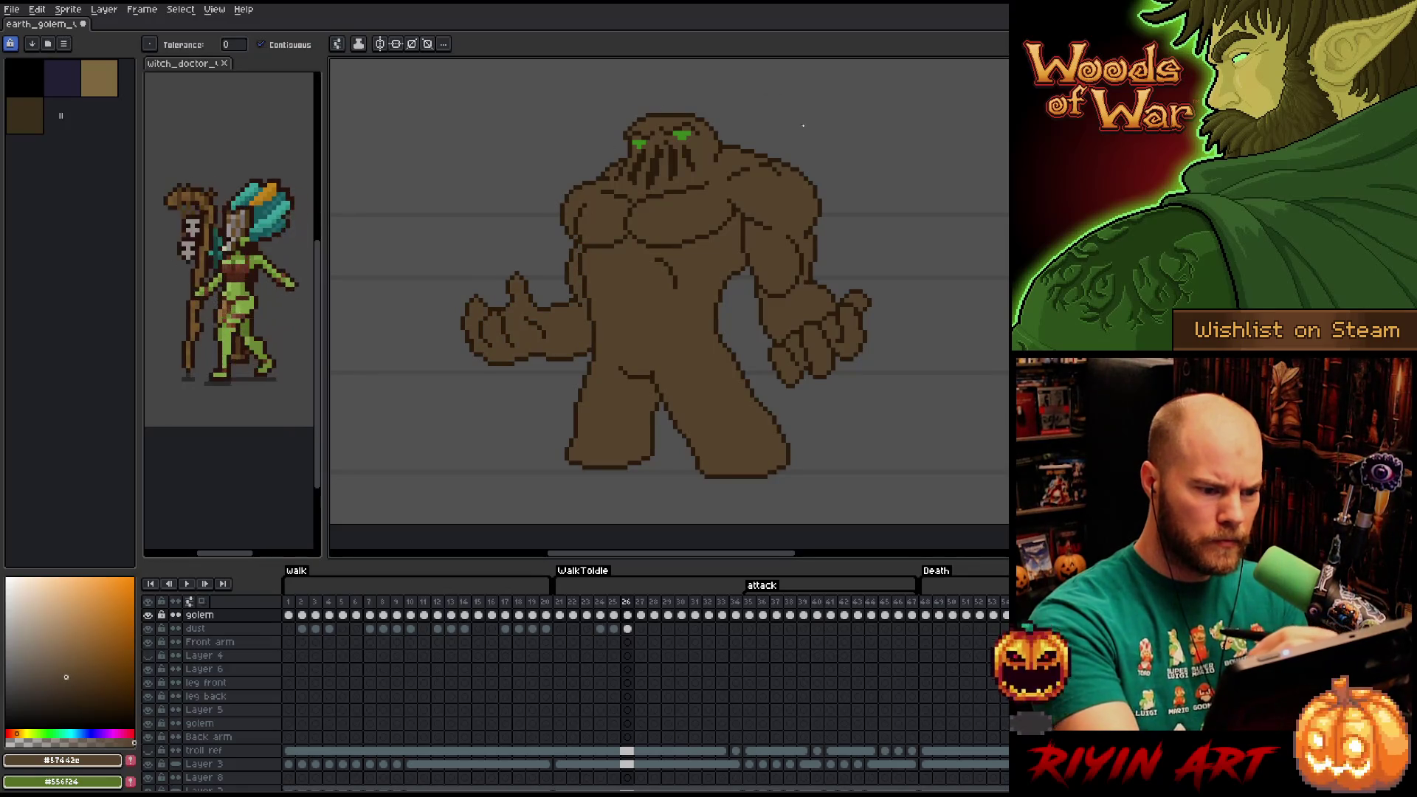
On frame 27, fill the torso, left hand, shoulders, right arm and right-hand fingers brown.
key(period)
click(617, 278)
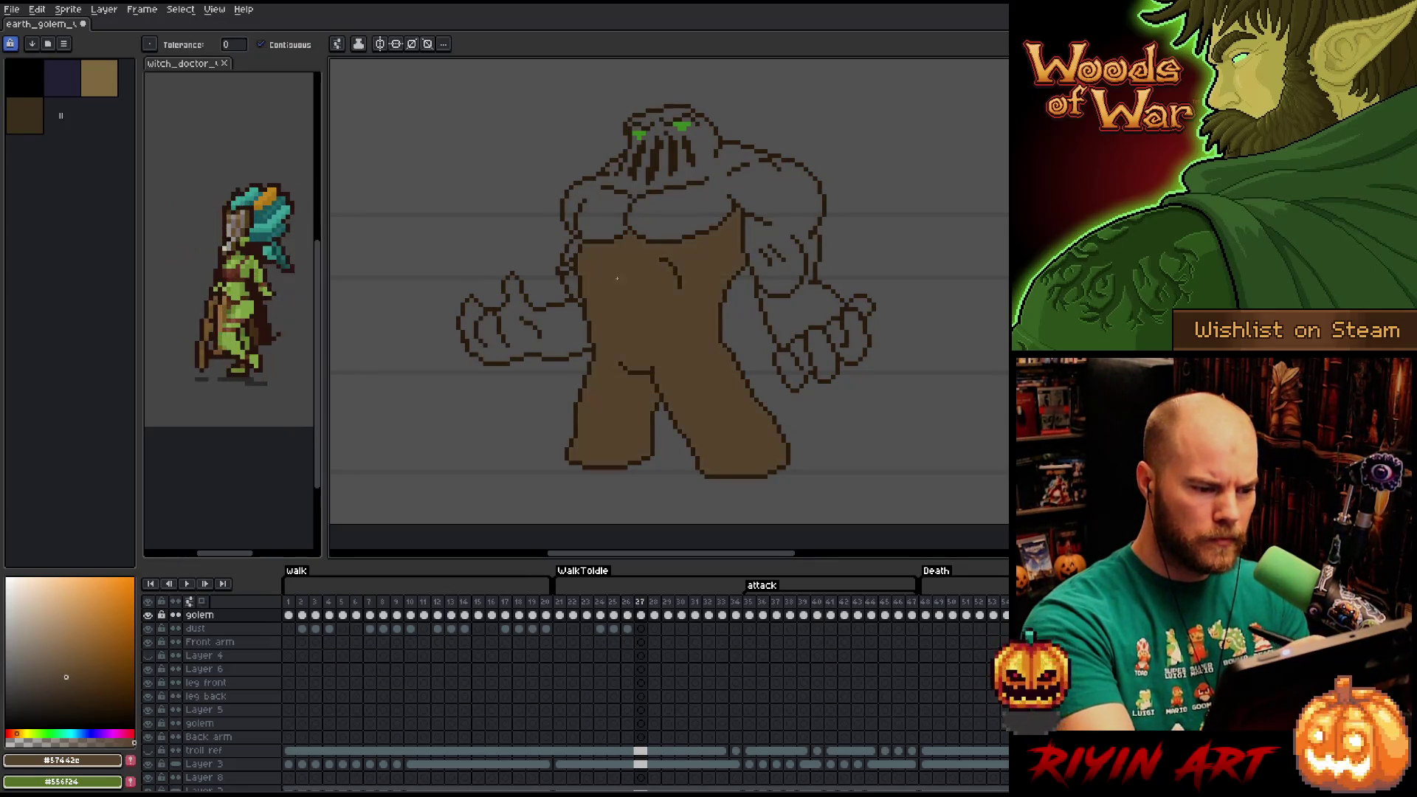
click(573, 252)
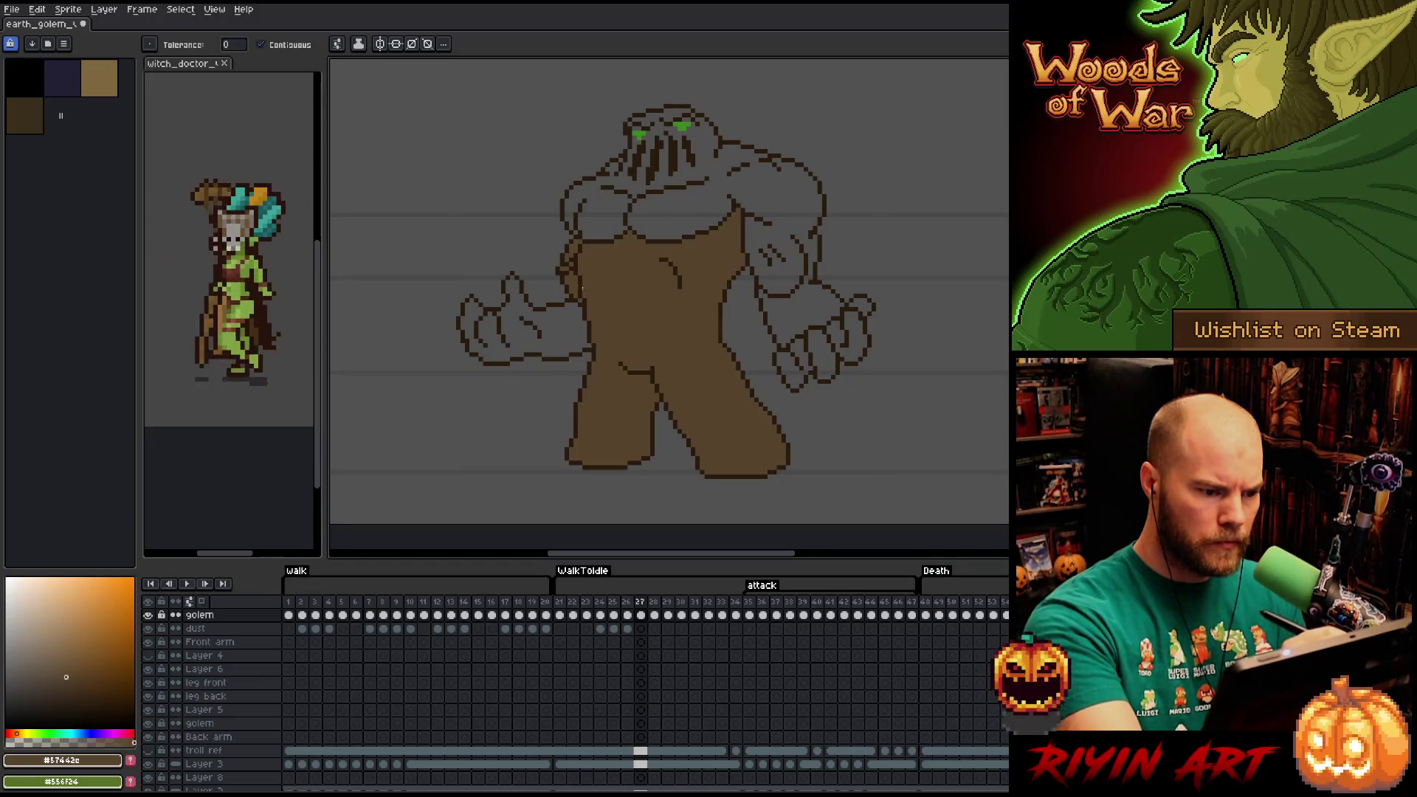
click(527, 336)
click(628, 205)
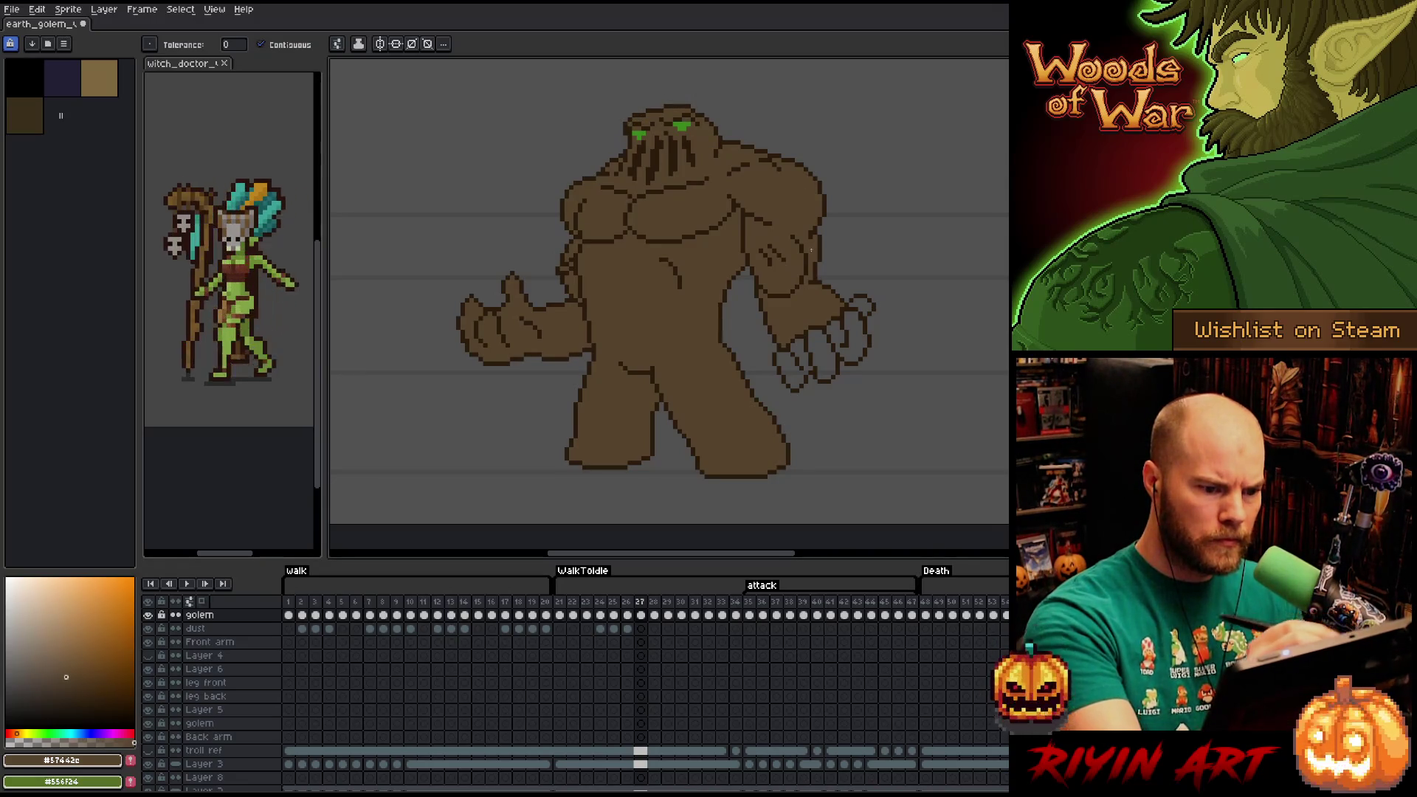
click(821, 350)
click(793, 353)
click(839, 326)
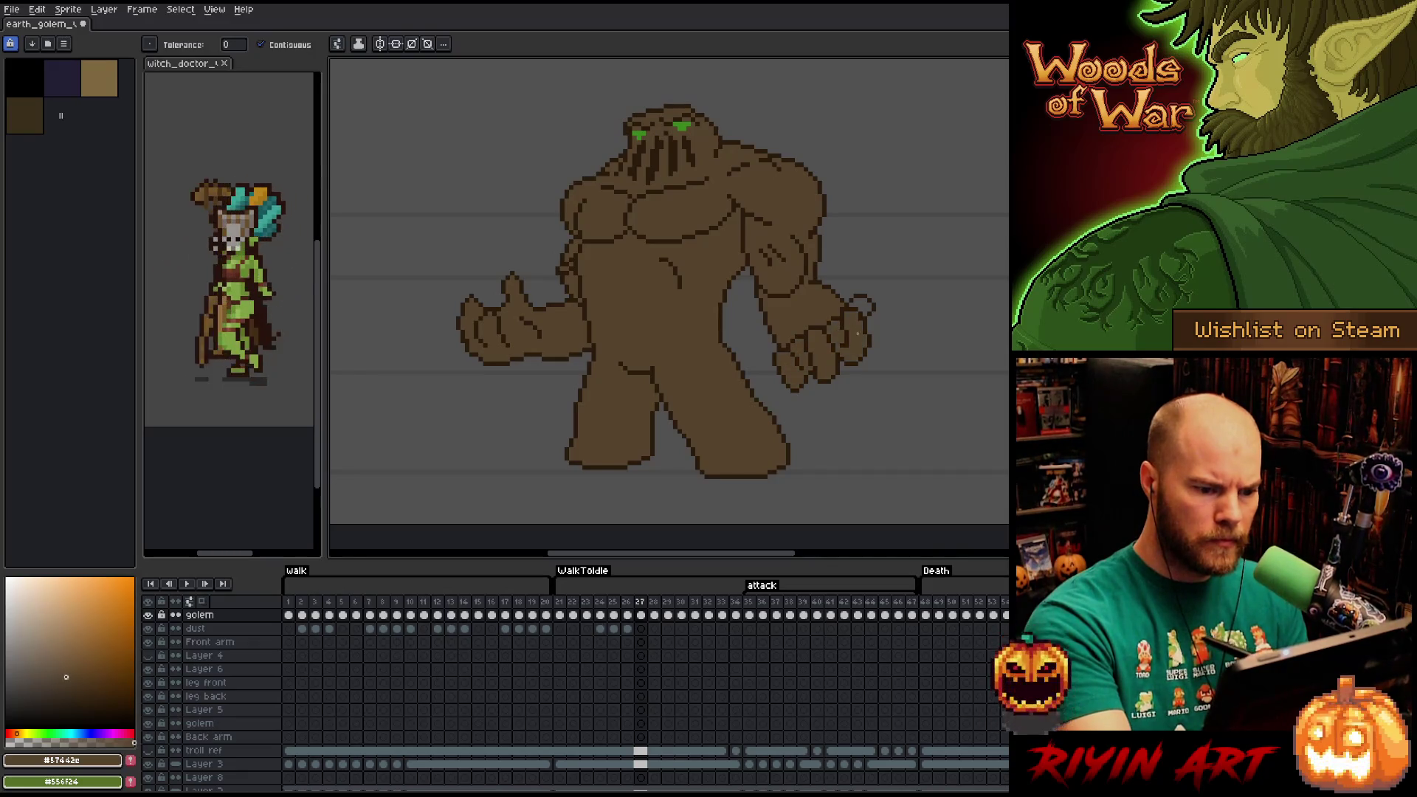
click(860, 307)
On frame 28, fill the body, legs and left hand, undo leaking right-hand fills, then fill the fingers.
key(Right)
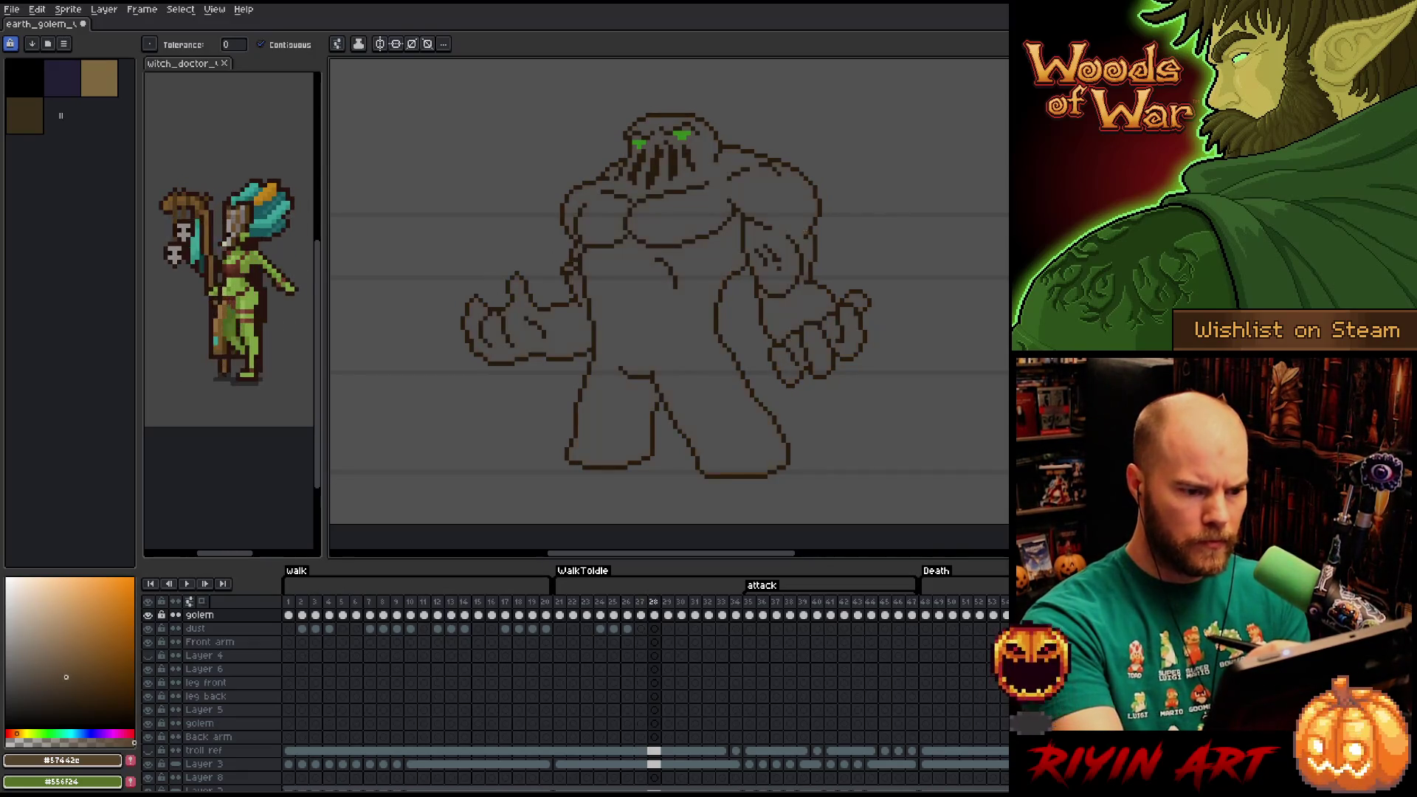
click(686, 177)
click(693, 298)
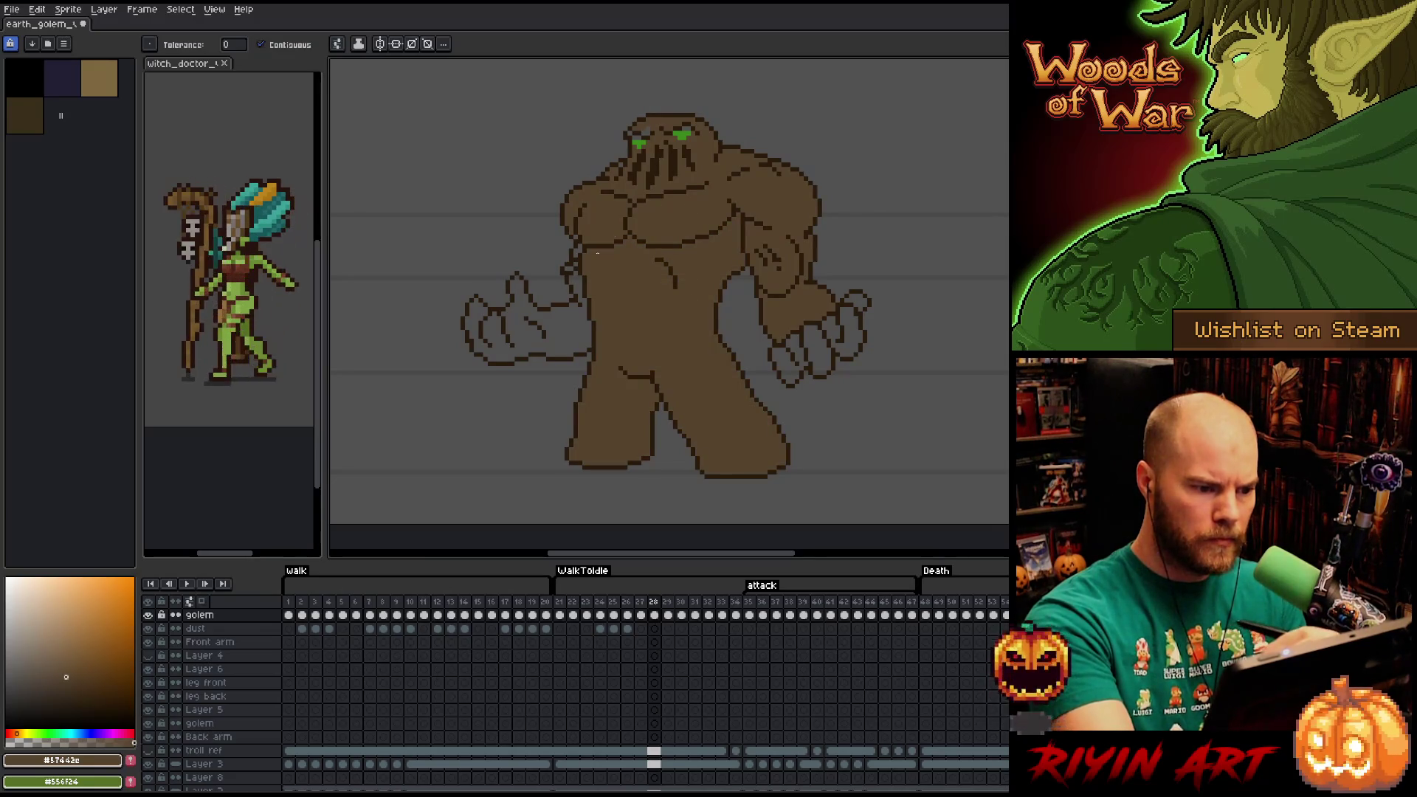
click(570, 270)
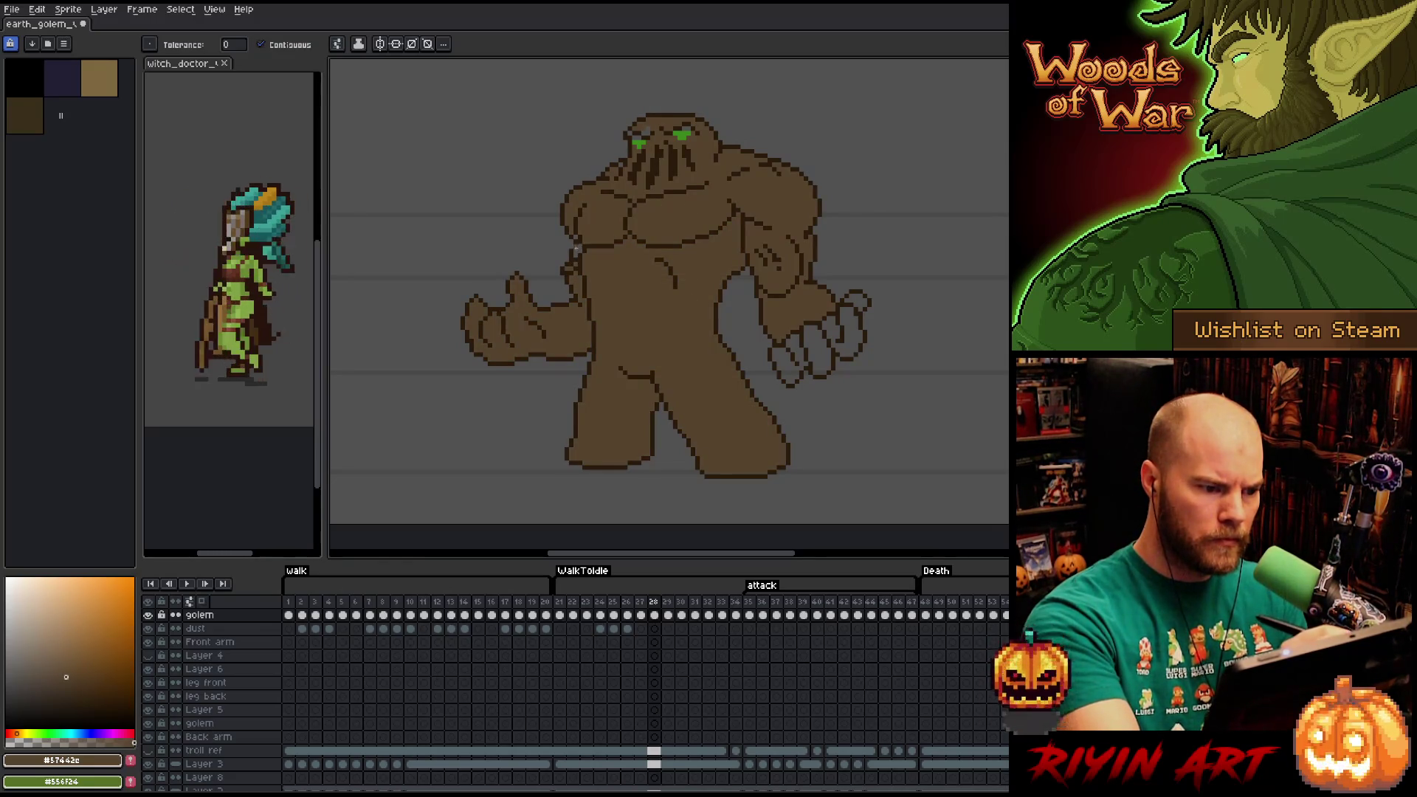
click(812, 332)
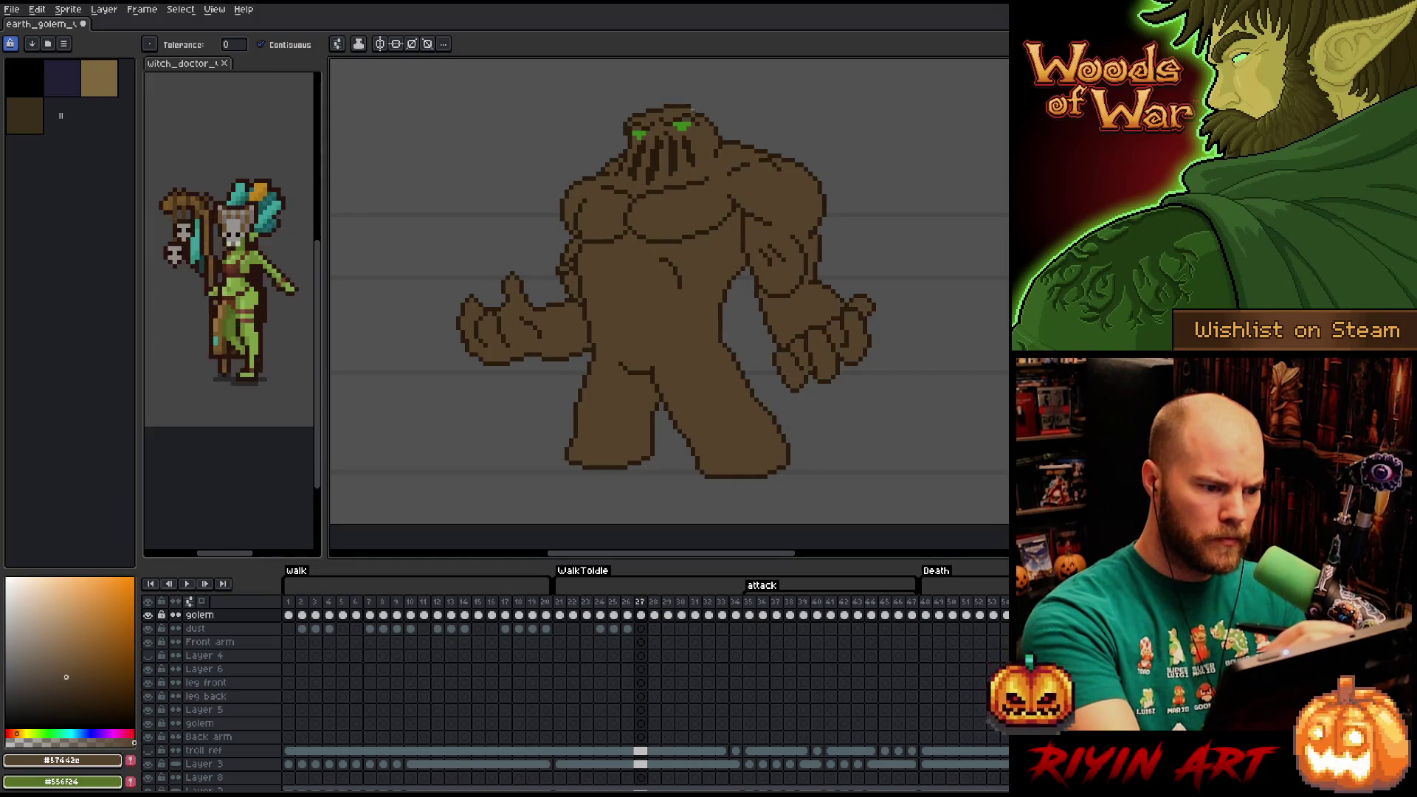
key(ctrl+z)
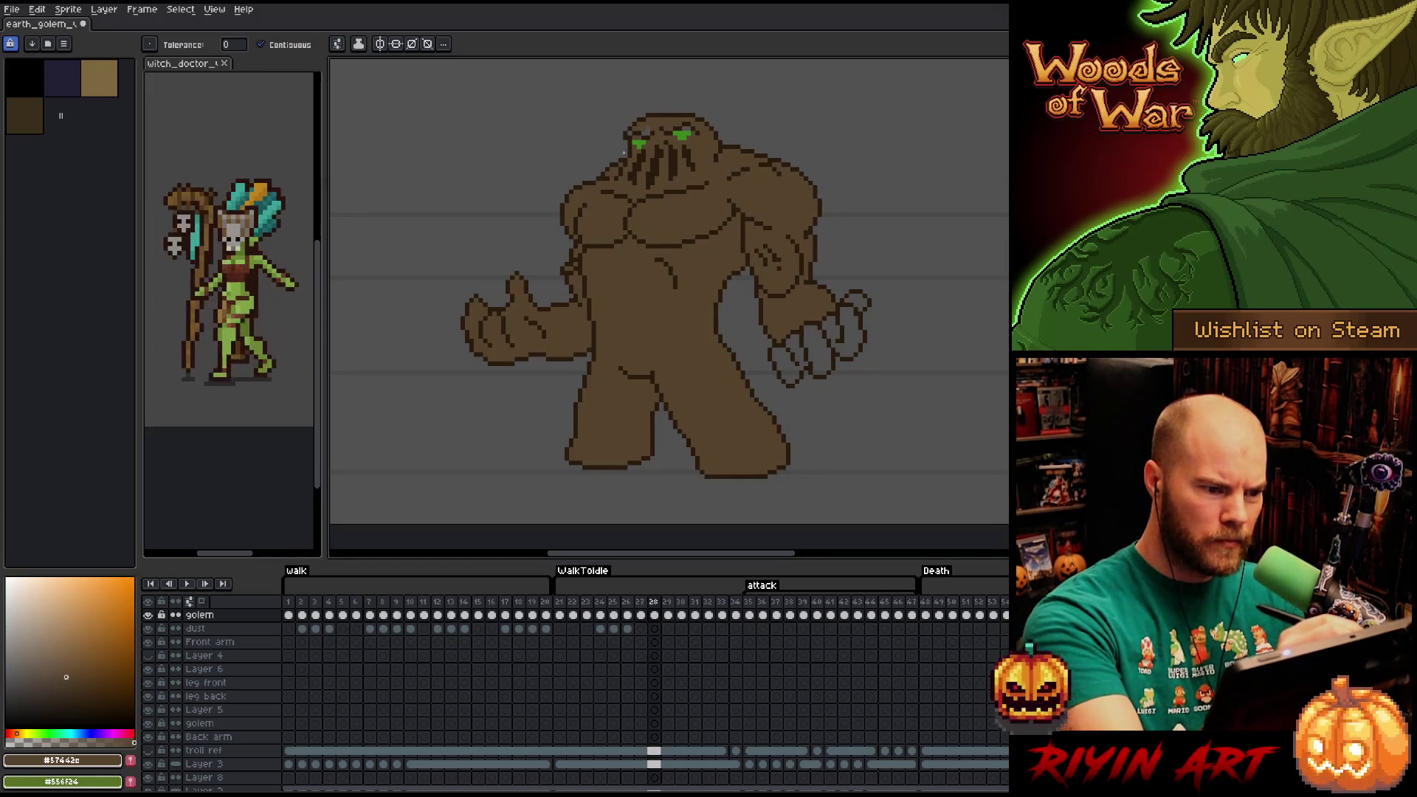
click(812, 332)
key(ctrl+z)
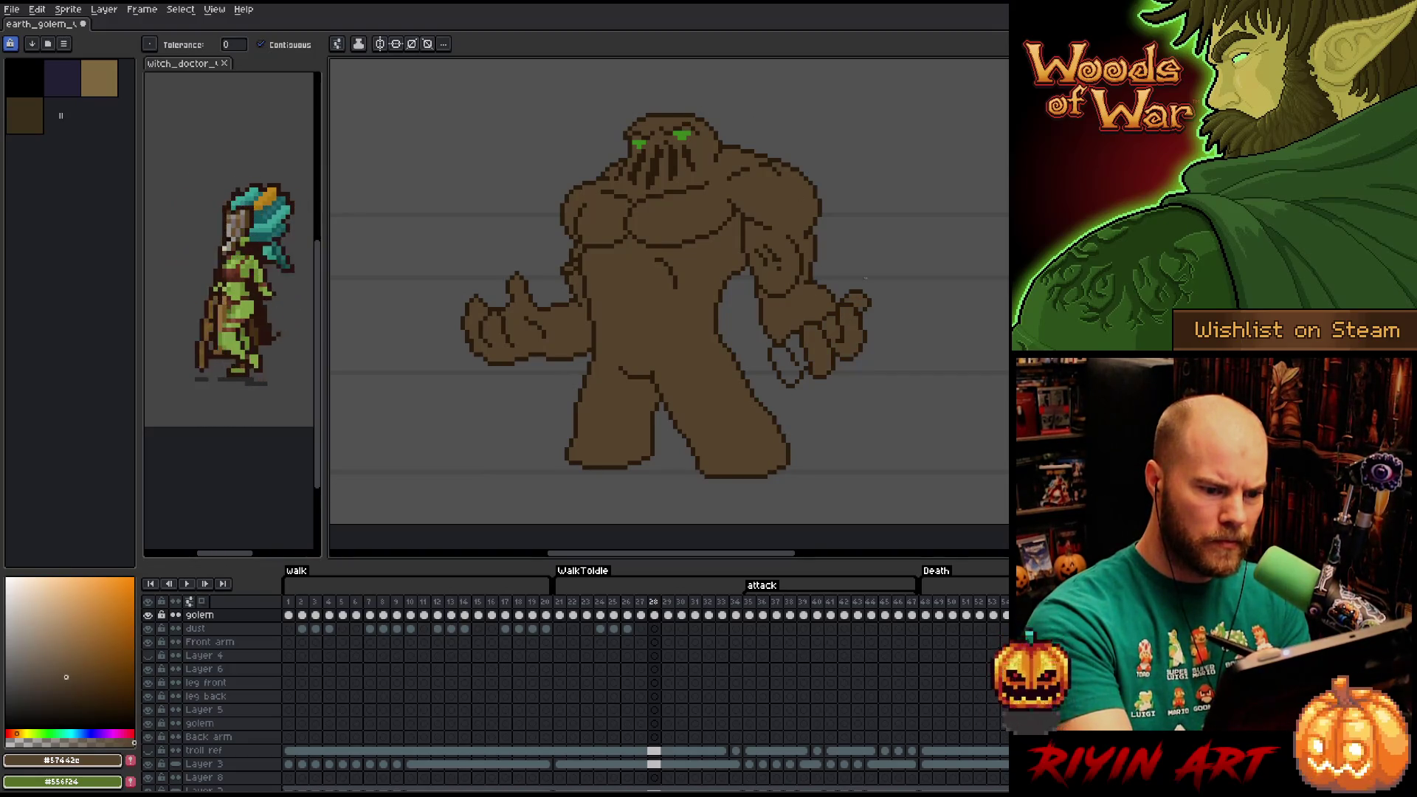
click(788, 358)
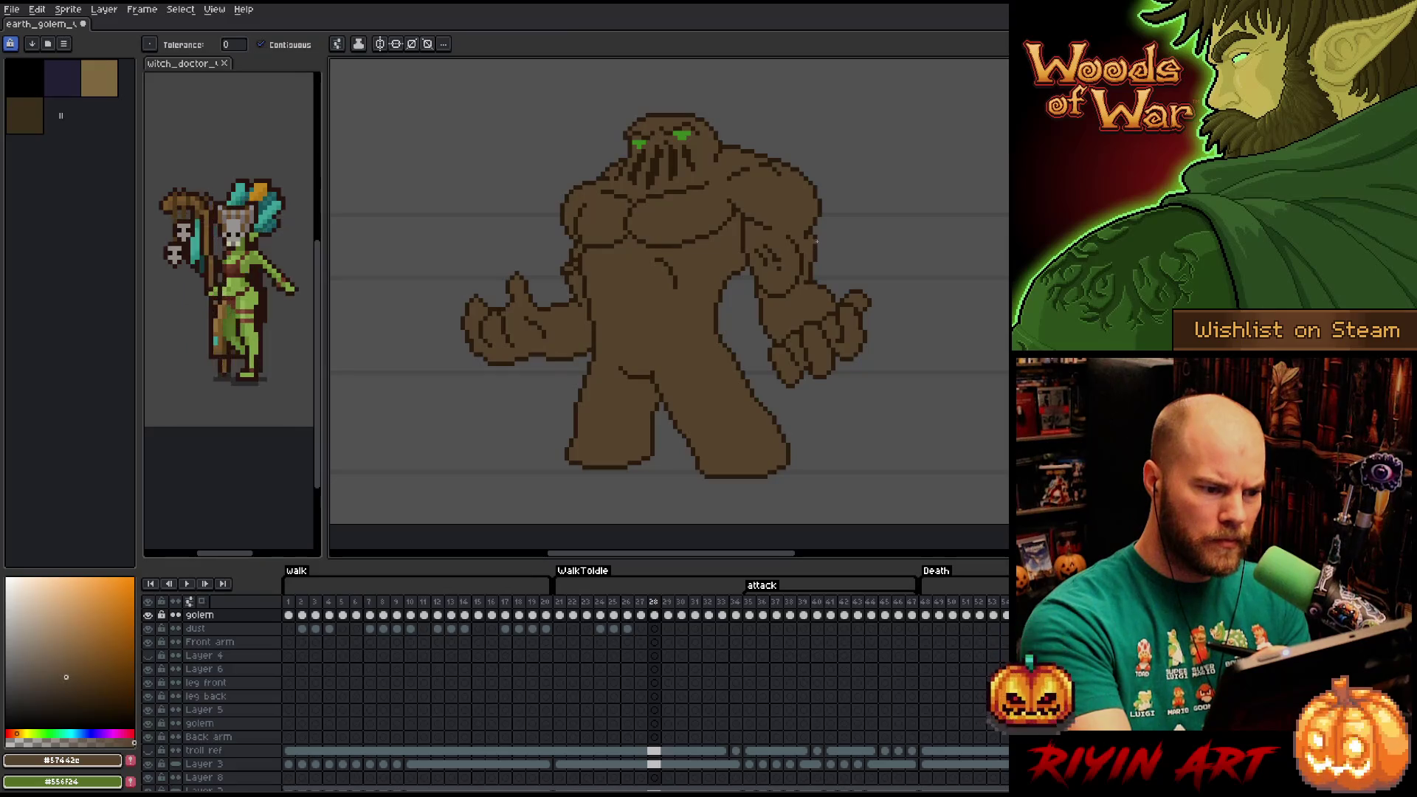
On frame 29, fill the body, legs, right shoulder, four right-hand fingers and left hand brown.
key(Right)
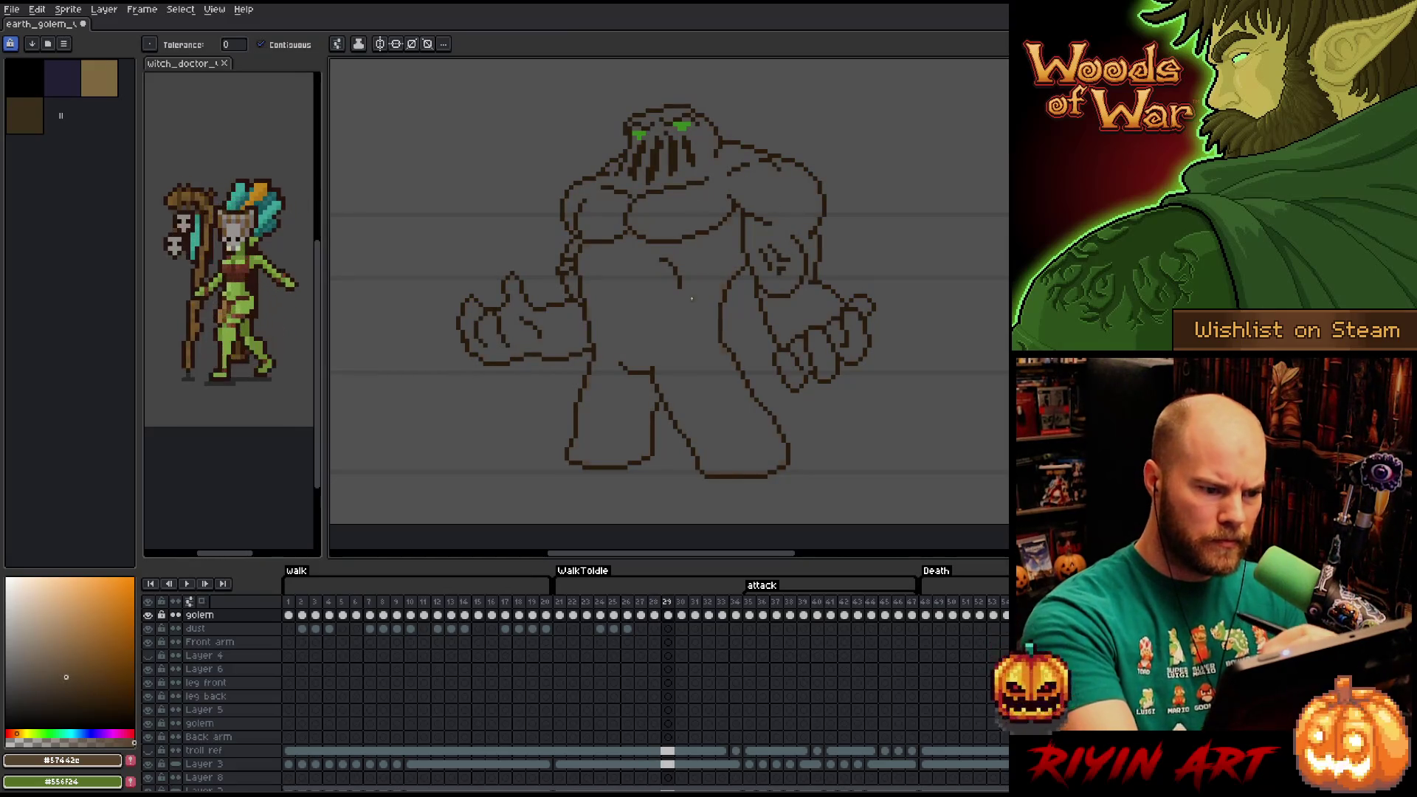
click(665, 384)
click(789, 176)
click(793, 358)
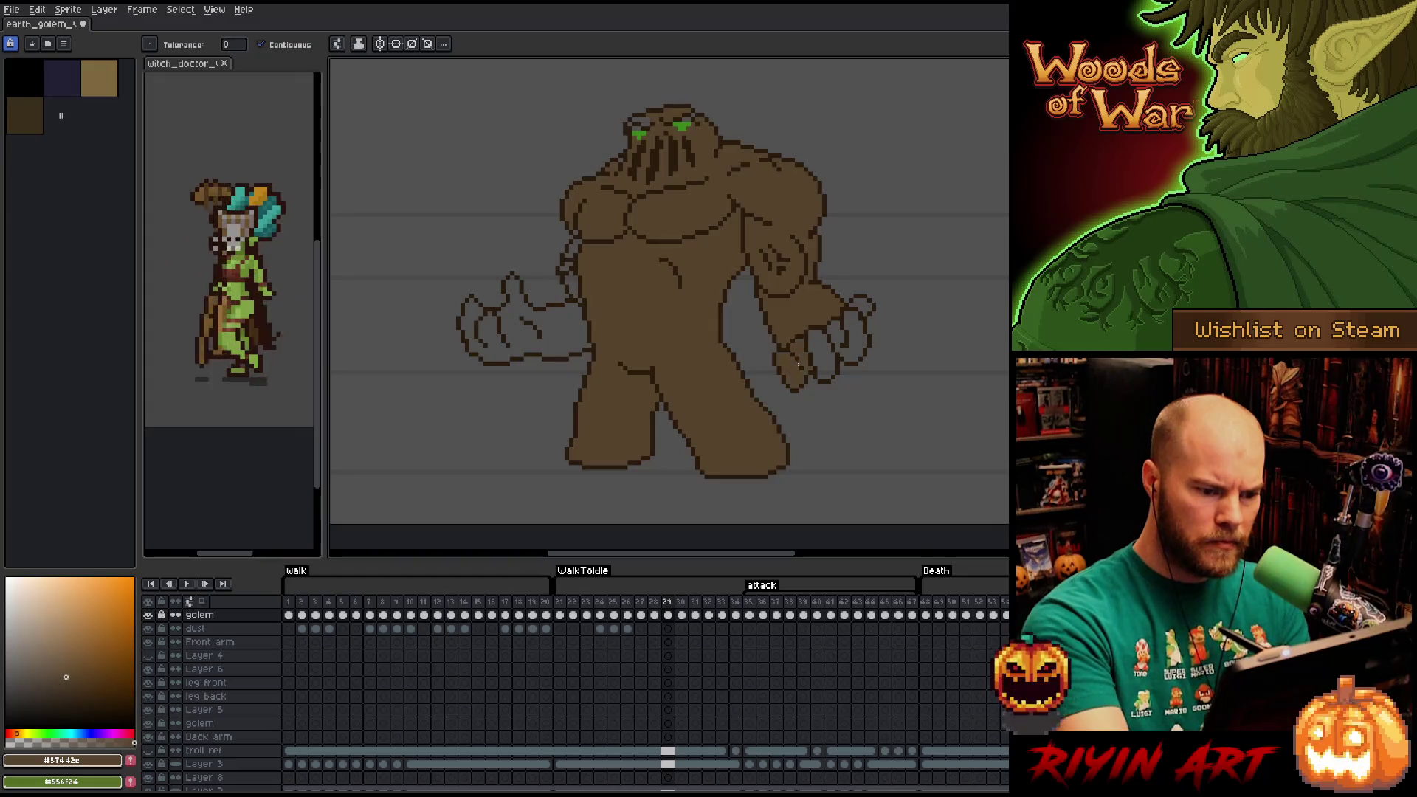
click(818, 349)
click(839, 328)
click(863, 308)
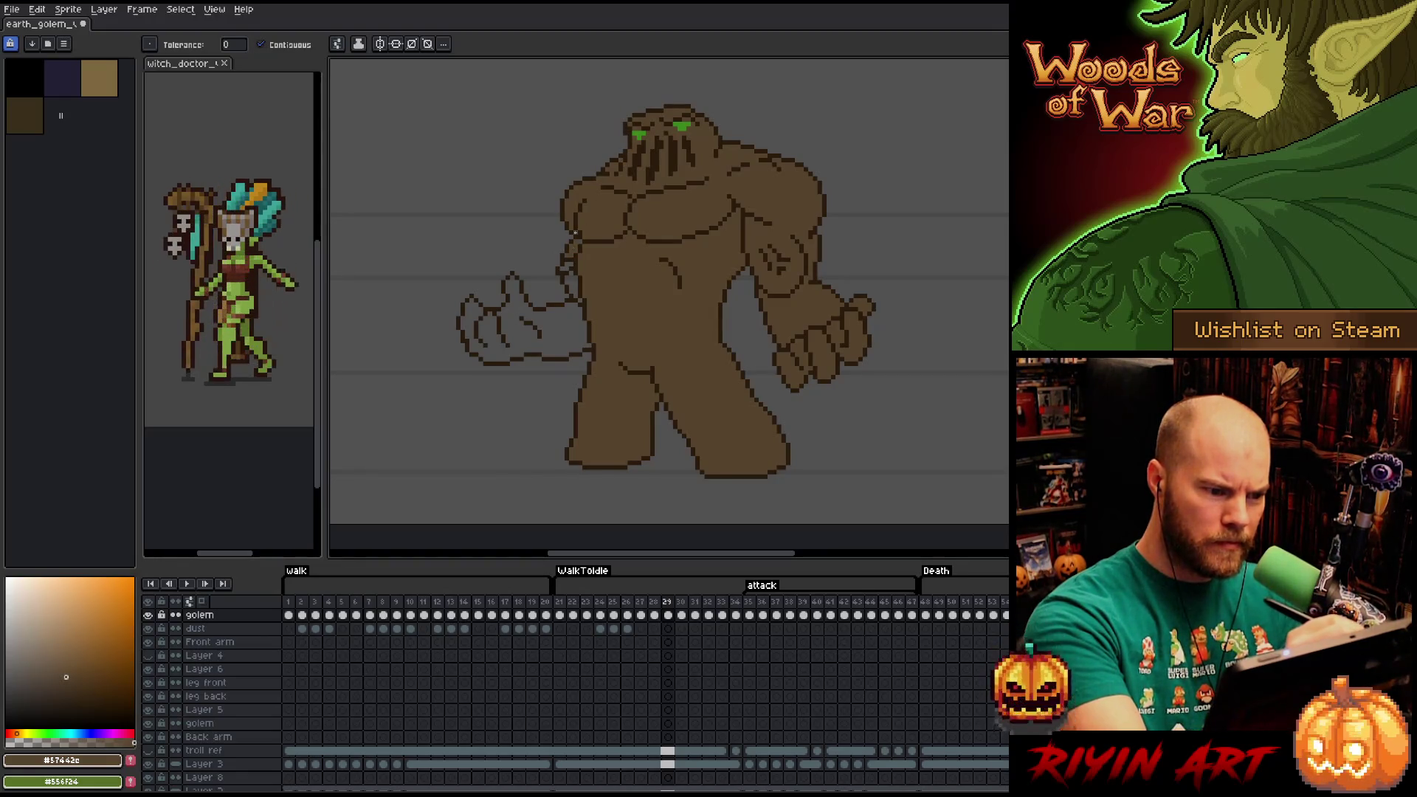
click(579, 294)
On frame 30, fill the shoulders, chest, torso, legs, left arm and four right-hand fingers brown.
key(Right)
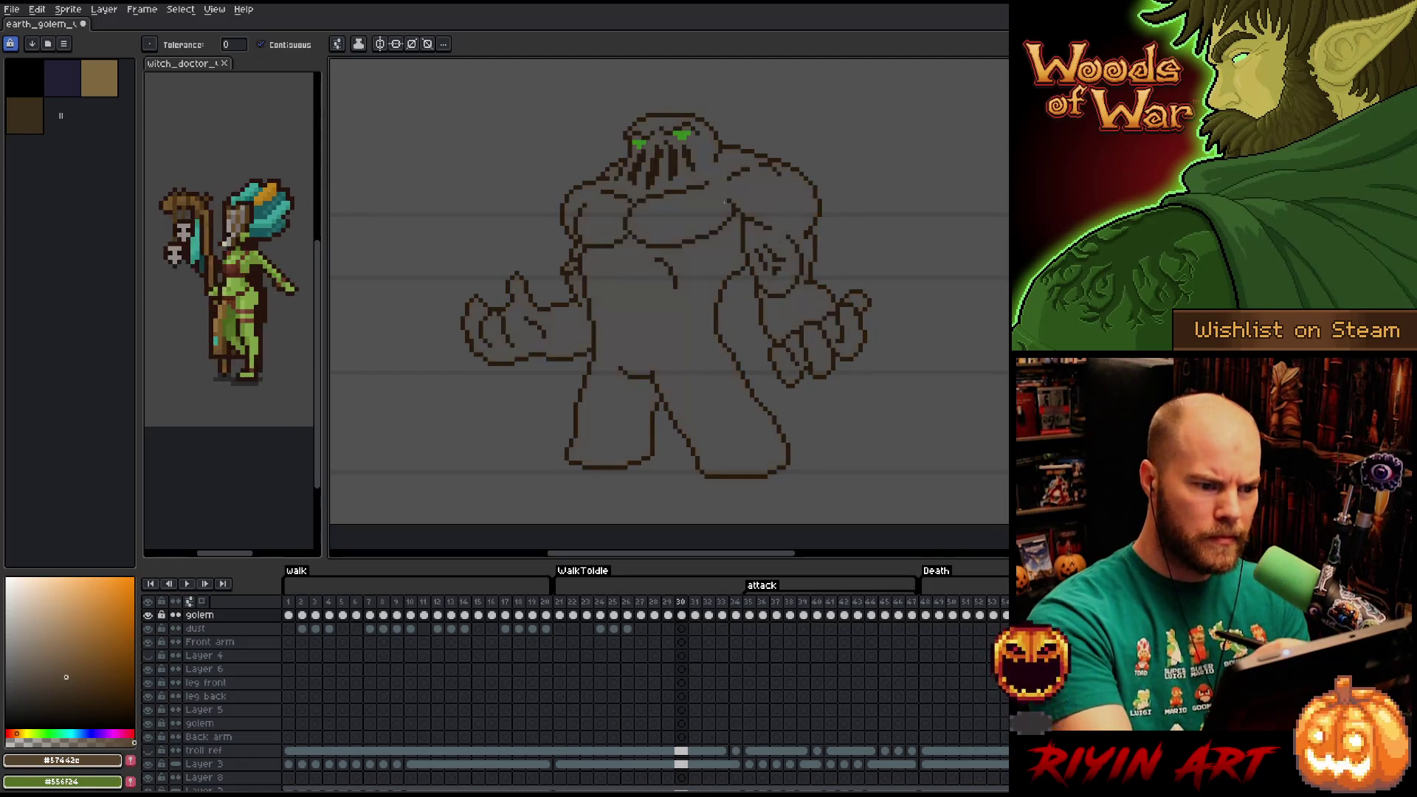
click(687, 191)
click(651, 302)
click(575, 291)
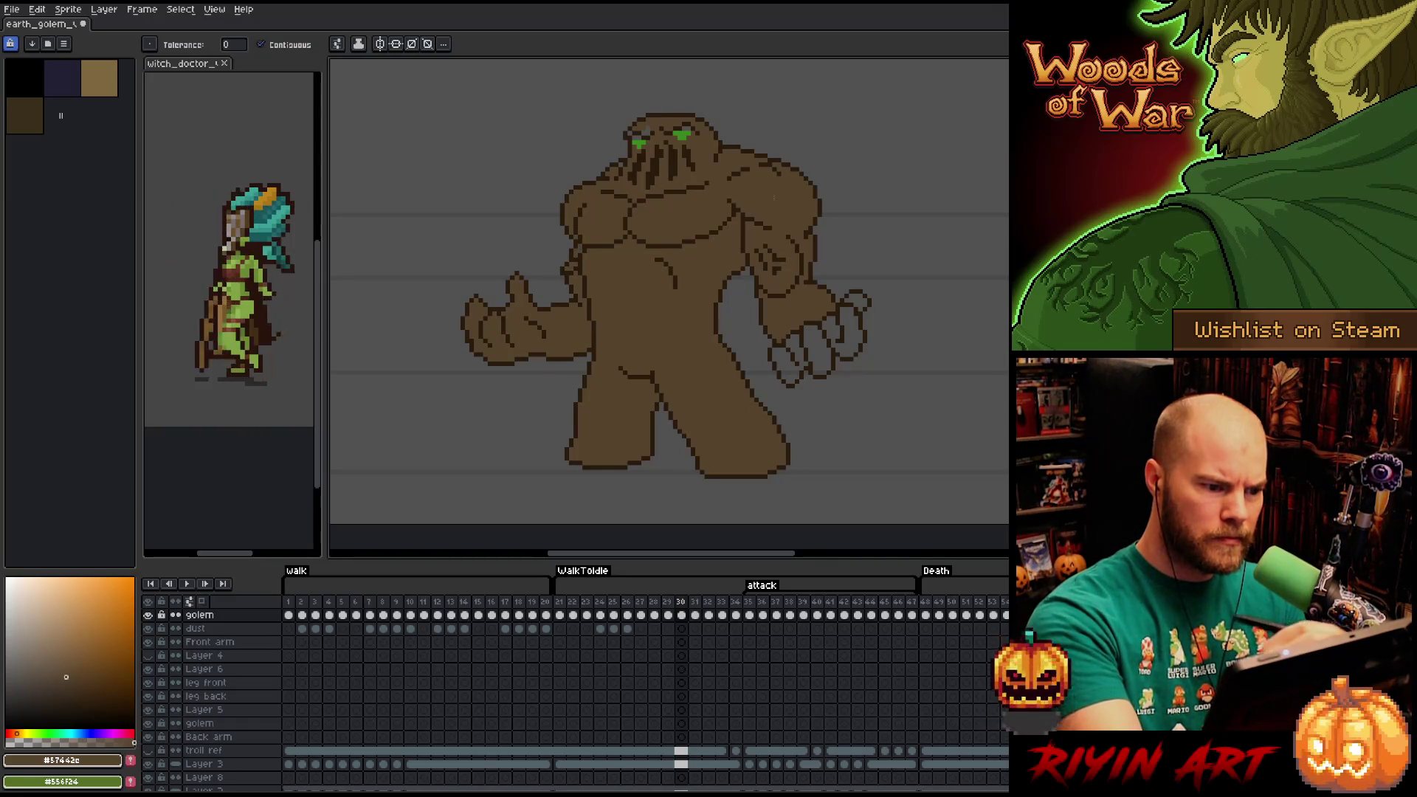
click(788, 368)
click(816, 348)
click(831, 327)
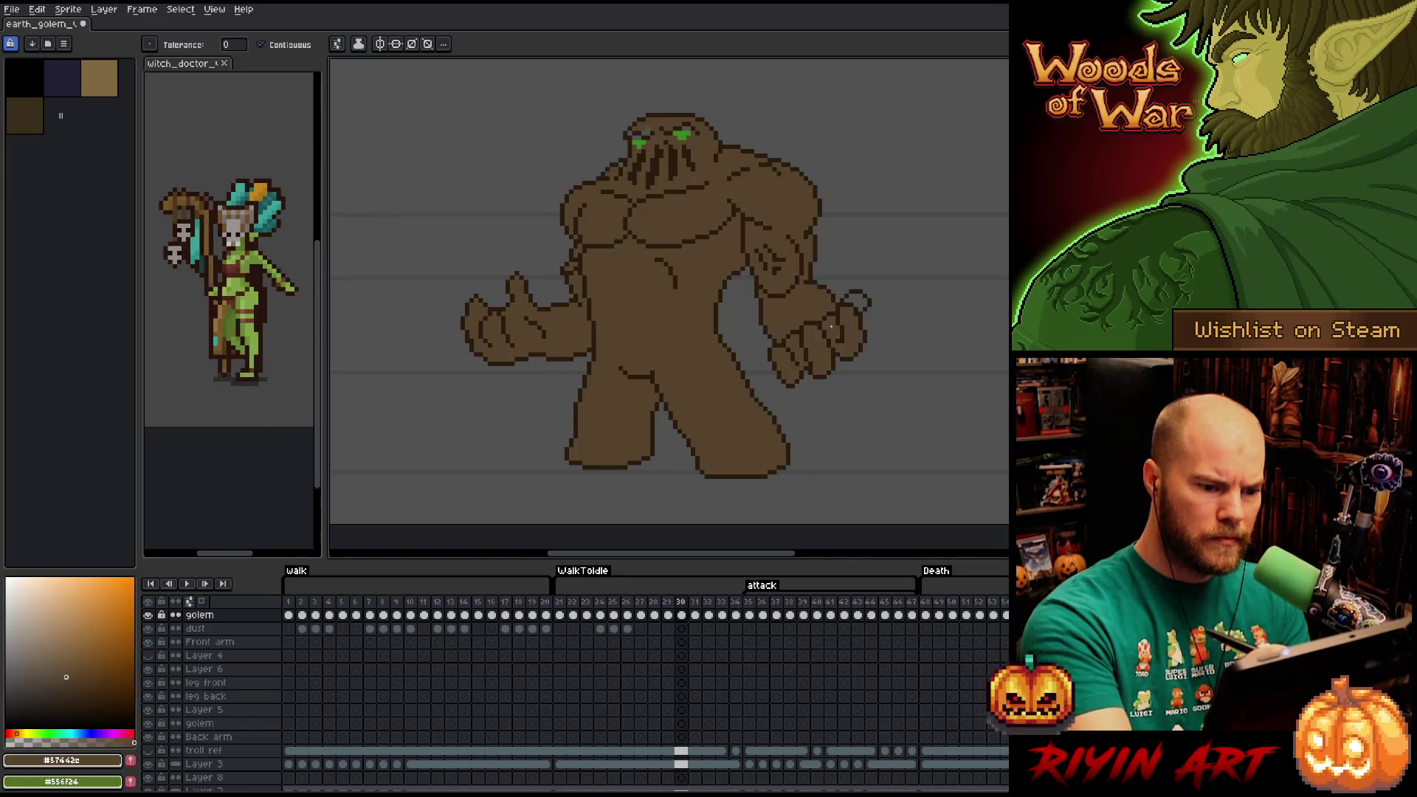
click(855, 296)
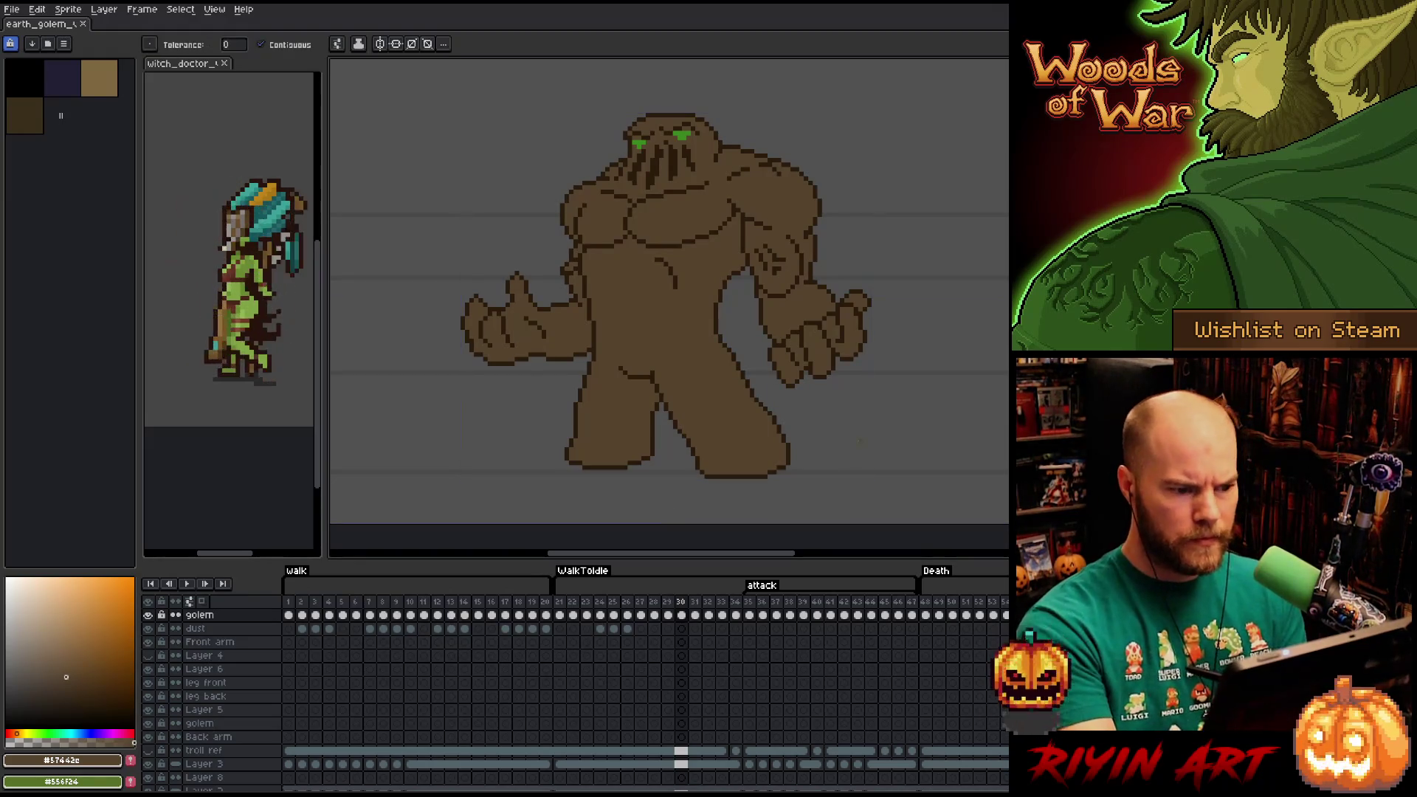
On frame 31, fill the body, chest, right fist pieces, left hand, arm and shoulder segments brown.
key(Right)
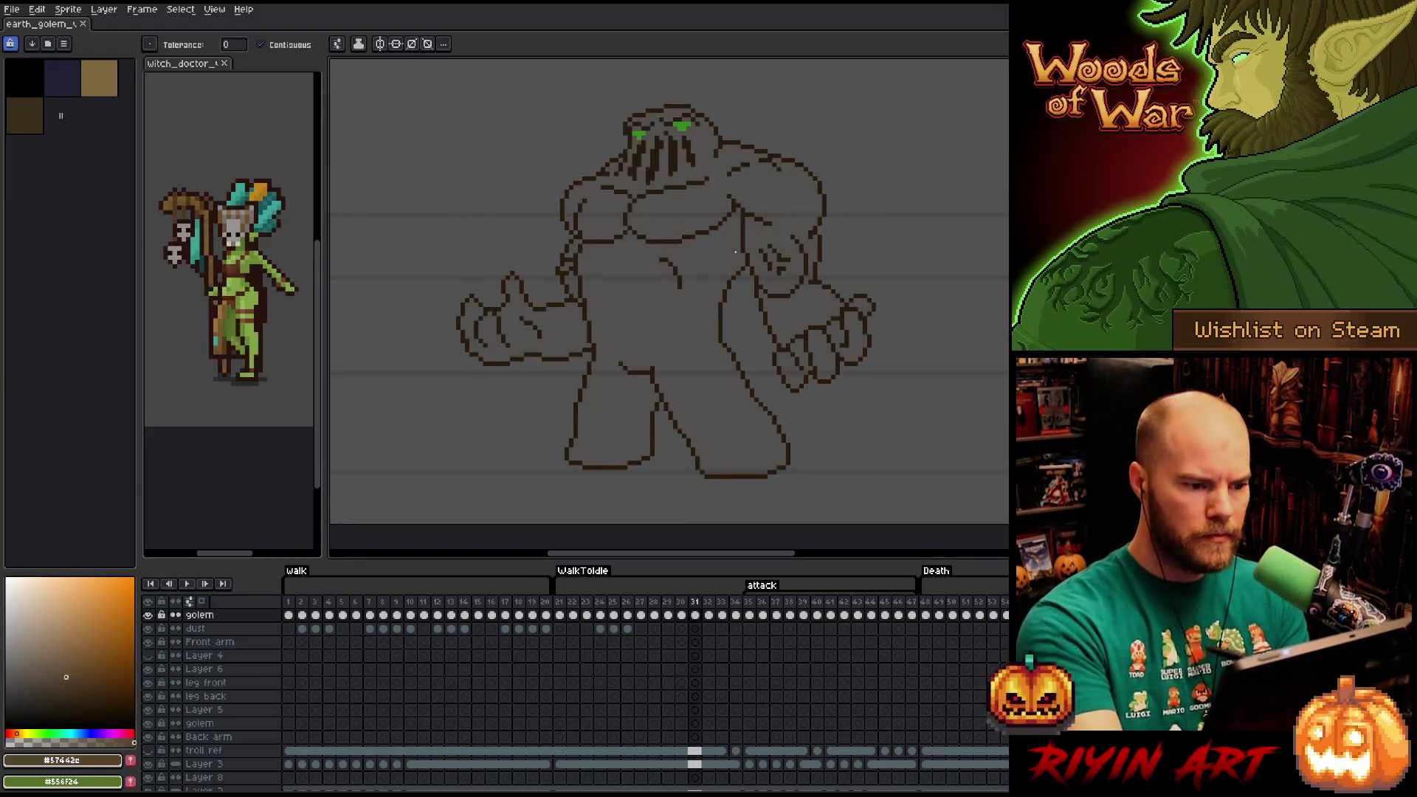
click(650, 347)
click(711, 186)
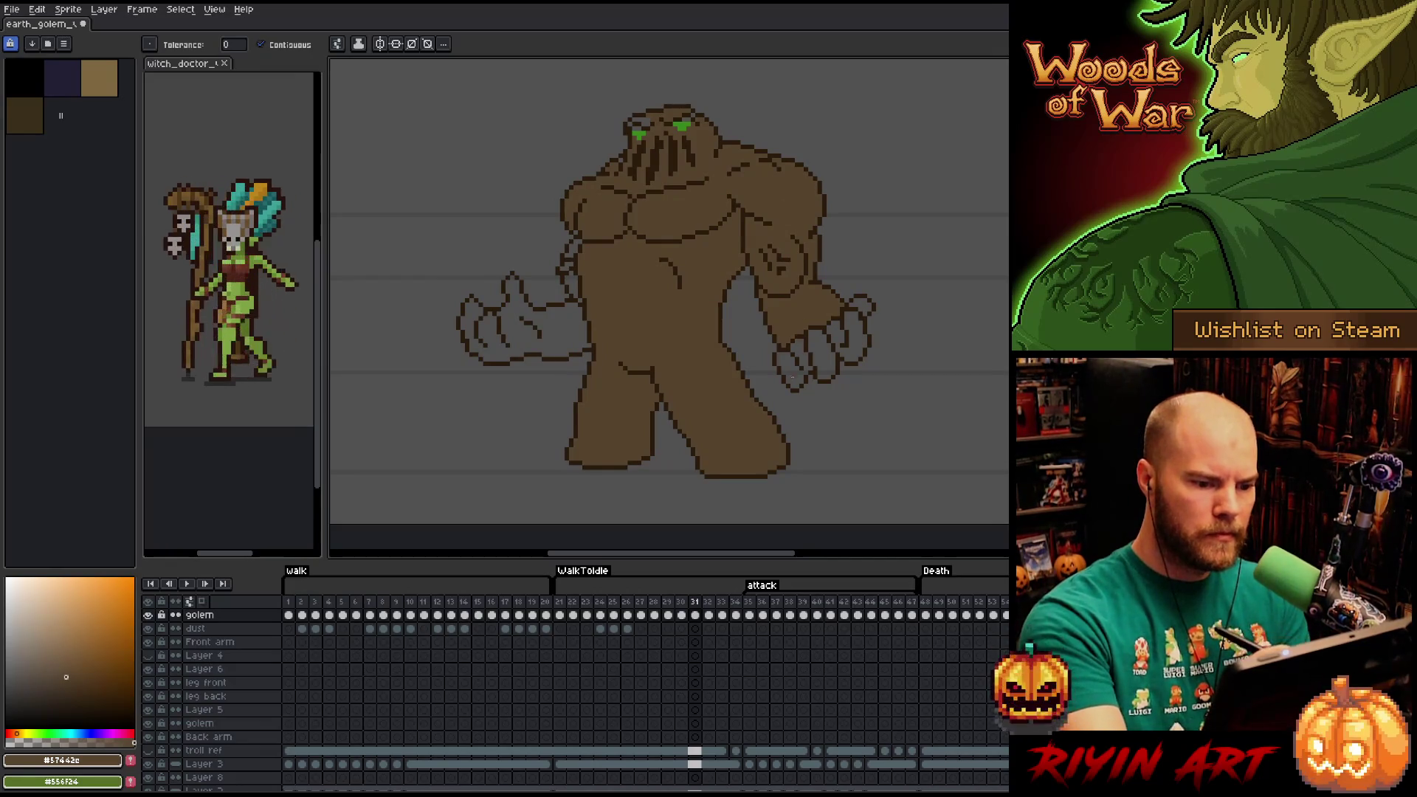
click(792, 377)
click(794, 356)
click(821, 350)
click(847, 336)
click(860, 306)
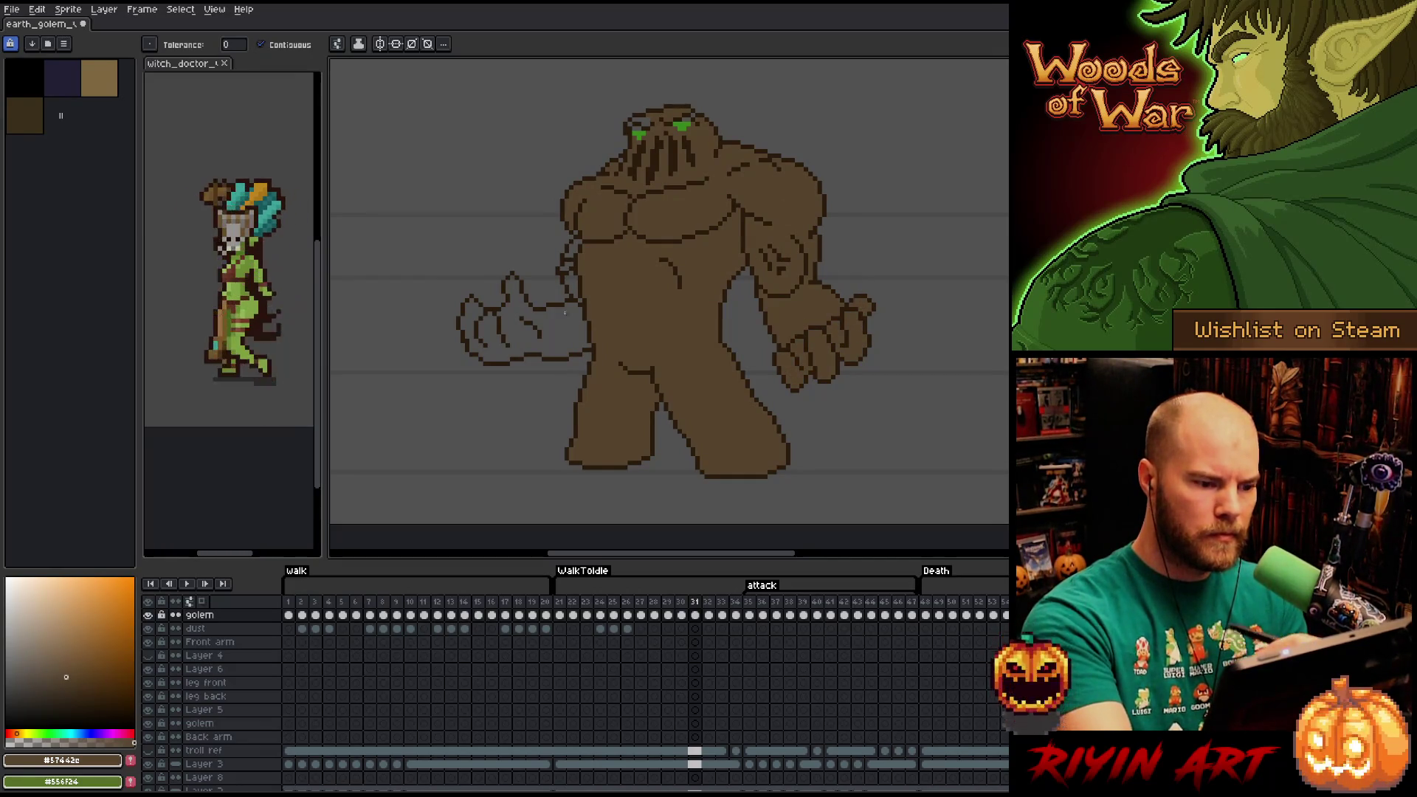
click(565, 313)
click(572, 288)
click(575, 247)
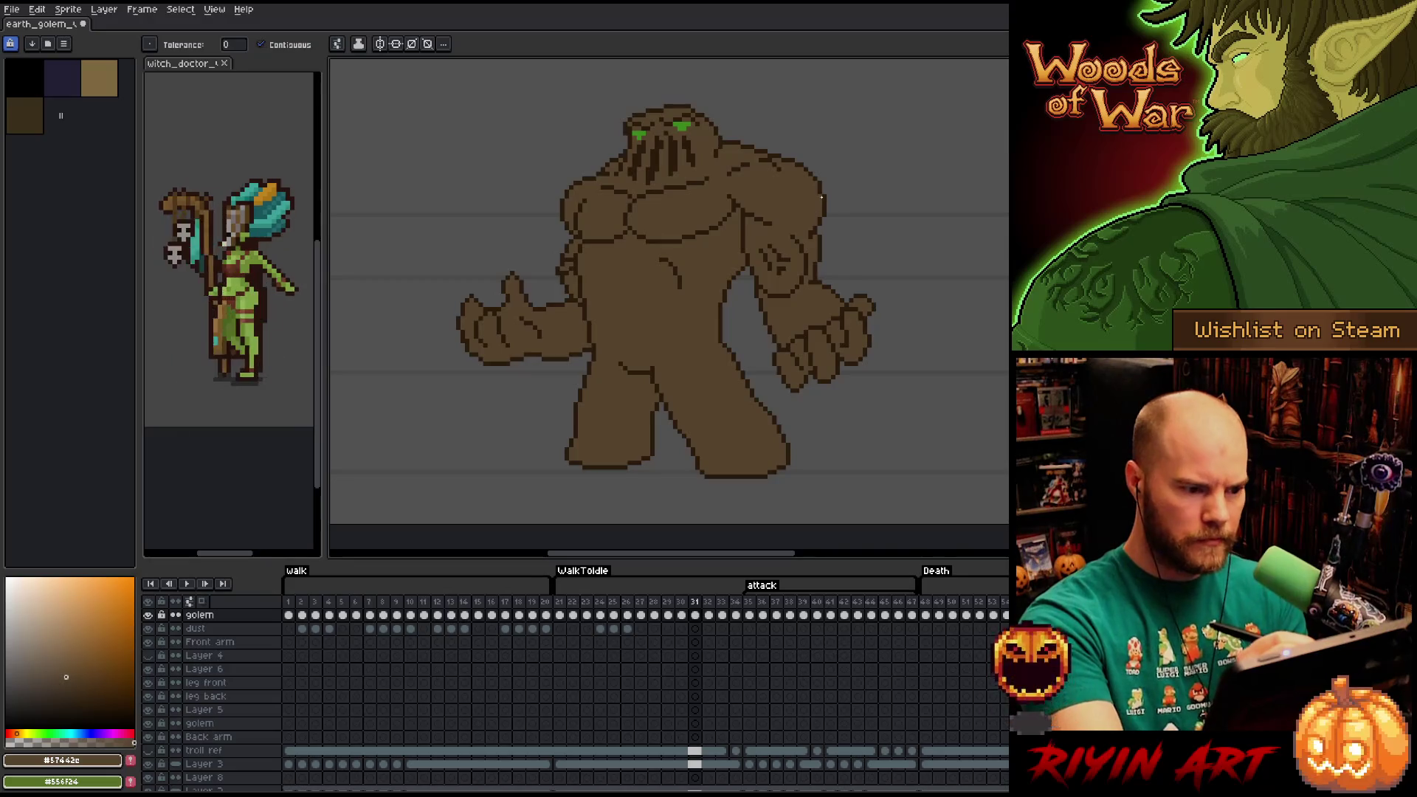
On frame 32, fill the golem's torso, legs, head, chest, both fists and wrist brown.
key(Right)
click(671, 320)
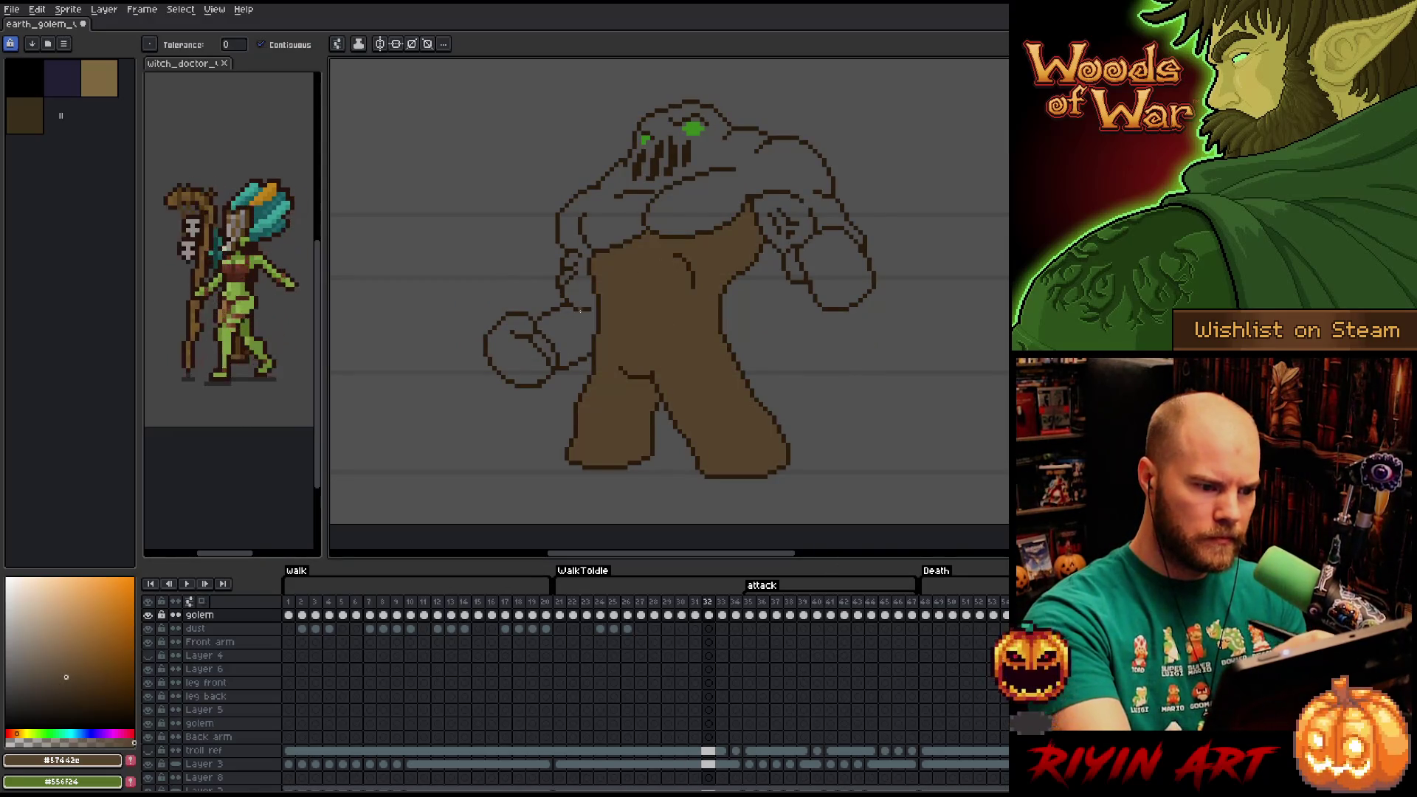
click(571, 278)
click(527, 366)
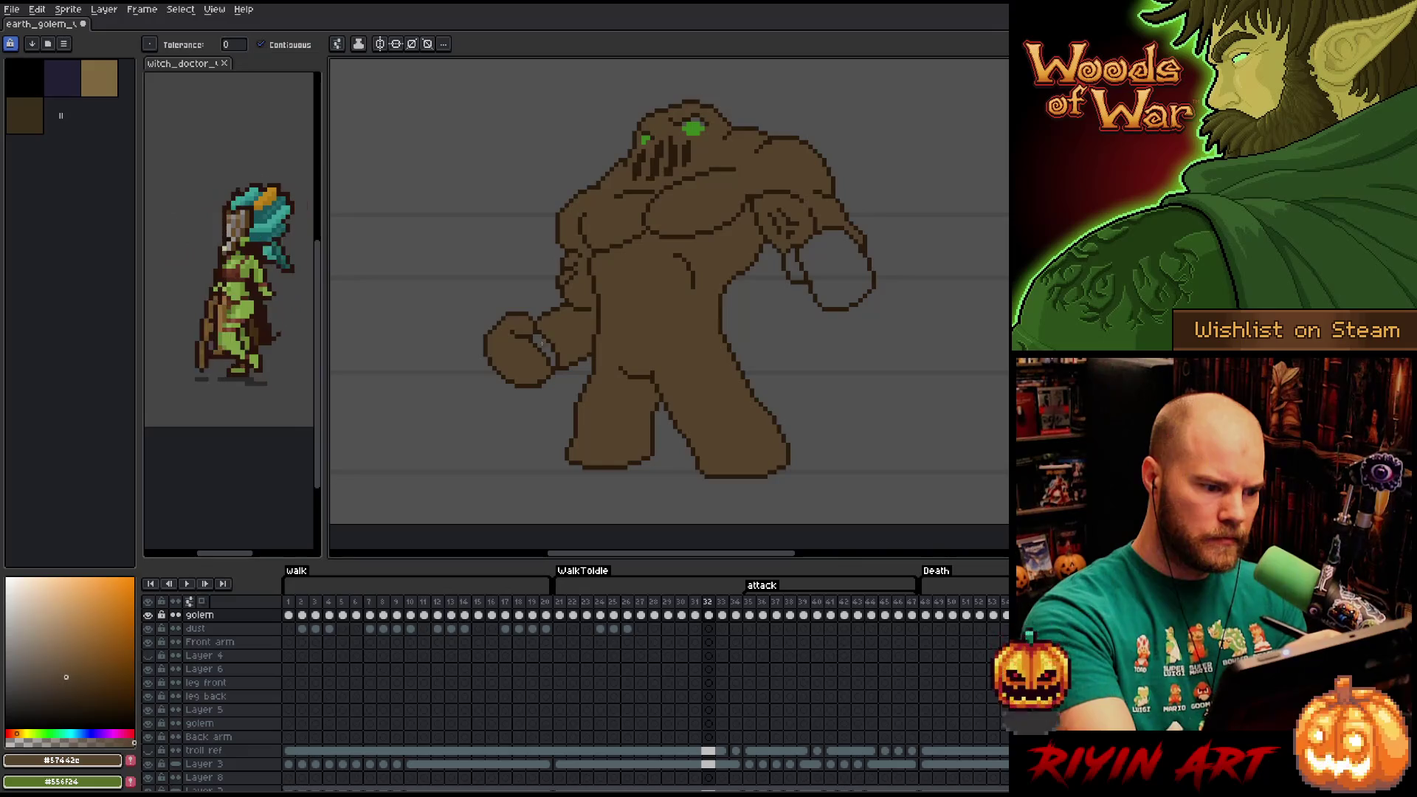
click(834, 269)
click(796, 264)
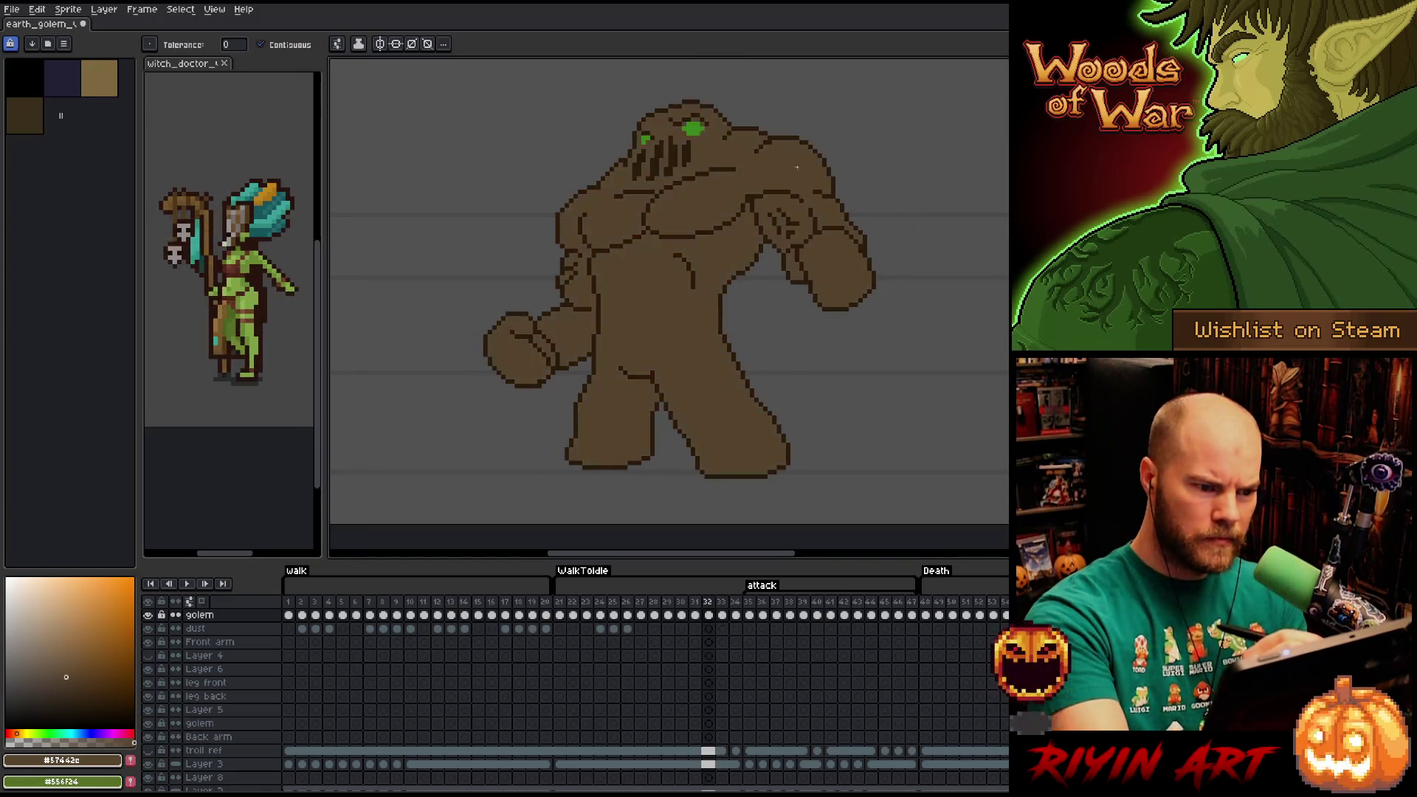
On frame 33, fill the torso, arm, raised fist, legs and left fist brown.
key(period)
click(808, 148)
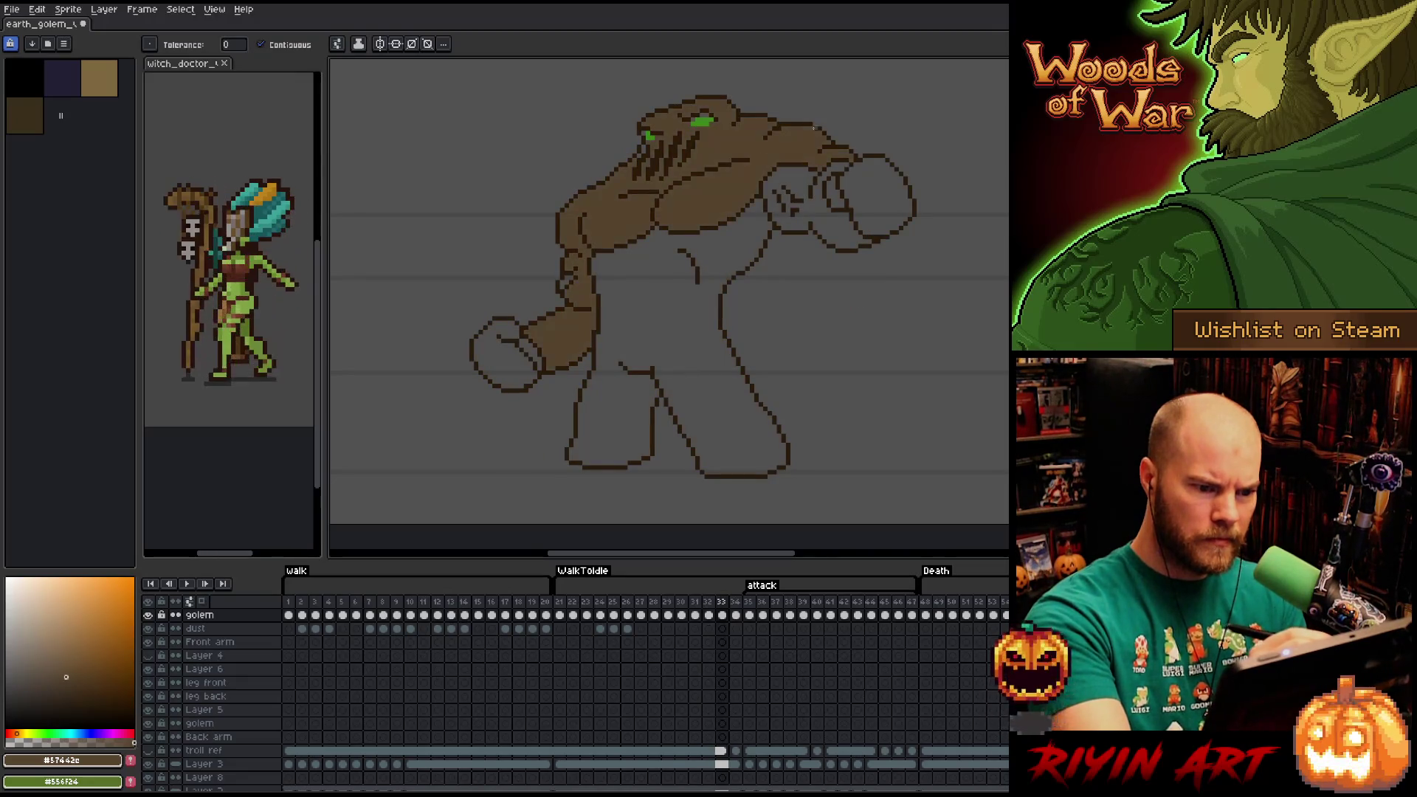
click(820, 197)
click(845, 194)
click(839, 194)
click(683, 273)
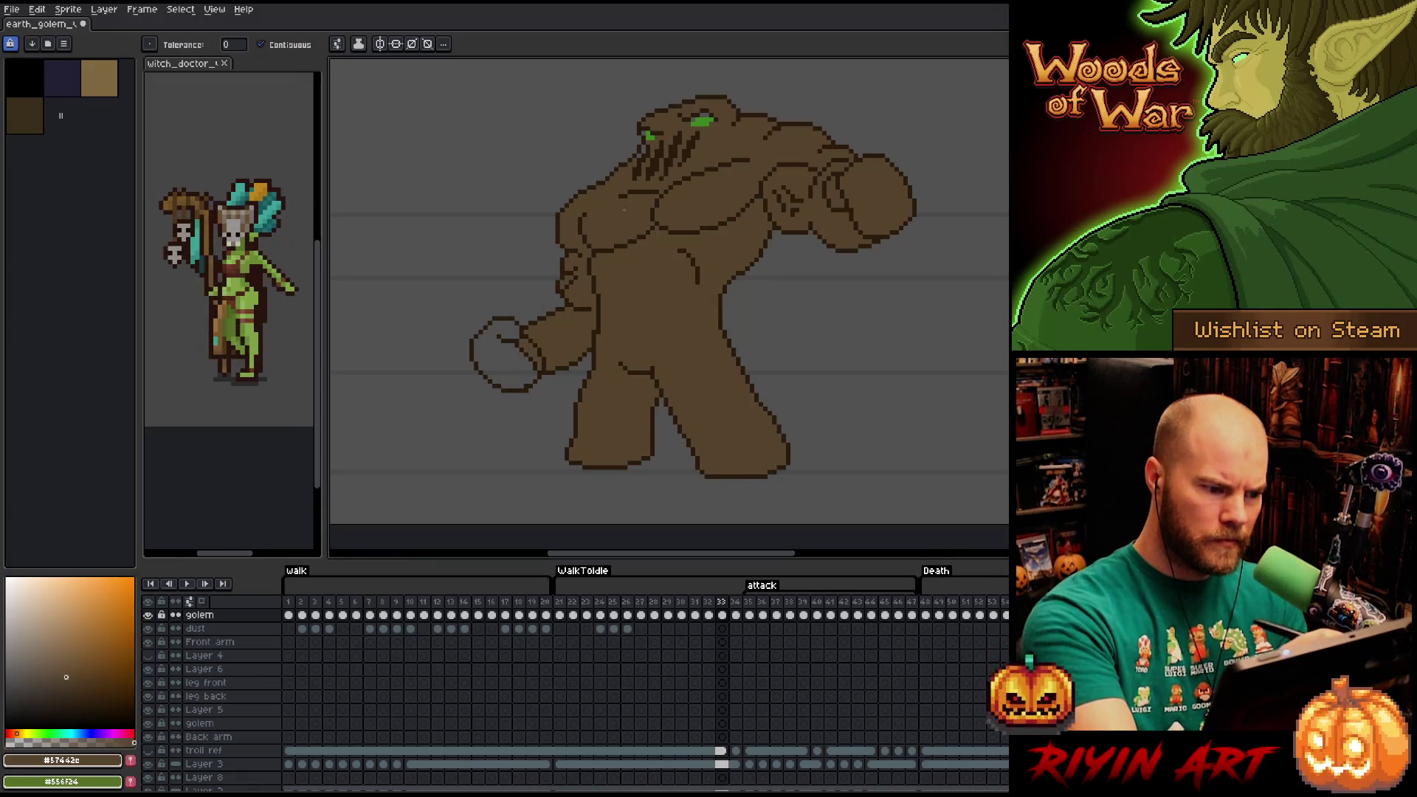
click(517, 354)
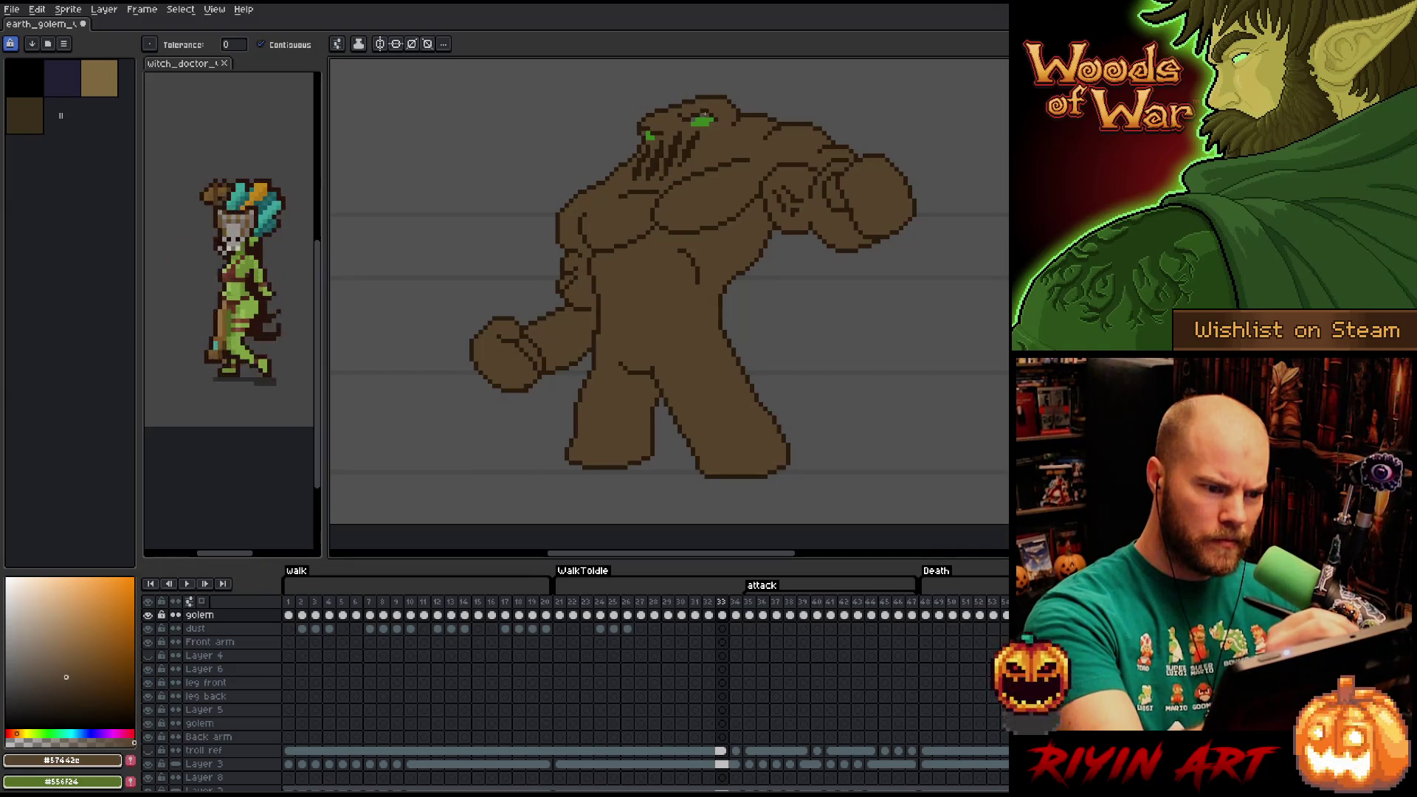
On frame 34, undo the fill that flooded the background and re-sample brown #57442c.
key(period)
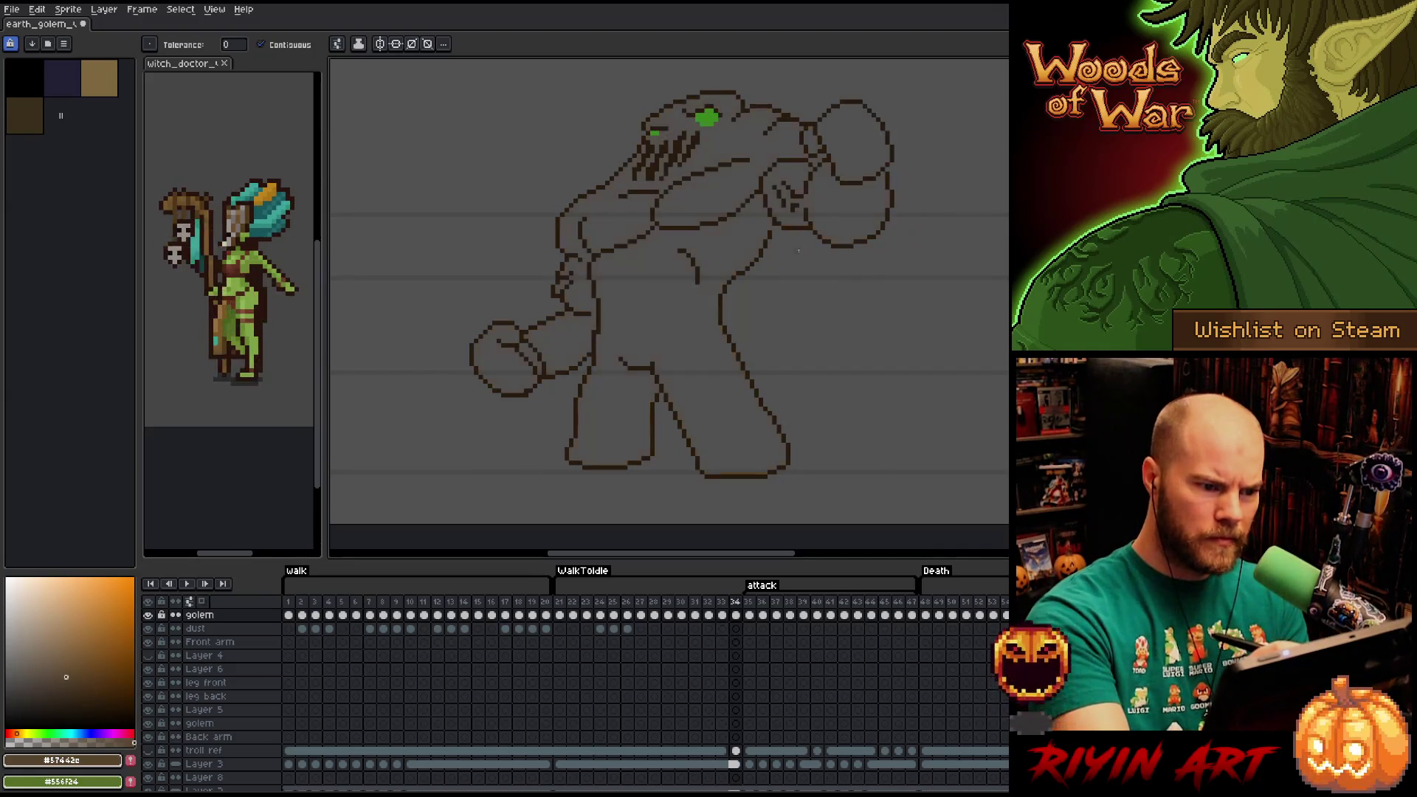
click(725, 128)
click(719, 277)
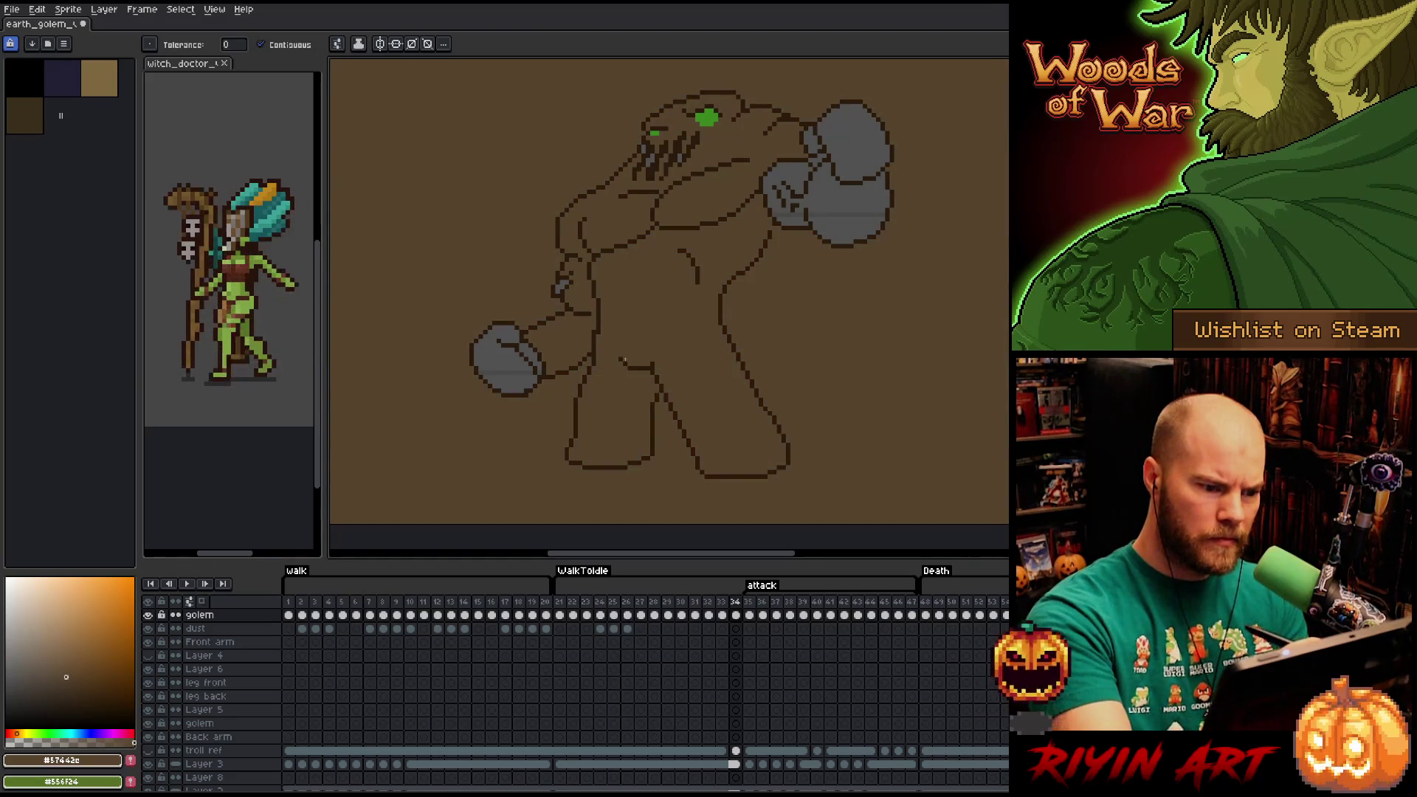
key(ctrl+z)
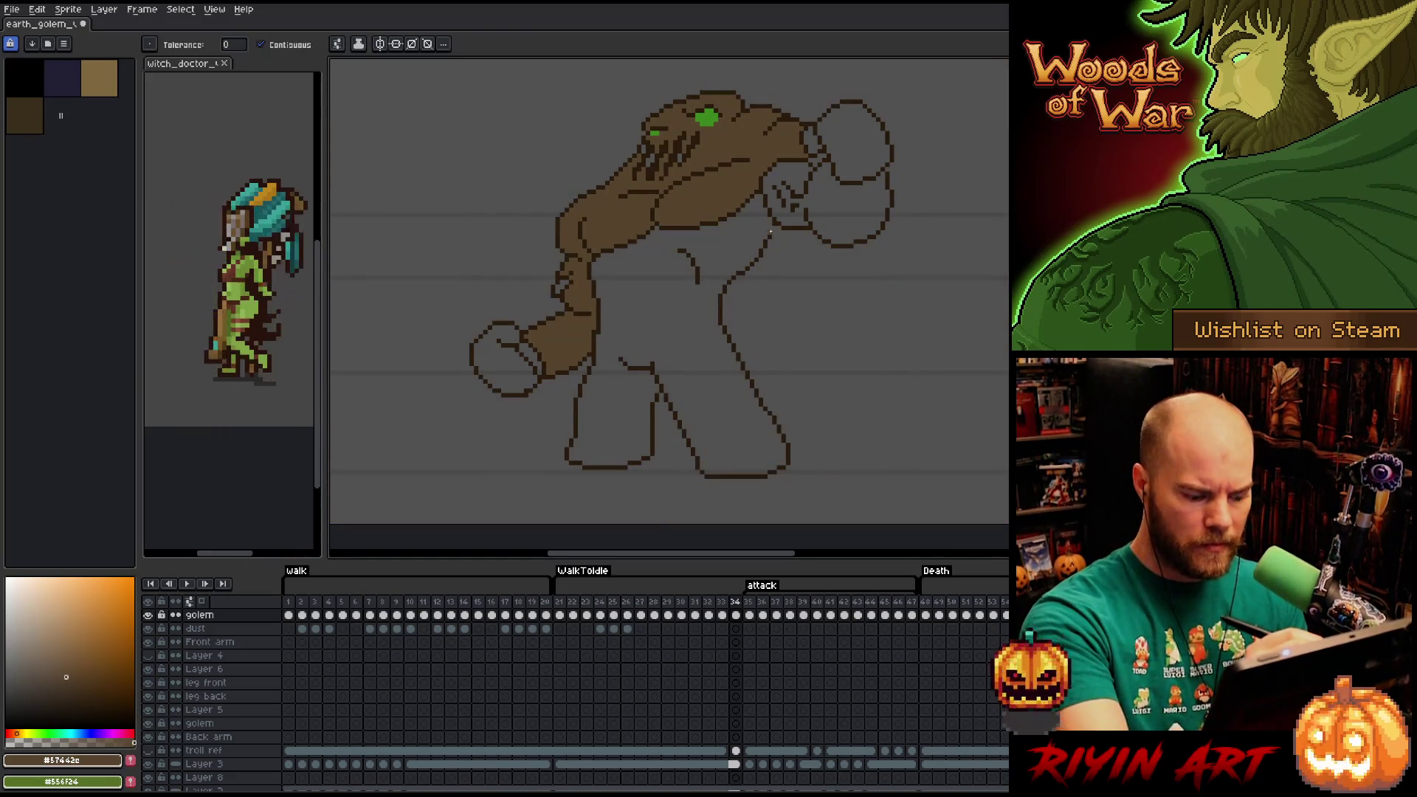
key(x)
key(i)
key(b)
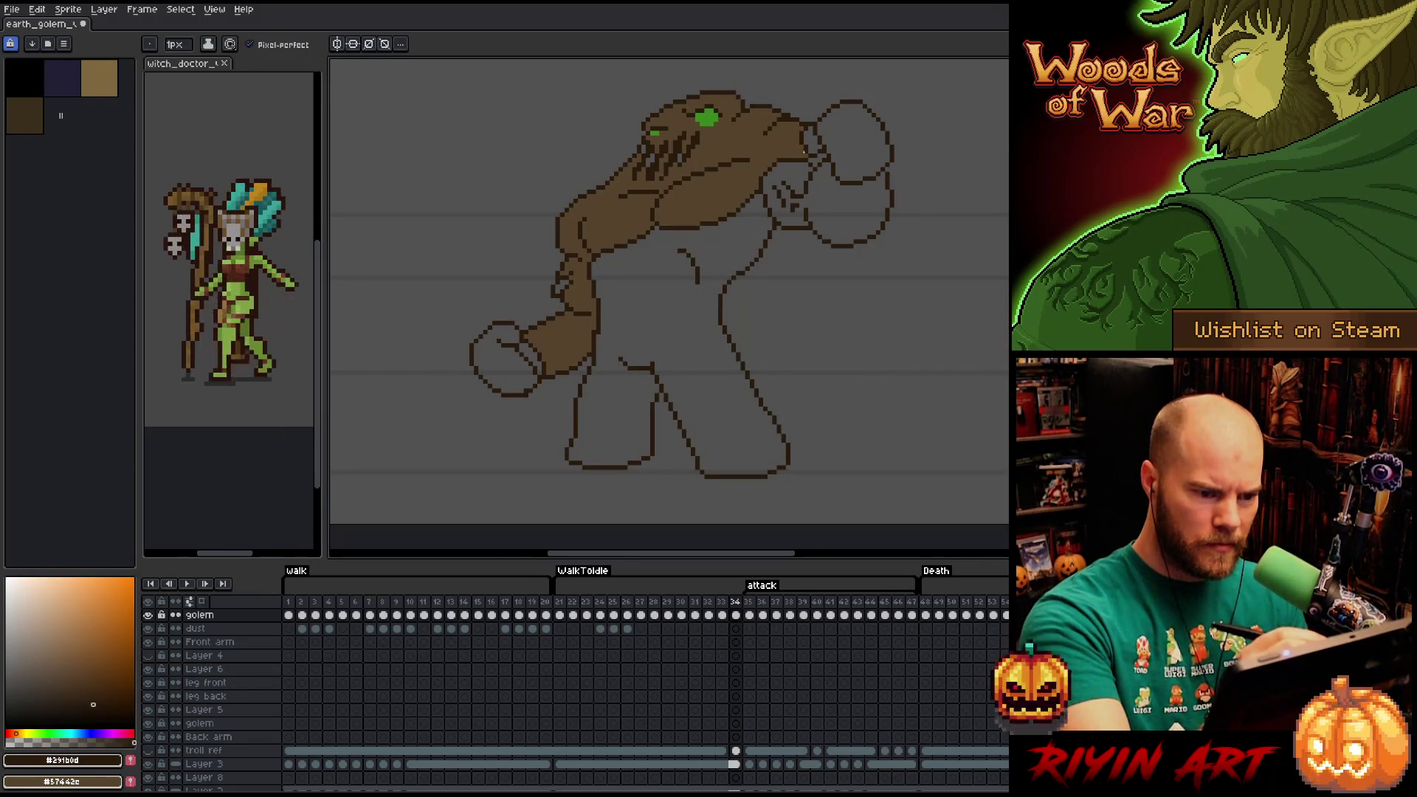
alt+click(583, 236)
key(g)
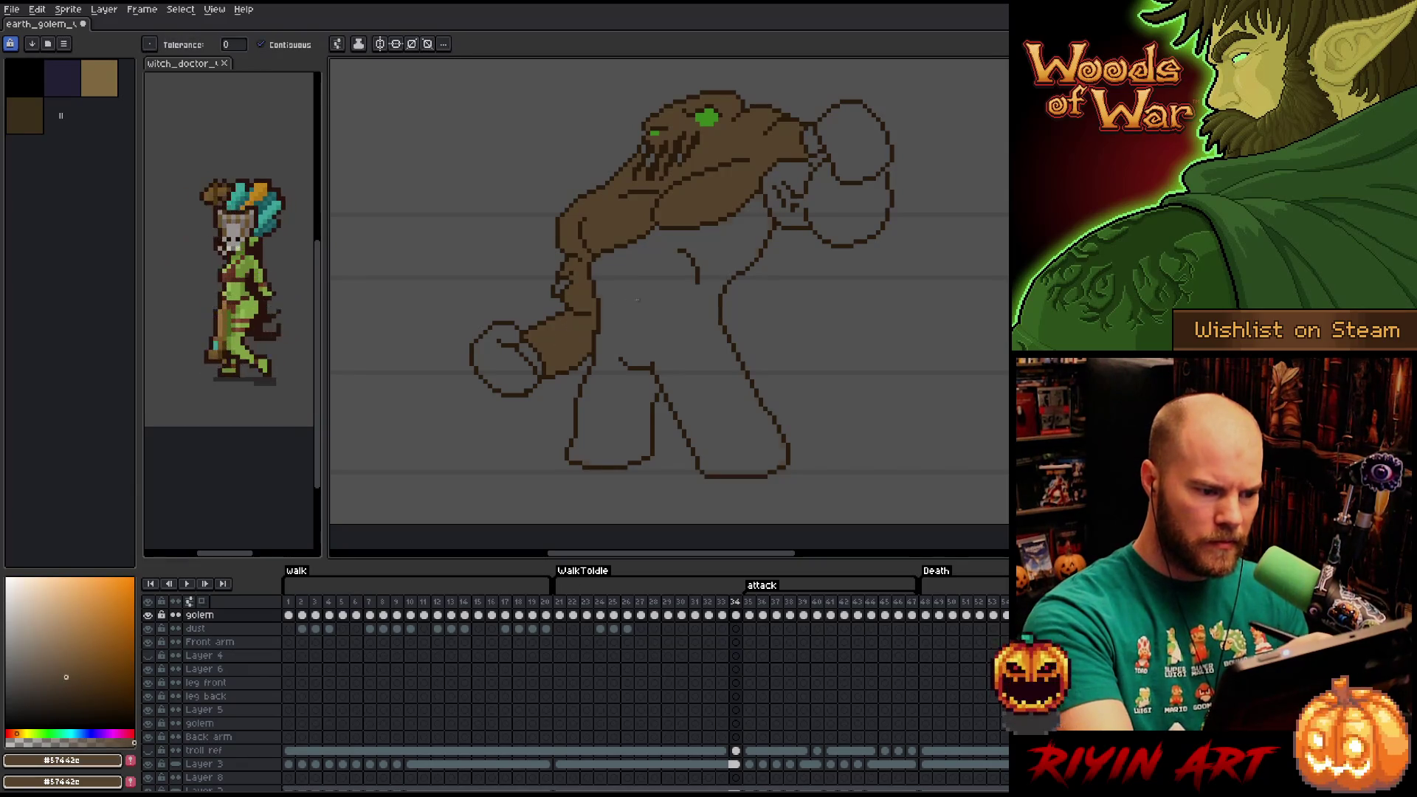
Fill frame 34's torso, legs, lower fist and raised right fist brown.
click(665, 332)
click(502, 361)
click(530, 353)
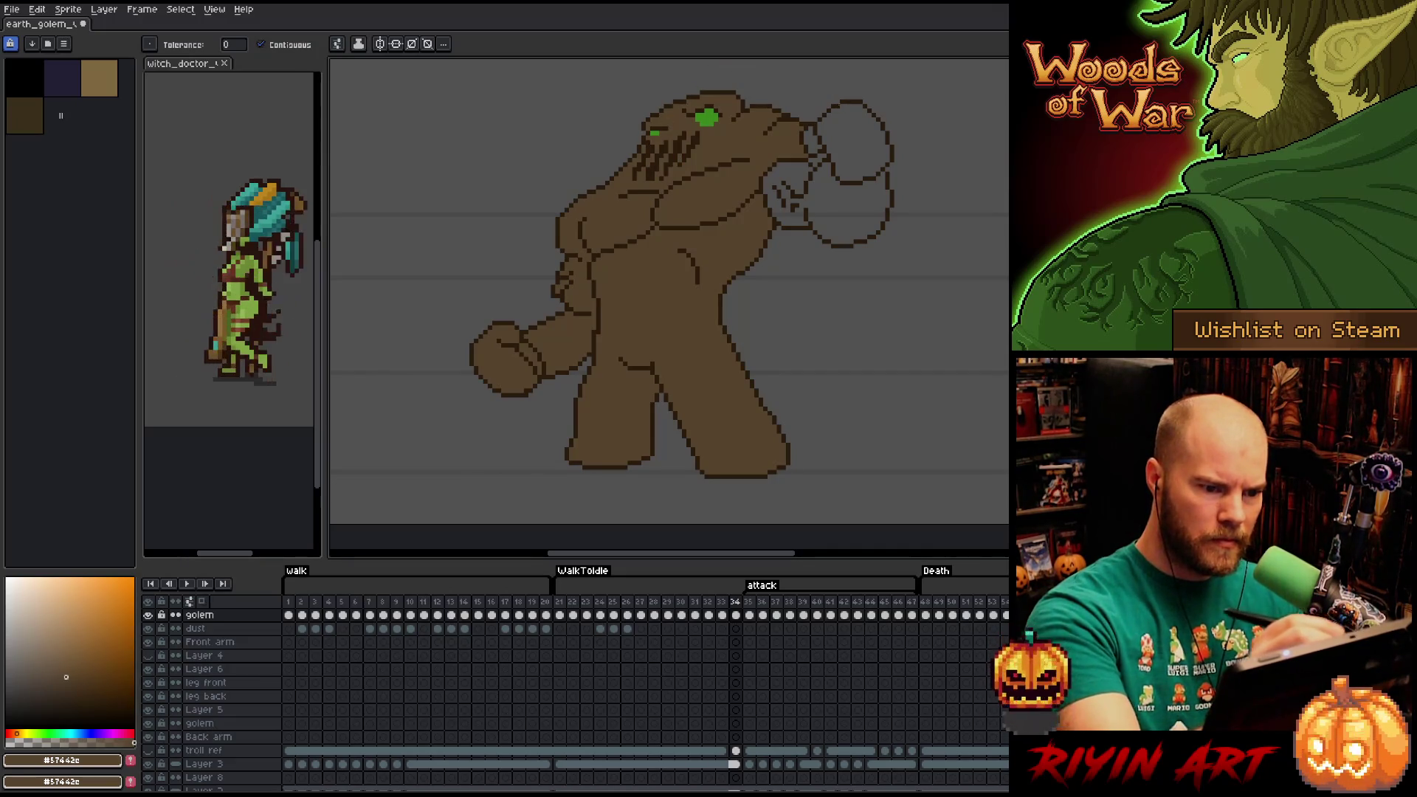
click(853, 140)
click(826, 195)
click(812, 140)
click(818, 160)
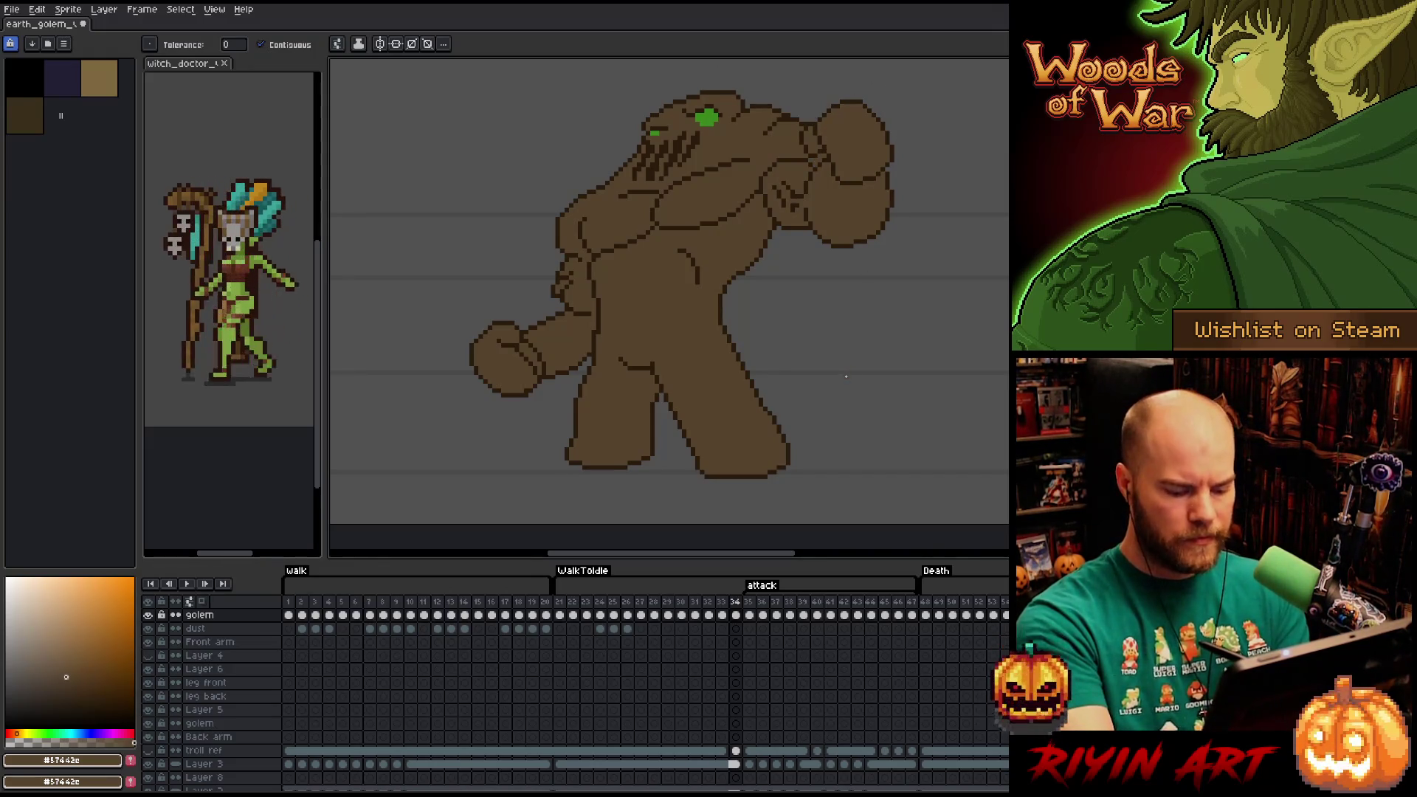
key(Right)
Fill the golem brown on frames 35, 36 and 37, including frame 35's diagonal arm.
click(659, 260)
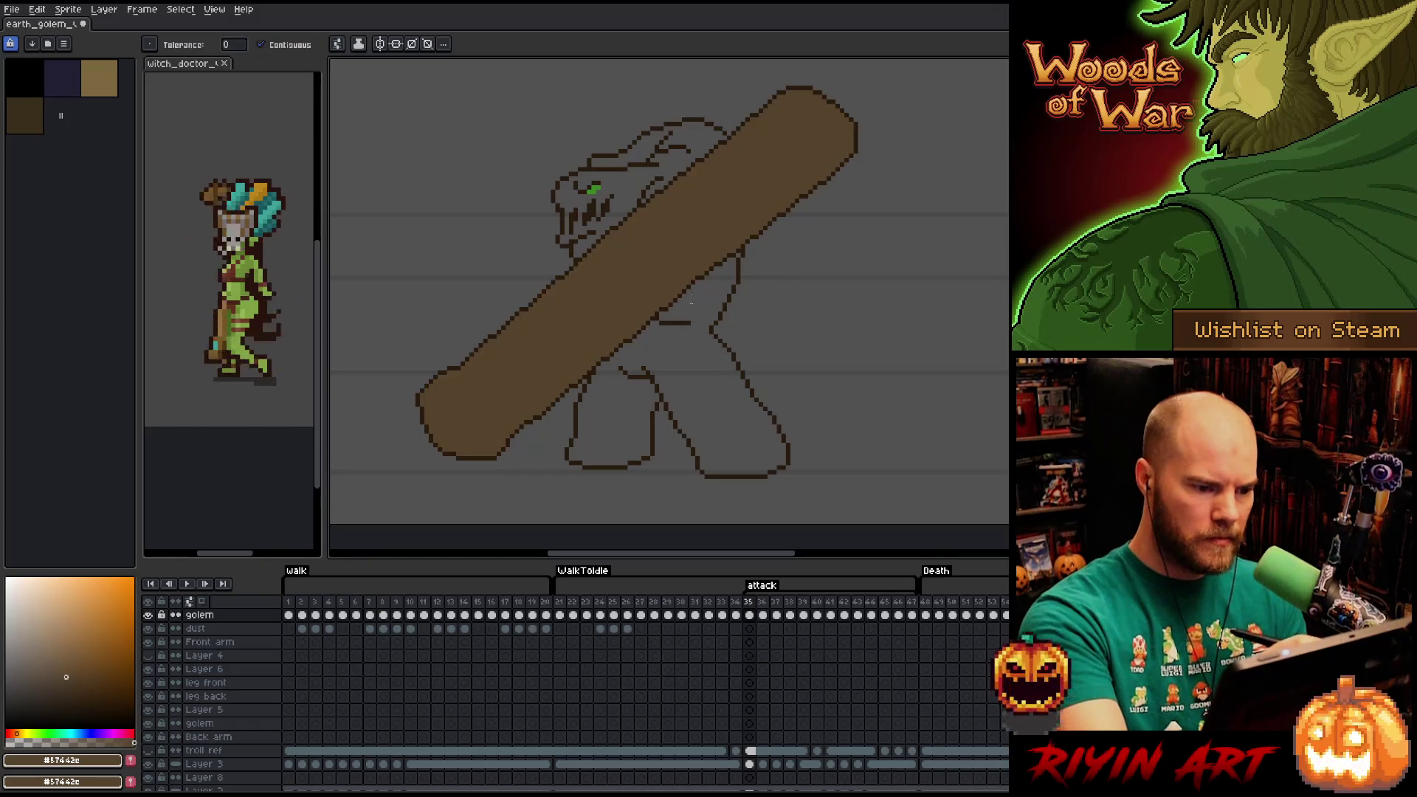
click(701, 387)
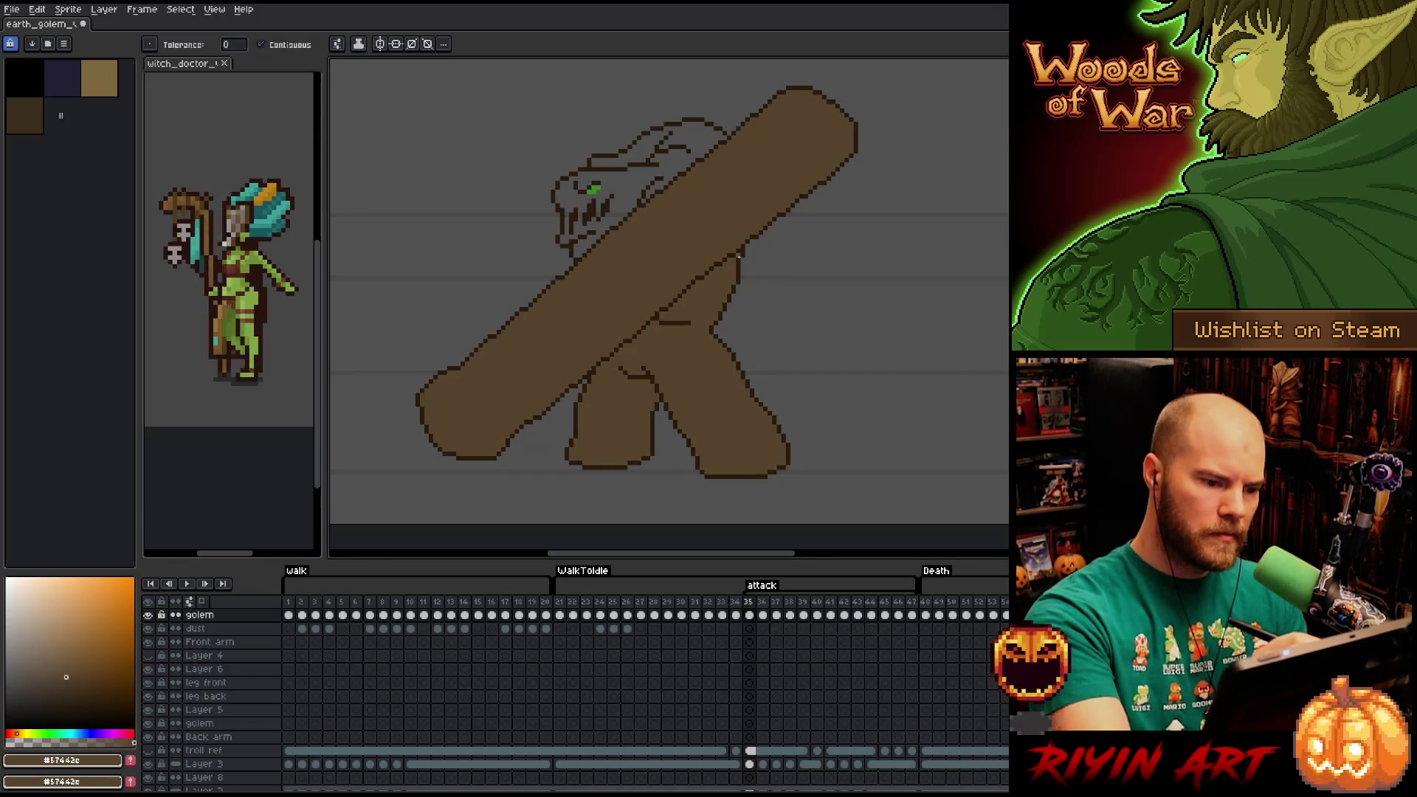
click(676, 155)
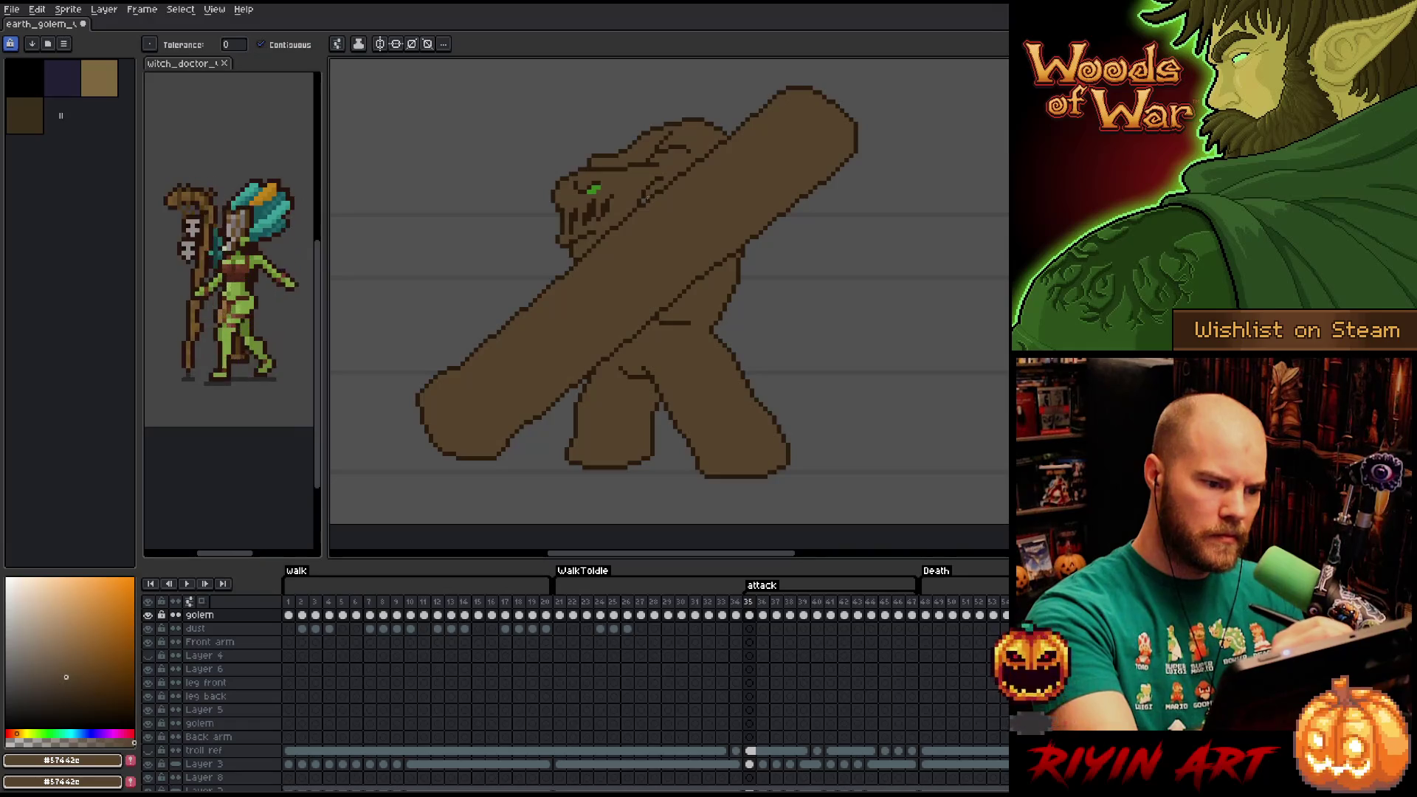
key(Right)
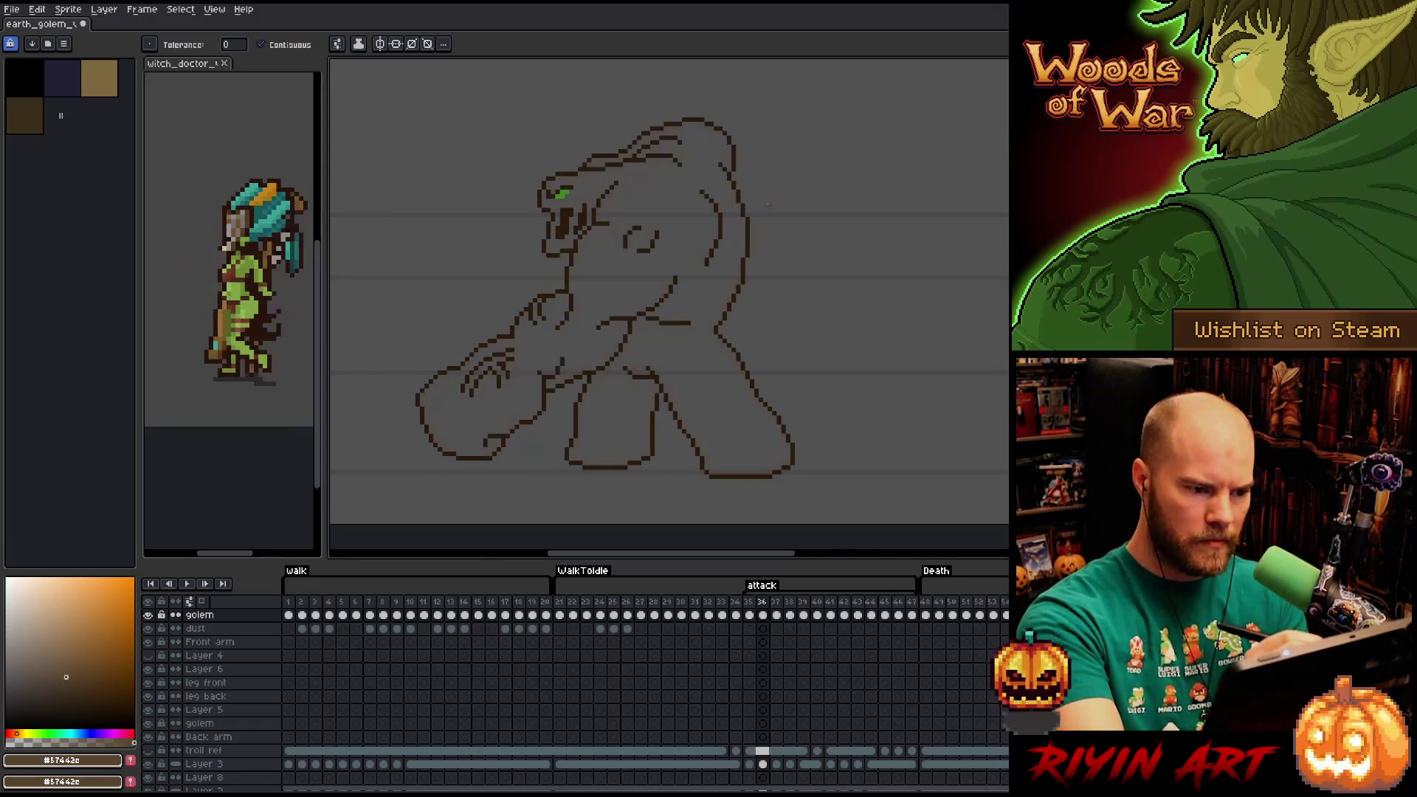
click(629, 222)
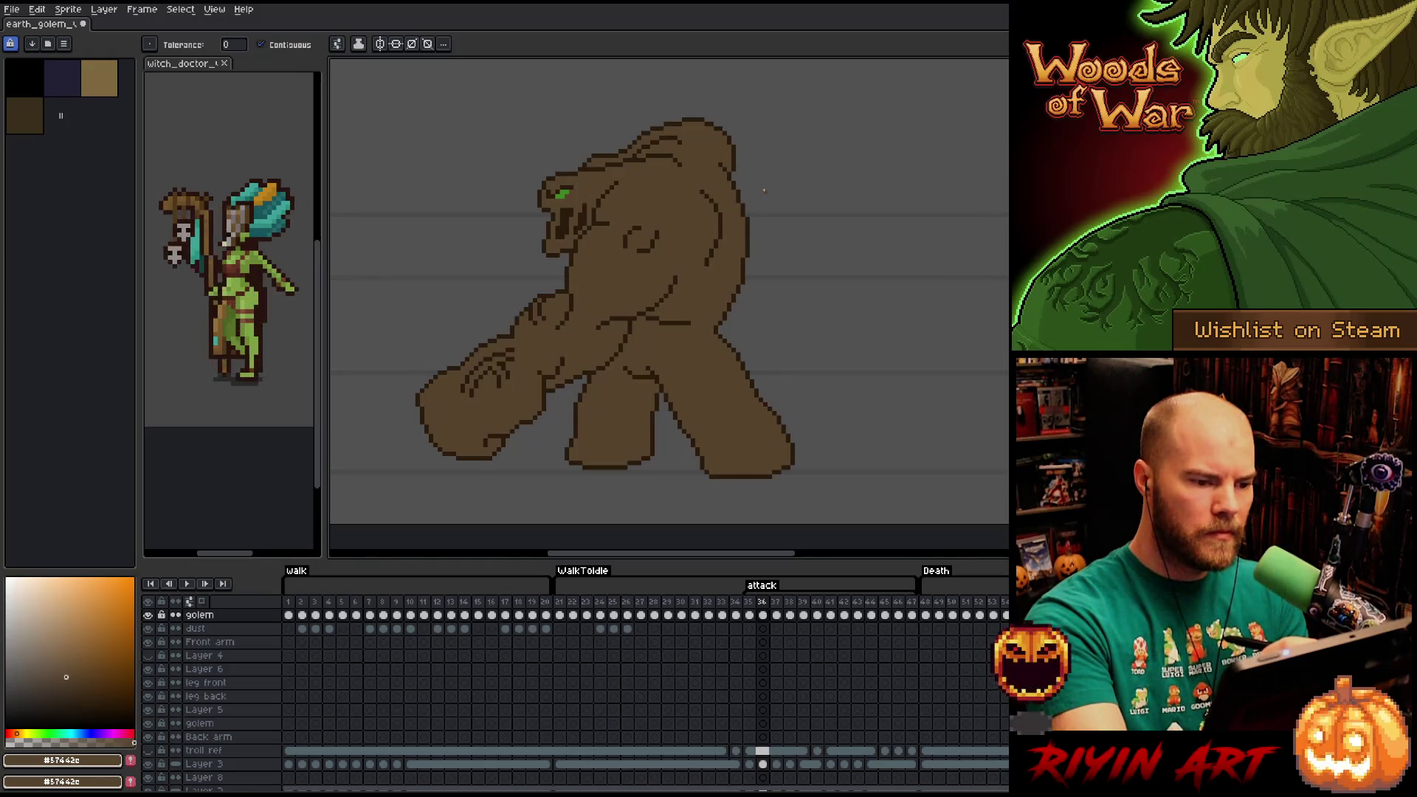
key(Right)
click(729, 230)
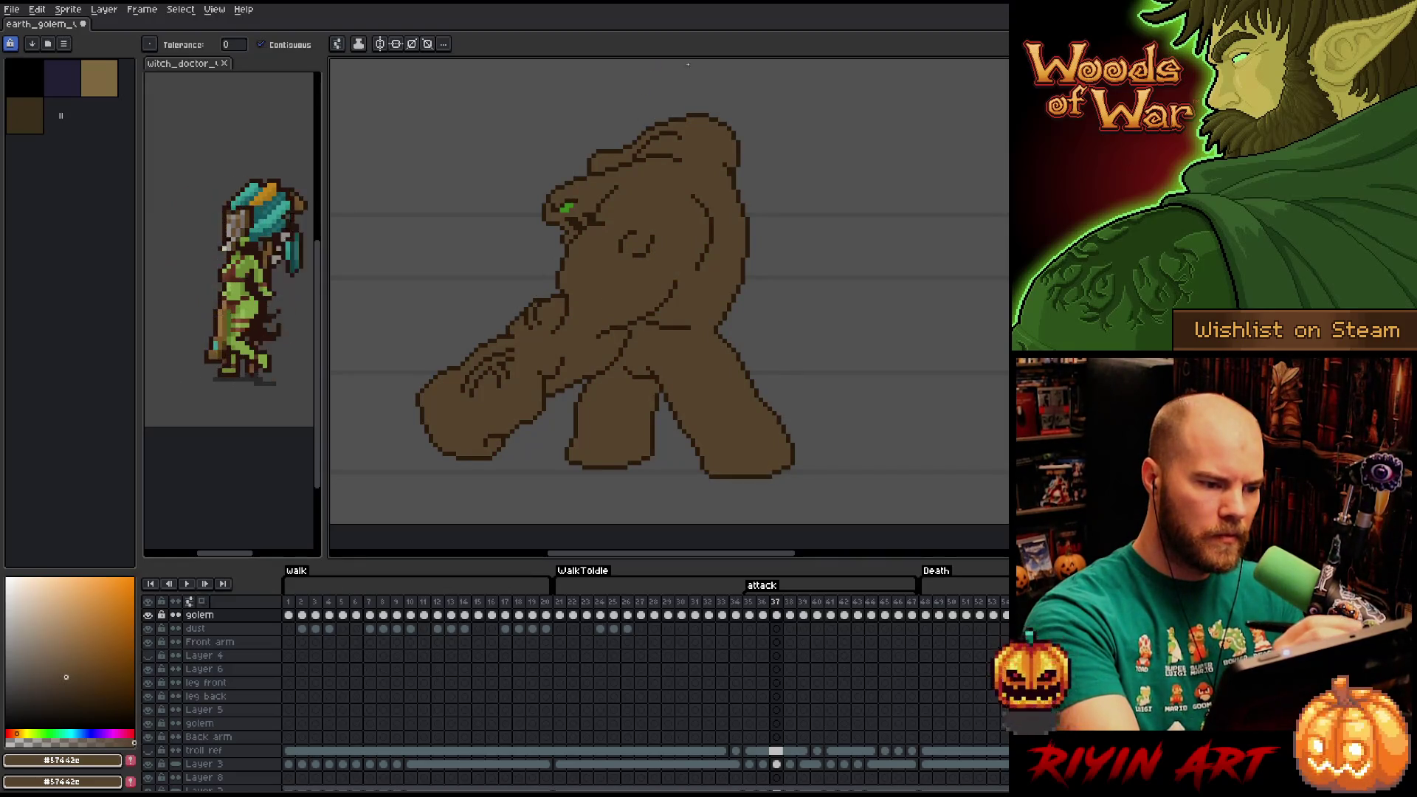
Fill the golem brown on frames 38, 39 and 40, closing the head gap.
key(Right)
click(682, 338)
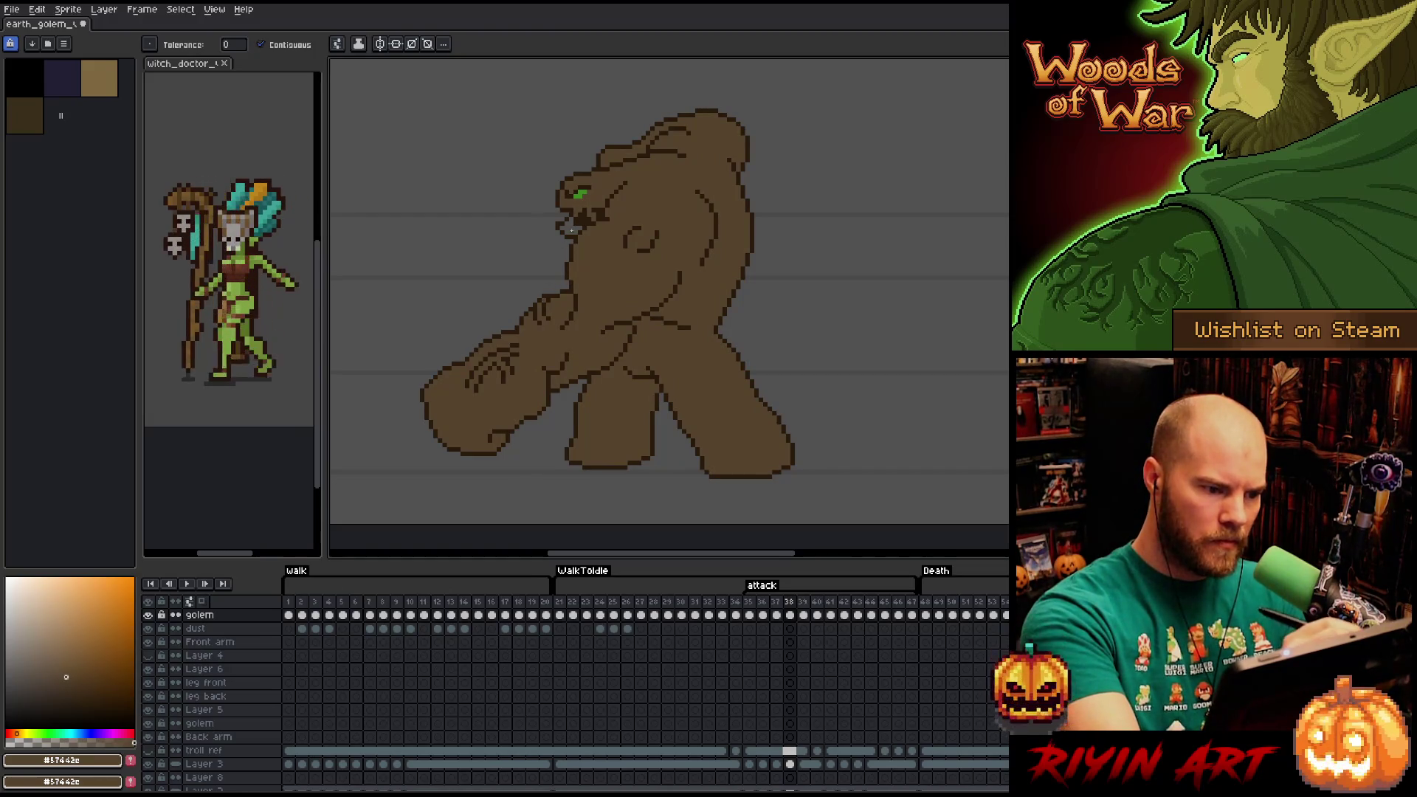
key(Right)
click(702, 220)
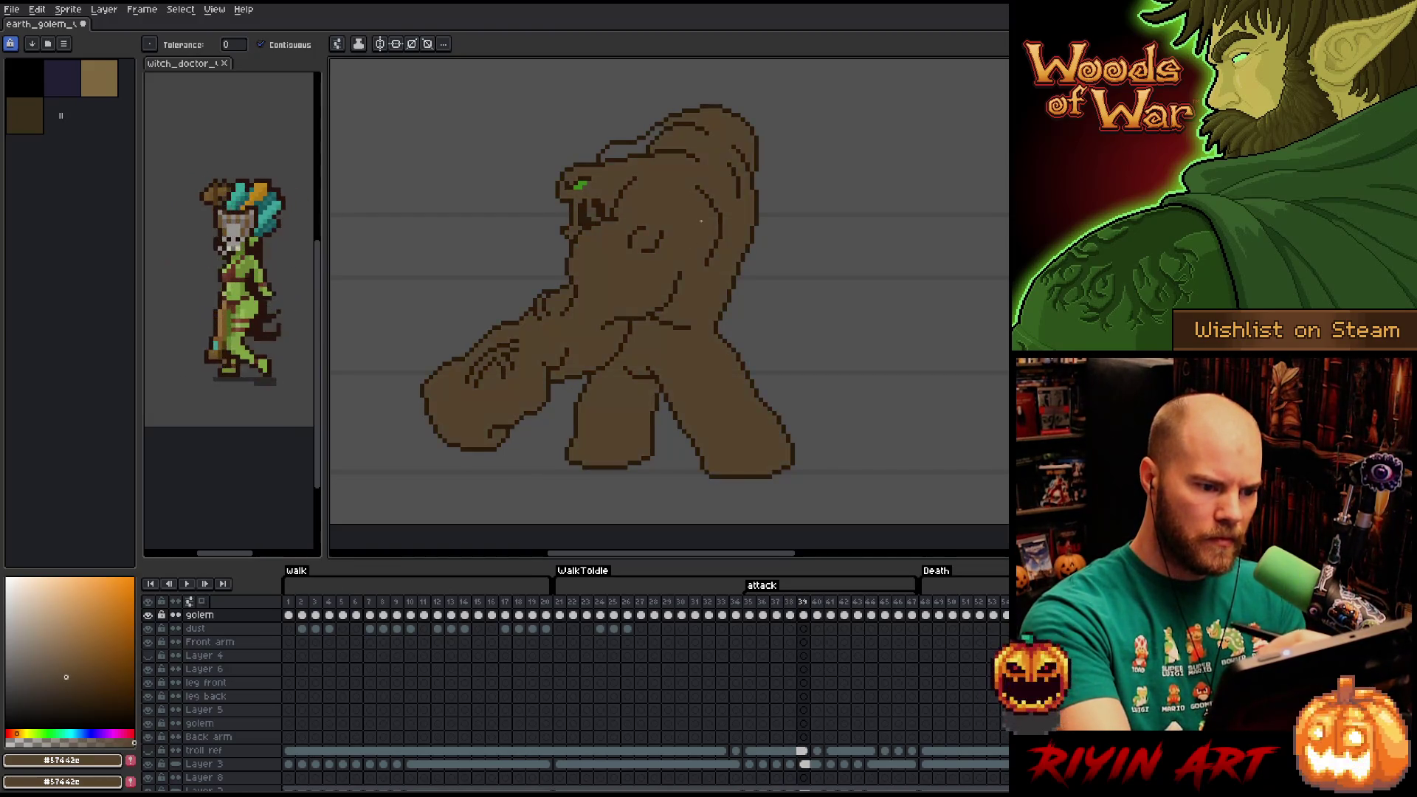
click(635, 148)
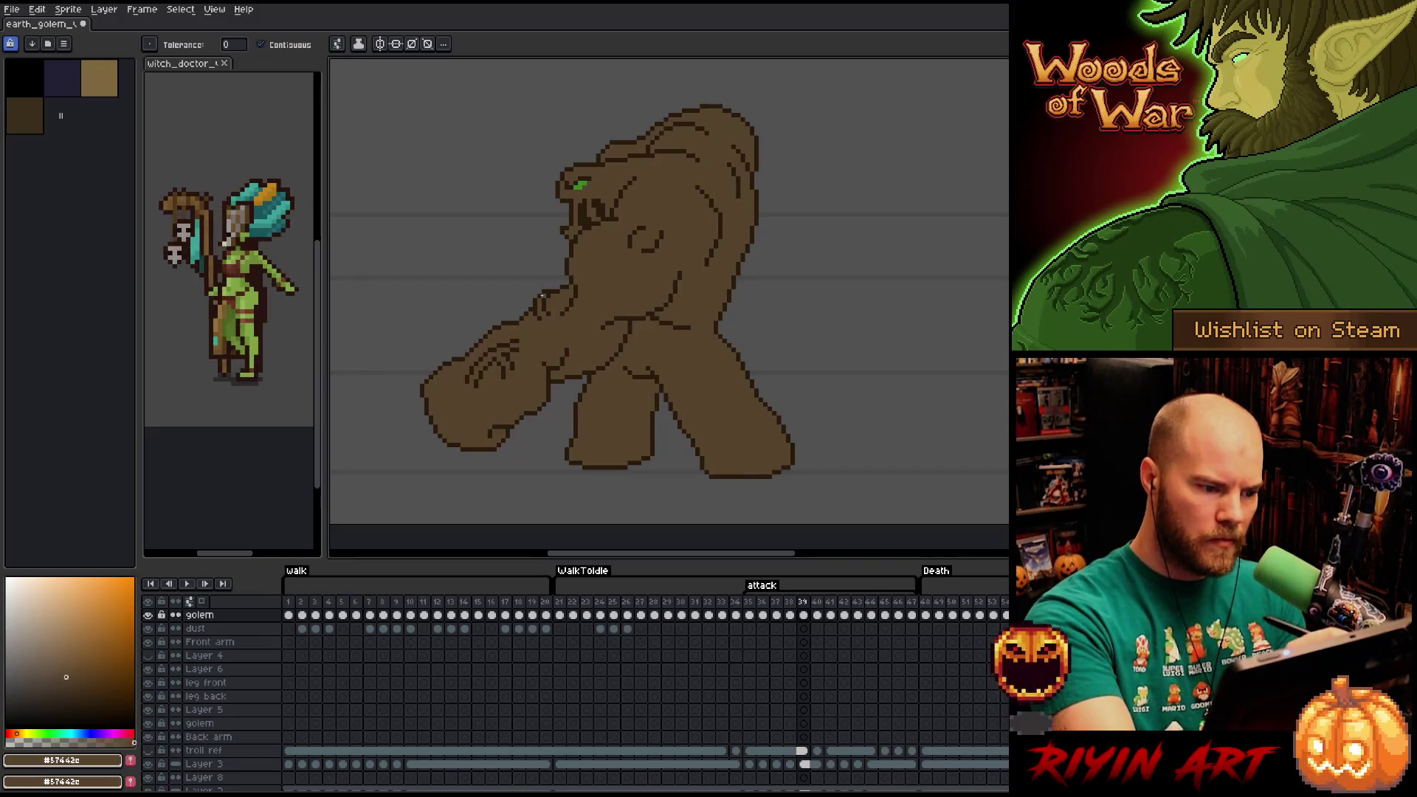
key(Right)
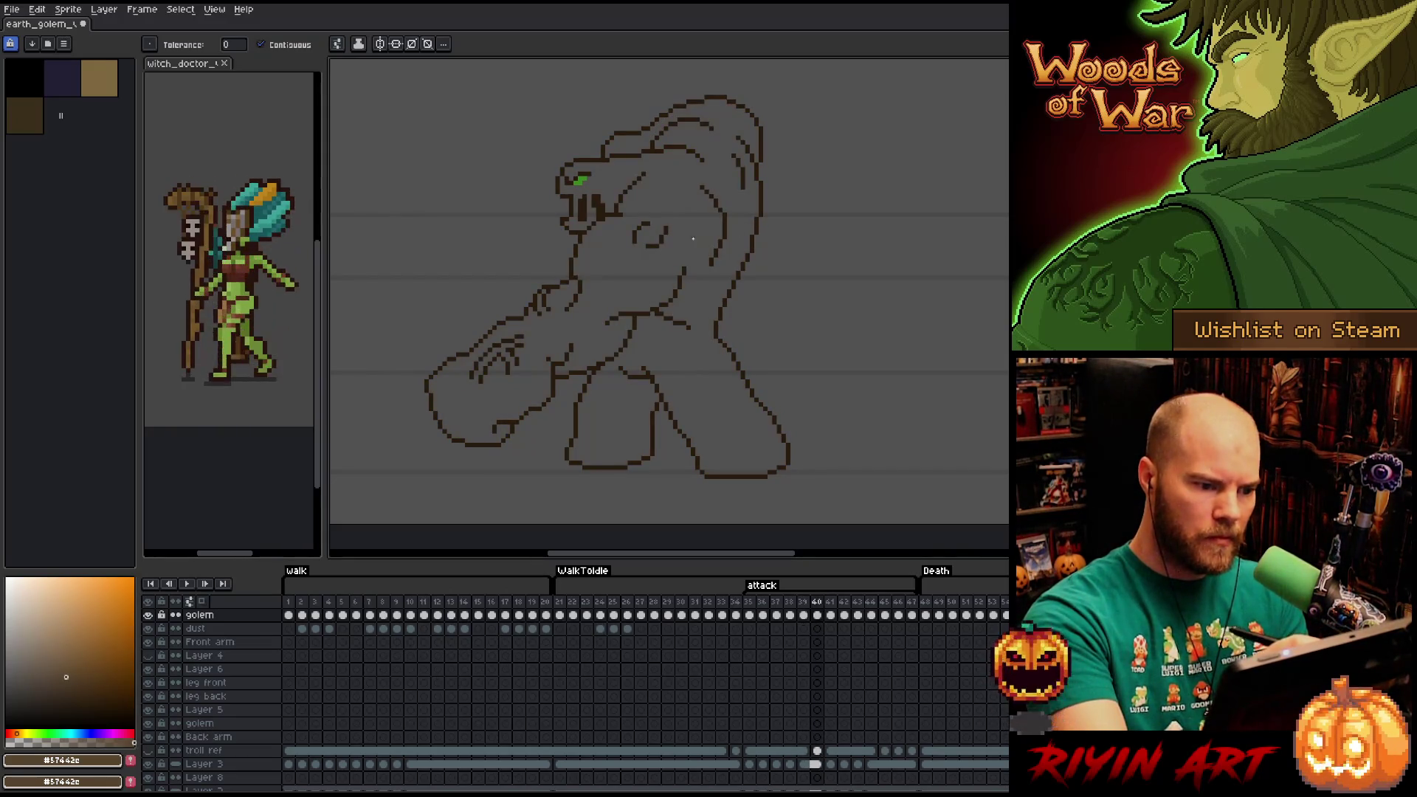
click(693, 239)
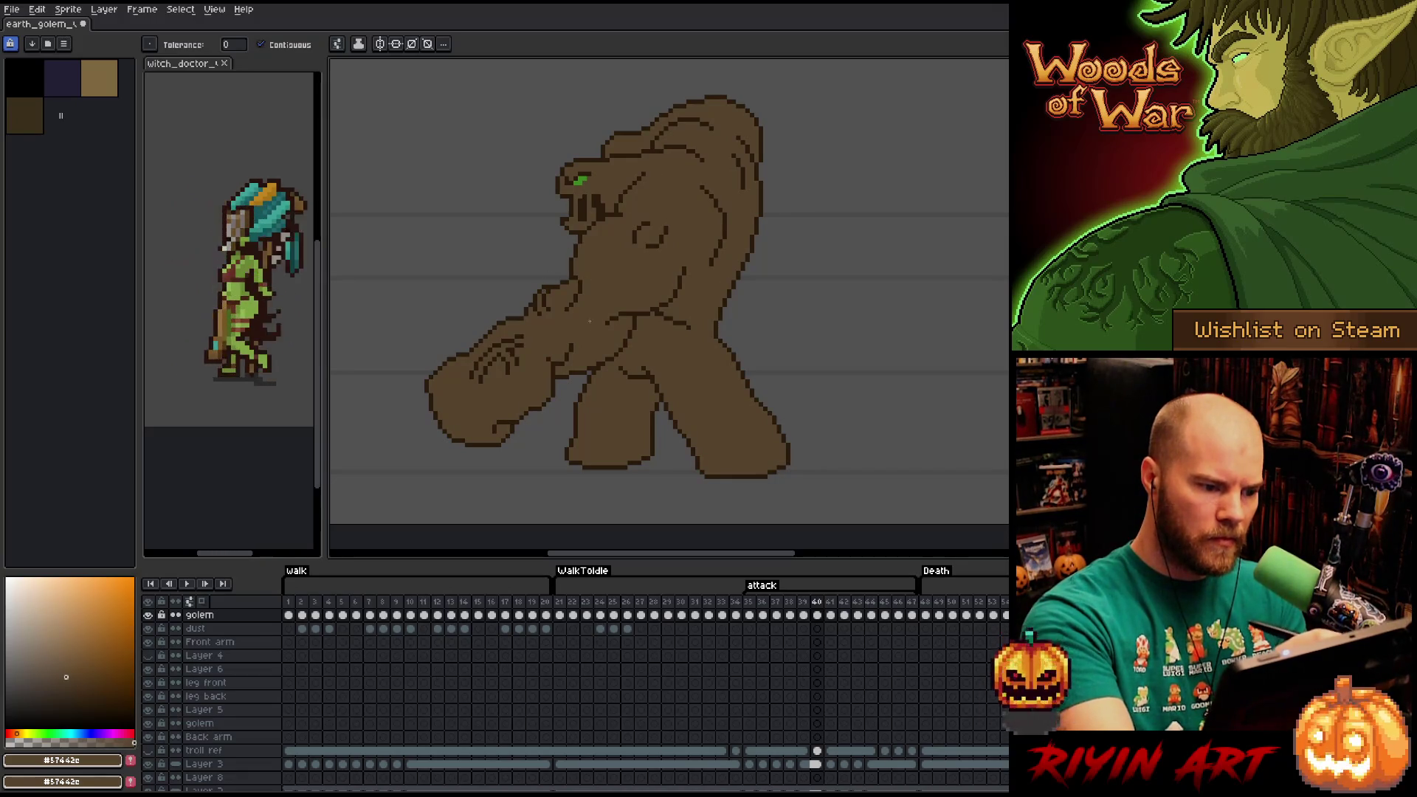
Fill the body, back, raised fist and outstretched arm brown on frames 41 and 42.
key(Right)
click(698, 368)
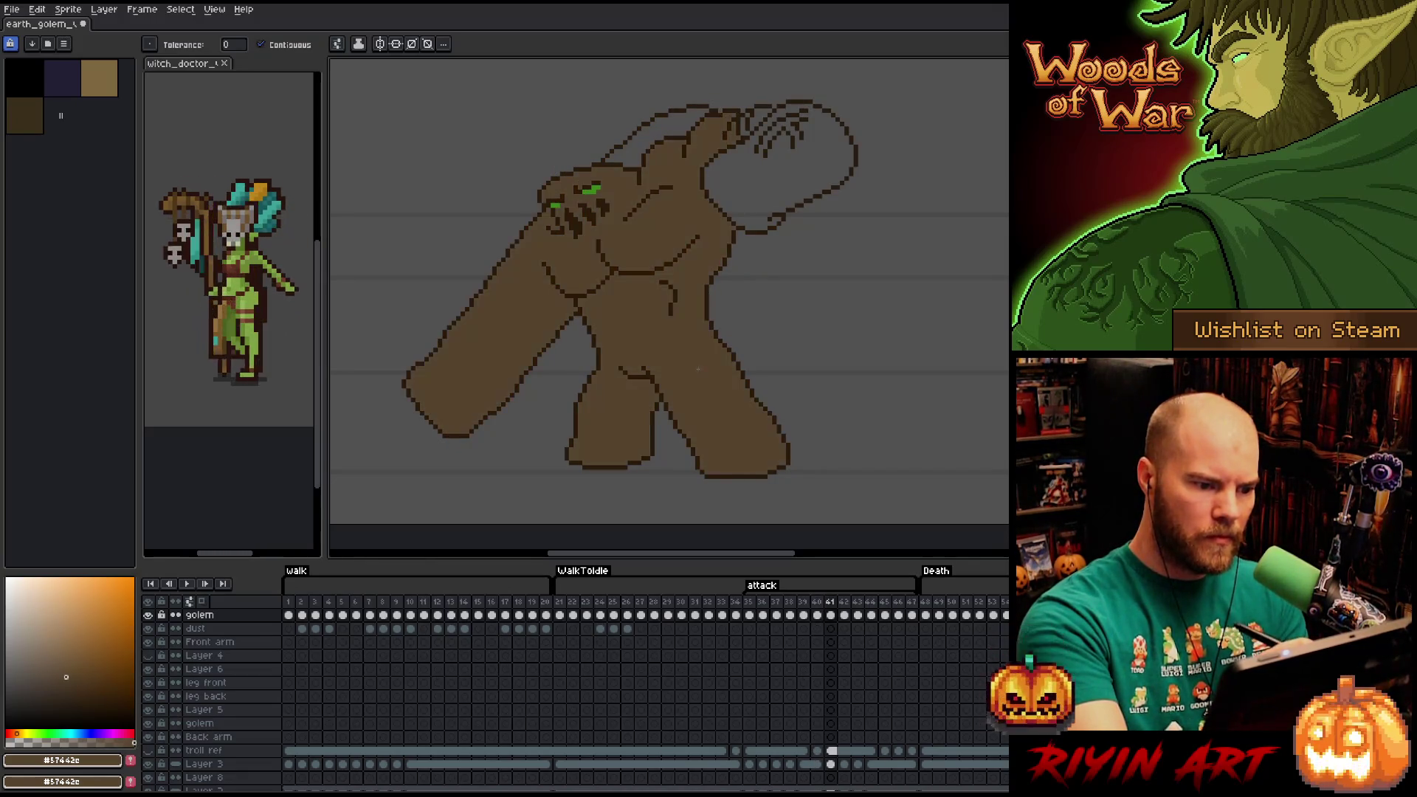
click(668, 135)
click(771, 188)
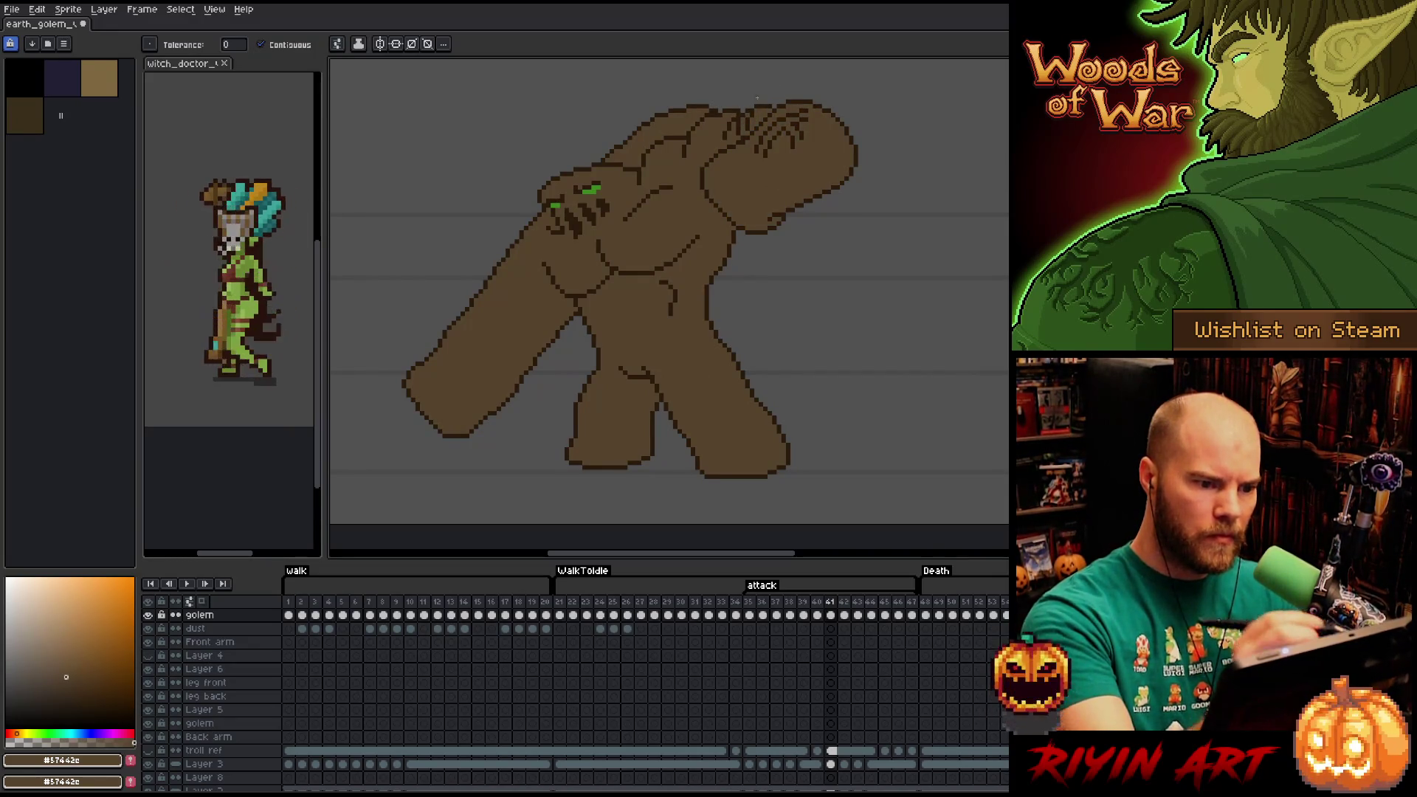
key(Right)
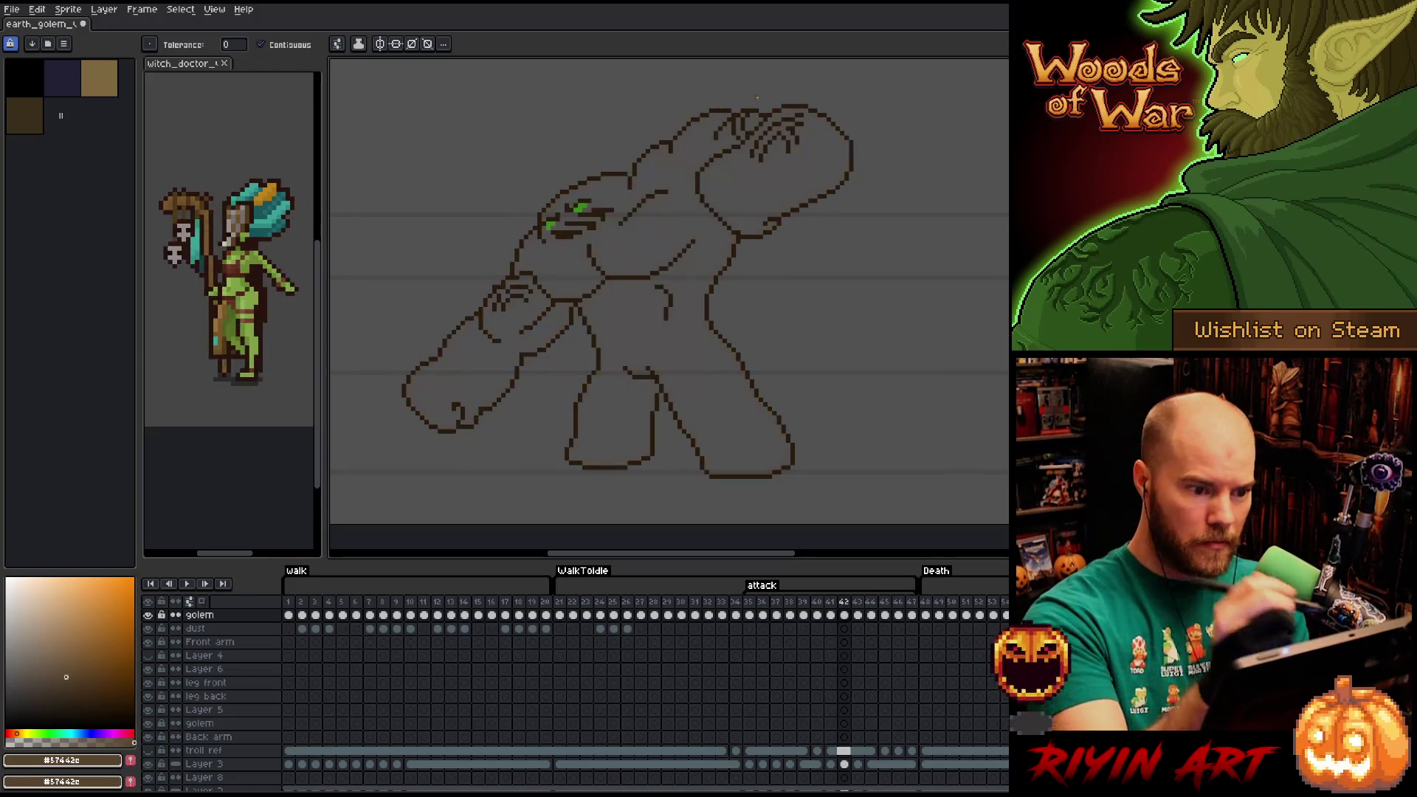
click(755, 147)
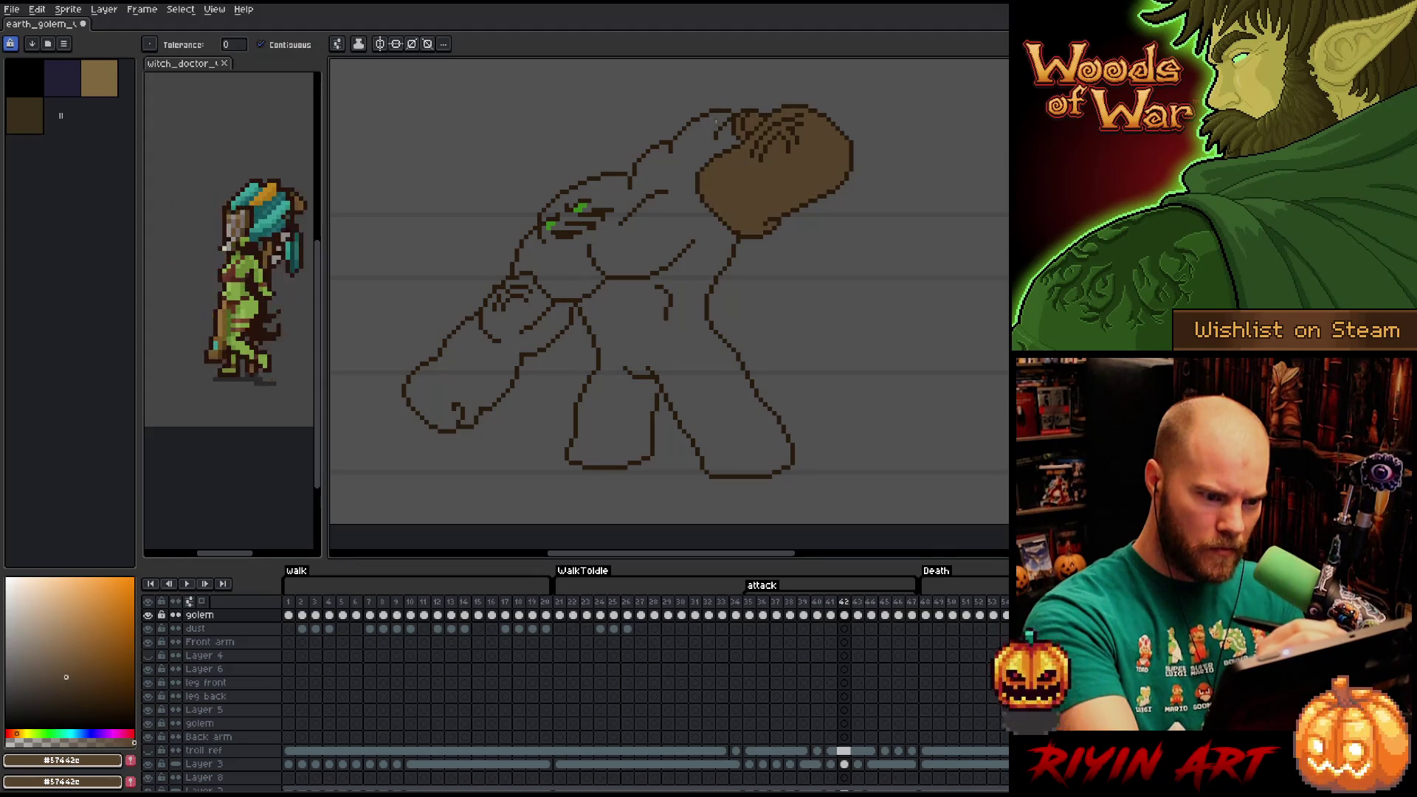
click(716, 121)
click(545, 328)
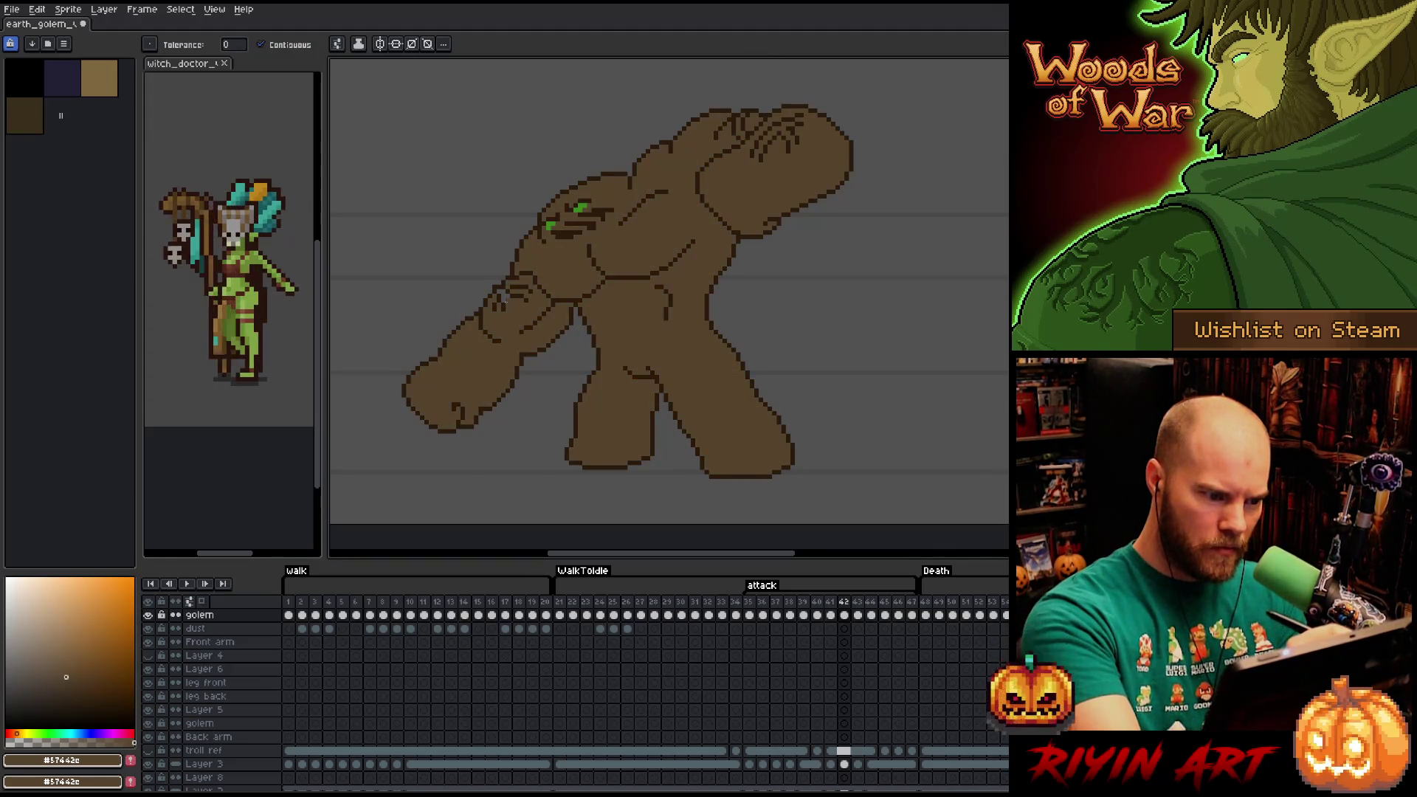
Fill the body, legs, arm and raised fist brown on frames 43 and 44.
key(Right)
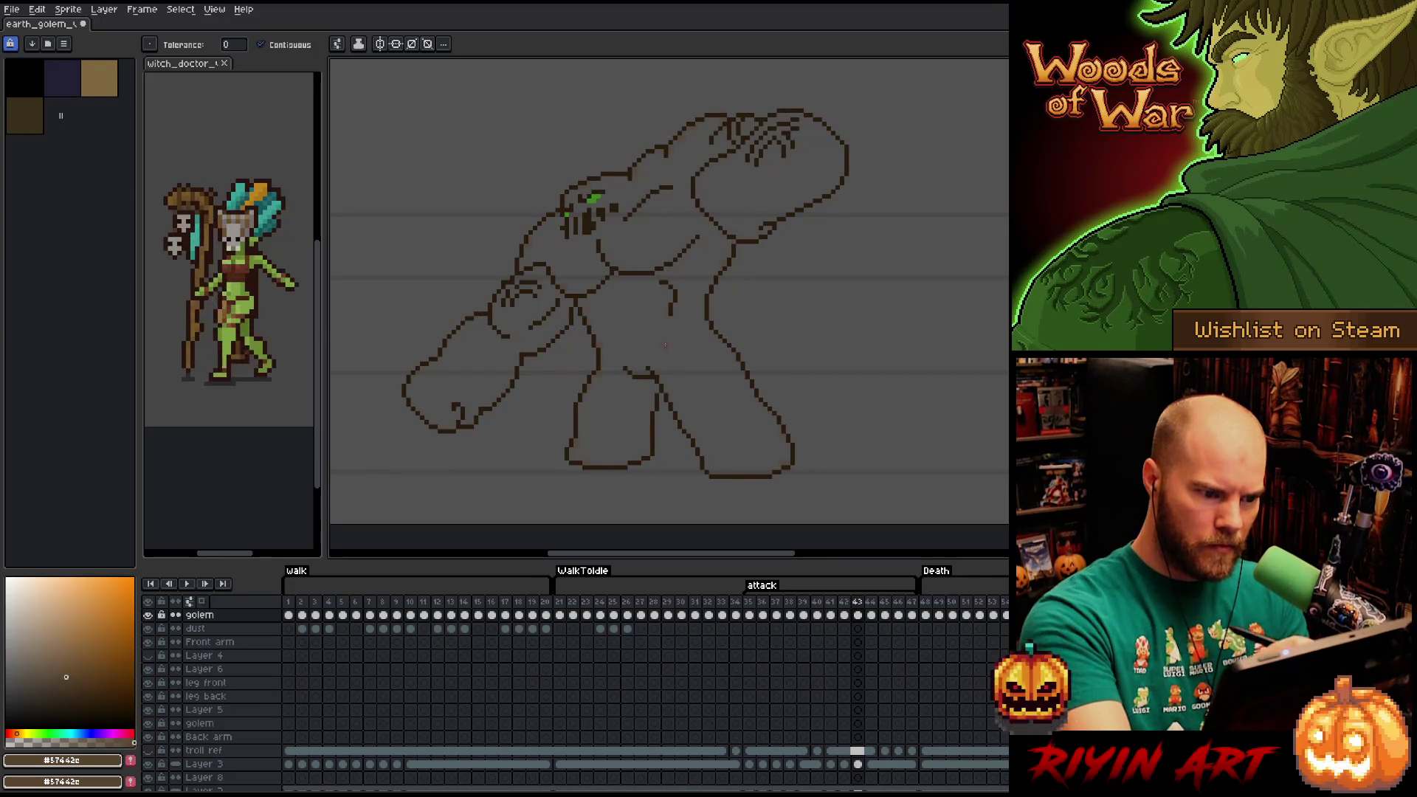
click(665, 345)
click(543, 292)
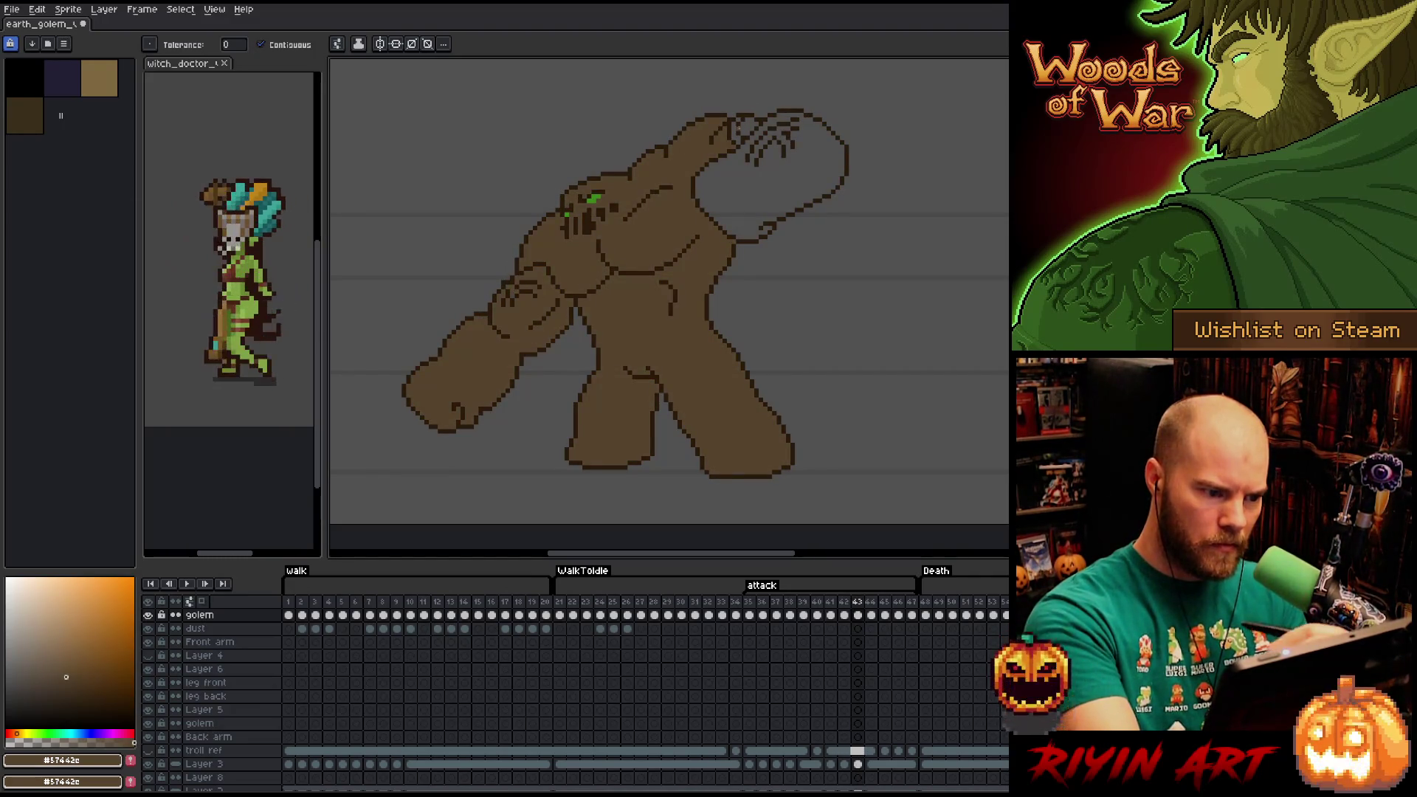
click(745, 173)
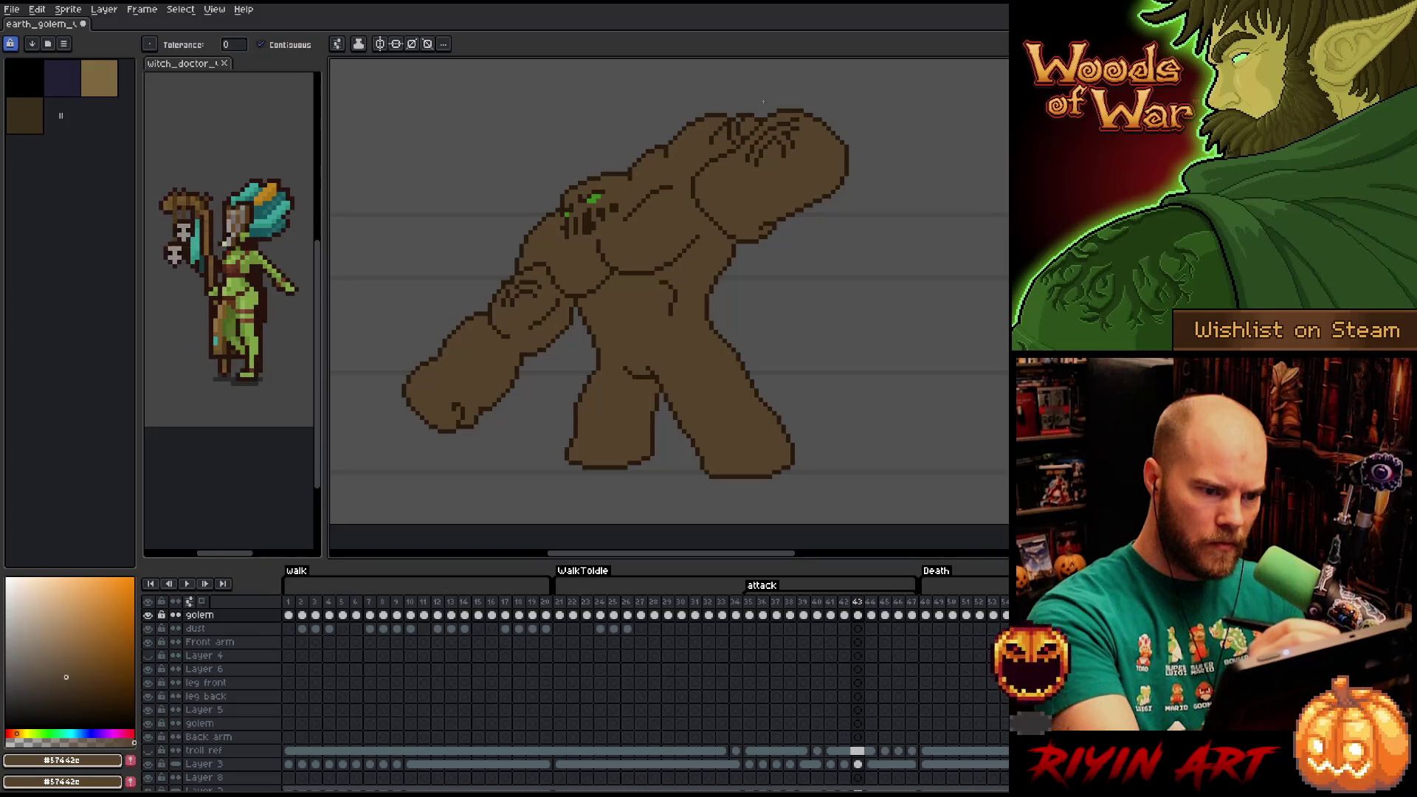
key(Right)
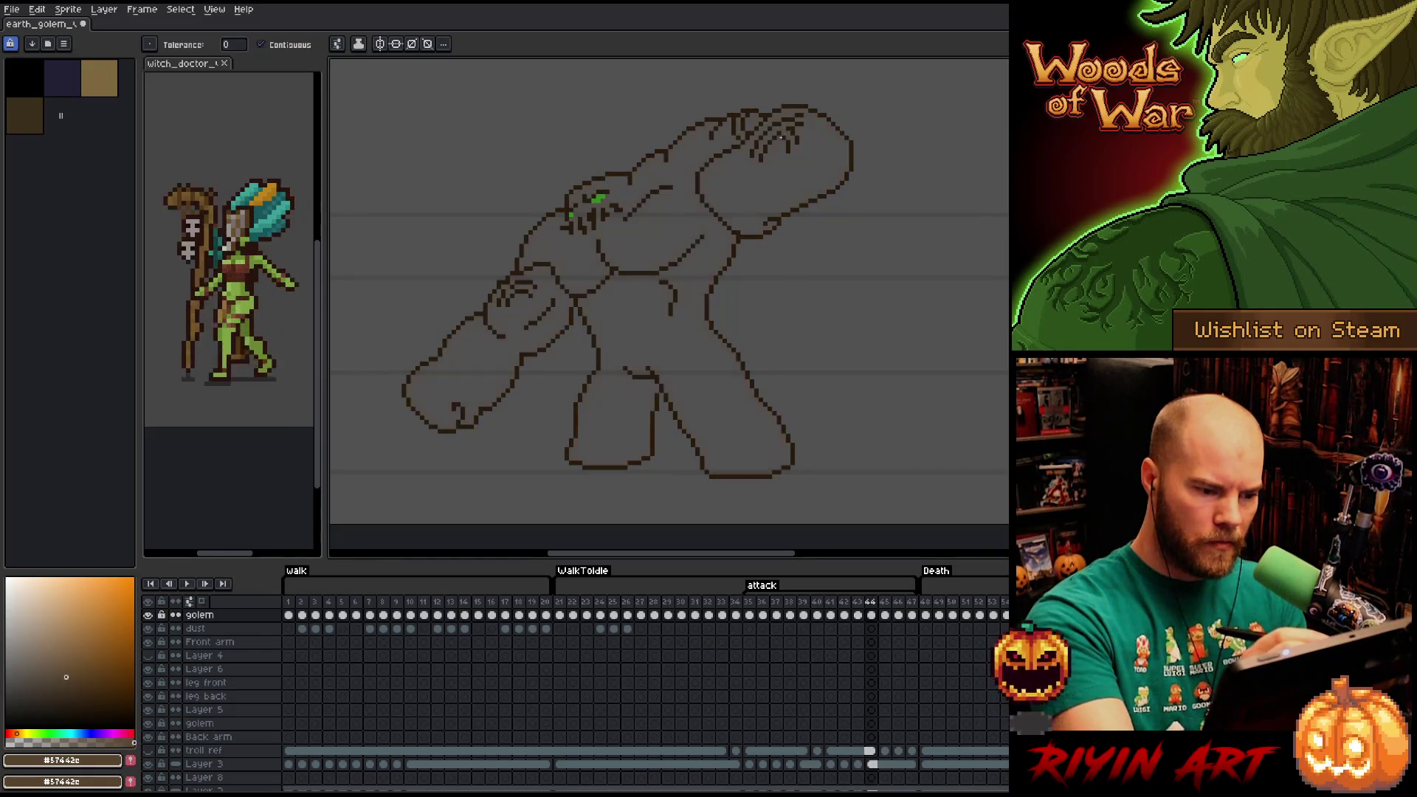
click(757, 190)
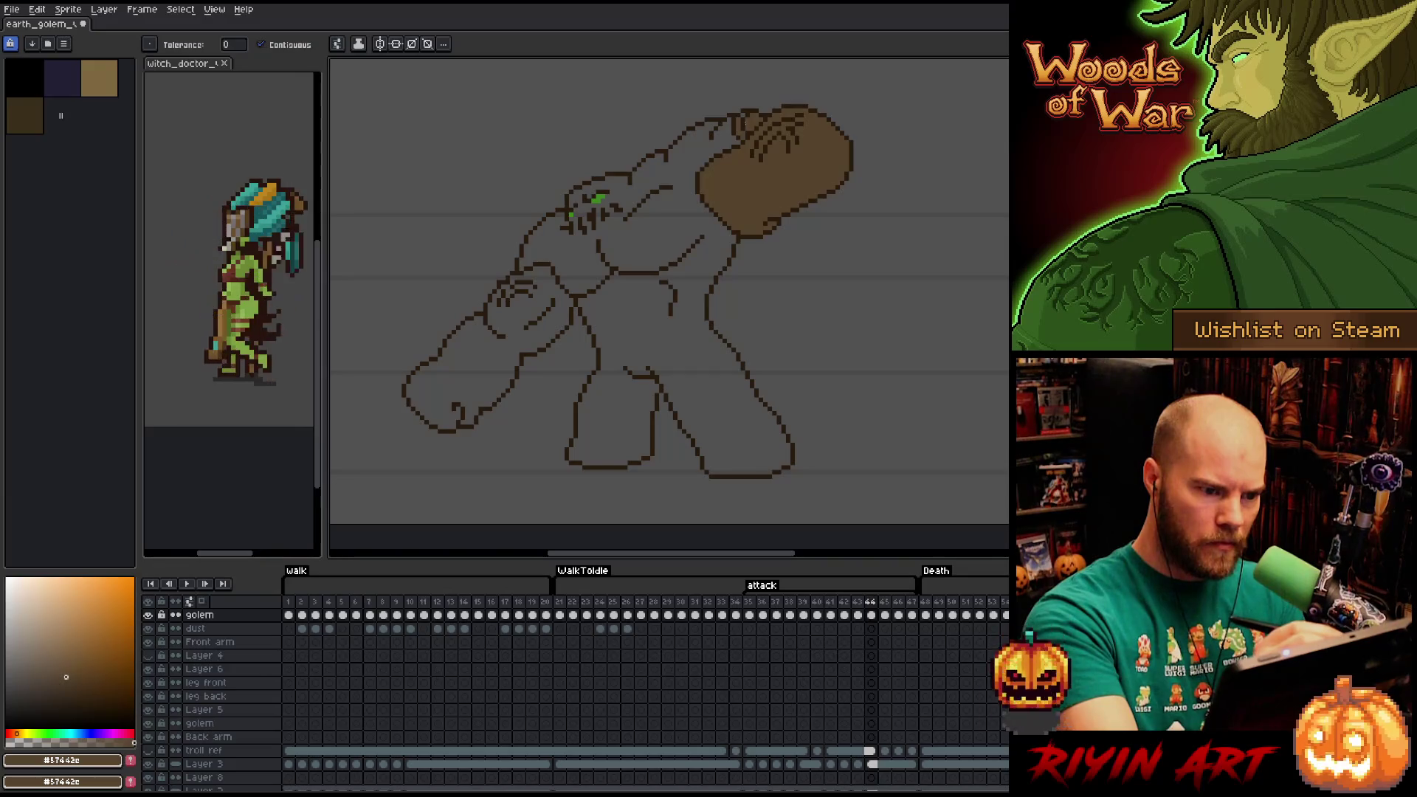
click(723, 133)
click(552, 294)
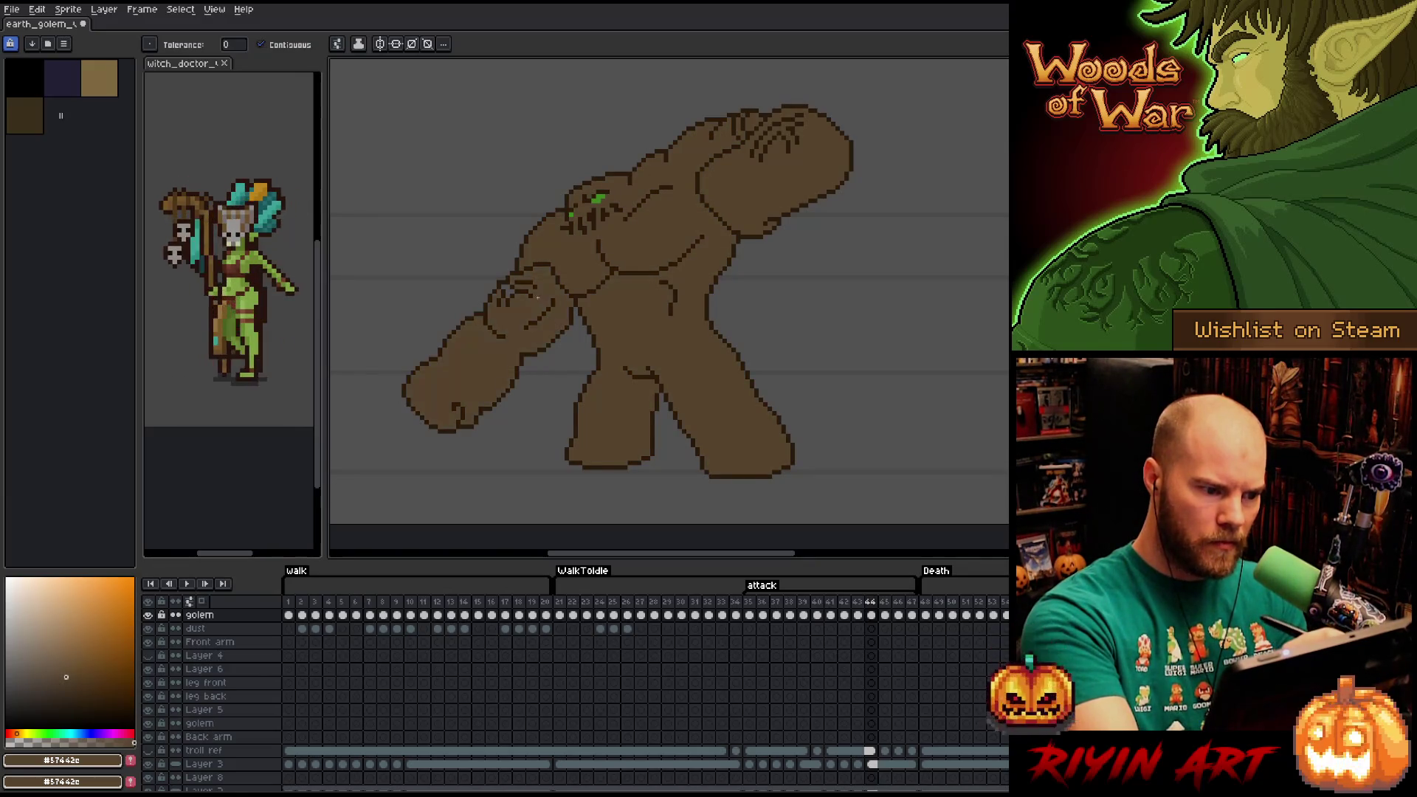
Fill the raised fist, torso, legs and front arm brown on frames 45 and 46.
key(Right)
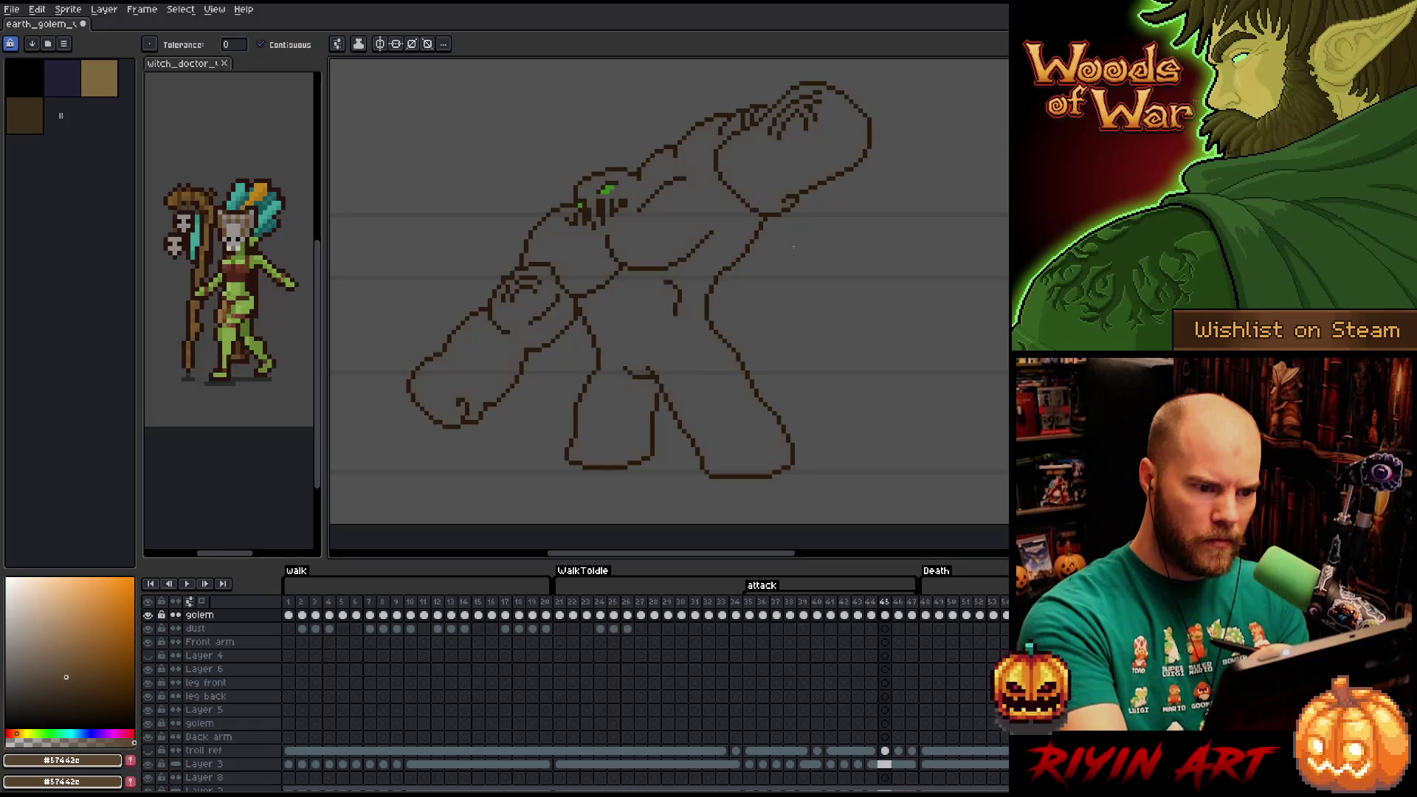
click(779, 161)
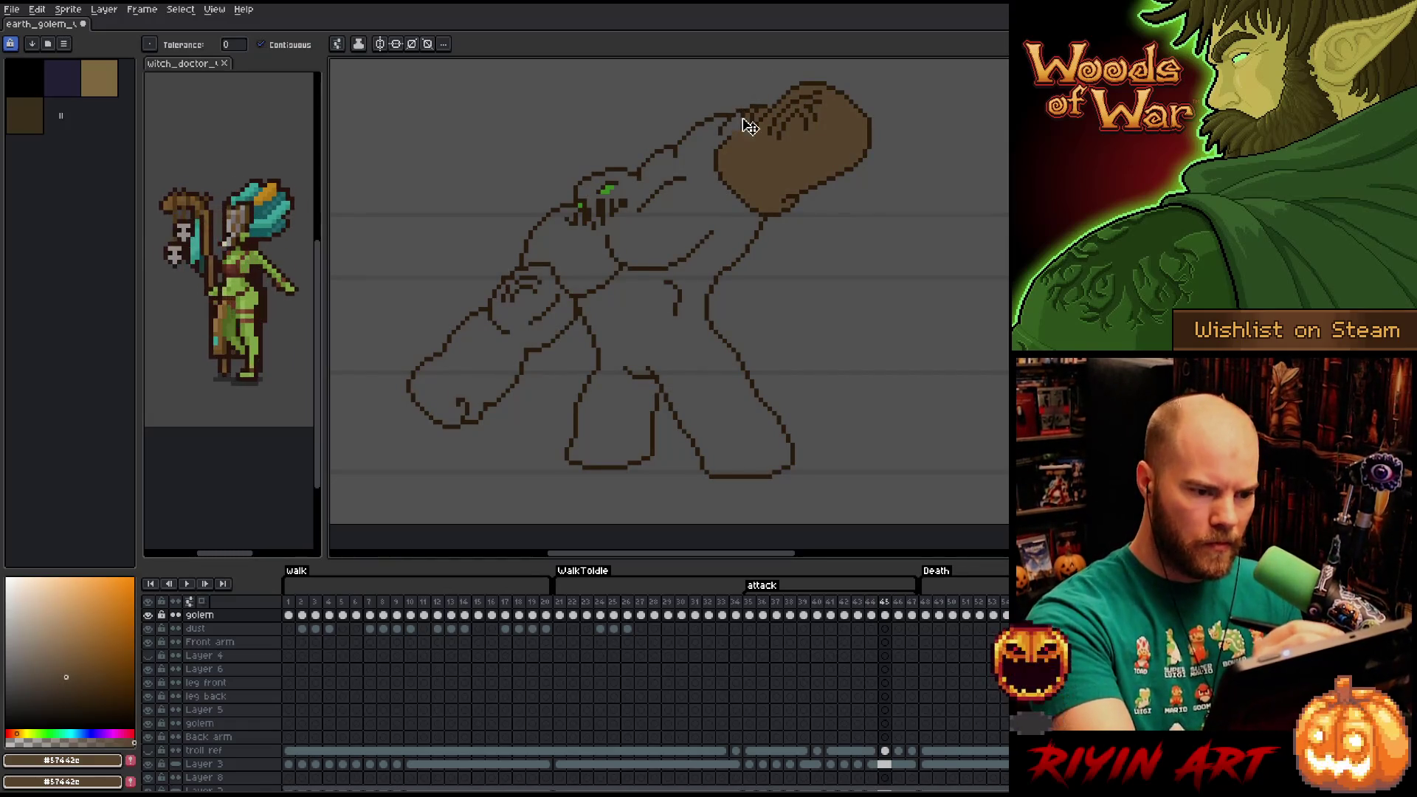
click(642, 236)
click(549, 314)
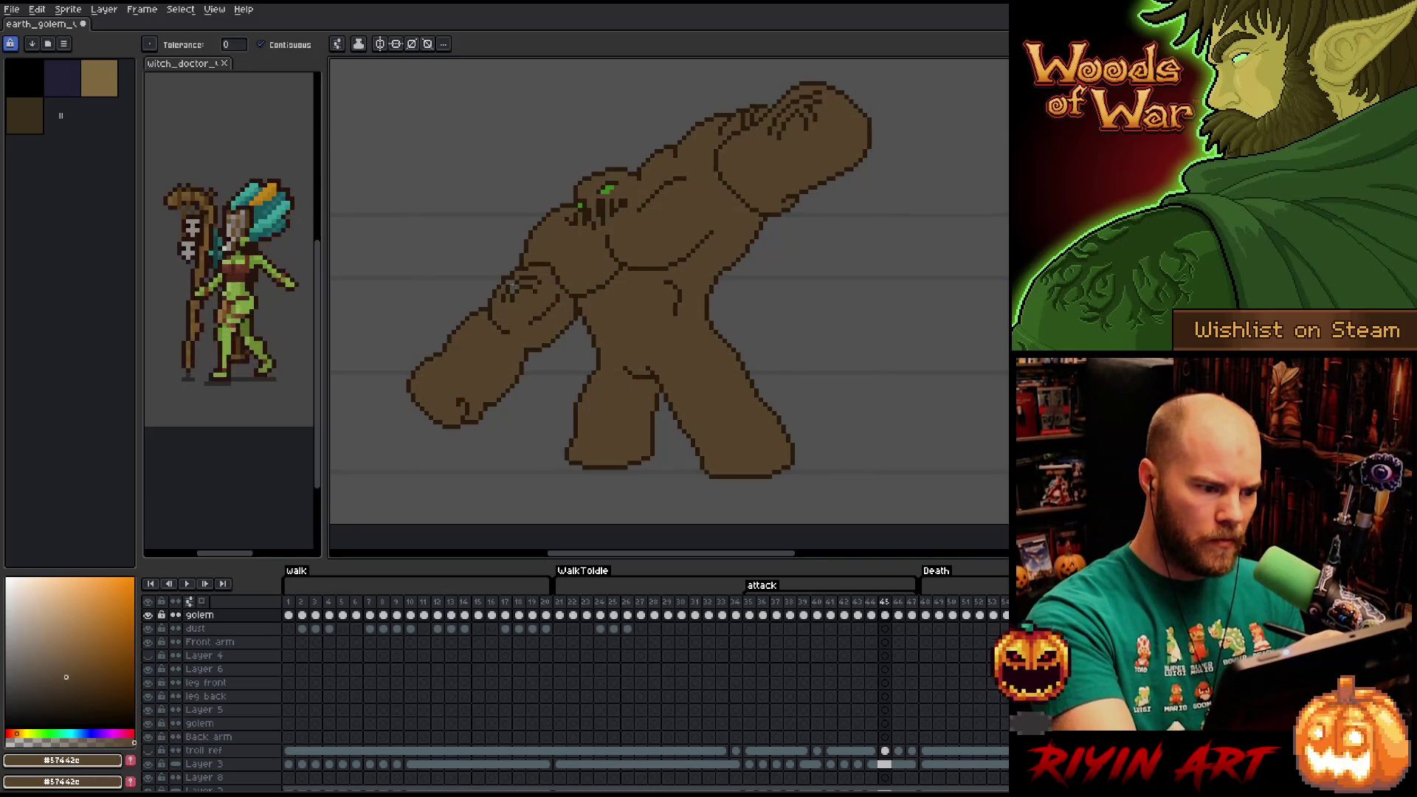
key(Right)
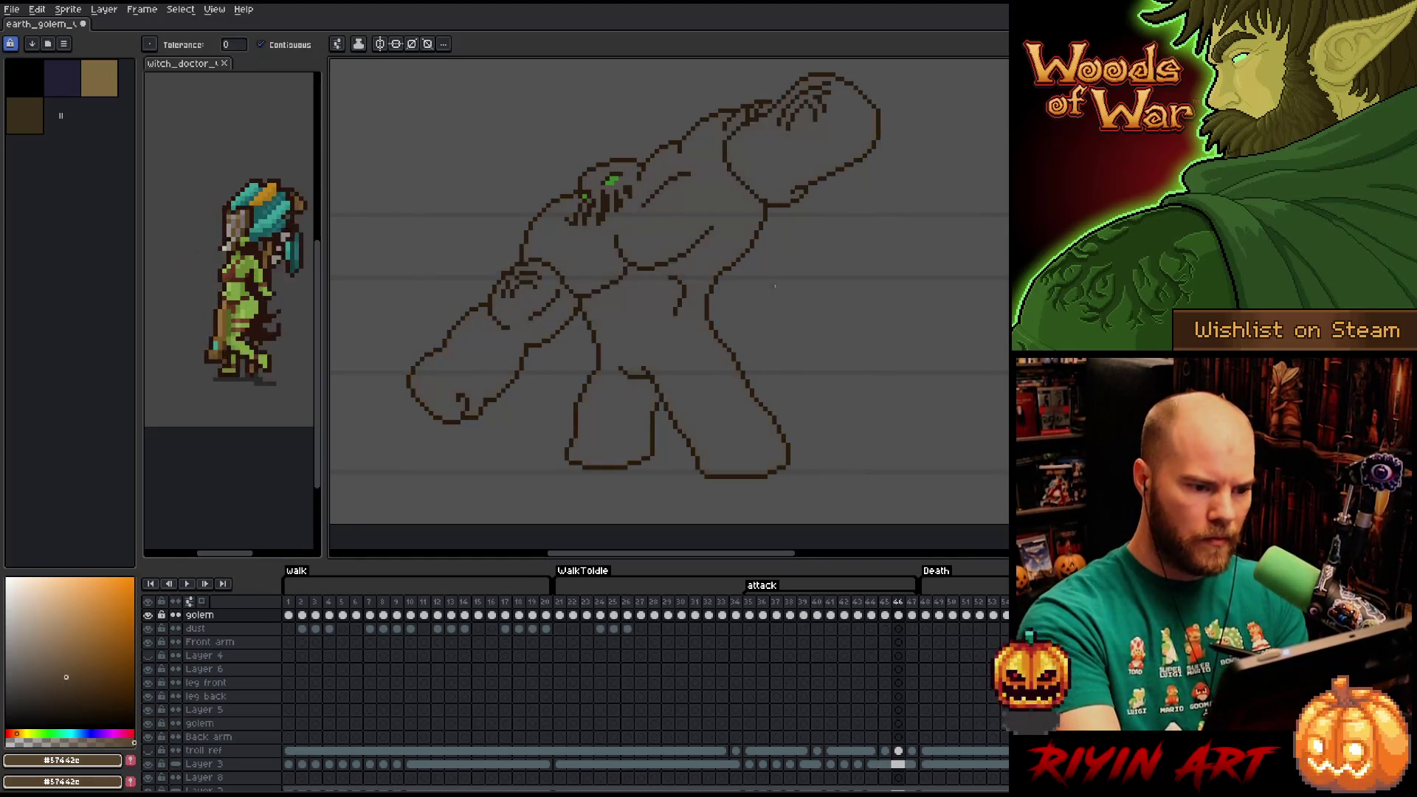
click(776, 160)
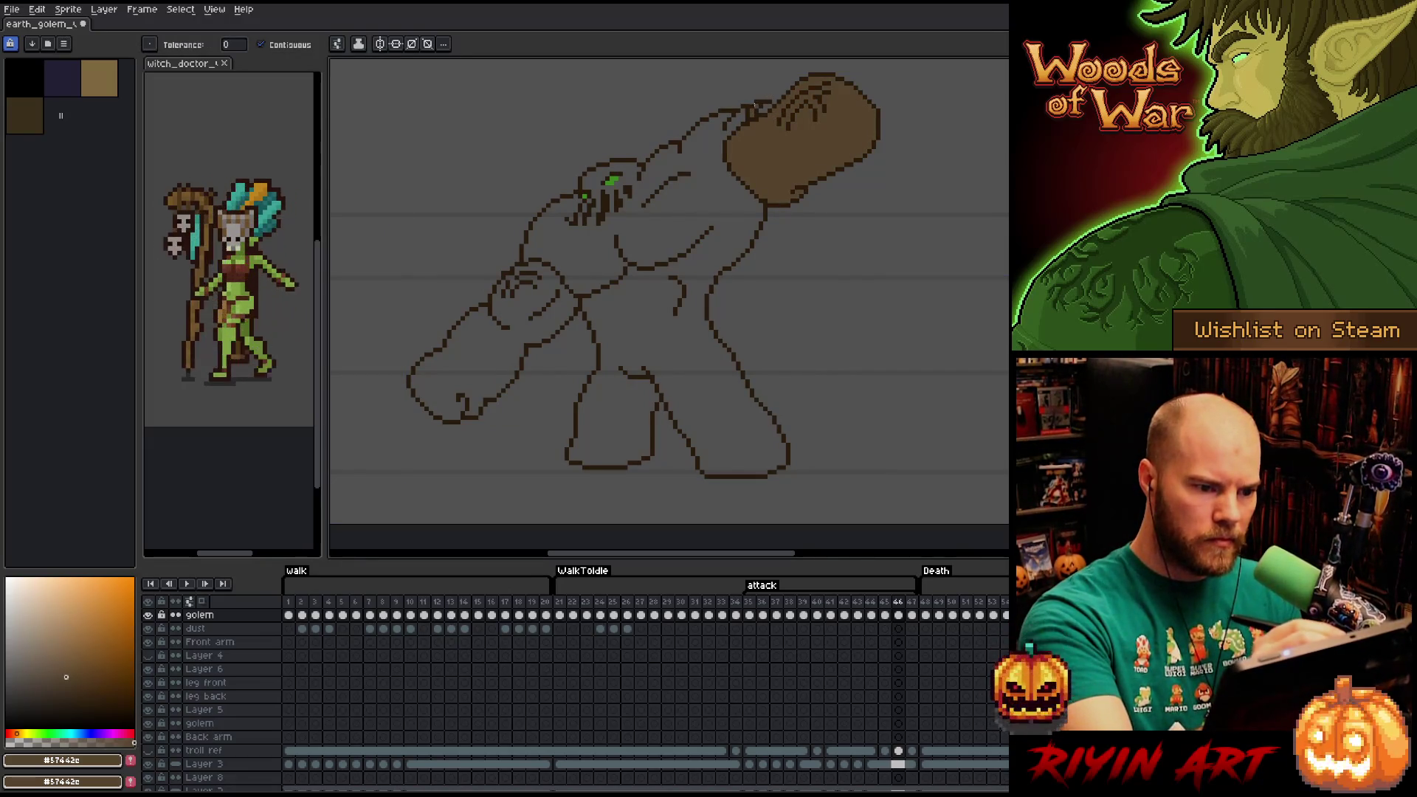
click(738, 117)
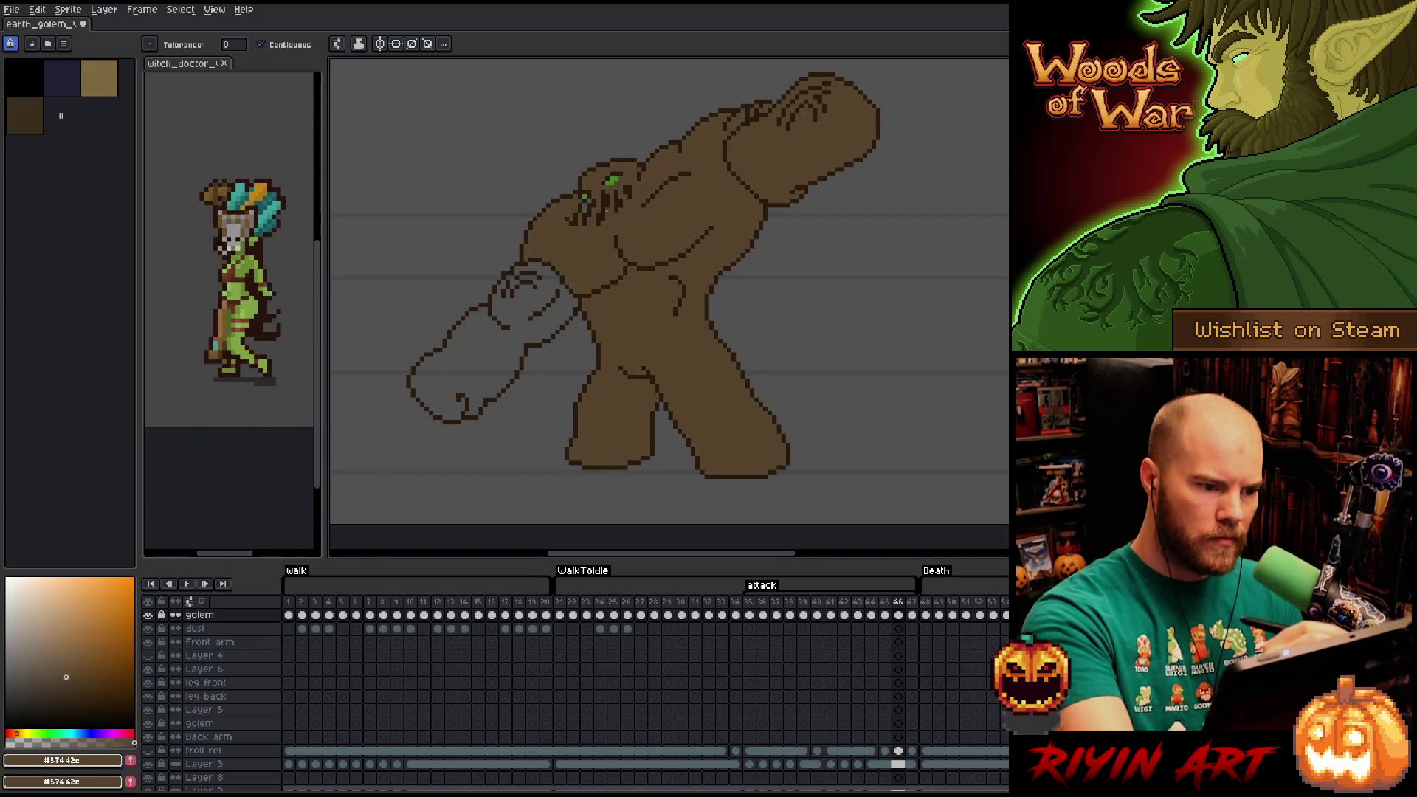
click(540, 290)
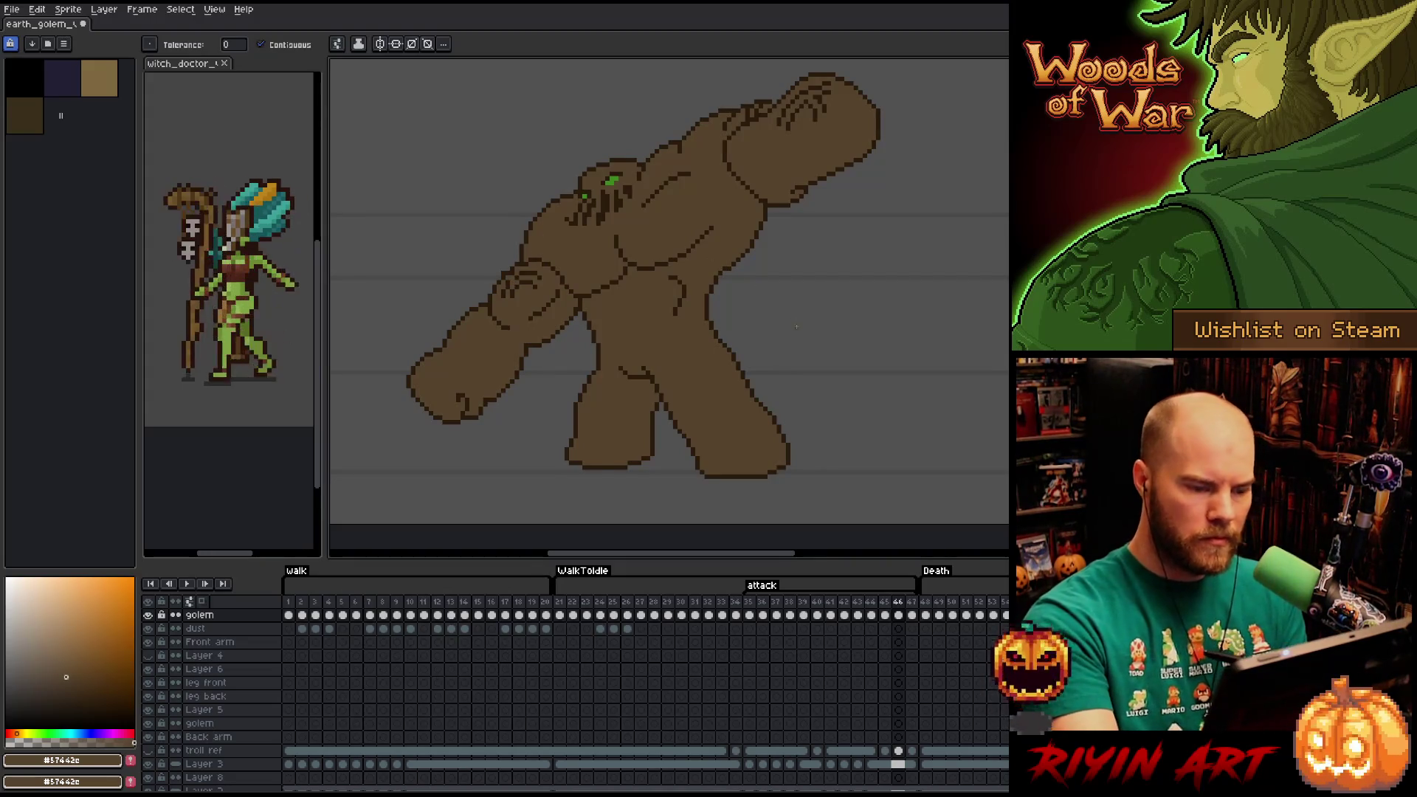
On frame 47, fill the front arm, body, legs and raised fist brown.
key(Right)
click(524, 305)
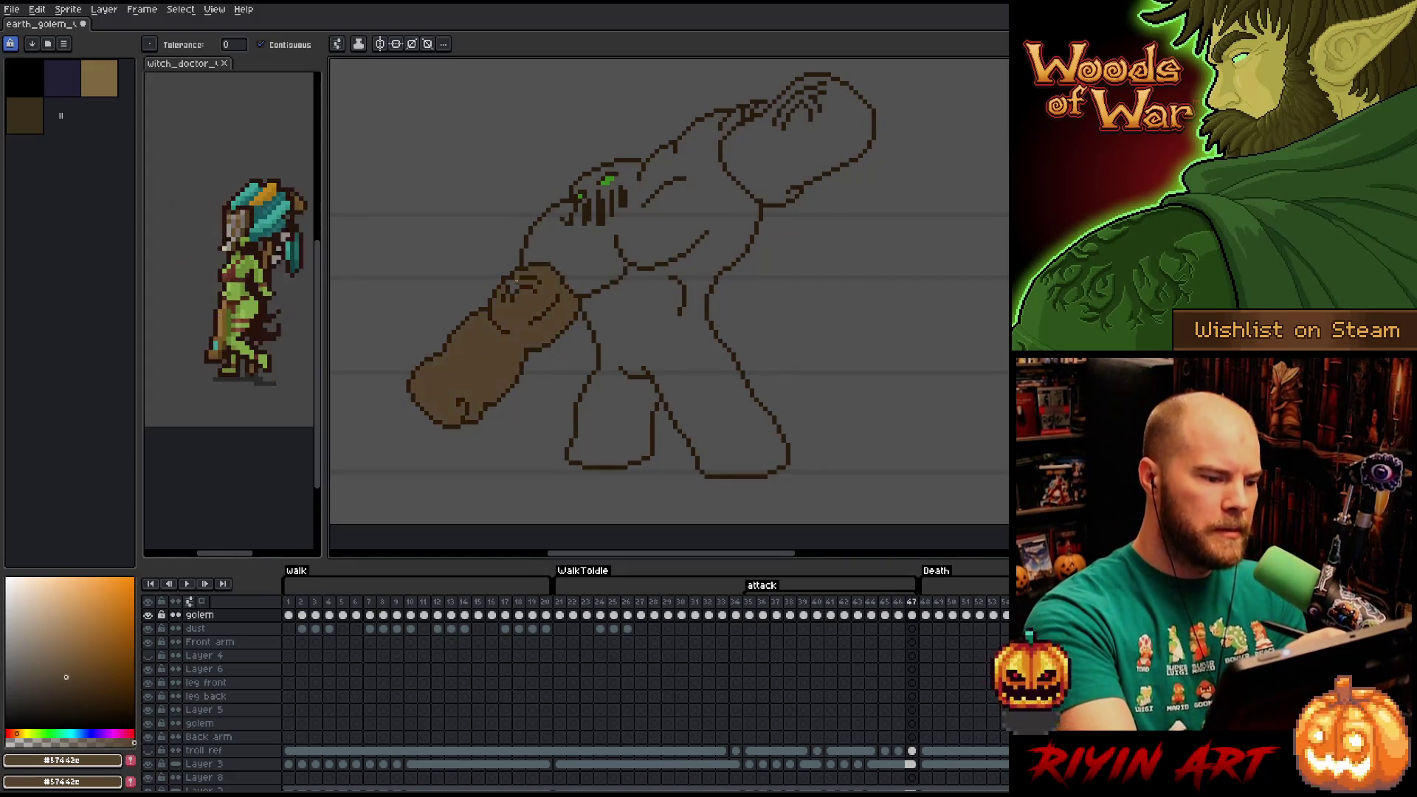
click(602, 253)
click(795, 114)
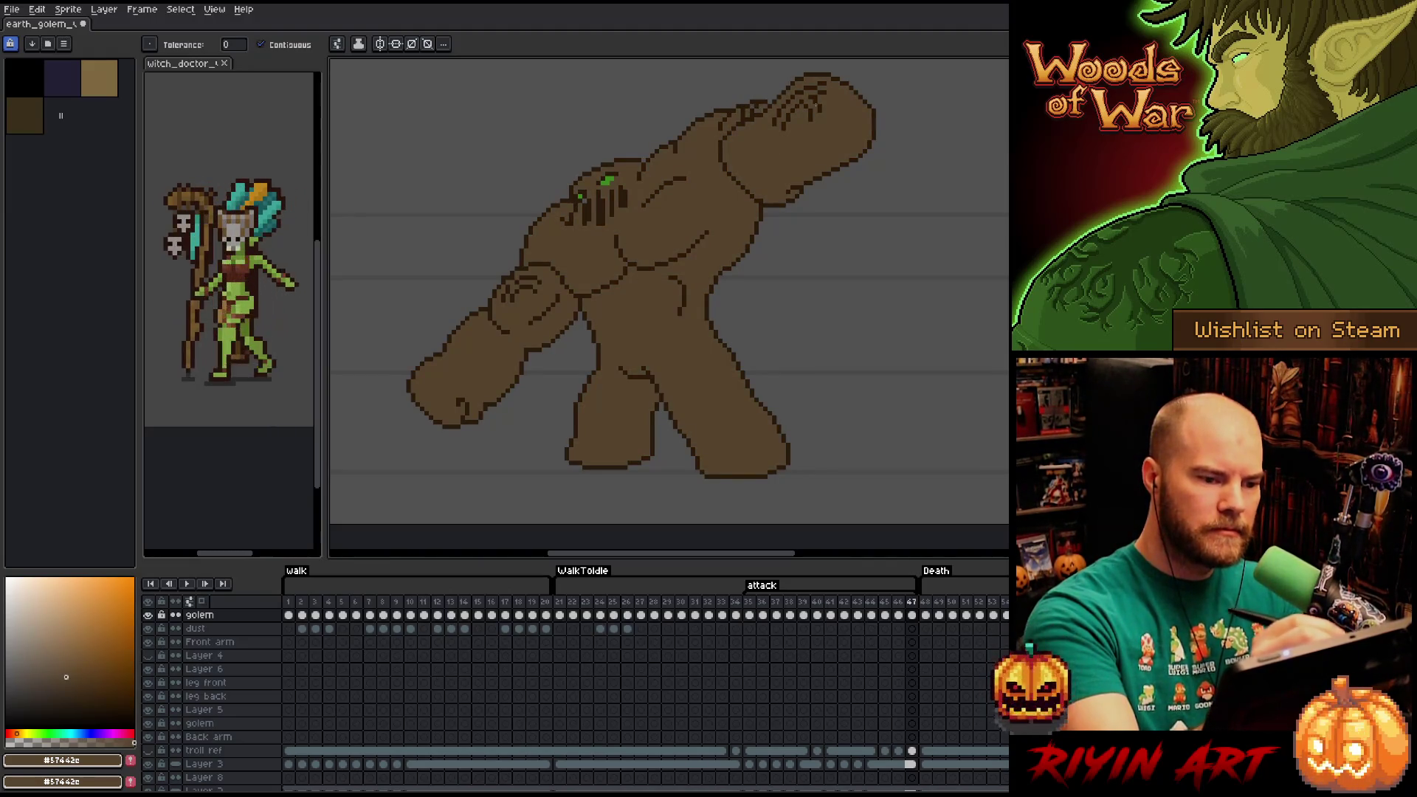
Play back the attack animation from its first frame to review the brown fills.
key(Left)
key(Left)
key(Left)
key(Right)
key(Right)
key(Right)
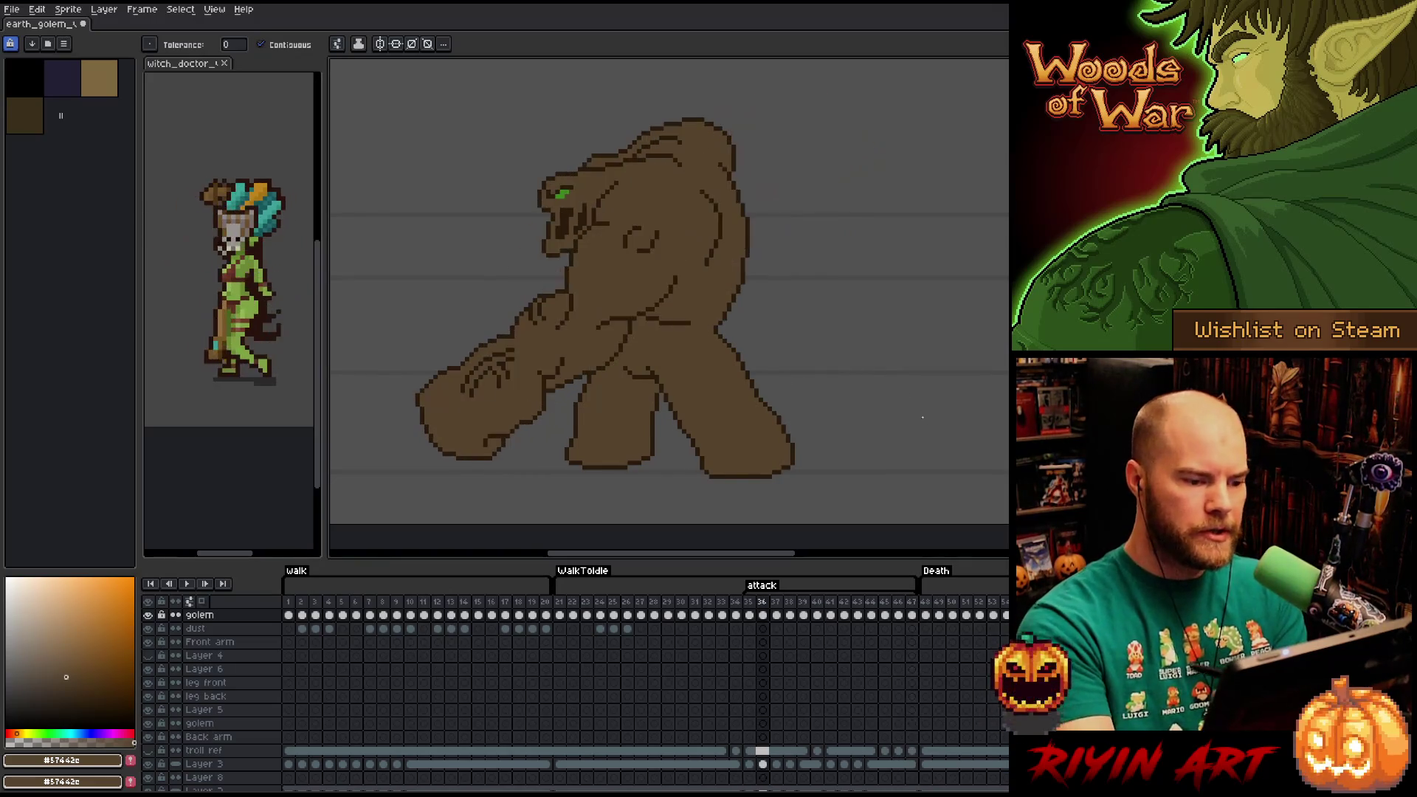
key(Return)
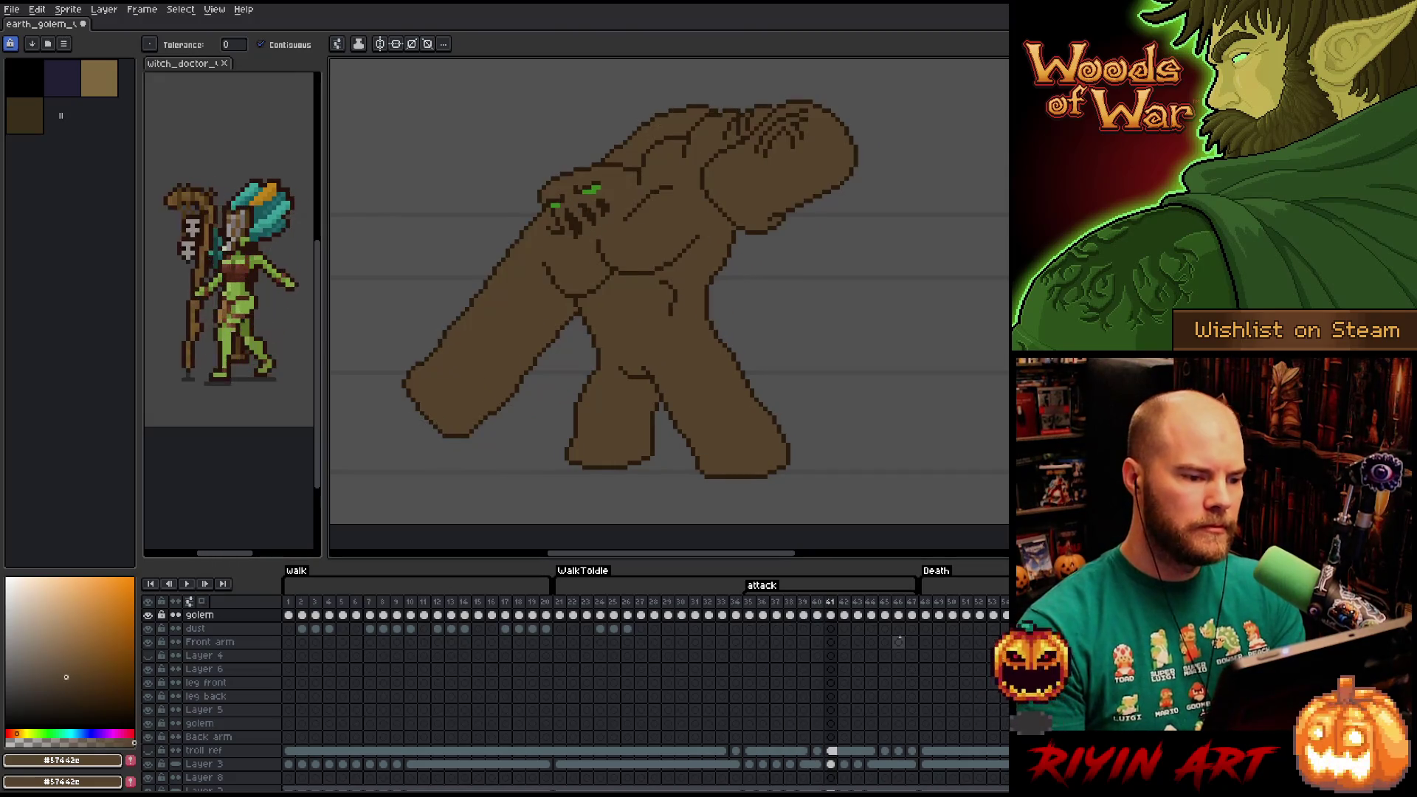
key(Return)
Flip between the attack's first and last frames to compare the poses.
key(Right)
key(Right)
key(Right)
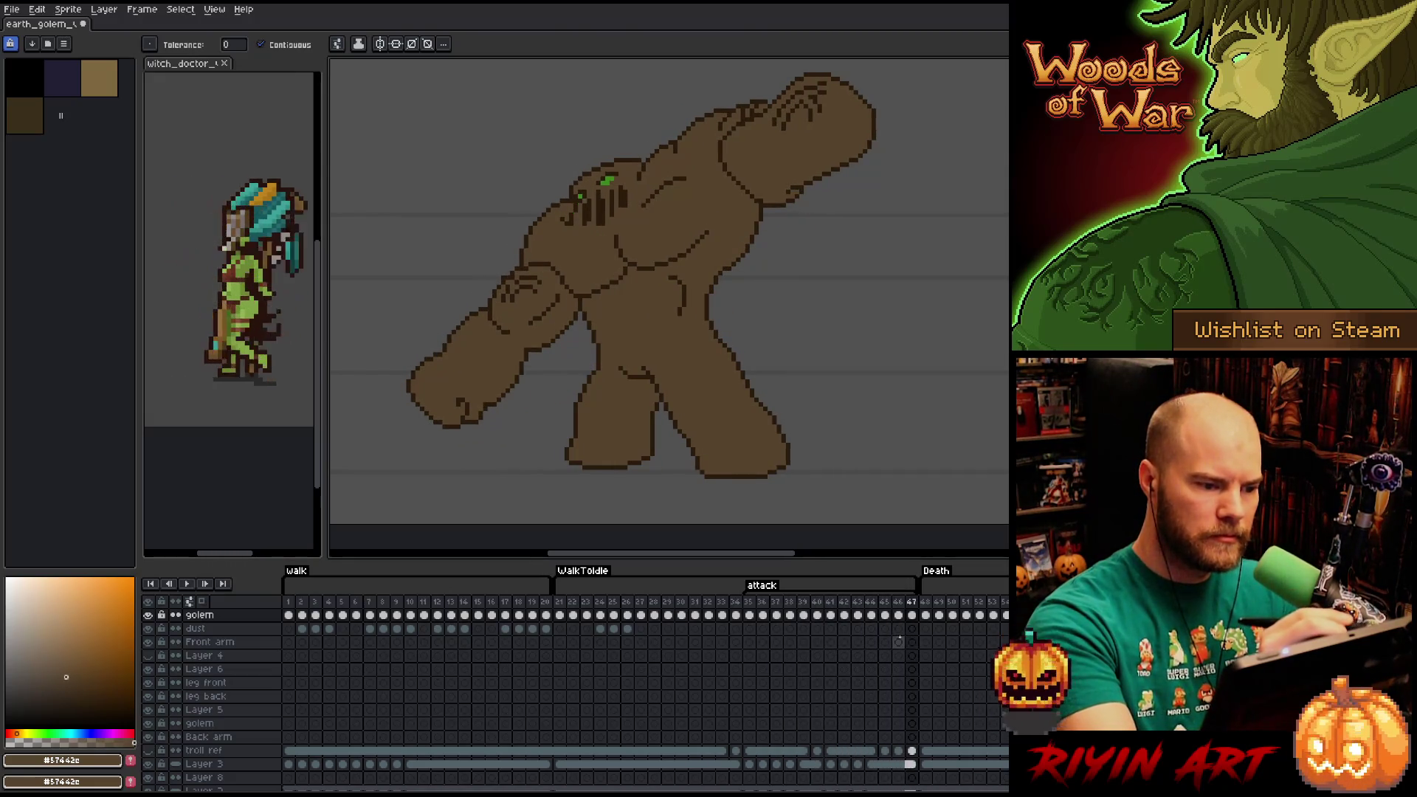
key(Left)
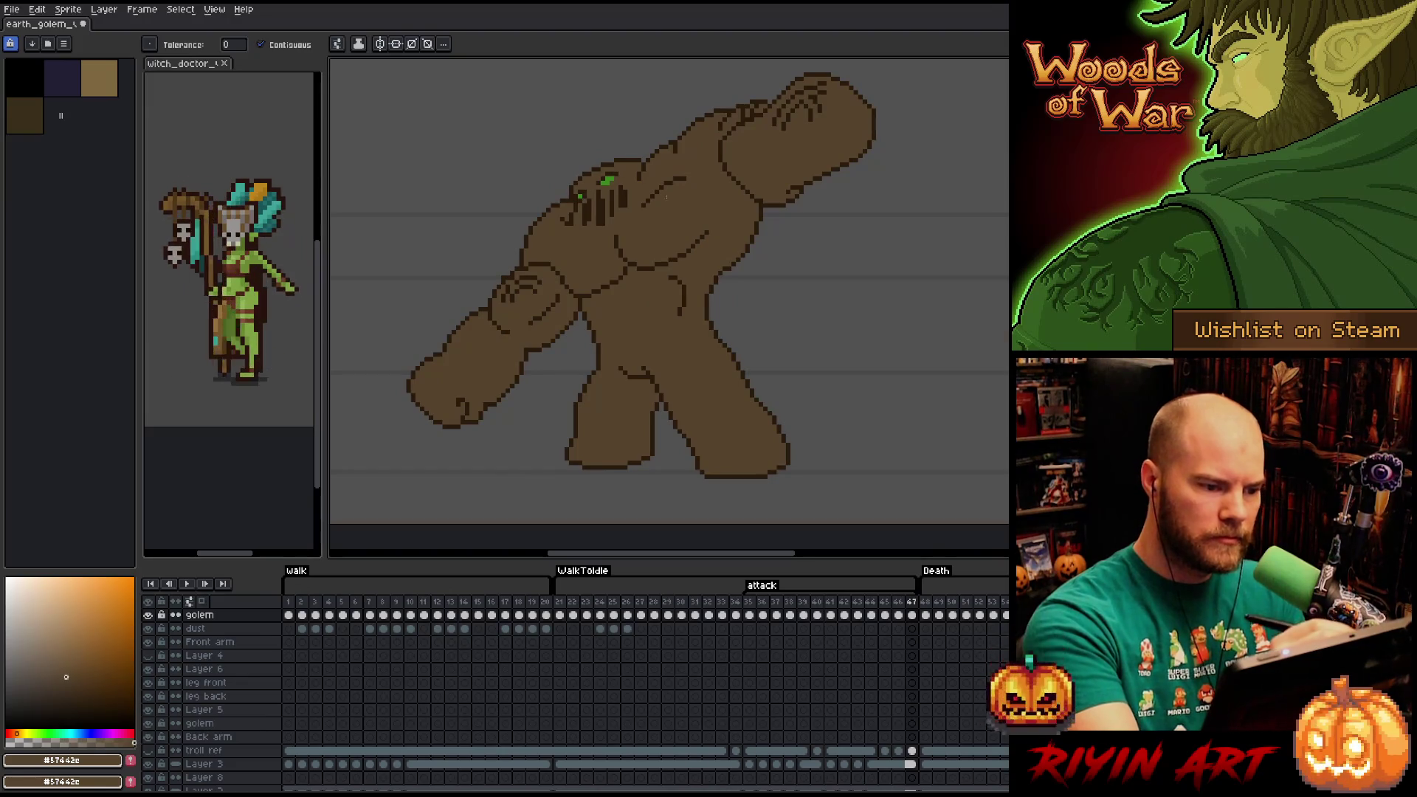
key(Right)
key(Left)
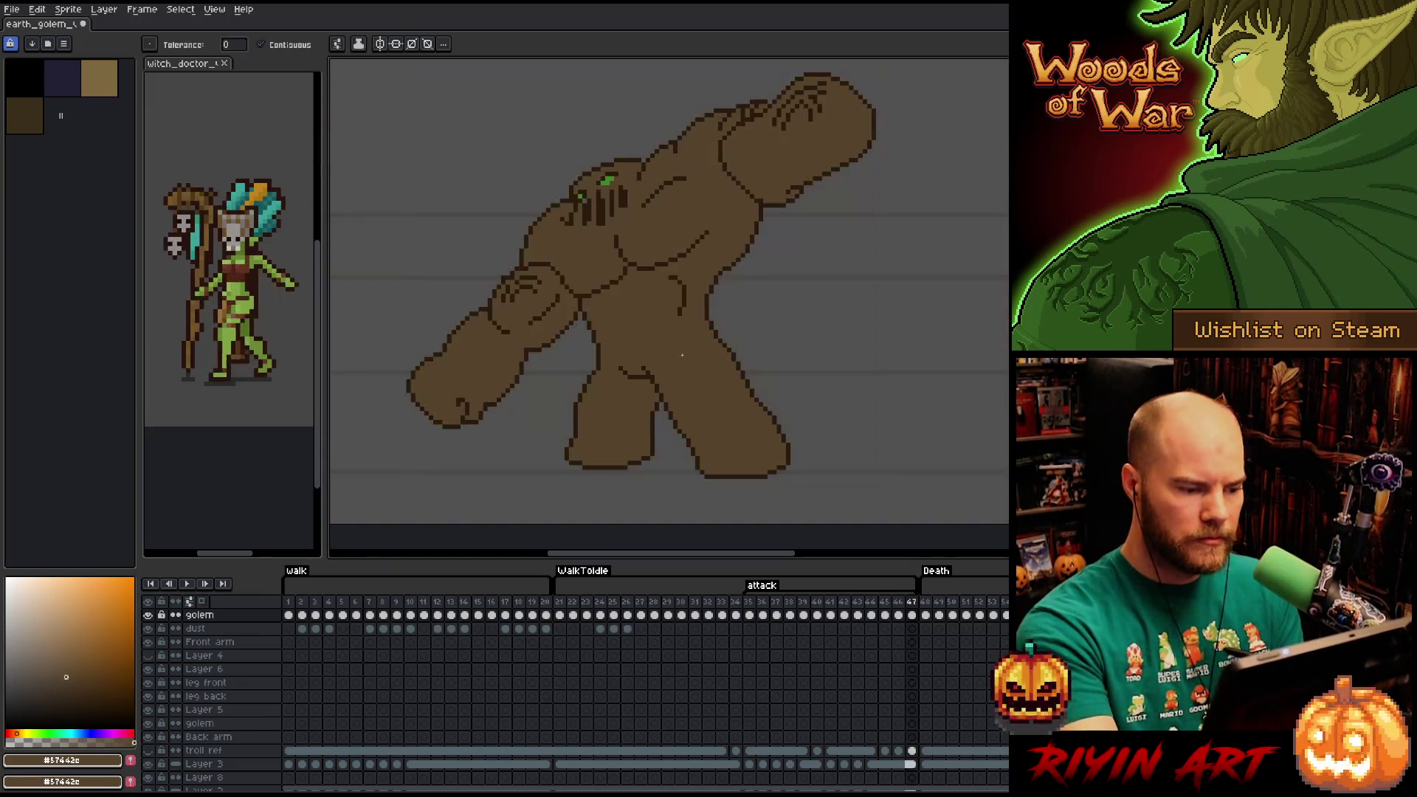
key(Right)
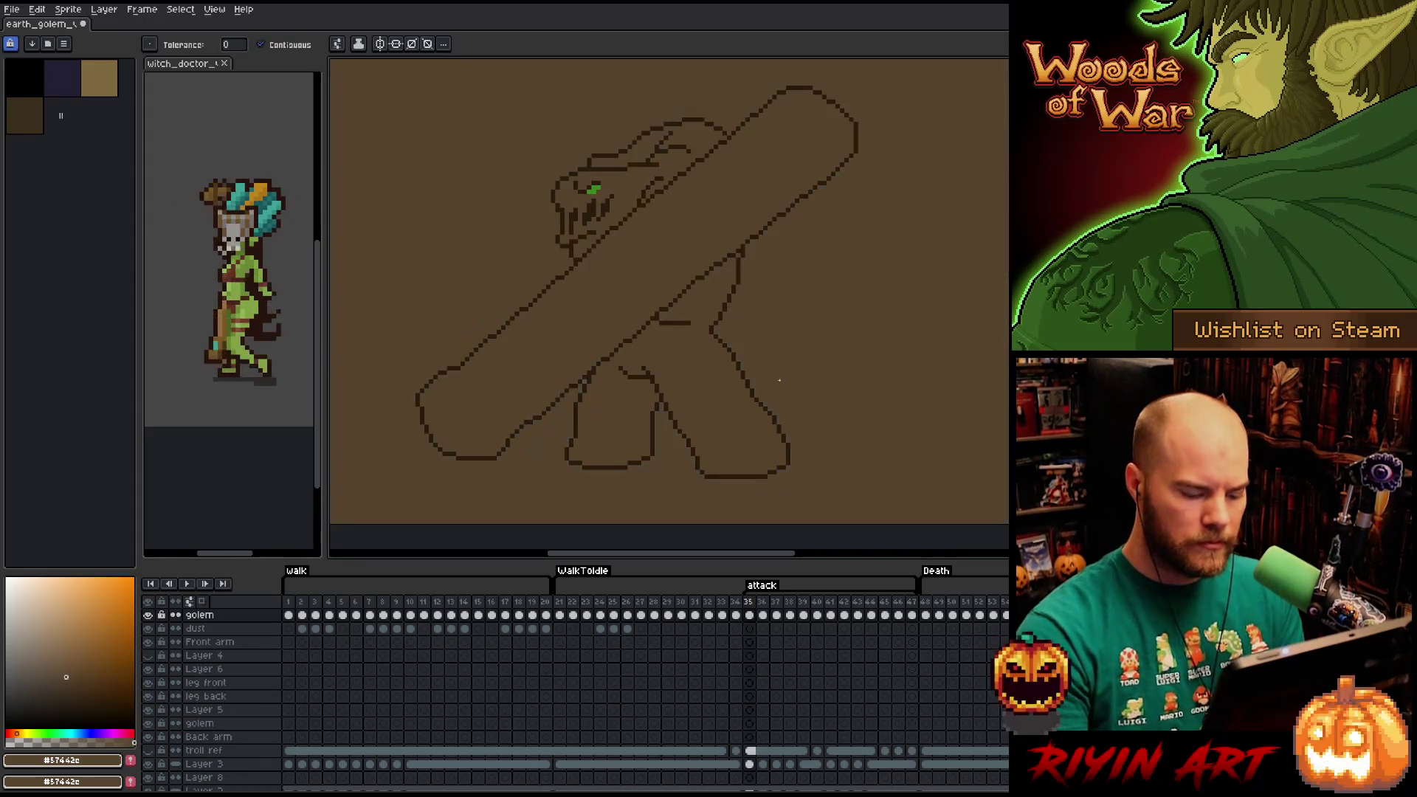
key(Left)
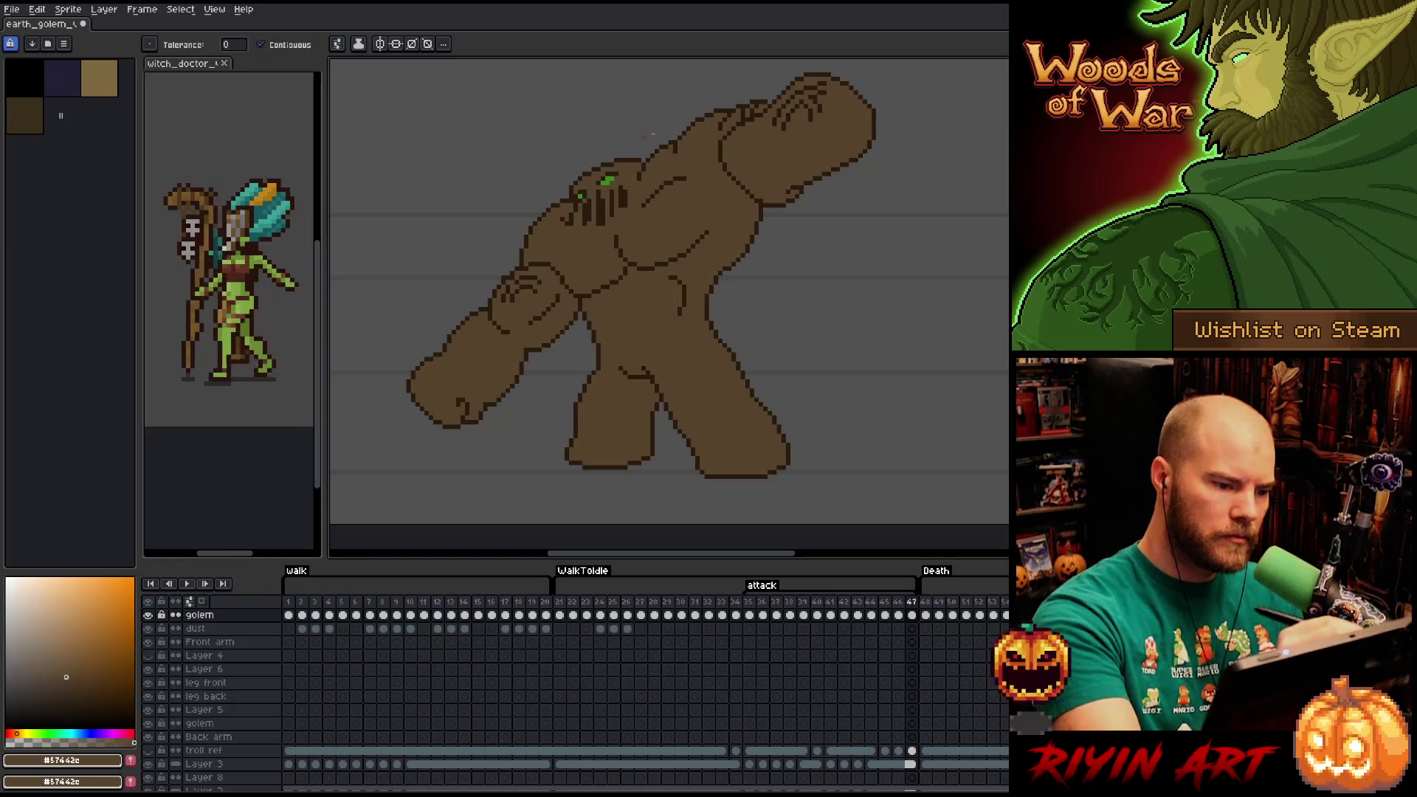
key(Right)
key(Right)
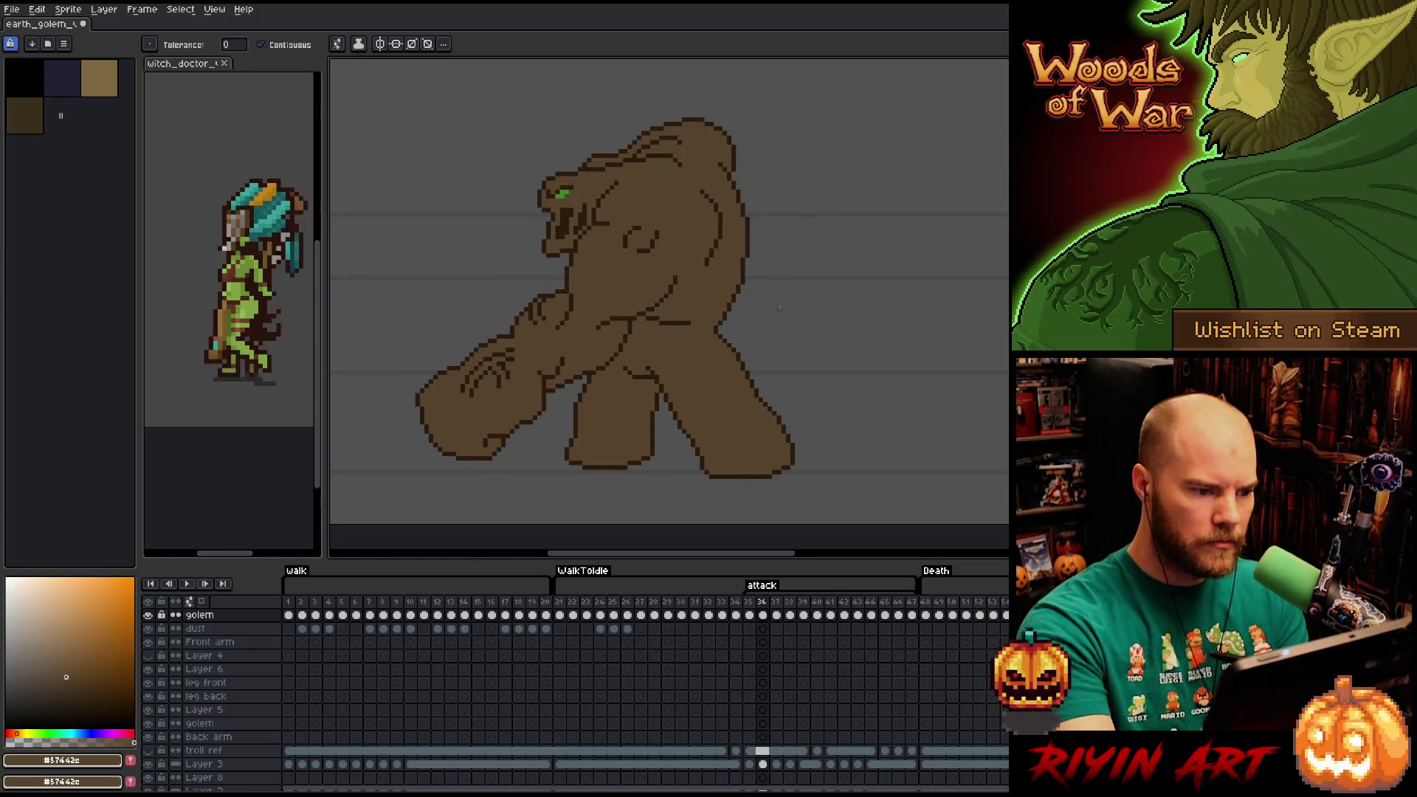
key(Left)
key(Left)
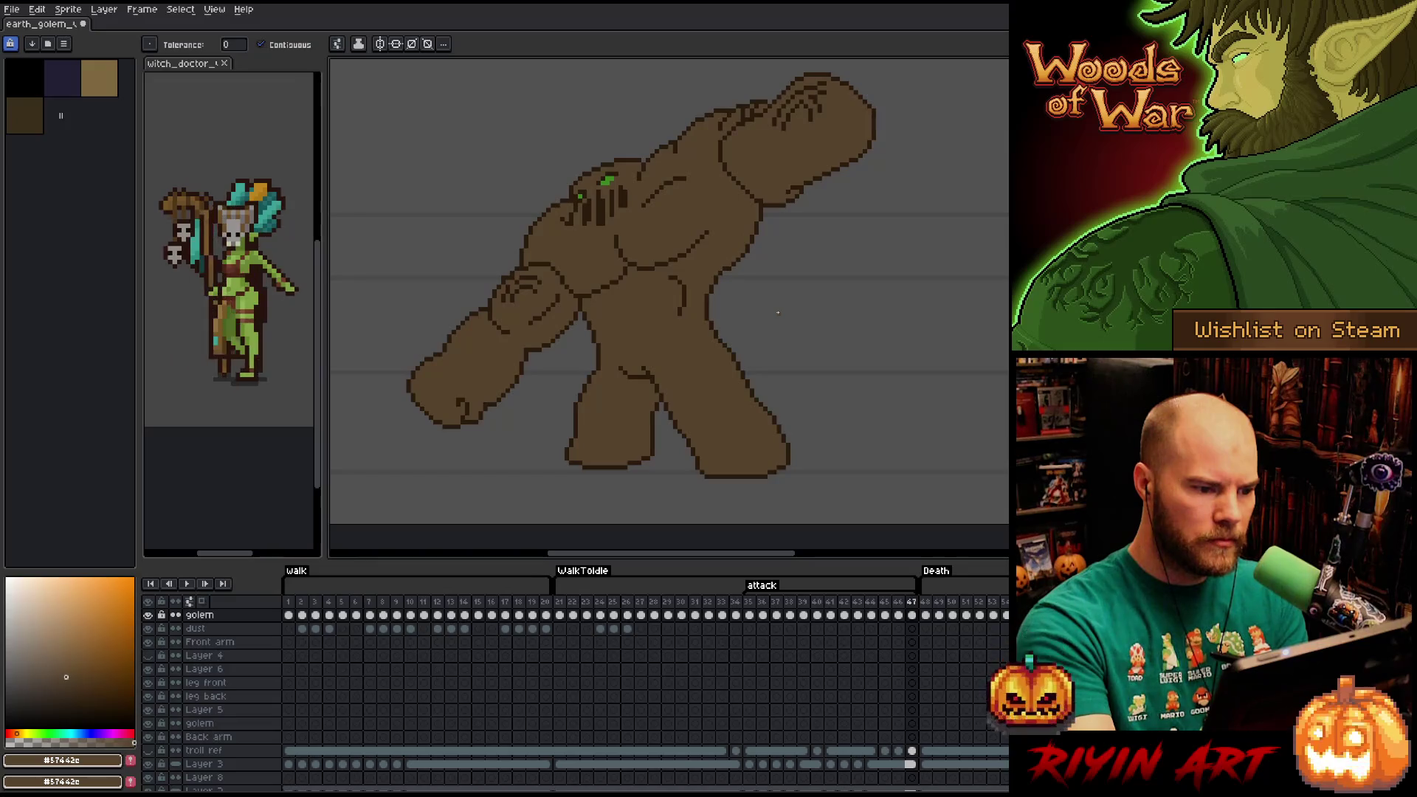
key(b)
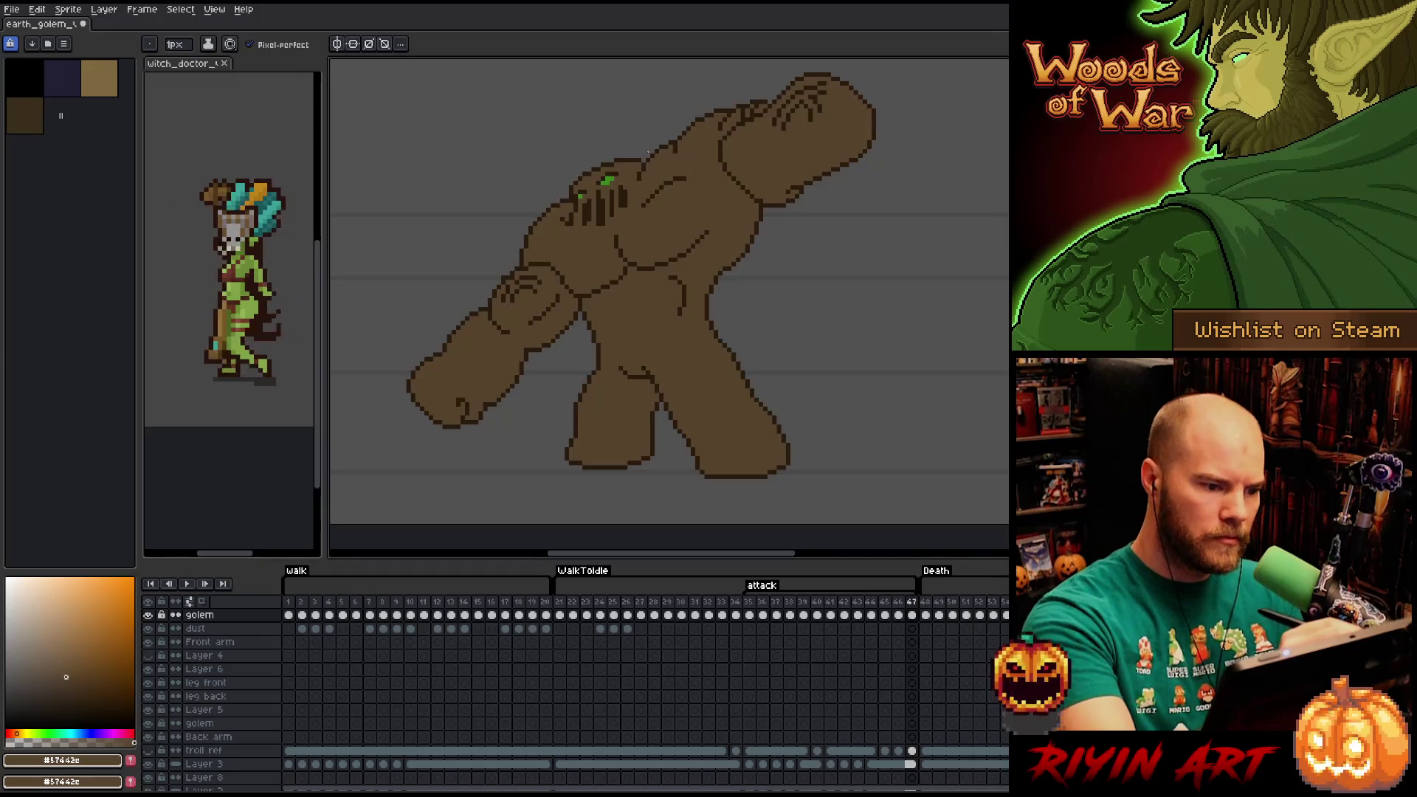
key(Left)
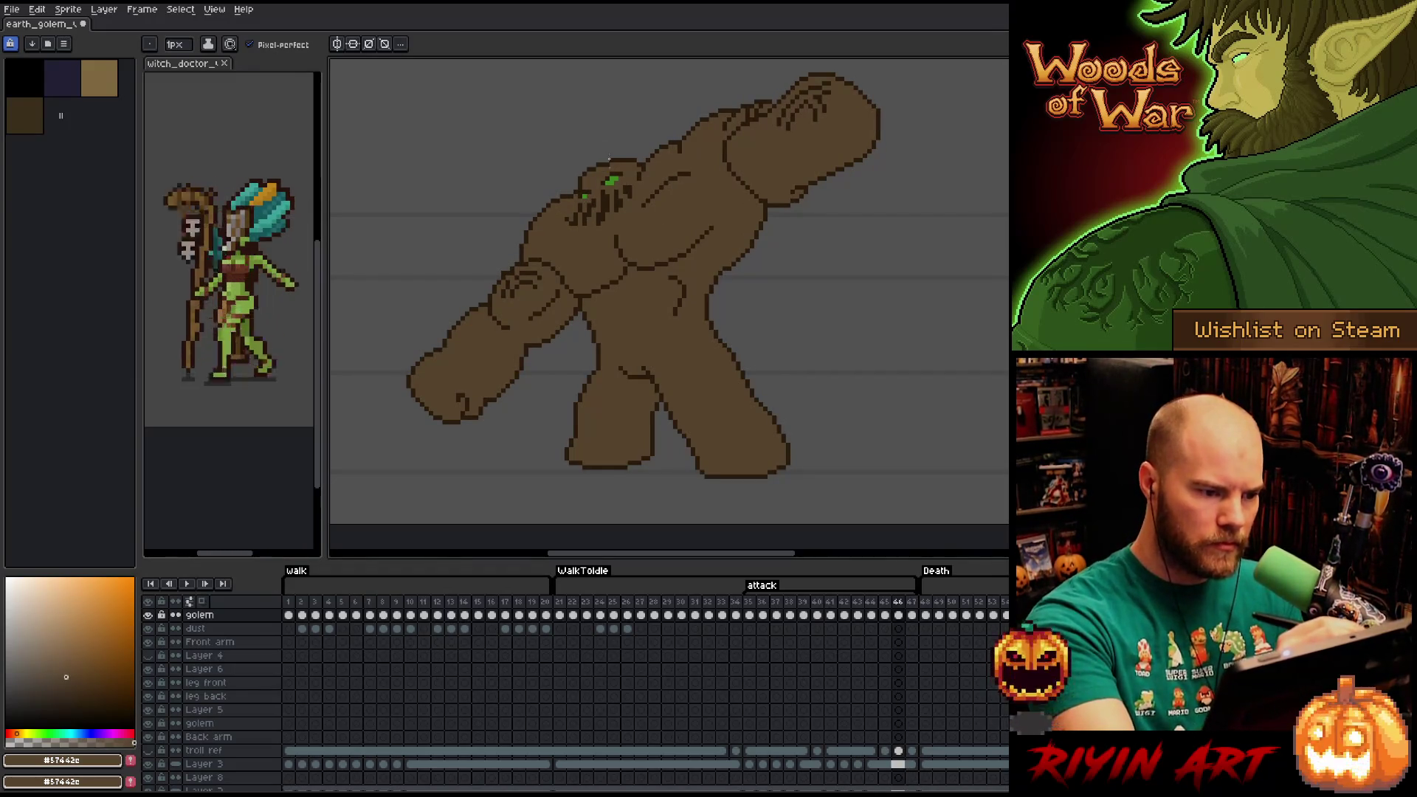
alt+click(585, 198)
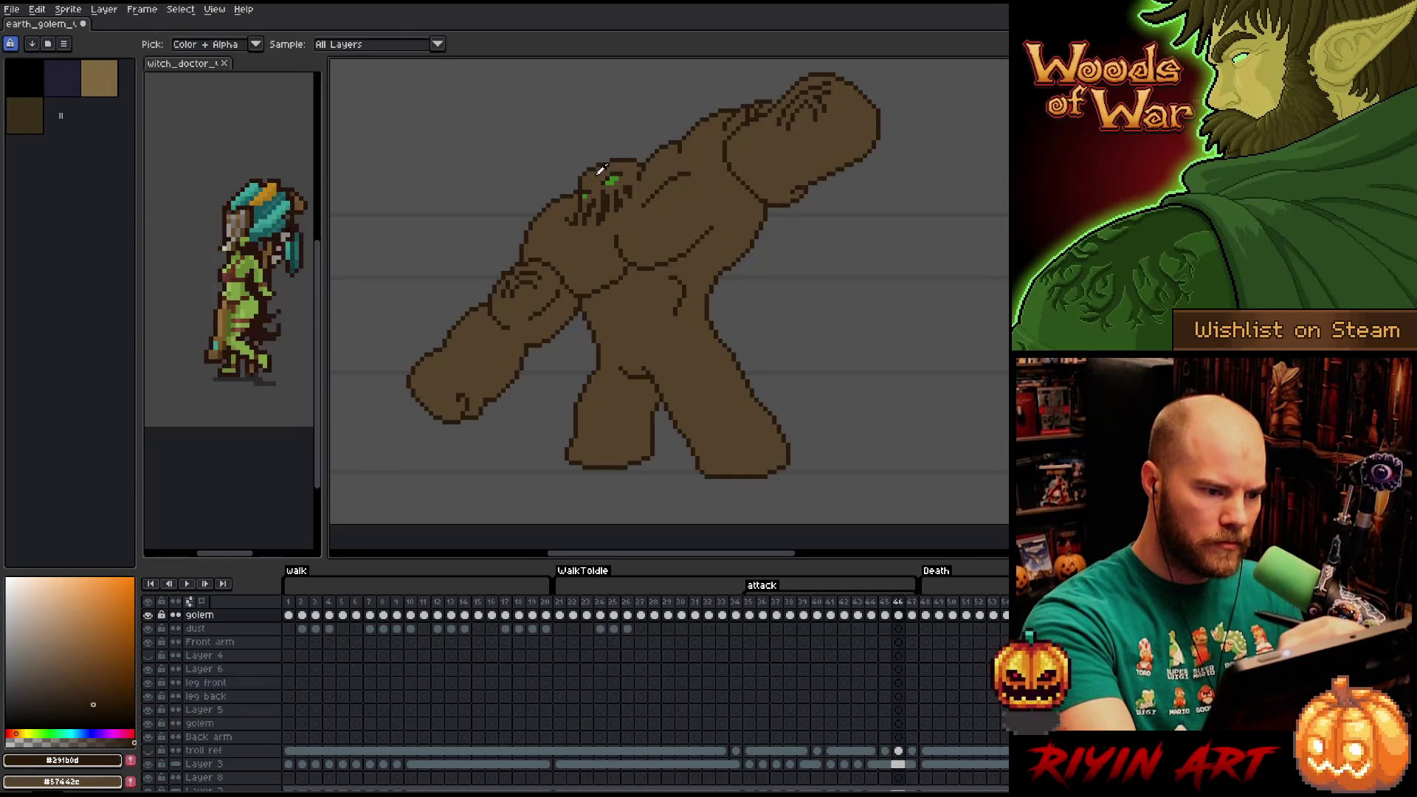
alt+click(623, 171)
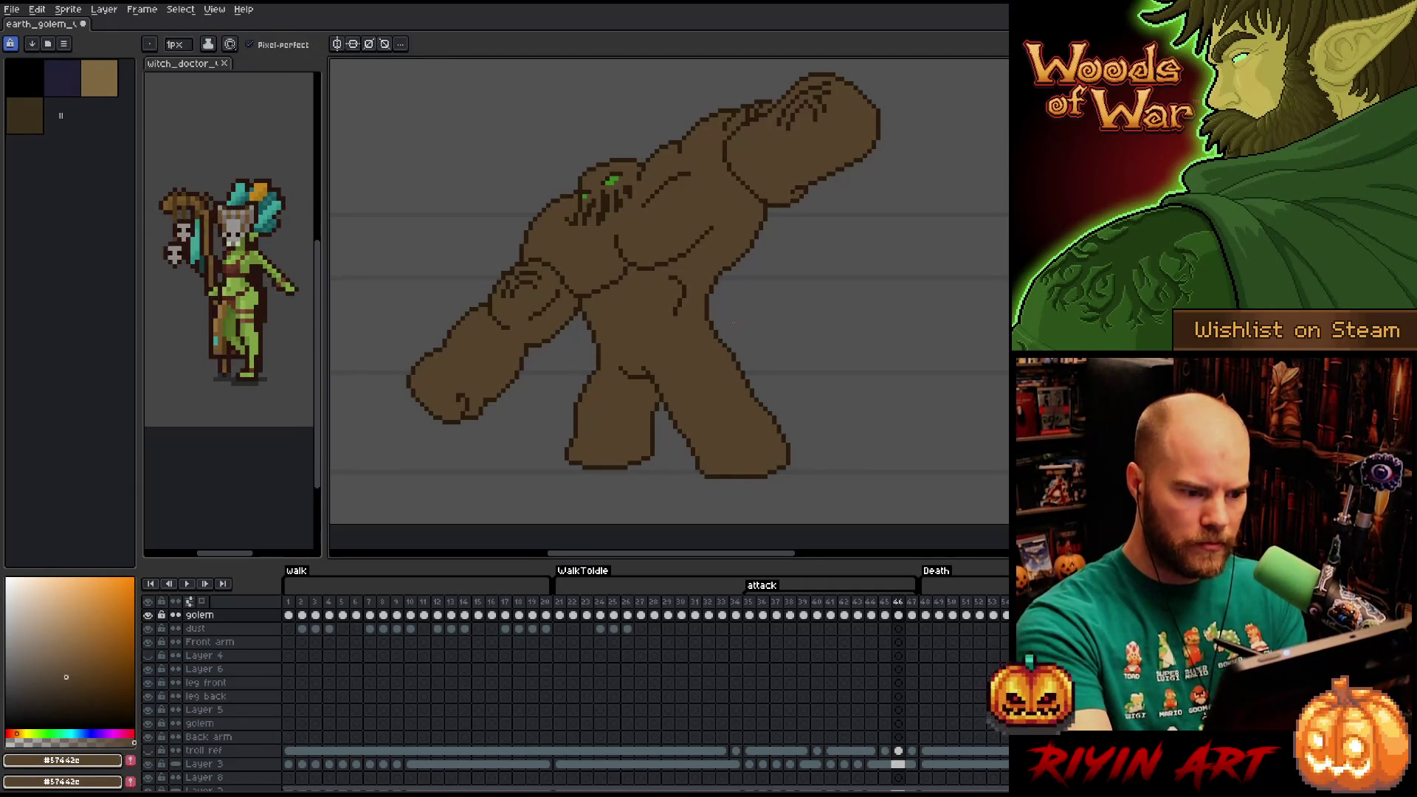
key(Right)
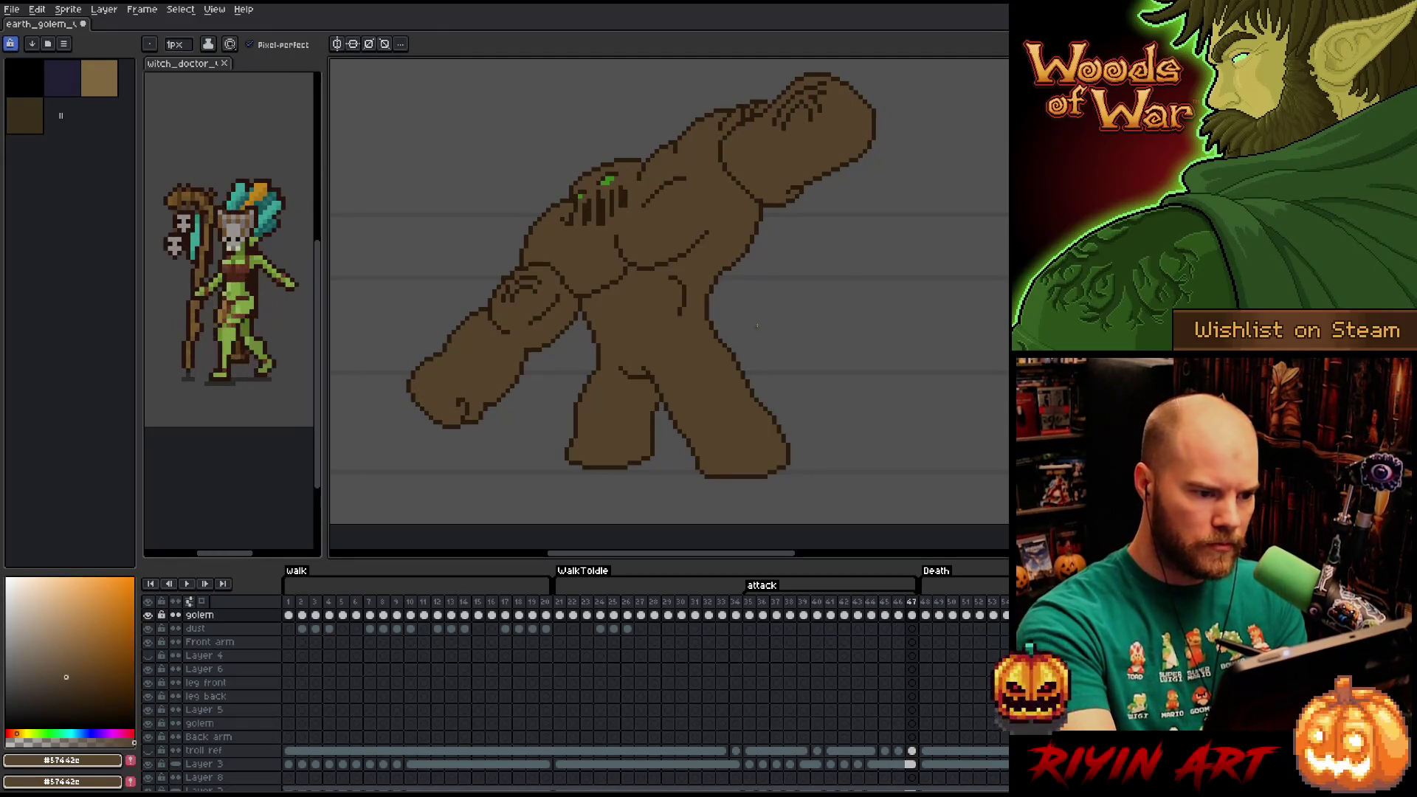
key(Left)
key(Left)
key(Left)
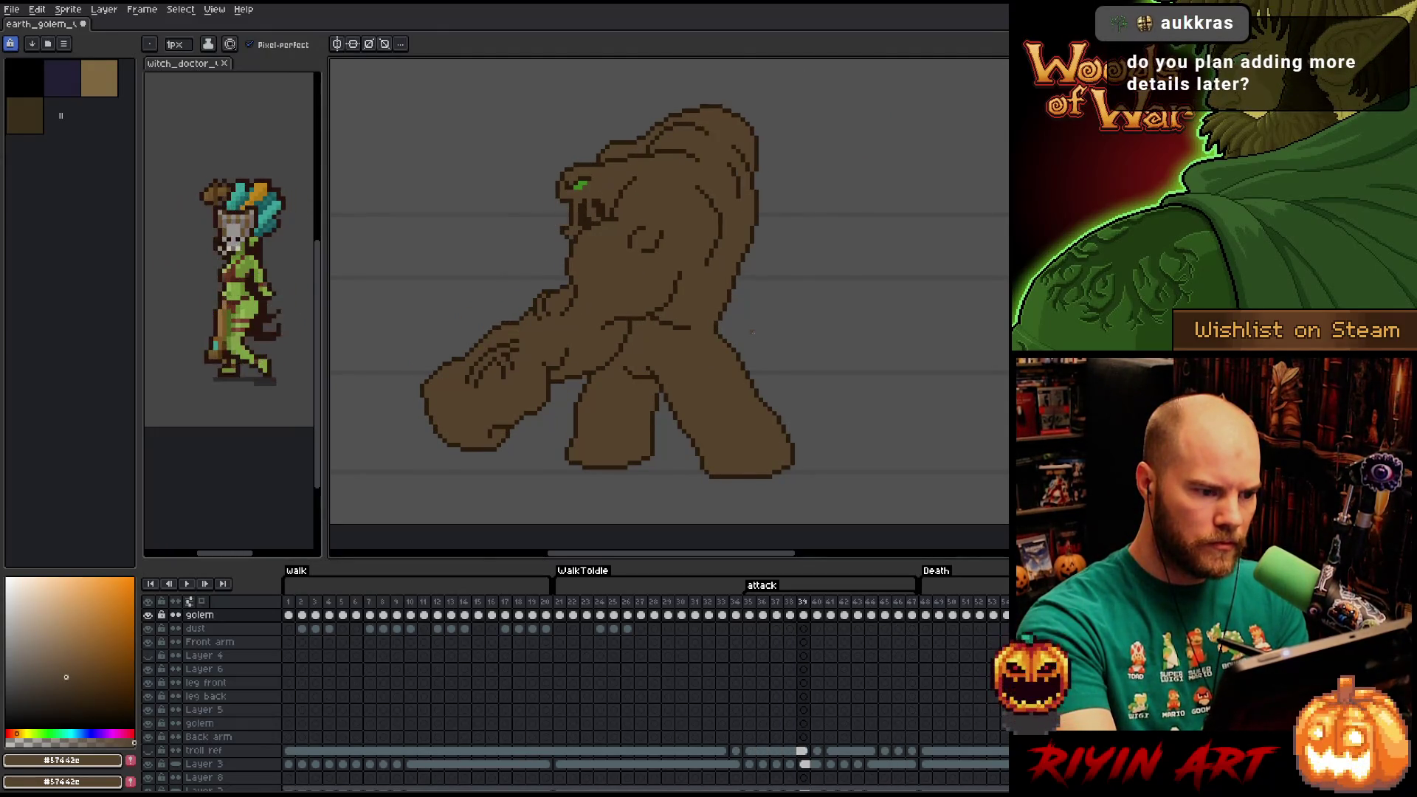
key(Right)
key(Right)
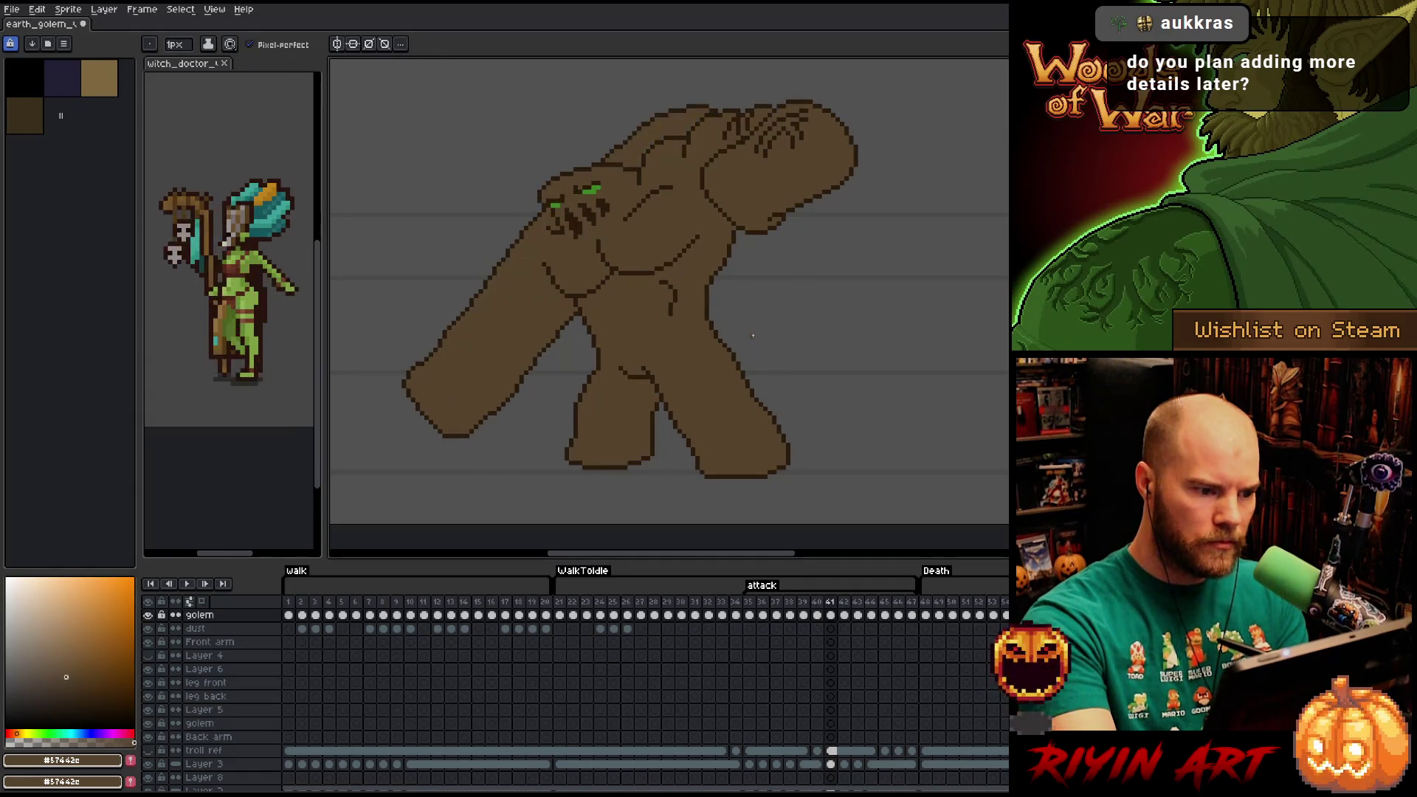
key(Right)
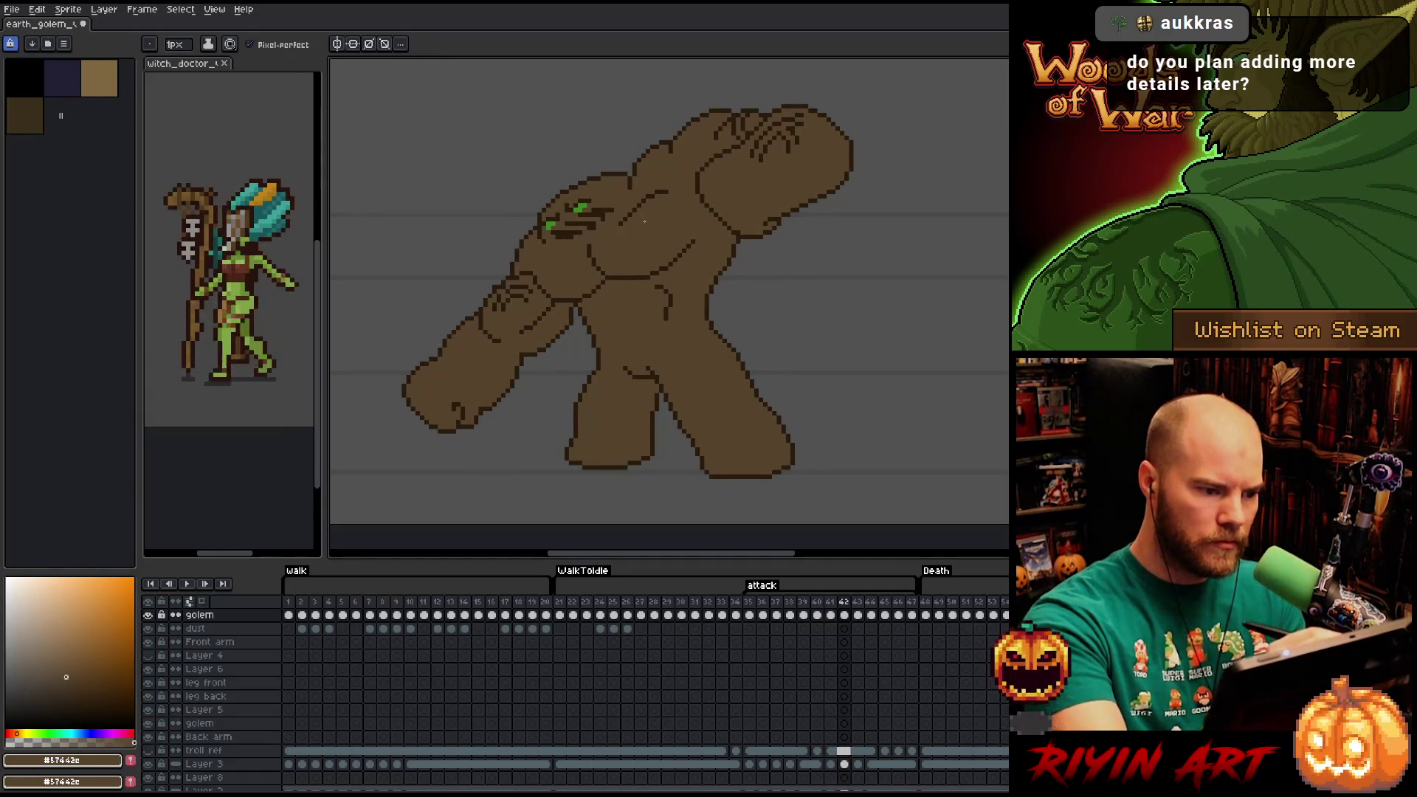
key(Right)
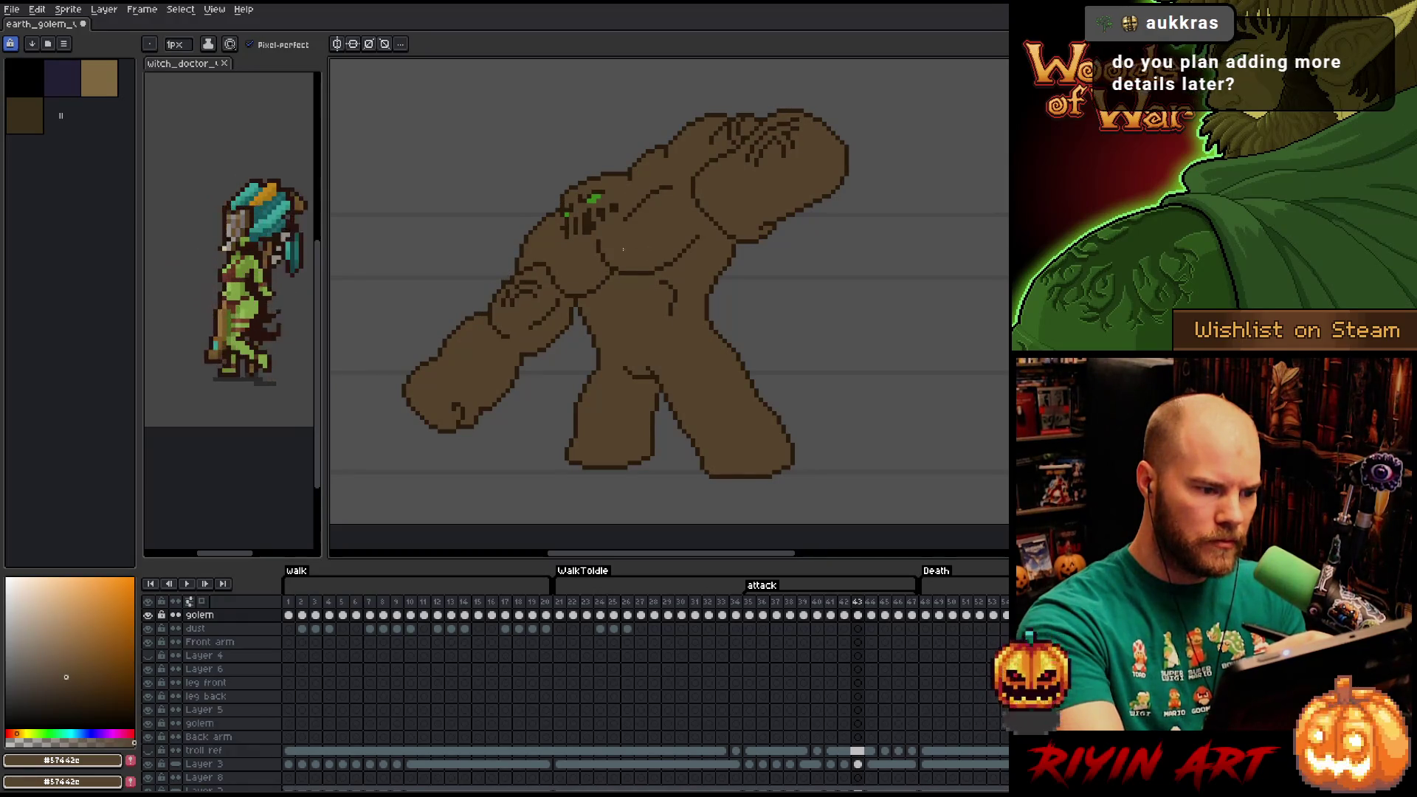
key(Right)
key(Right)
key(Right)
key(Left)
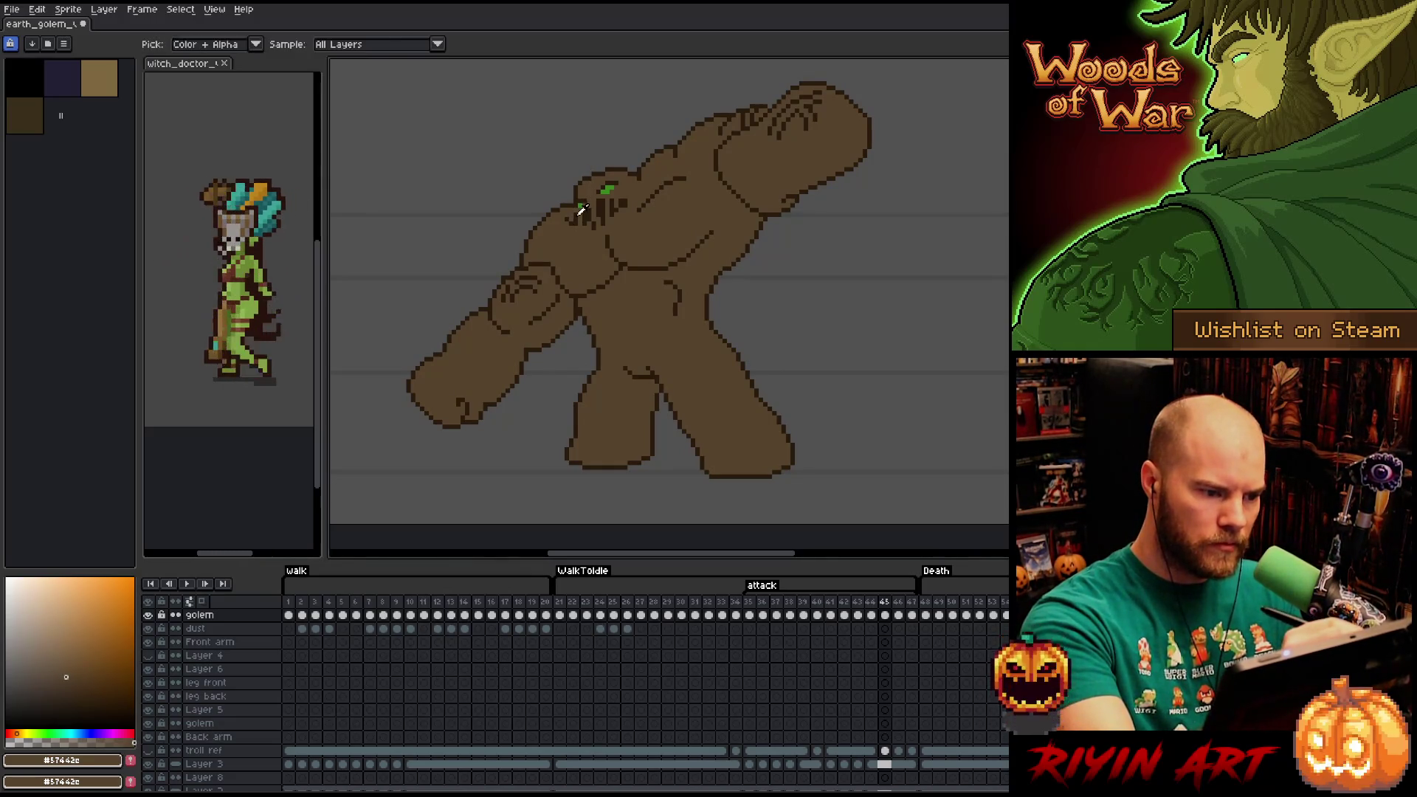
alt+click(738, 247)
key(Return)
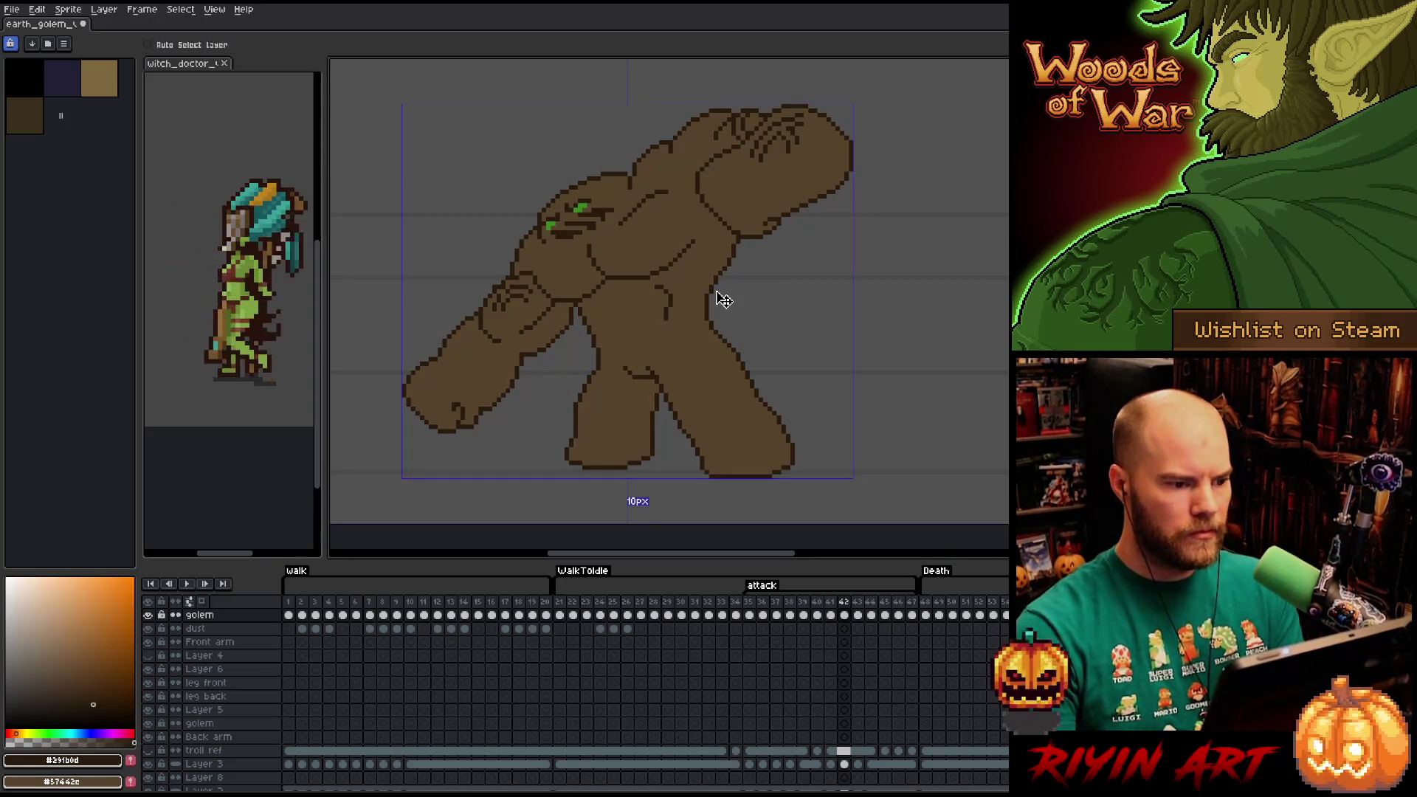
key(Return)
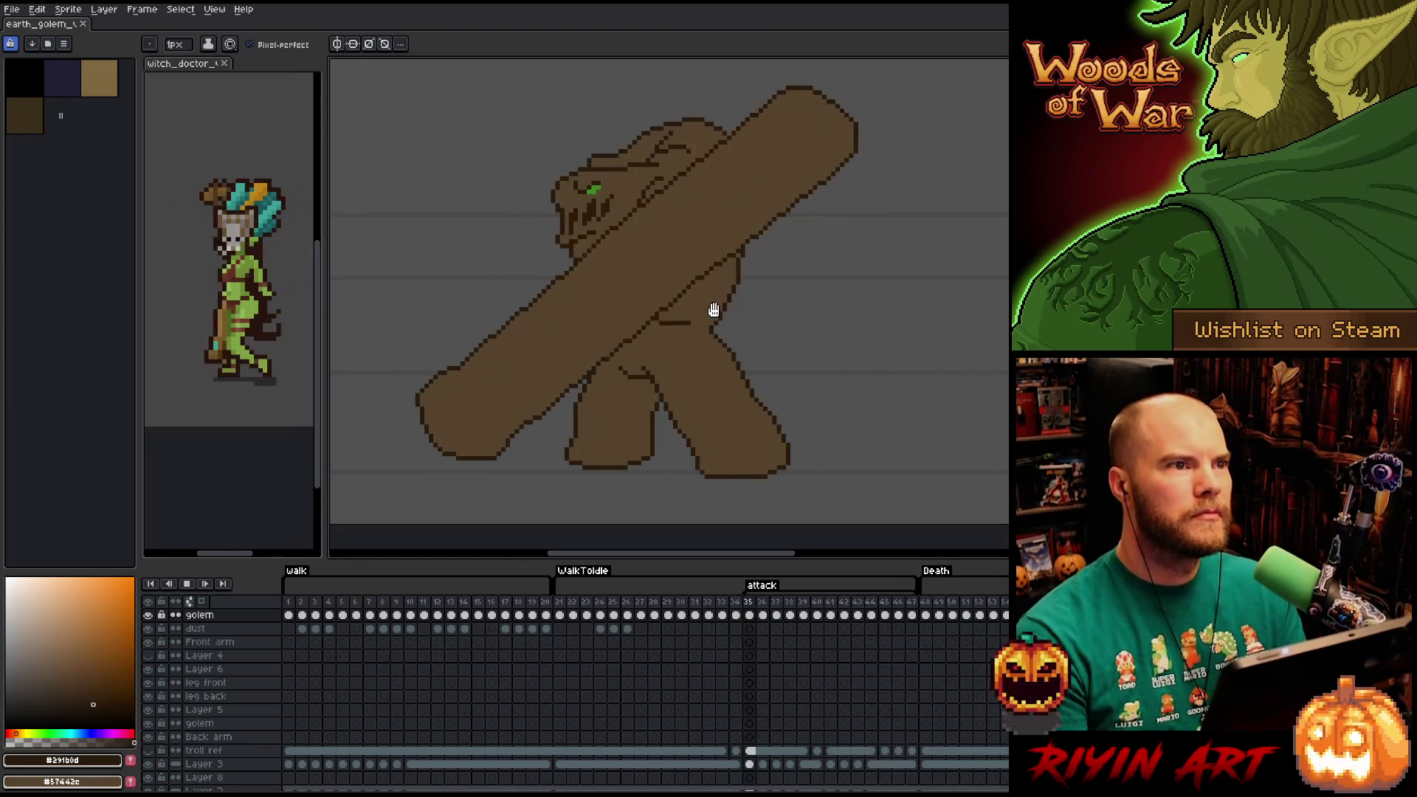
key(Return)
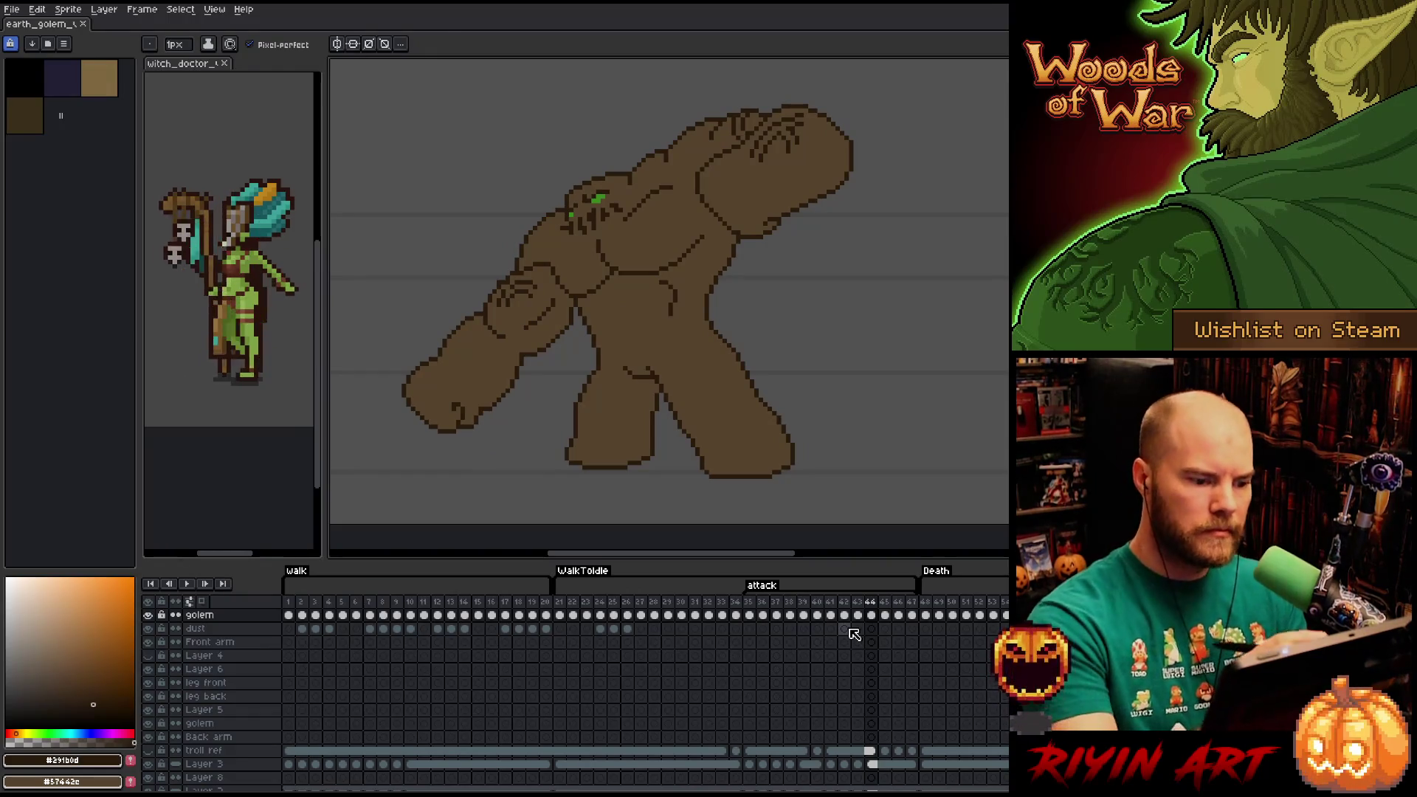
alt+click(669, 340)
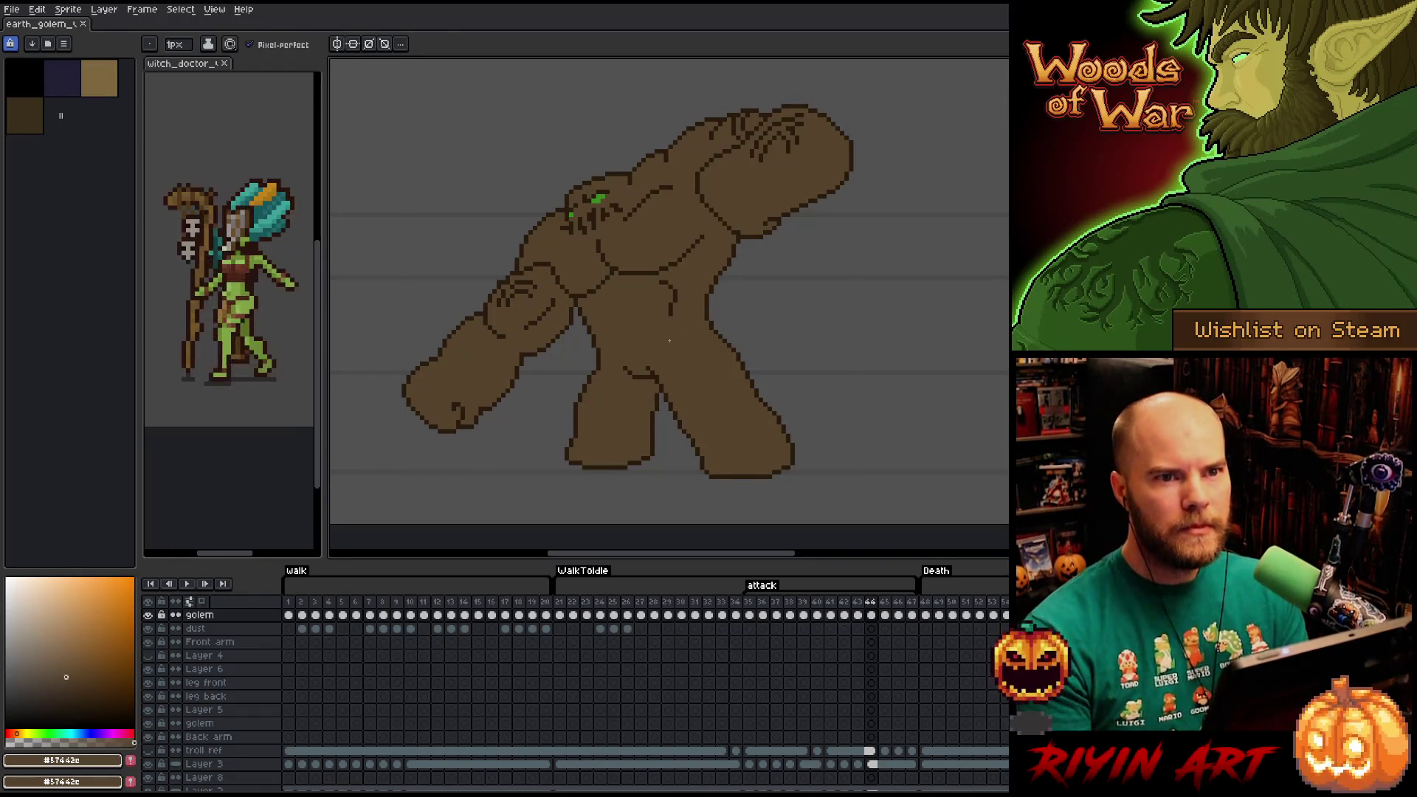
On Death frame 48, fill the golem's lower body, upper torso and left arm brown.
click(926, 604)
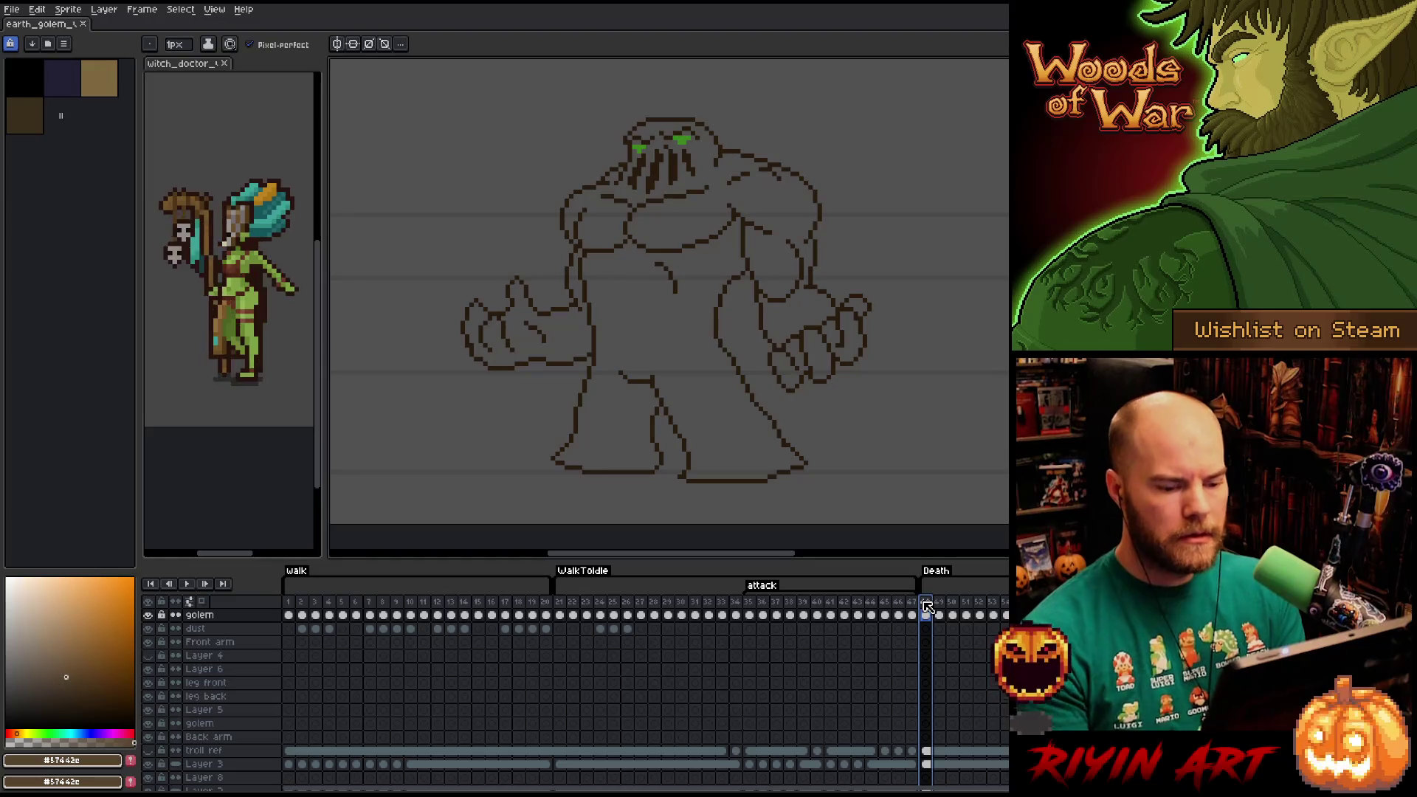
click(928, 617)
key(g)
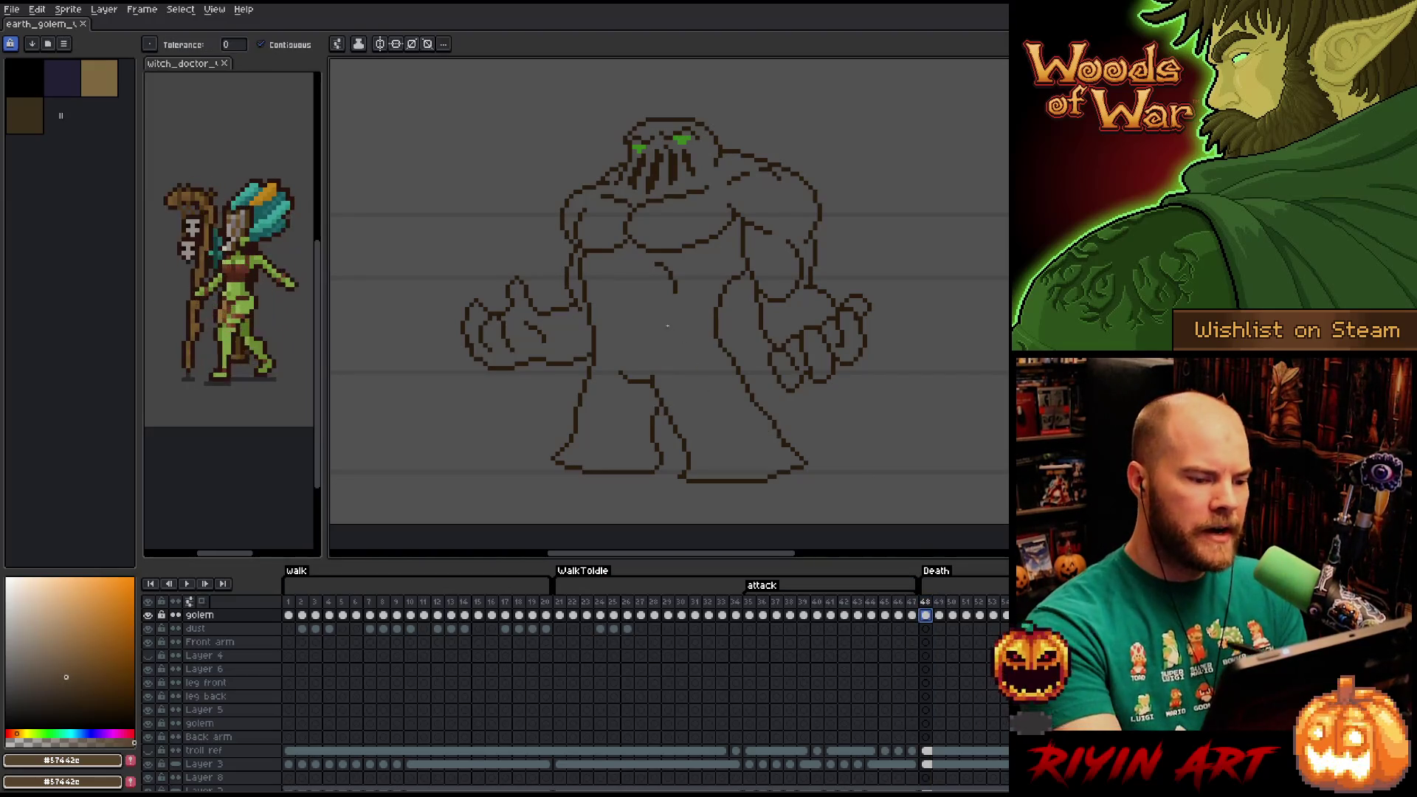
click(627, 413)
click(633, 168)
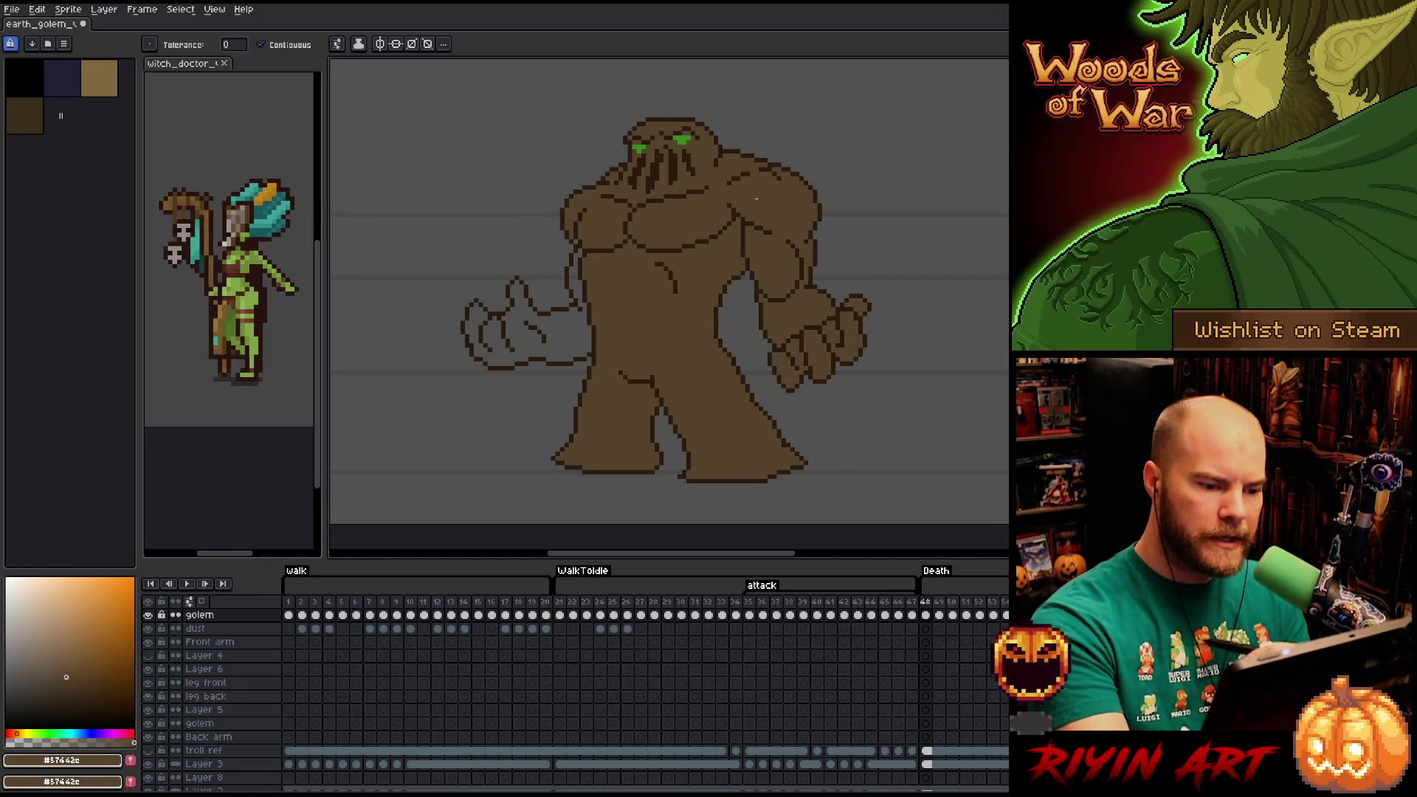
click(588, 320)
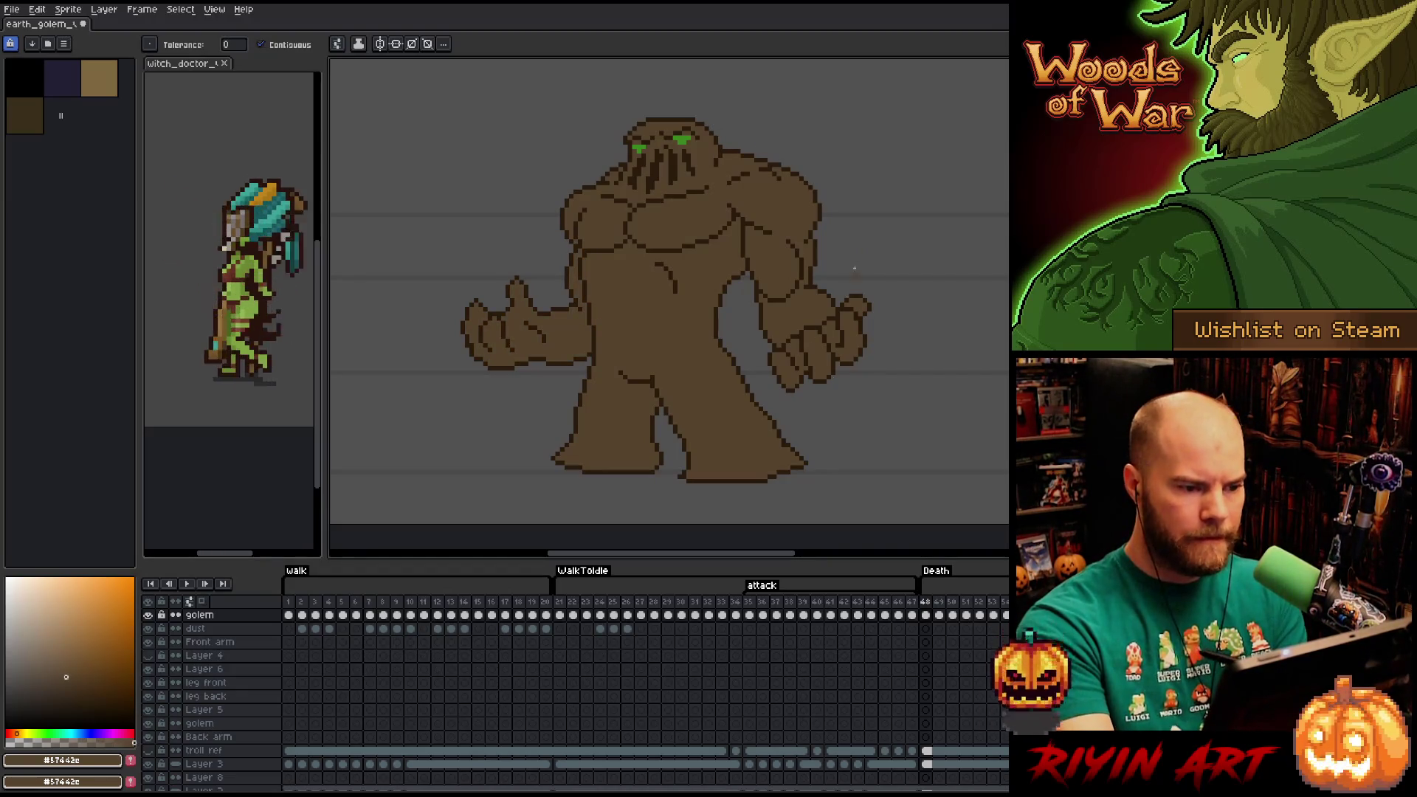
On frame 49, fill the right hand, fingers, shoulders, chest, upper arm and torso brown.
key(Right)
click(823, 295)
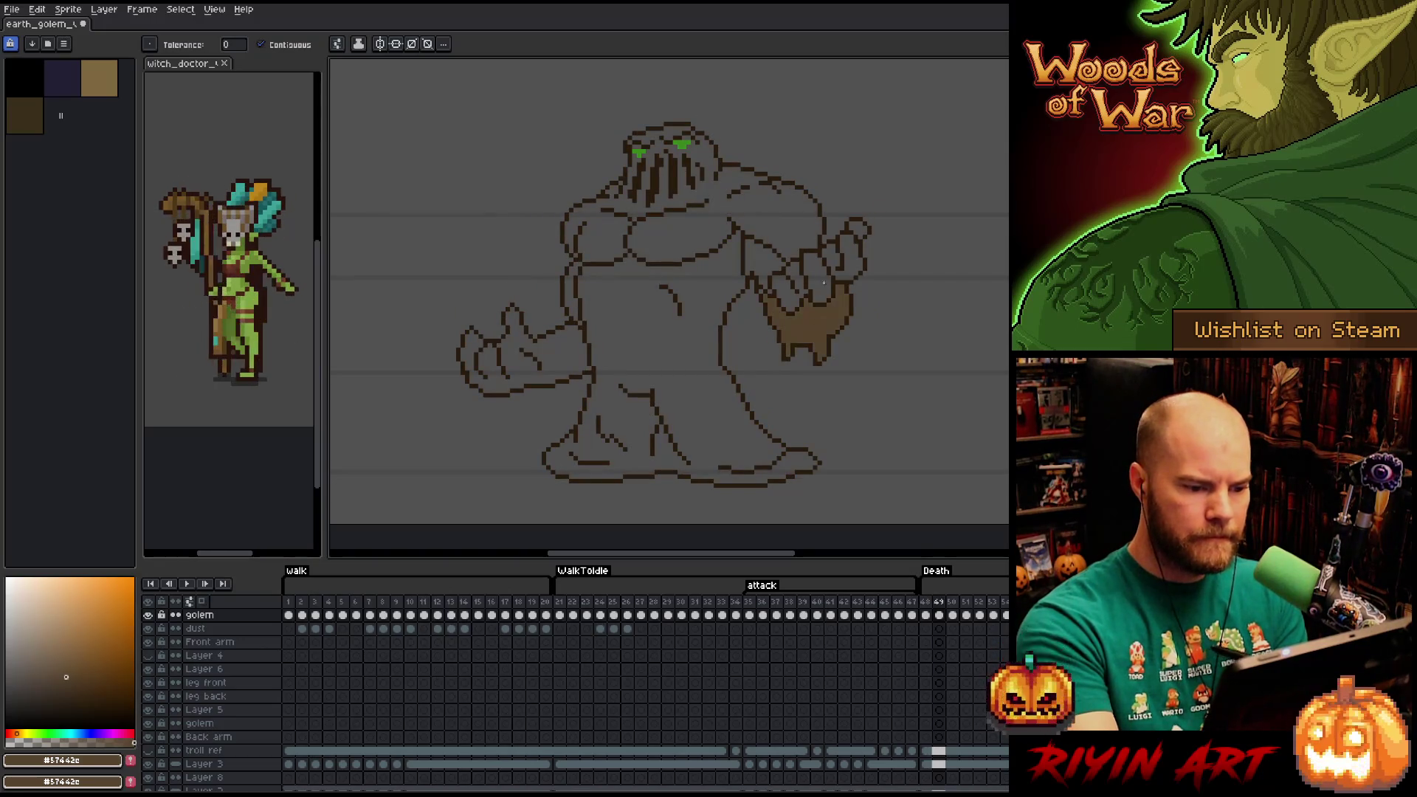
click(798, 276)
click(816, 277)
click(846, 254)
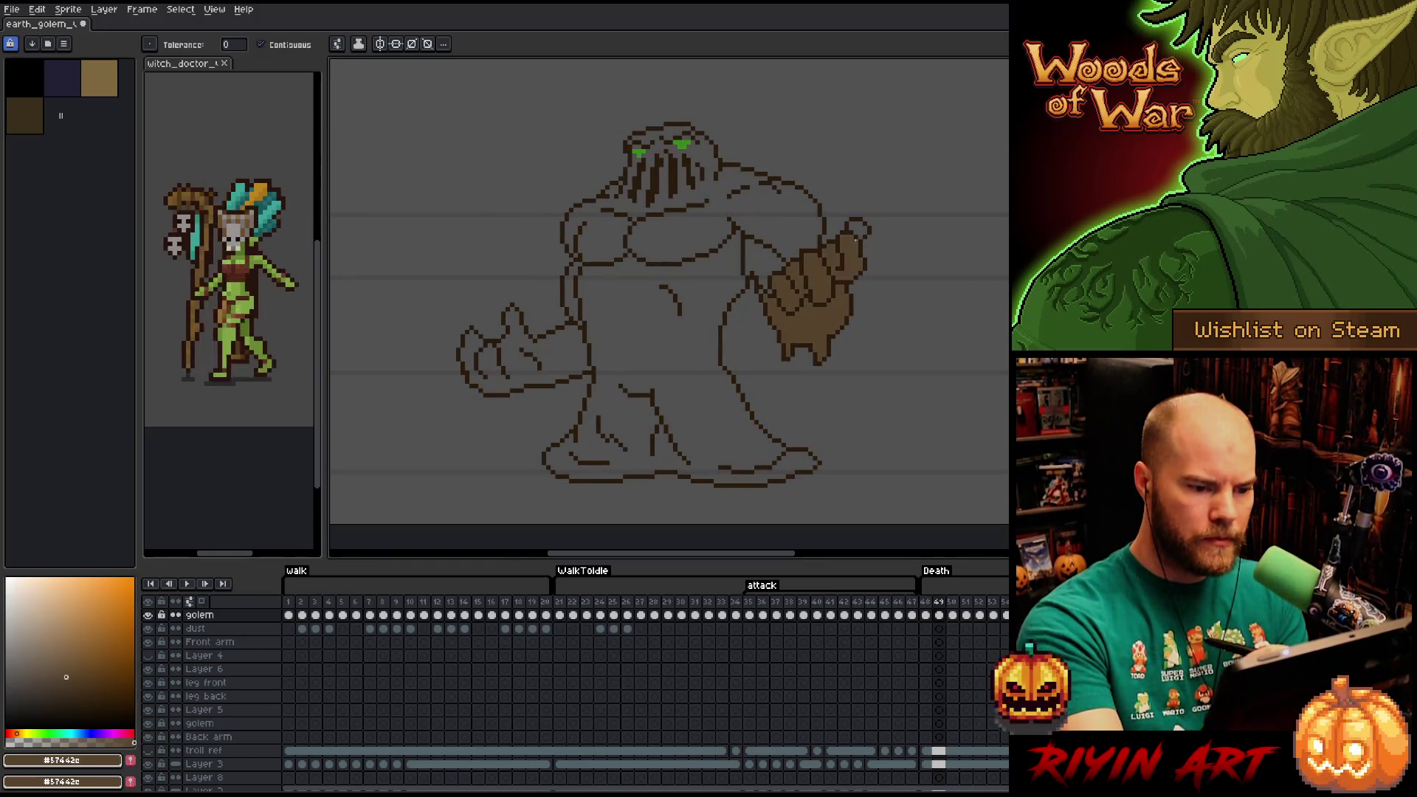
click(859, 228)
click(776, 211)
click(768, 262)
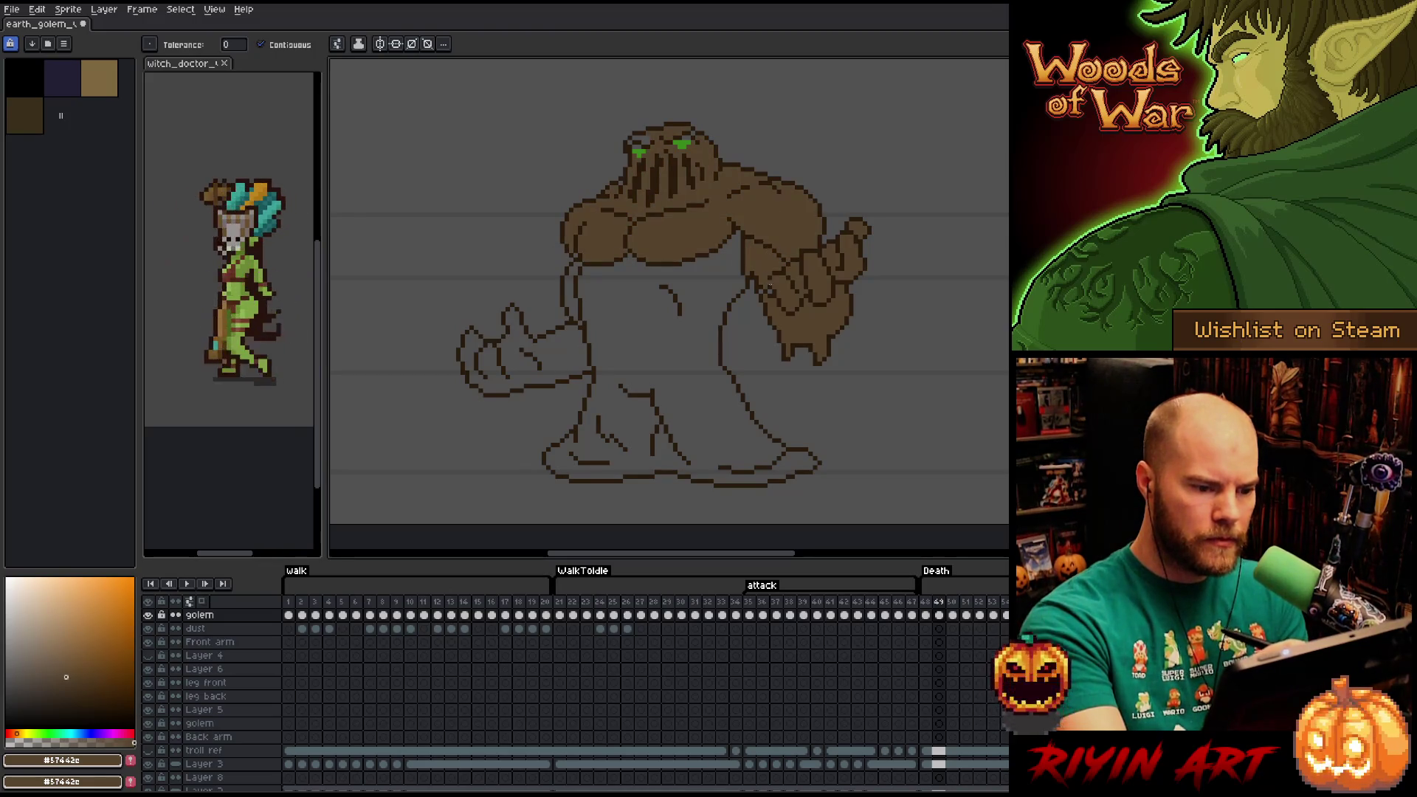
click(730, 380)
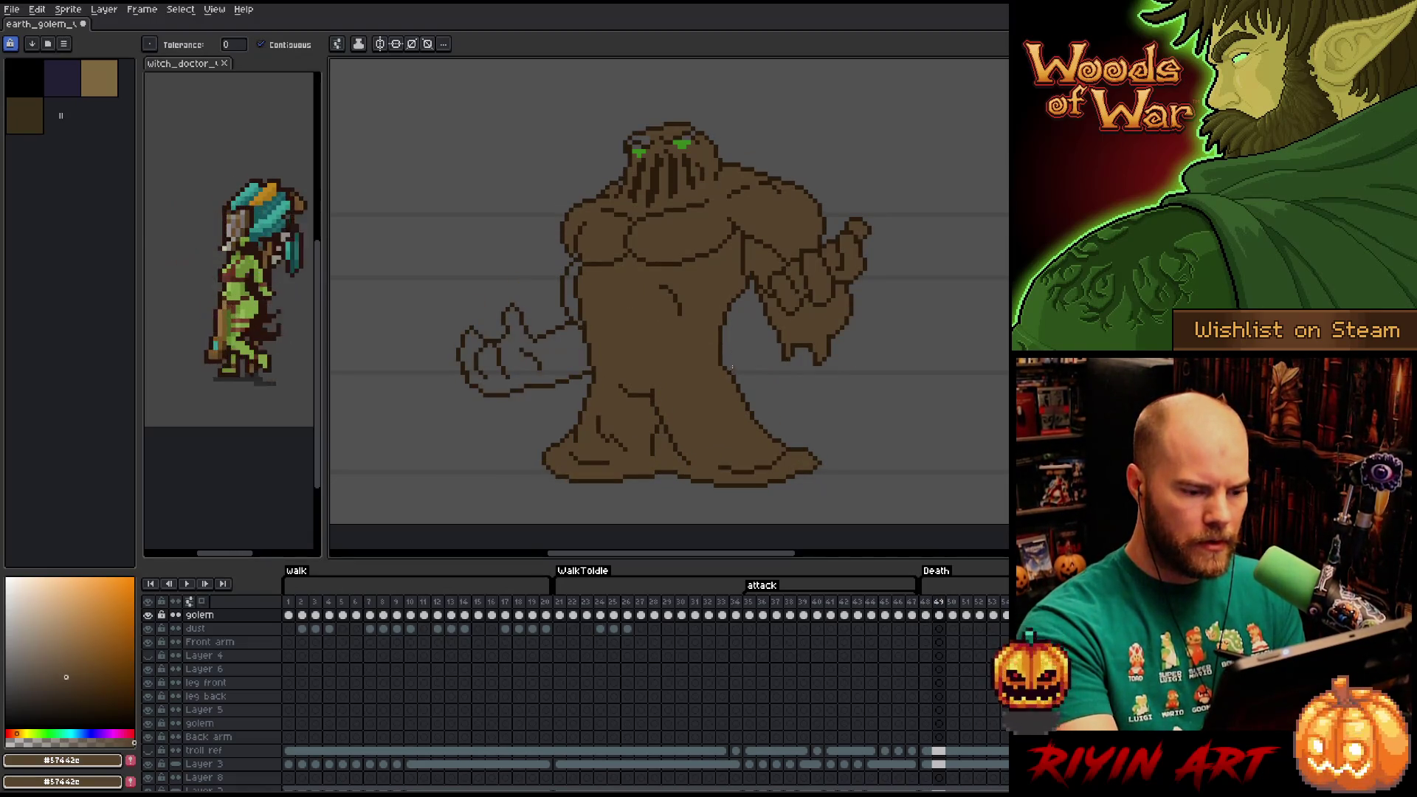
Undo the leaking lower-body fill, close the outline gap, then fill body, left arm and shoulder gaps.
click(731, 371)
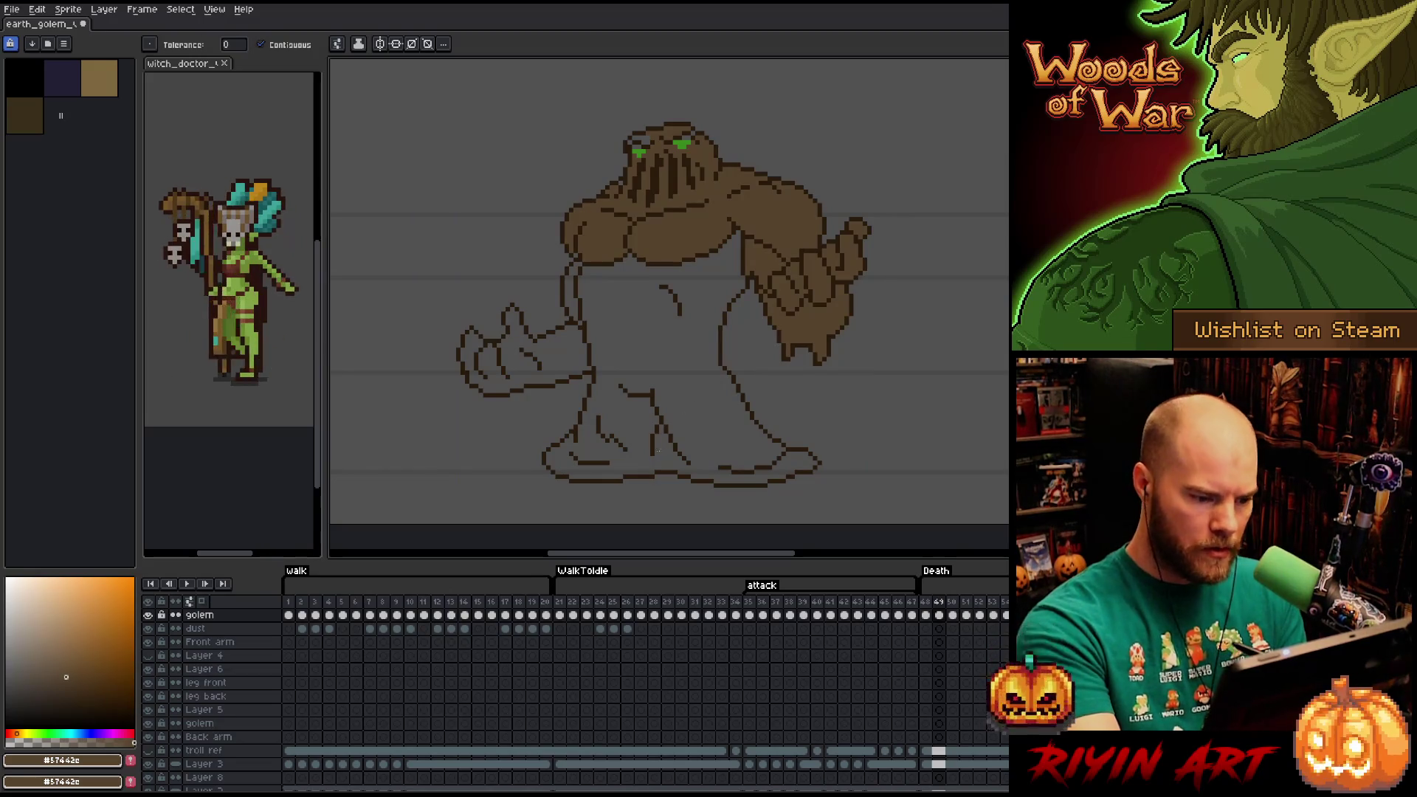
key(b)
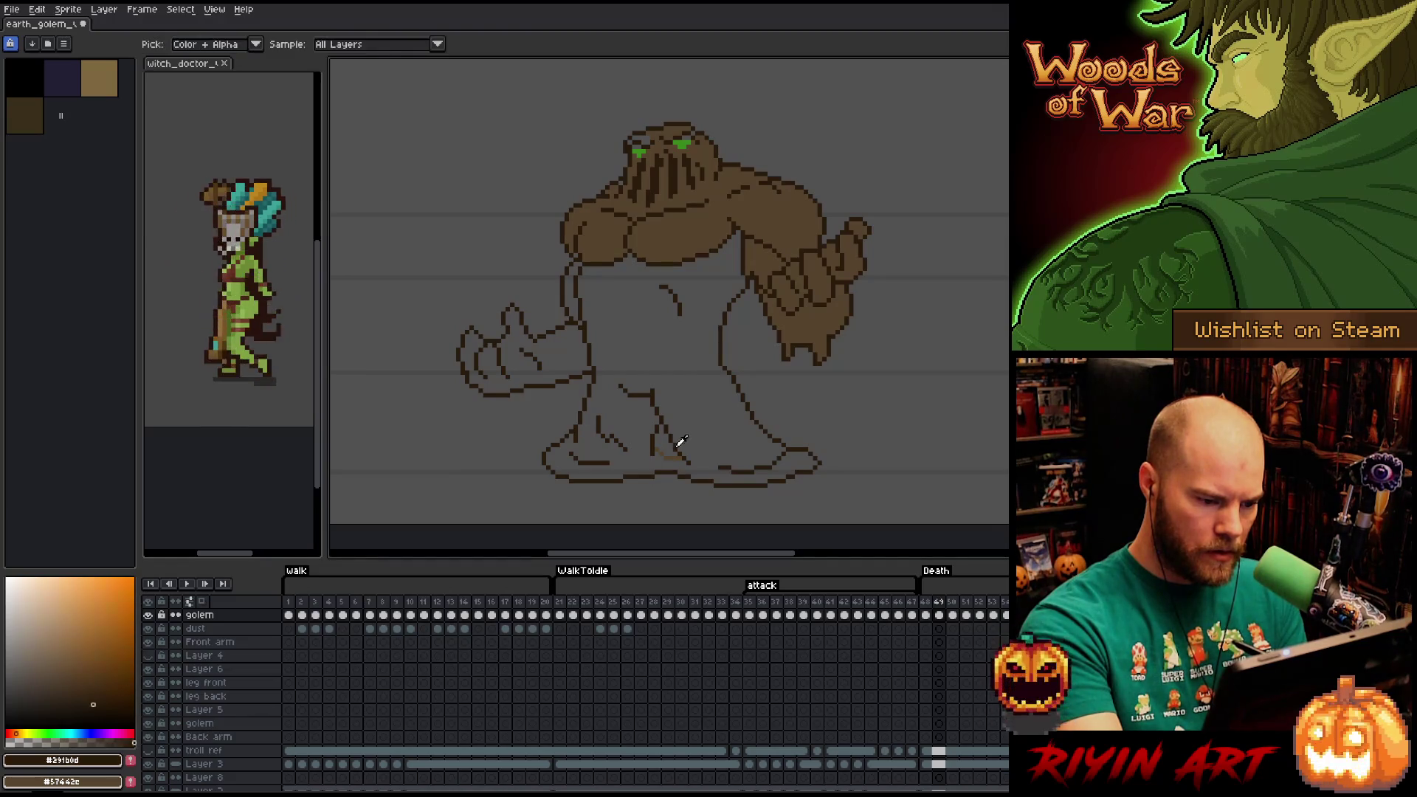
alt+click(677, 453)
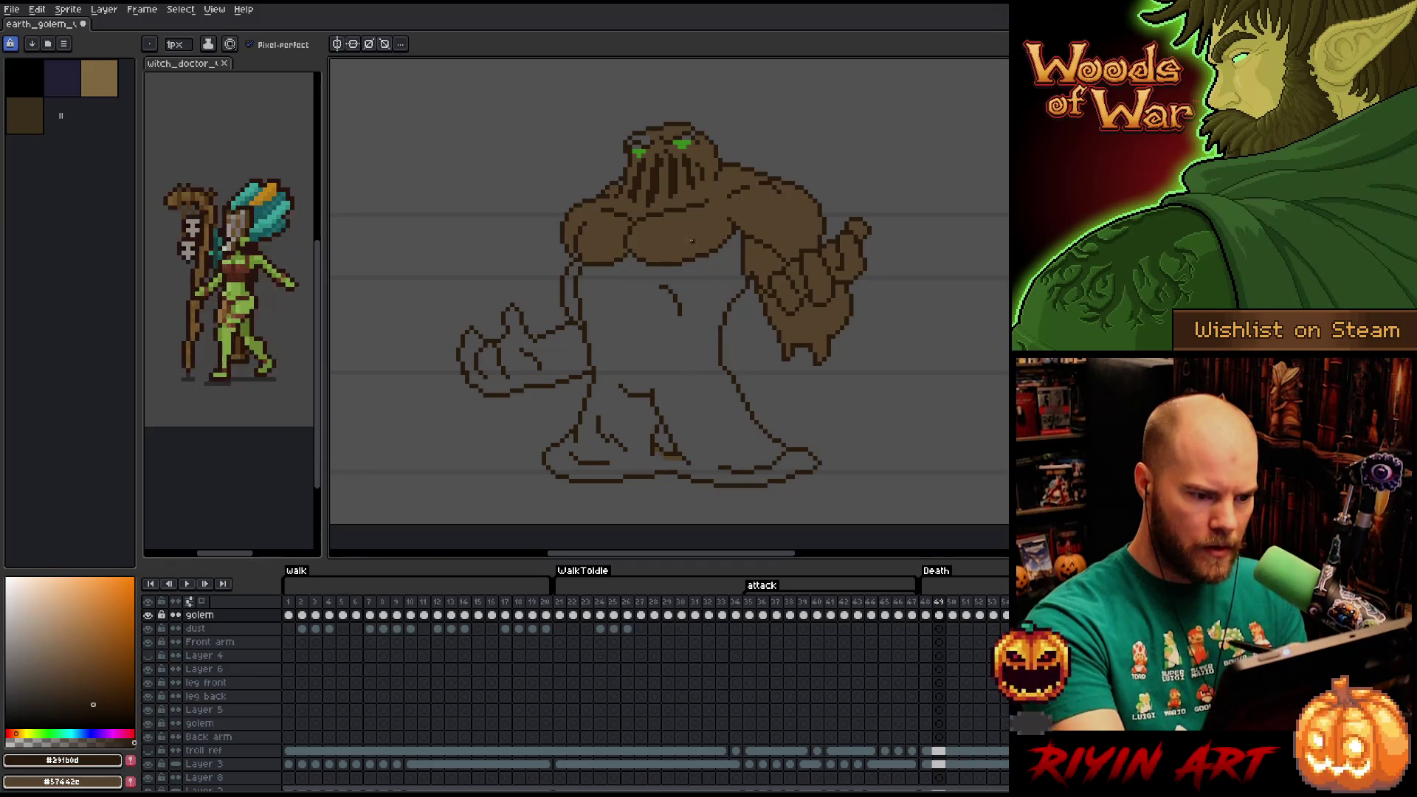
key(g)
alt+click(692, 240)
click(672, 312)
click(517, 347)
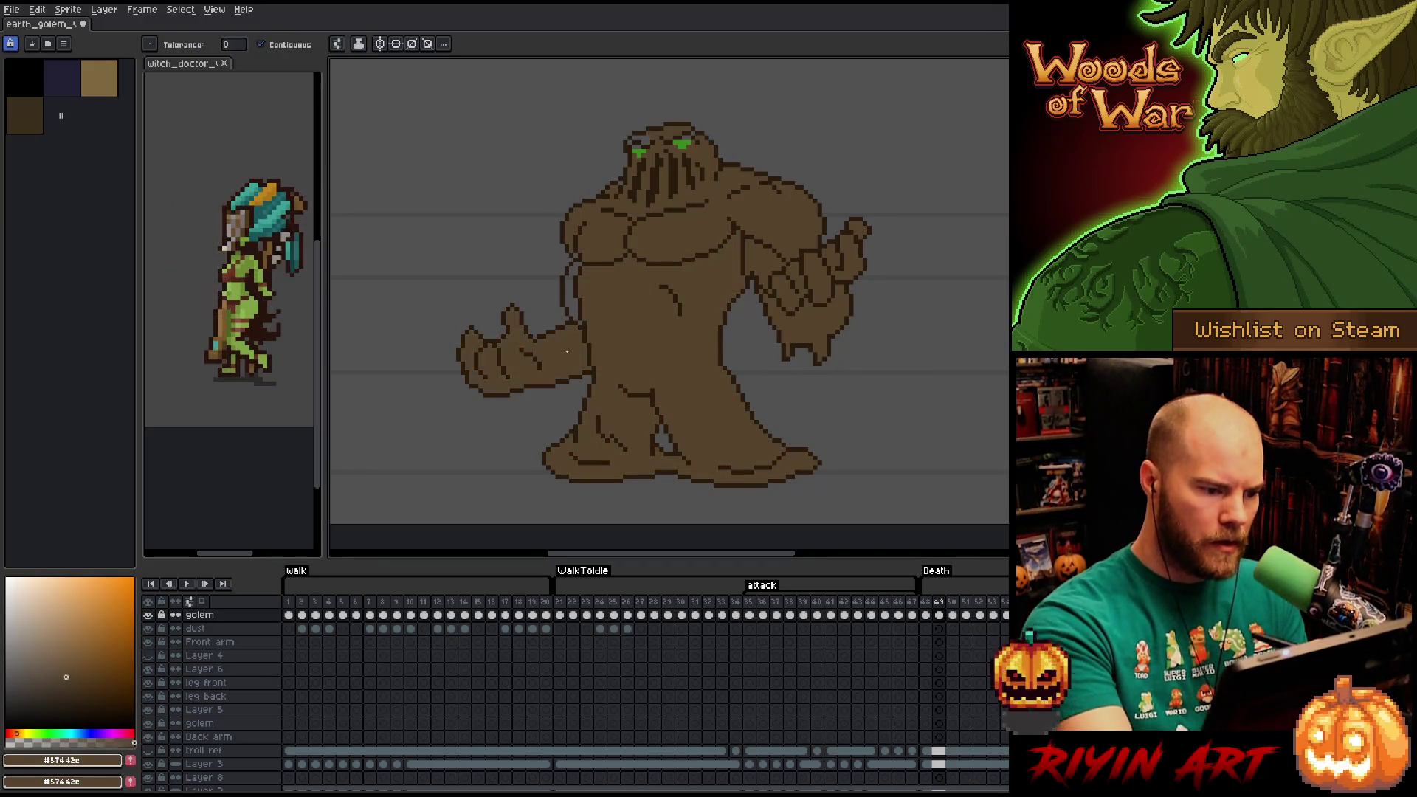
click(572, 269)
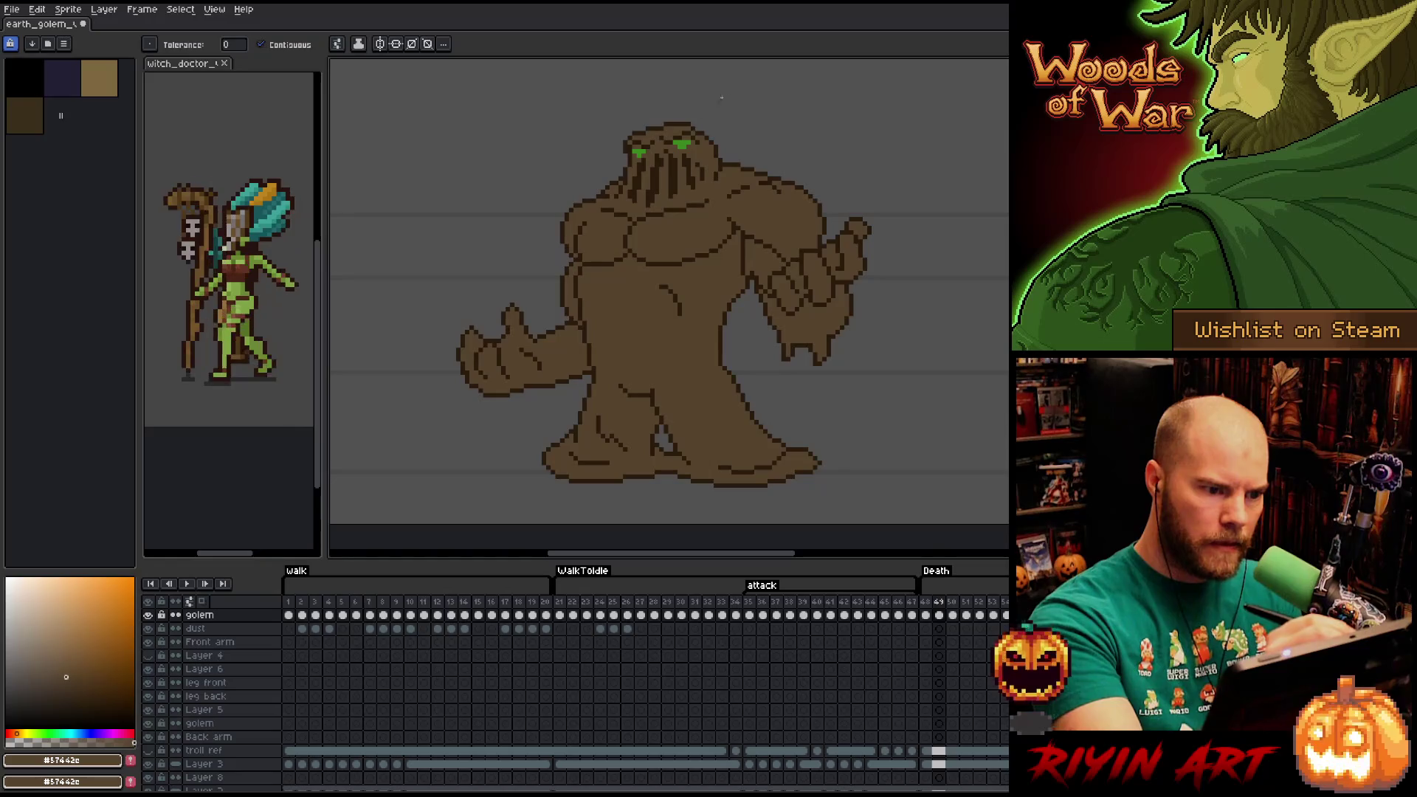
On Death frame 50, fill the golem's body, back arm sections and hand brown.
key(Right)
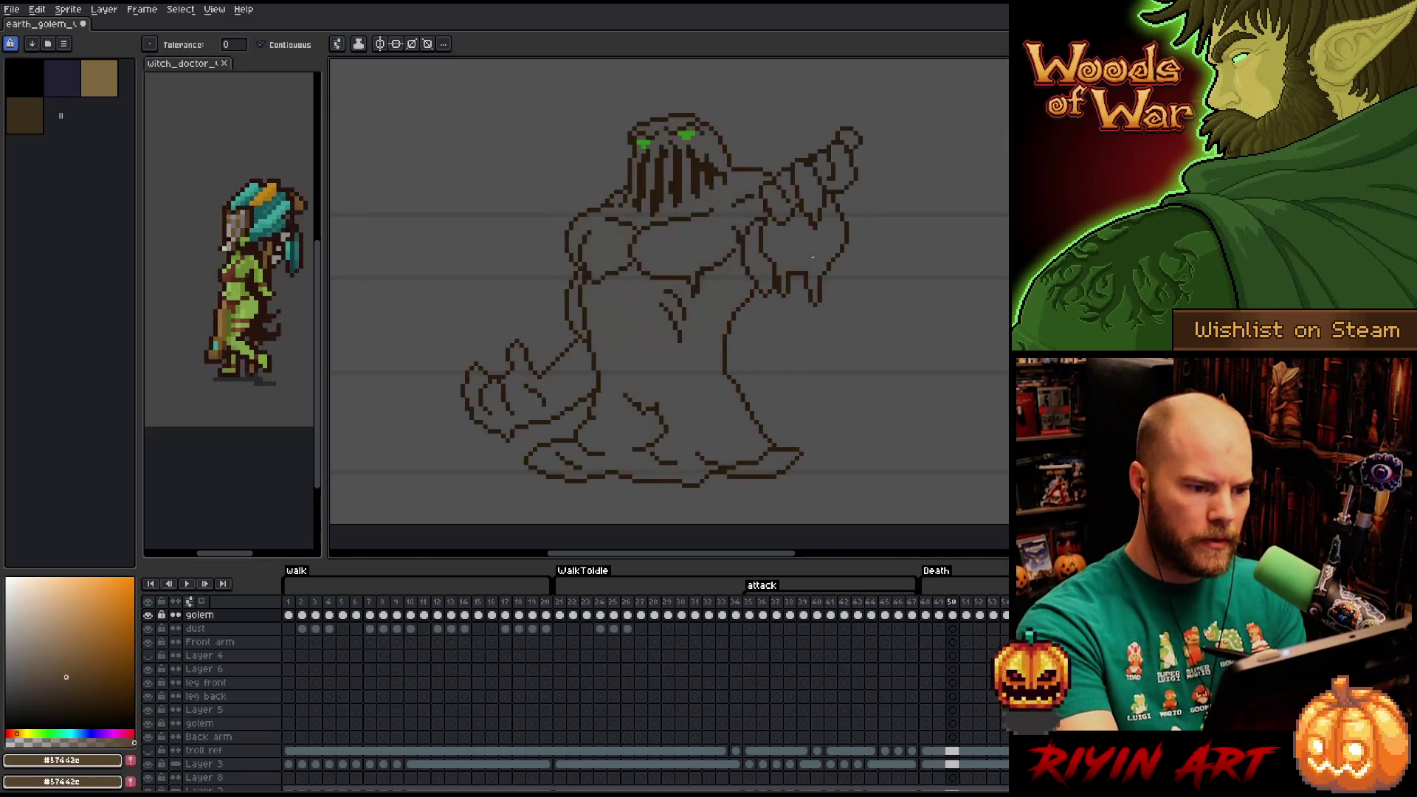
click(698, 363)
click(798, 216)
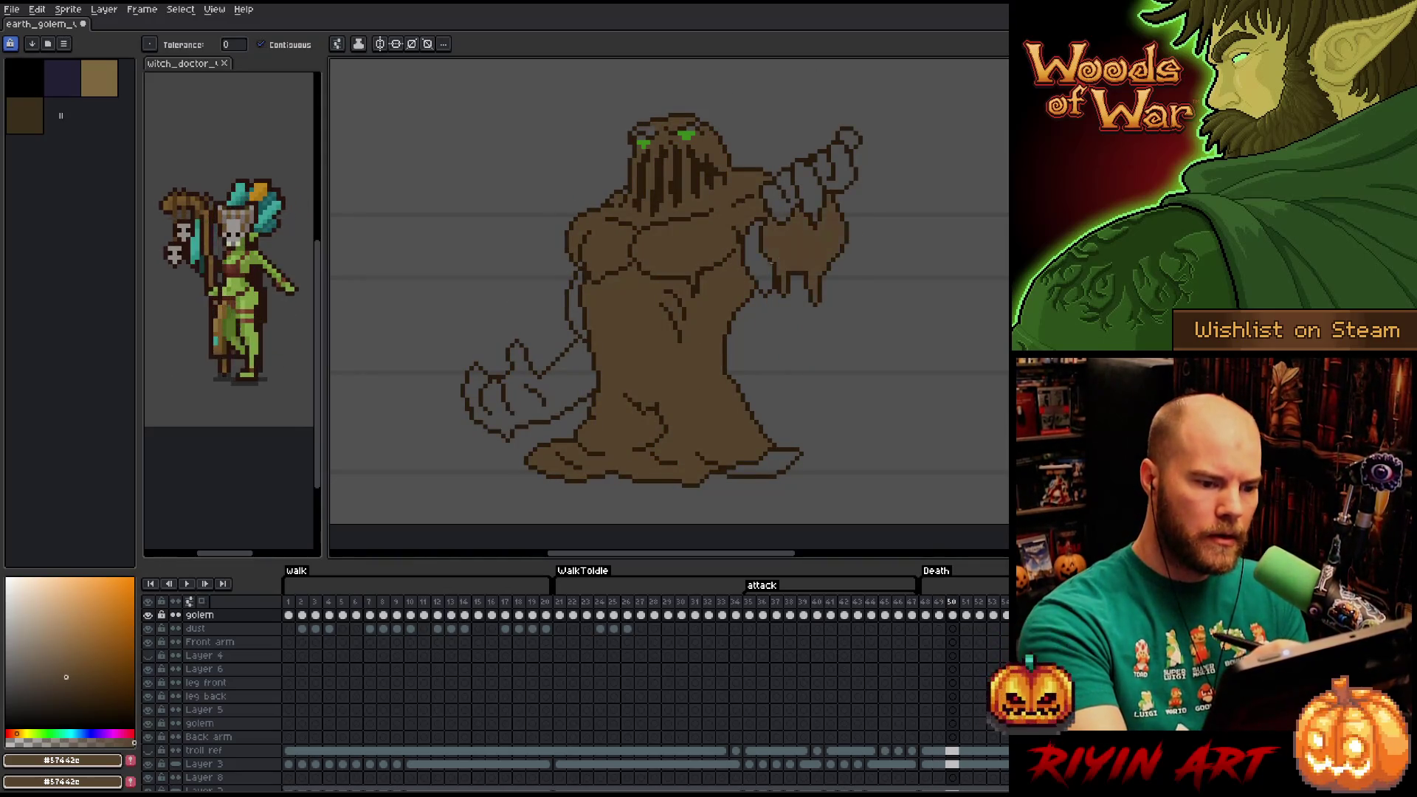
click(760, 251)
click(783, 196)
click(809, 189)
click(834, 153)
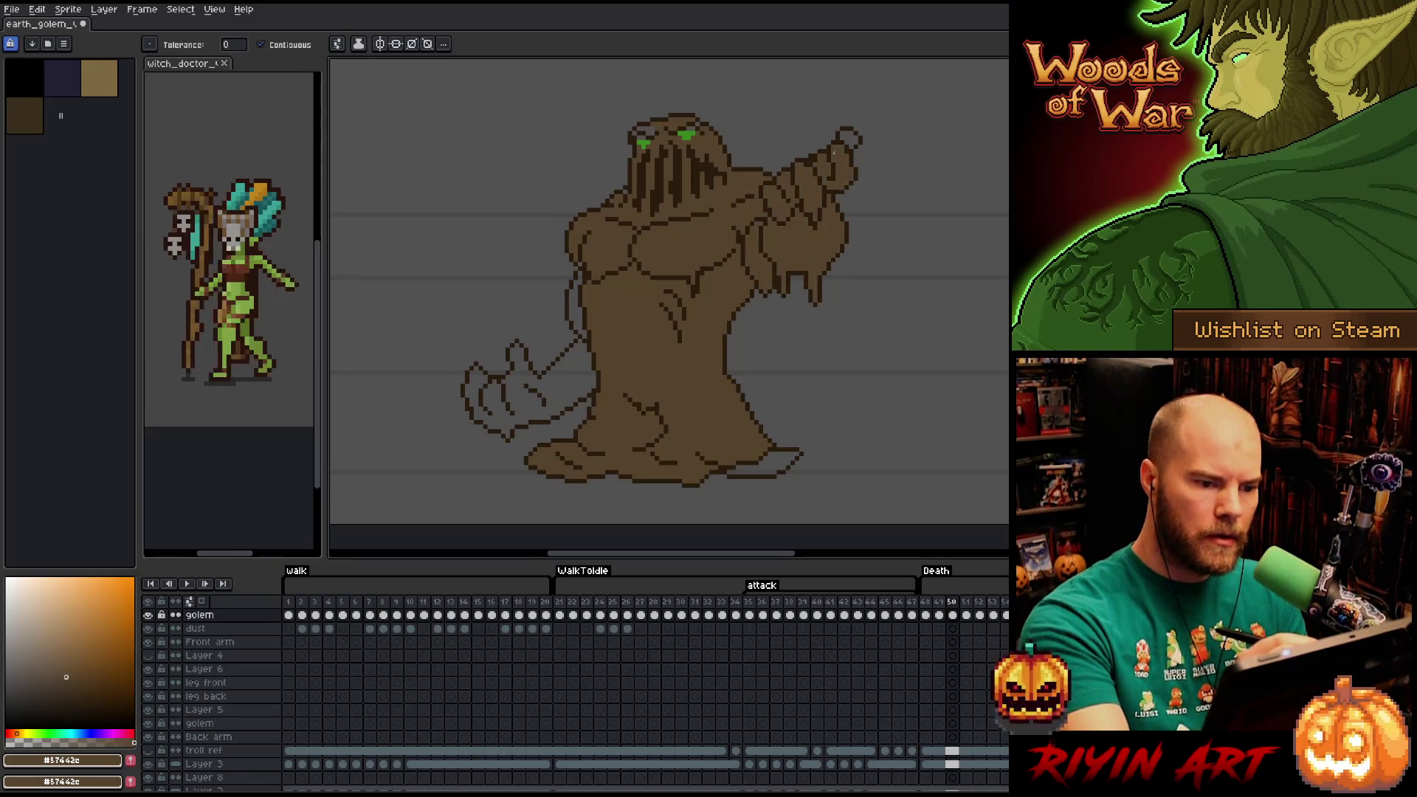
Fill the remaining fingertip, toe, left arm and torso gap brown, then advance a frame.
key(b)
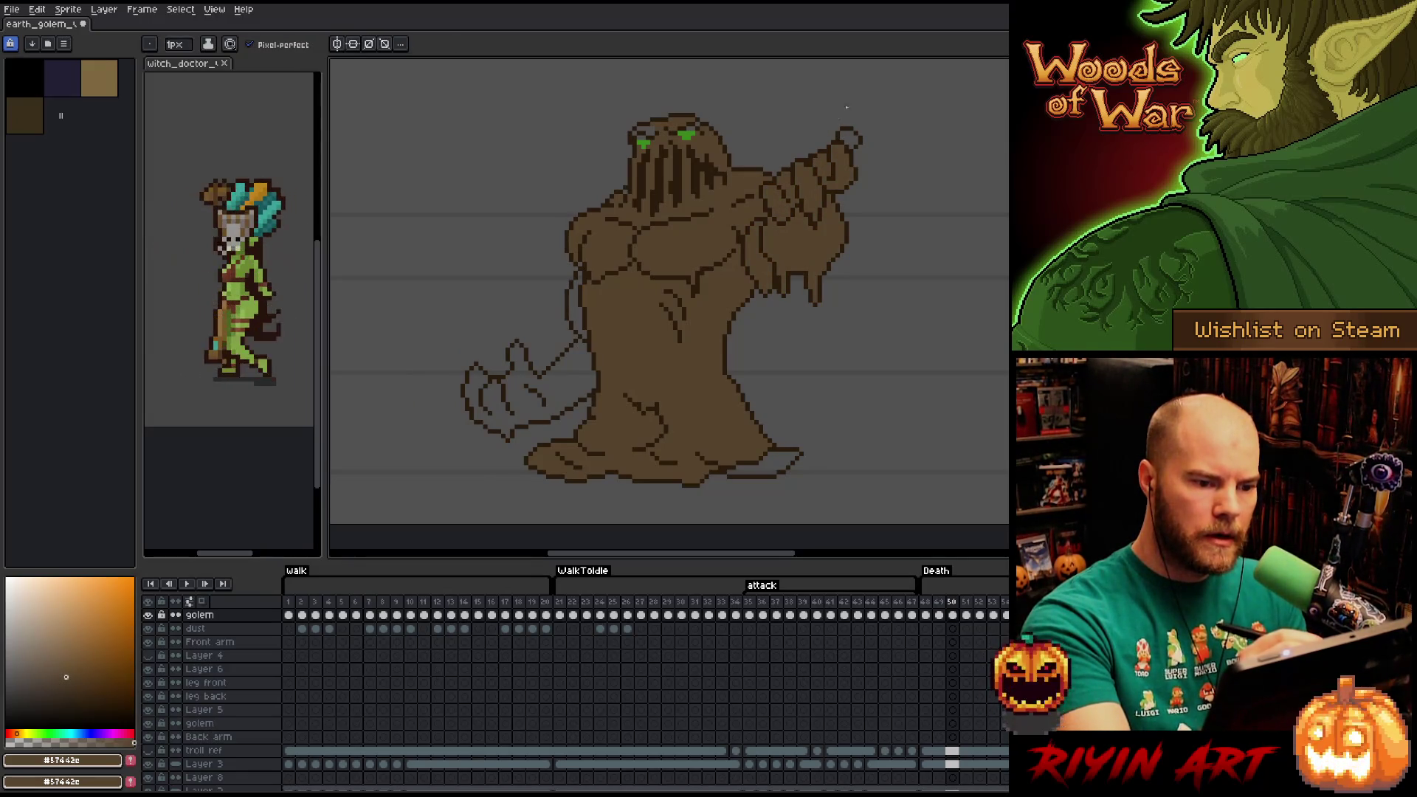
key(g)
click(849, 137)
click(764, 468)
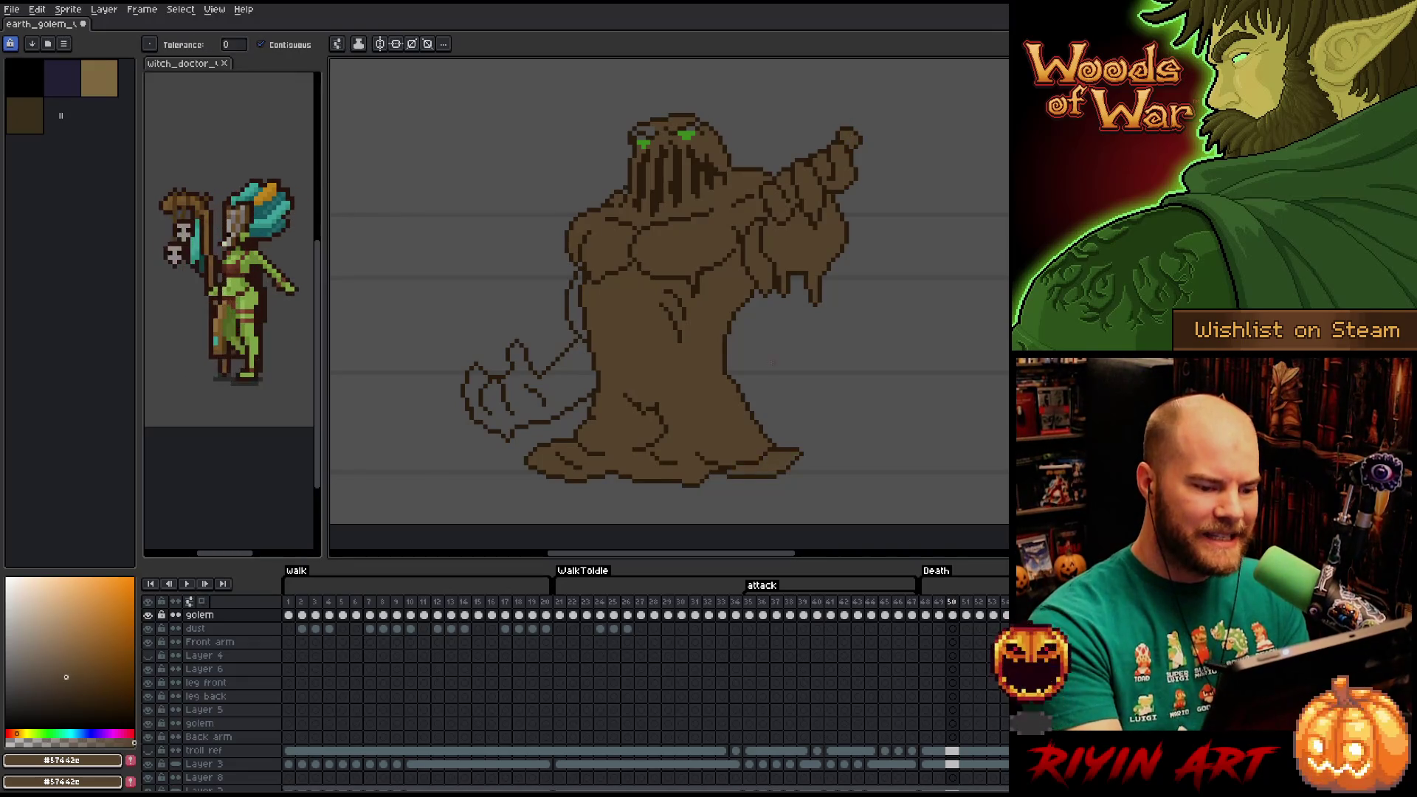
click(570, 374)
click(576, 306)
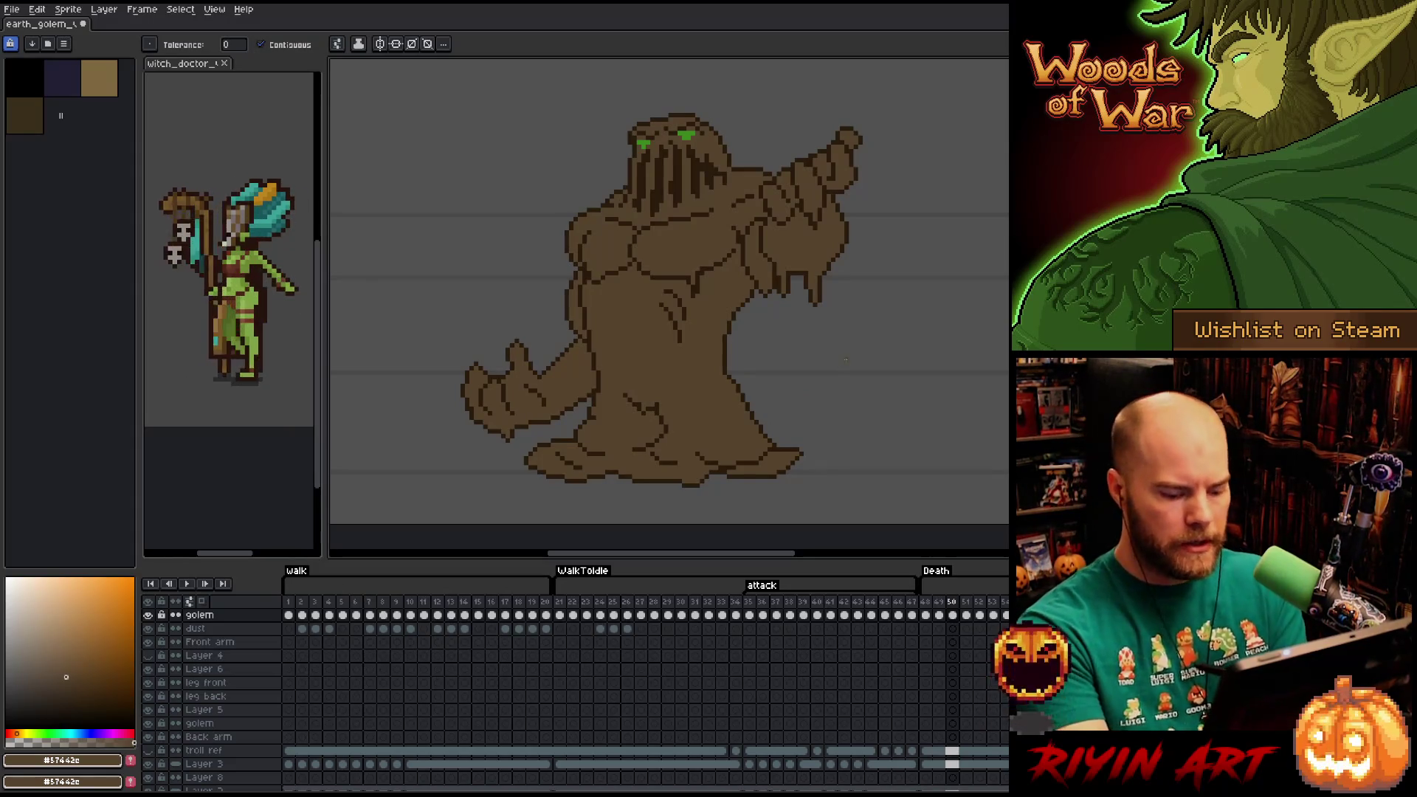
key(period)
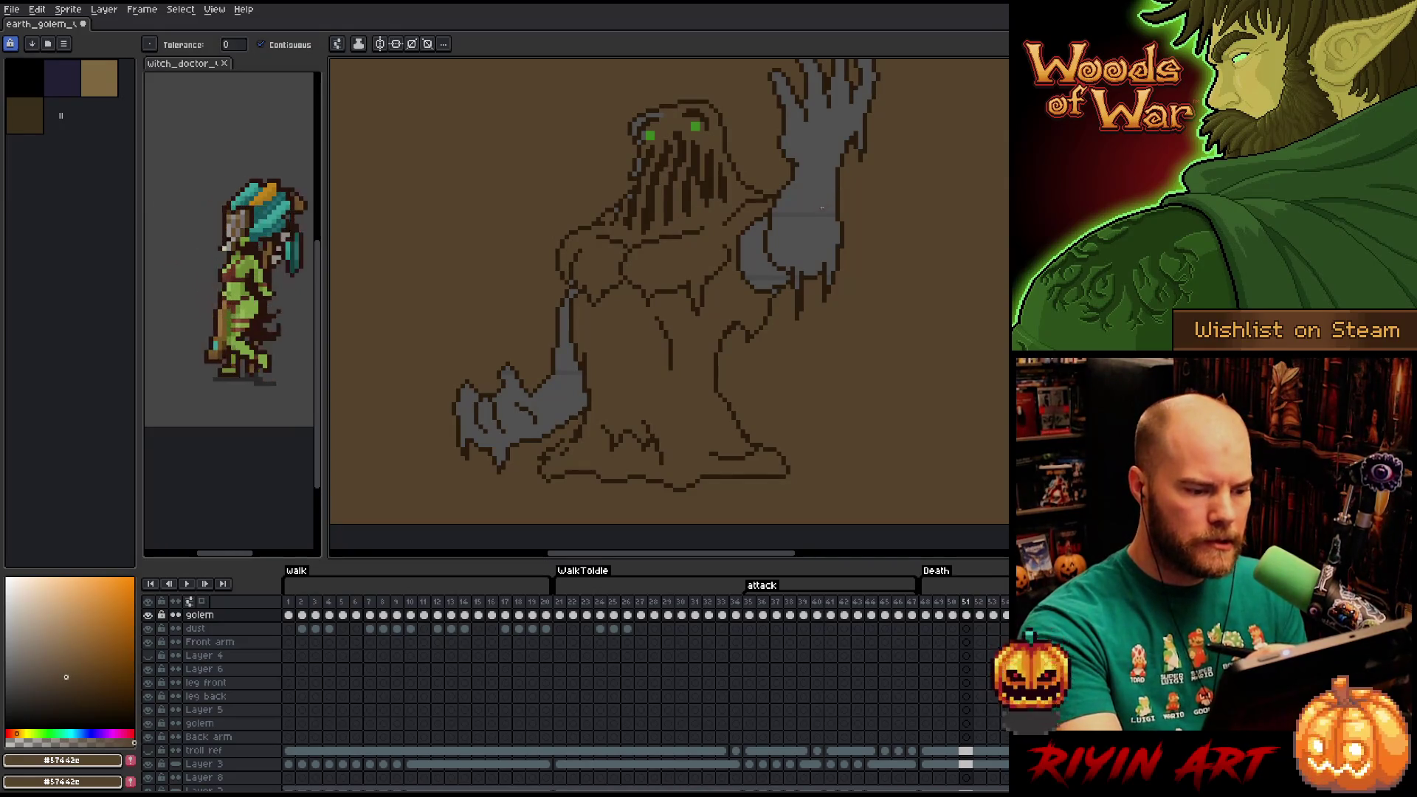
Undo the background fill on frame 51 and re-sample the body brown from frame 50.
key(ctrl+z)
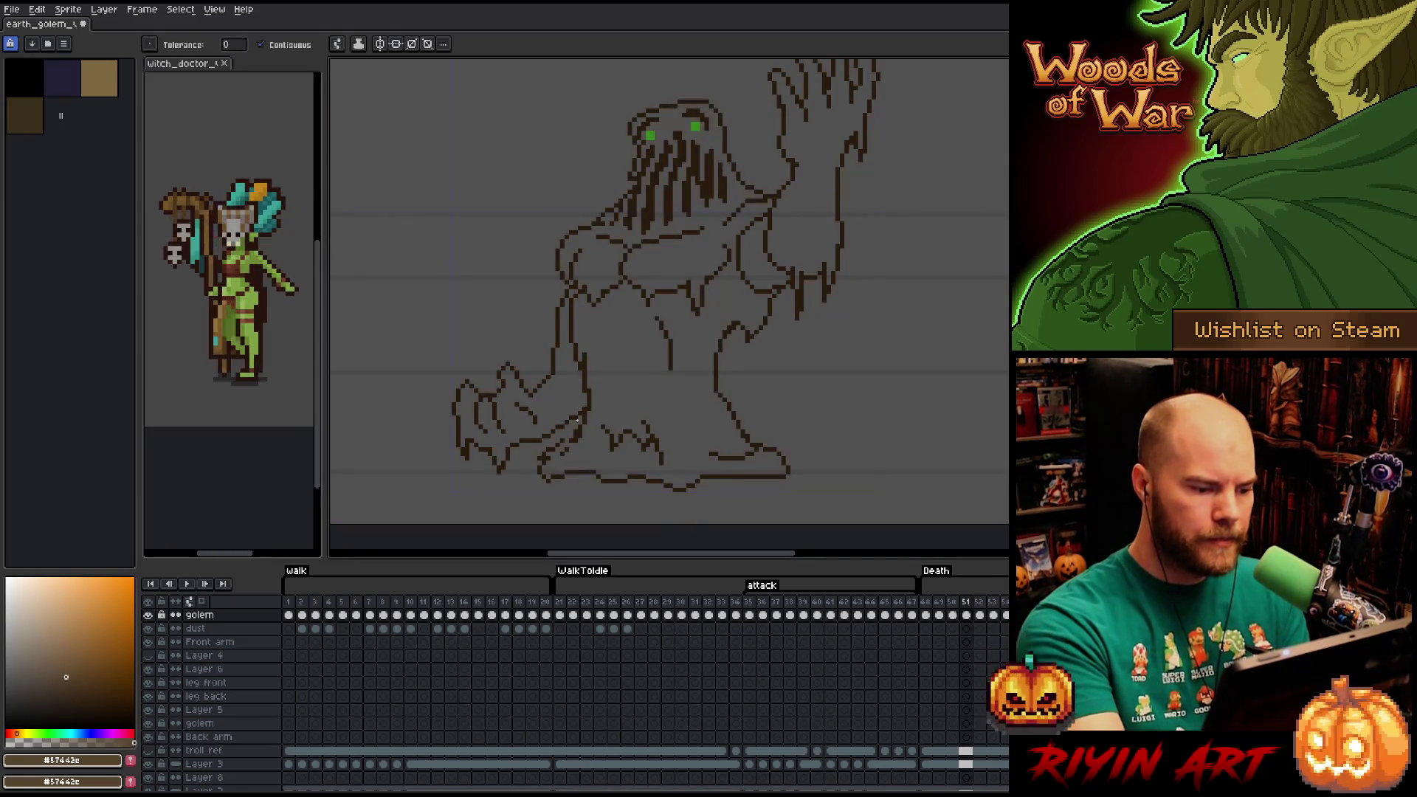
key(b)
alt+click(568, 441)
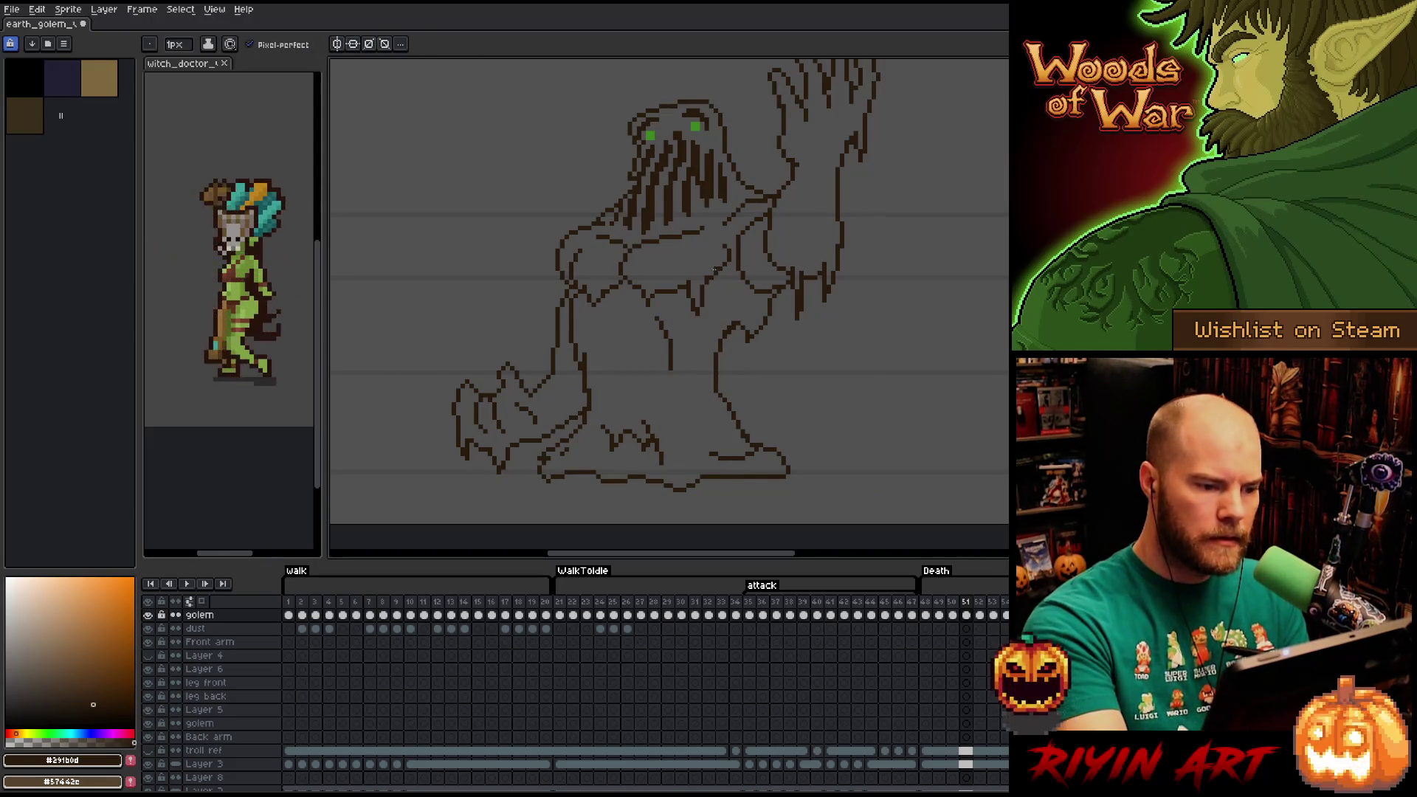
key(Left)
alt+click(721, 326)
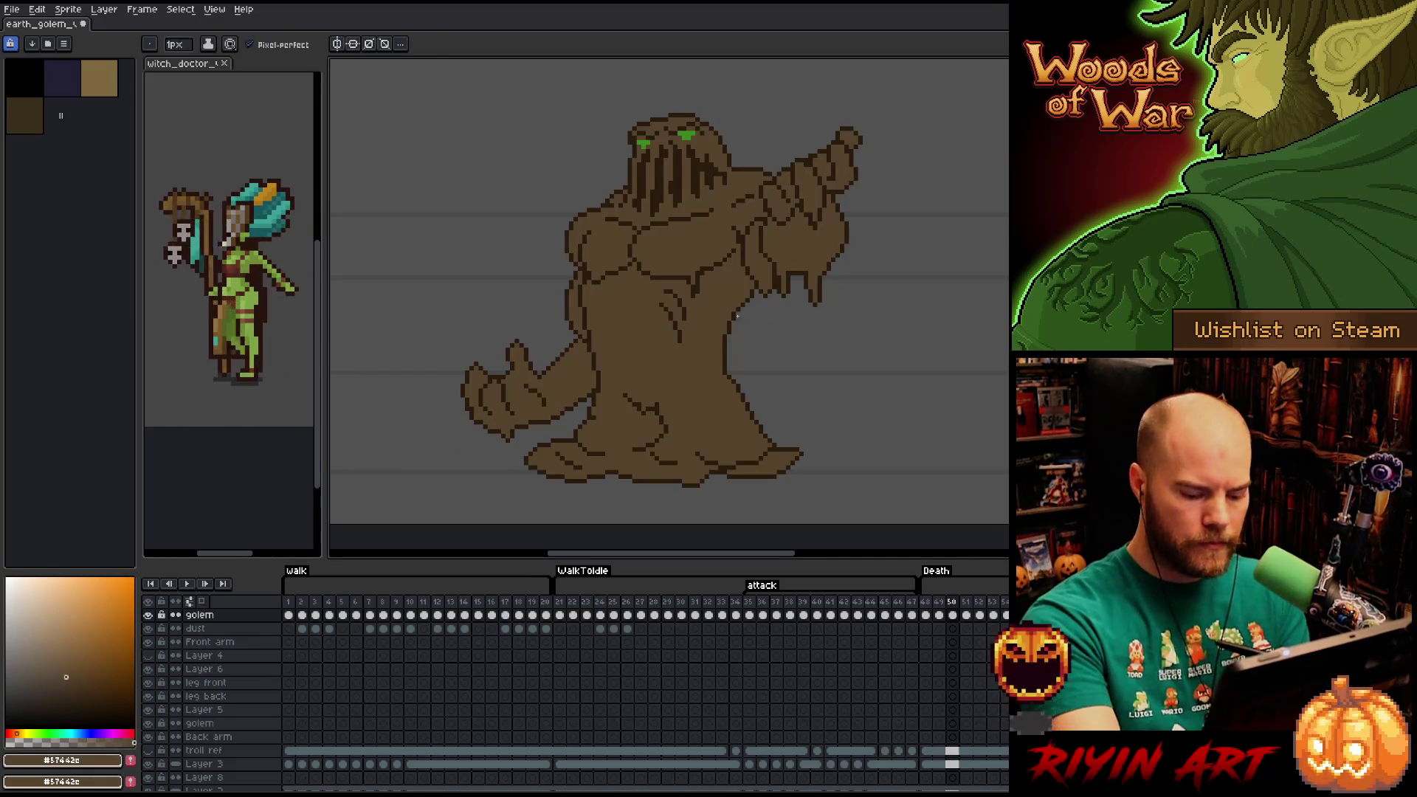
key(Right)
key(g)
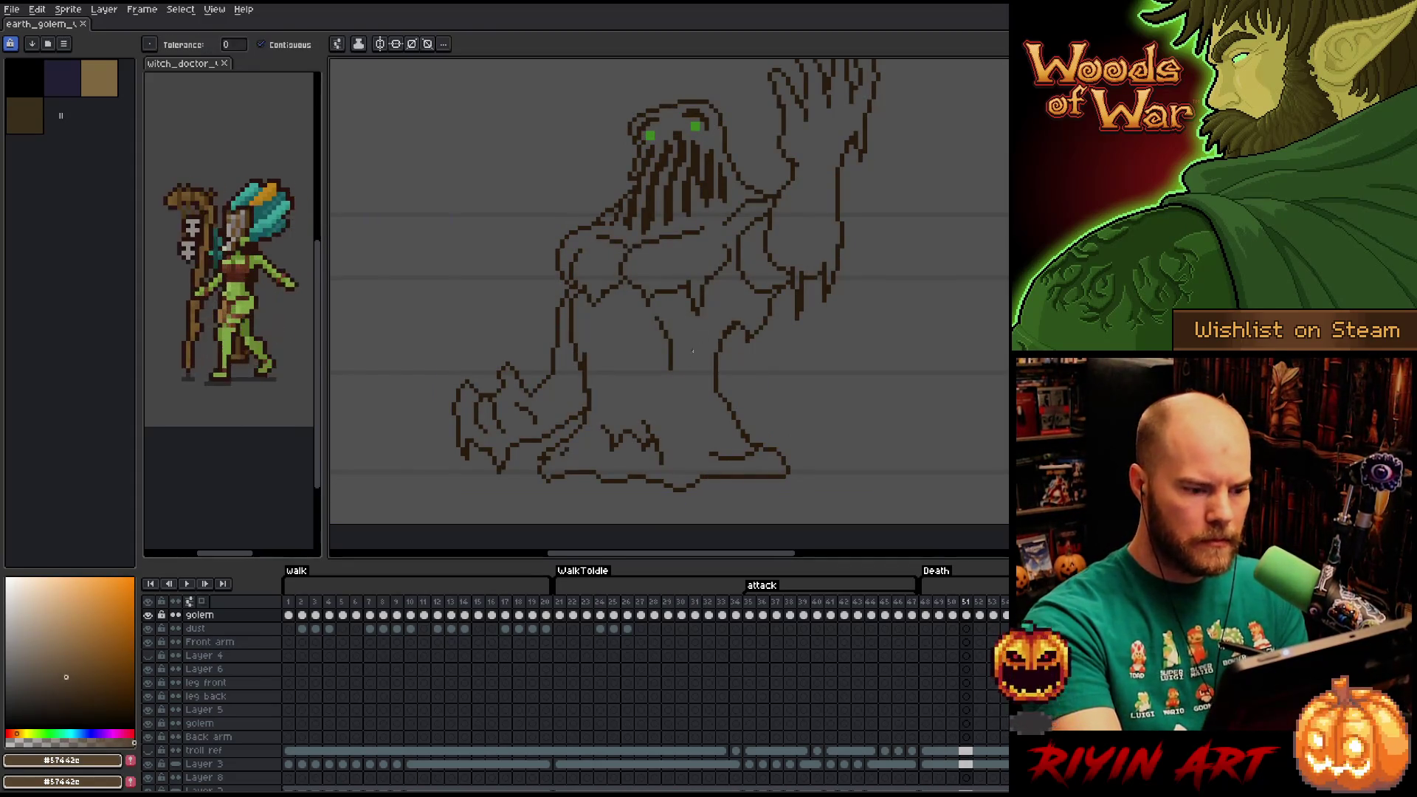
Fill frame 51's body, arm, raised hand and lower-left arm brown.
click(732, 322)
click(754, 268)
click(810, 169)
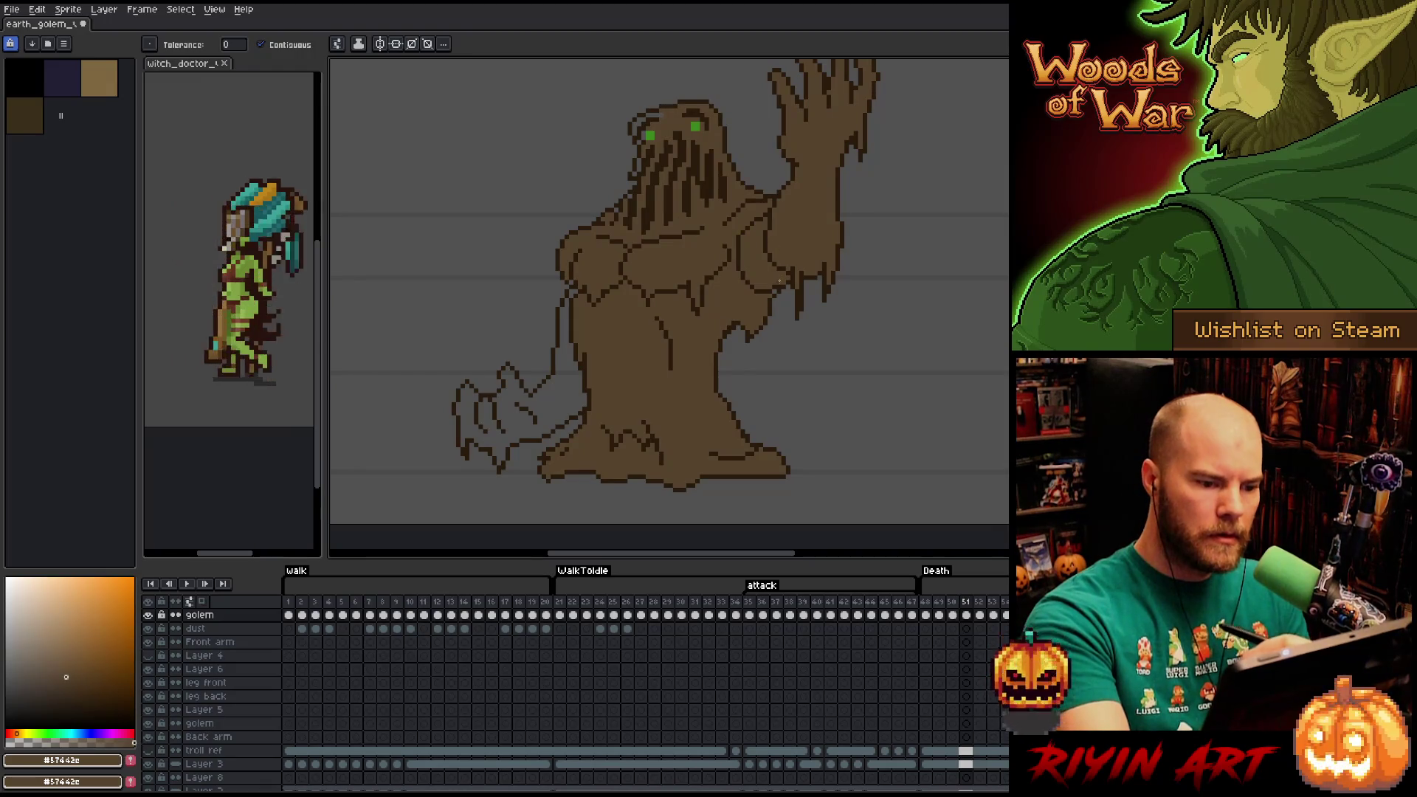
click(575, 292)
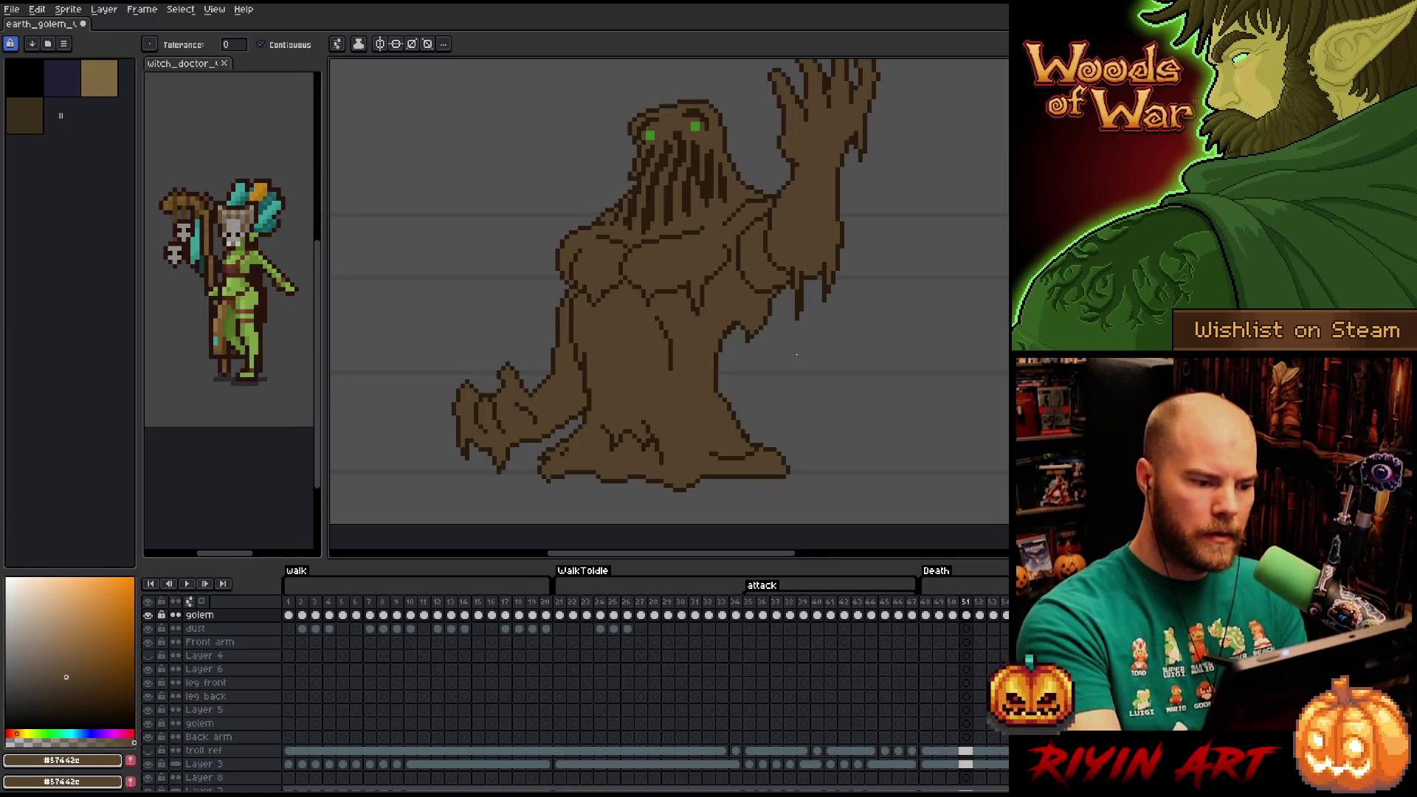
drag(797, 358, 779, 405)
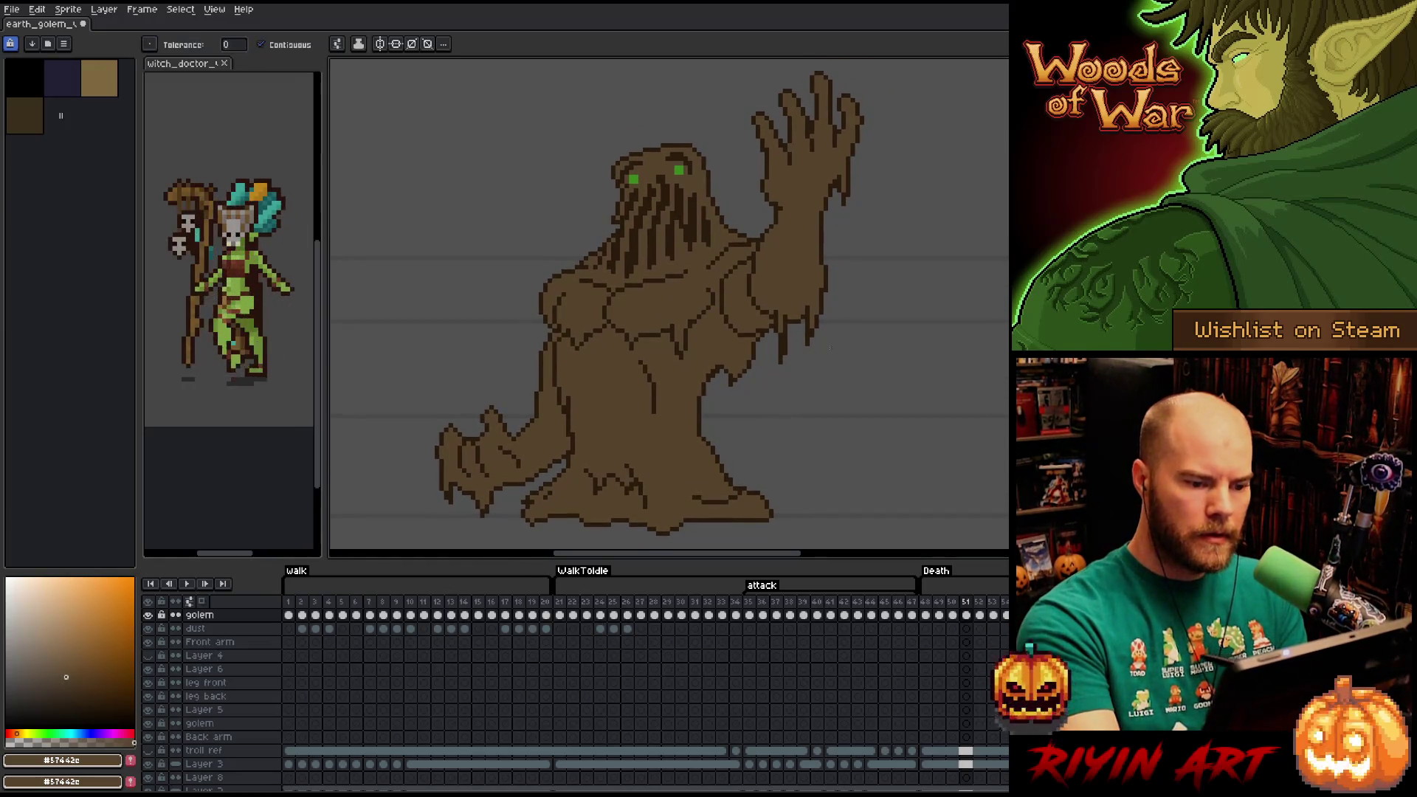
On frame 52, fill the golem's body and arm brown, undoing the fill that leaked into the background.
key(Right)
click(683, 447)
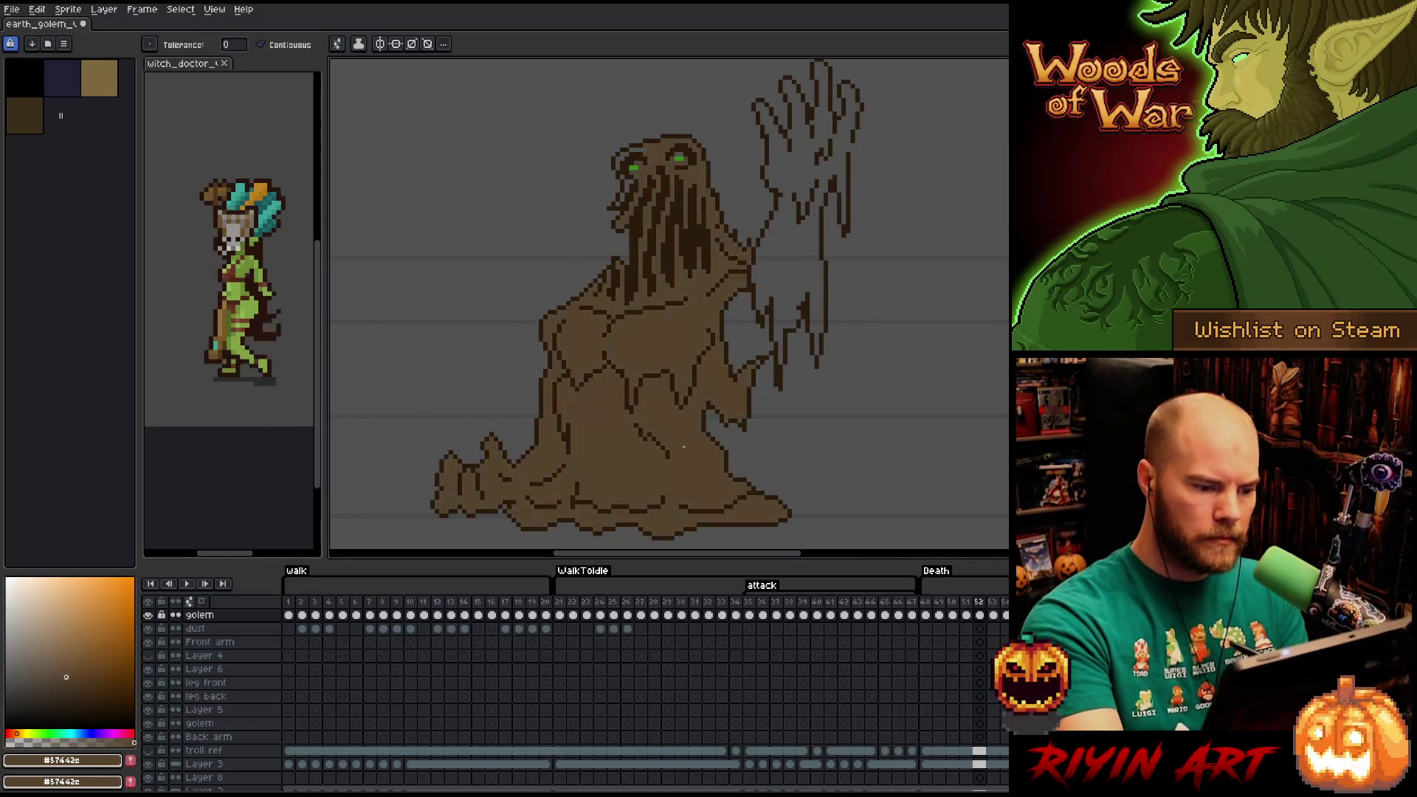
click(755, 326)
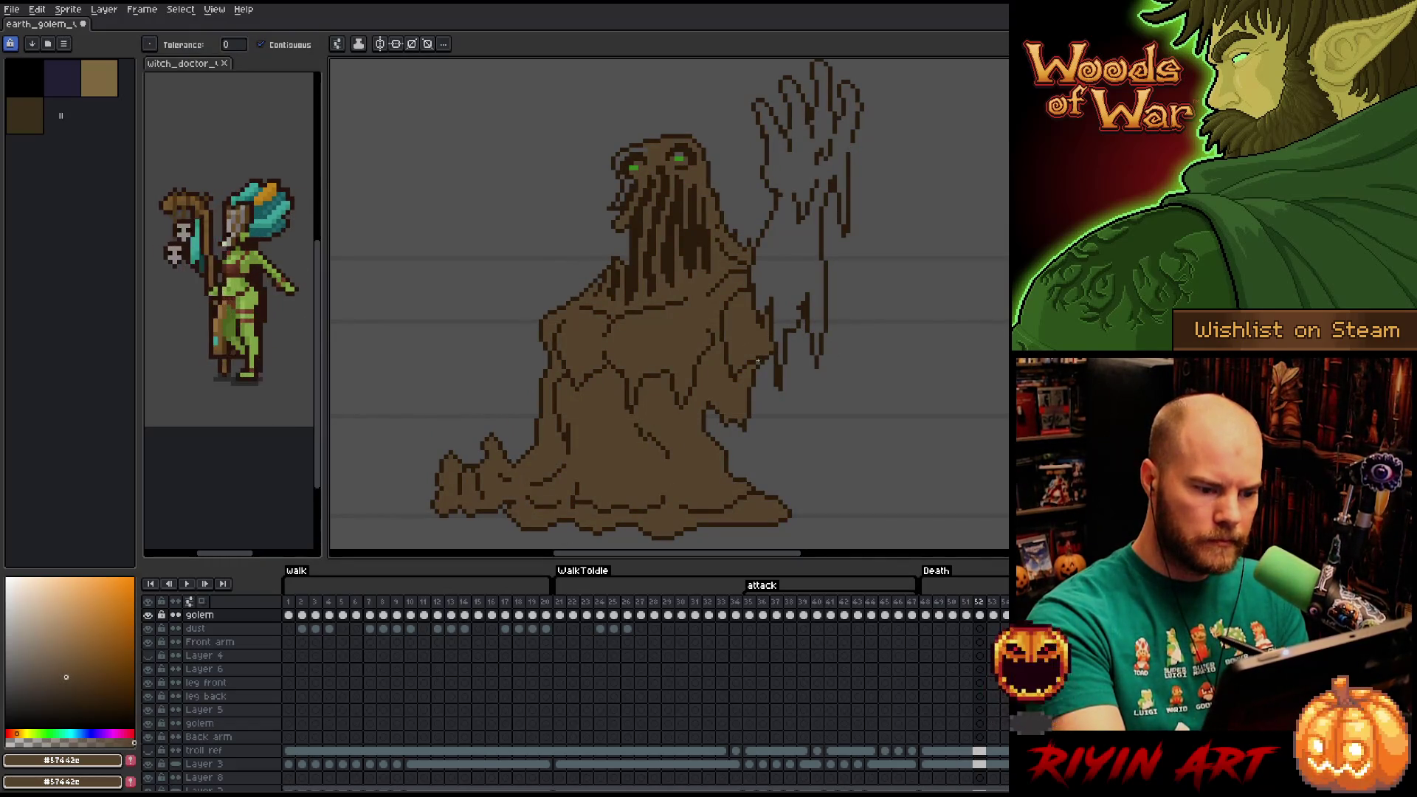
click(808, 214)
key(ctrl+z)
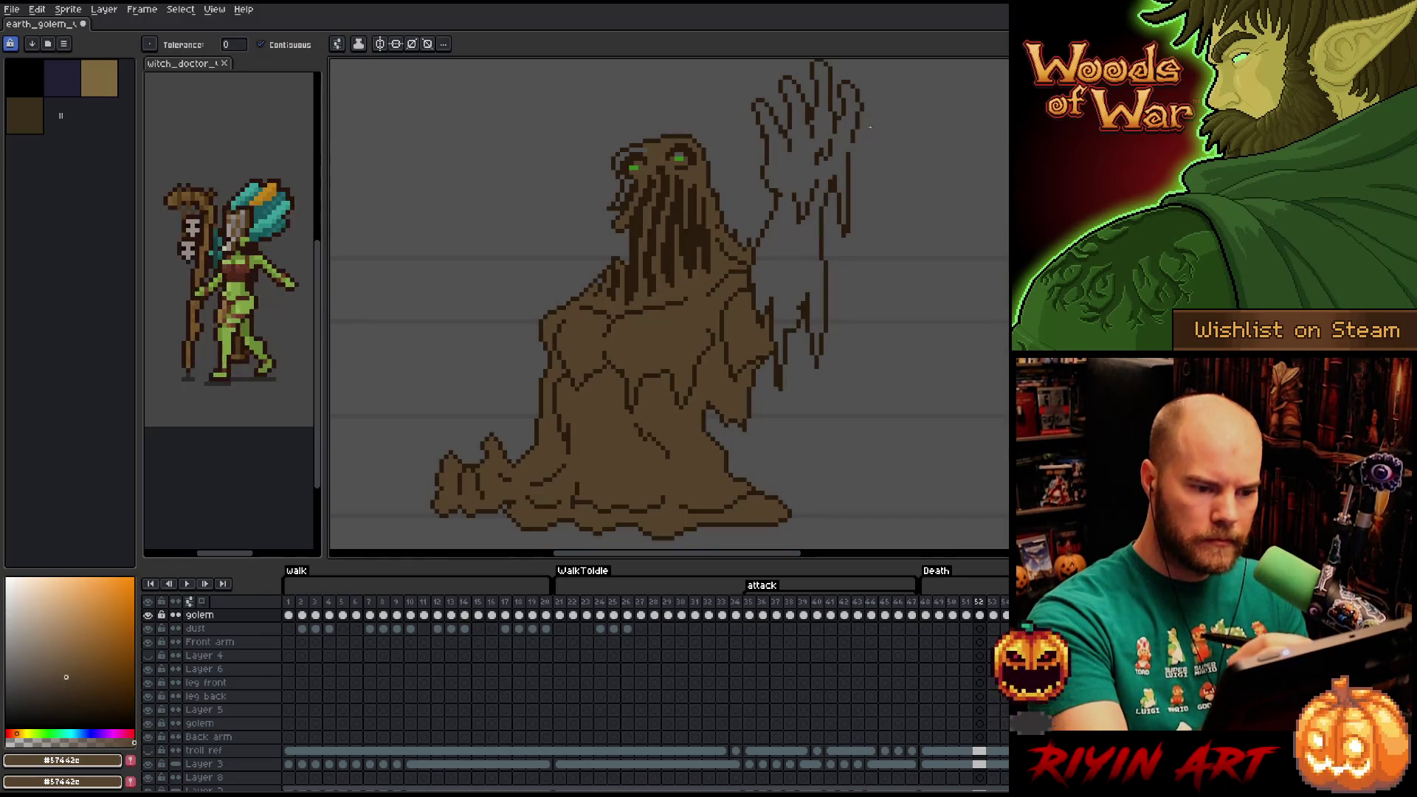
Re-sample the body brown and fill the raised hand's interior brown.
key(b)
alt+click(851, 151)
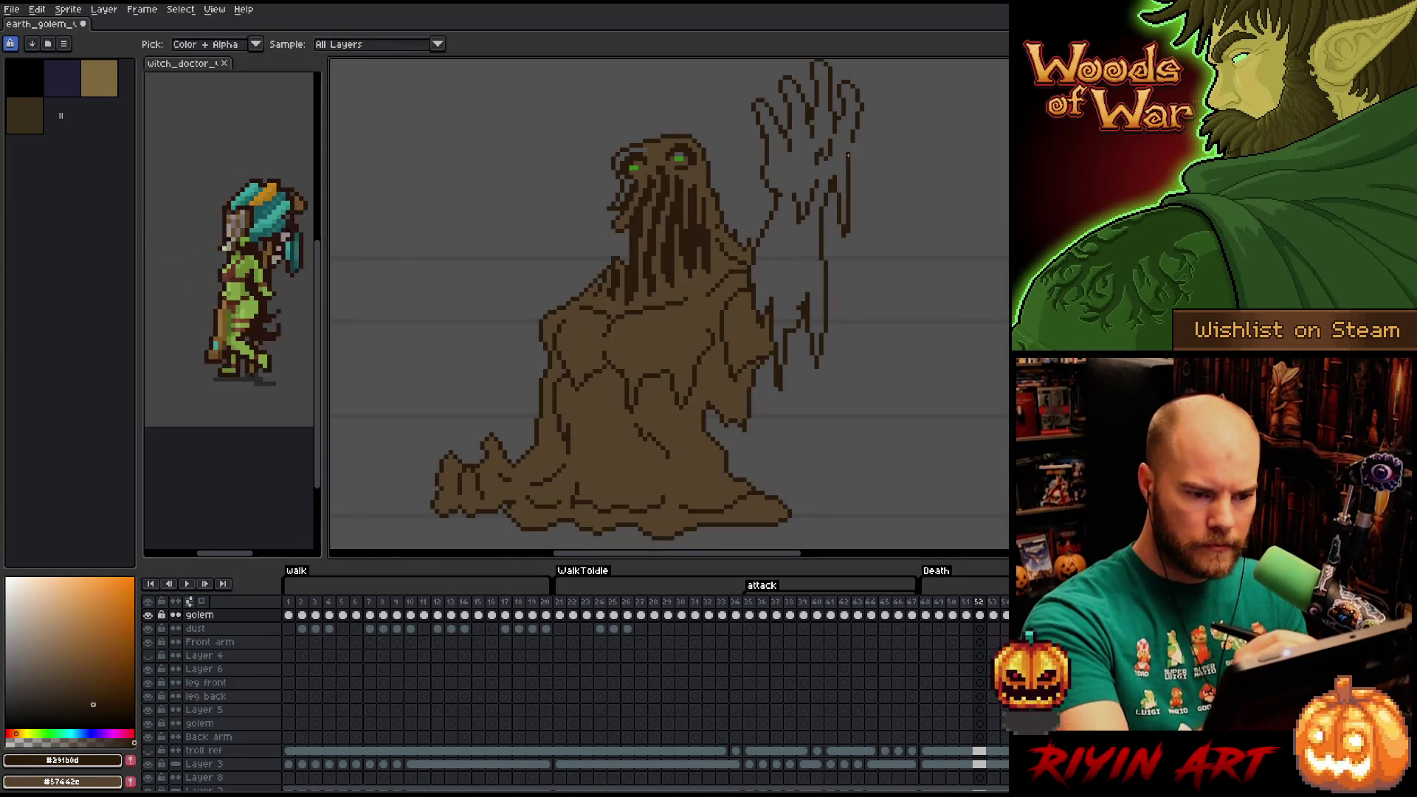
key(g)
alt+click(613, 284)
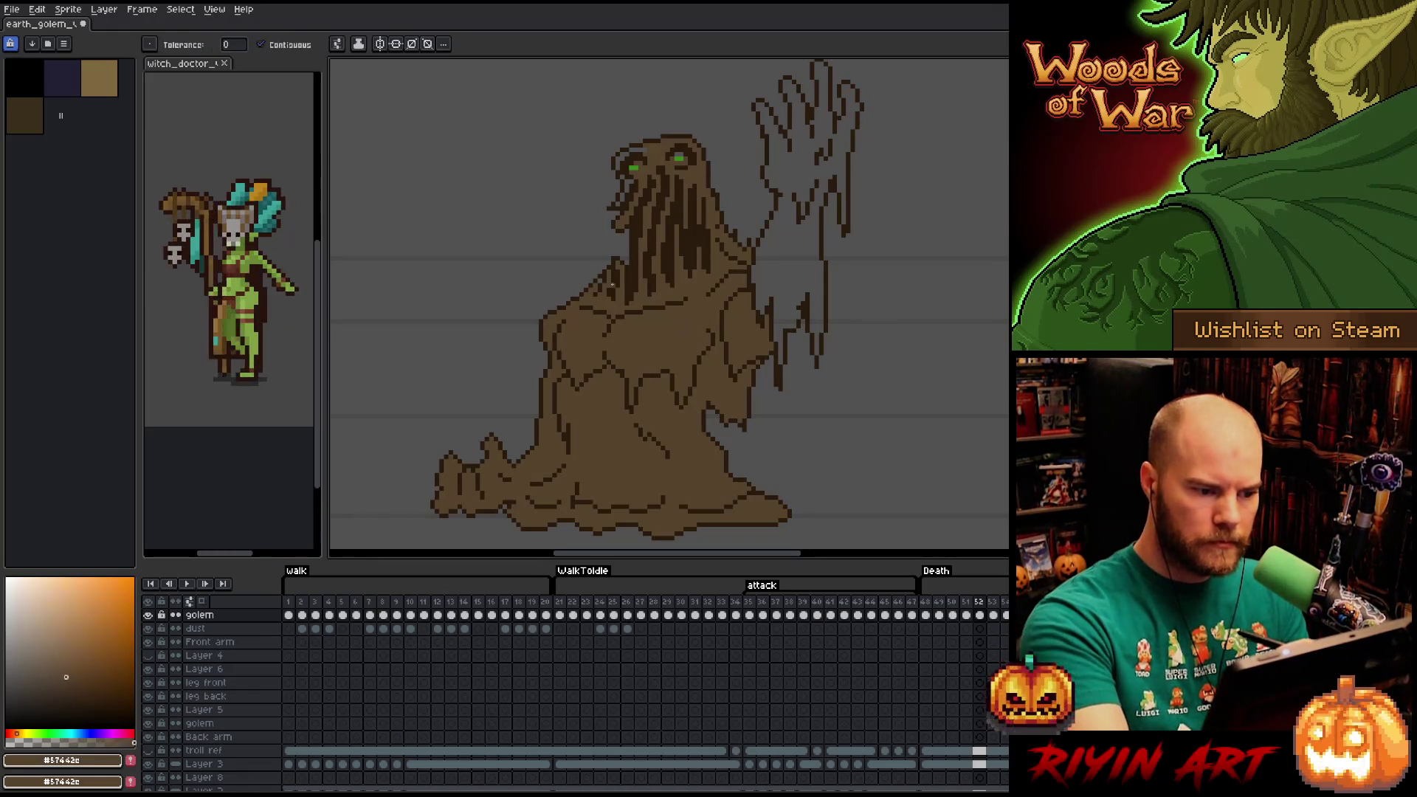
click(824, 153)
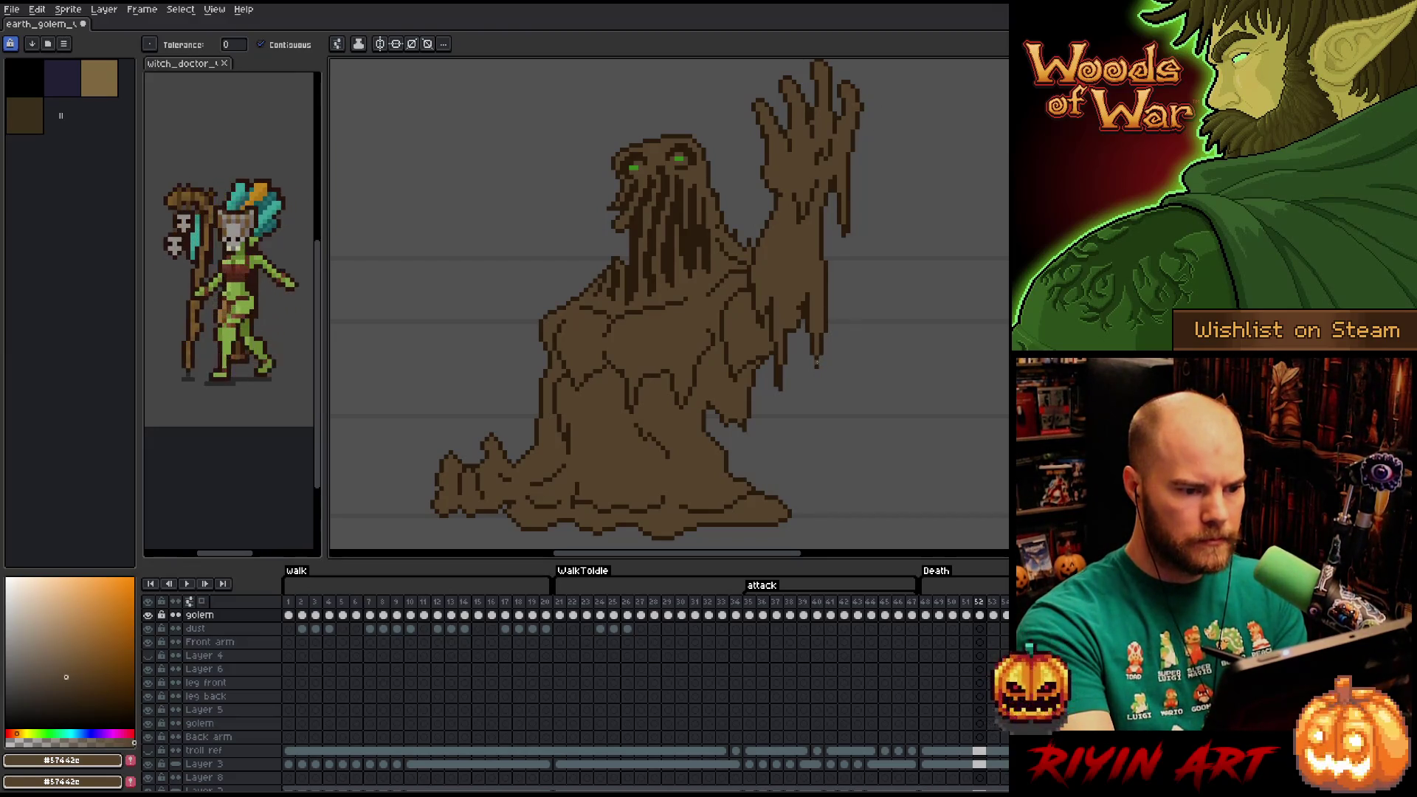
key(b)
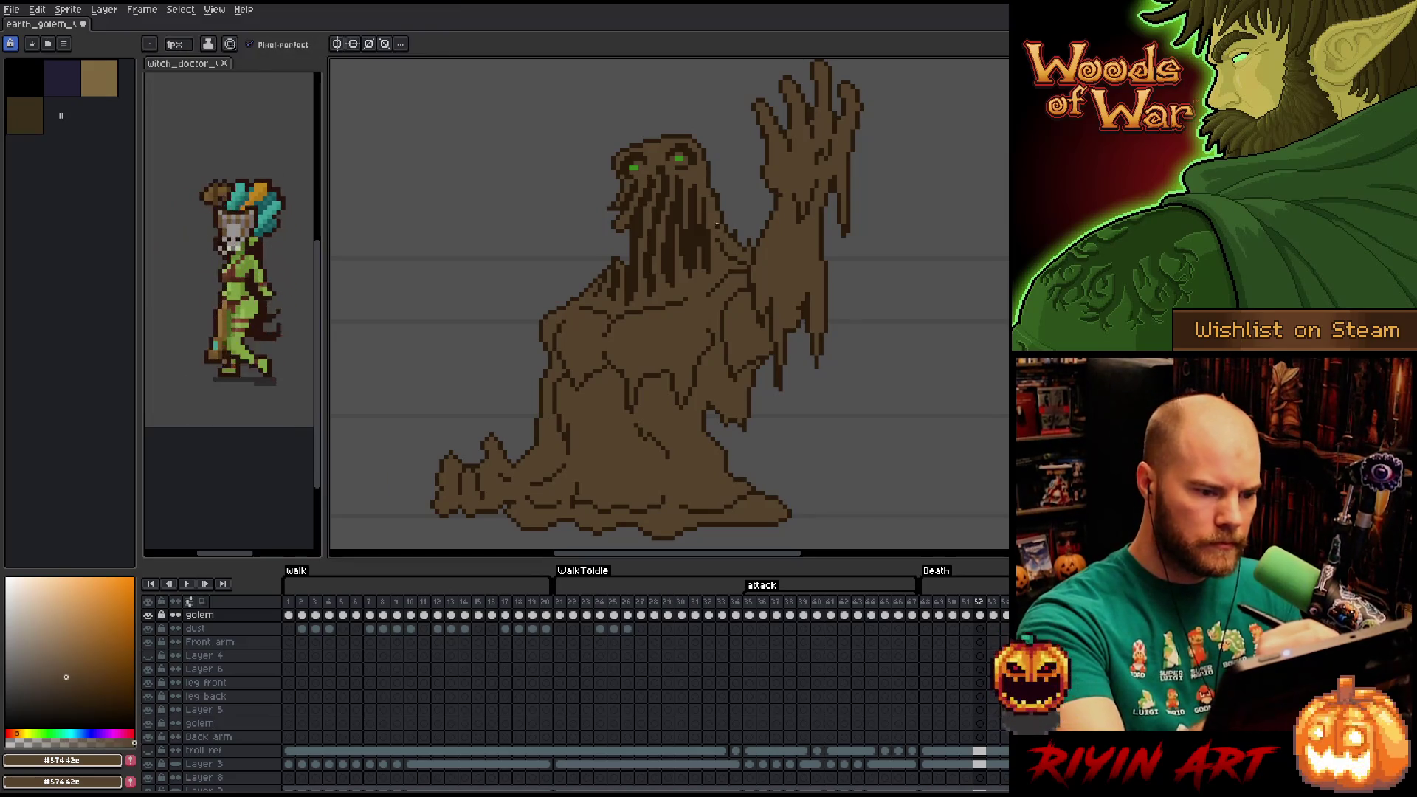
key(e)
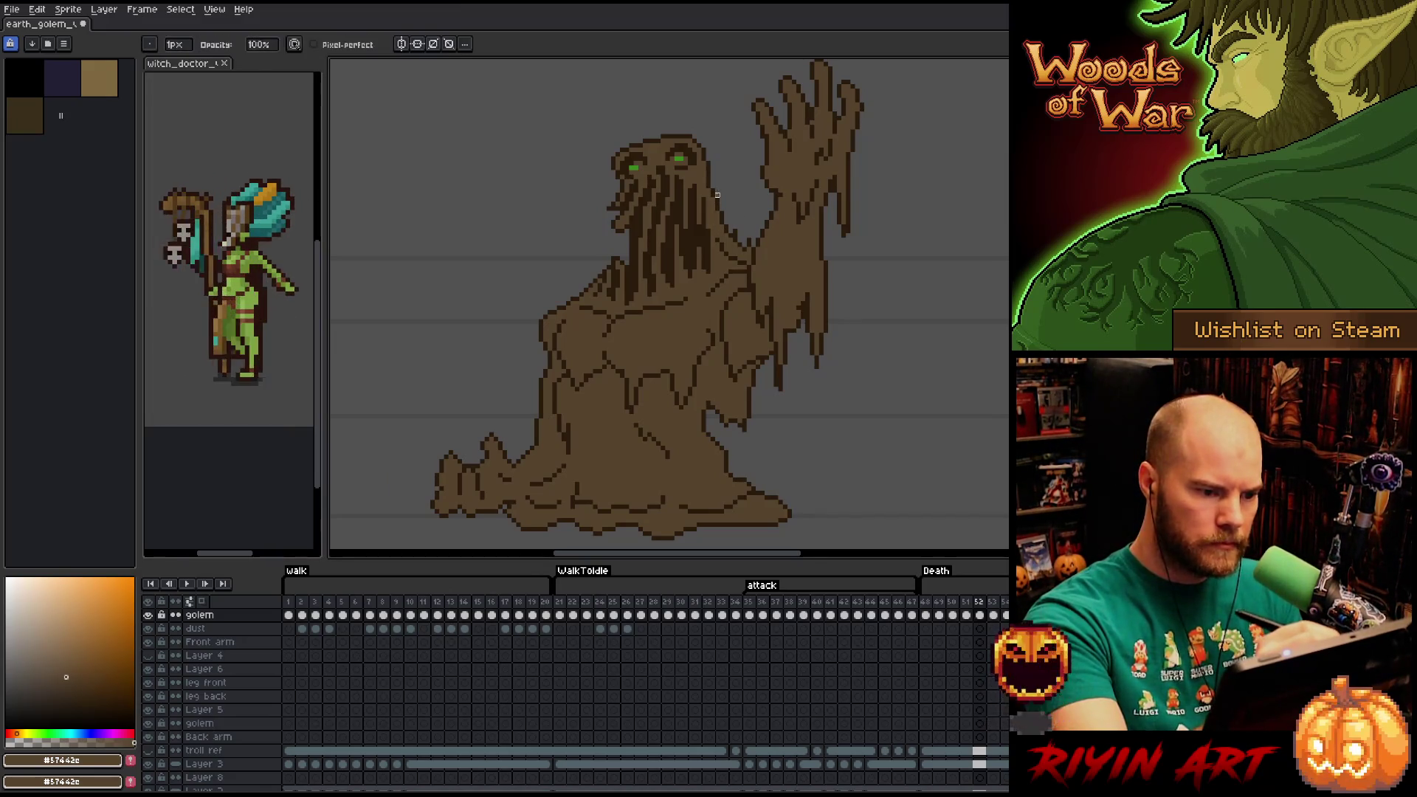
key(b)
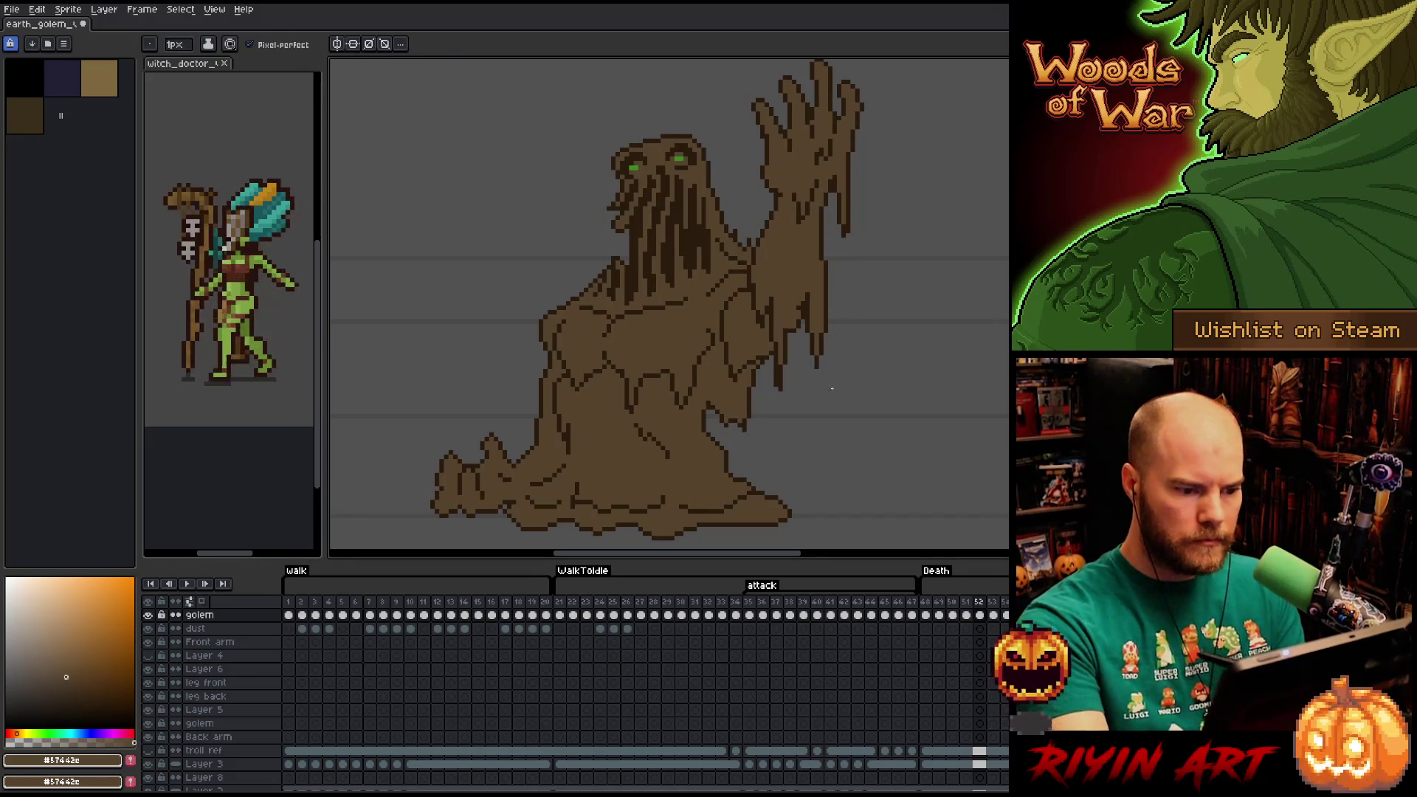
Move to frame 53 and test a brown flood fill, which floods the area outside the outline.
key(Right)
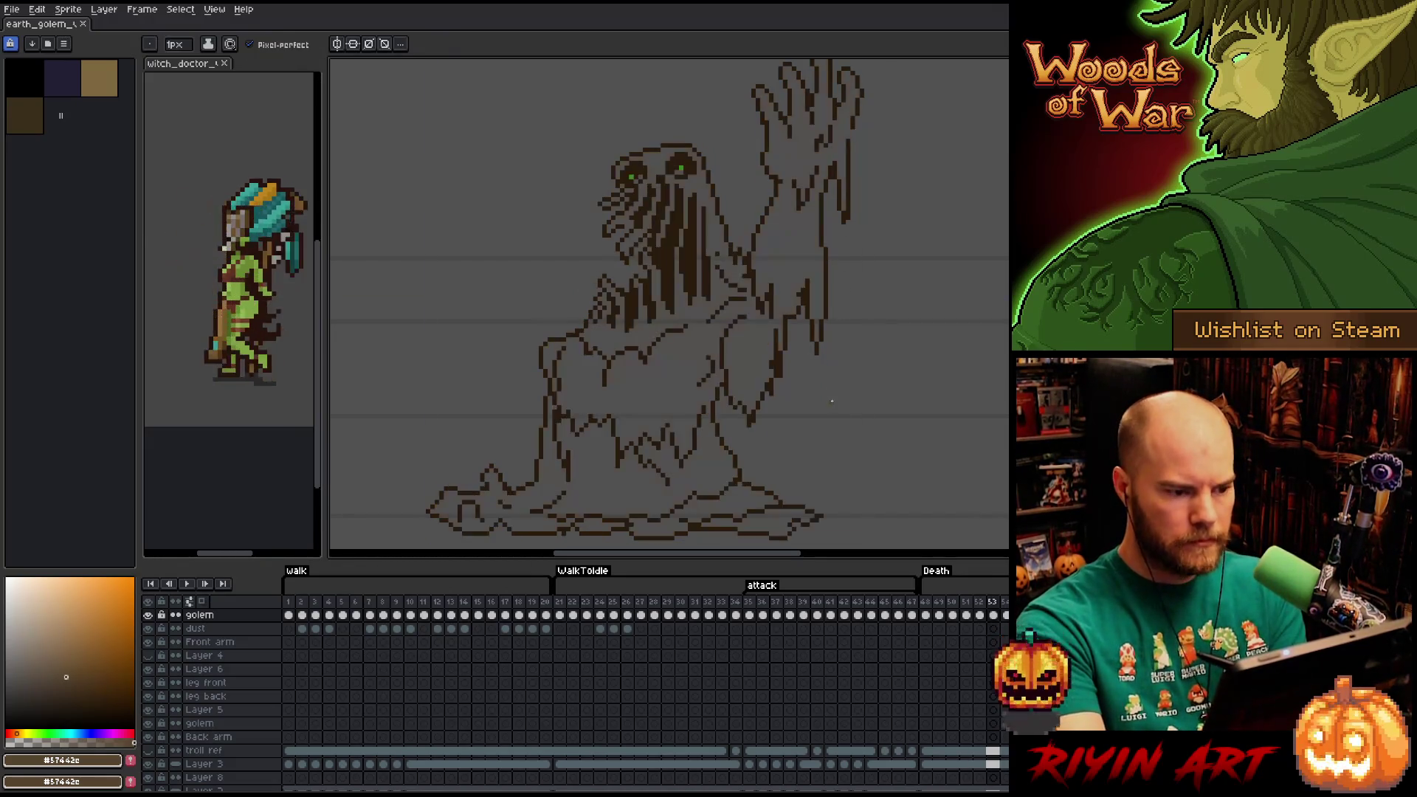
key(g)
click(680, 358)
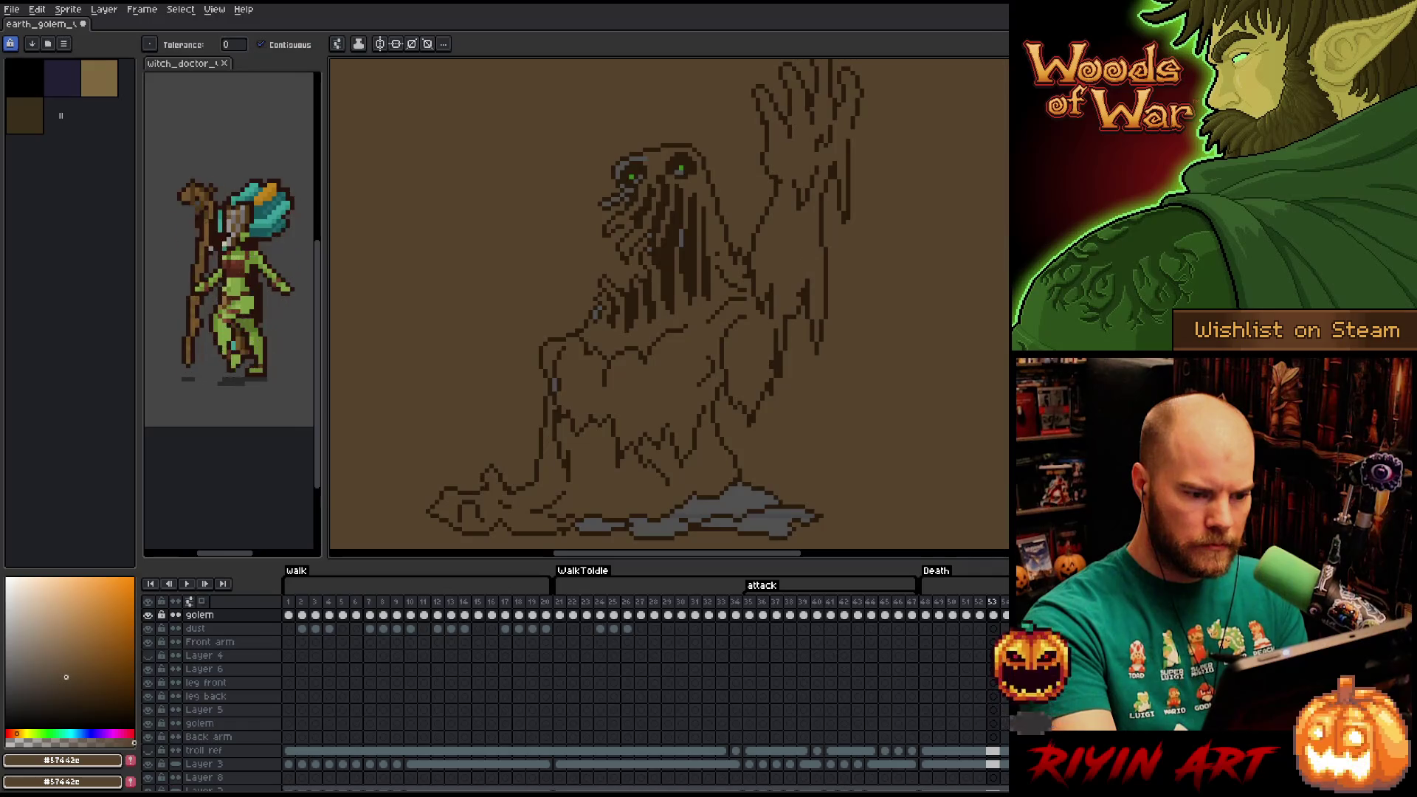
key(ctrl+z)
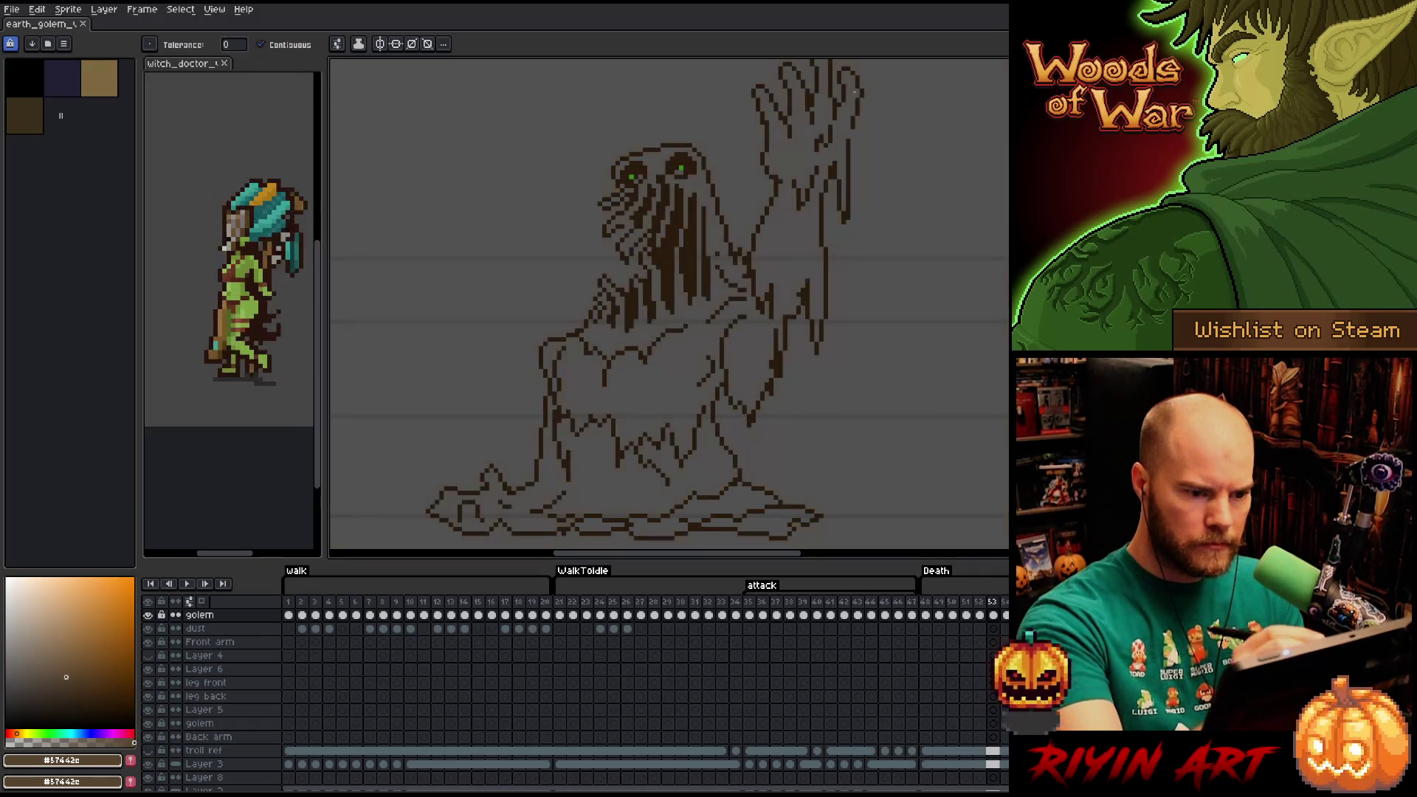
key(b)
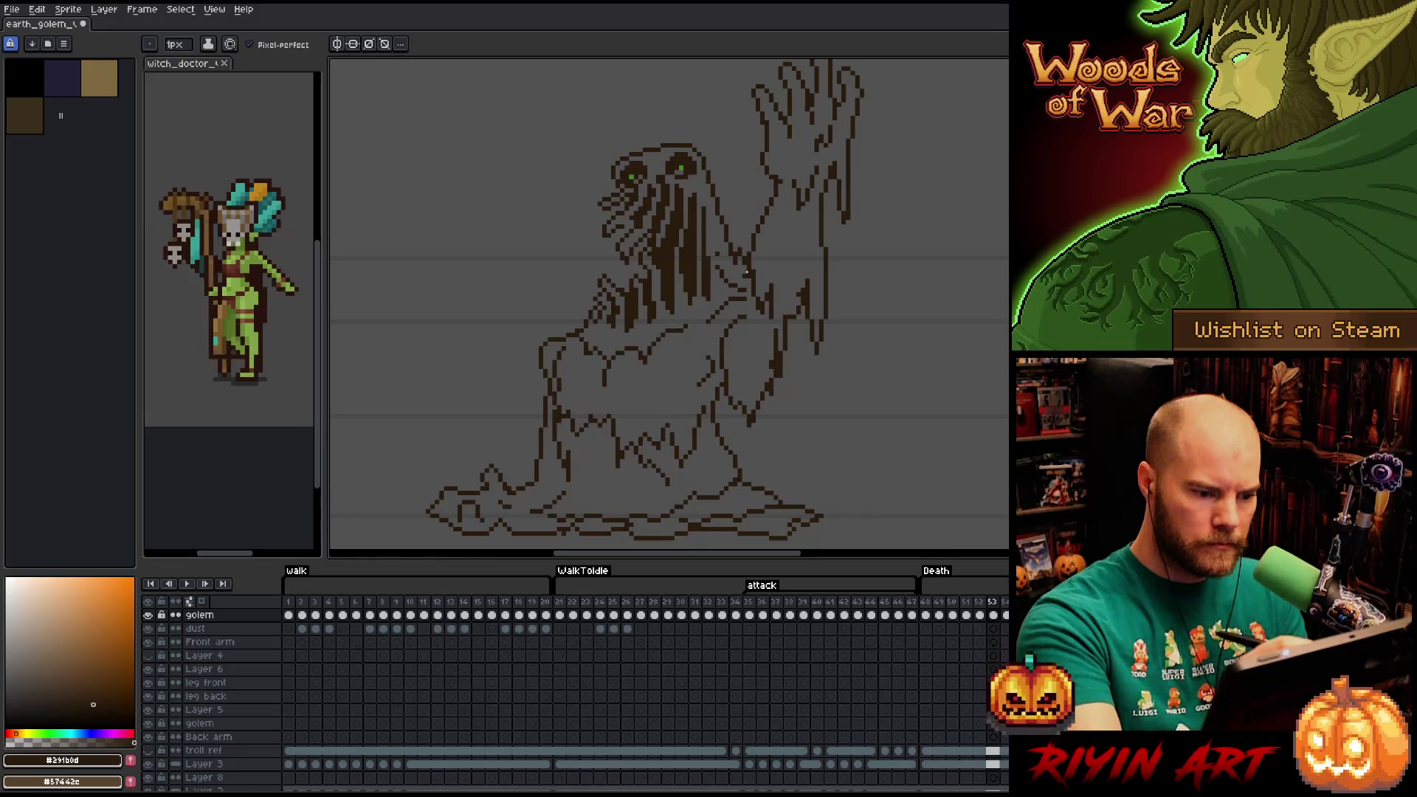
key(ctrl+y)
Sample the body brown from the canvas and reapply the brown background fill around the golem.
key(i)
click(691, 328)
key(w)
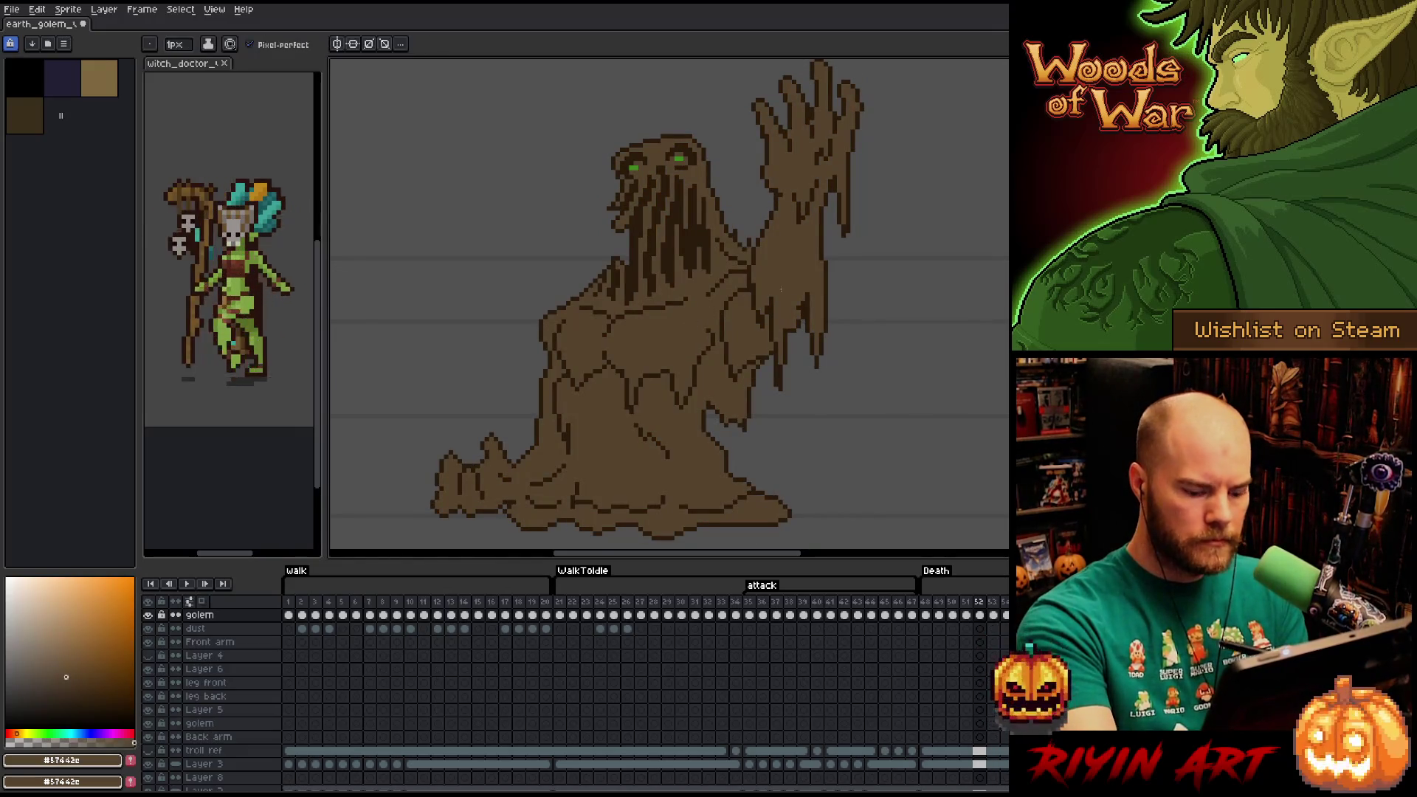
key(ctrl+z)
key(ctrl+y)
key(ctrl+y)
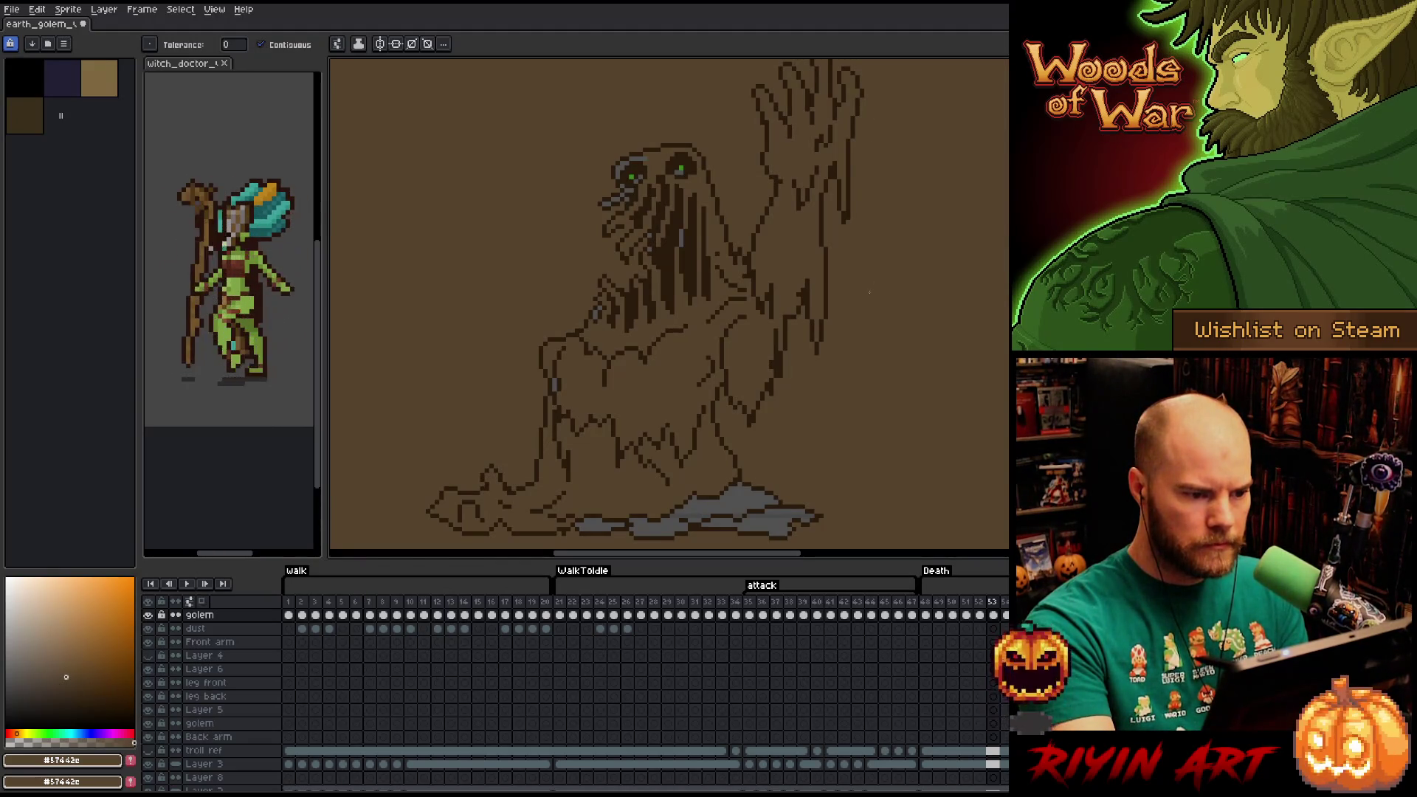
key(space)
mouse_move(867, 297)
mouse_down()
mouse_move(850, 351)
mouse_move(874, 271)
mouse_up()
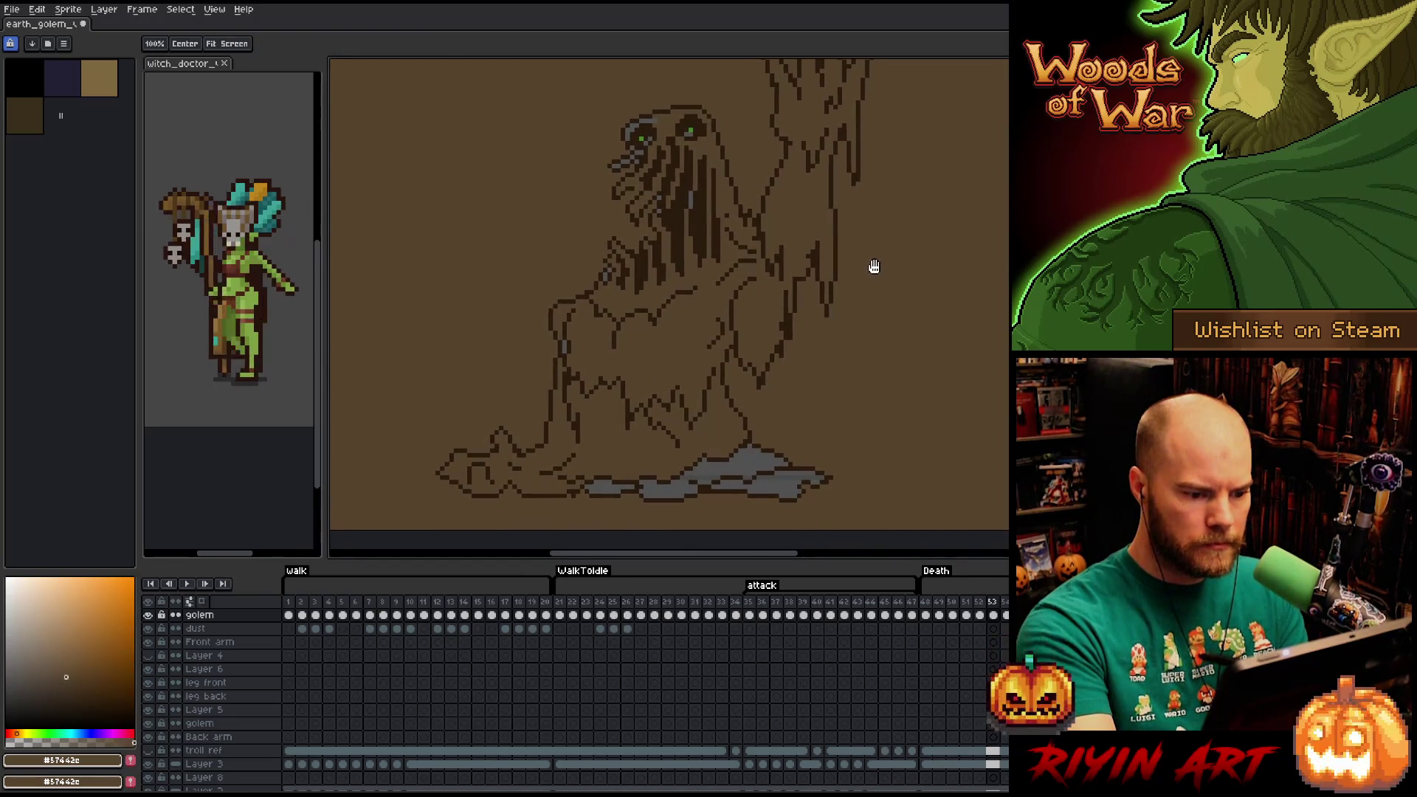
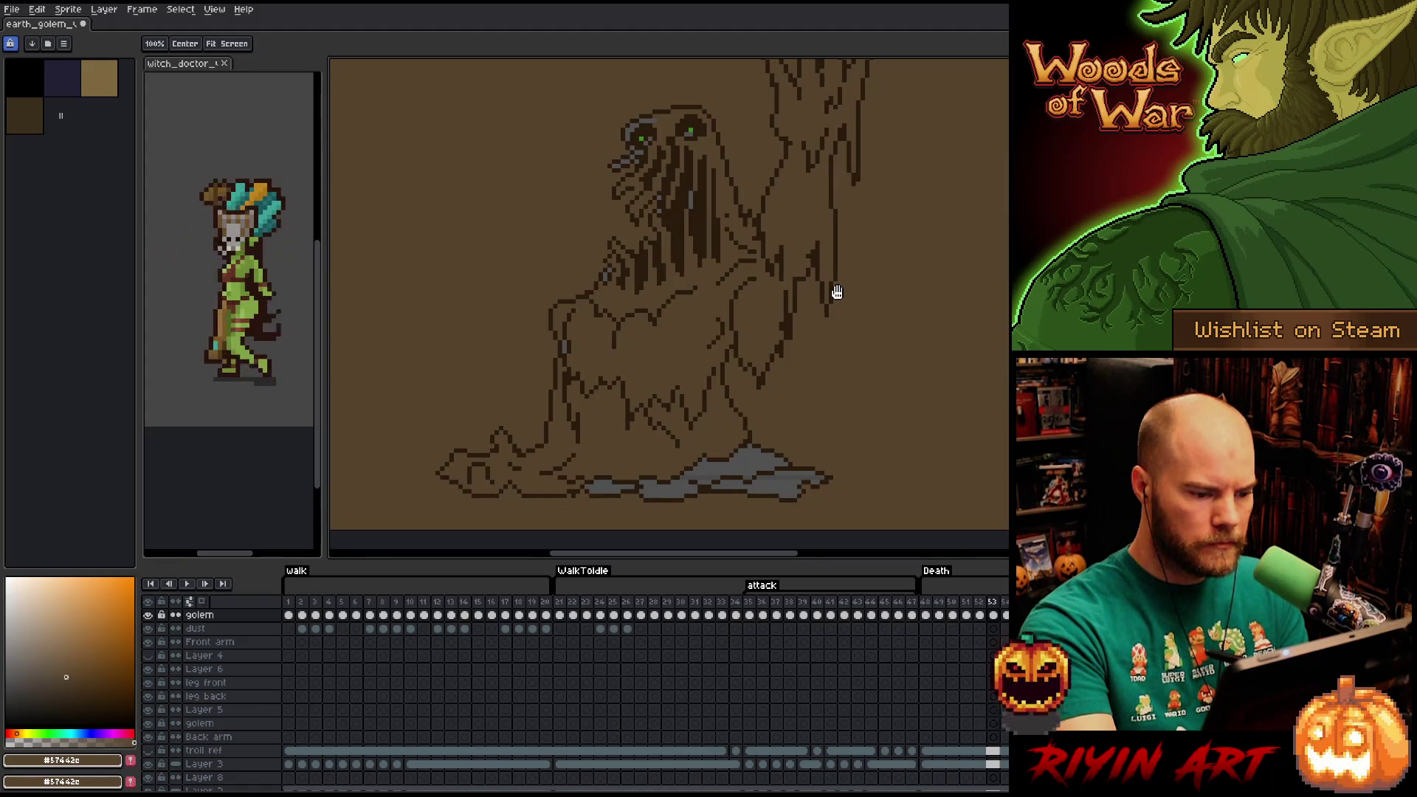
Select the Paint Bucket and pan the view to reposition the golem.
key(w)
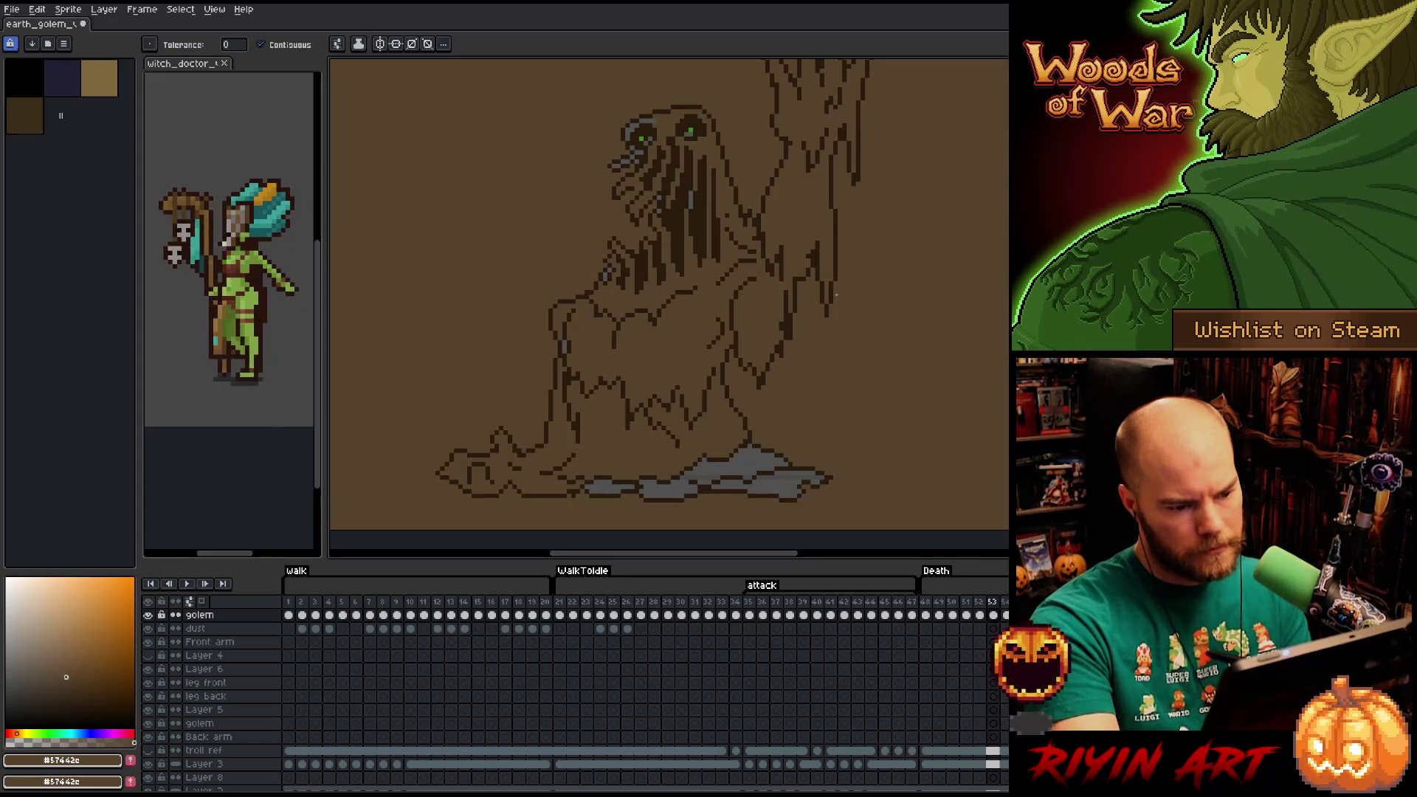
key(space)
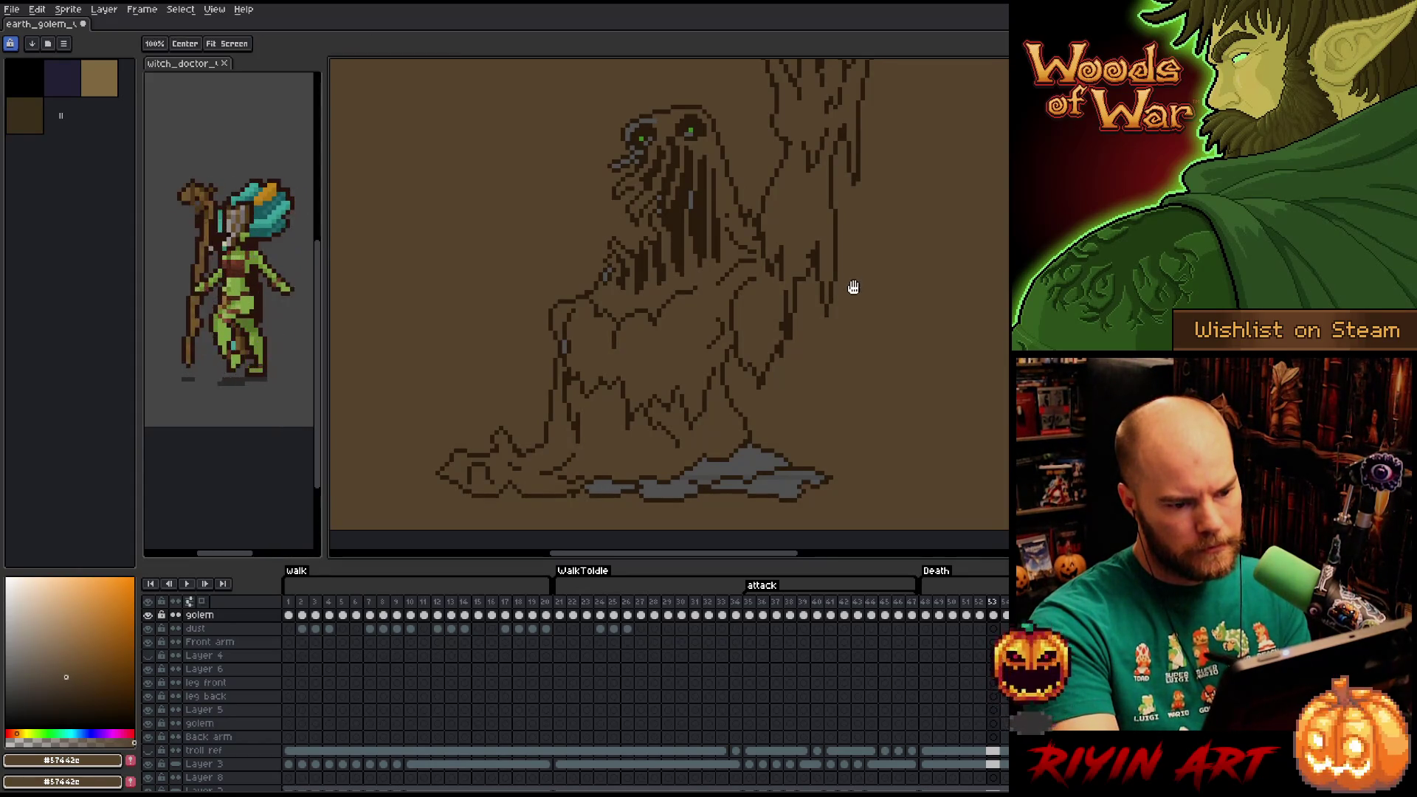
mouse_move(848, 285)
mouse_down()
mouse_move(801, 357)
mouse_move(808, 372)
mouse_move(863, 307)
mouse_move(851, 309)
mouse_up()
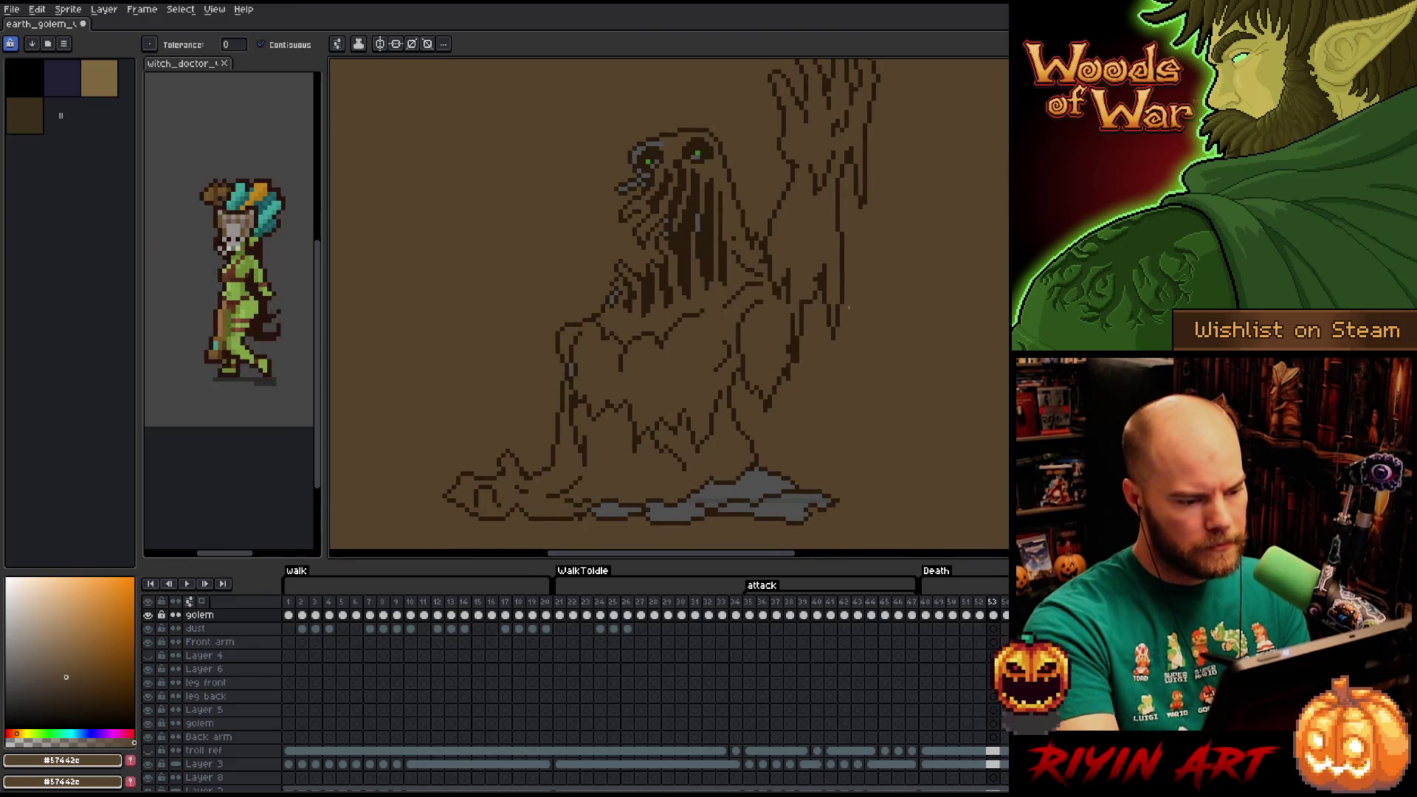
Undo the brown flood of the canvas background and return to the Paint Bucket.
key(ctrl+z)
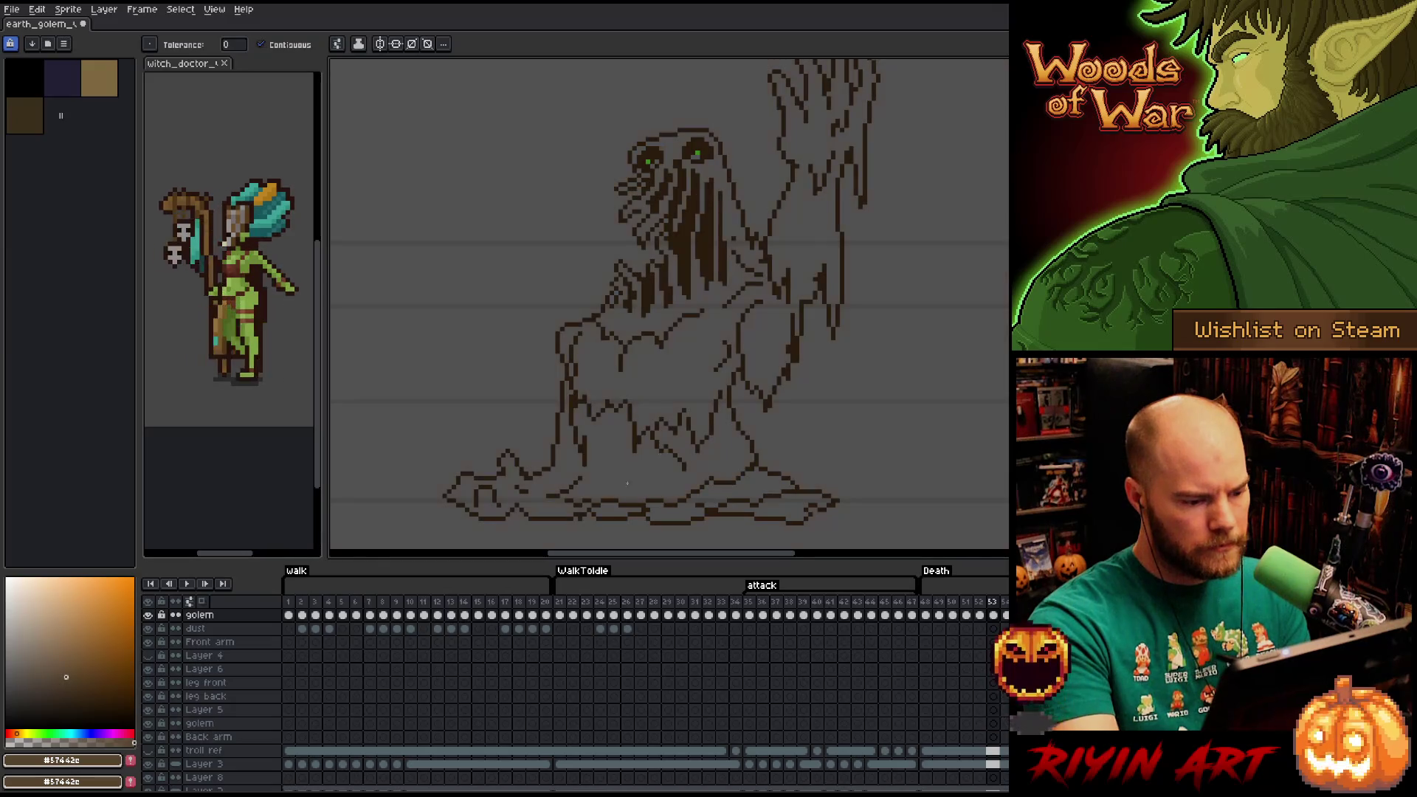
key(b)
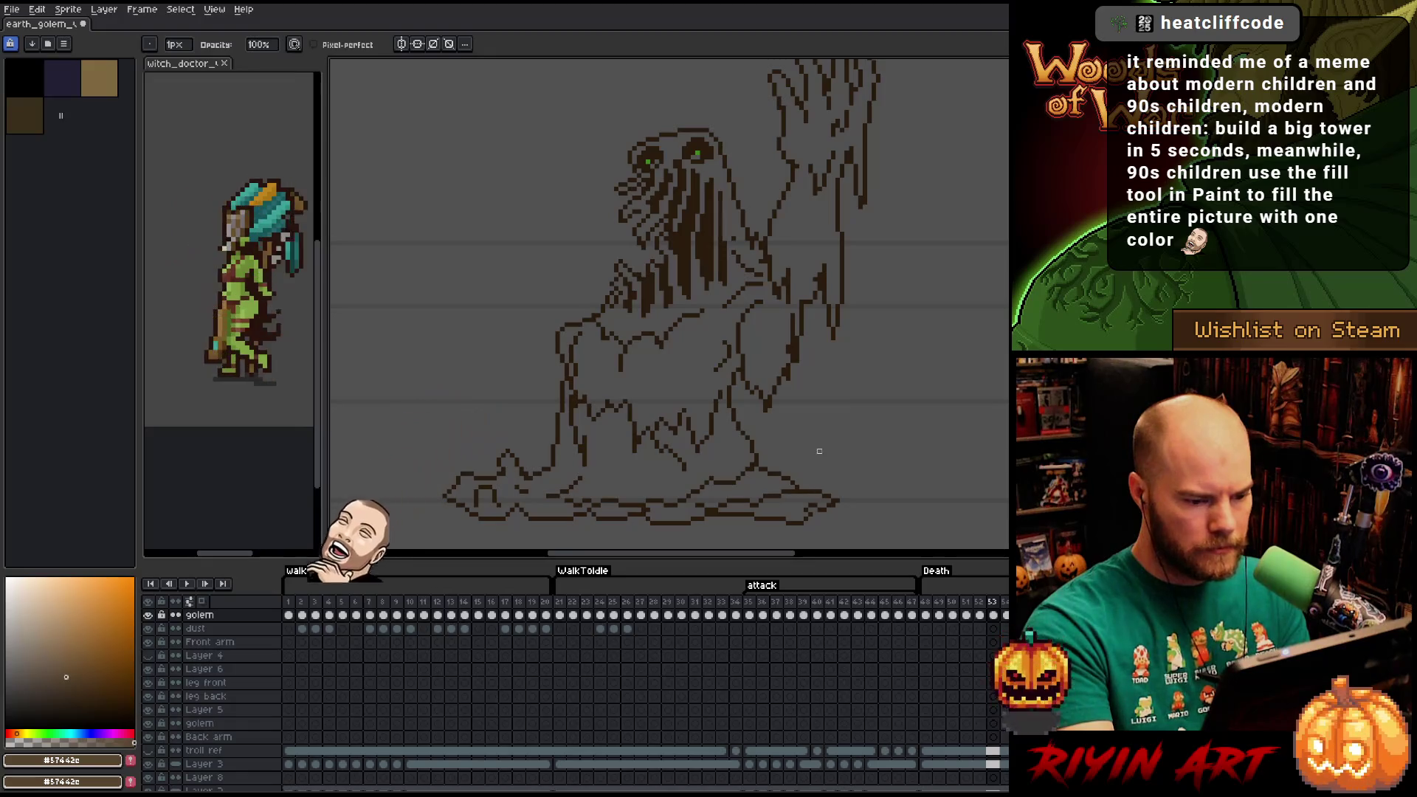
key(g)
key(b)
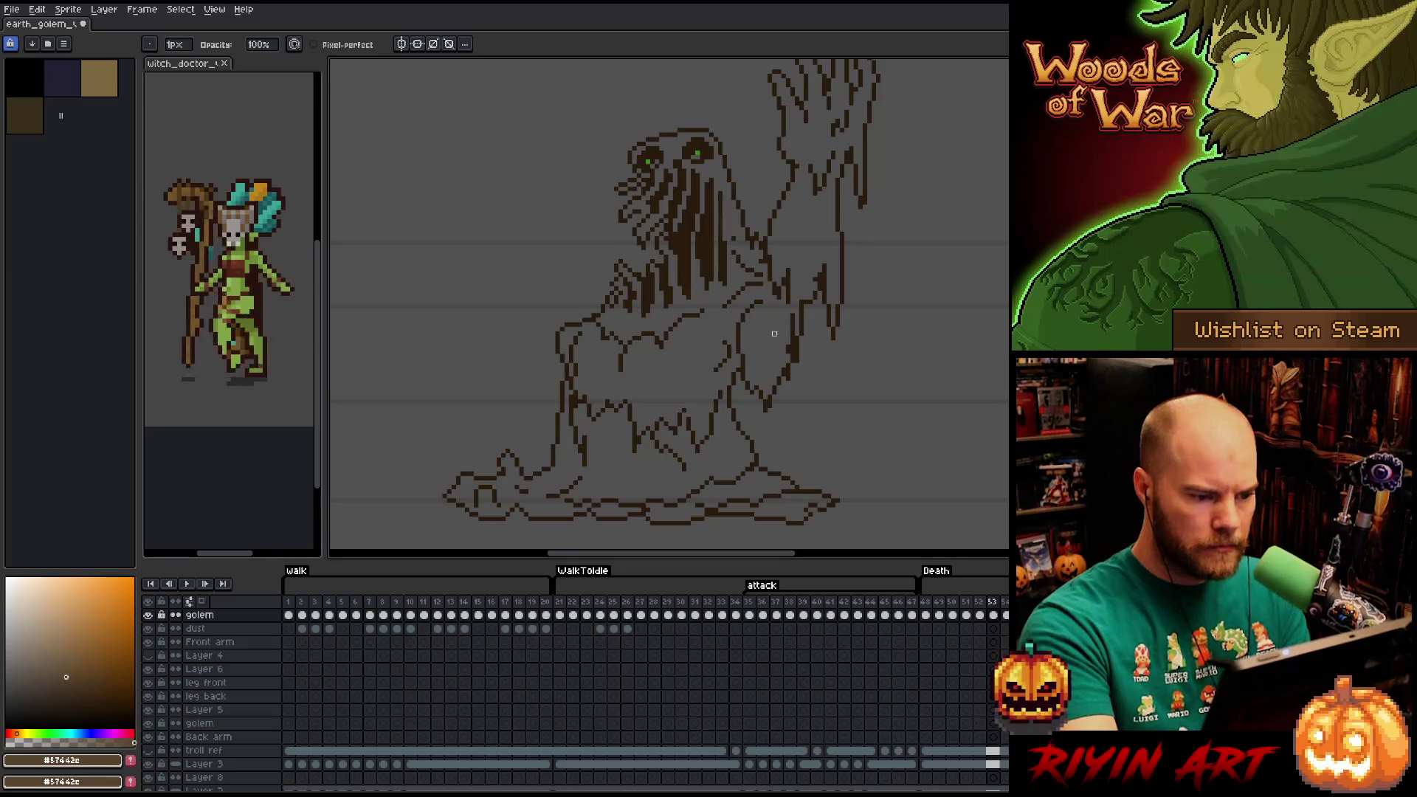
key(g)
Fill frame 53's golem interior brown and advance to the next frame.
click(775, 358)
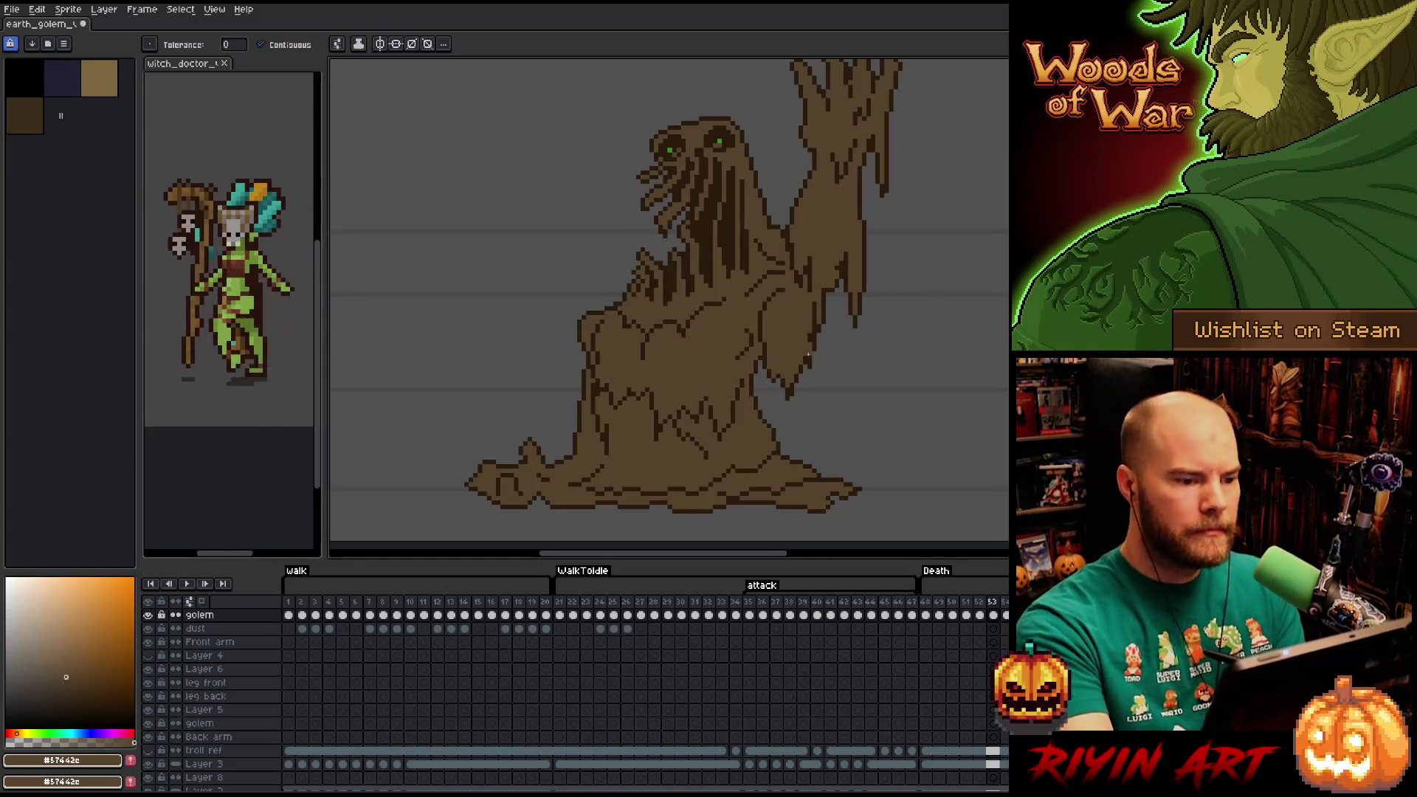
mouse_move(842, 298)
mouse_down()
mouse_move(822, 364)
mouse_move(764, 341)
mouse_up()
key(ctrl+z)
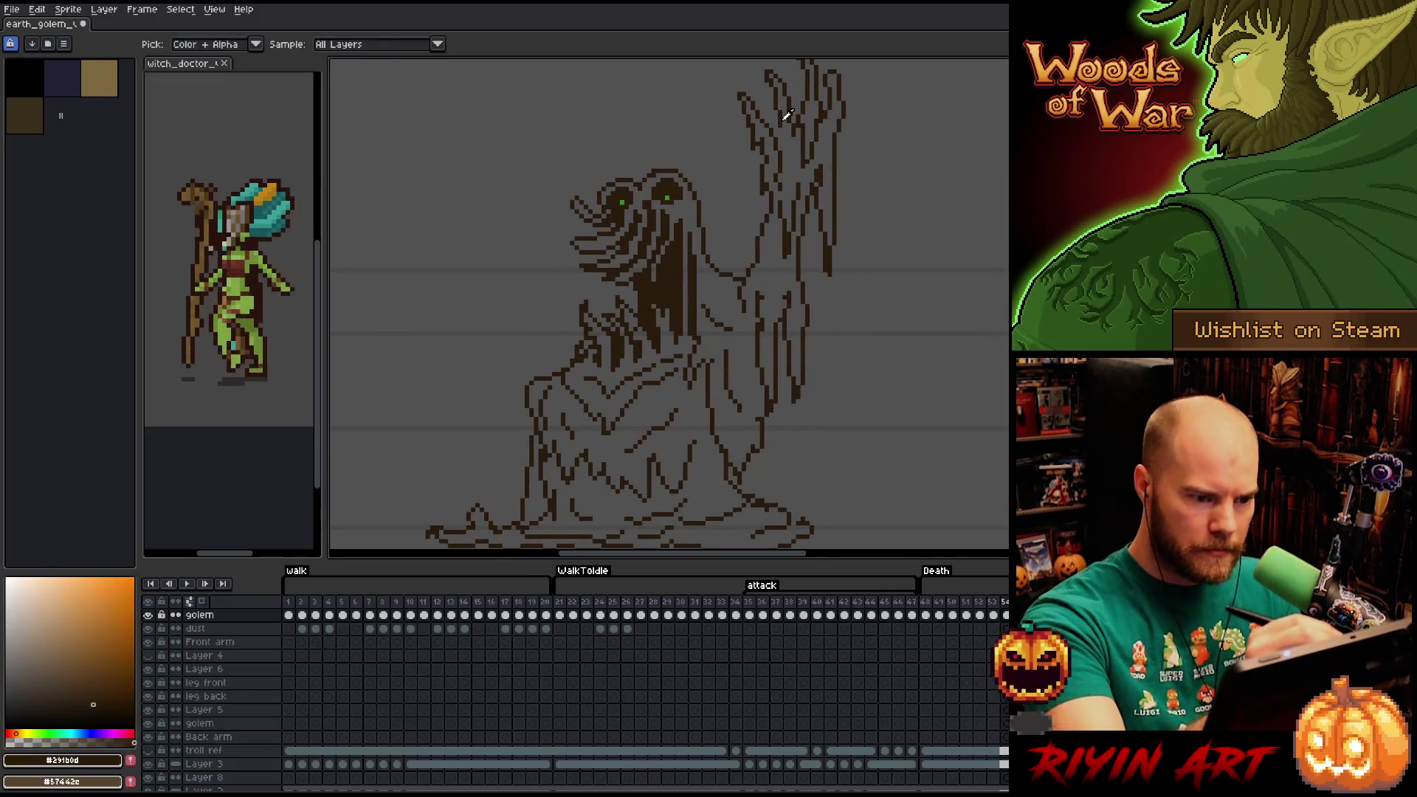
Sample the brown from frame 53, then undo an accidental background flood on frame 54.
drag(869, 303, 854, 294)
key(Left)
alt+click(732, 360)
scroll(732, 360, down, 1)
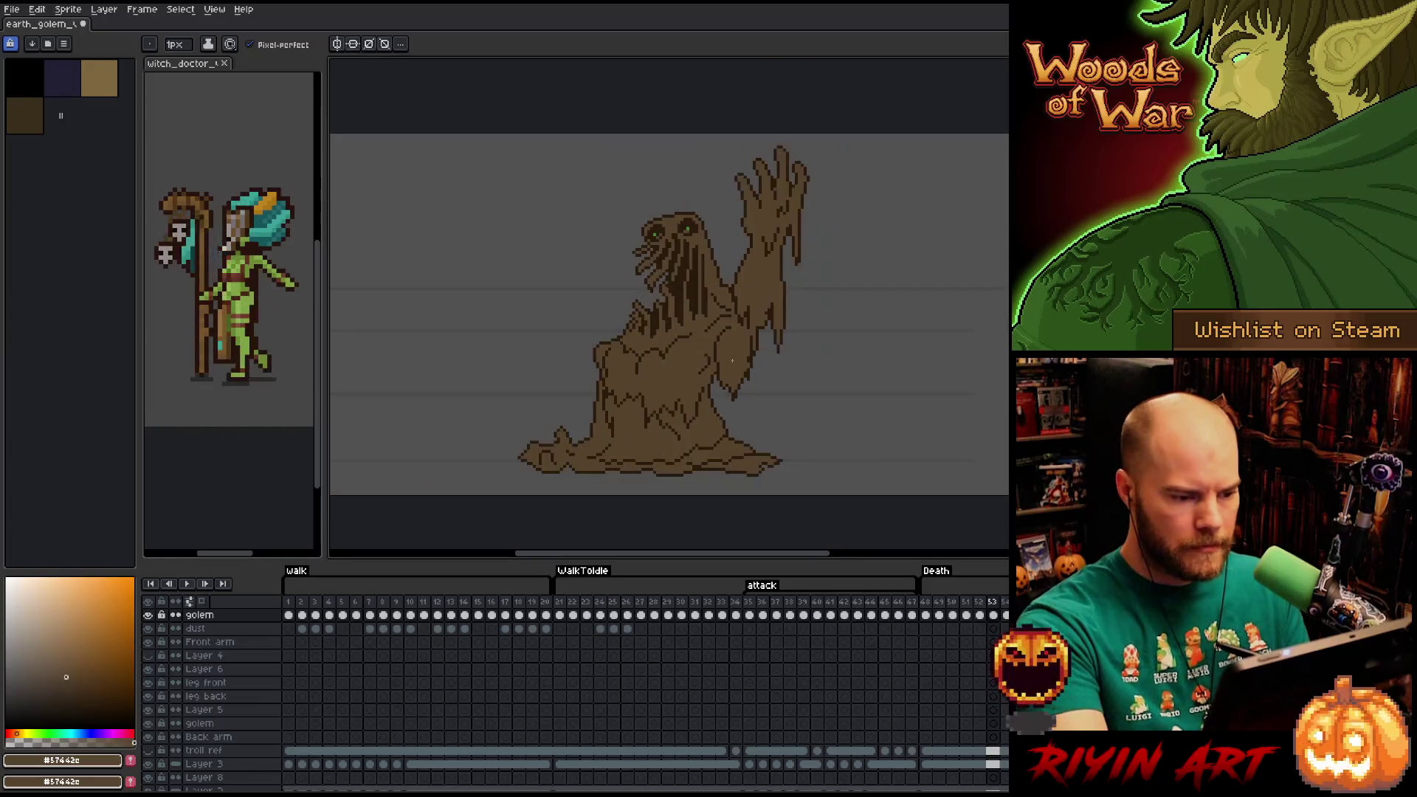
drag(747, 358, 727, 381)
key(Right)
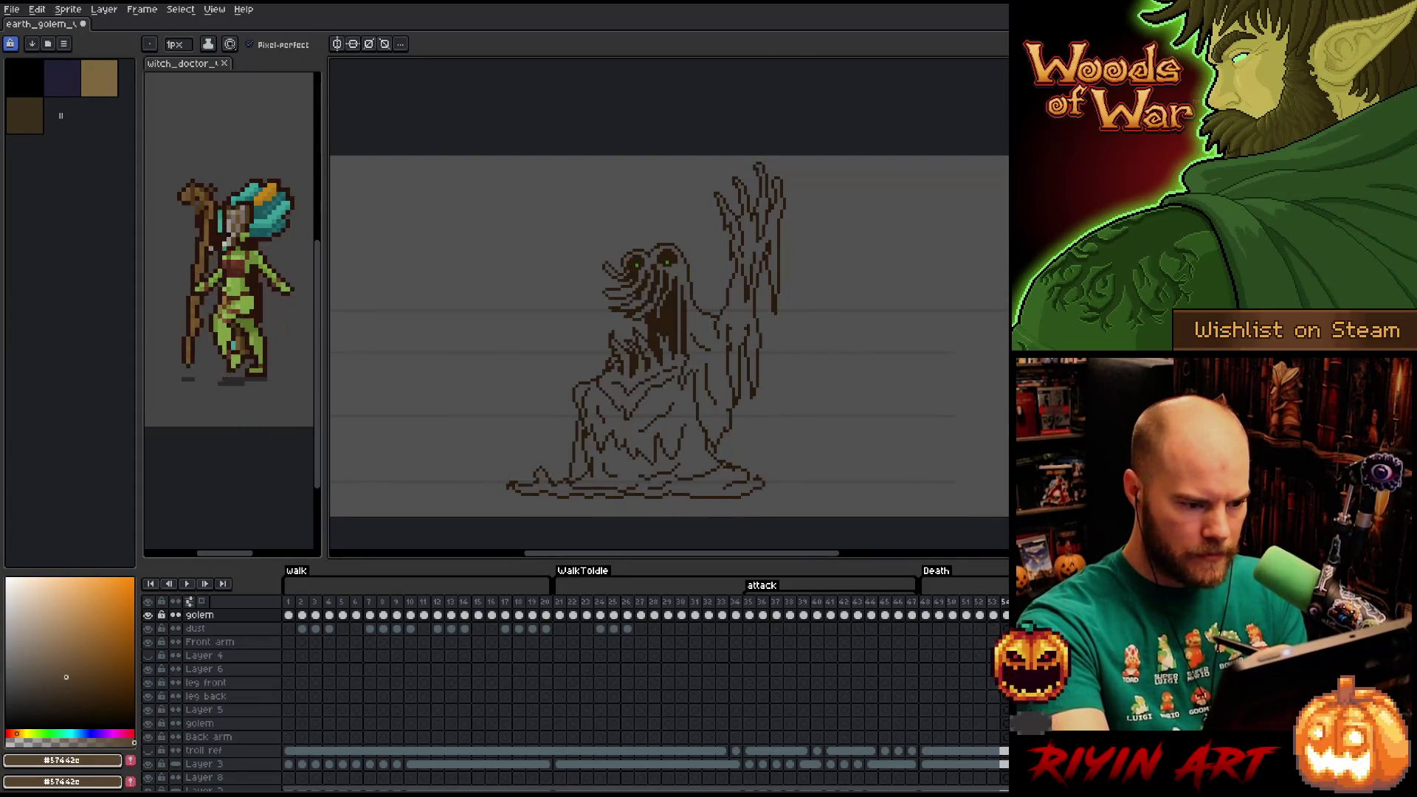
key(g)
click(679, 419)
key(ctrl+z)
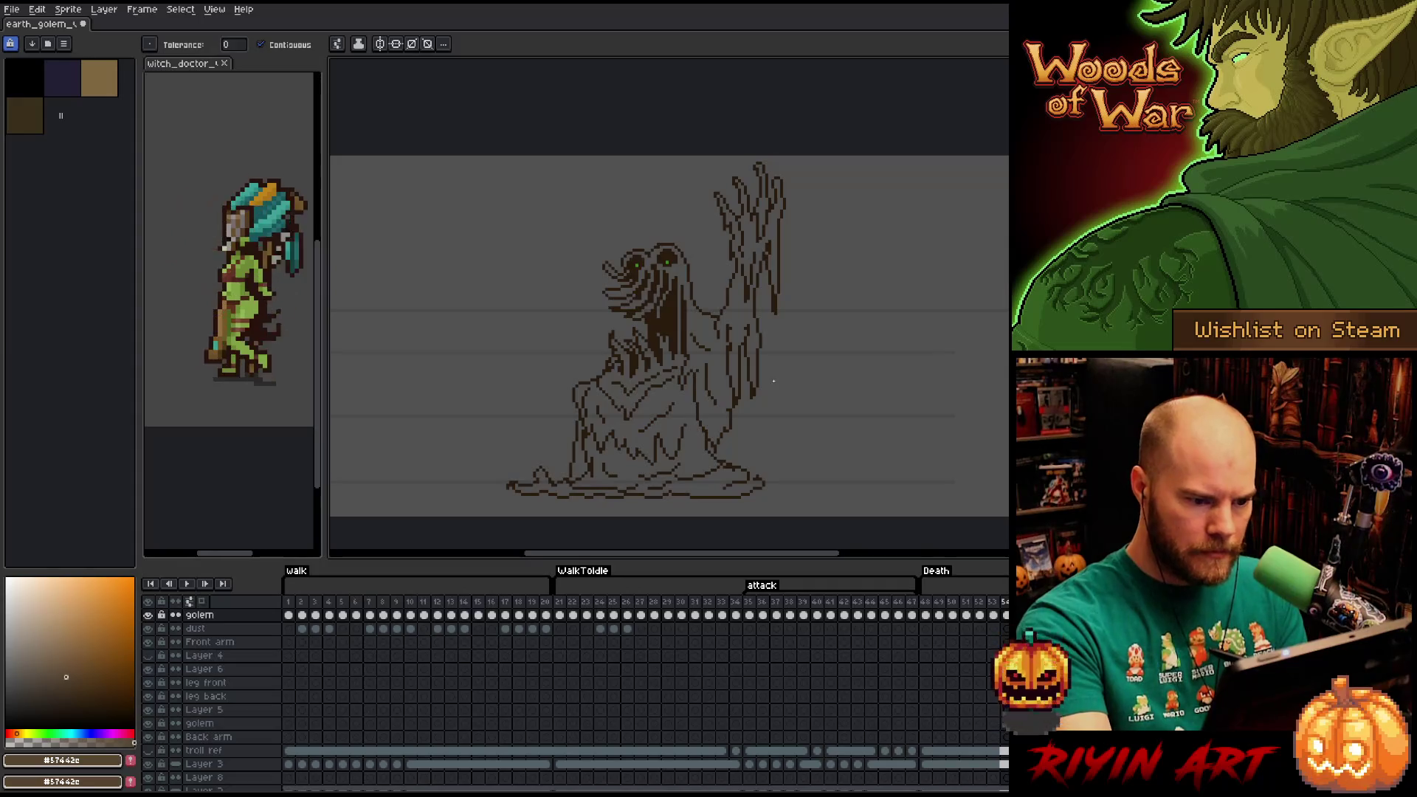
Erase the stray pixel at the left end of frame 54's ground line.
scroll(748, 448, up, 1)
key(b)
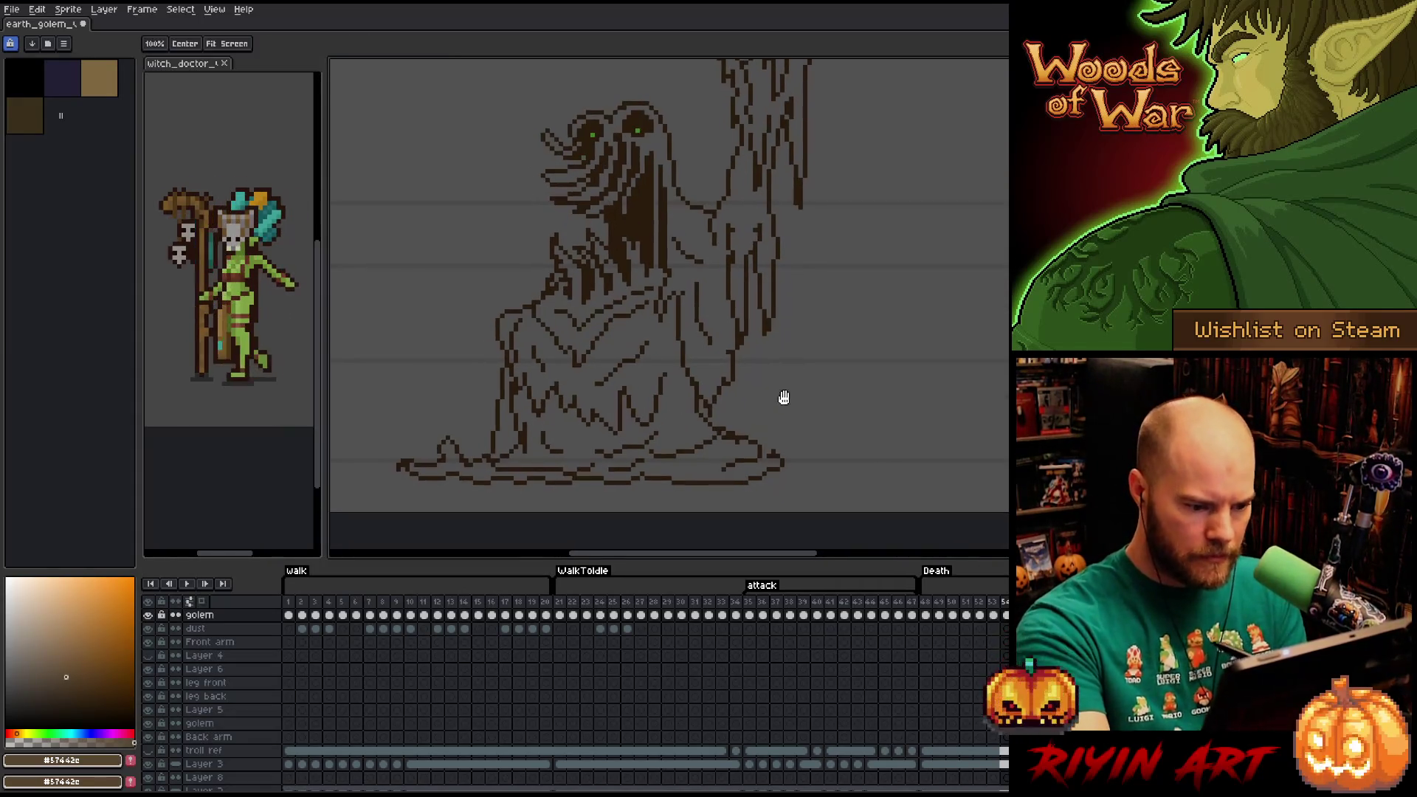
alt+click(764, 458)
key(e)
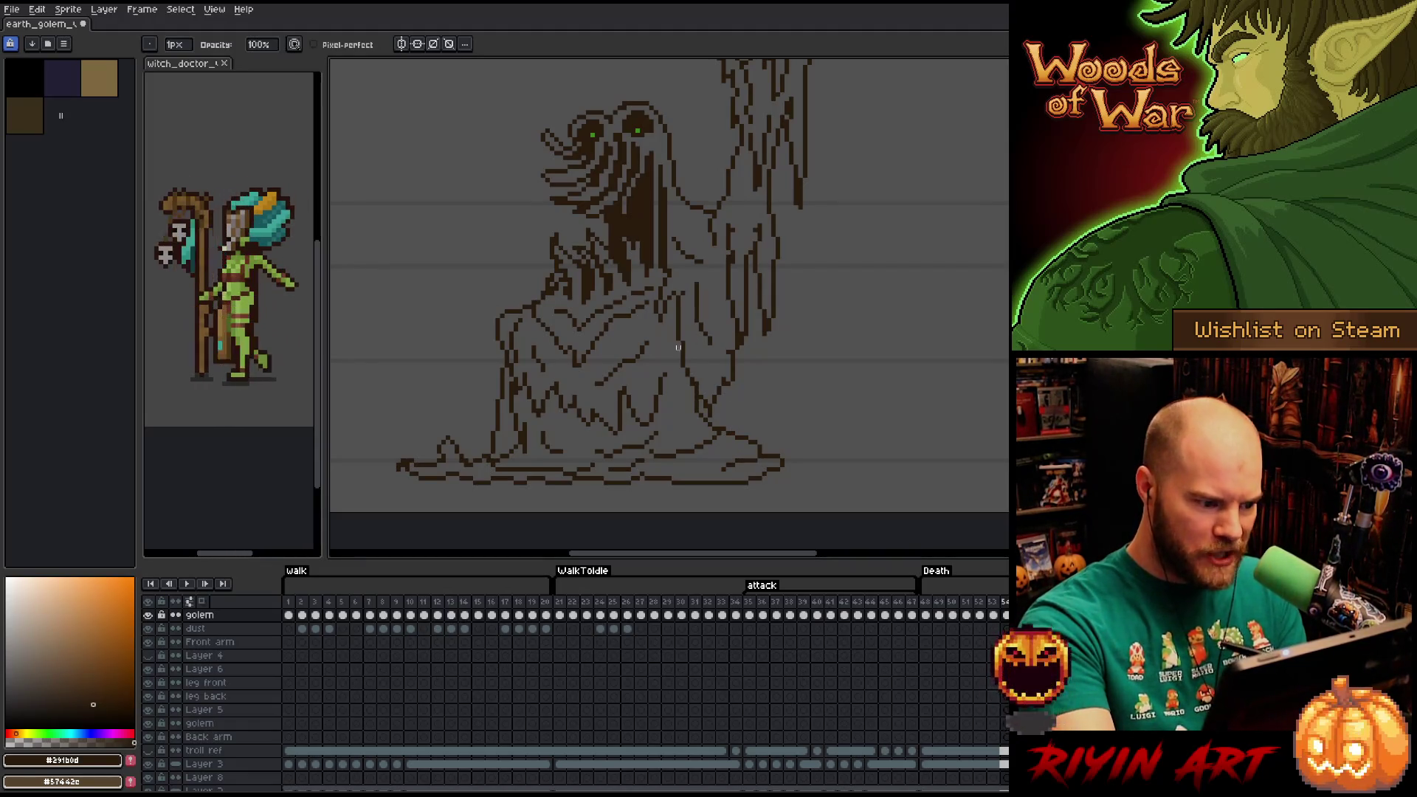
drag(399, 472, 403, 460)
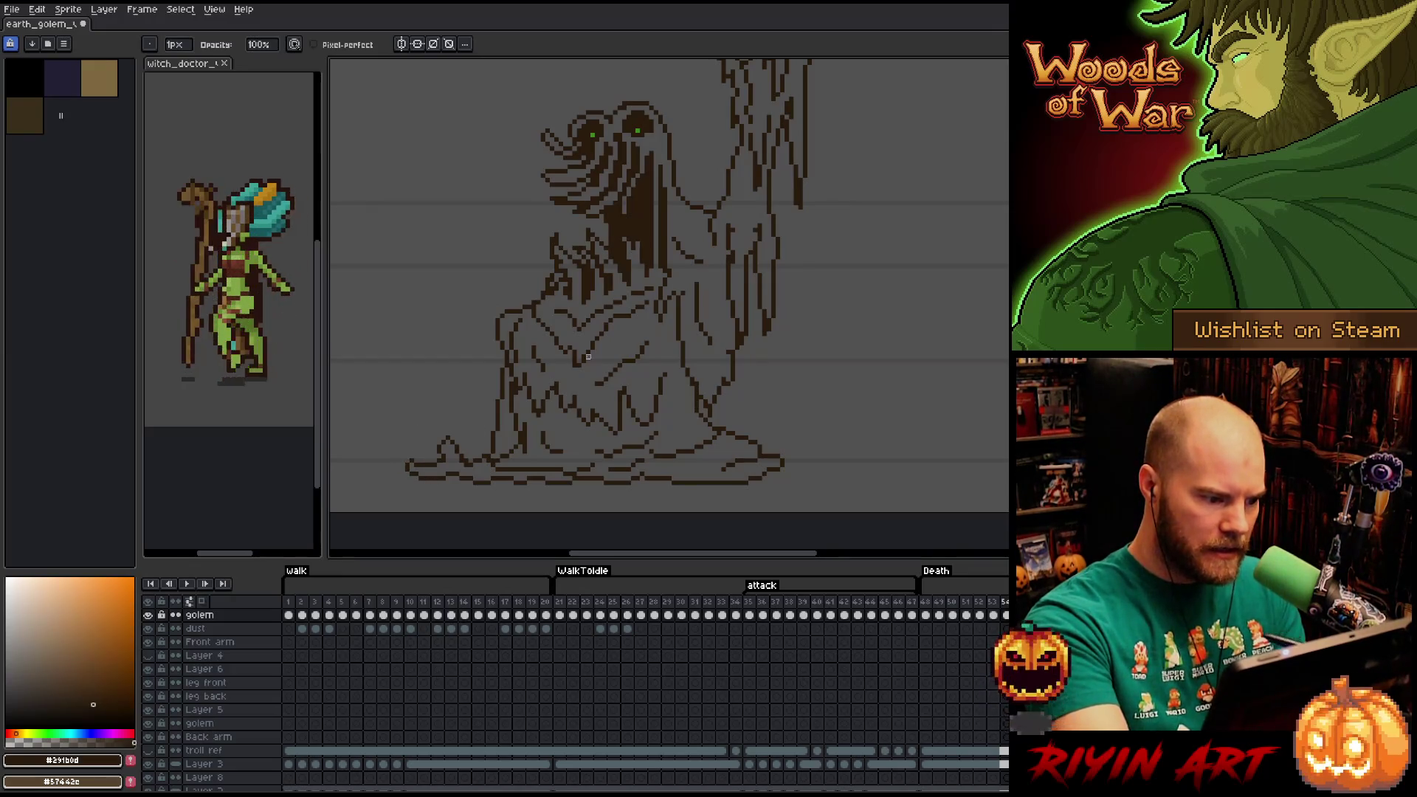
Fill frame 54's golem body, left strip, tail and spike with frame 53's brown.
key(Left)
alt+click(625, 342)
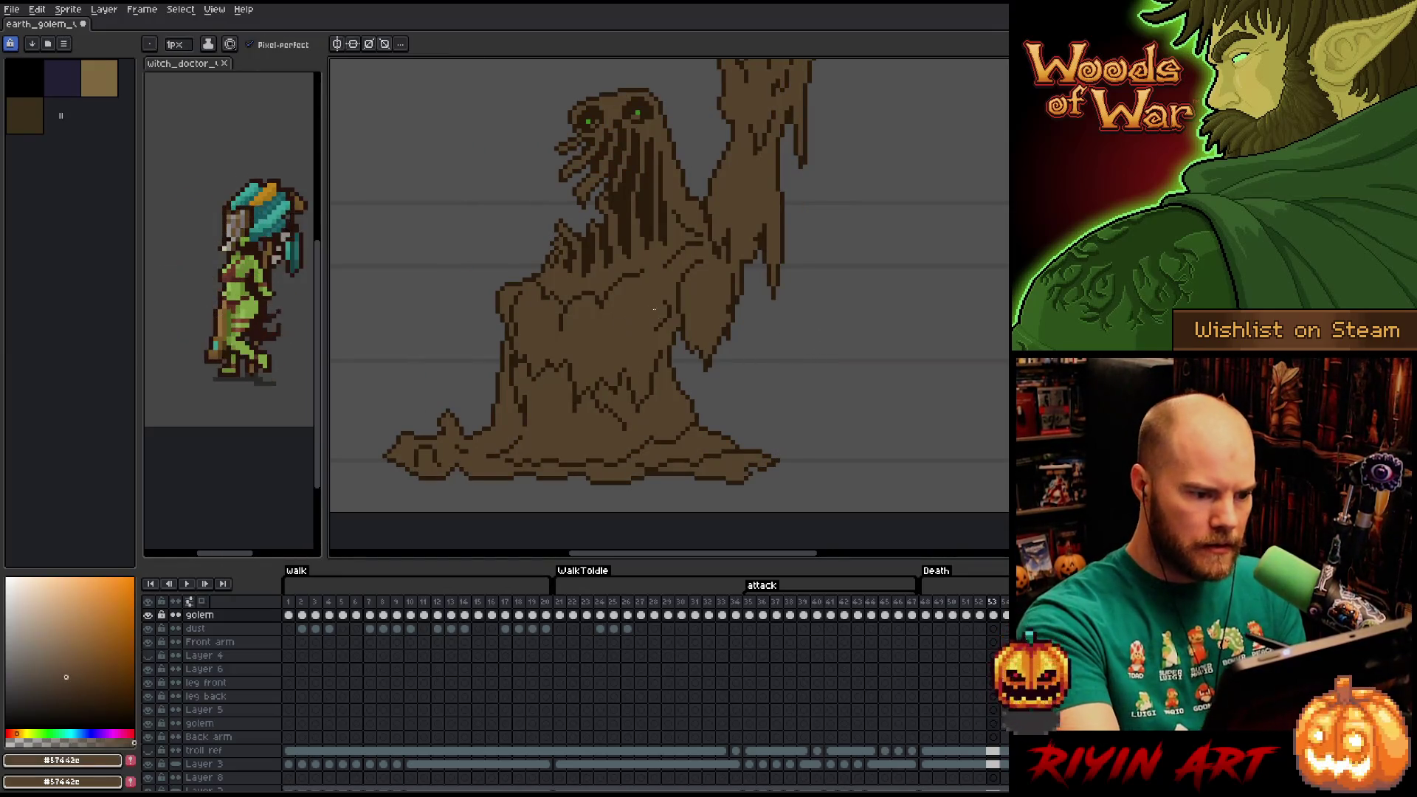
key(Right)
key(g)
click(665, 360)
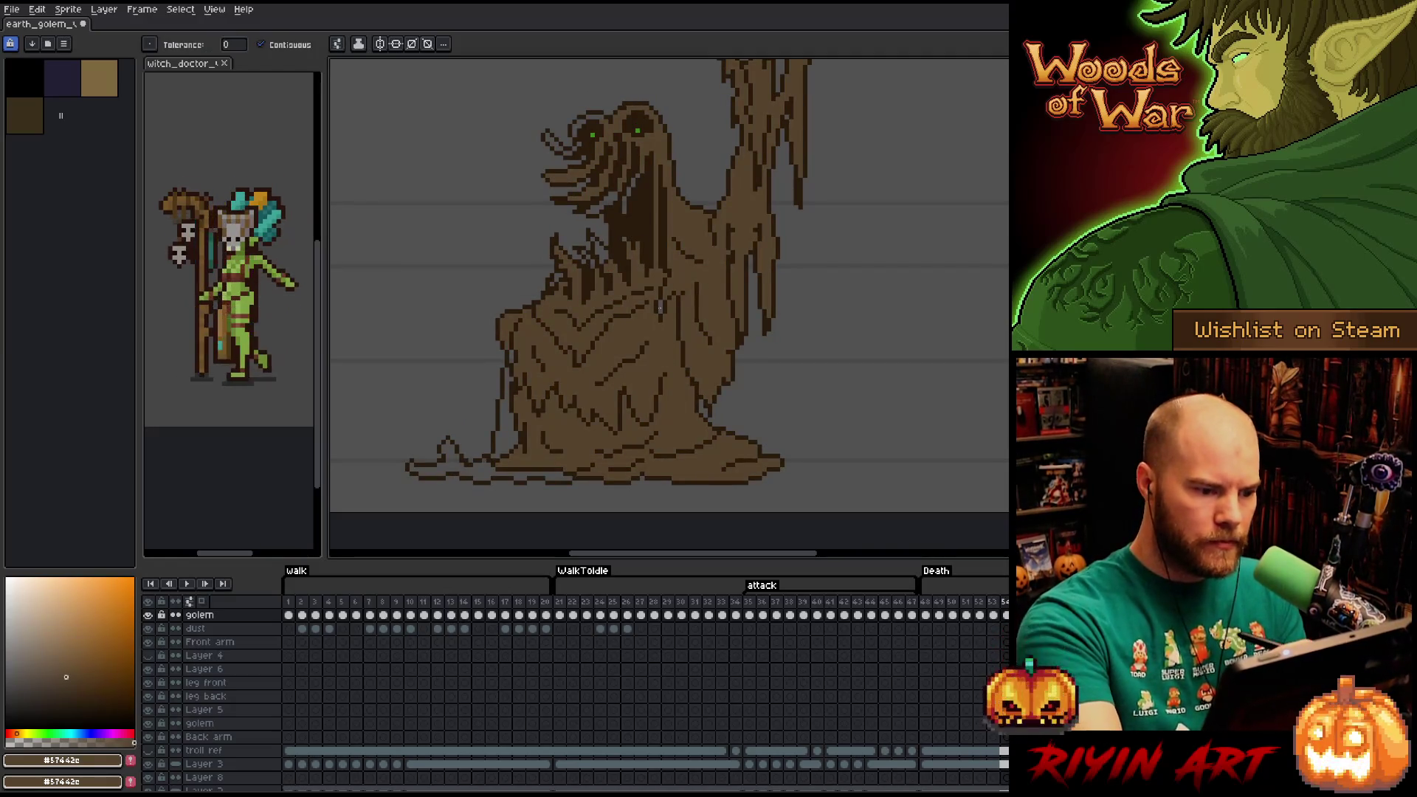
click(507, 417)
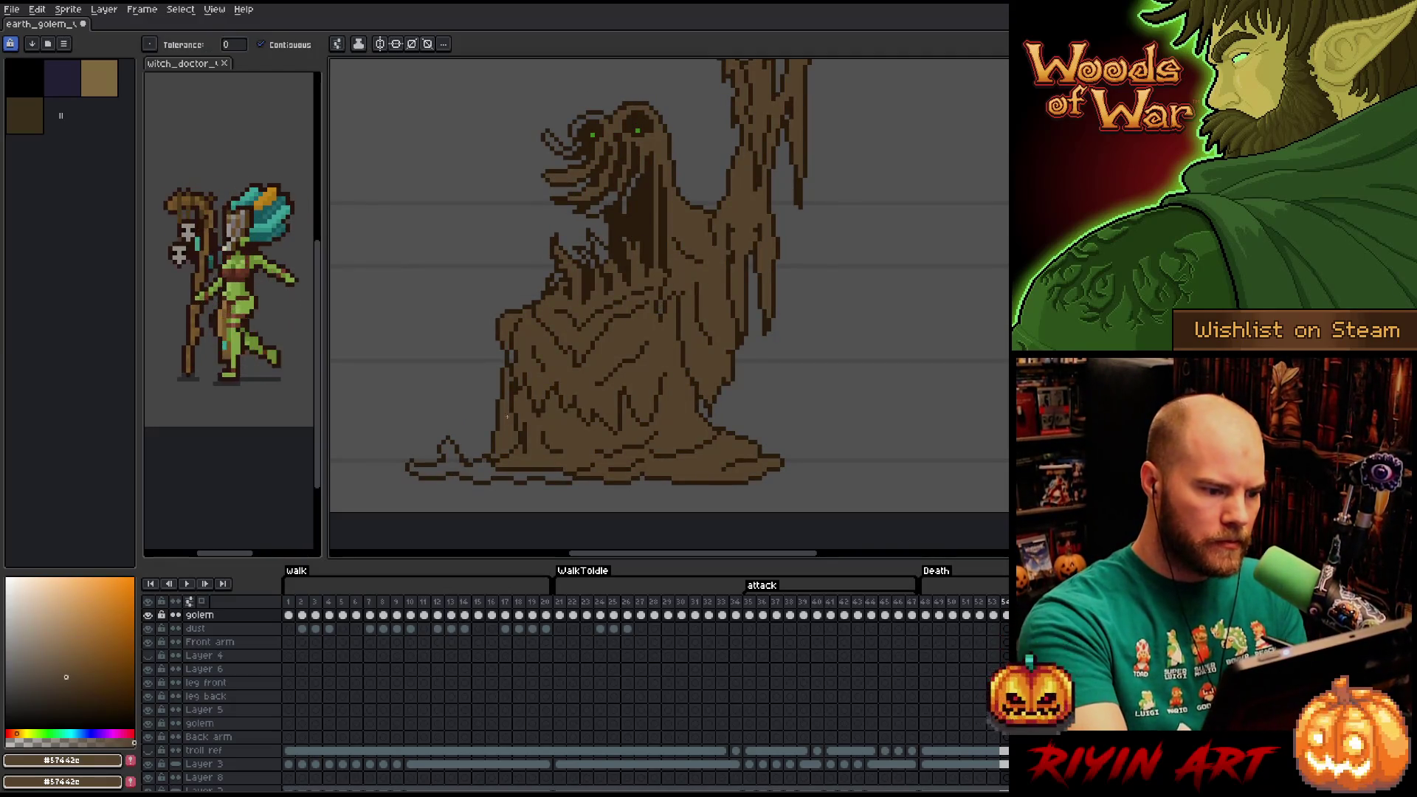
click(482, 450)
key(Right)
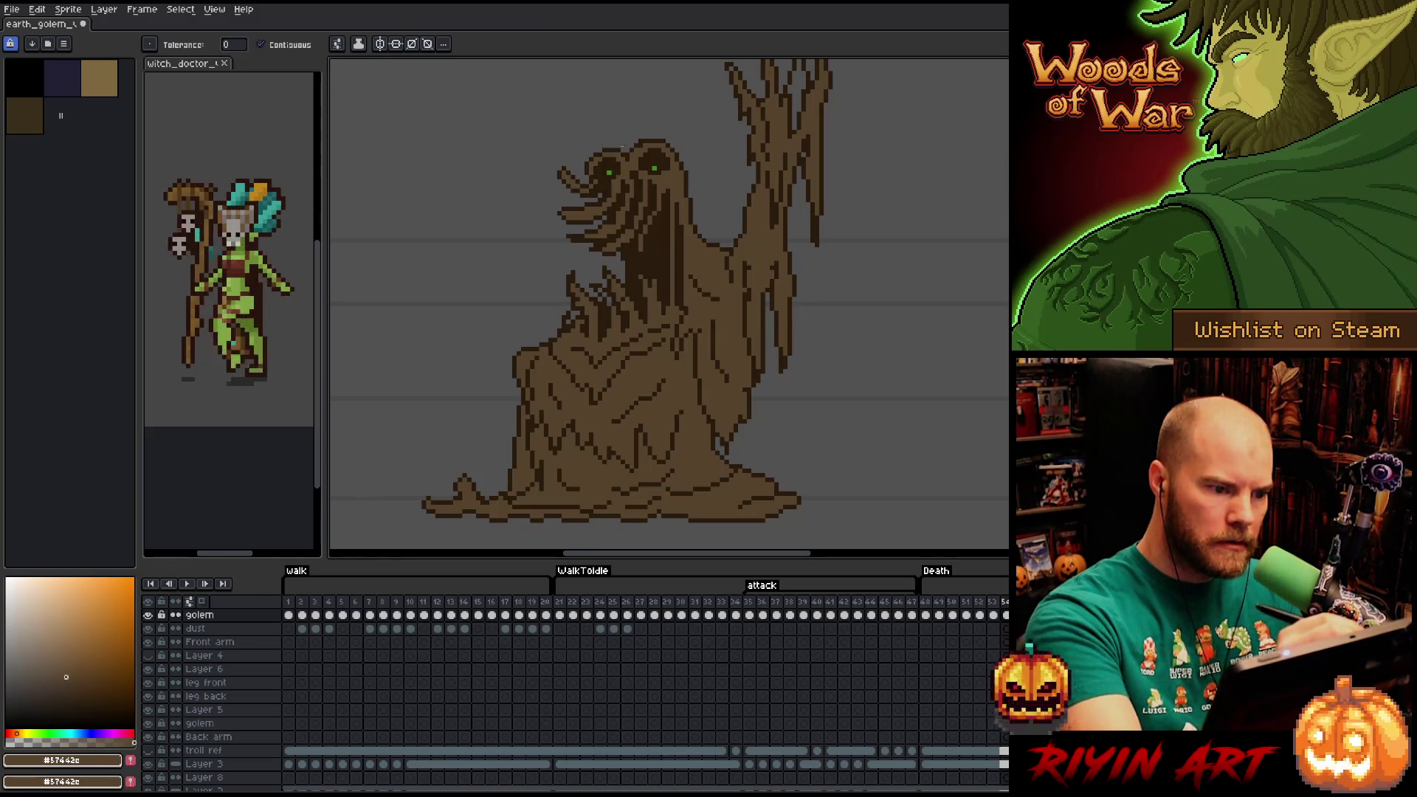
Zoom the canvas, play the attack animation, then step to the next unfilled frame.
scroll(730, 344, up, 1)
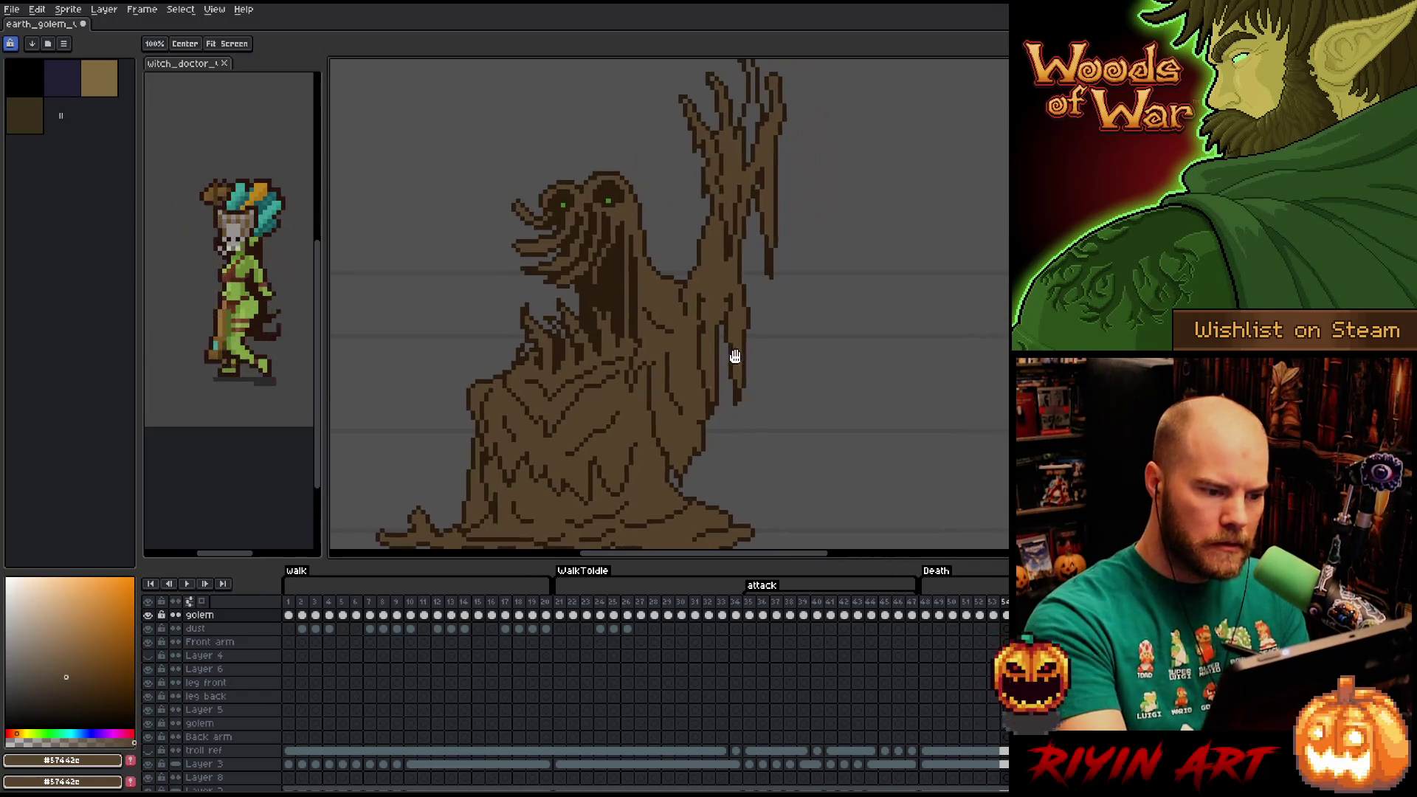
scroll(529, 364, down, 1)
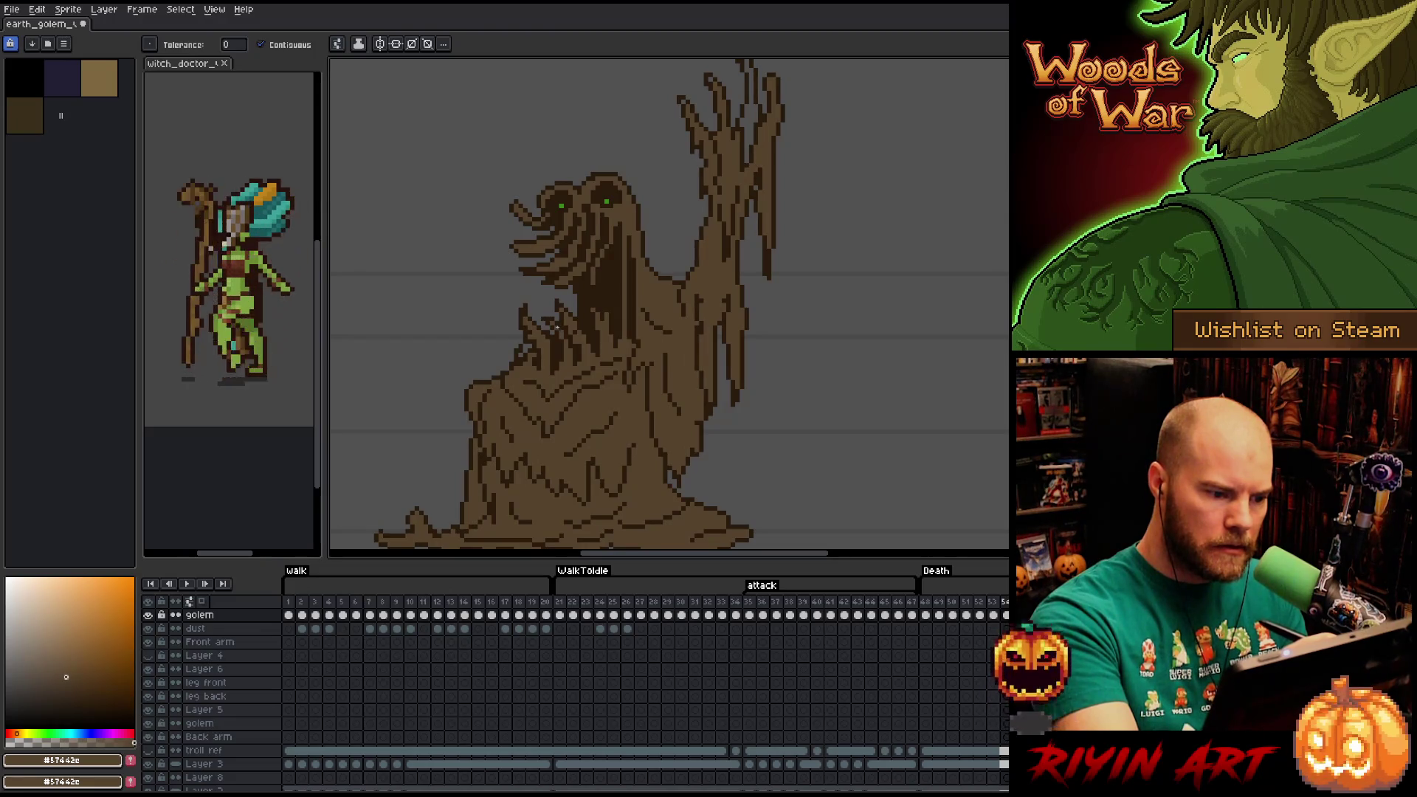
scroll(730, 402, up, 1)
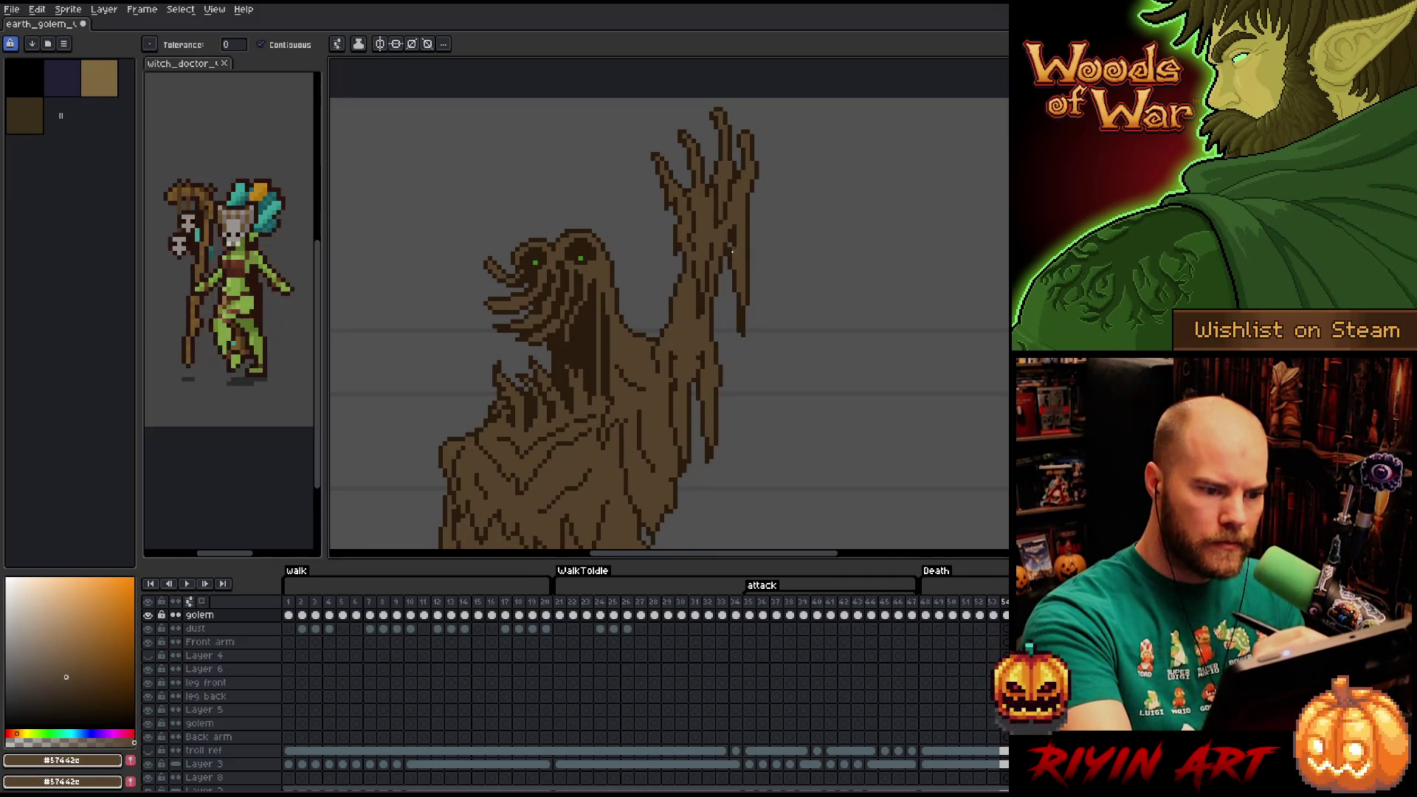
key(Return)
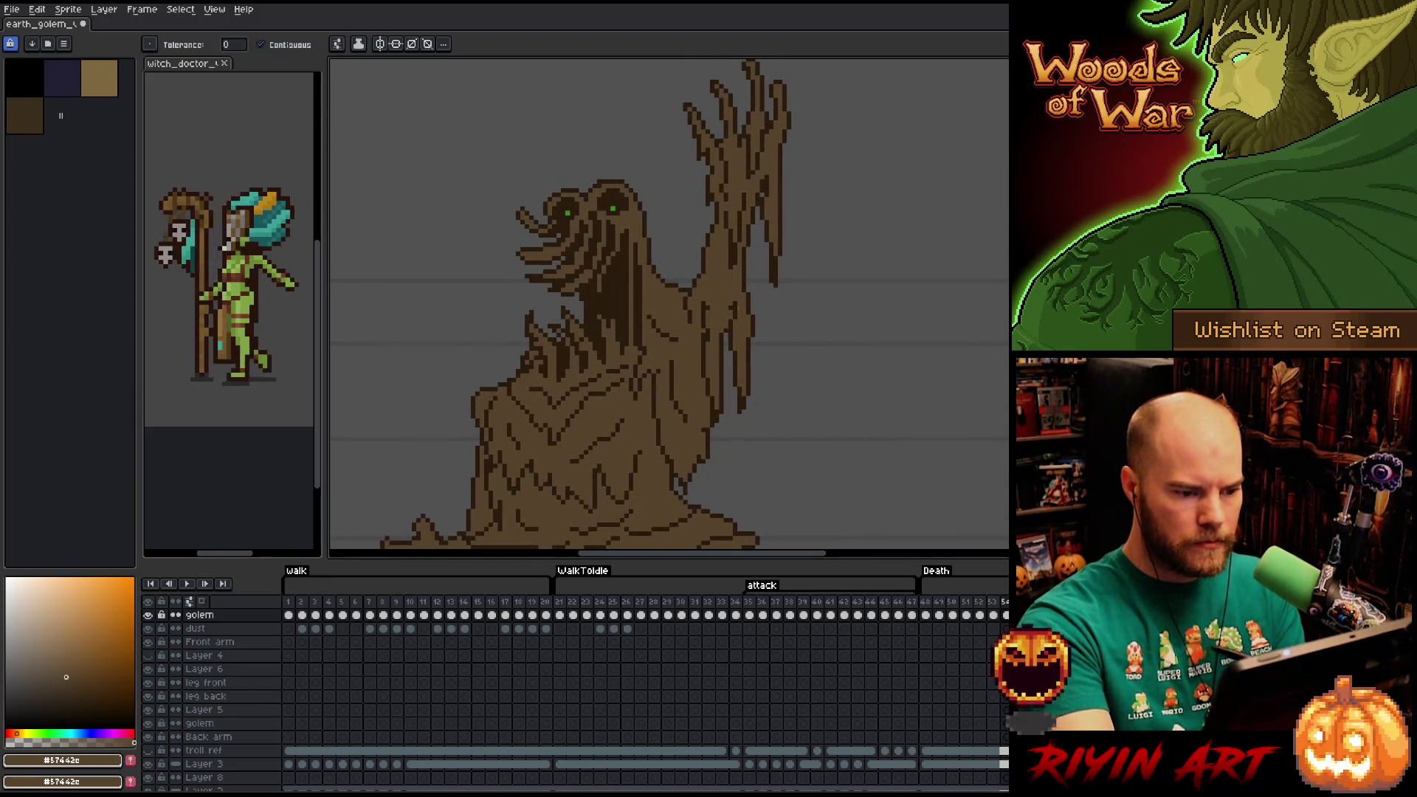
key(b)
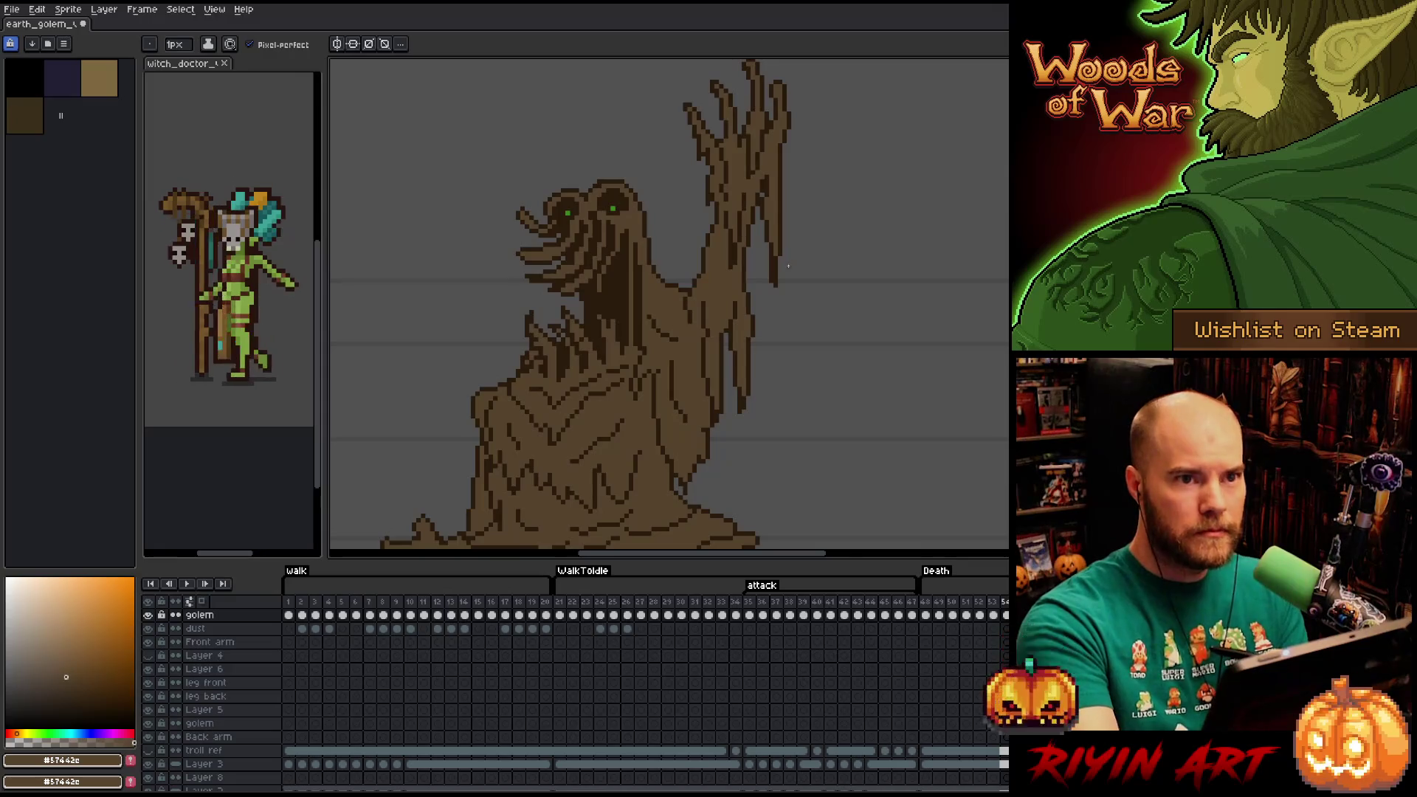
key(Right)
key(Right)
key(Right)
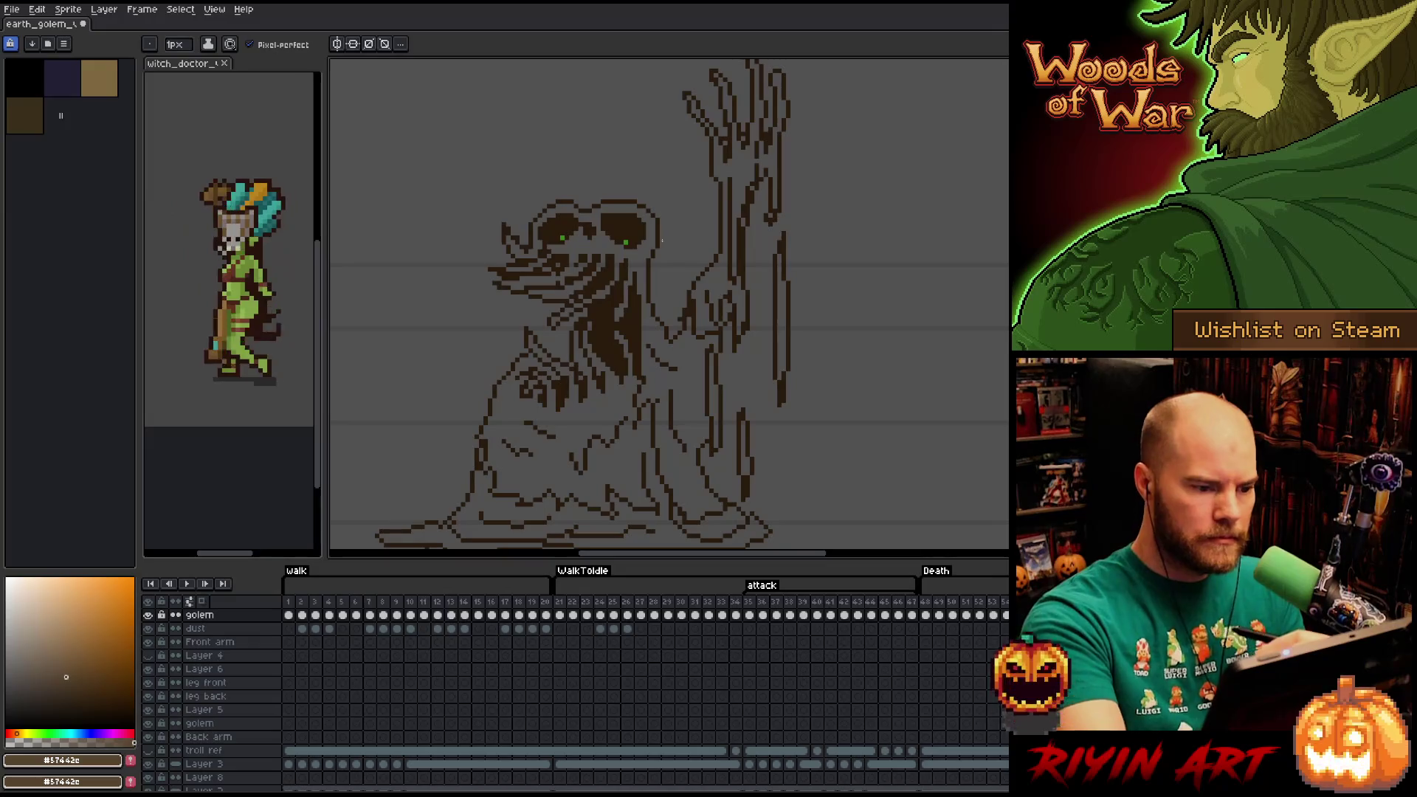
Fill the golem's trunk, left body region and raised arm with brown.
key(g)
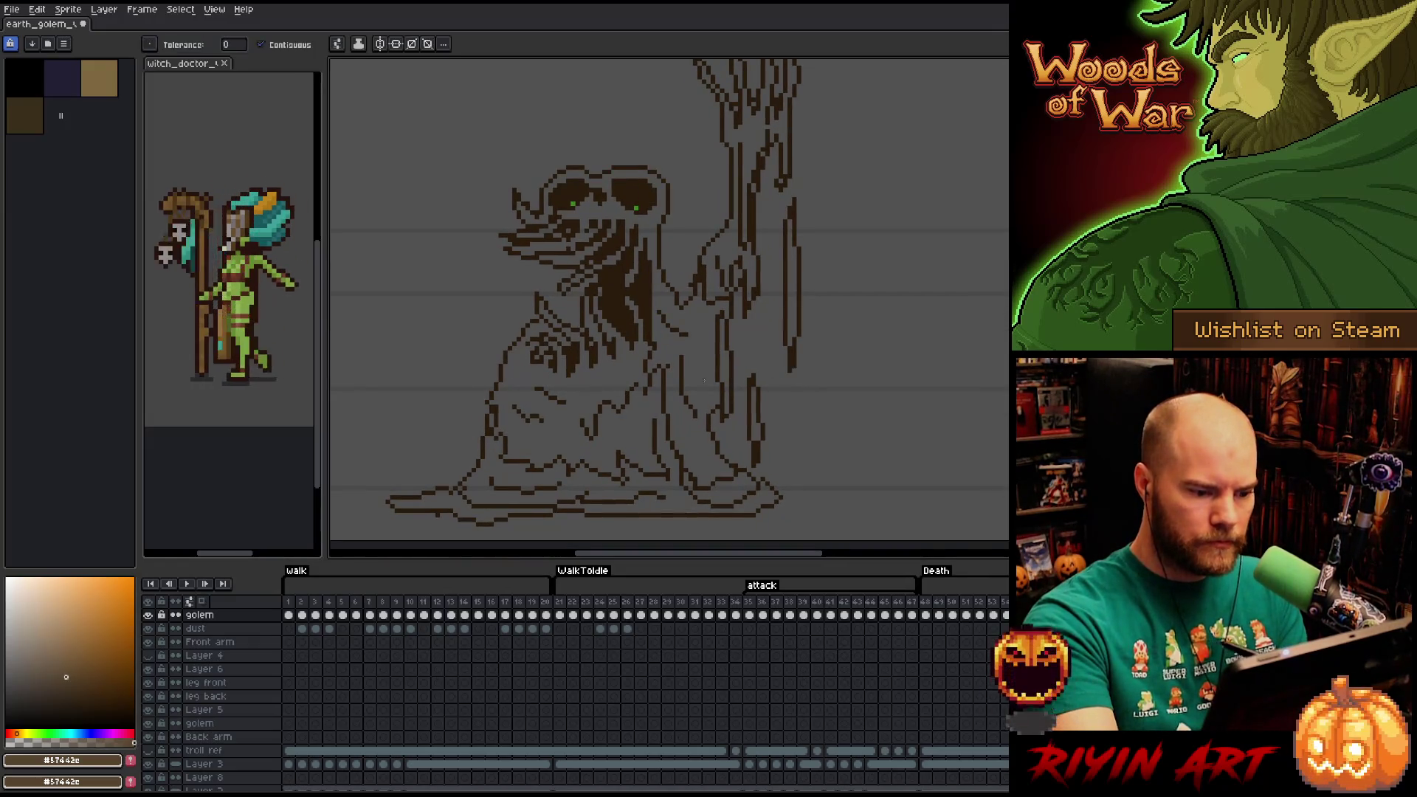
click(704, 361)
click(620, 369)
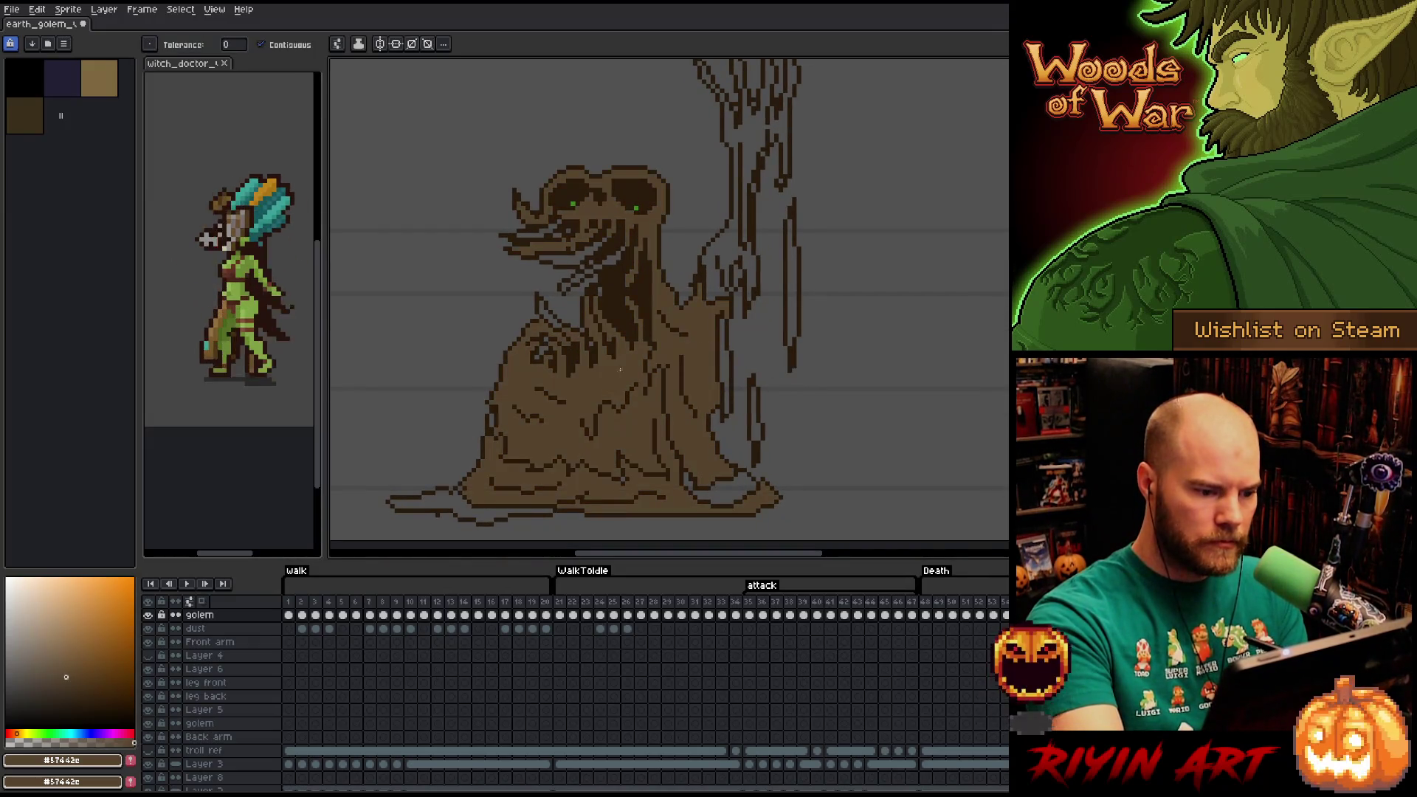
click(708, 246)
On the next frame, fill the sliver beside the golem's arm brown.
key(Right)
scroll(785, 363, up, 2)
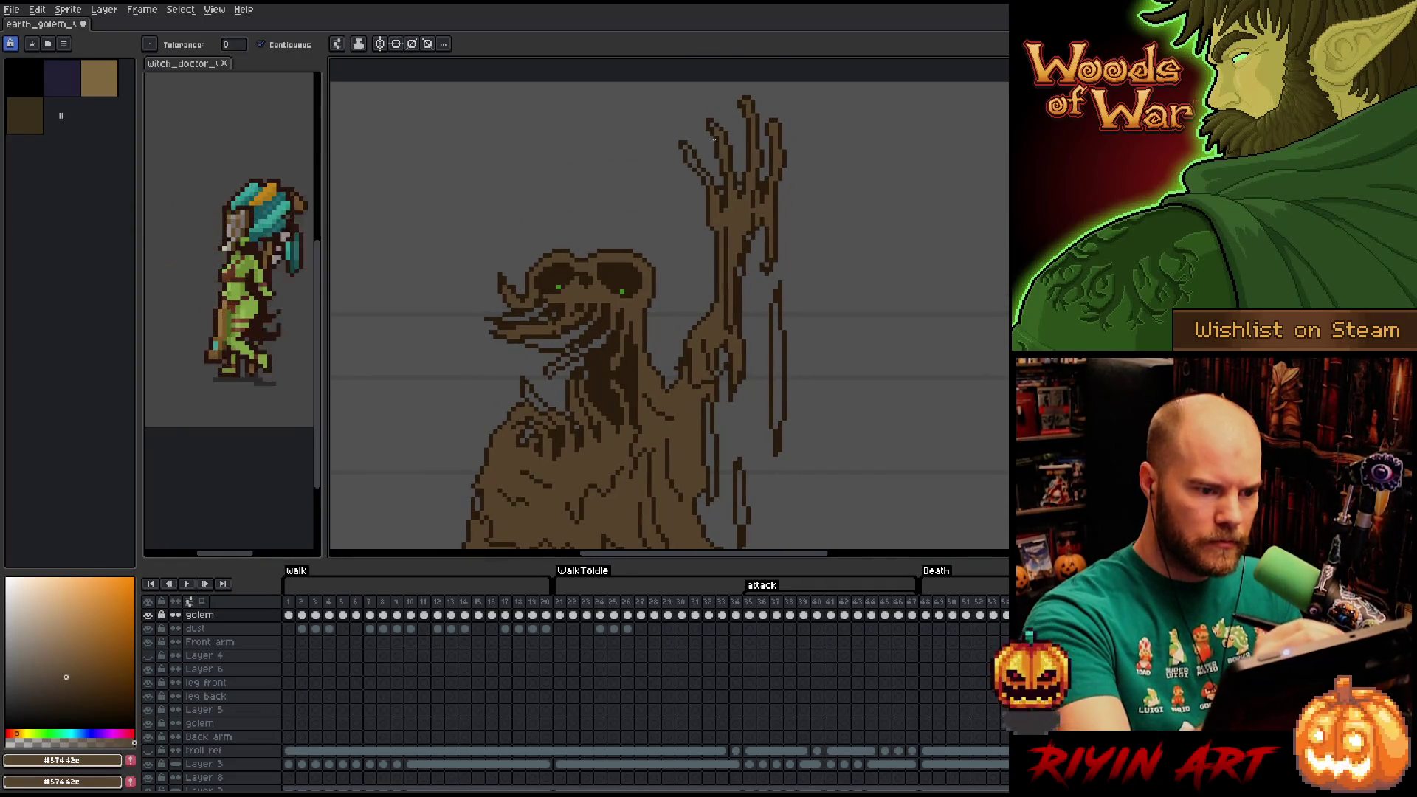
click(780, 361)
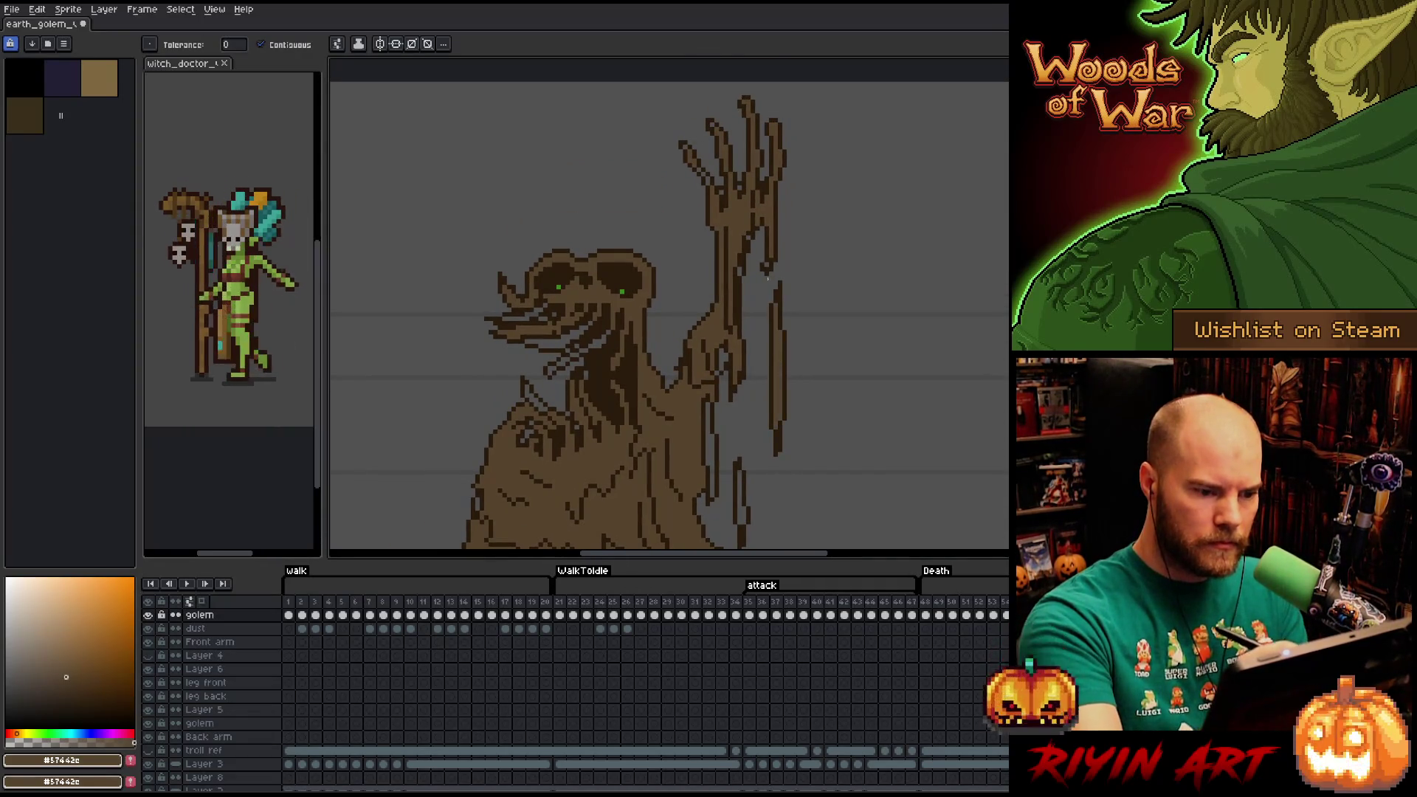
key(b)
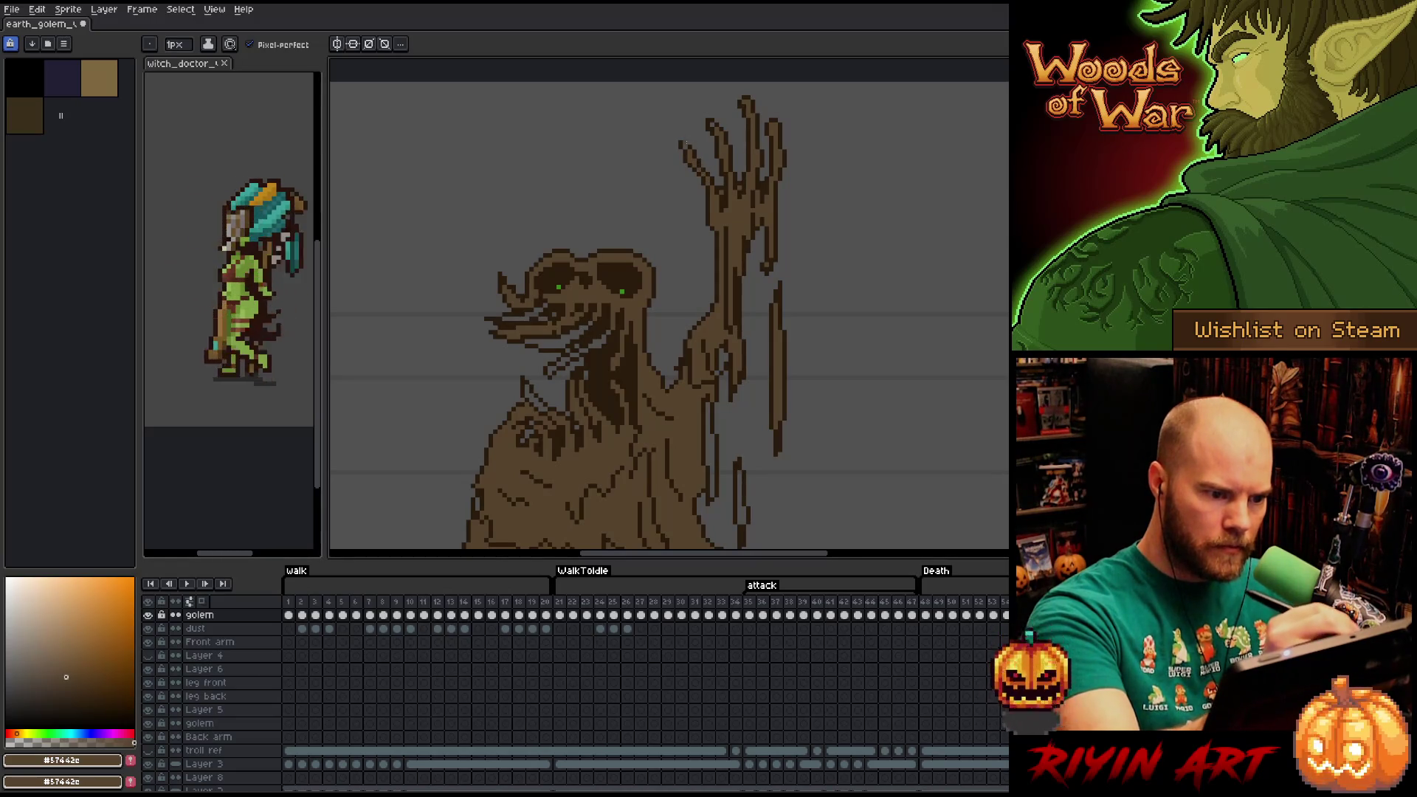
key(g)
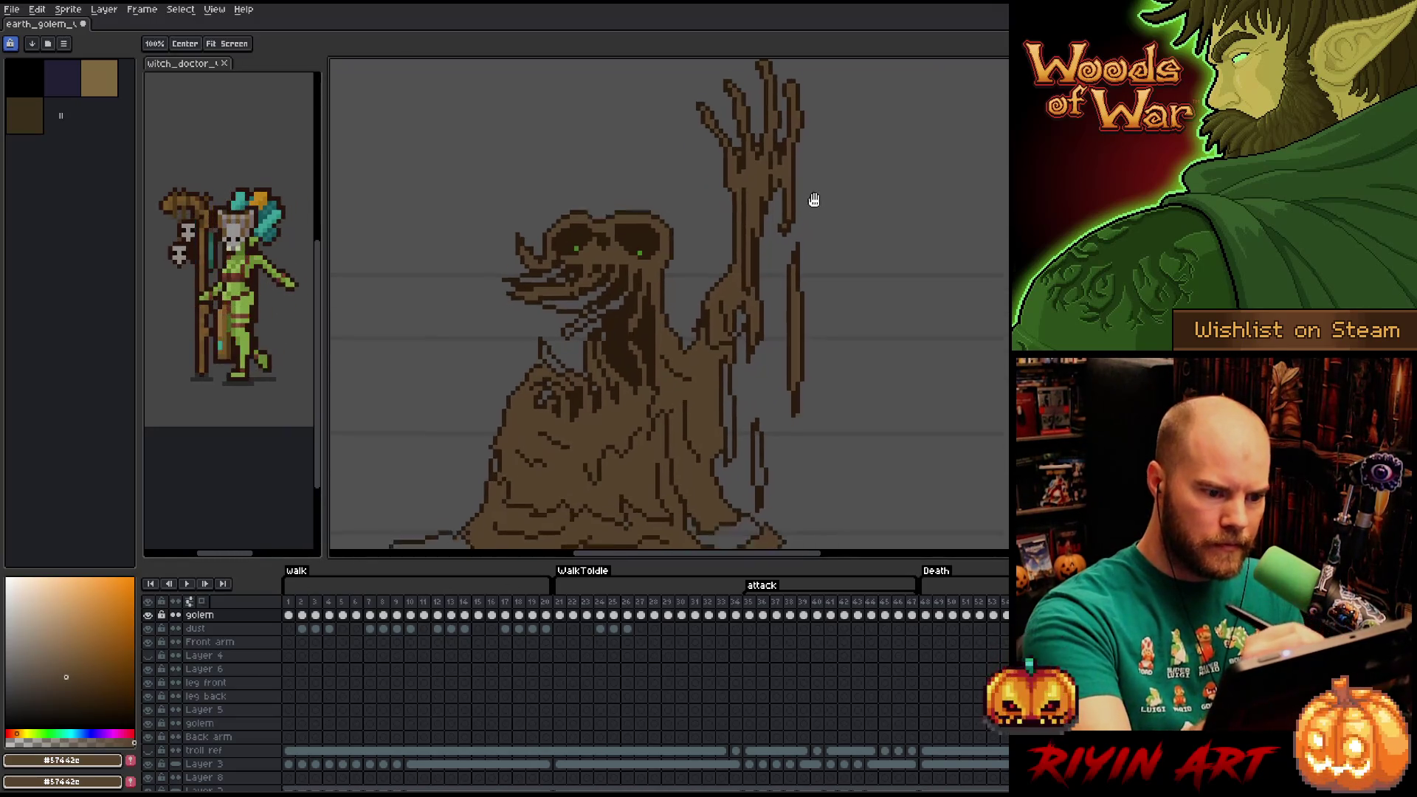
drag(812, 200, 768, 307)
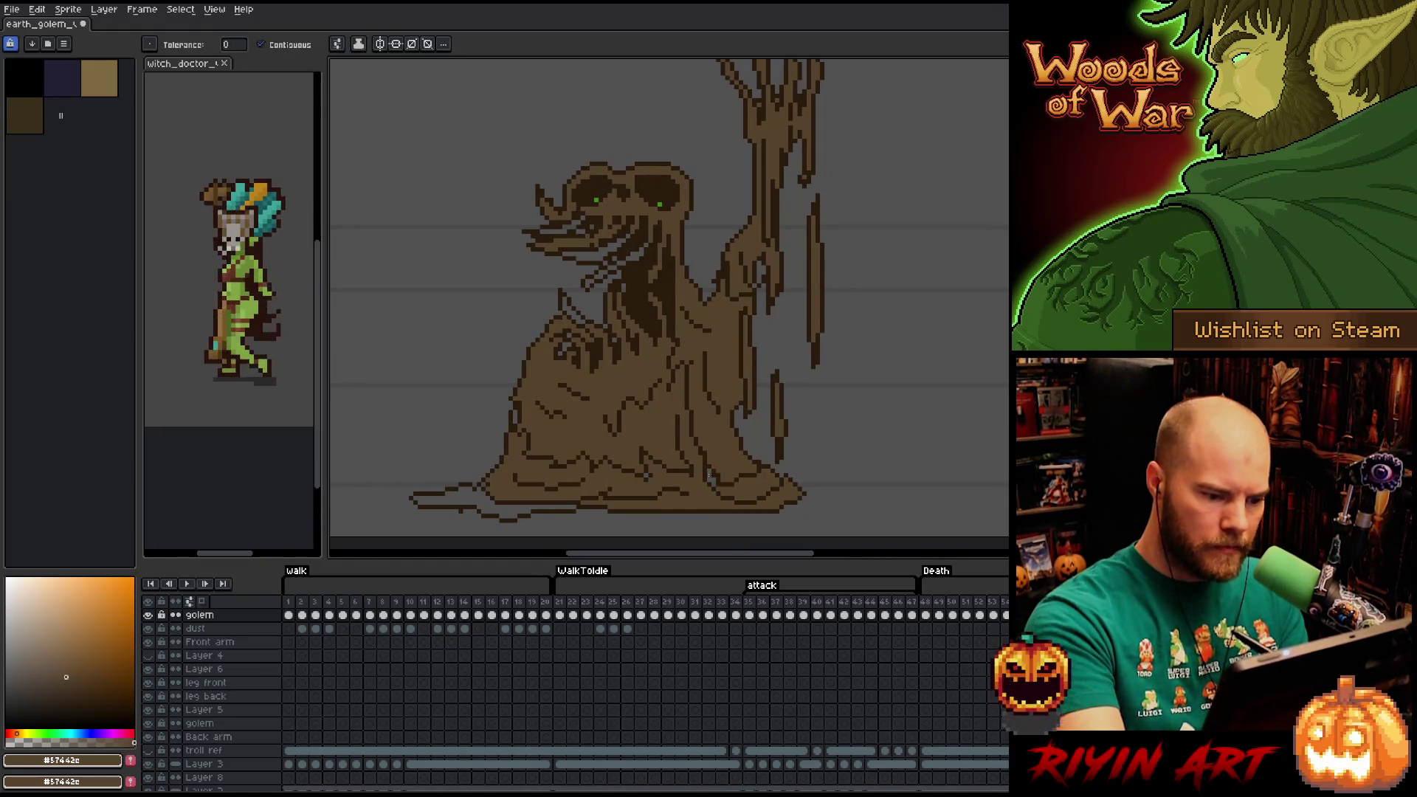
key(b)
key(g)
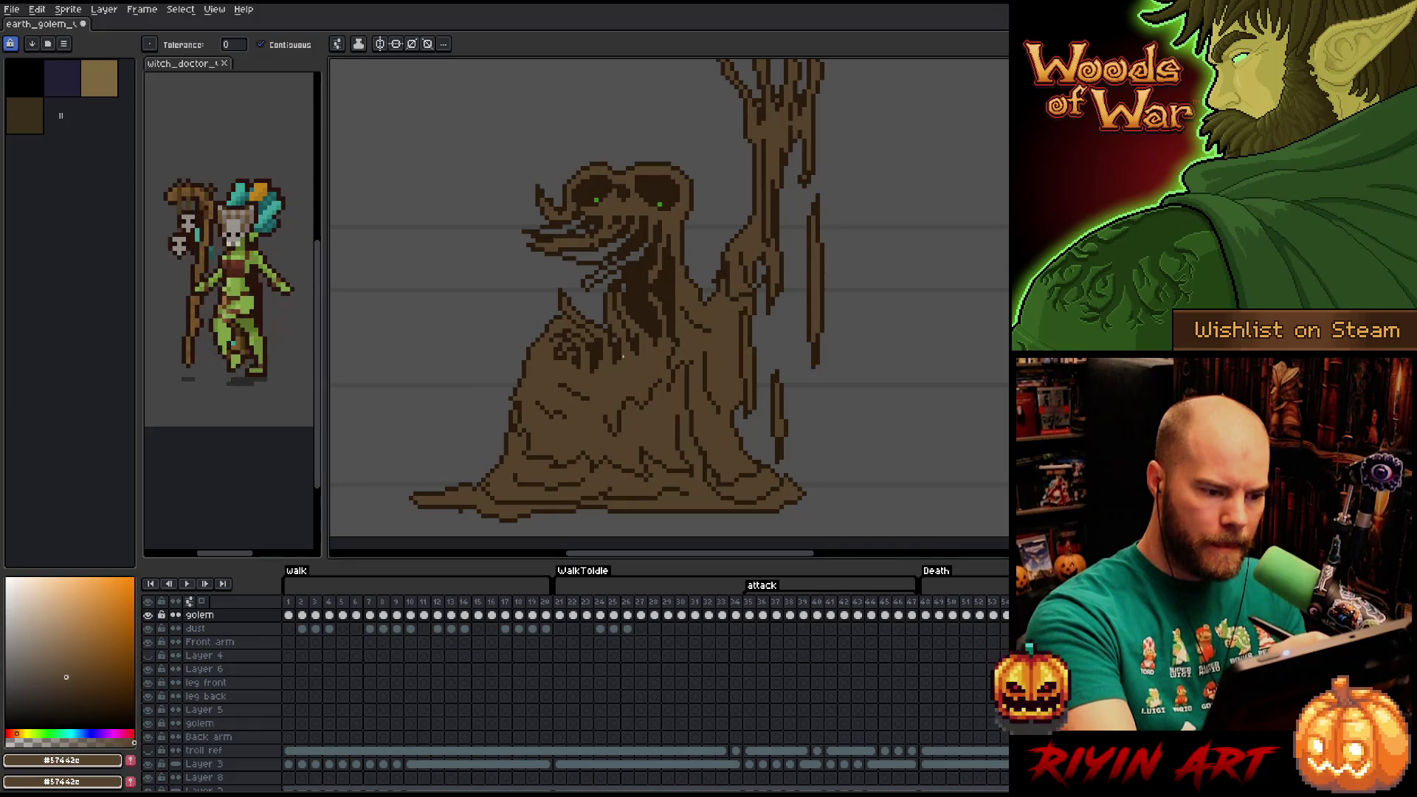
Pick the browns and trial-fill the golem's dark head patch, then undo it.
key(b)
alt+click(617, 343)
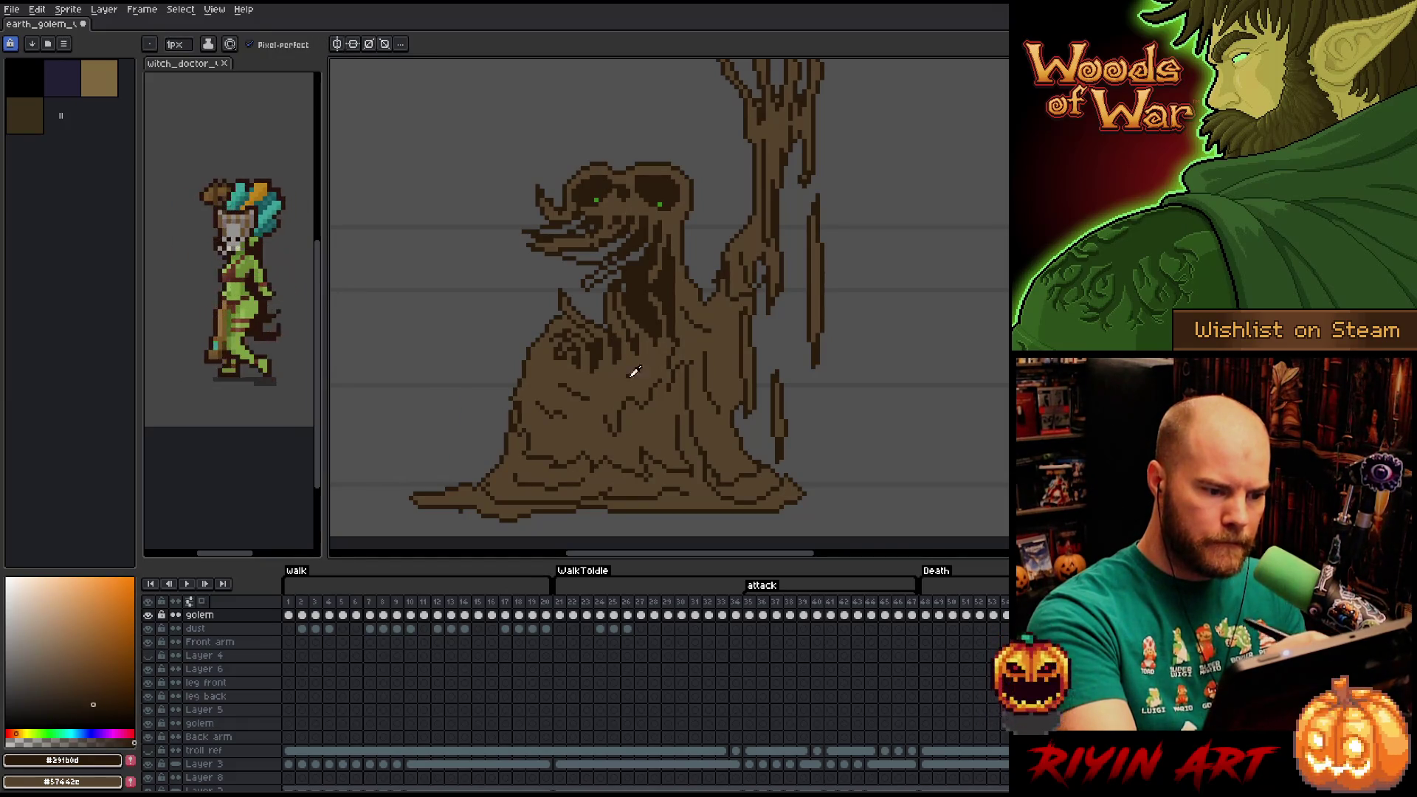
alt+click(632, 370)
key(g)
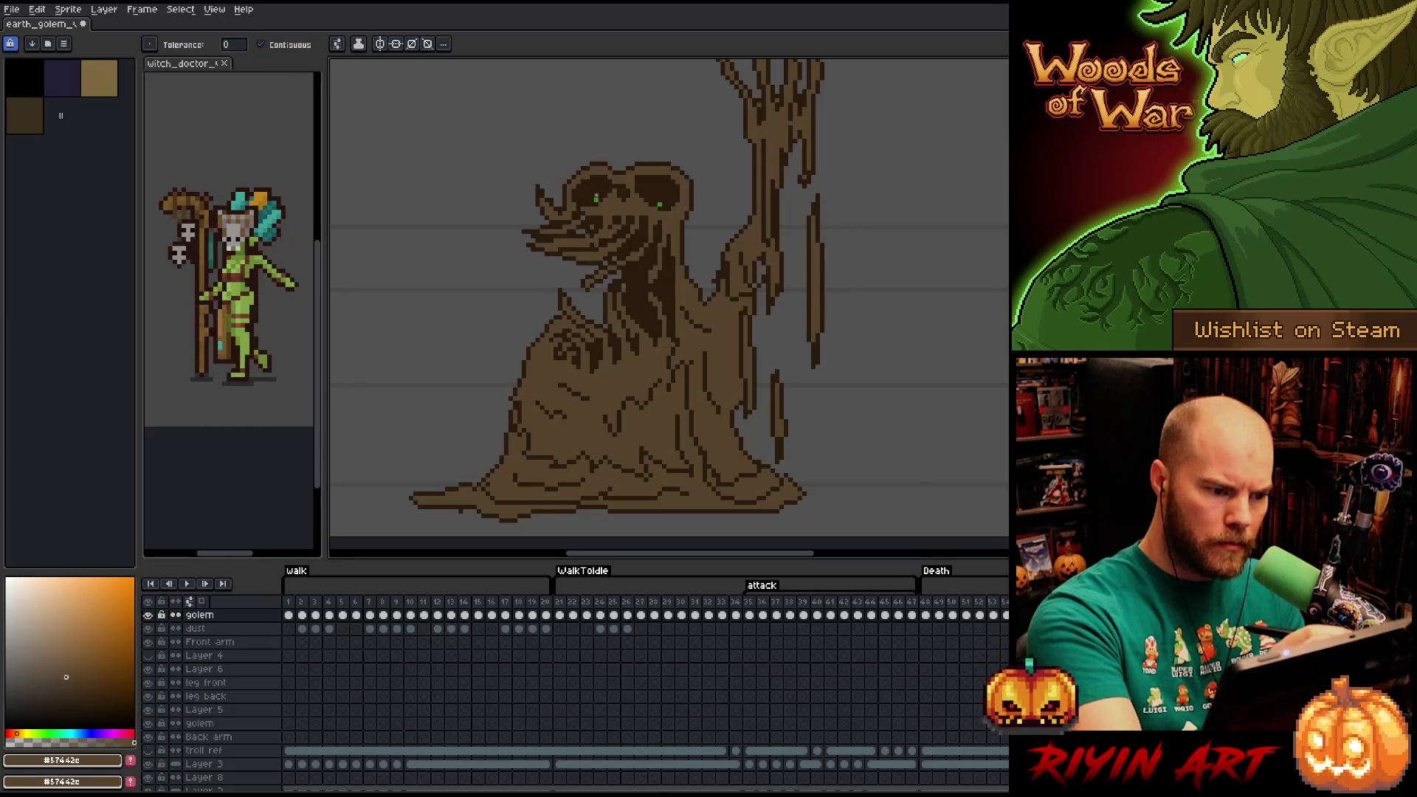
click(583, 216)
key(ctrl+z)
Re-sample the dark and mid browns from the golem and move to another frame.
alt+click(594, 205)
key(b)
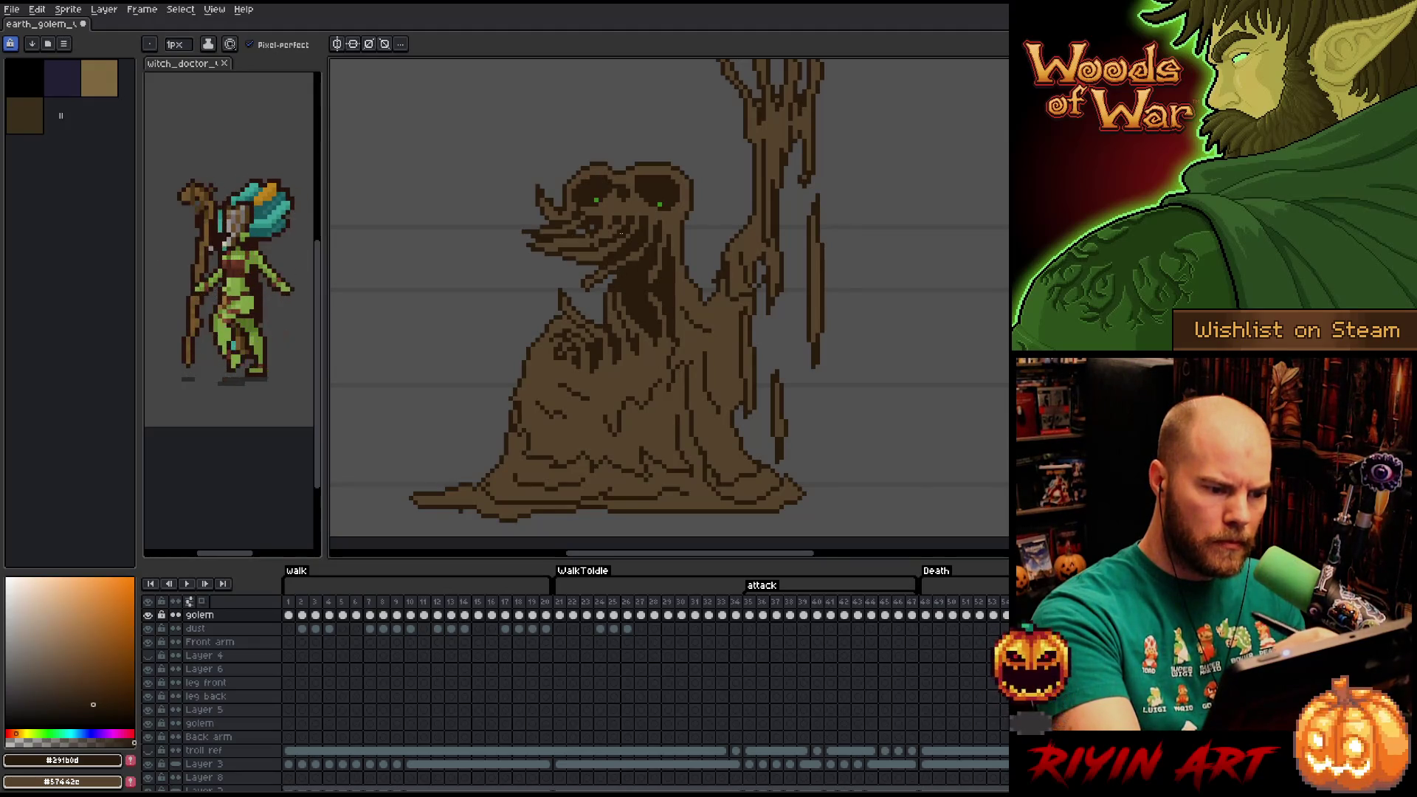
key(e)
key(b)
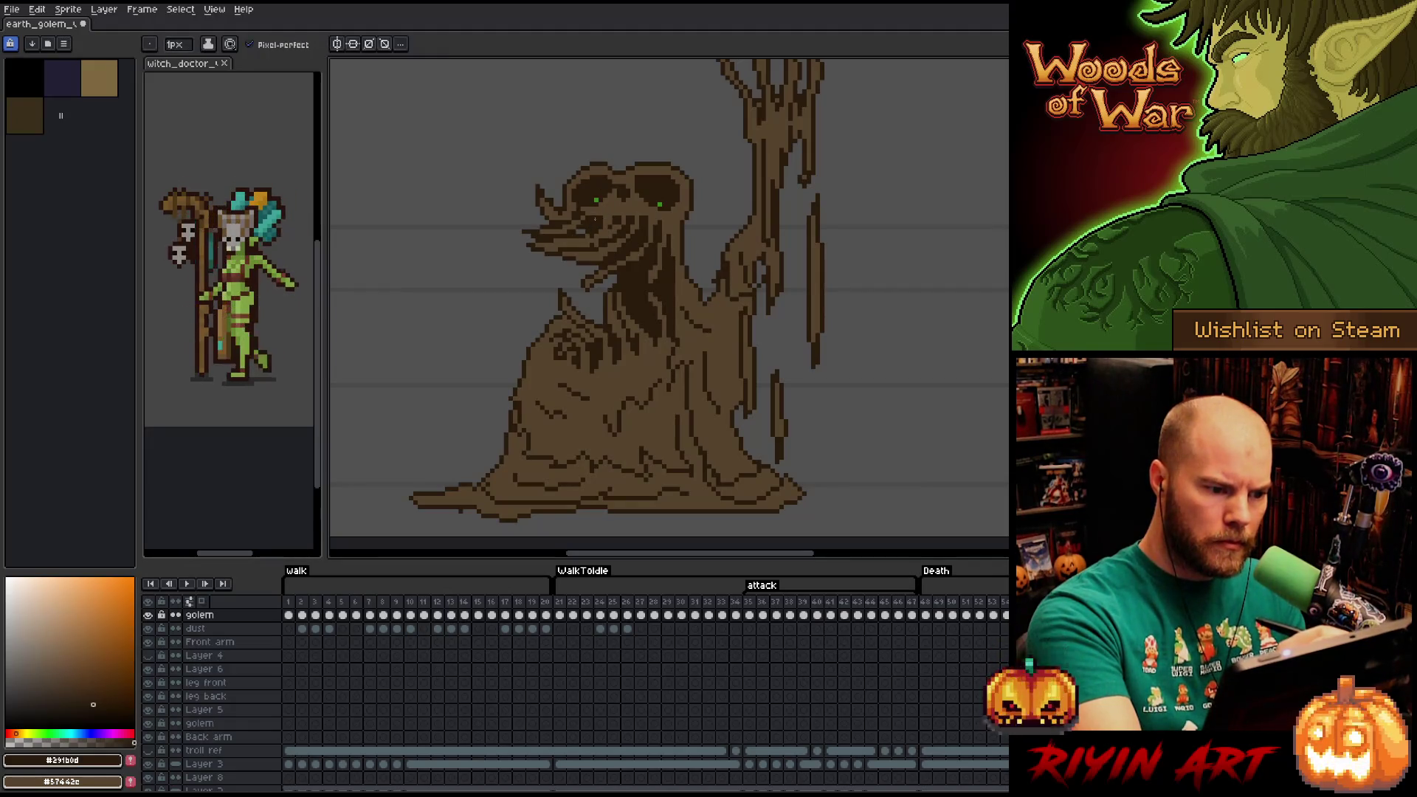
alt+click(595, 231)
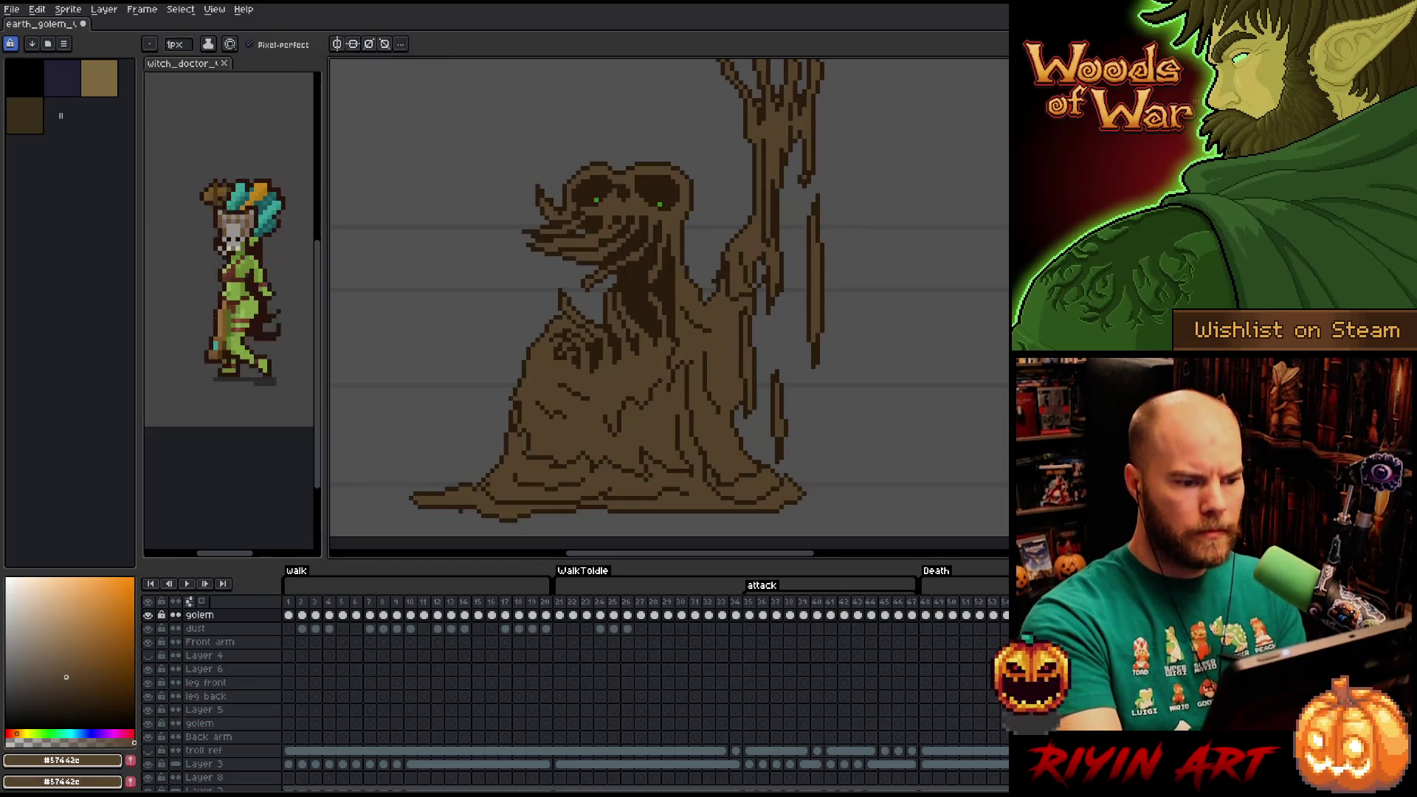
key(g)
key(Right)
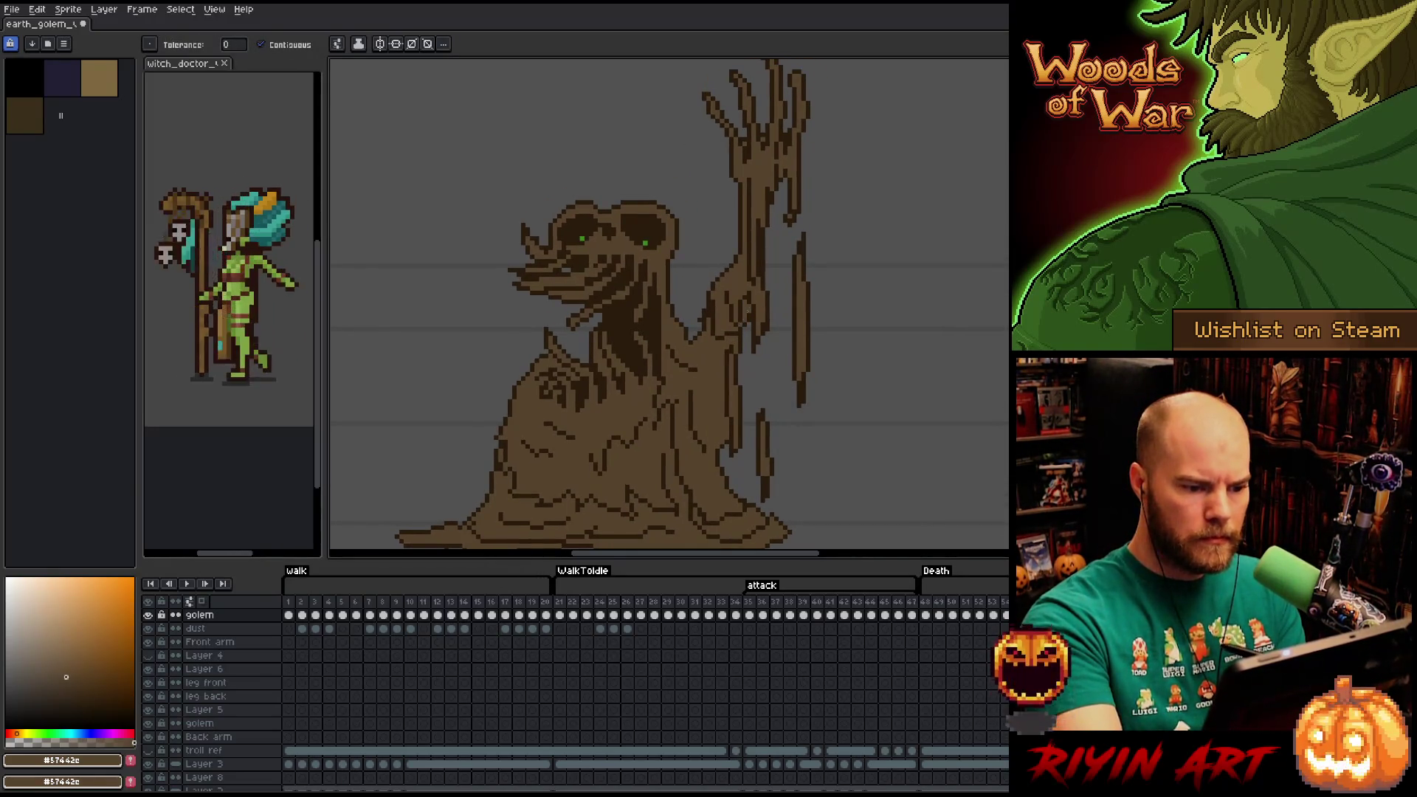
Pan the golem lower in view and sample a colour from its face.
drag(828, 325, 819, 399)
mouse_move(810, 484)
mouse_down()
mouse_move(826, 329)
mouse_move(835, 351)
mouse_move(784, 445)
mouse_up()
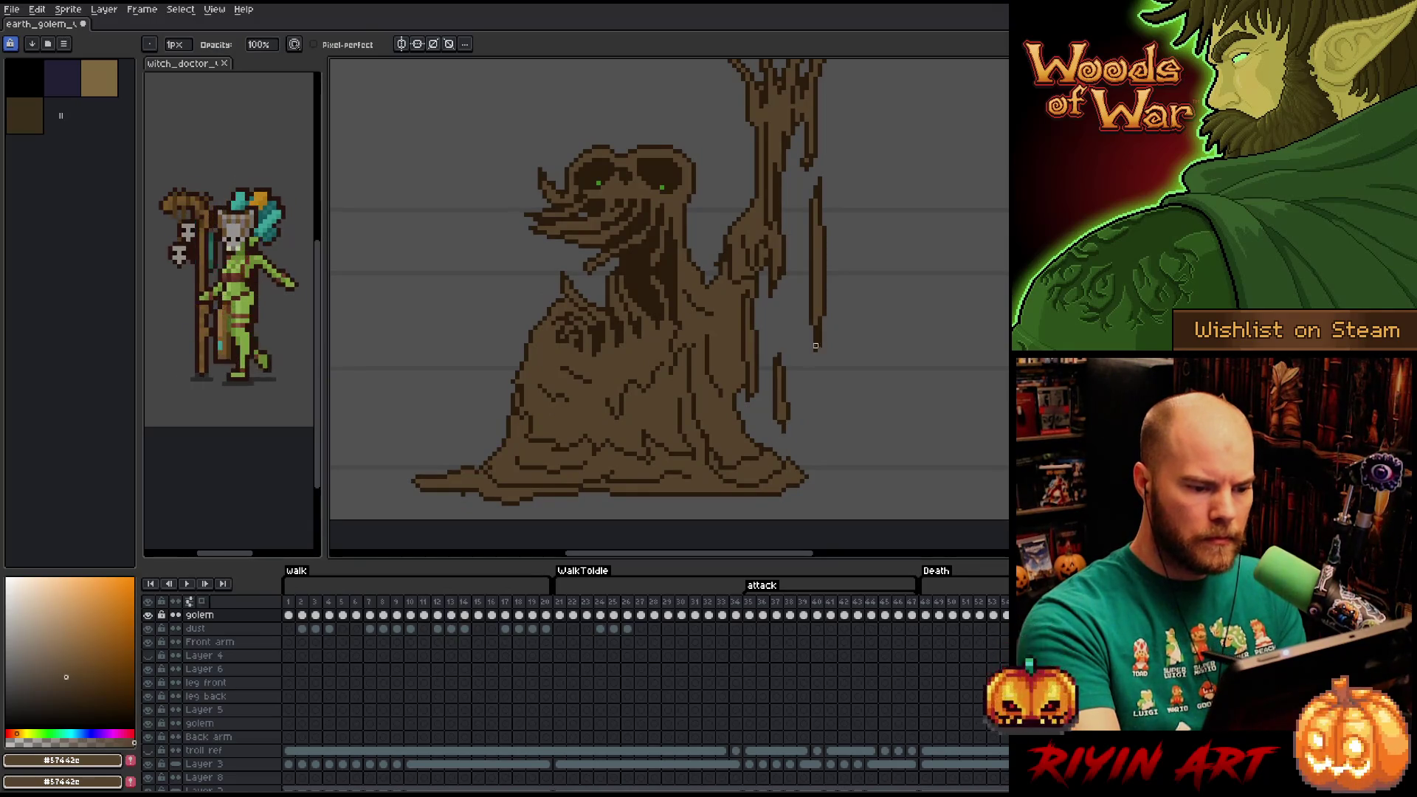
key(i)
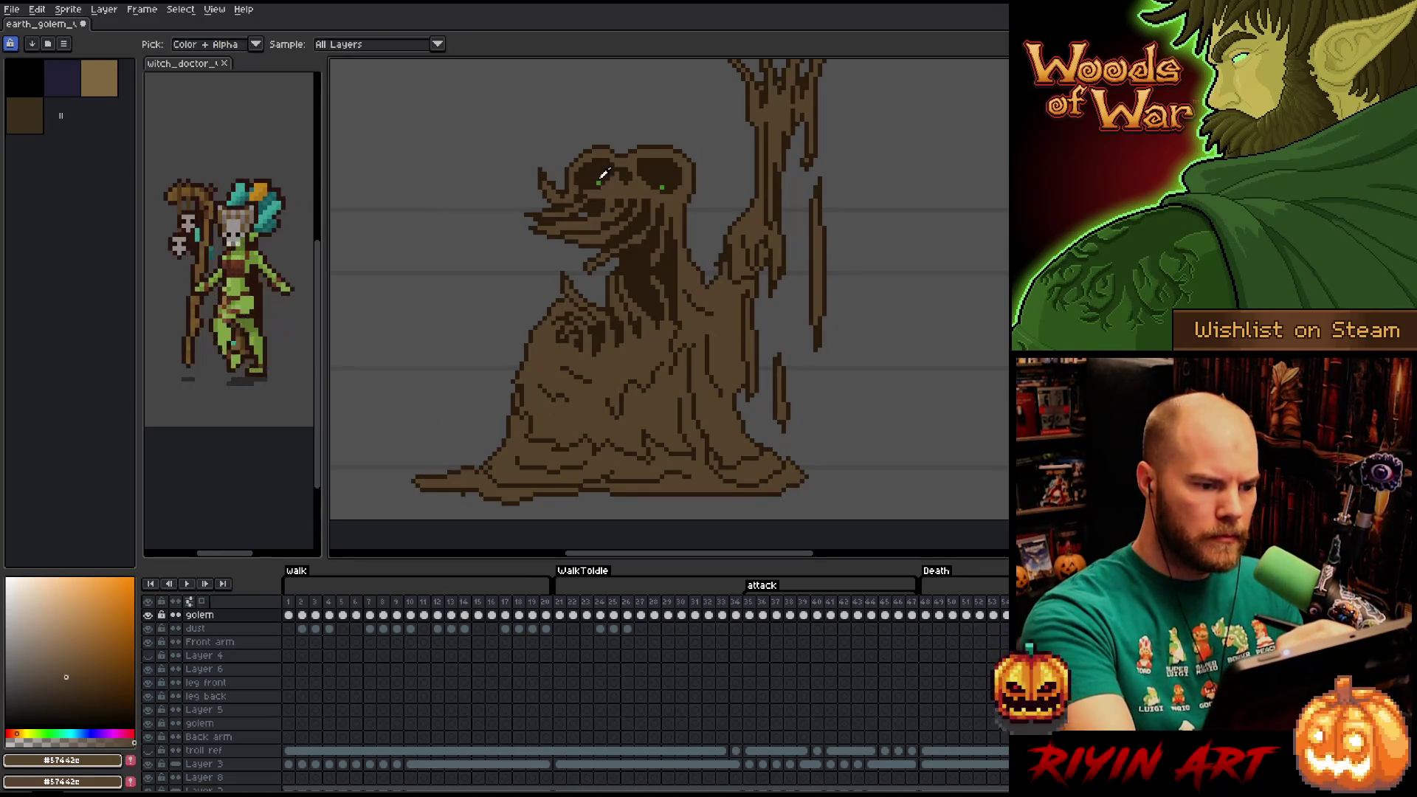
click(592, 199)
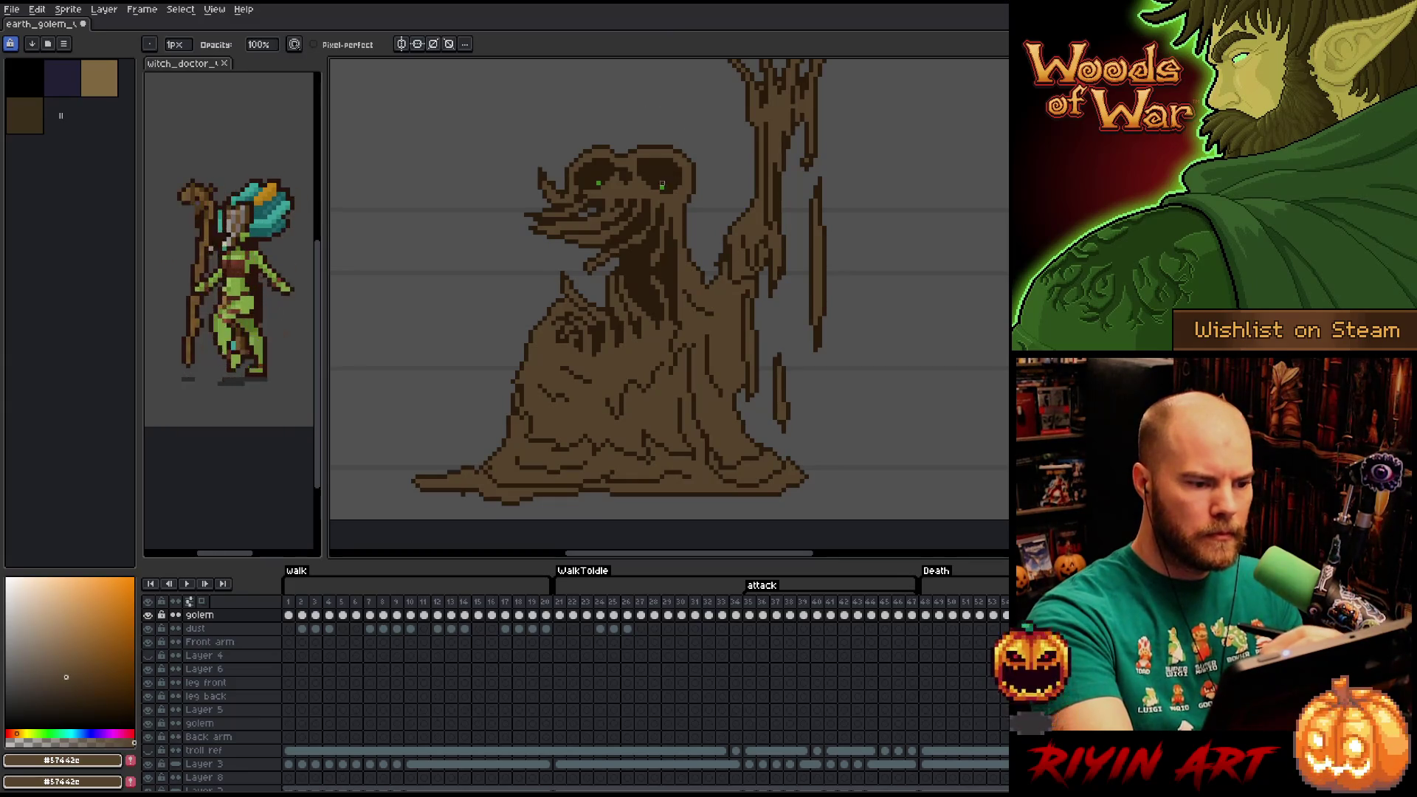
Alternately eyedrop the dark face brown and the mid body brown from the golem.
key(i)
click(591, 210)
key(g)
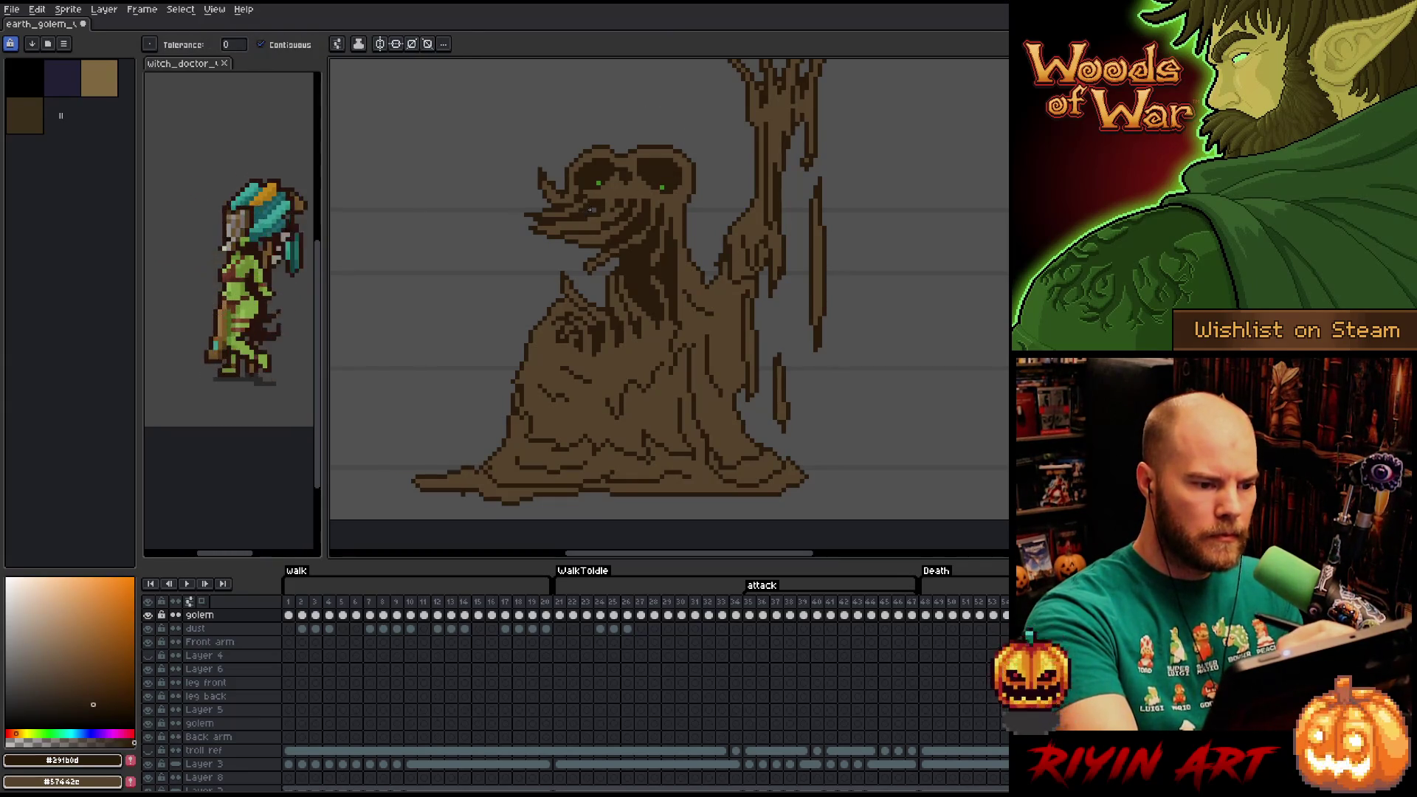
key(i)
click(623, 170)
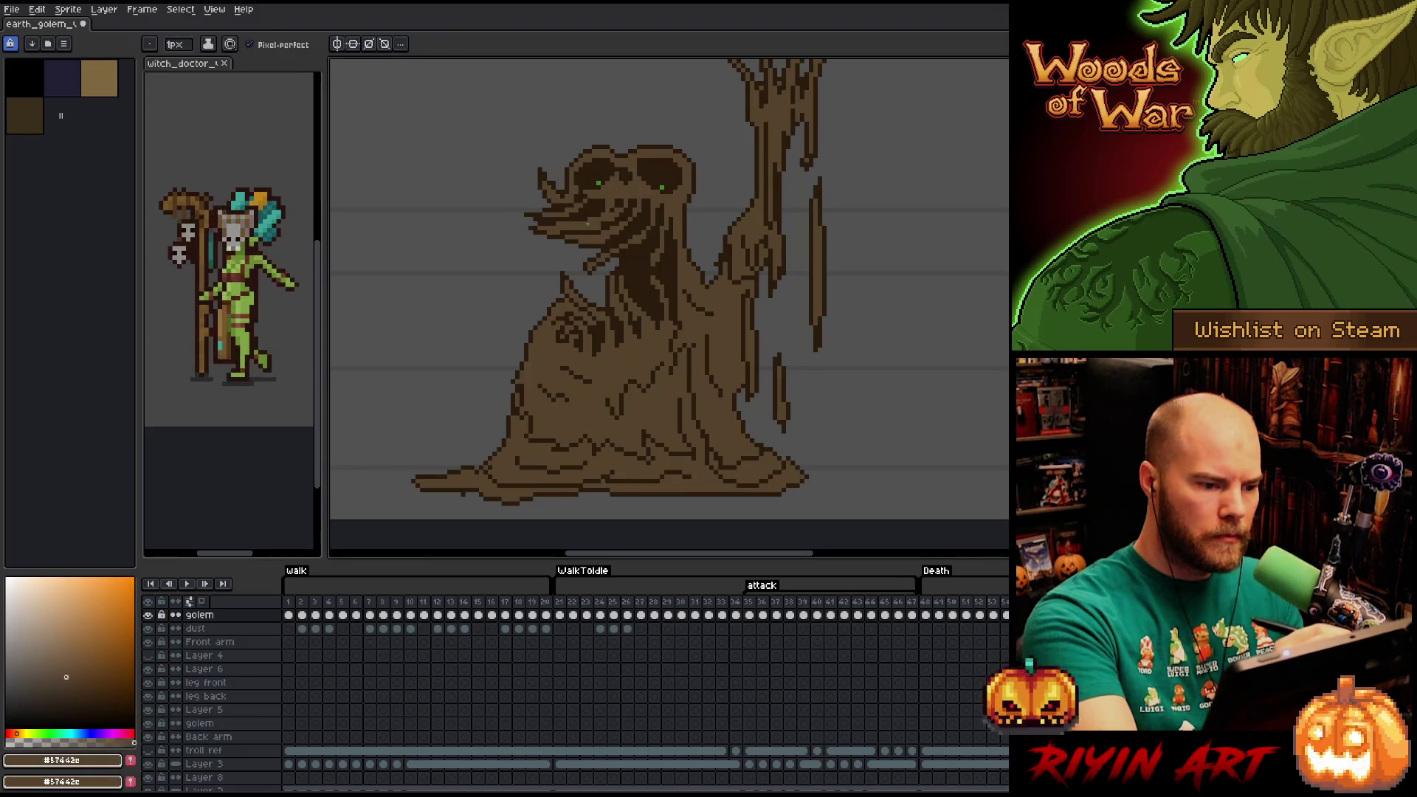
key(b)
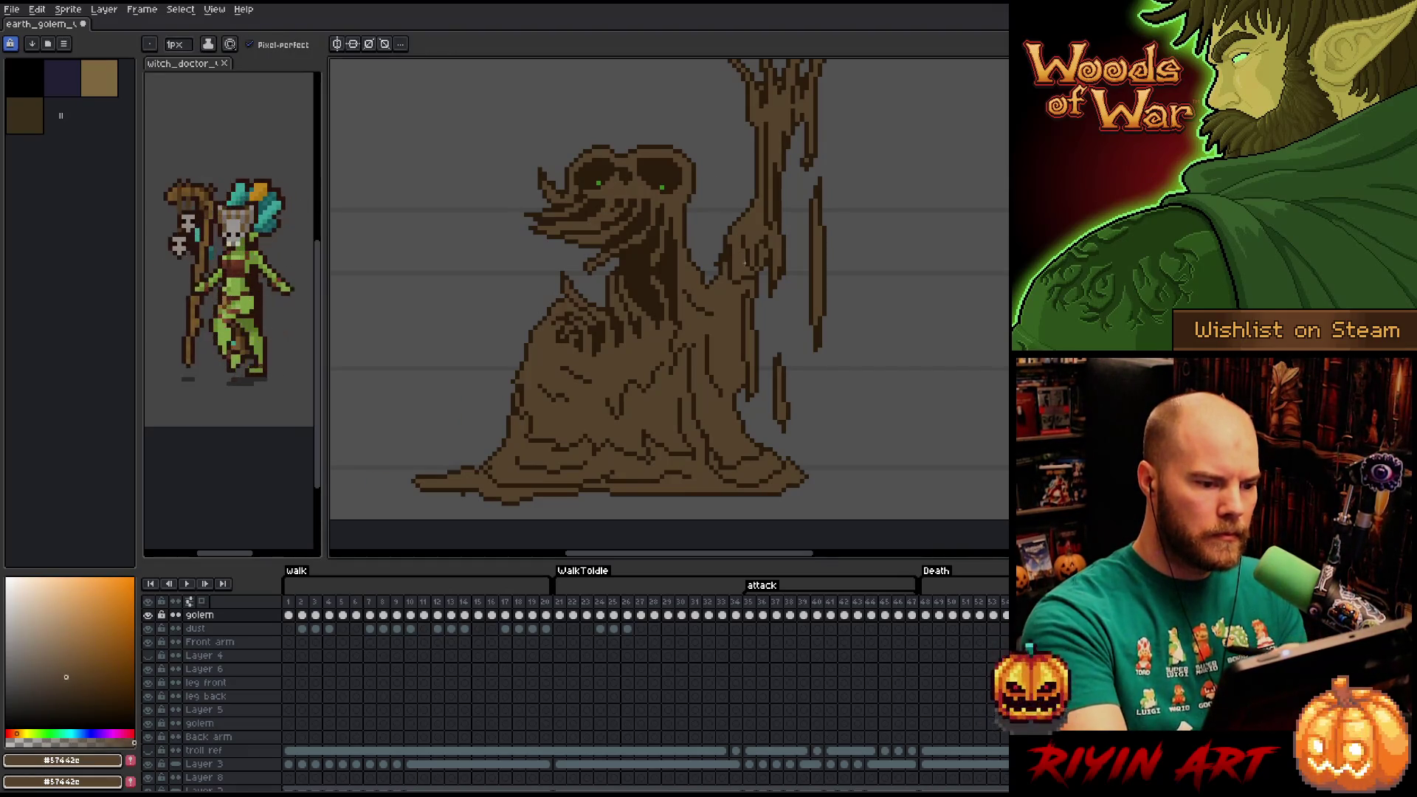
alt+click(631, 190)
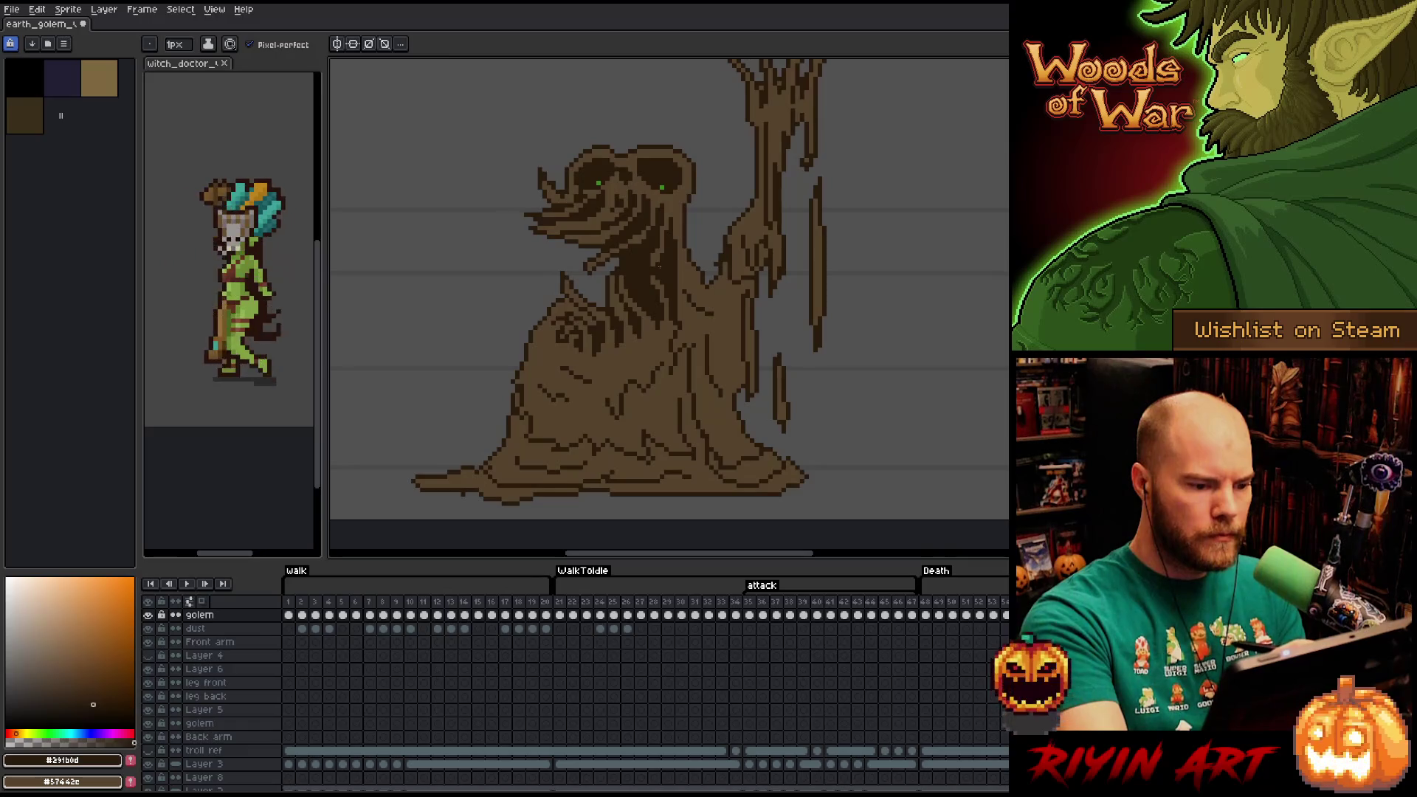
alt+click(649, 340)
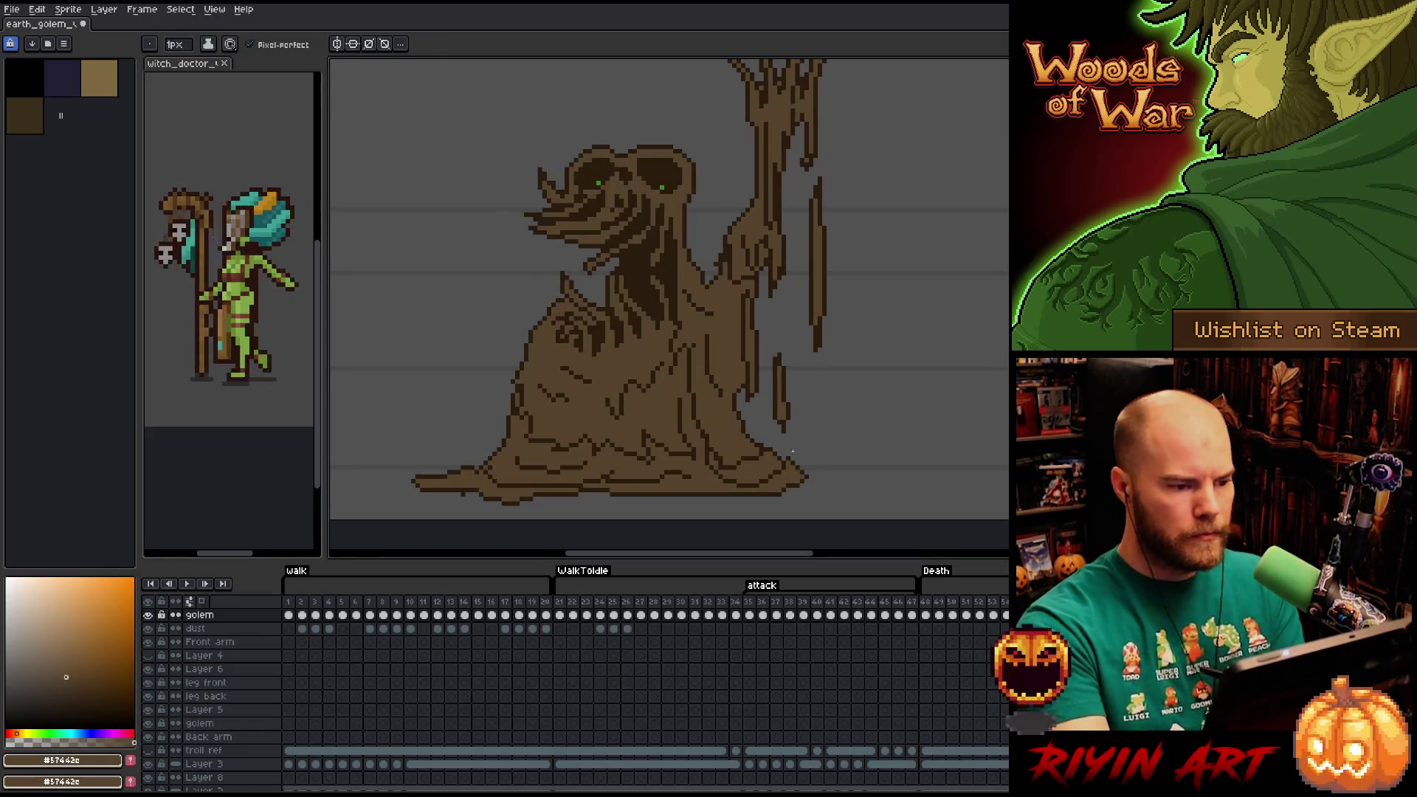
On the next outline-only frame, undo a mistaken background fill and a stray dark fill.
key(Right)
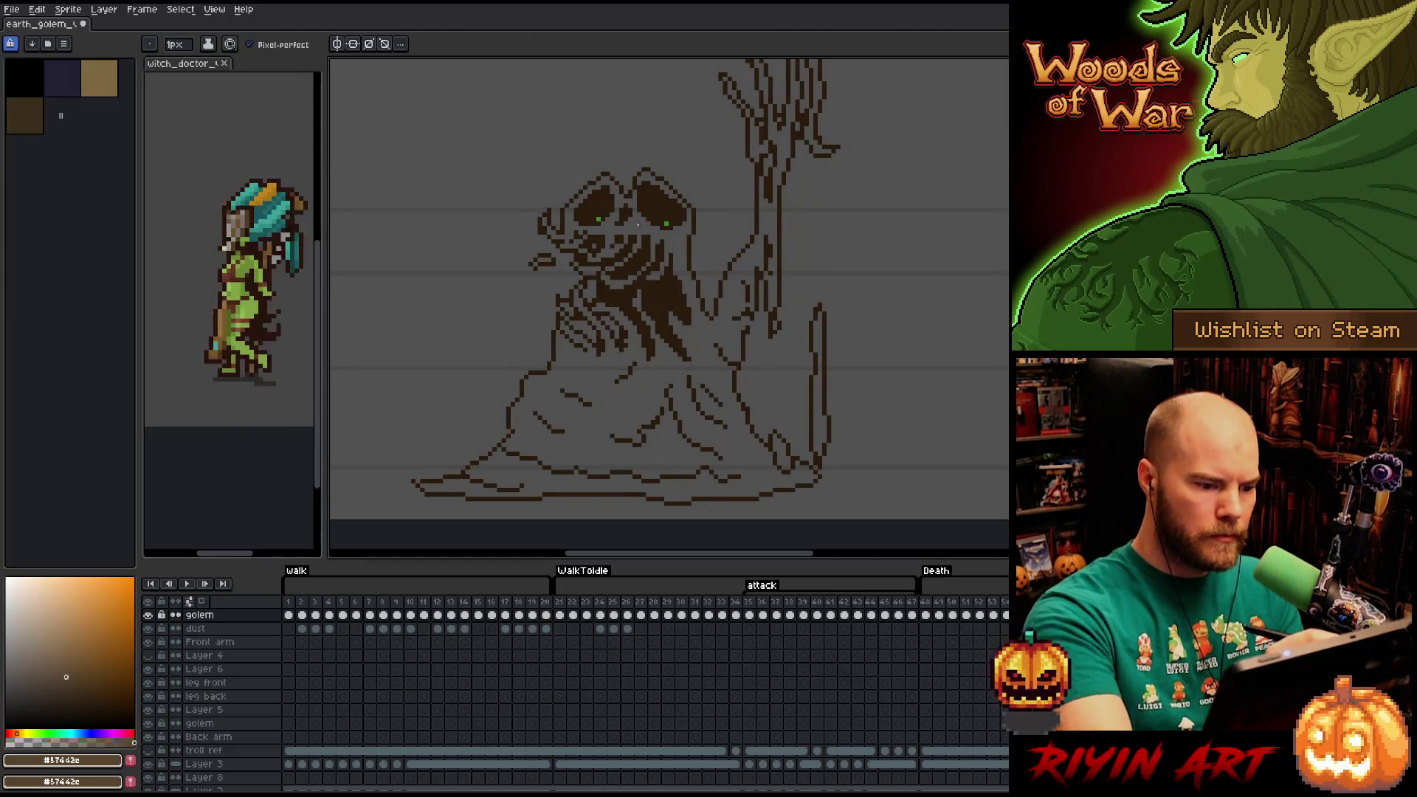
key(g)
click(640, 399)
key(ctrl+z)
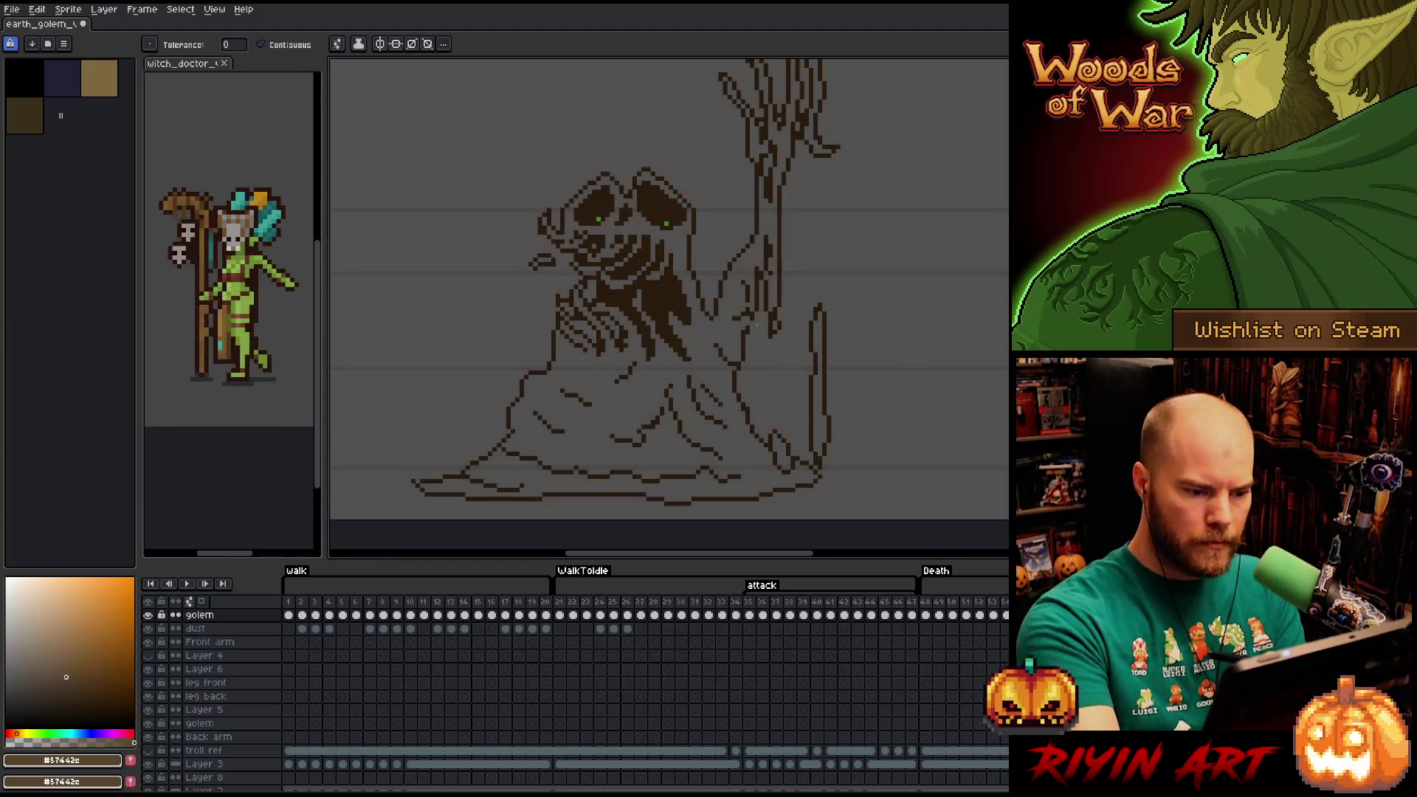
alt+click(770, 251)
click(749, 322)
key(ctrl+z)
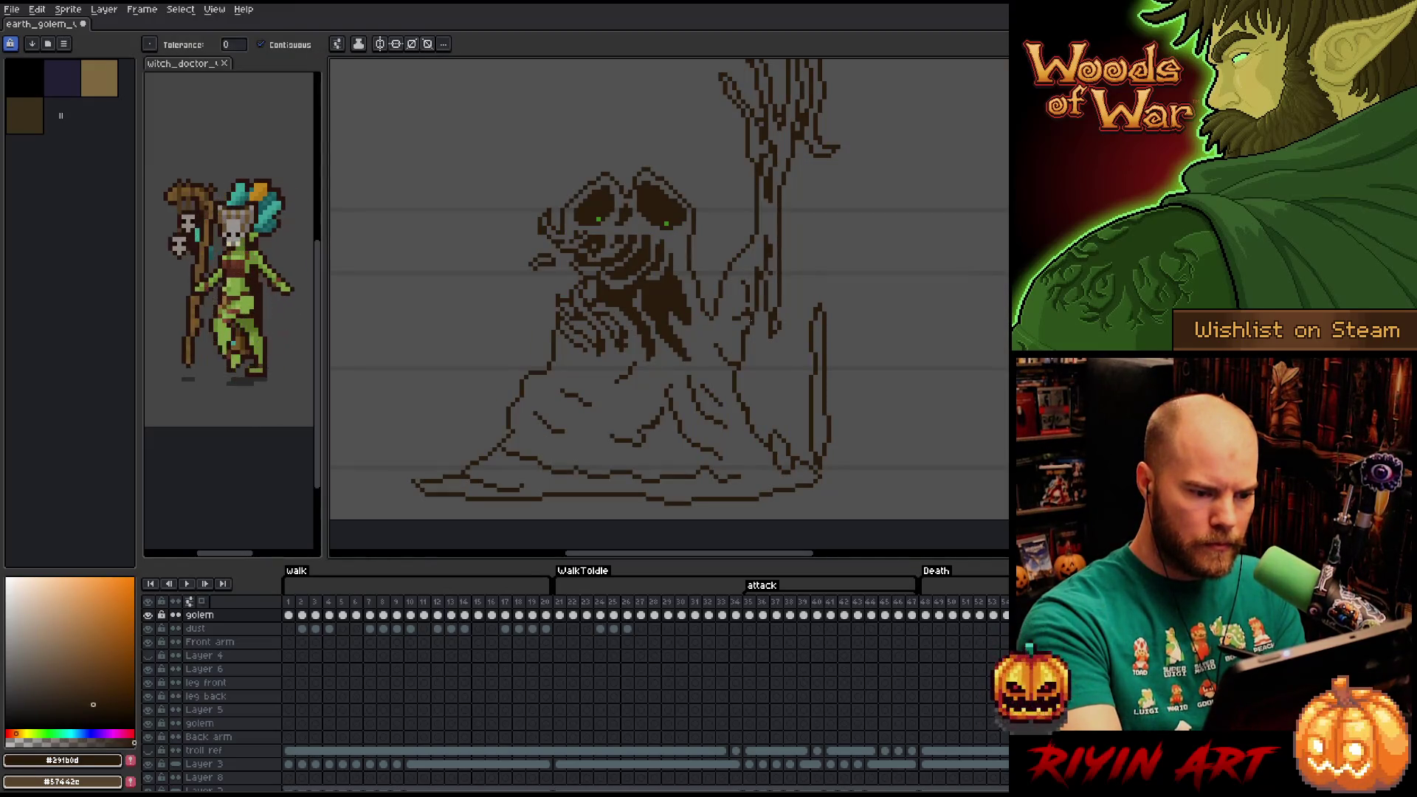
Undo further stray fills, including a dark brown torso fill.
click(748, 322)
key(b)
key(ctrl+z)
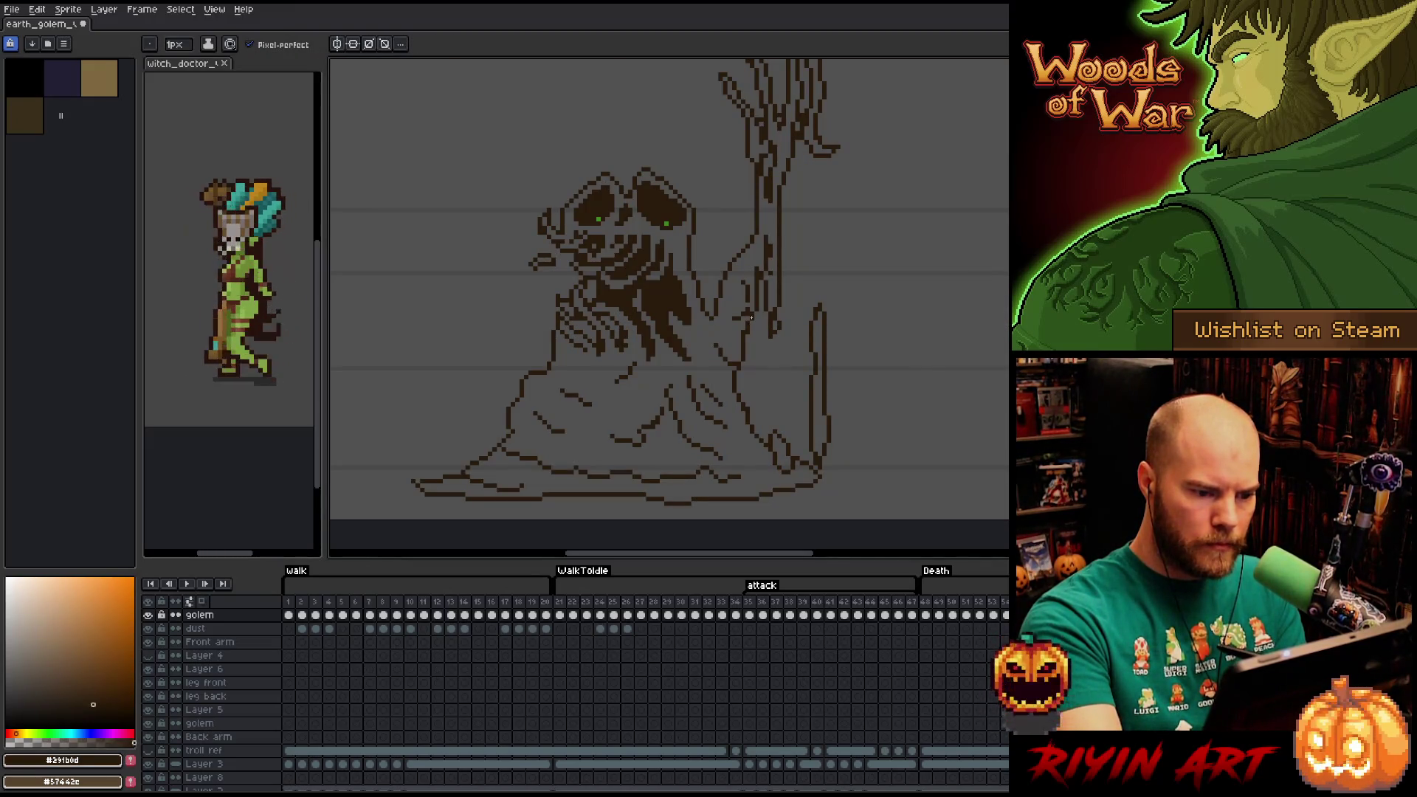
key(e)
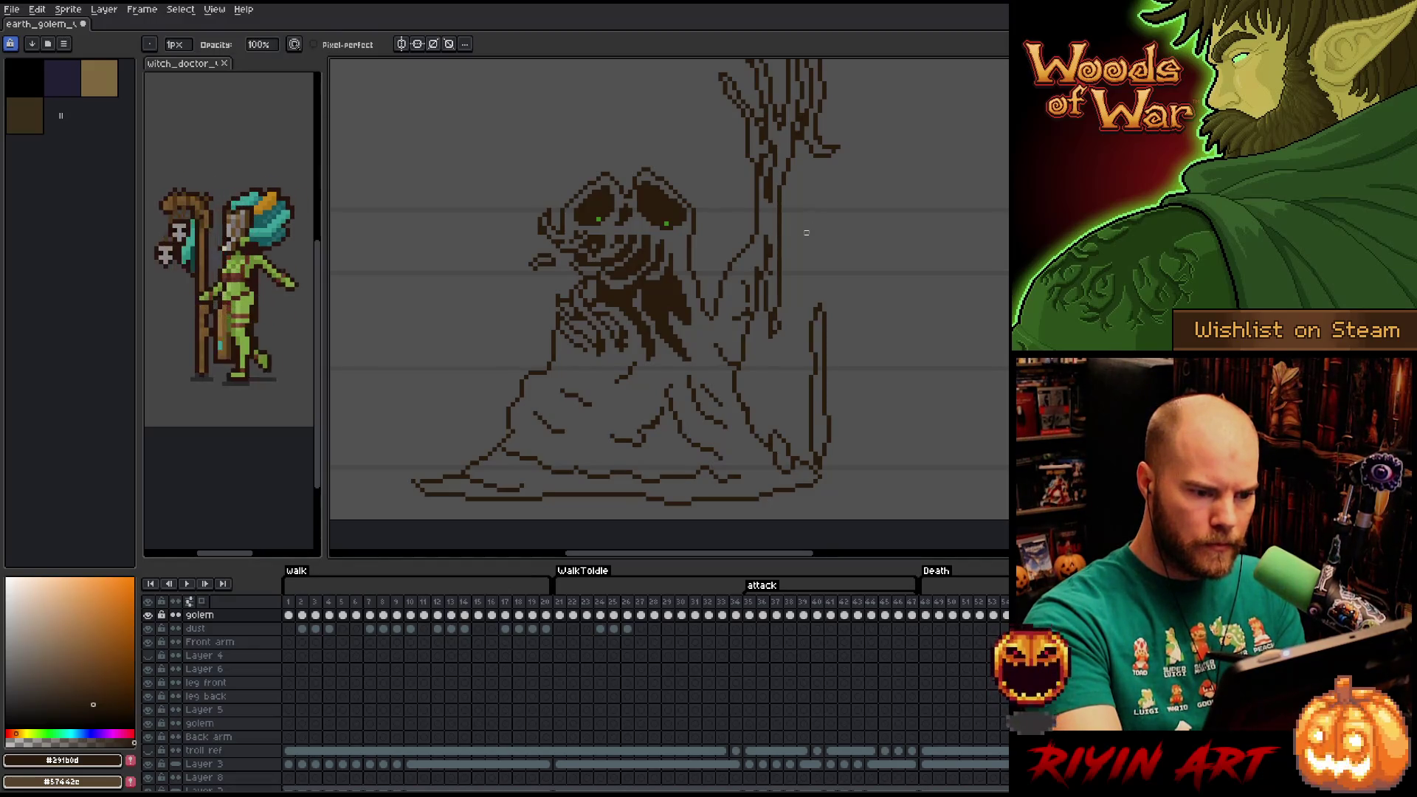
key(ctrl+y)
key(g)
click(730, 303)
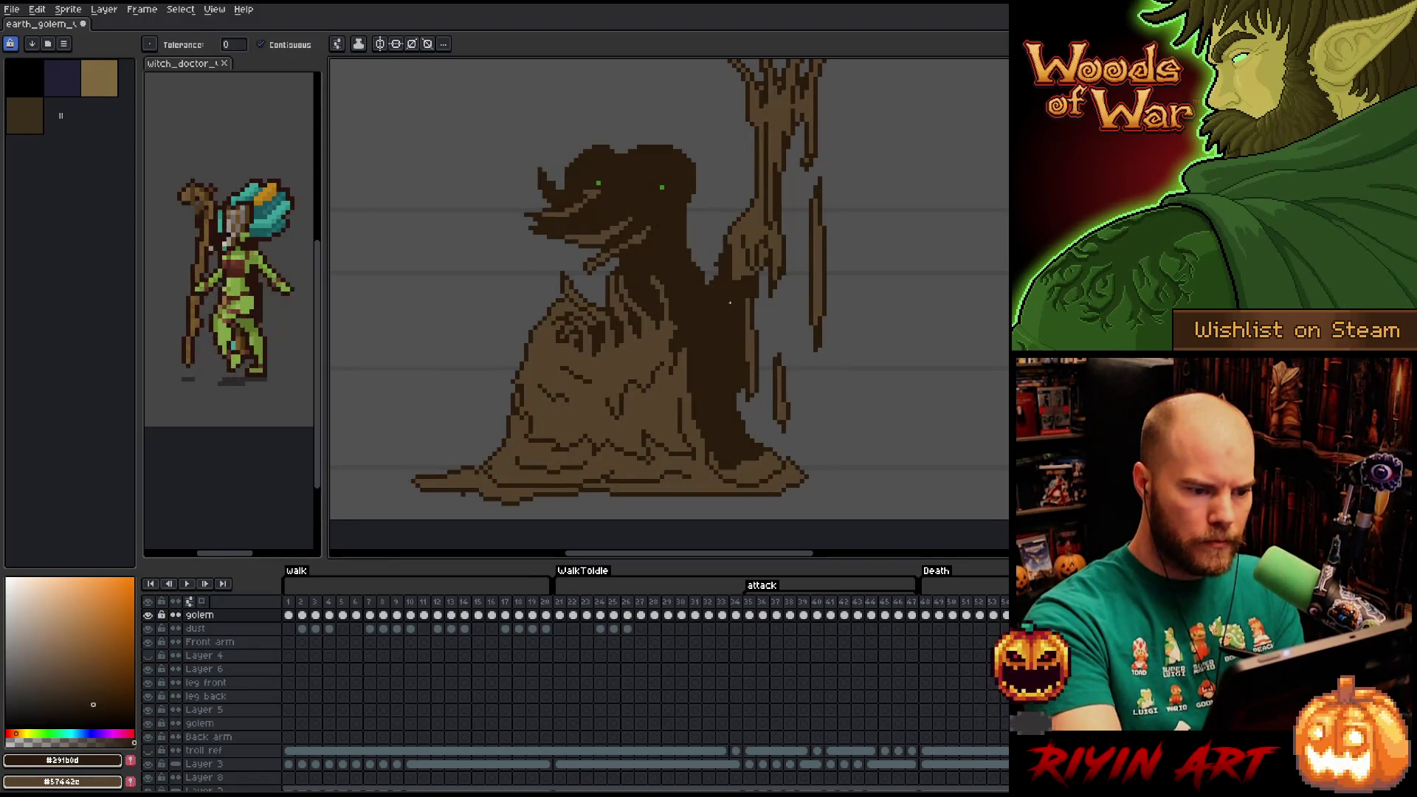
key(ctrl+z)
Fill the golem's body, remaining areas and narrow side gap with mid brown #57442c.
key(e)
alt+click(725, 286)
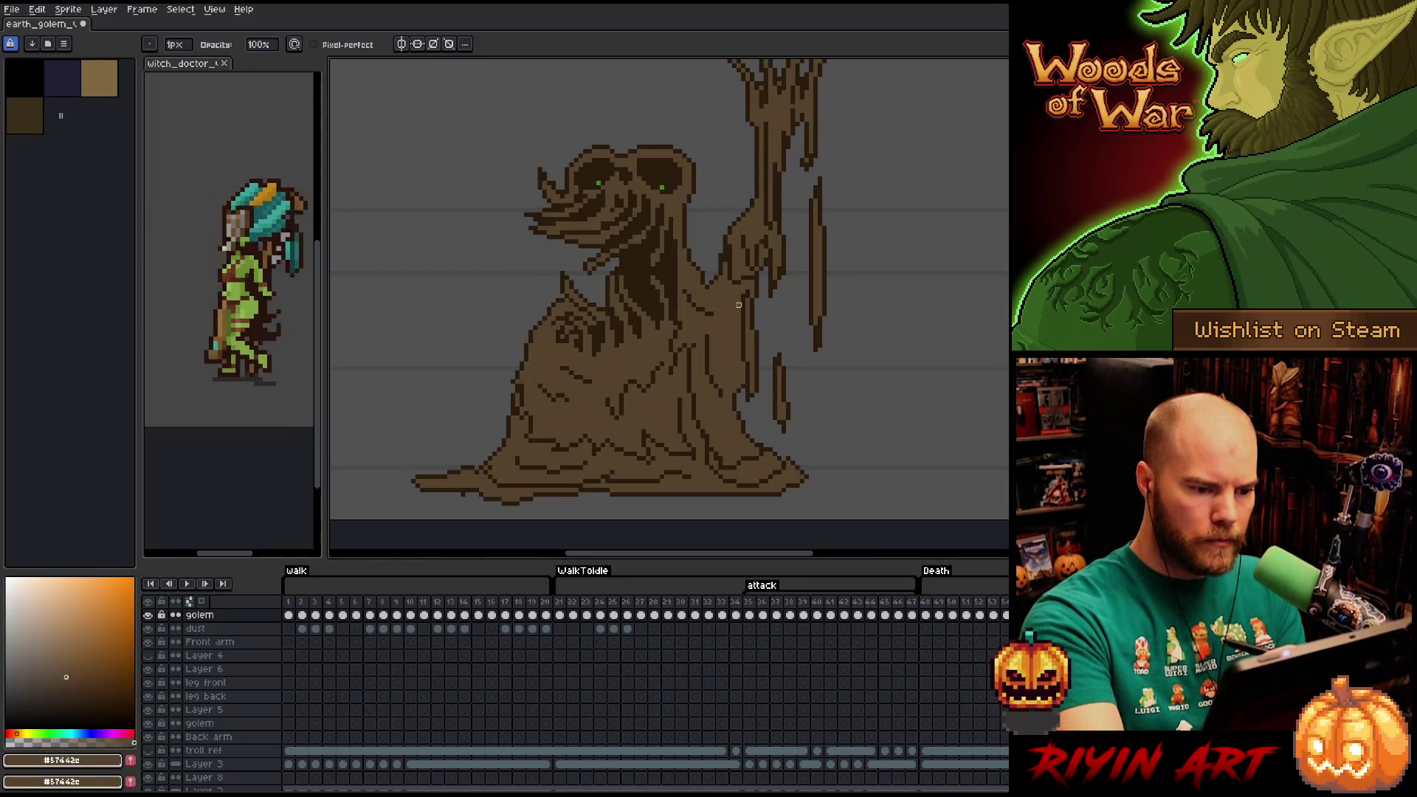
key(ctrl+z)
key(g)
click(738, 332)
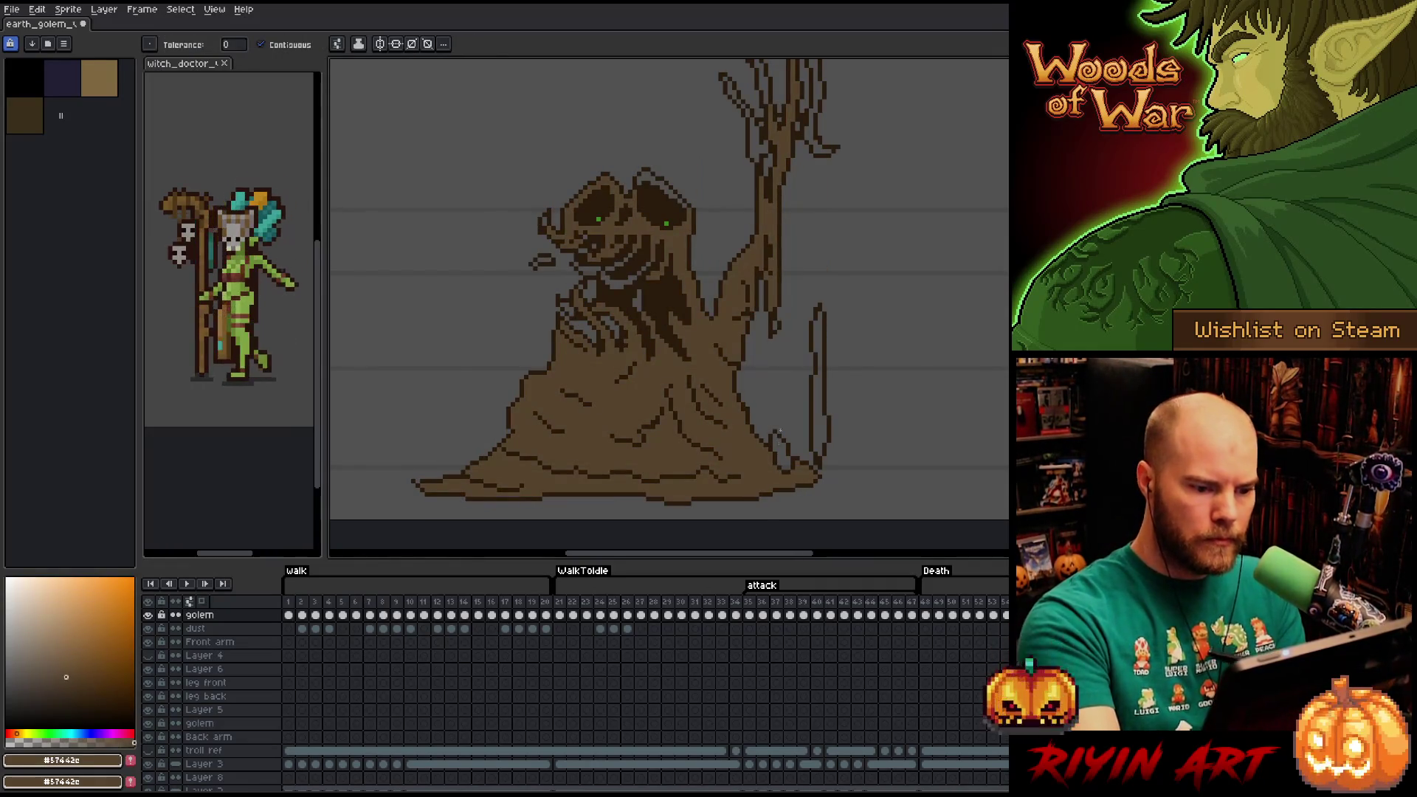
click(781, 452)
click(818, 417)
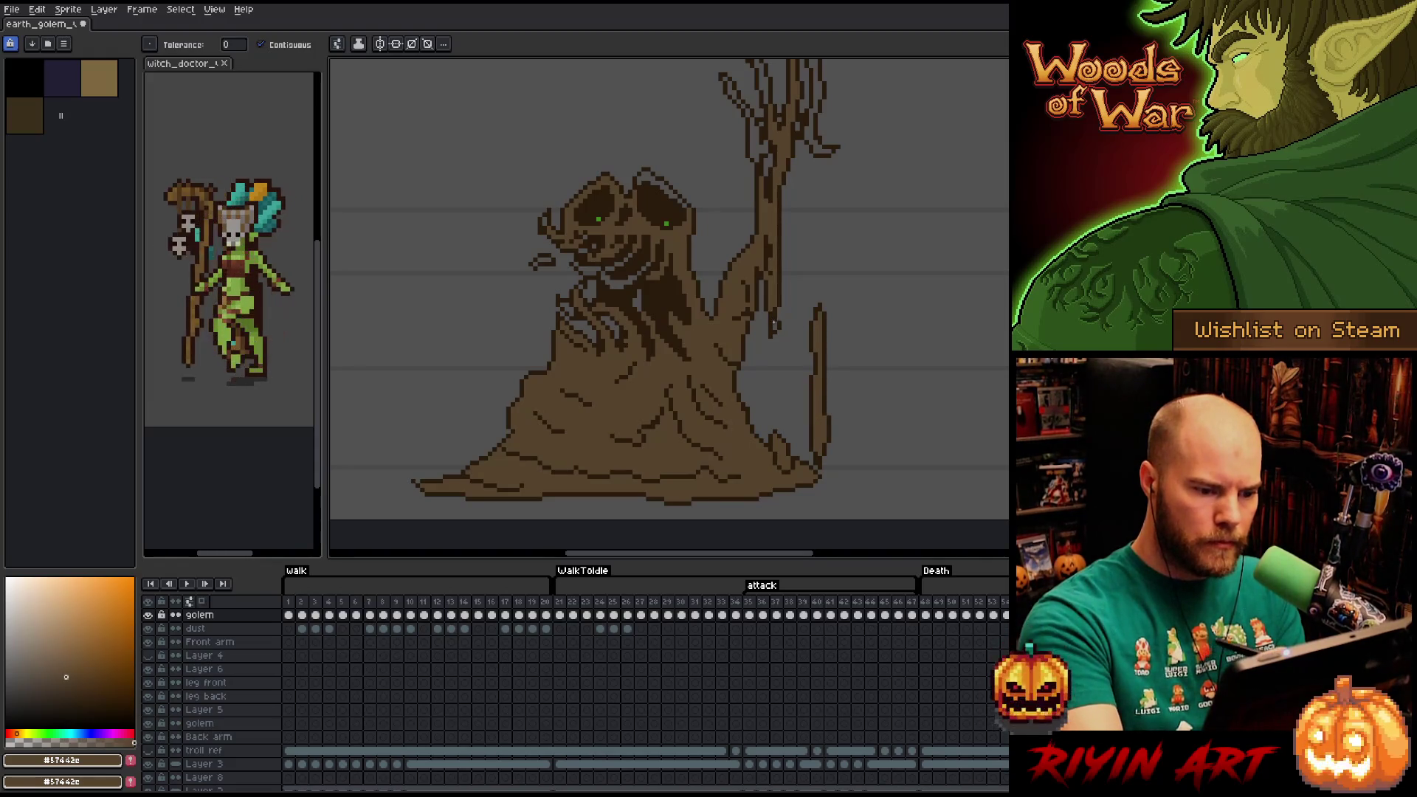
Darken strokes along the raised arm and the hand's fingers.
drag(732, 268, 757, 341)
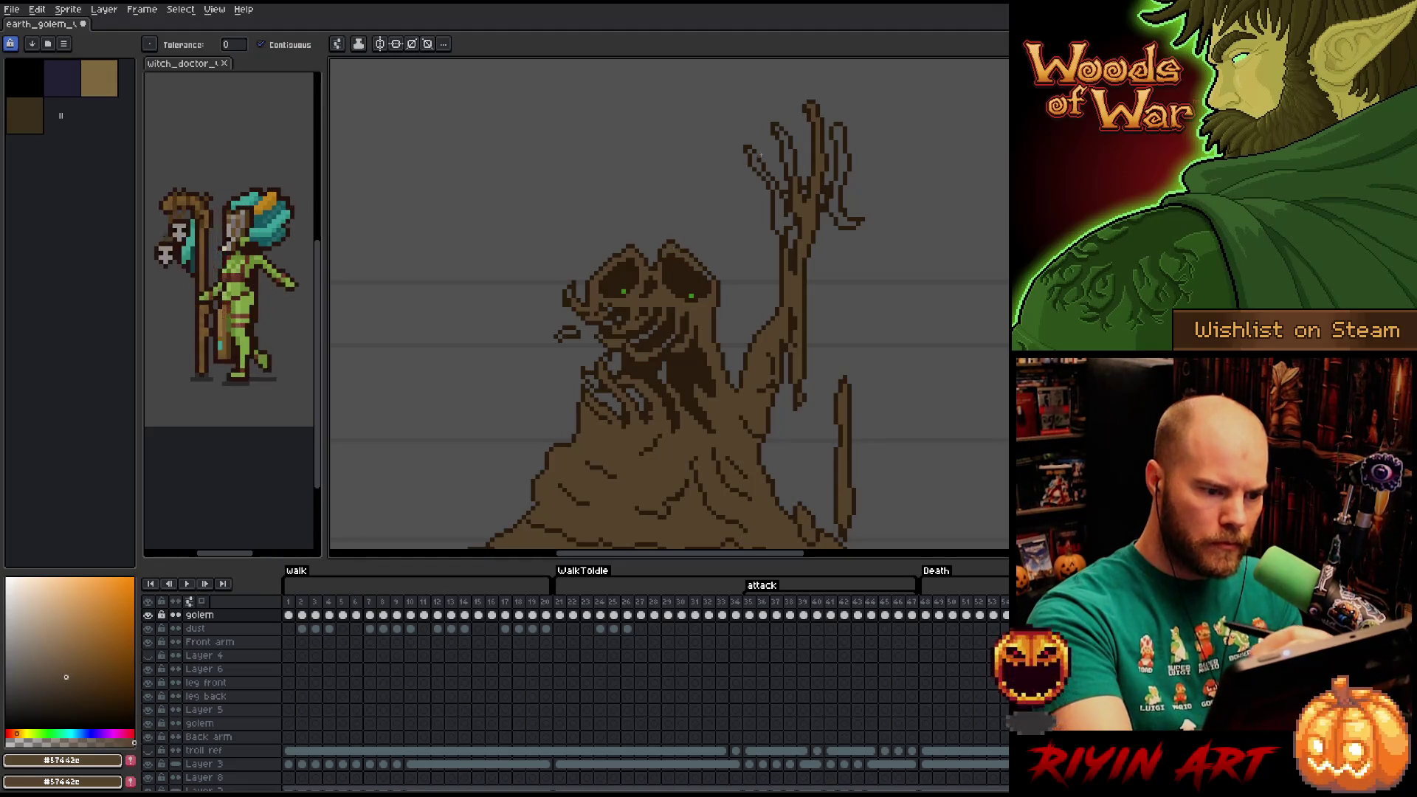
drag(789, 192, 782, 216)
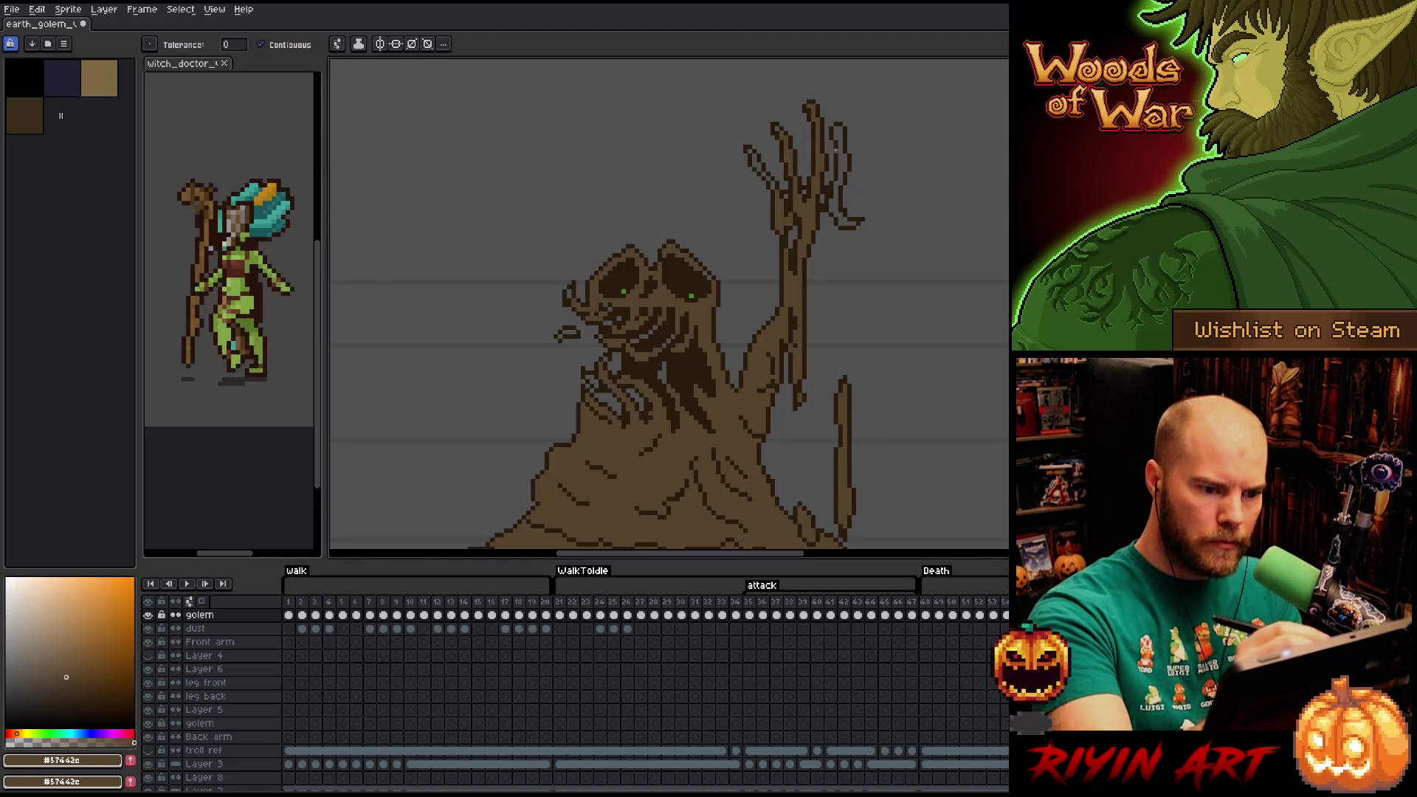
drag(836, 150, 835, 203)
key(b)
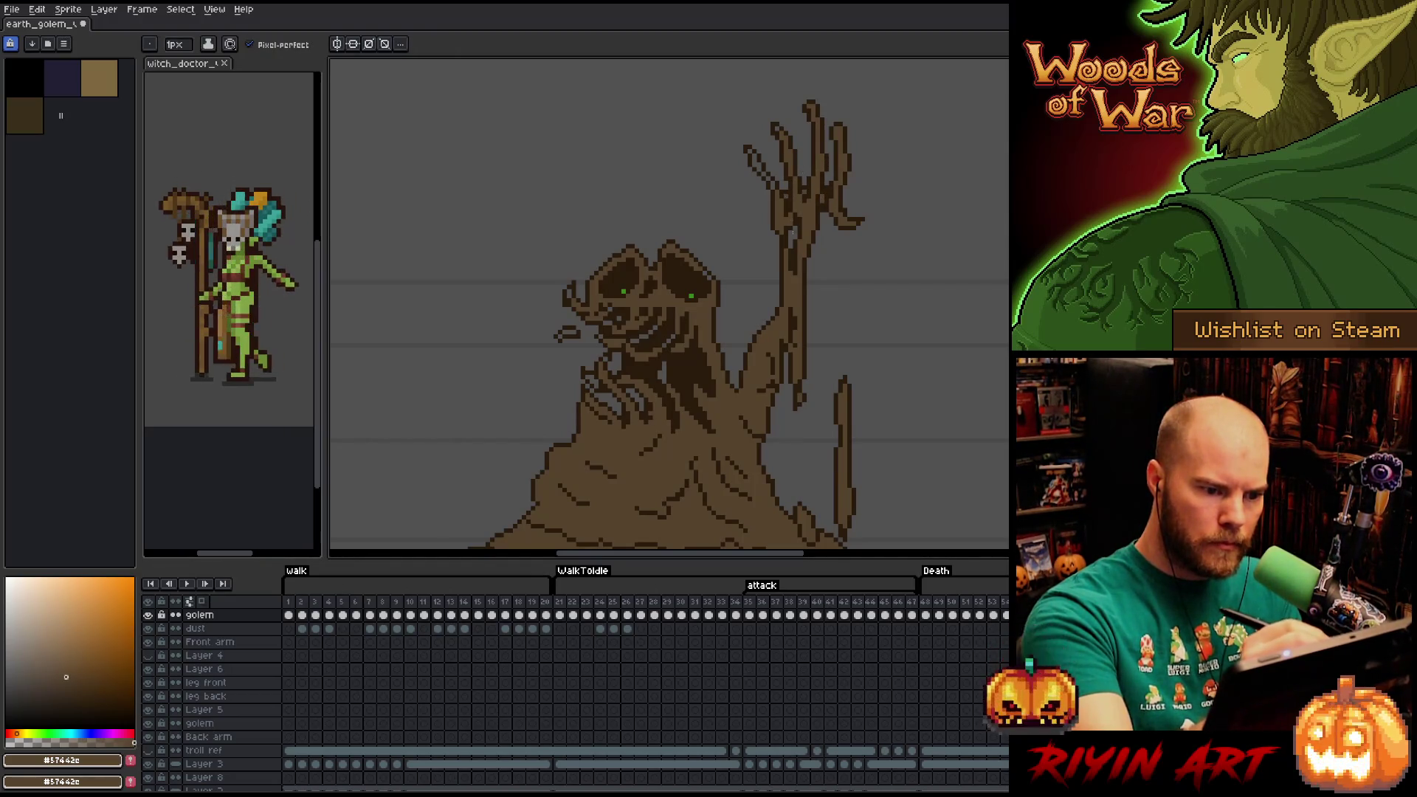
key(g)
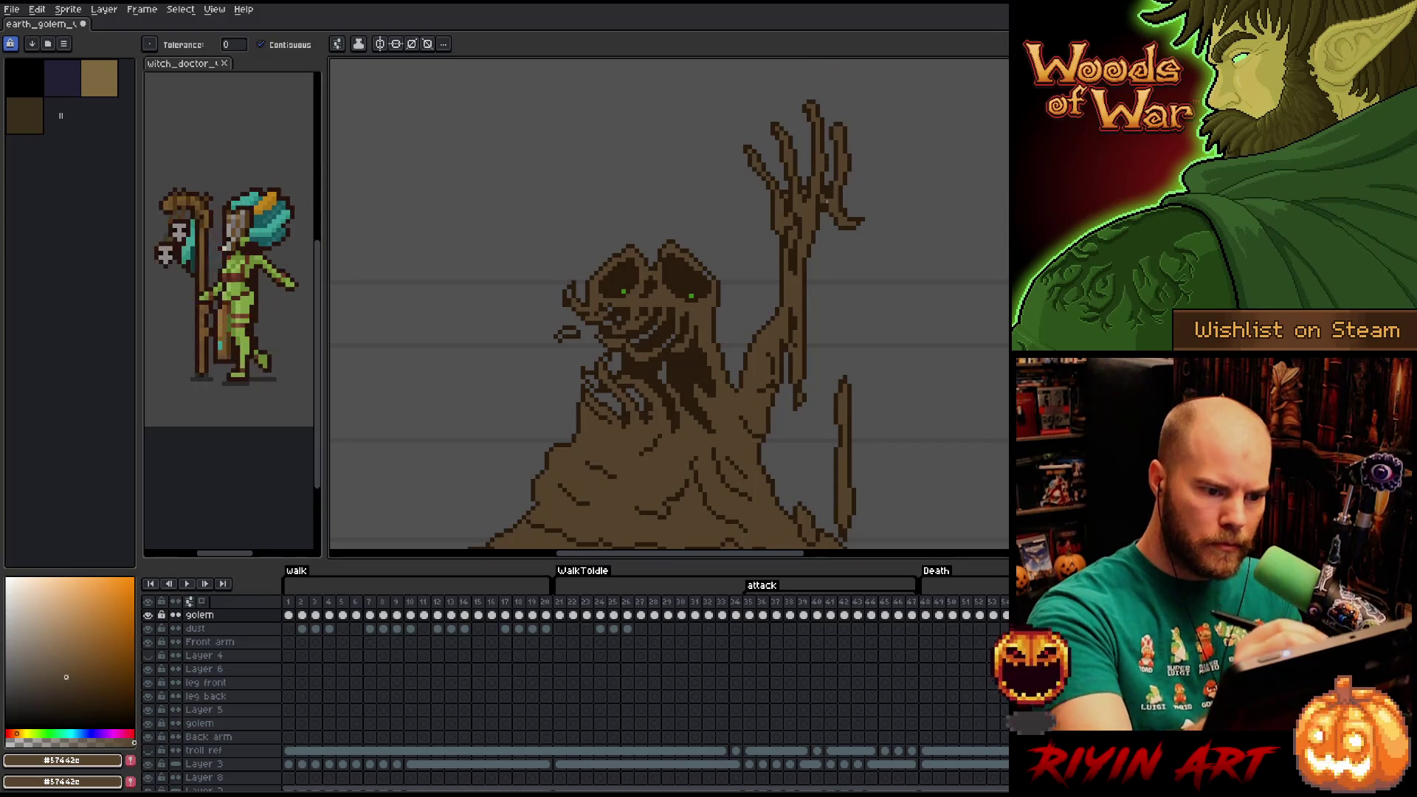
drag(828, 323, 864, 272)
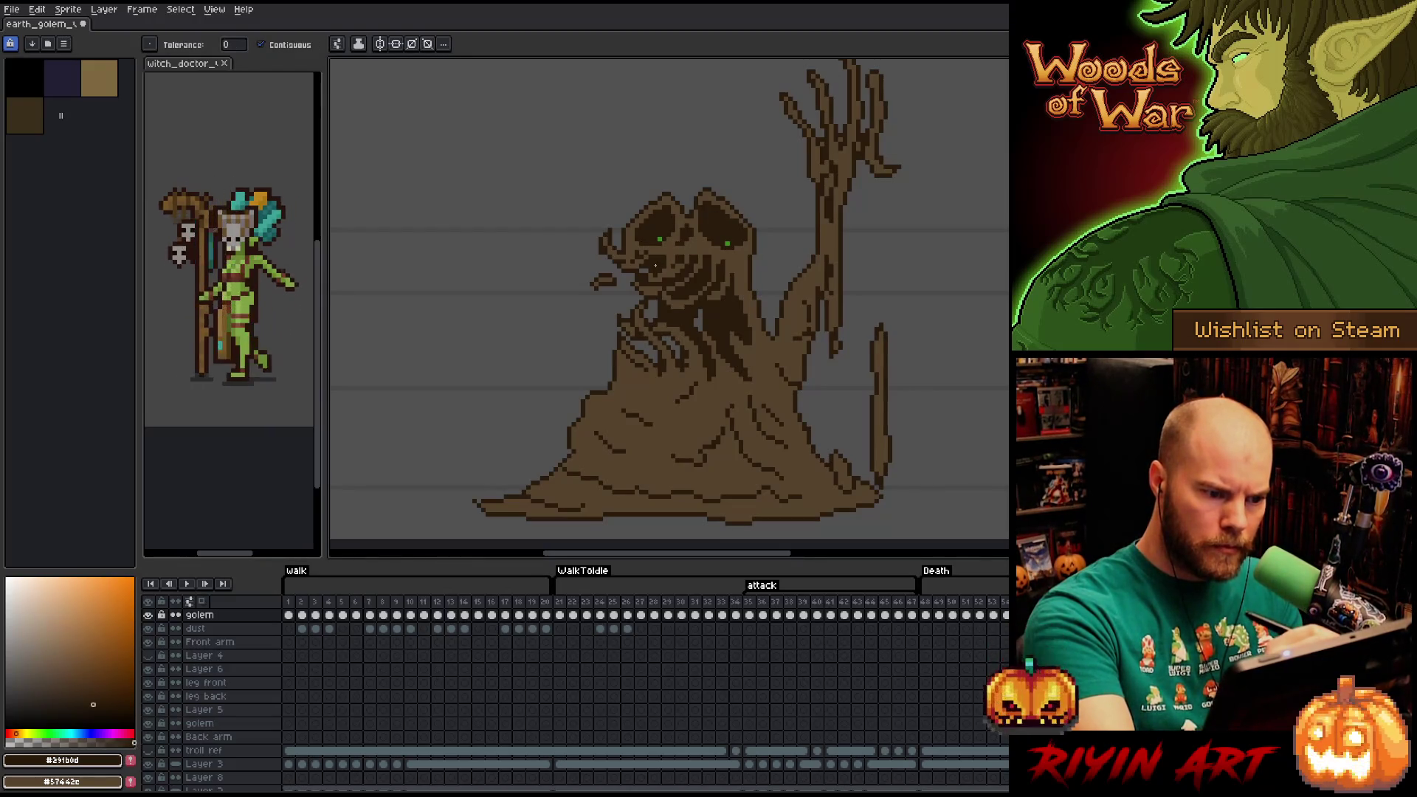
key(b)
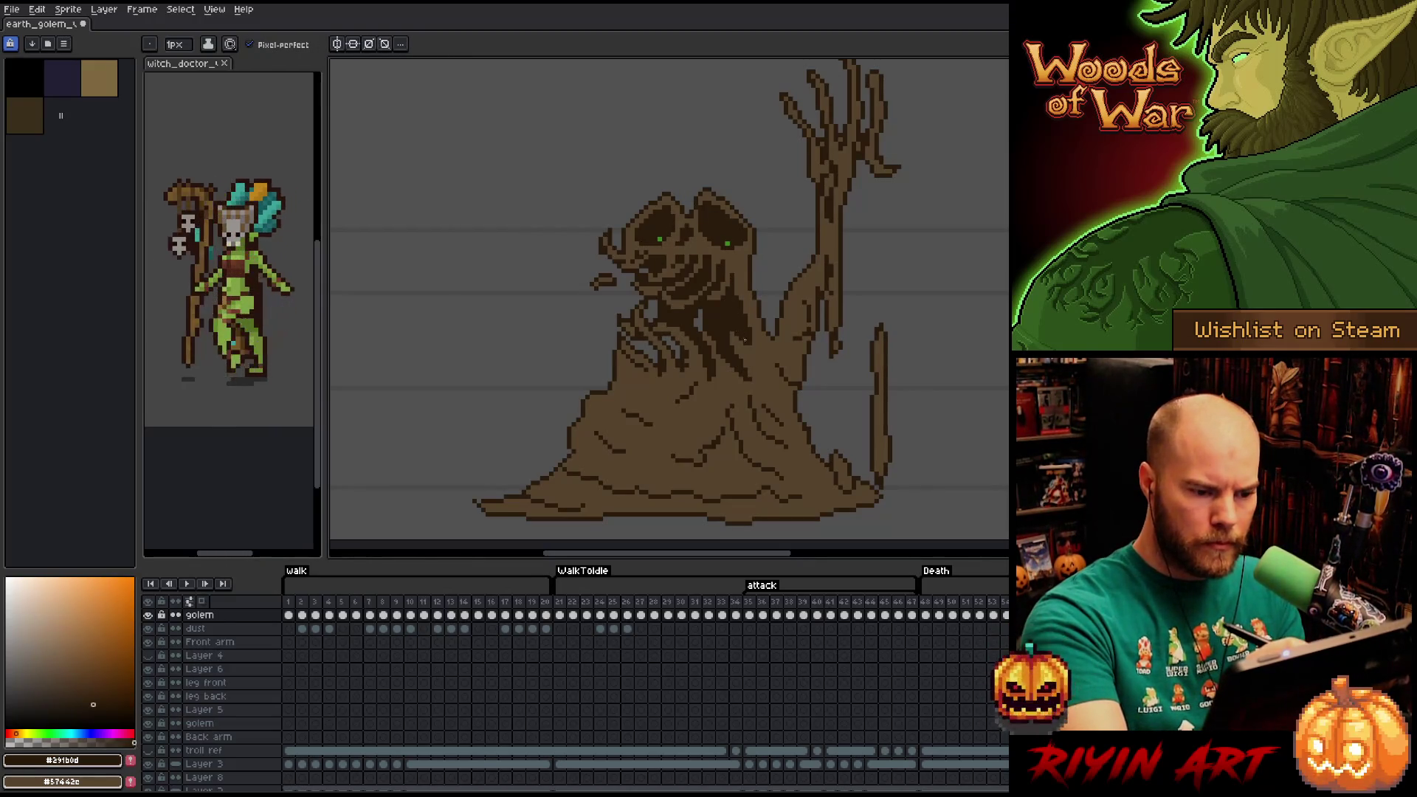
key(g)
alt+click(704, 279)
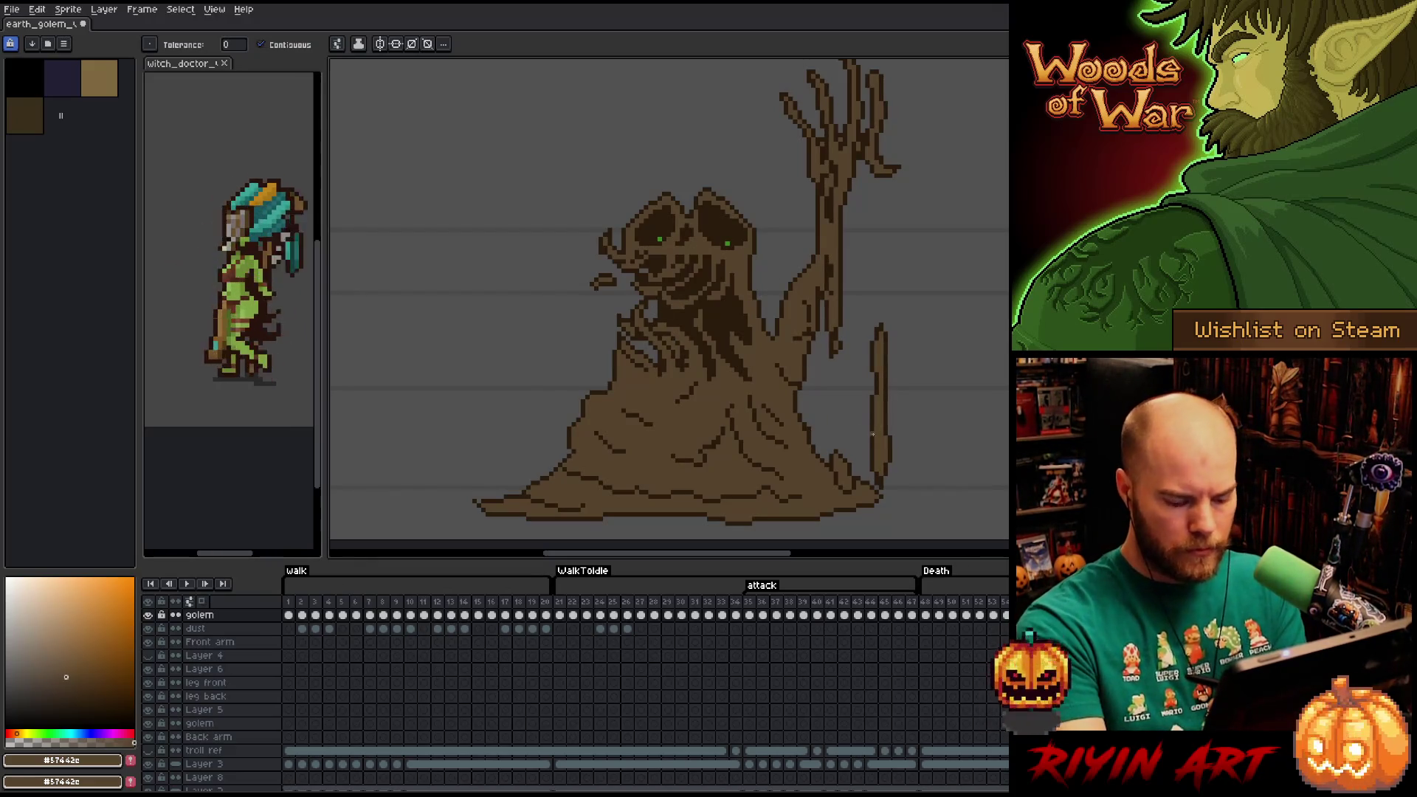
Move to the next outline frame, undo an unwanted fill and sample the light brown.
key(period)
click(803, 384)
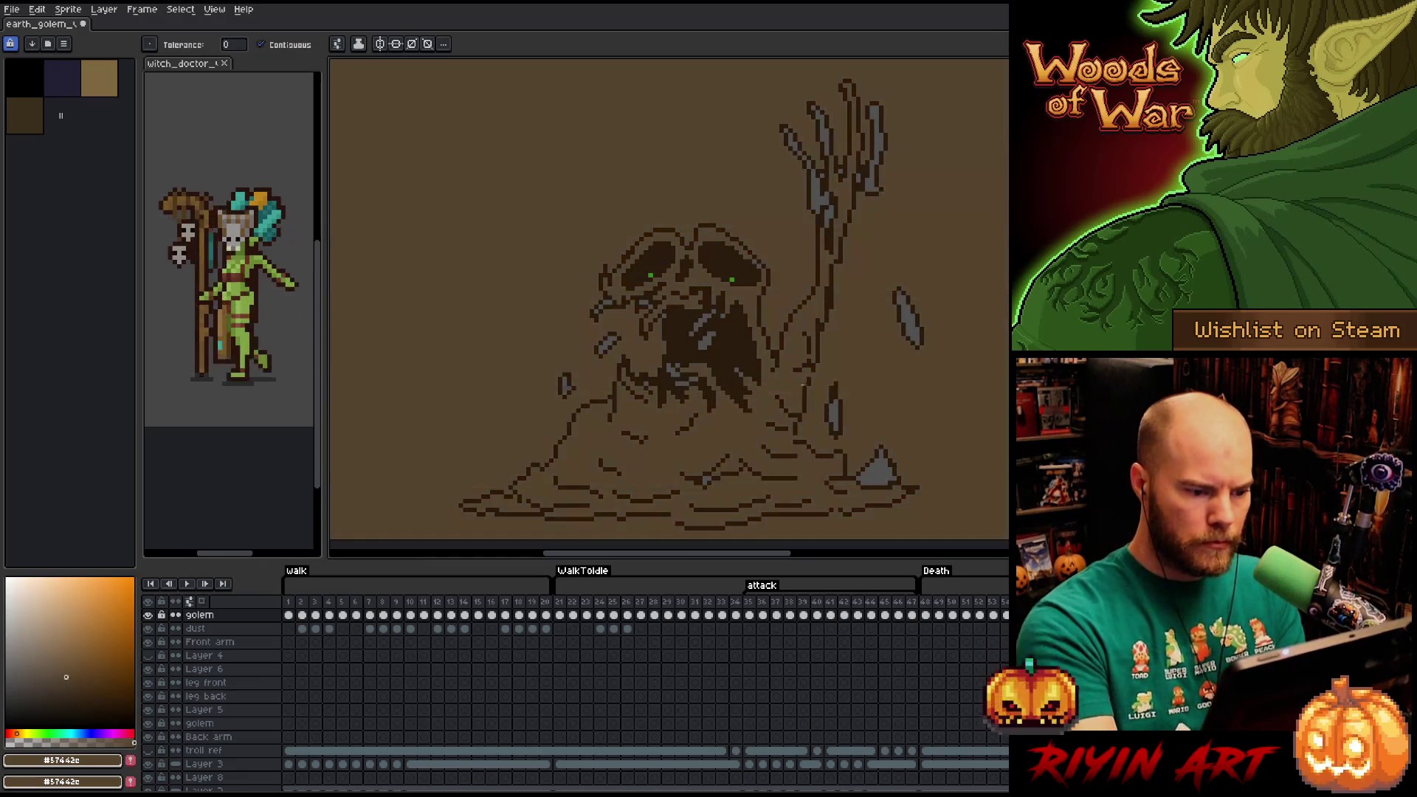
key(ctrl+z)
key(b)
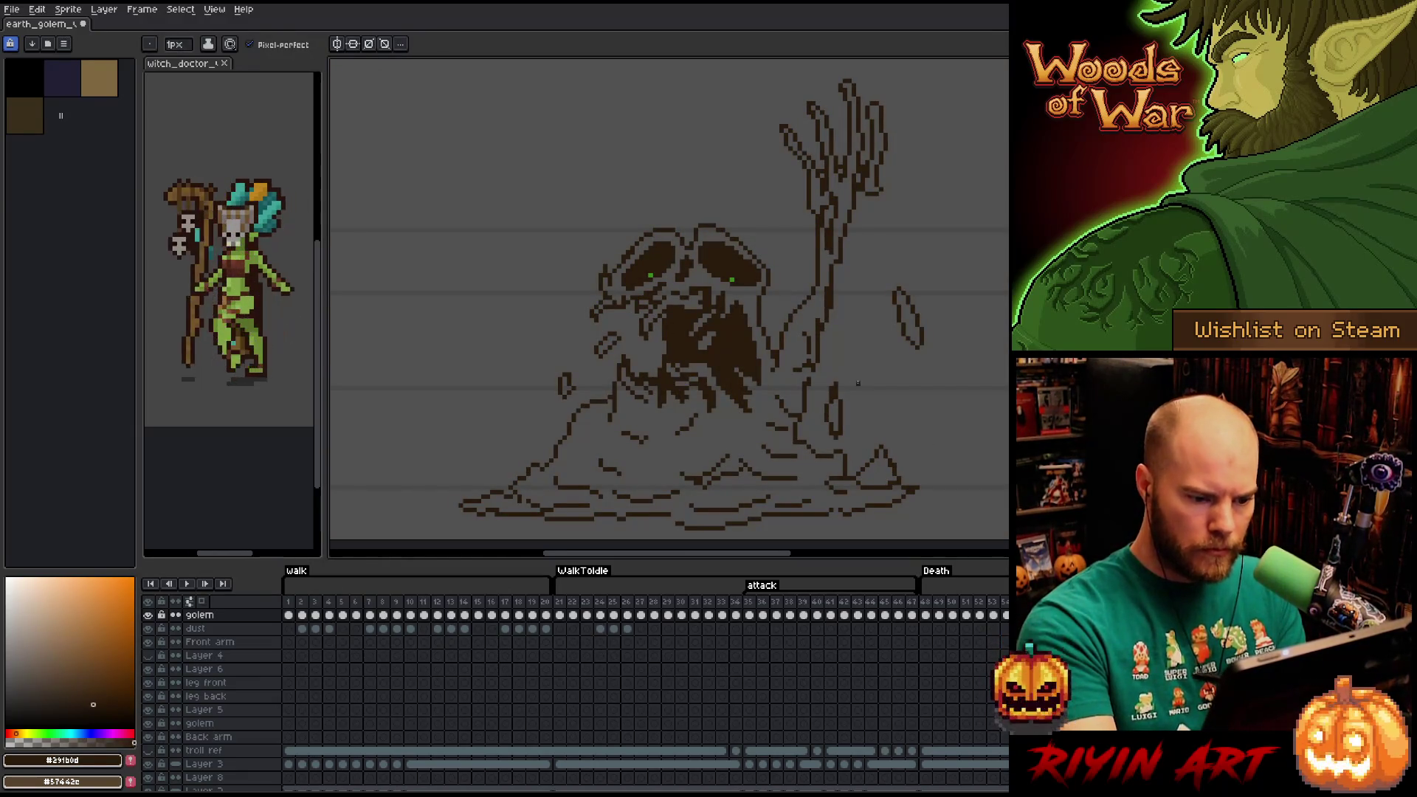
key(ctrl+y)
alt+click(781, 376)
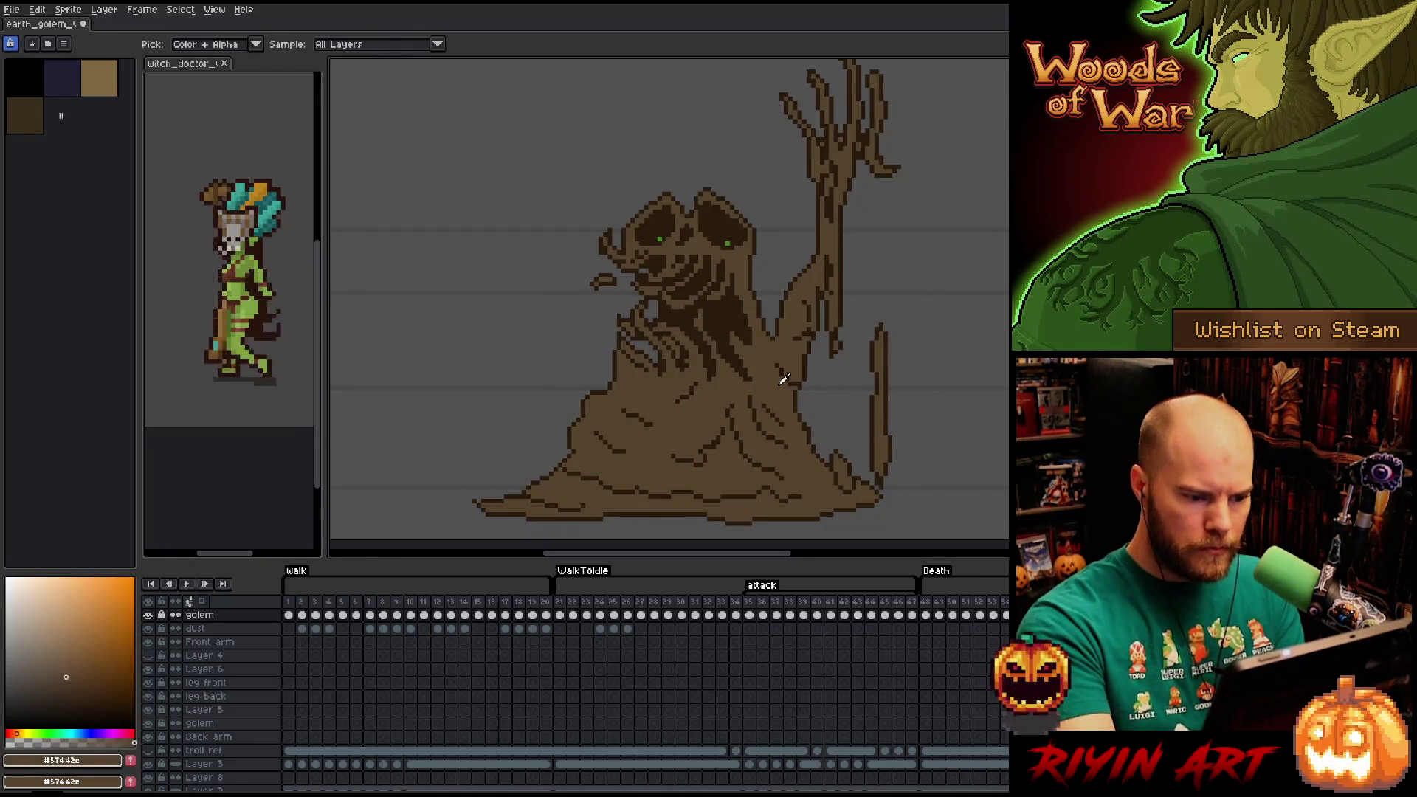
key(ctrl+z)
Undo another background flood and re-sample light brown #57442c from the filled frame.
key(g)
click(738, 434)
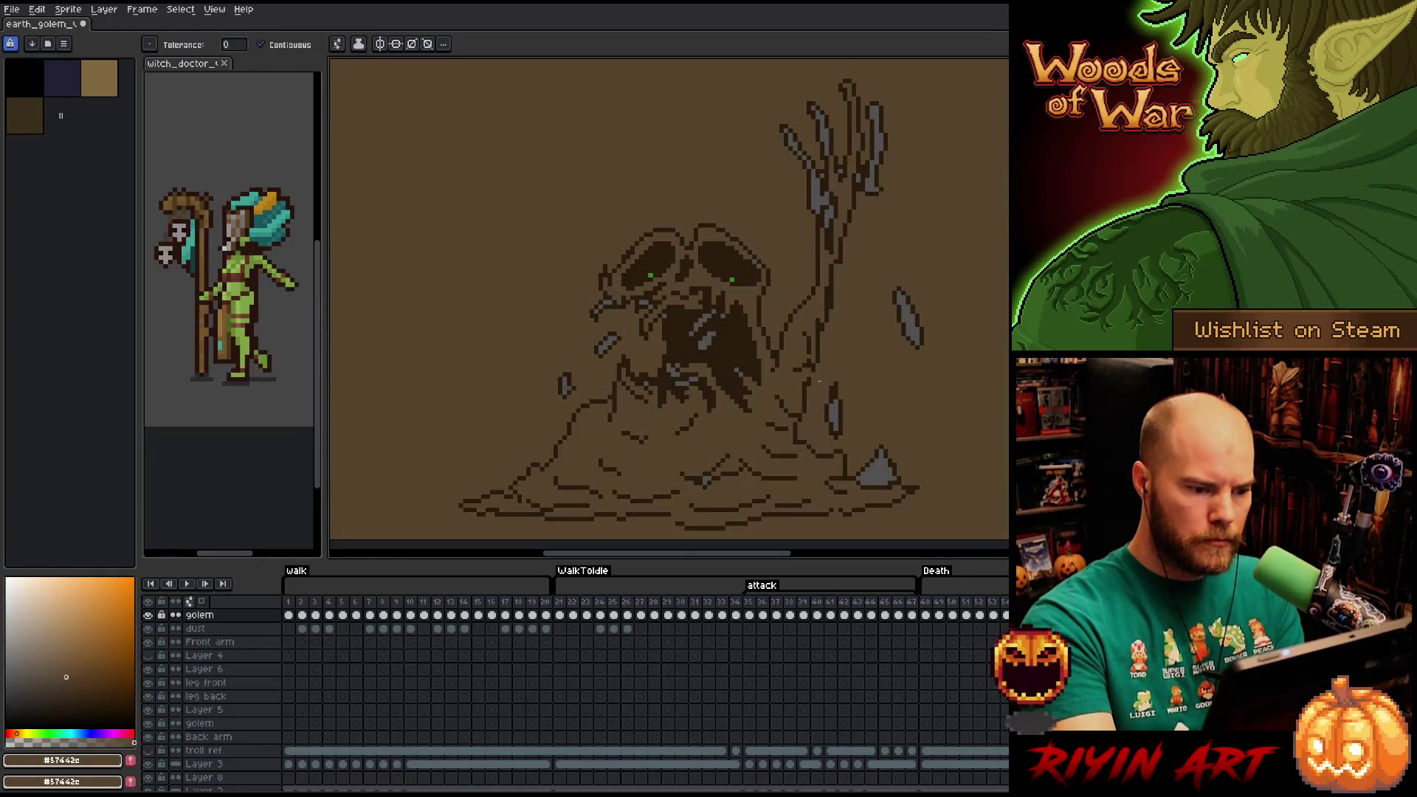
key(ctrl+z)
key(b)
alt+click(809, 377)
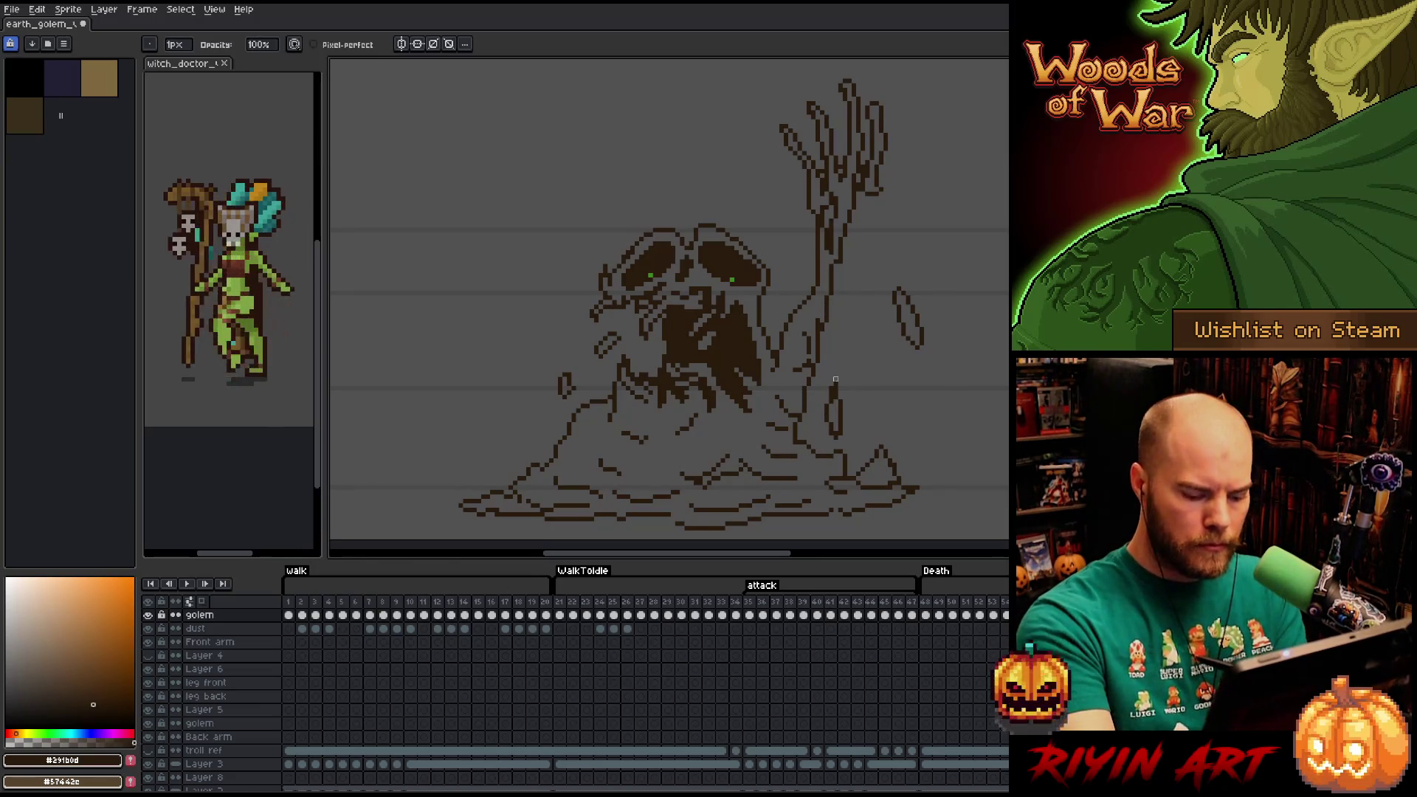
key(Right)
alt+click(712, 402)
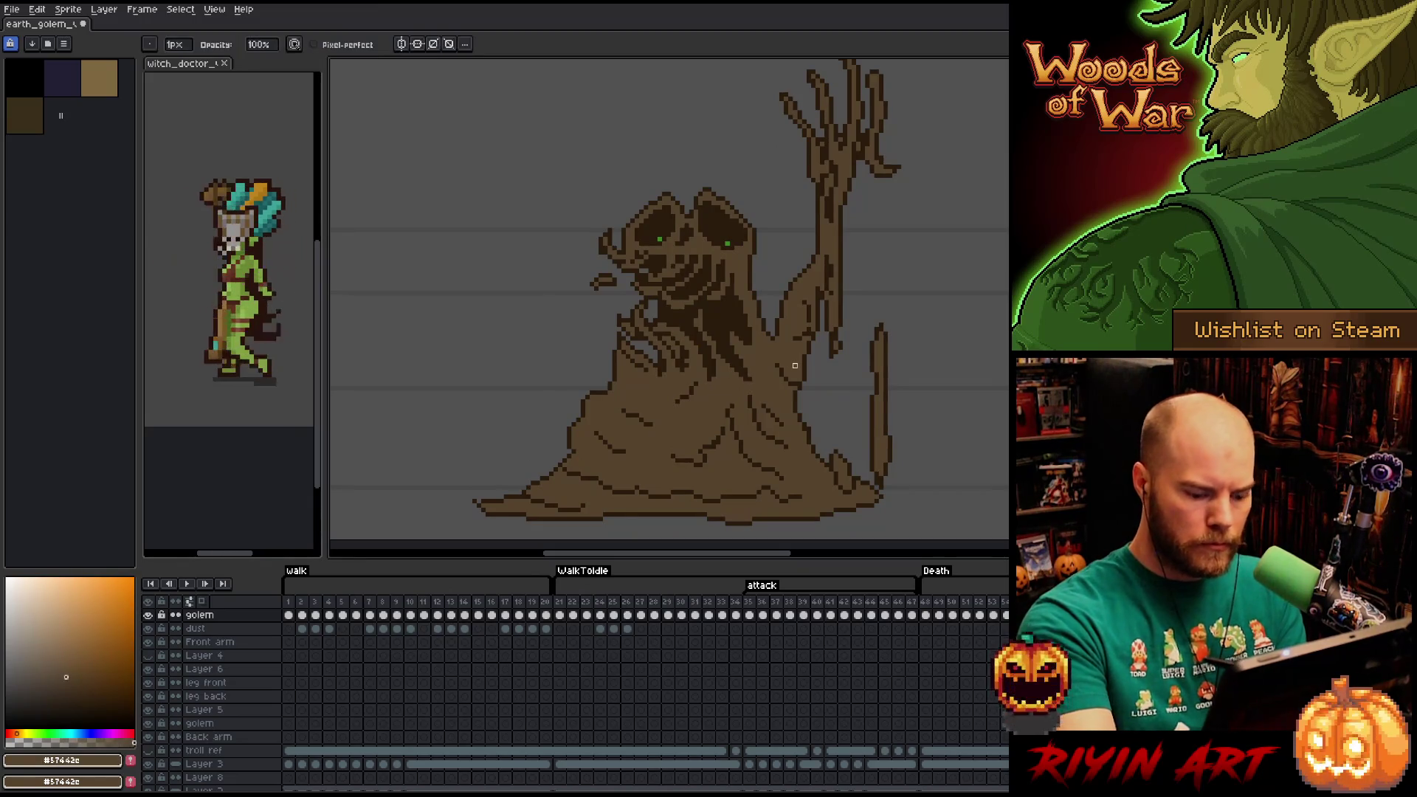
key(Left)
Compare with the neighbouring filled frame and pick the dark outline brown.
key(g)
key(Right)
key(Left)
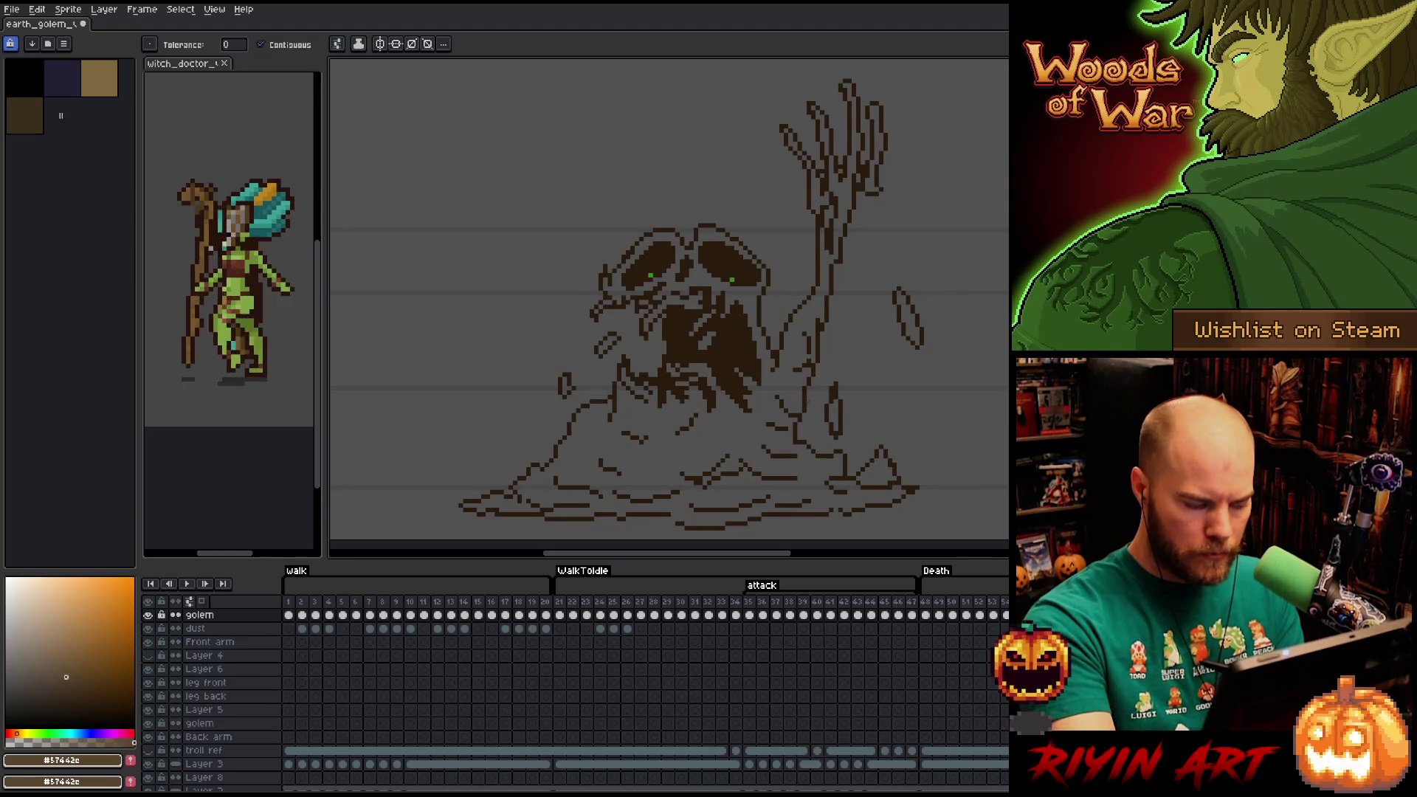
key(b)
alt+click(813, 379)
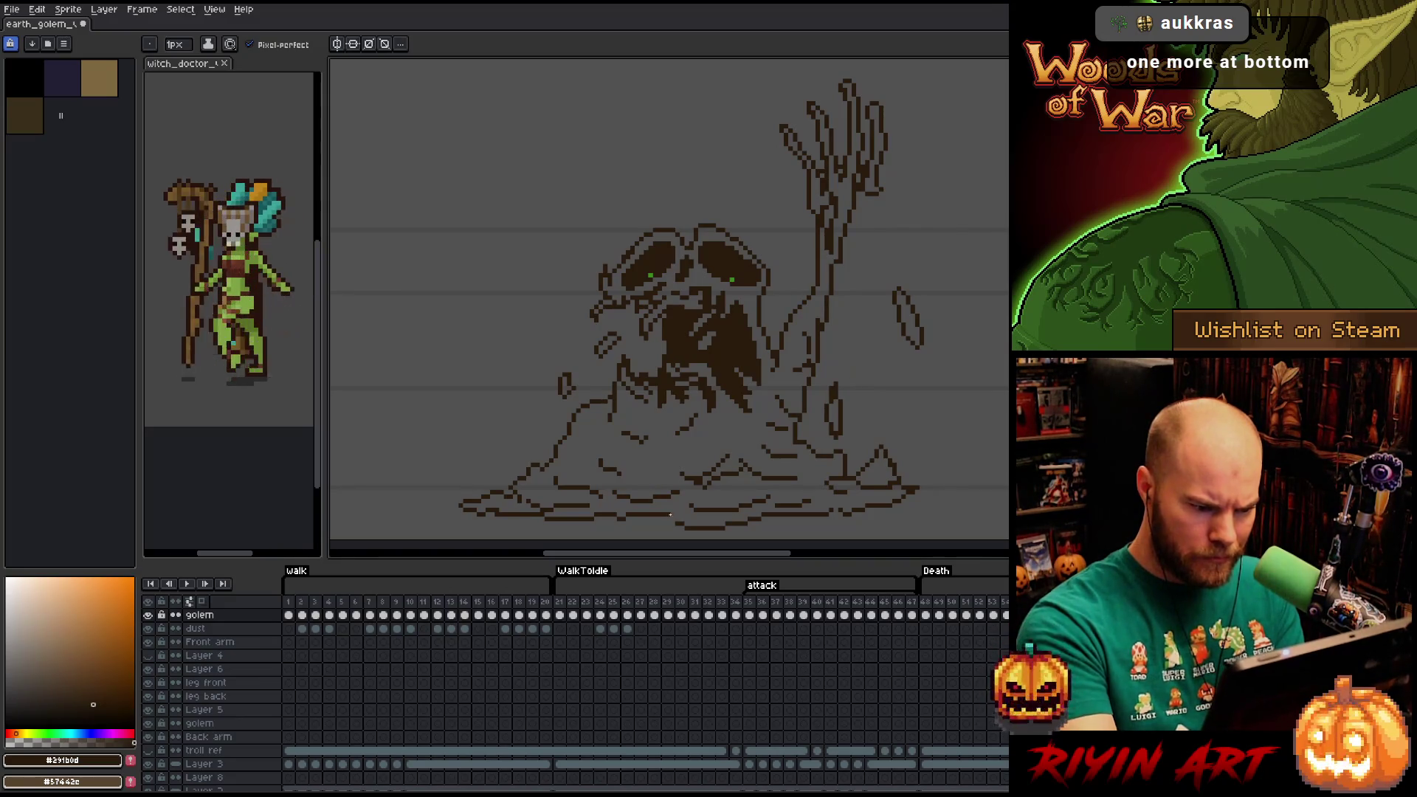
key(e)
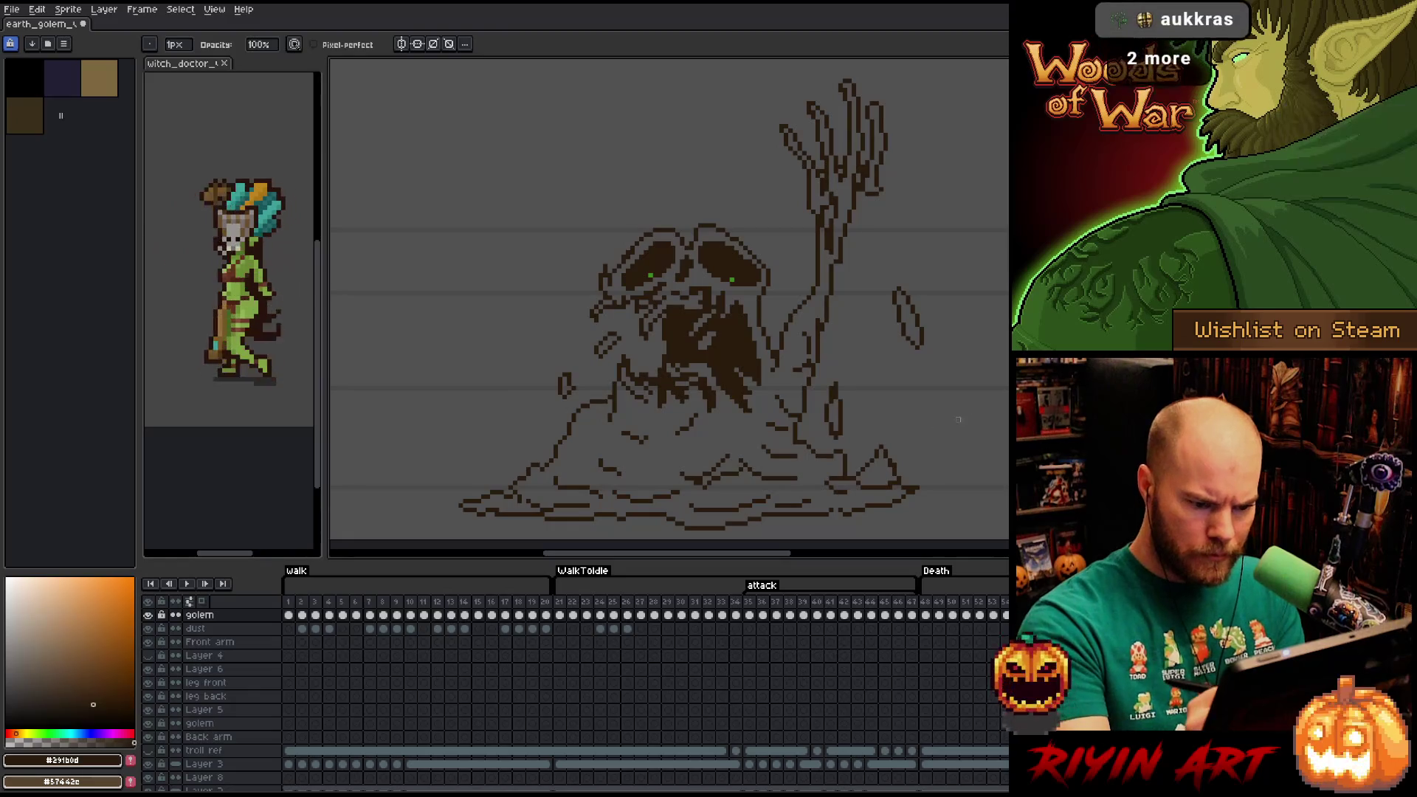
key(b)
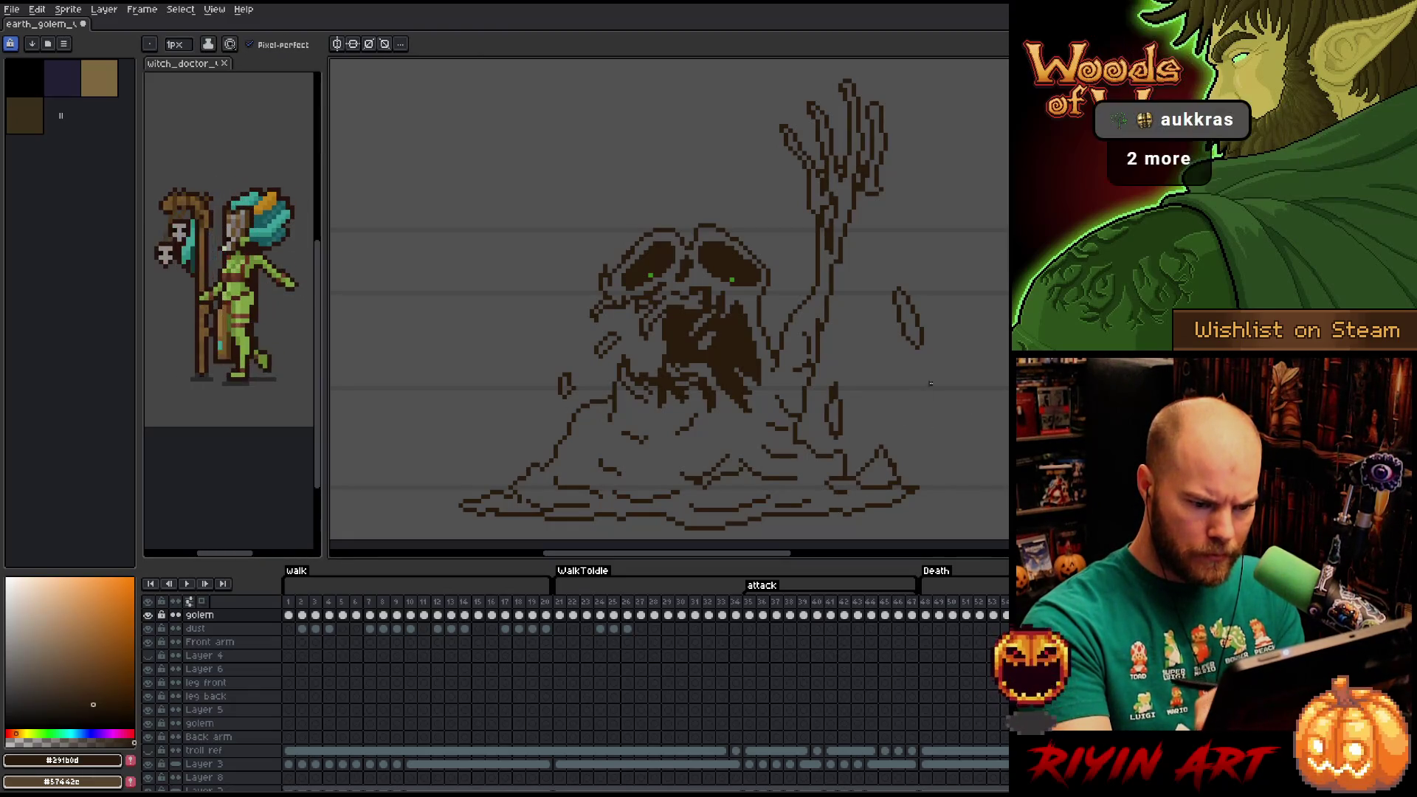
Fill the golem's body and the small lower-right triangle with light brown.
key(x)
key(g)
click(781, 418)
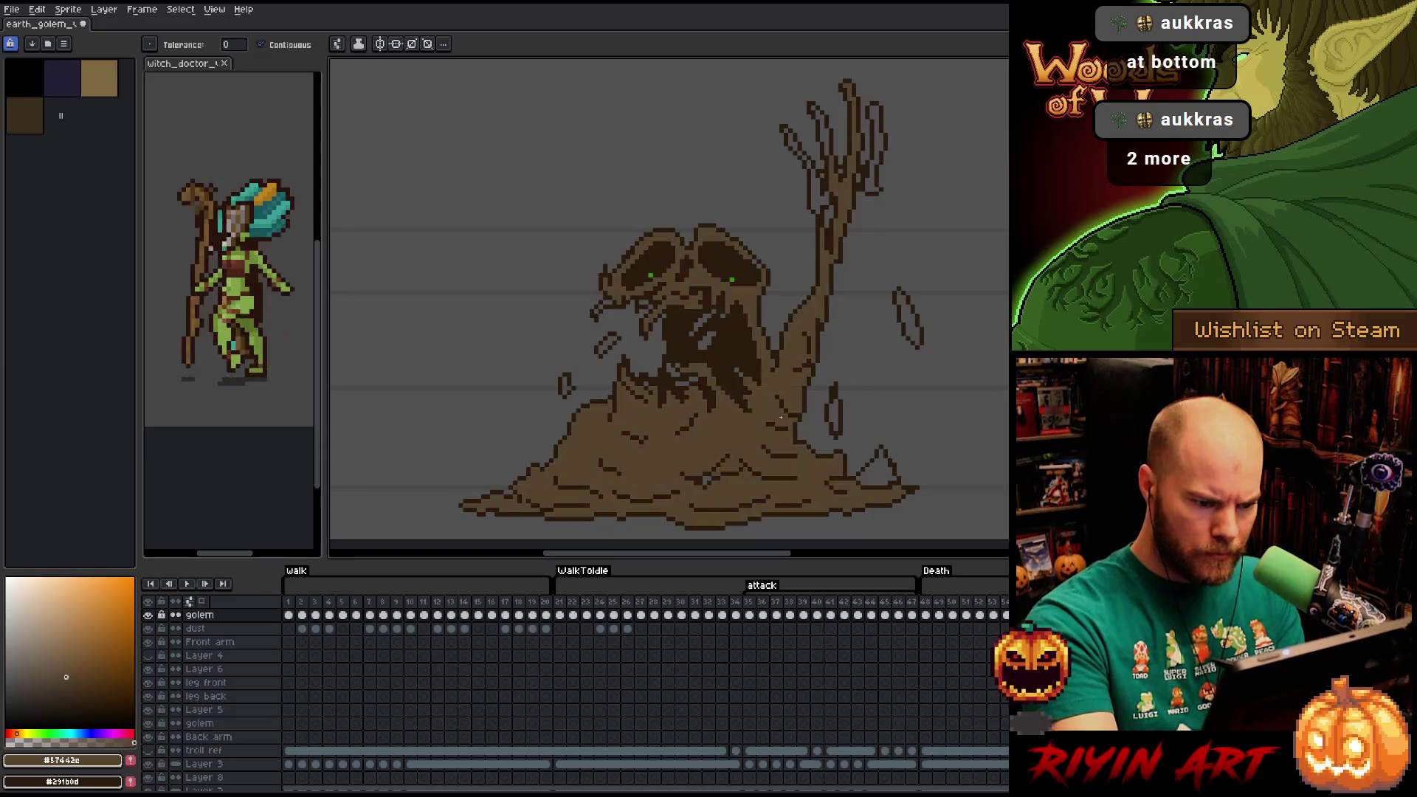
key(b)
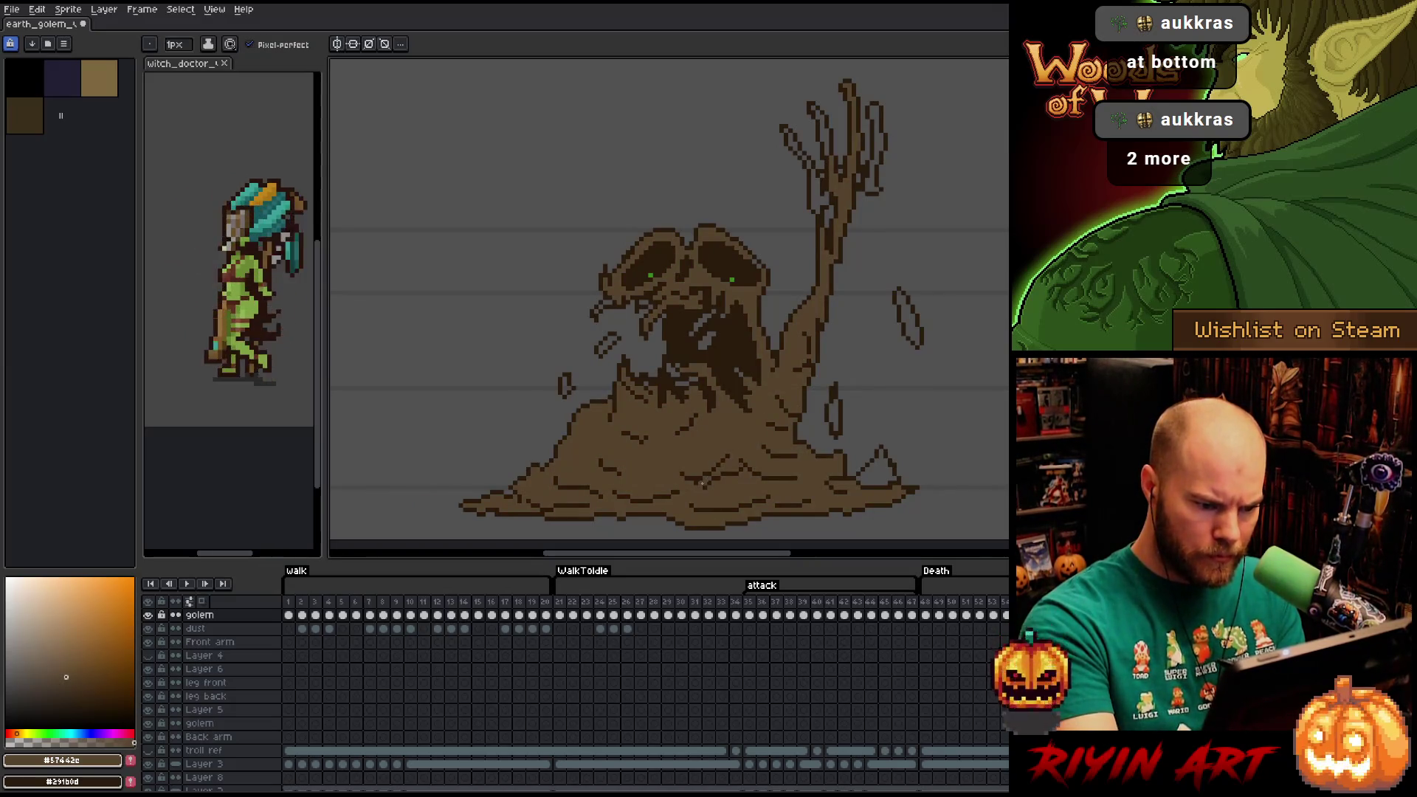
key(g)
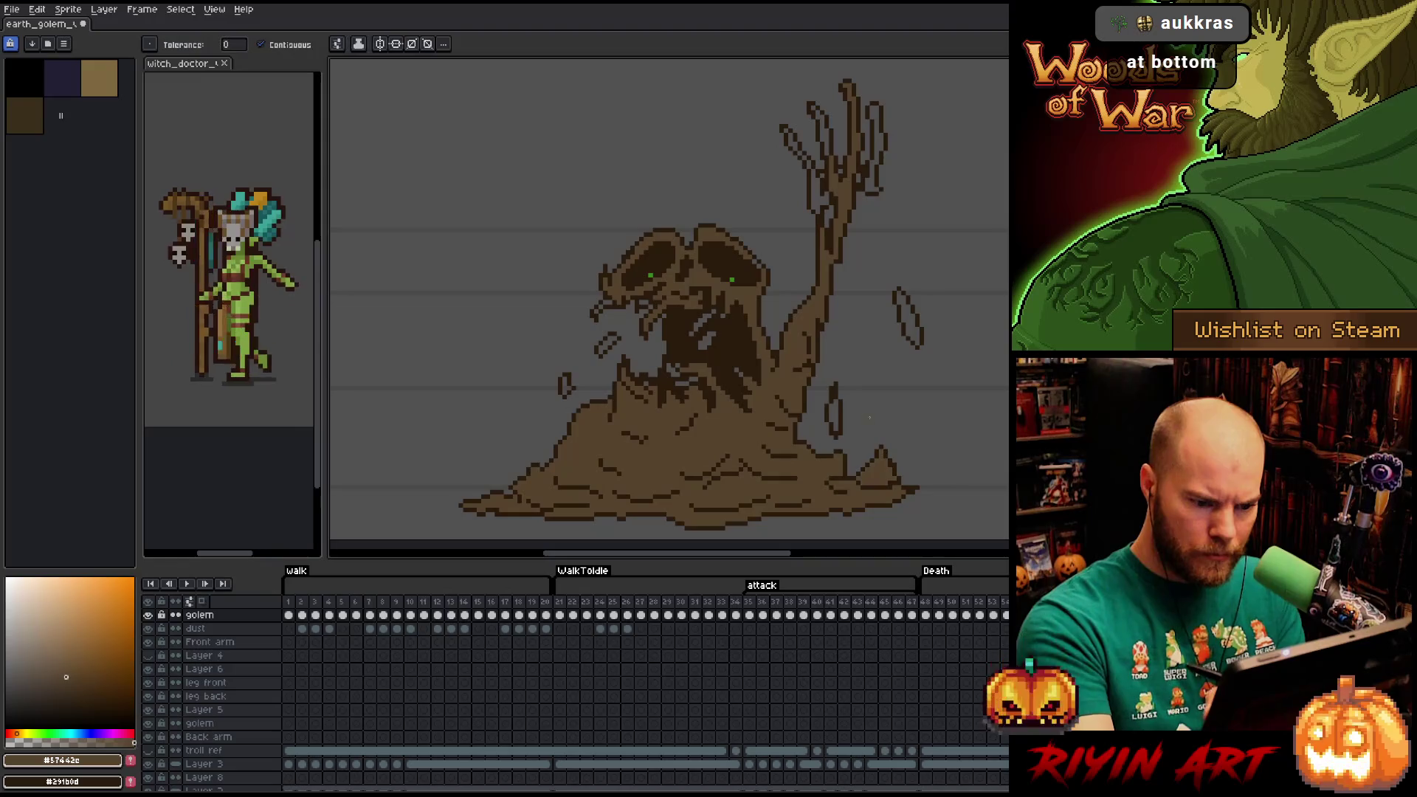
click(879, 472)
key(b)
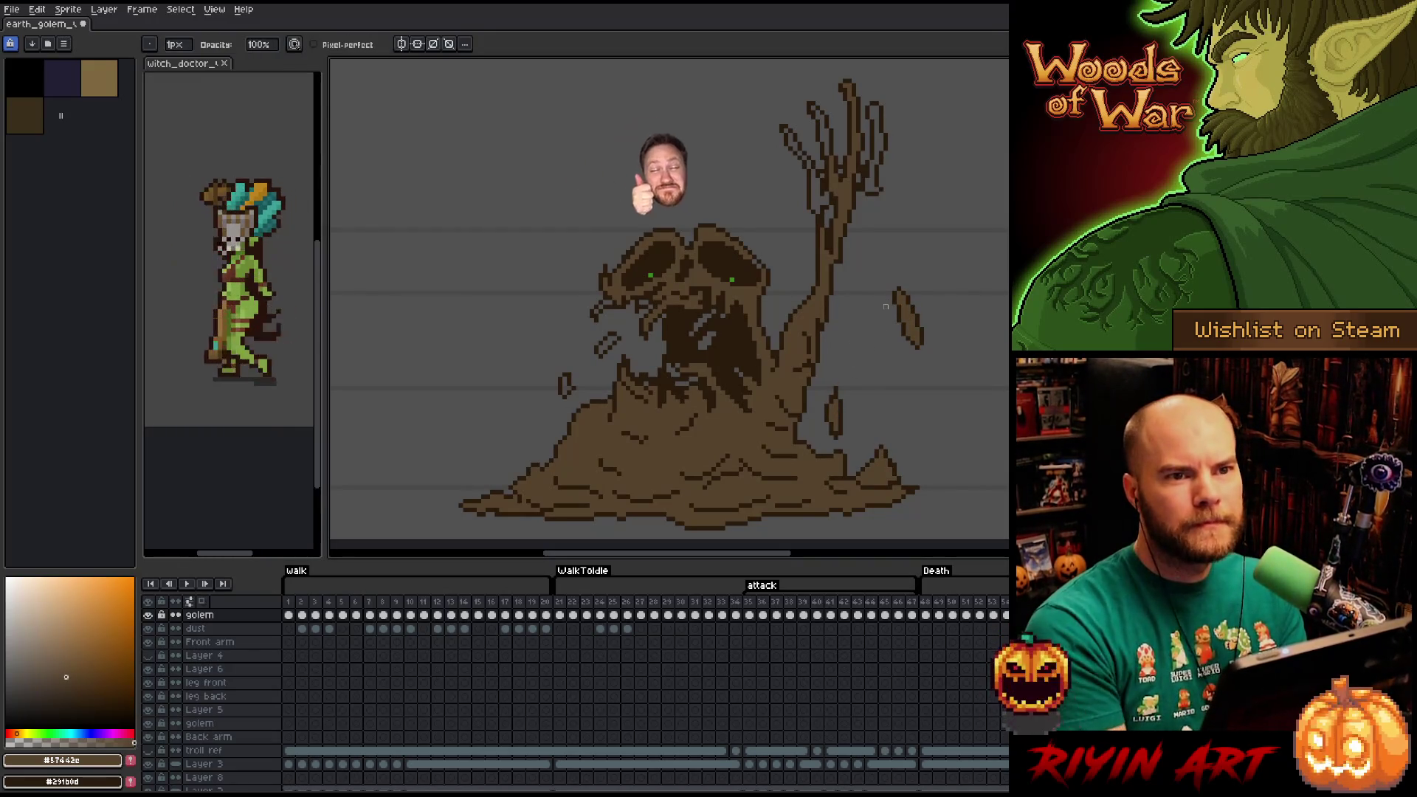
key(g)
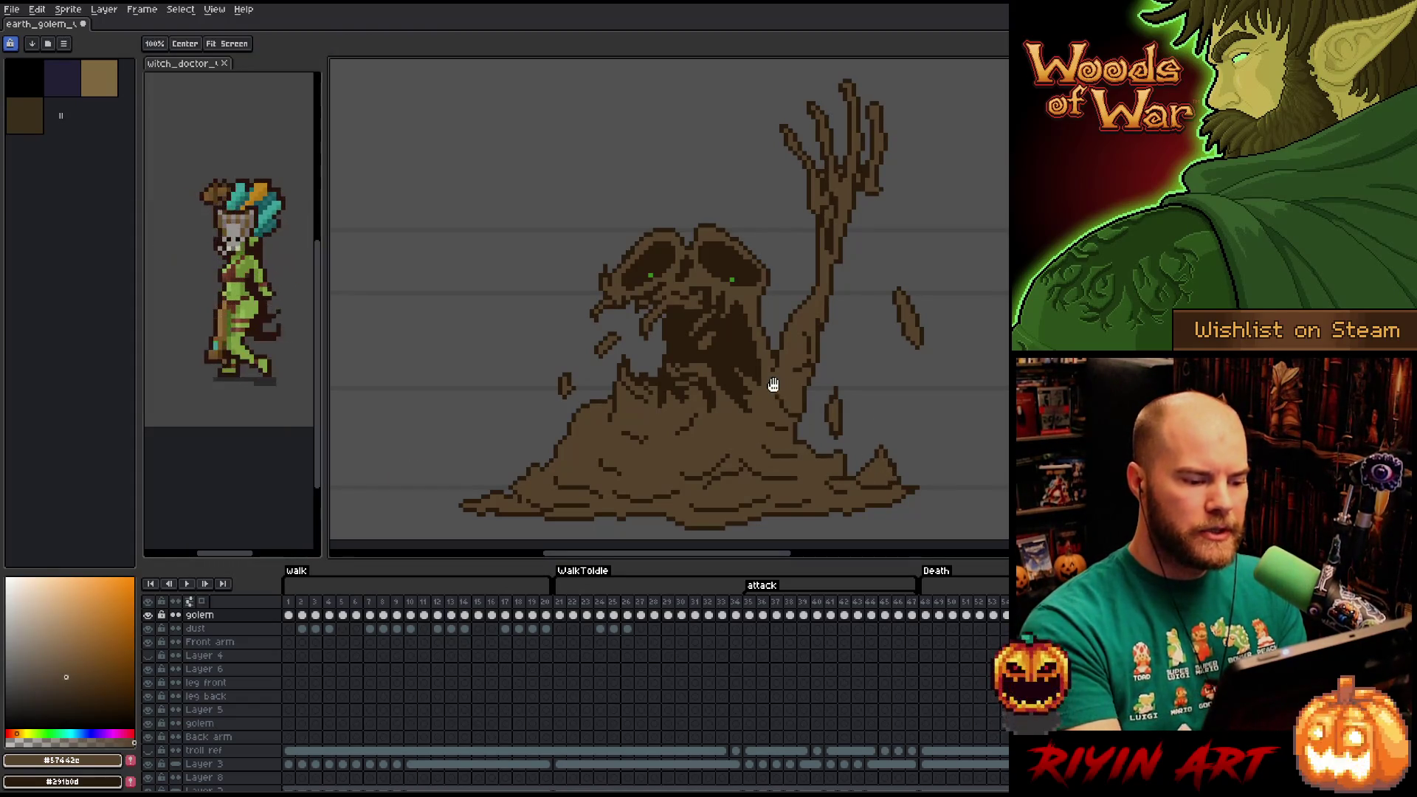
drag(769, 386, 684, 374)
key(b)
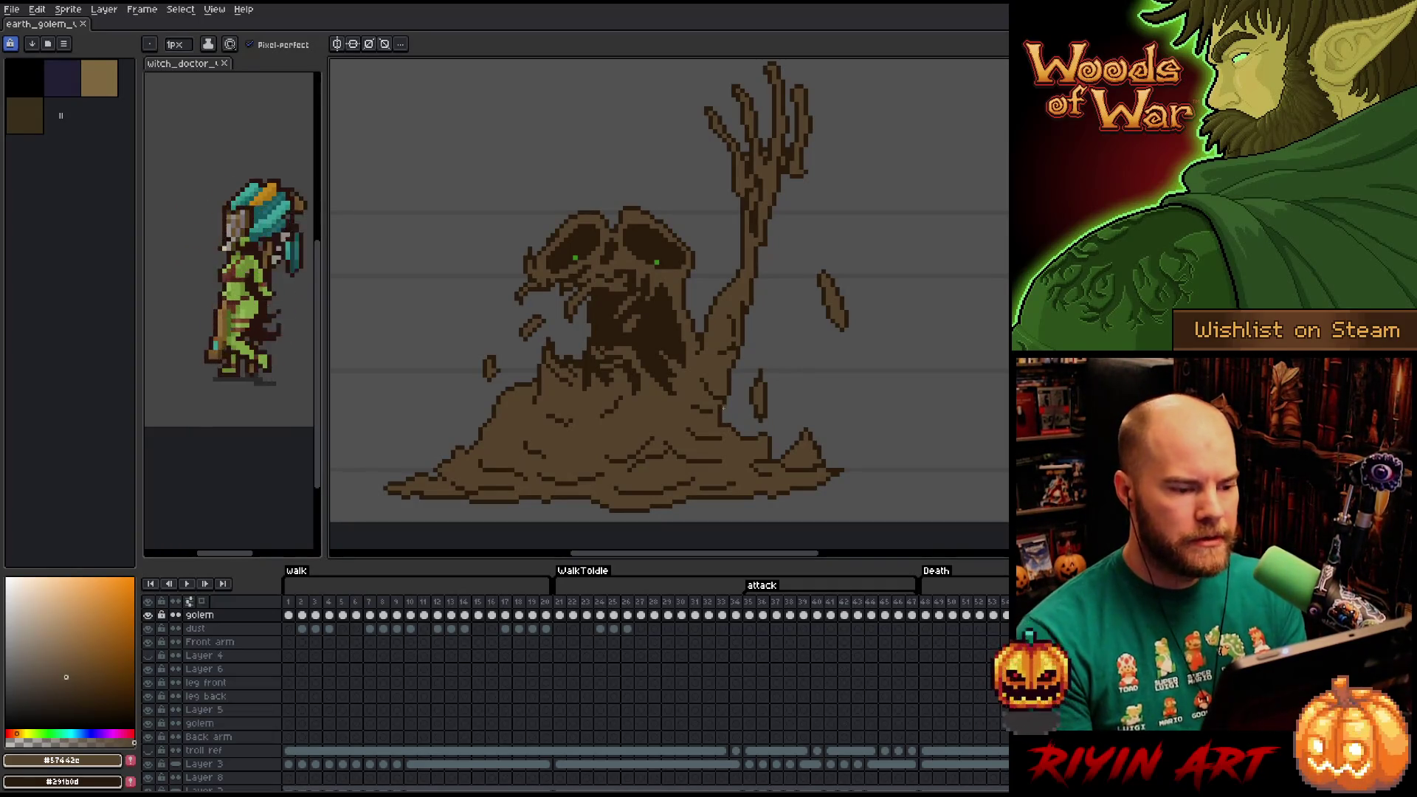
Go to the next outline-only attack frame and make light brown the main colour.
key(Right)
key(Left)
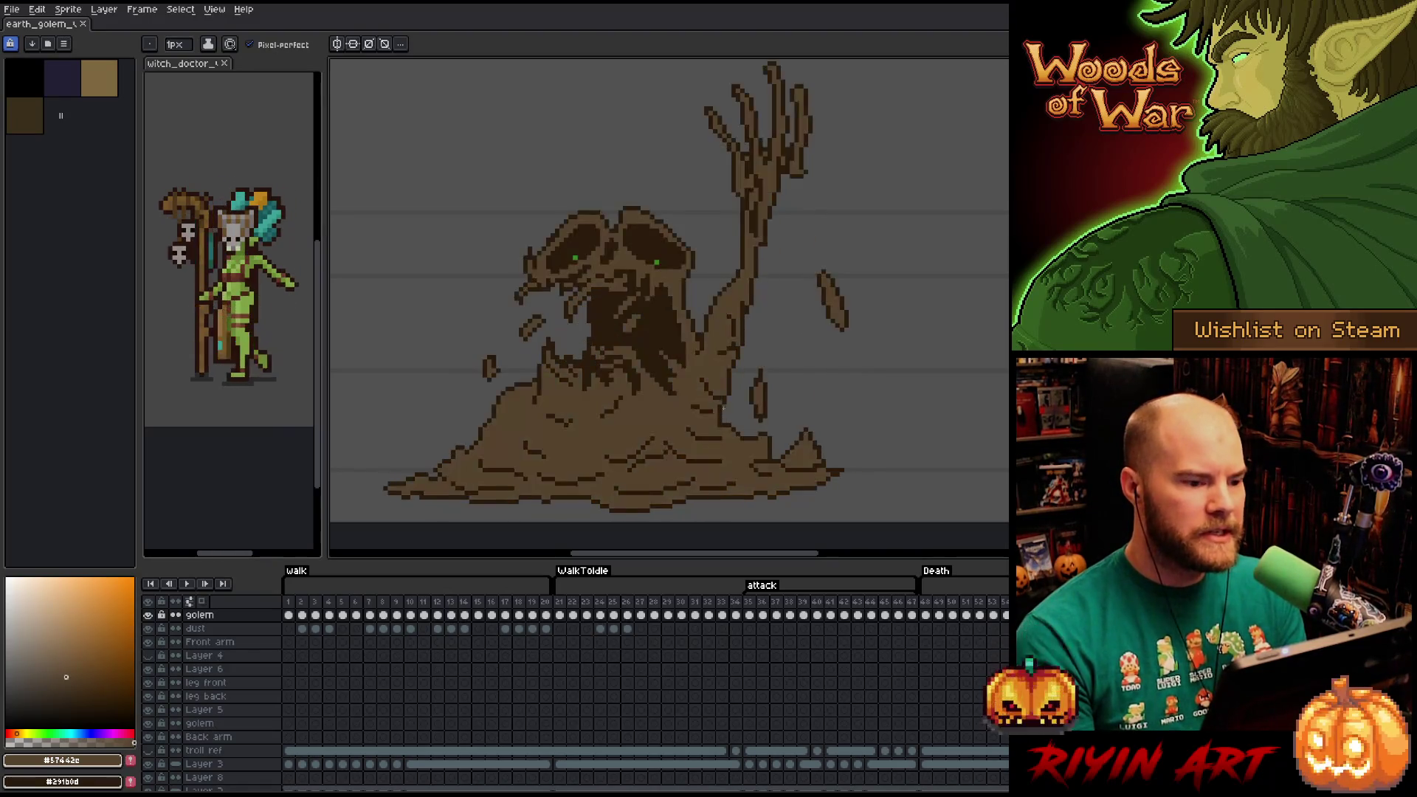
key(Right)
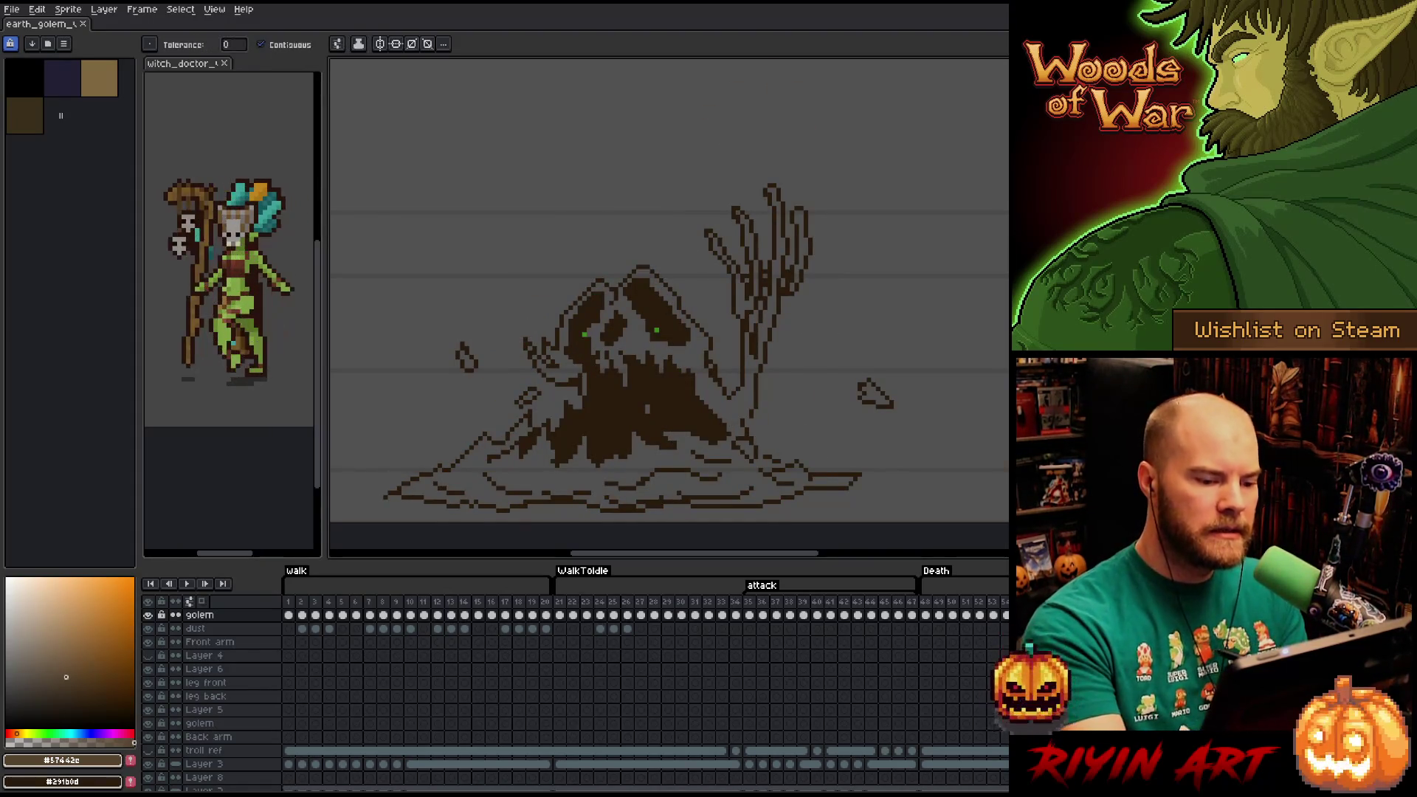
key(Left)
key(Right)
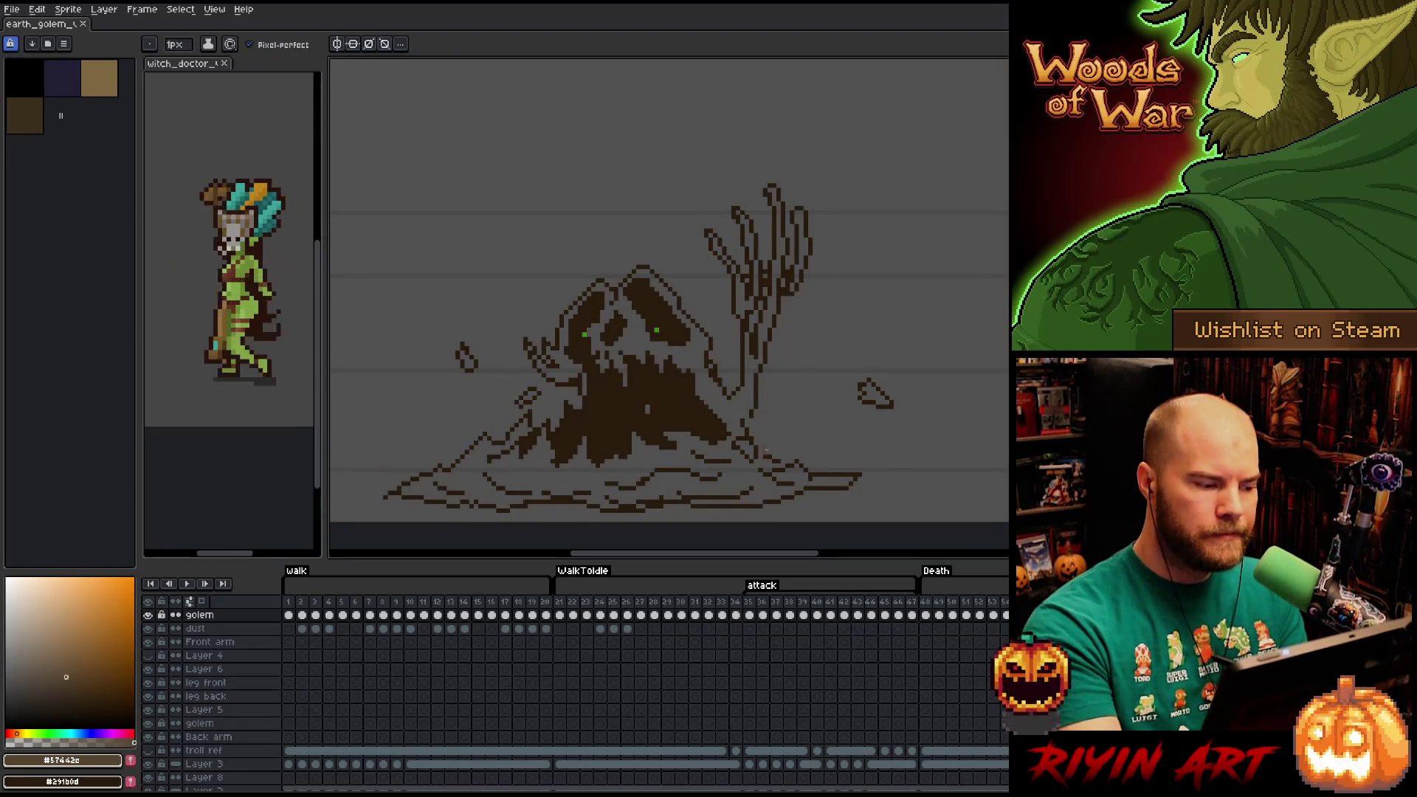
key(x)
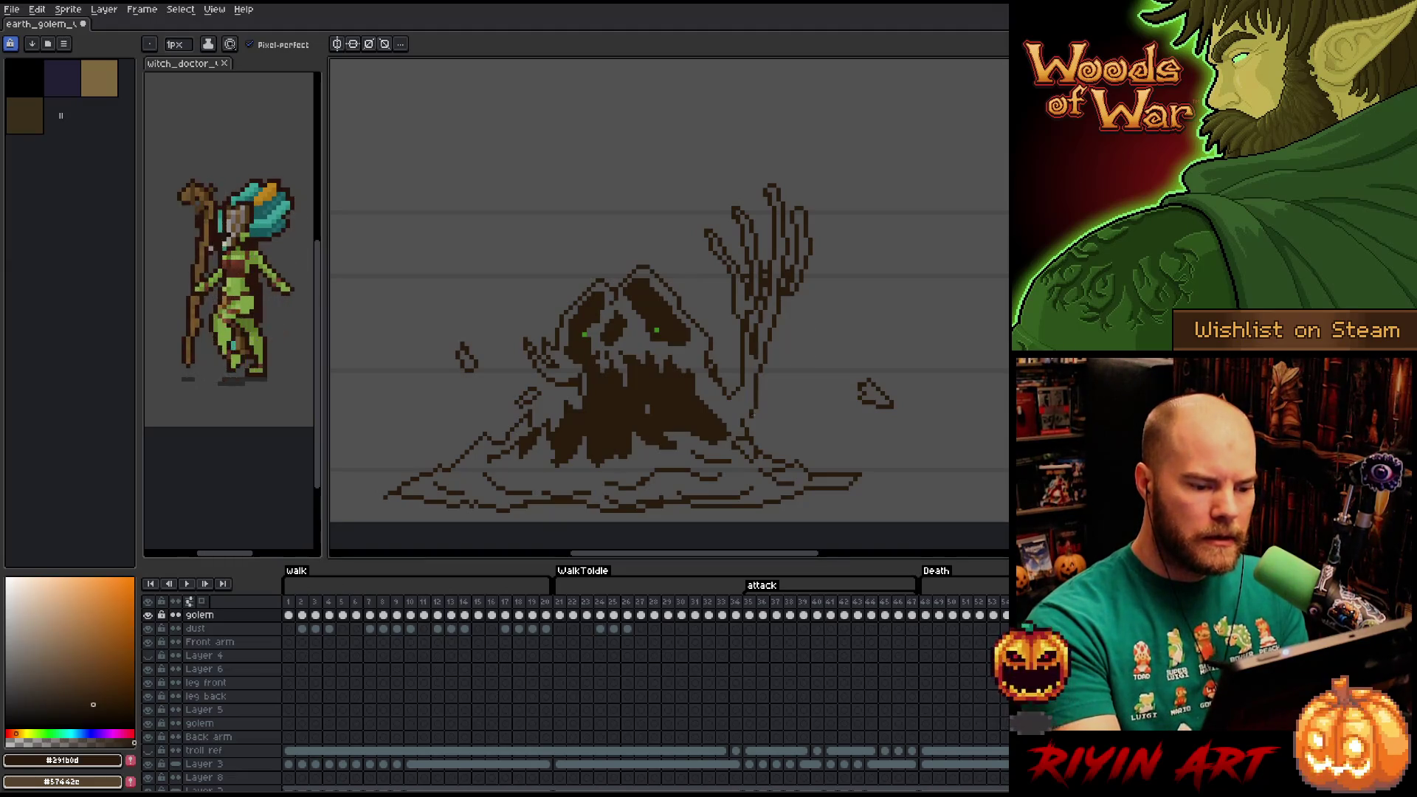
key(e)
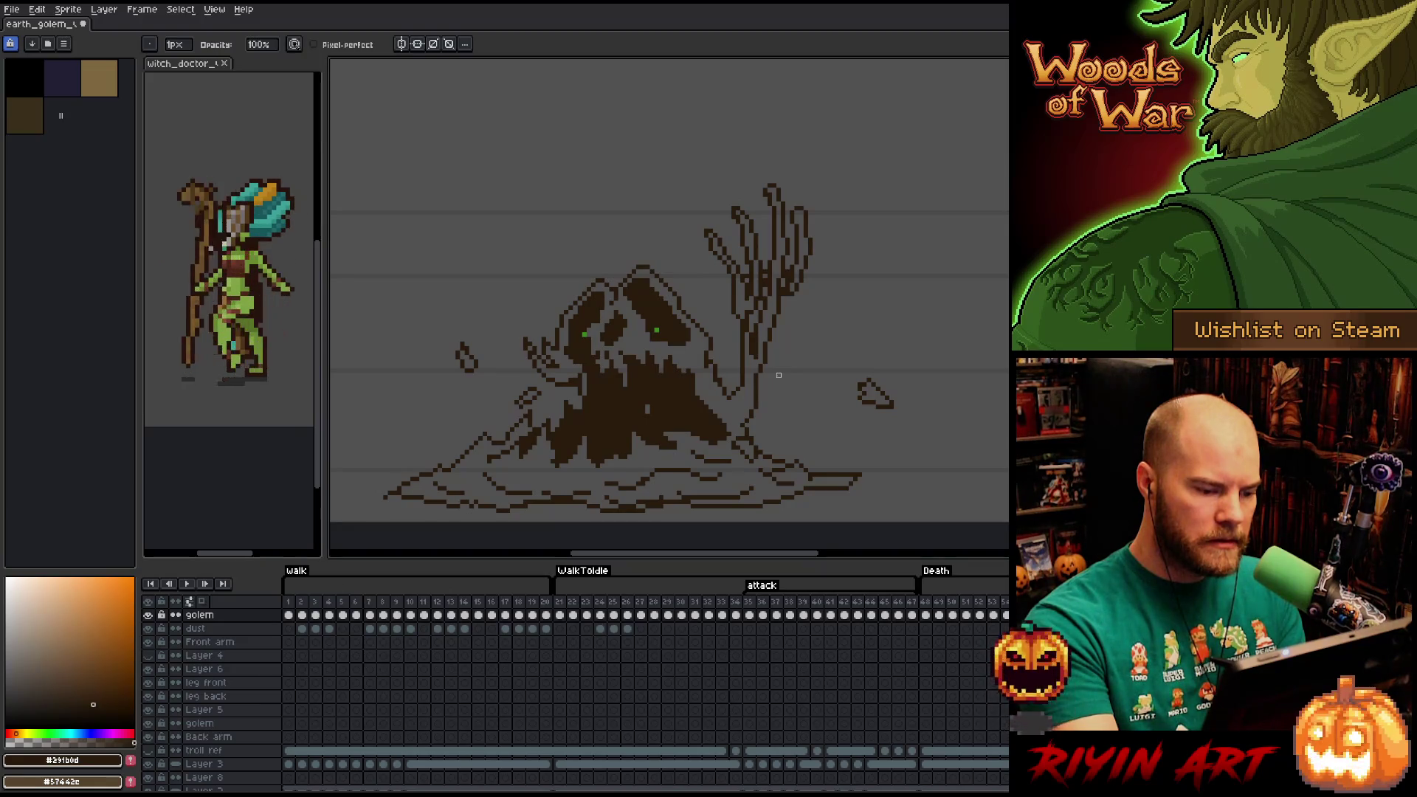
key(e)
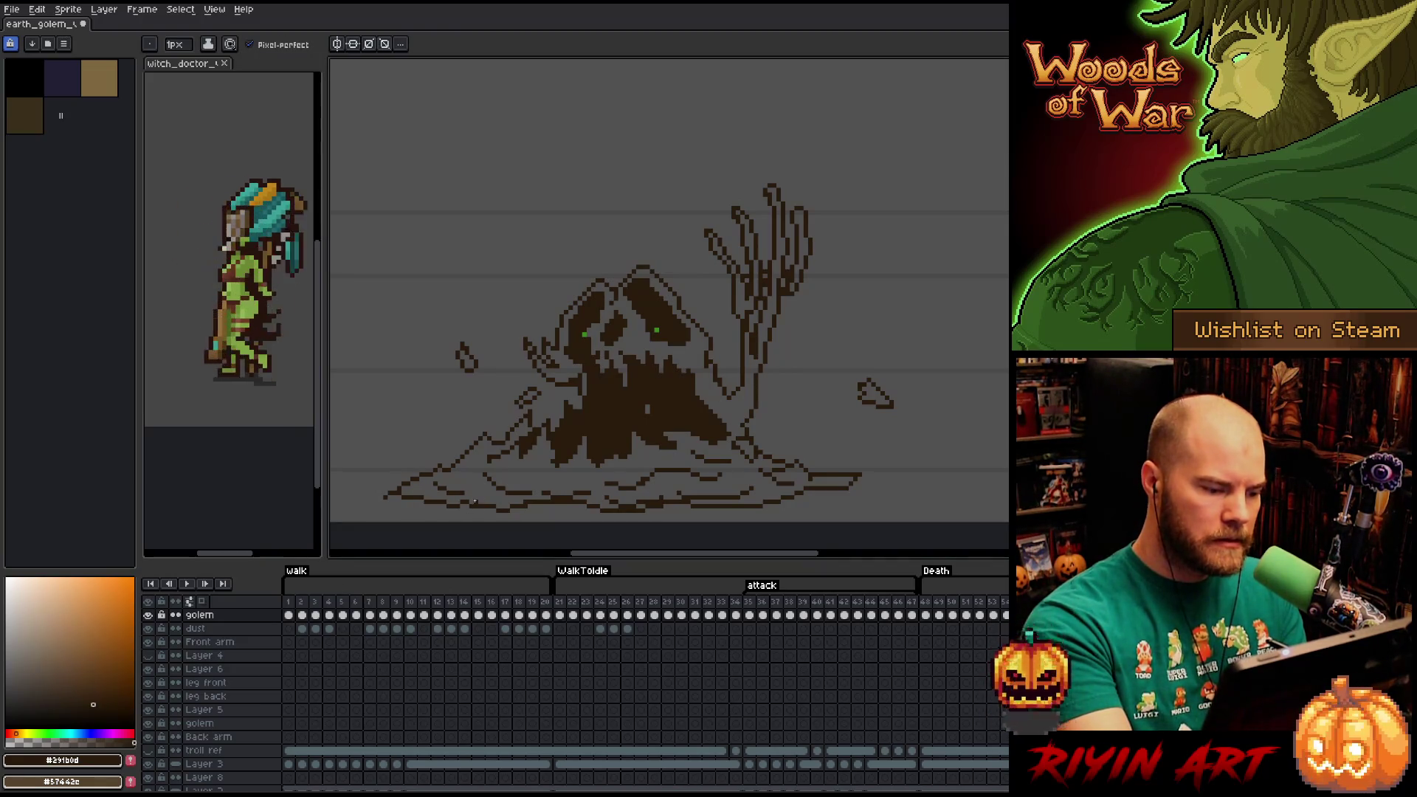
key(b)
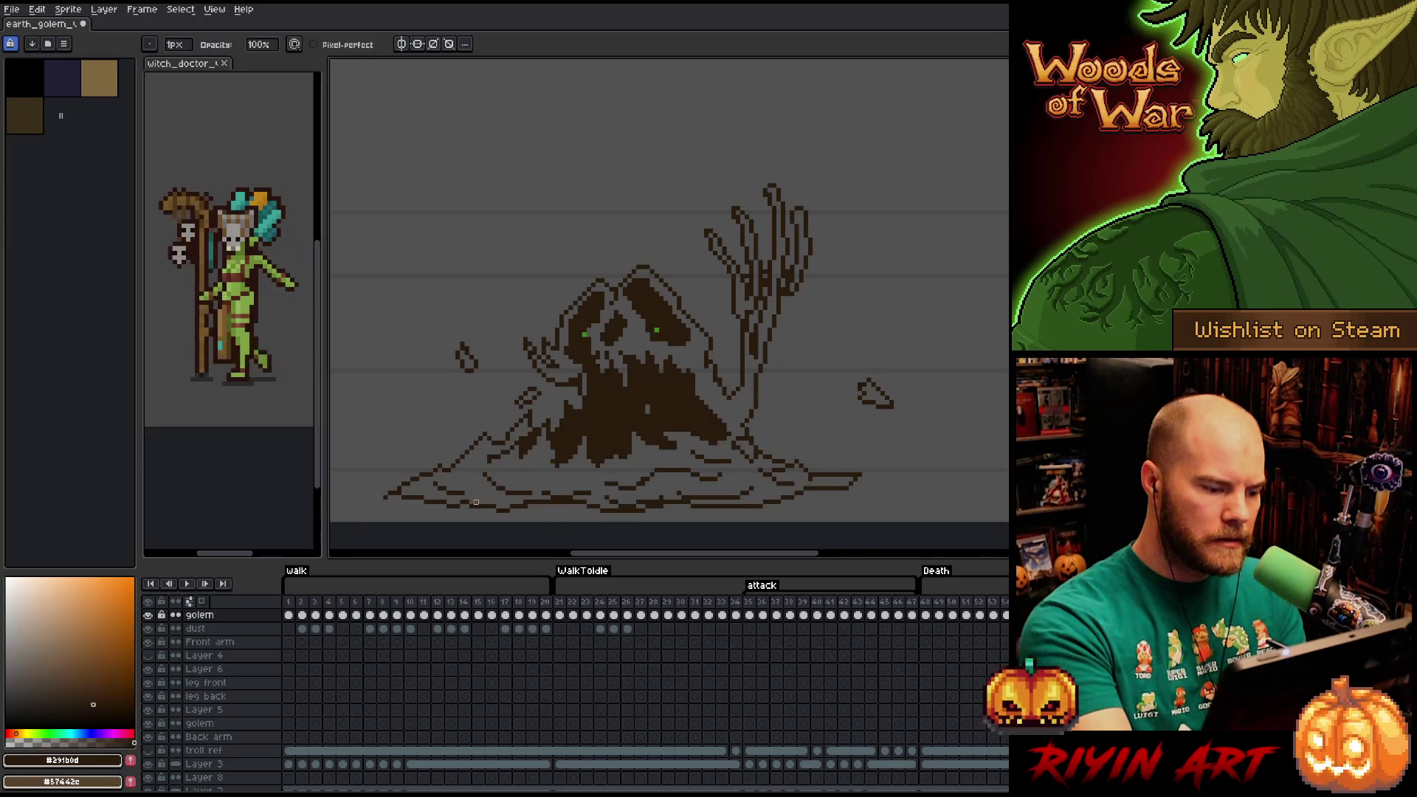
key(x)
Bucket-fill the golem's body and mound, the right dust speck, a tree-arm branch and the right finger.
key(g)
click(749, 386)
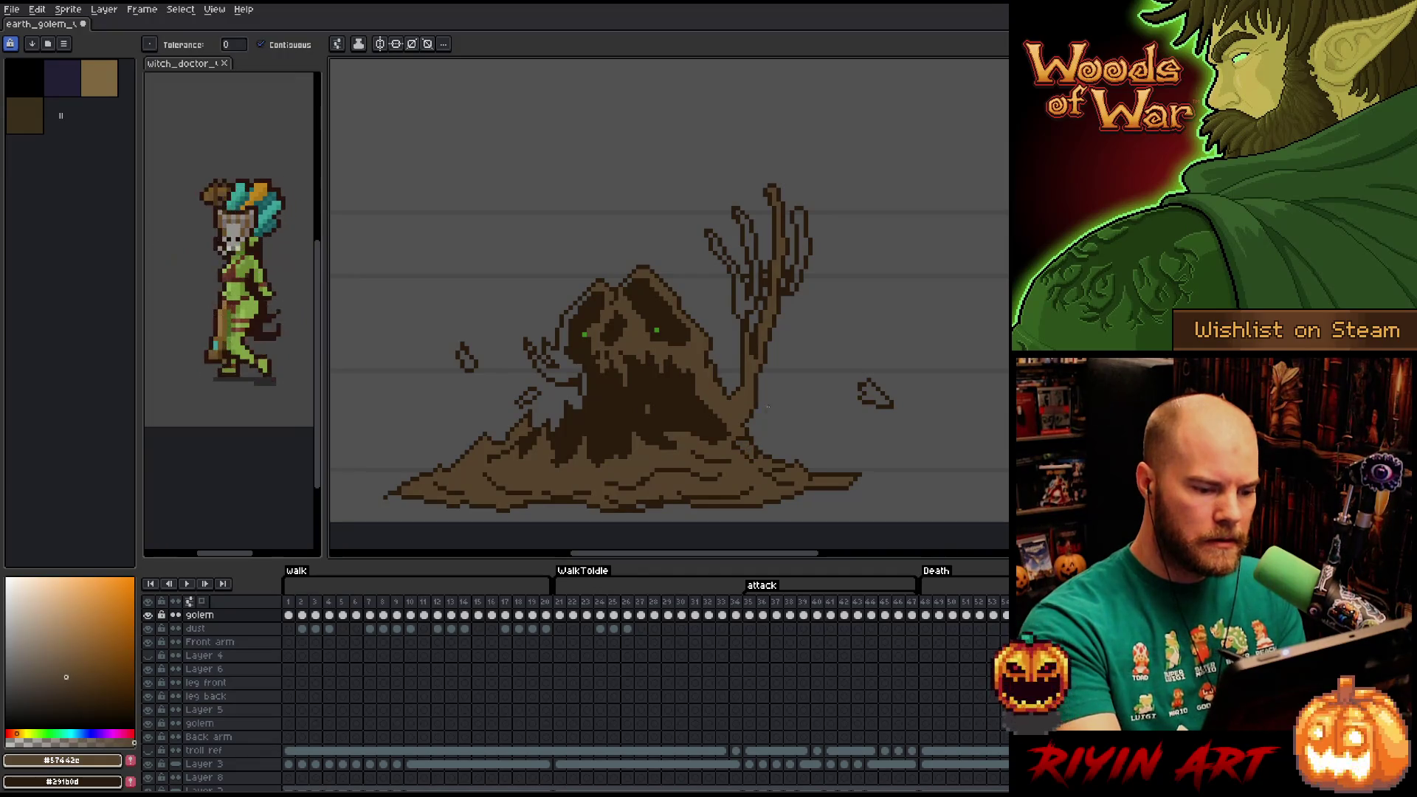
click(874, 396)
click(745, 303)
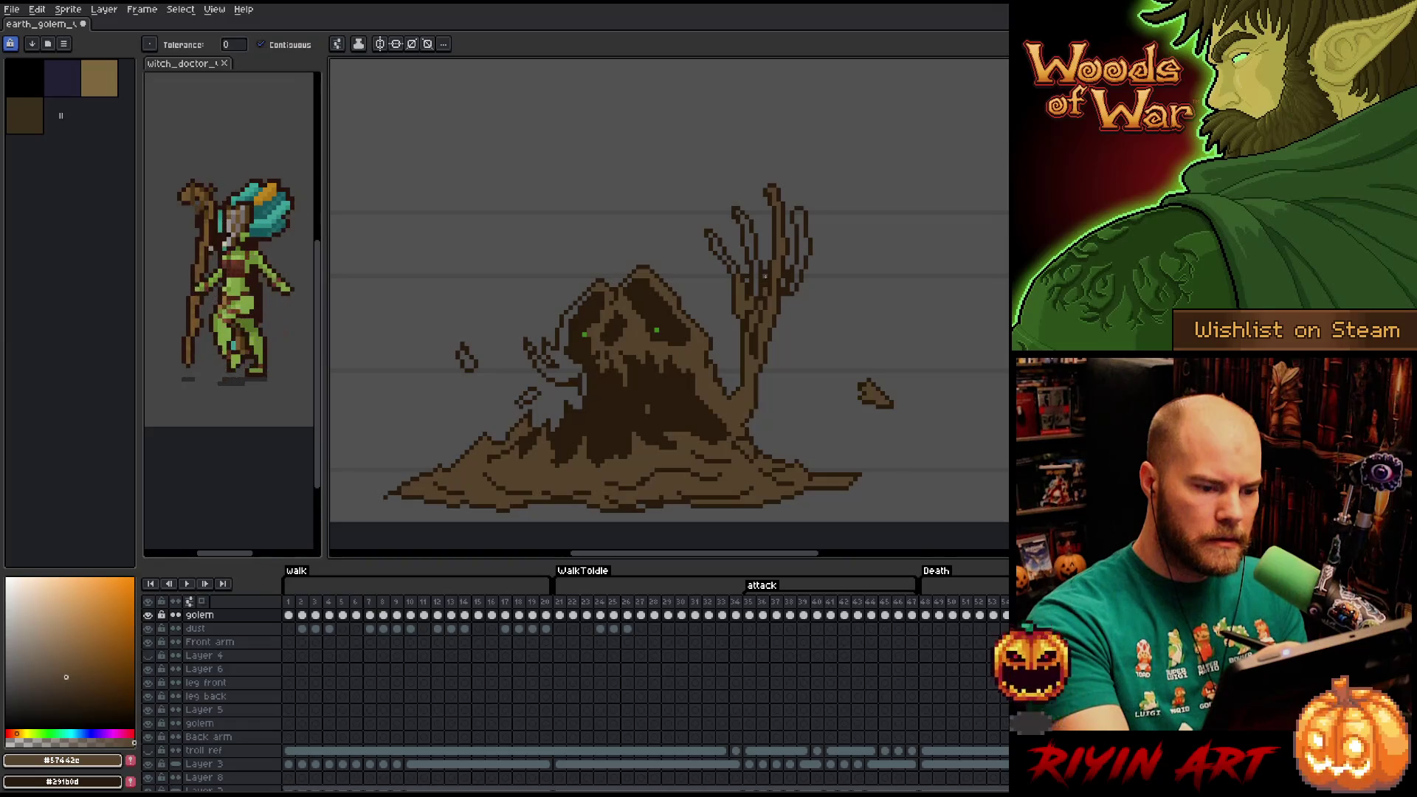
click(810, 238)
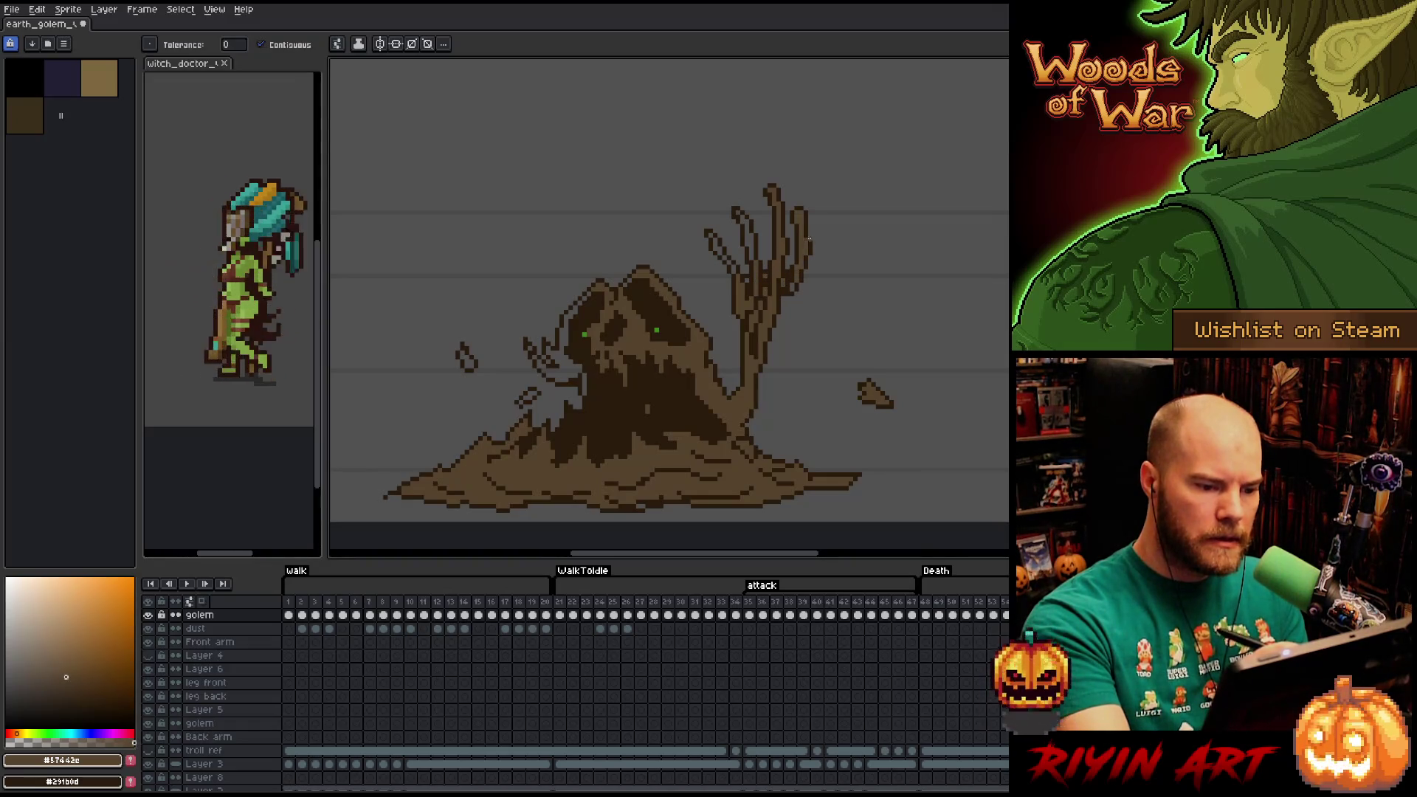
Fill the left tree-arm finger to finish this frame.
click(741, 214)
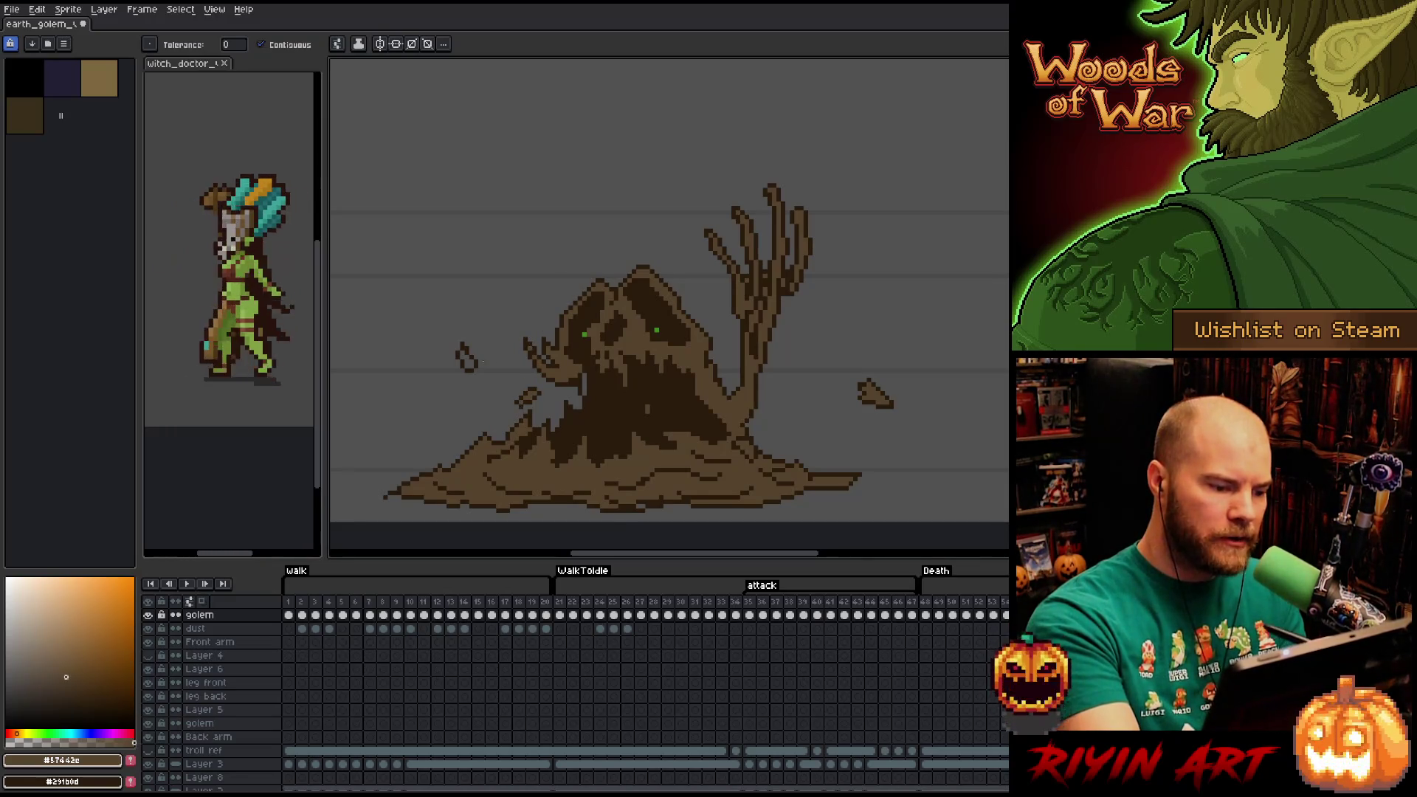
key(b)
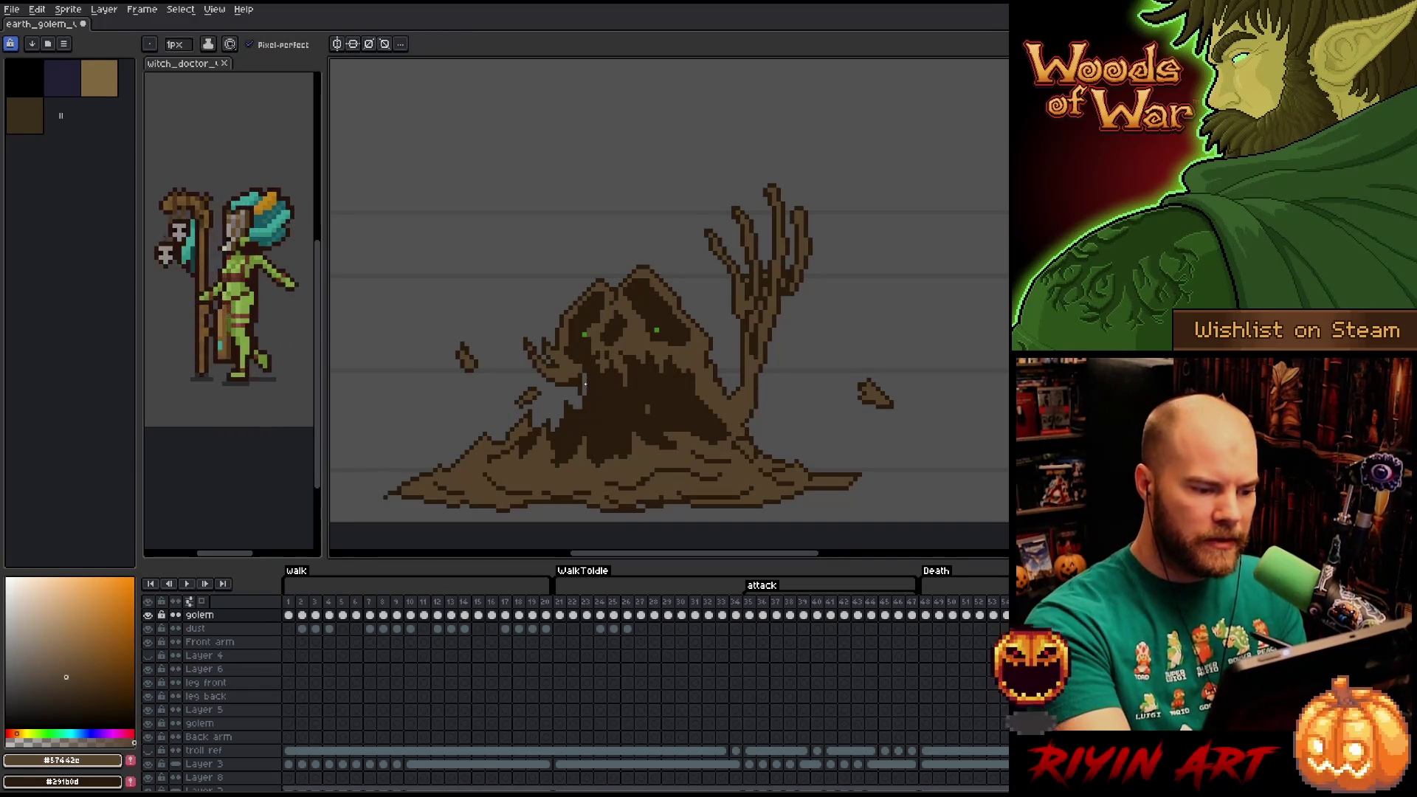
key(g)
key(b)
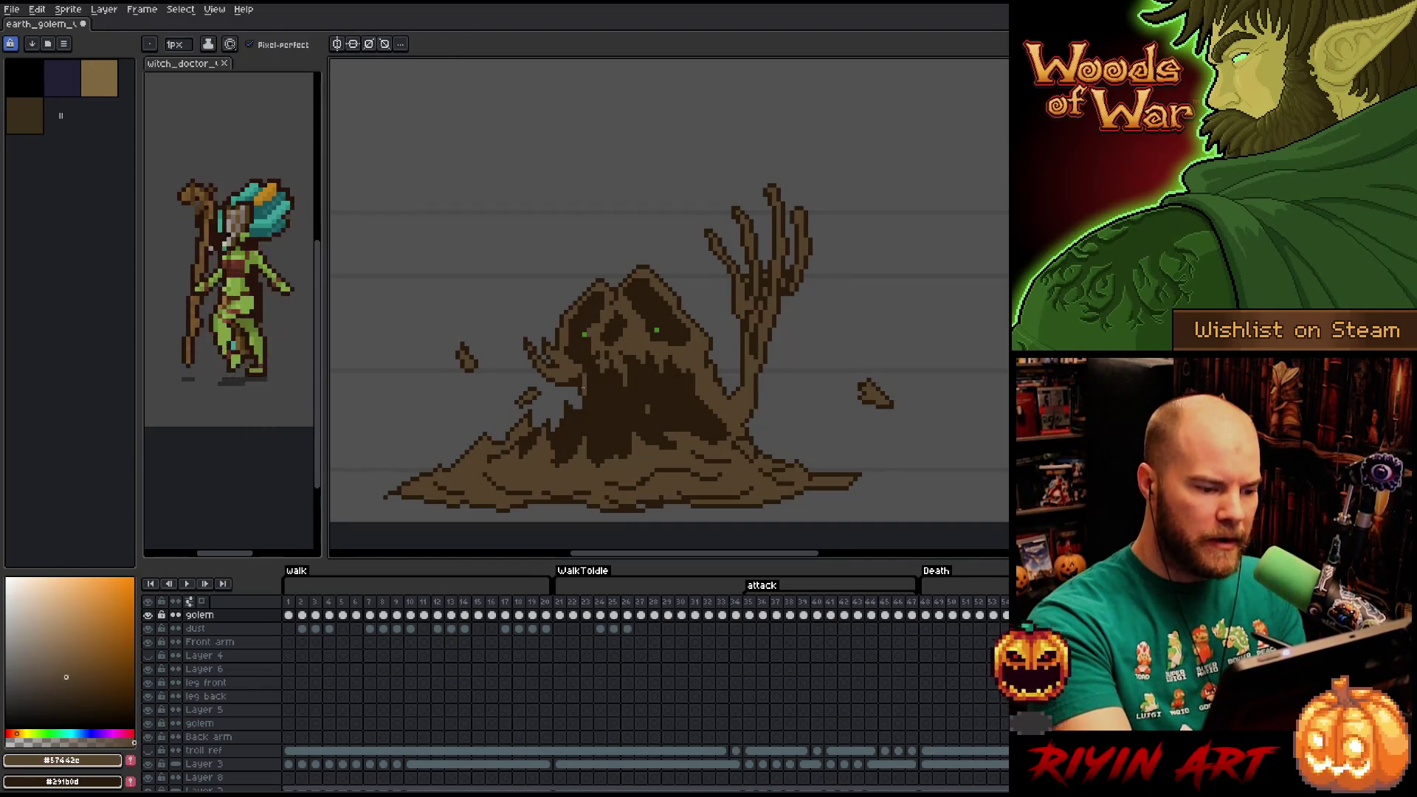
key(g)
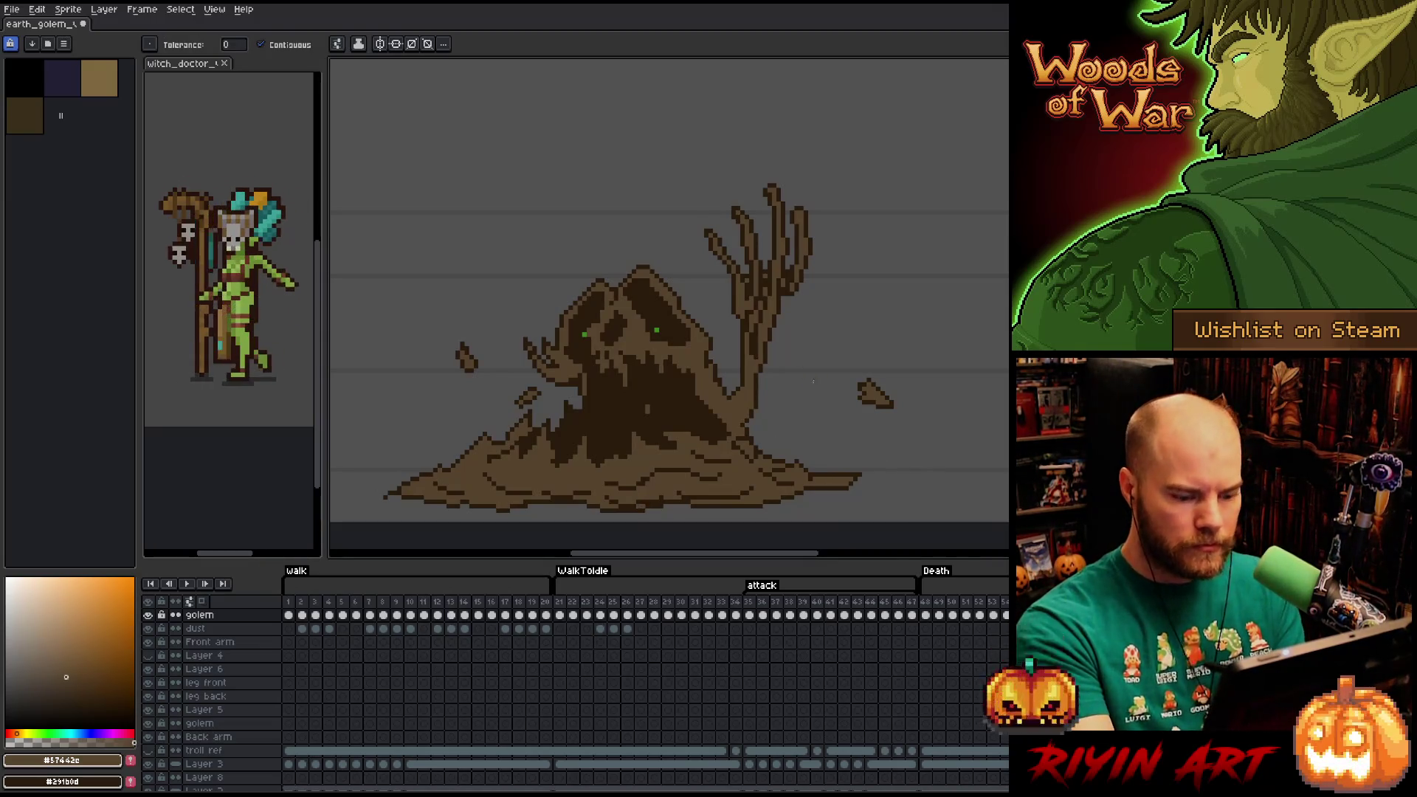
On the next frame, fill the golem's body and an enclosed area with light brown.
key(Right)
key(Right)
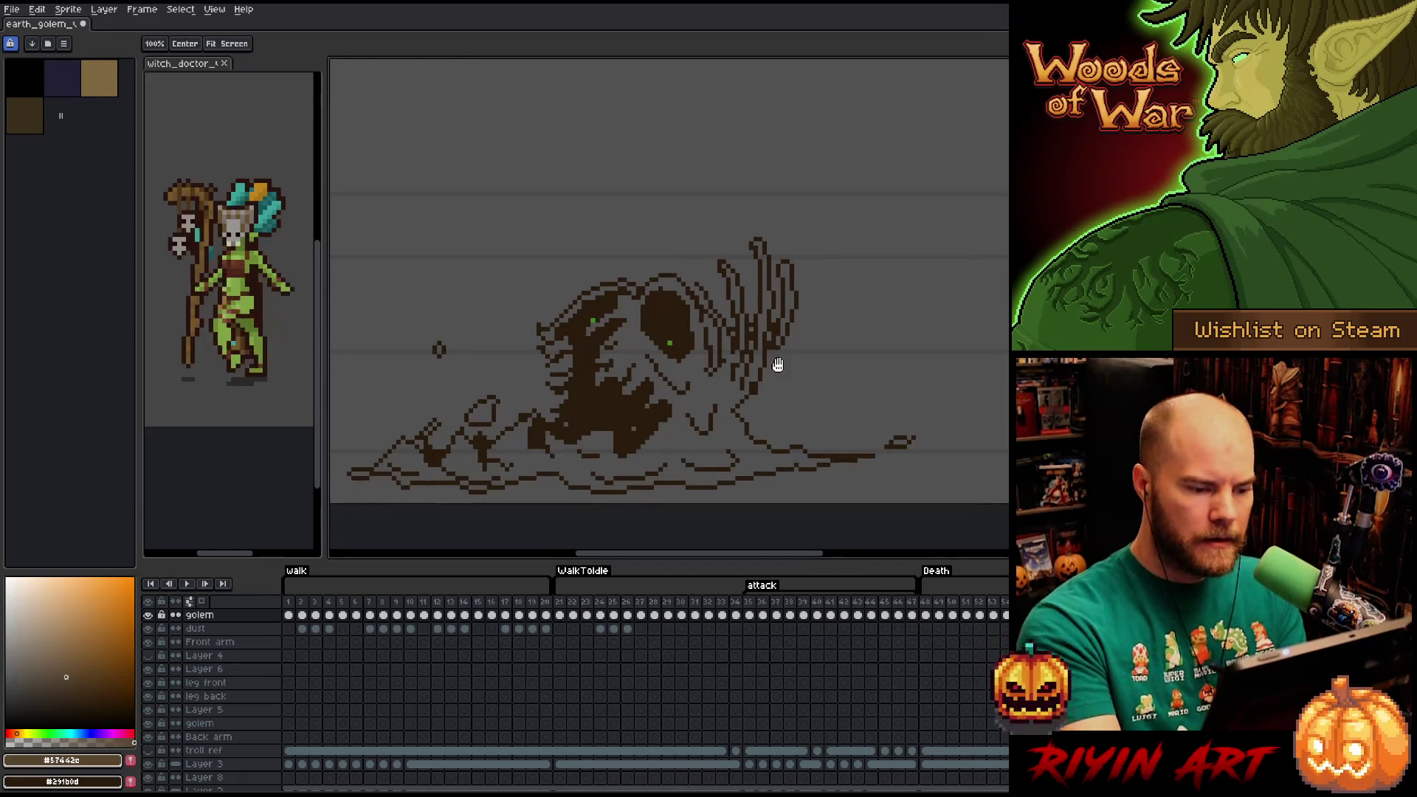
click(724, 405)
key(b)
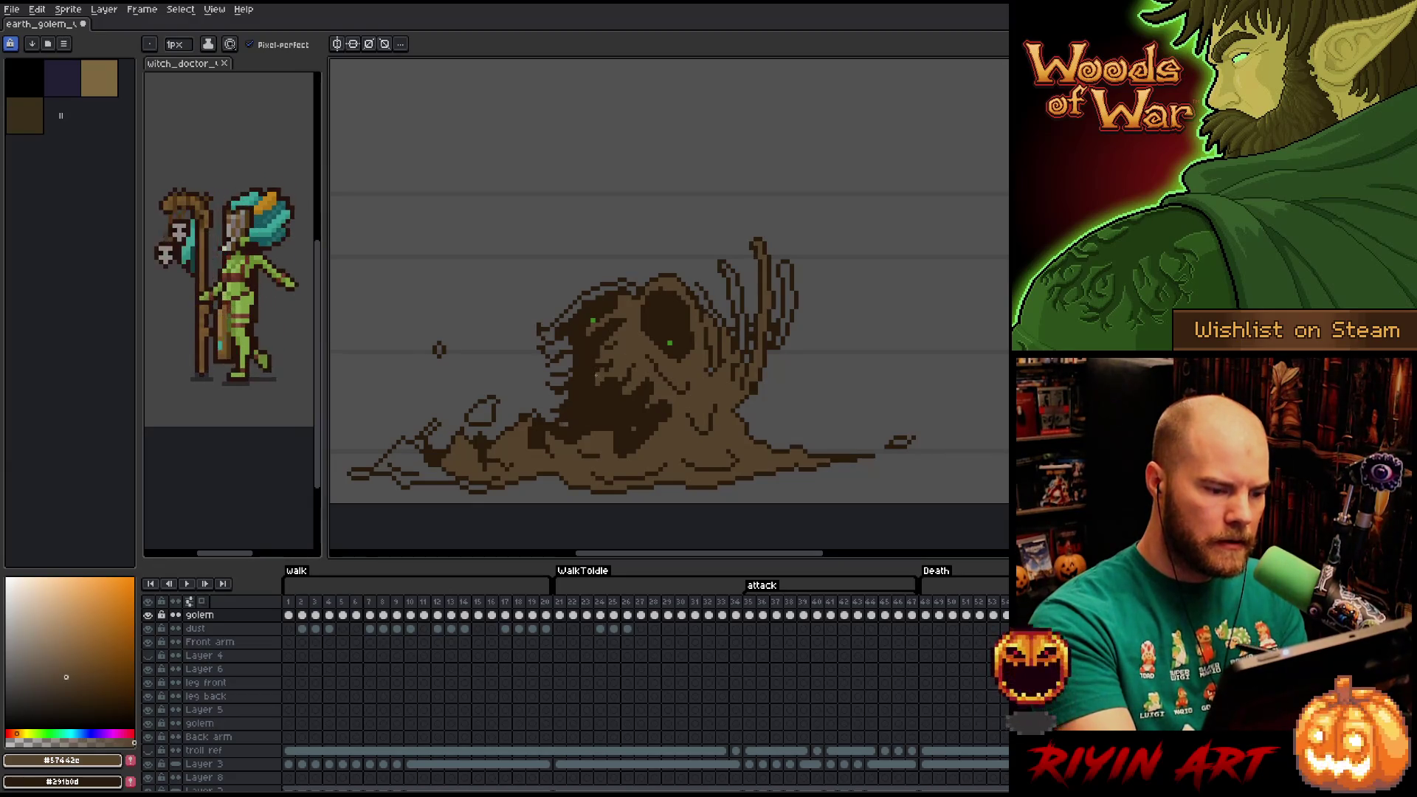
alt+click(580, 404)
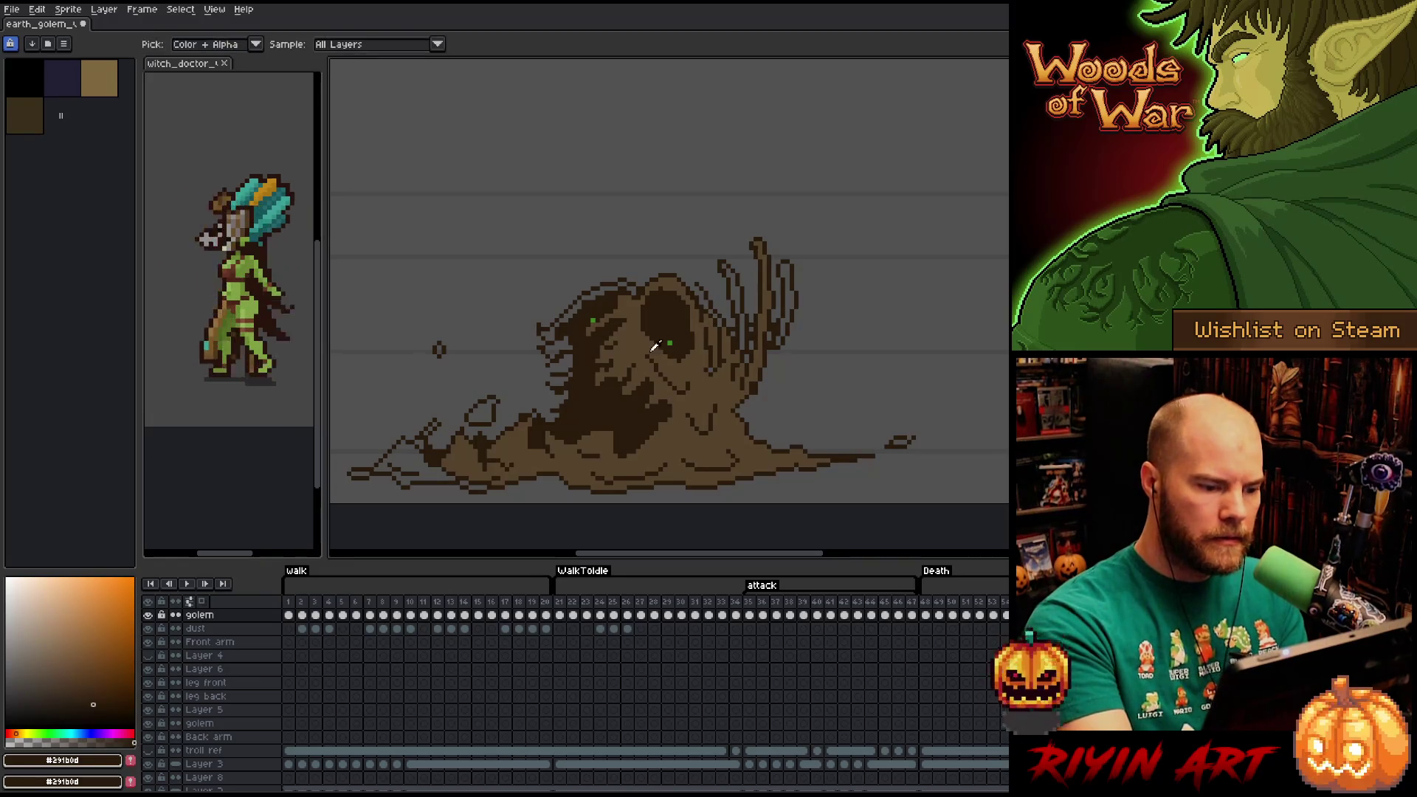
alt+click(712, 369)
key(g)
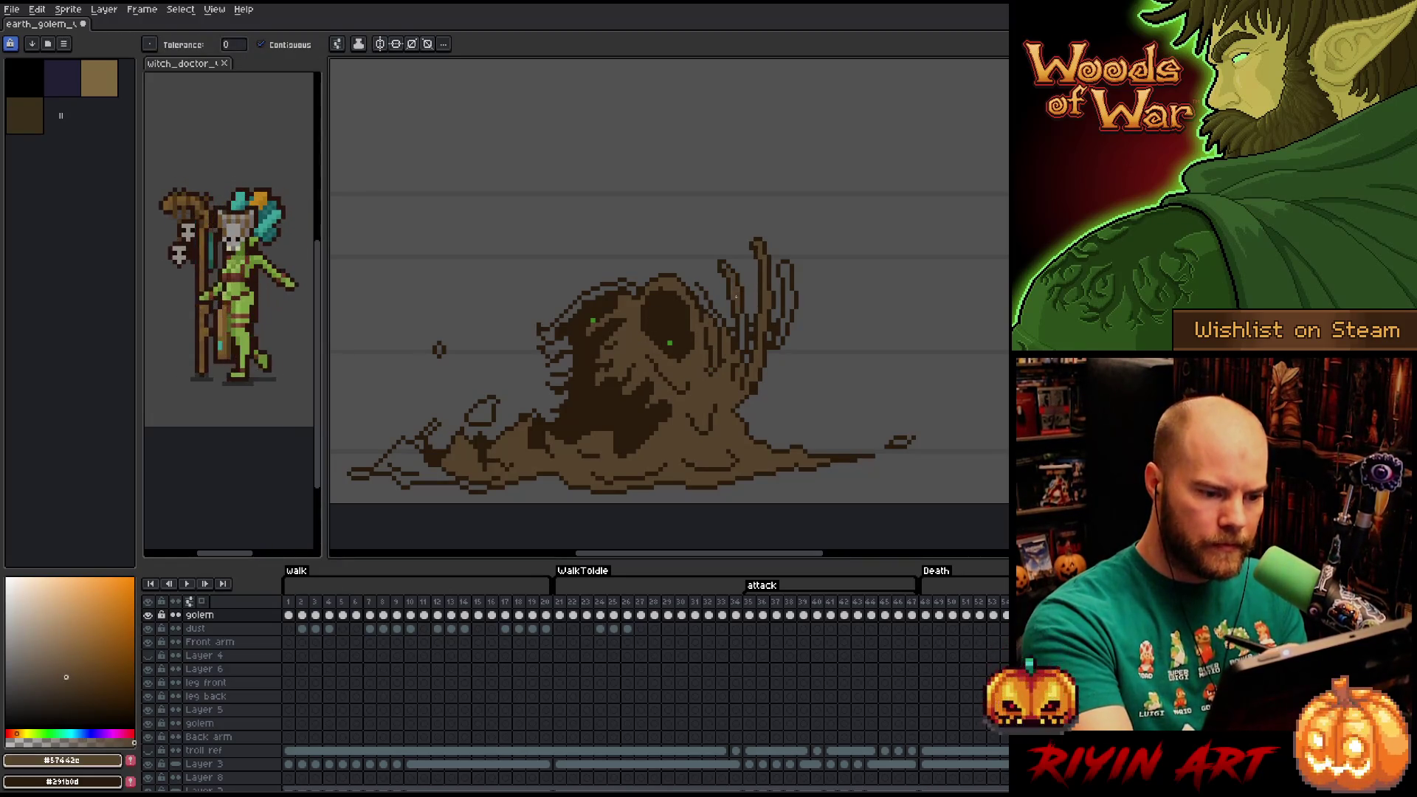
key(b)
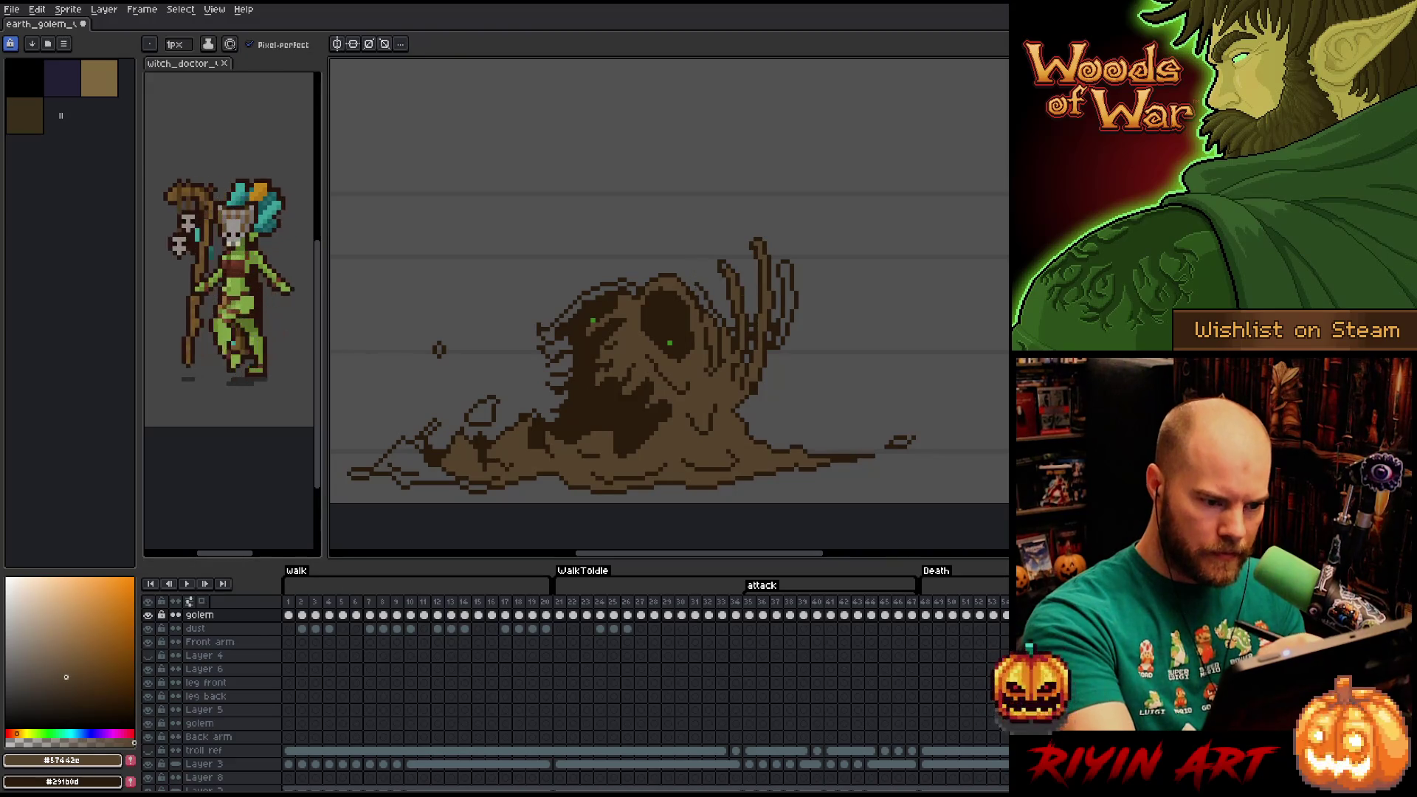
alt+click(706, 284)
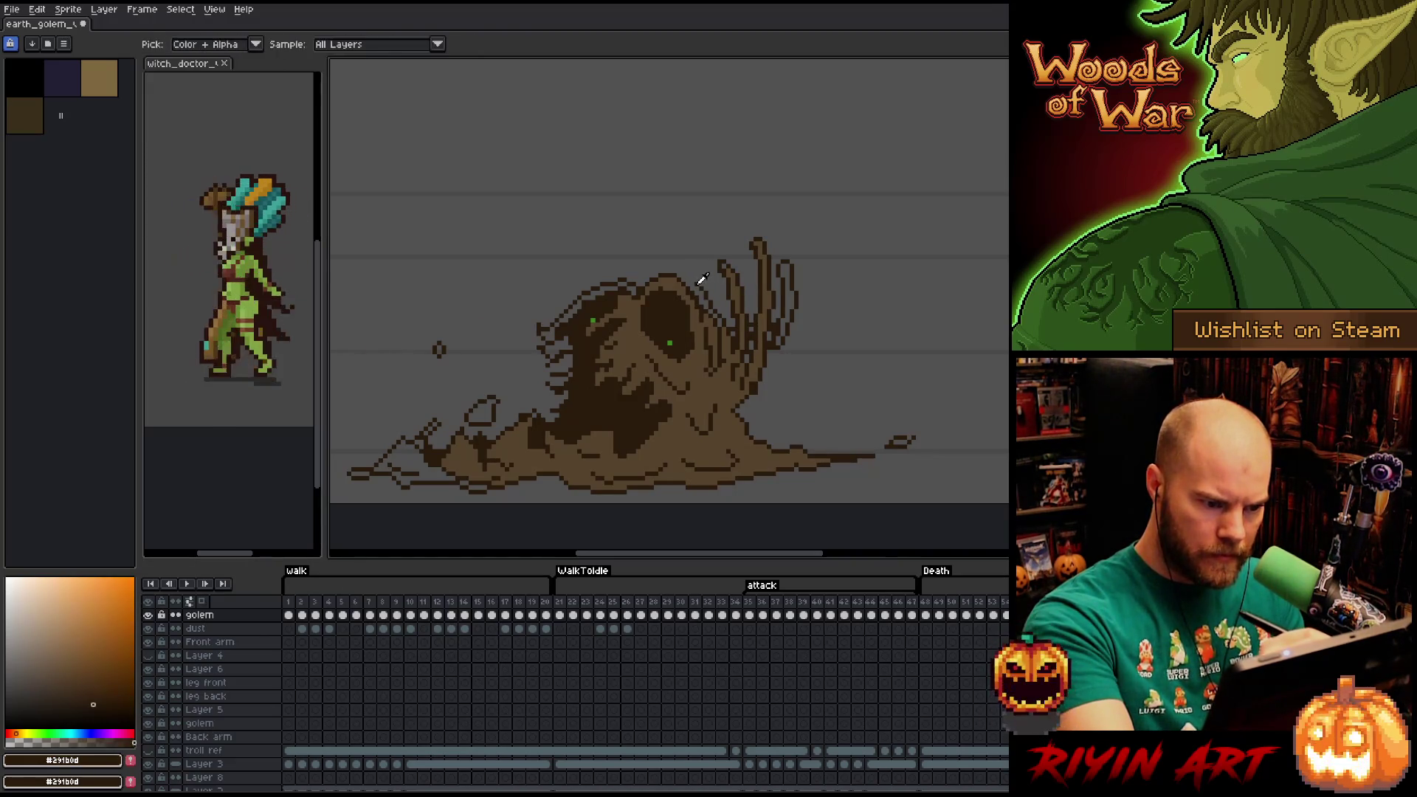
key(g)
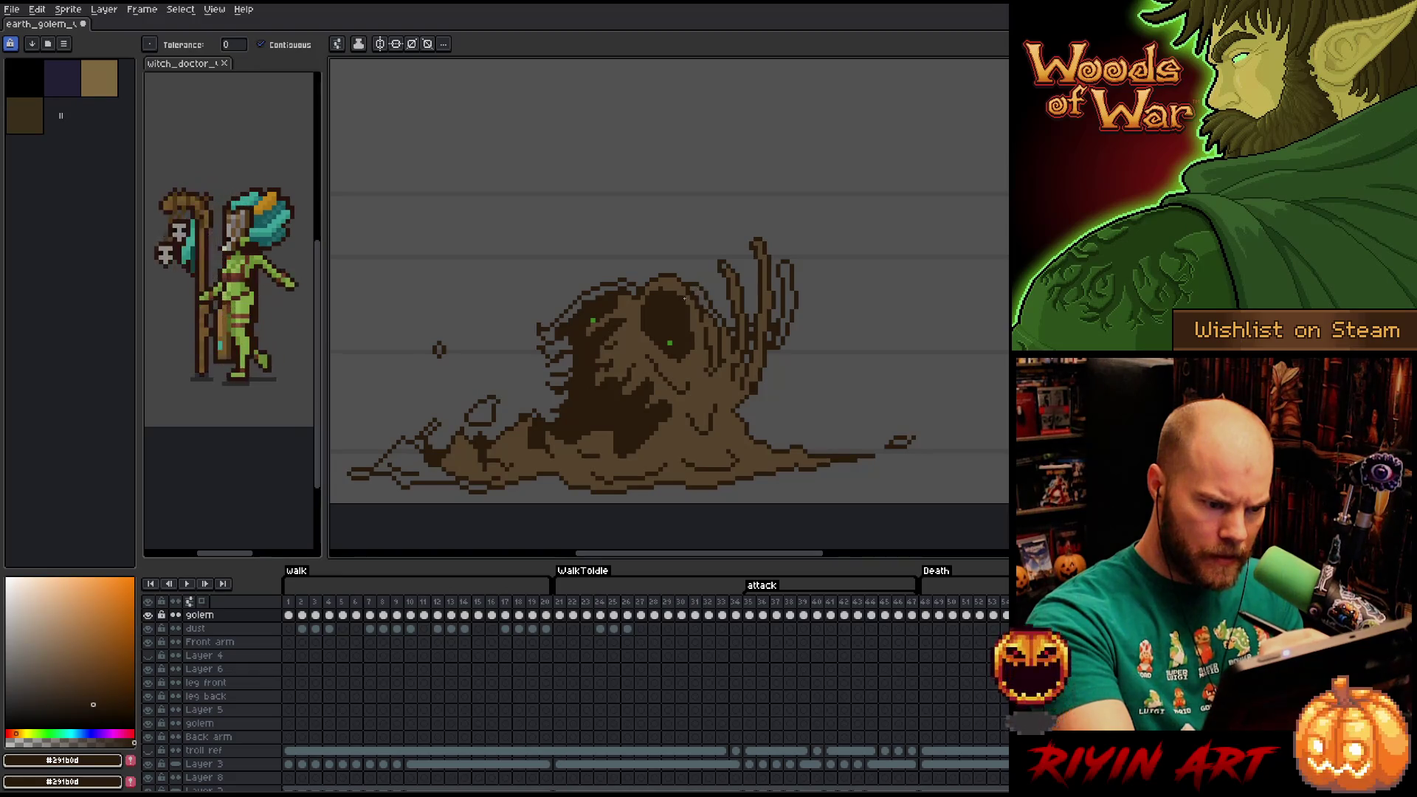
alt+click(690, 293)
Draw a short dark brown stroke near the golem's raised hand.
key(b)
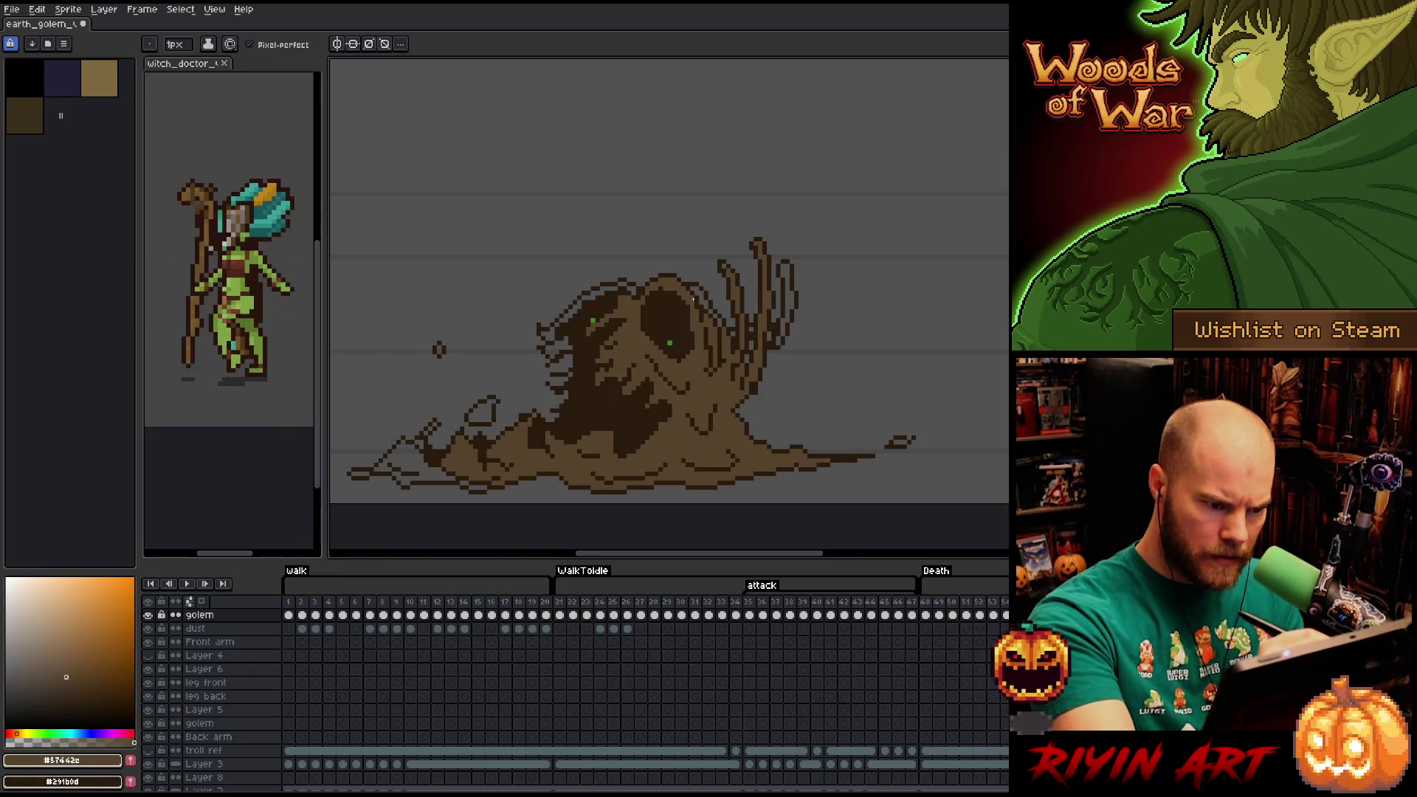
key(g)
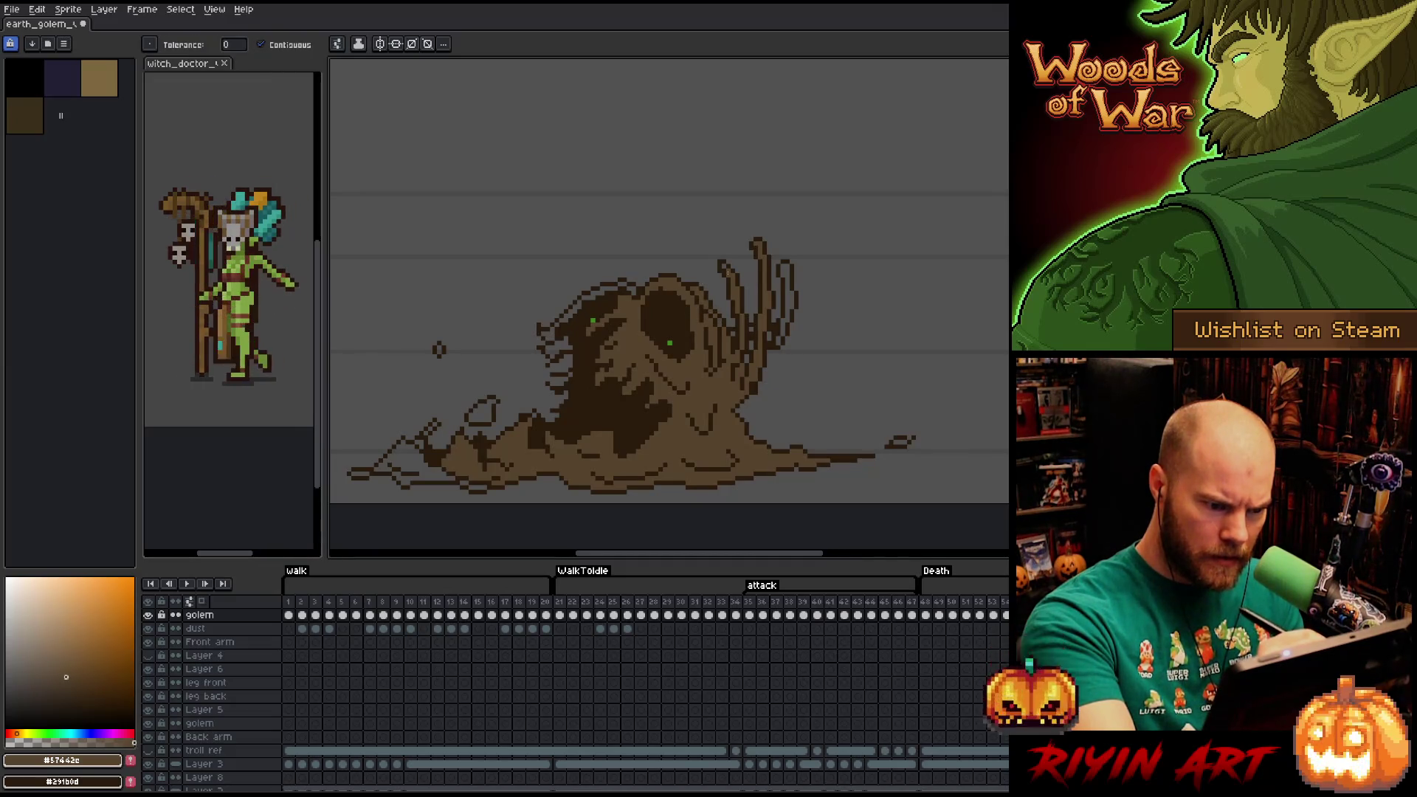
key(b)
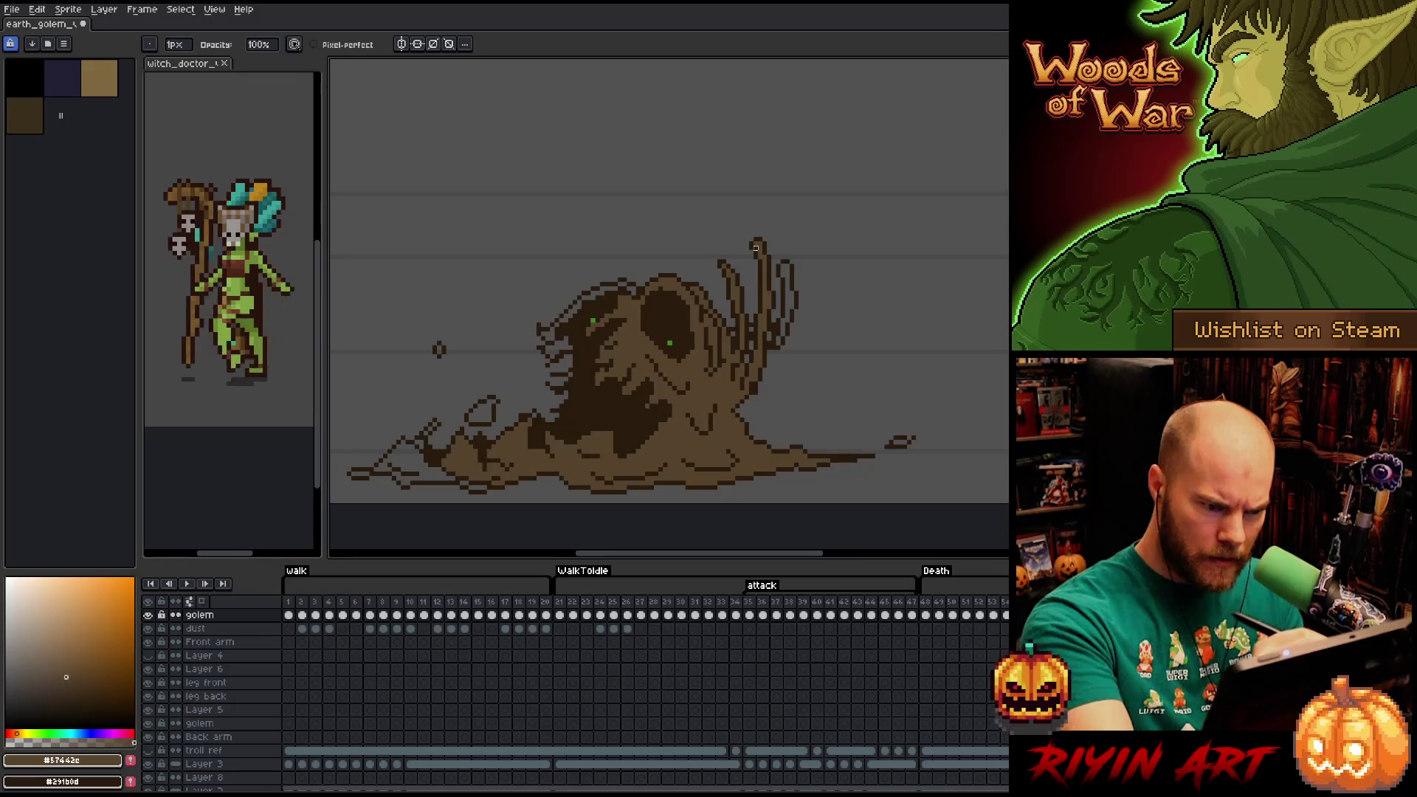
drag(785, 270, 782, 336)
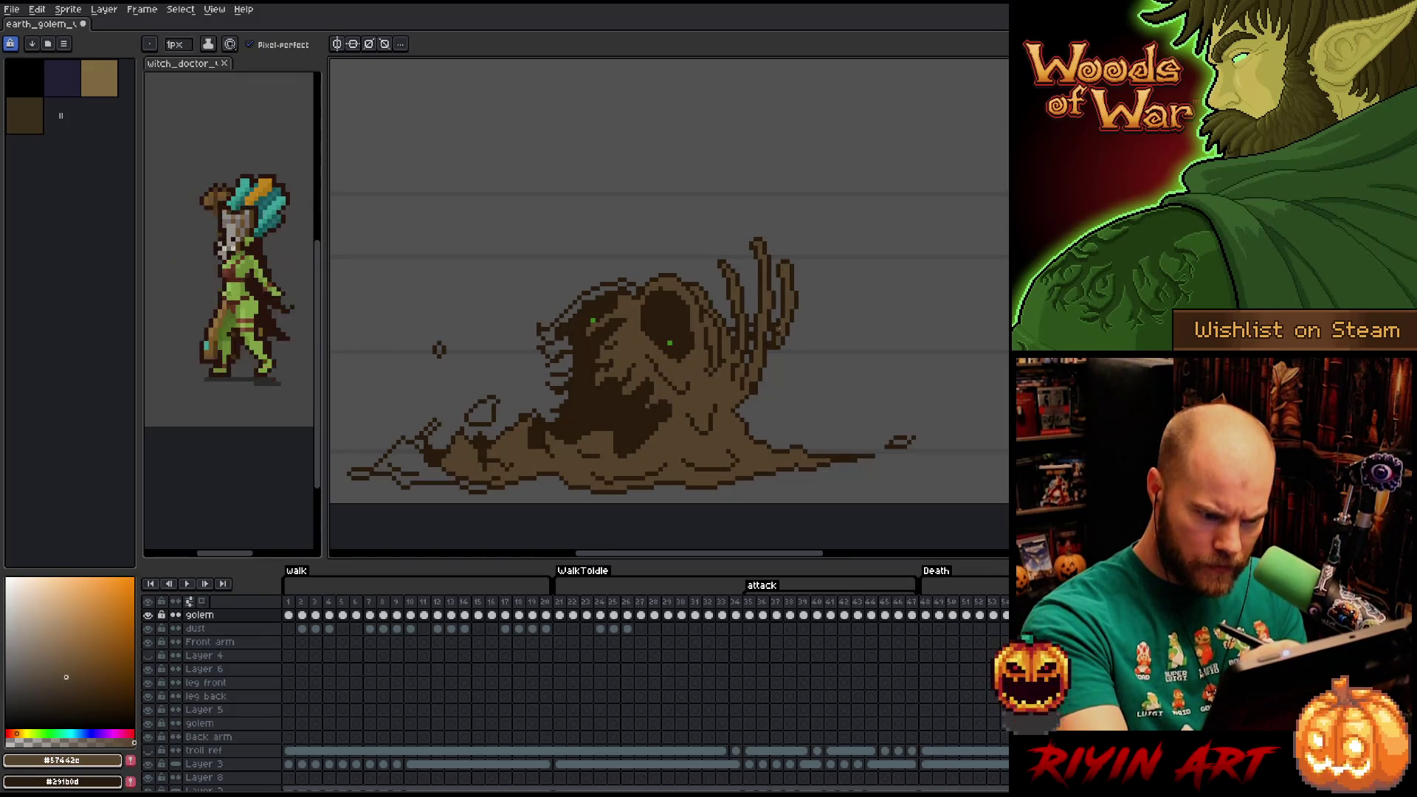
key(g)
key(b)
key(g)
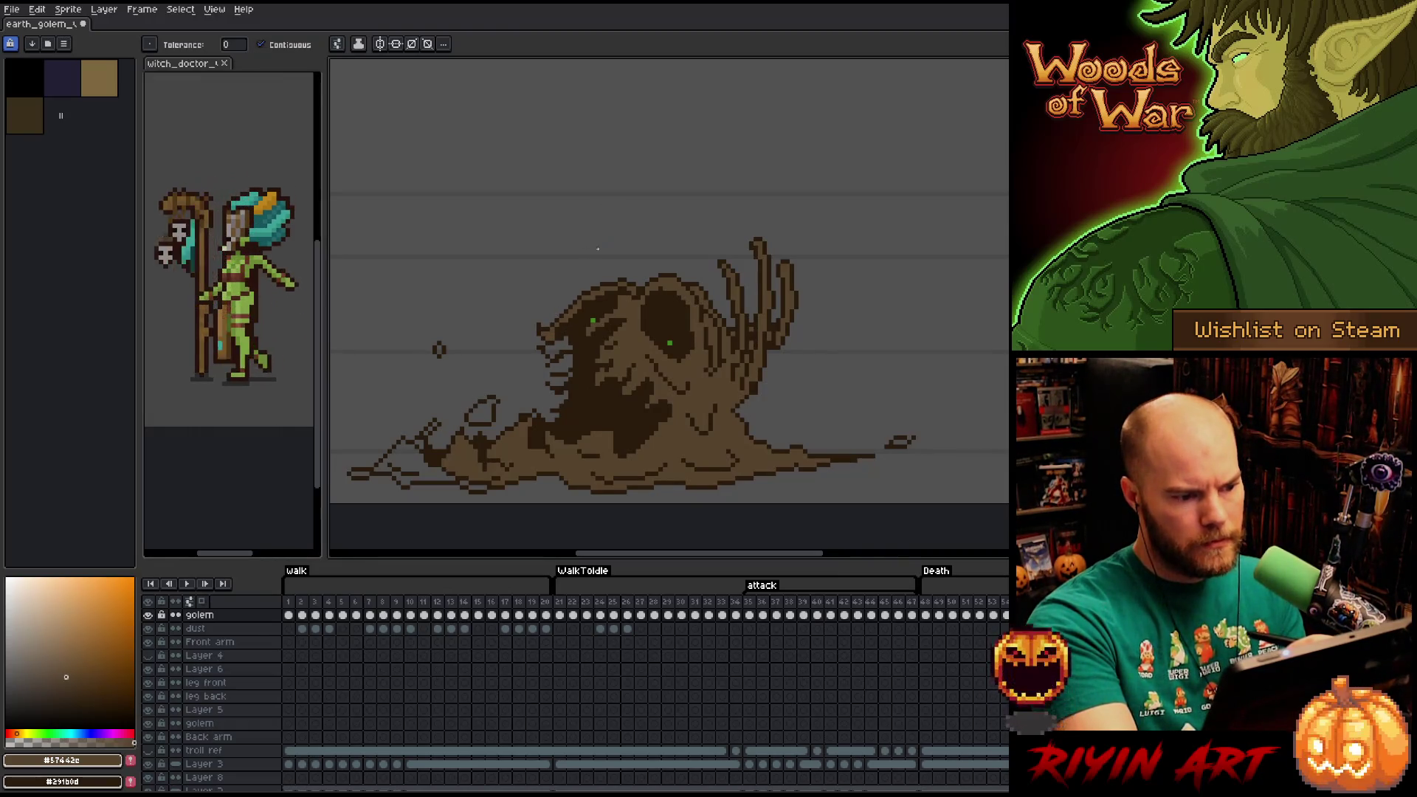
key(b)
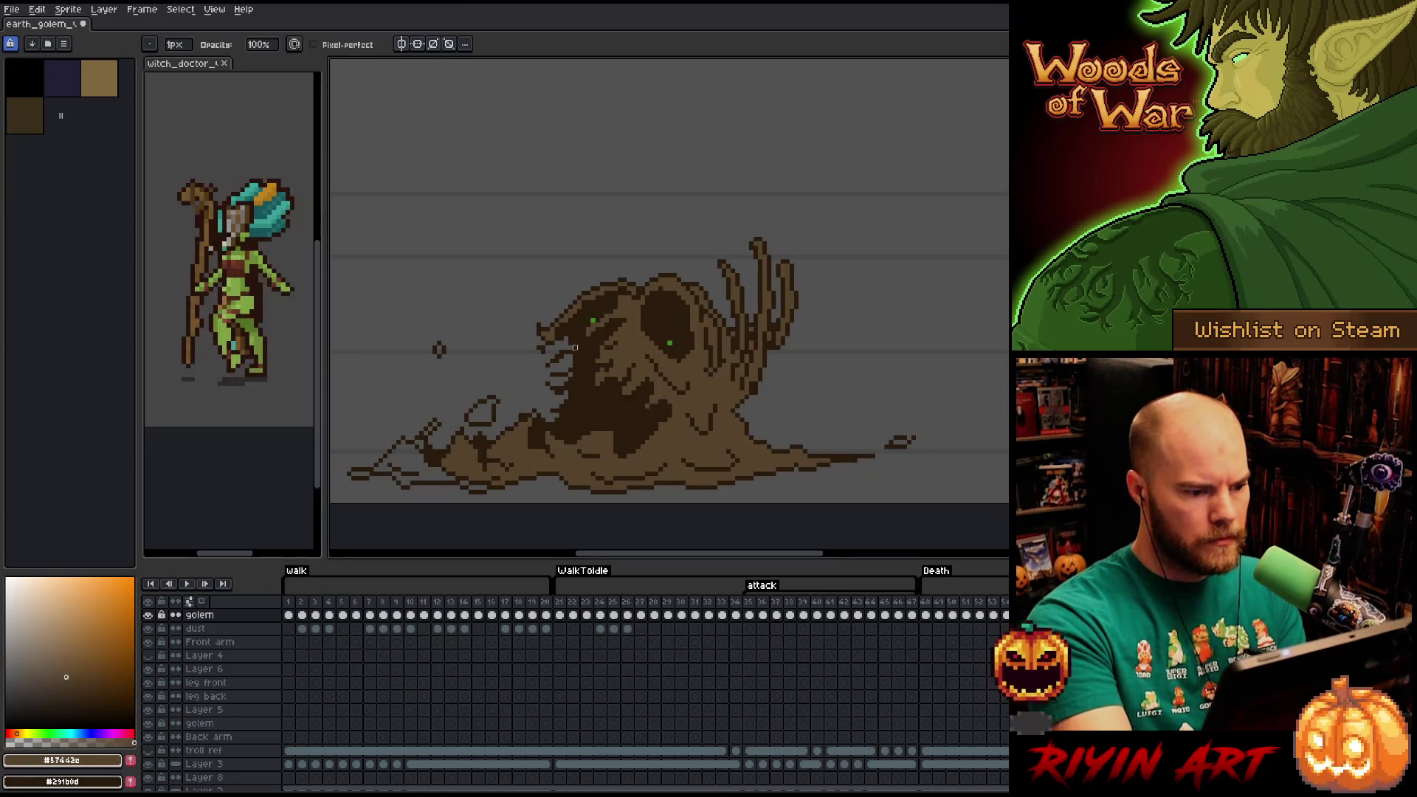
Fill the small bubble and the golem's lower-left area with brown.
alt+click(568, 344)
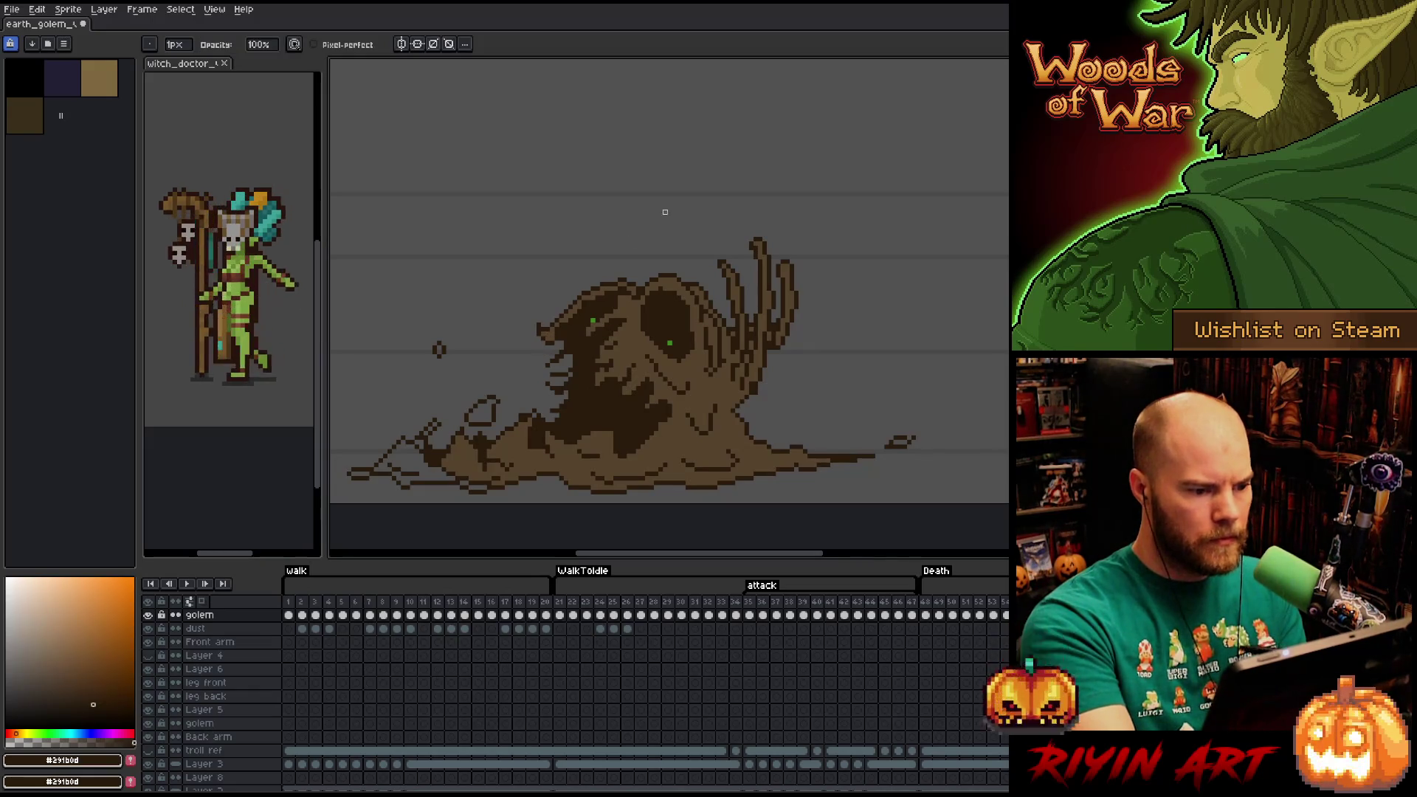
key(e)
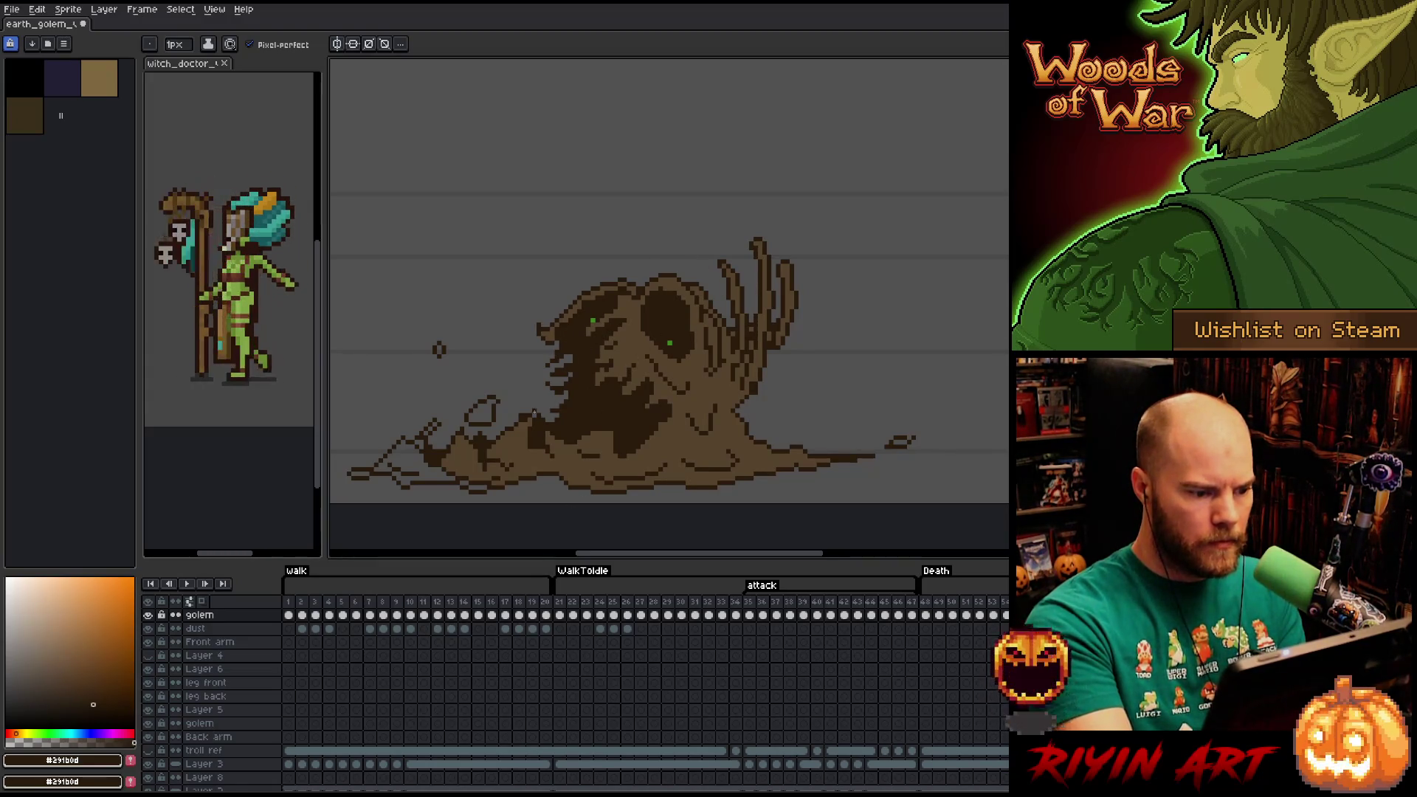
key(g)
click(481, 410)
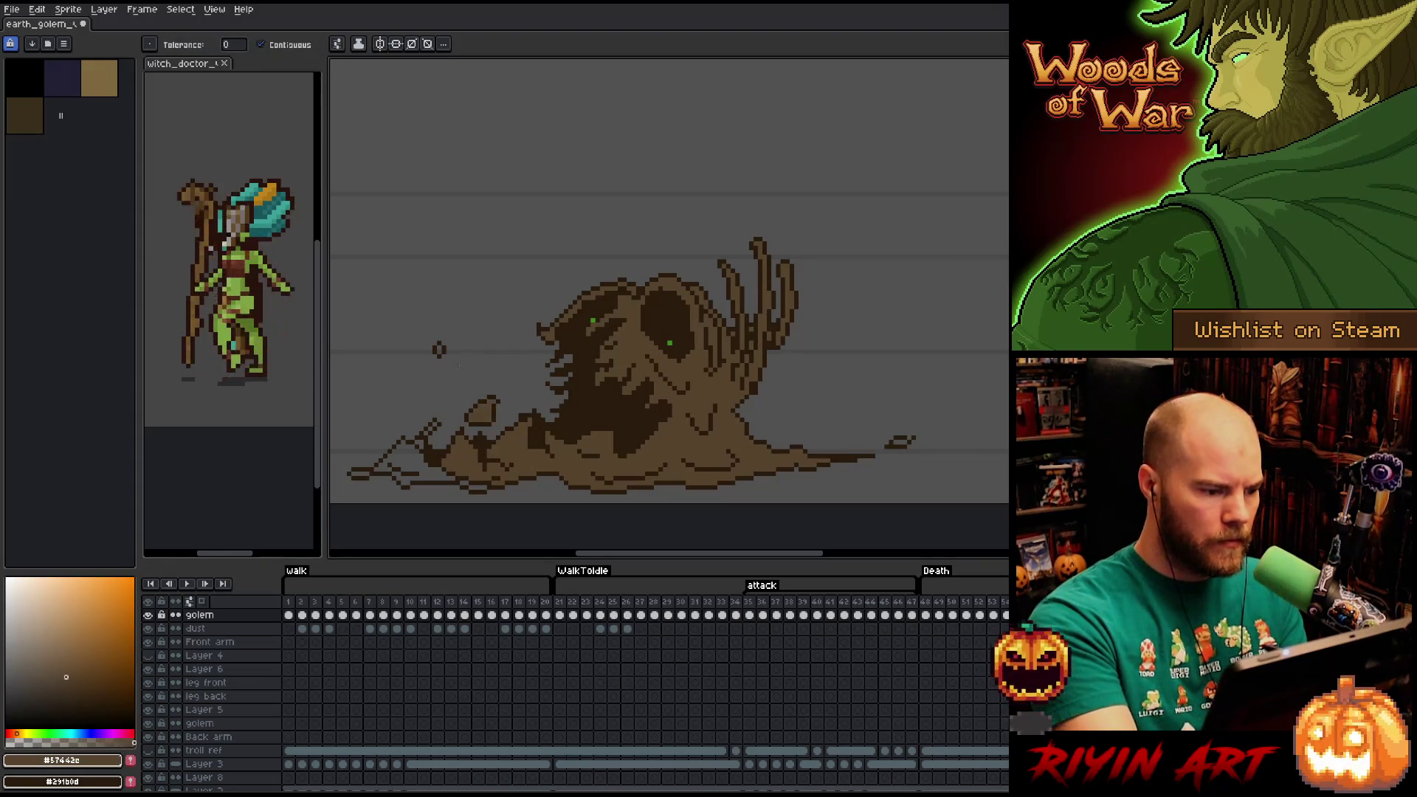
key(e)
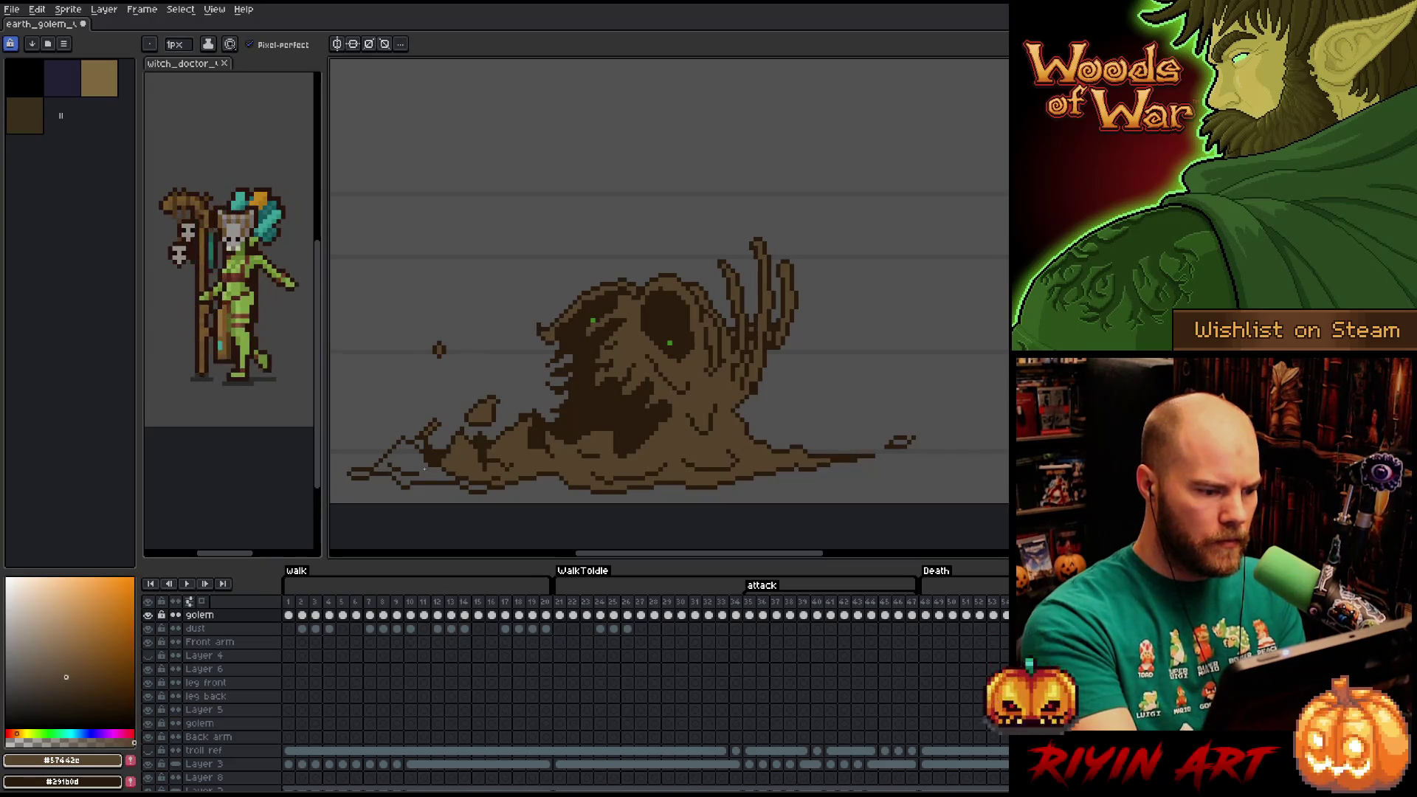
key(g)
click(413, 462)
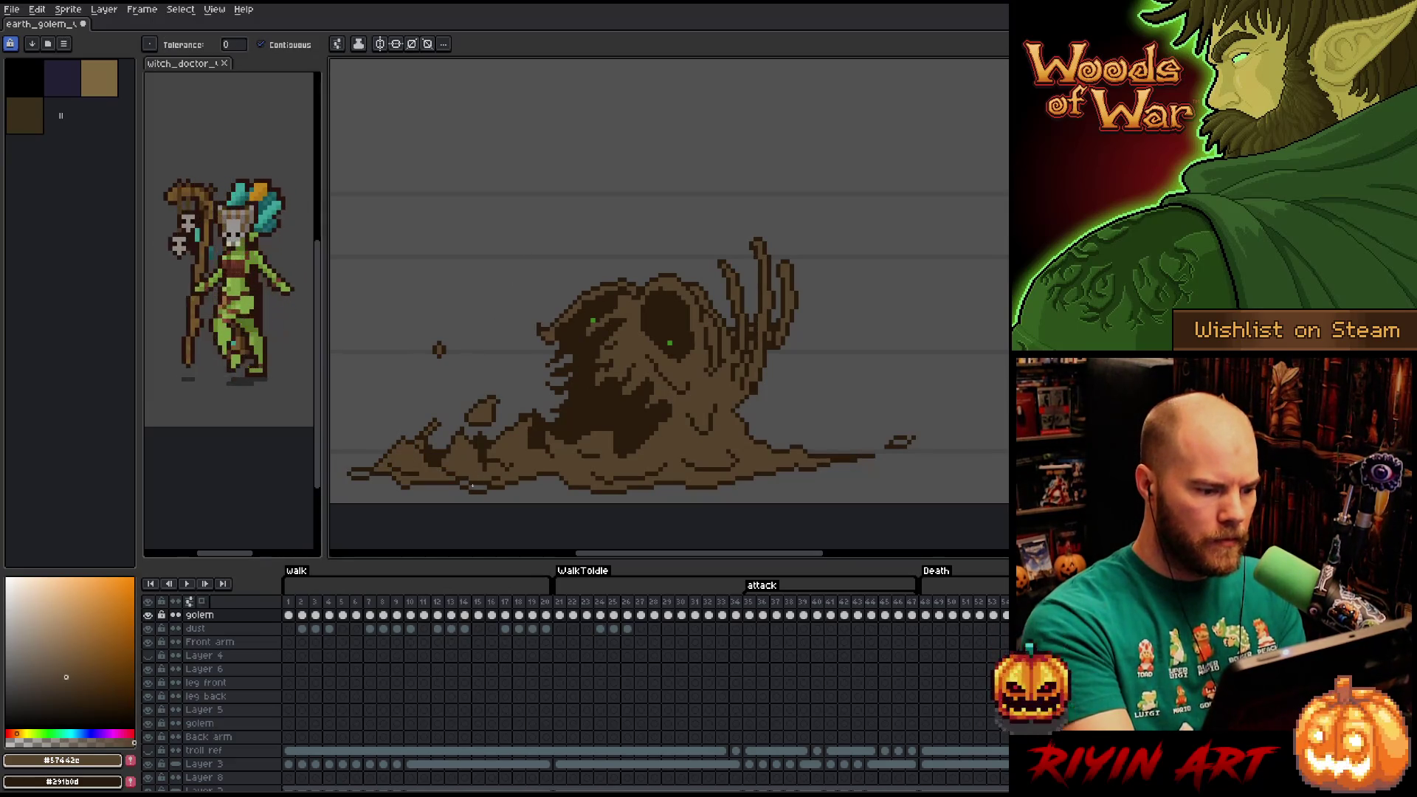
On the following frame, fill an area of the golem light brown, then advance a frame.
key(Right)
key(Right)
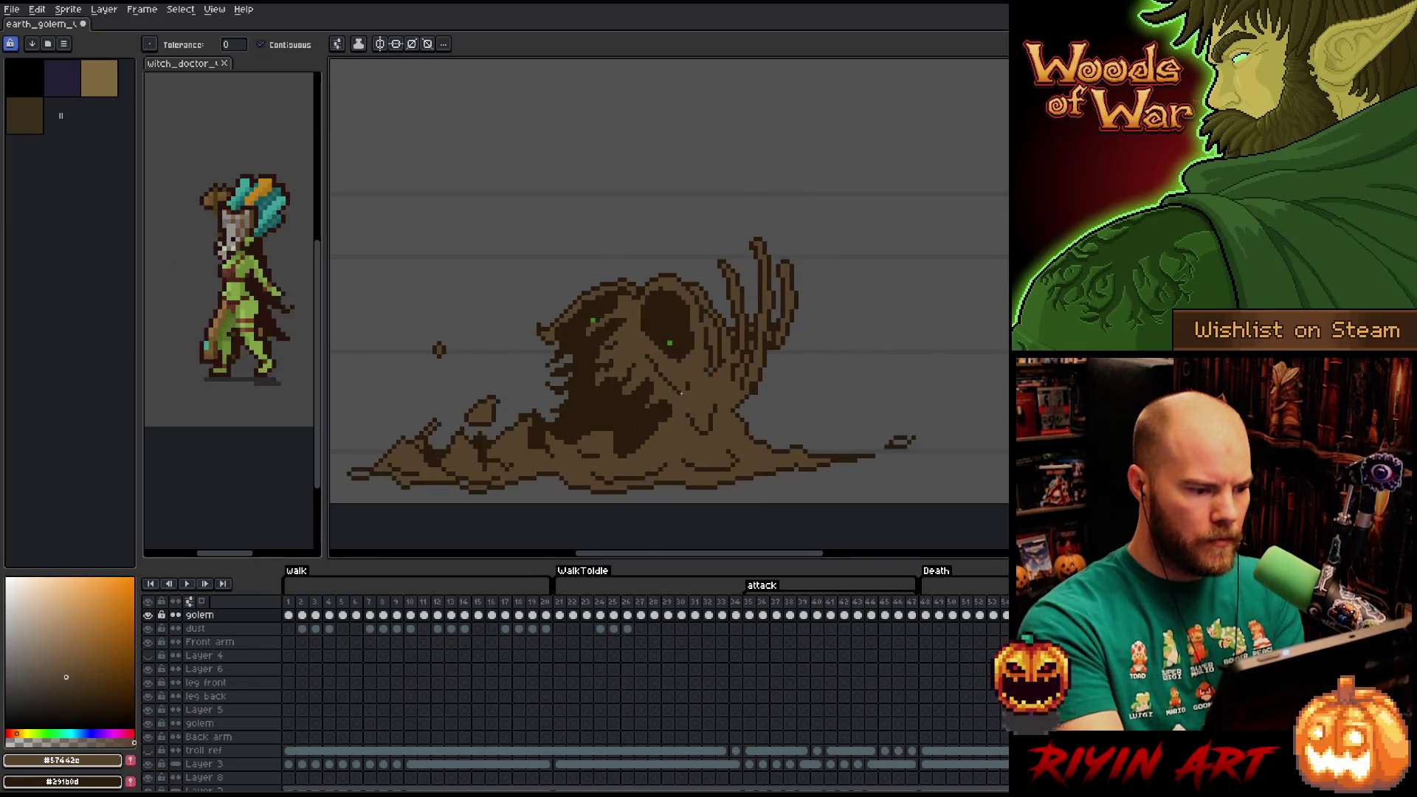
key(b)
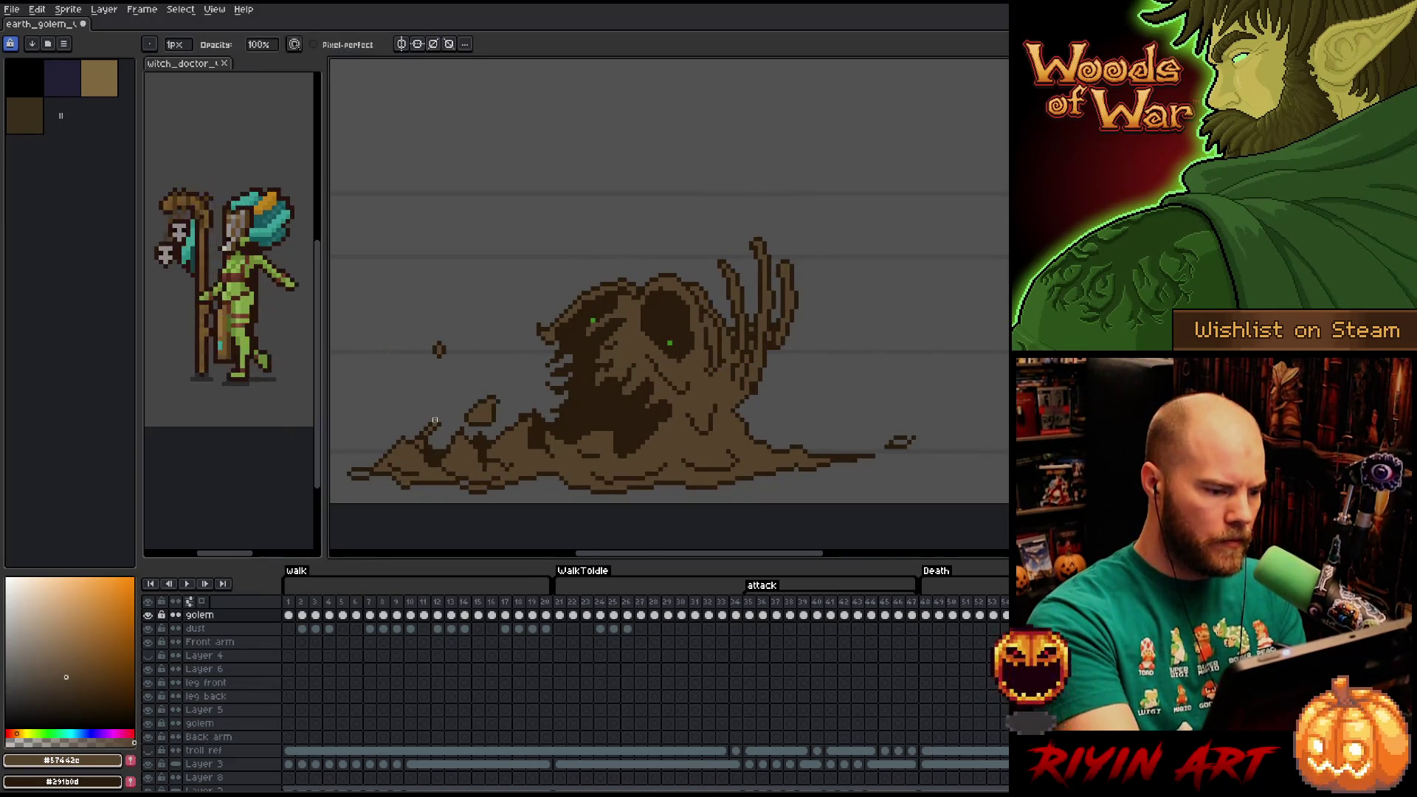
alt+click(434, 426)
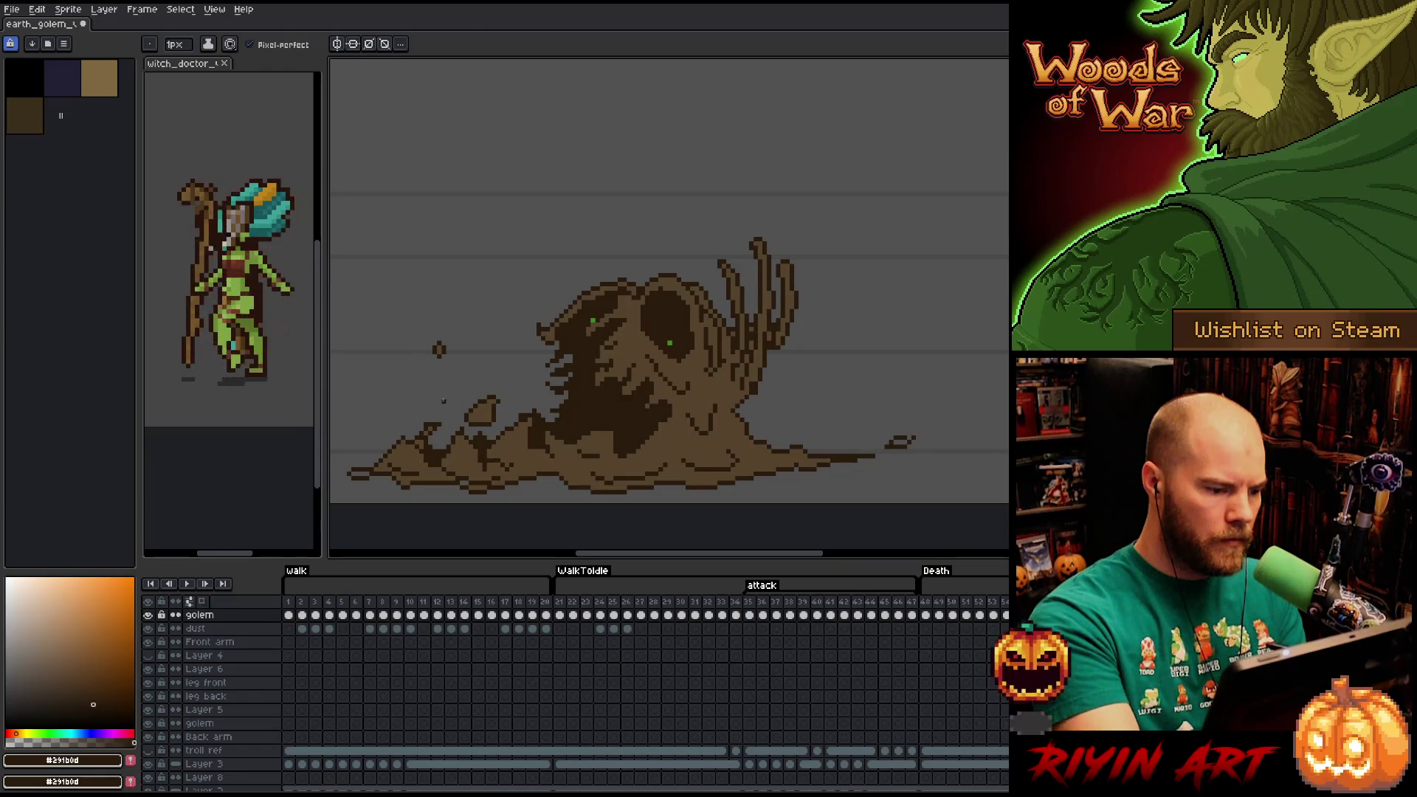
key(e)
key(g)
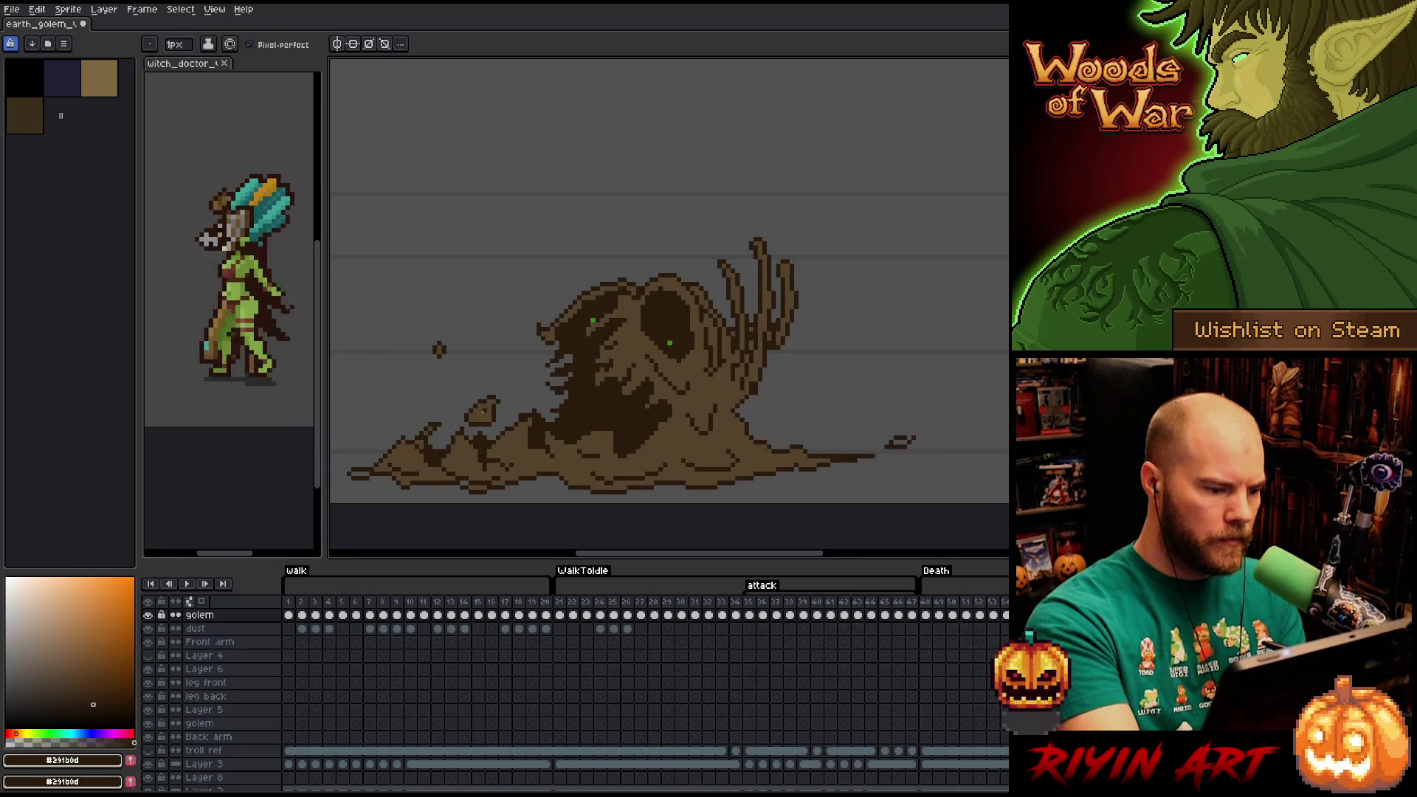
alt+click(362, 471)
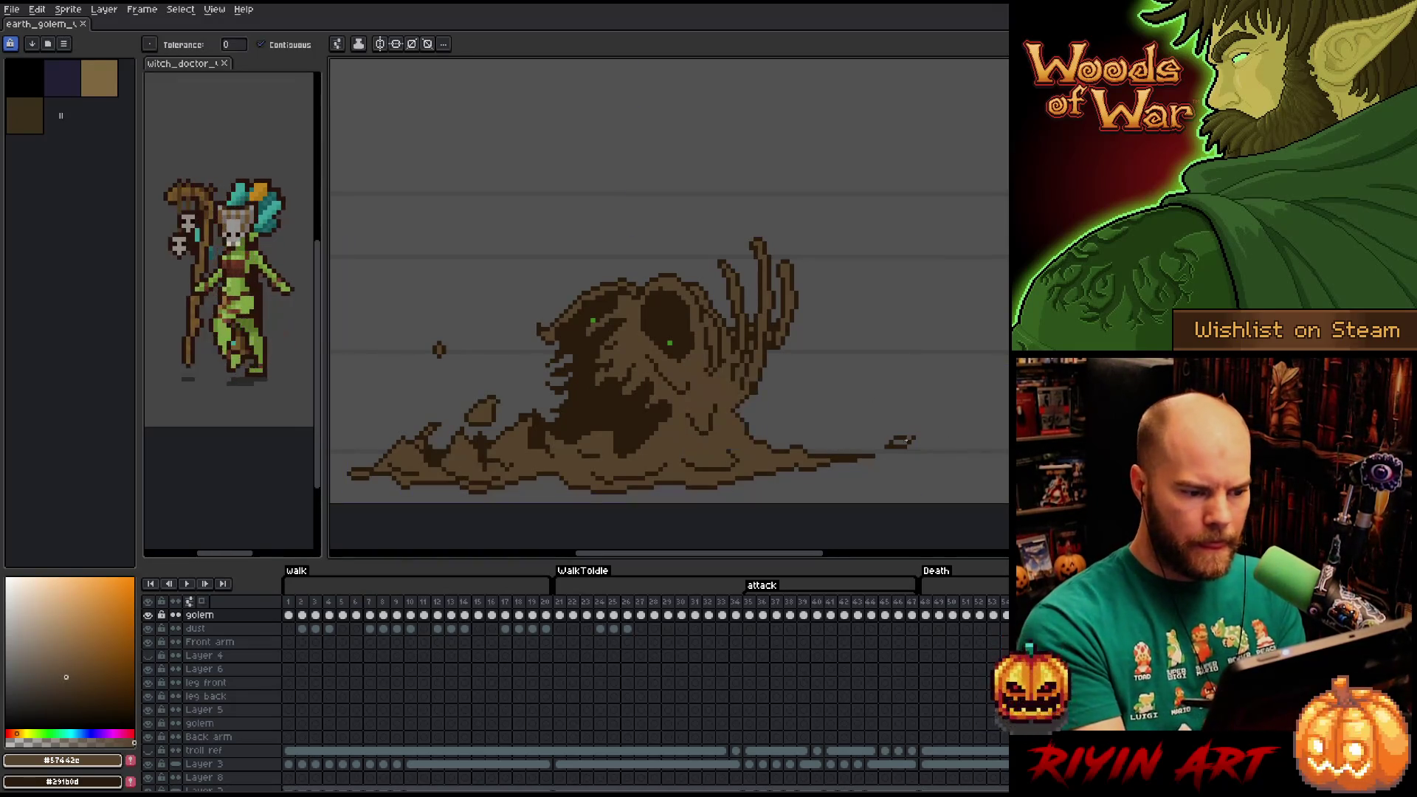
key(b)
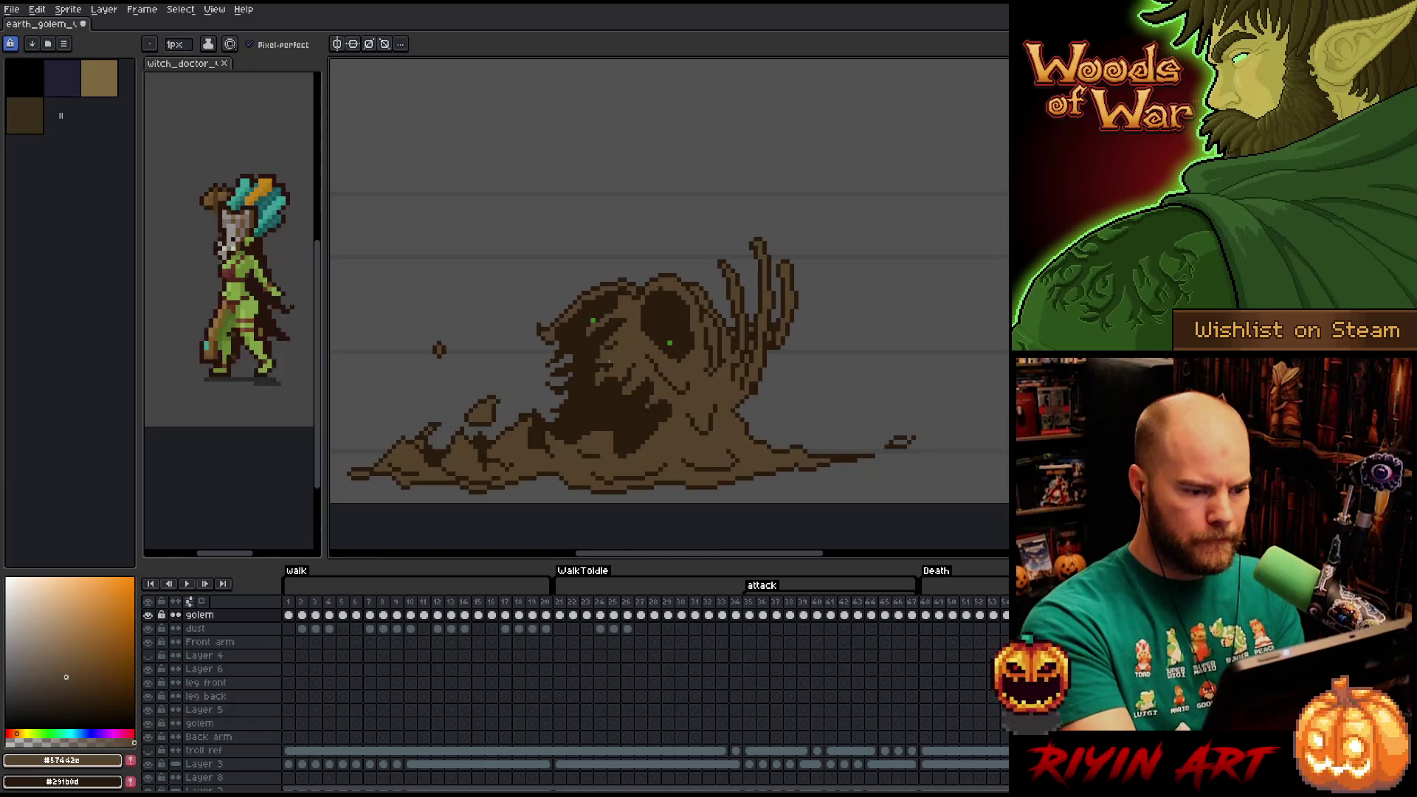
alt+click(601, 372)
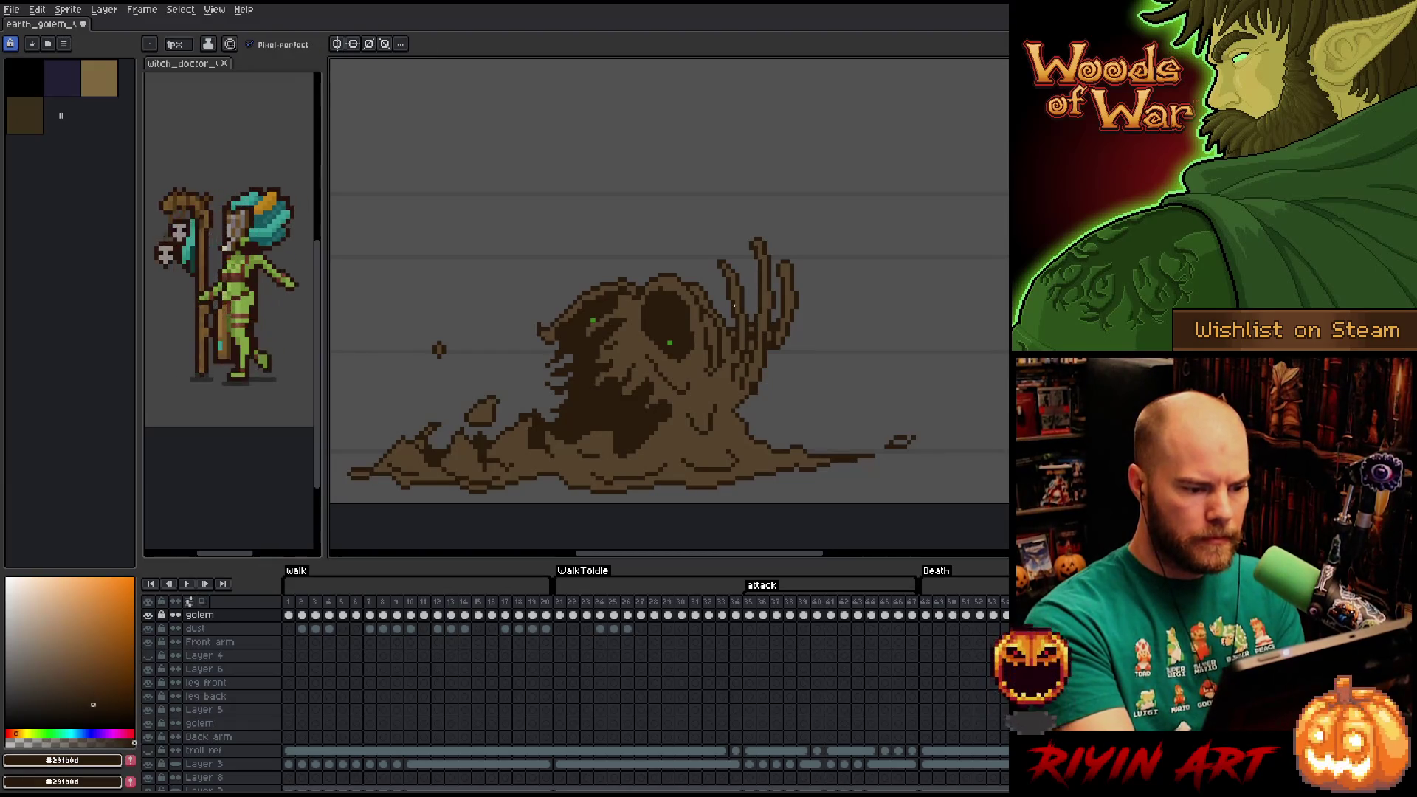
alt+click(632, 320)
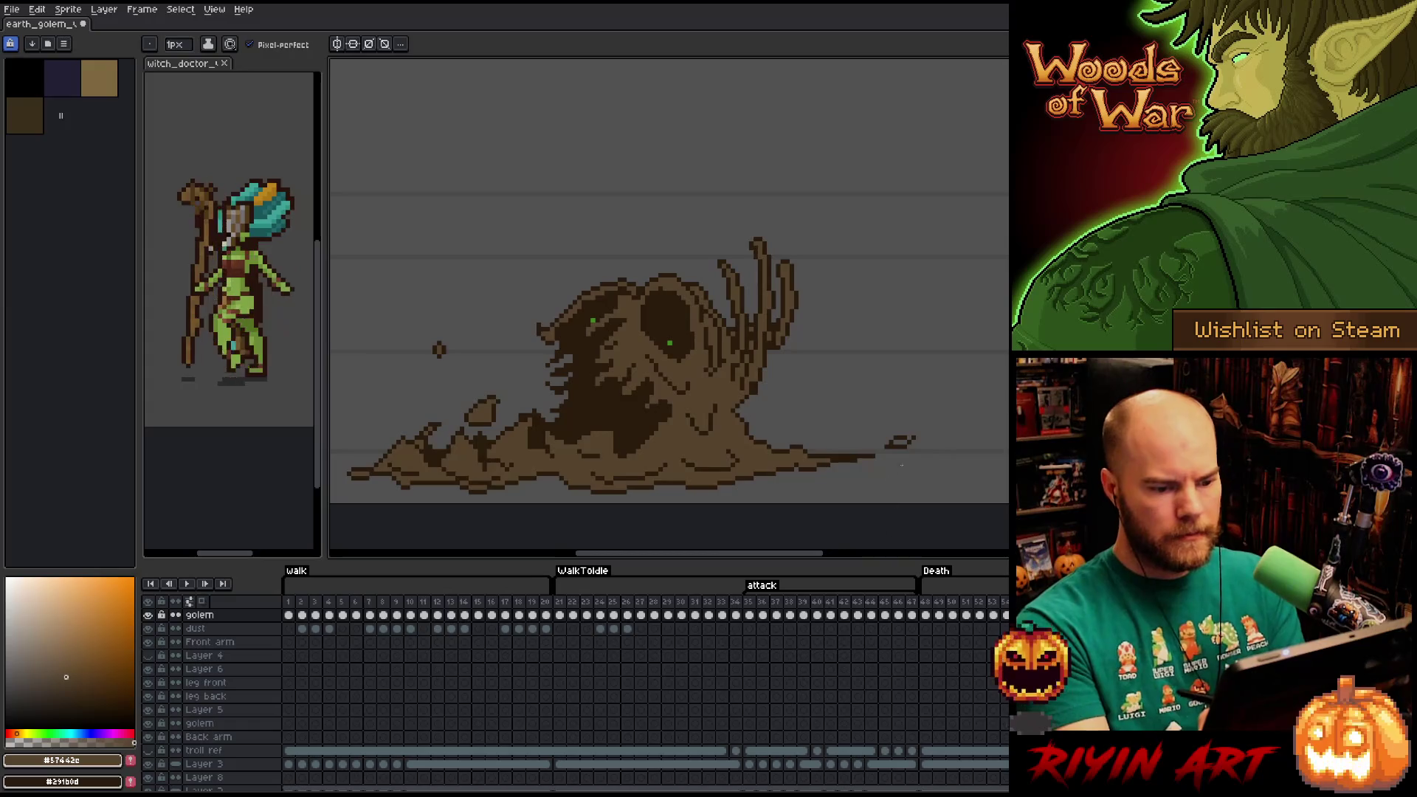
key(g)
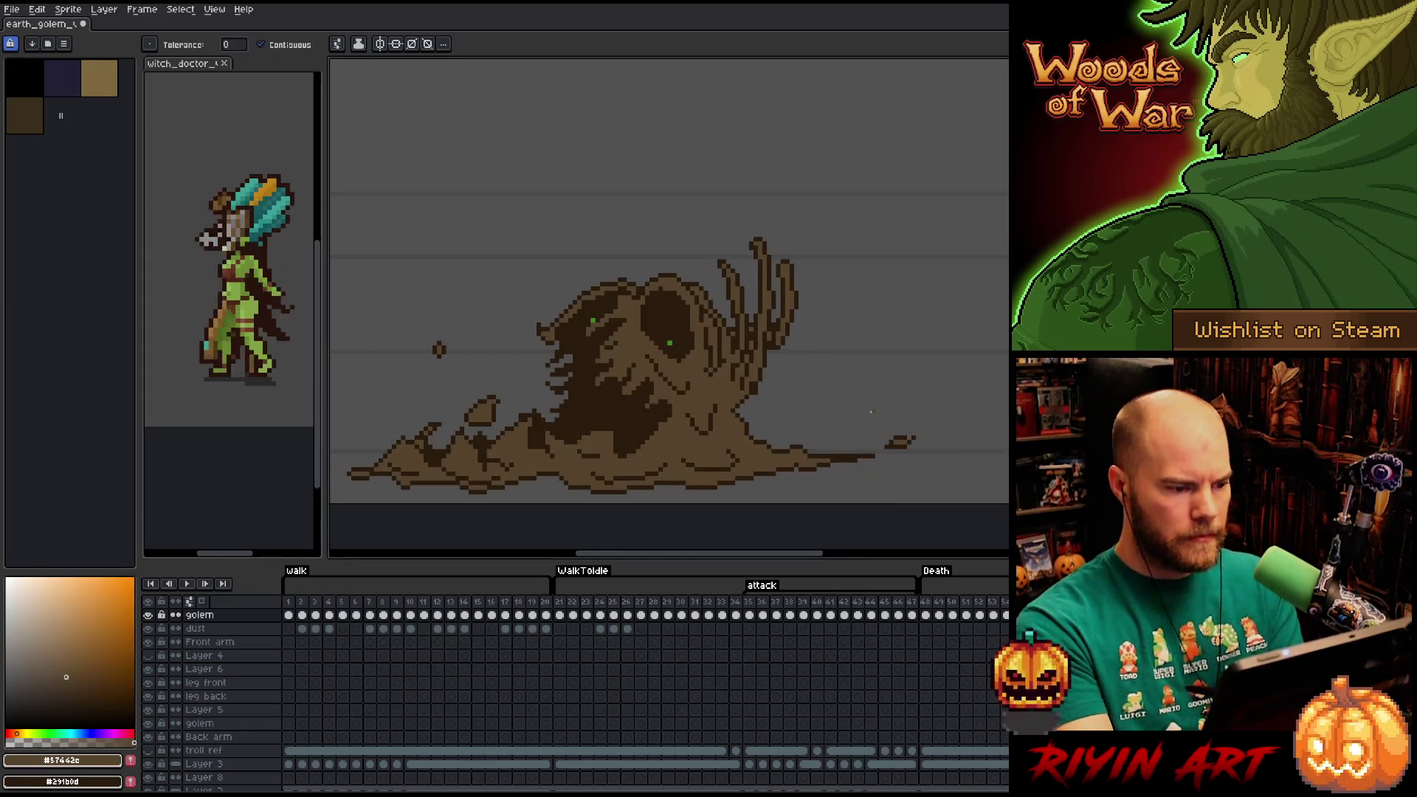
key(Right)
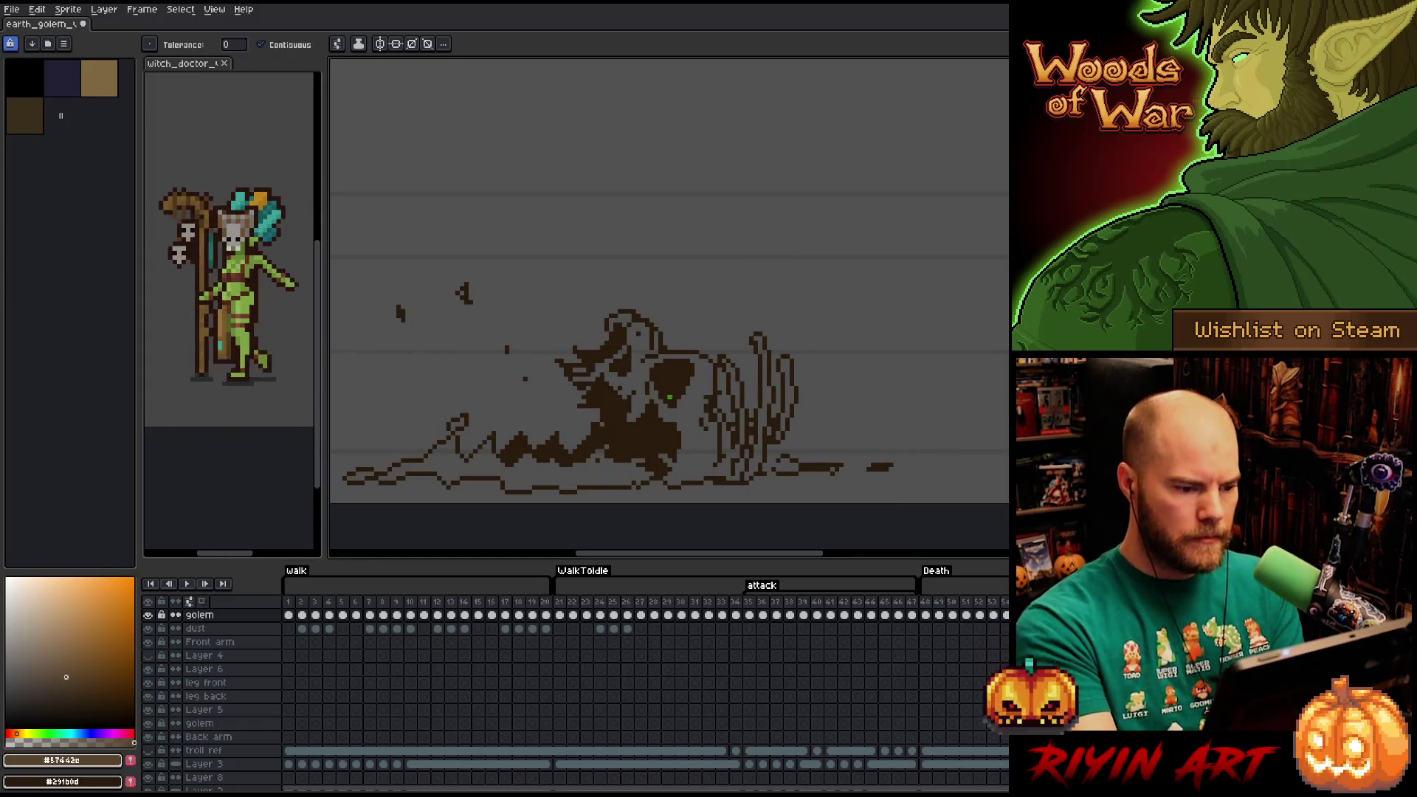
Erase stray dark pixels along the golem's lower-right base, then step to the neighbouring frame.
key(b)
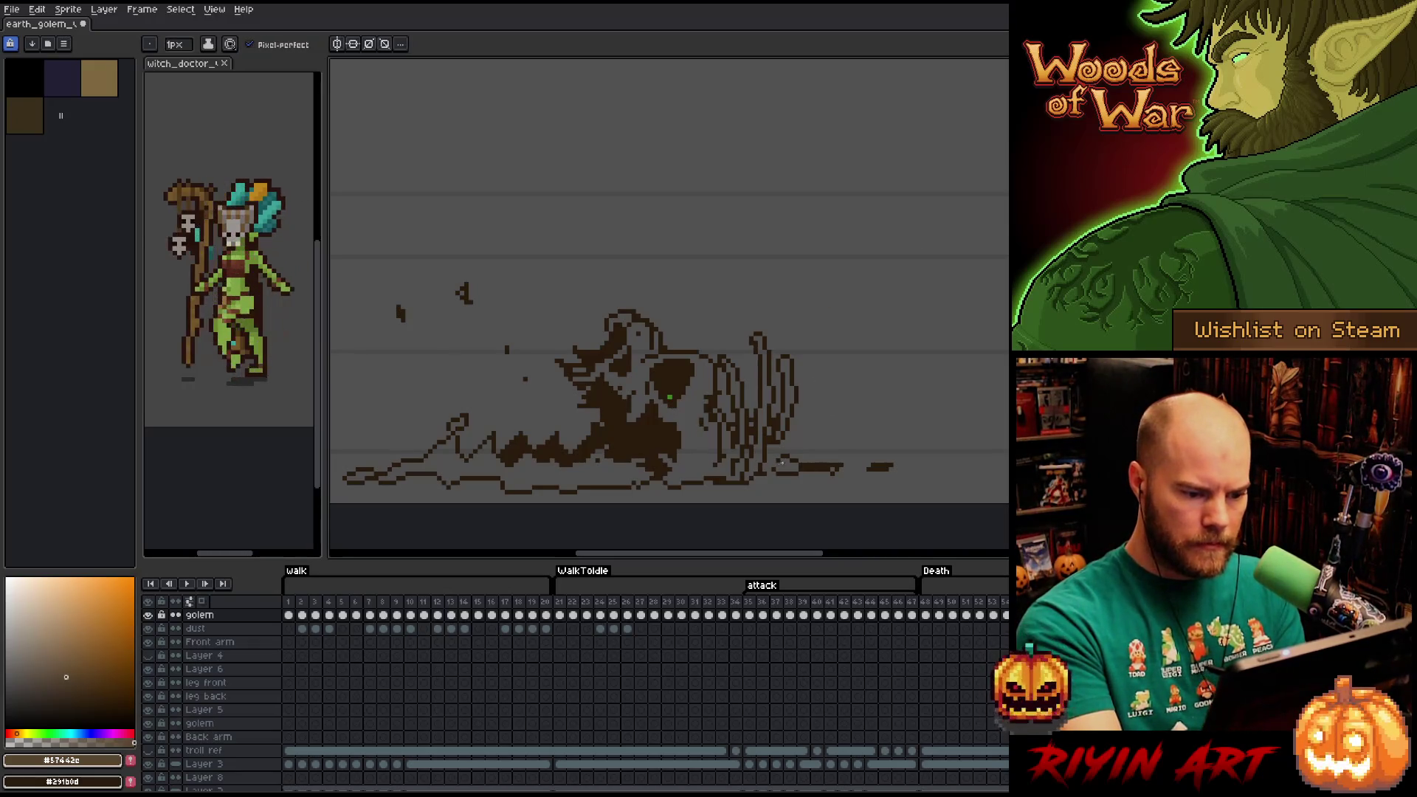
alt+click(809, 467)
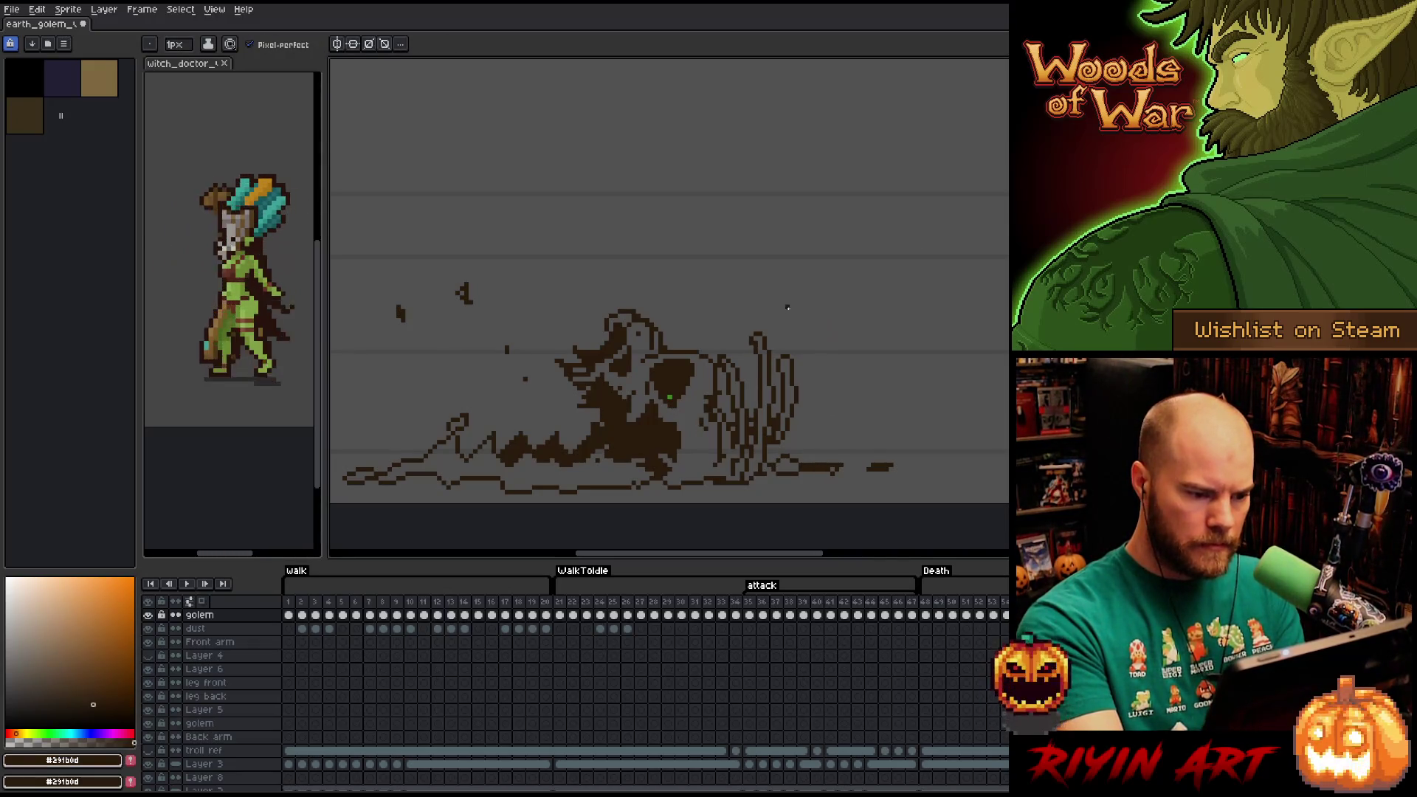
key(e)
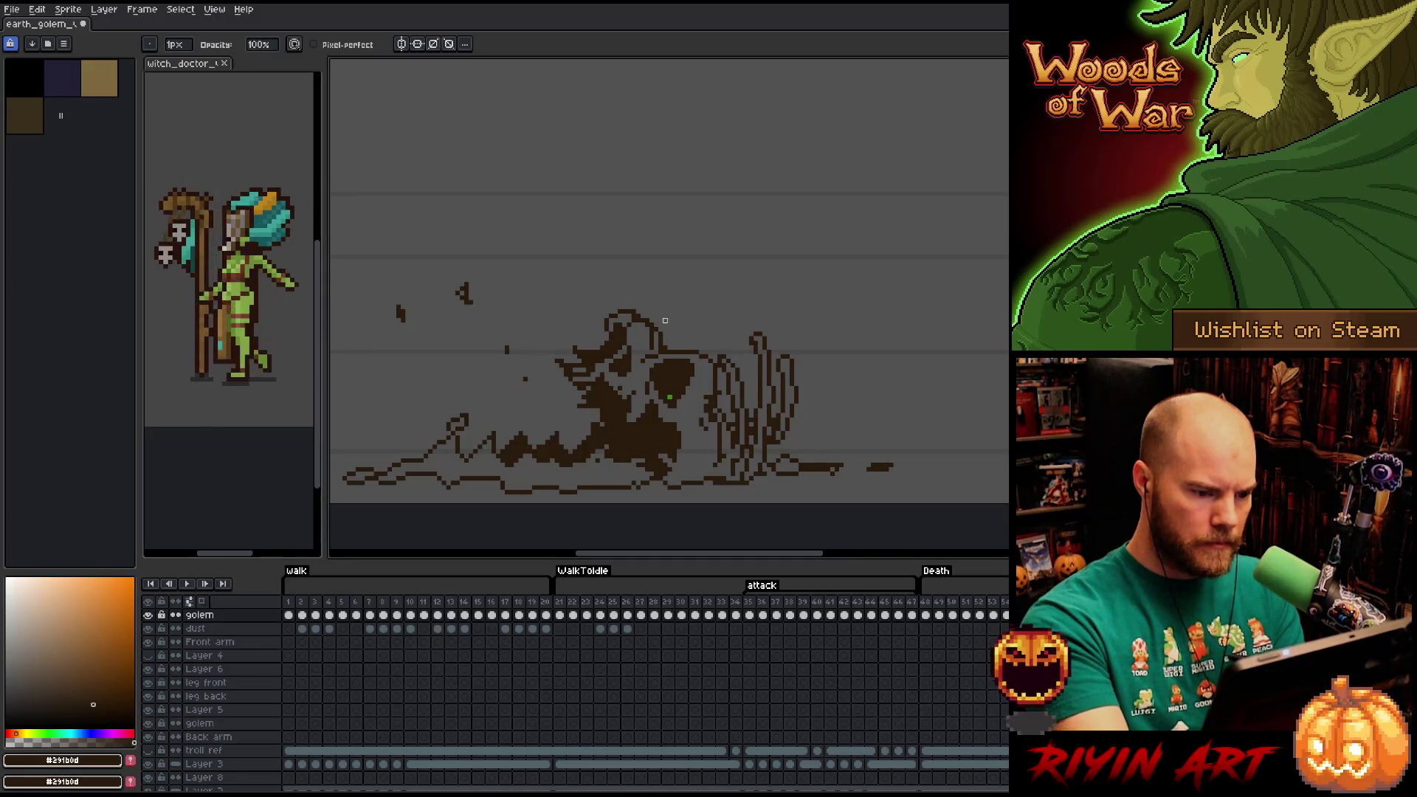
key(b)
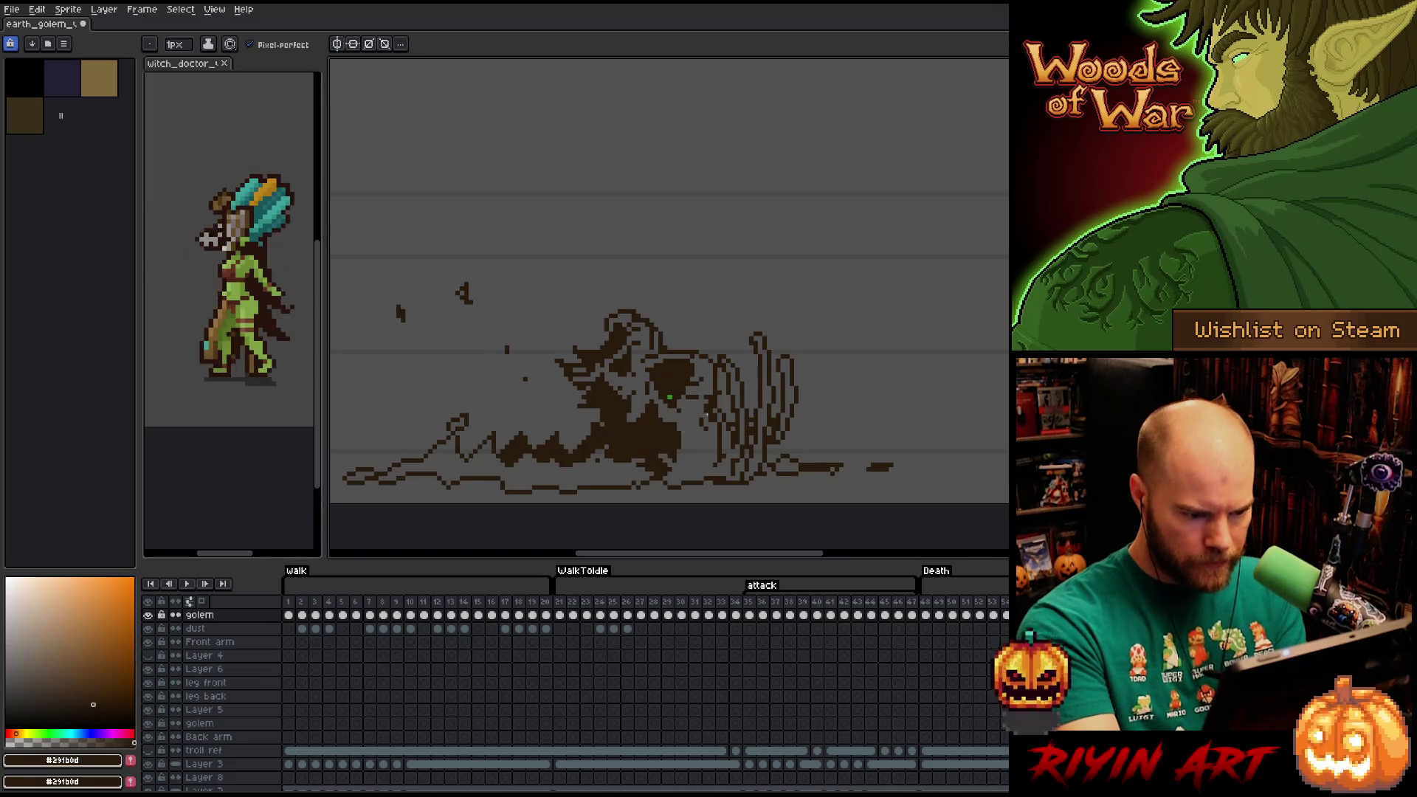
key(e)
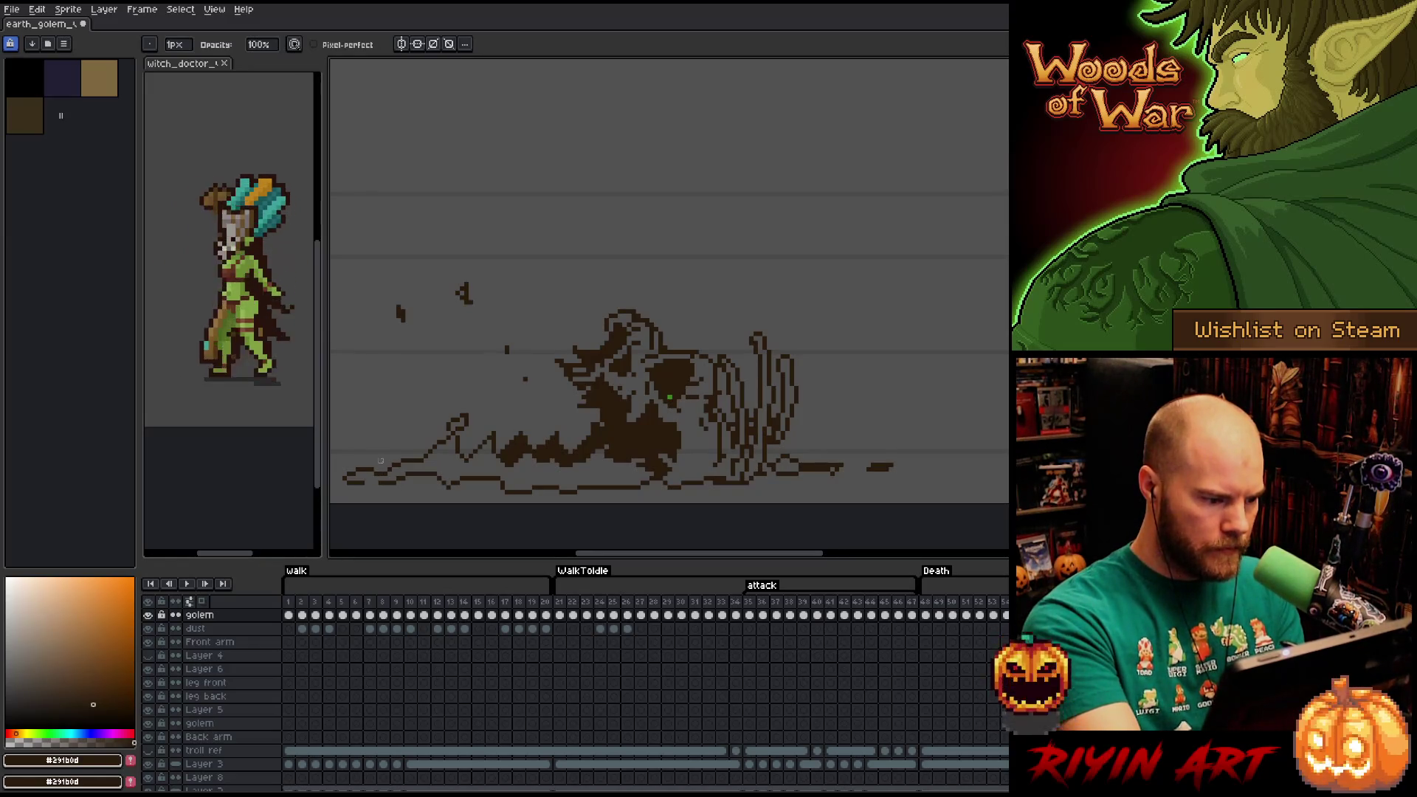
key(b)
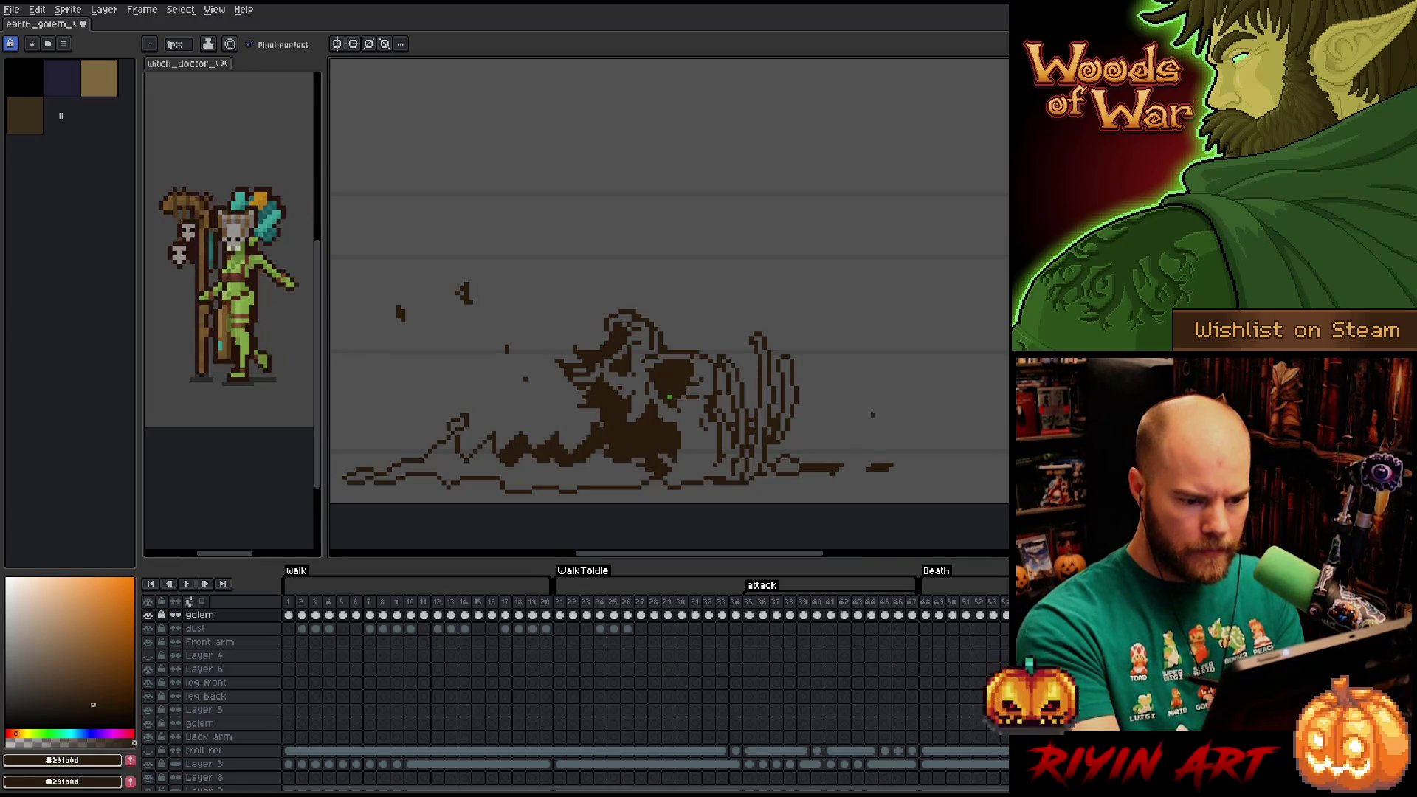
key(e)
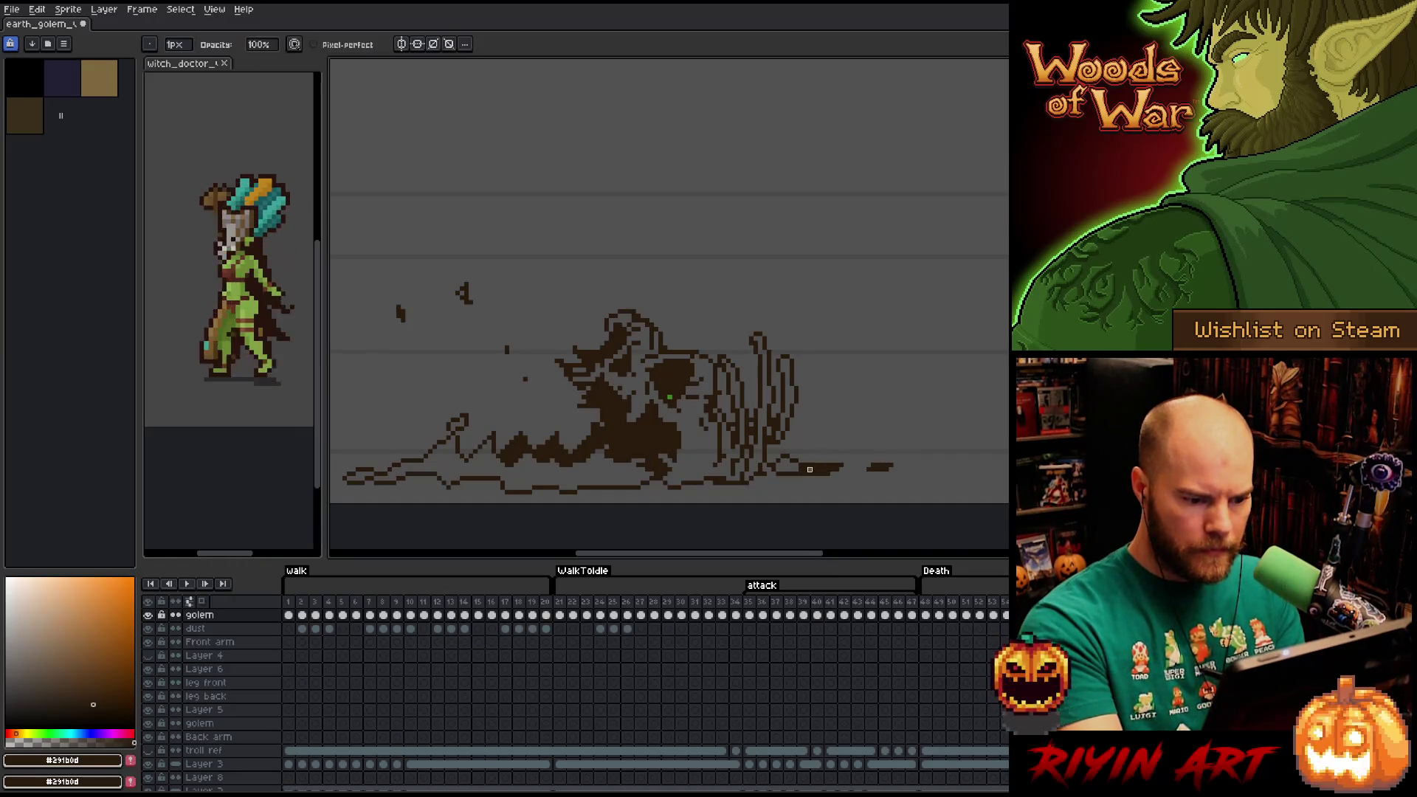
mouse_move(828, 466)
mouse_down()
mouse_move(810, 451)
mouse_move(843, 465)
mouse_up()
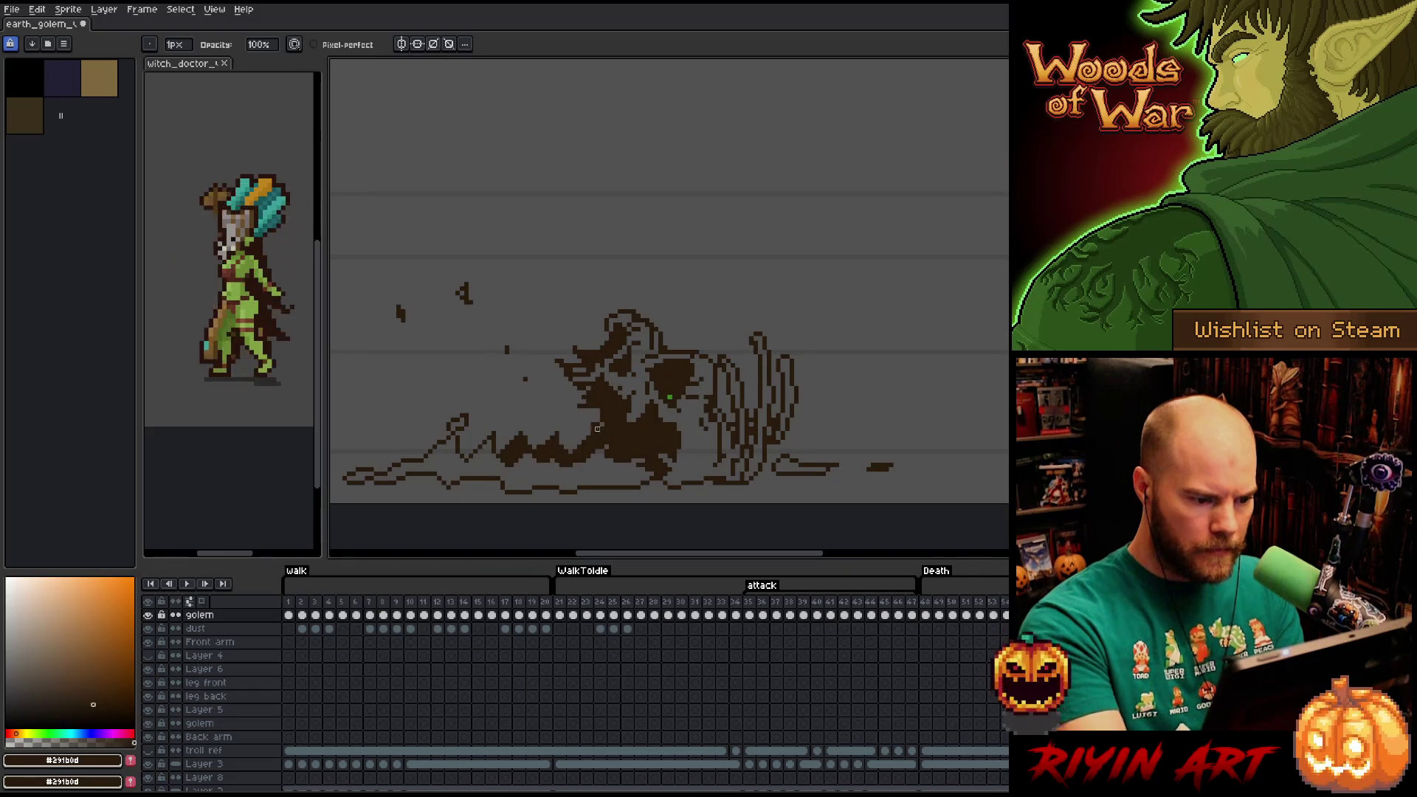
key(e)
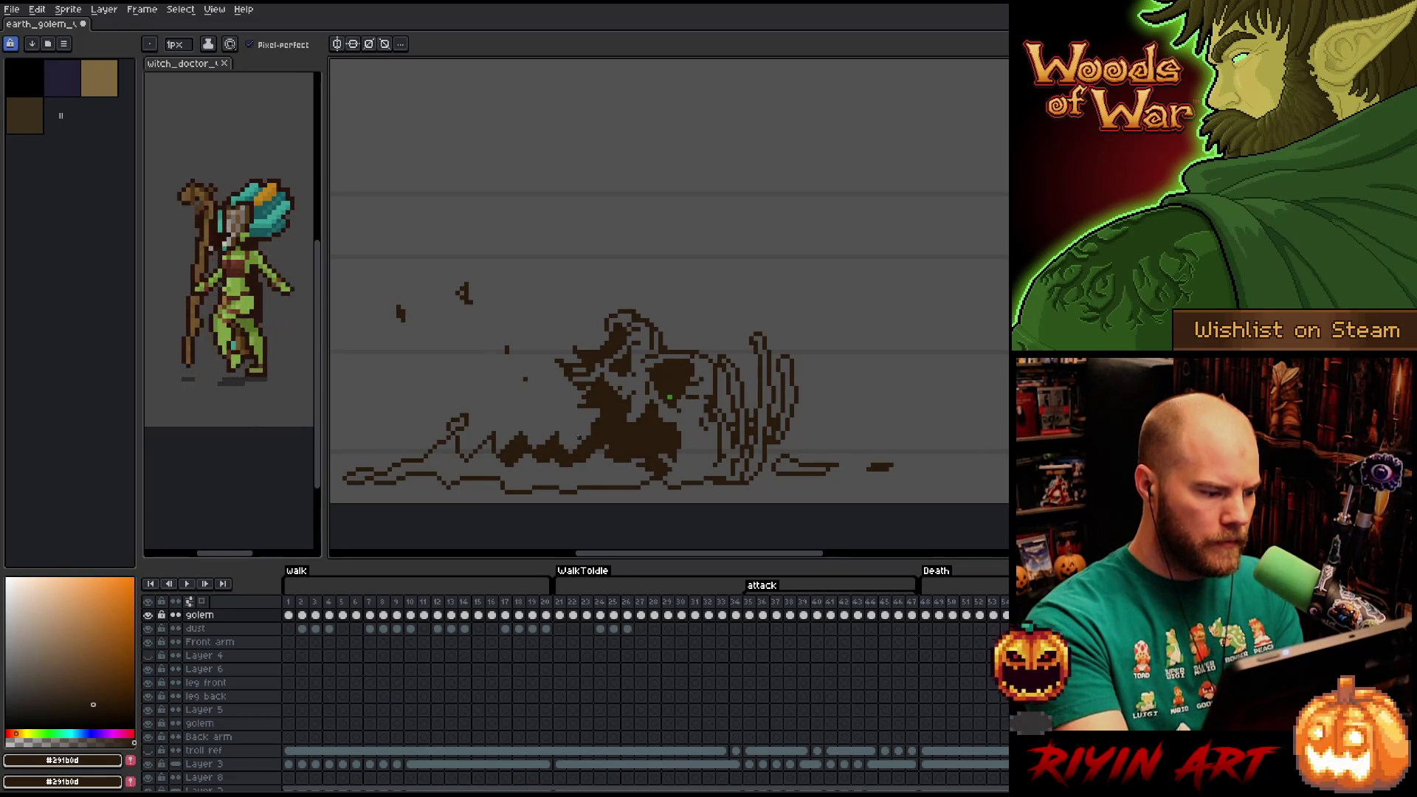
key(Left)
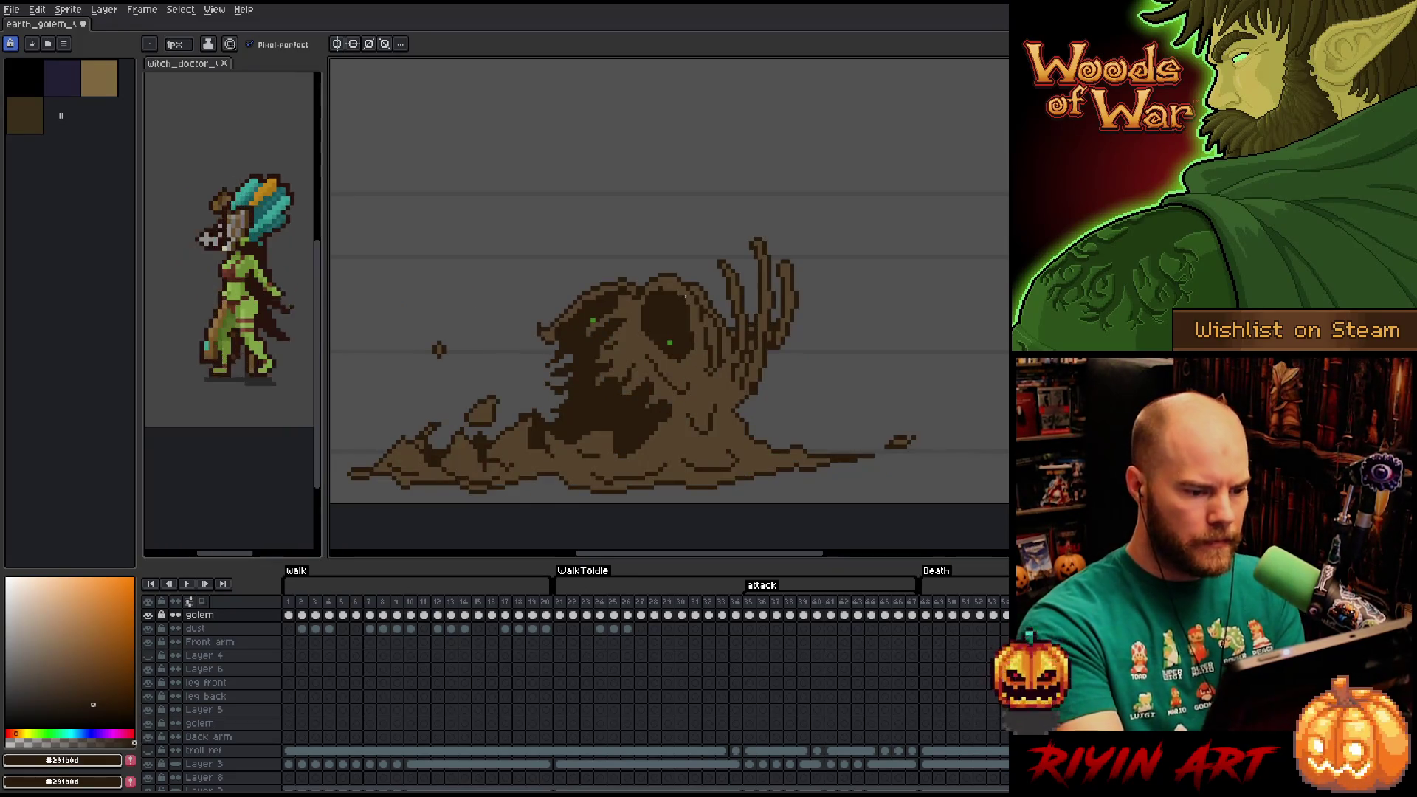
With mid brown #57442c, fill the golem's right body area and the ground band including its left tip.
alt+click(686, 295)
key(Right)
key(g)
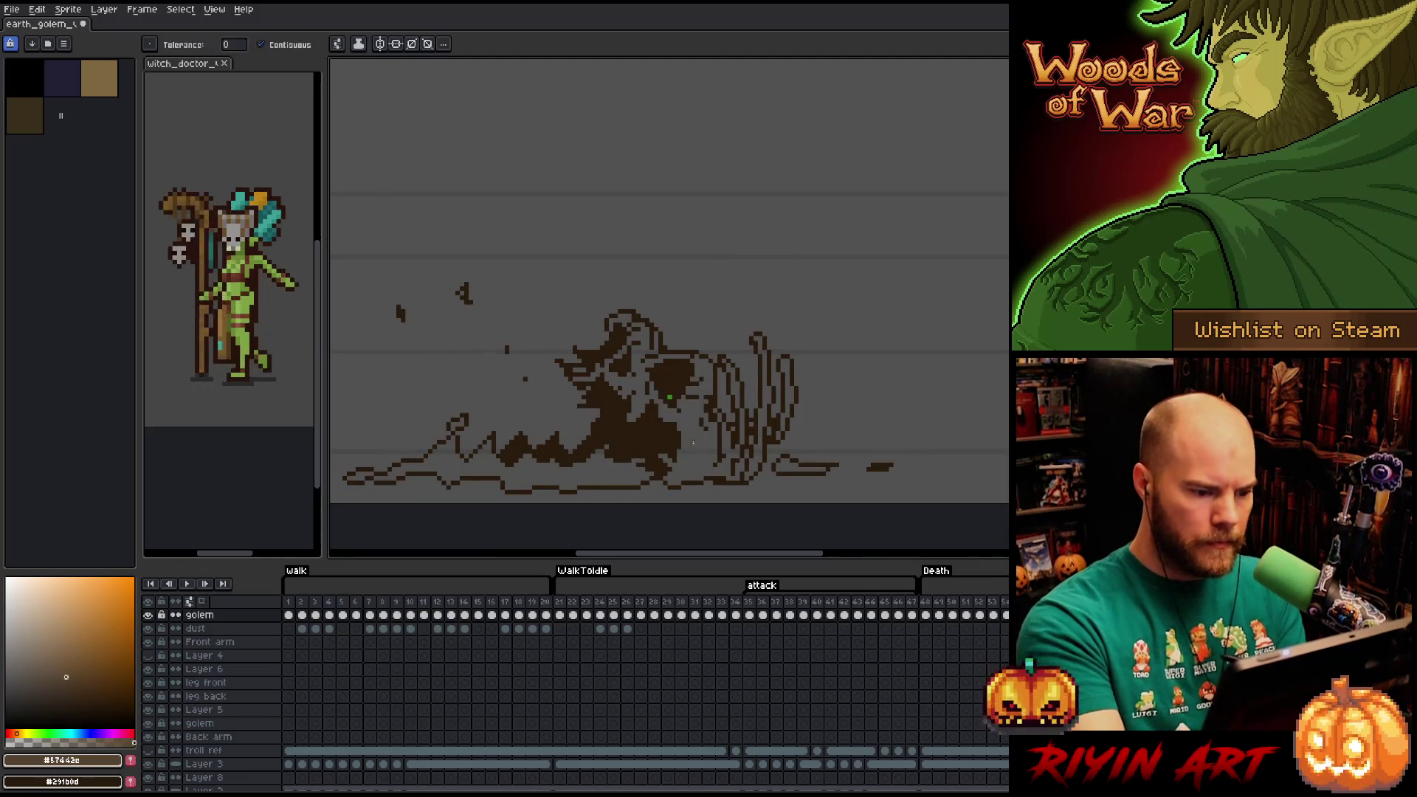
click(693, 443)
click(621, 420)
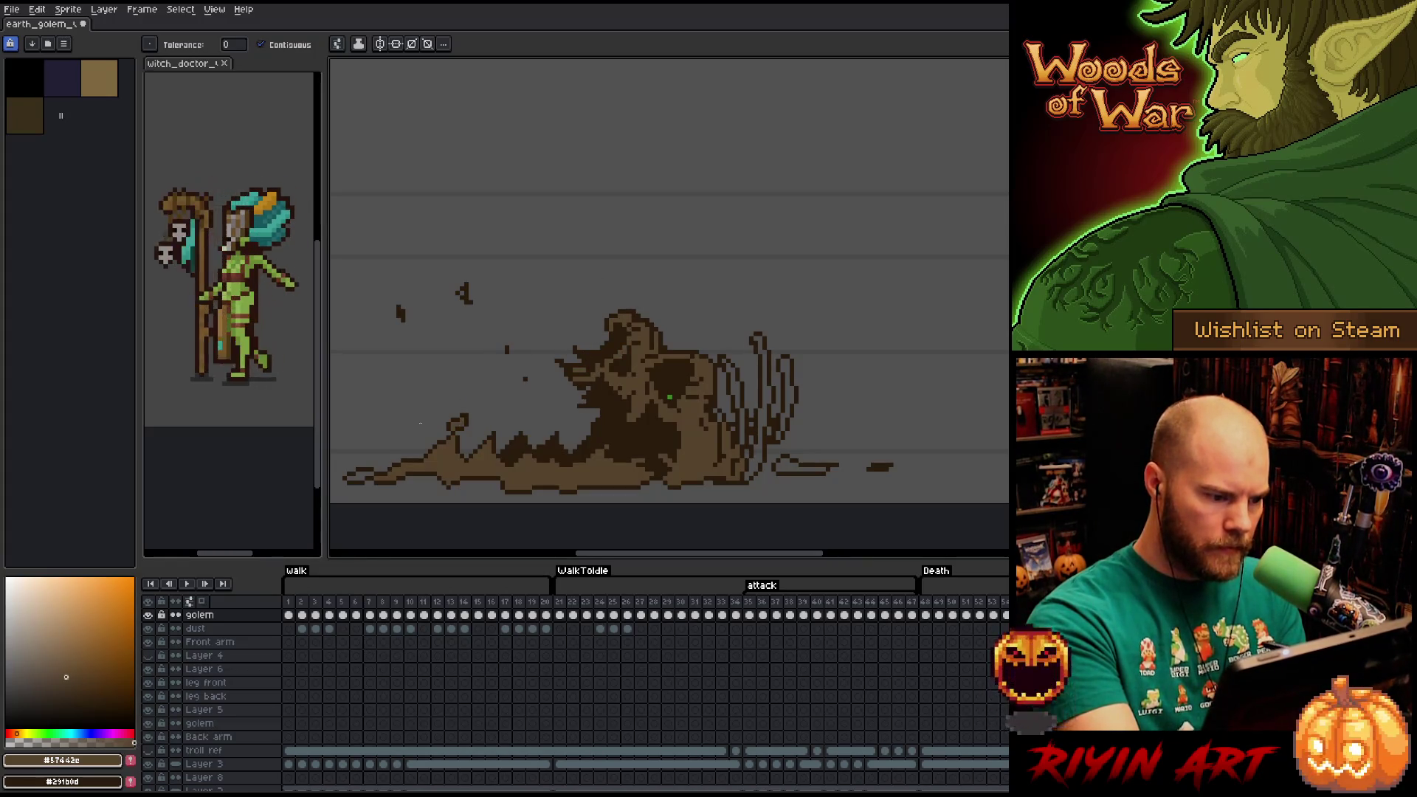
click(358, 477)
Paint dark brown along the right scribbles and the dust puff, undoing a stray lighter fill.
mouse_move(755, 461)
mouse_down()
mouse_move(762, 358)
mouse_move(742, 412)
mouse_move(736, 391)
mouse_up()
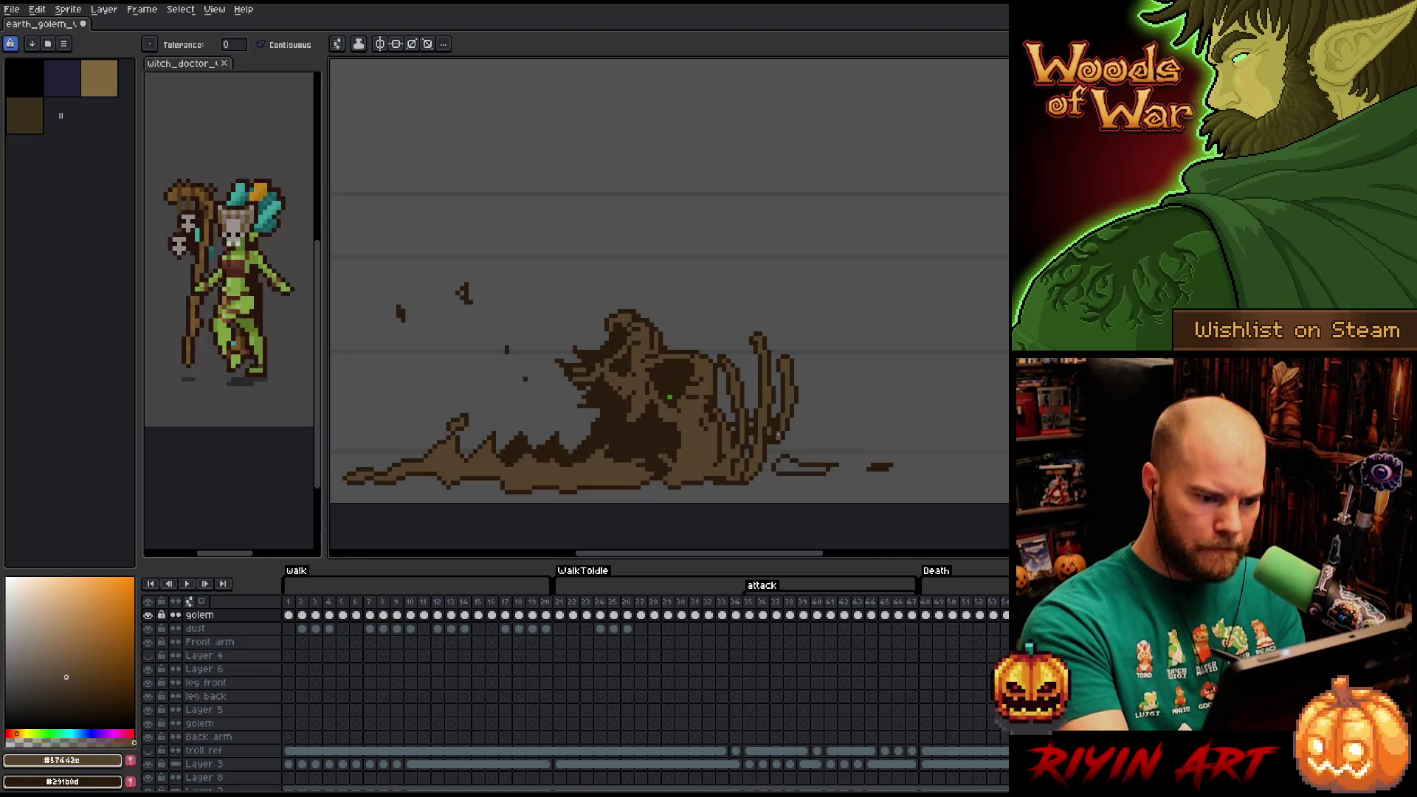
click(786, 464)
click(748, 443)
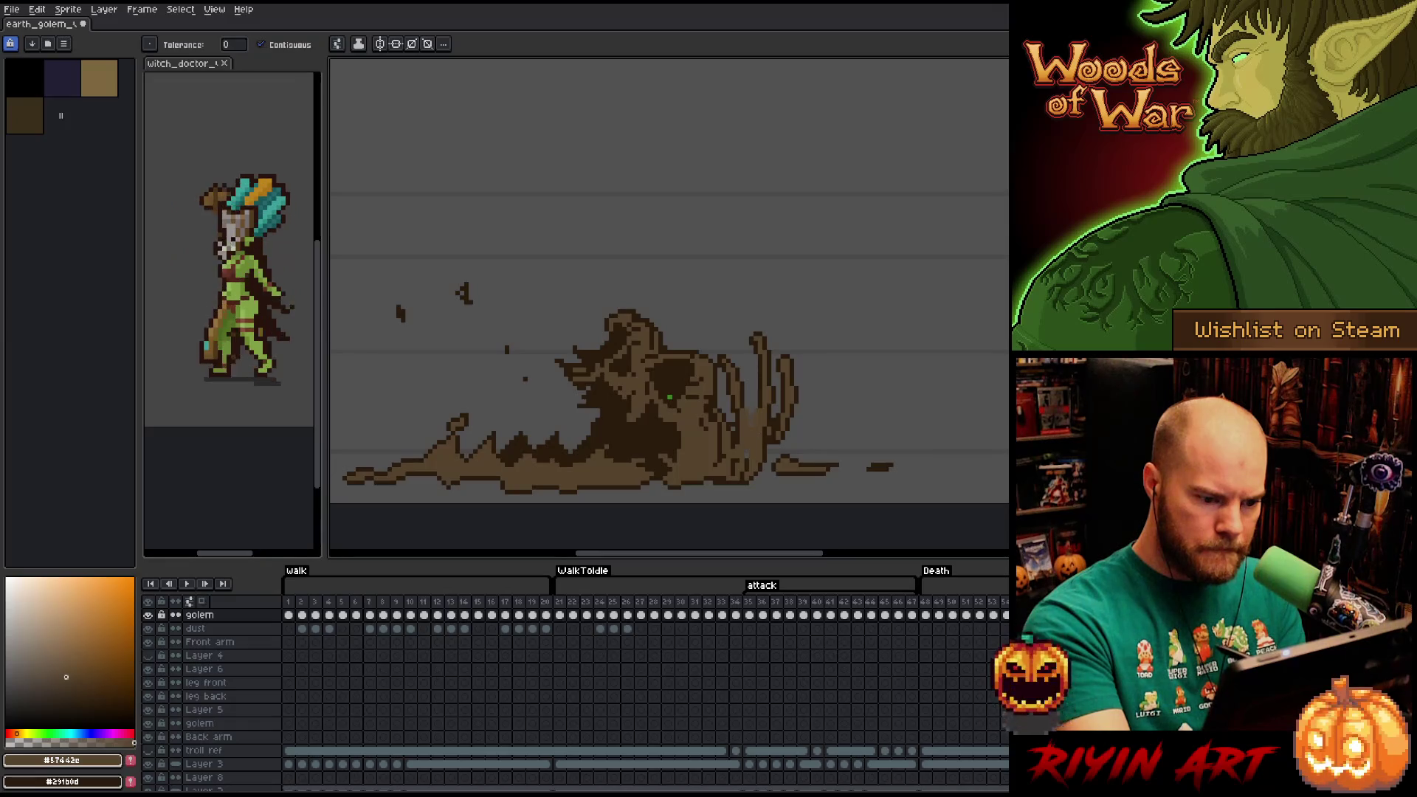
key(ctrl+z)
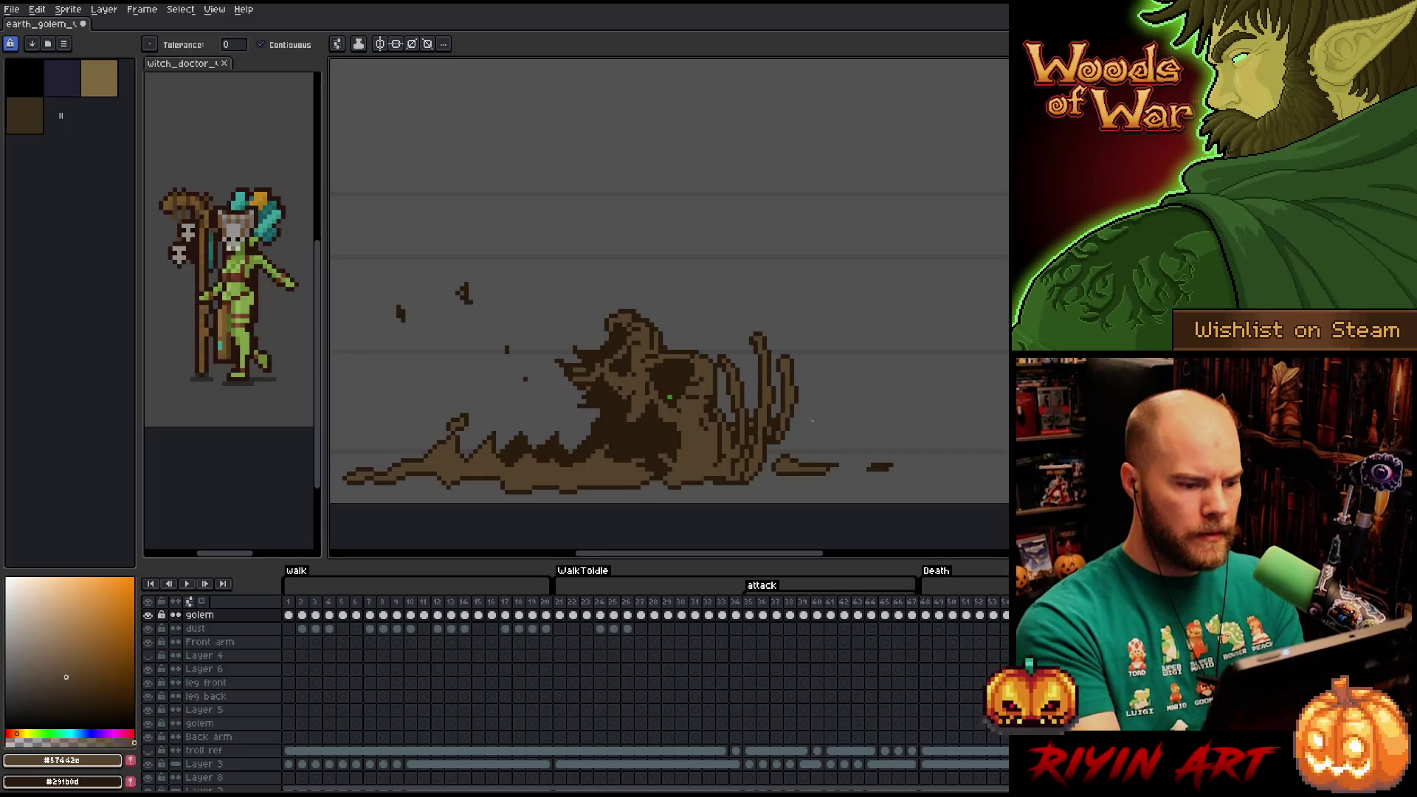
key(Right)
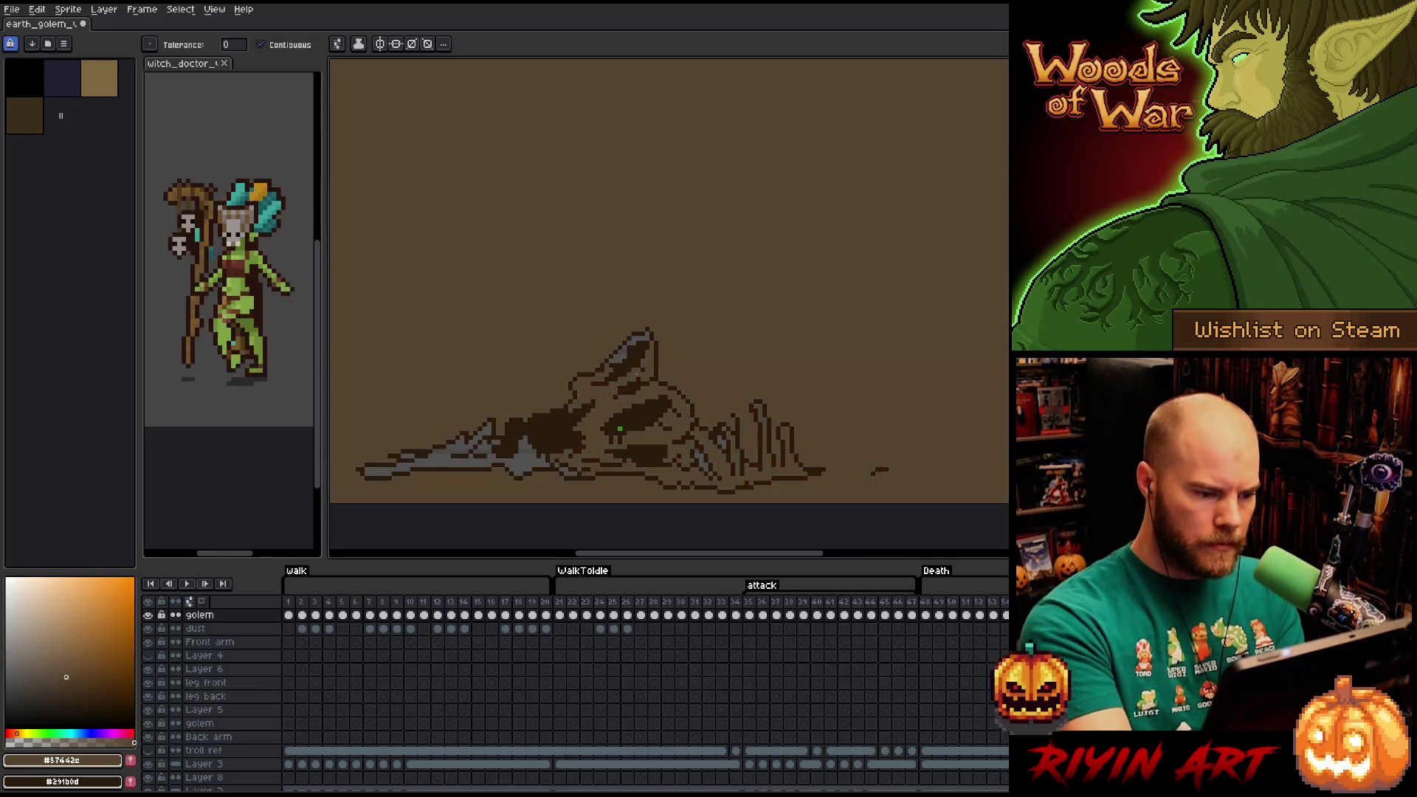
Fill the collapsed golem's body and the gaps inside its left outline with mid brown.
key(x)
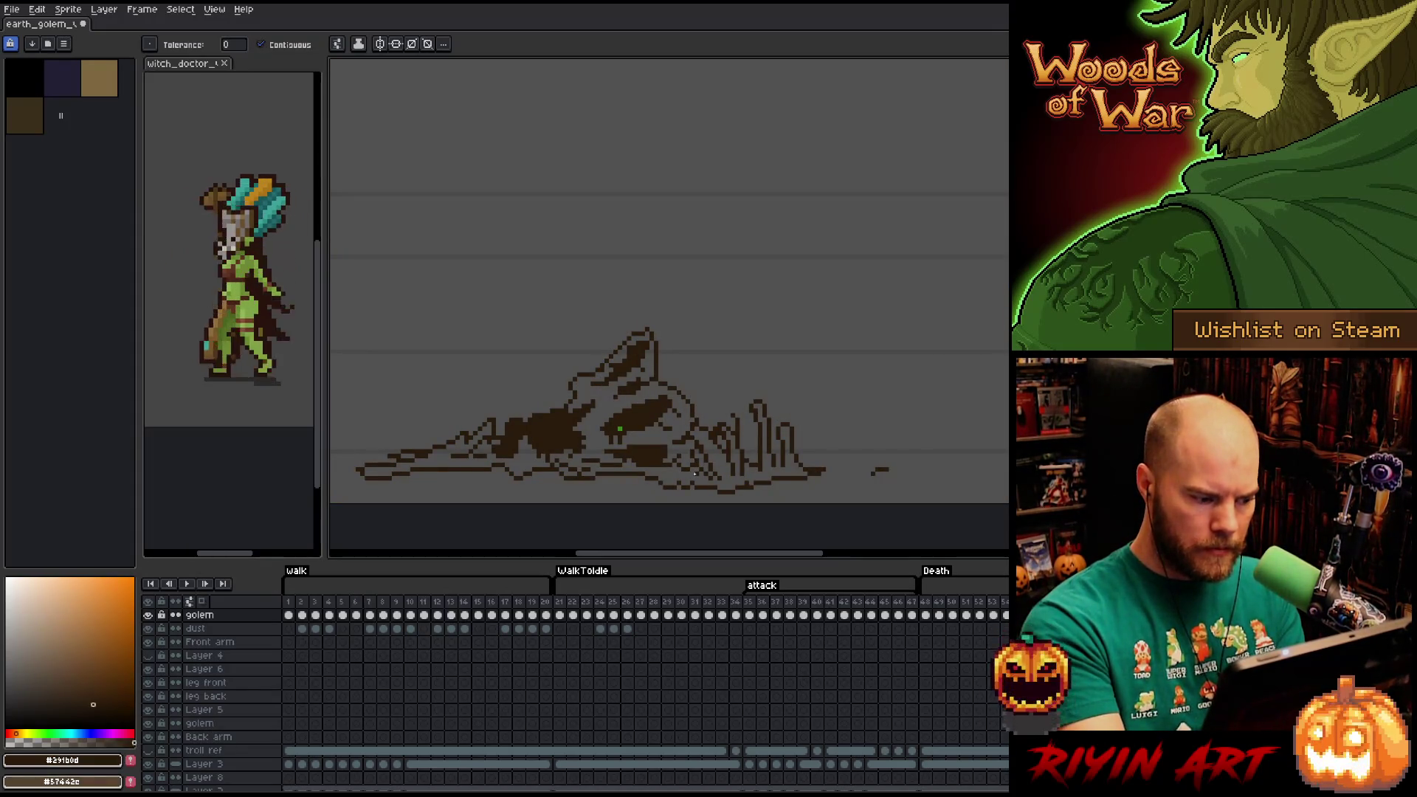
key(b)
key(e)
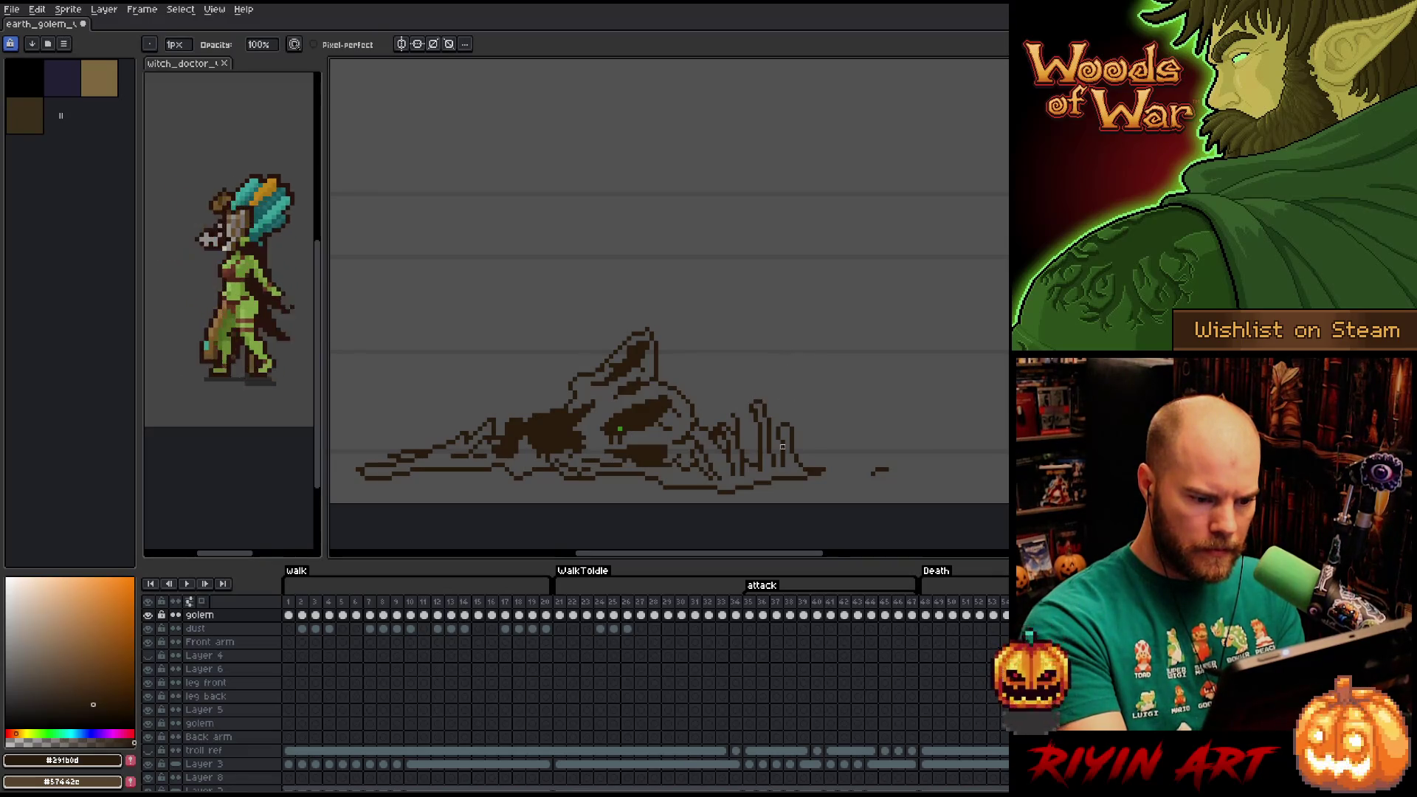
key(b)
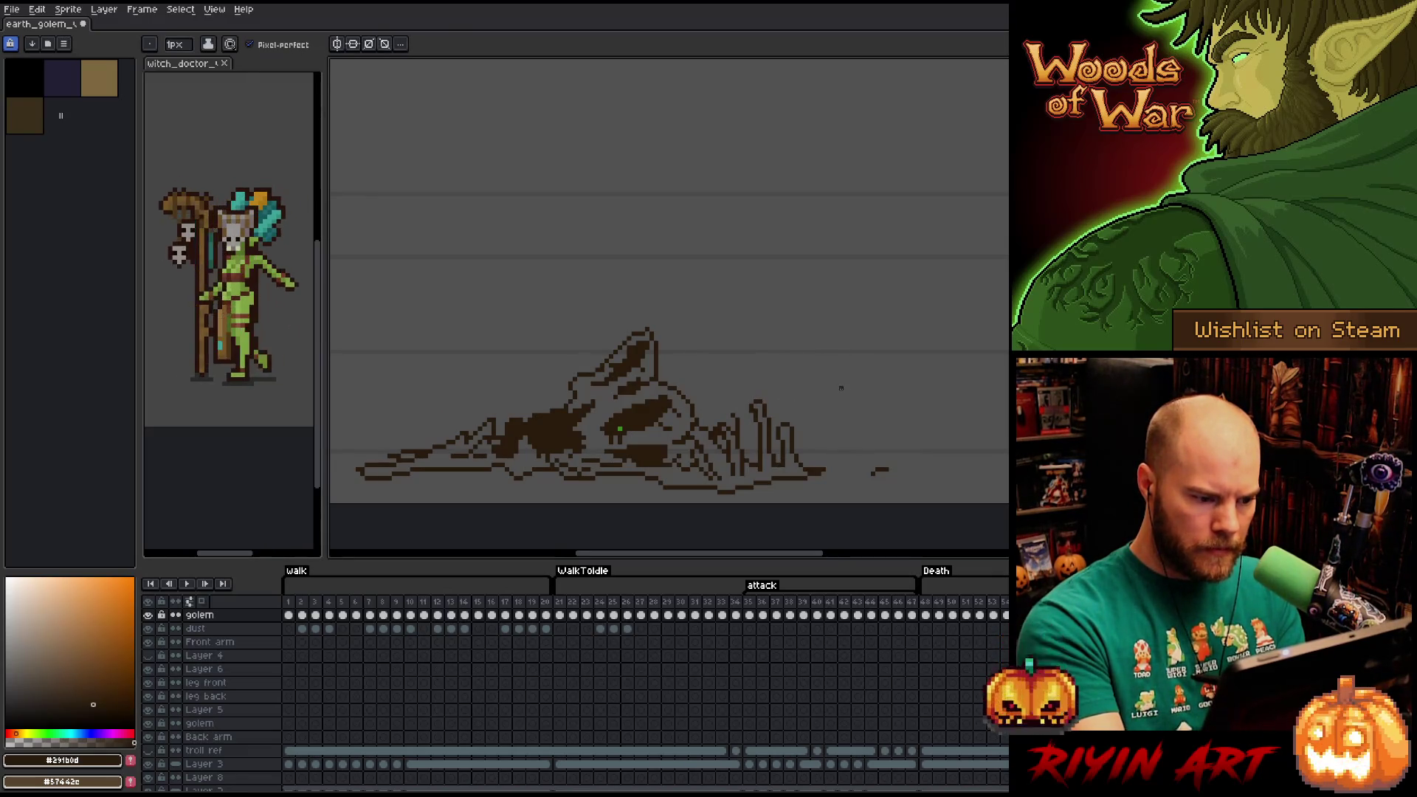
key(x)
key(g)
click(613, 391)
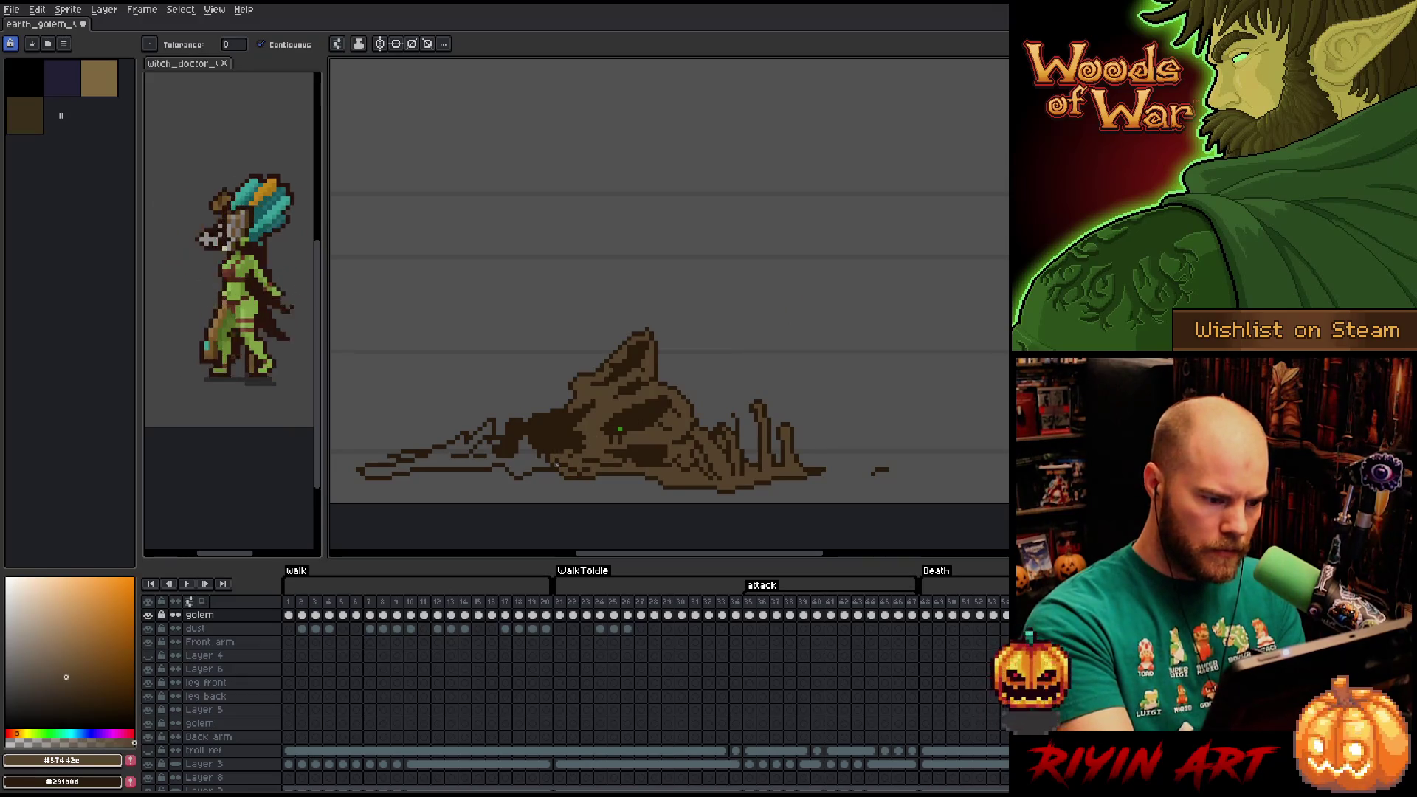
click(541, 458)
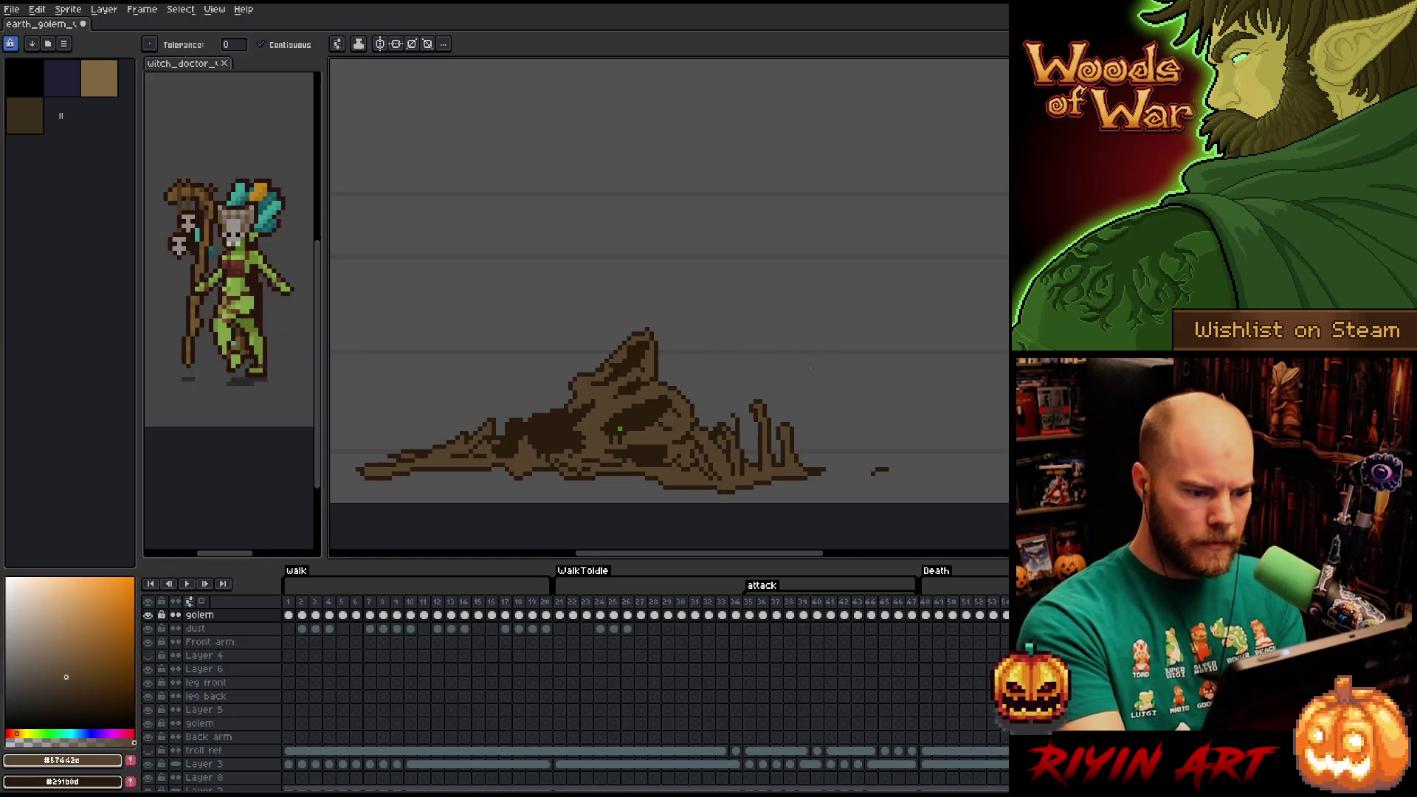
key(Left)
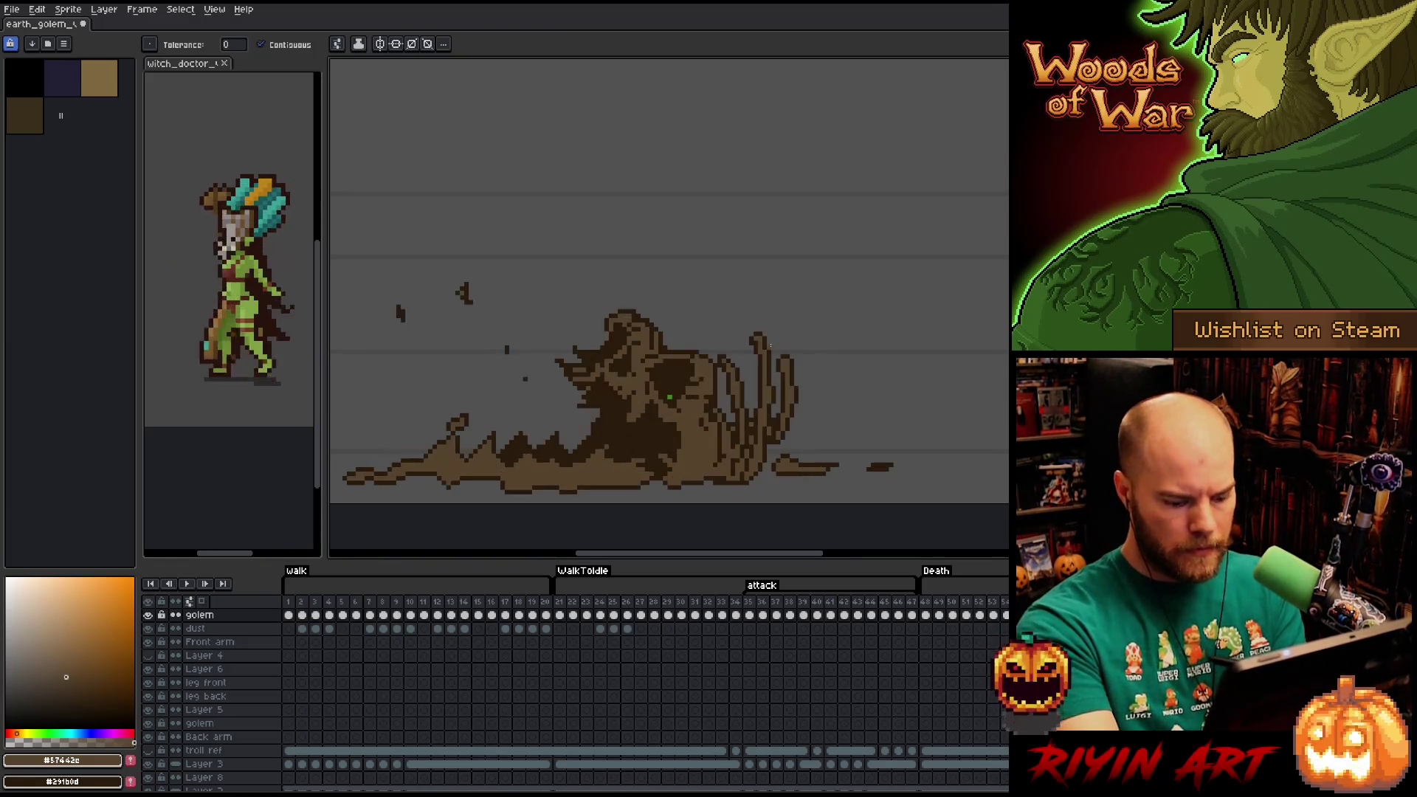
key(Right)
key(b)
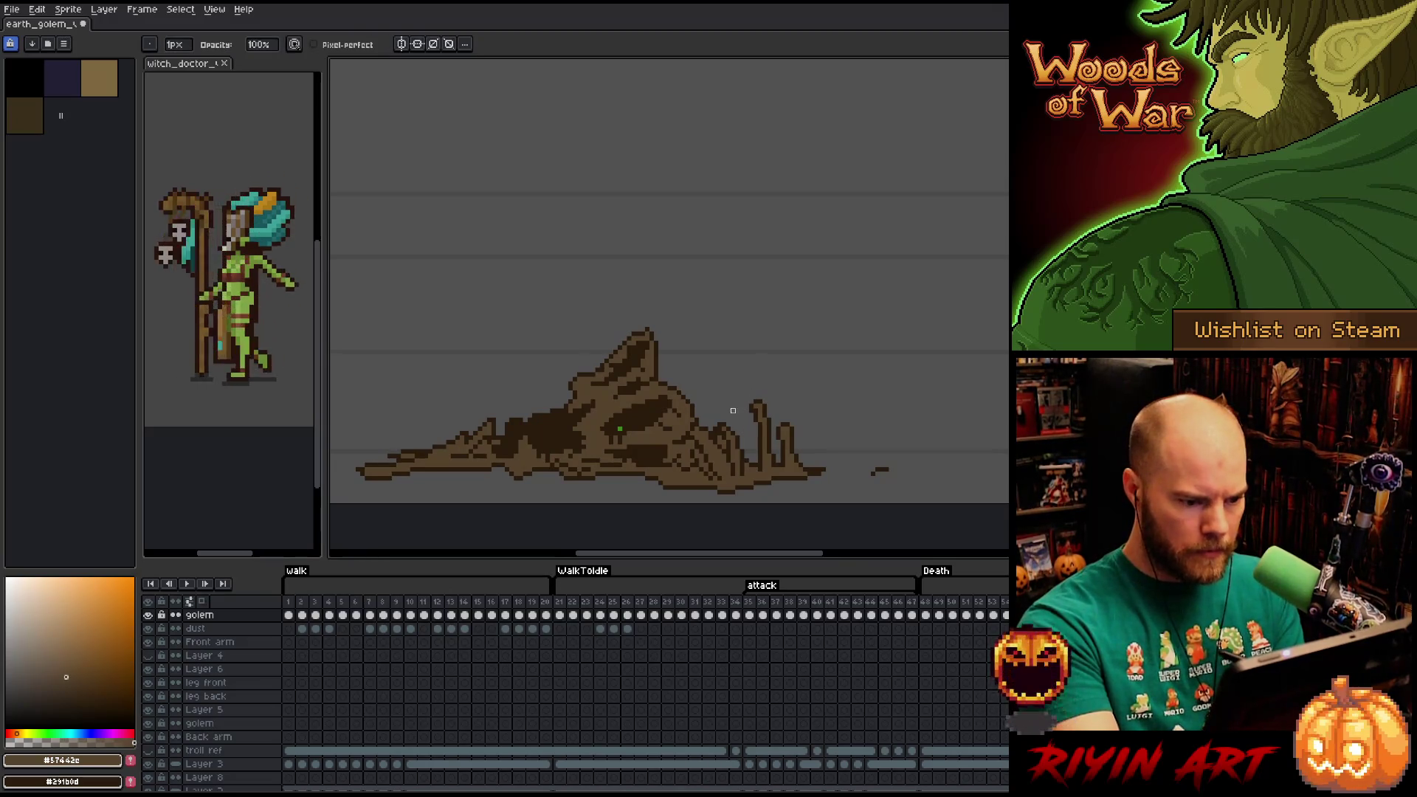
On the mound frame, attempt brown fills and undo the ones that spill into the background.
key(Right)
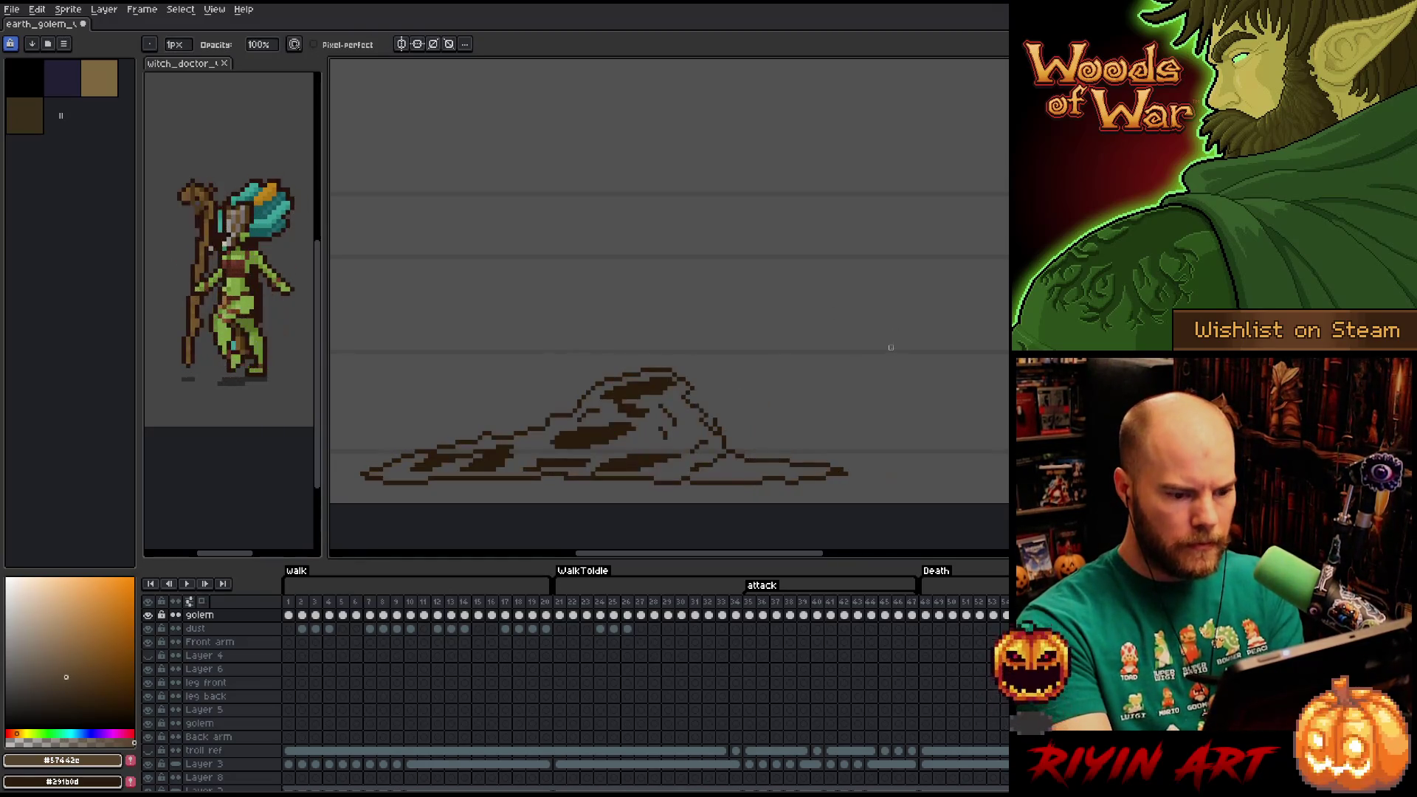
key(g)
click(782, 365)
key(ctrl+z)
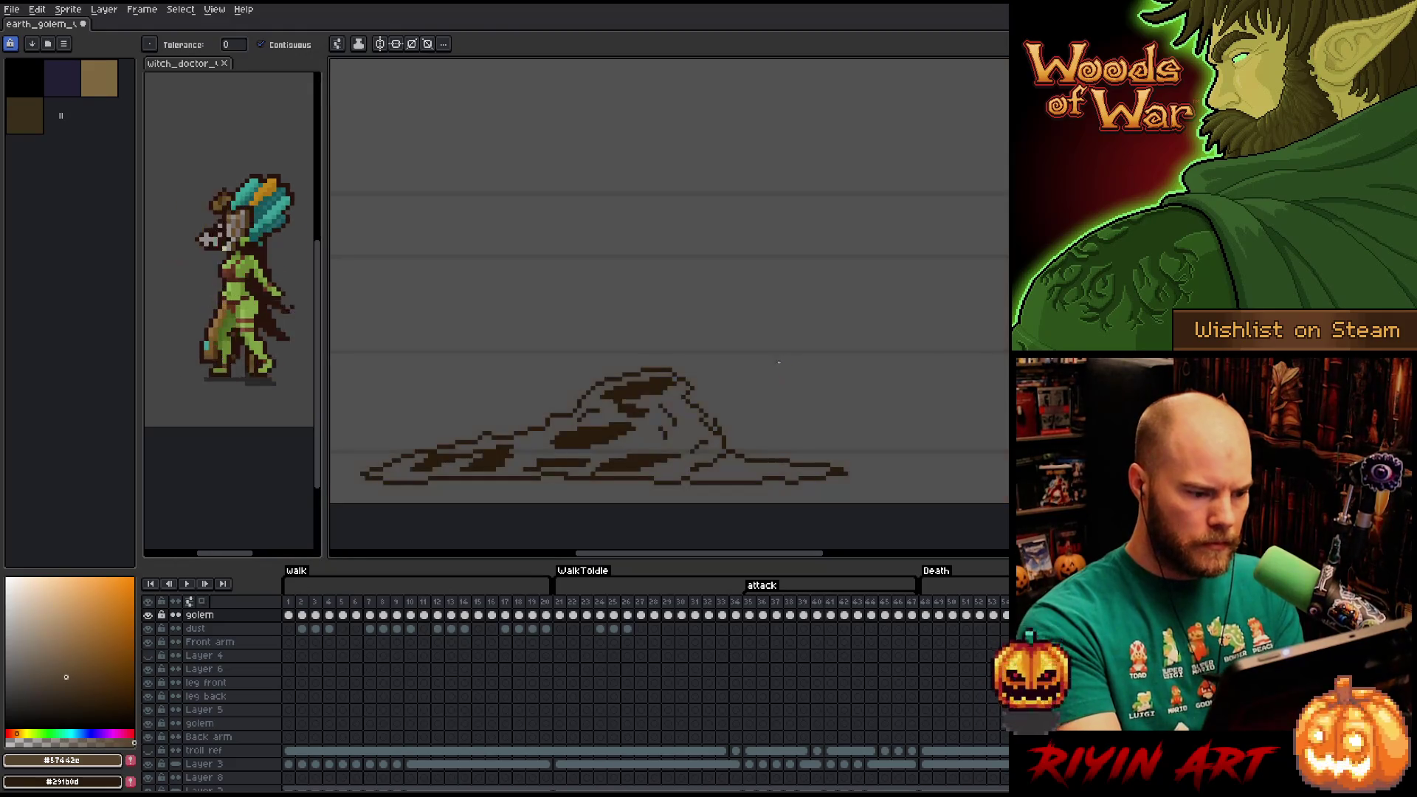
key(x)
key(b)
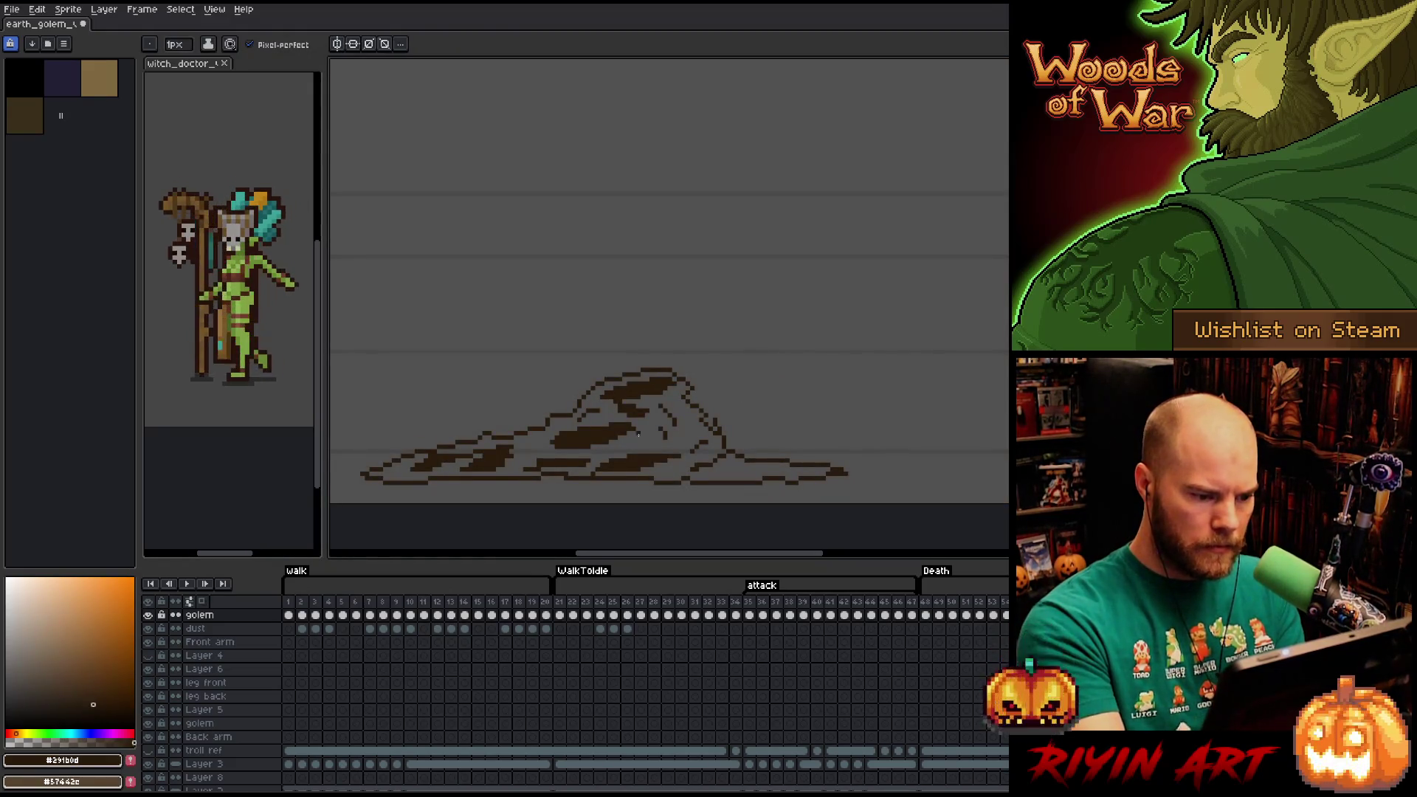
key(e)
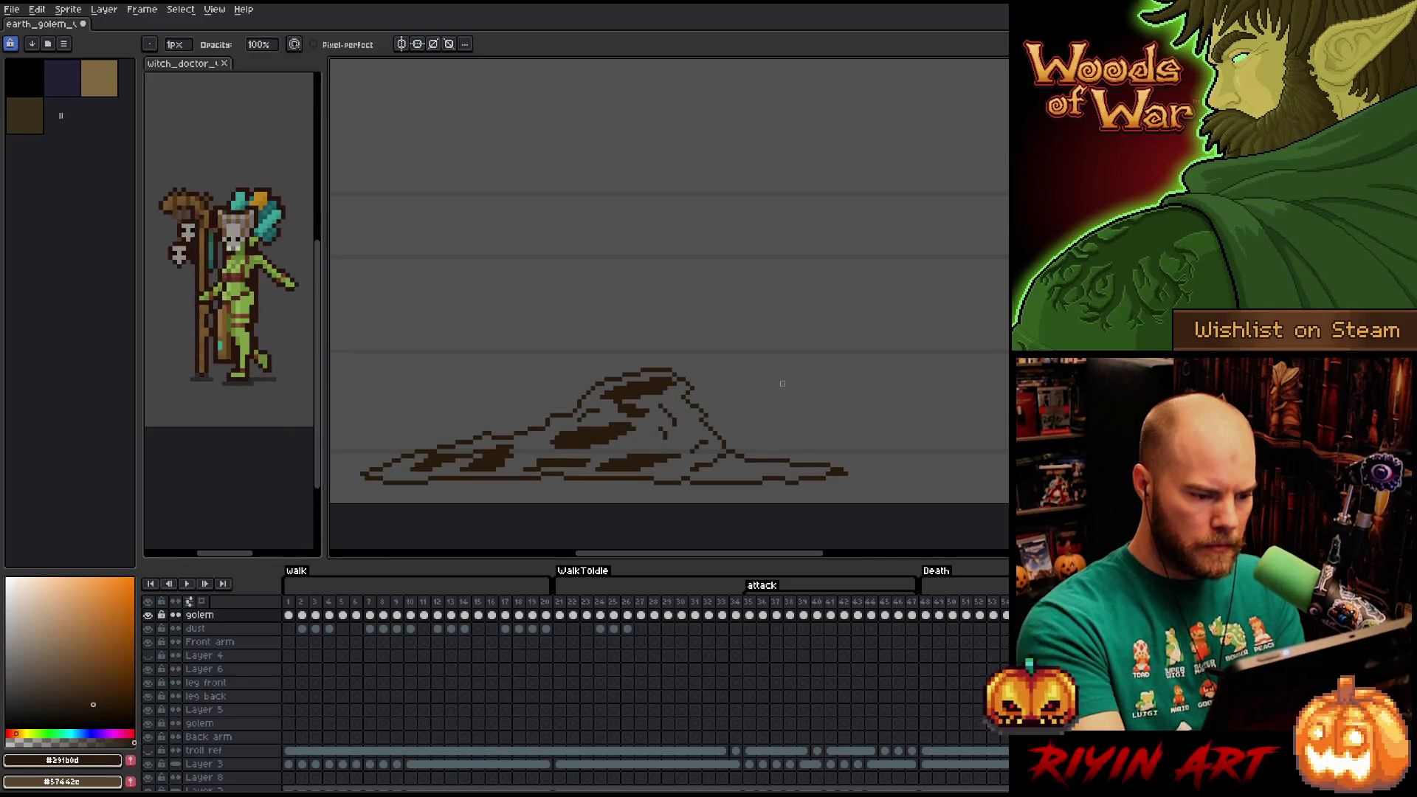
key(e)
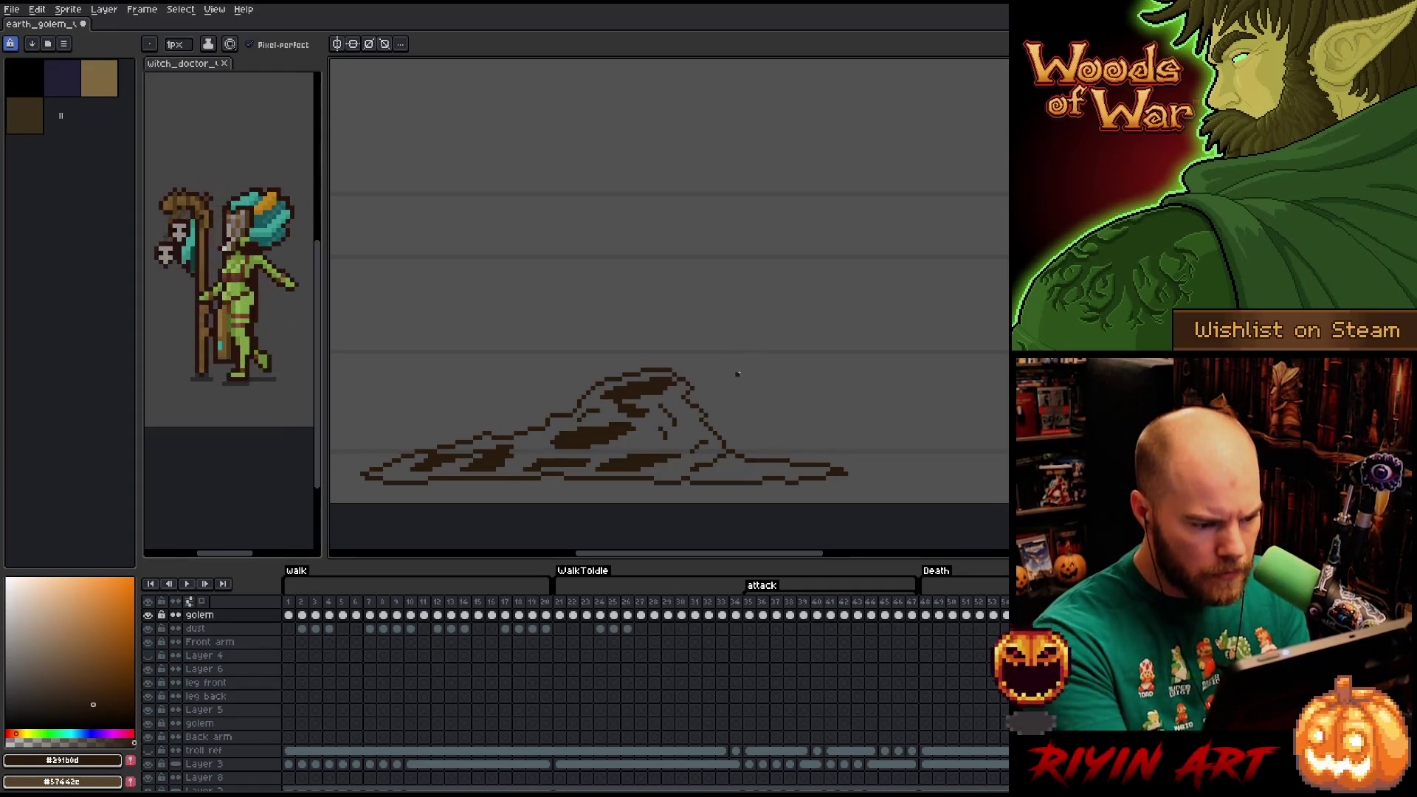
key(g)
key(x)
click(685, 437)
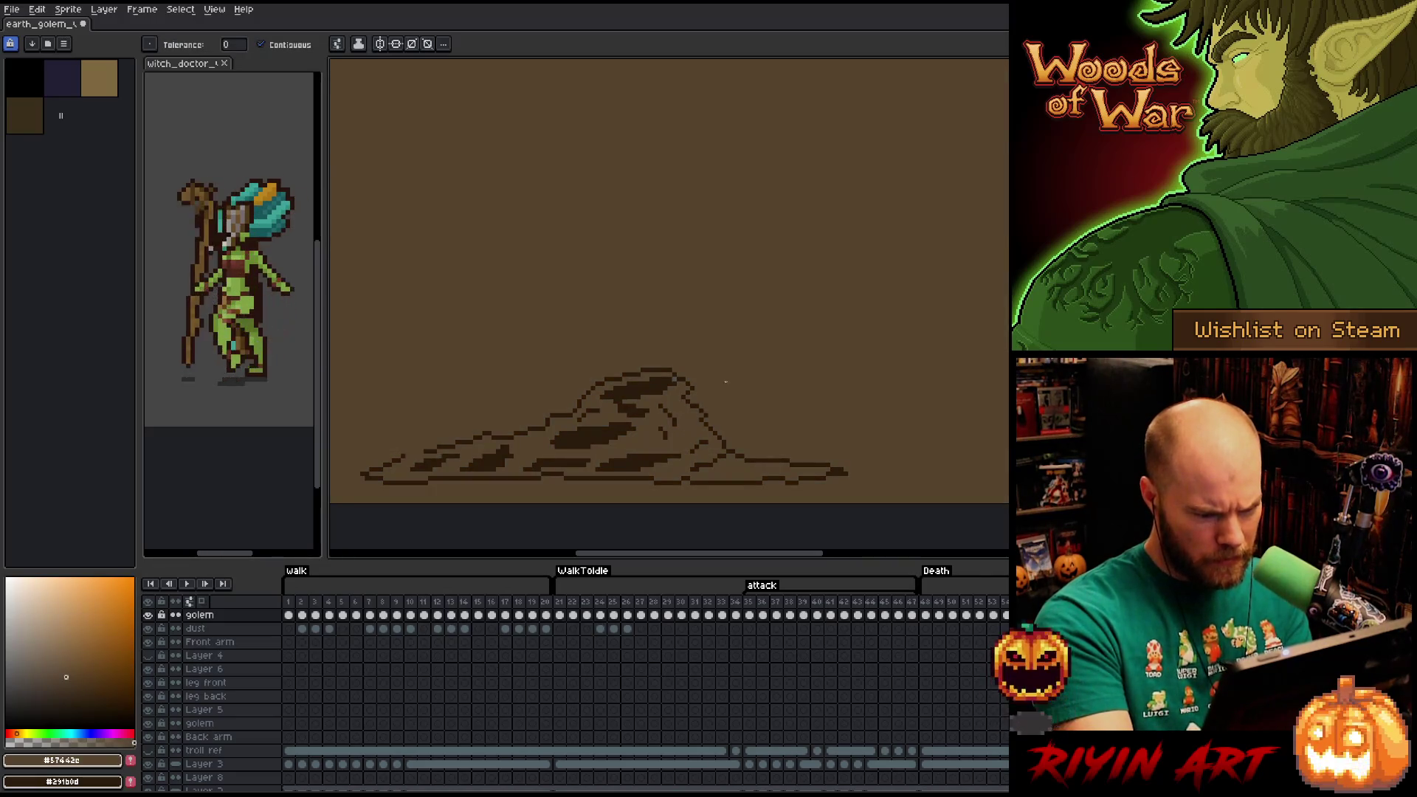
key(x)
key(ctrl+z)
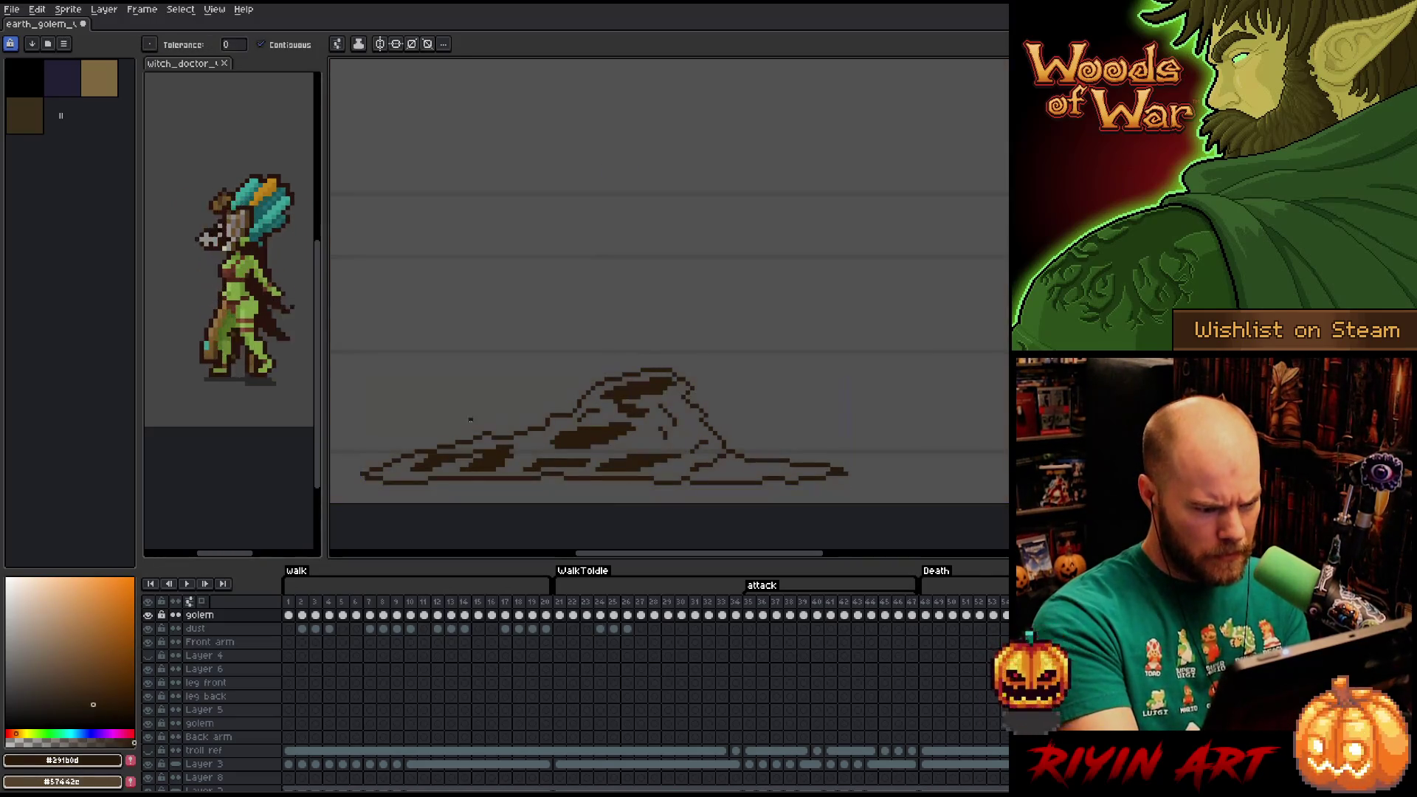
key(b)
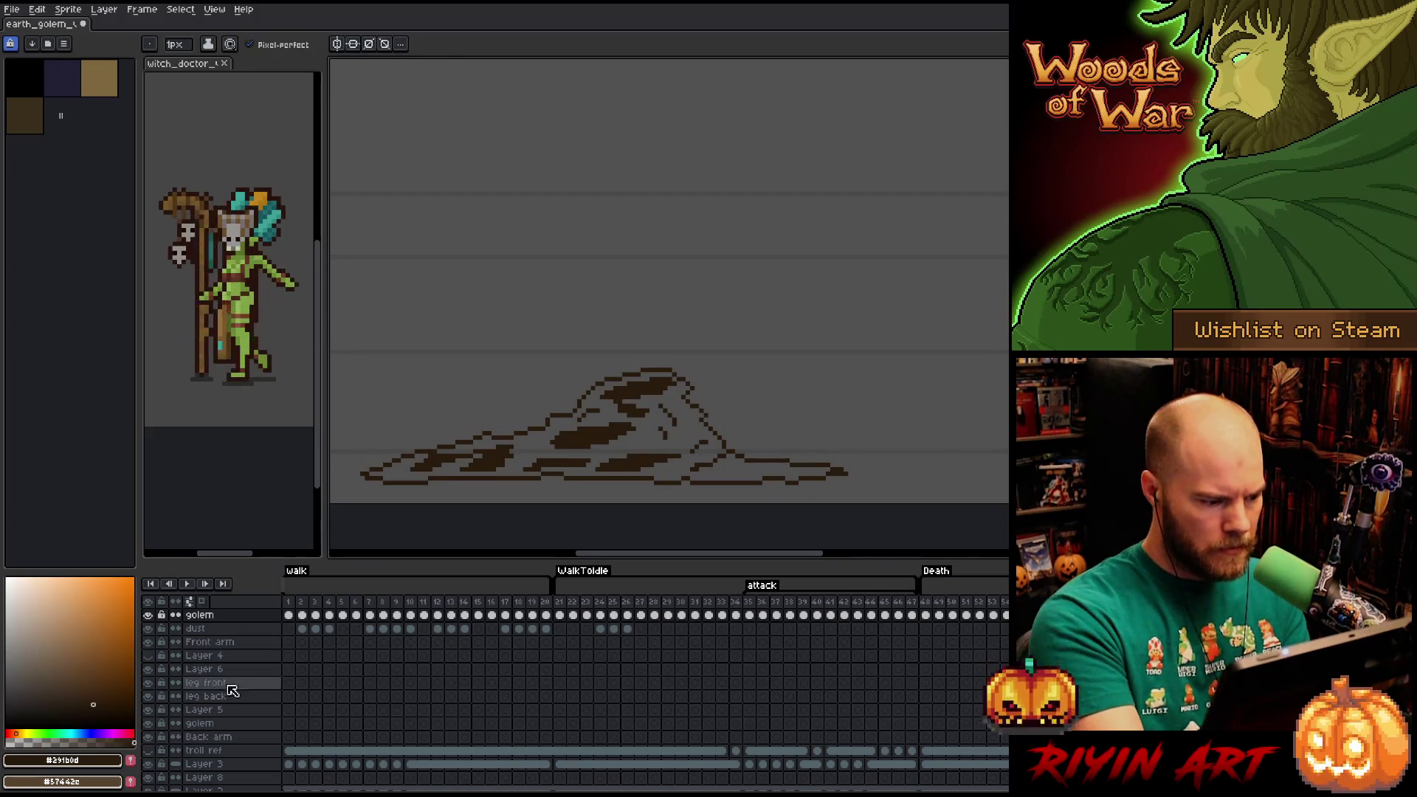
Copy the mound pixels from the lower golem layer and paste them onto the top golem layer.
alt+click(148, 615)
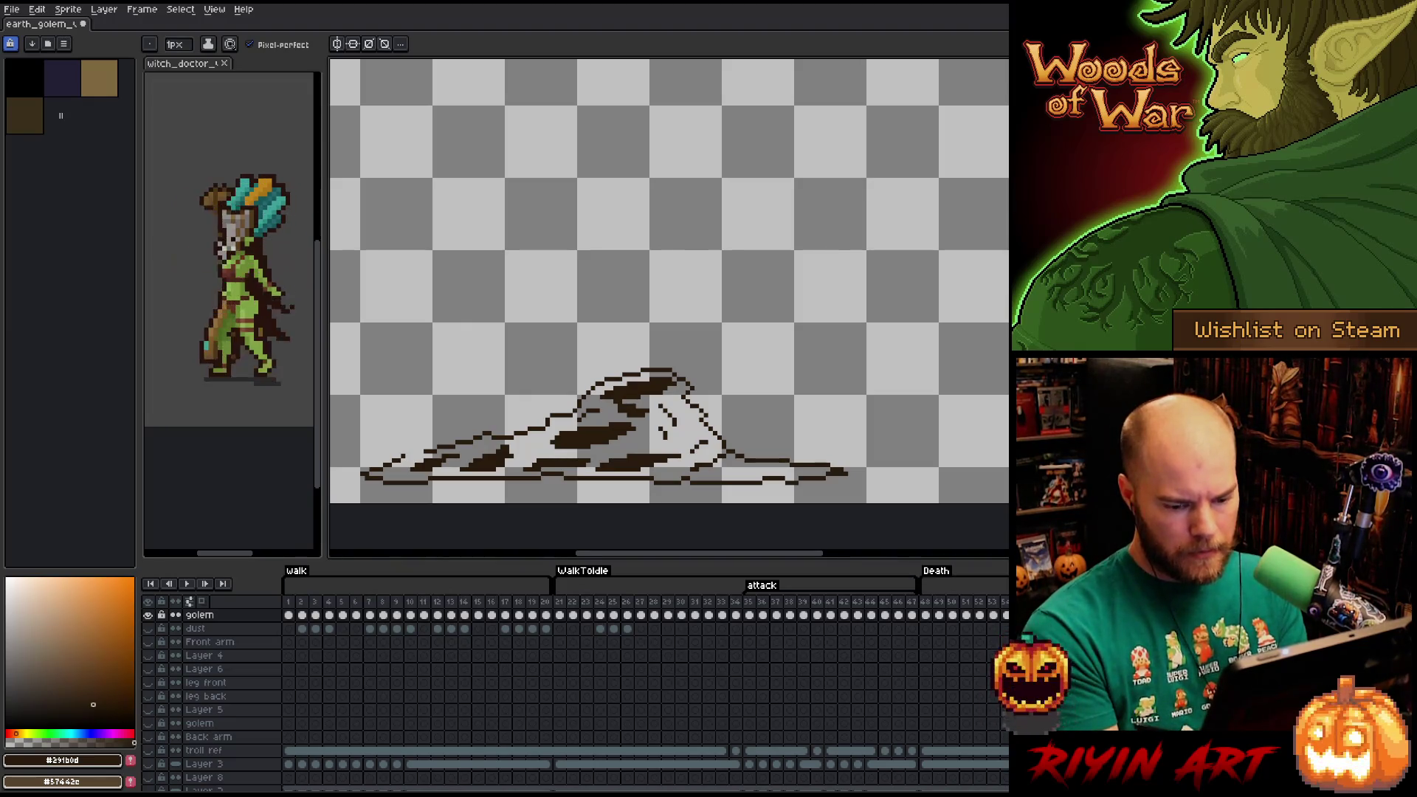
click(199, 723)
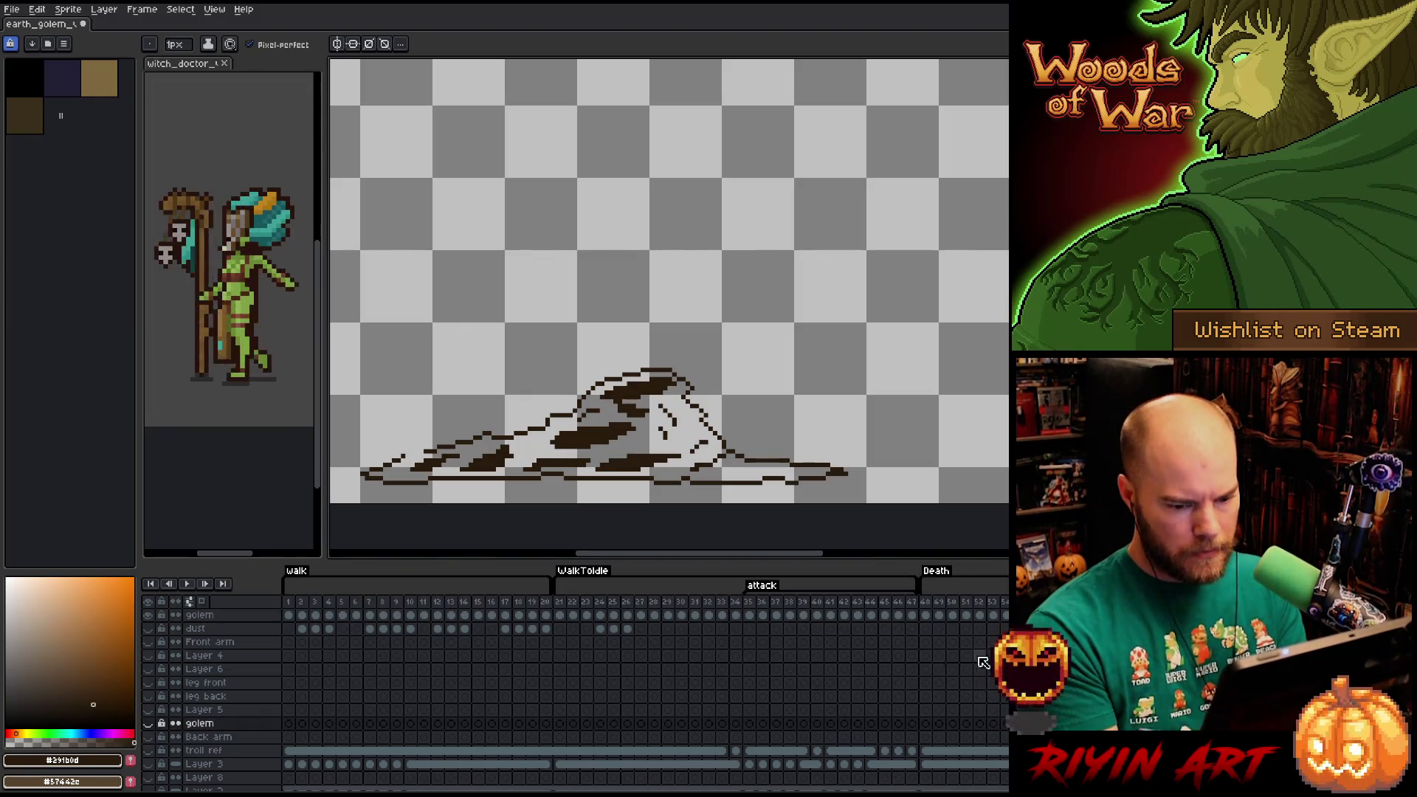
alt+click(148, 615)
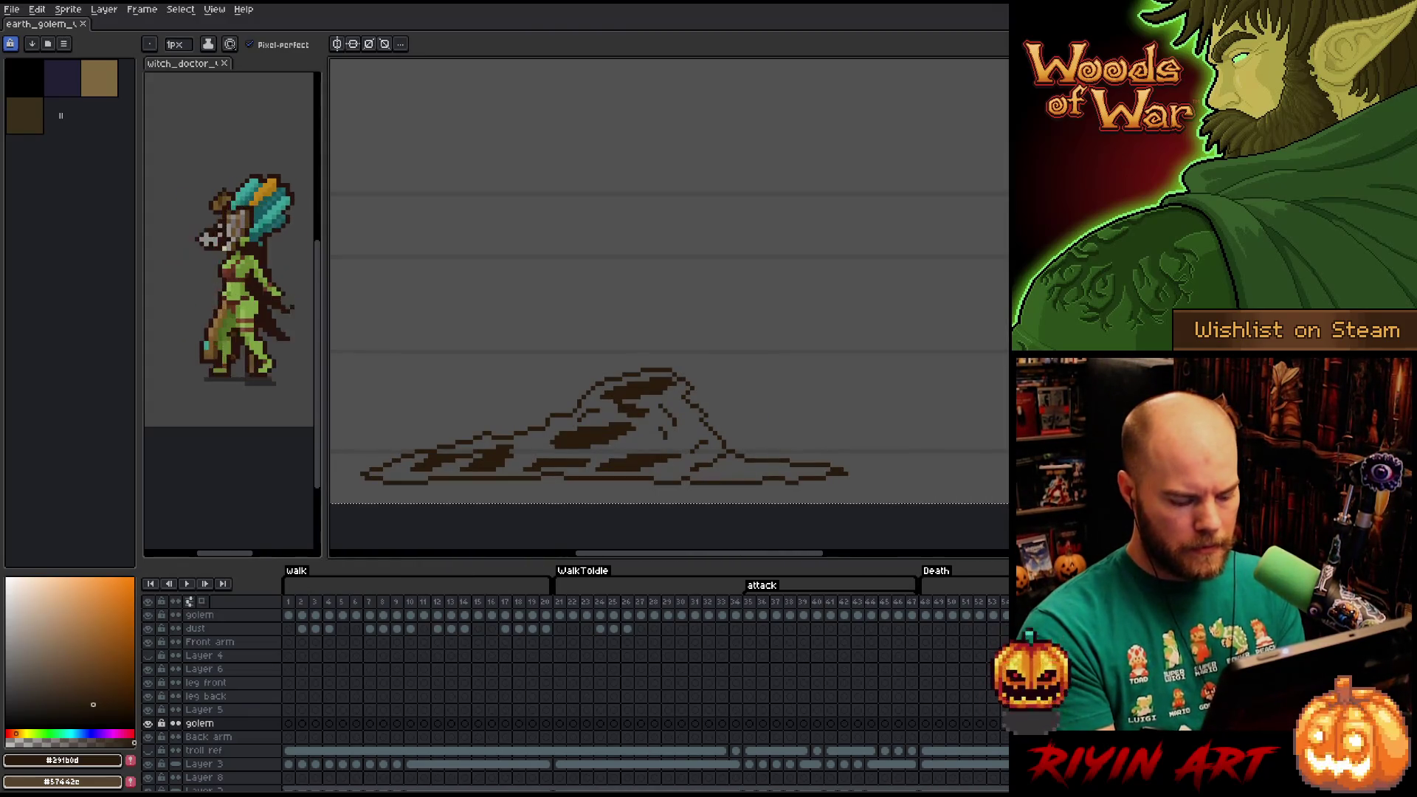
key(ctrl+d)
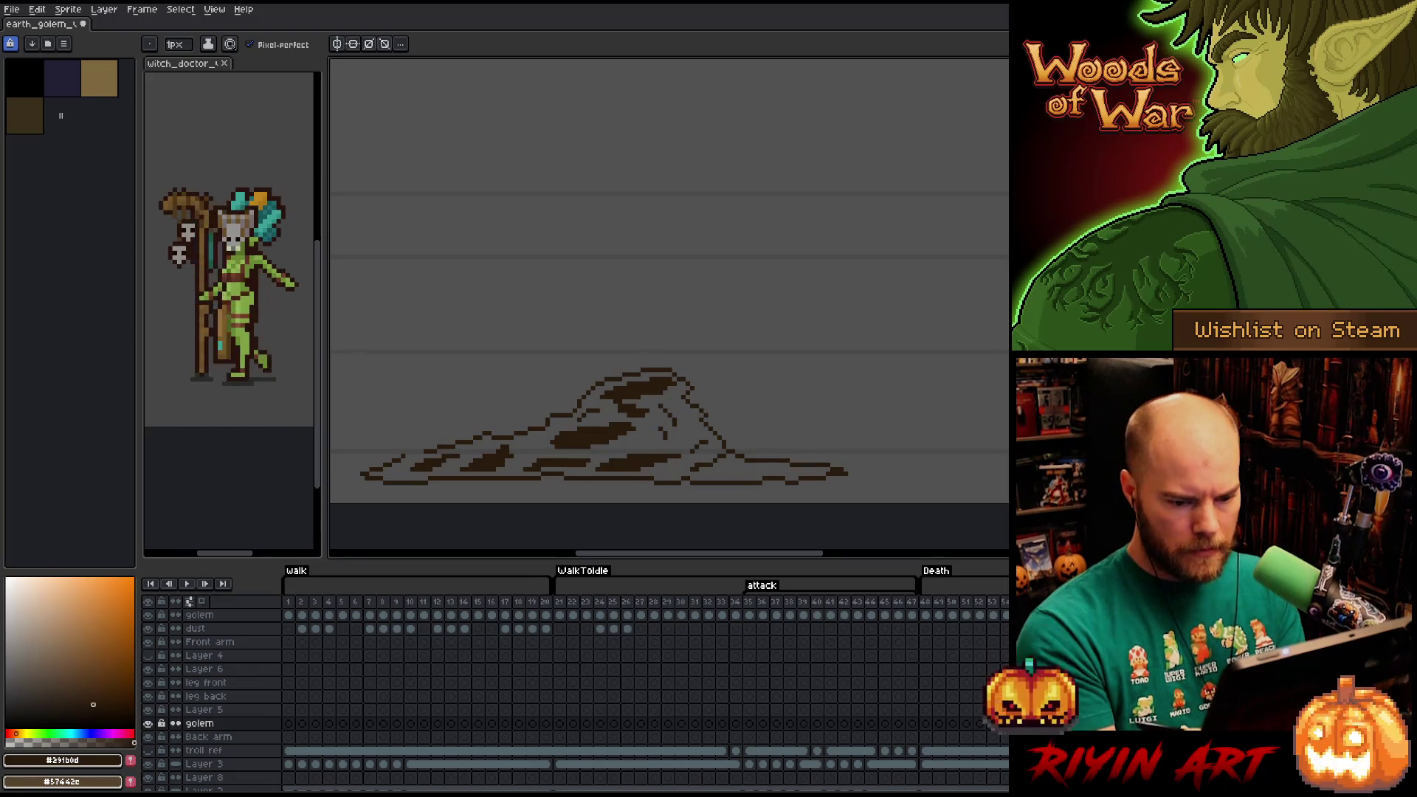
click(200, 615)
key(ctrl+v)
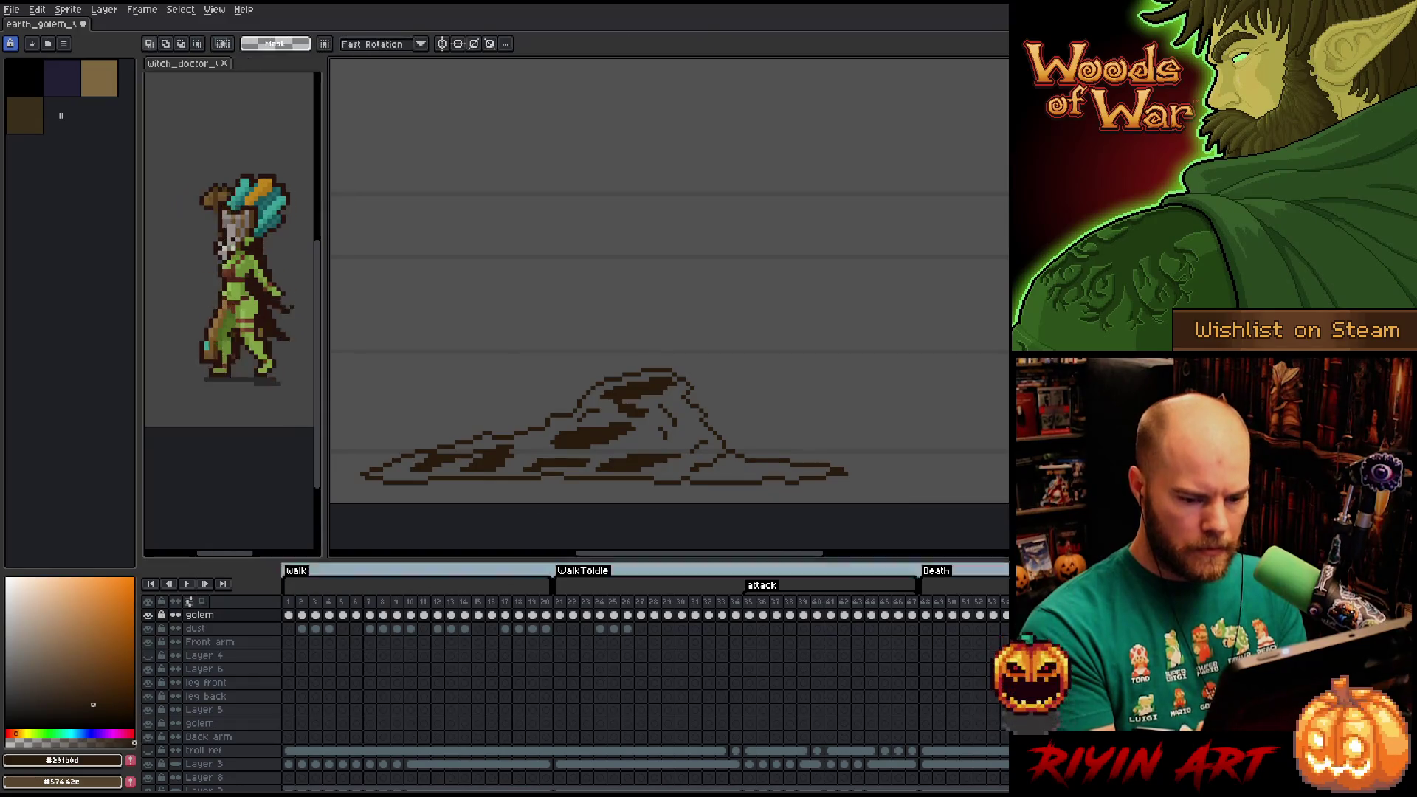
key(Return)
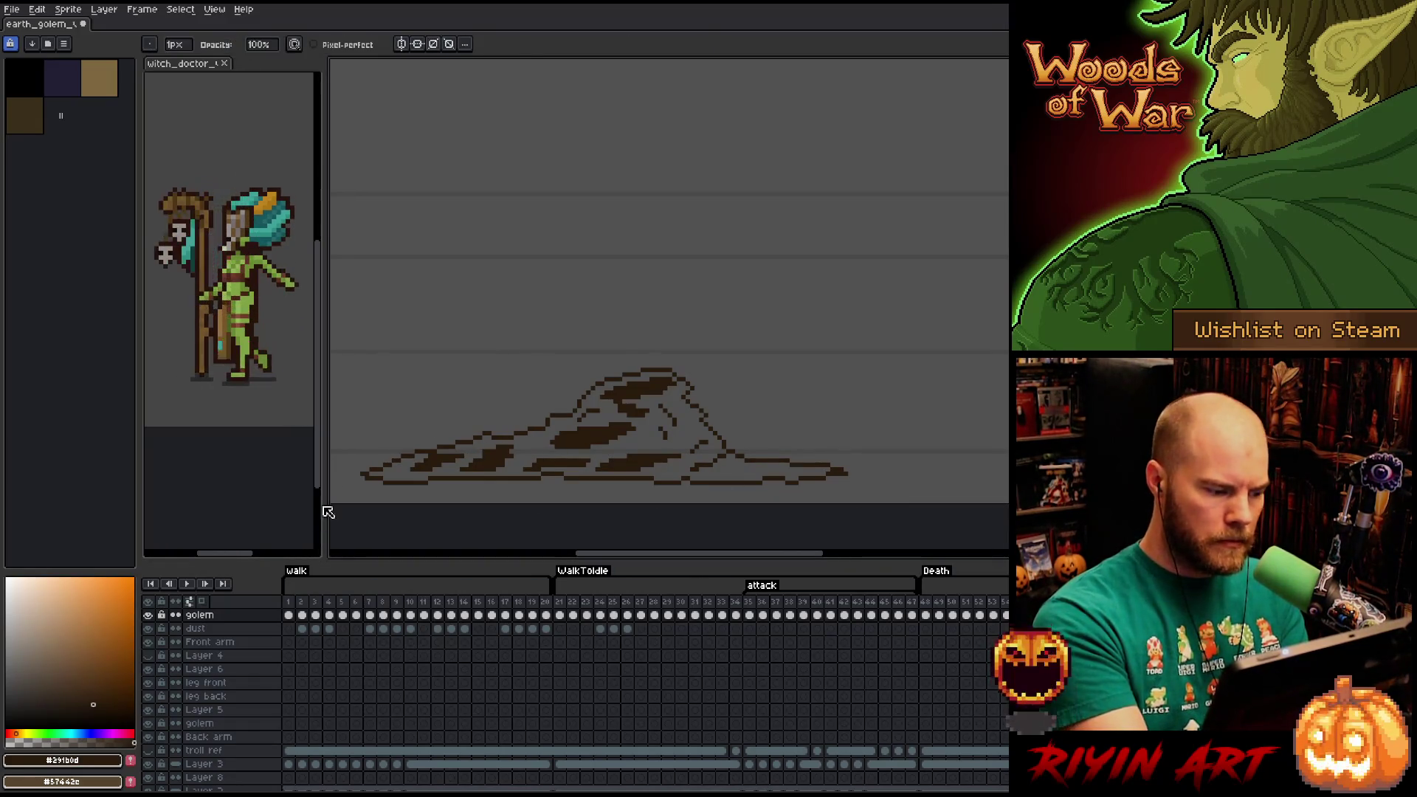
Fill the mound's interior with mid brown on the top golem layer.
key(x)
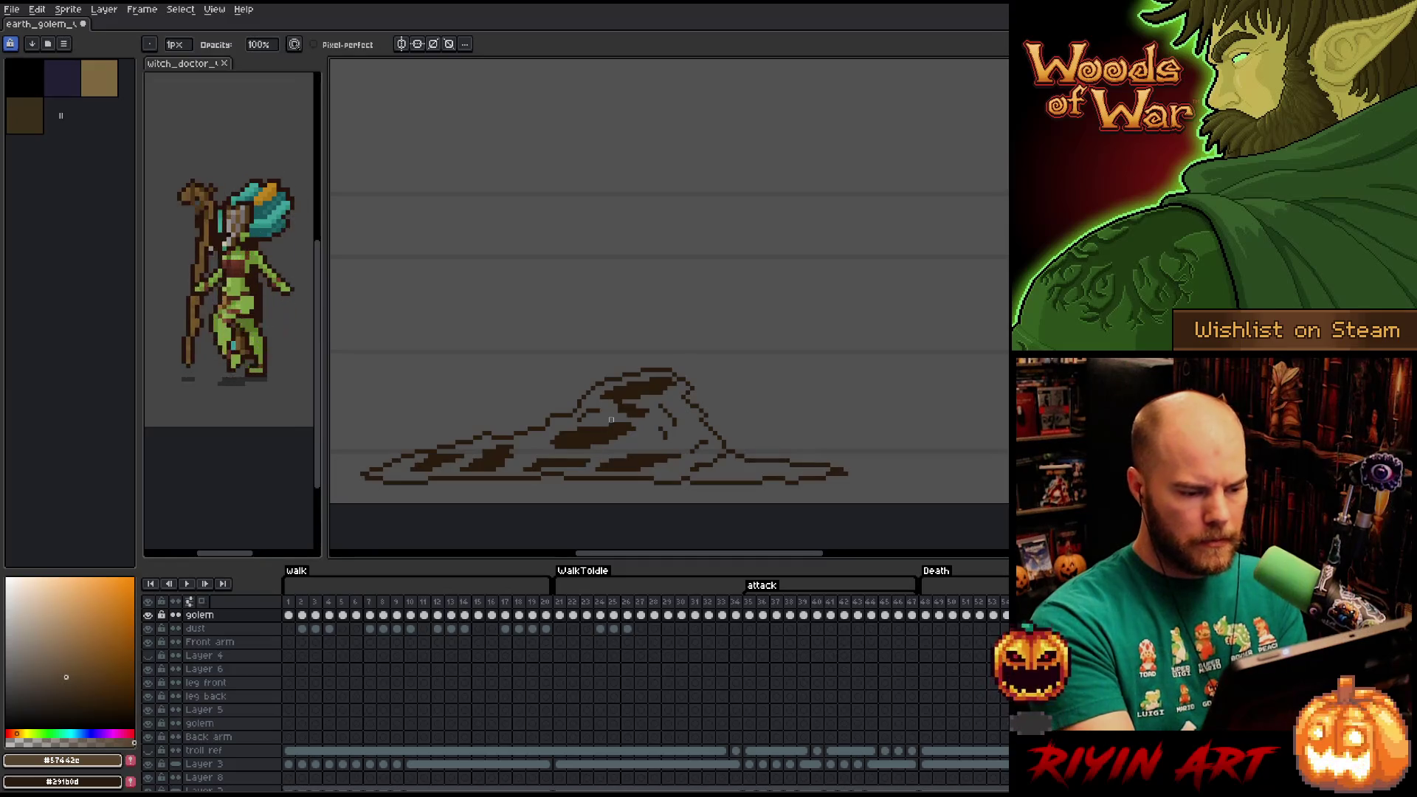
key(g)
click(533, 446)
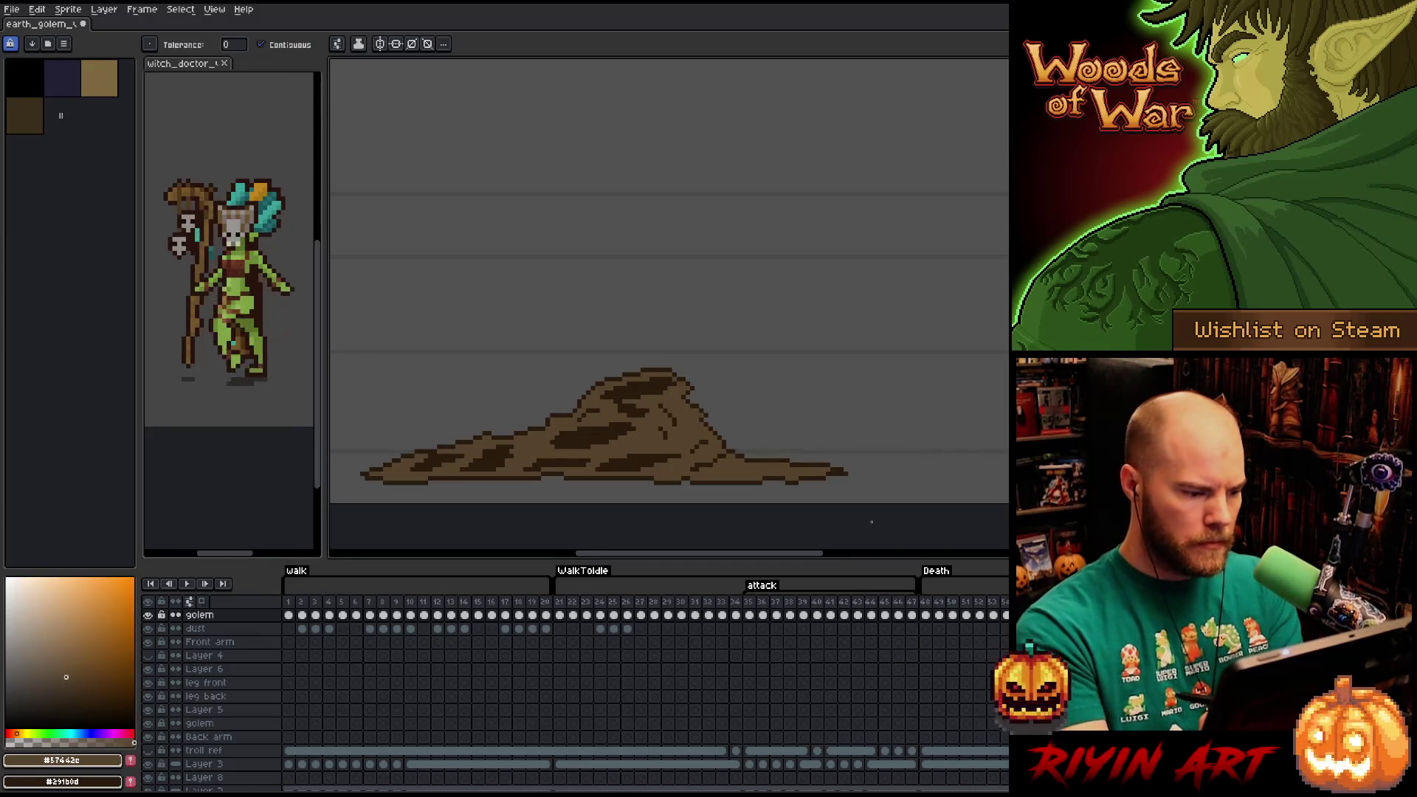
key(Right)
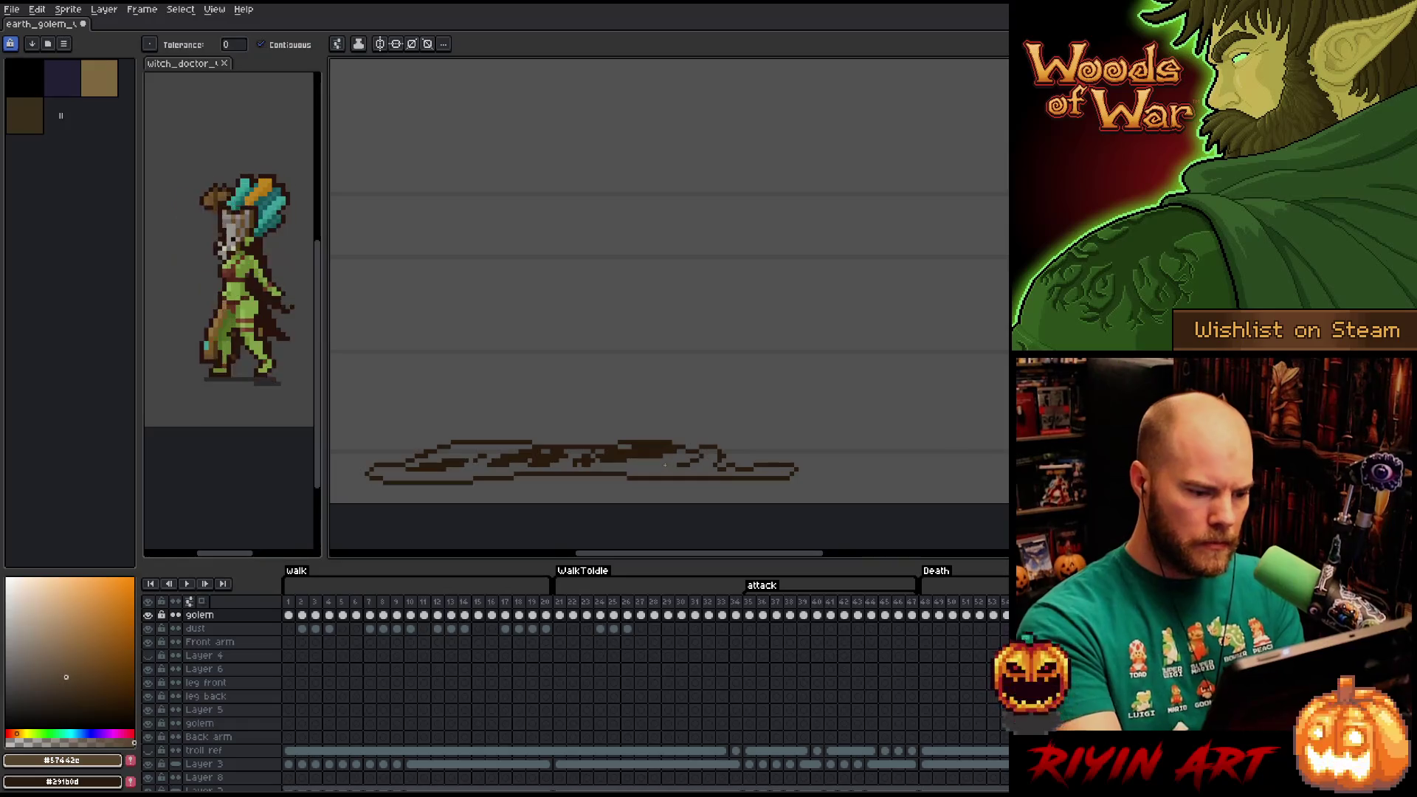
Fill the flattened golem shape with tan brown, re-sampling the dark and tan browns.
click(701, 465)
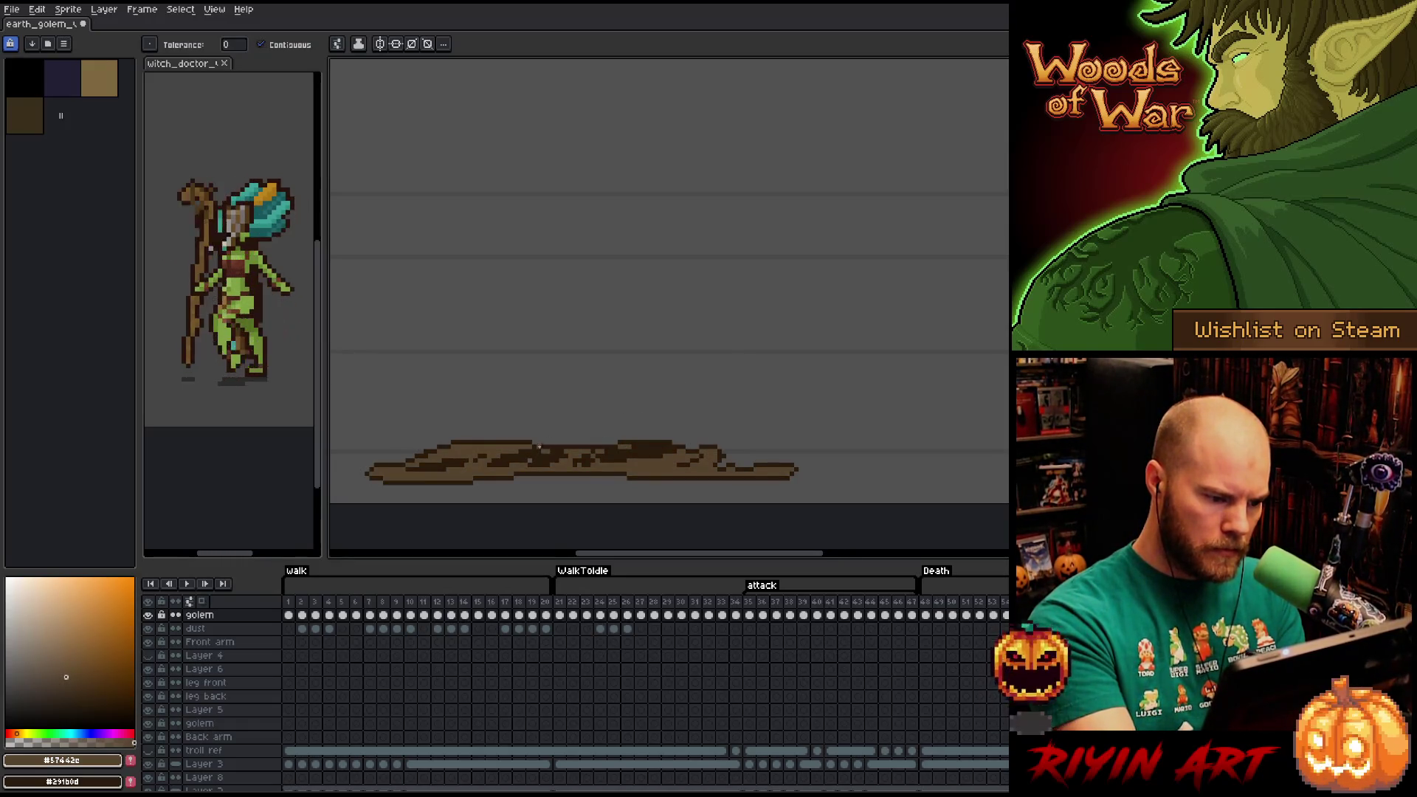
key(b)
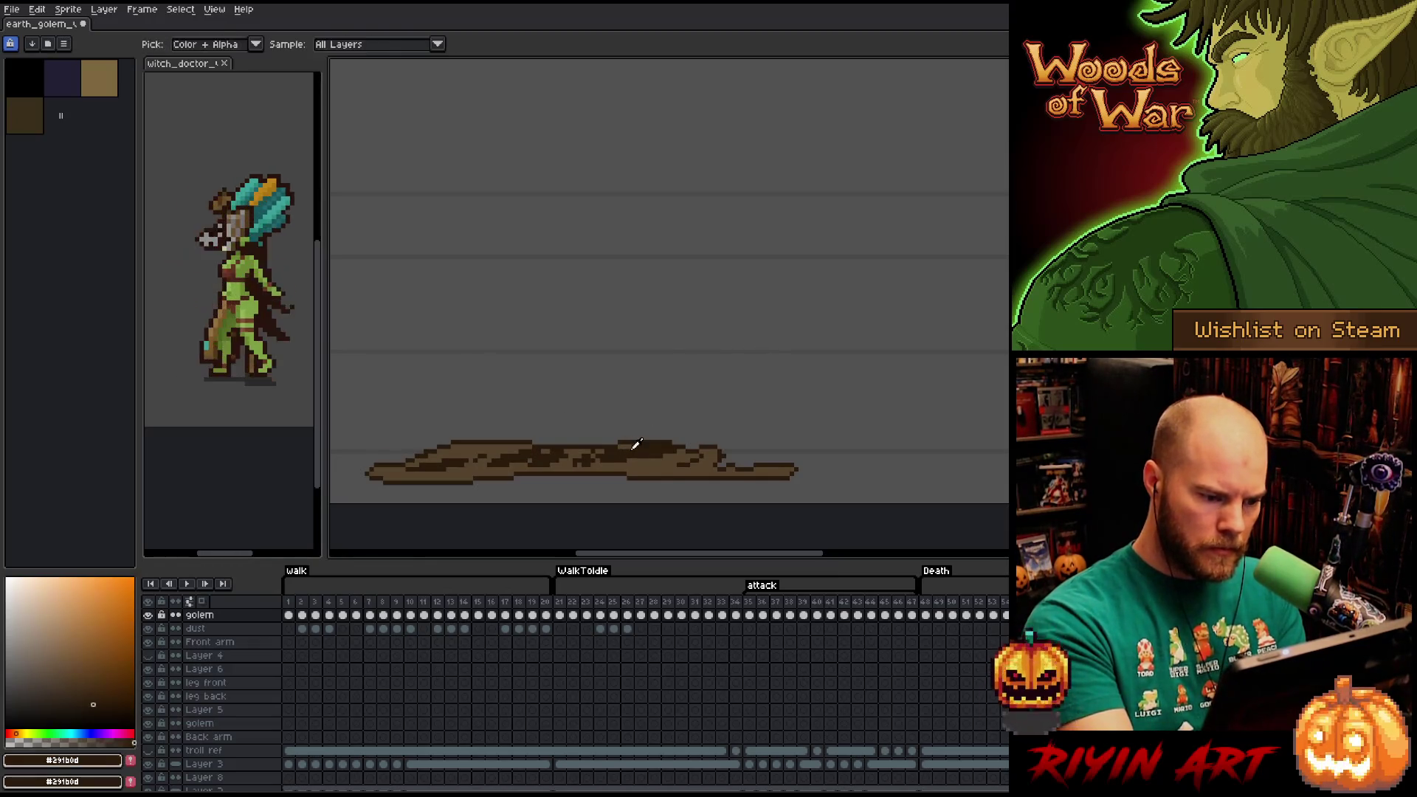
alt+click(600, 450)
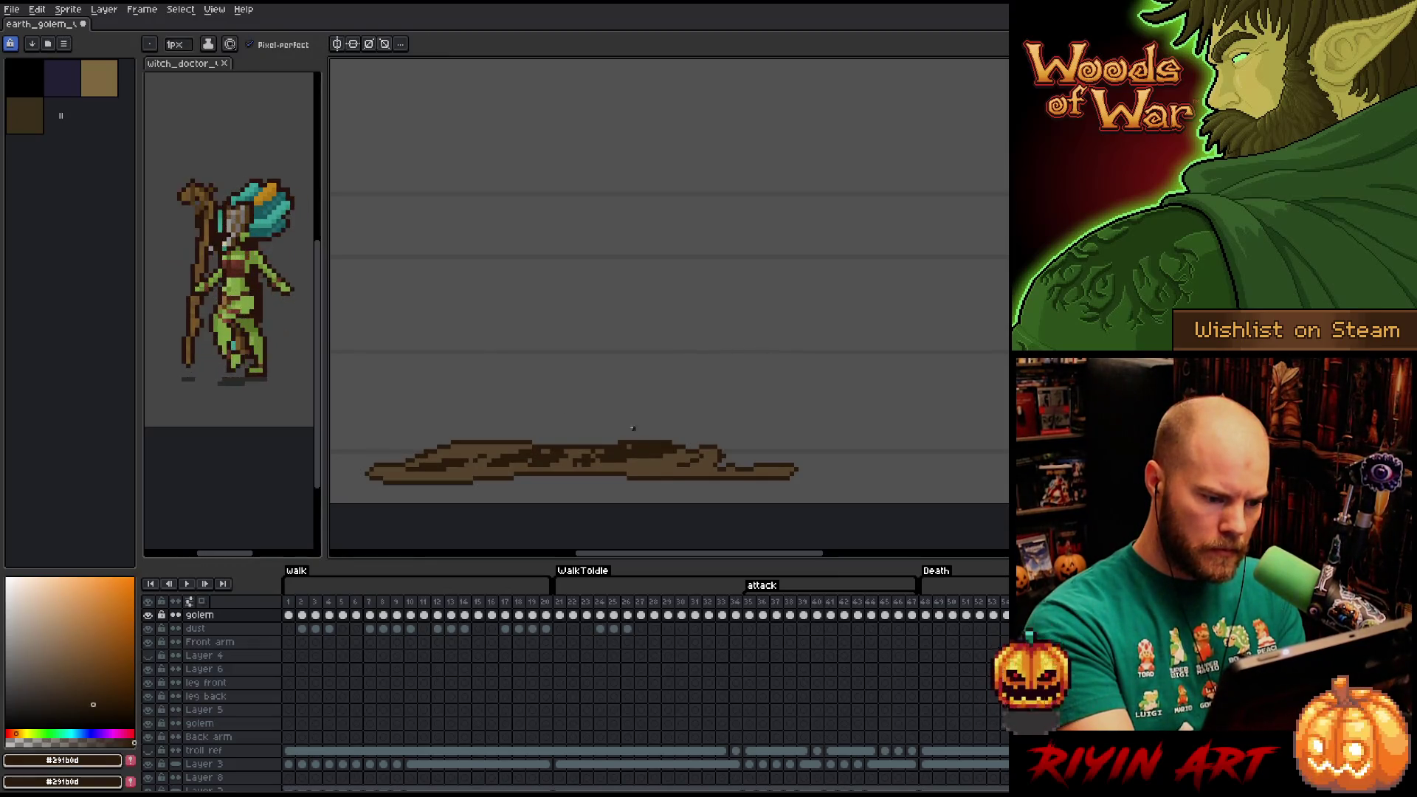
alt+click(596, 458)
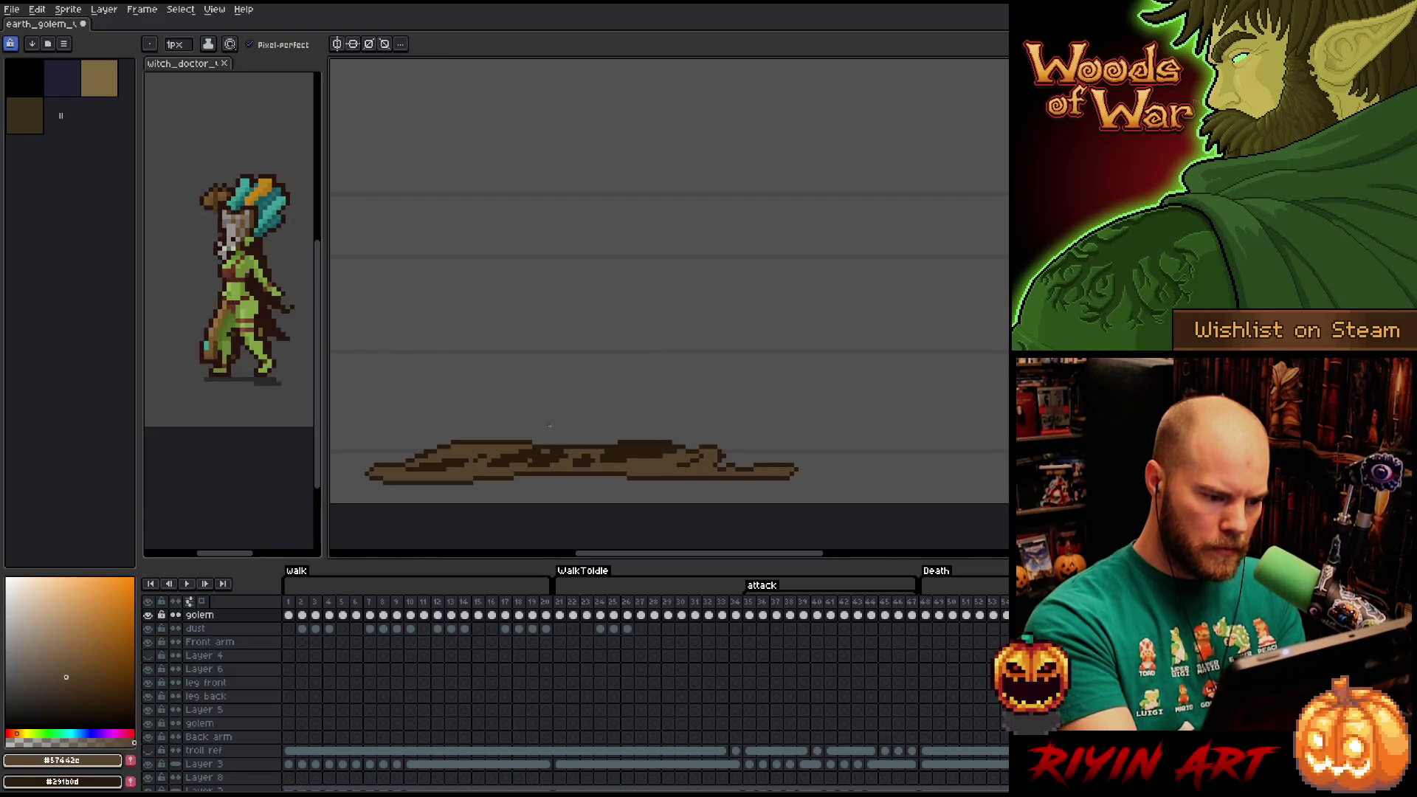
alt+click(545, 453)
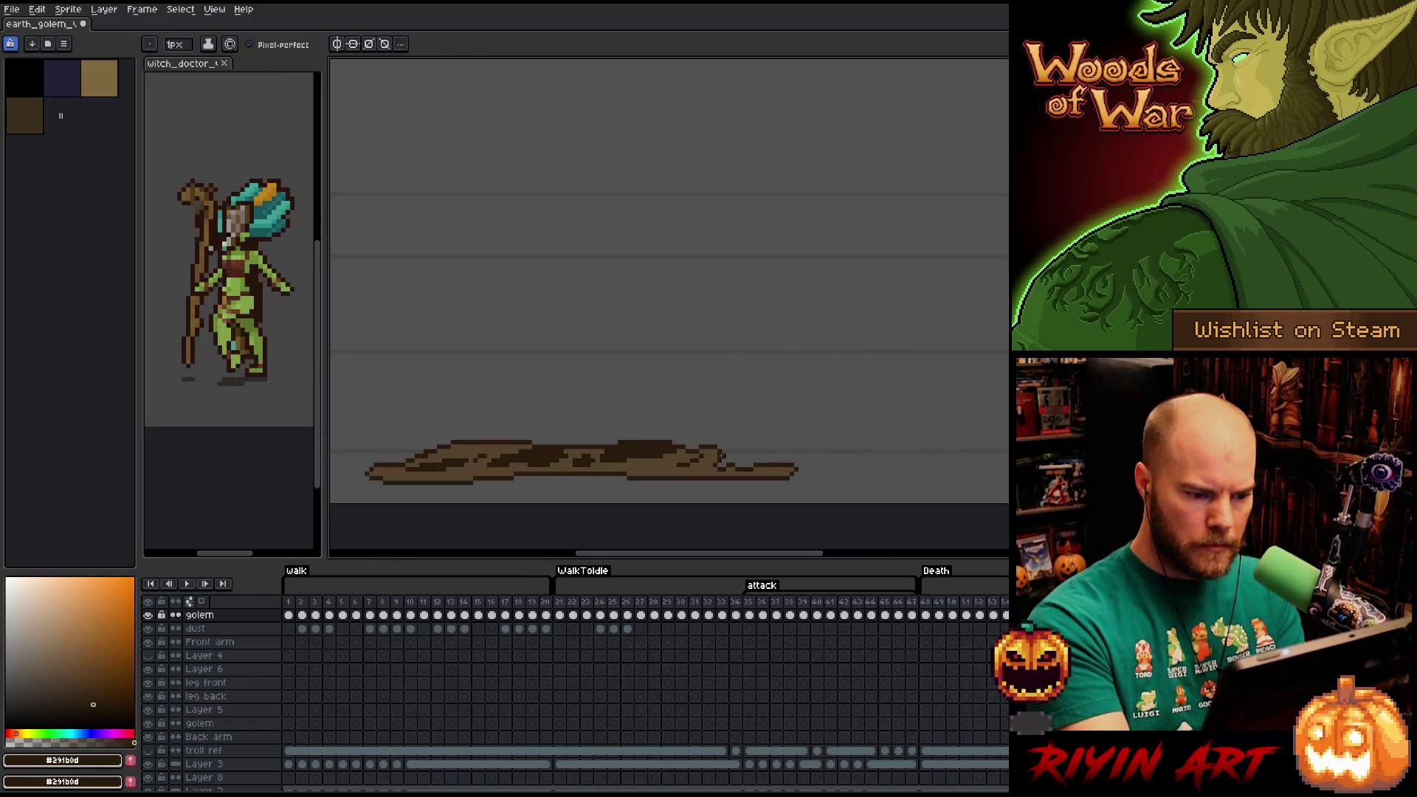
key(b)
key(b)
alt+click(711, 462)
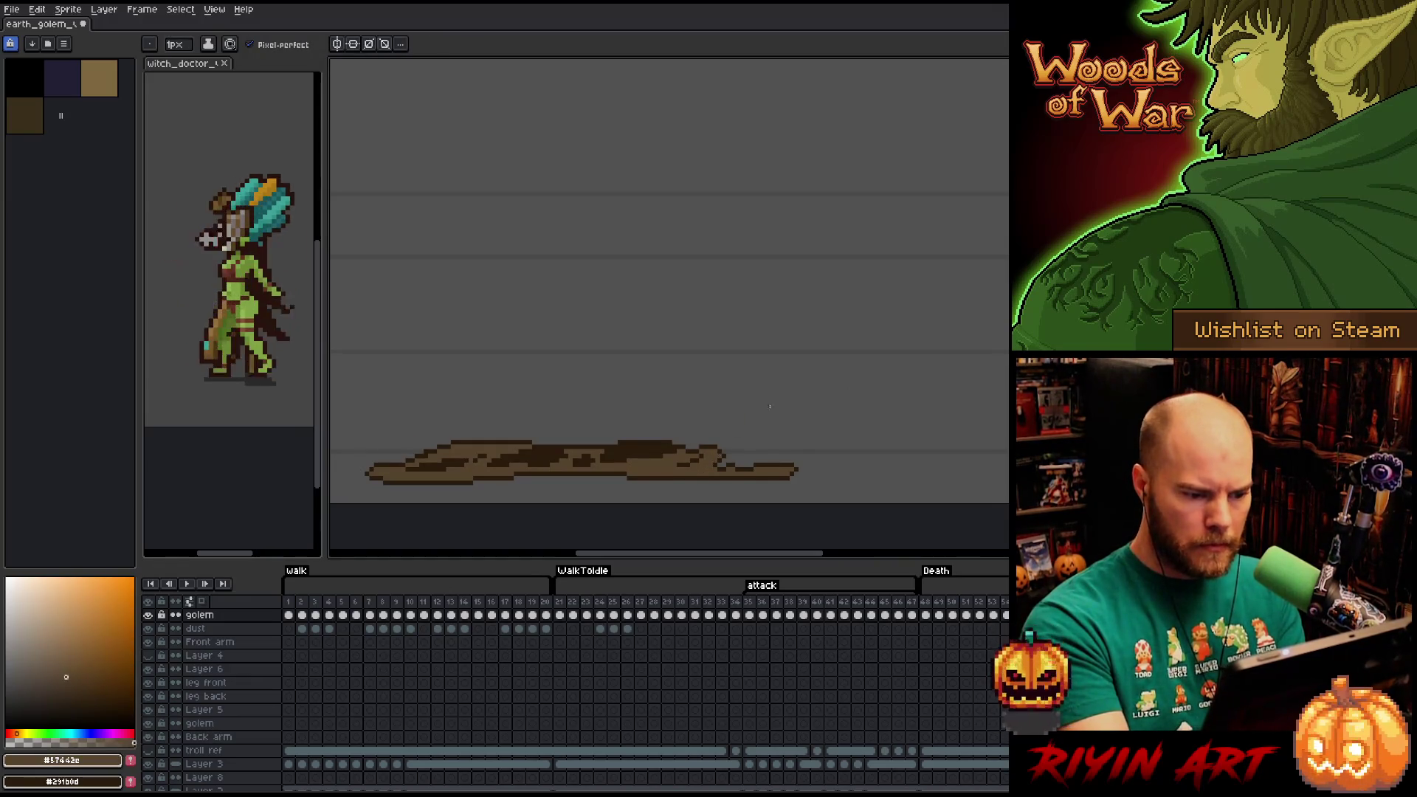
On the next dust frame, fill the right, middle and another dust section with tan.
key(Right)
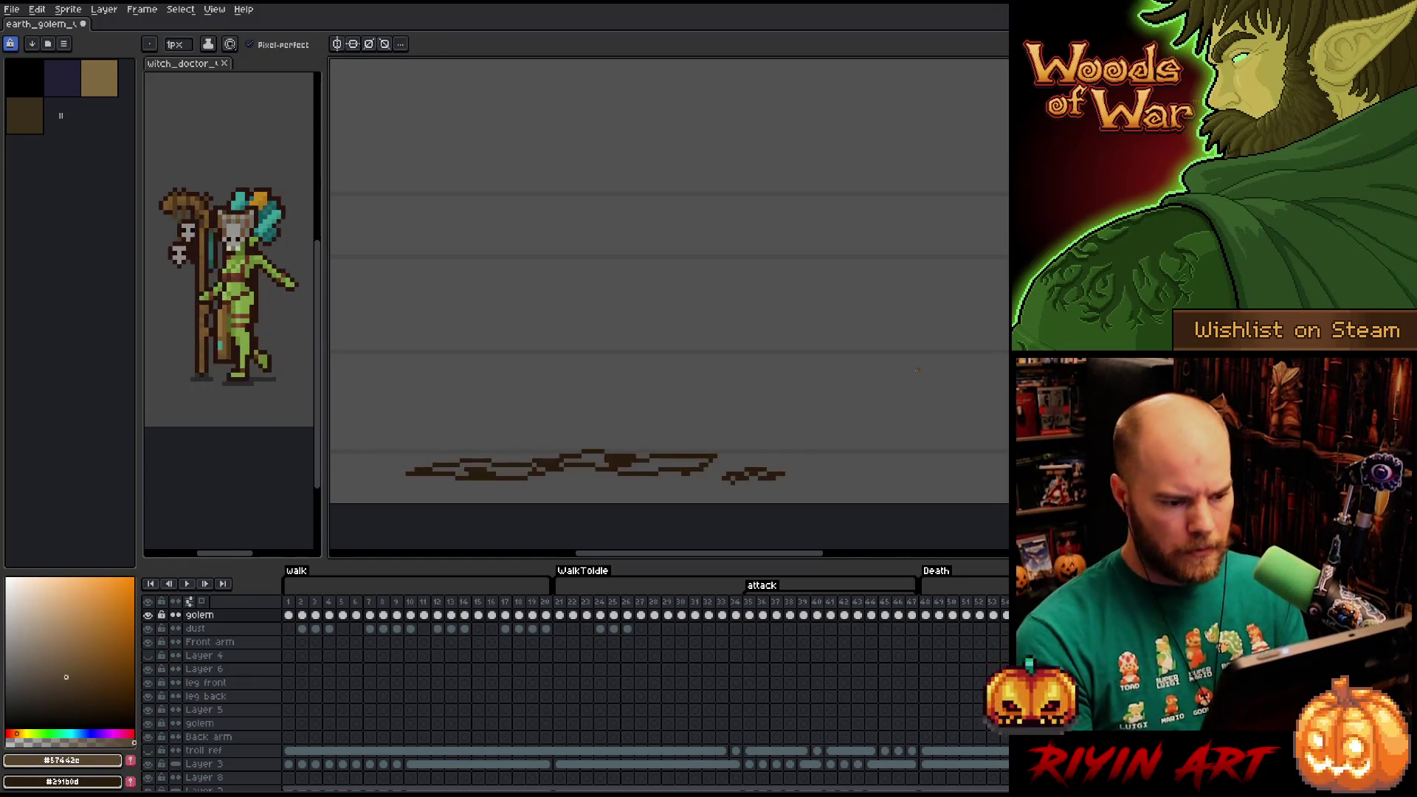
key(g)
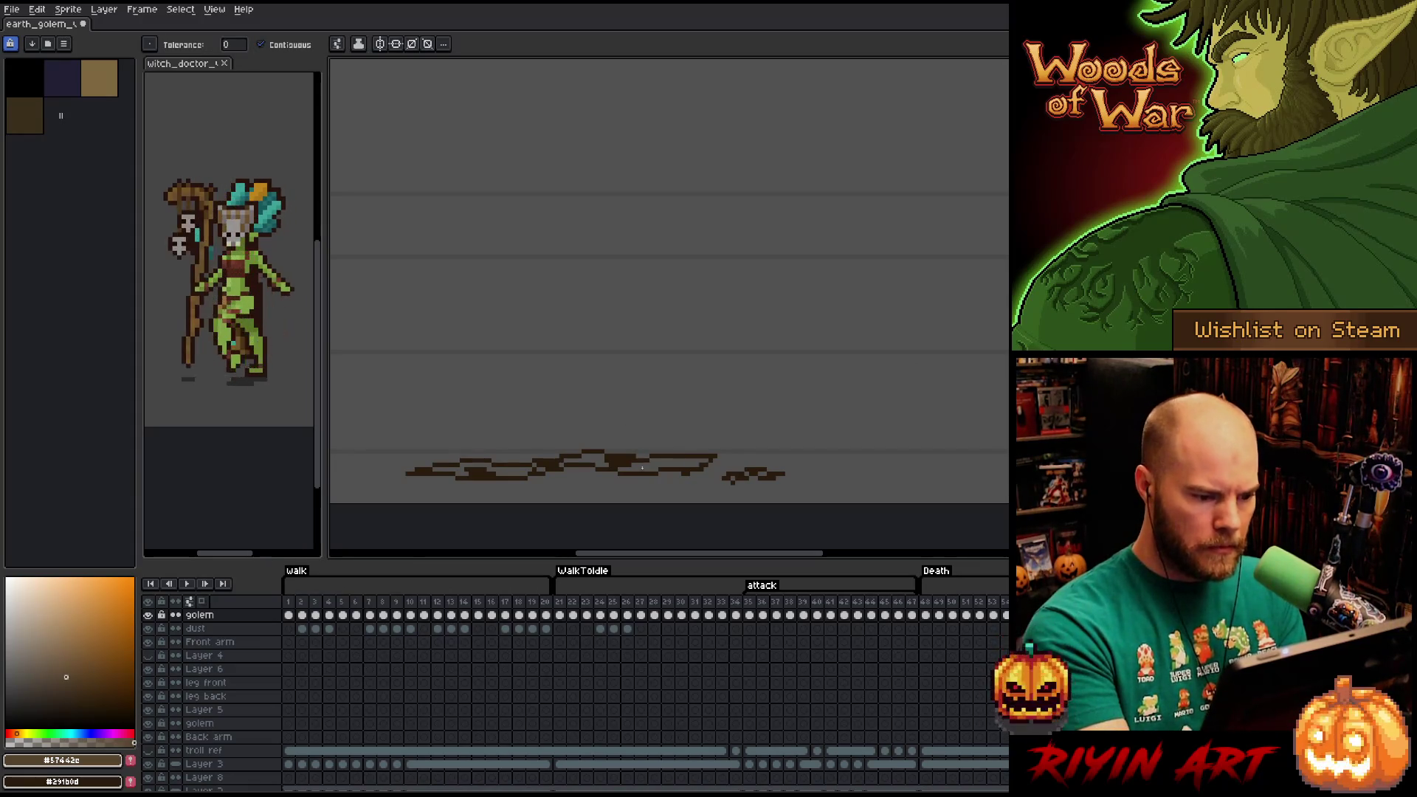
click(642, 467)
click(587, 460)
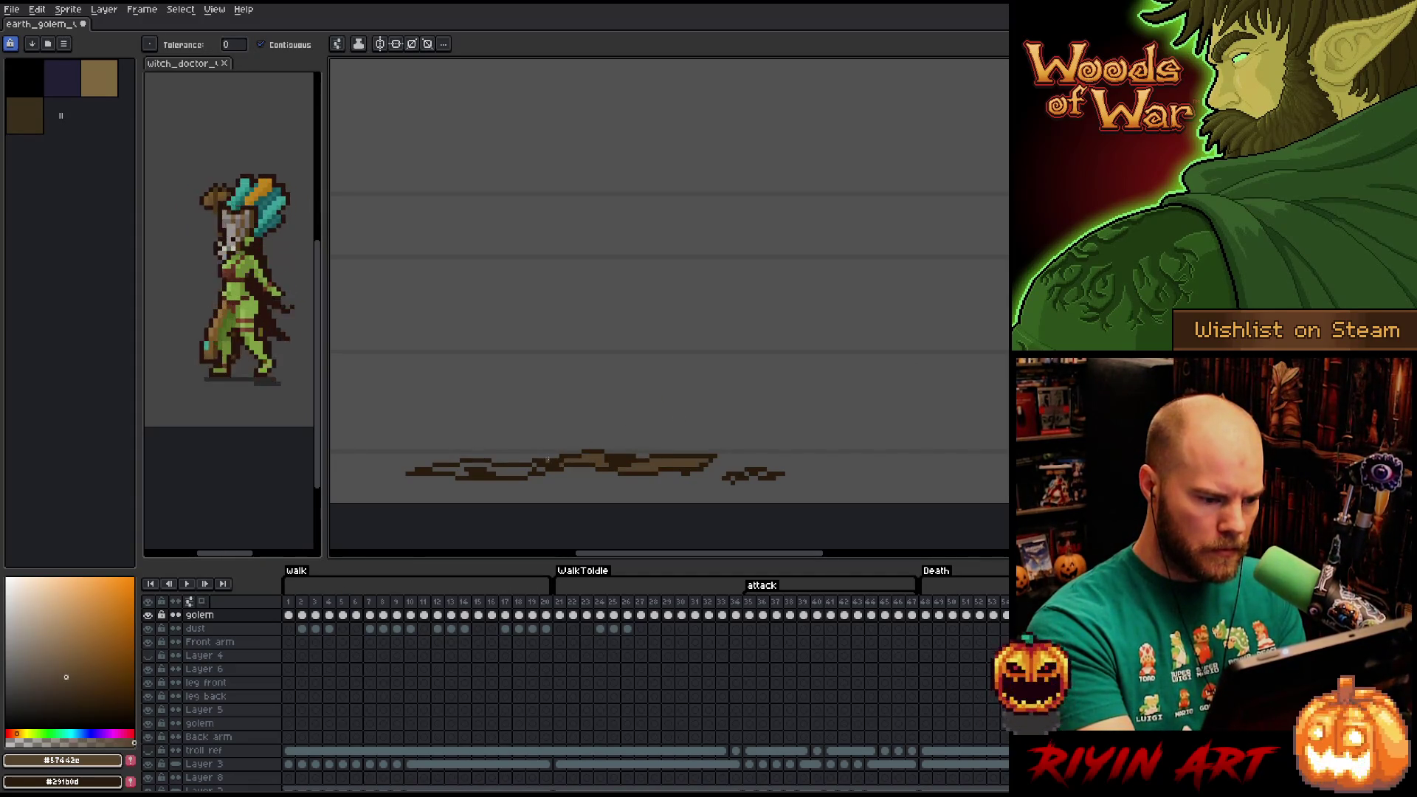
key(b)
key(g)
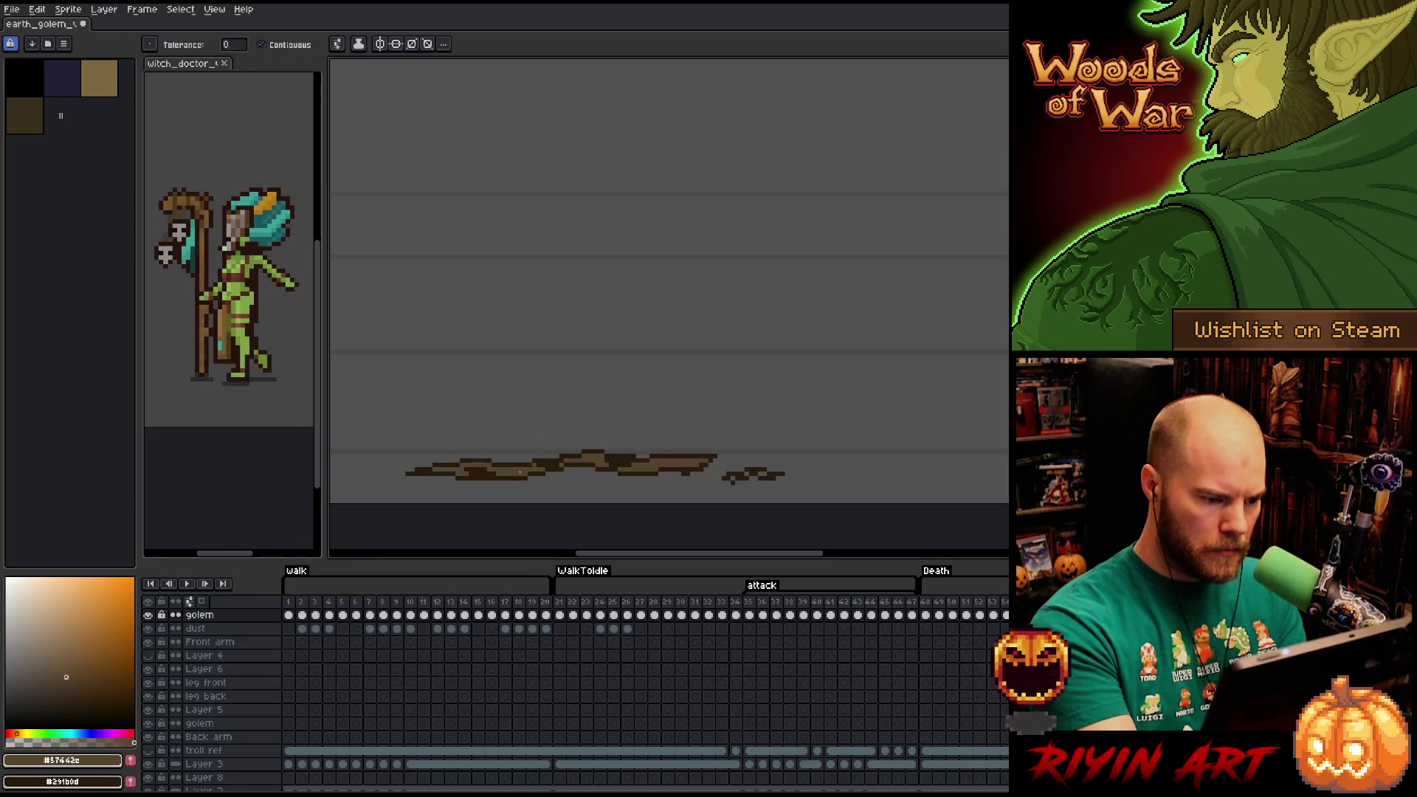
key(b)
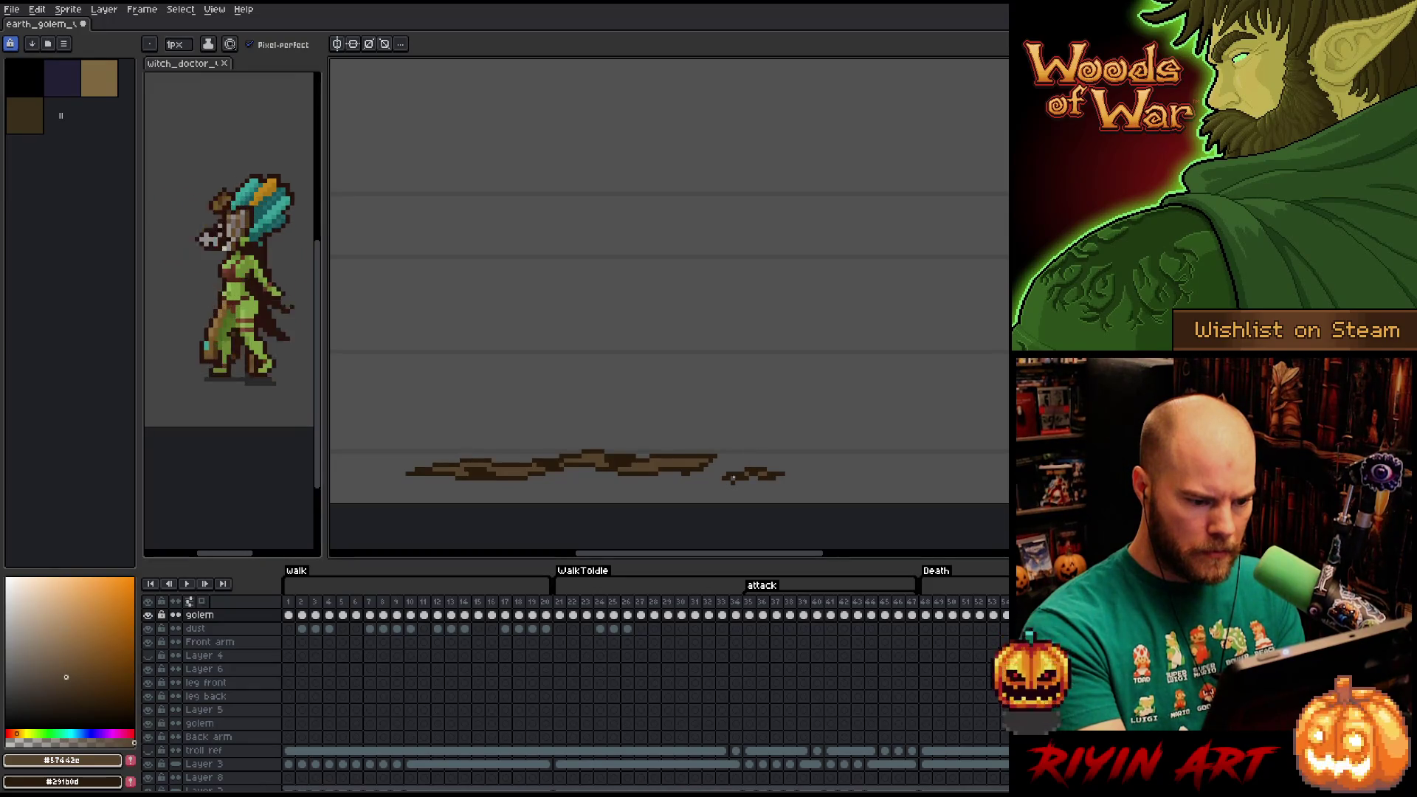
key(g)
key(b)
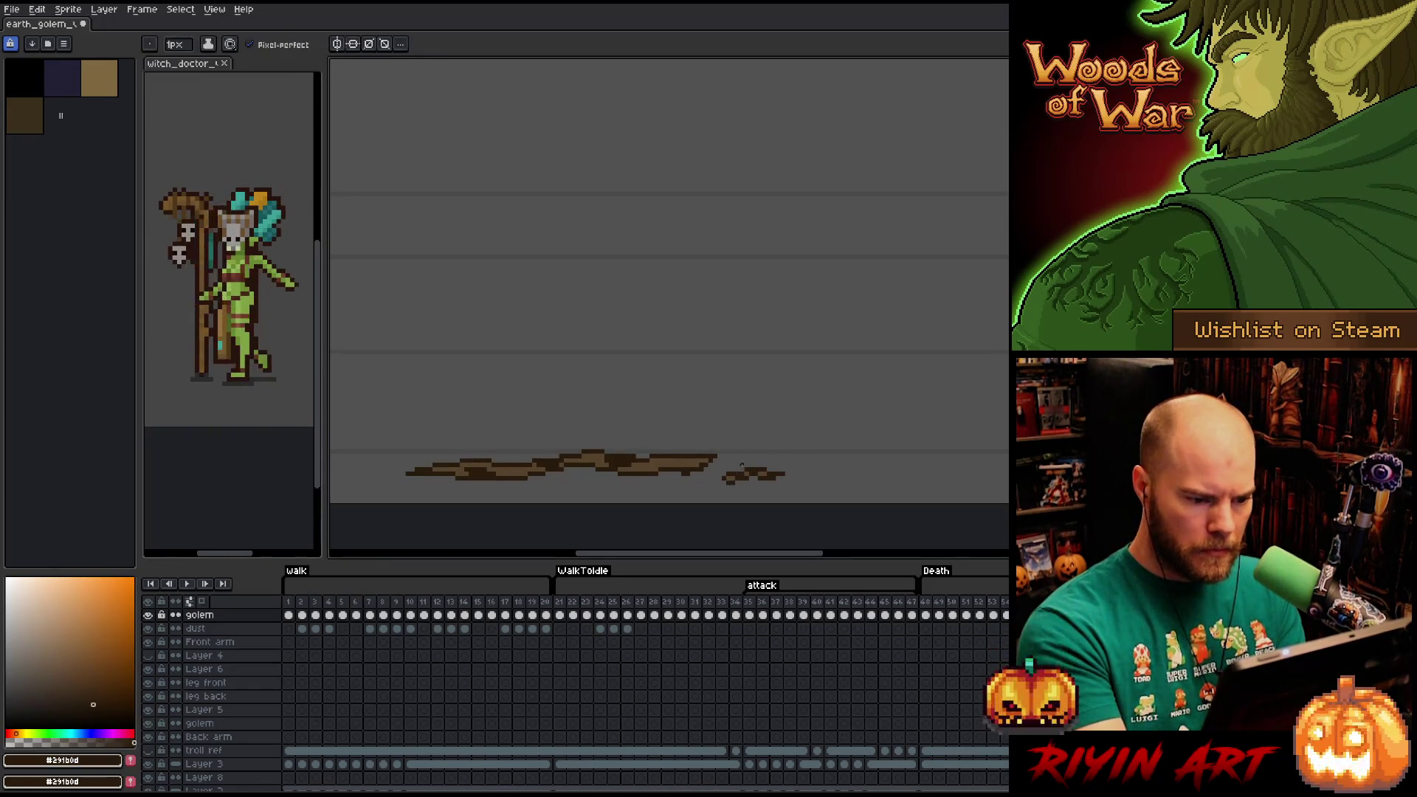
key(g)
key(b)
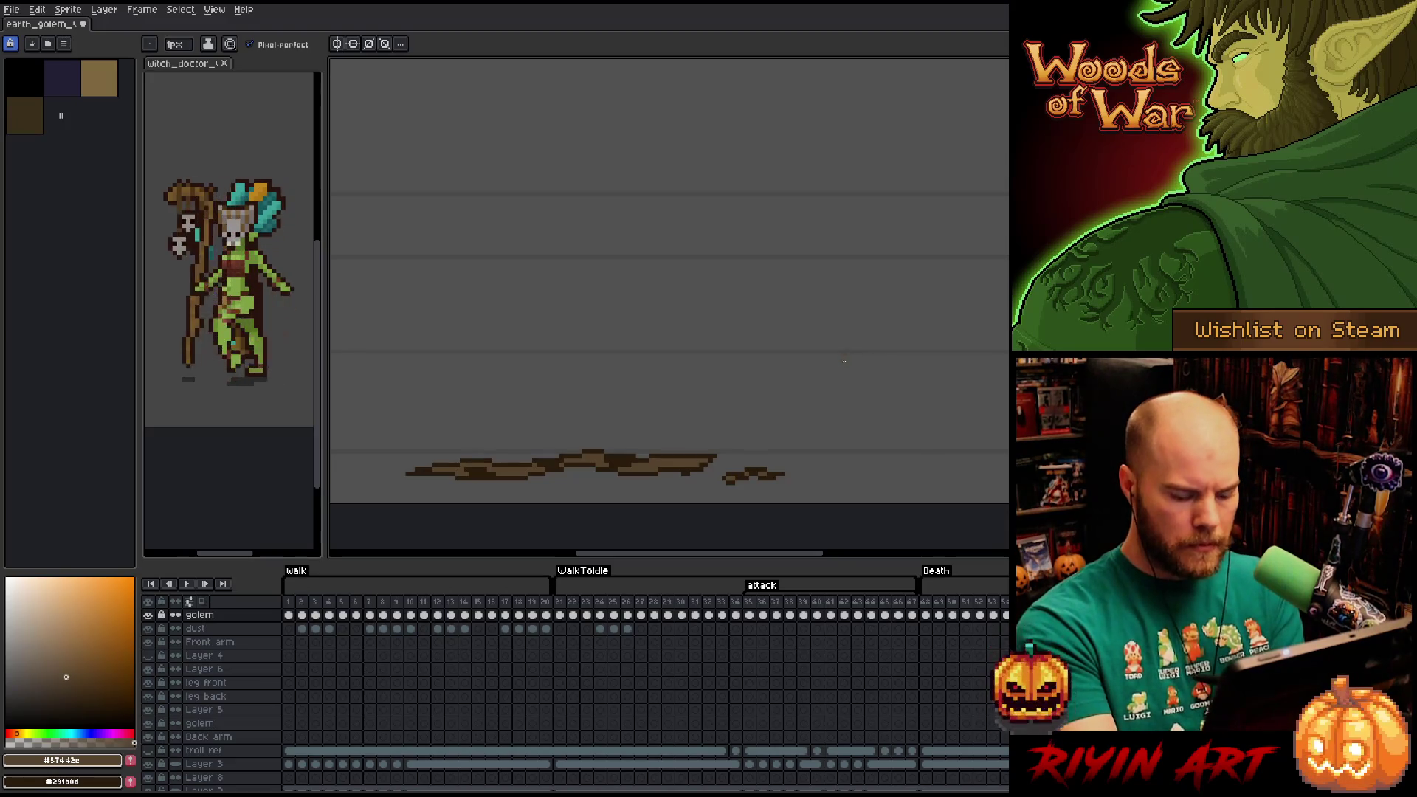
key(g)
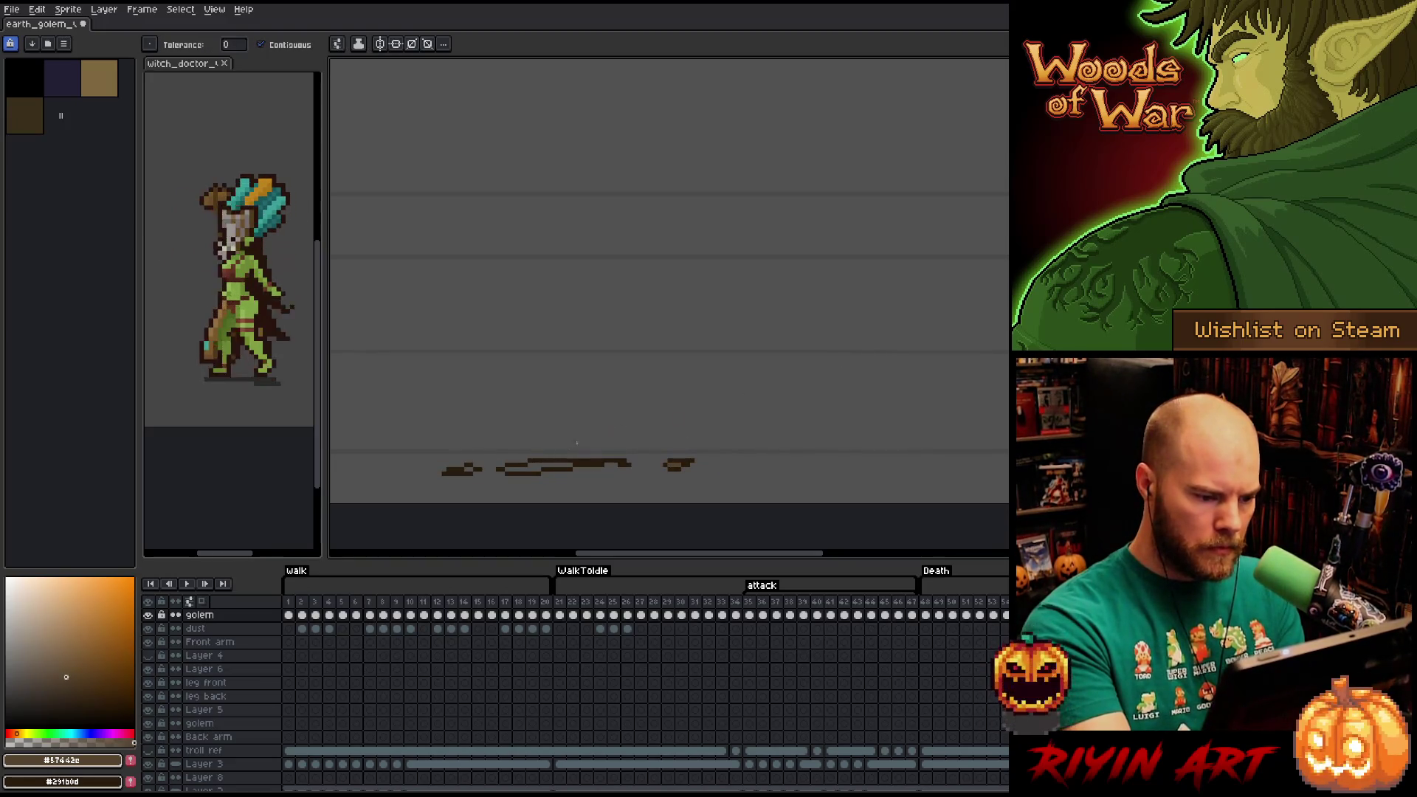
click(556, 460)
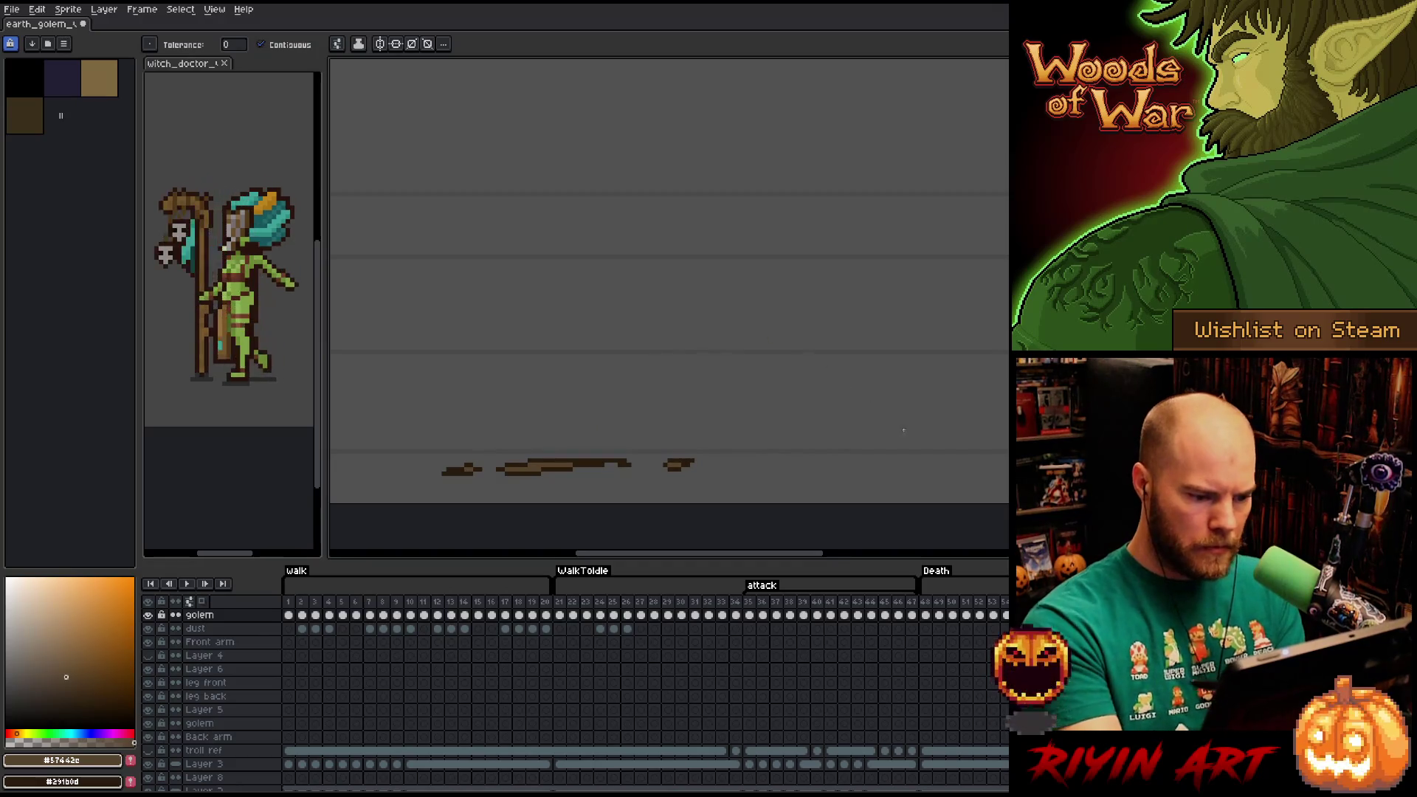
Play the animation to review the fills and pan the golem into view.
key(Return)
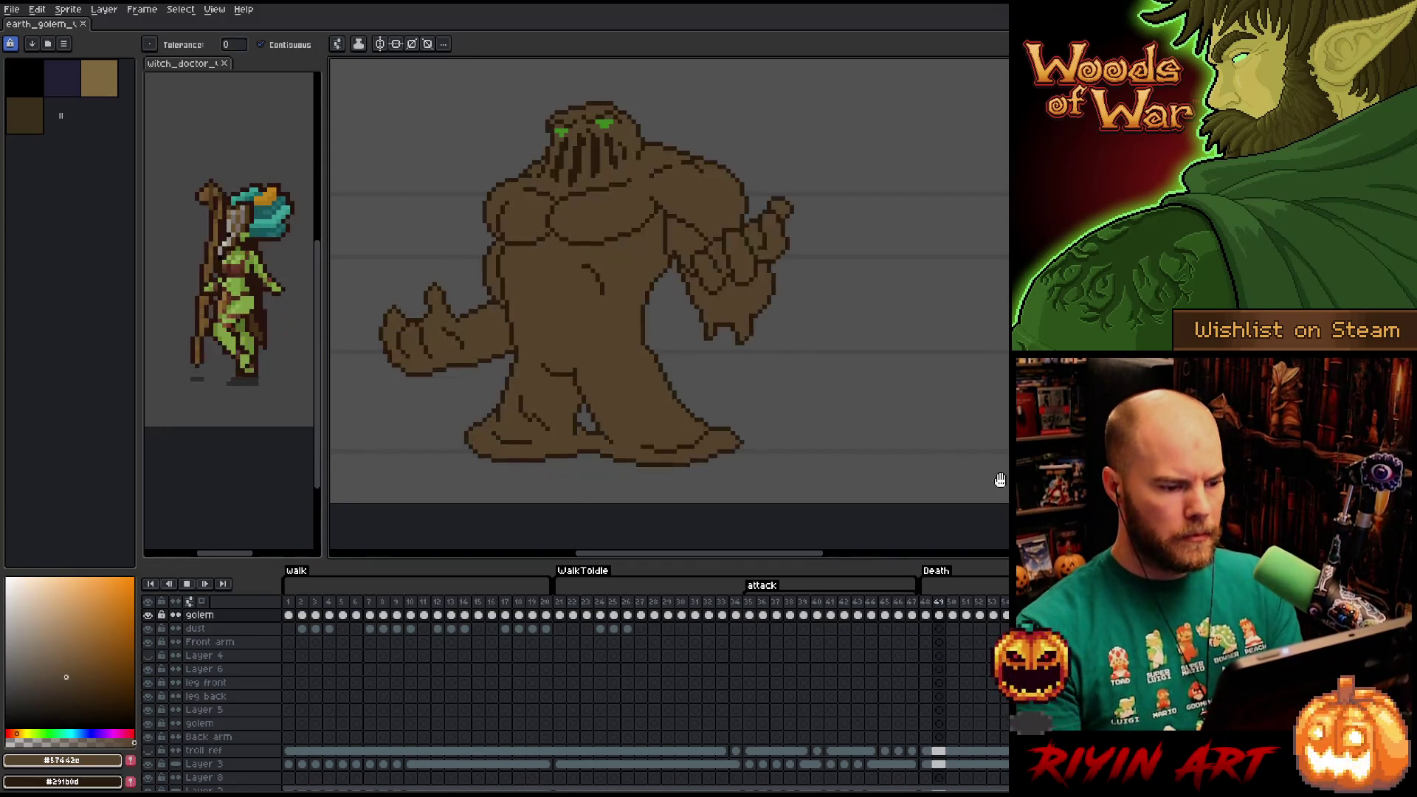
scroll(674, 414, down, 2)
scroll(613, 325, up, 1)
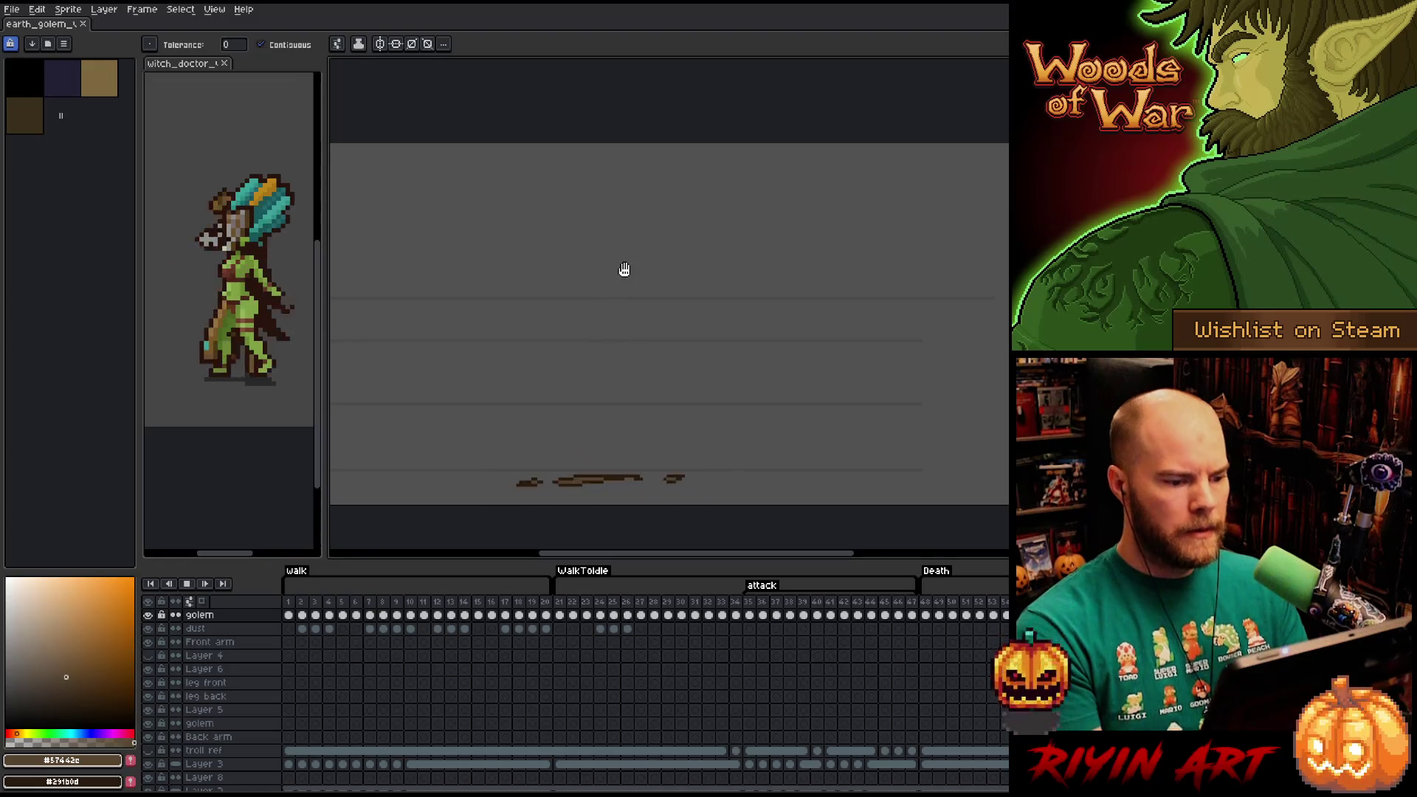
drag(625, 269, 640, 279)
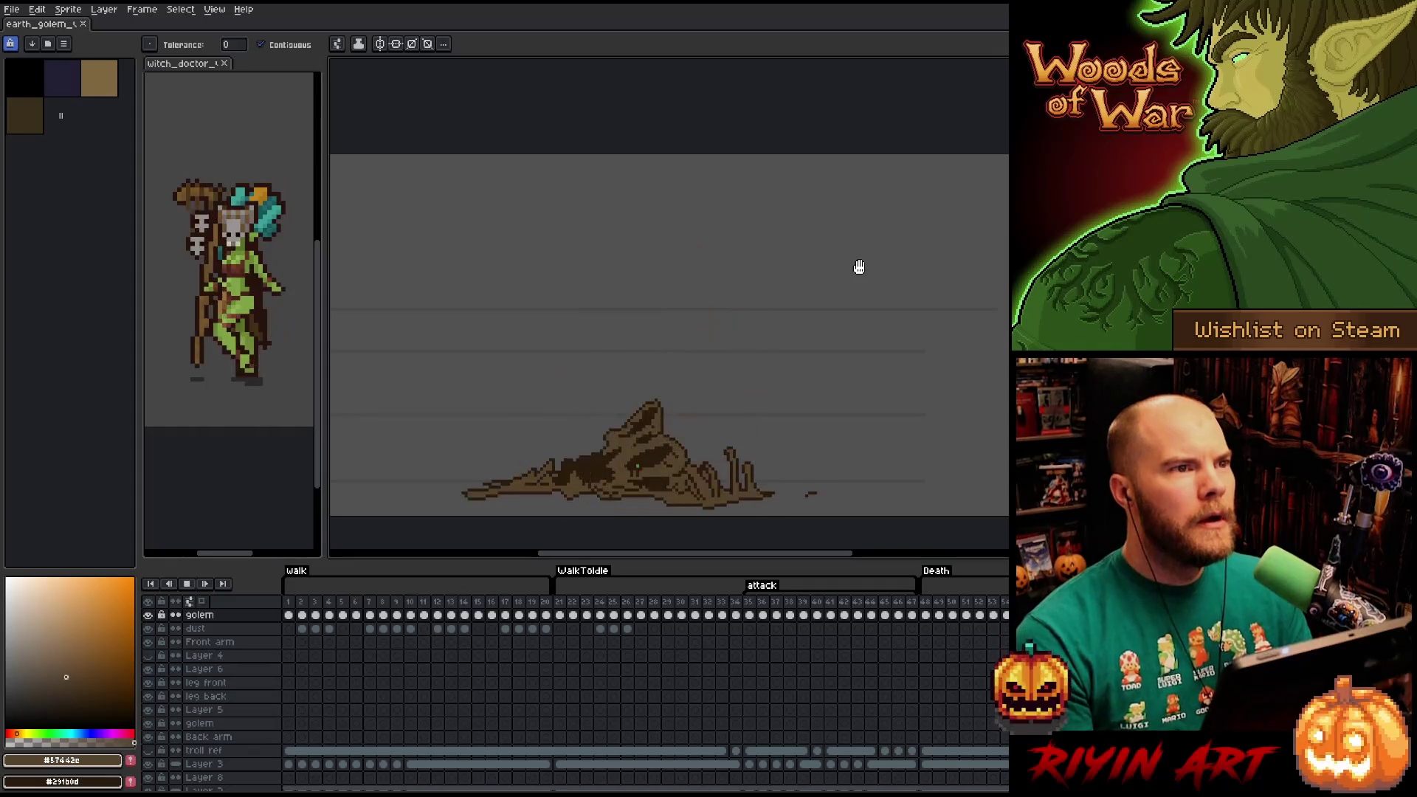
key(v)
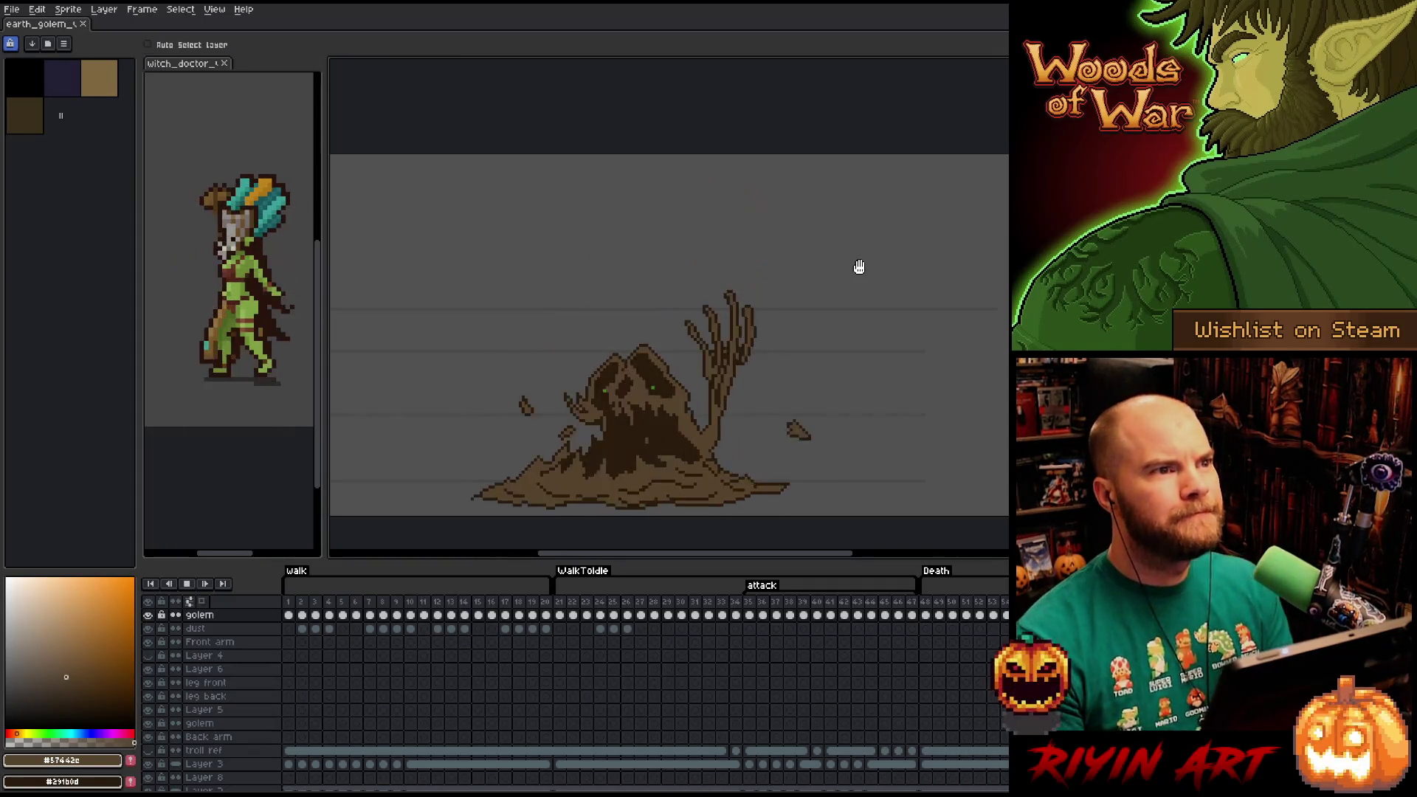
key(g)
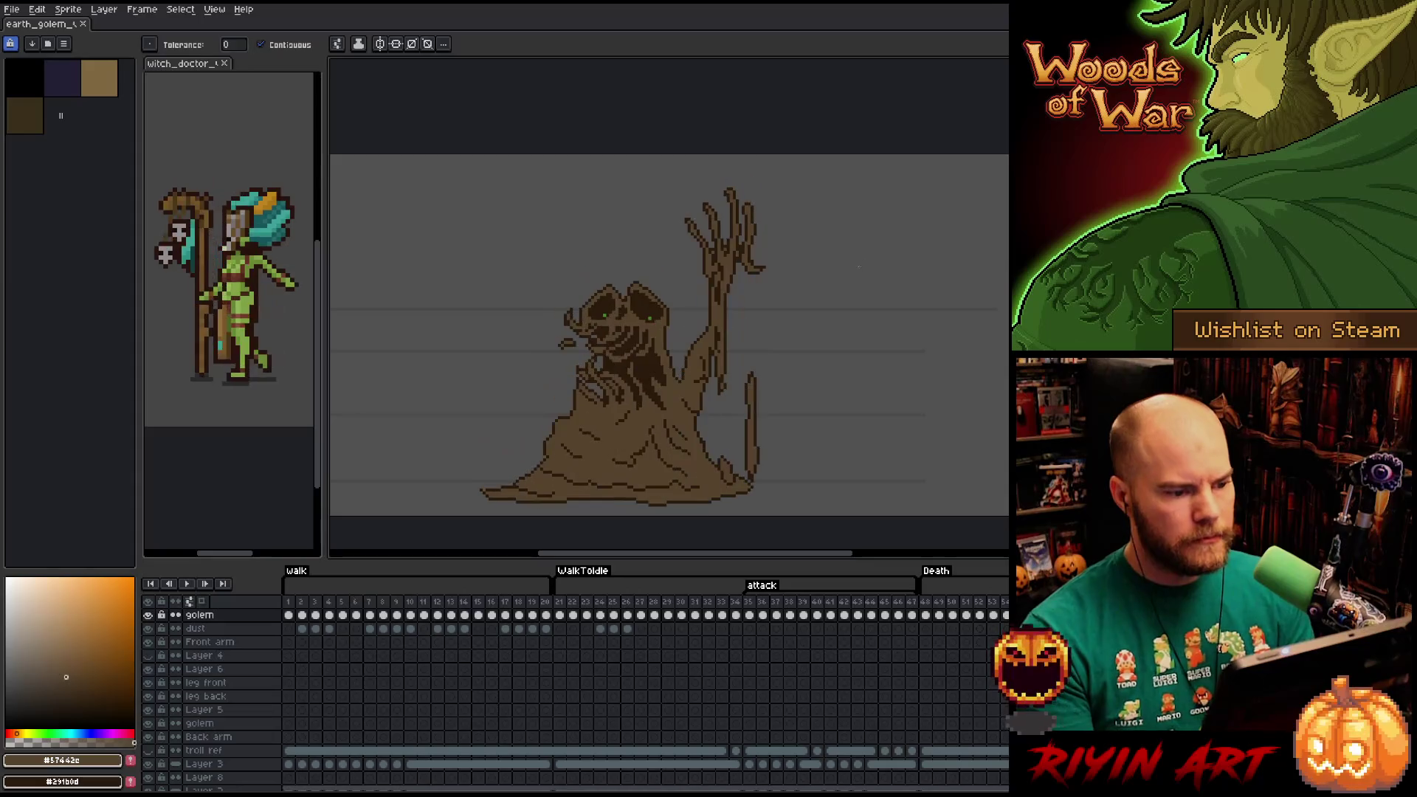
Replay the death animation several times, stopping once the golem re-forms.
key(Return)
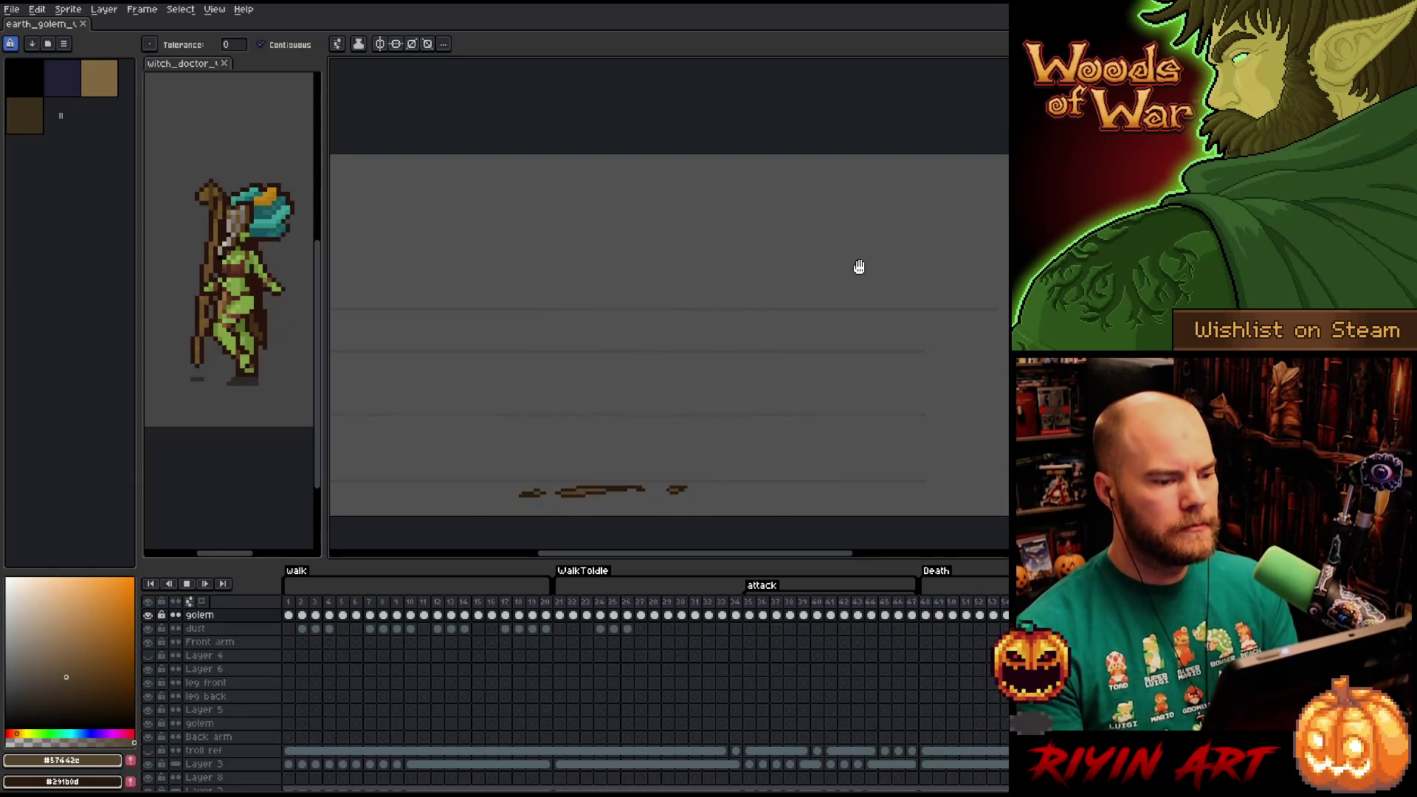
key(Return)
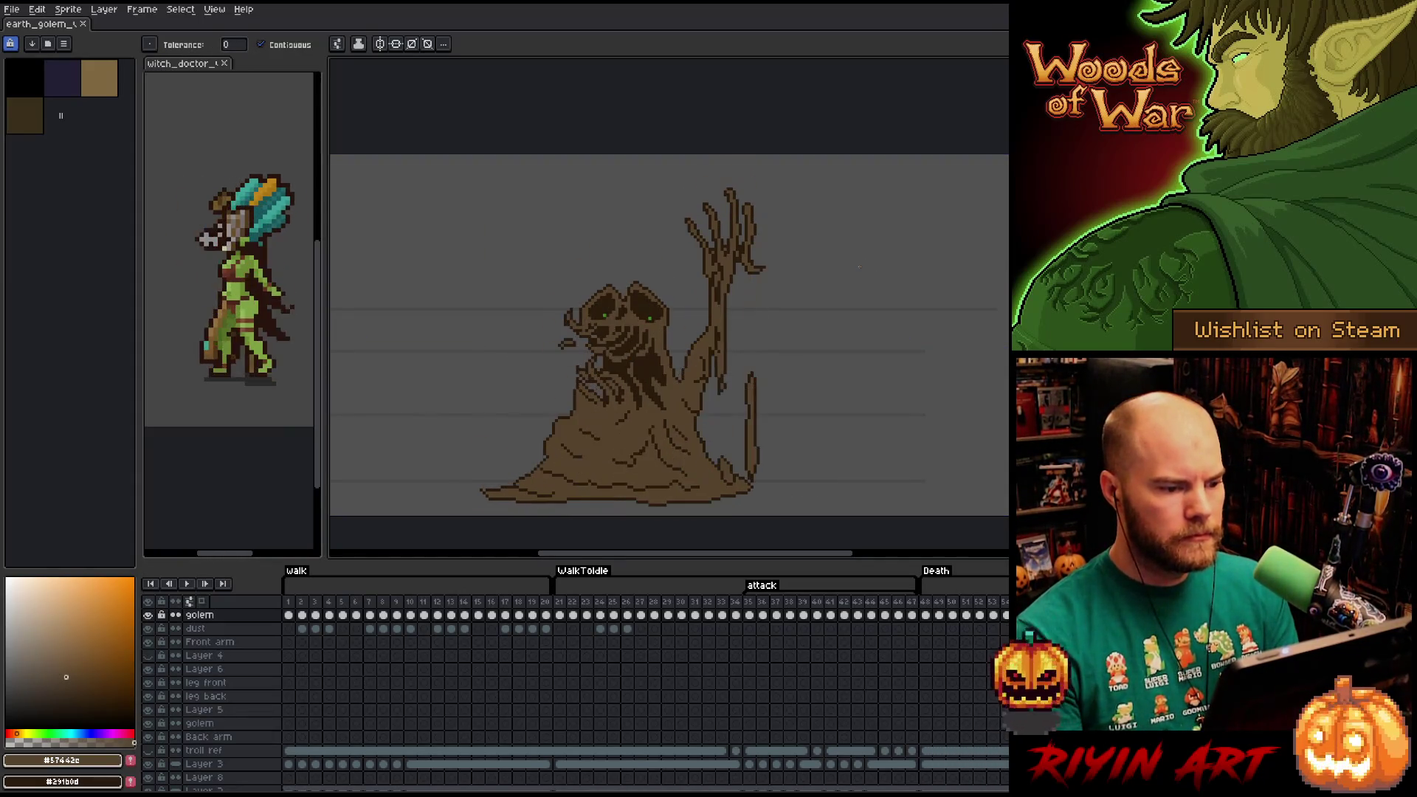
scroll(746, 275, up, 2)
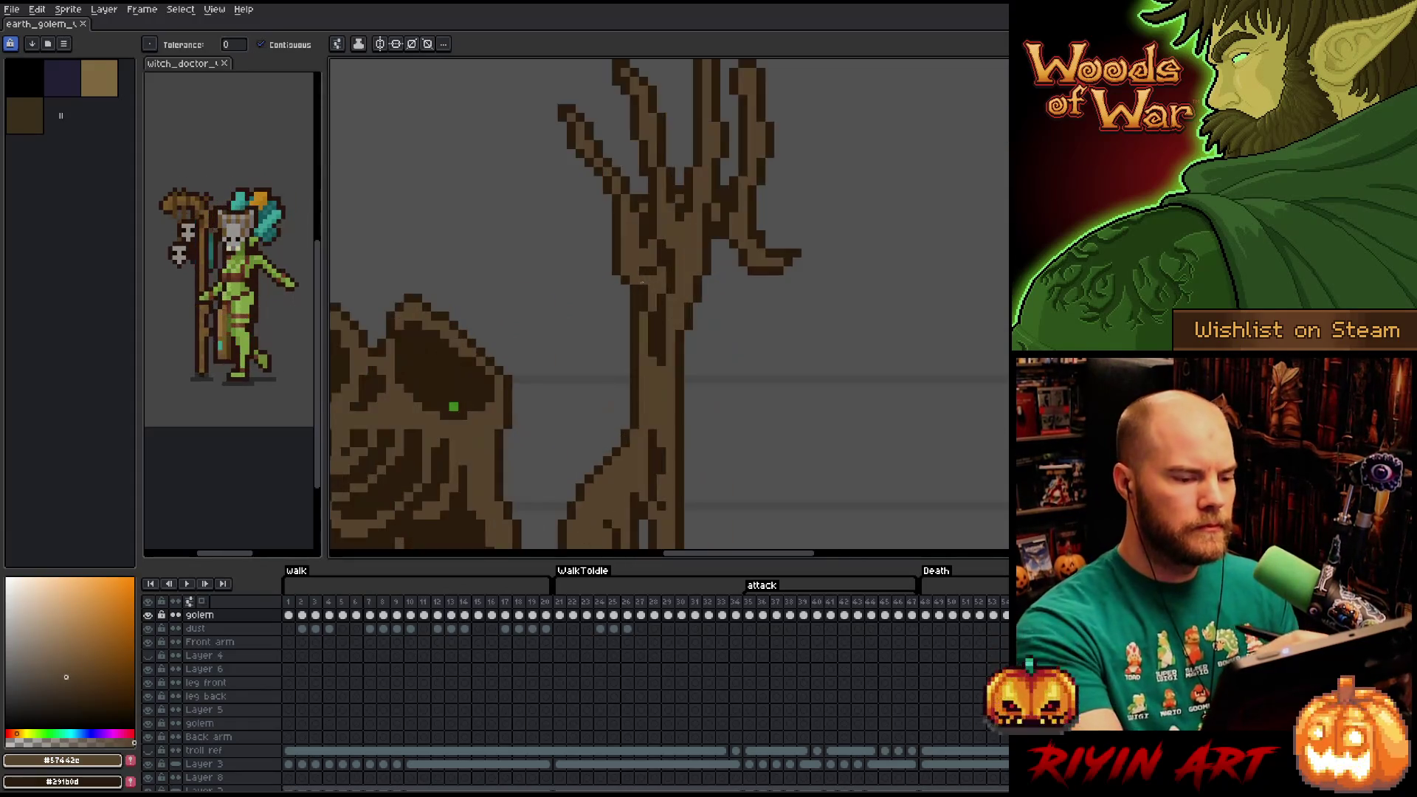
key(i)
key(b)
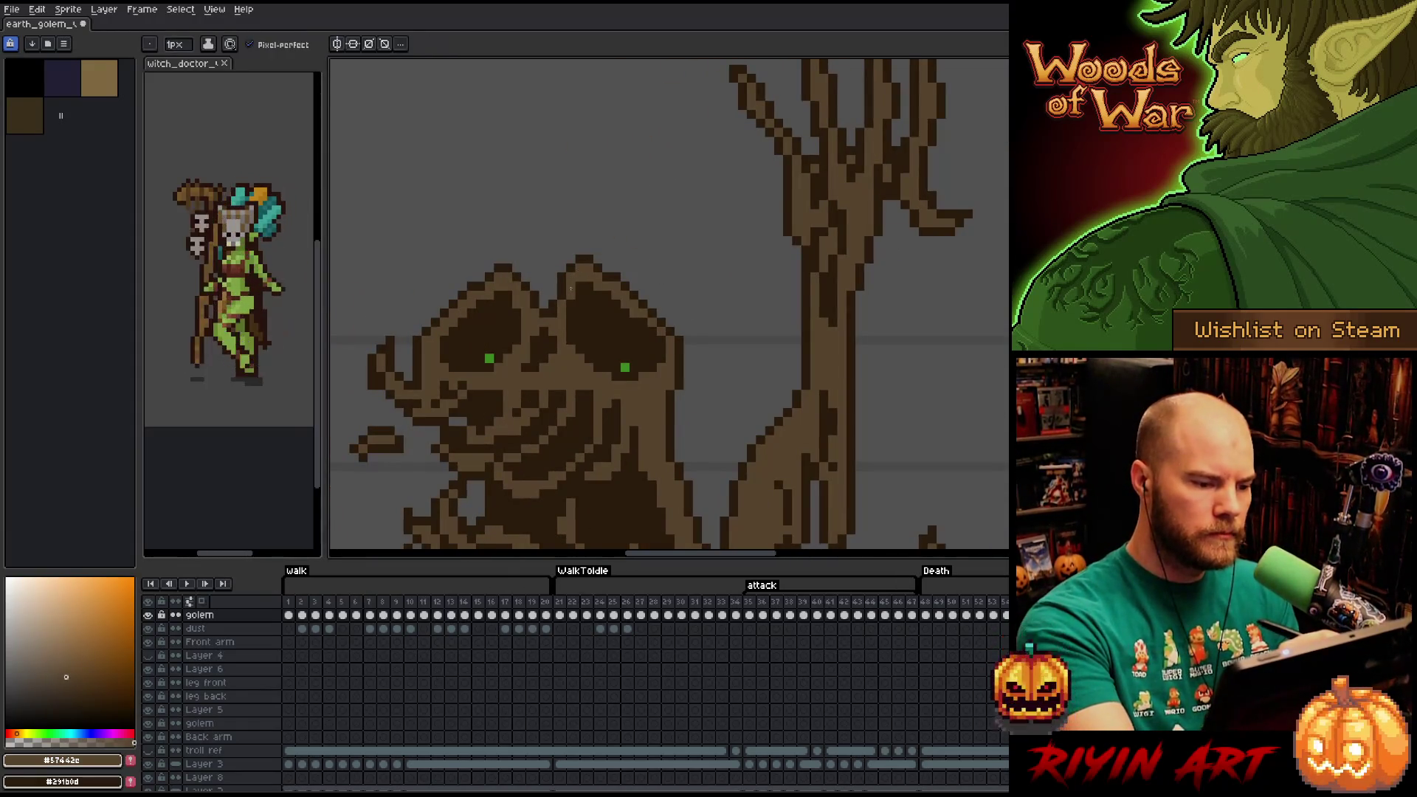
scroll(649, 290, down, 2)
key(Return)
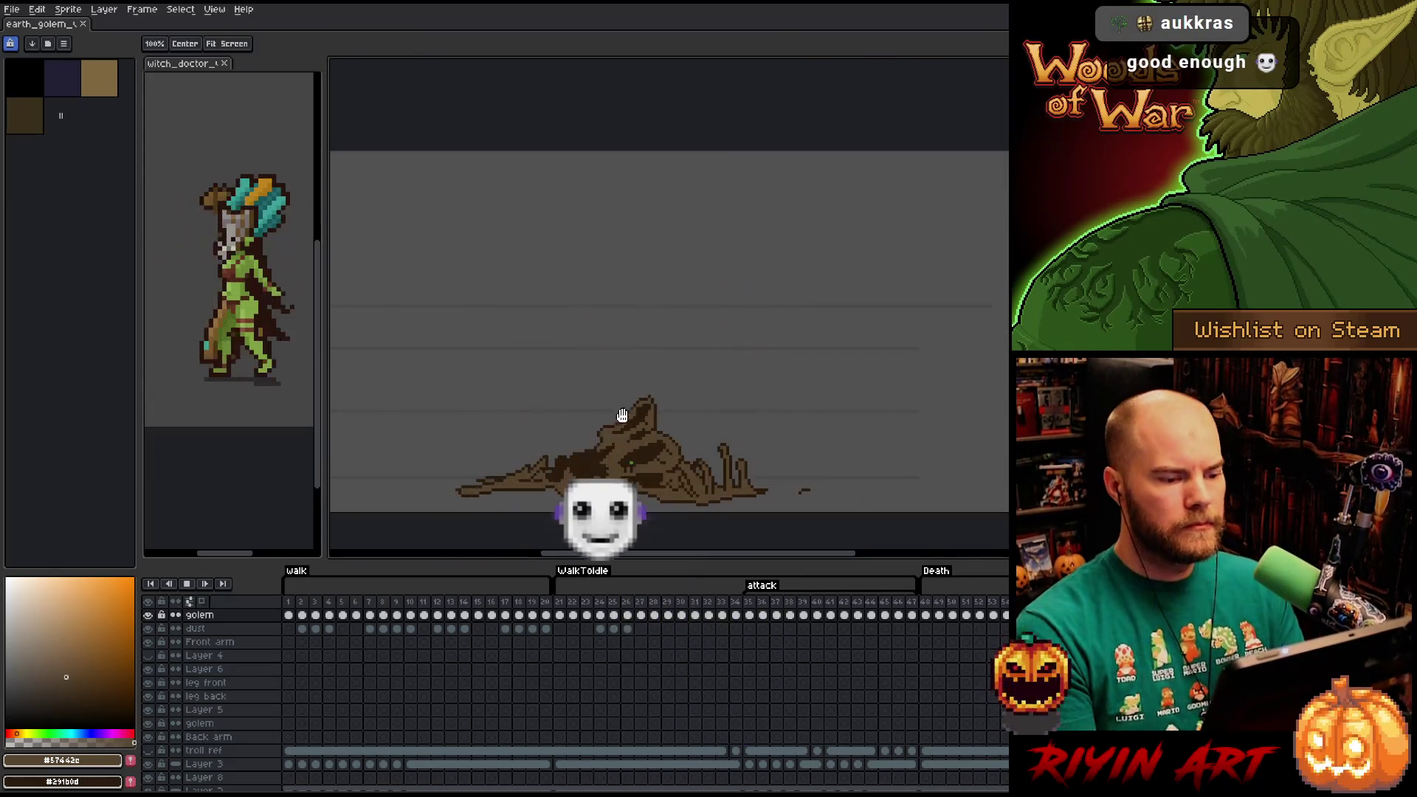
scroll(624, 320, down, 2)
key(Return)
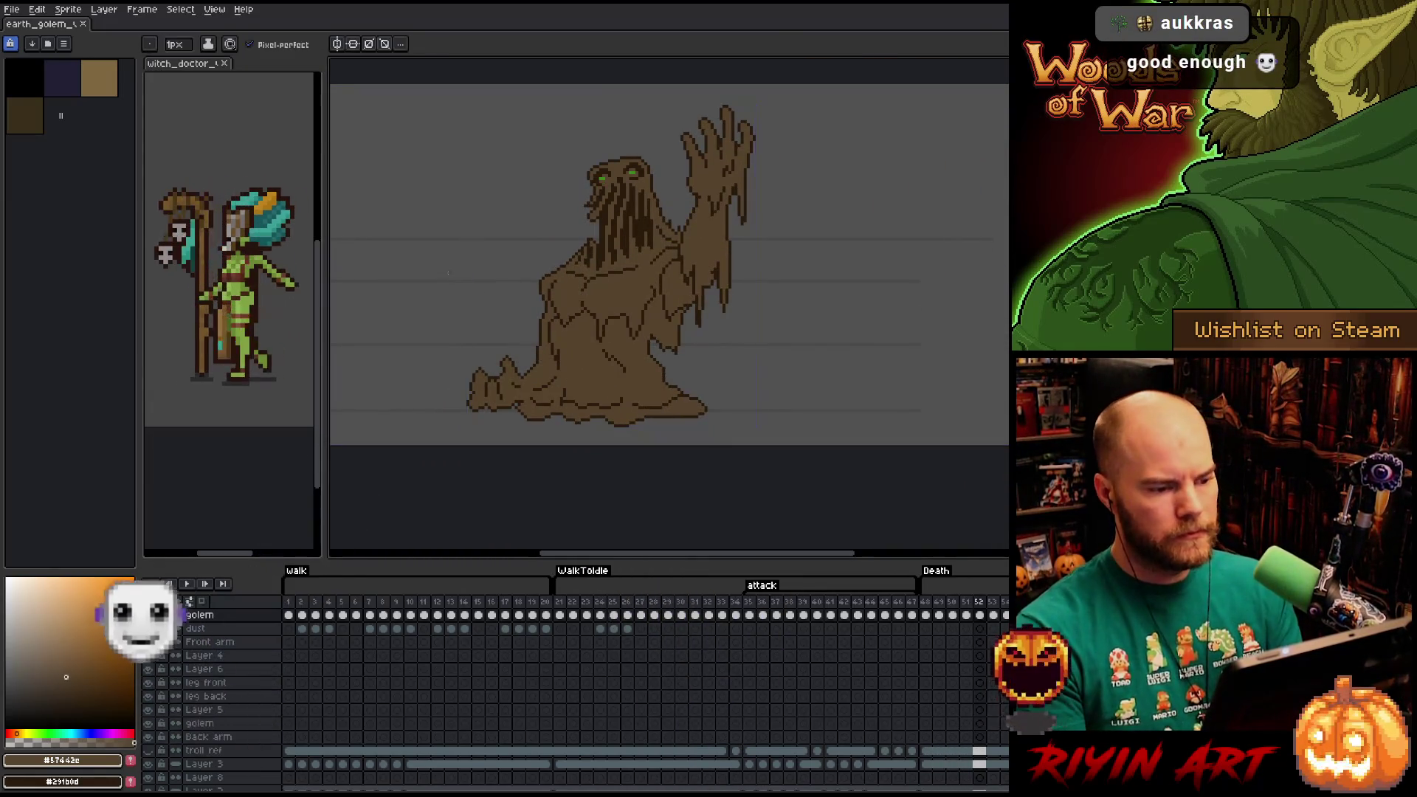
key(Return)
scroll(459, 279, up, 1)
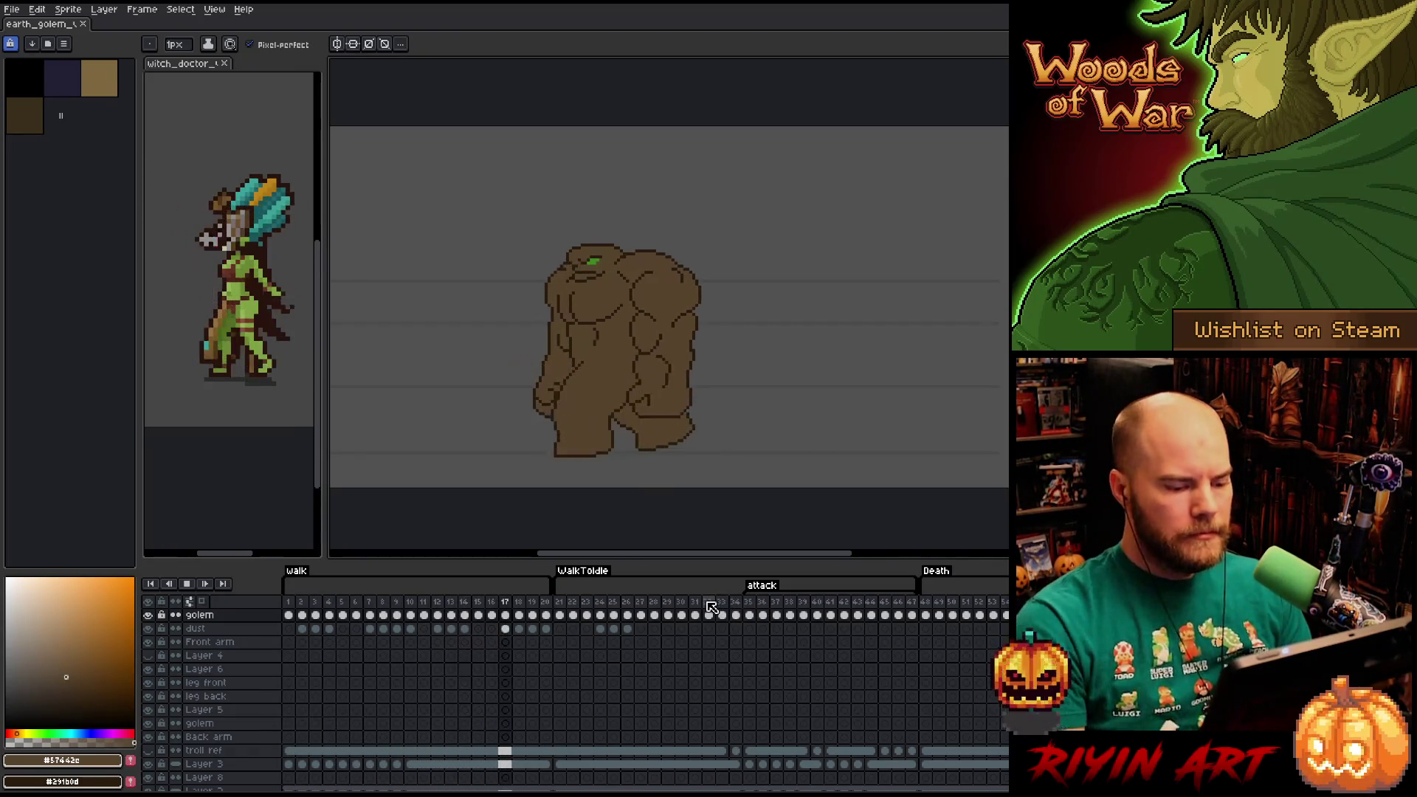
Jump into the attack tag and stop playback on frame 39.
click(754, 611)
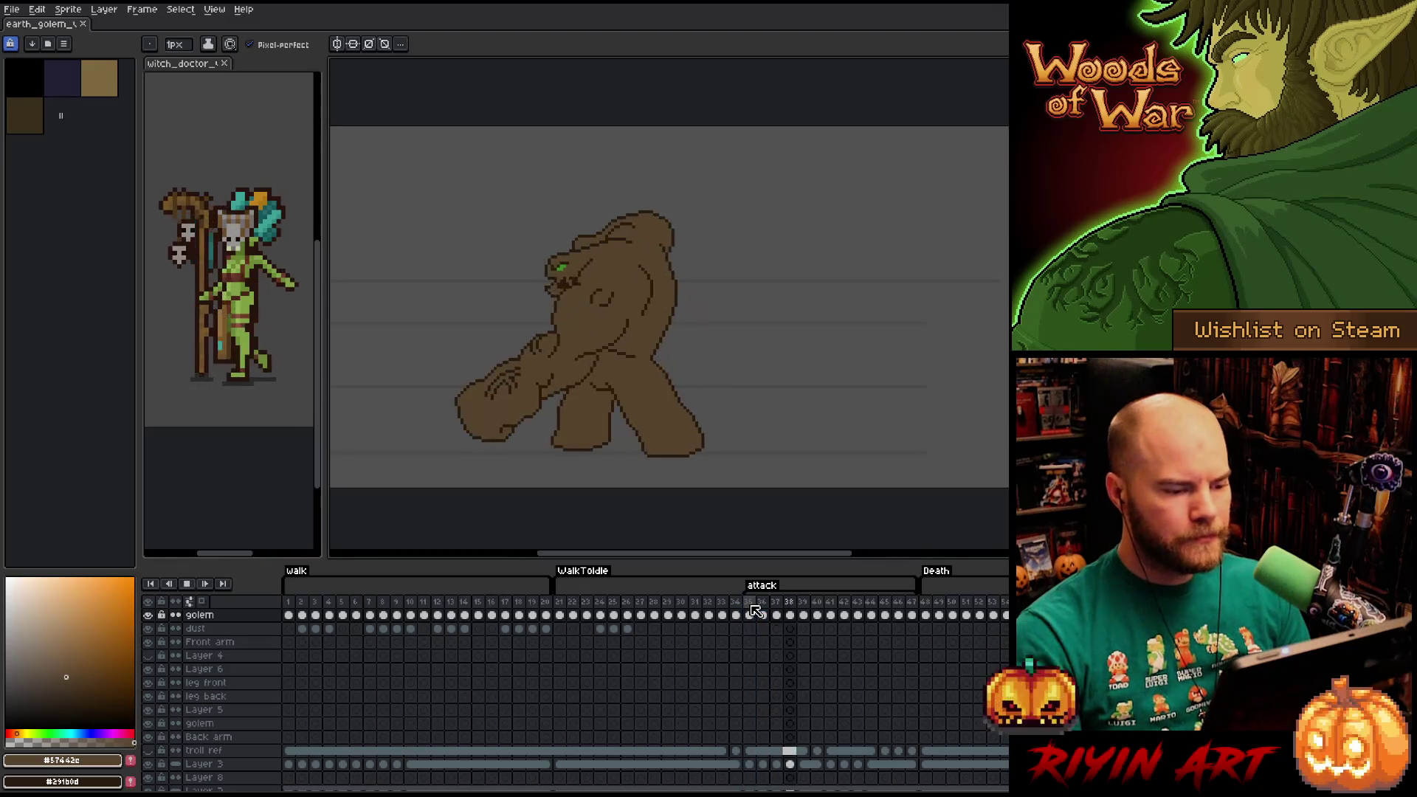
key(Return)
scroll(445, 413, up, 3)
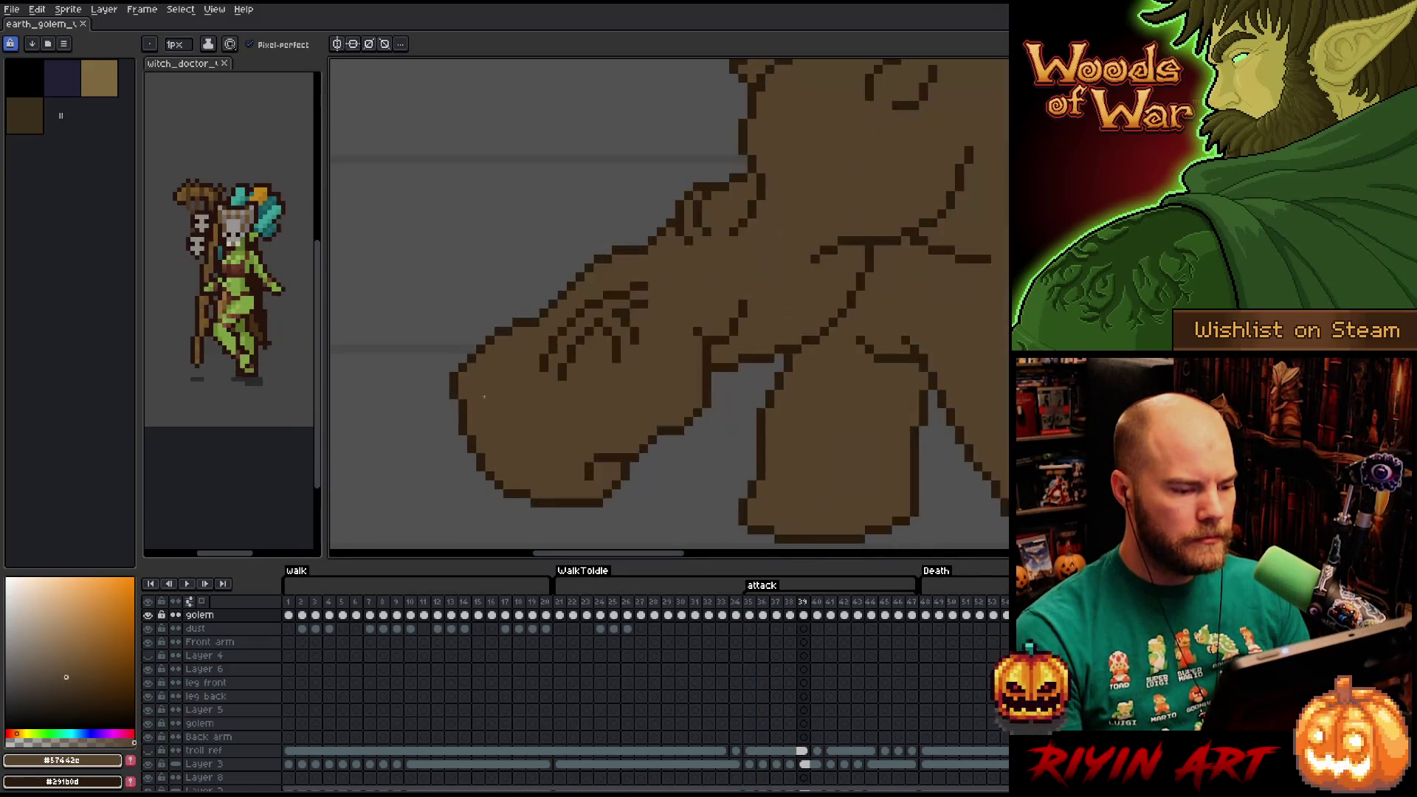
scroll(489, 396, down, 1)
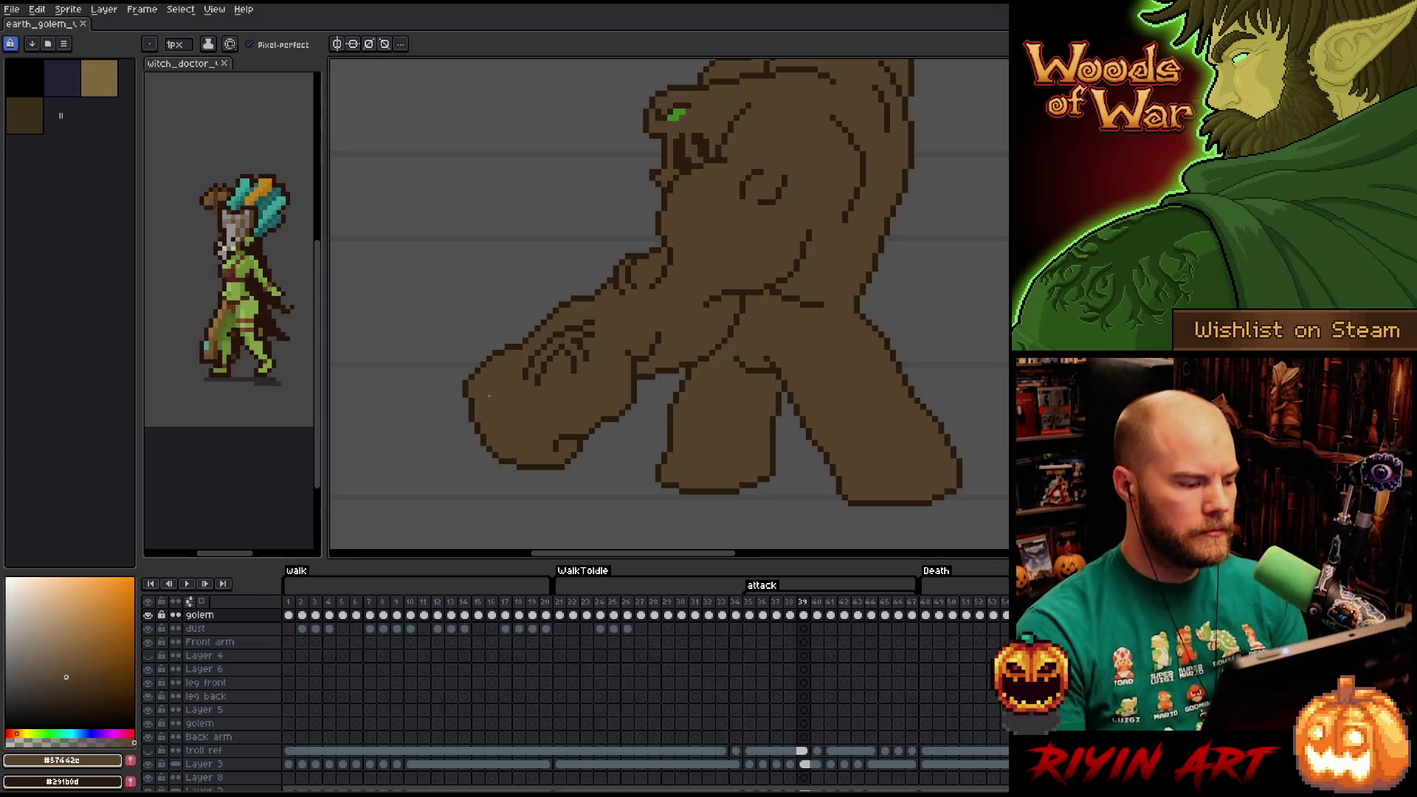
Choose a lighter green as the drawing colour for the moss details.
click(40, 733)
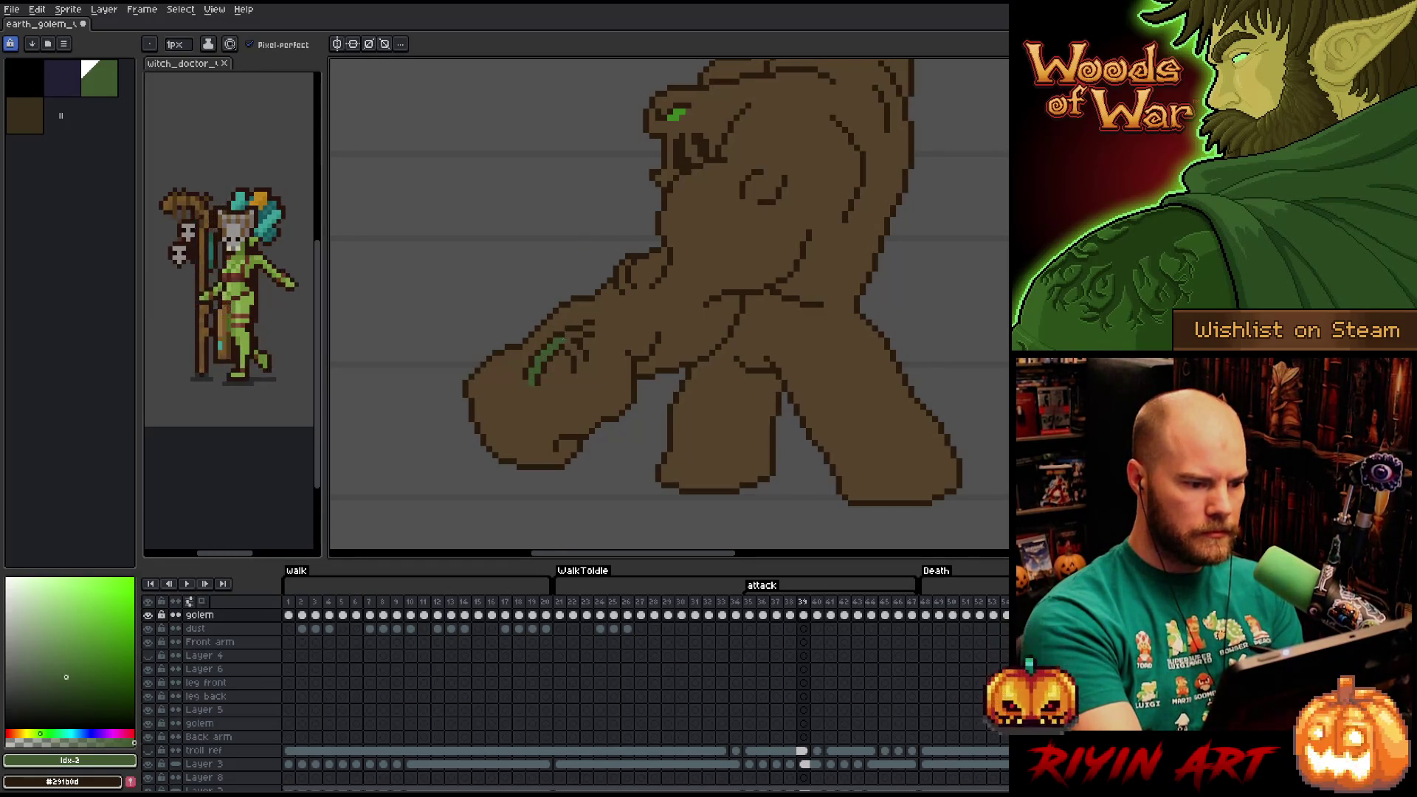
drag(72, 665, 46, 667)
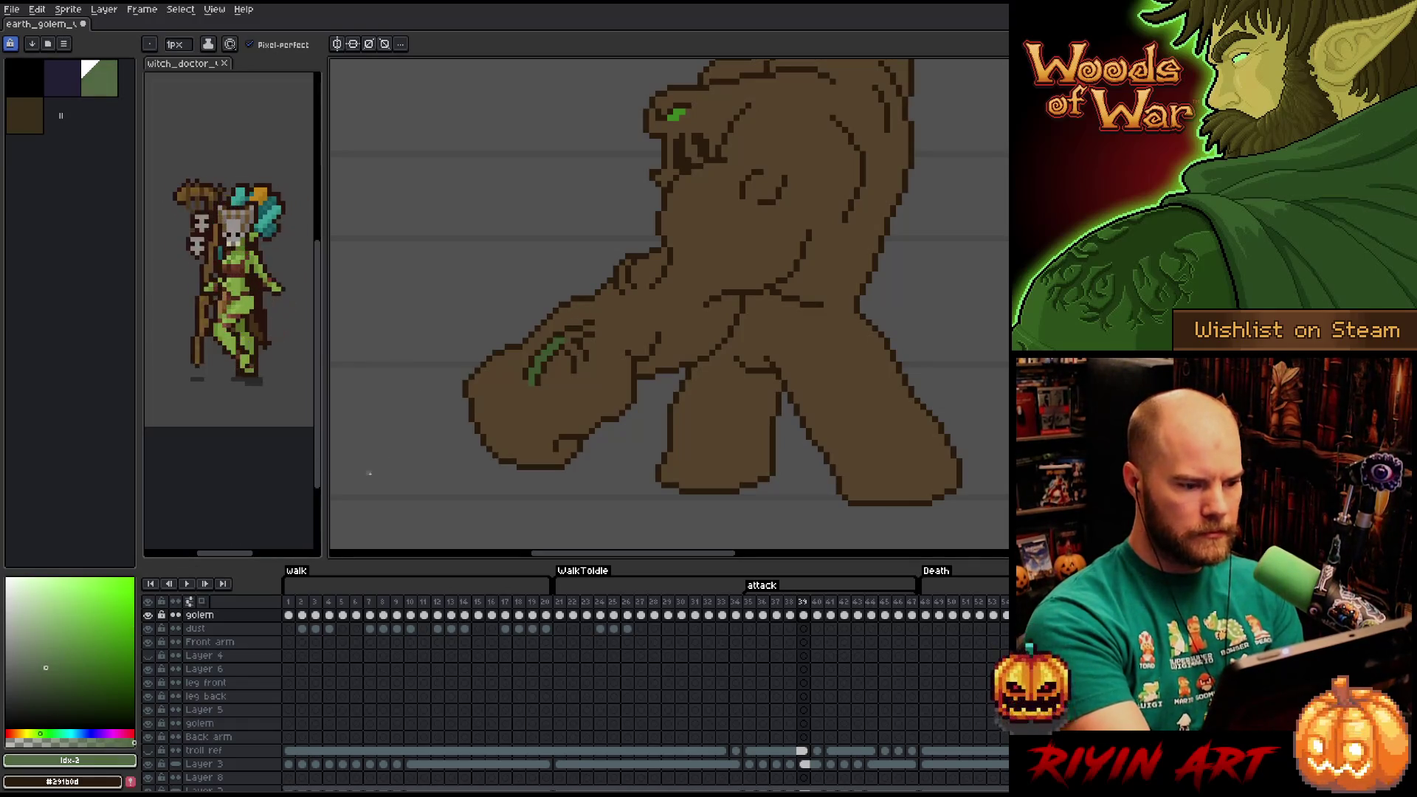
key(g)
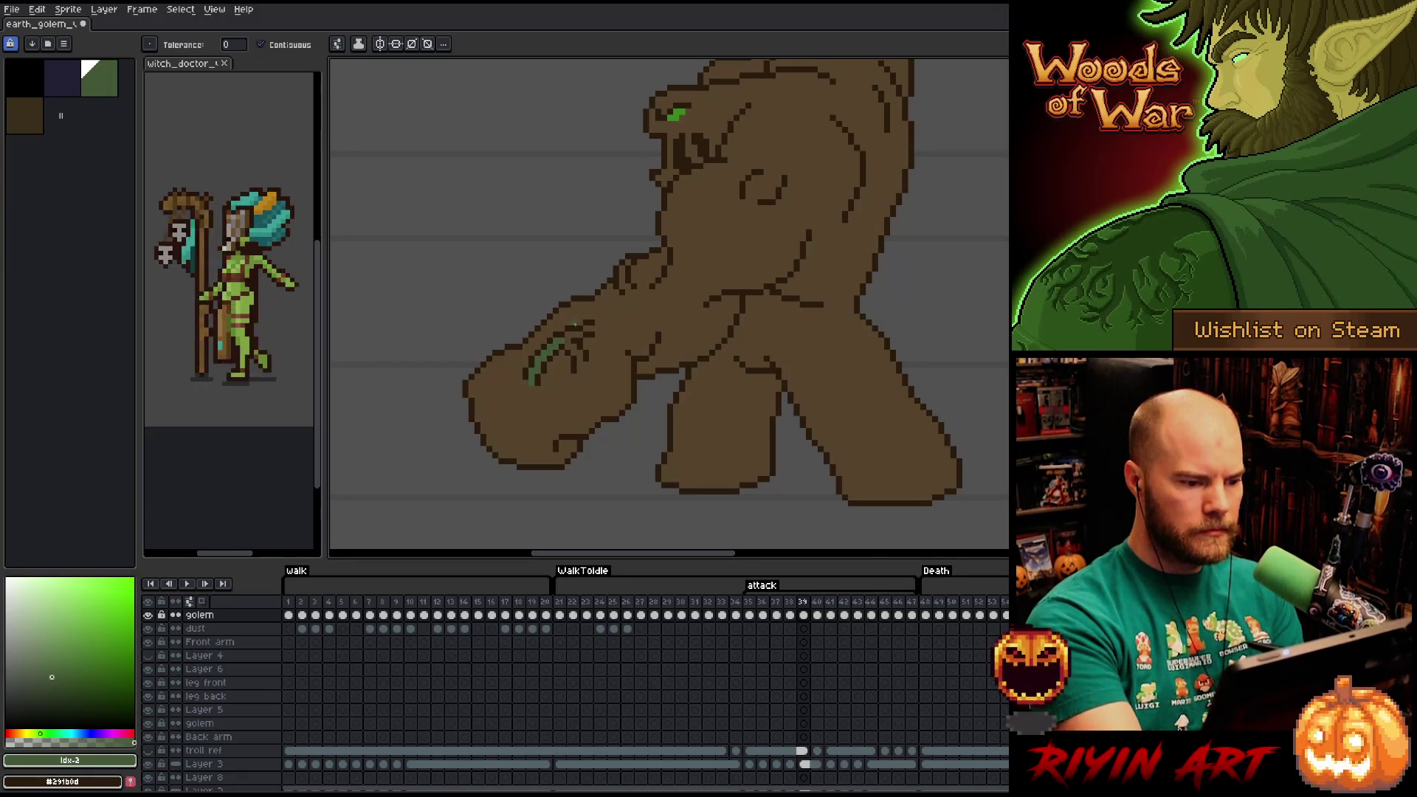
key(b)
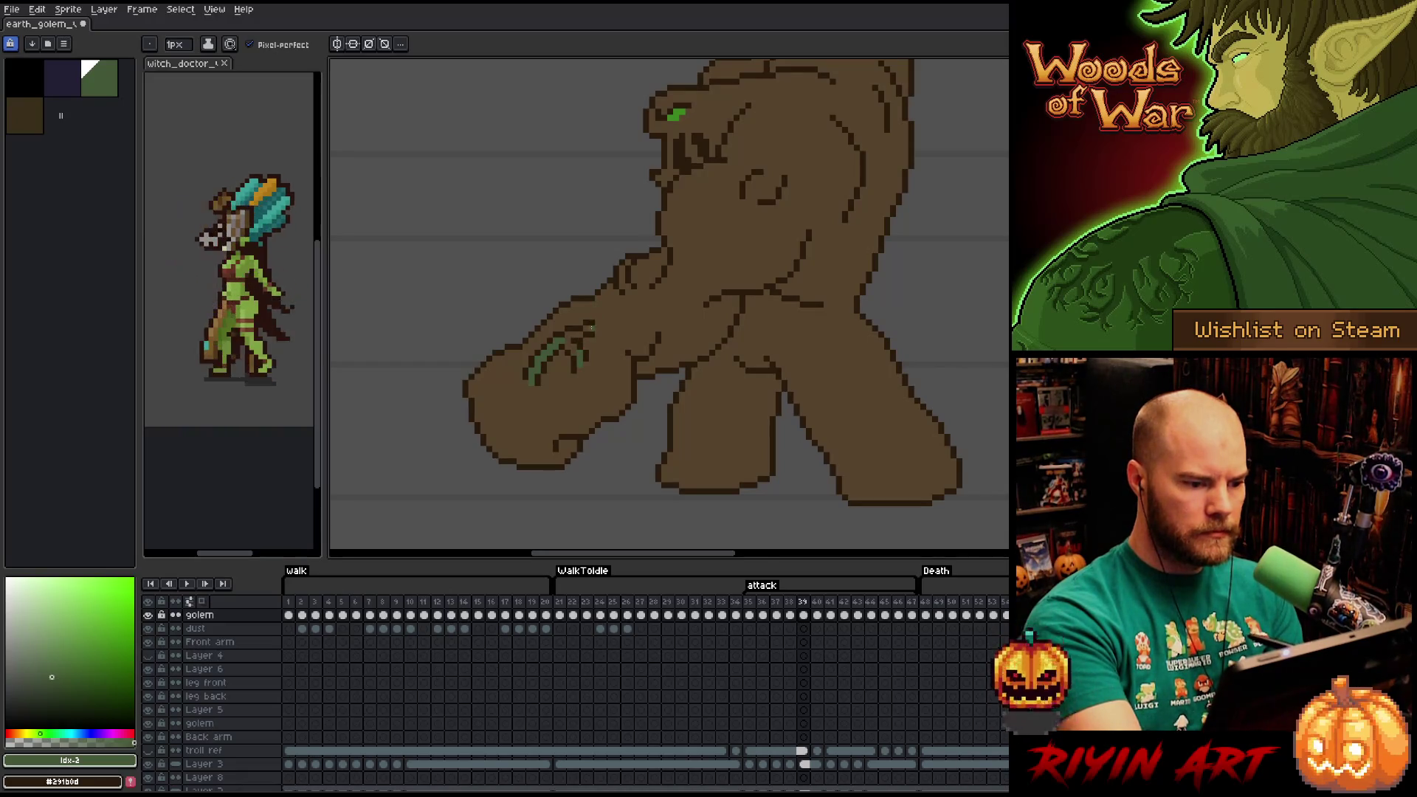
key(g)
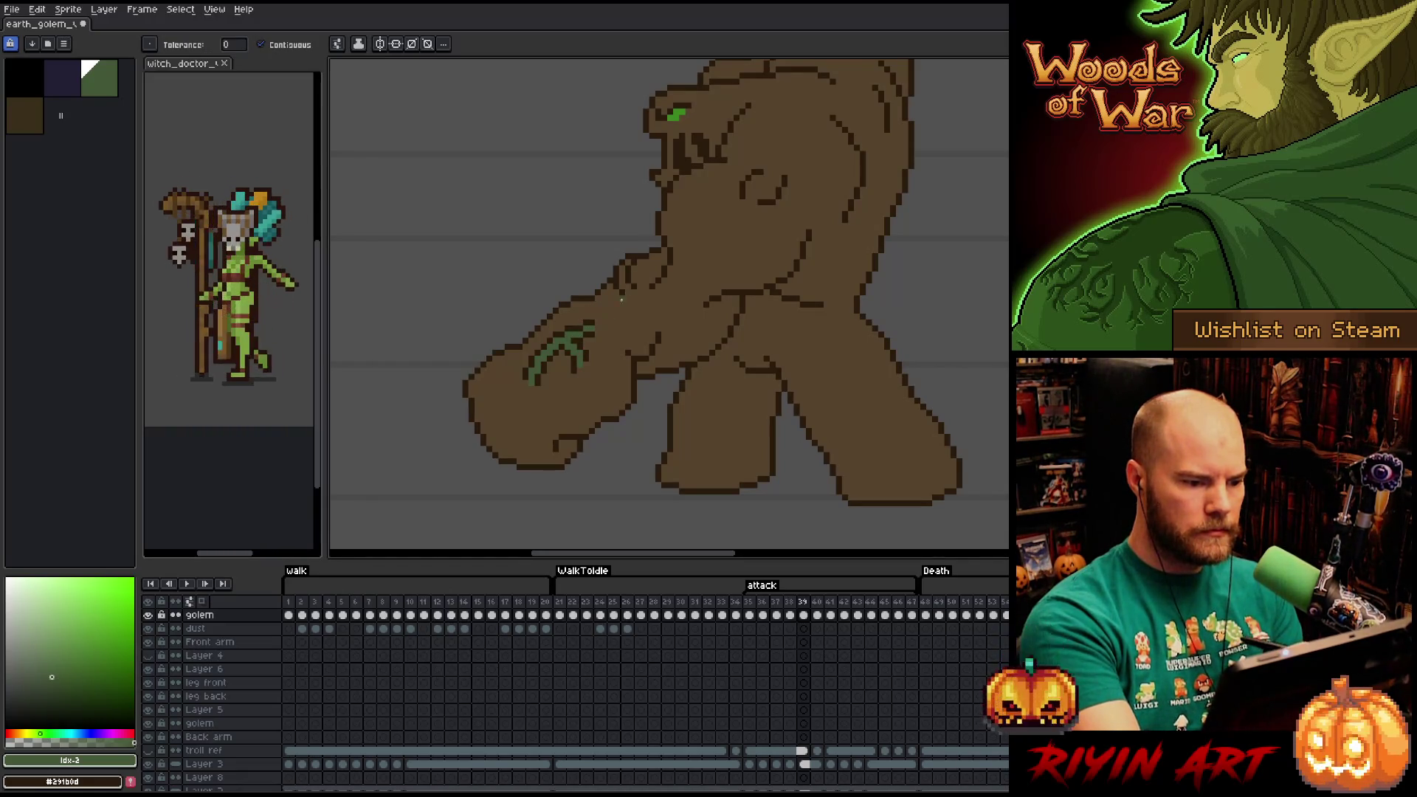
drag(714, 285, 684, 349)
key(b)
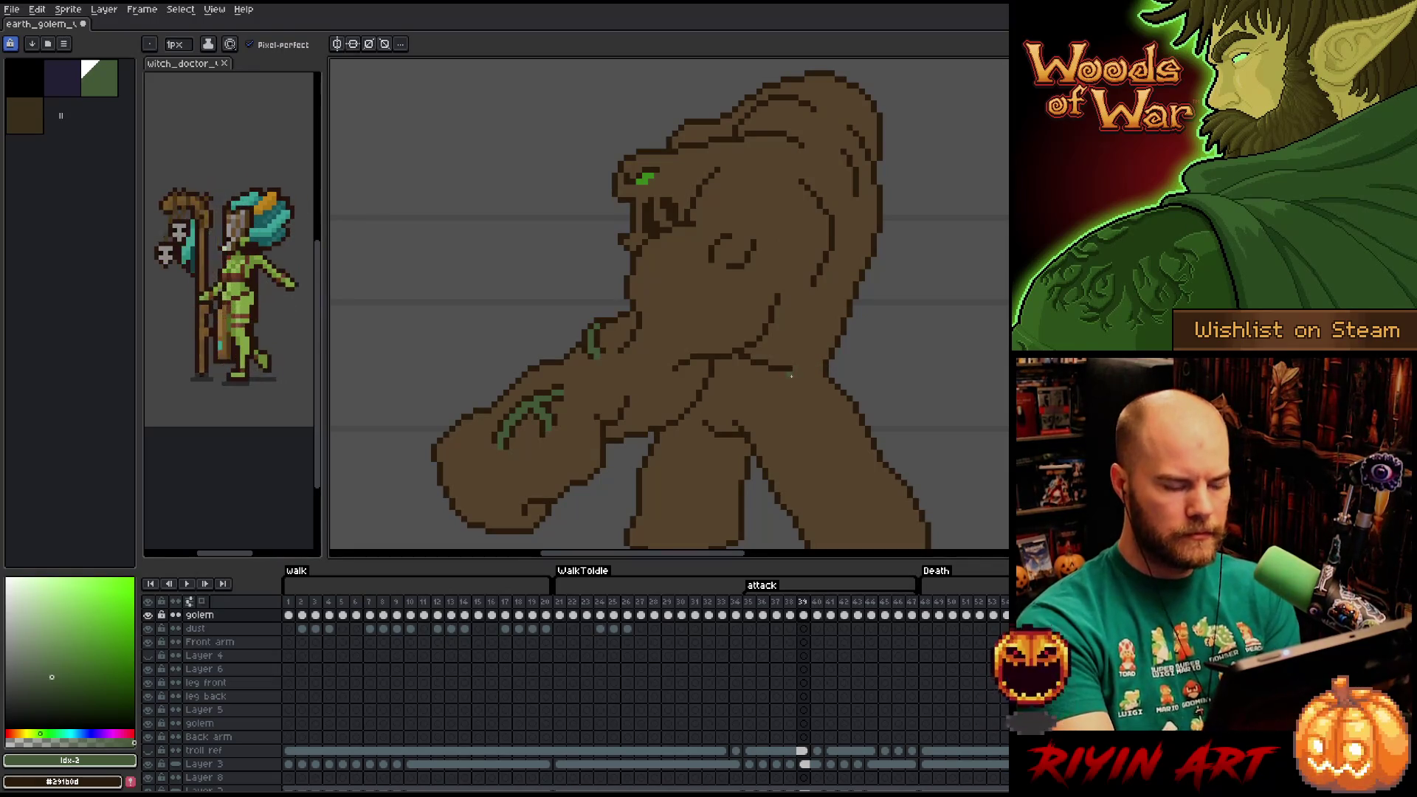
On frame 40, fill the hand's vine lines and the wrist line green, then return to frame 39.
key(Right)
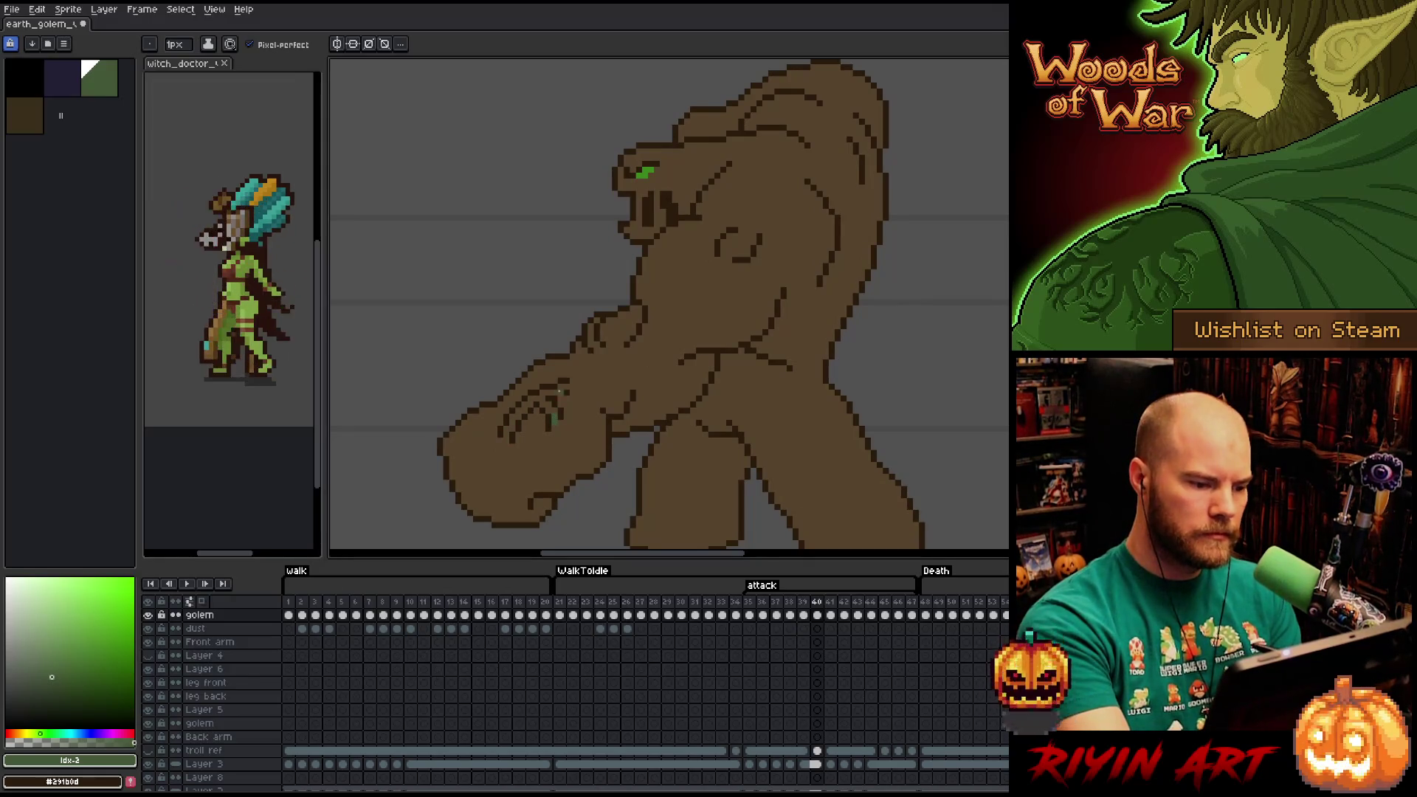
key(g)
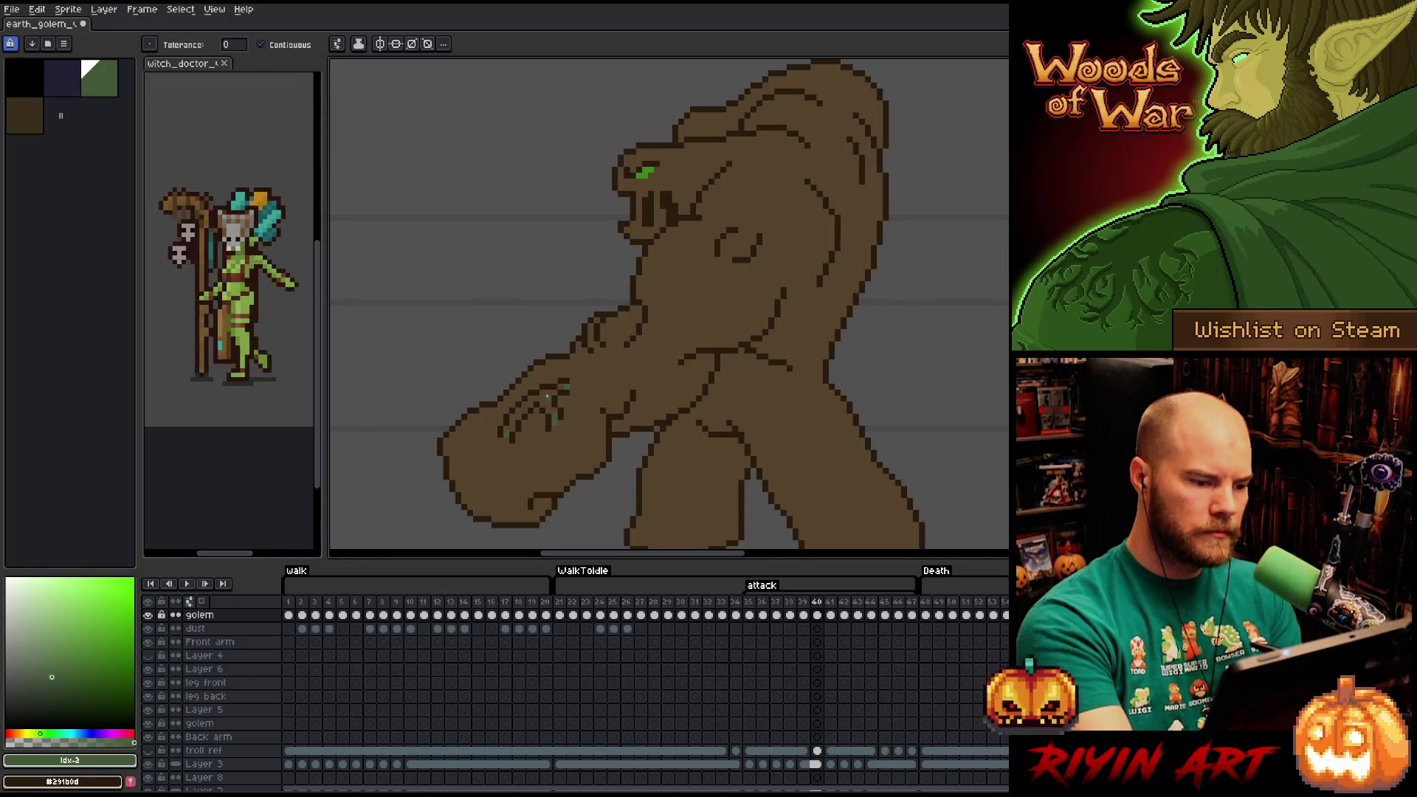
click(567, 384)
key(b)
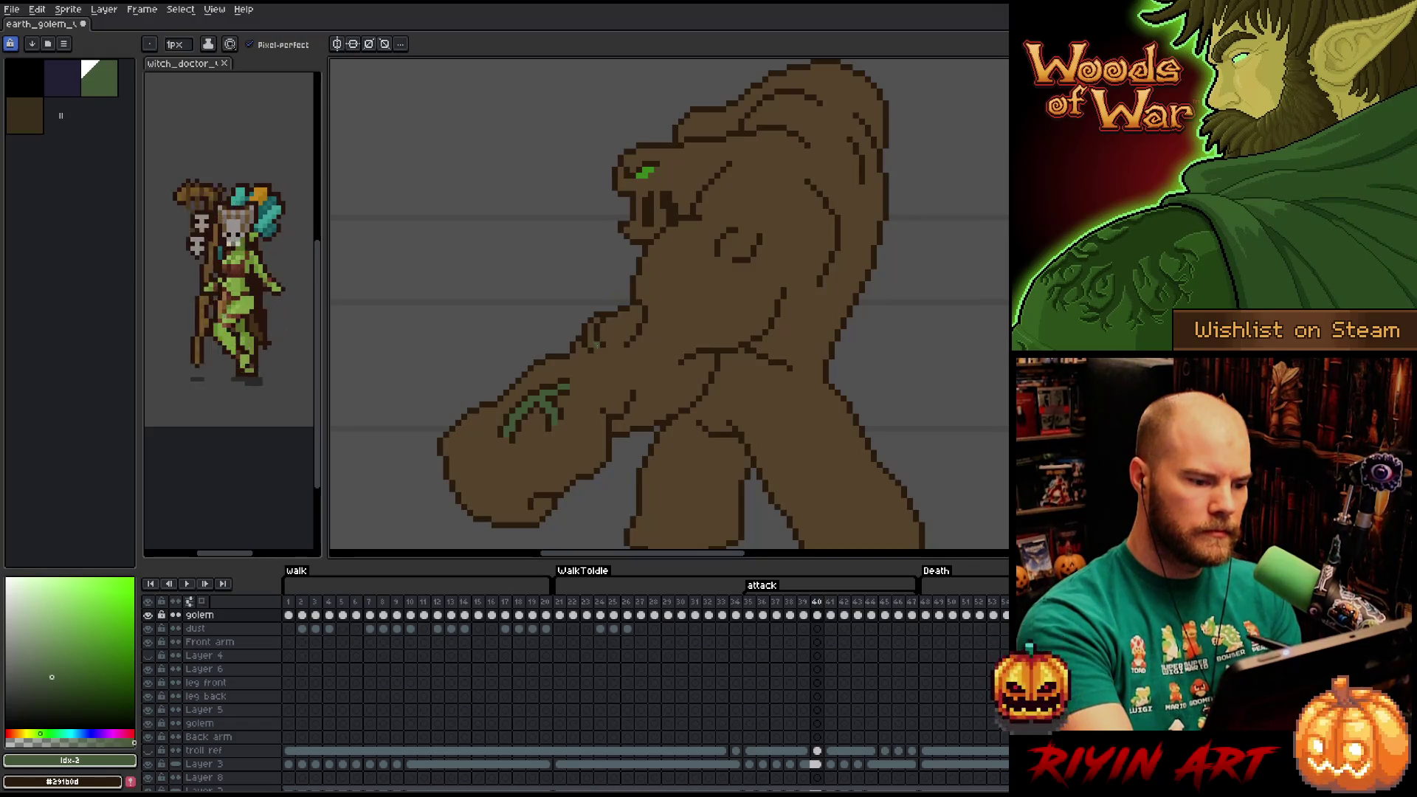
key(g)
click(598, 318)
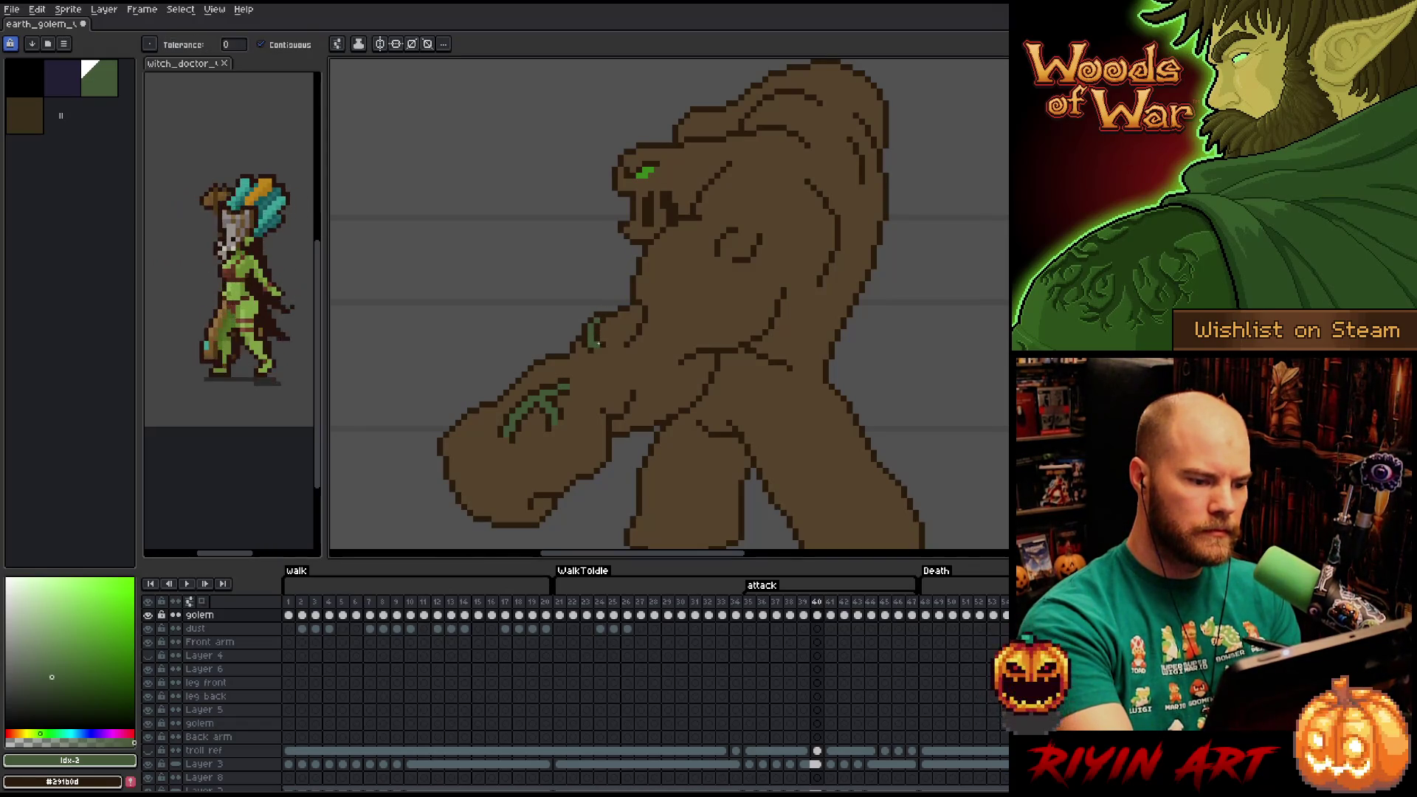
key(b)
key(comma)
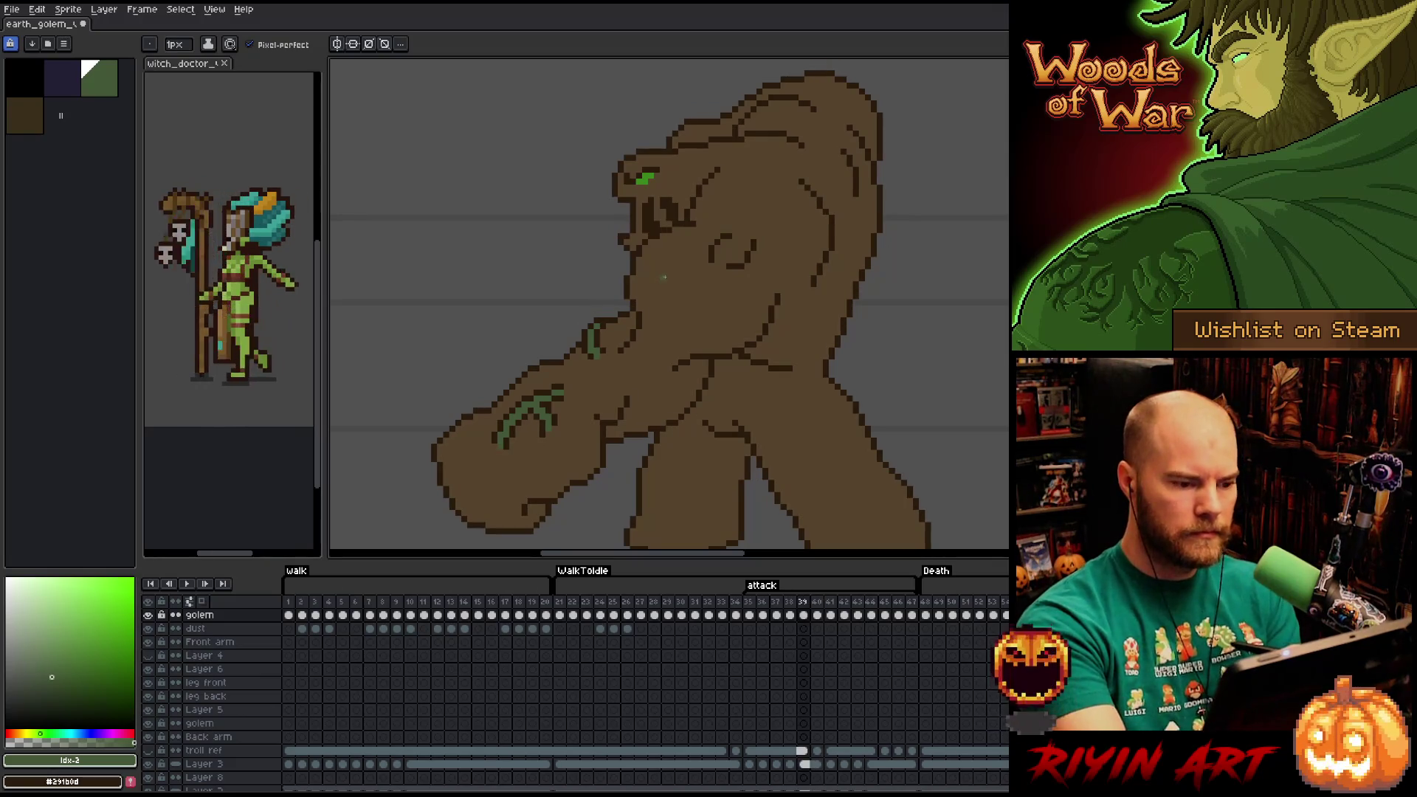
On frame 41, bring the raised fist into view and undo the dark strokes over the hand.
key(period)
key(period)
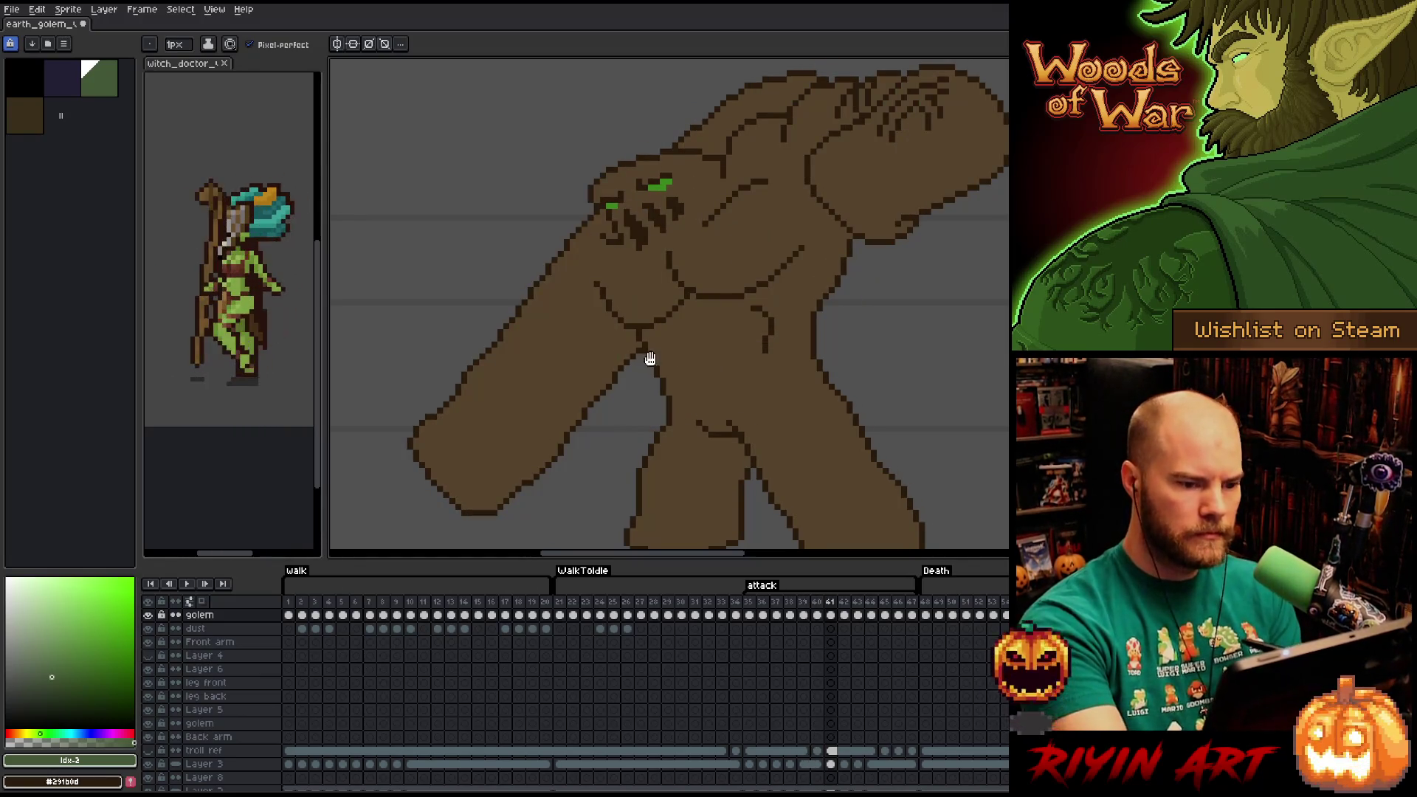
drag(648, 357, 568, 350)
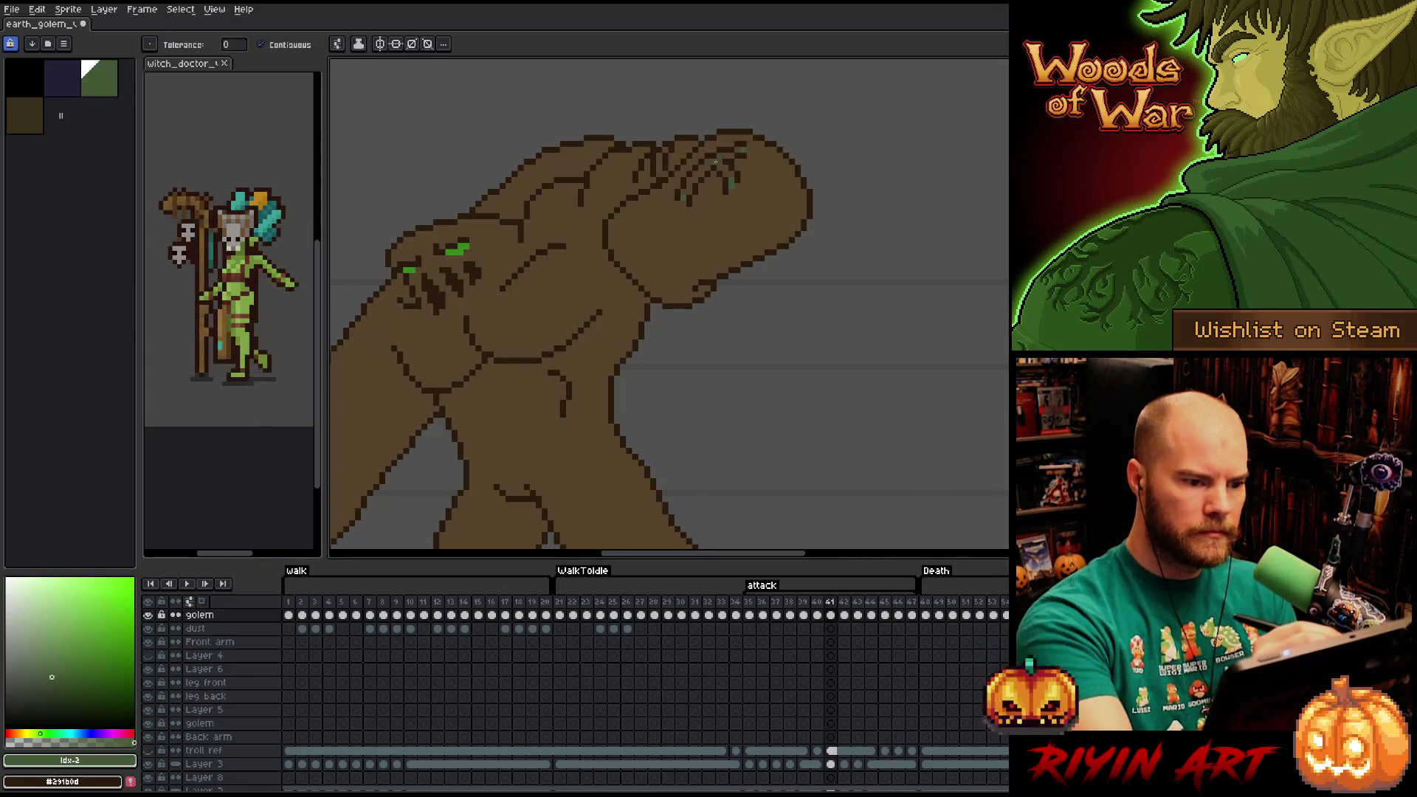
key(ctrl+z)
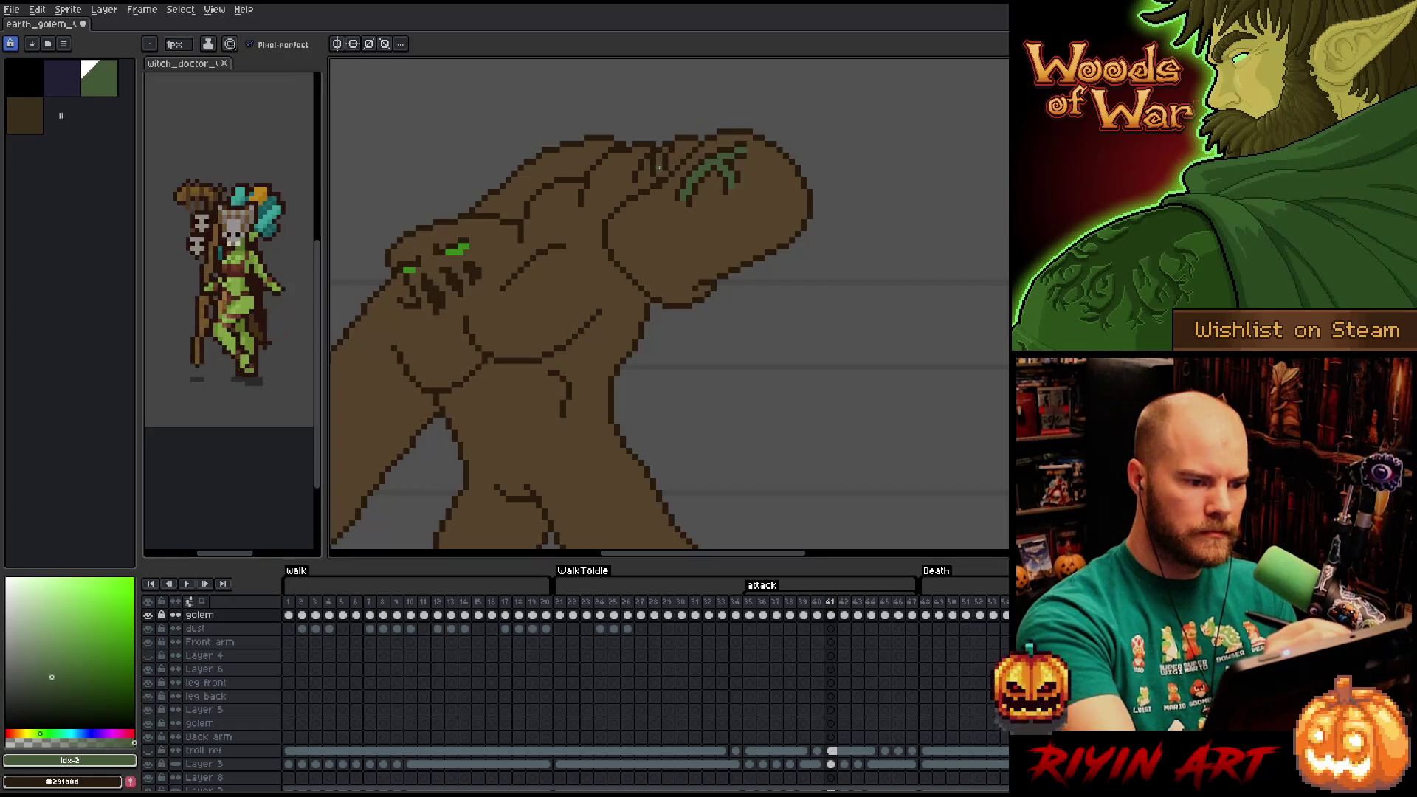
key(g)
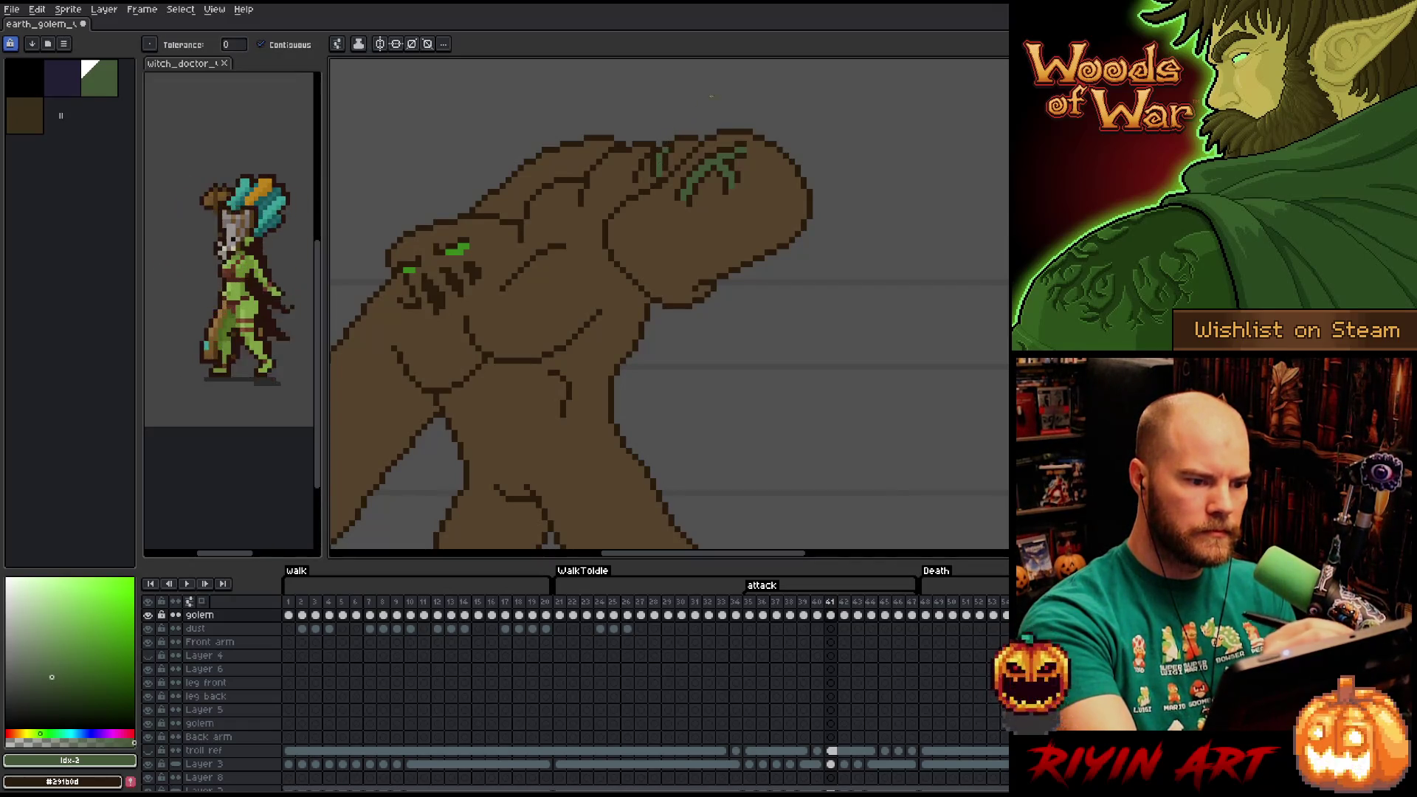
key(Left)
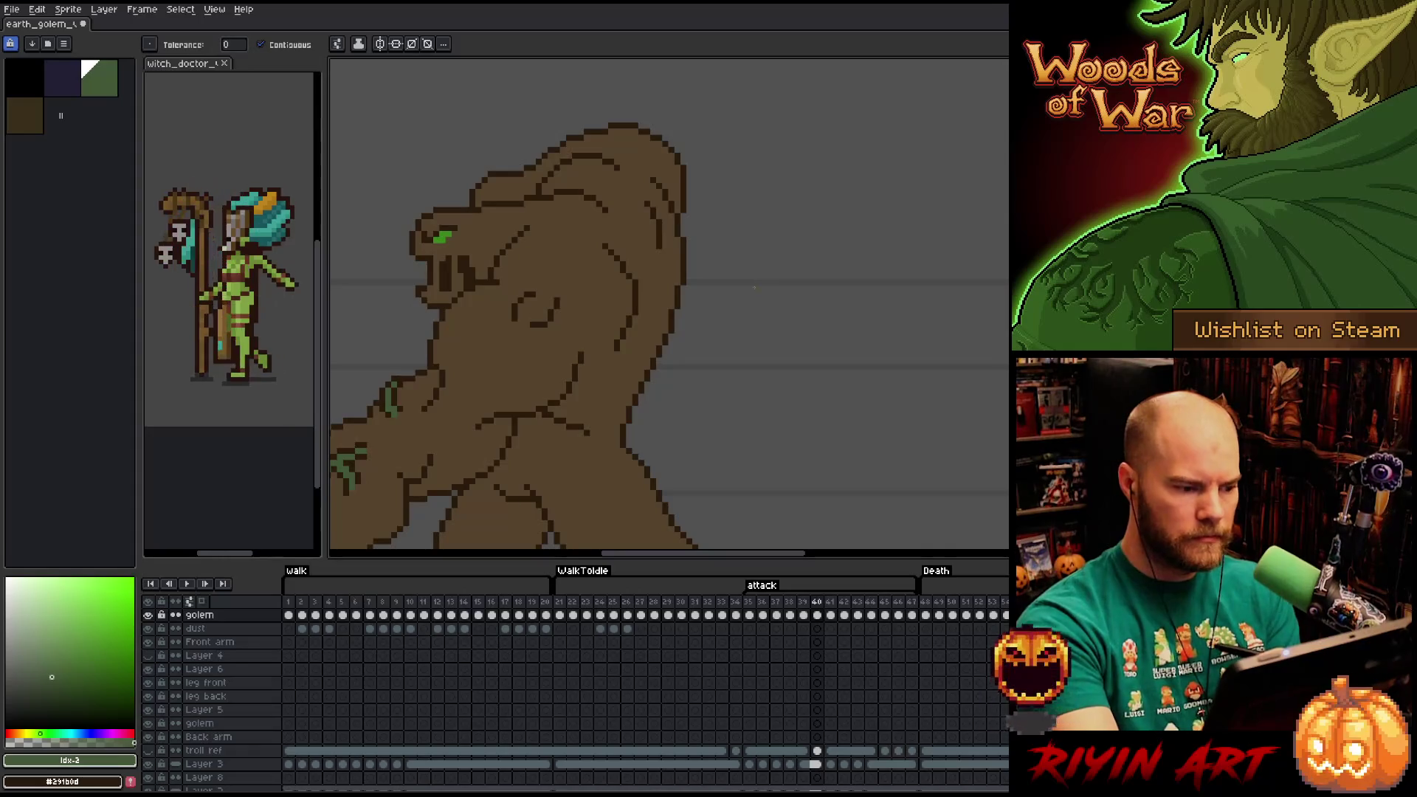
key(Right)
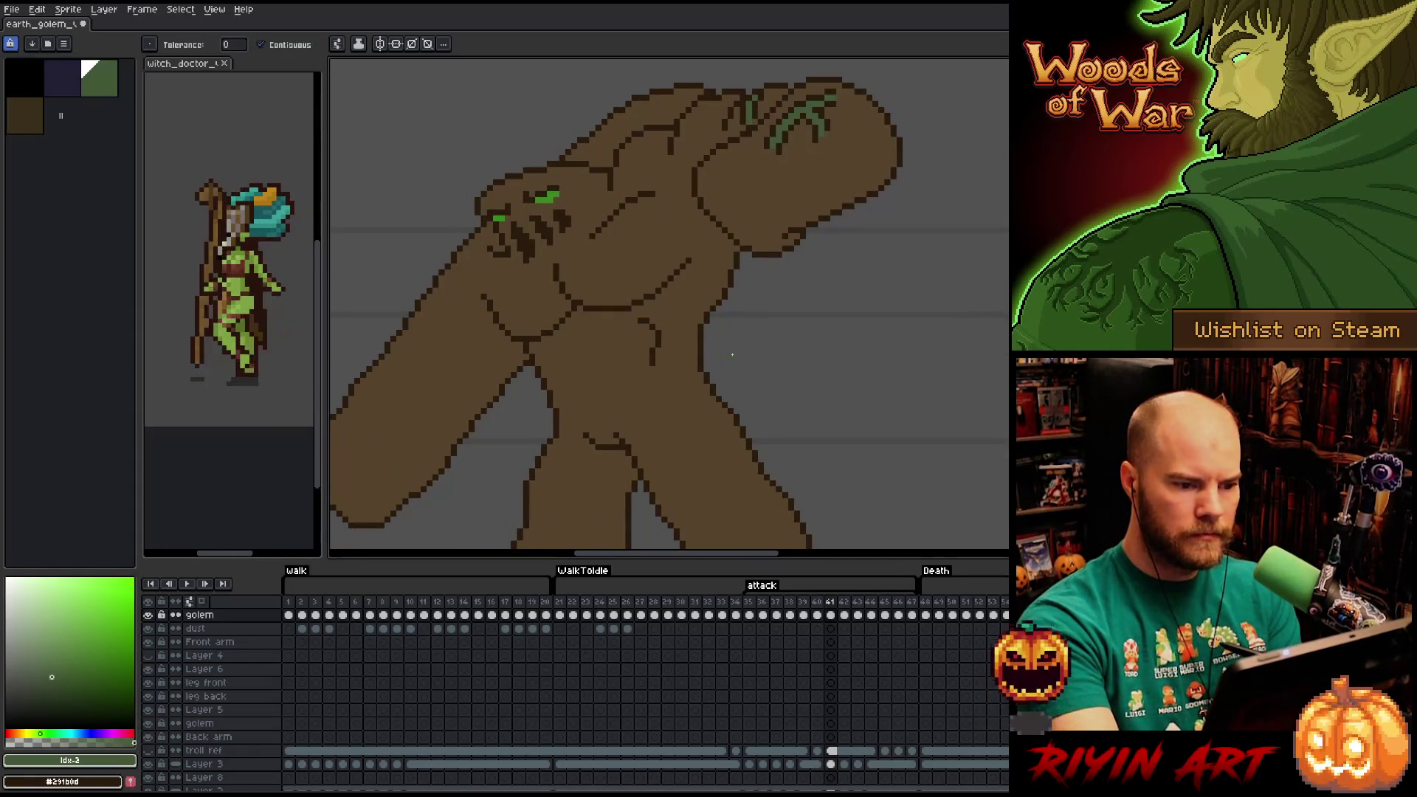
On frame 42, fill the fist's vine light green, undoing one misplaced fill.
key(Right)
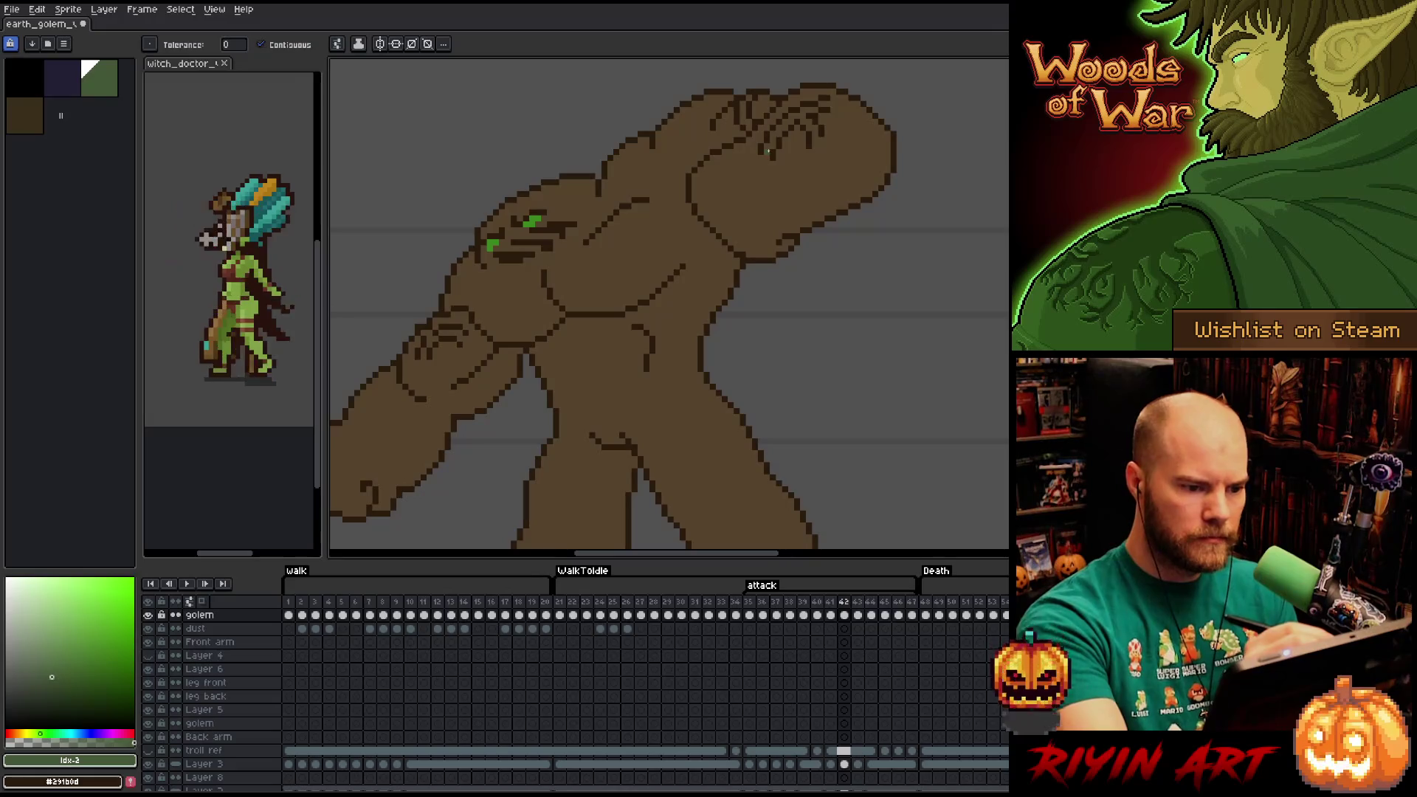
click(769, 149)
key(ctrl+z)
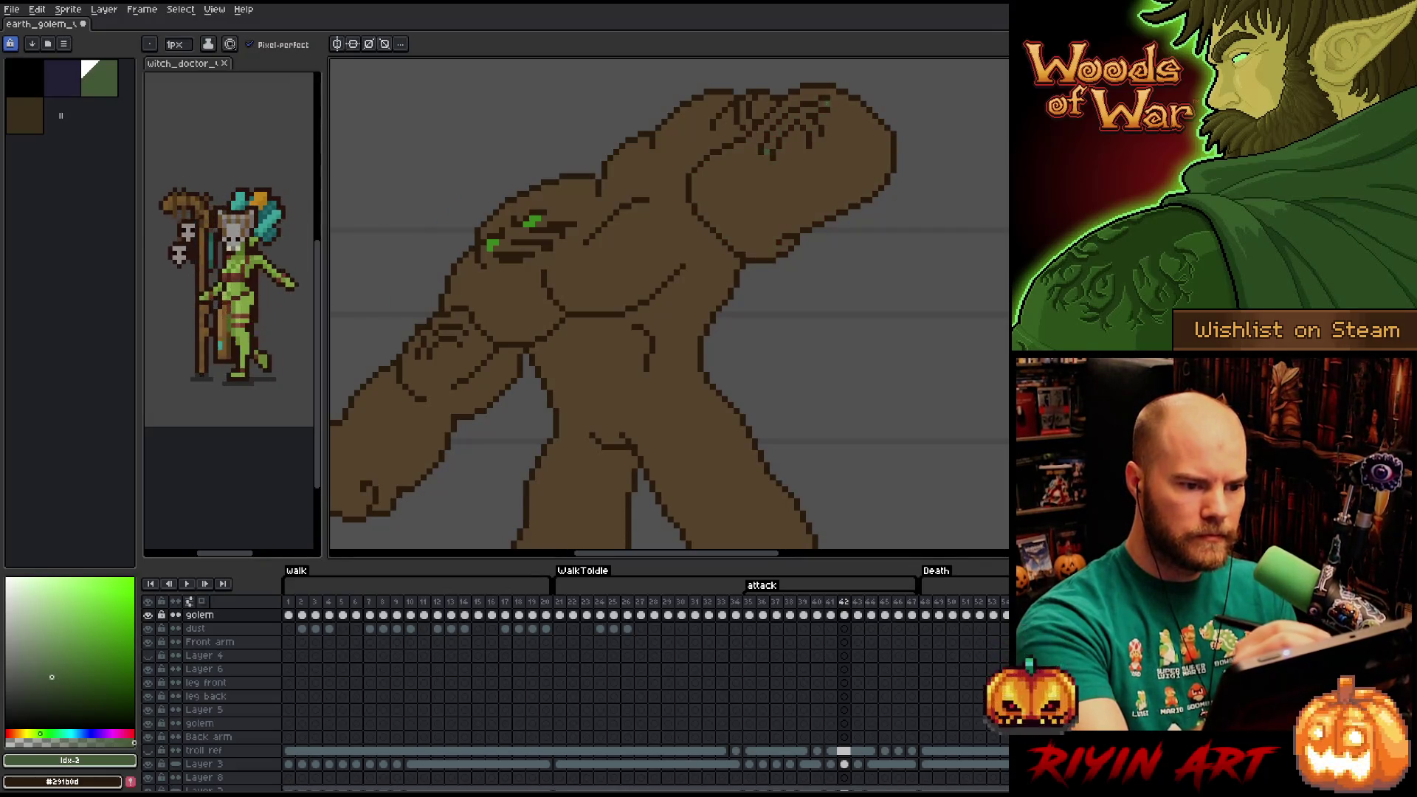
key(g)
click(783, 130)
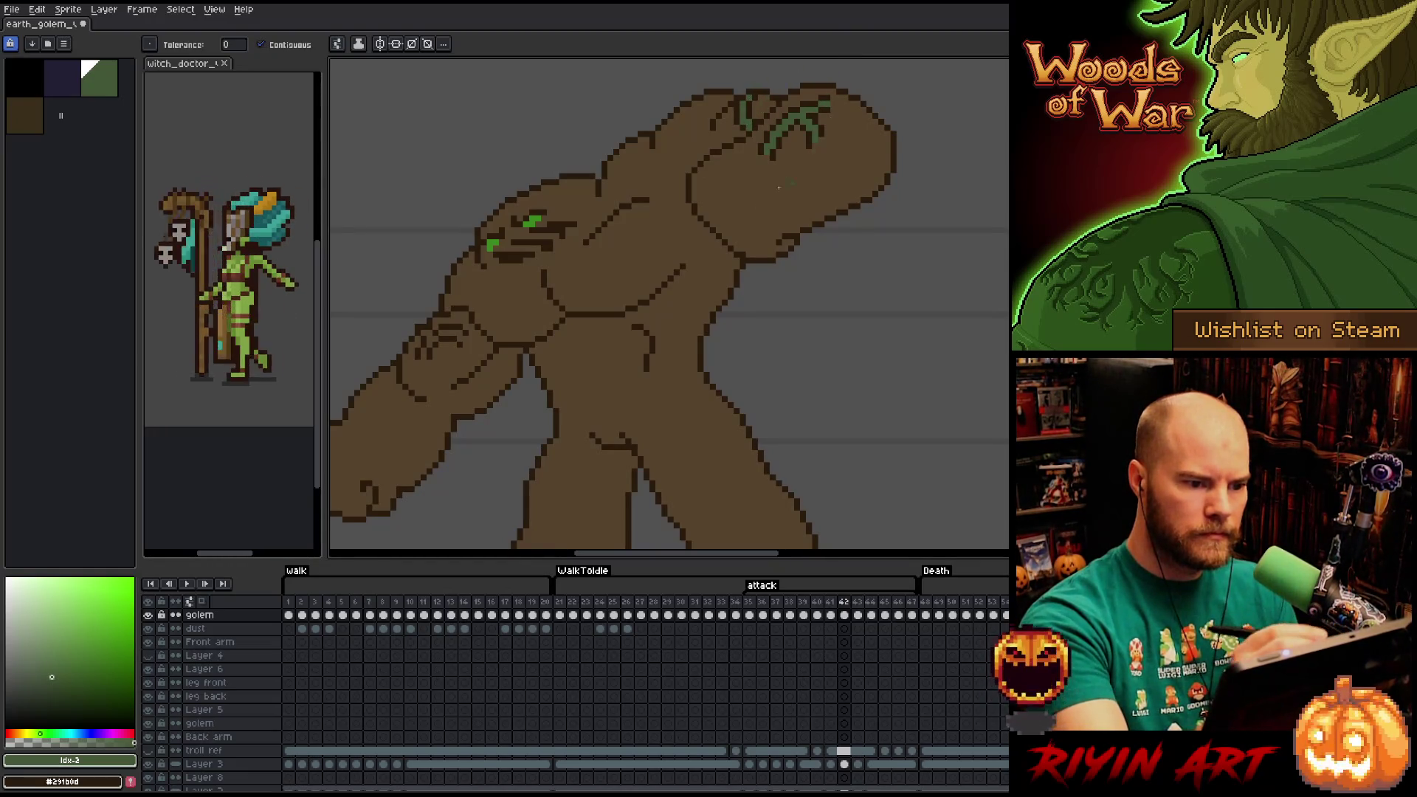
key(b)
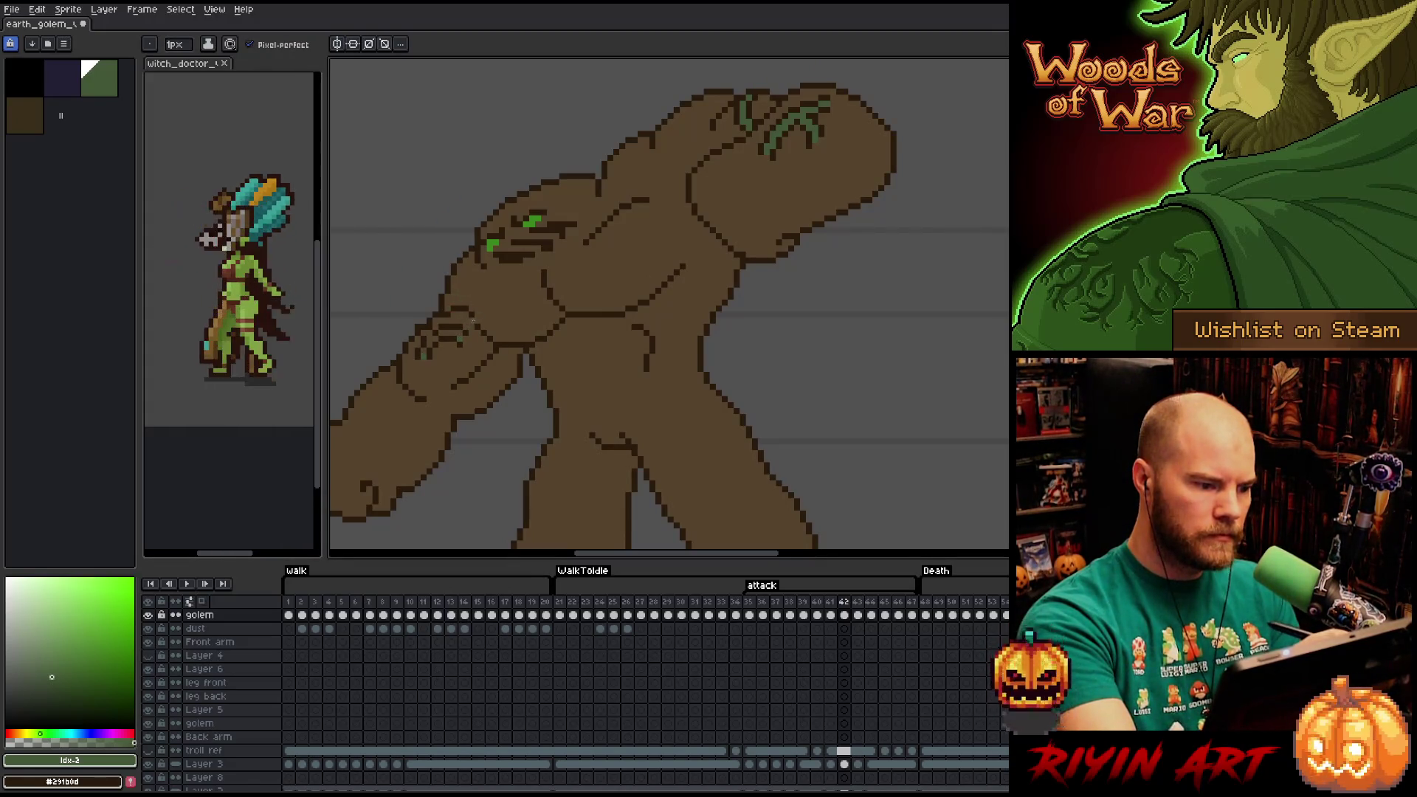
key(g)
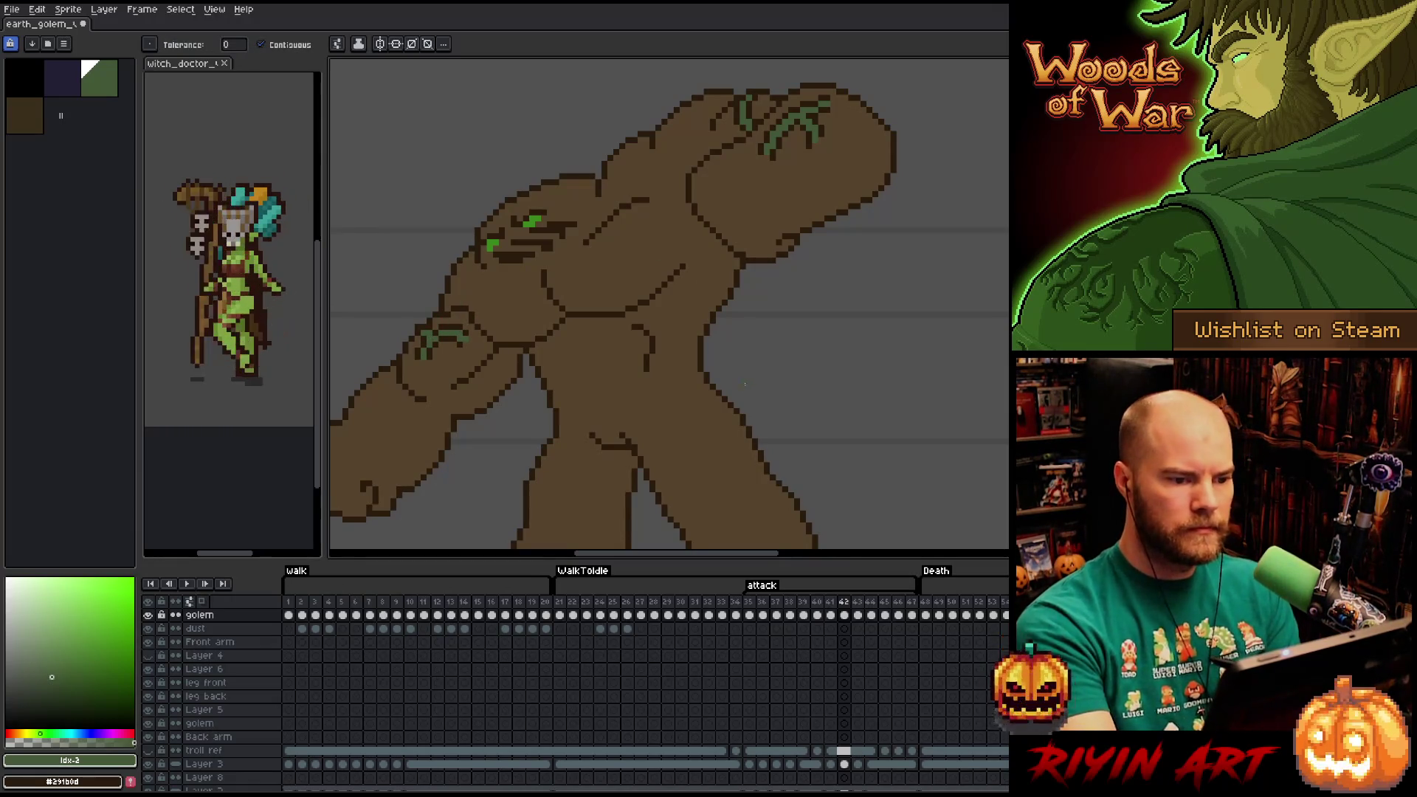
key(Right)
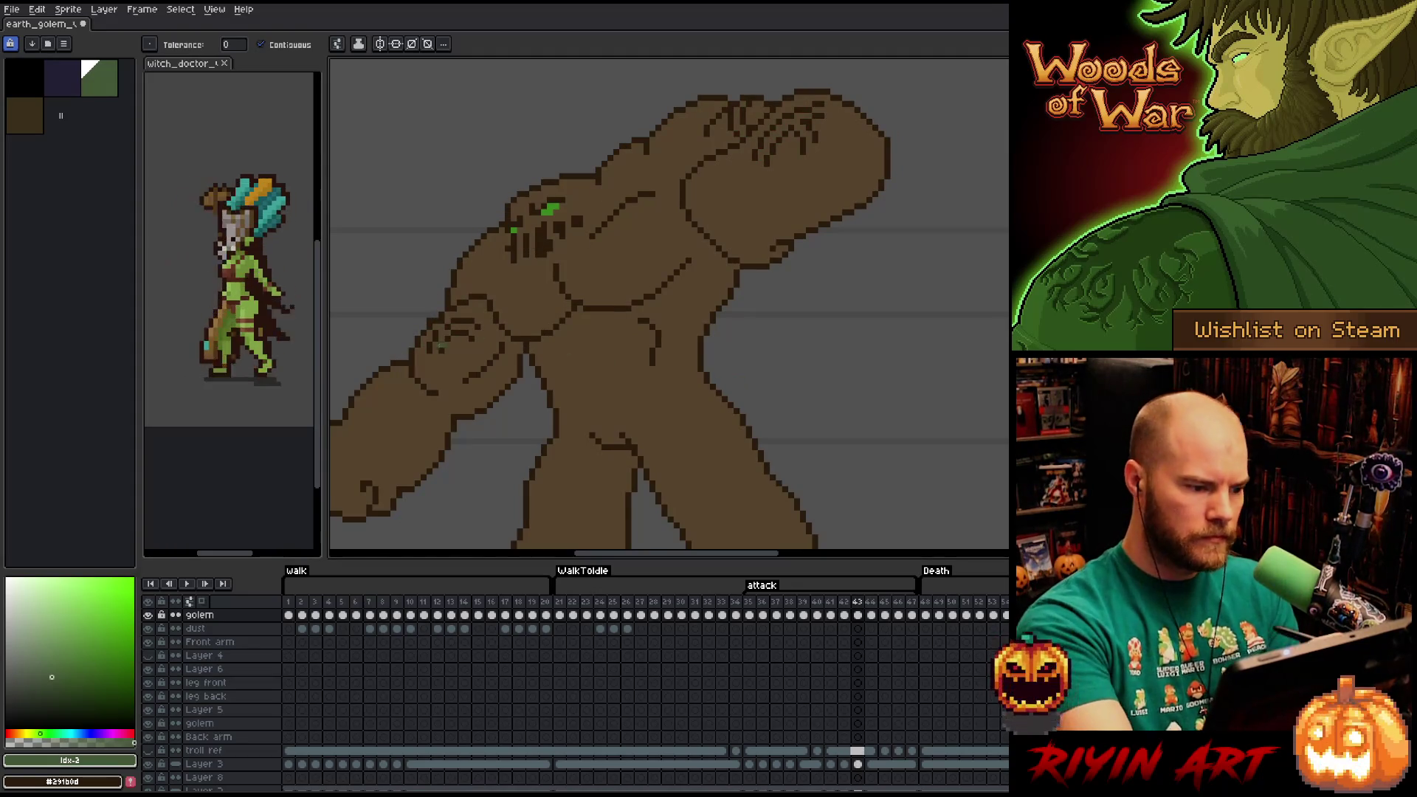
On frame 43, brighten the dim green lines on the arm and fist.
key(b)
key(g)
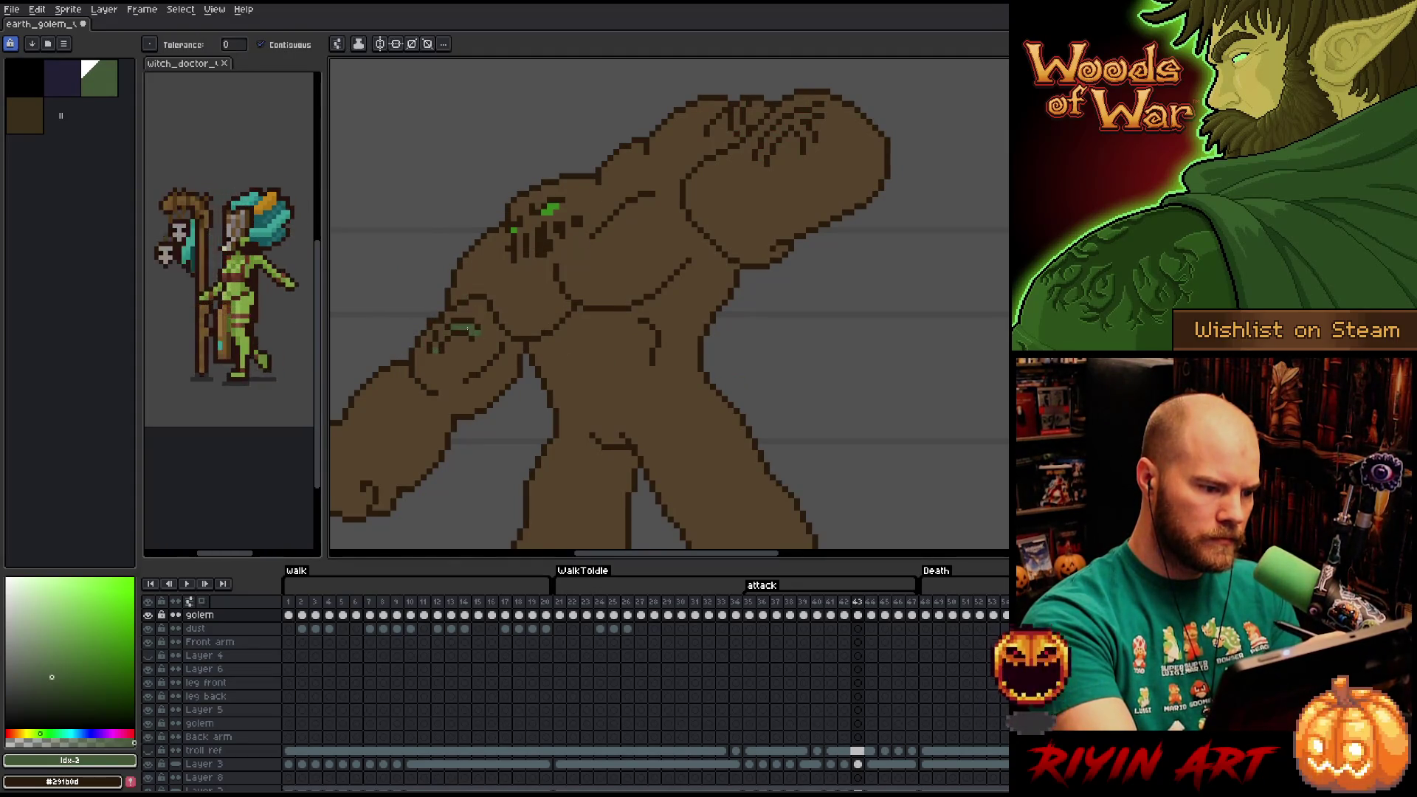
click(439, 334)
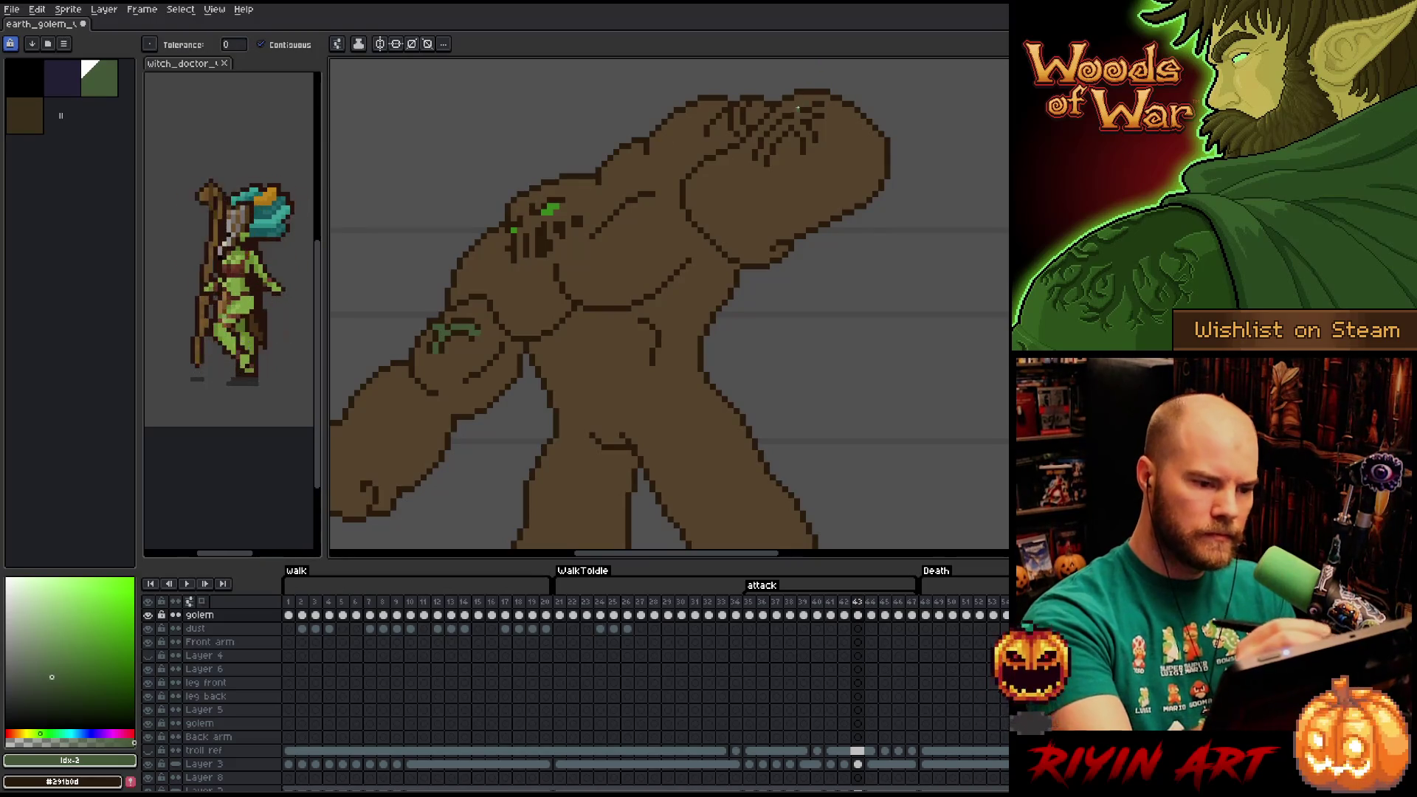
key(b)
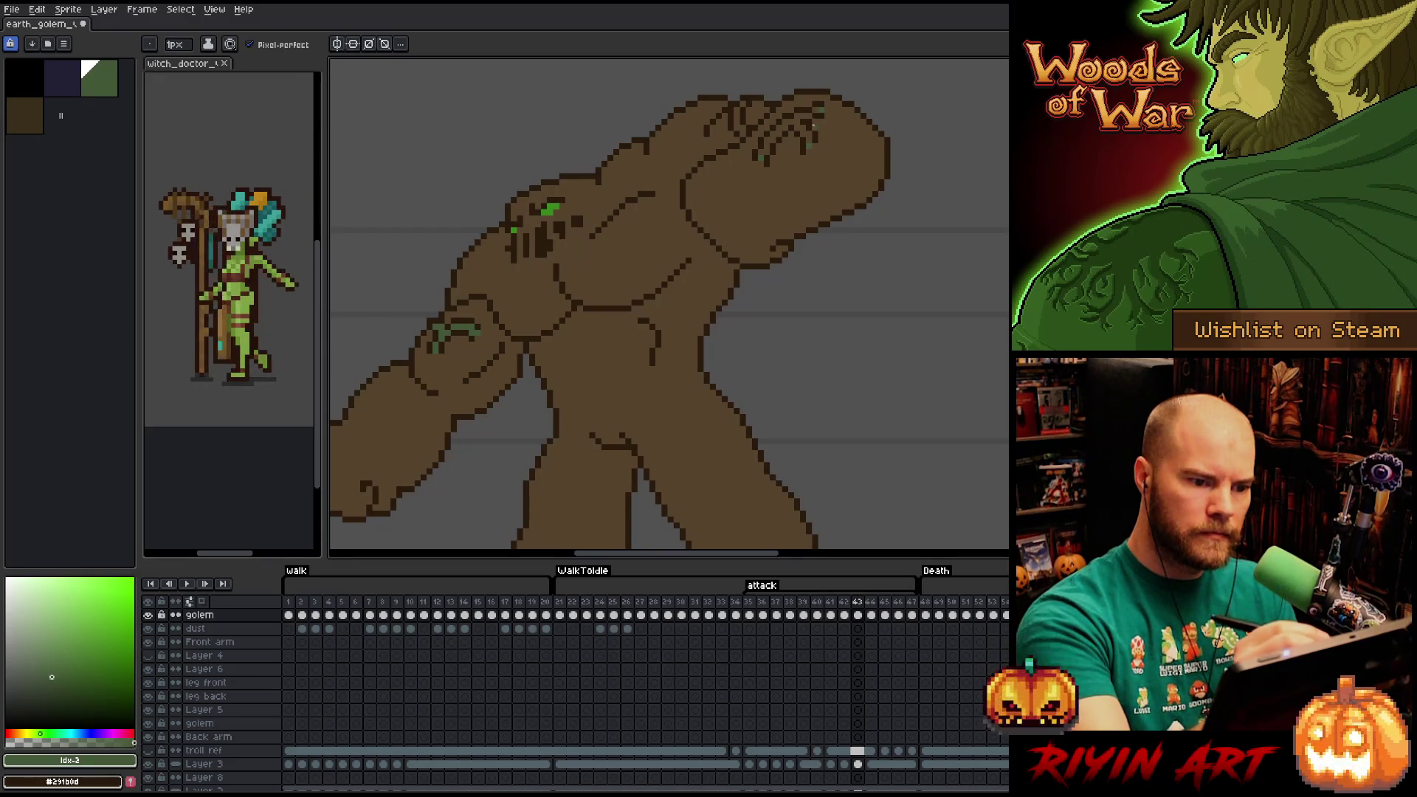
key(g)
click(812, 123)
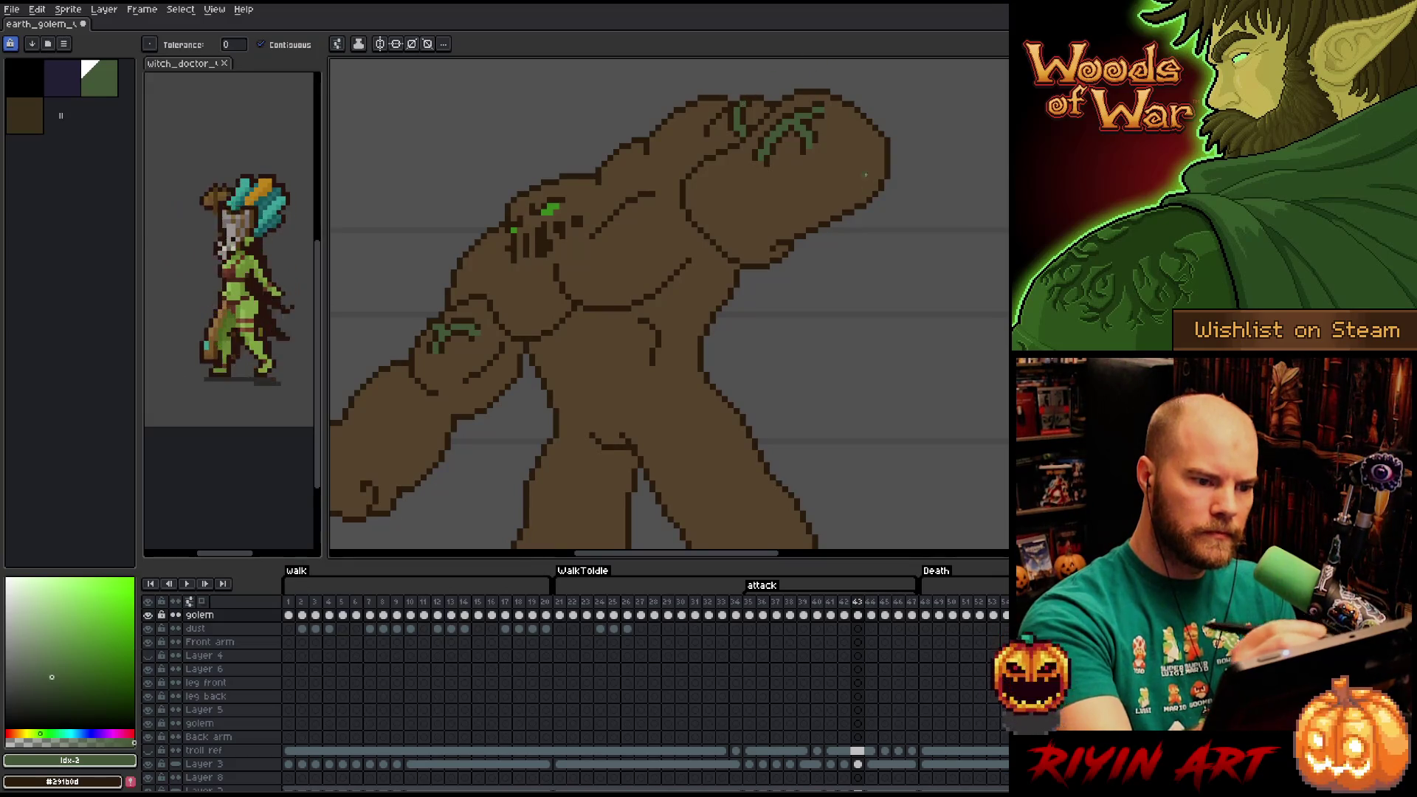
On frame 44, turn two crack lines on the head green.
key(Right)
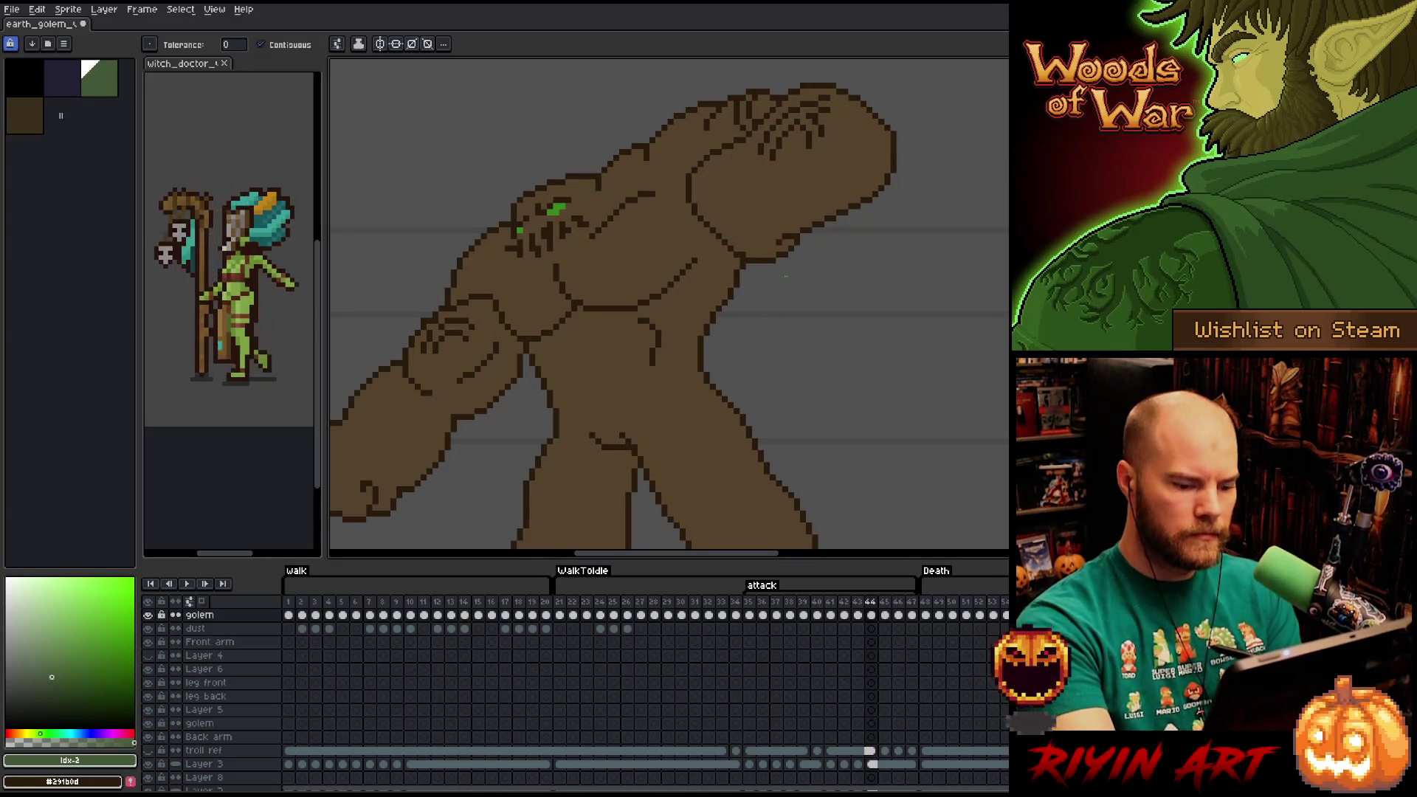
key(b)
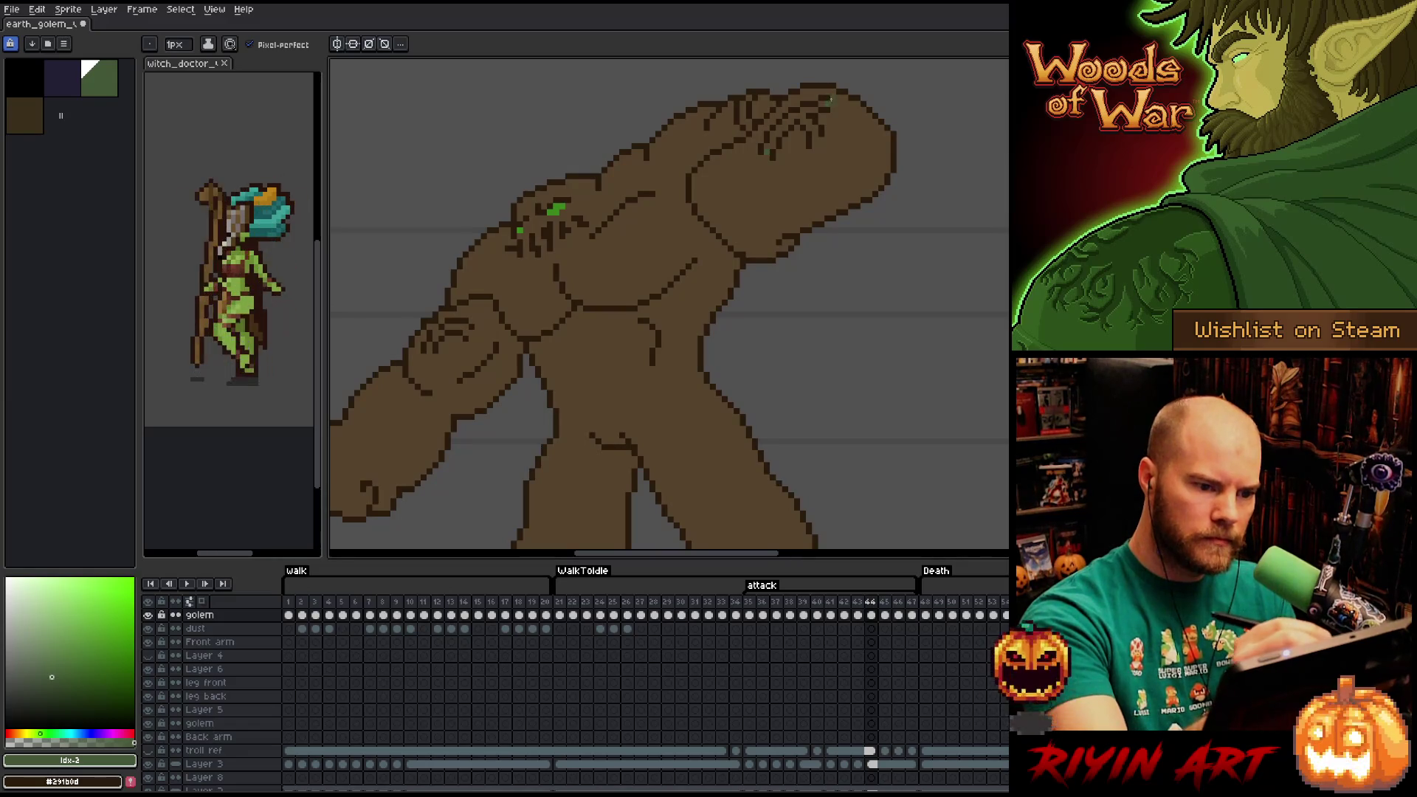
key(g)
click(815, 128)
key(b)
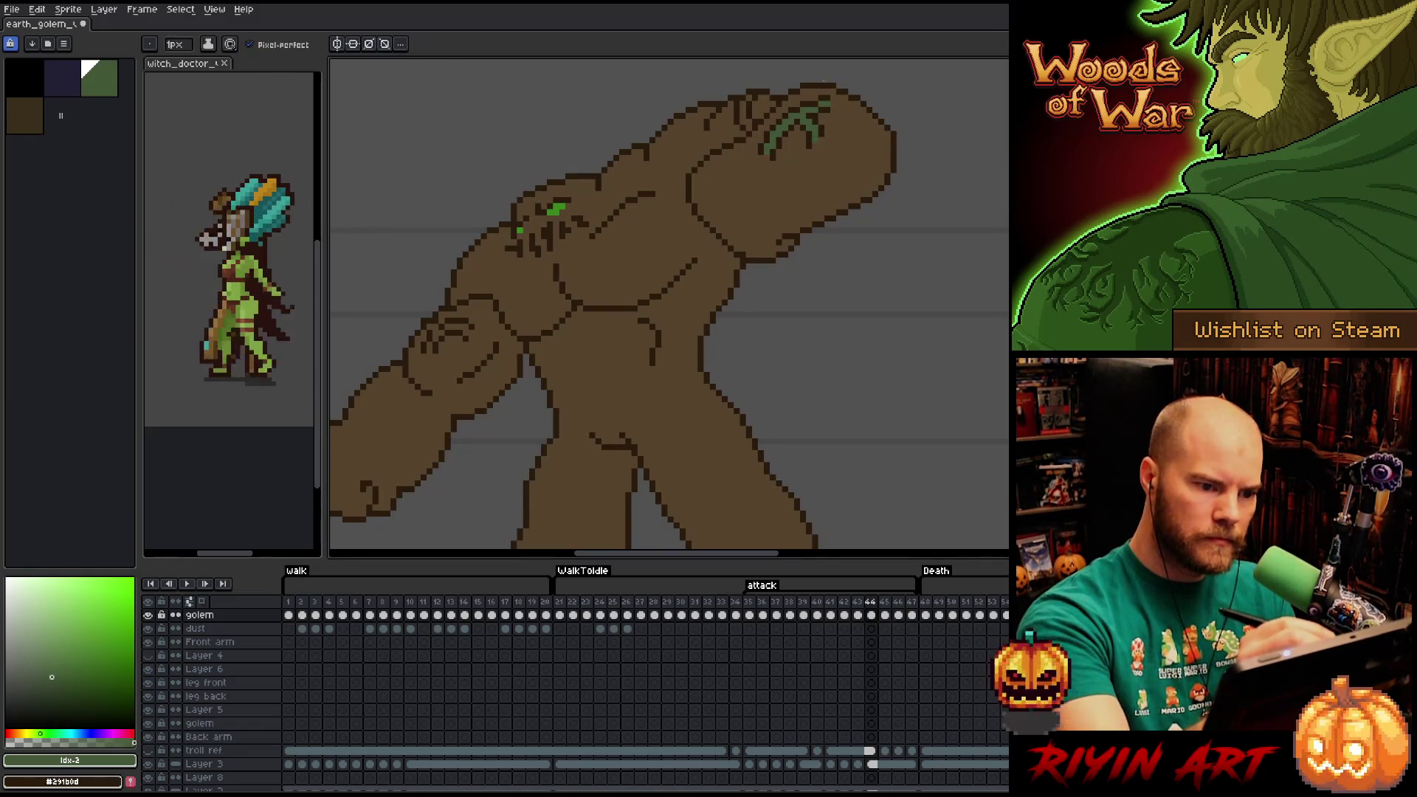
key(g)
click(753, 96)
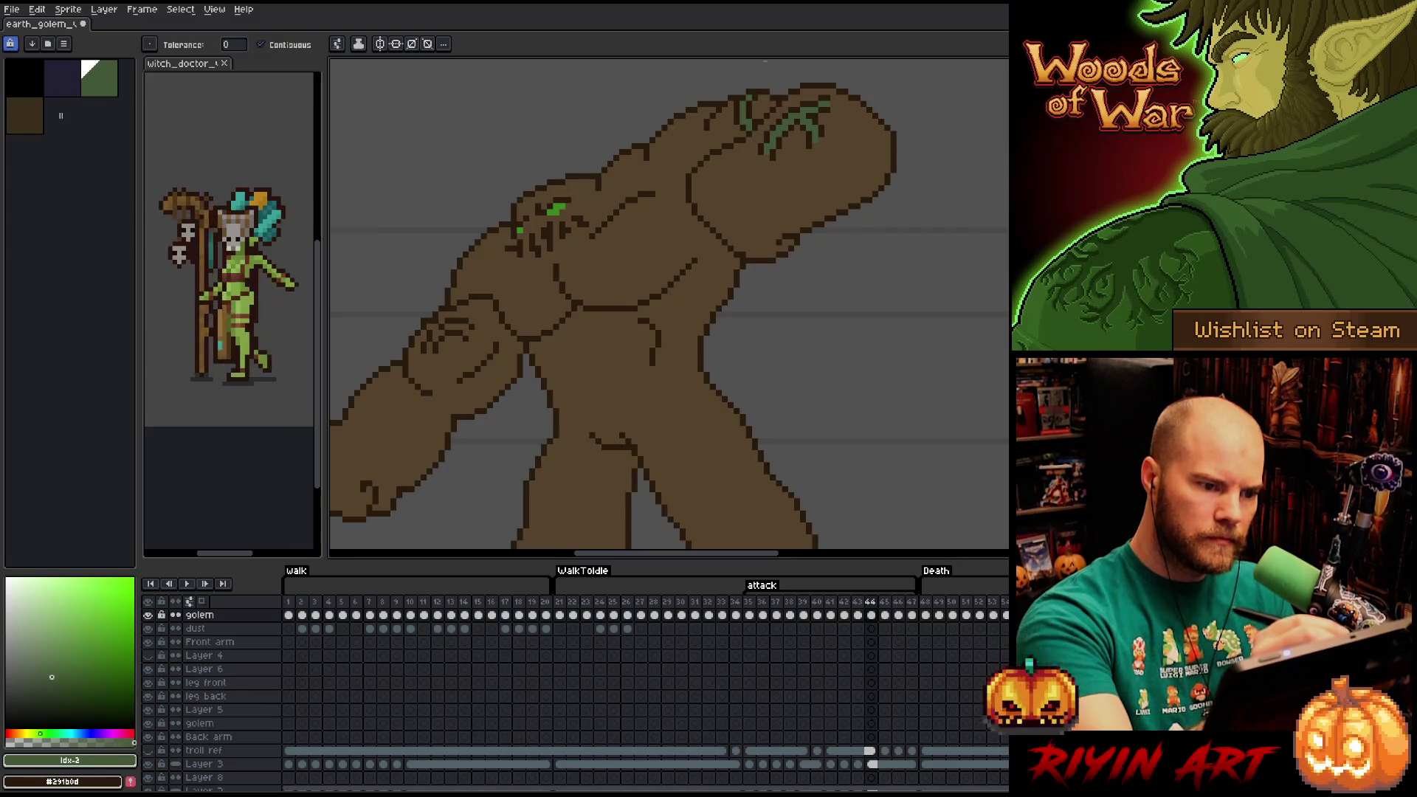
Close the frame-44 fist crack with dark pixels and fill the fist cracks green.
click(469, 329)
key(b)
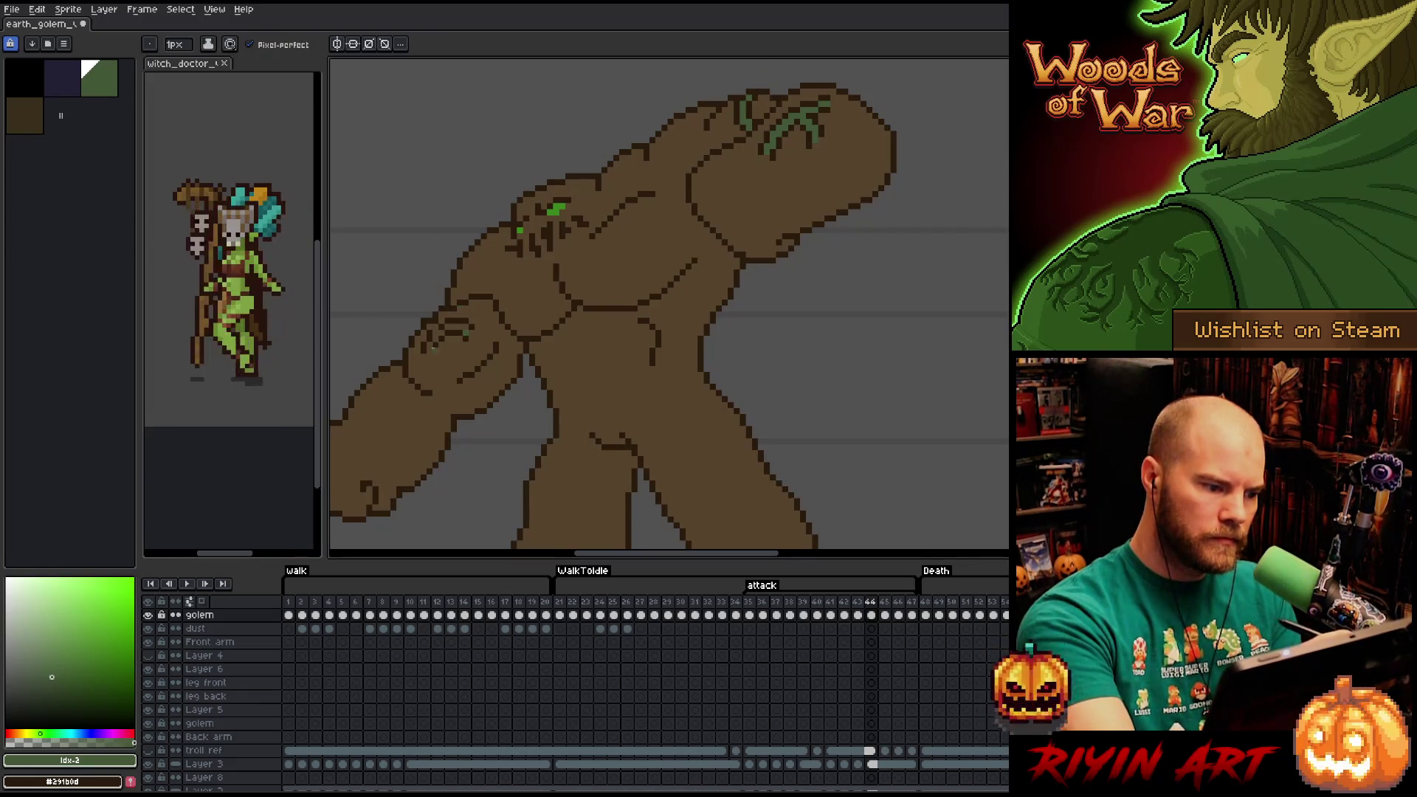
click(434, 347)
key(g)
click(434, 328)
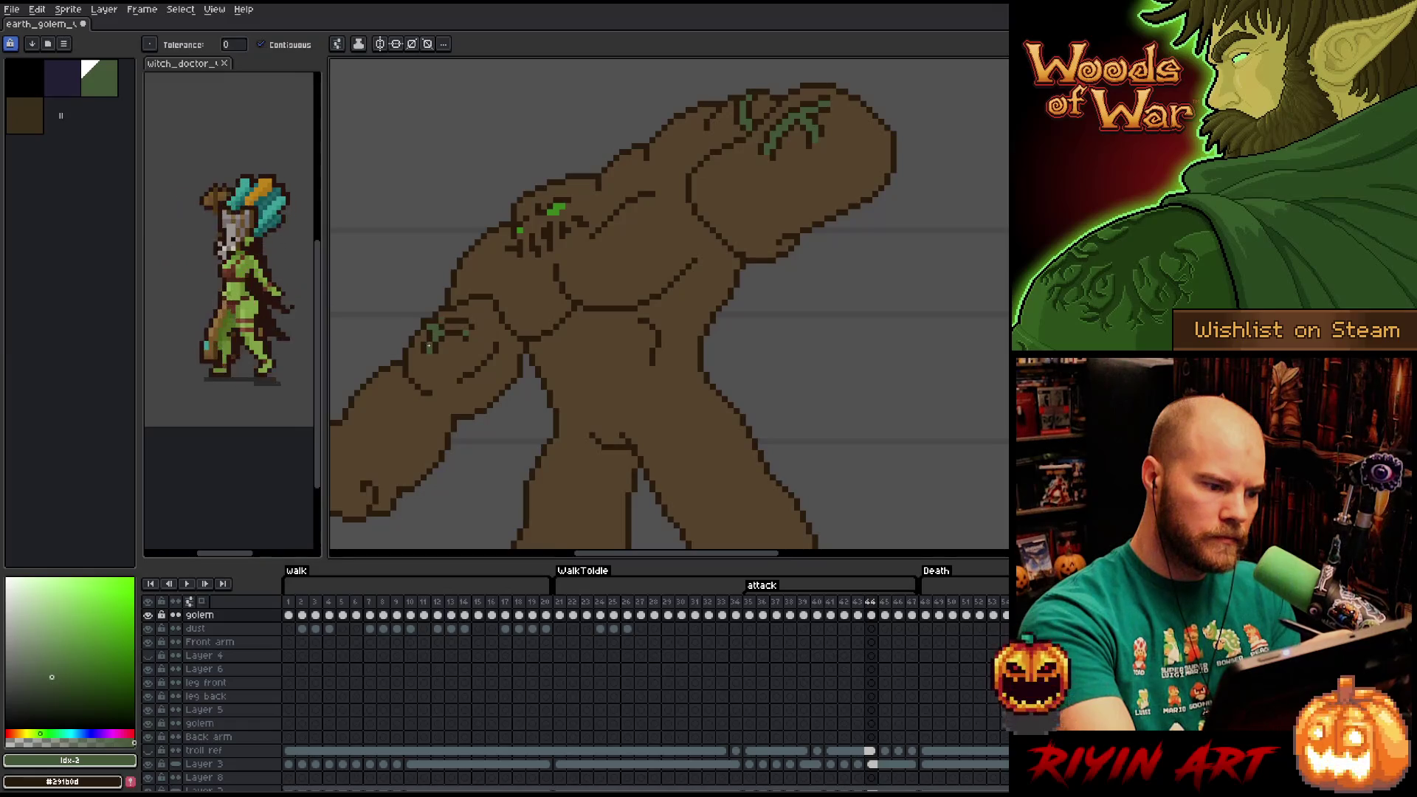
click(466, 314)
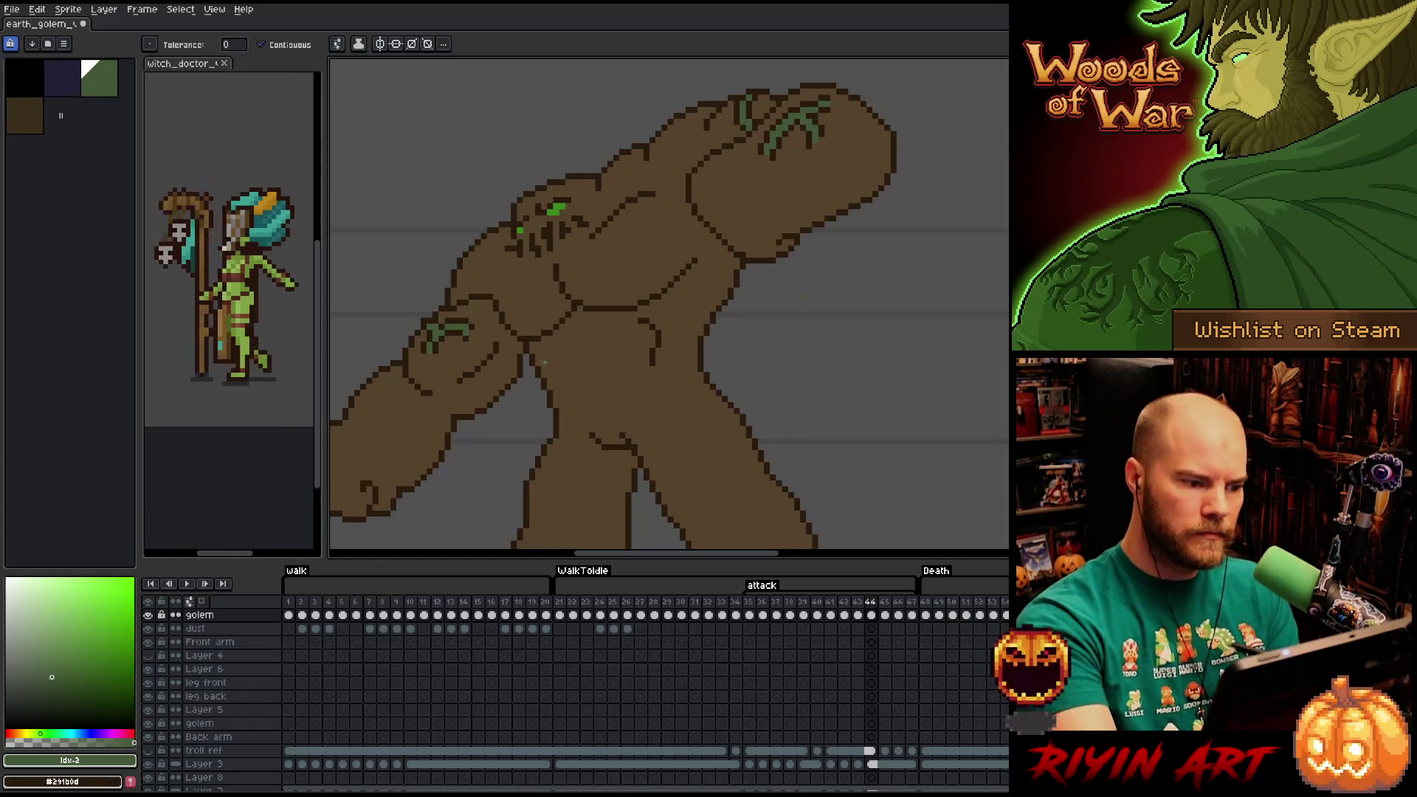
key(b)
On frame 45, turn the fingertip crack lines bright green.
key(period)
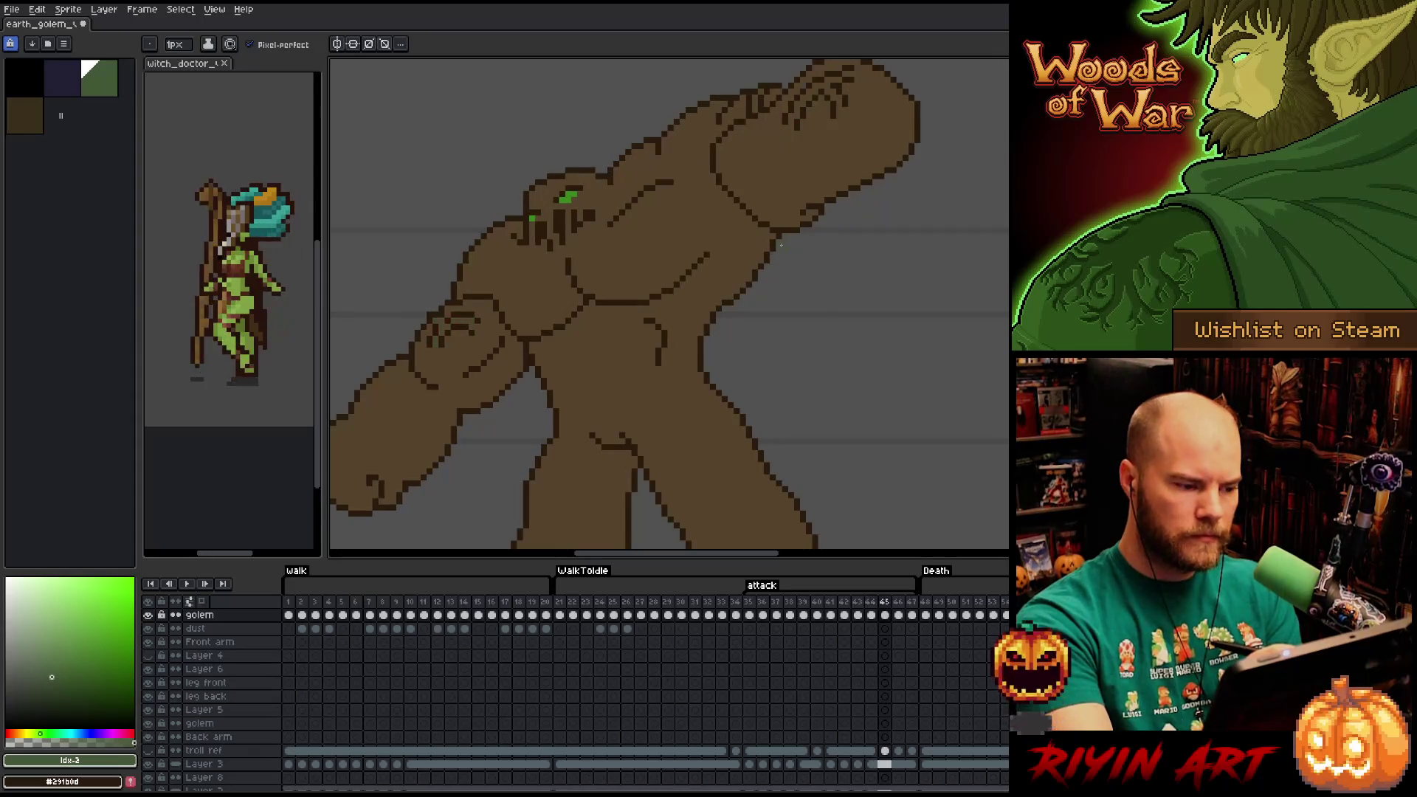
key(g)
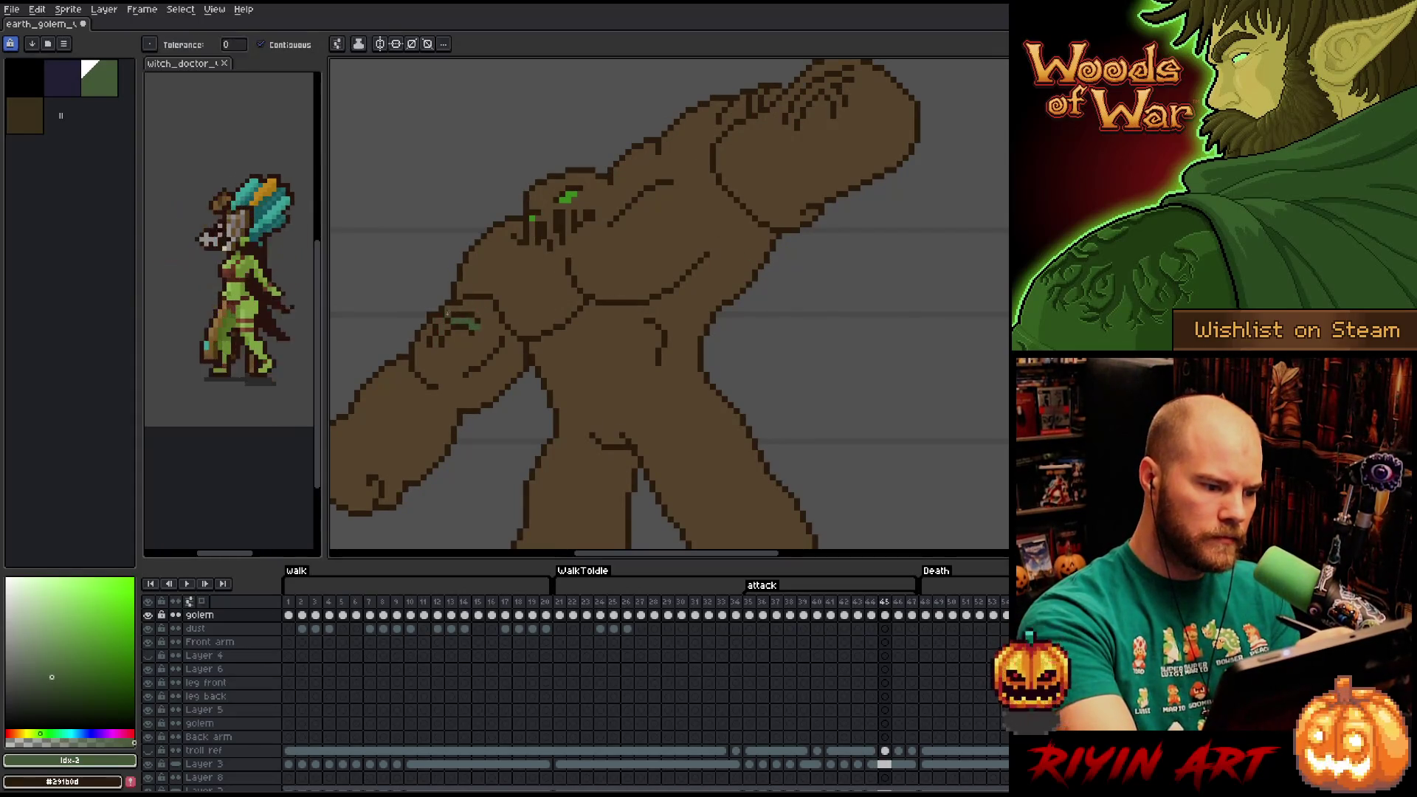
key(b)
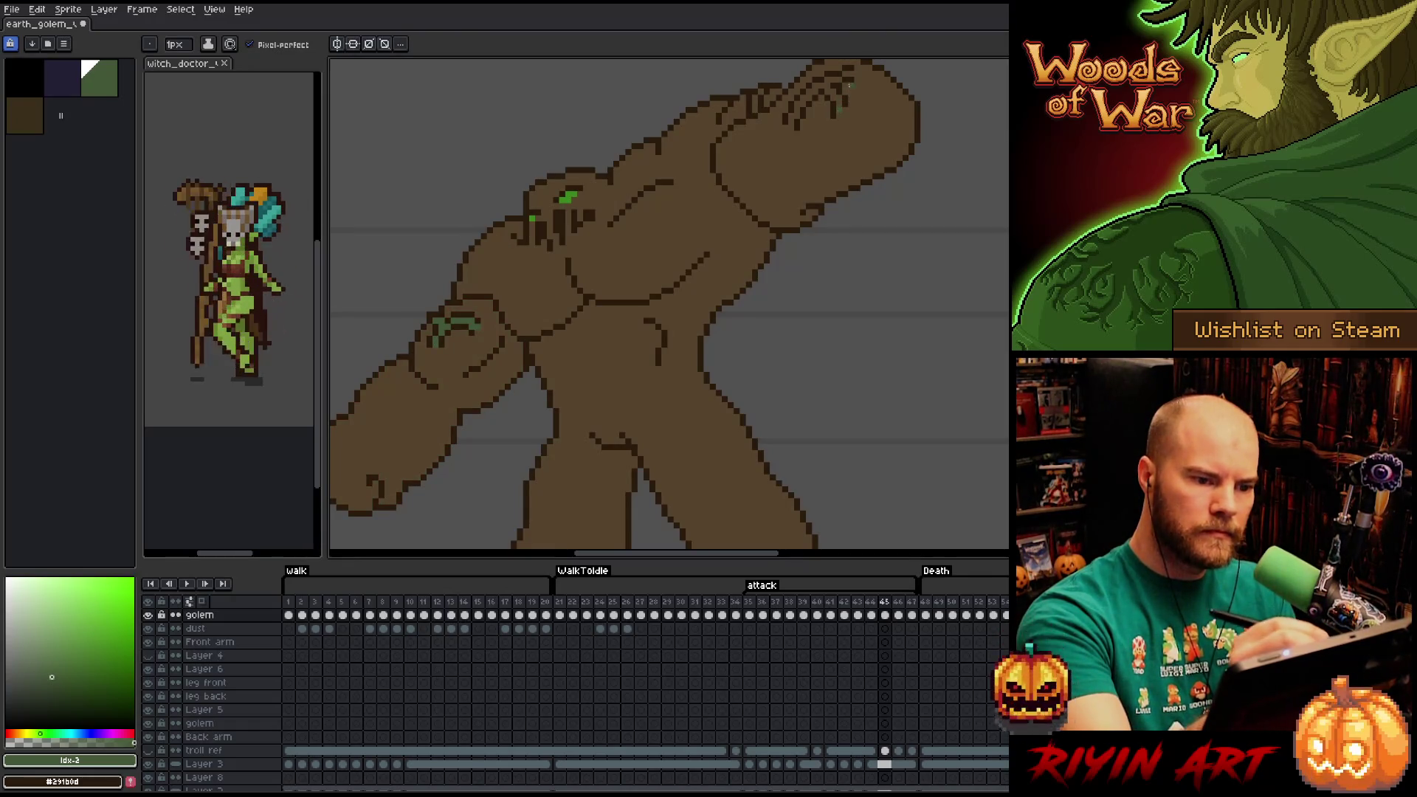
drag(806, 199, 725, 186)
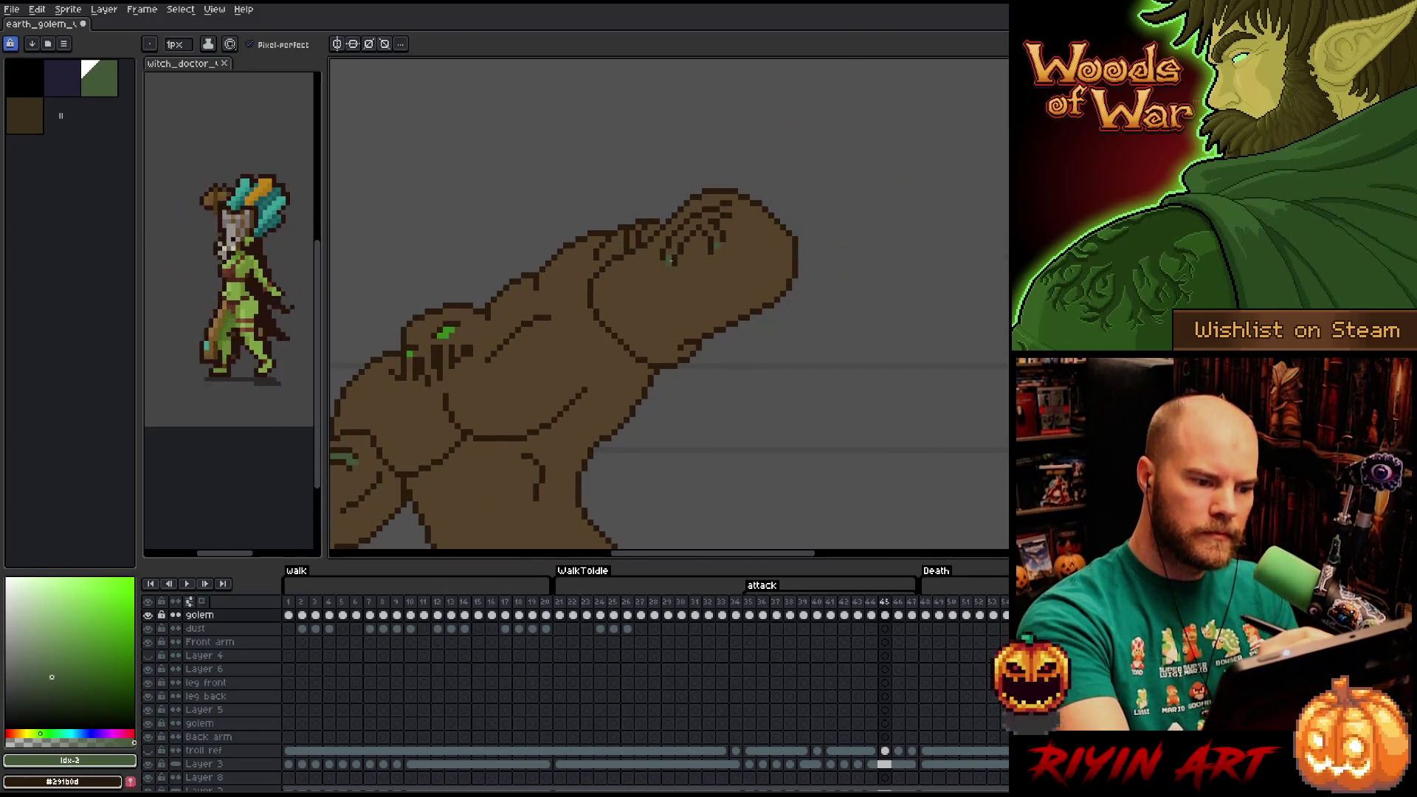
key(g)
click(723, 210)
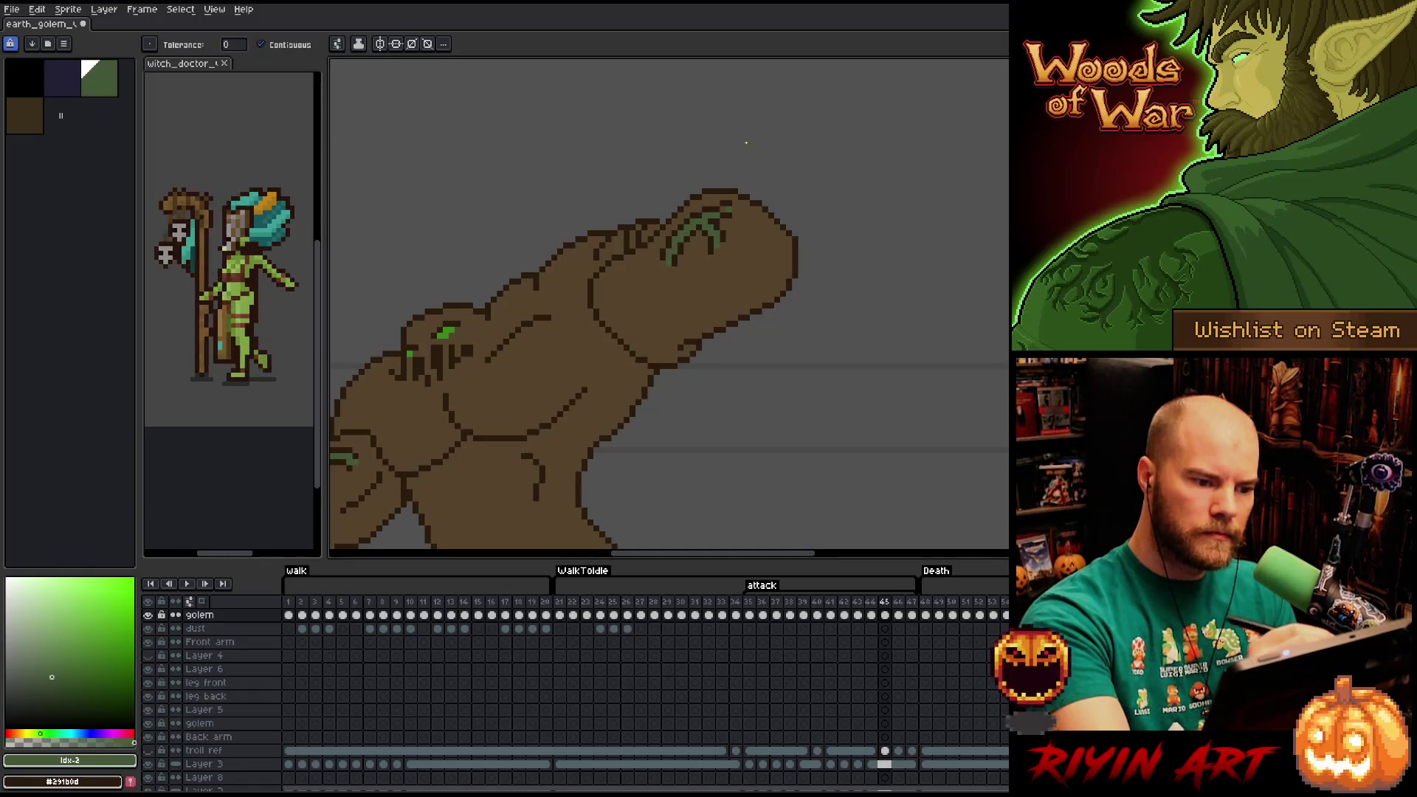
key(b)
key(g)
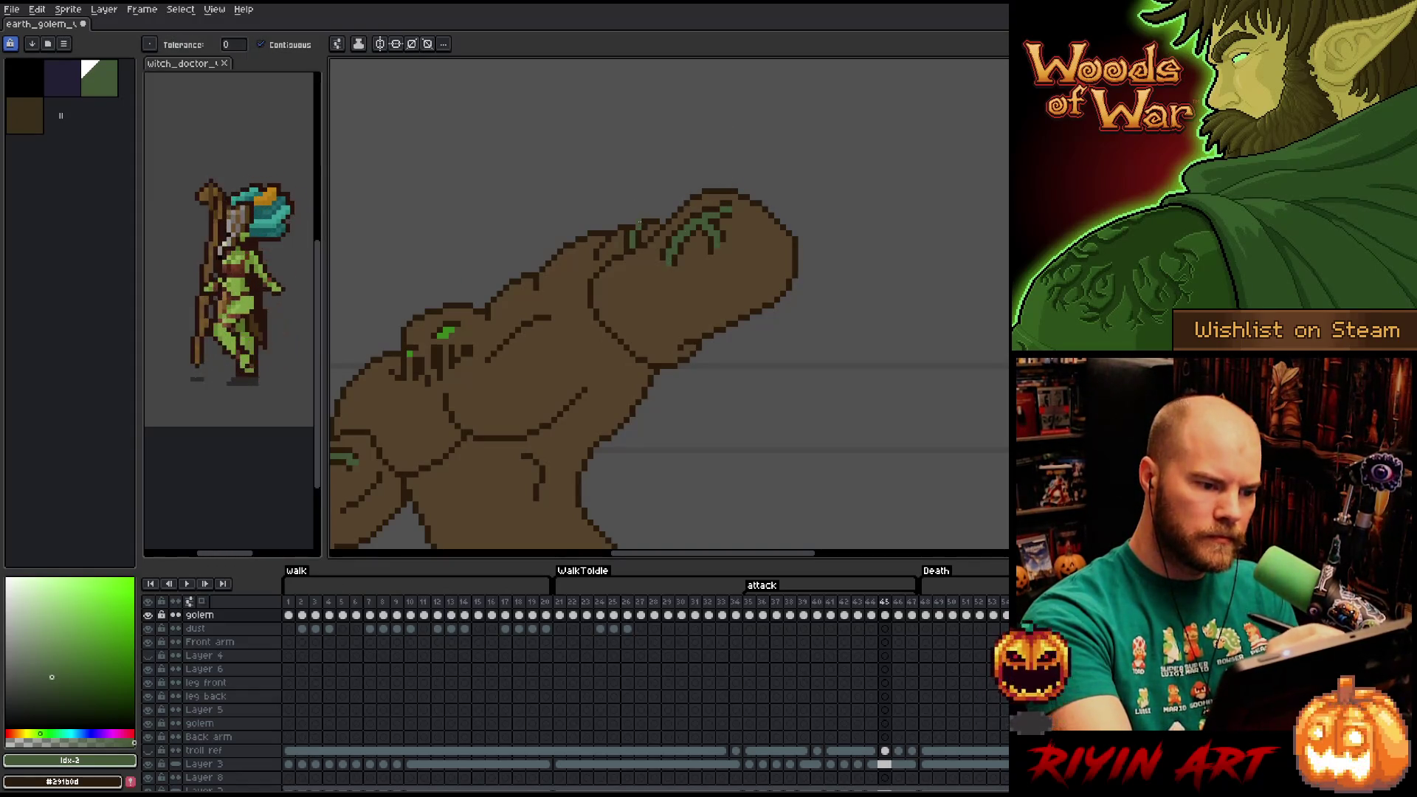
drag(679, 396, 803, 307)
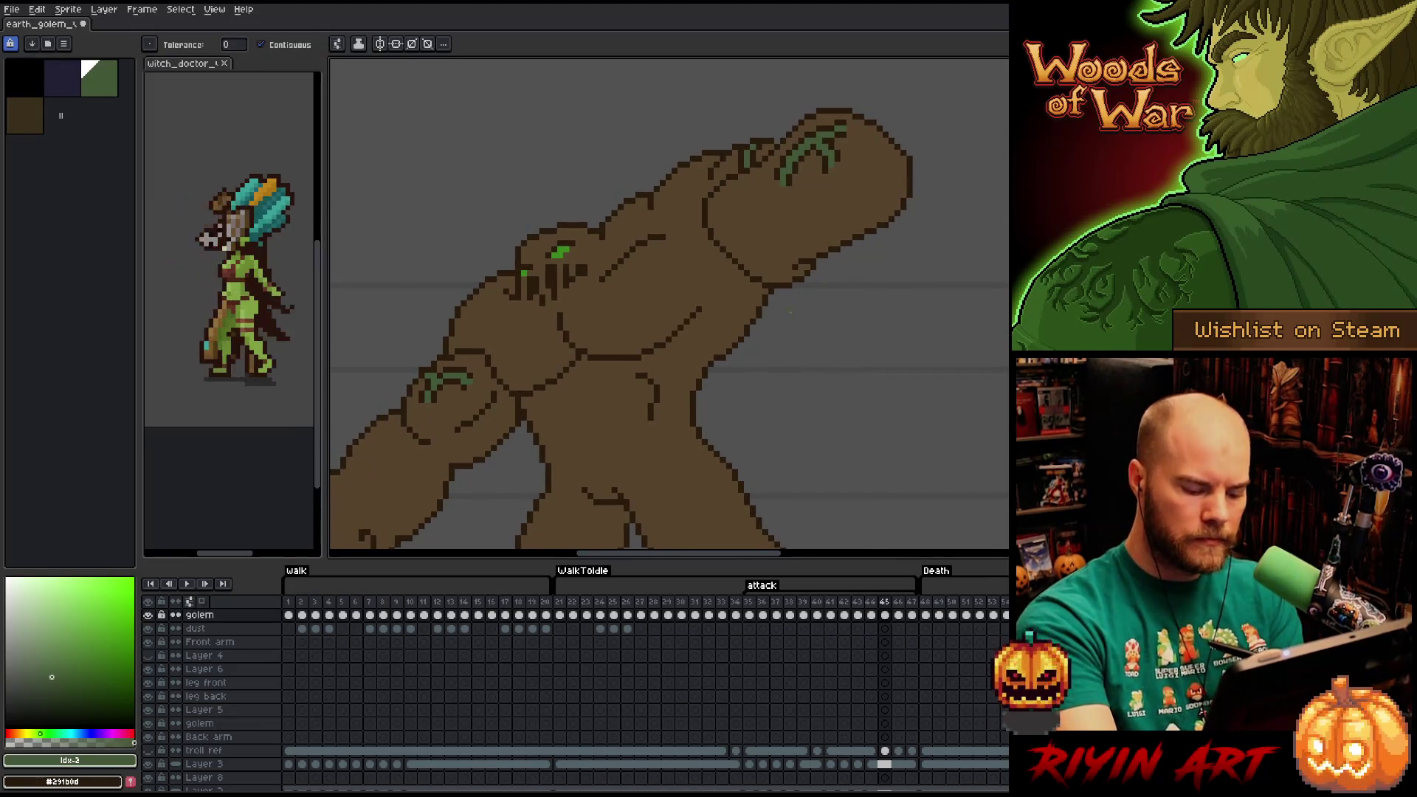
On frame 46, turn the fist's crack lines green.
key(period)
key(b)
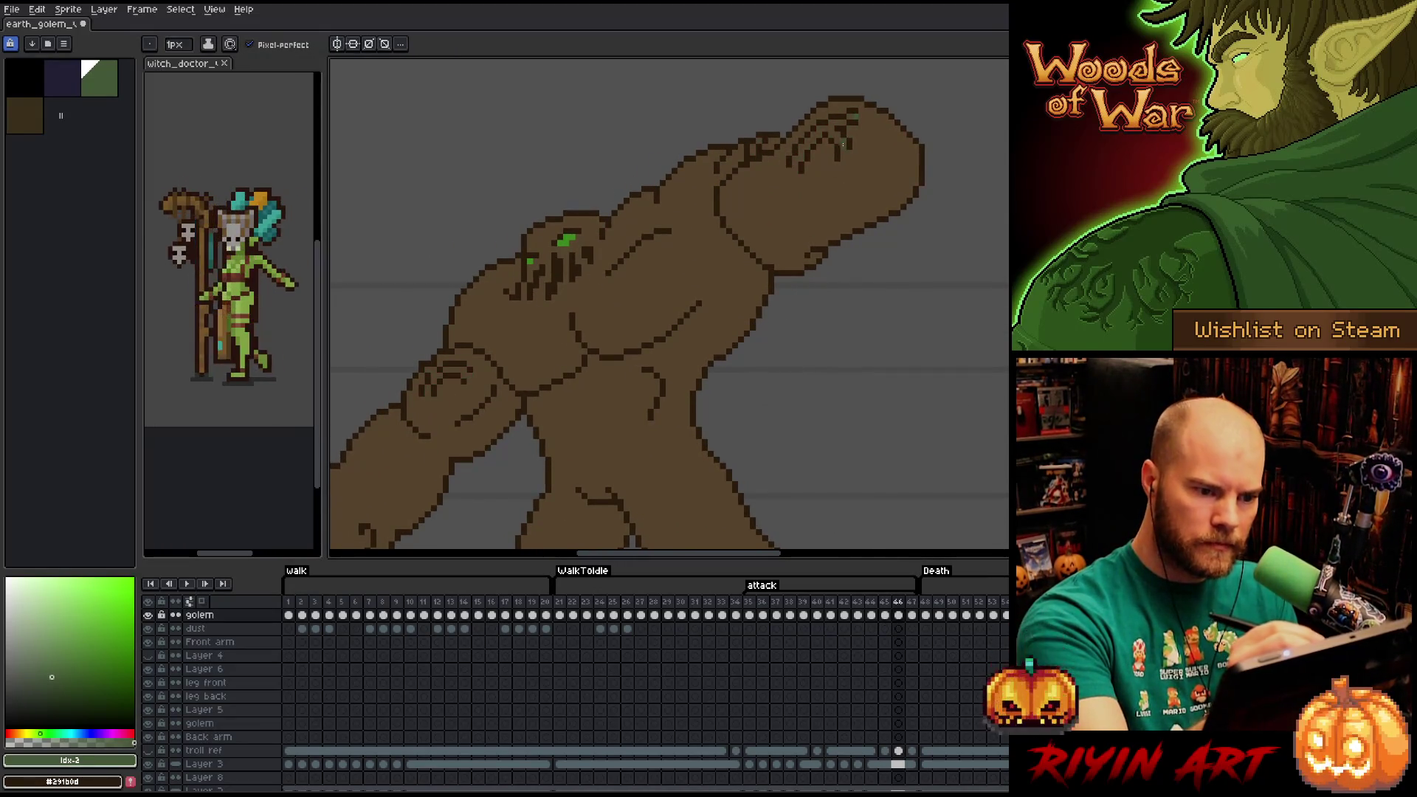
key(g)
click(821, 139)
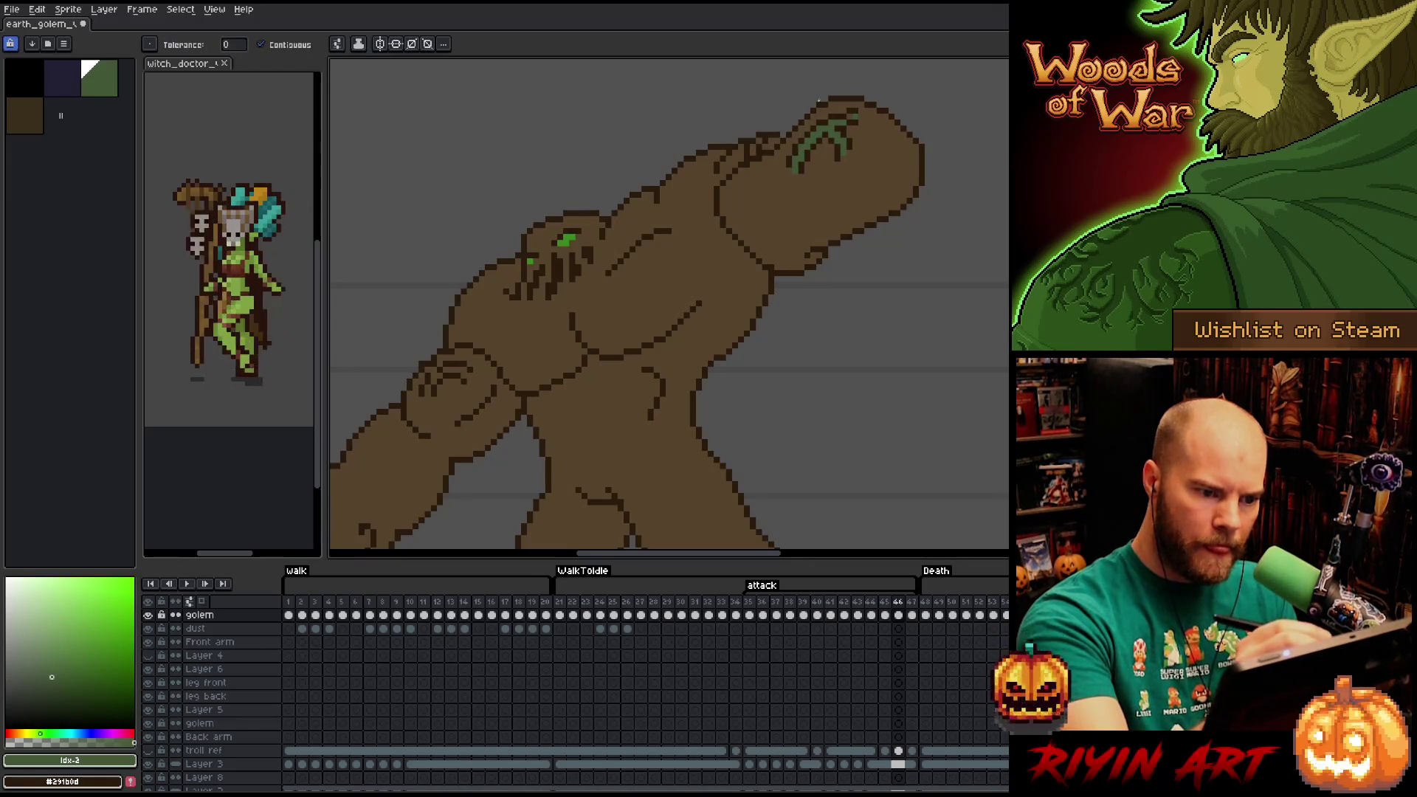
key(b)
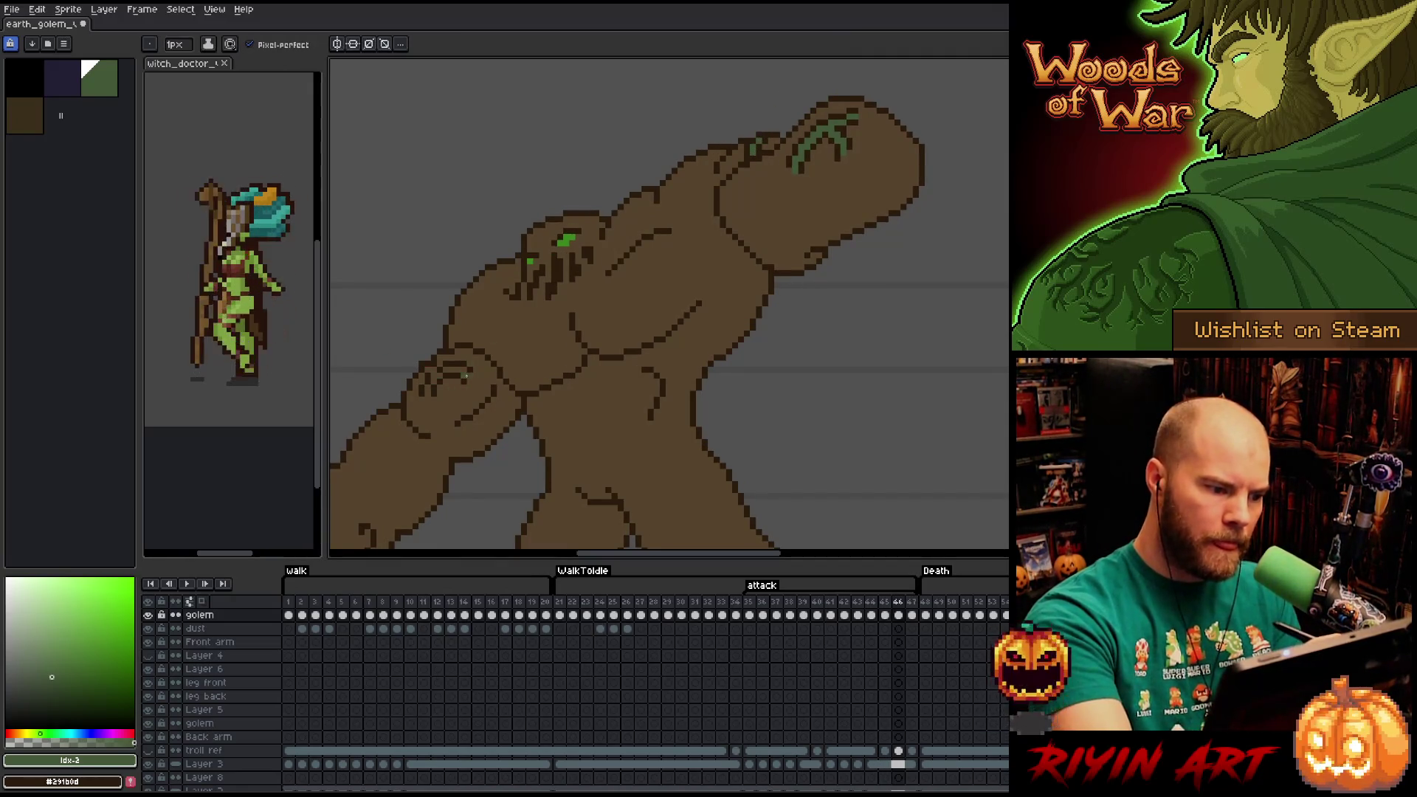
key(g)
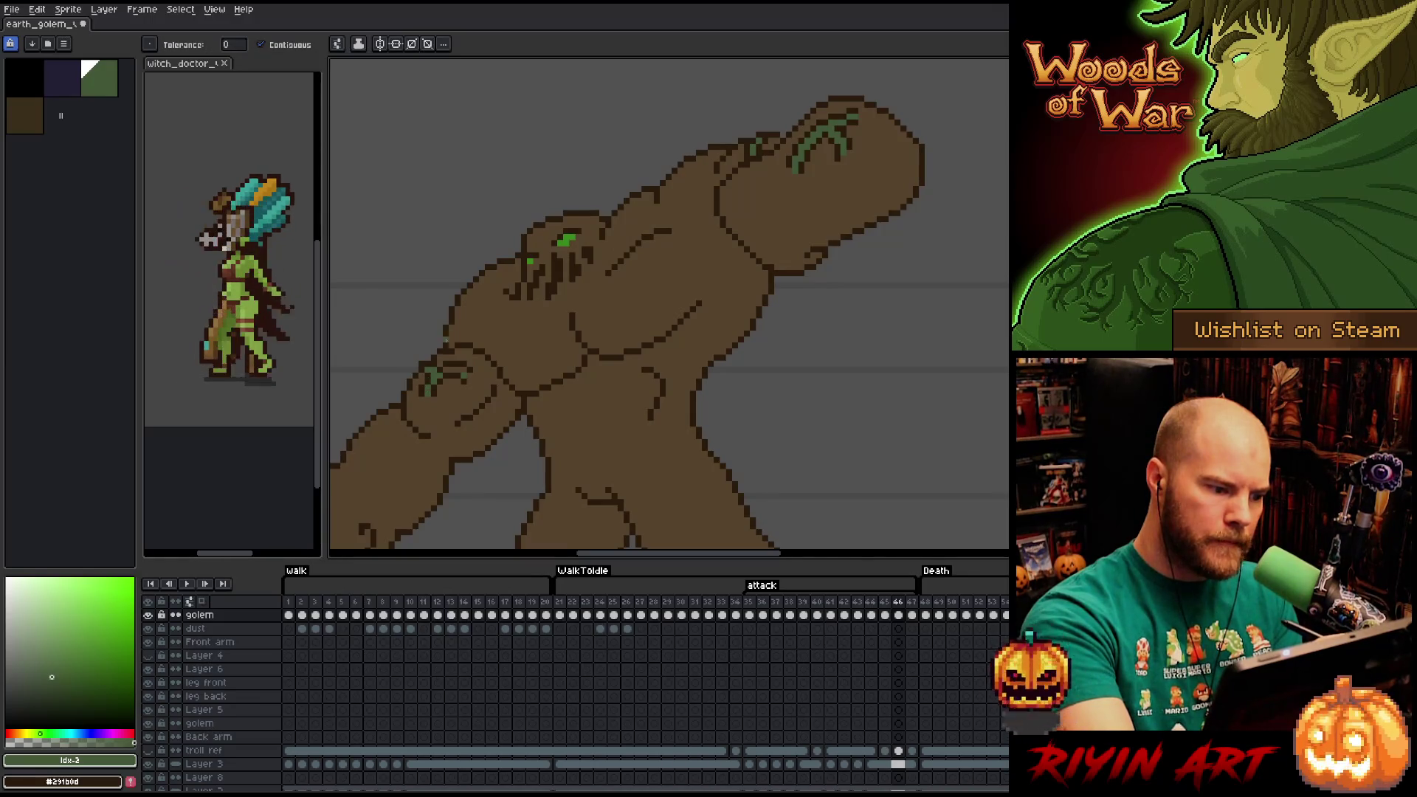
key(b)
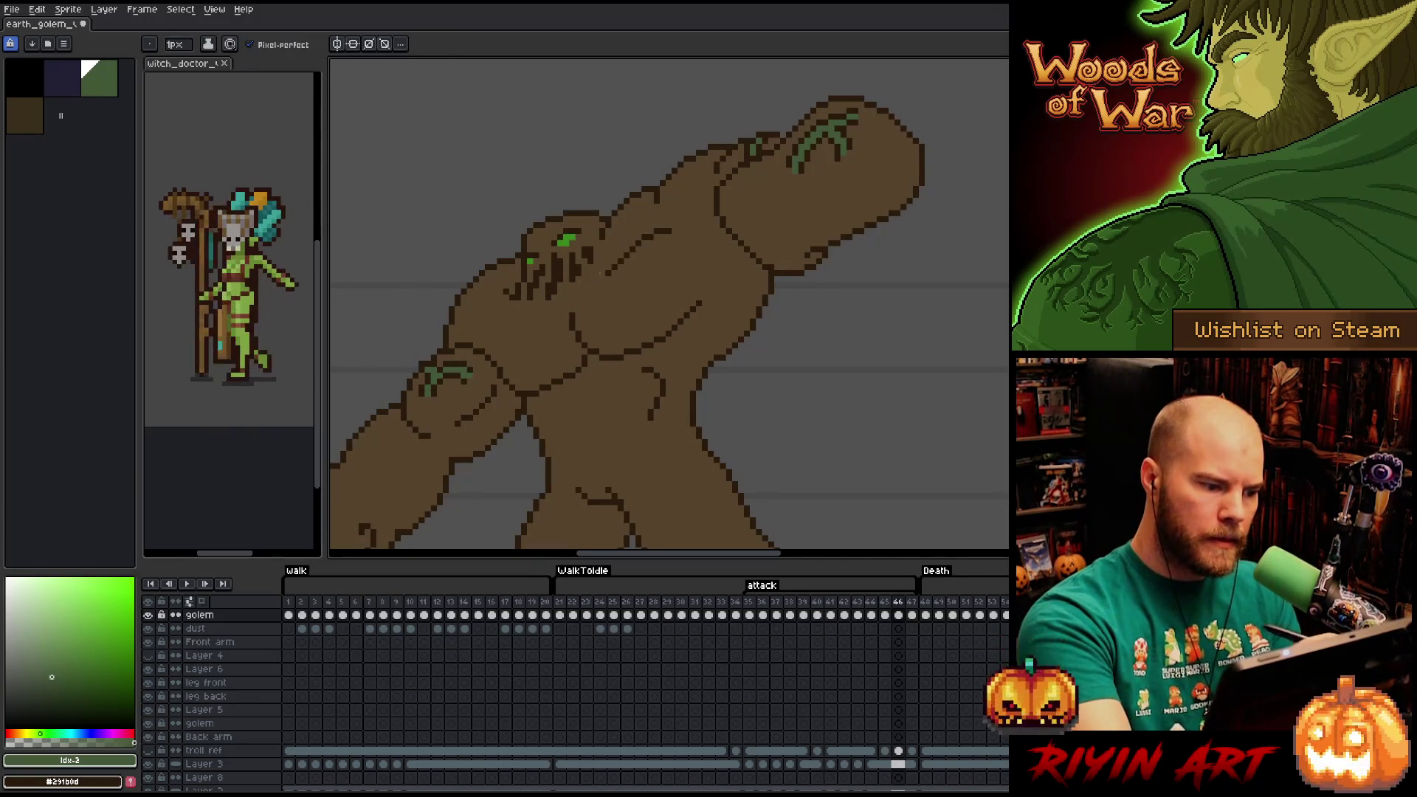
On frame 47, brighten the green strokes on the upper fist, then return to frame 35.
key(period)
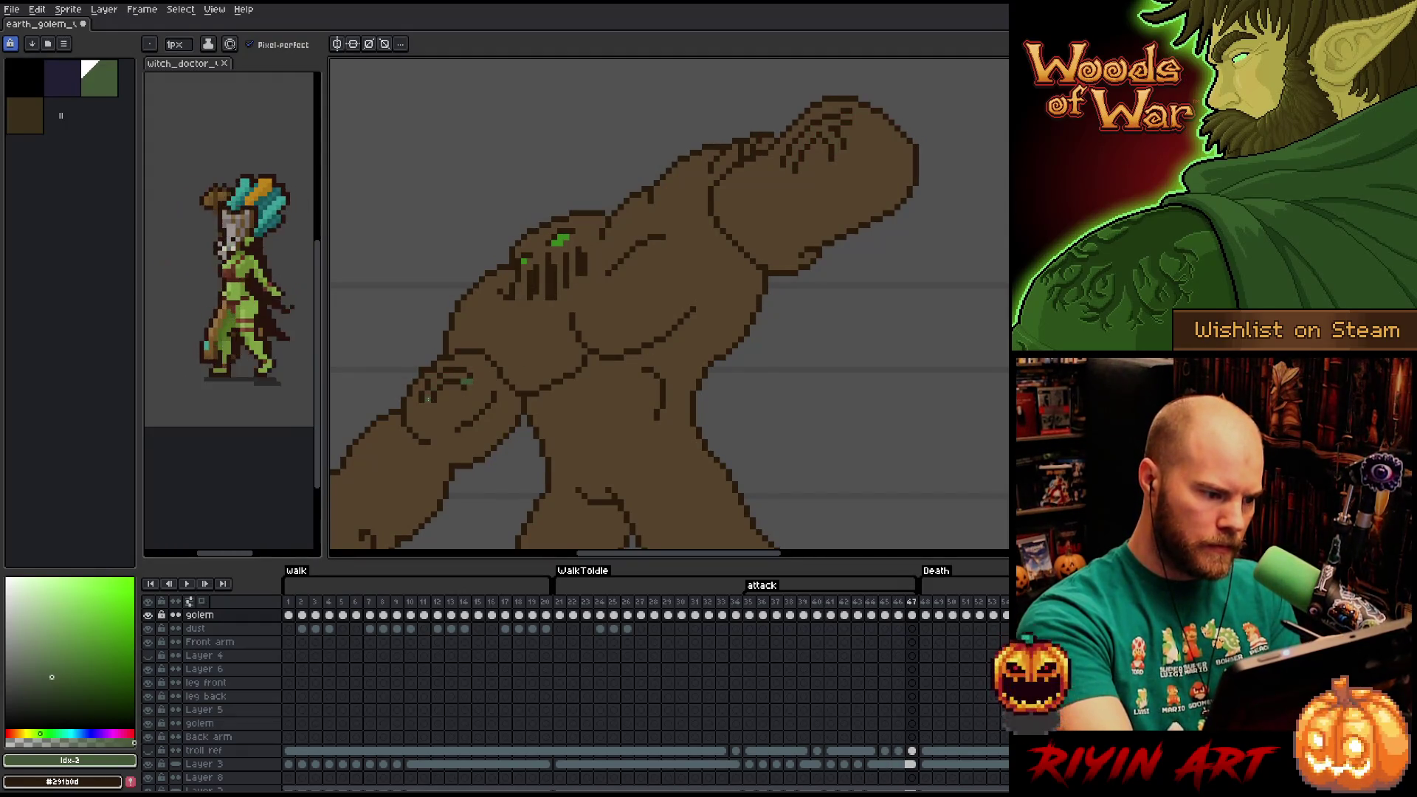
key(g)
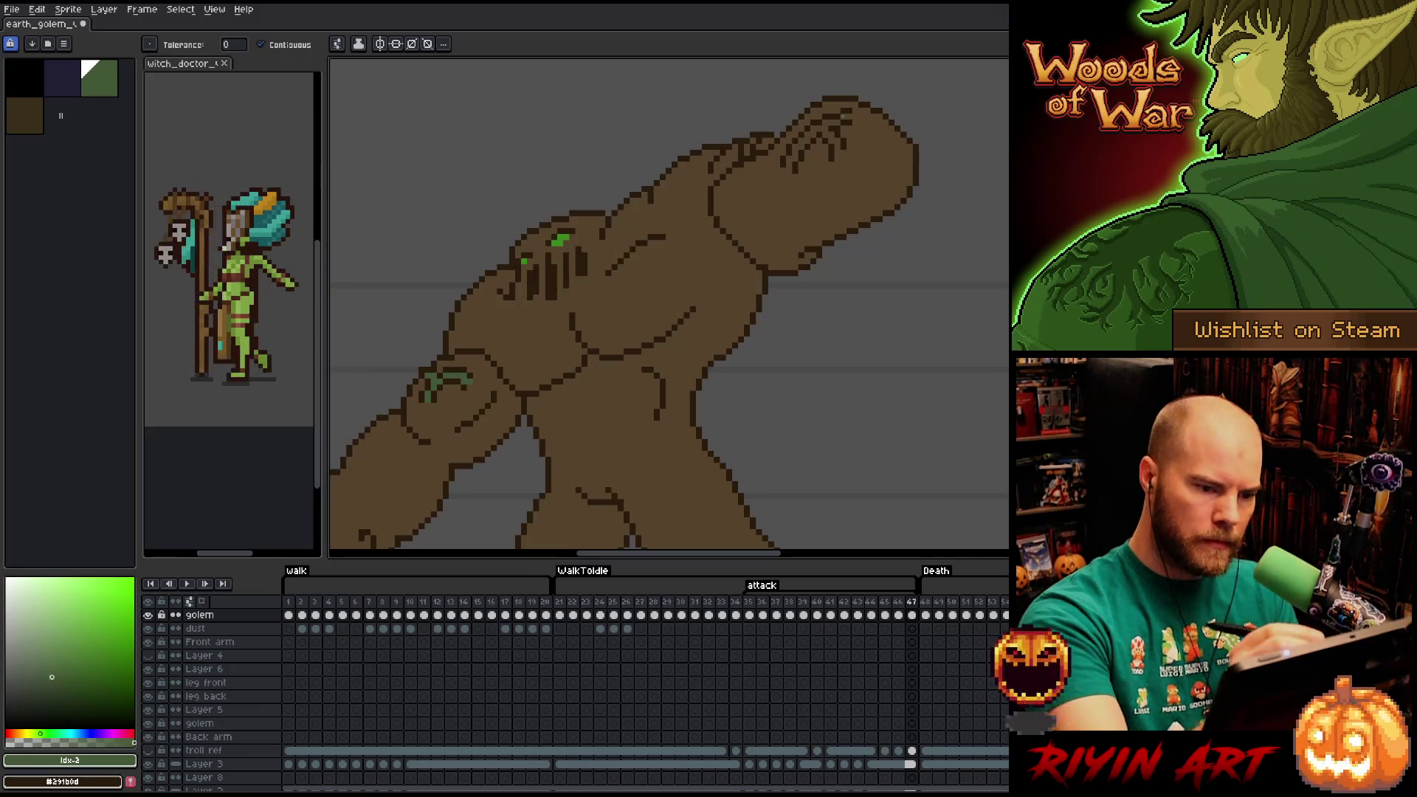
key(b)
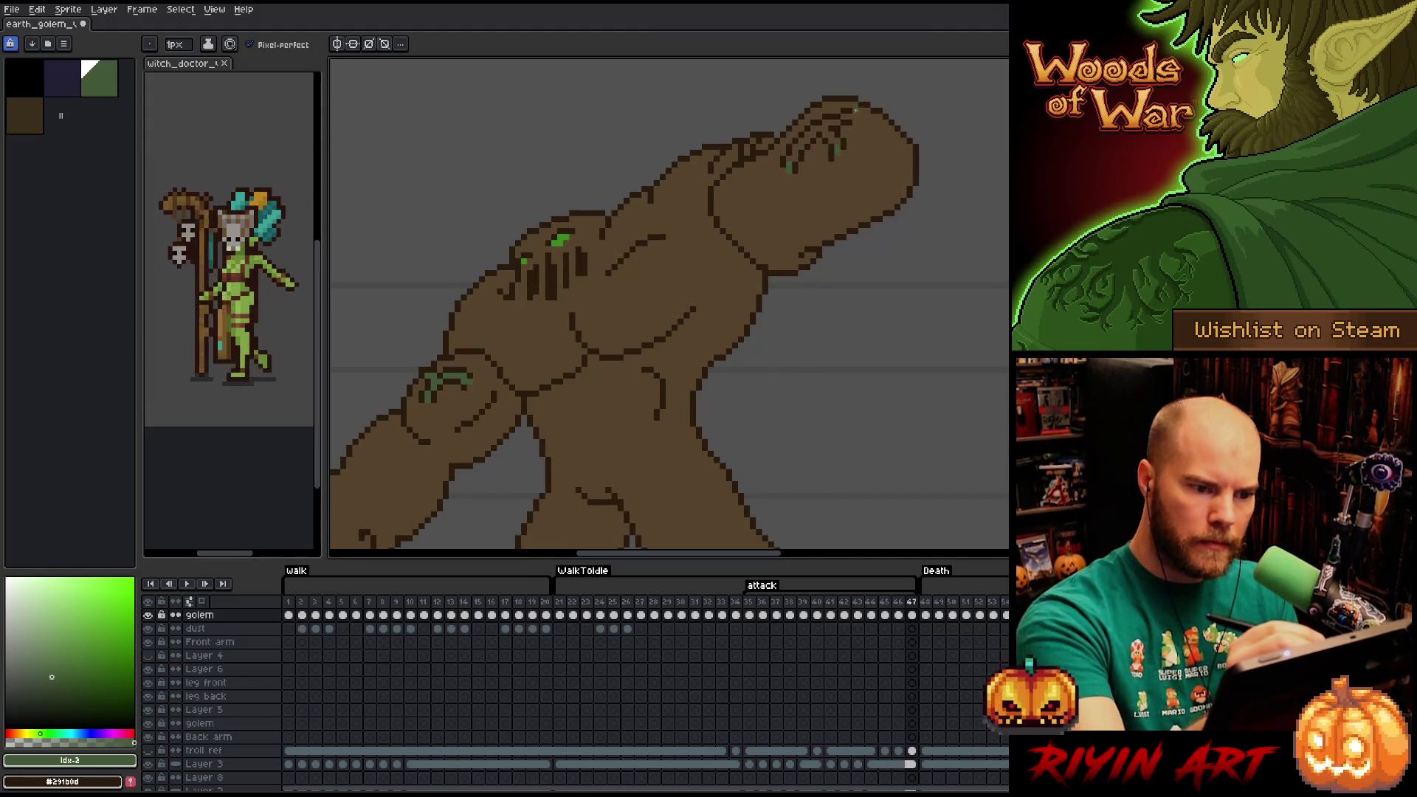
key(g)
click(812, 134)
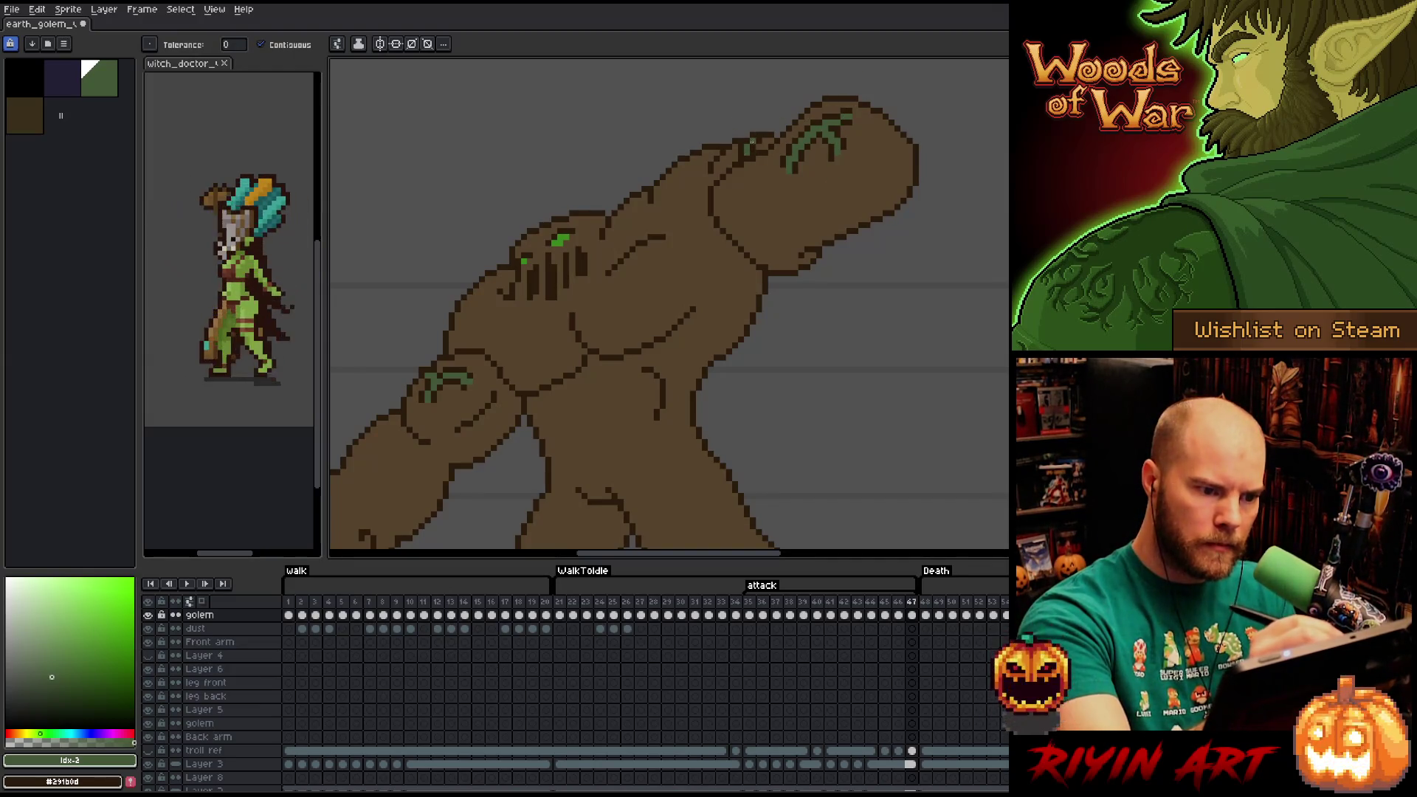
click(748, 601)
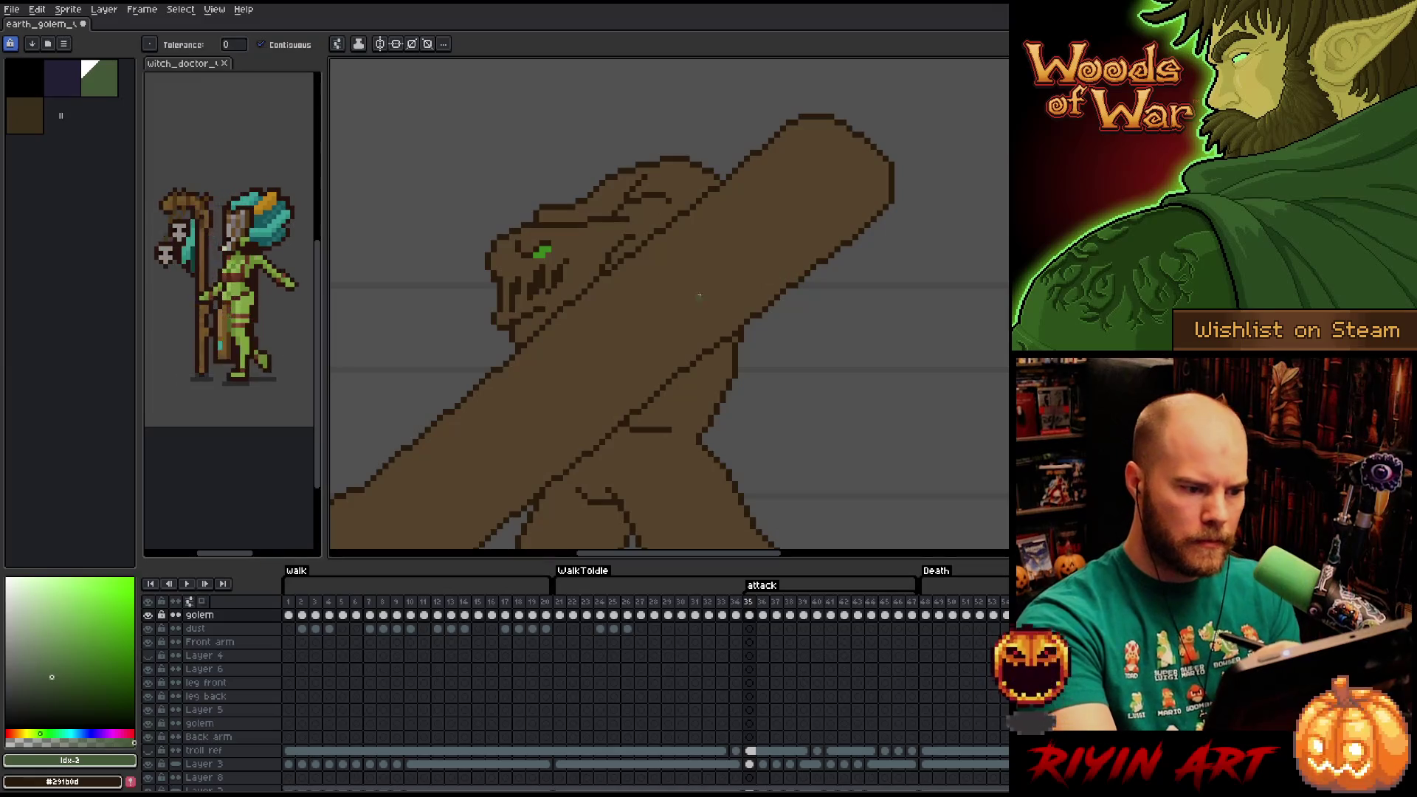
Refill the diagonal club on frame 35 with a lighter brown shade.
mouse_move(674, 367)
mouse_down()
mouse_move(721, 320)
mouse_move(751, 329)
mouse_up()
key(space)
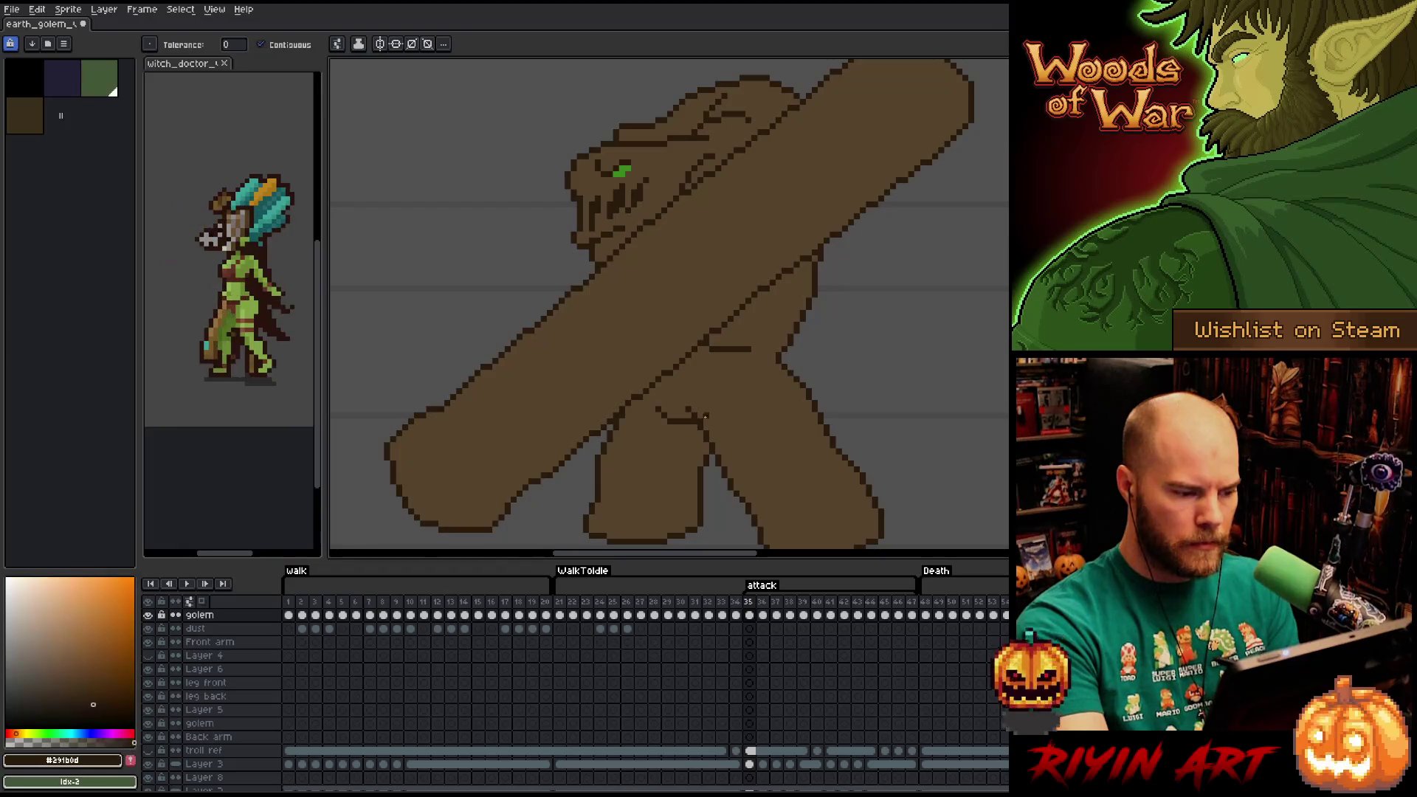
click(59, 664)
click(53, 655)
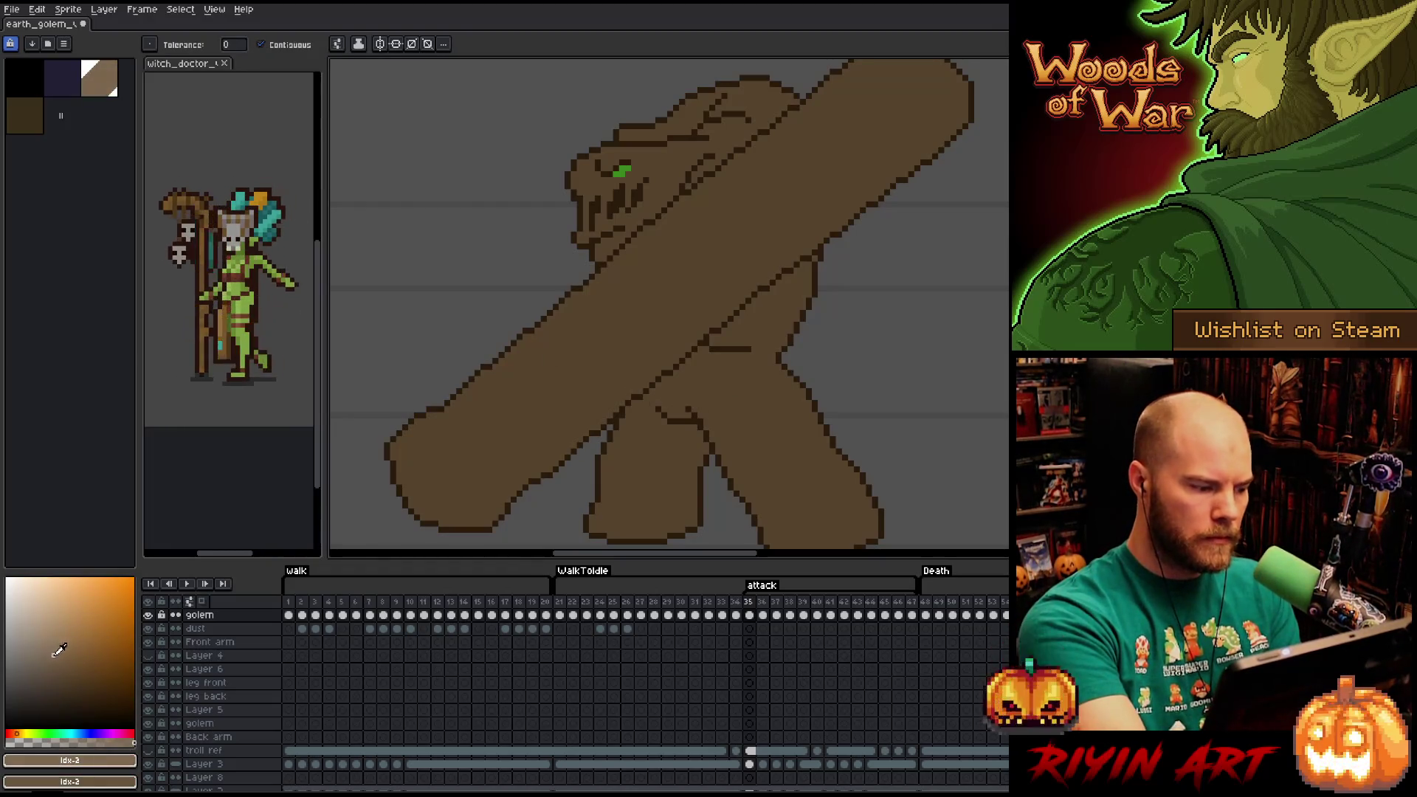
click(633, 316)
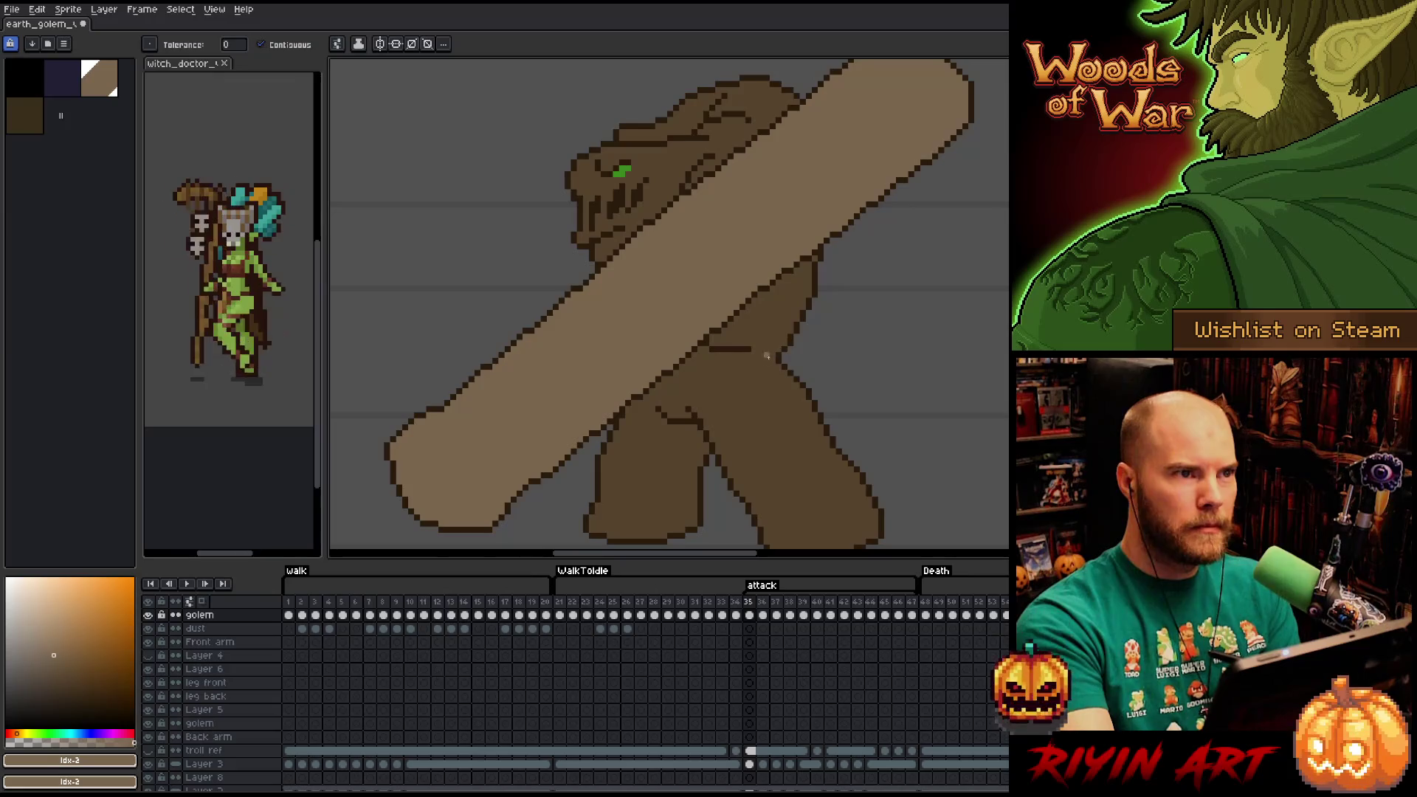
key(ctrl+z)
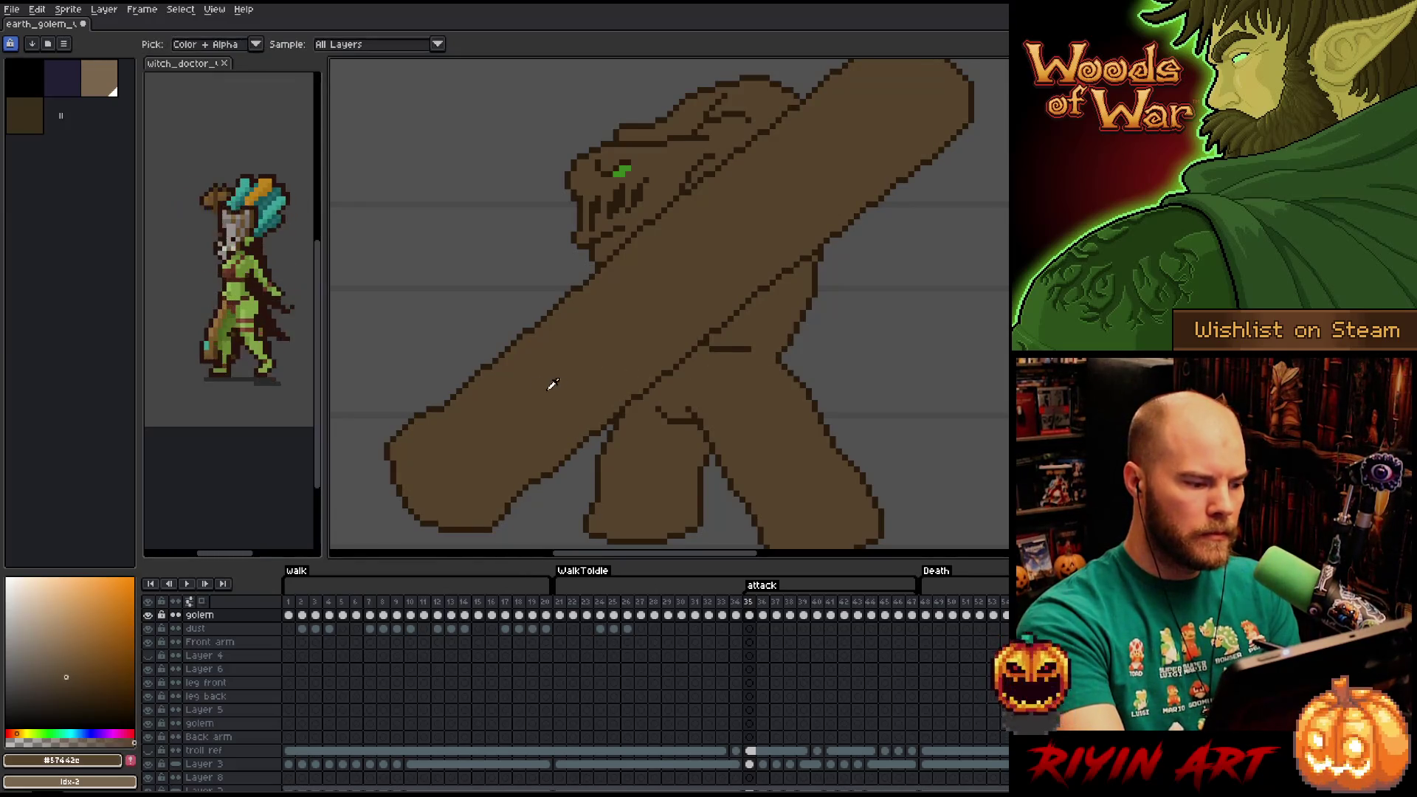
click(61, 669)
click(621, 357)
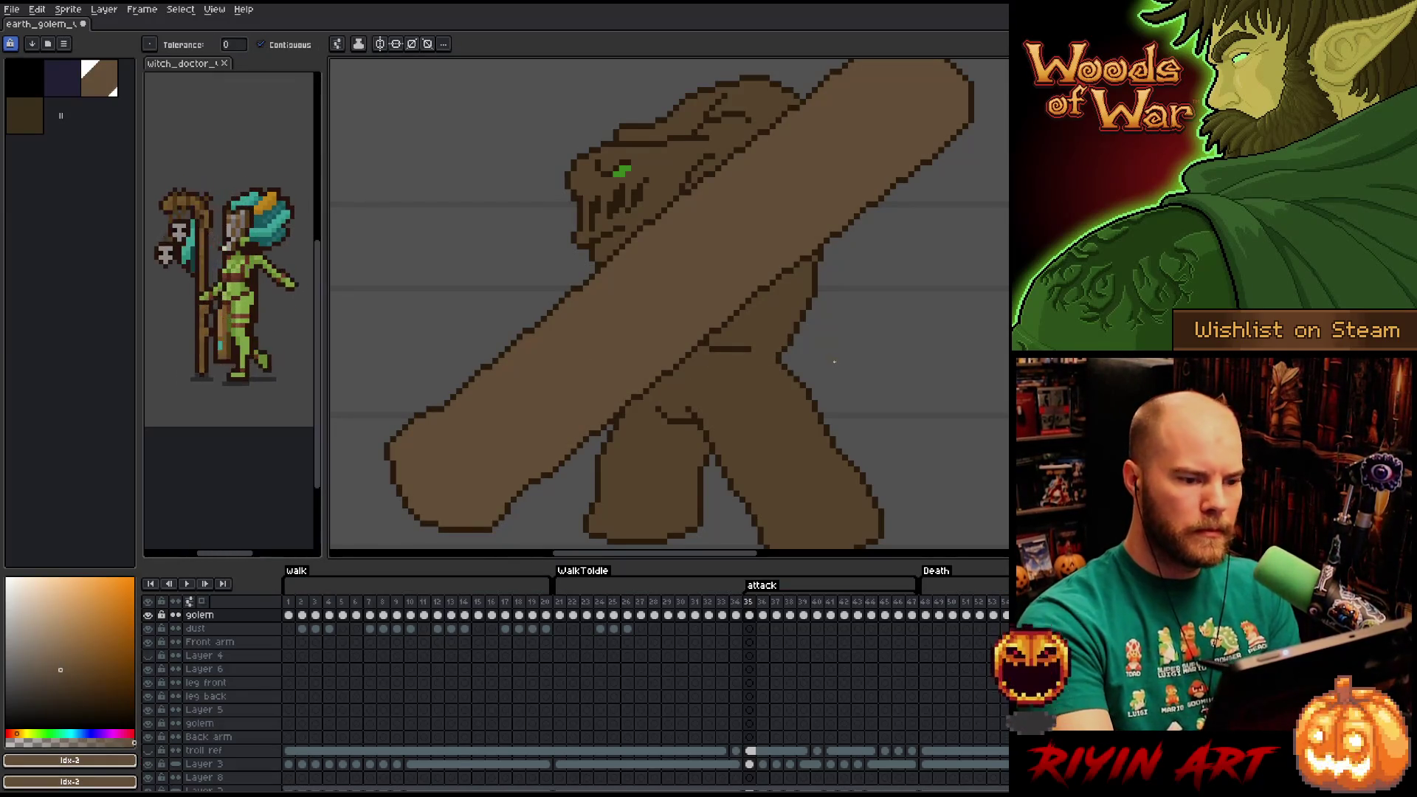
click(49, 664)
click(458, 473)
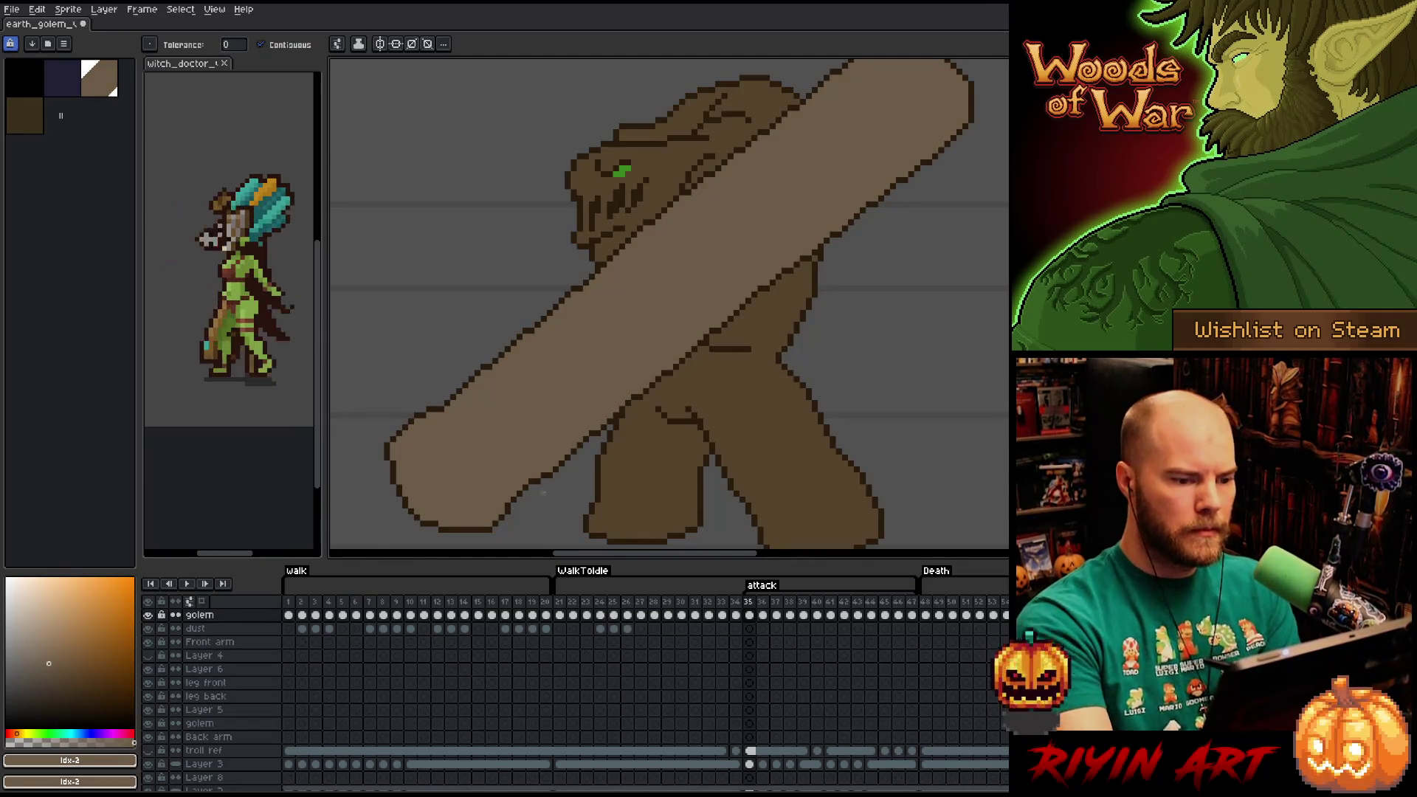
click(55, 666)
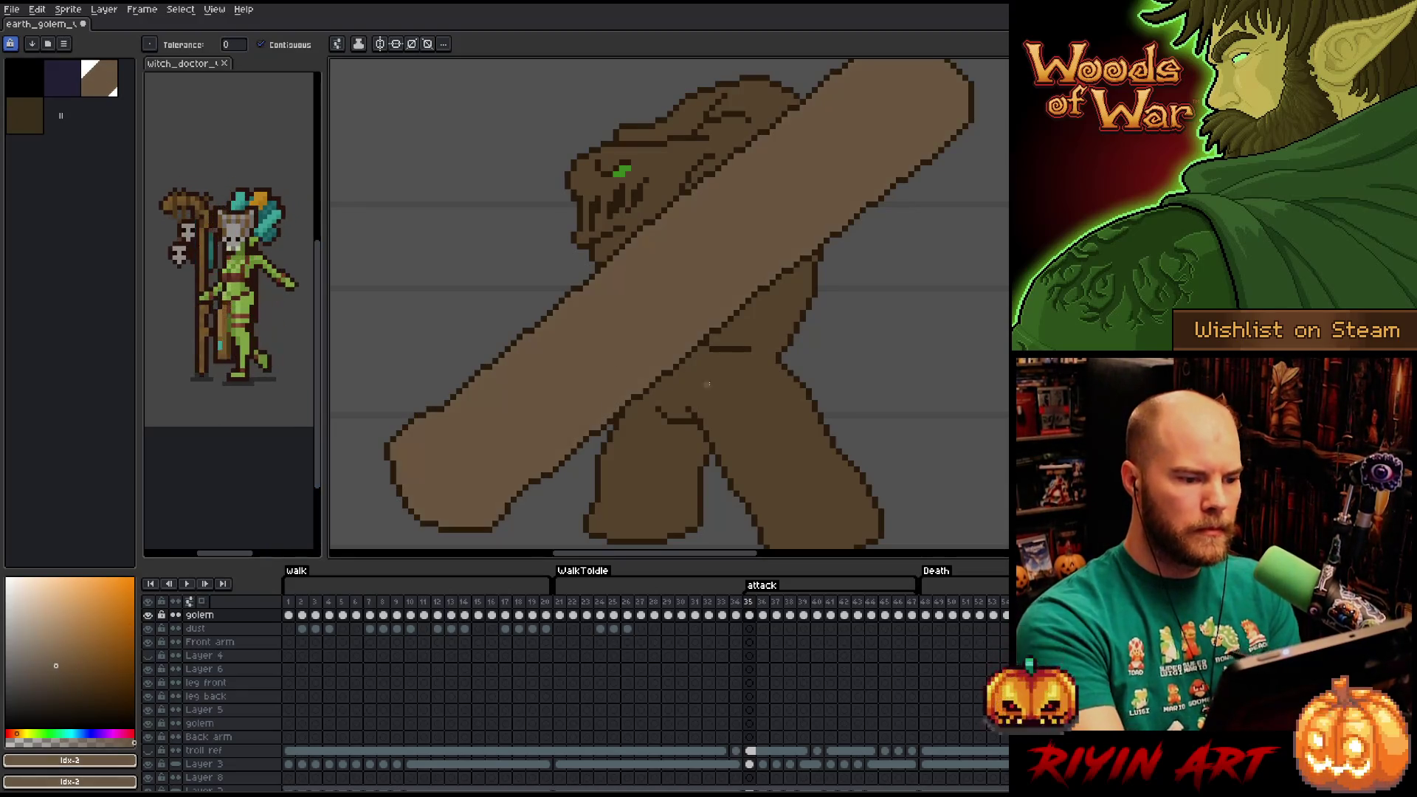
Sample the moss green from the fist and add it to the palette.
key(period)
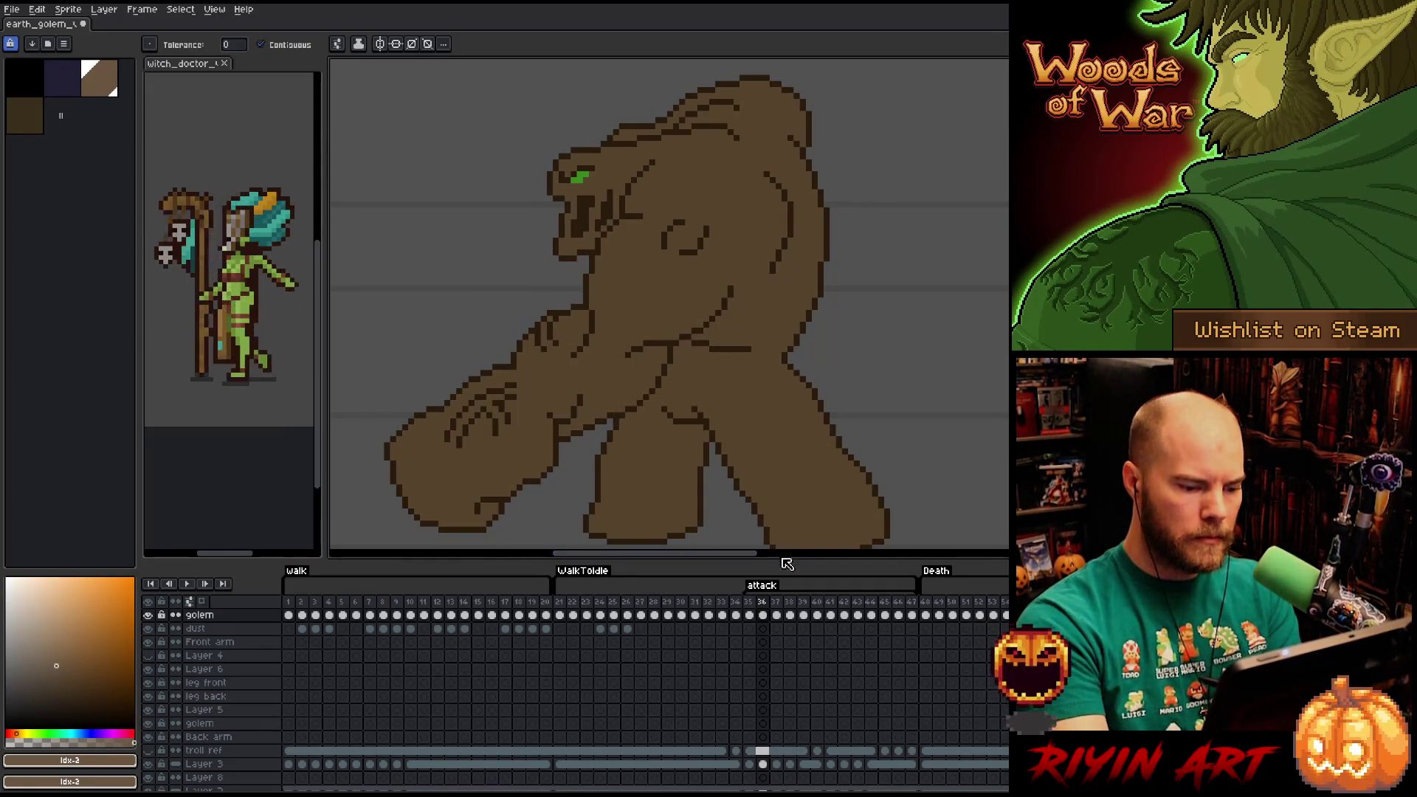
key(comma)
key(comma)
key(i)
click(518, 299)
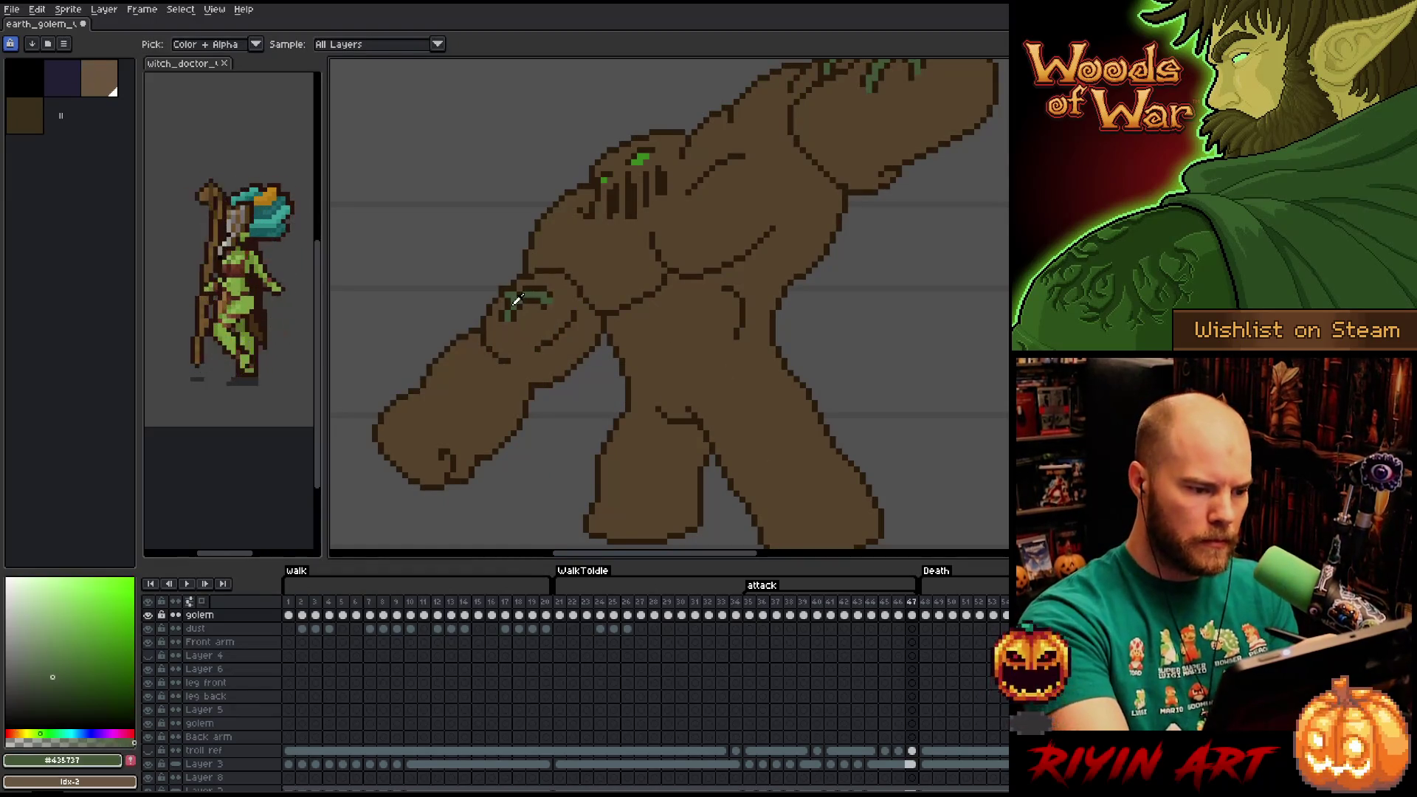
key(w)
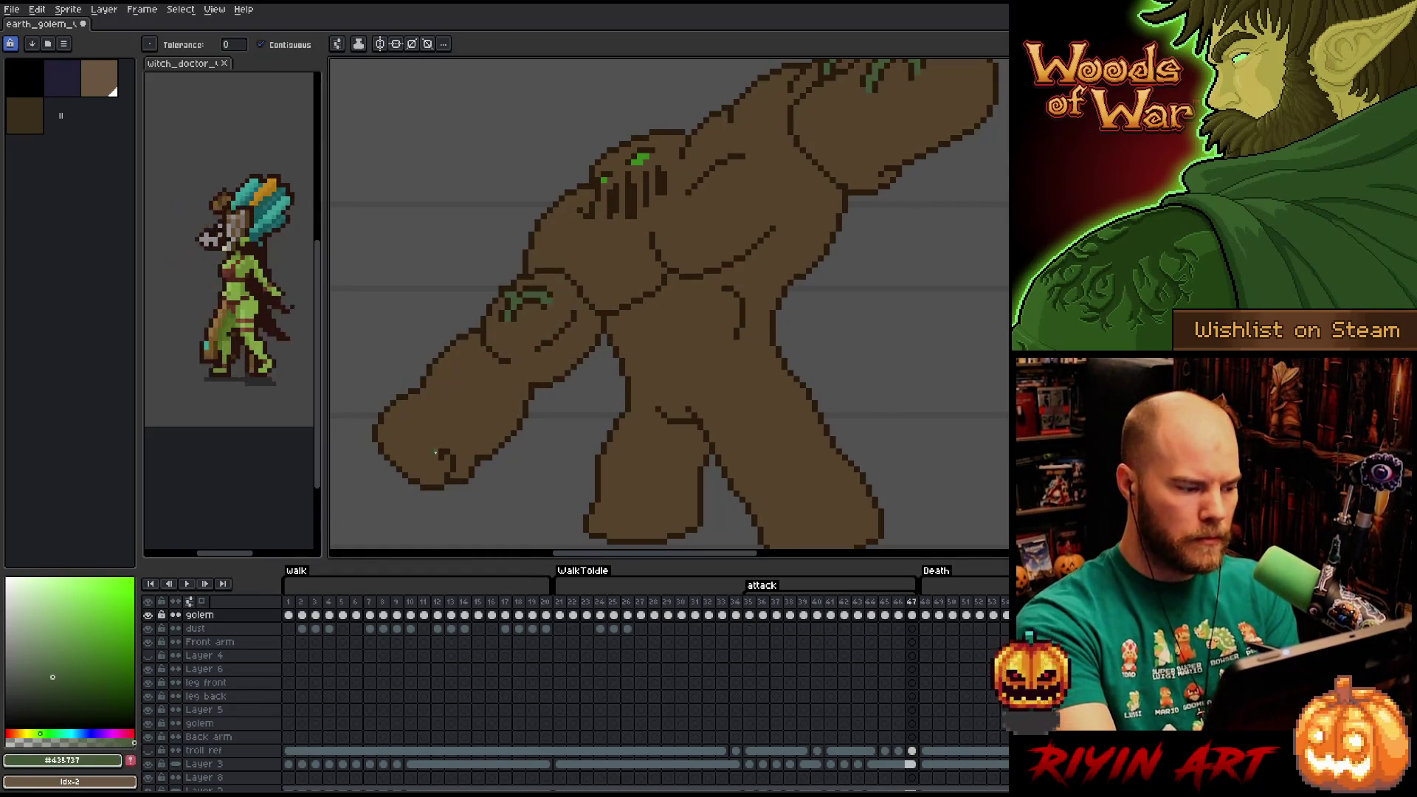
click(131, 760)
Sample the club's brown and the head's dark brown from the golem.
key(period)
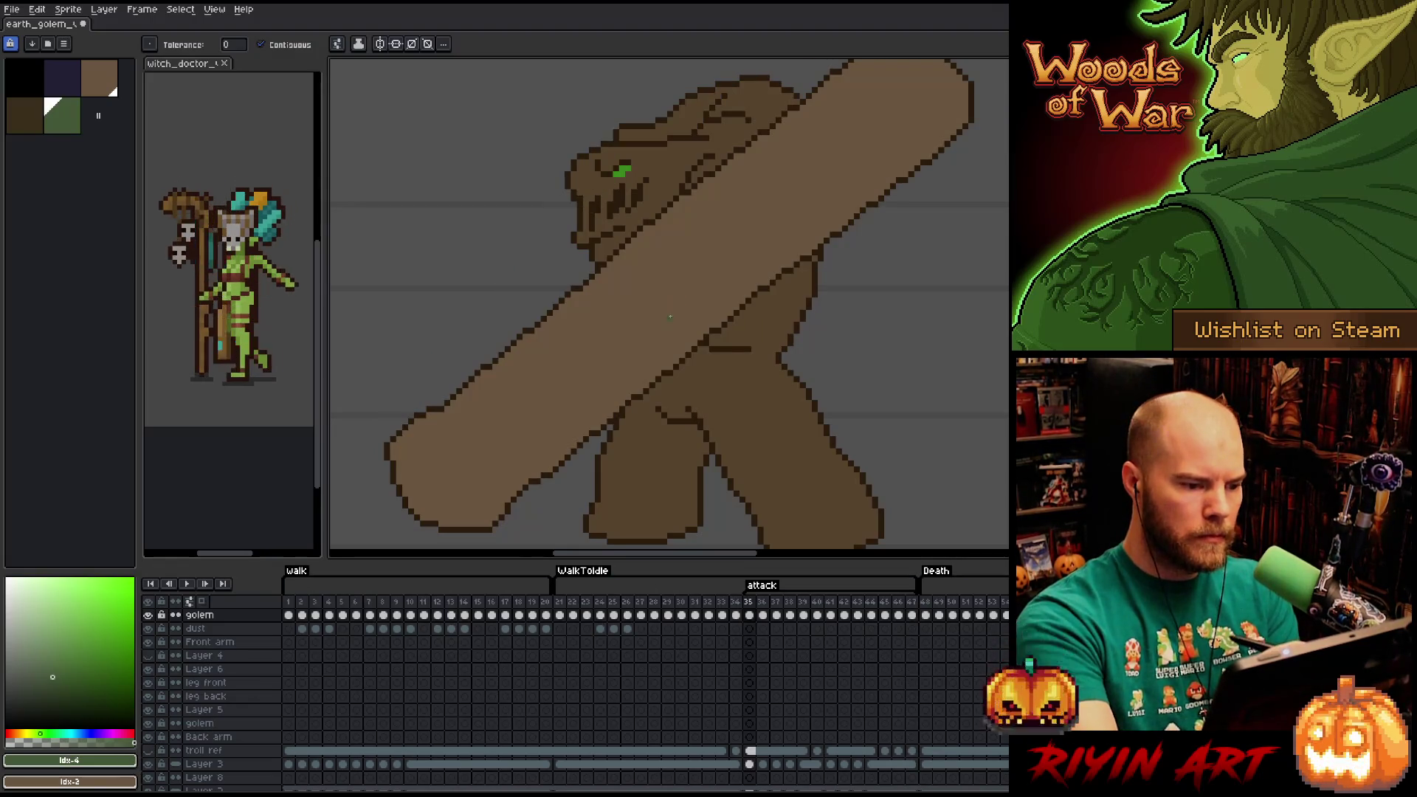
key(i)
click(648, 308)
key(w)
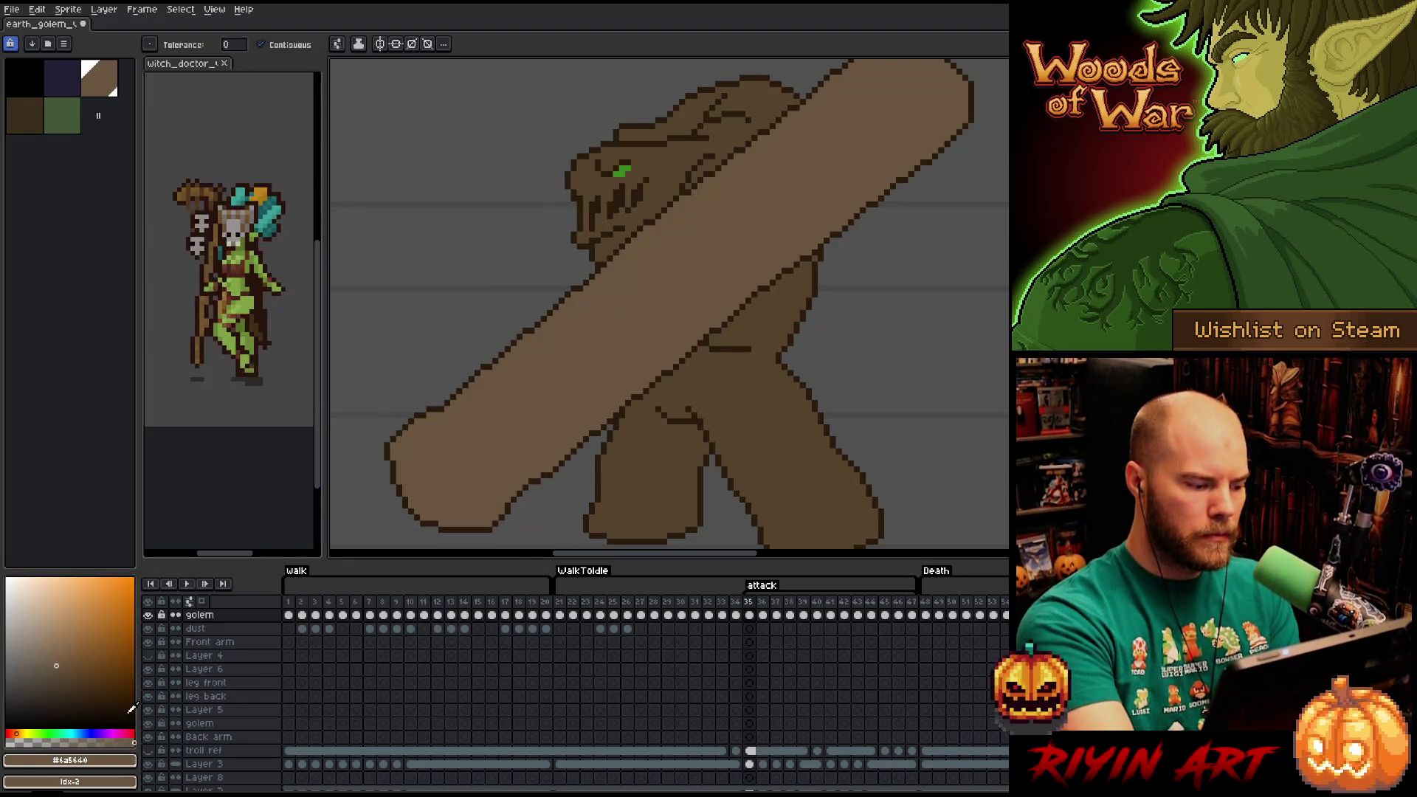
key(i)
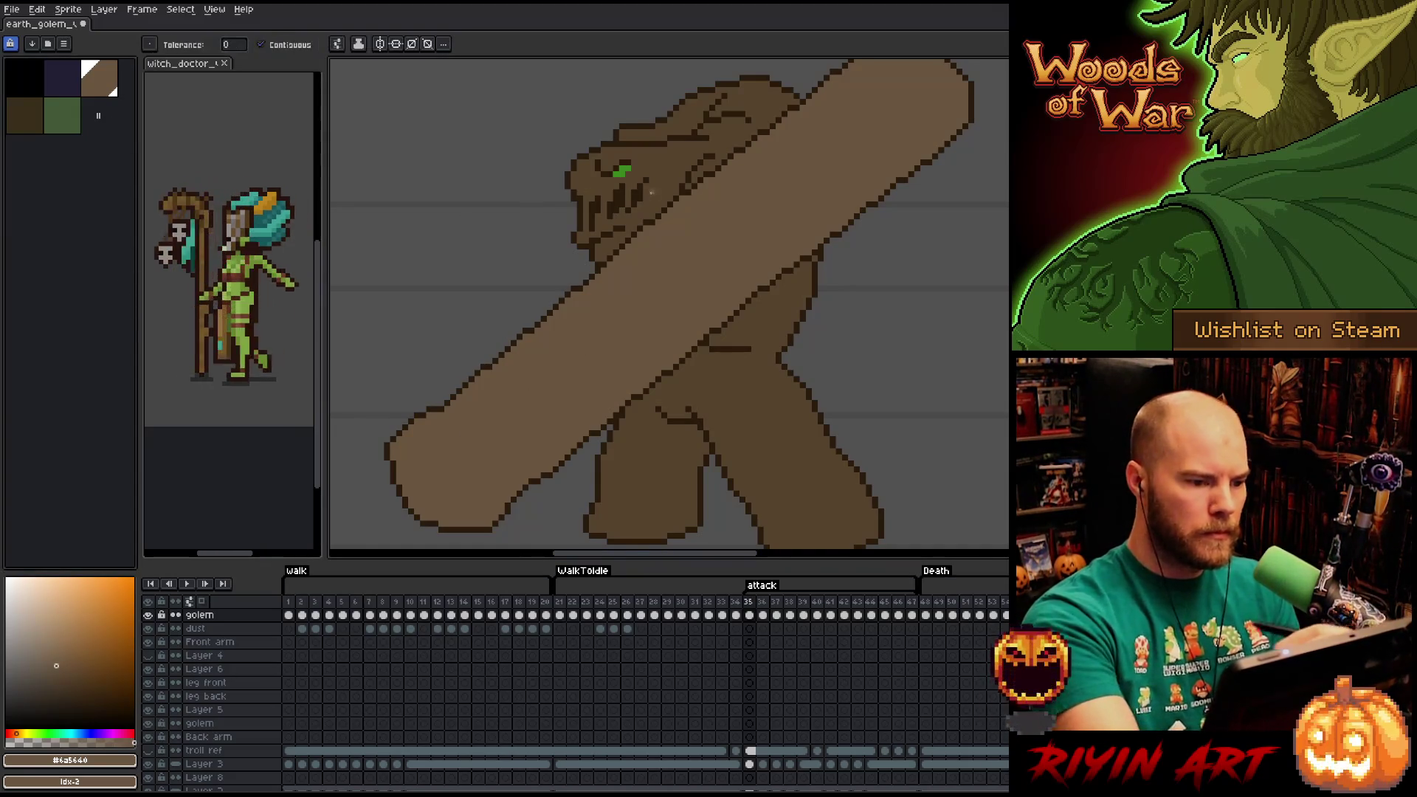
click(672, 161)
key(w)
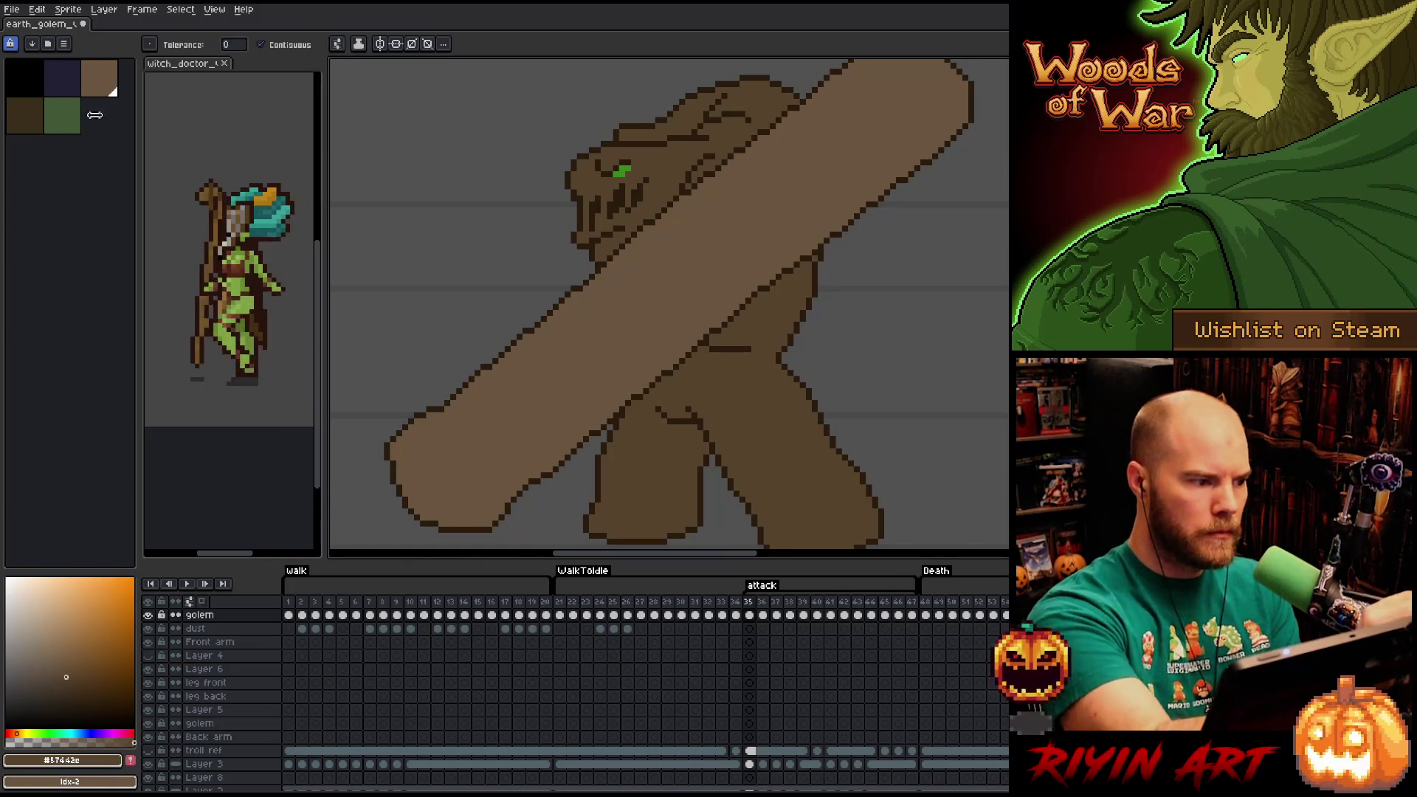
Add empty palette slots and store the golem's darker brown #57442c as a new swatch.
drag(116, 125, 116, 236)
click(100, 115)
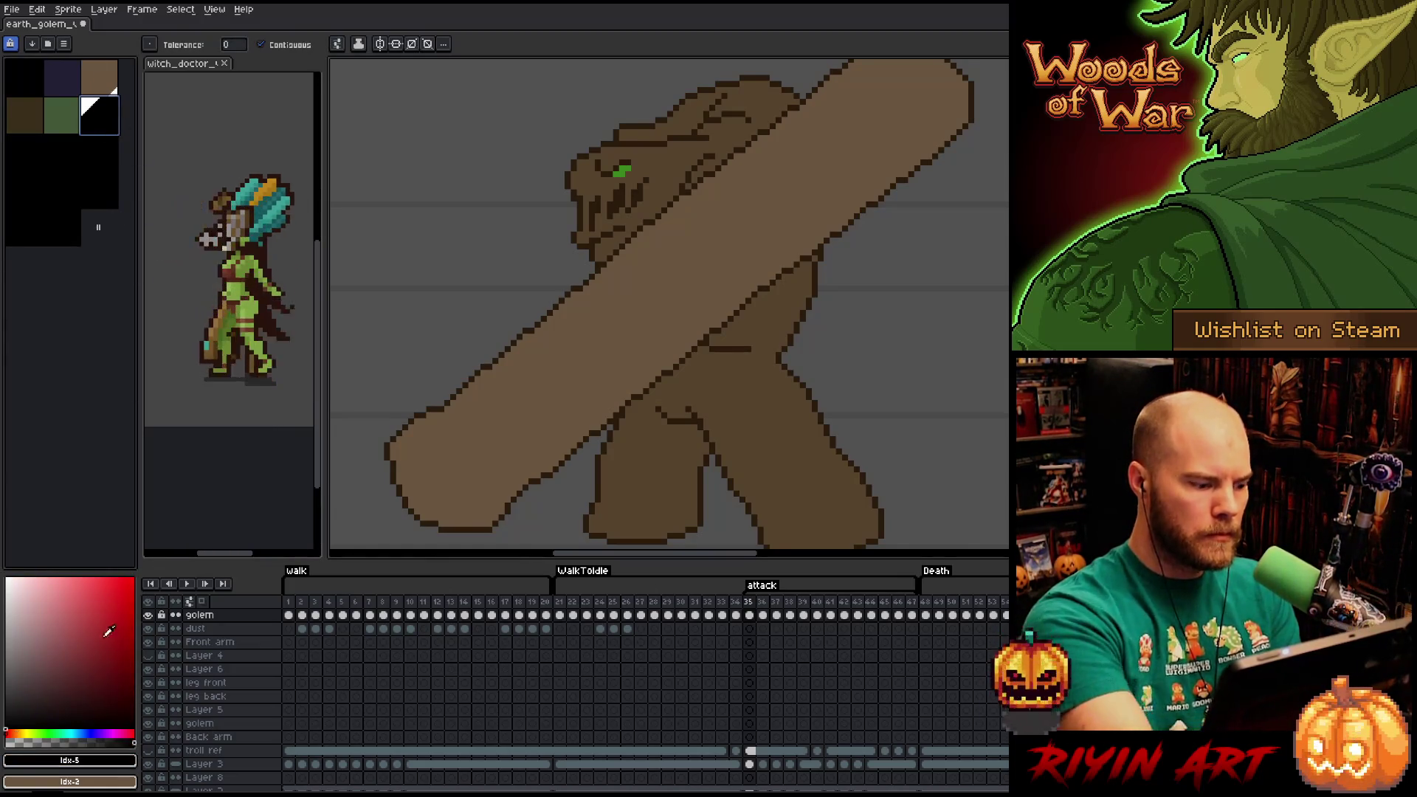
alt+click(554, 375)
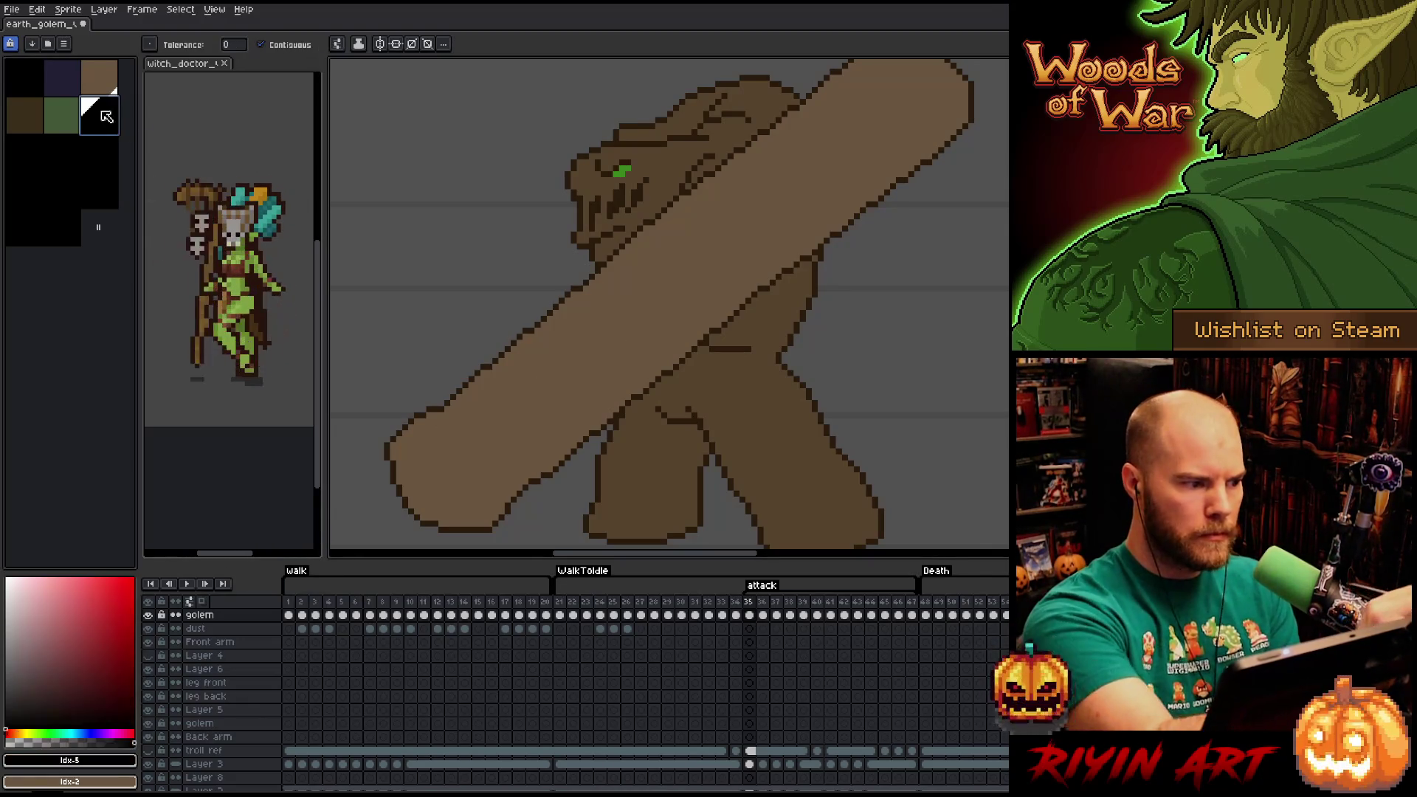
key(i)
click(705, 378)
key(w)
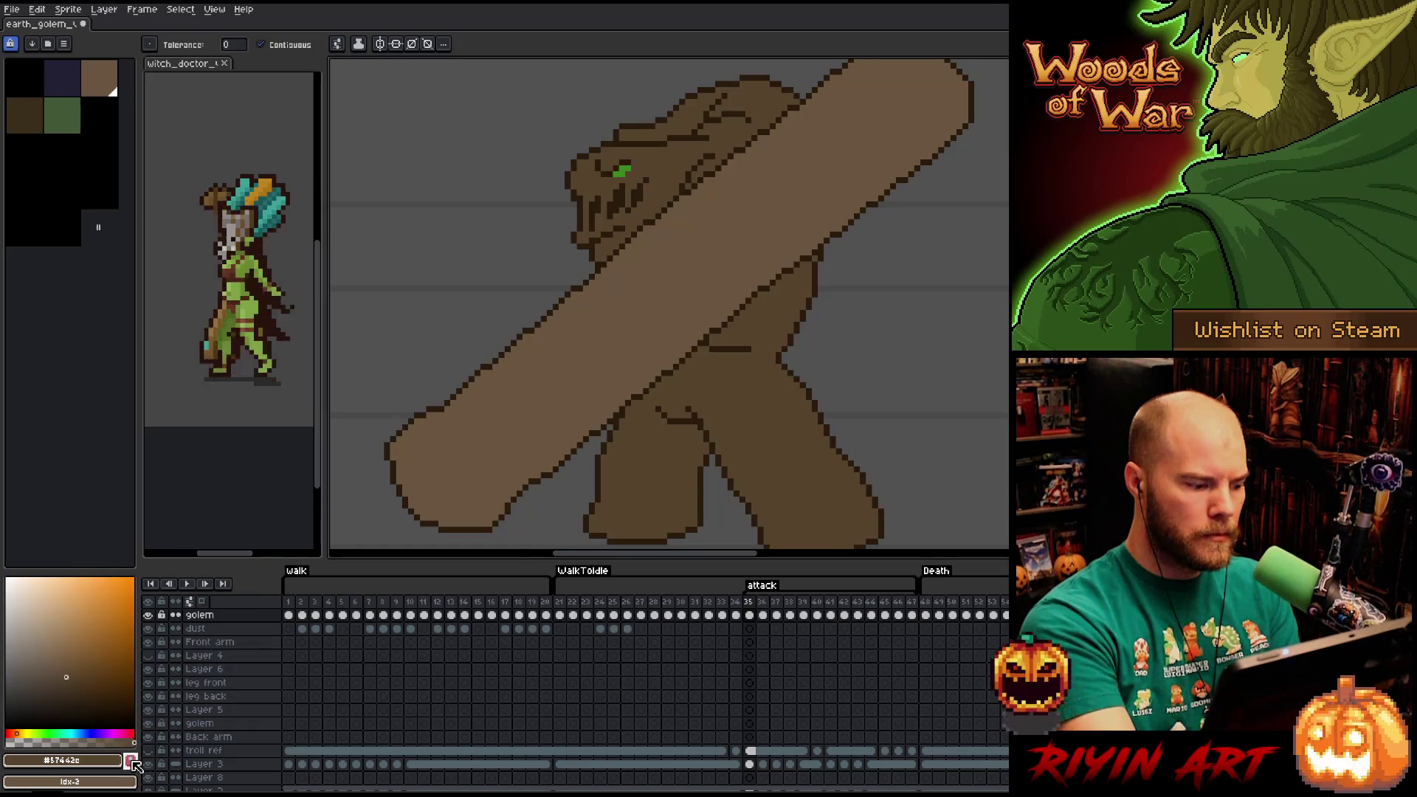
click(130, 761)
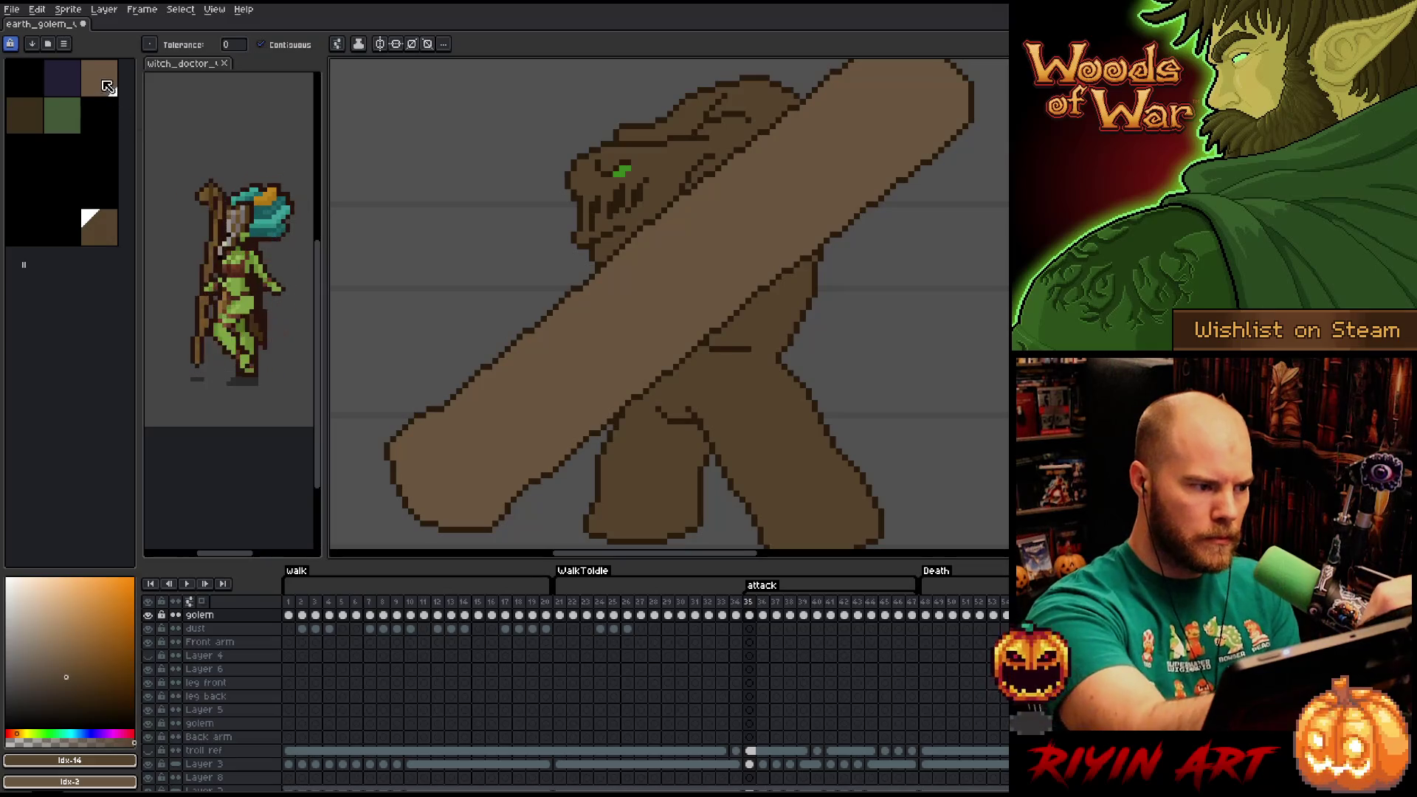
alt+click(669, 399)
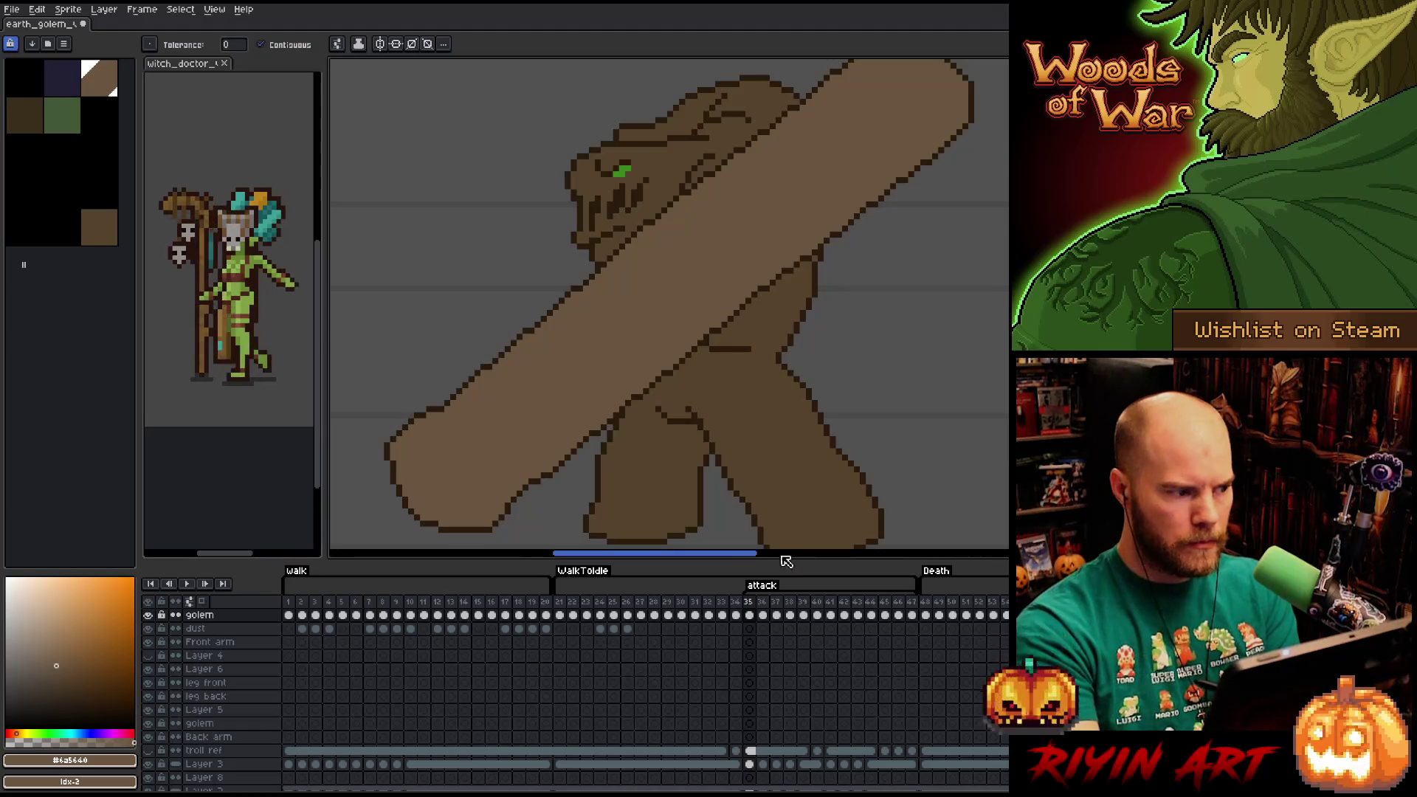
key(Left)
On attack frame 36, fill the hand's vine strokes solid moss green.
key(Right)
key(Right)
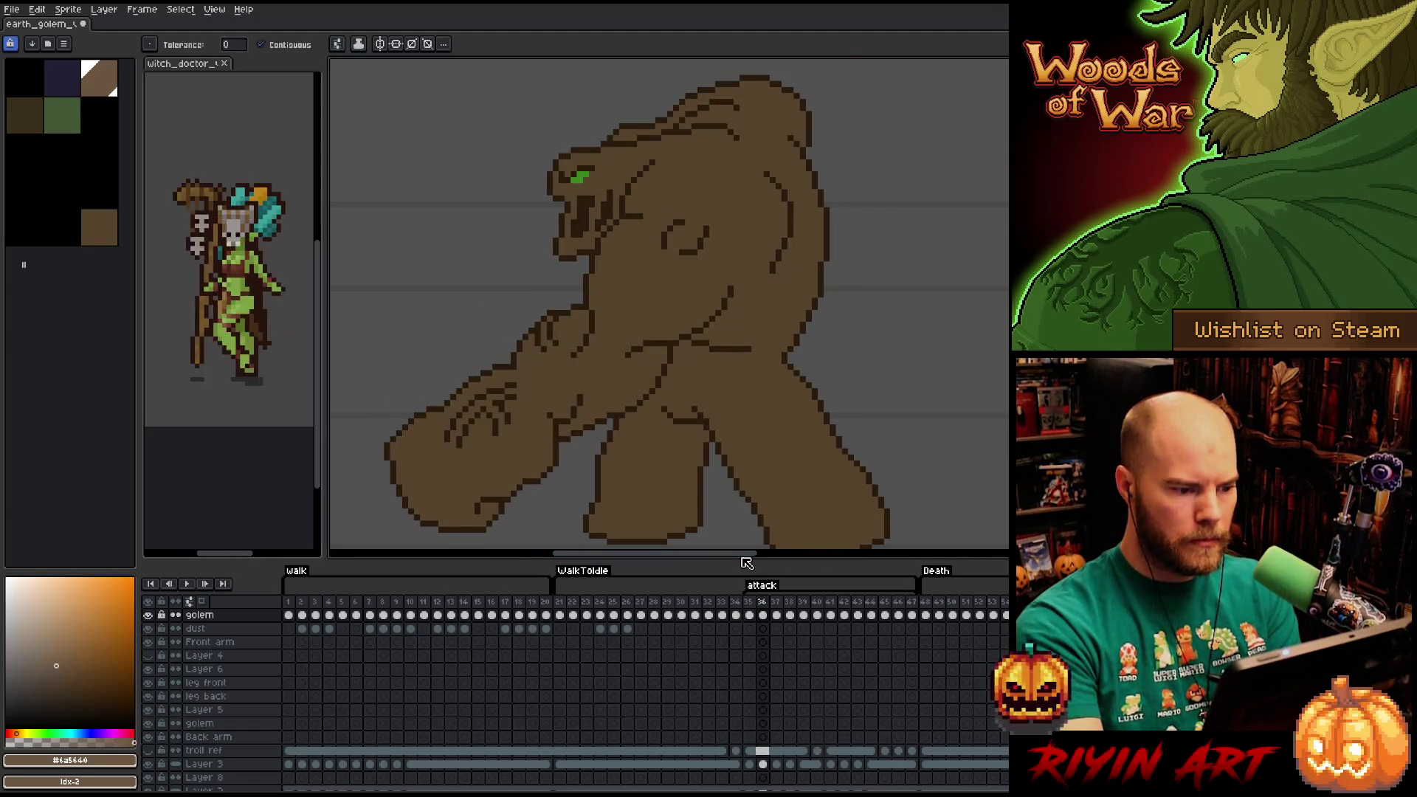
key(])
key(b)
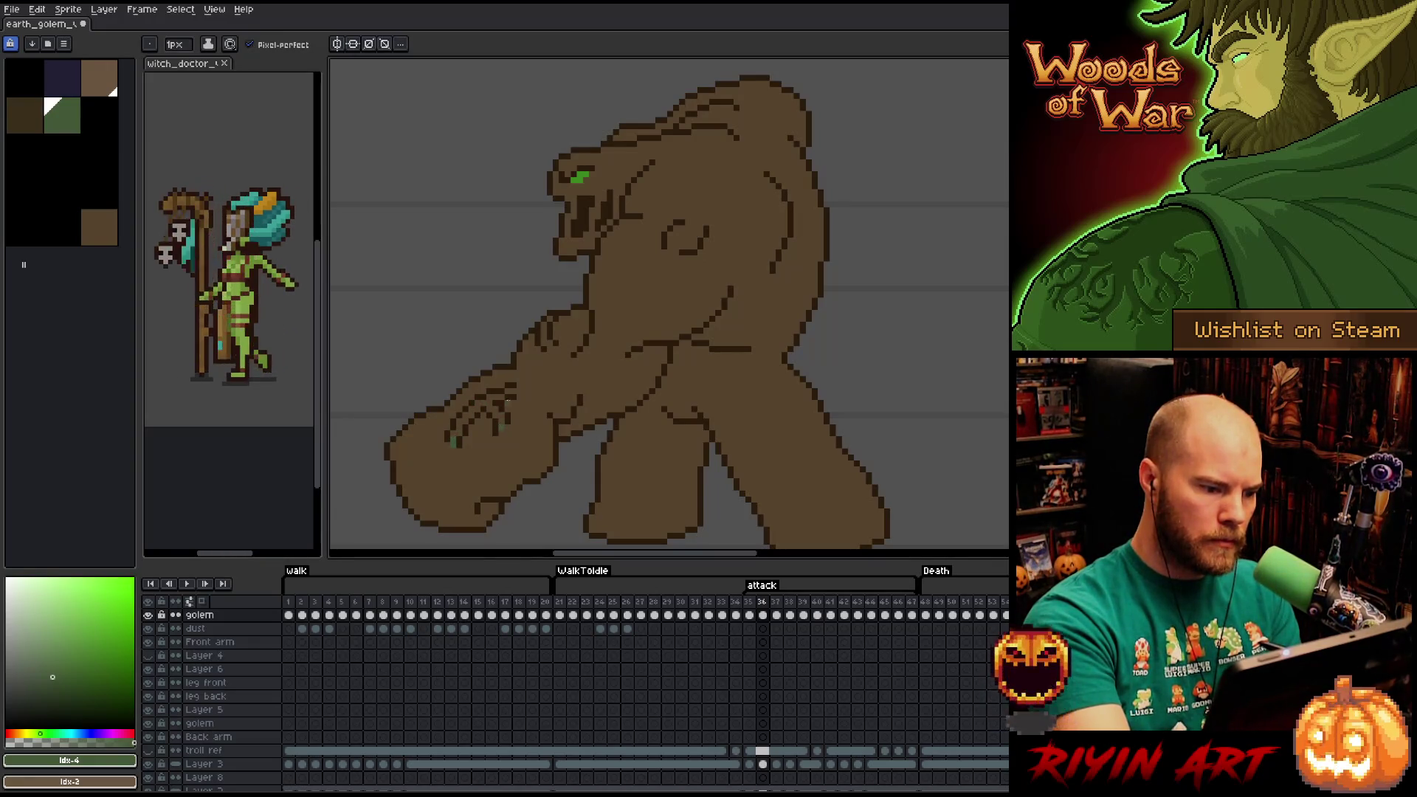
key(g)
click(510, 392)
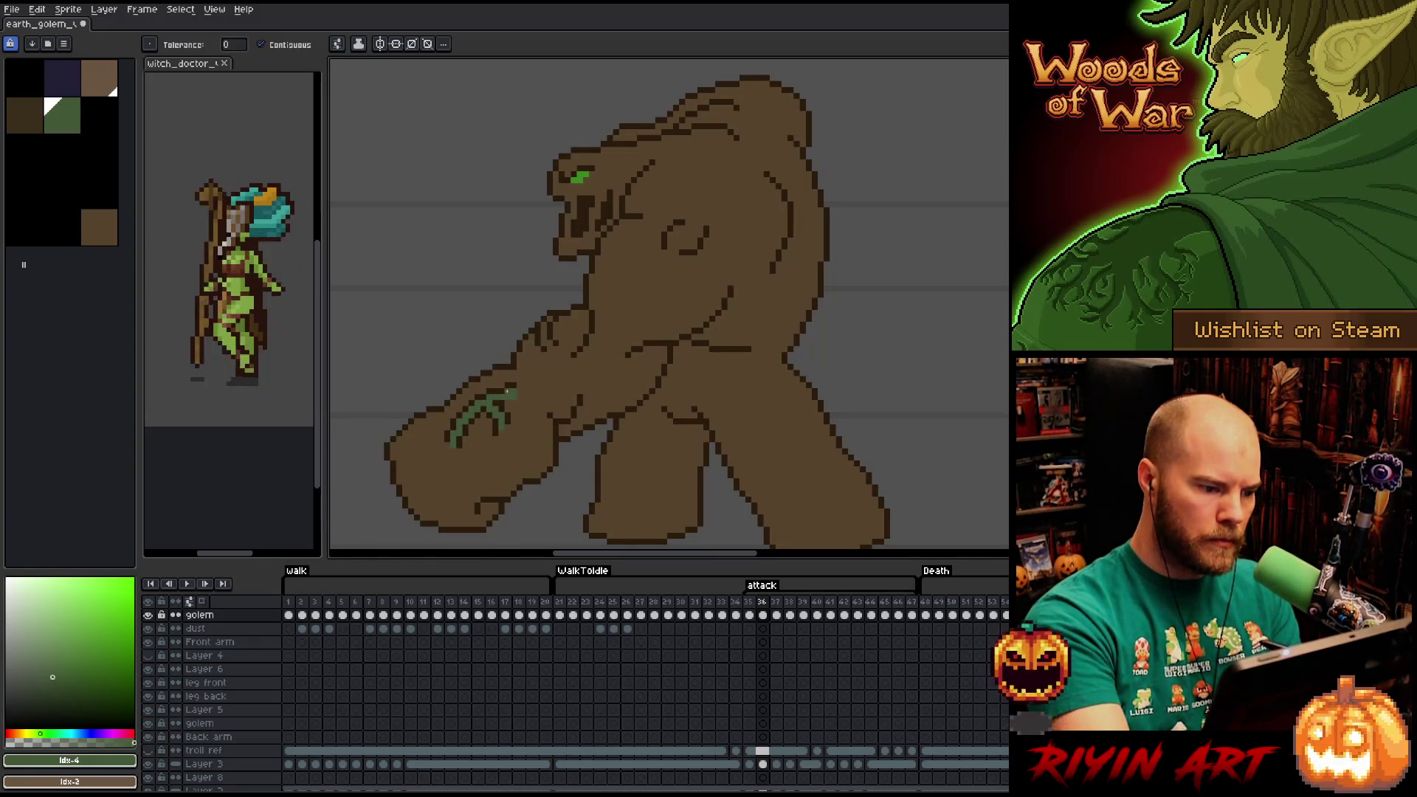
key(b)
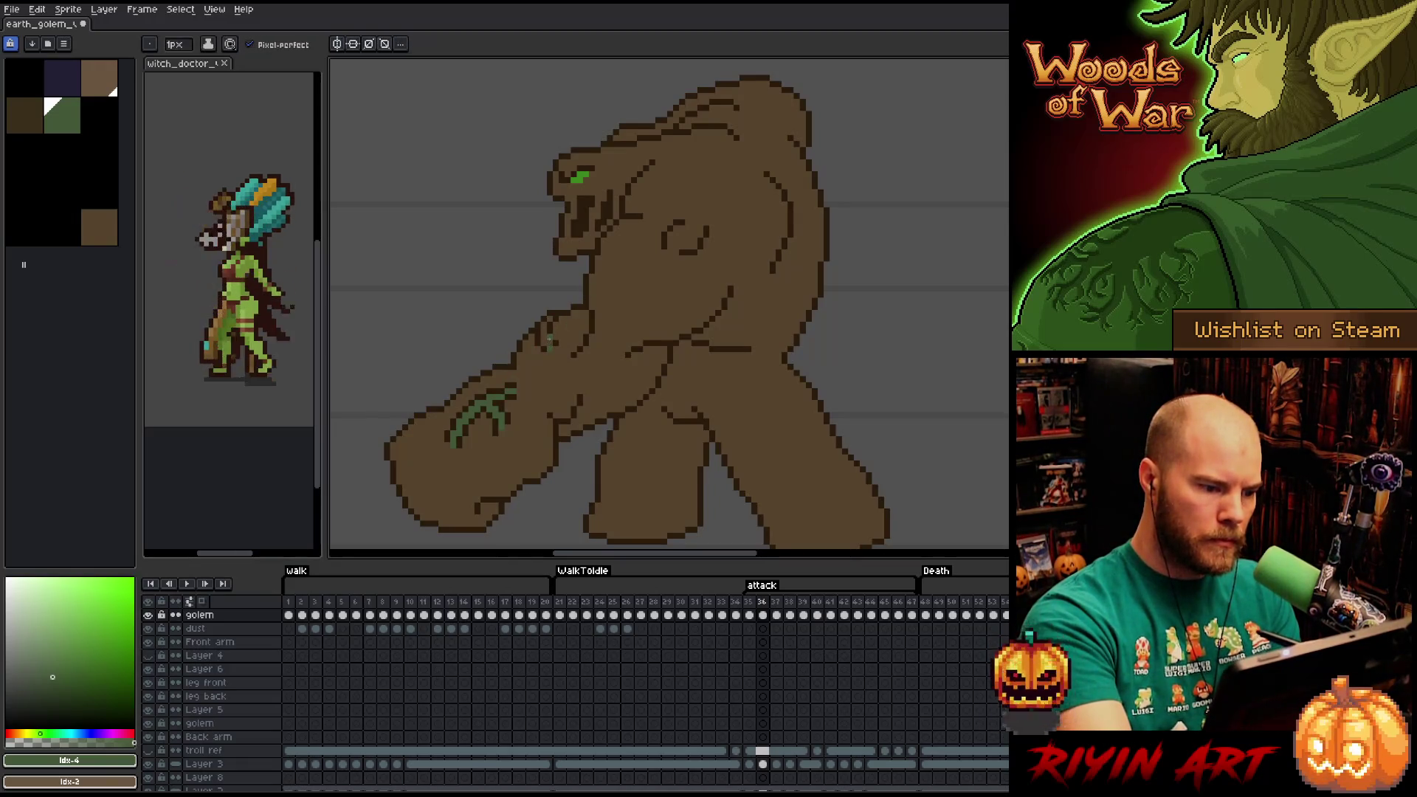
key(g)
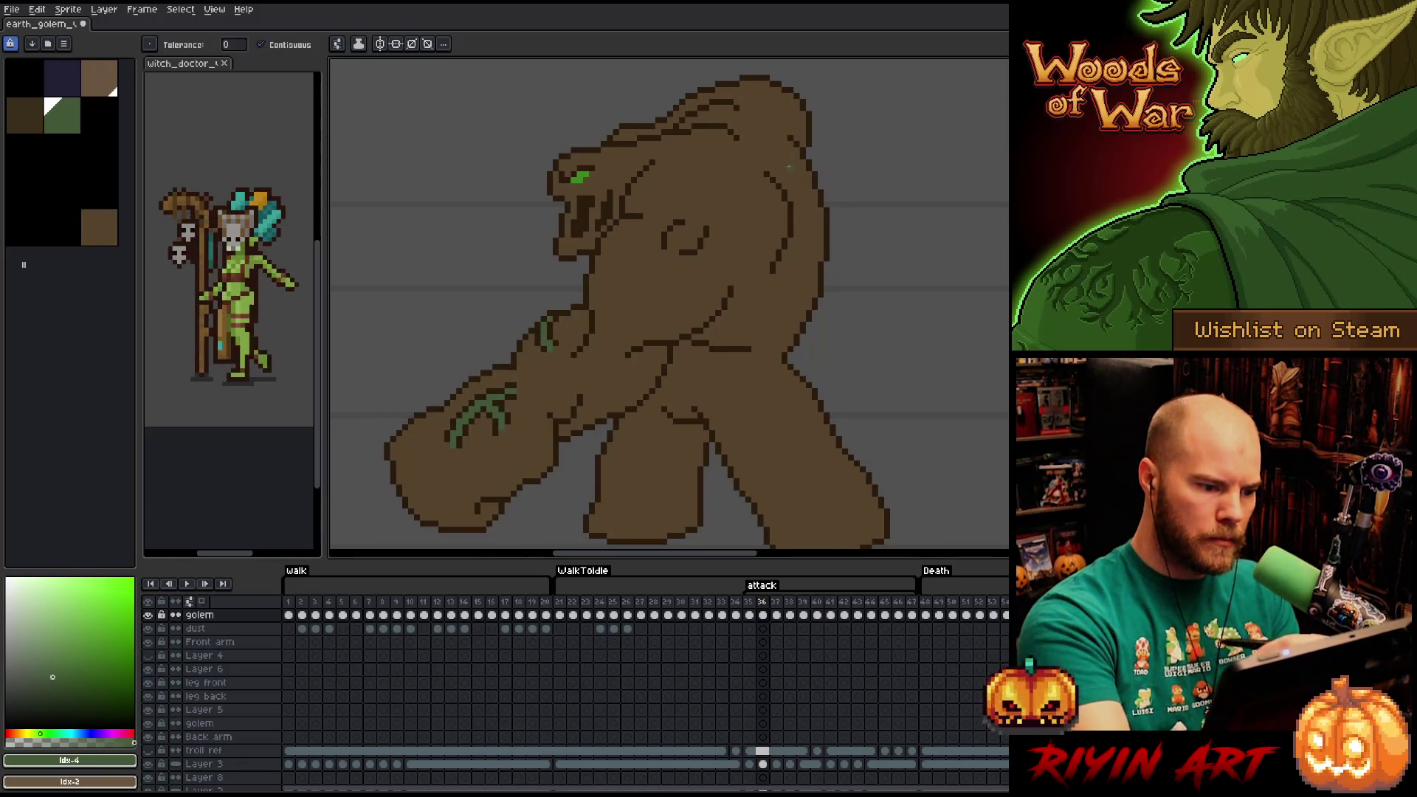
On frame 37, draw green vine strokes across the golem's hand with the Pencil.
key(period)
key(b)
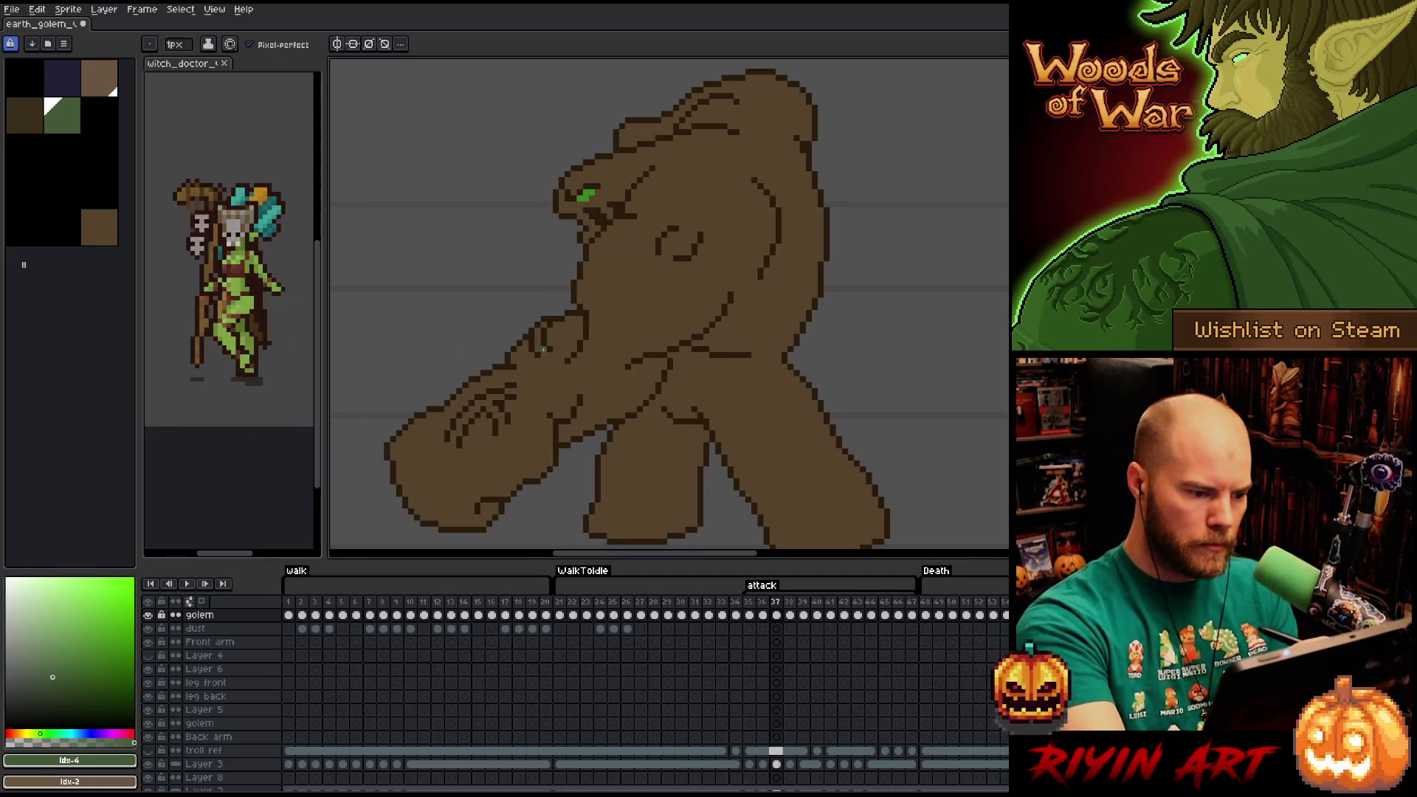
key(g)
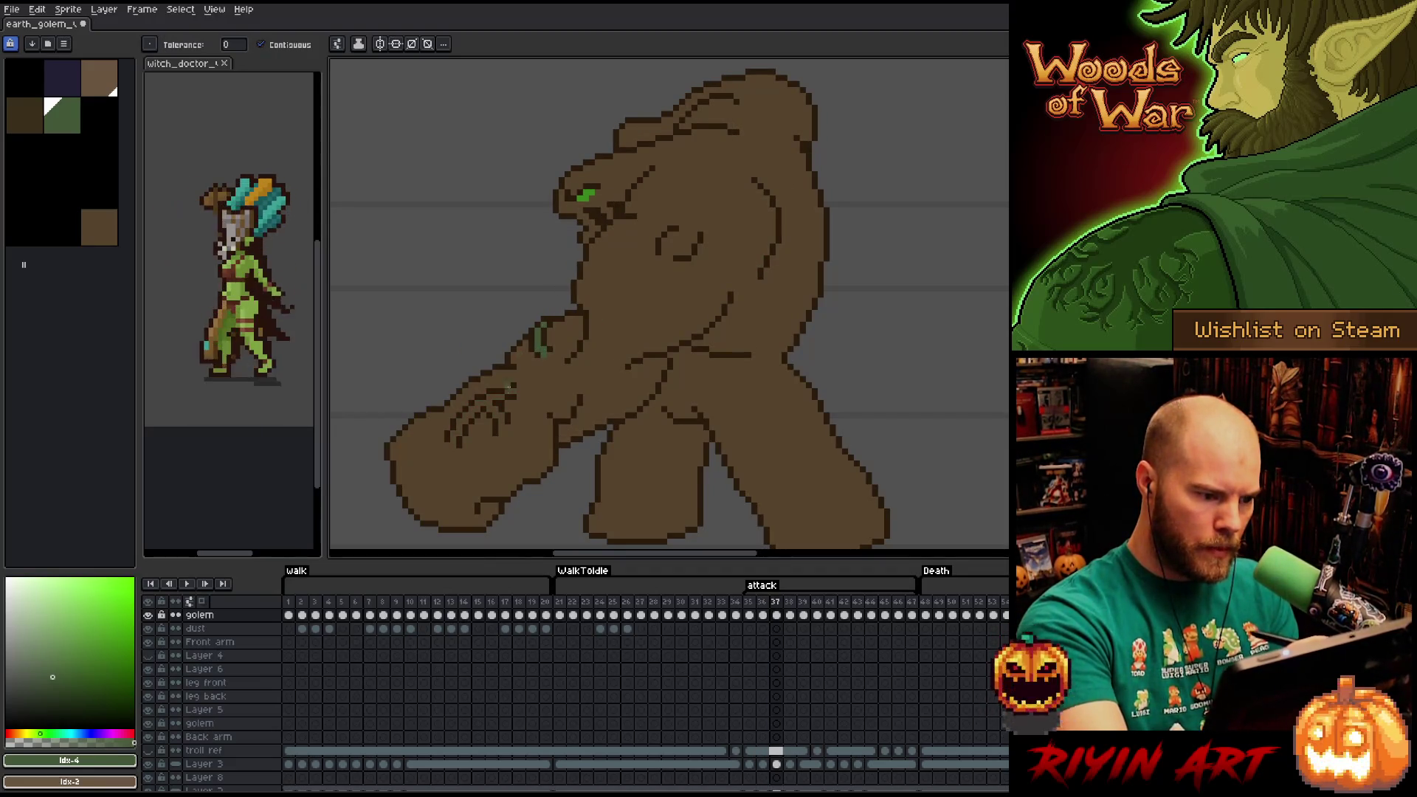
key(b)
drag(470, 431, 456, 441)
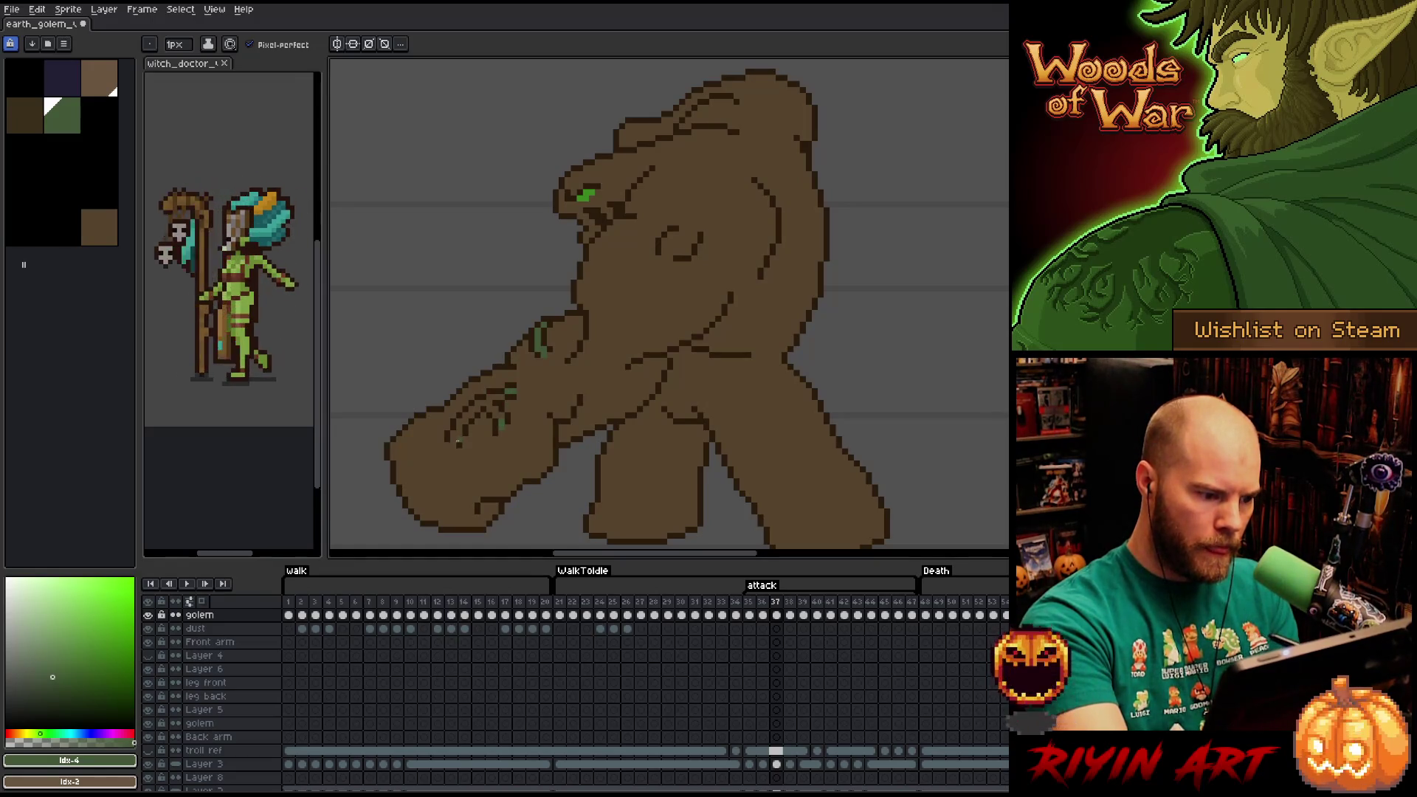
key(g)
key(b)
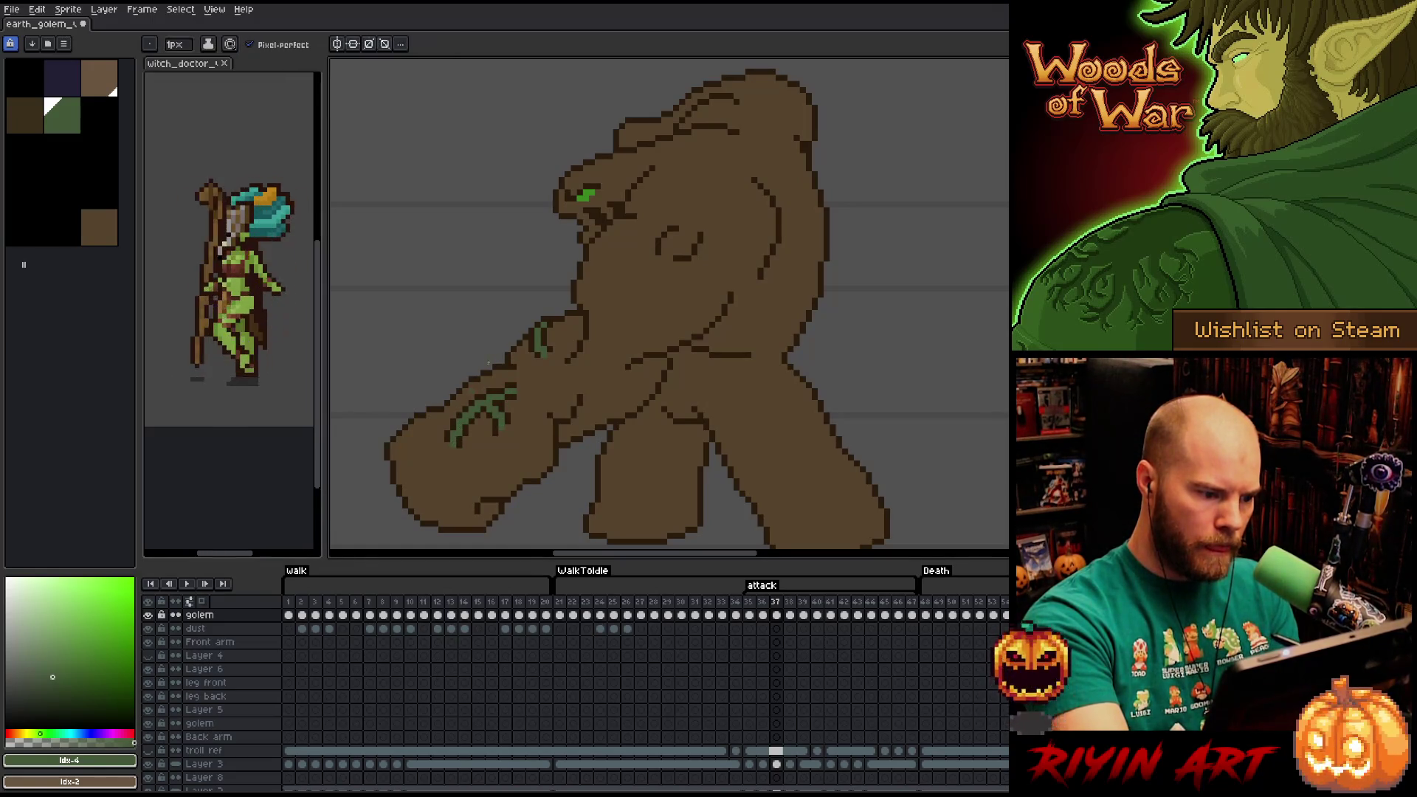
On frame 38, draw green vines along the forearm and fill the hand's claw strokes green.
key(period)
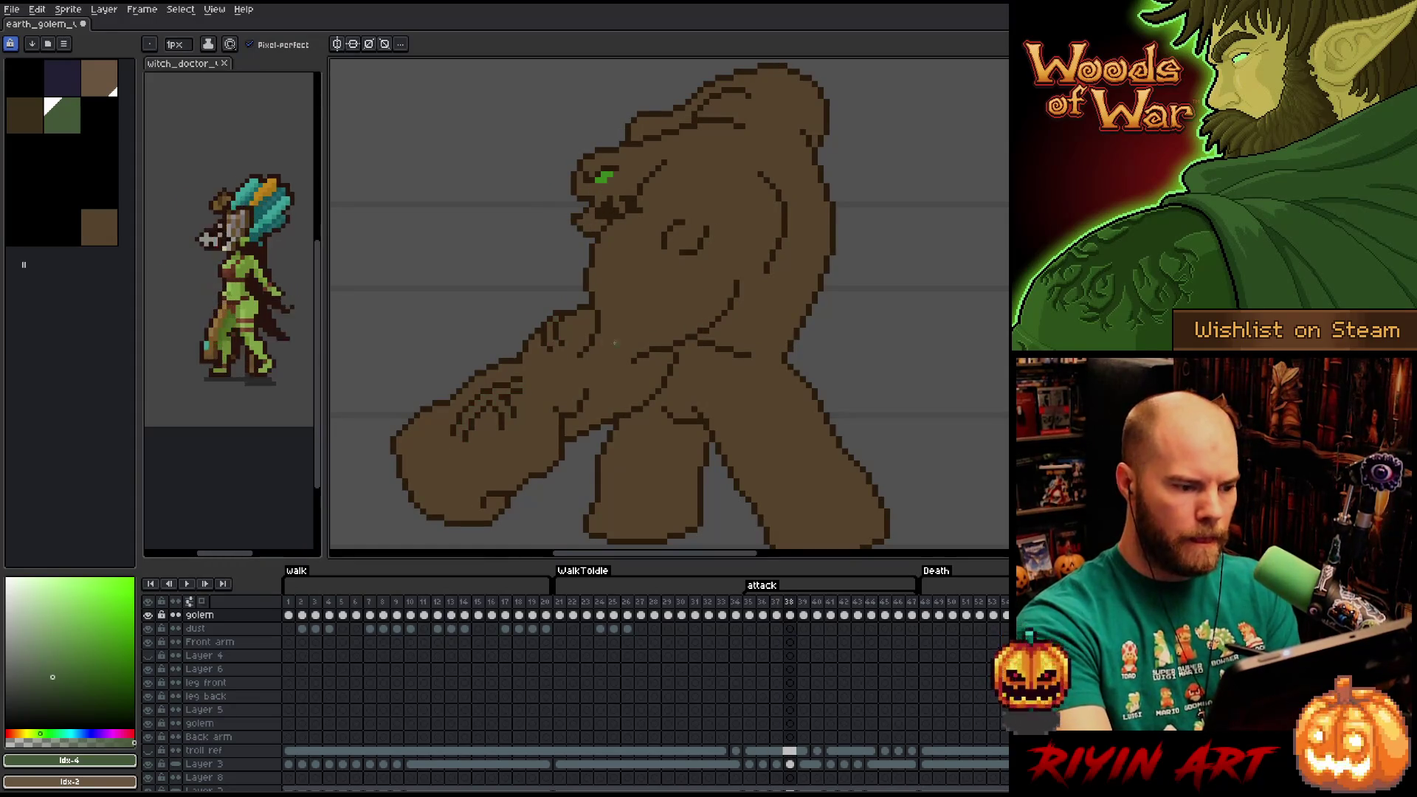
drag(559, 322, 550, 345)
key(g)
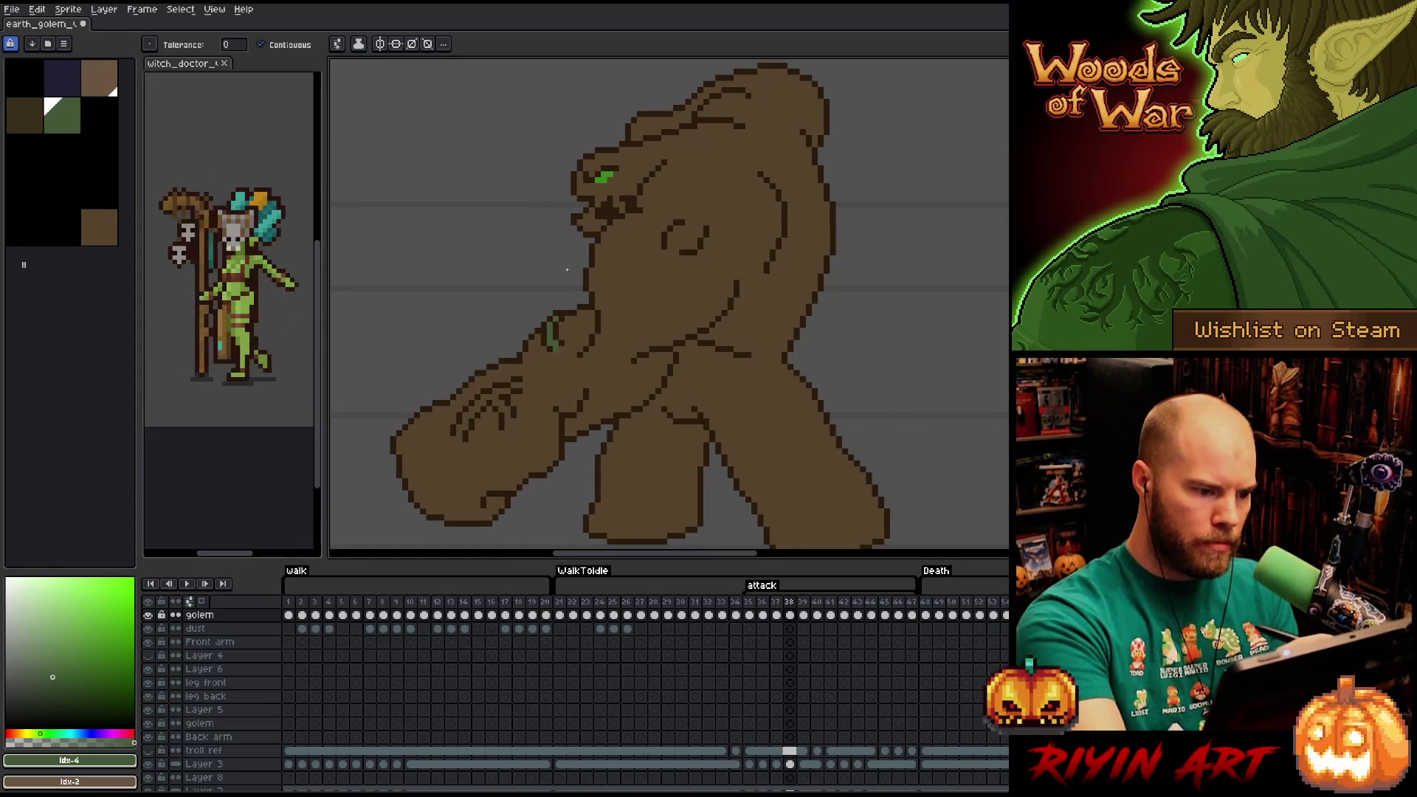
key(b)
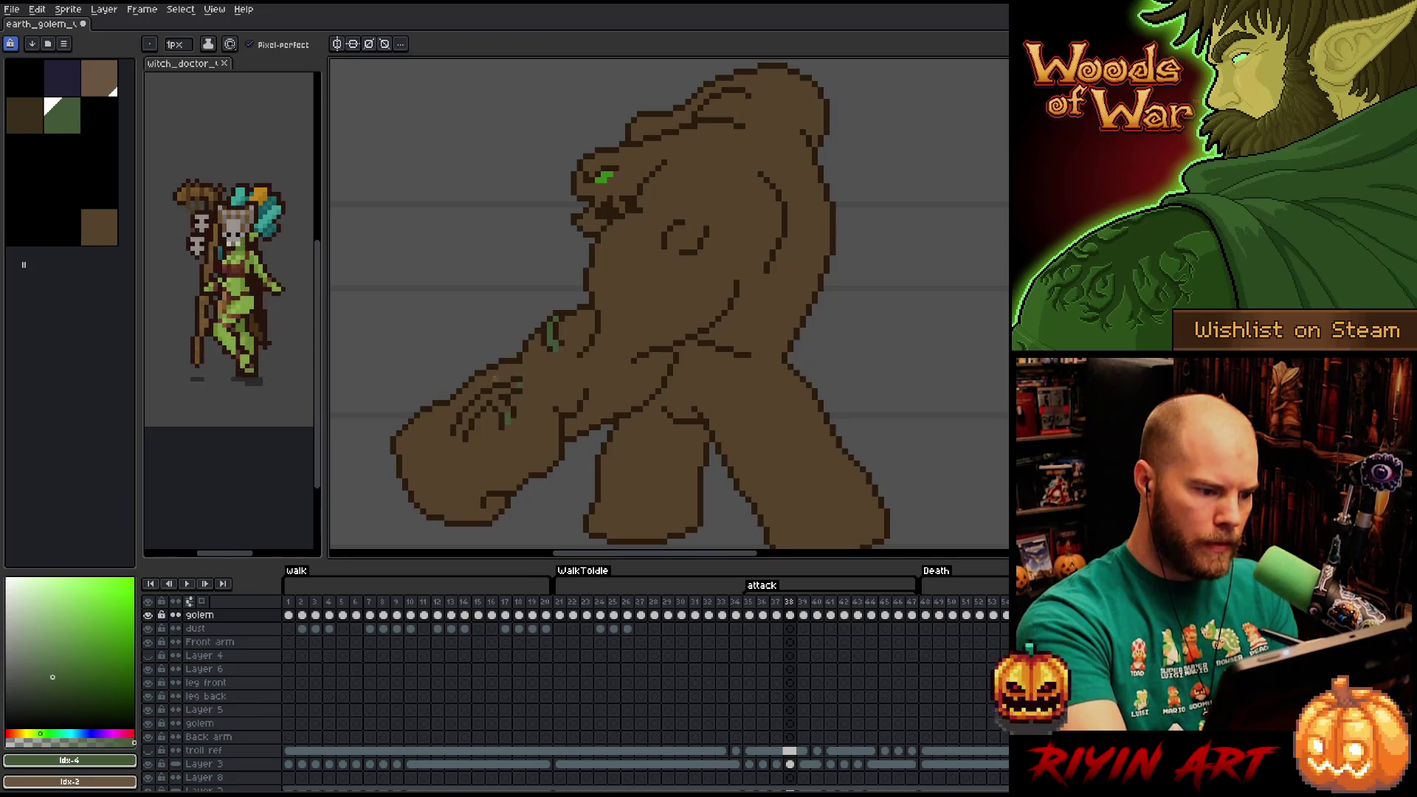
key(g)
click(473, 403)
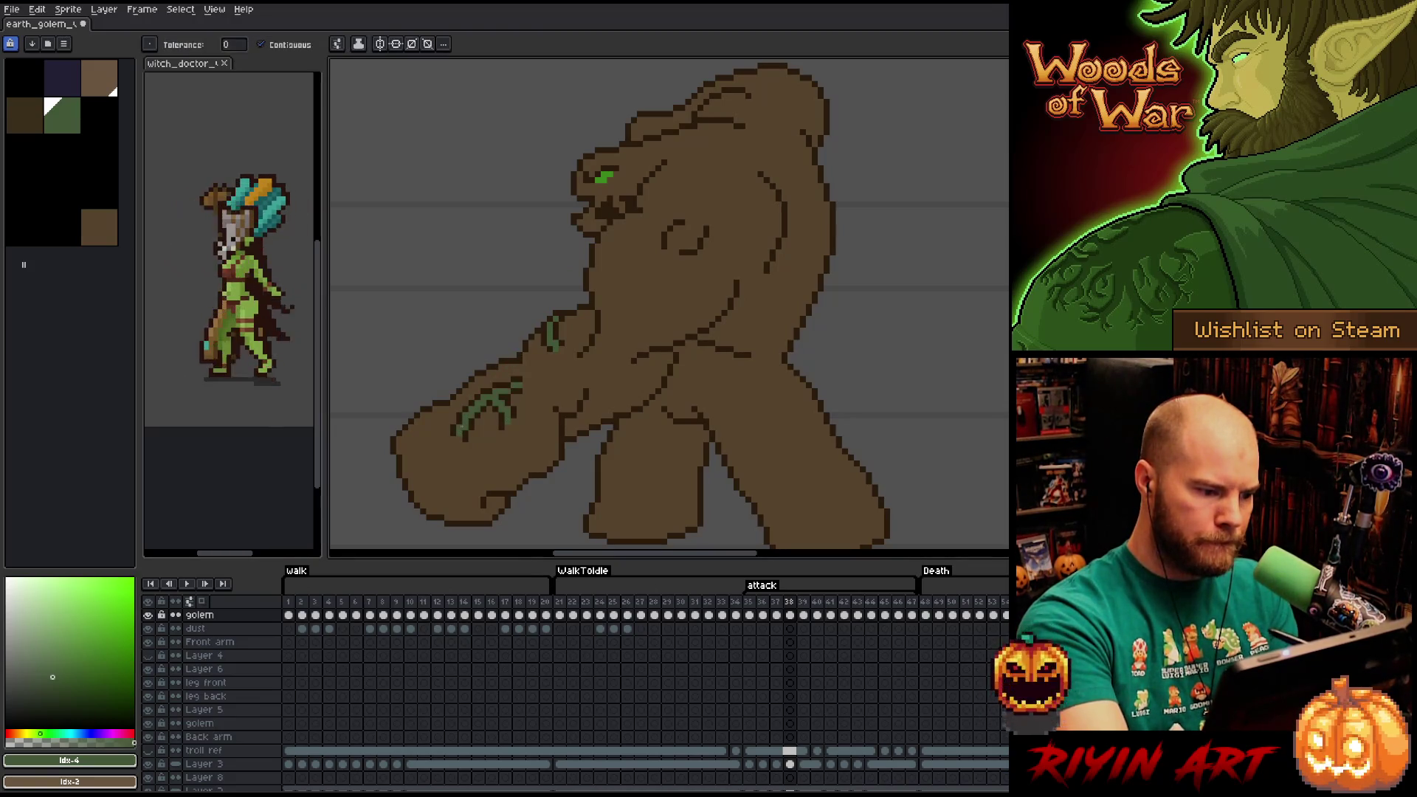
key(Left)
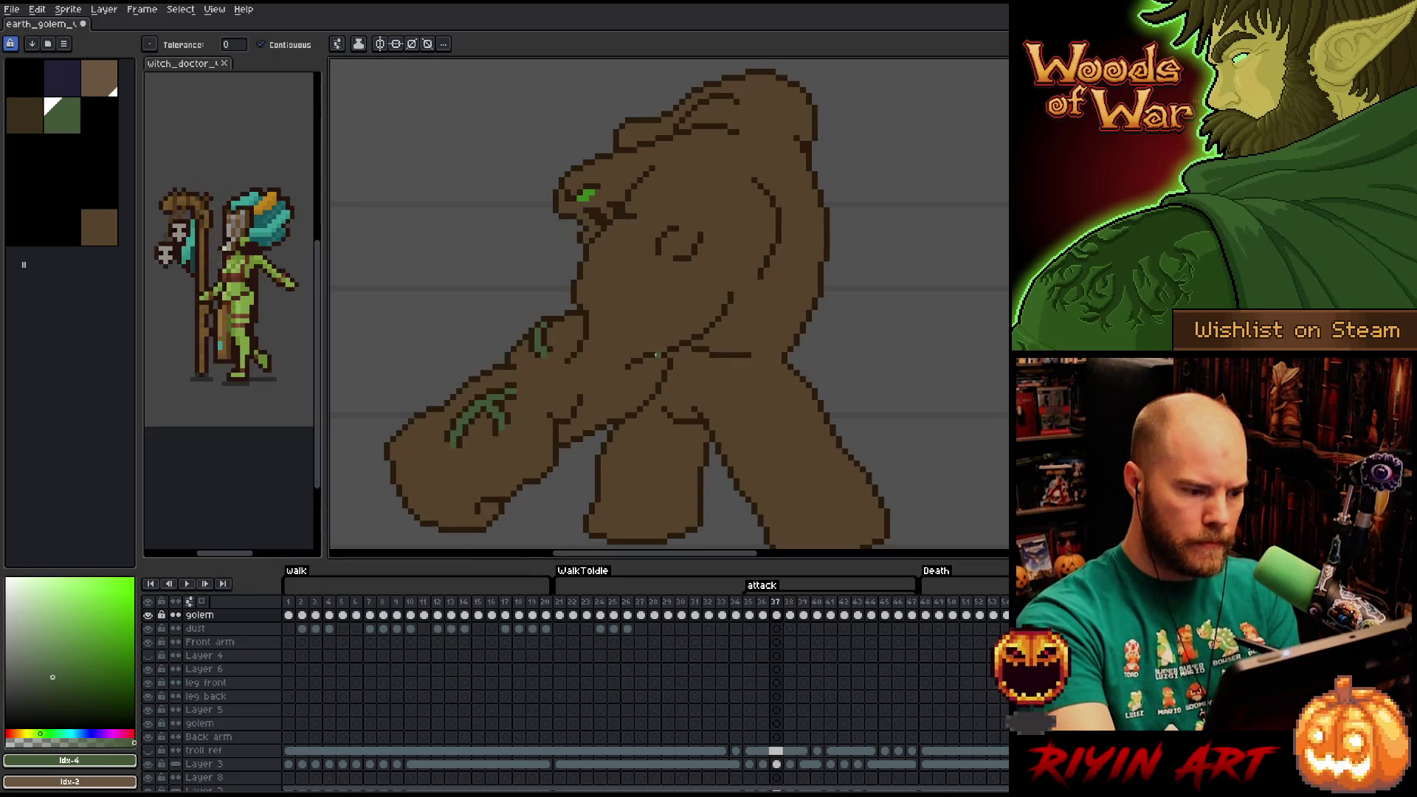
key(Right)
key(b)
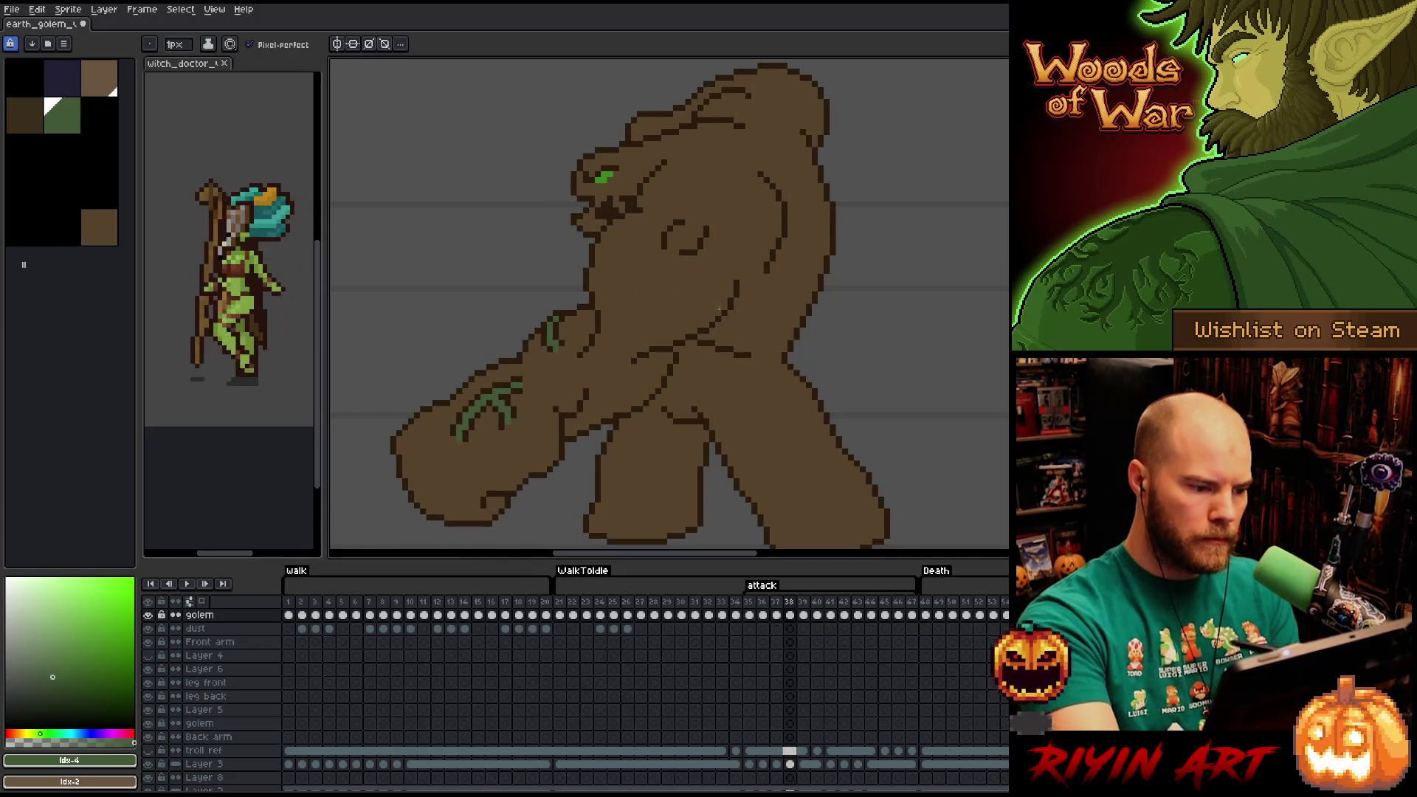
Move to frame 39 and play the animation to review the vines.
key(Right)
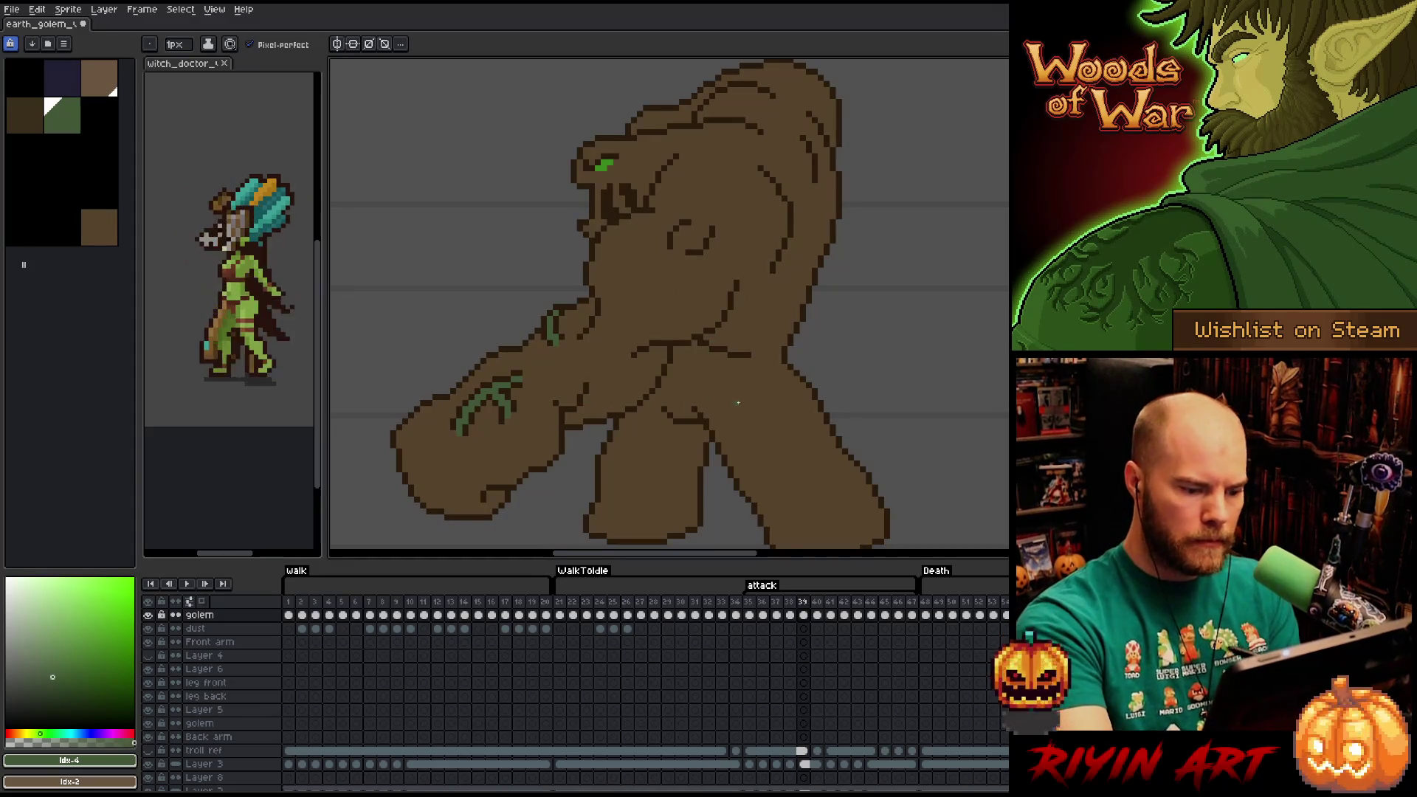
key(Return)
scroll(834, 414, down, 3)
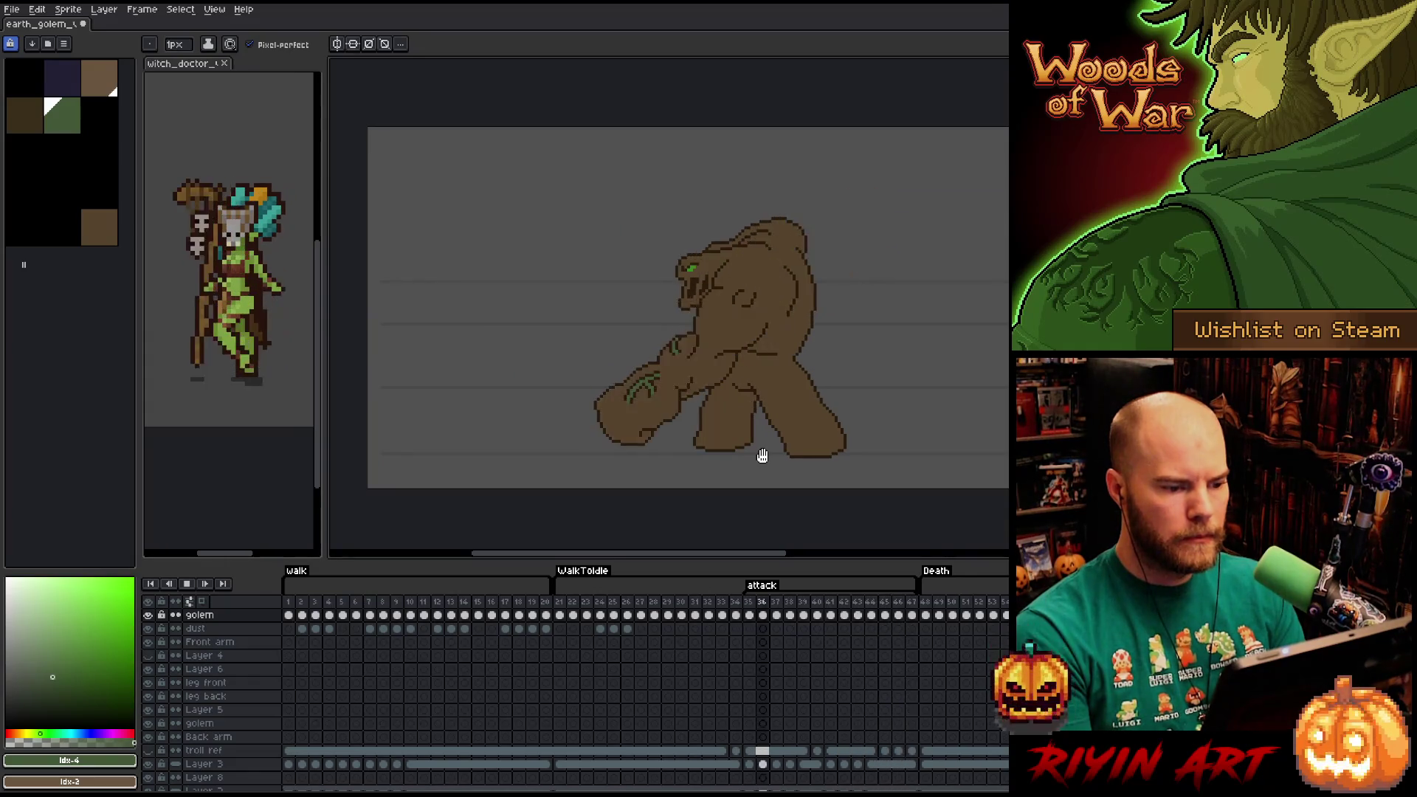
Stop playback and bucket-fill the shoulder top and front arm with #6a5640 on the raised-arm frame.
key(Return)
scroll(761, 455, up, 1)
key(Left)
key(Left)
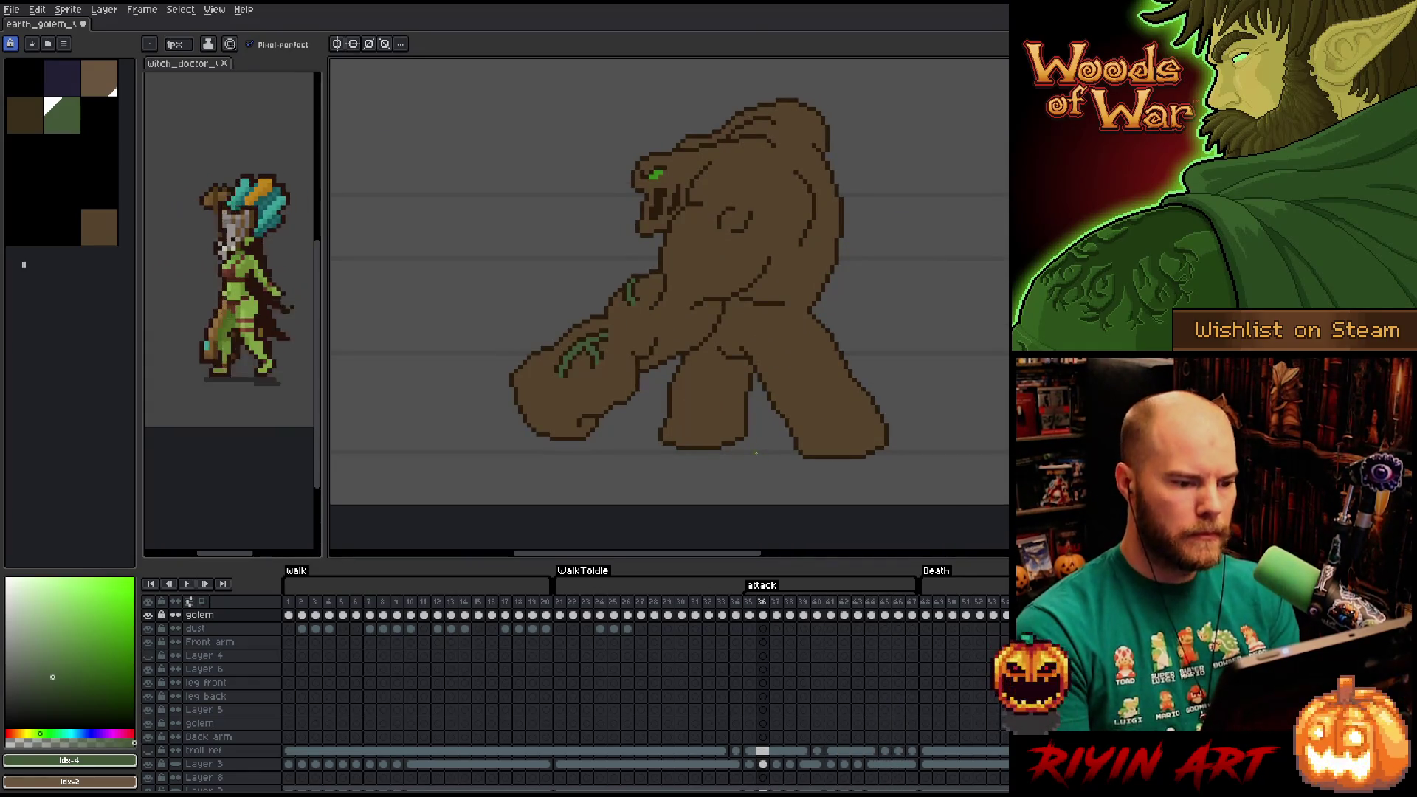
alt+click(698, 261)
key(Right)
key(Right)
key(Right)
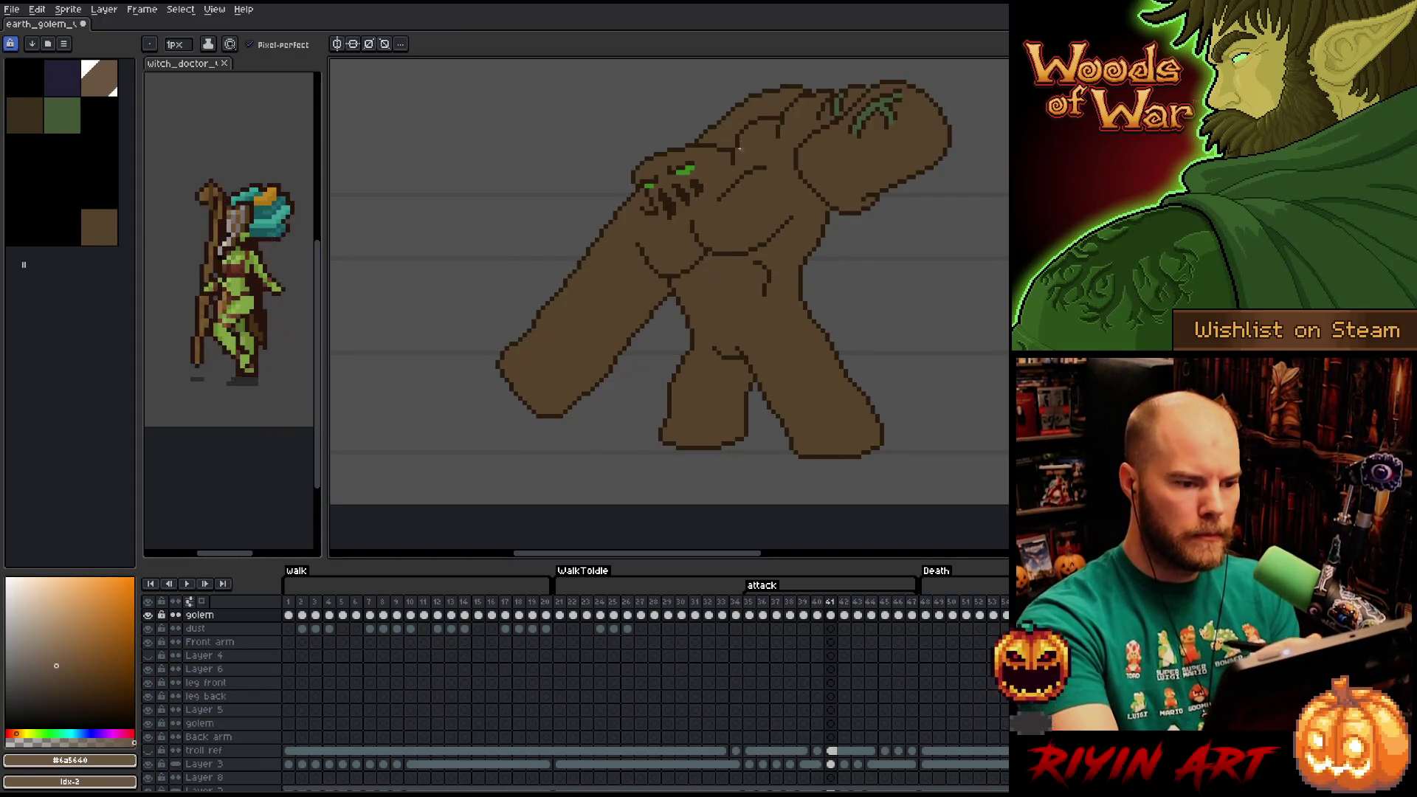
key(g)
click(744, 115)
key(b)
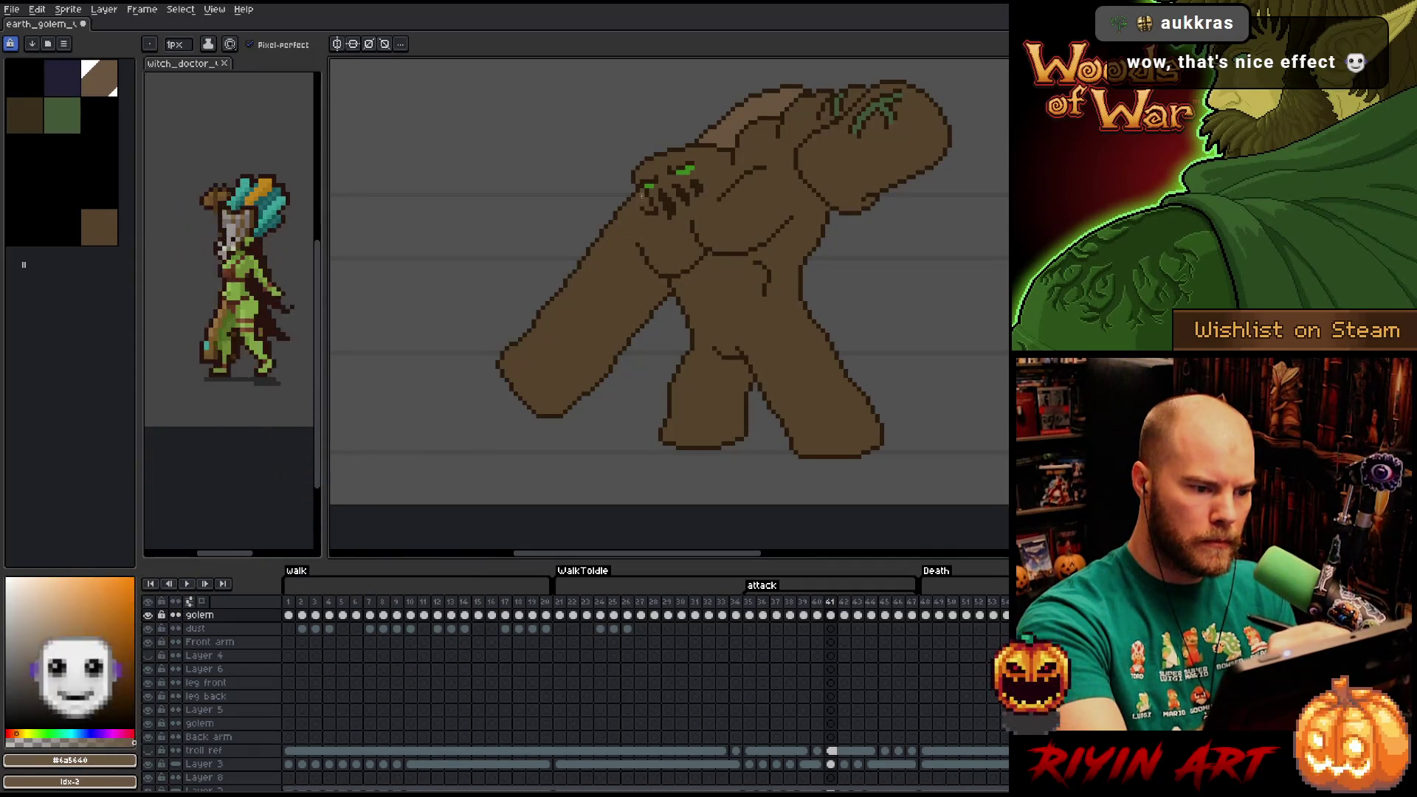
click(631, 242)
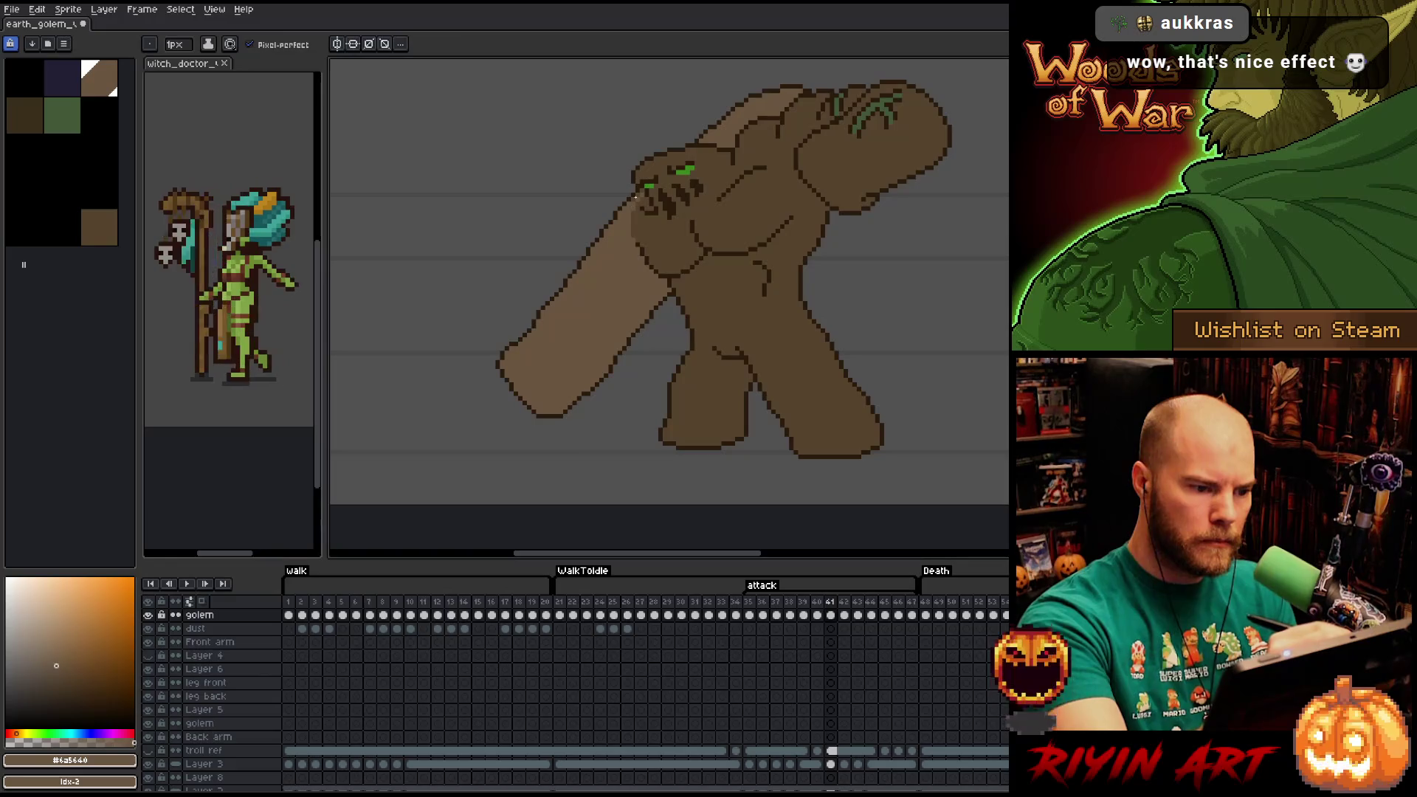